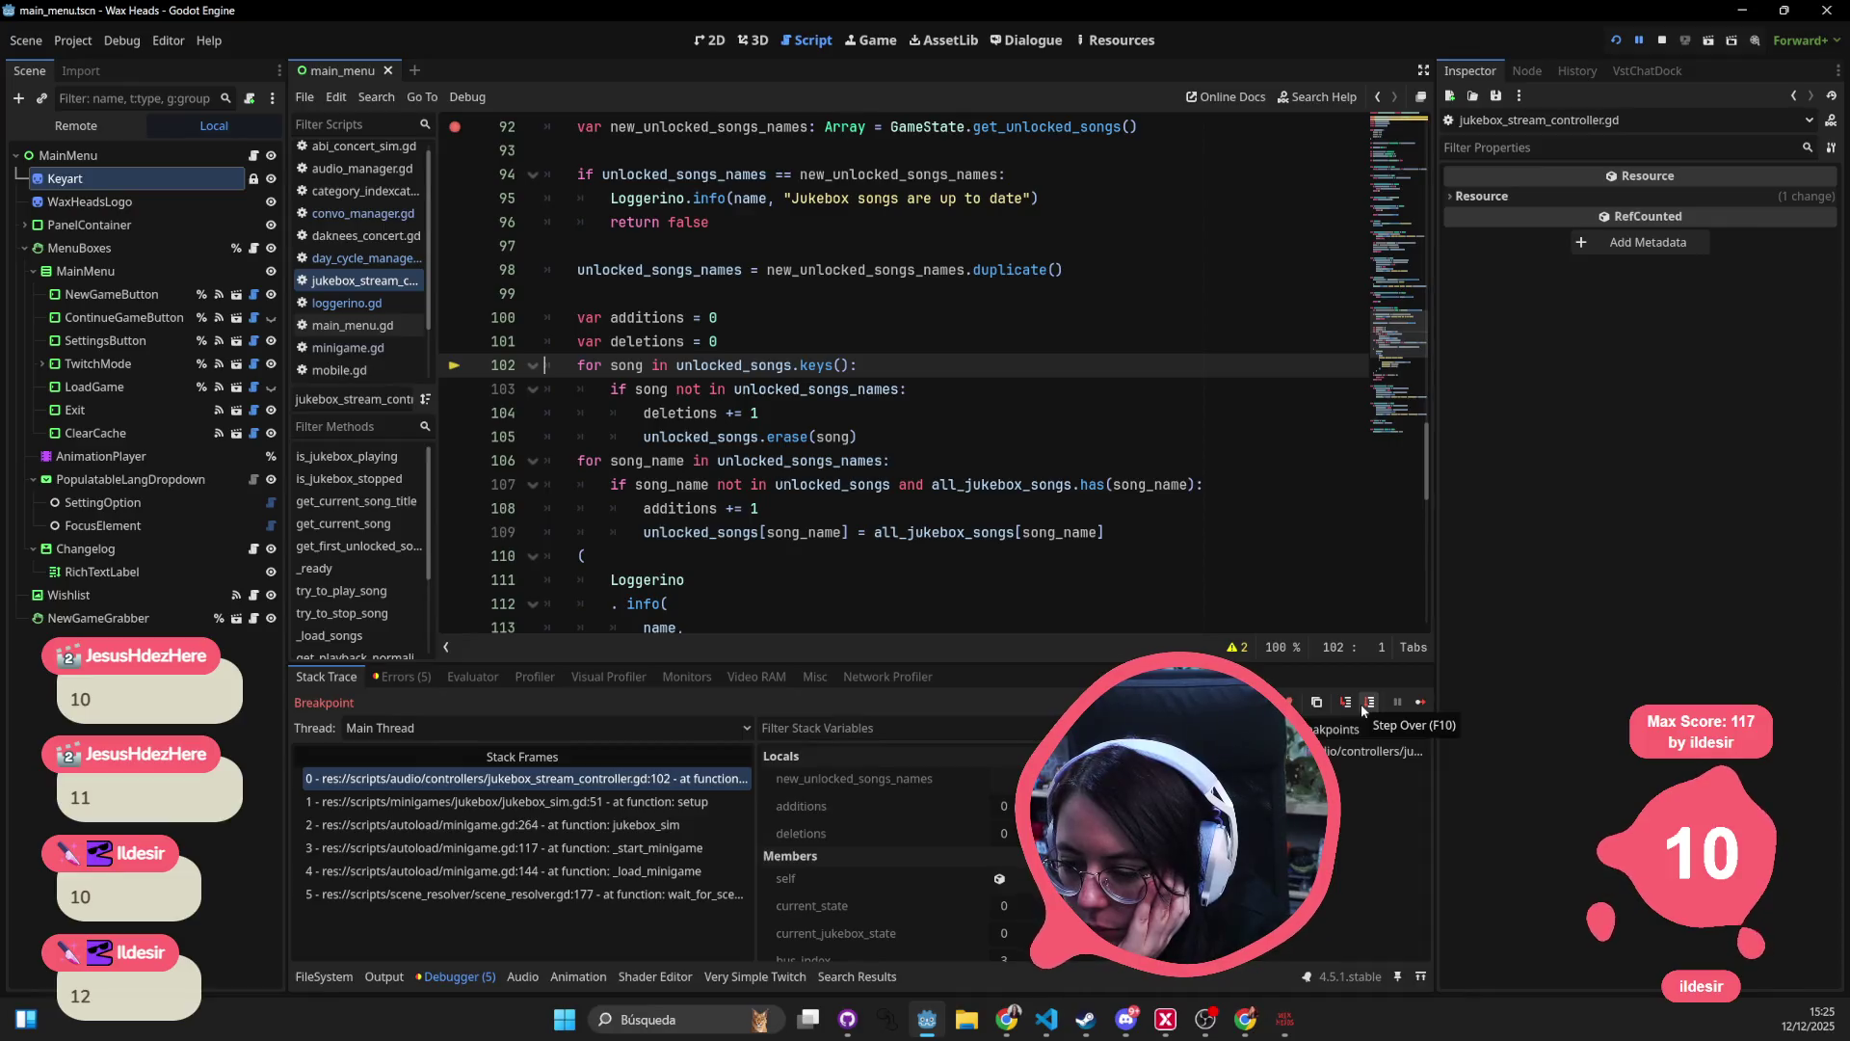
- Step past the deletions loop and through the additions loop iterations to inspect song_name
left_click(1361, 704)
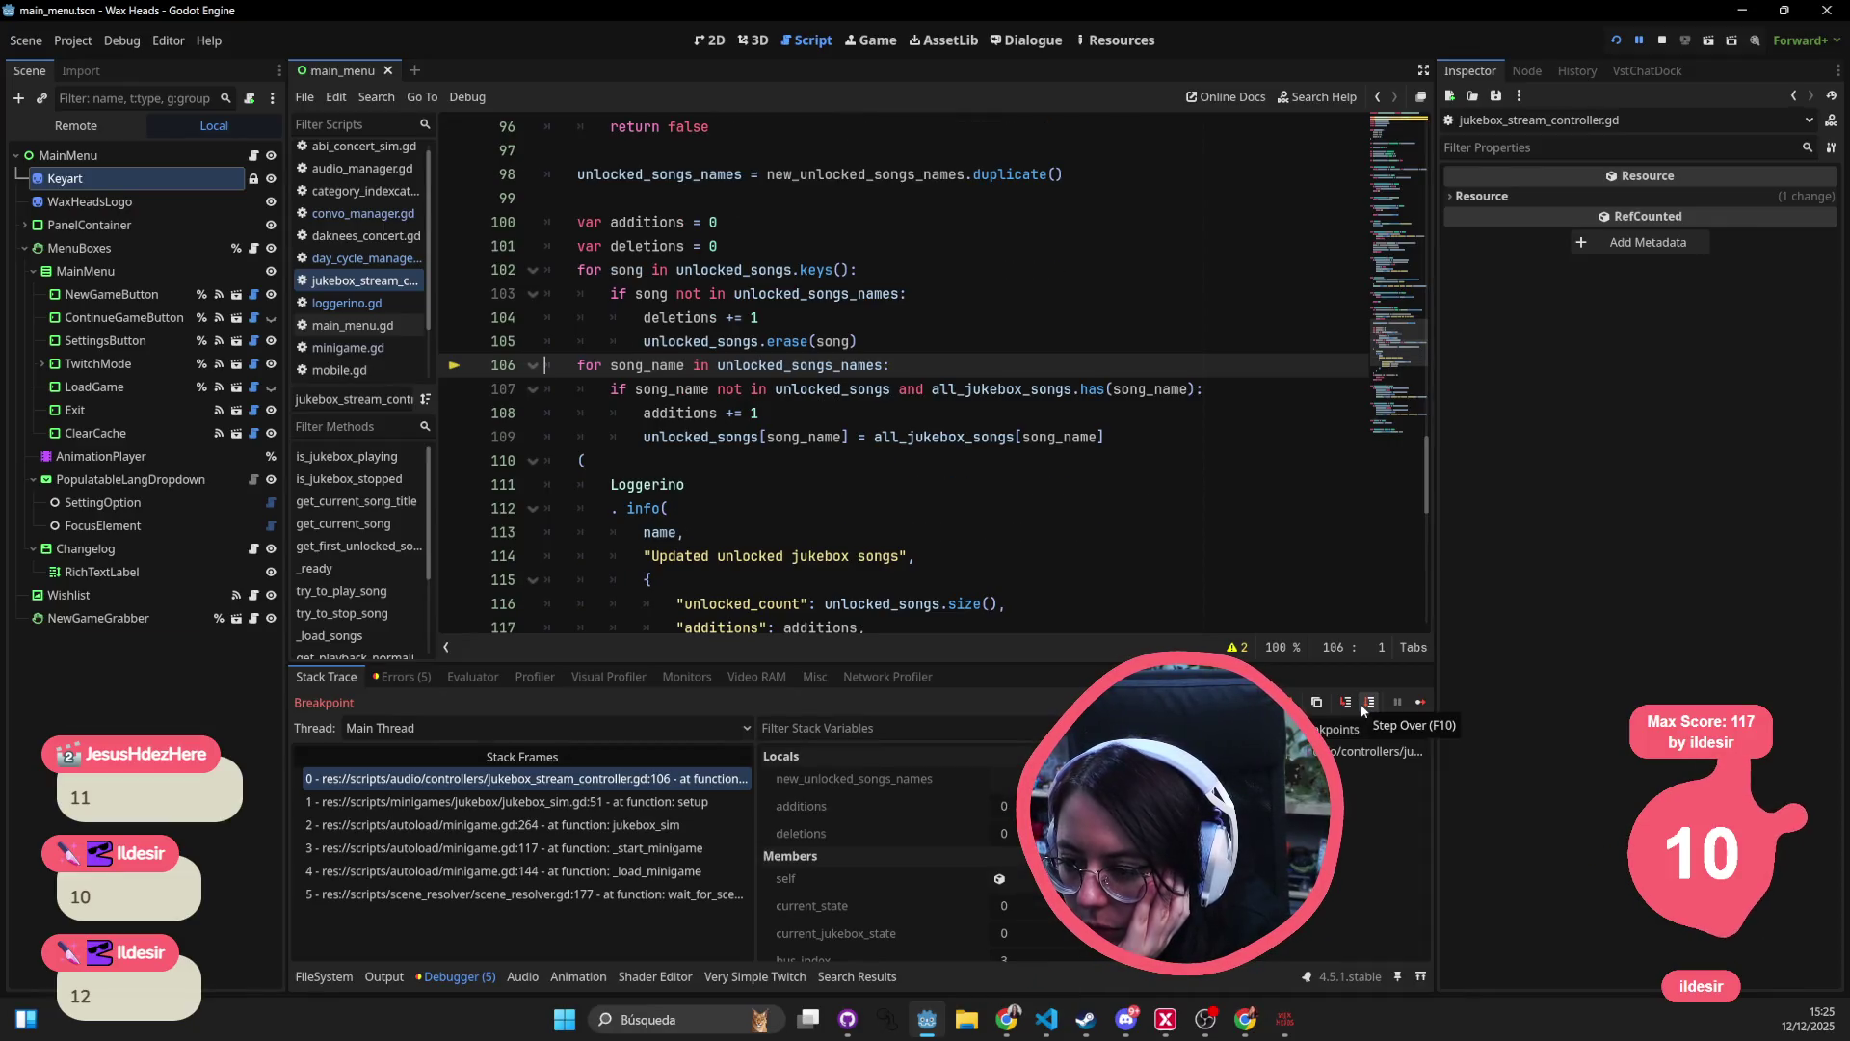
left_click(1360, 703)
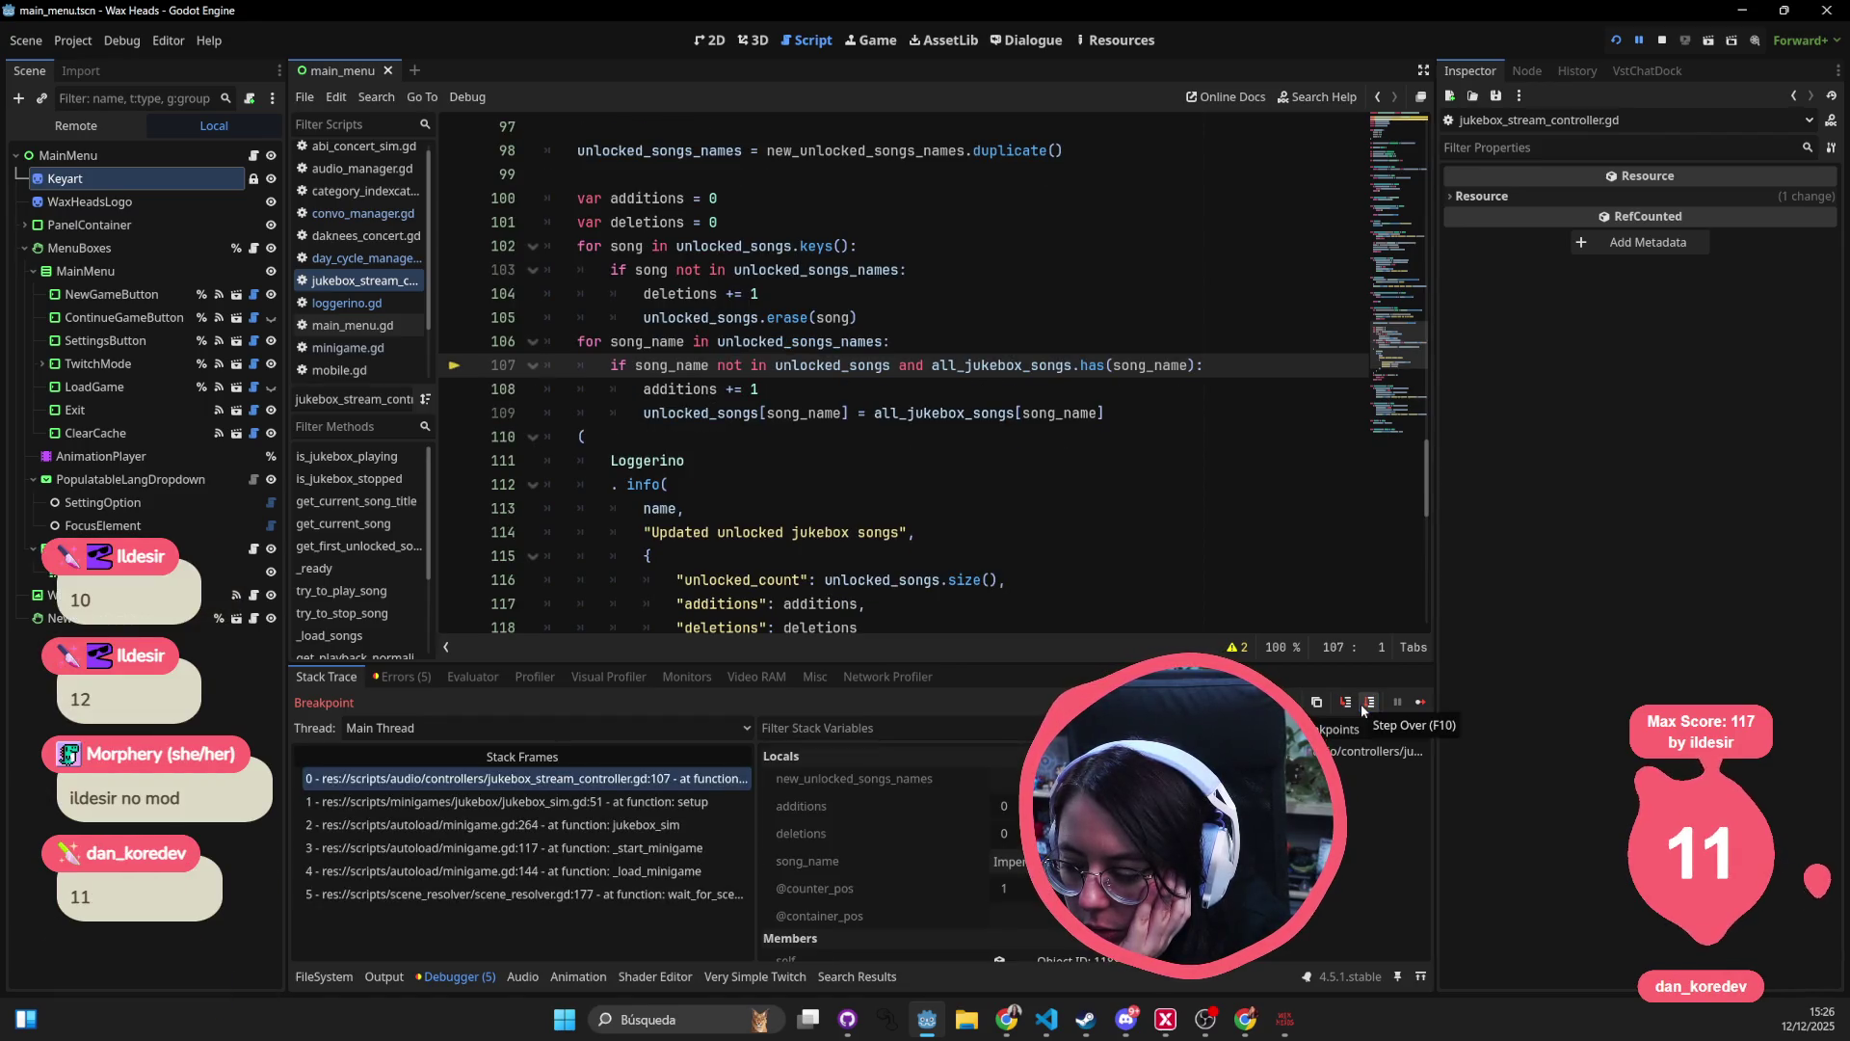
left_click(1361, 704)
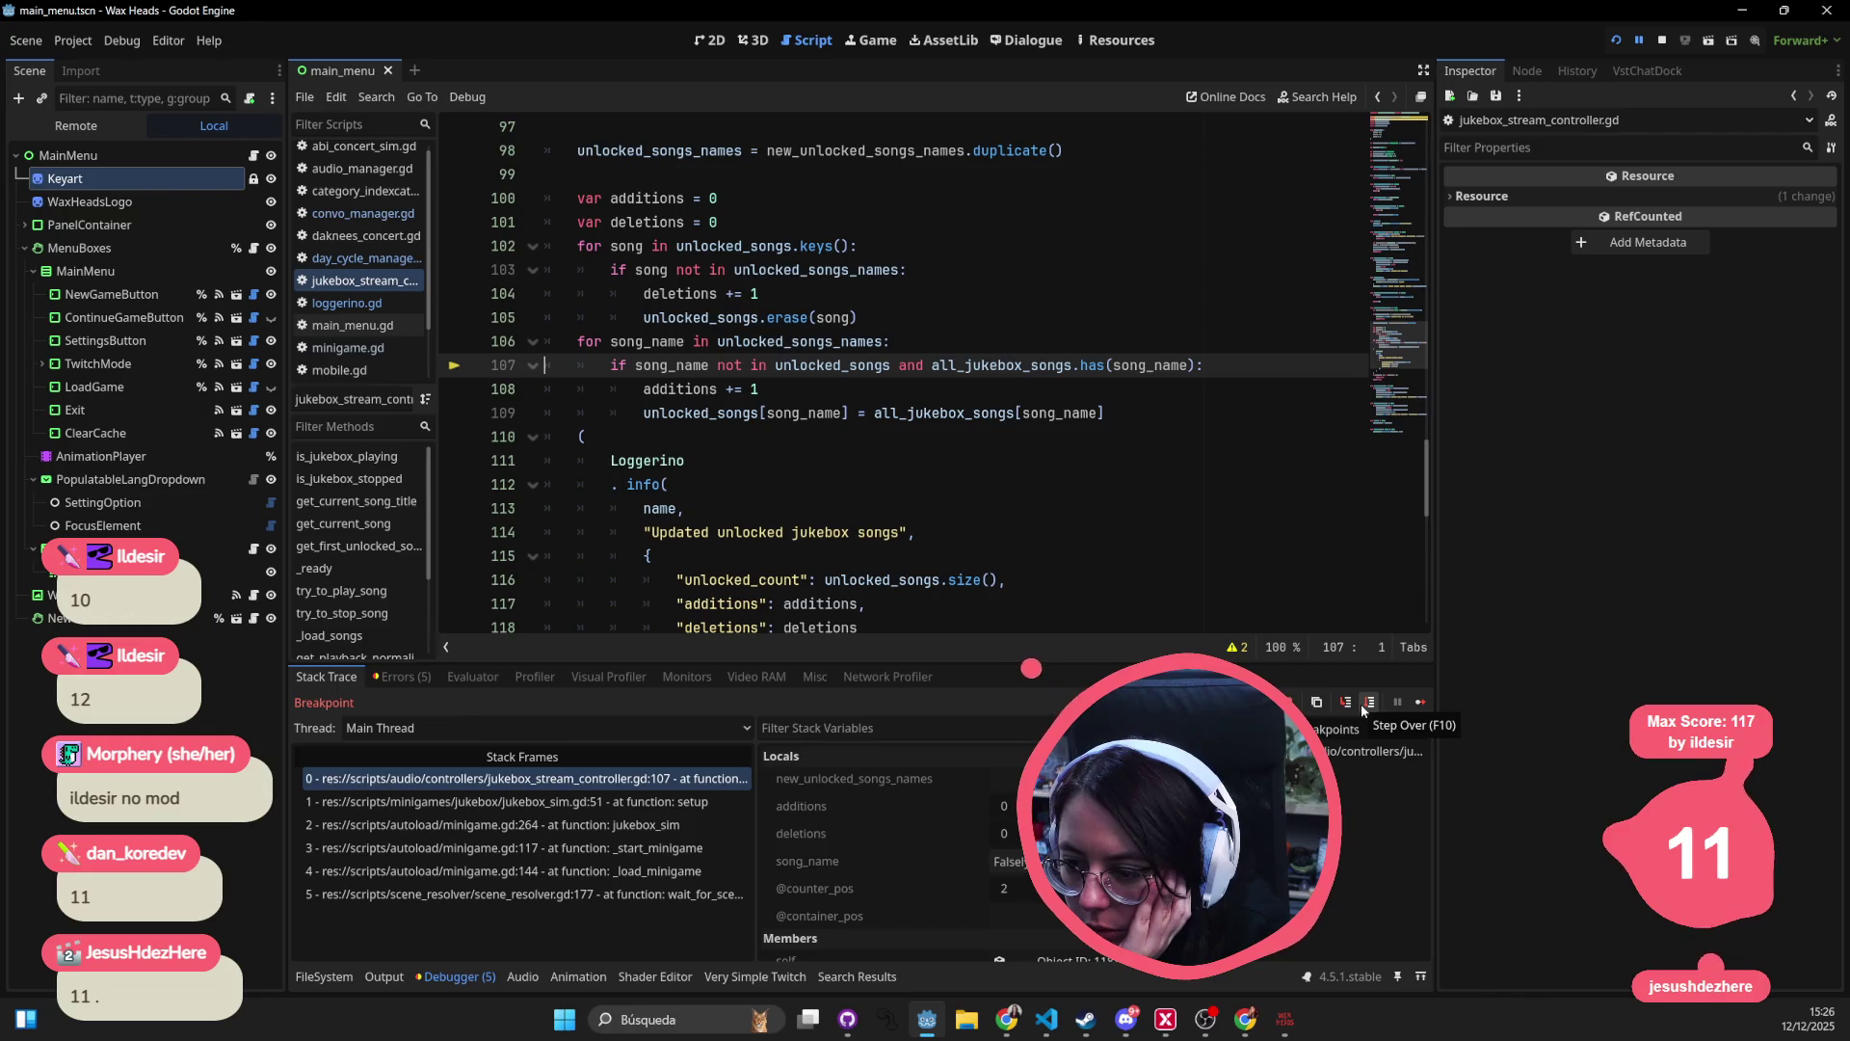
left_click(1361, 703)
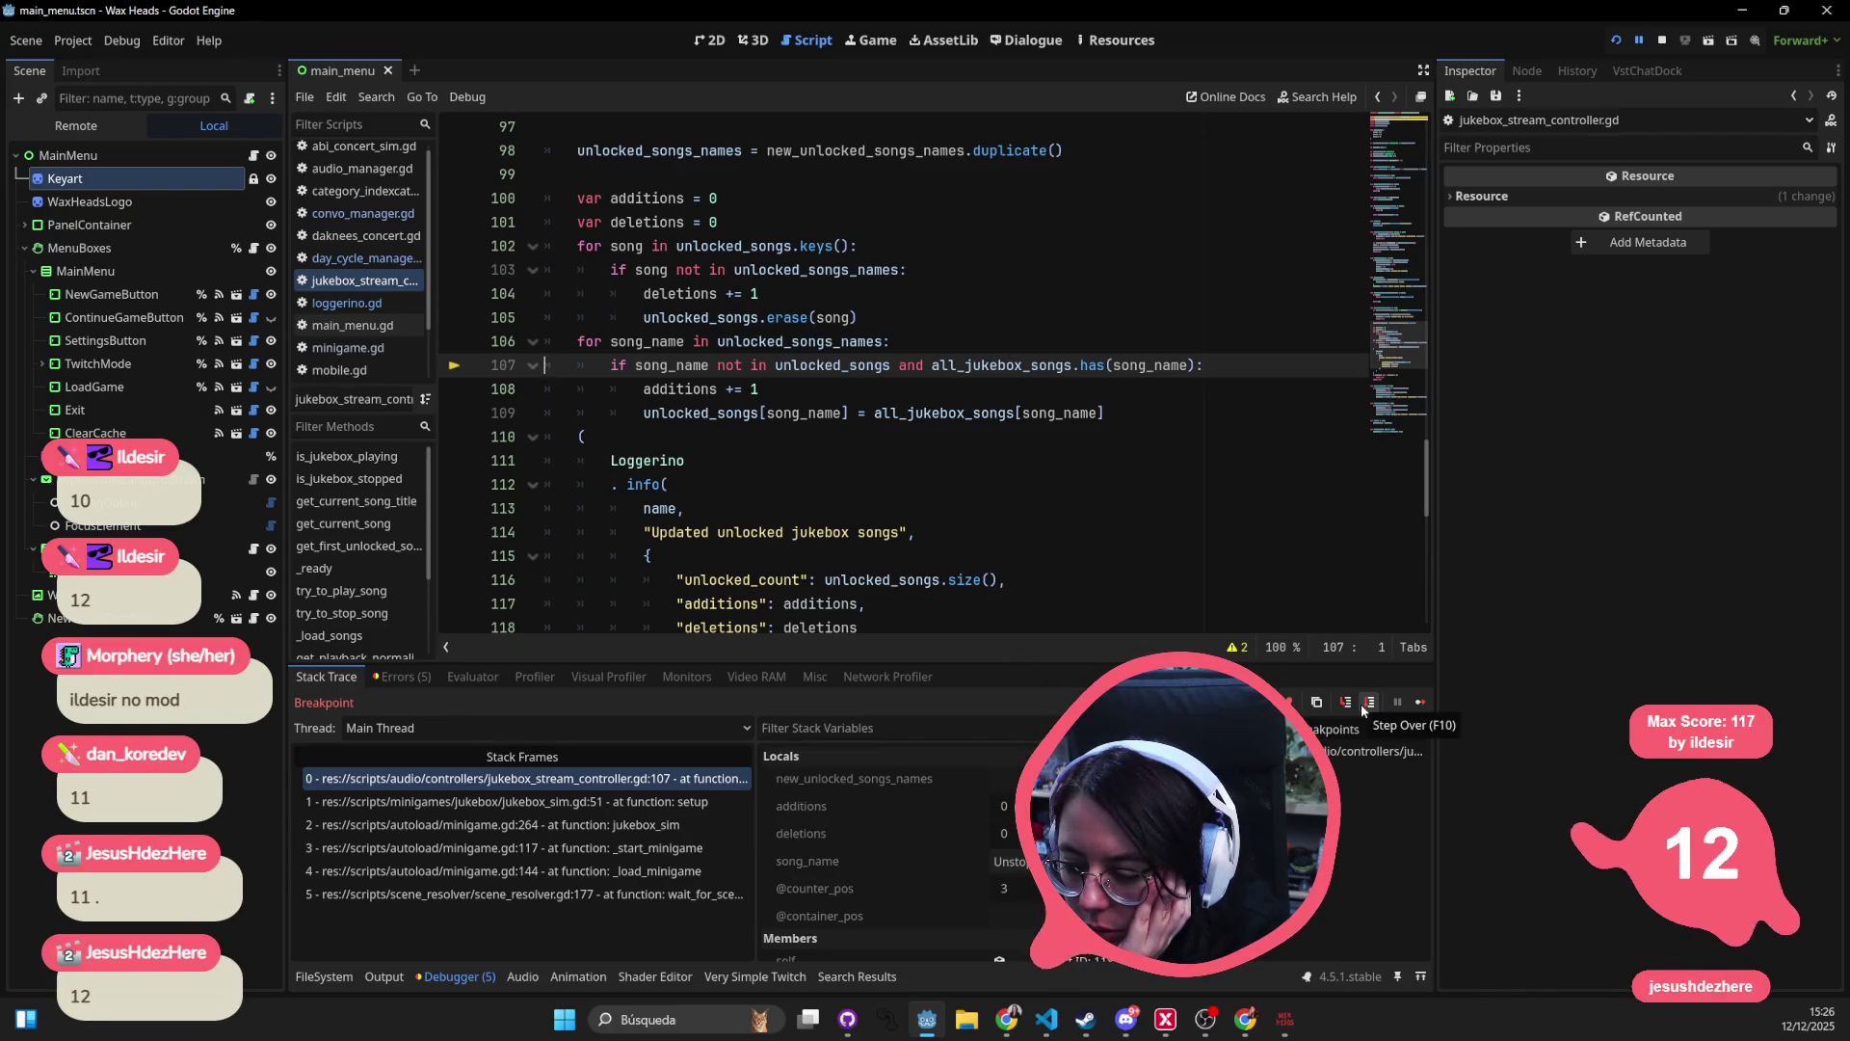
- Step past the logging call to the final check on line 122, then start a project file search
left_click(1360, 703)
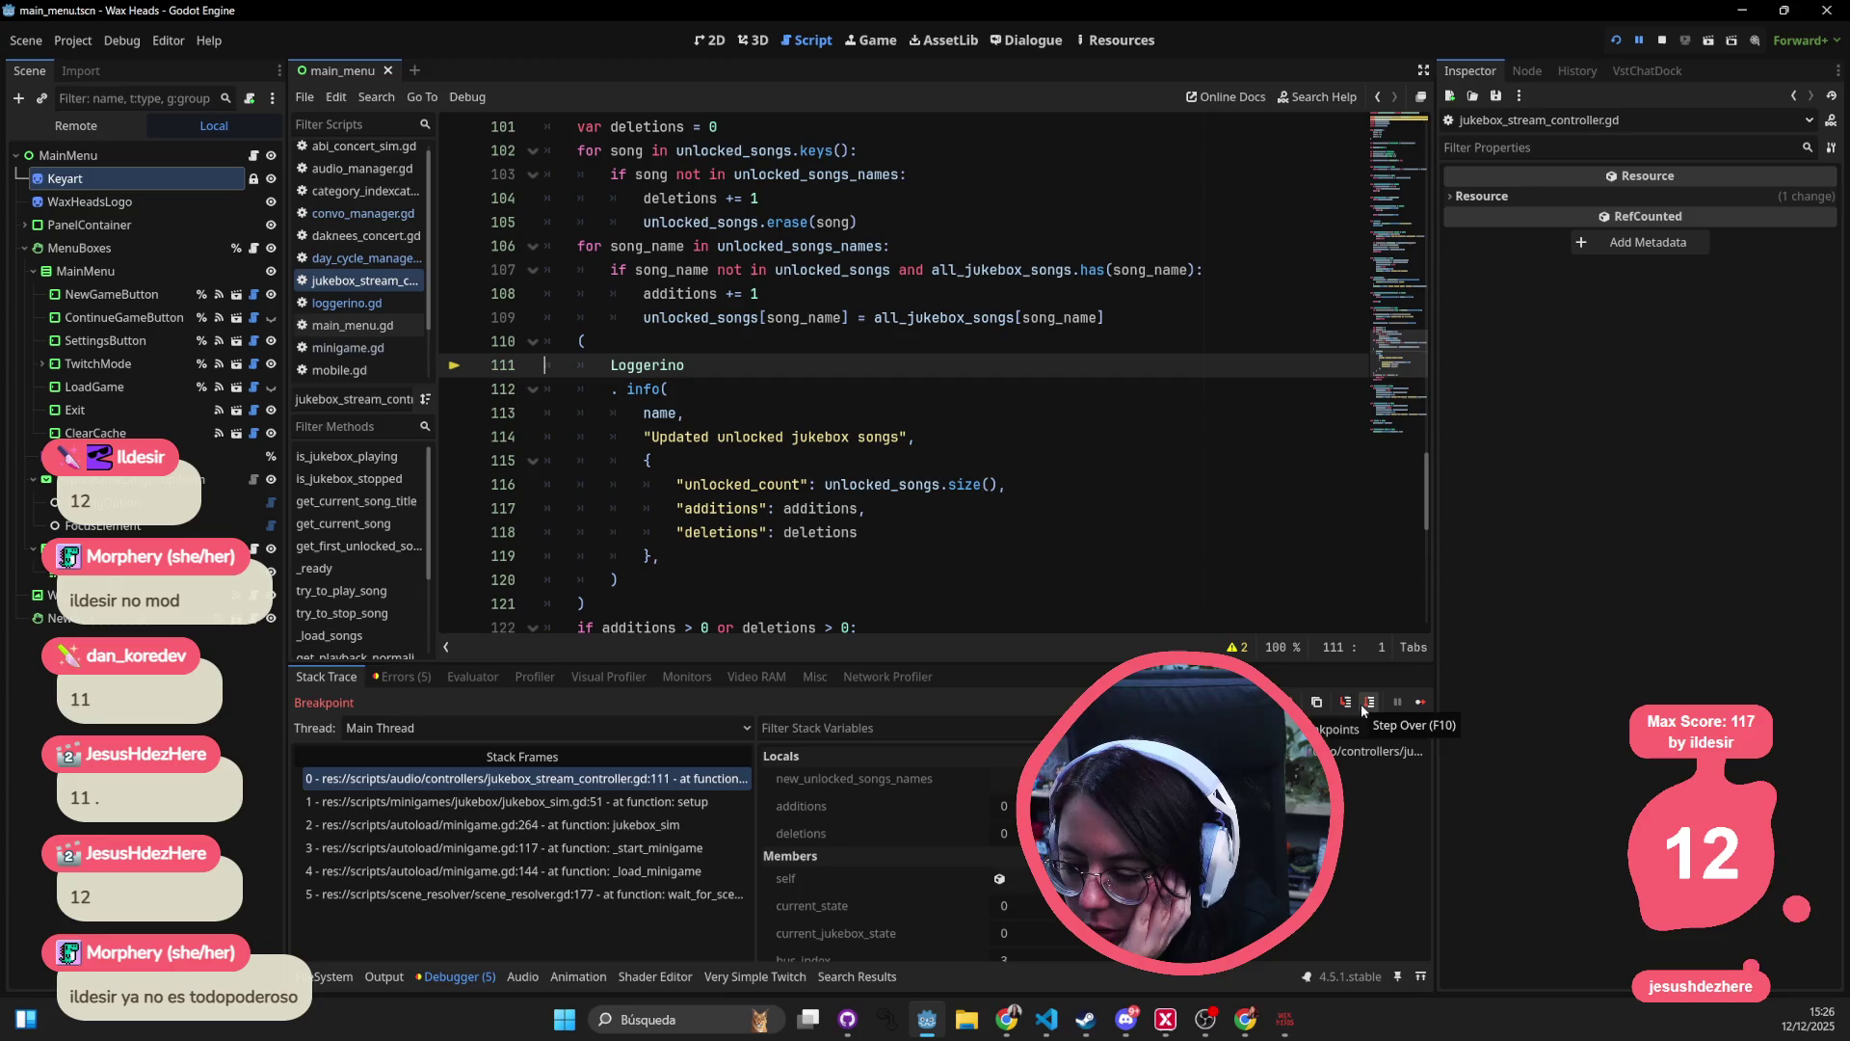
left_click(1360, 703)
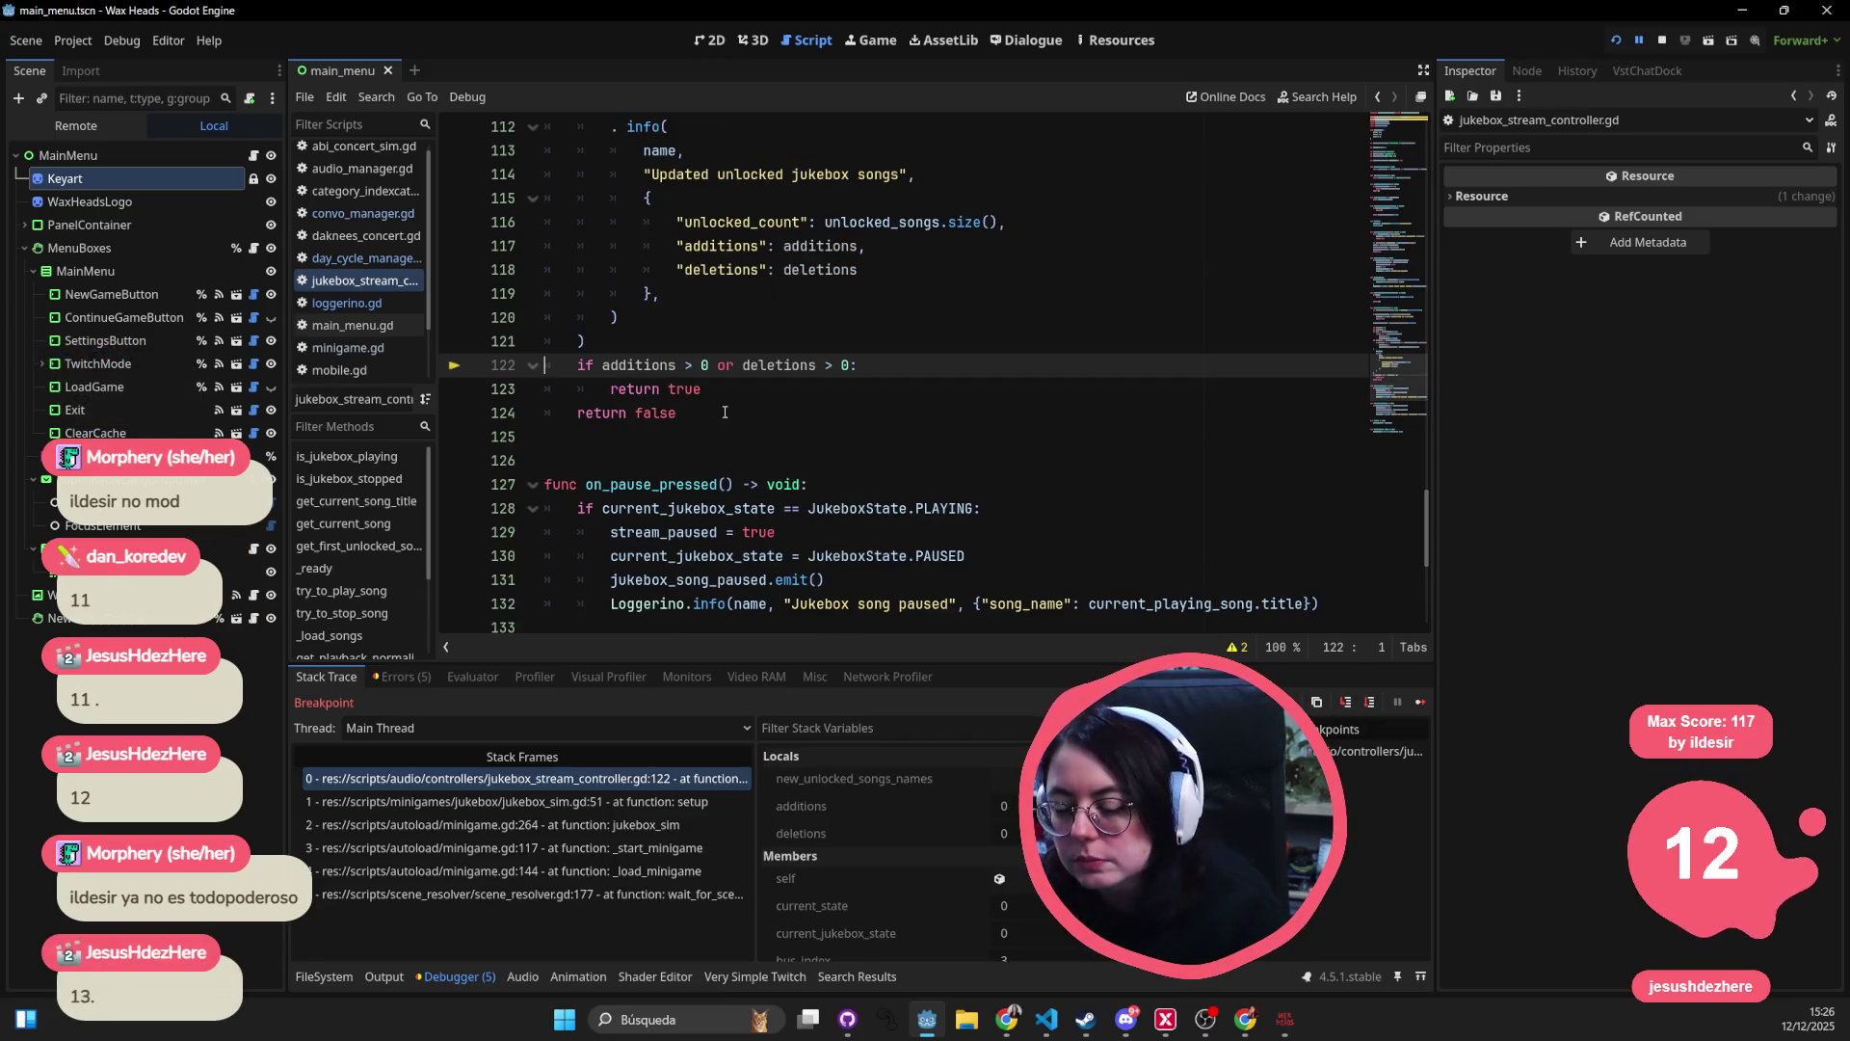
left_click(783, 443)
key("shift+alt+o")
- Open jukebox_sim from the 'jukebox' search results and scroll to setup()
type("ju")
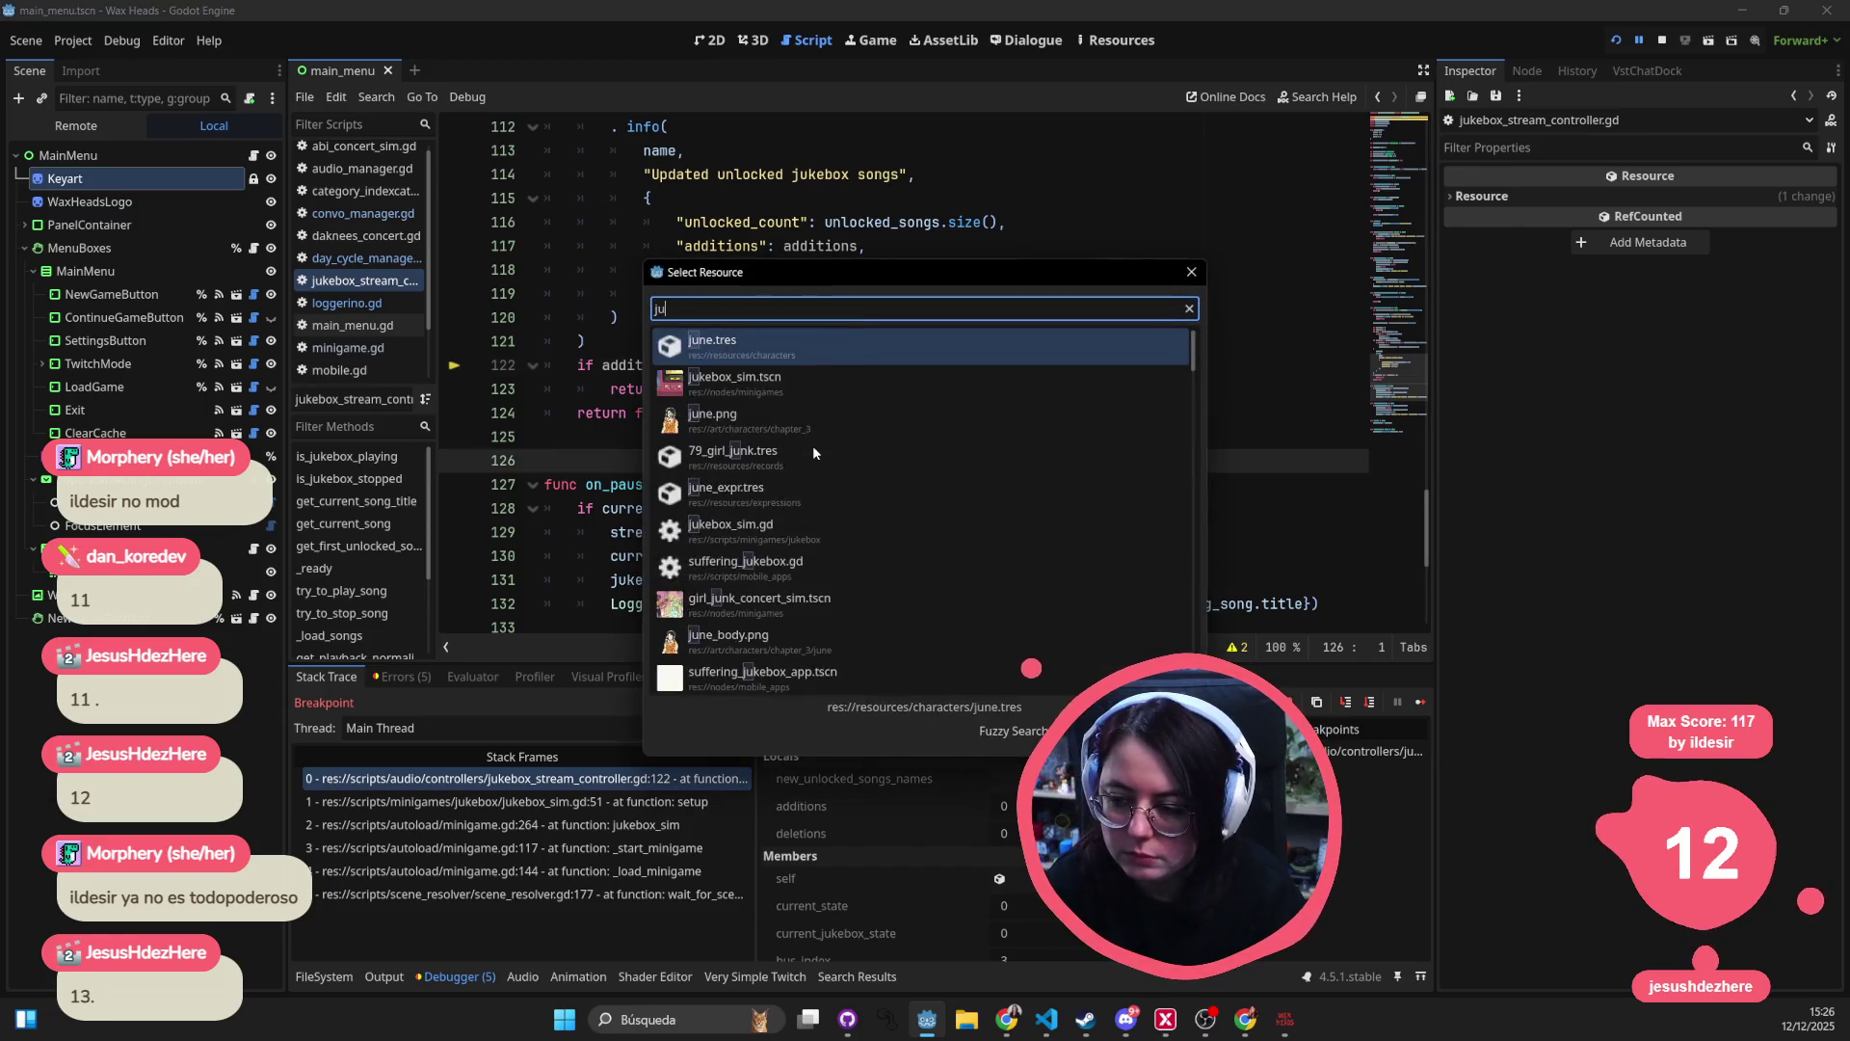
type("kebox_")
key("Return")
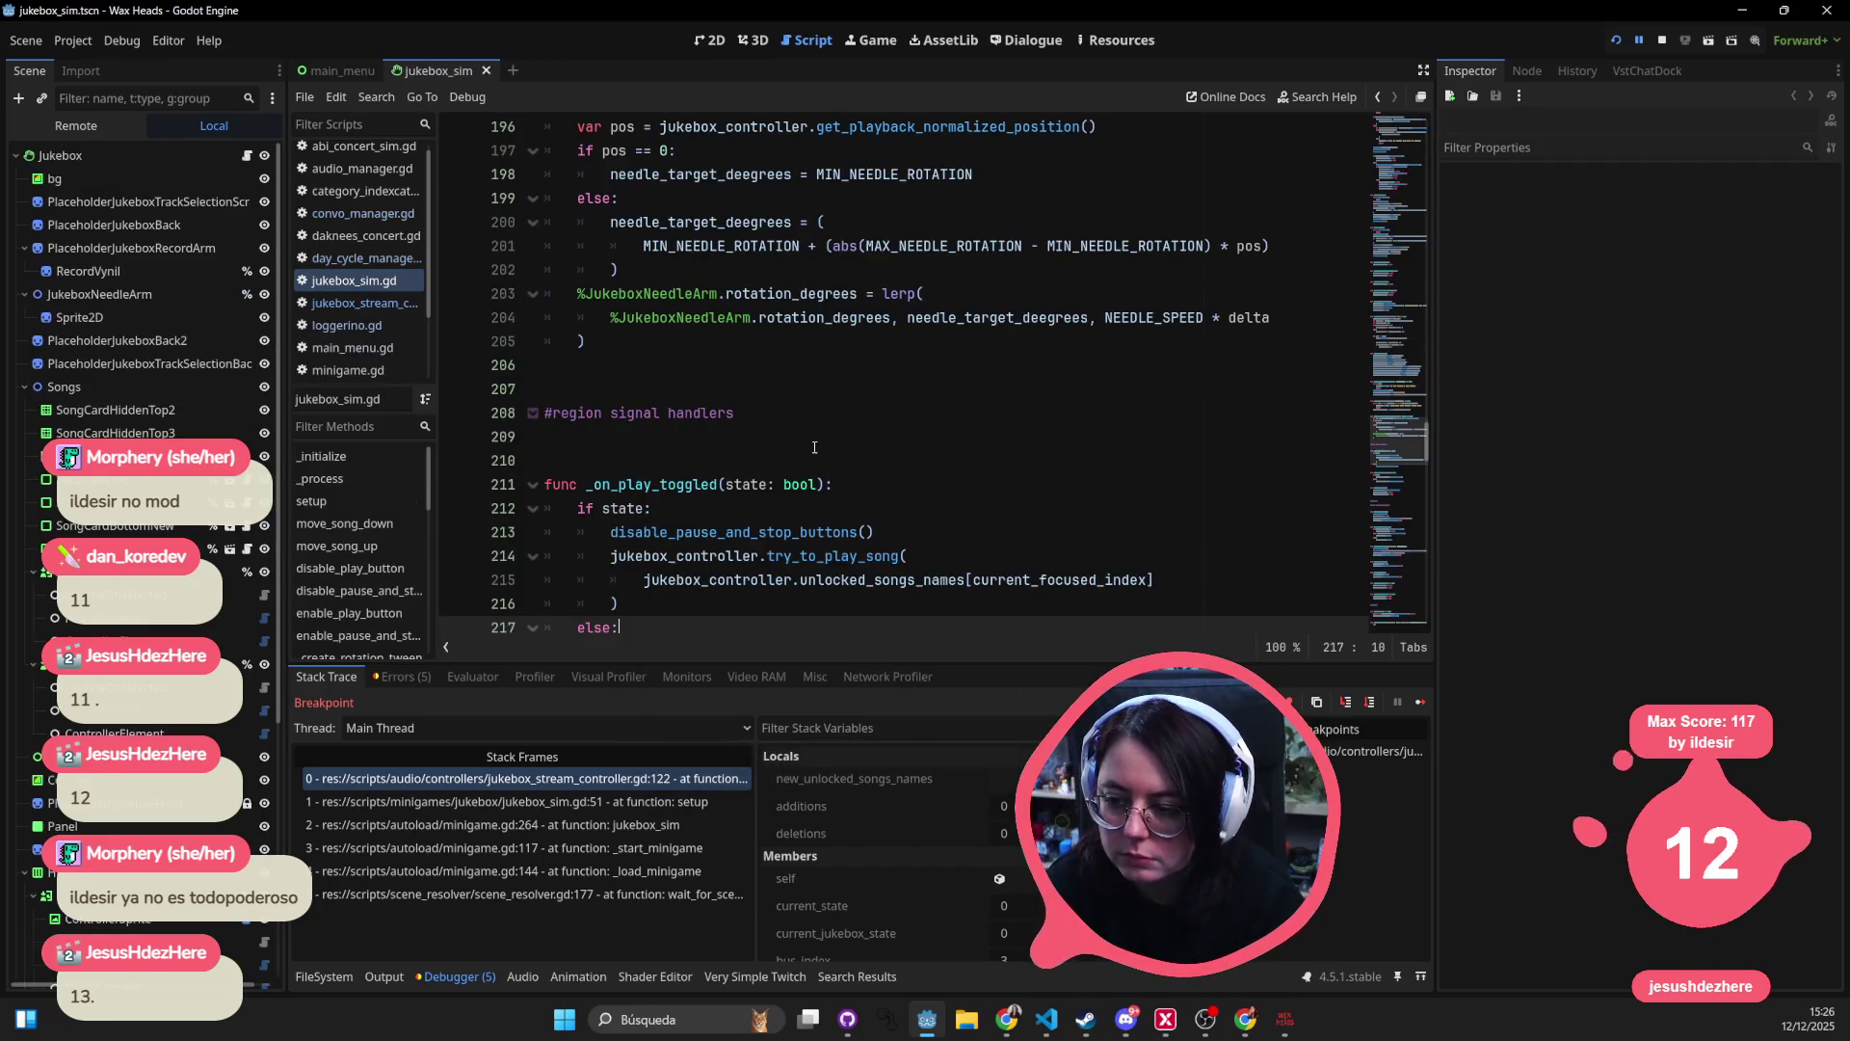
scroll(799, 424, "up", 15)
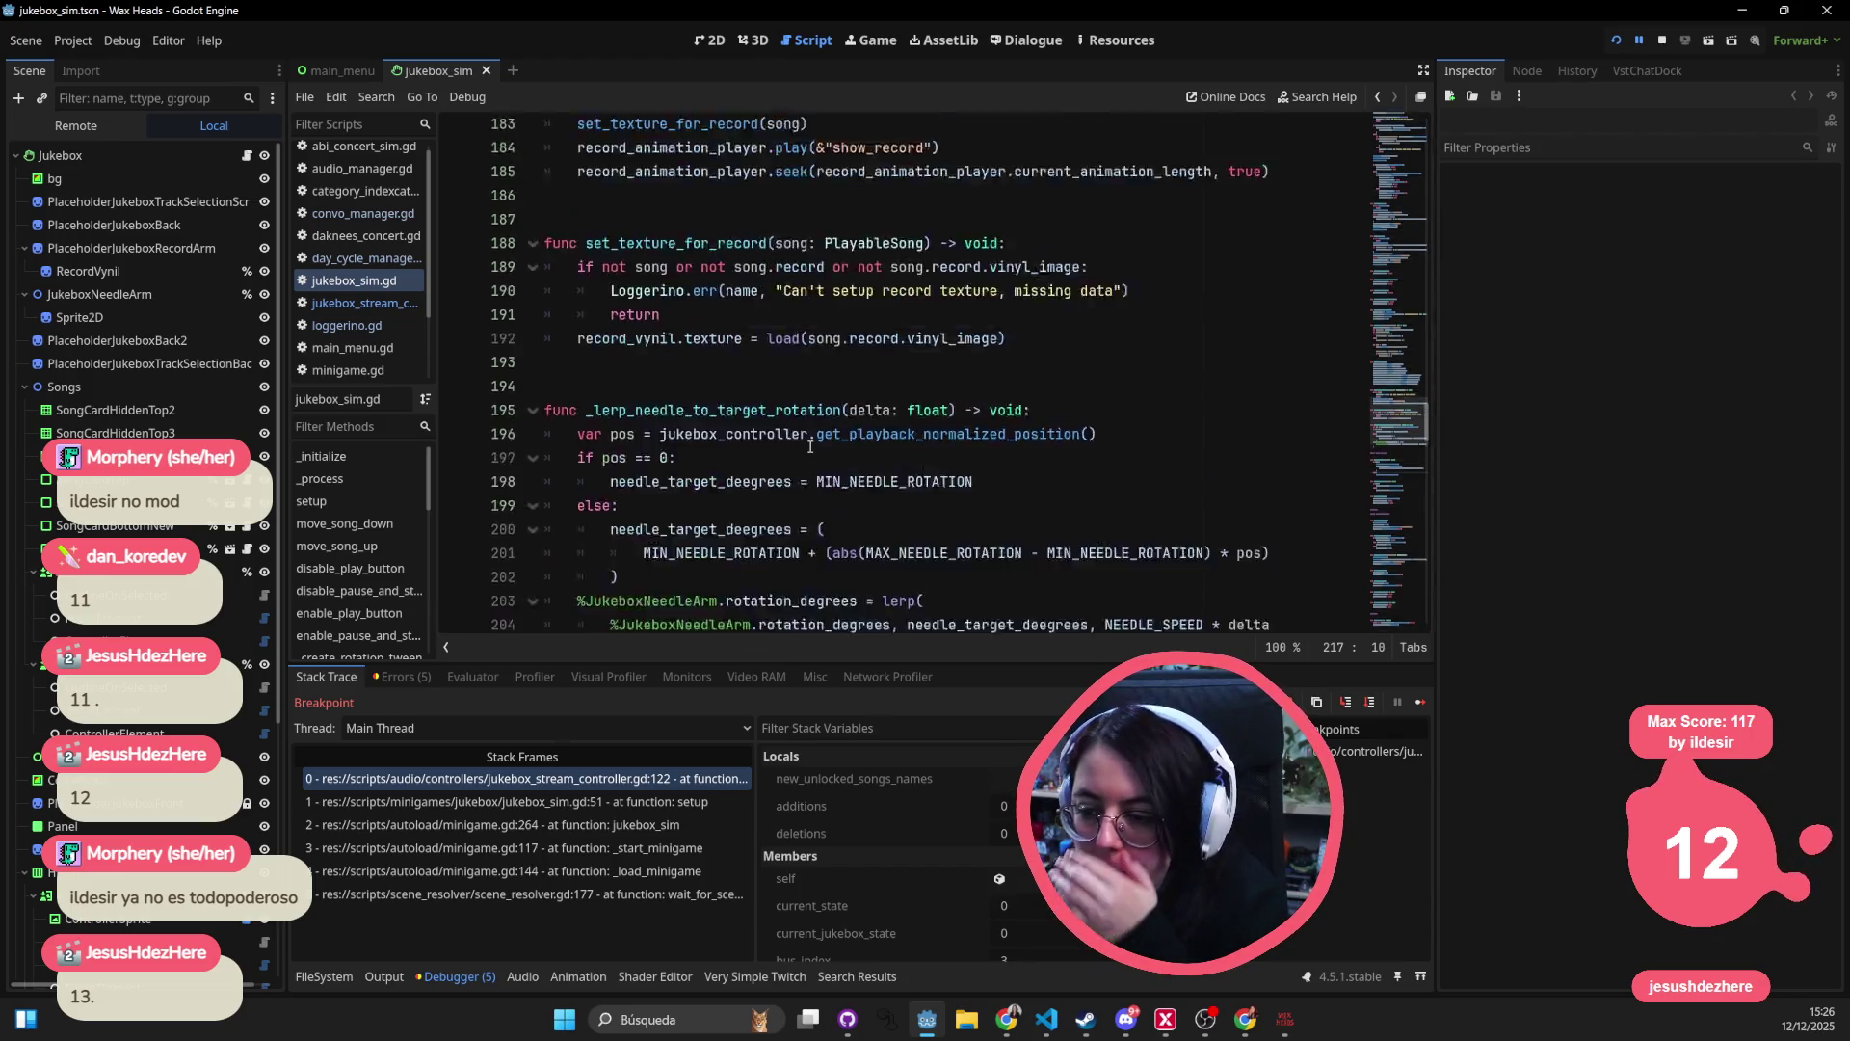
scroll(780, 403, "up", 20)
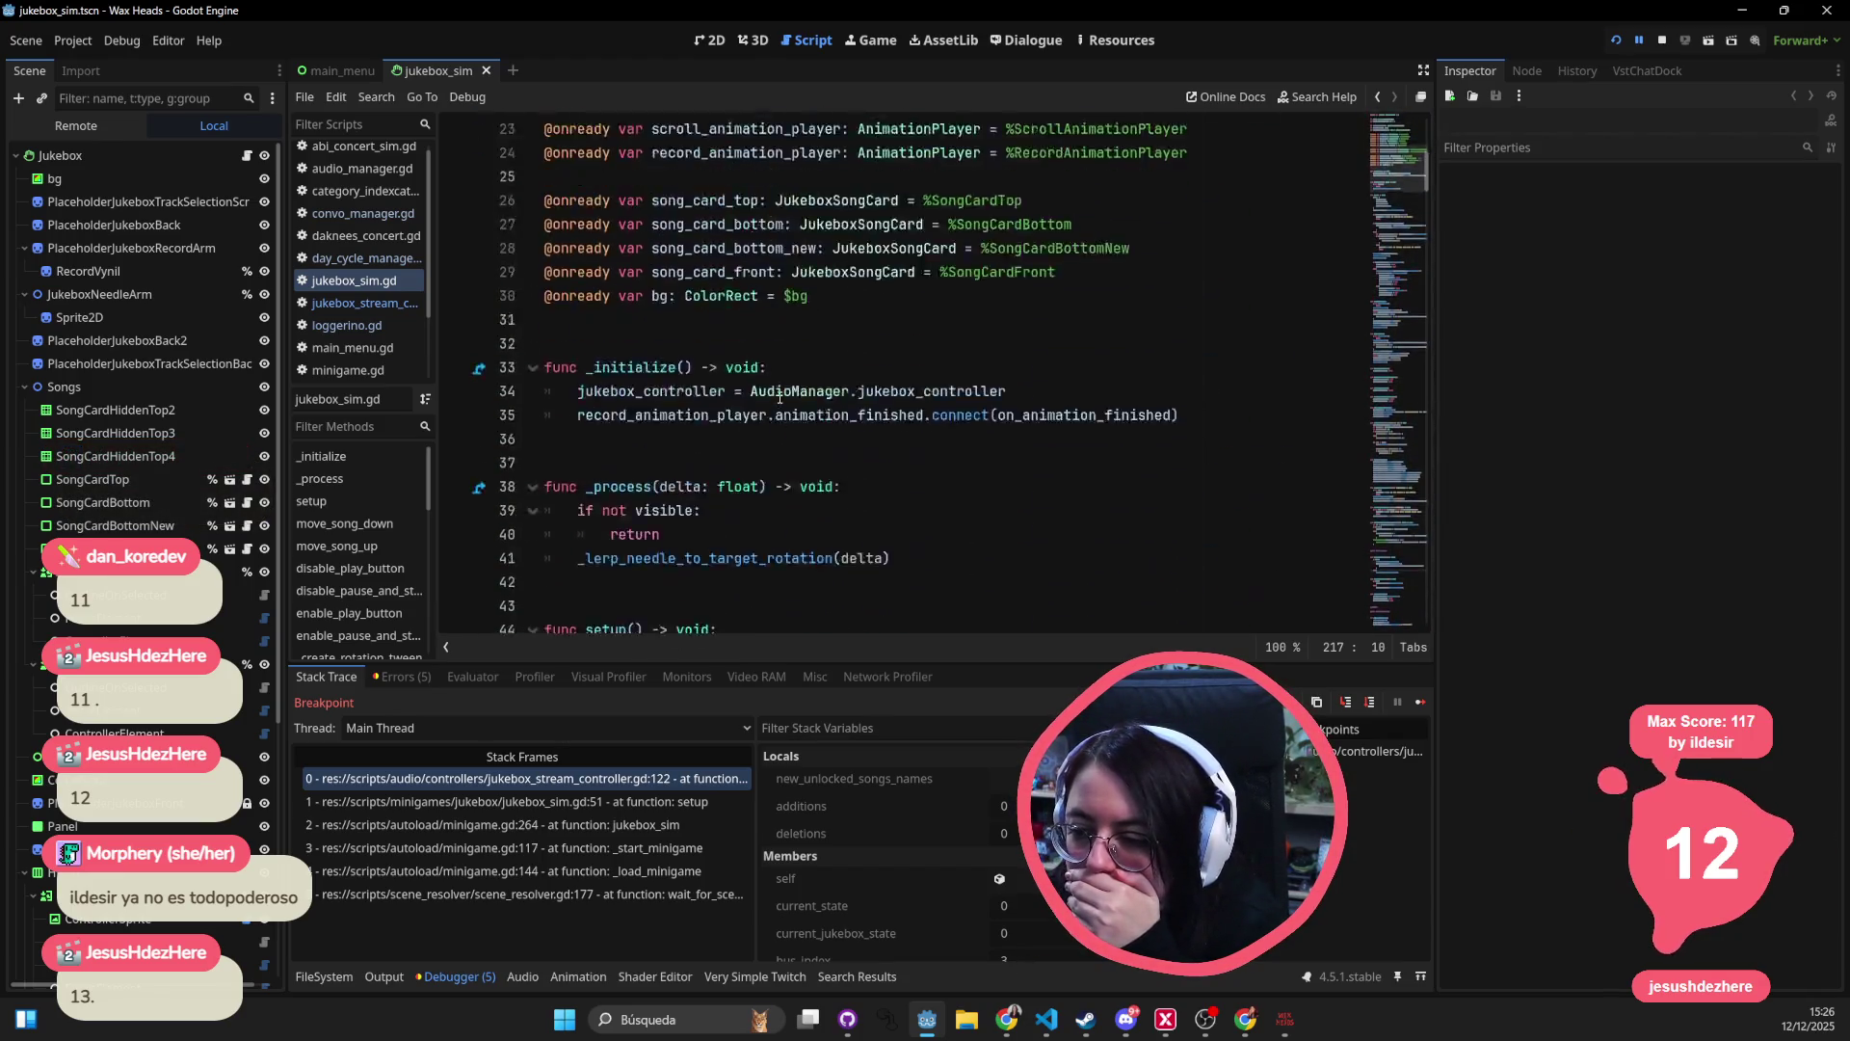
scroll(780, 399, "down", 15)
scroll(732, 385, "up", 7)
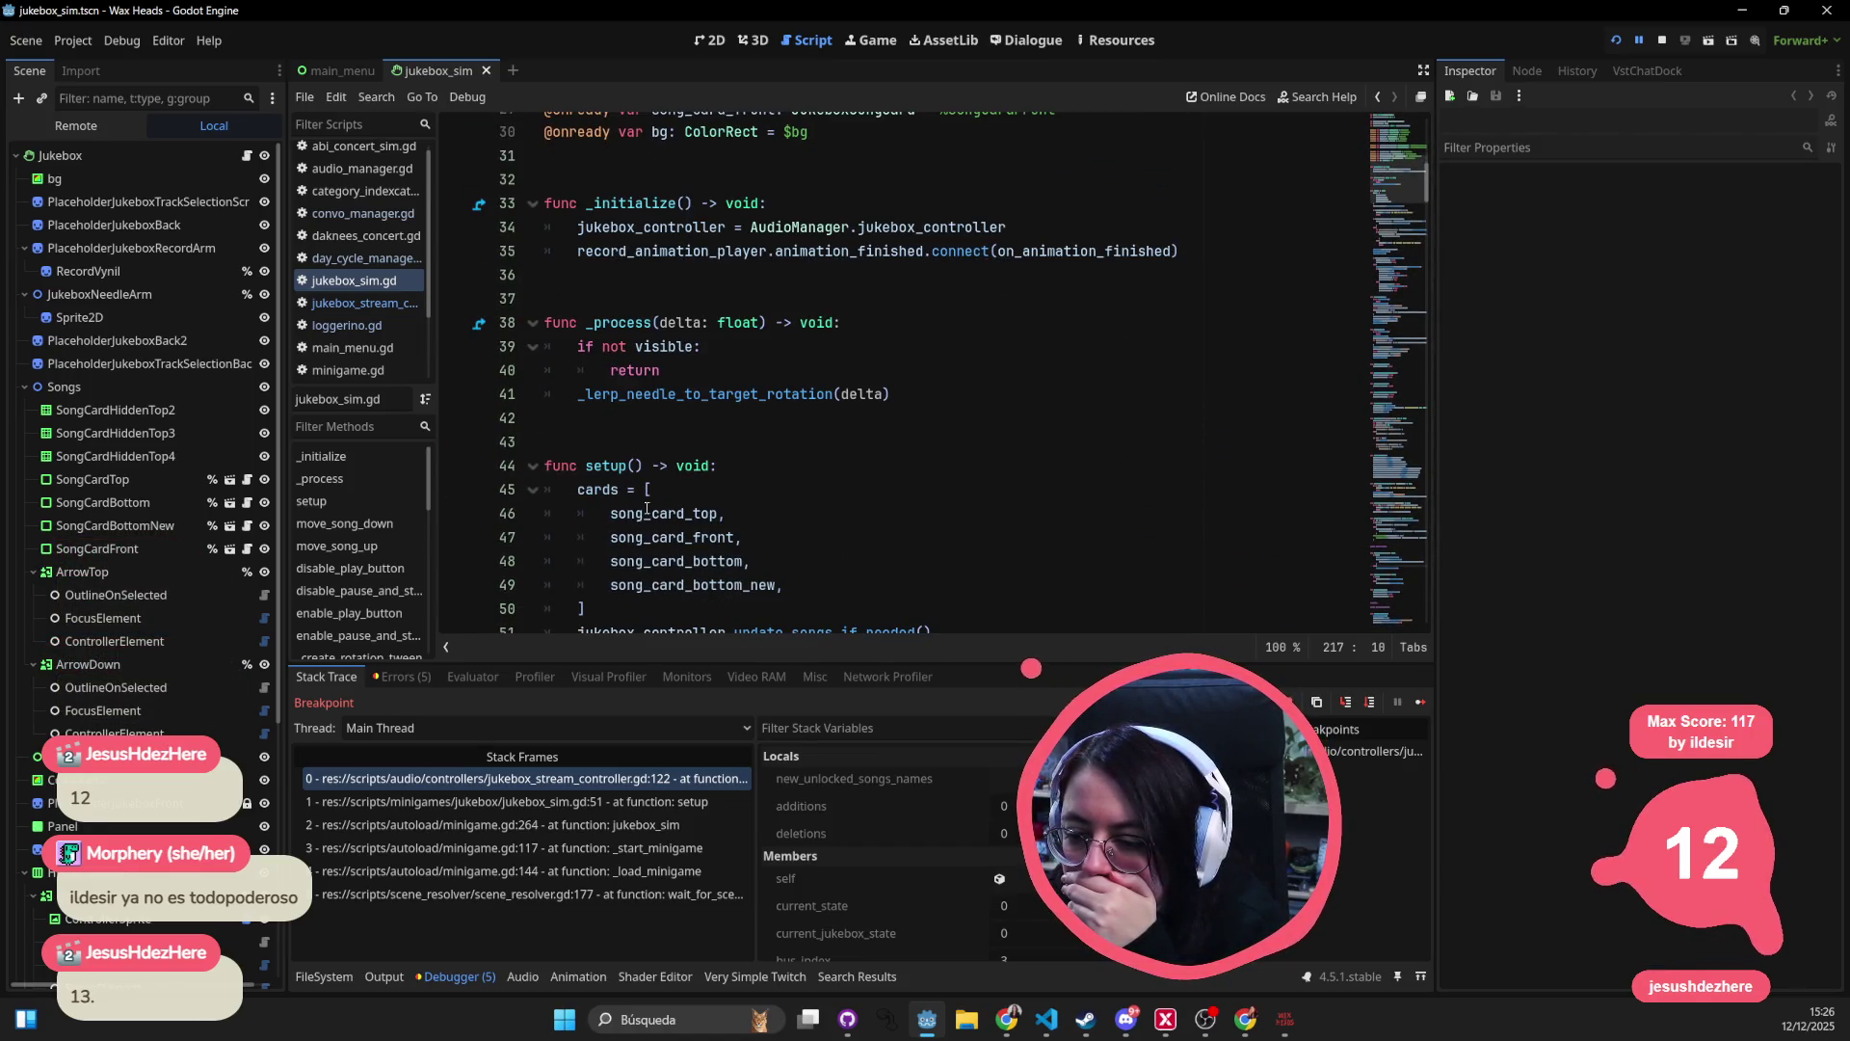
- Set a breakpoint on line 45 in setup() and resume the game
left_click(1033, 507)
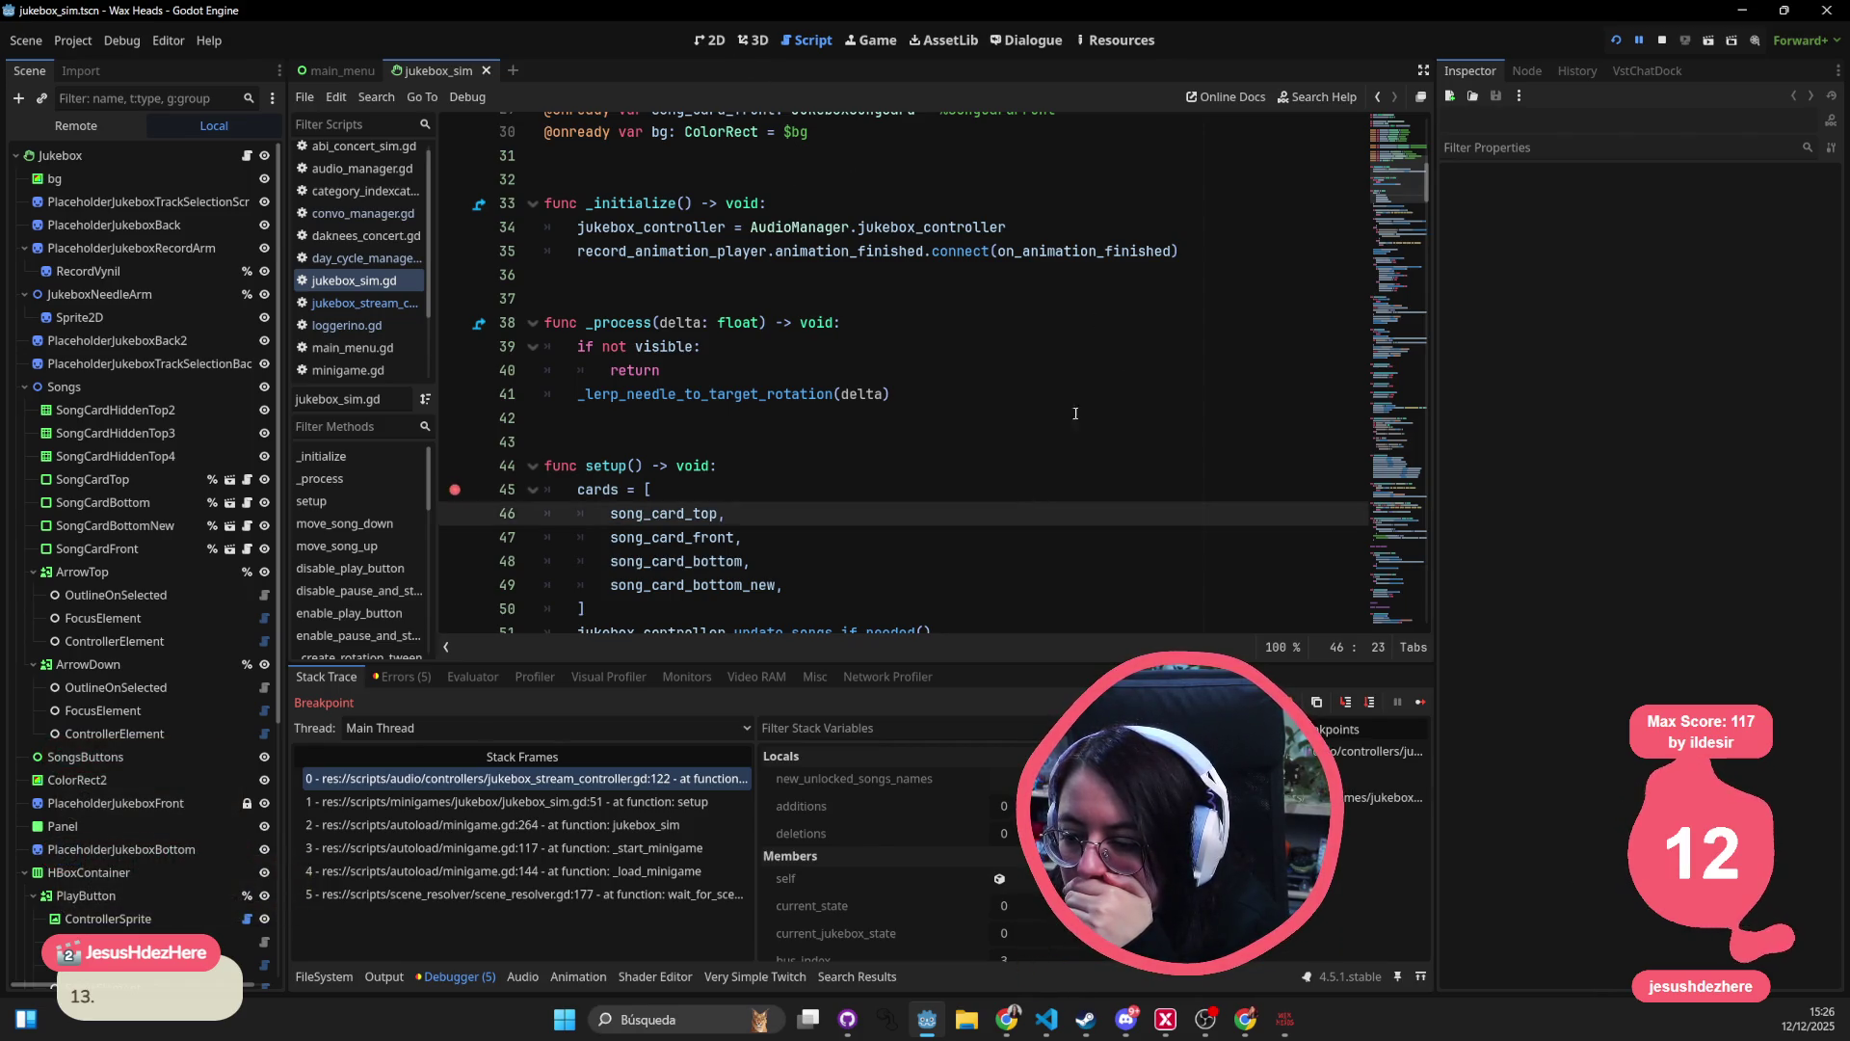
scroll(1276, 626, "down", 1)
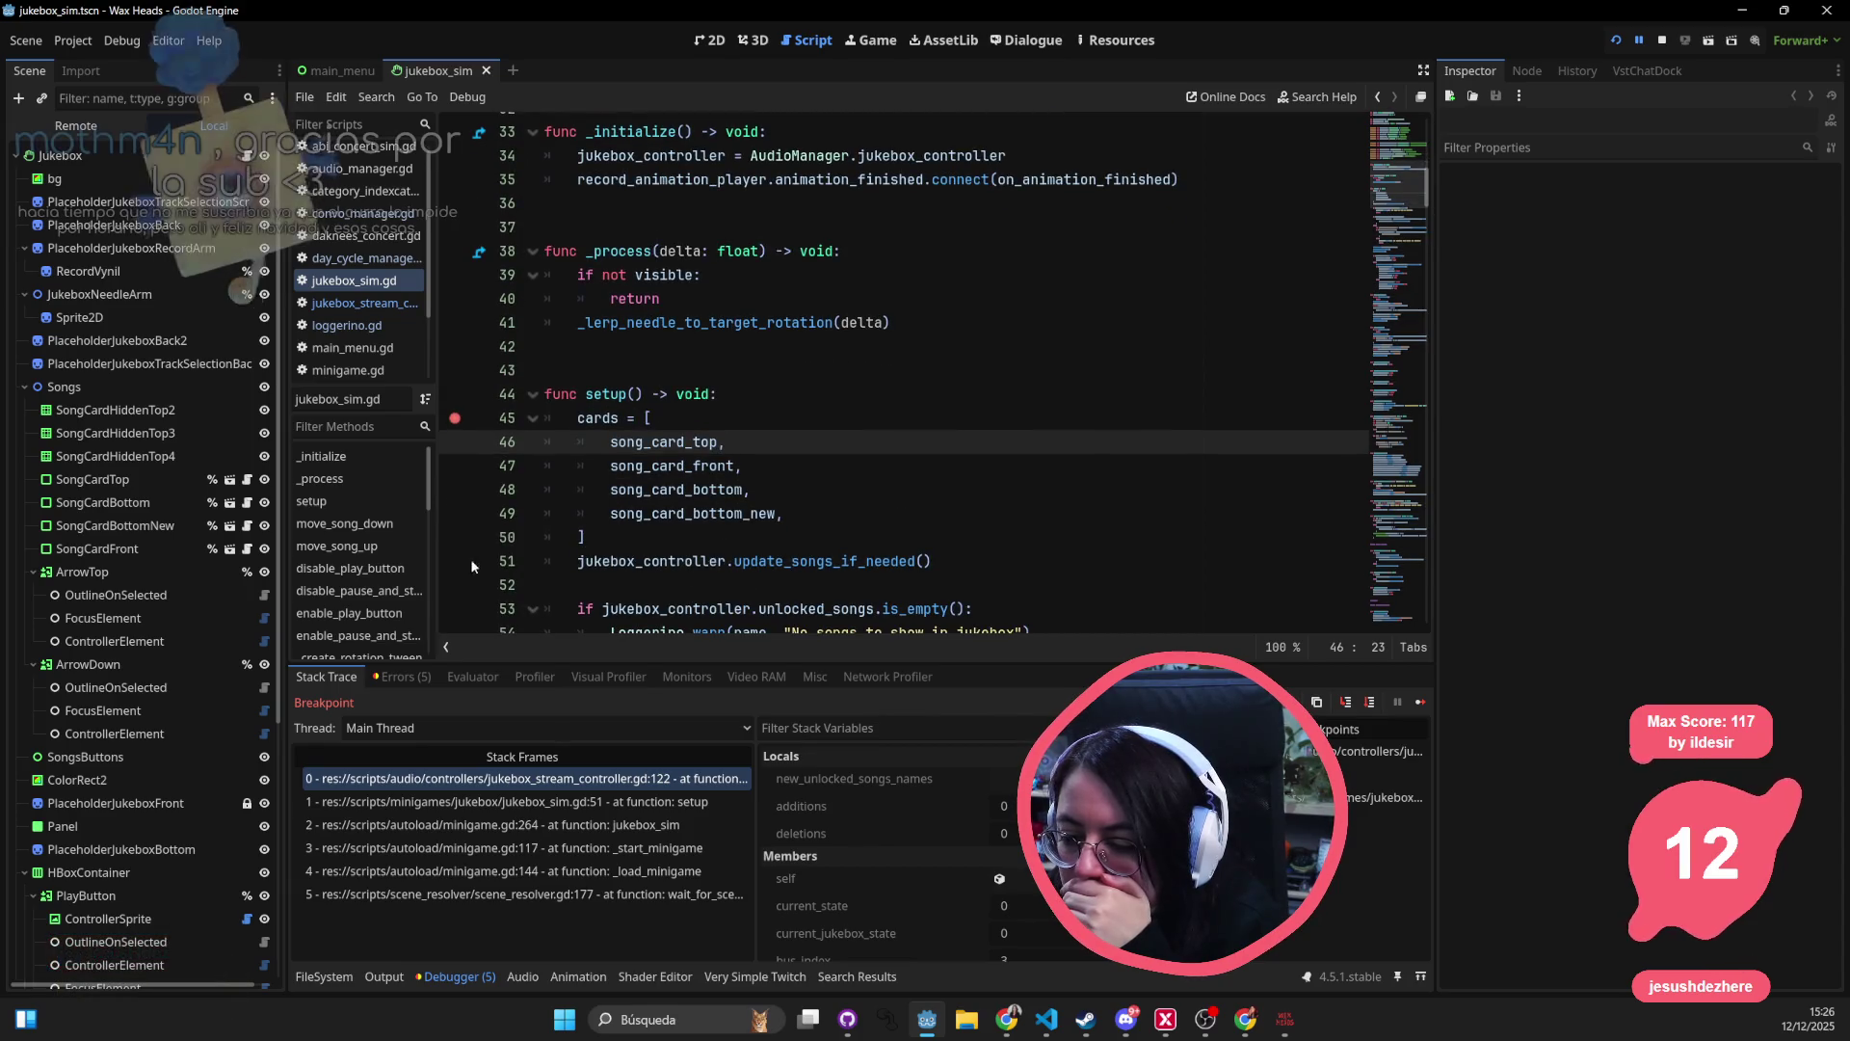
left_click(1420, 699)
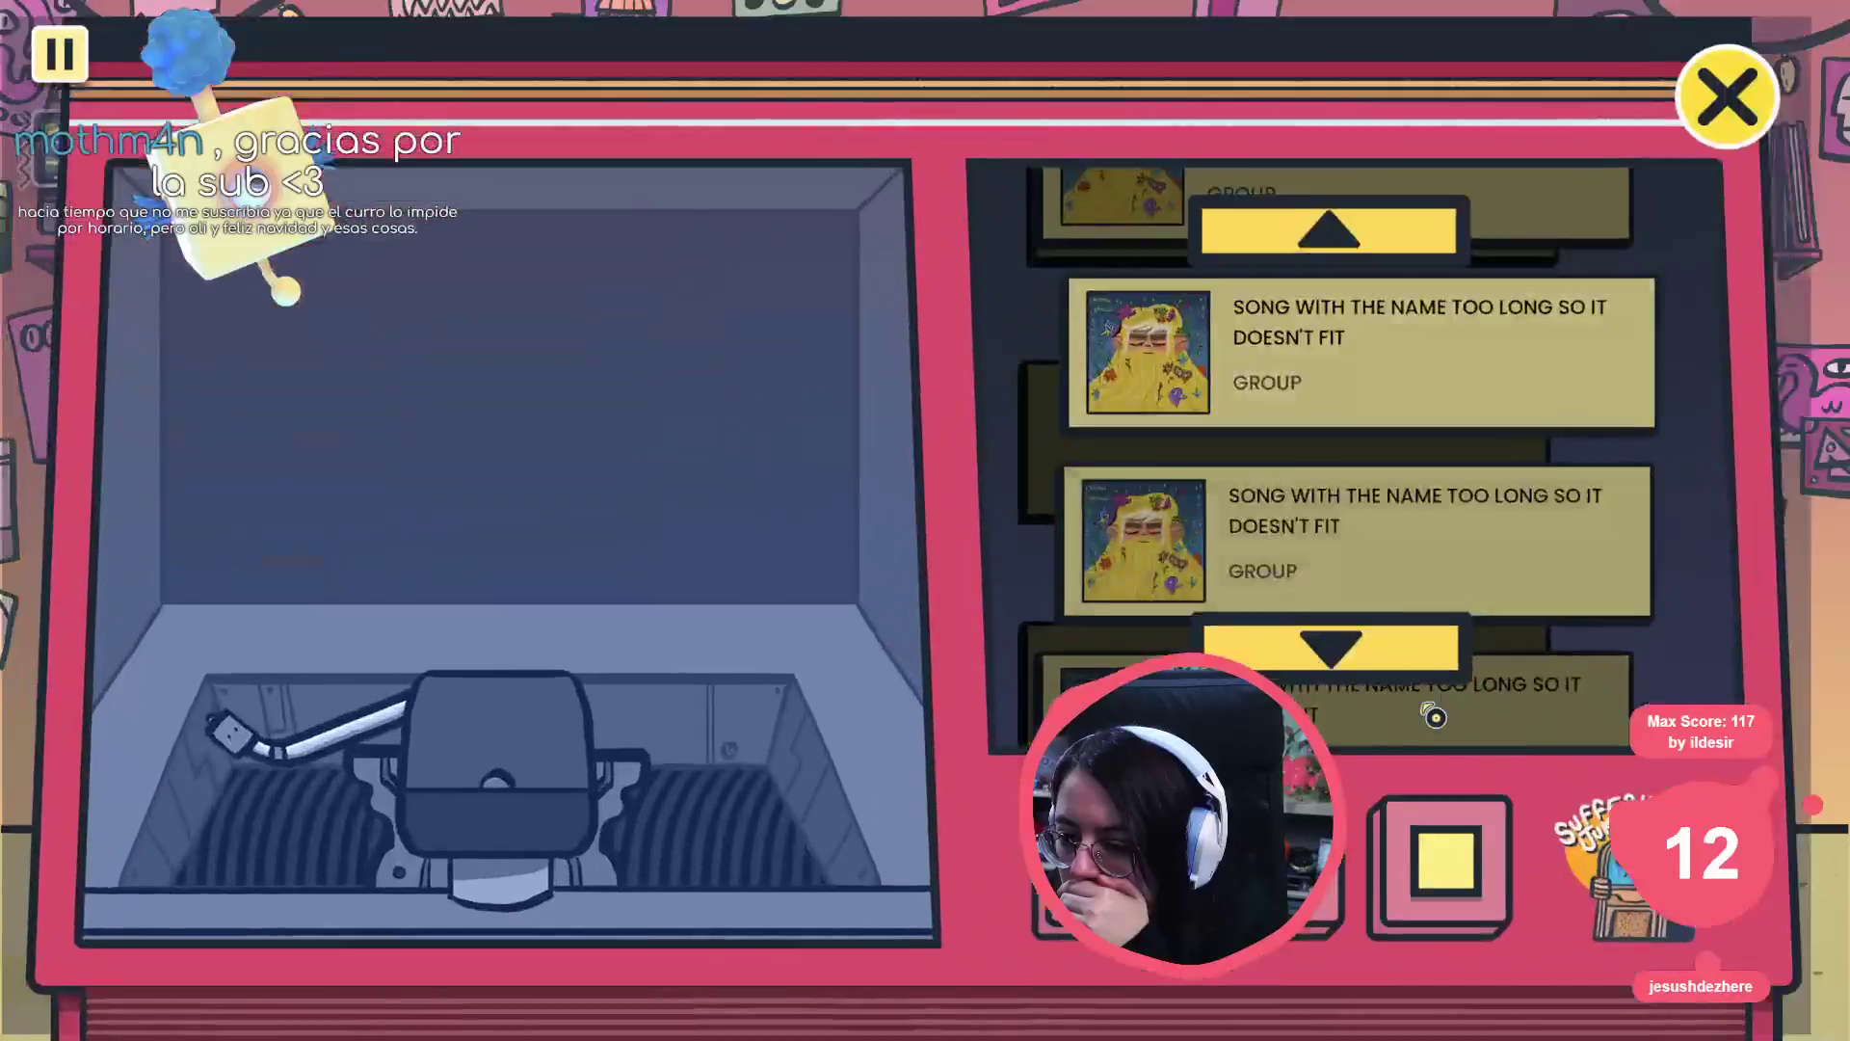
- Close and reopen the jukebox to hit the breakpoint, then step to line 51's update_songs_if_needed() call
left_click(1764, 82)
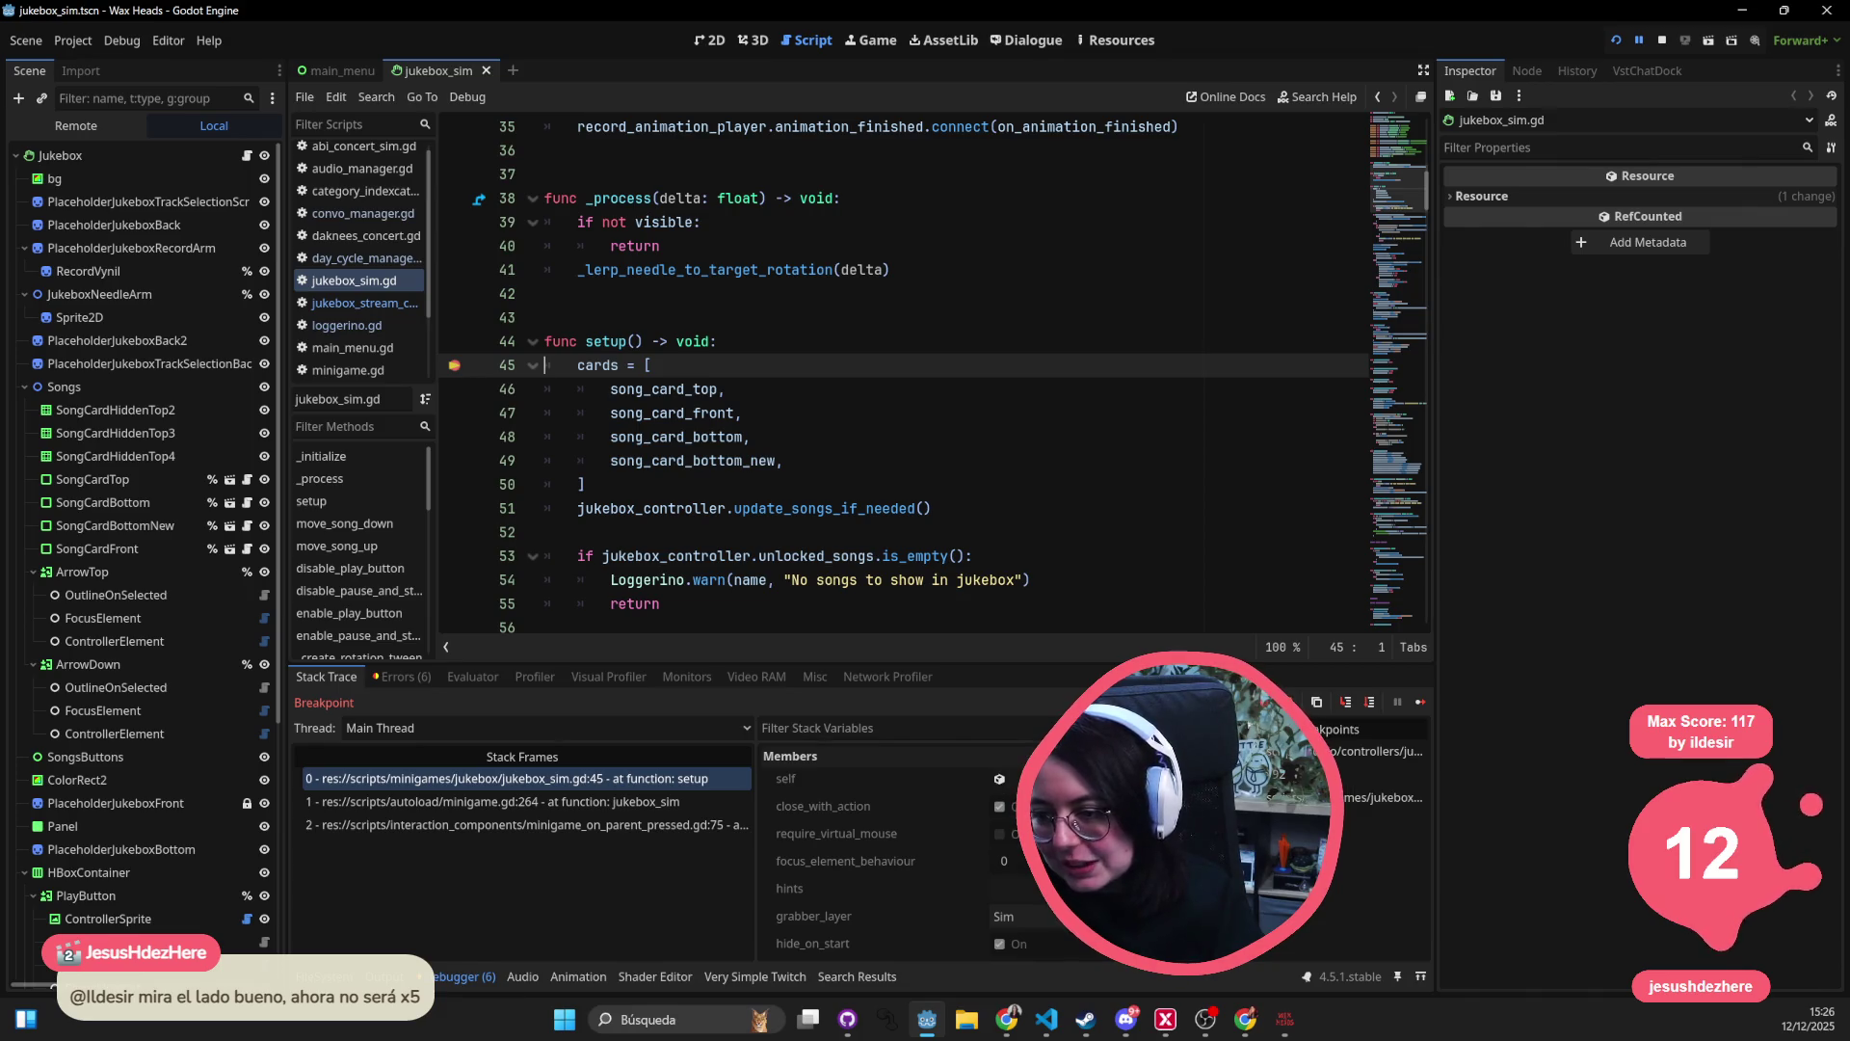
left_click(1370, 699)
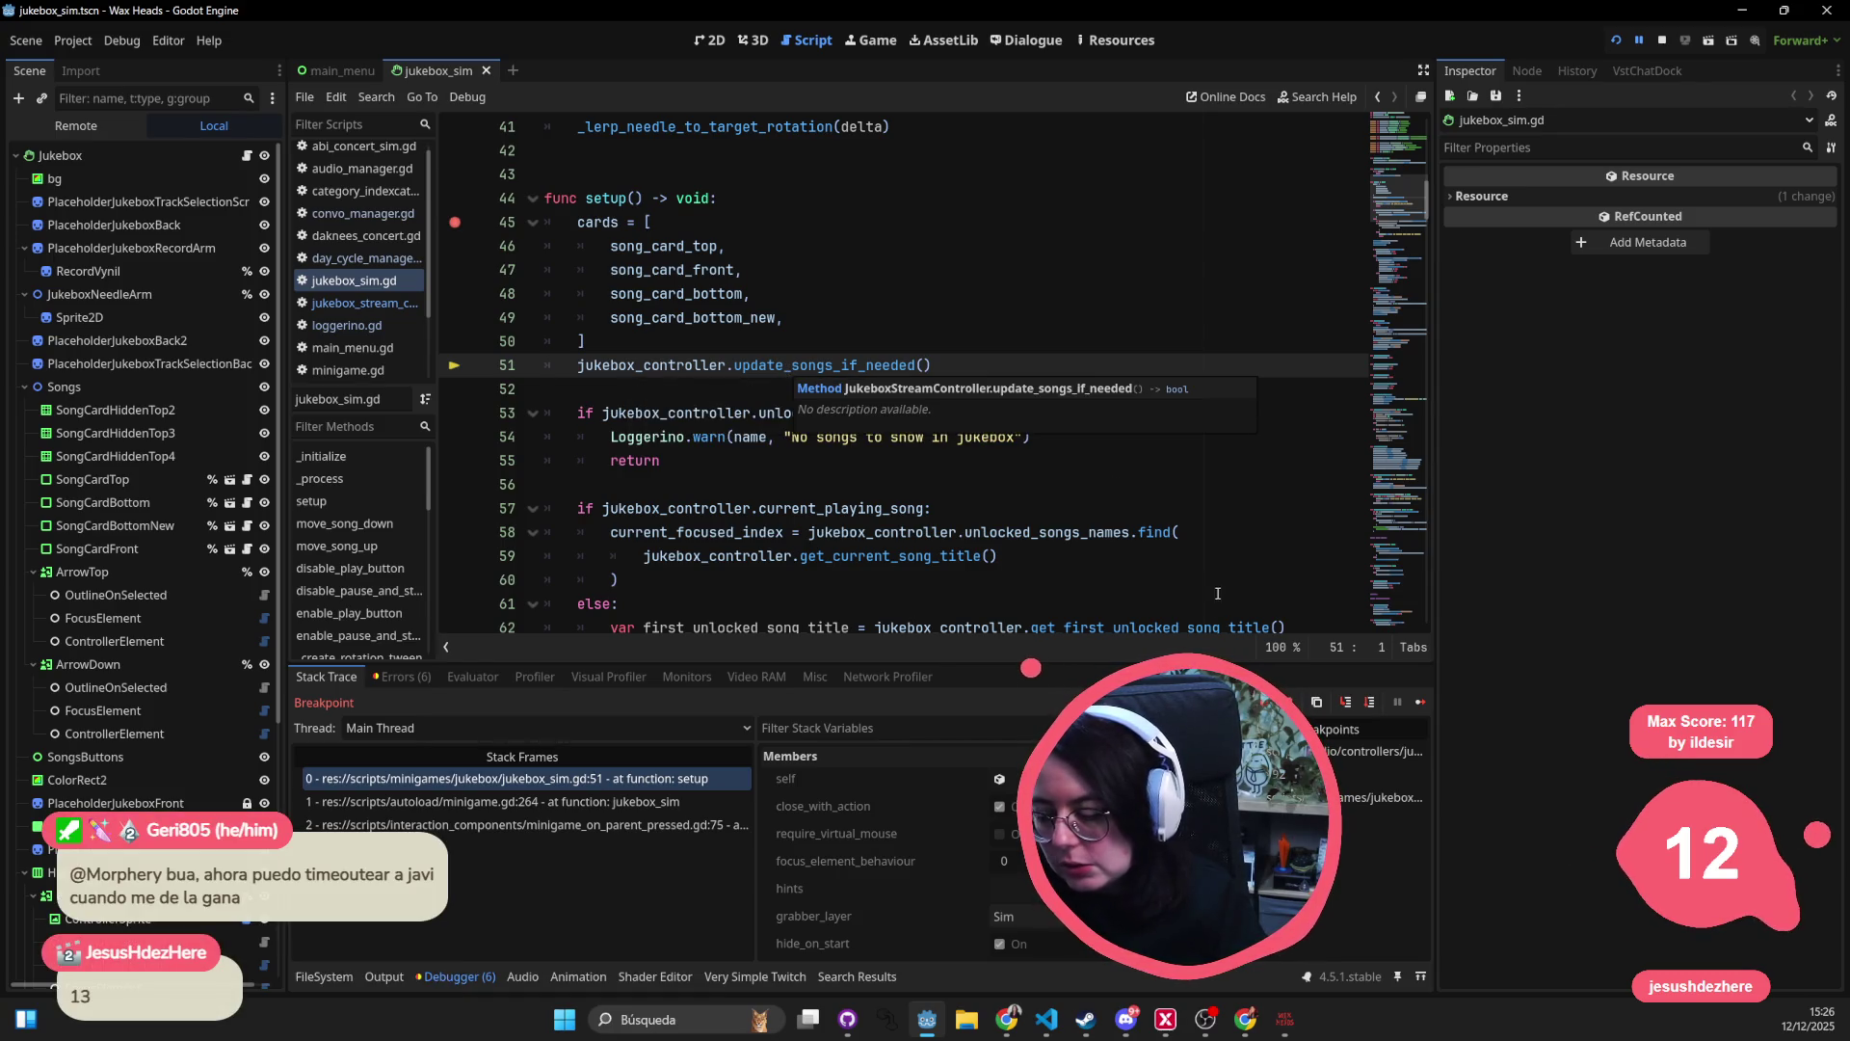
- Step into update_songs_if_needed and onward through focus_grabber.gd's focus sorting code
left_click(1358, 703)
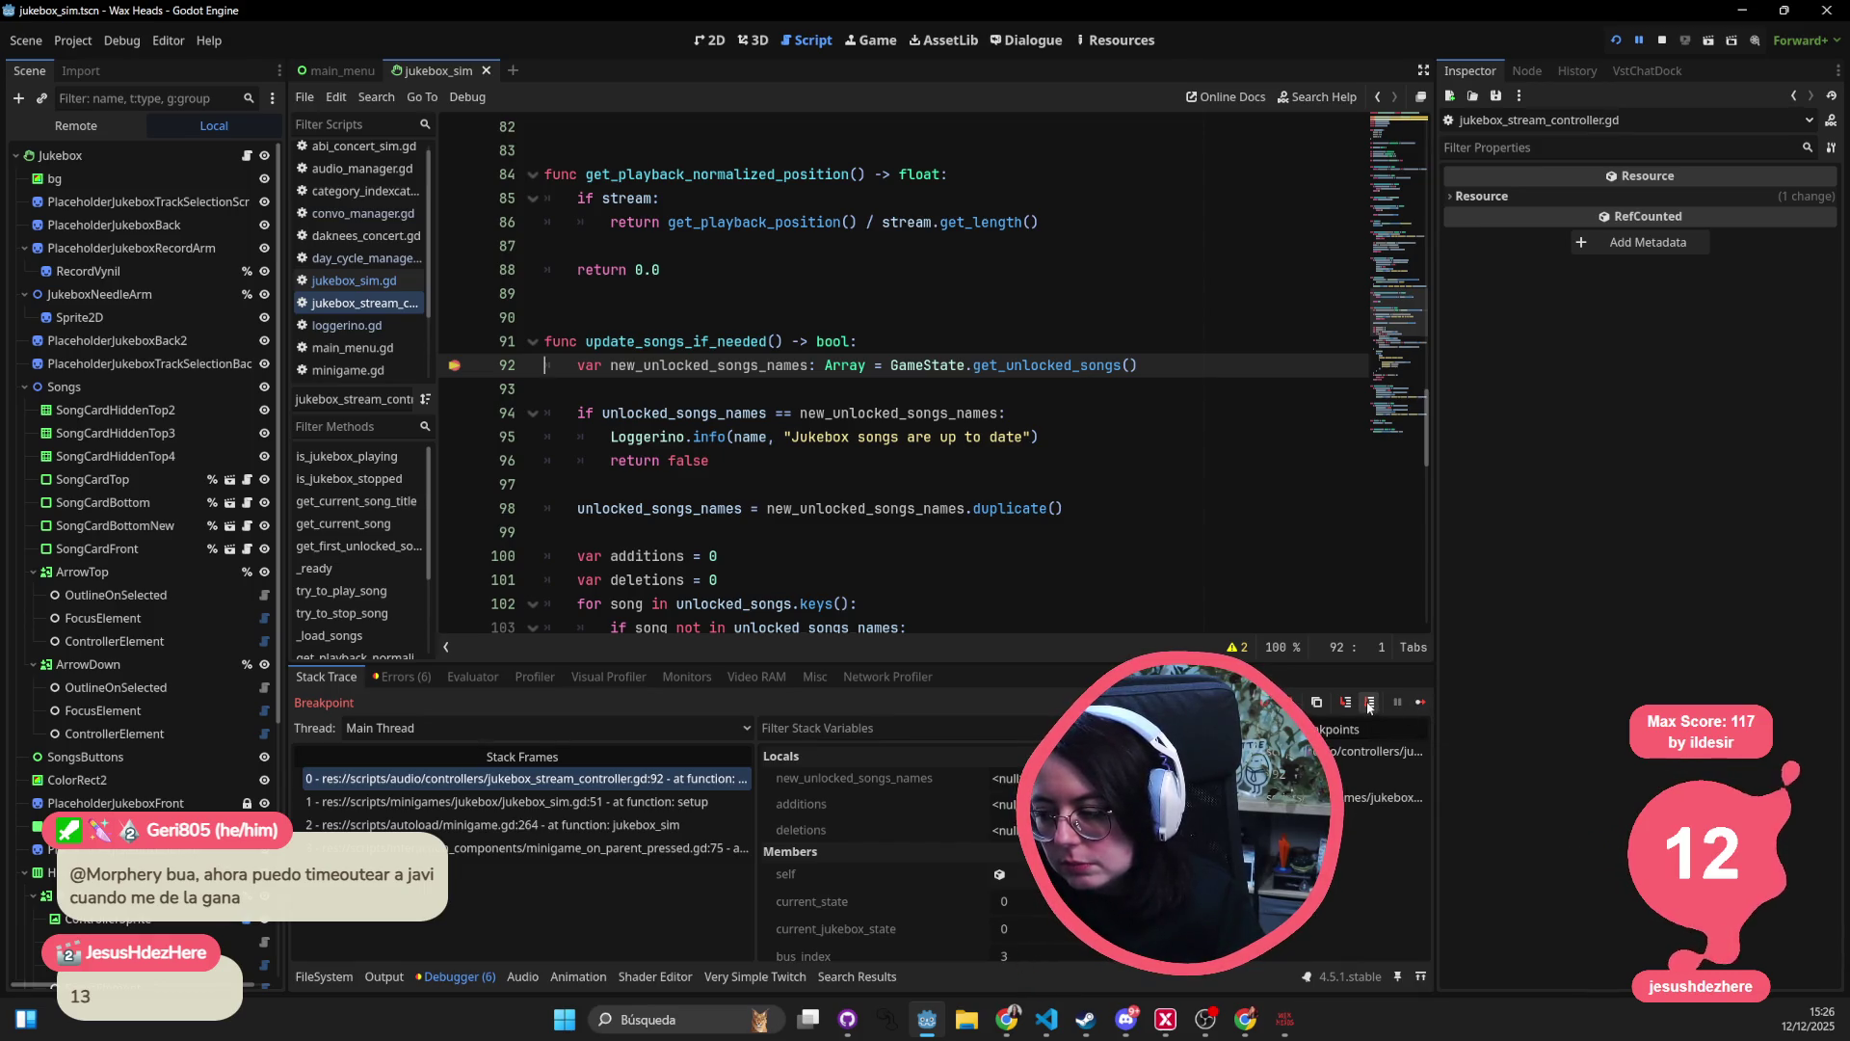
left_click(1368, 702)
left_click(1368, 703)
left_click(1369, 702)
left_click(1368, 702)
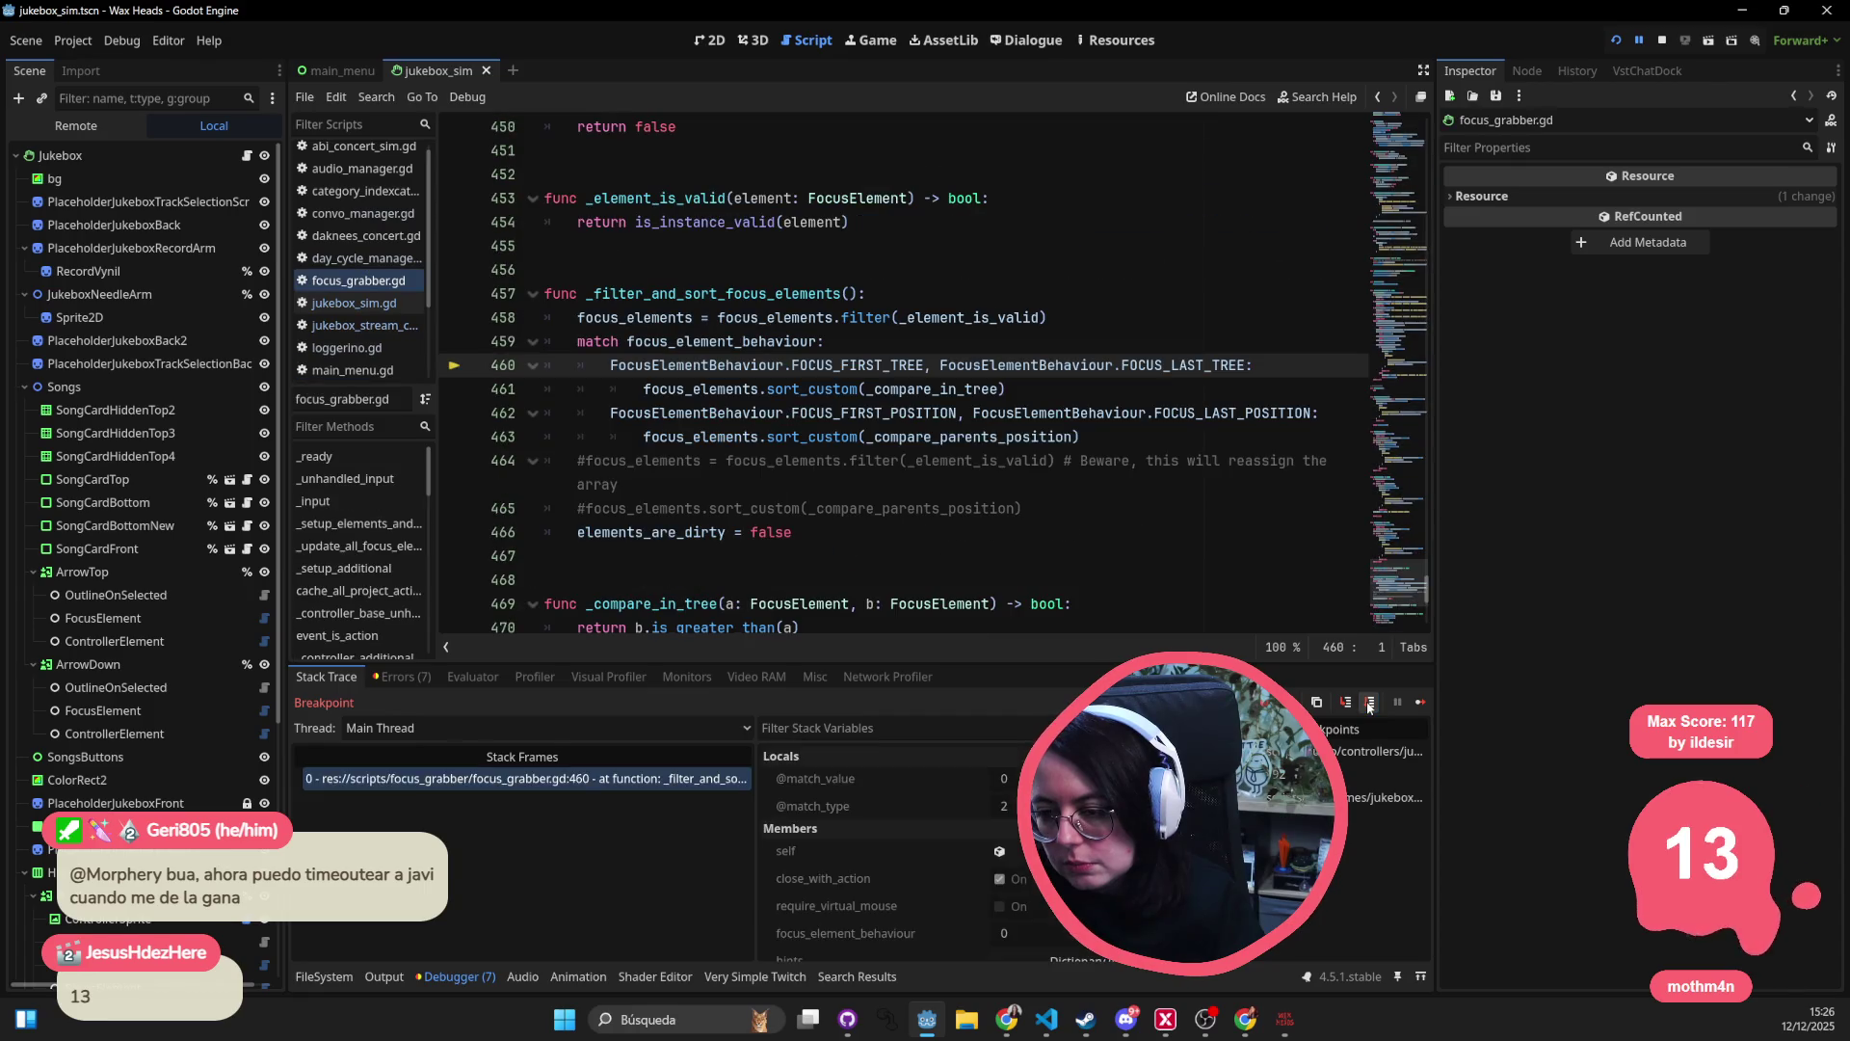
left_click(1368, 702)
left_click(1368, 704)
left_click(1369, 704)
left_click(1369, 704)
left_click(1368, 704)
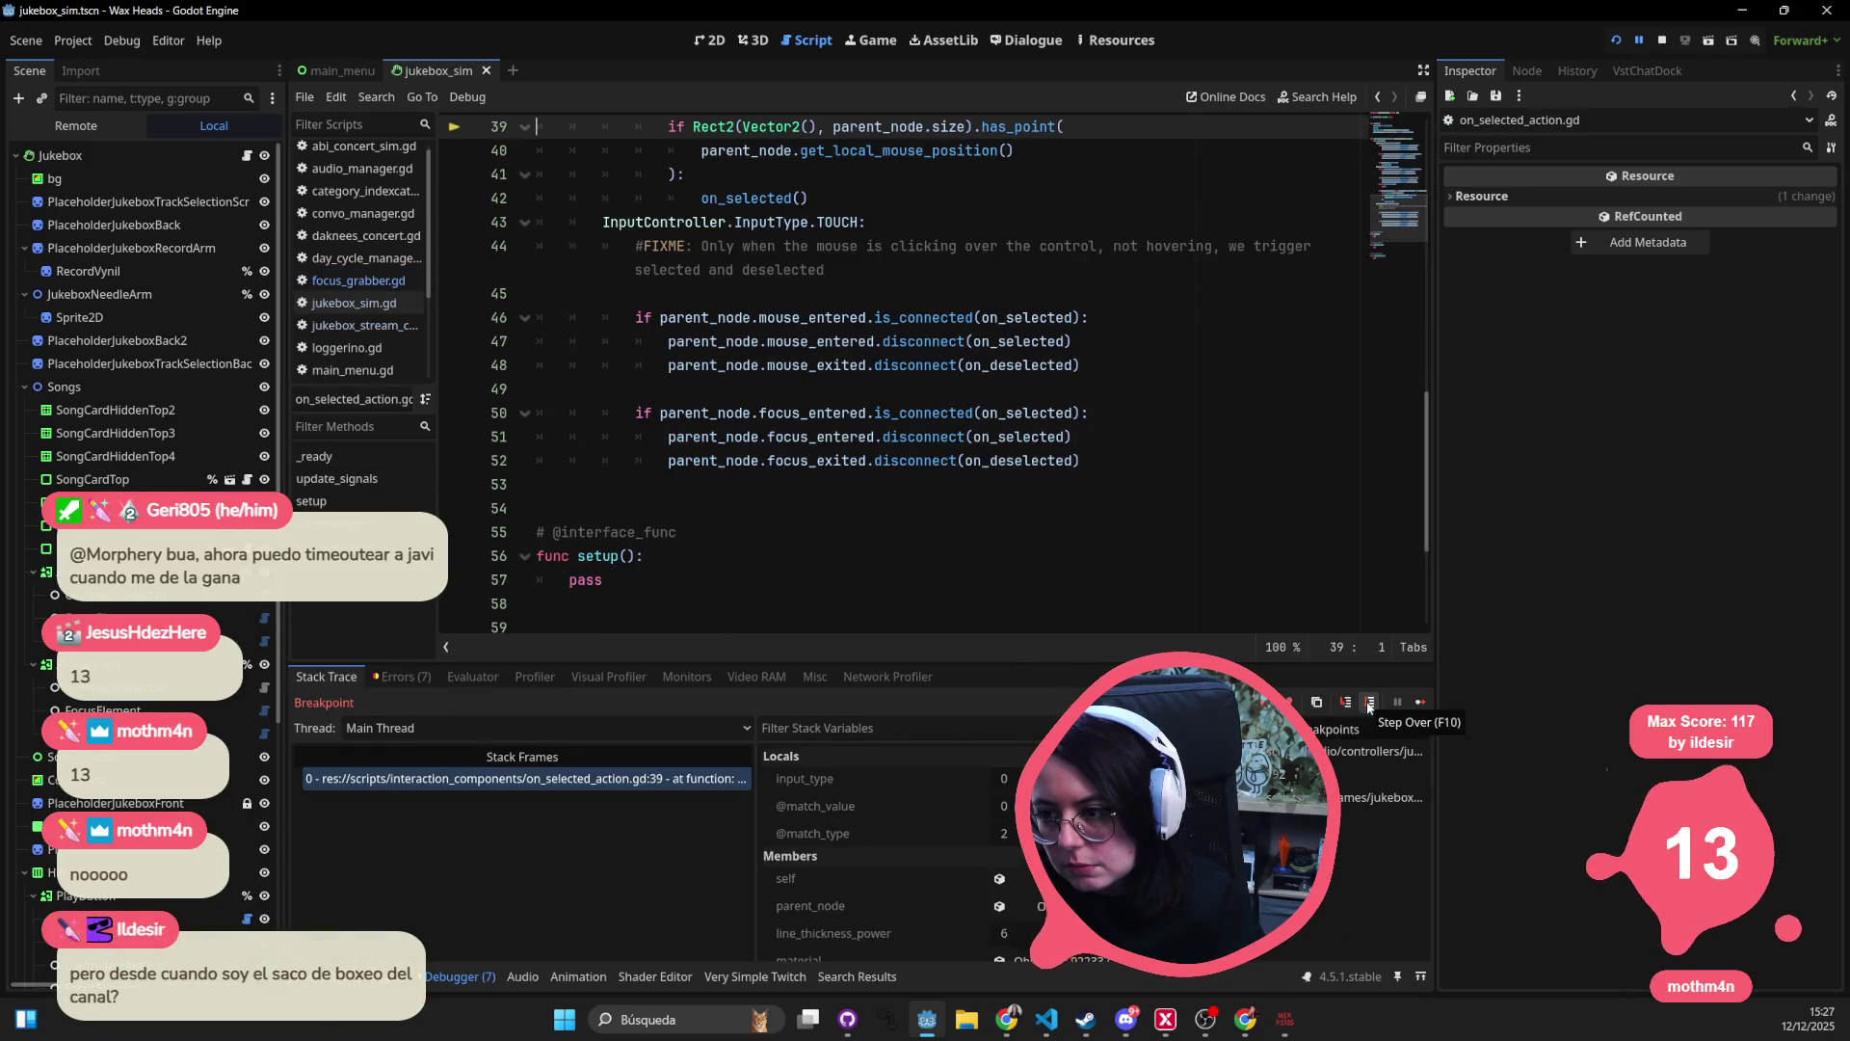
- Resume the game, close the jukebox, and return to Godot, briefly opening and dismissing the file search
left_click(1419, 702)
left_click(1763, 82)
key("alt+Tab")
key("ctrl+alt+o")
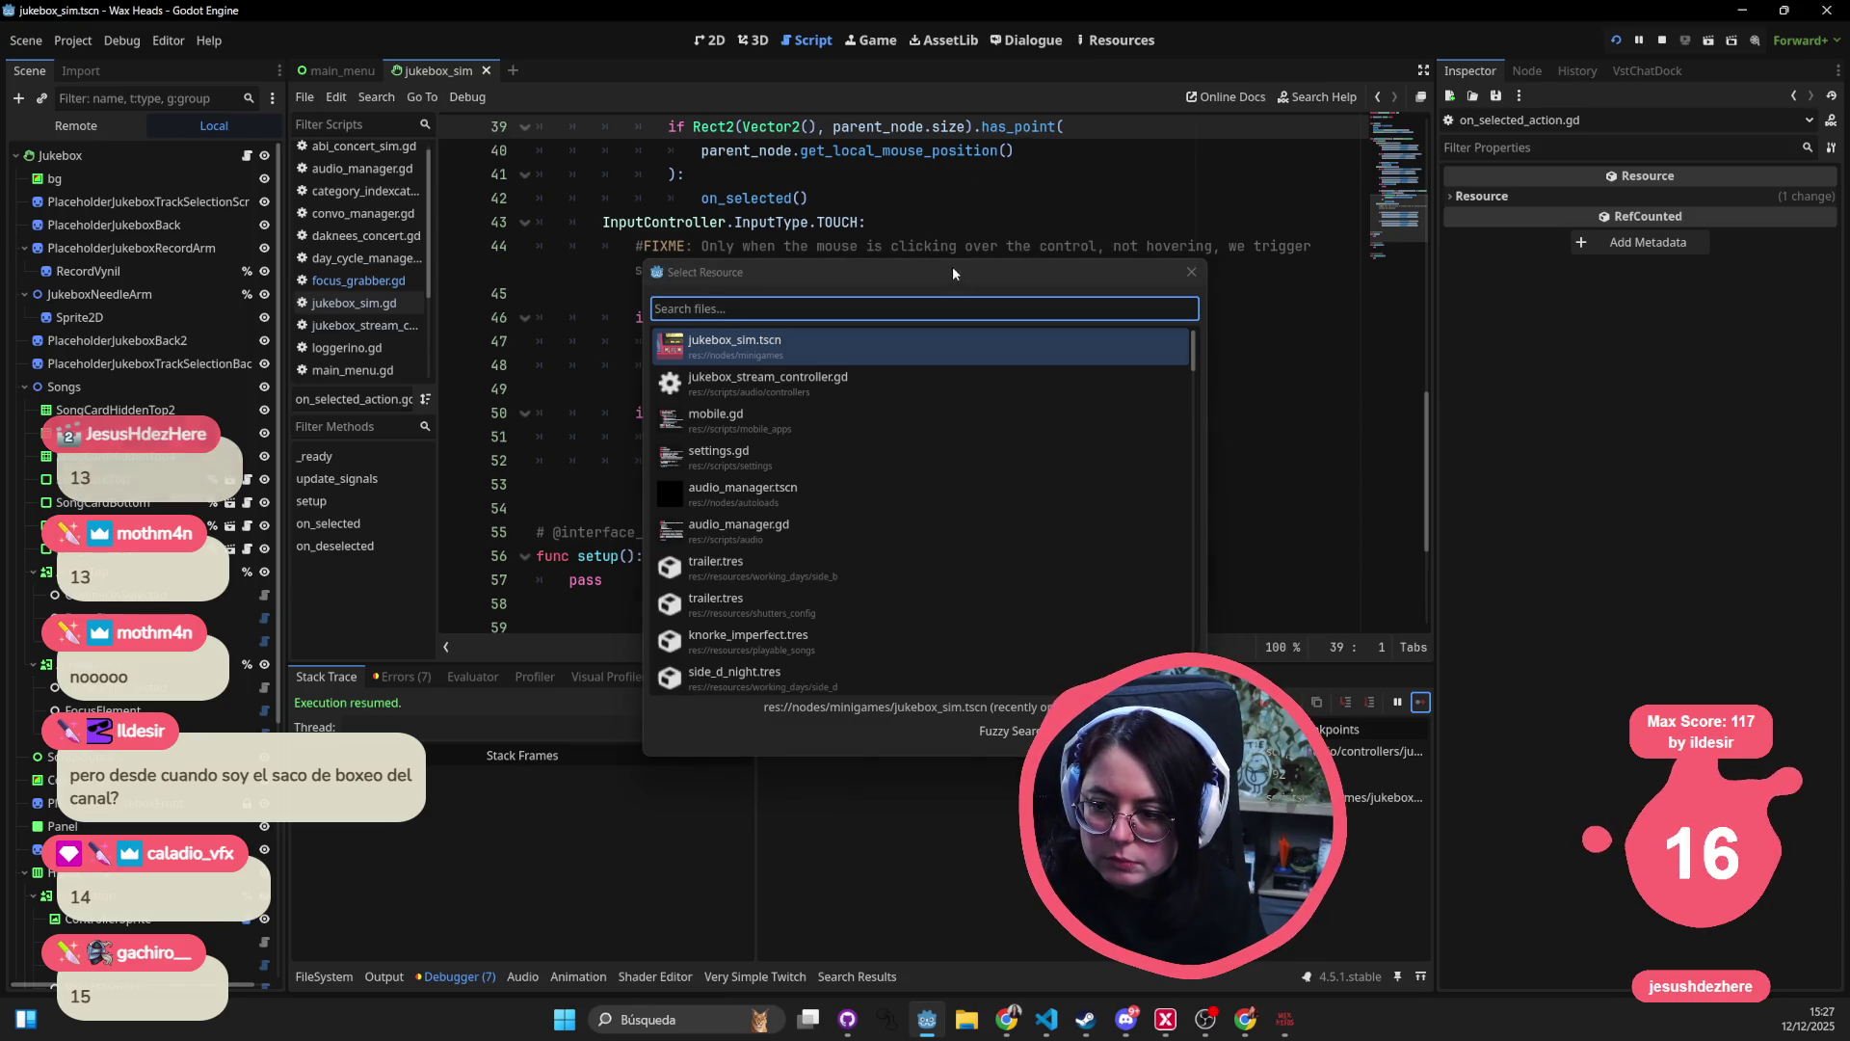
key("Escape")
- Close focus_grabber.gd and all the other open scripts
left_click(358, 279)
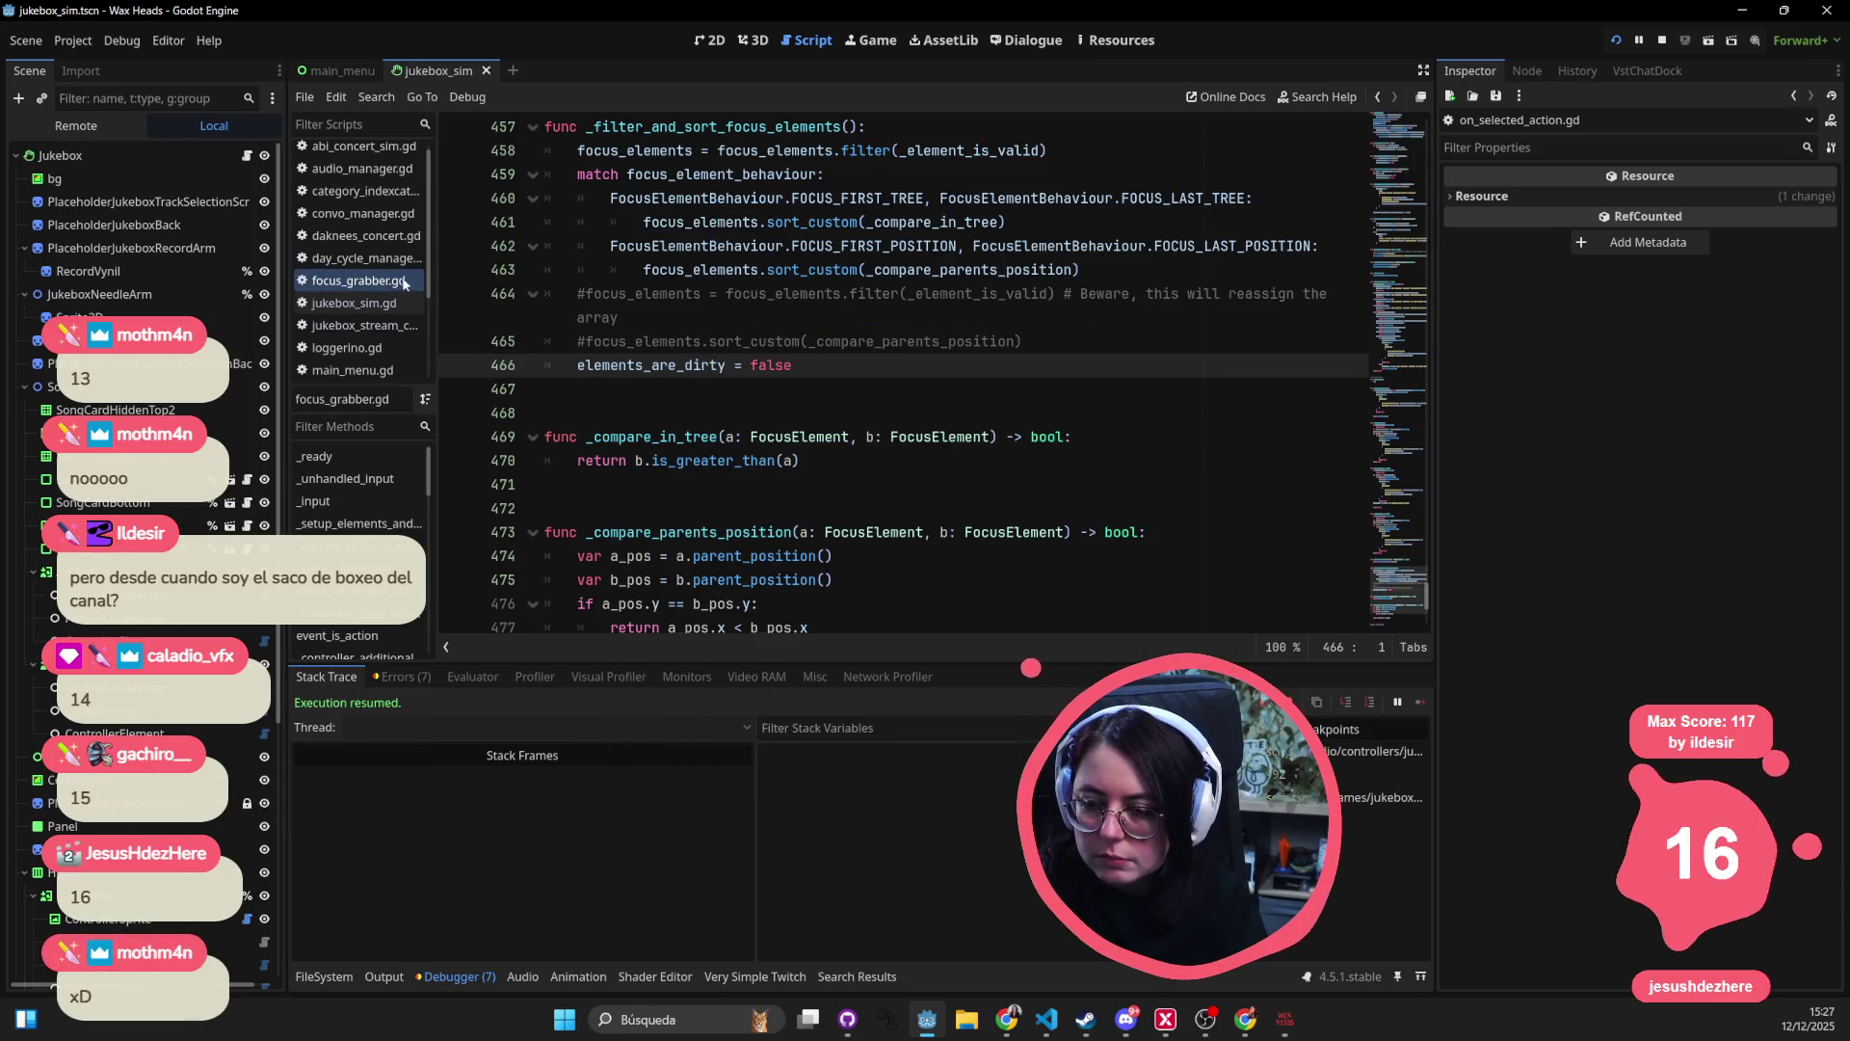
middle_click(359, 279)
key("alt+Left")
key("alt+Left")
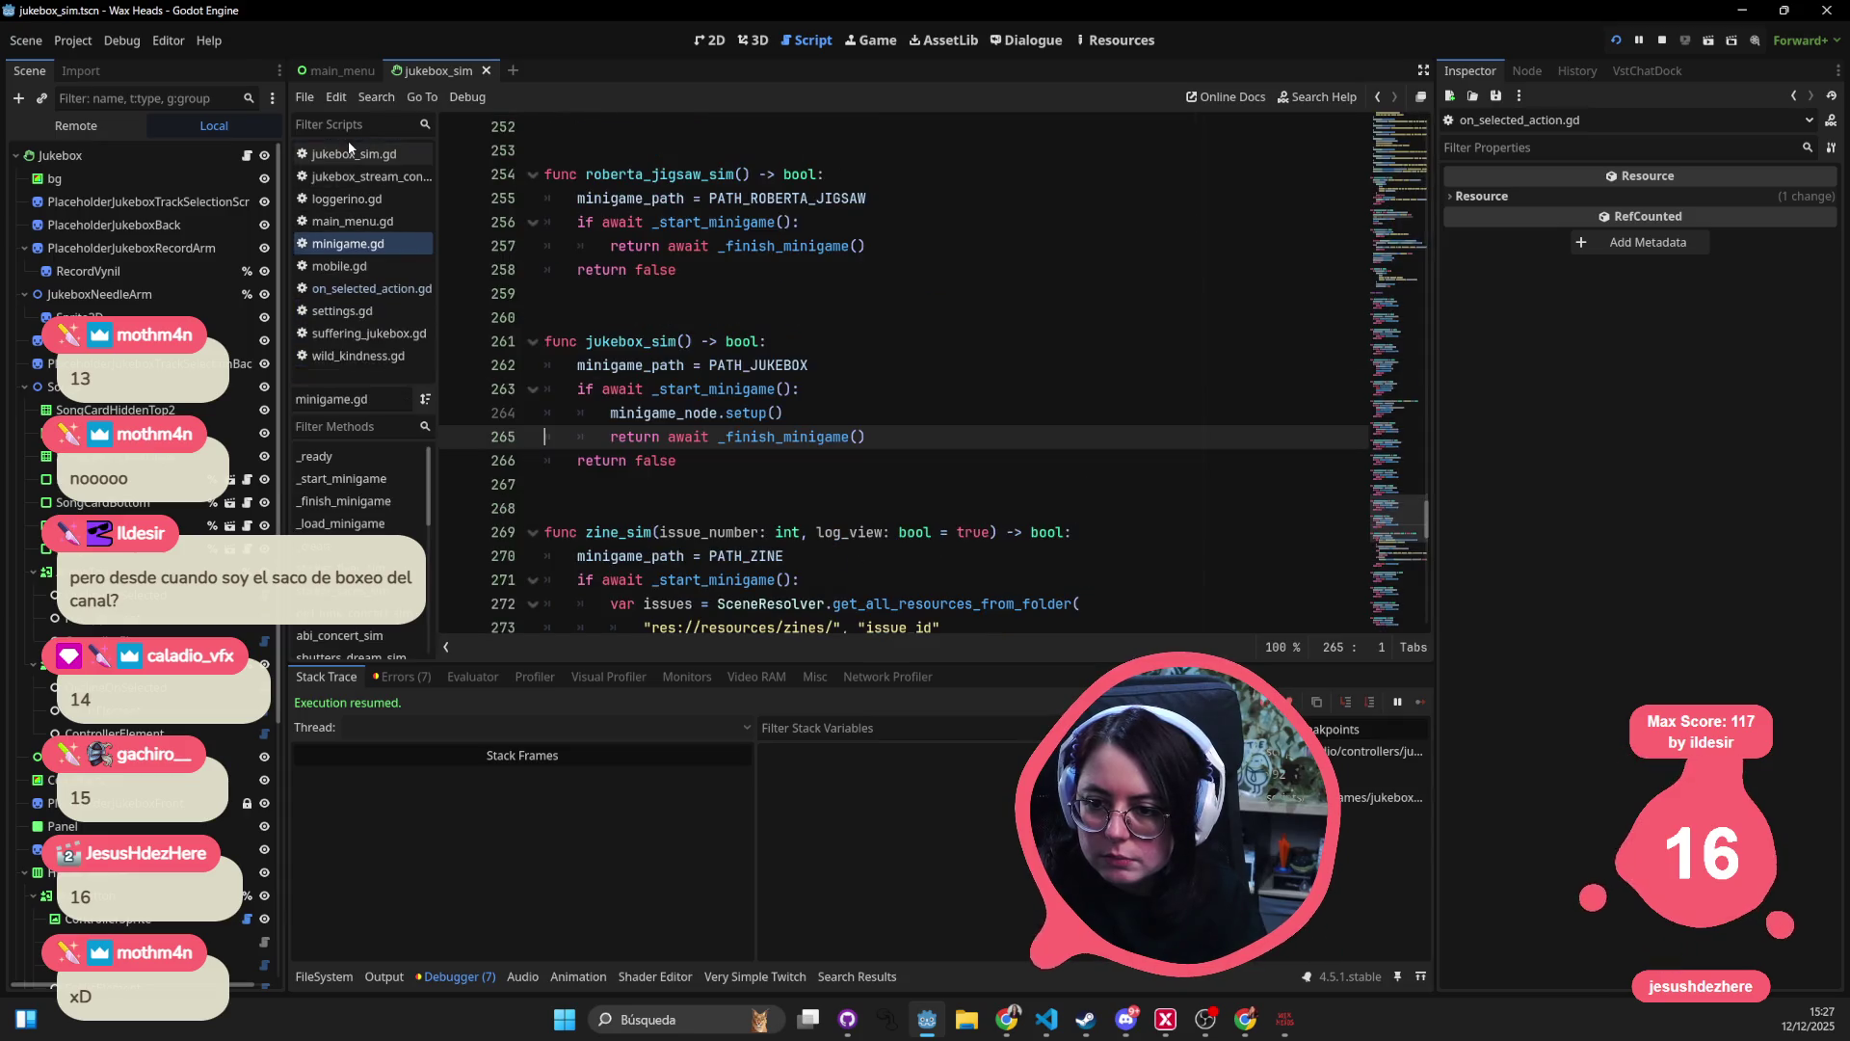
middle_click(351, 152)
middle_click(351, 152)
middle_click(352, 154)
middle_click(352, 154)
middle_click(353, 156)
middle_click(353, 158)
middle_click(355, 160)
middle_click(351, 154)
middle_click(351, 154)
middle_click(350, 154)
- Reopen jukebox_sim.gd and jukebox_stream_controller.gd through the project file search
key("alt+shift+o")
type("juk")
key("Escape")
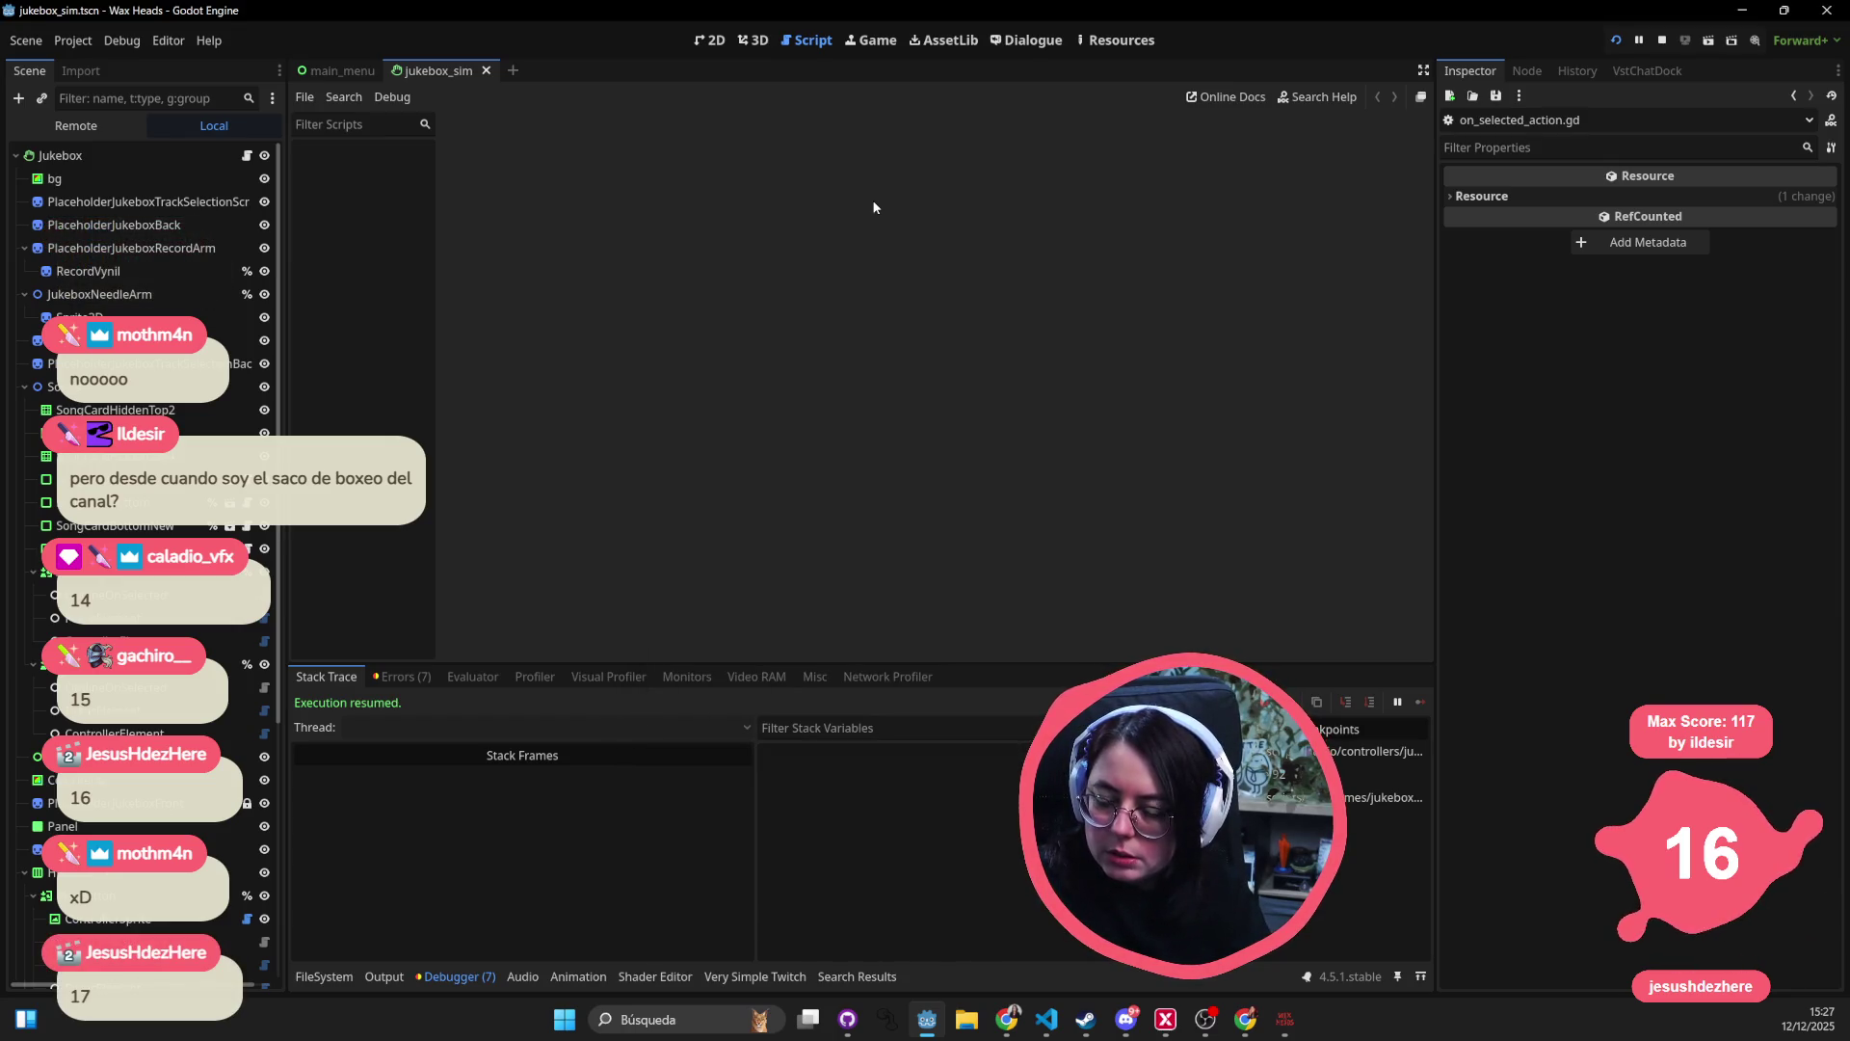
key("alt+shift+o")
type("jukebox si")
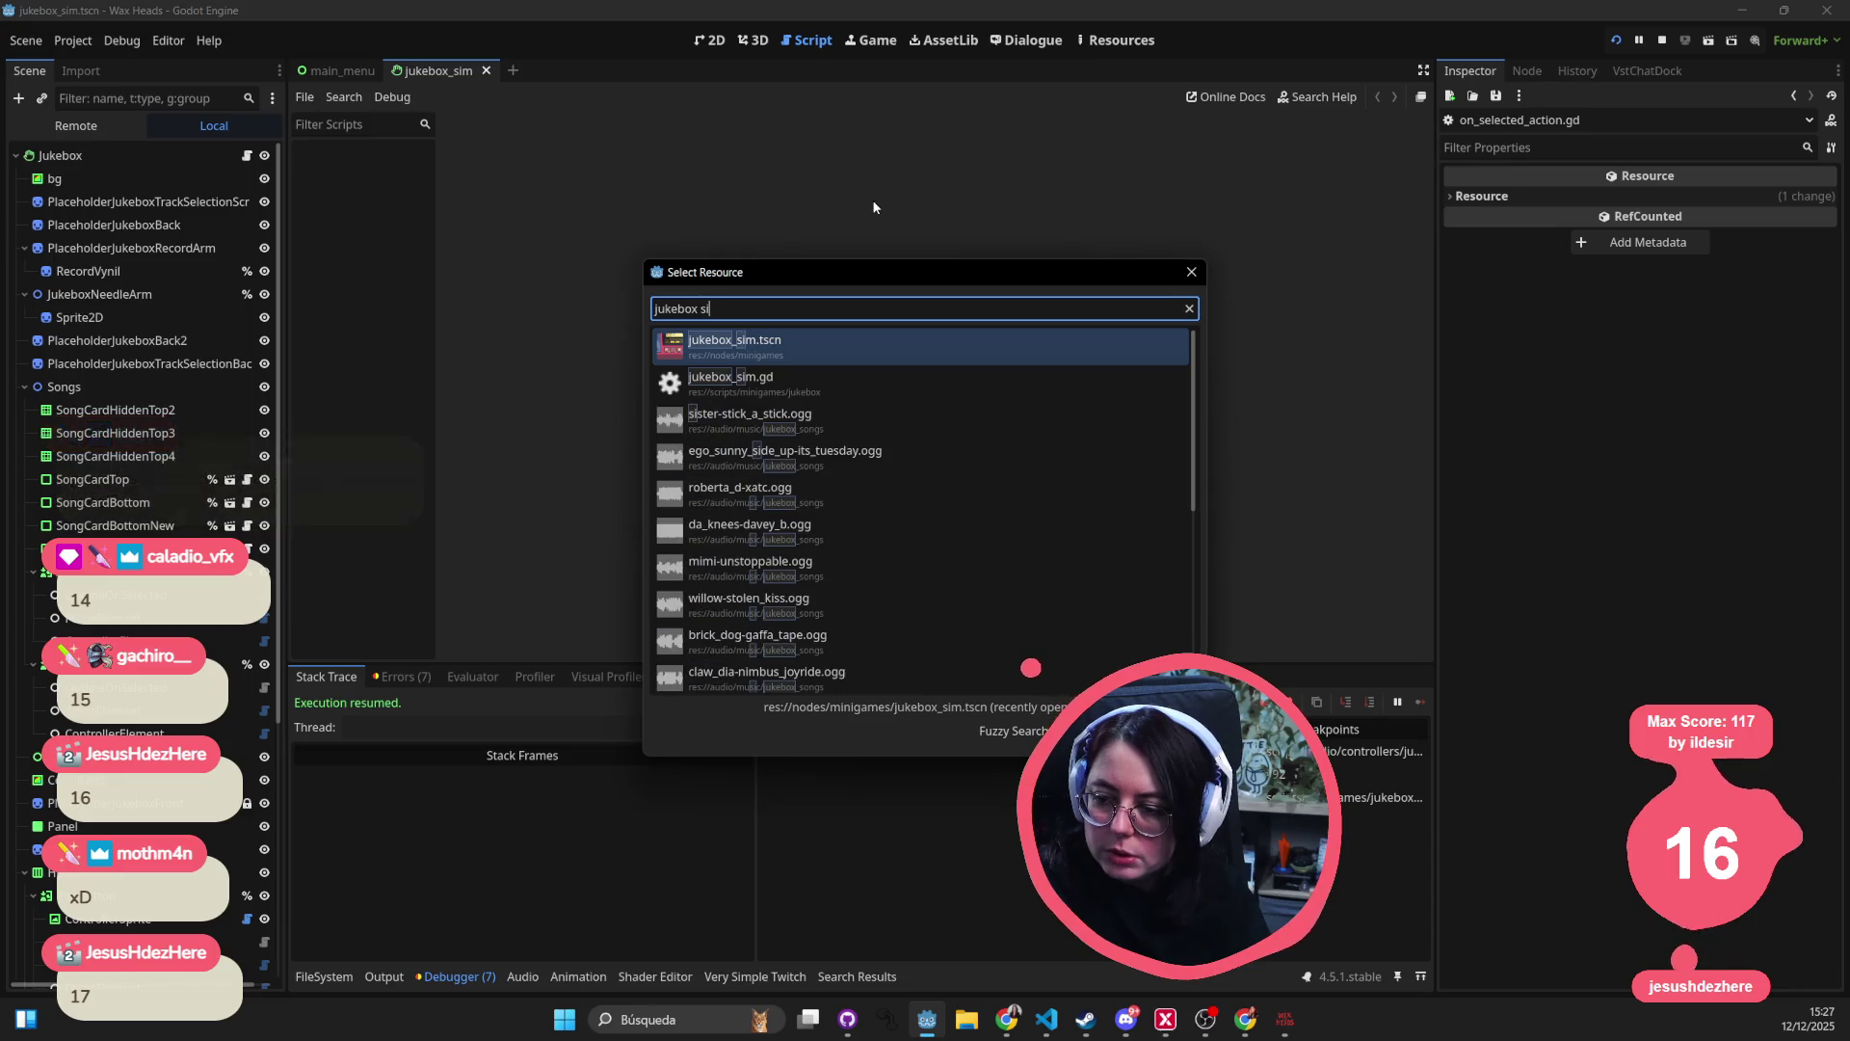
key("Down")
key("Return")
key("alt+shift+o")
type("juk")
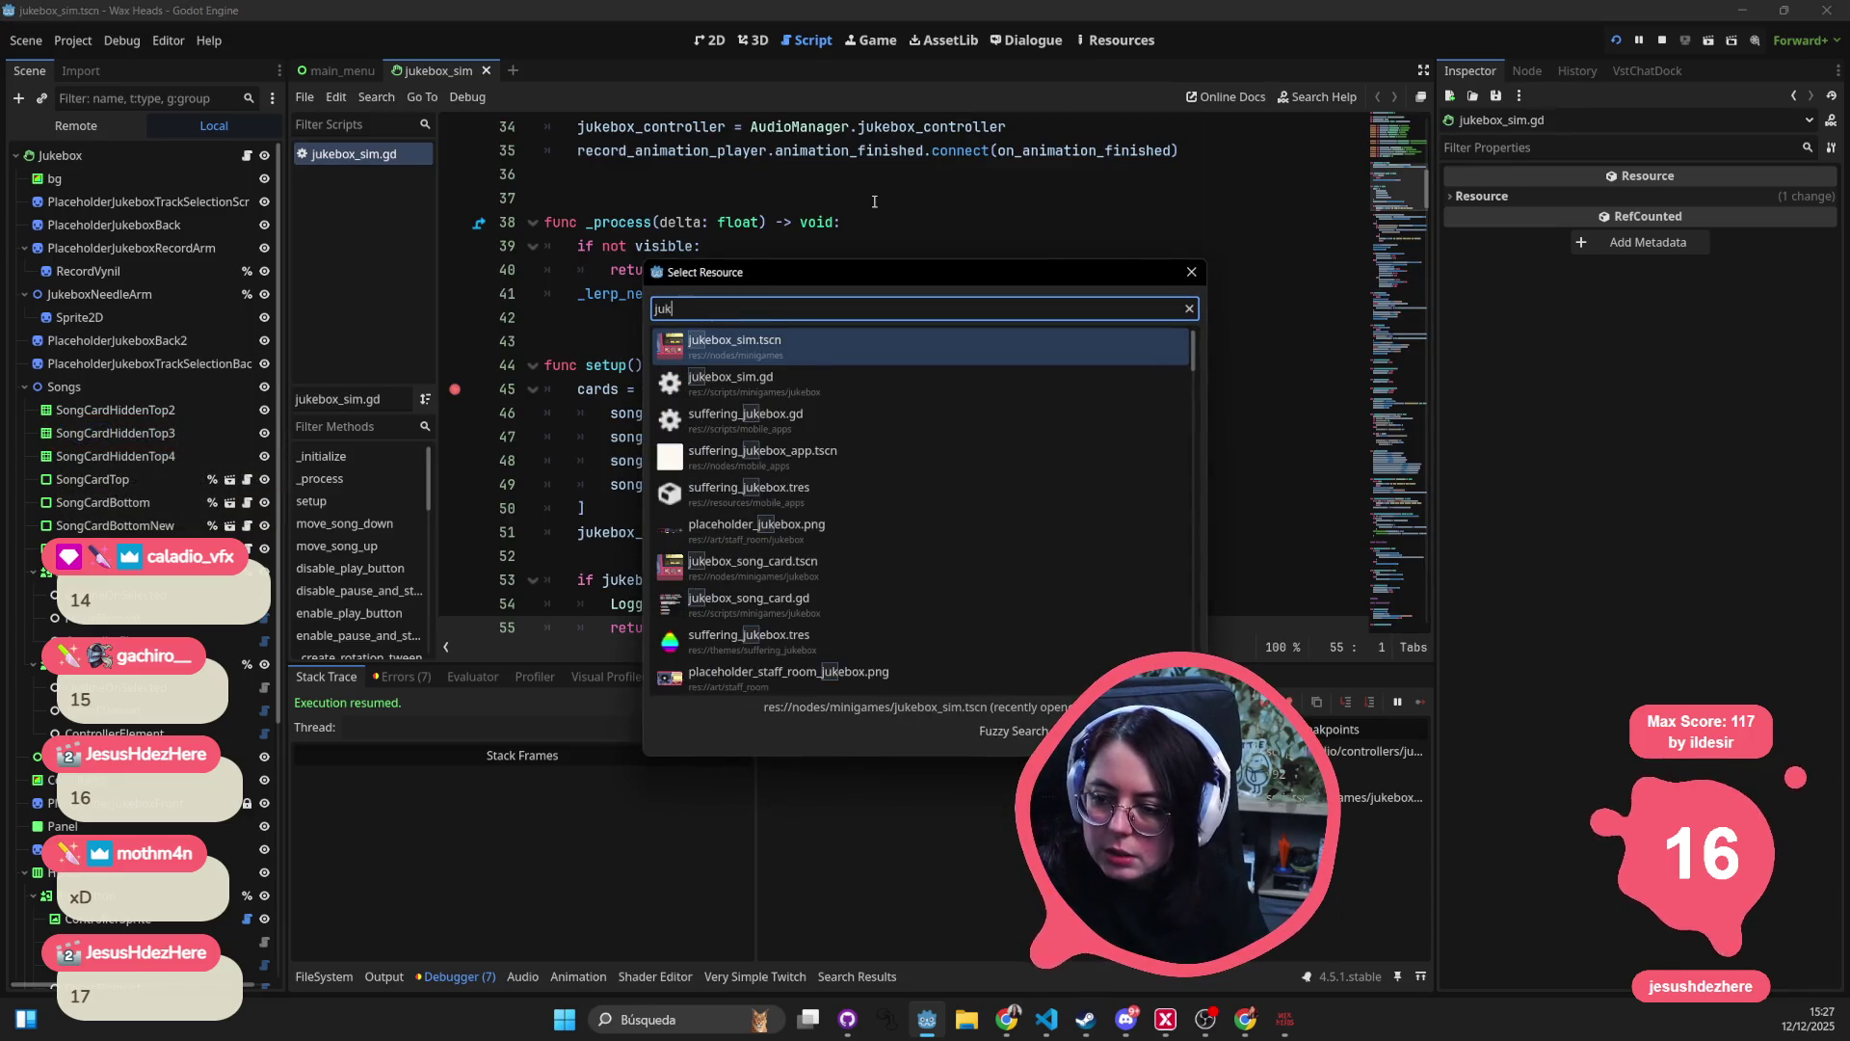
type("ebox co")
key("Escape")
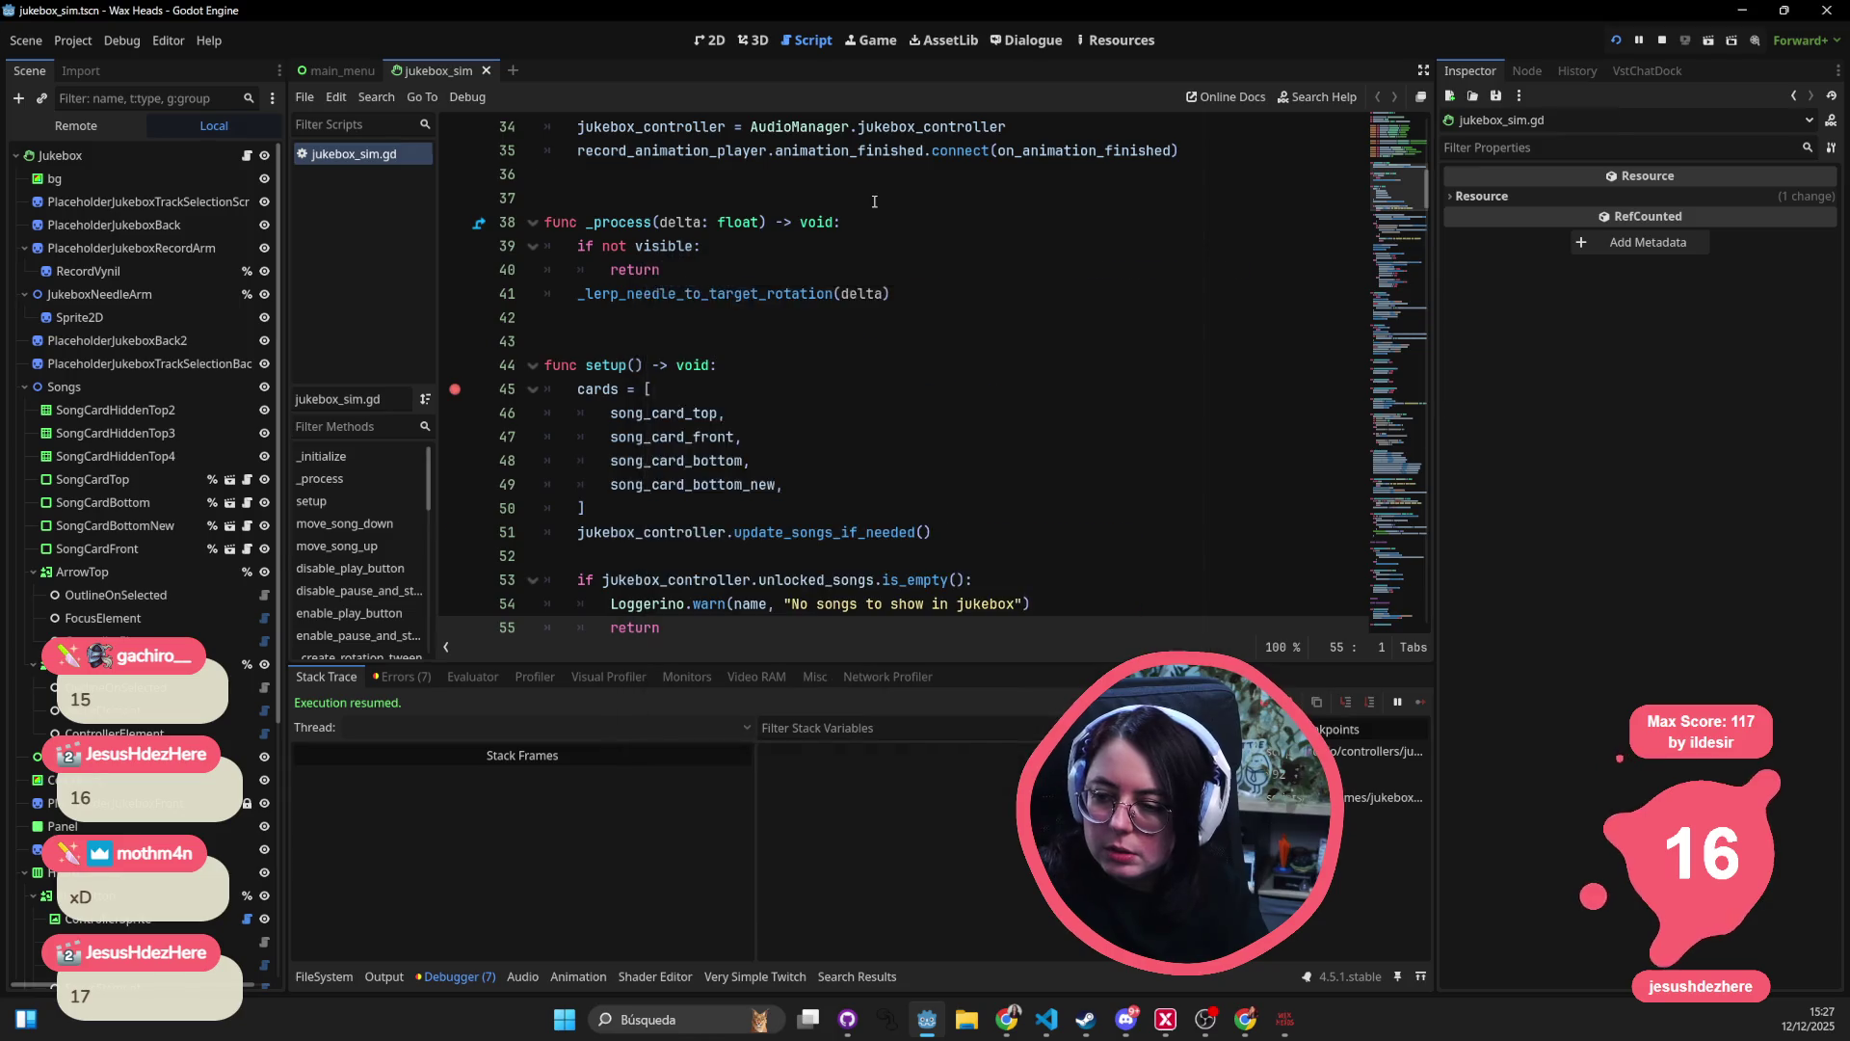
- Go to the update_songs_if_needed signature, then reopen the jukebox in the game to hit the breakpoint
left_click(848, 508)
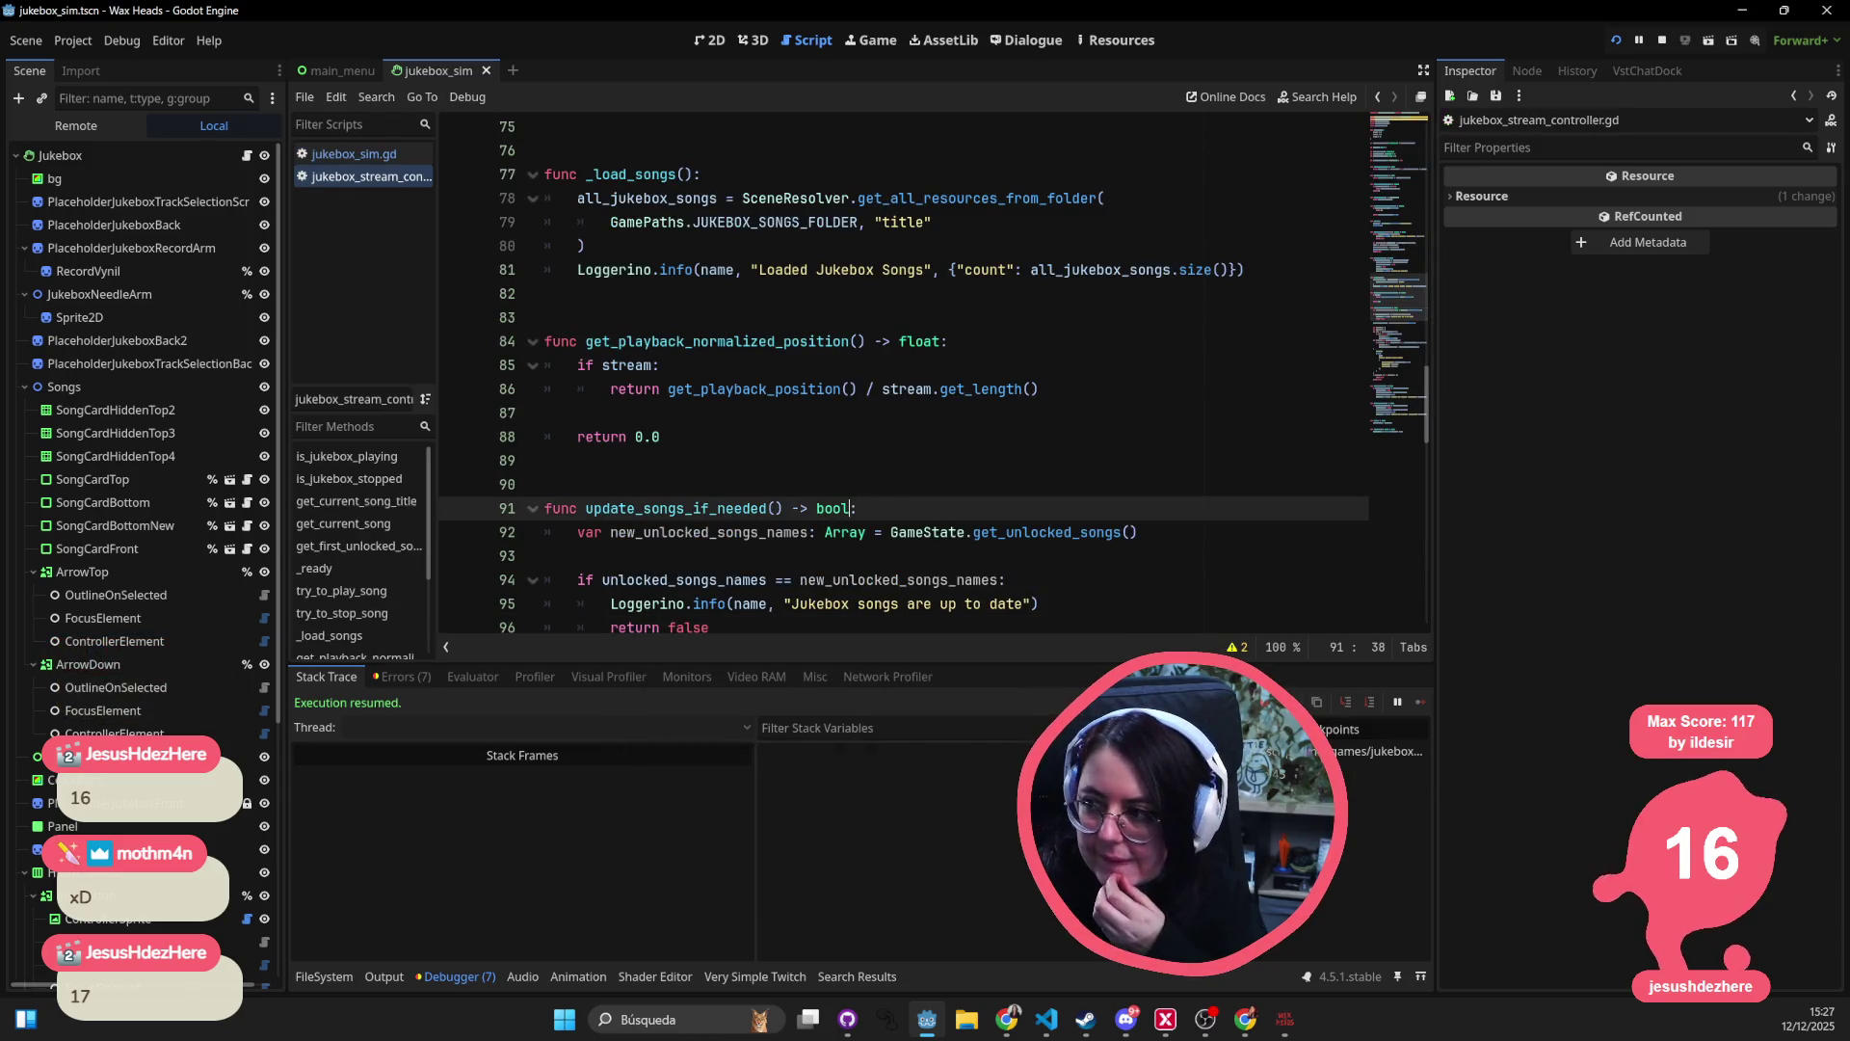
key("alt+Tab")
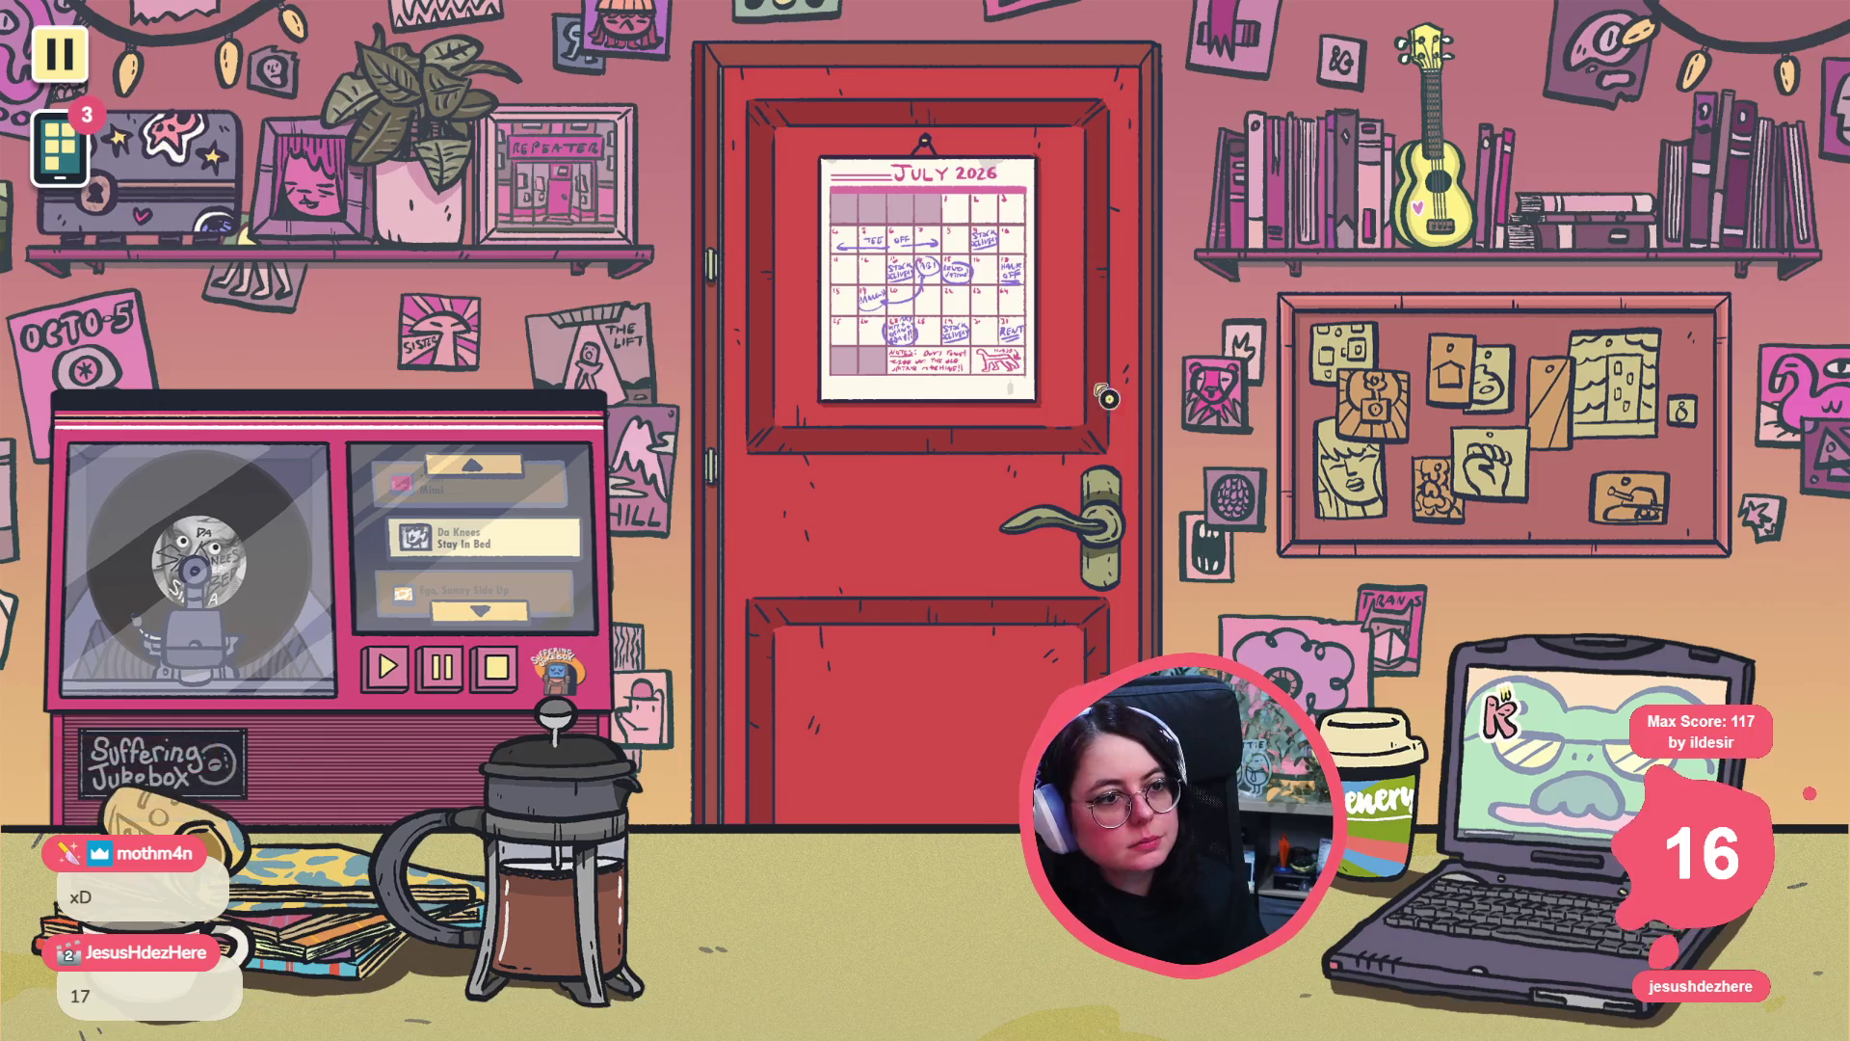
left_click(362, 486)
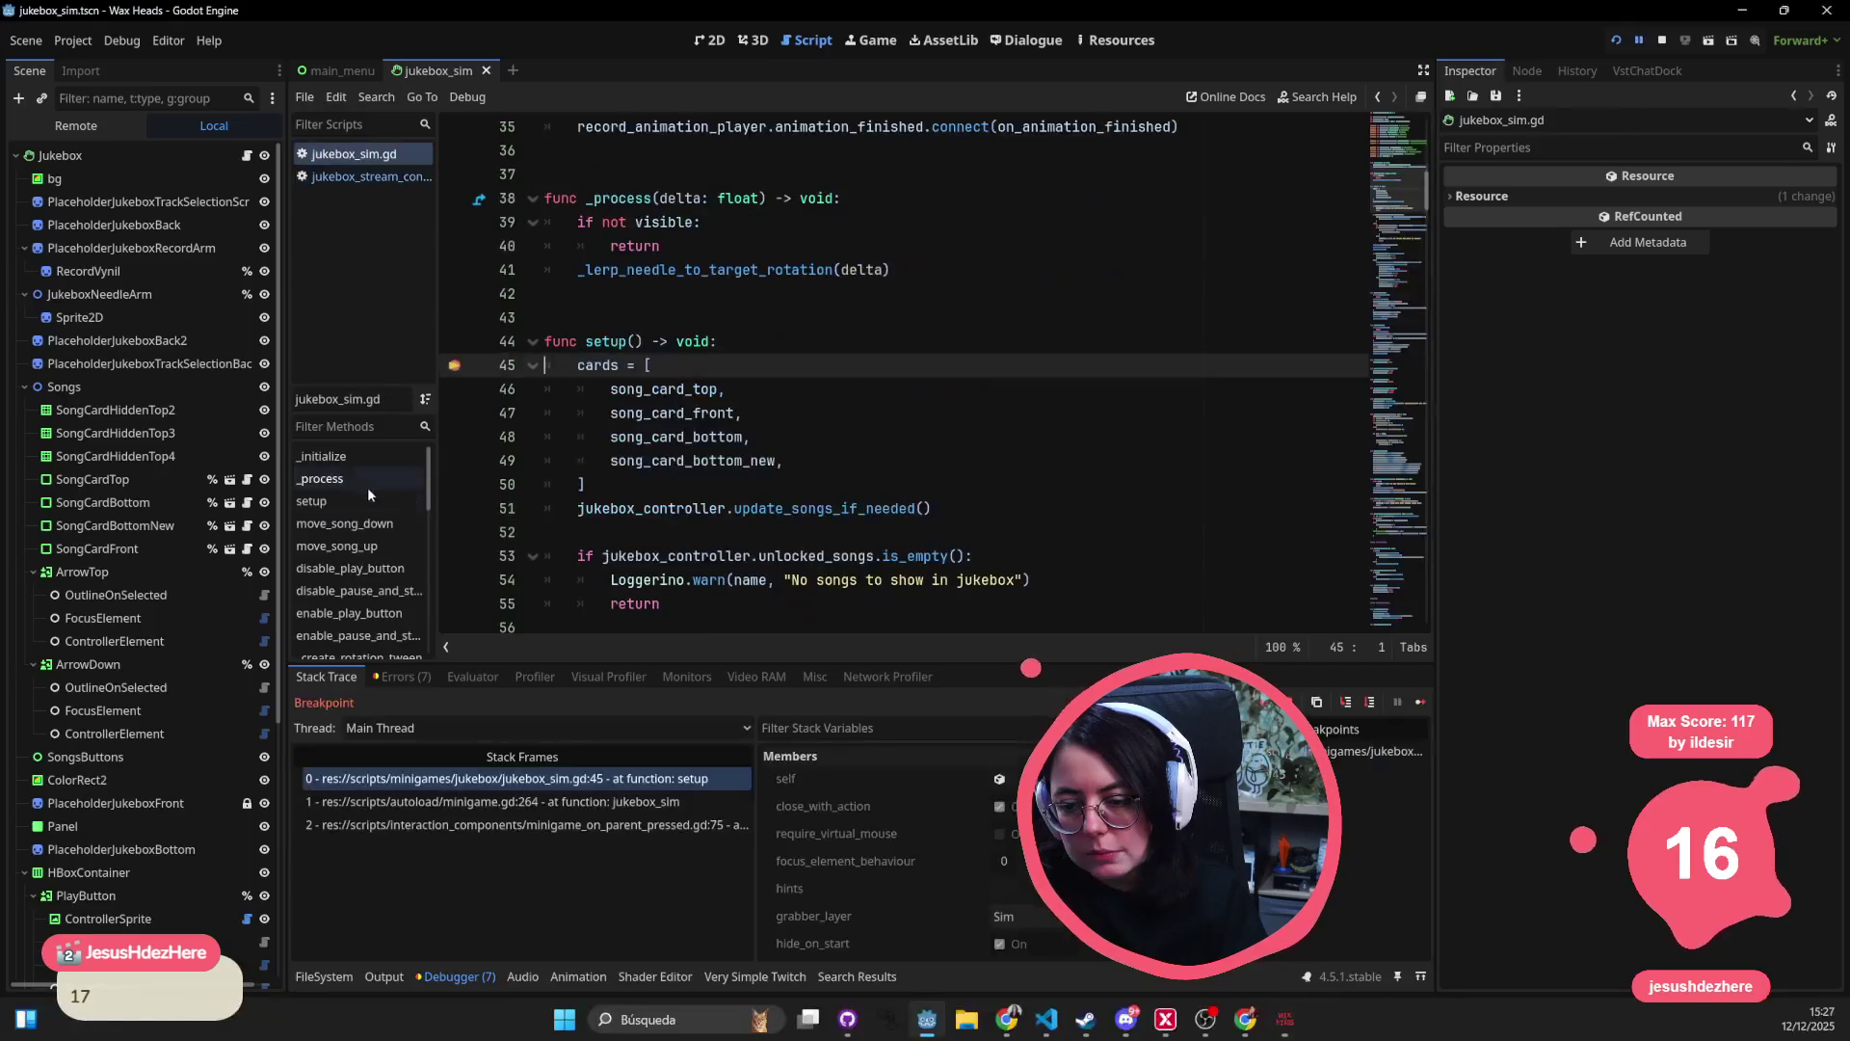
- Step past the update_songs_if_needed call in setup() to line 54
left_click(1373, 704)
left_click(1373, 705)
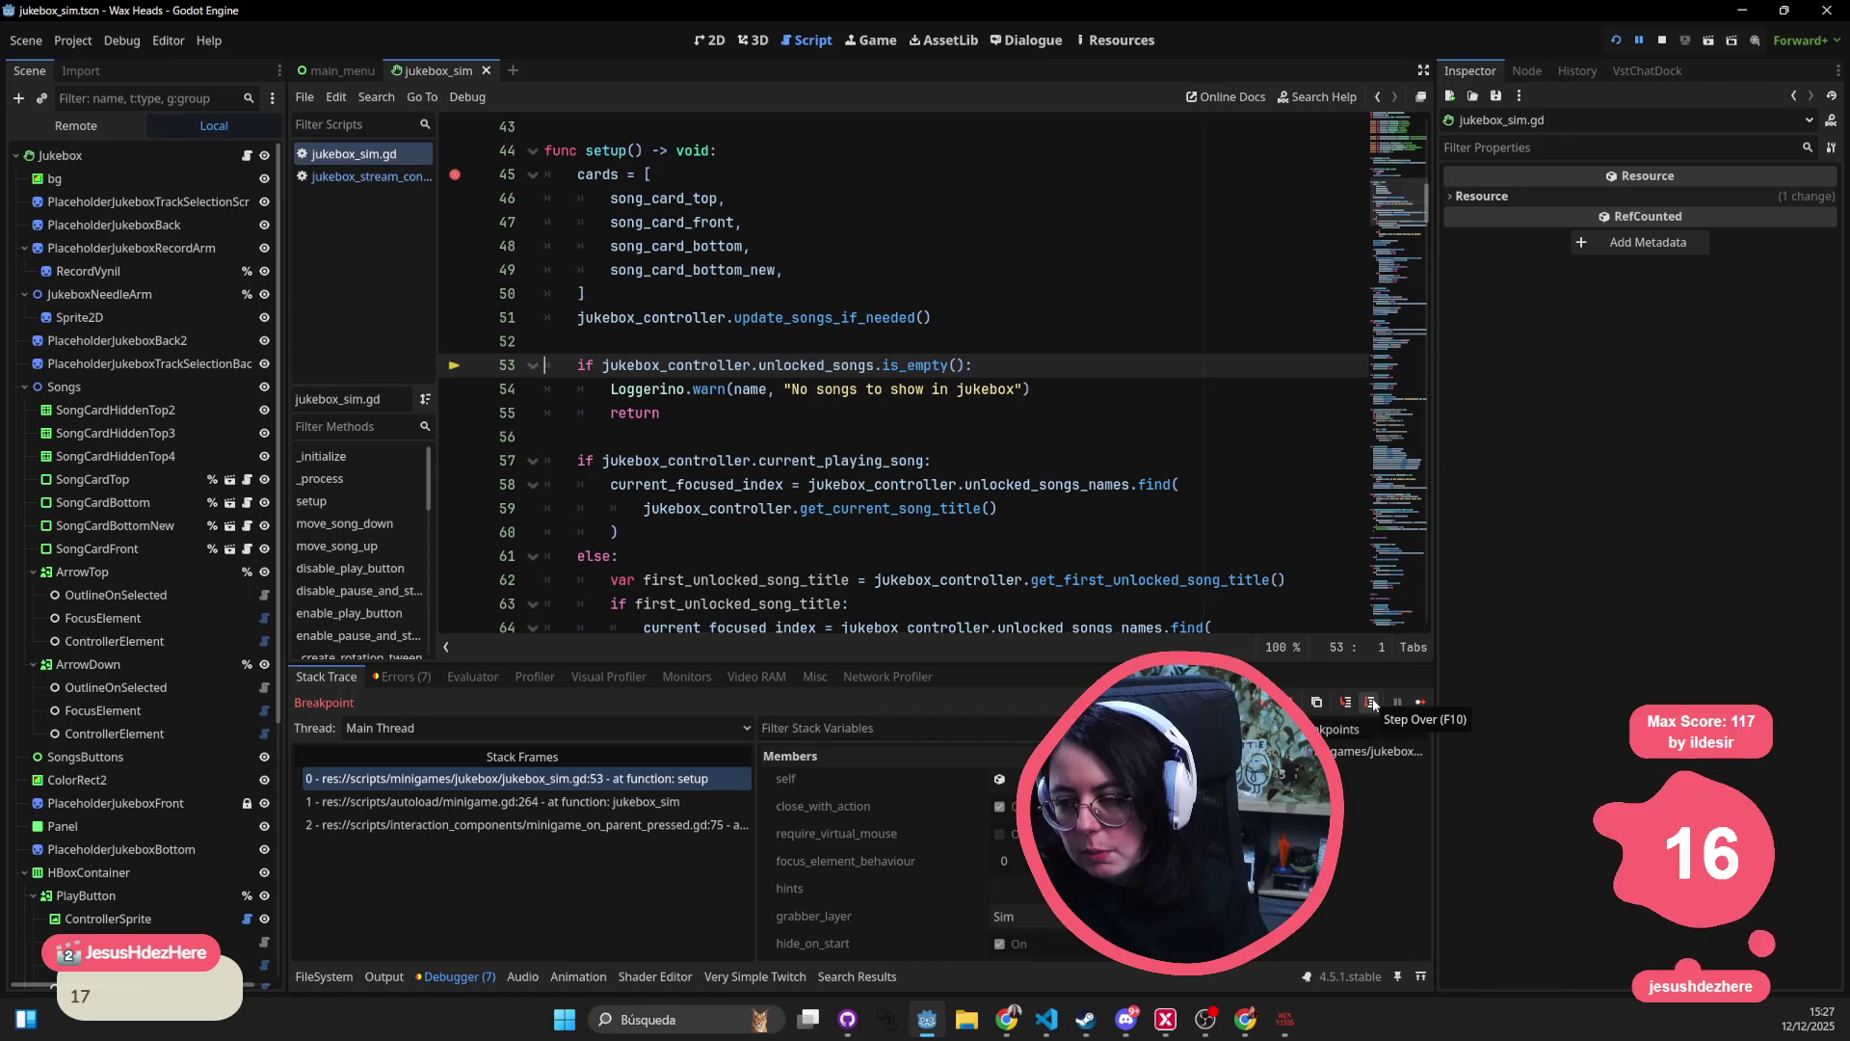
mouse_move(841, 361)
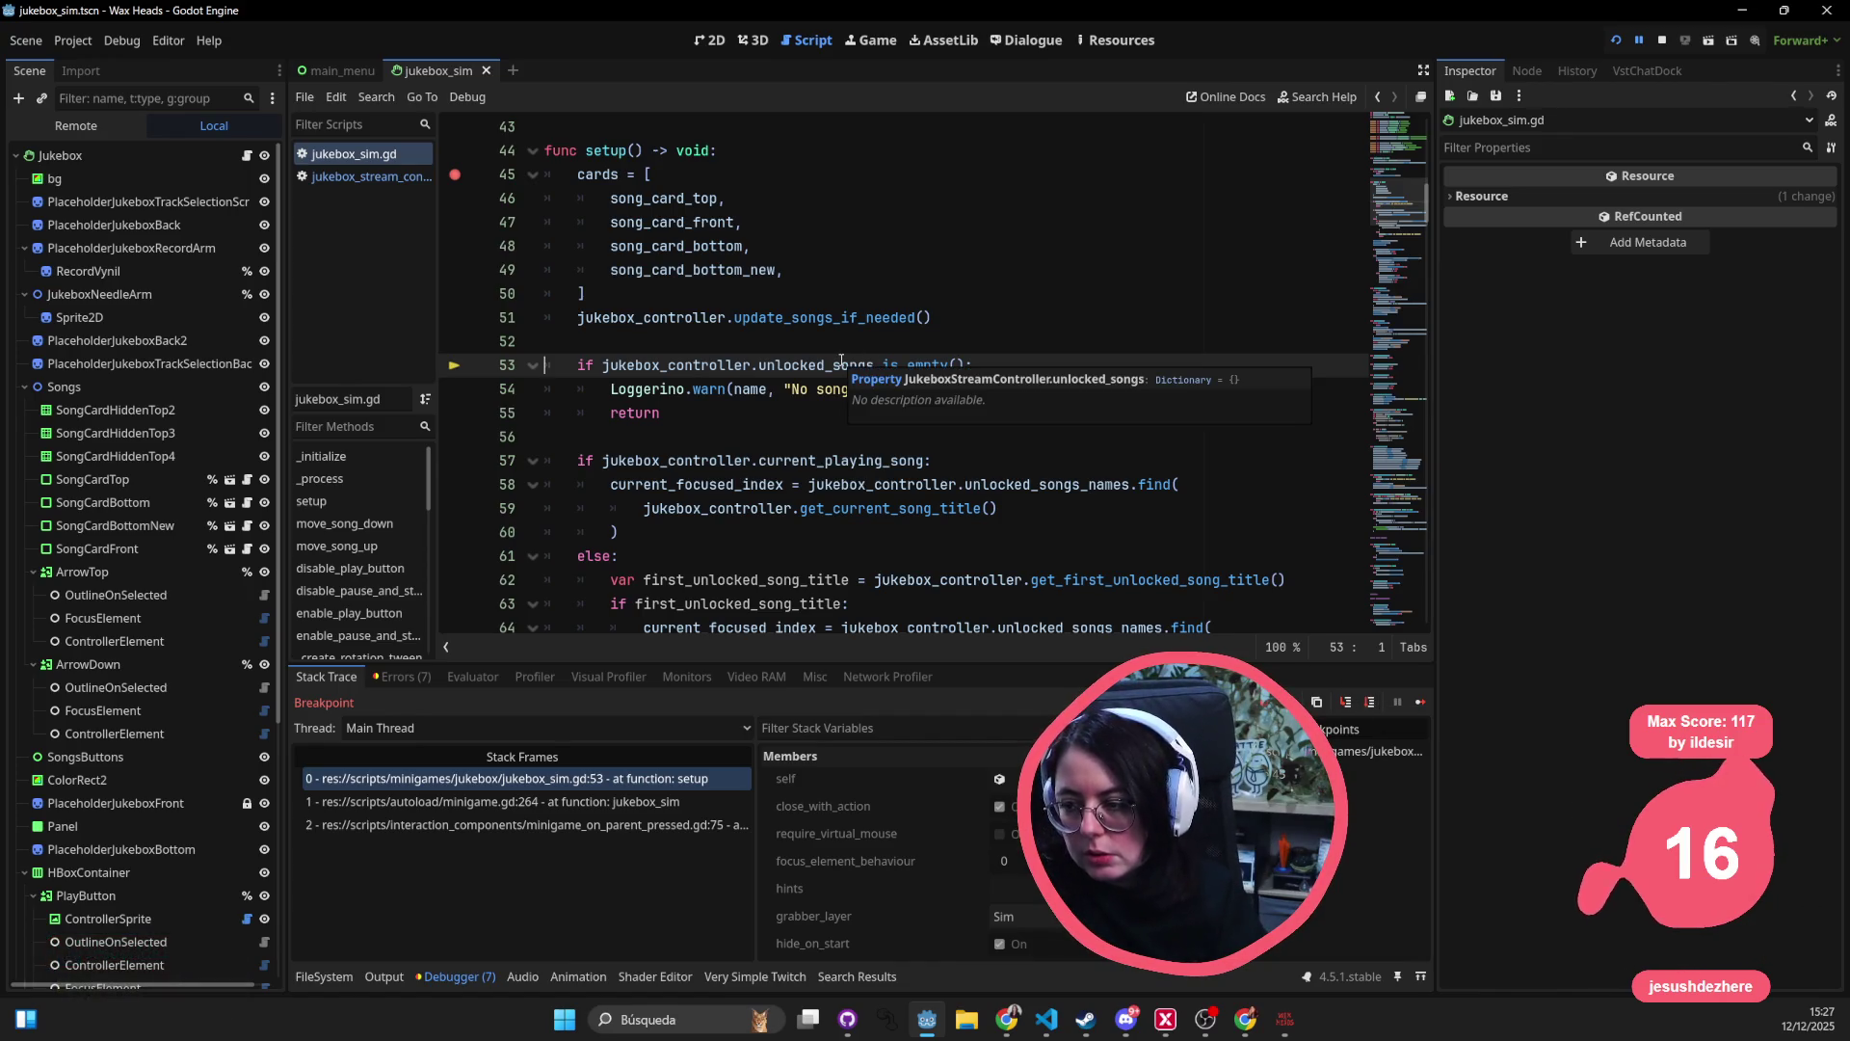
left_click(1373, 704)
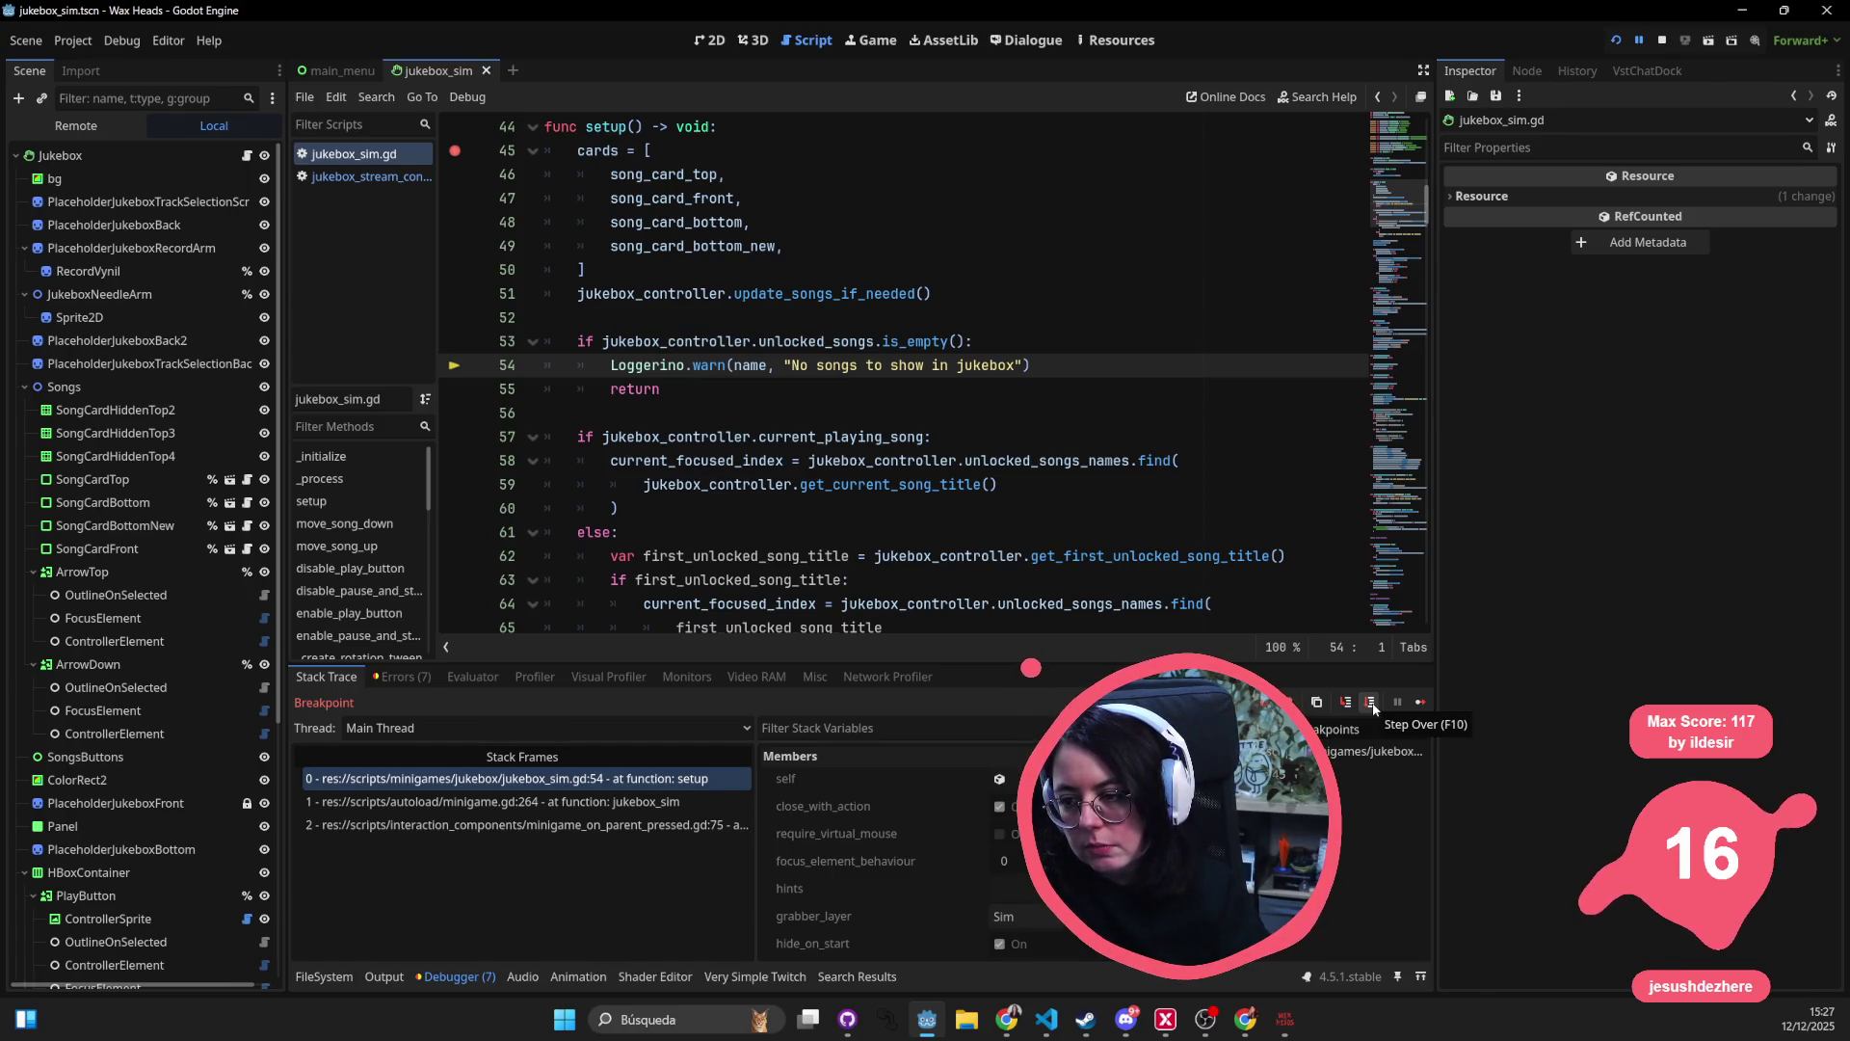
- Inspect the empty unlocked_songs on line 53 and jump to the update_songs_if_needed definition
mouse_move(679, 342)
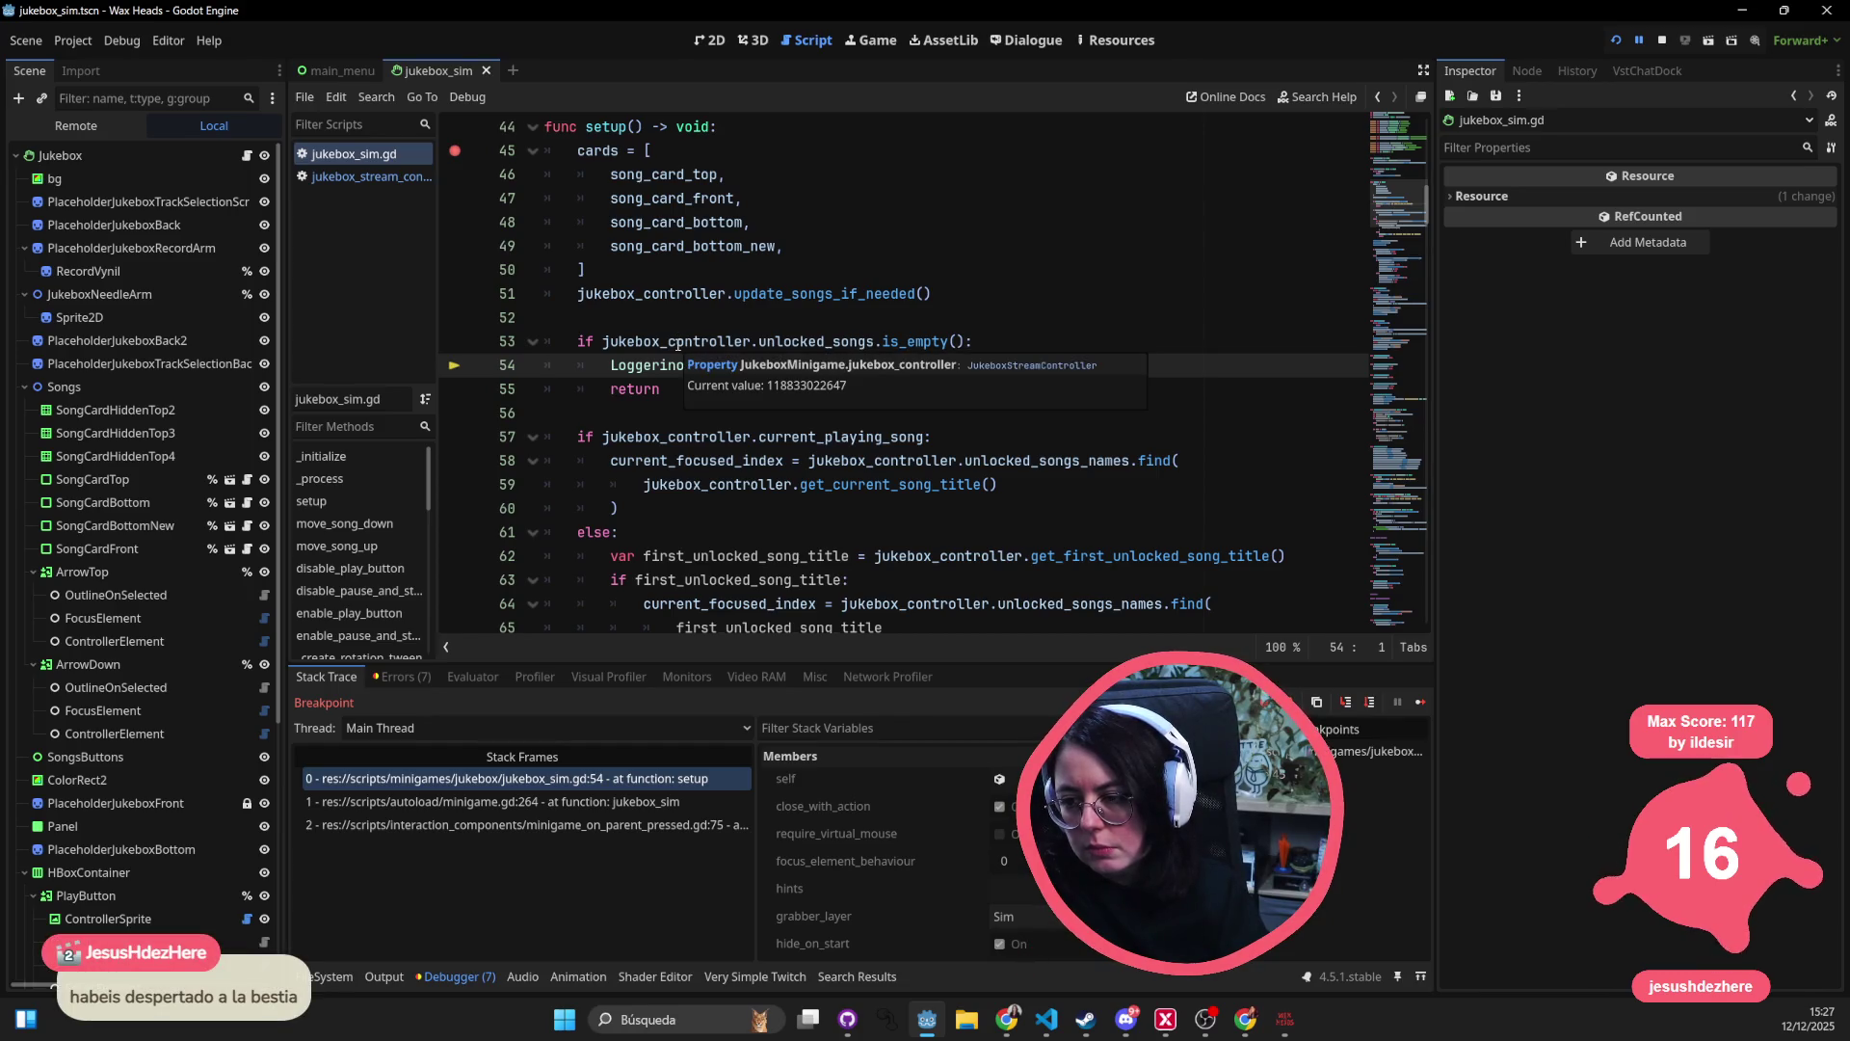
mouse_move(801, 341)
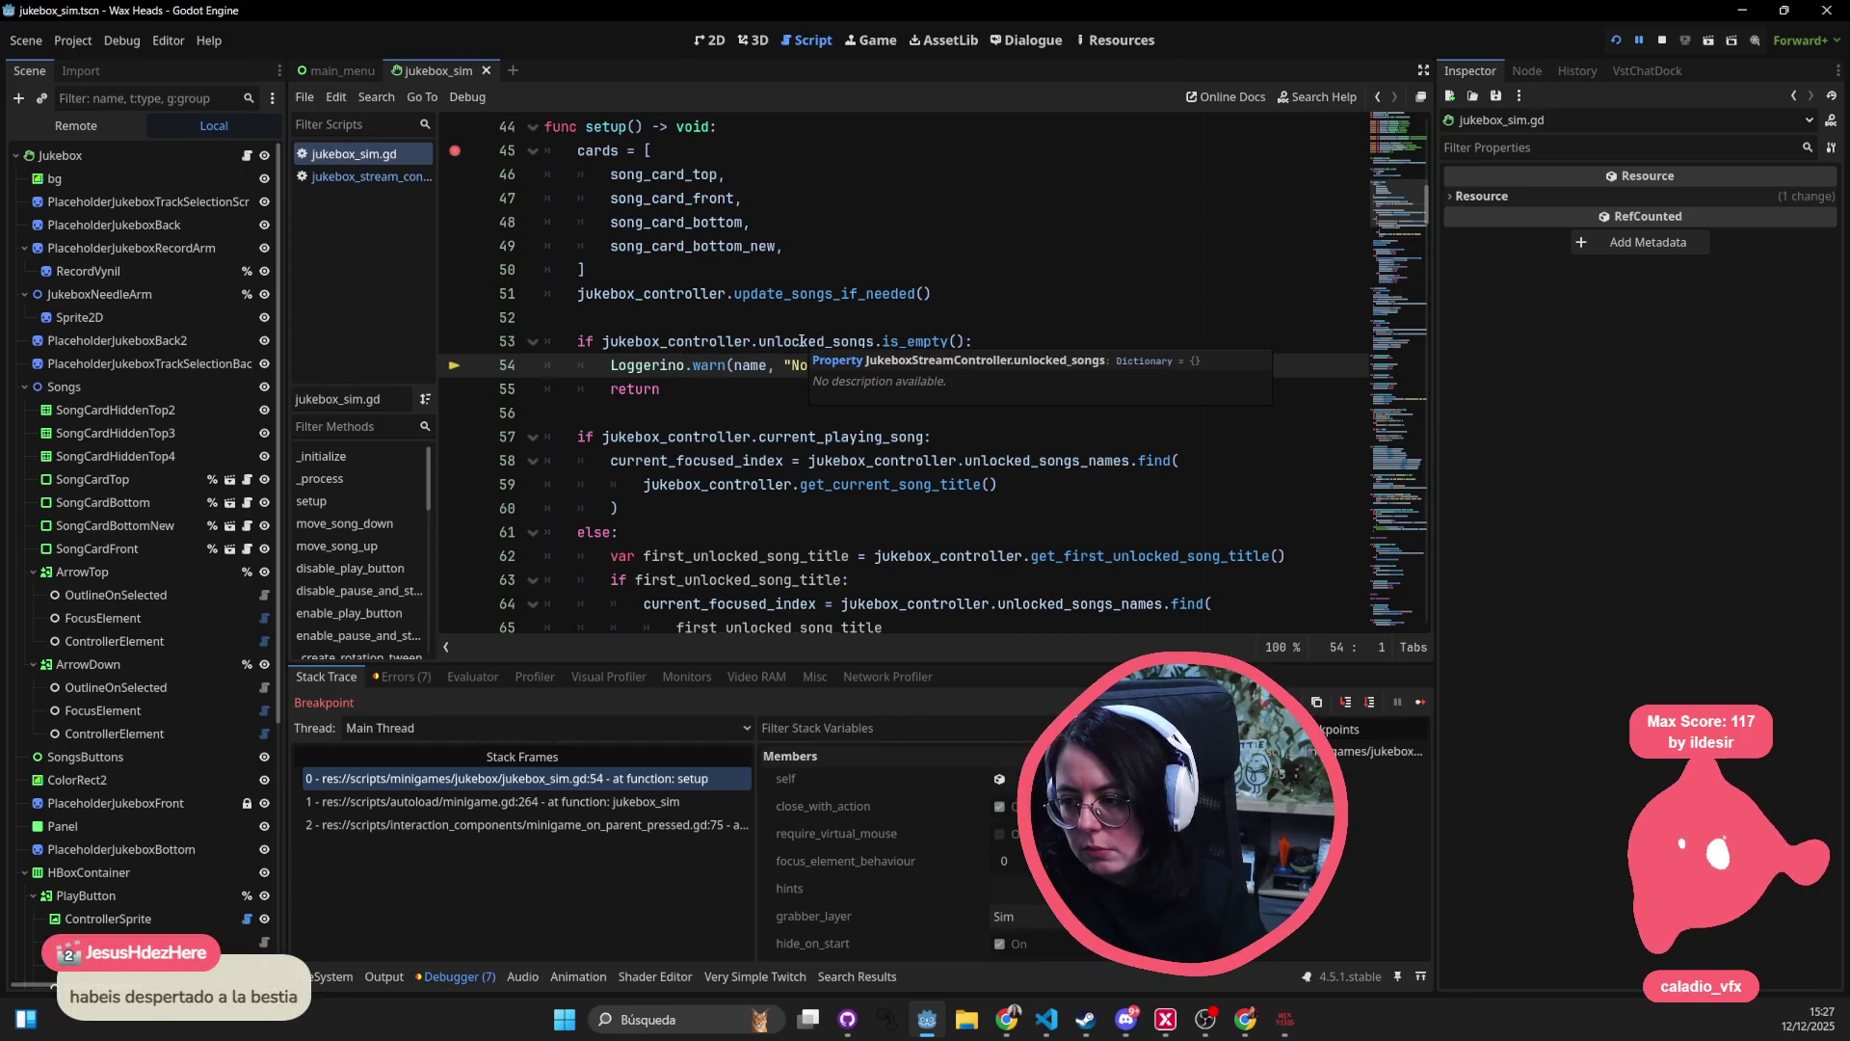
double_click(762, 341)
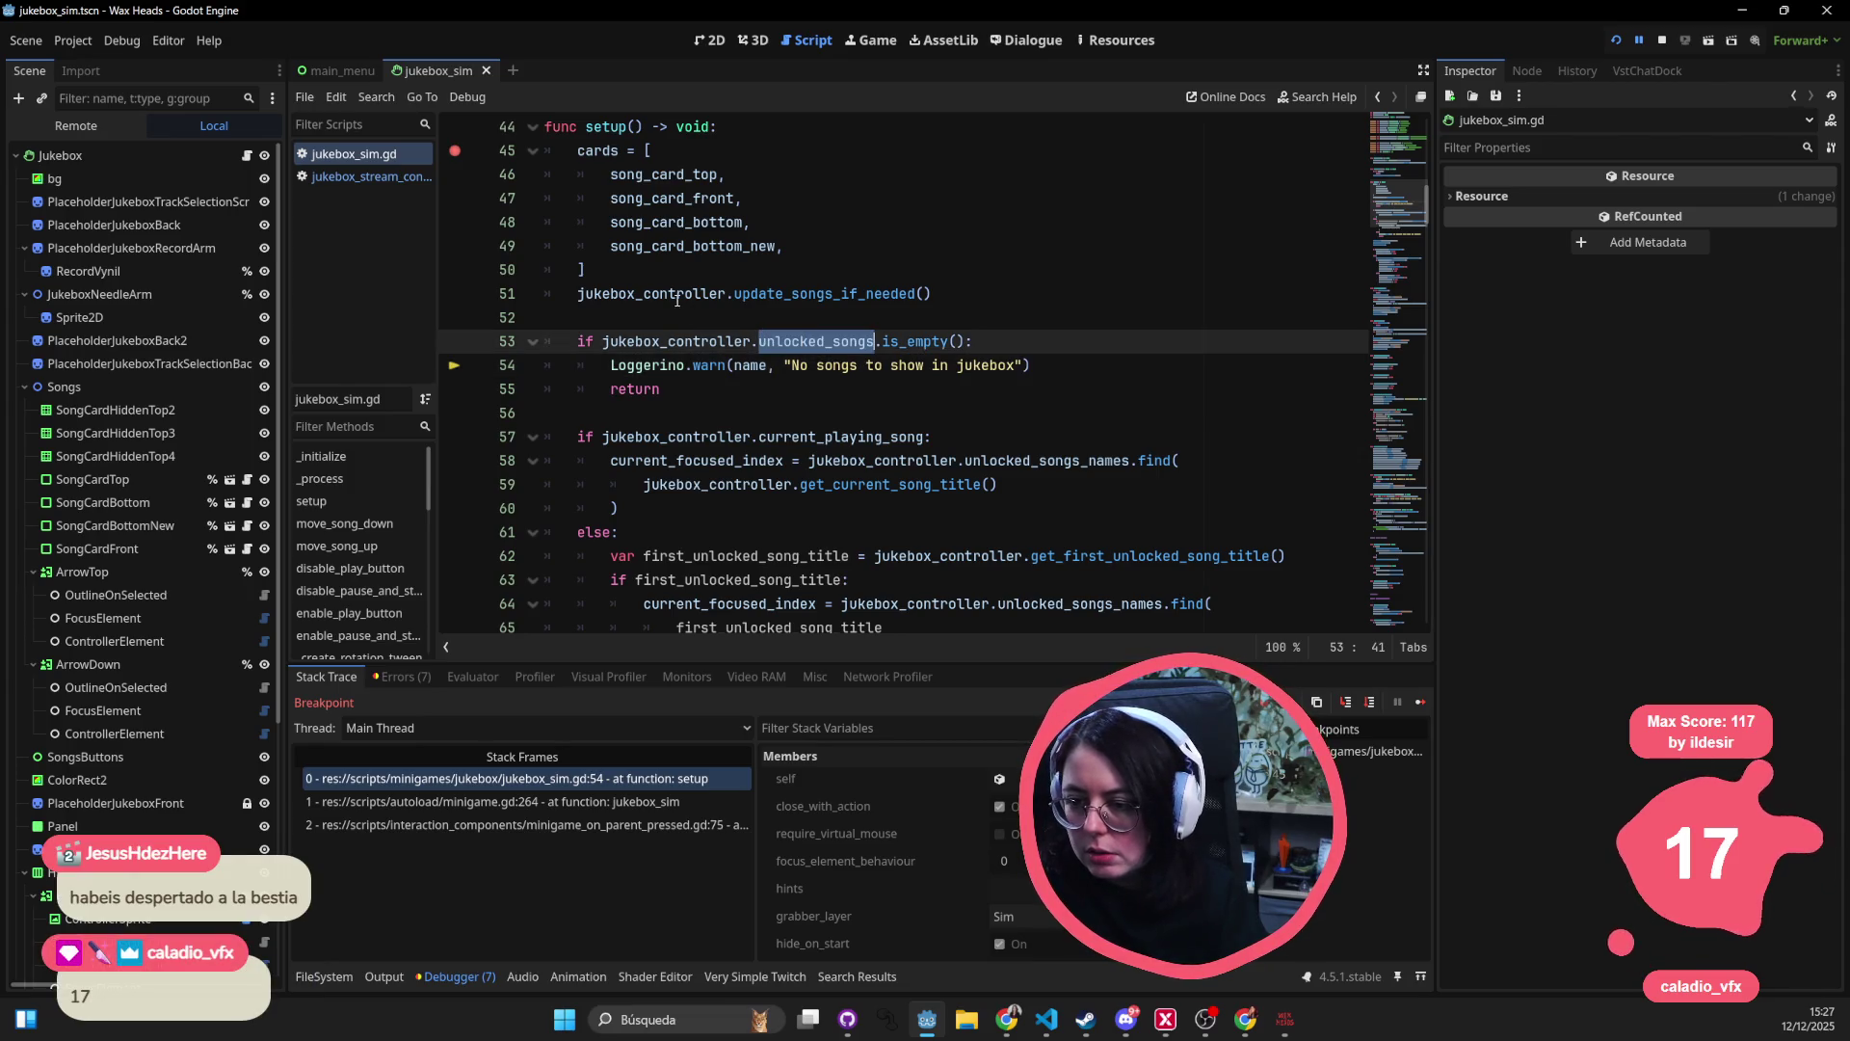
left_click(835, 295)
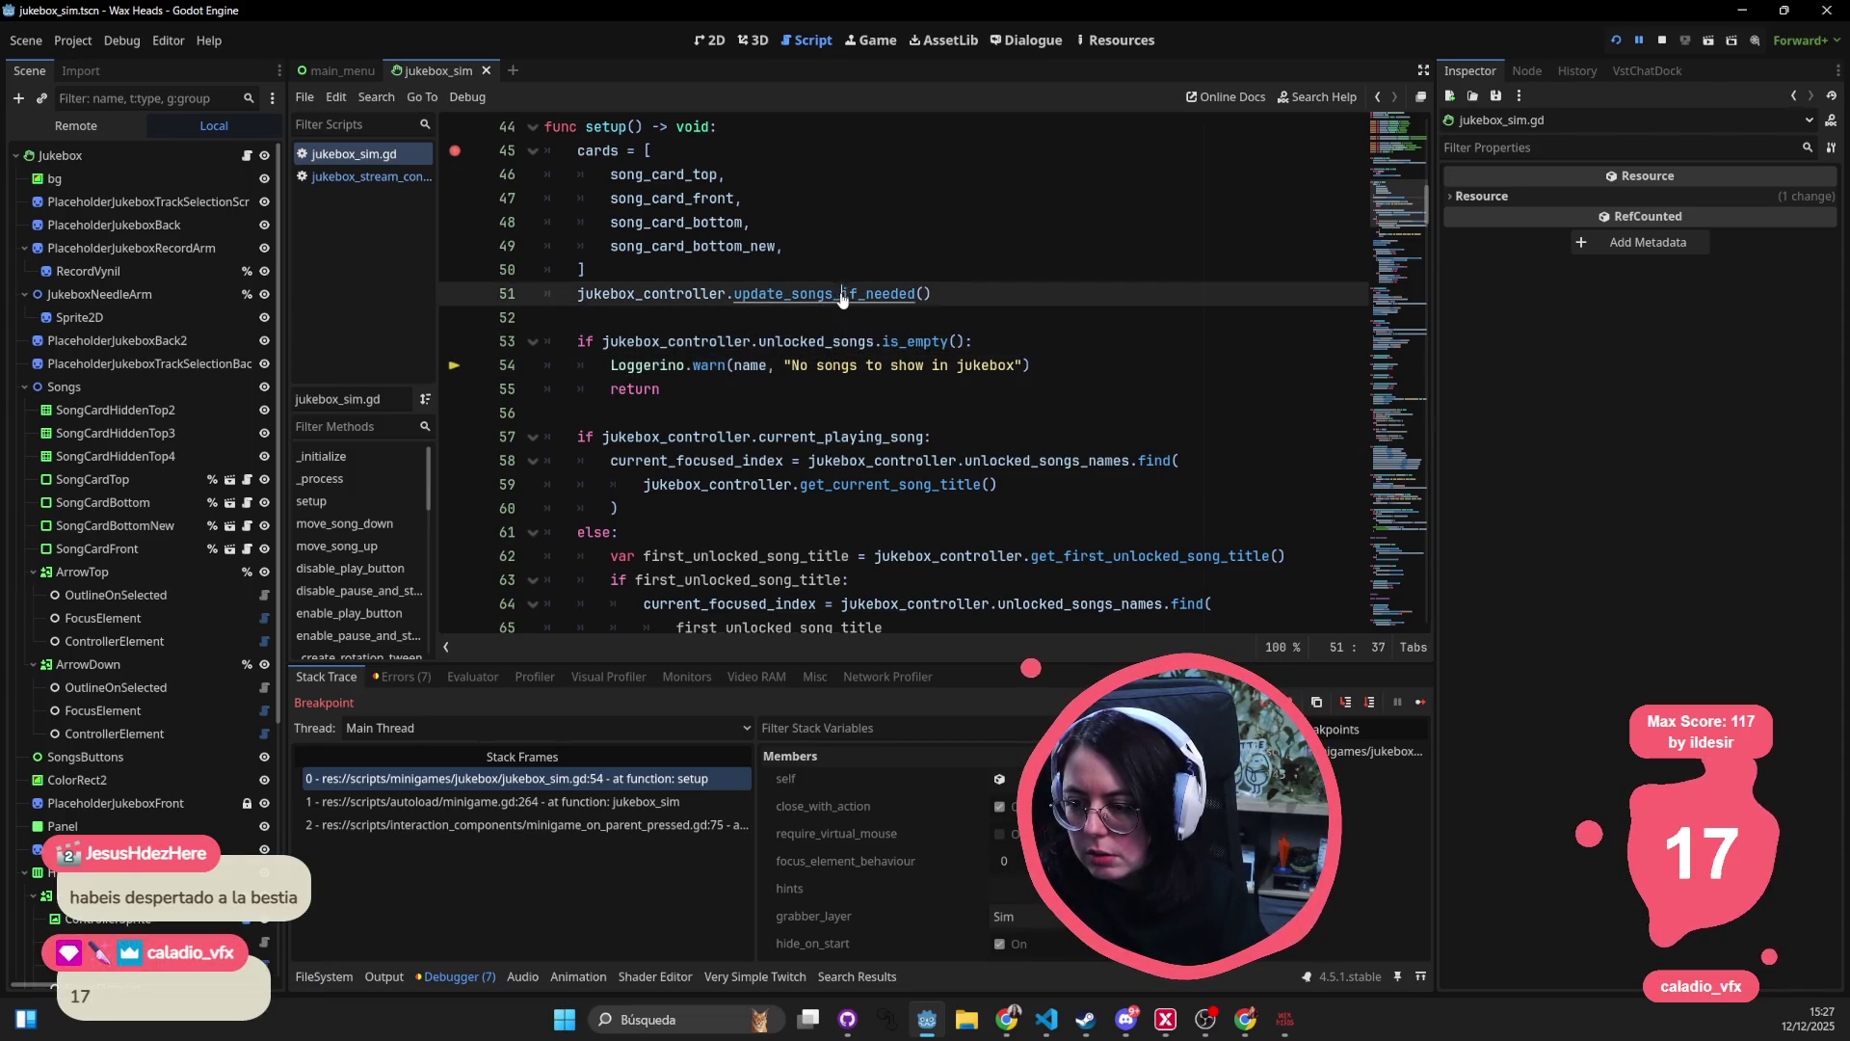
left_click(841, 295, "ctrl")
- Examine new_unlocked_songs_names and unlocked_songs_names, scrolling through the function
double_click(714, 388)
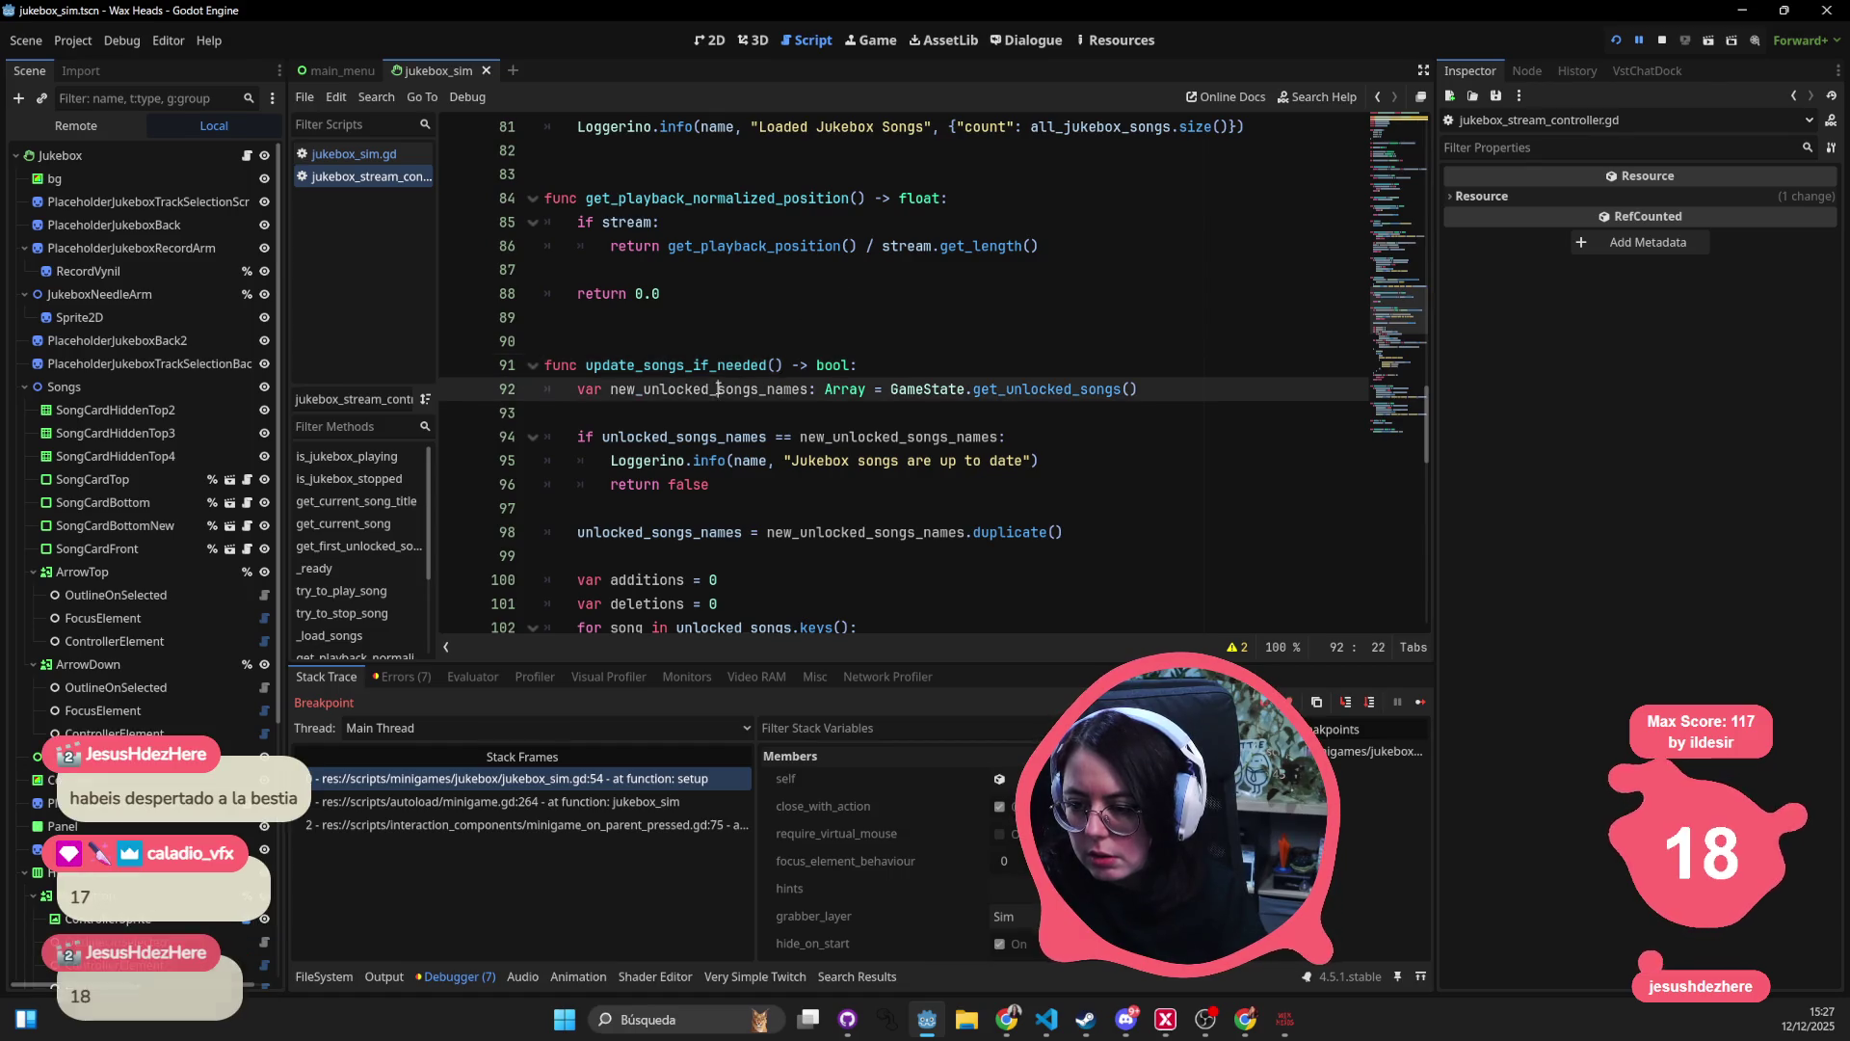
double_click(723, 438)
scroll(664, 439, "down", 3)
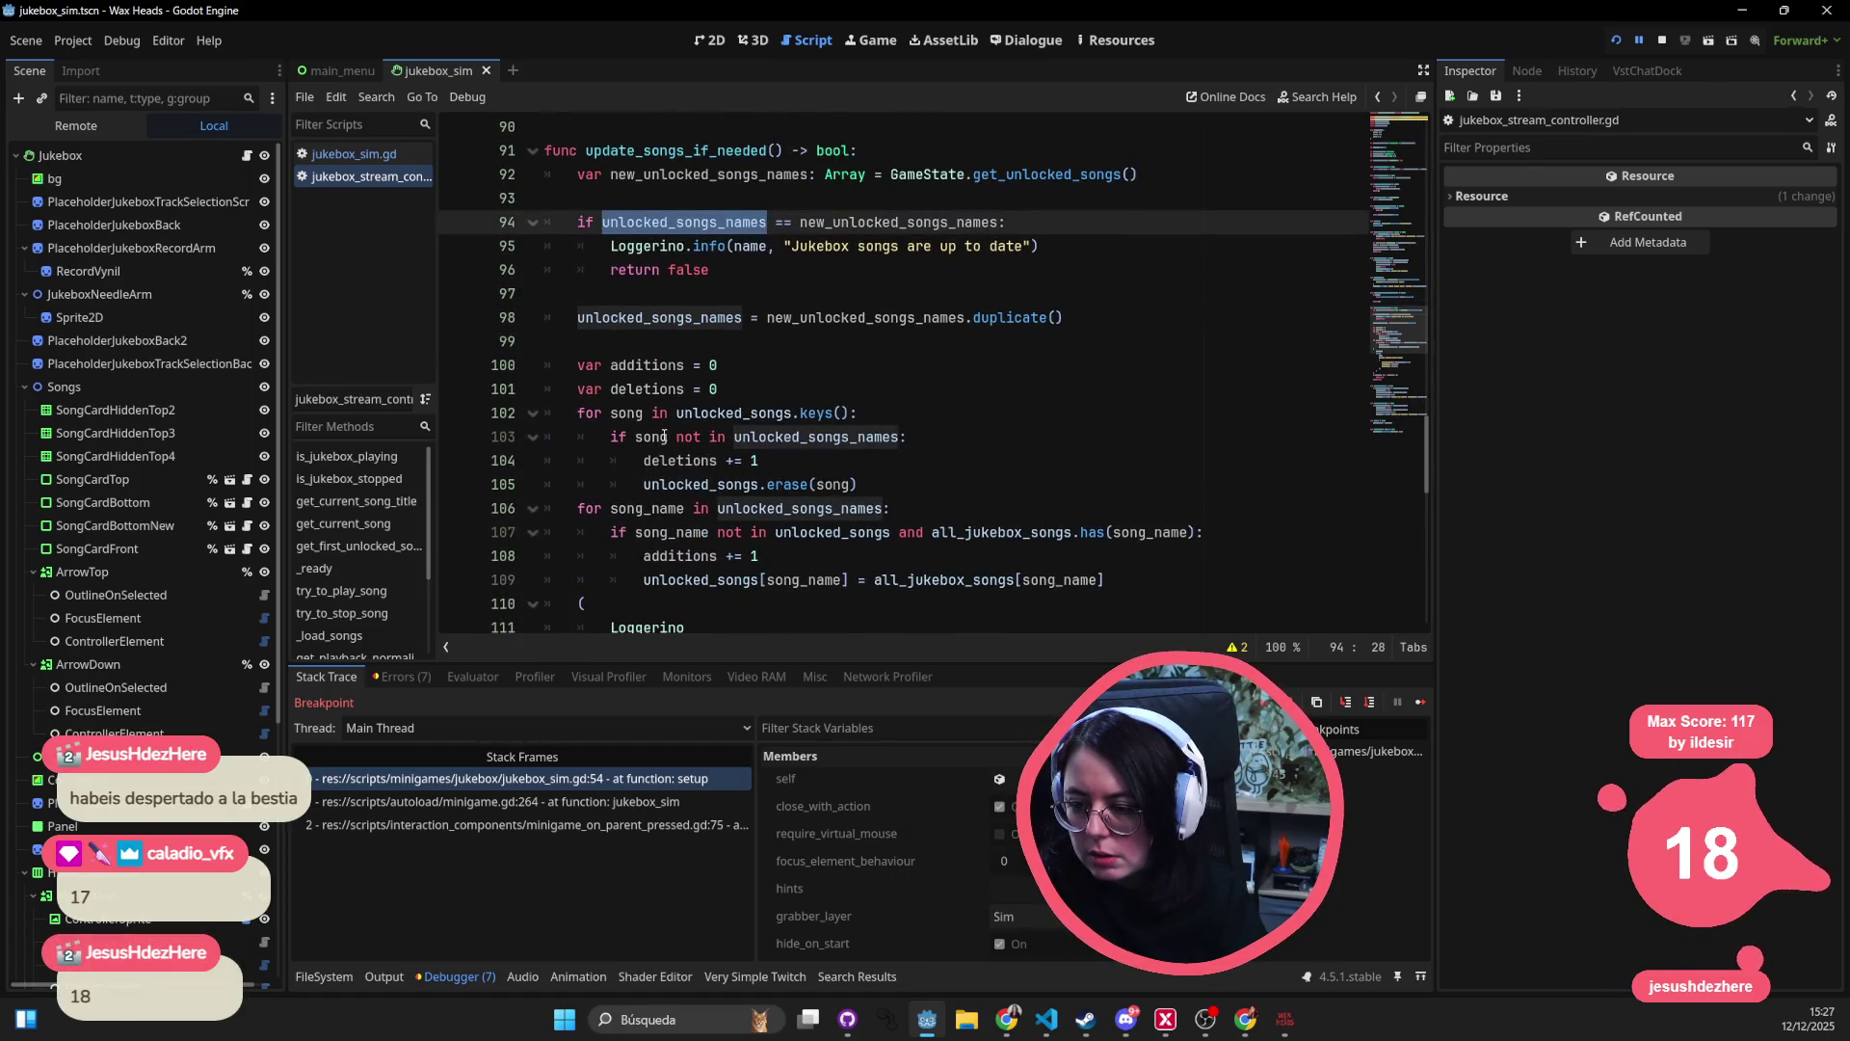
scroll(818, 342, "down", 5)
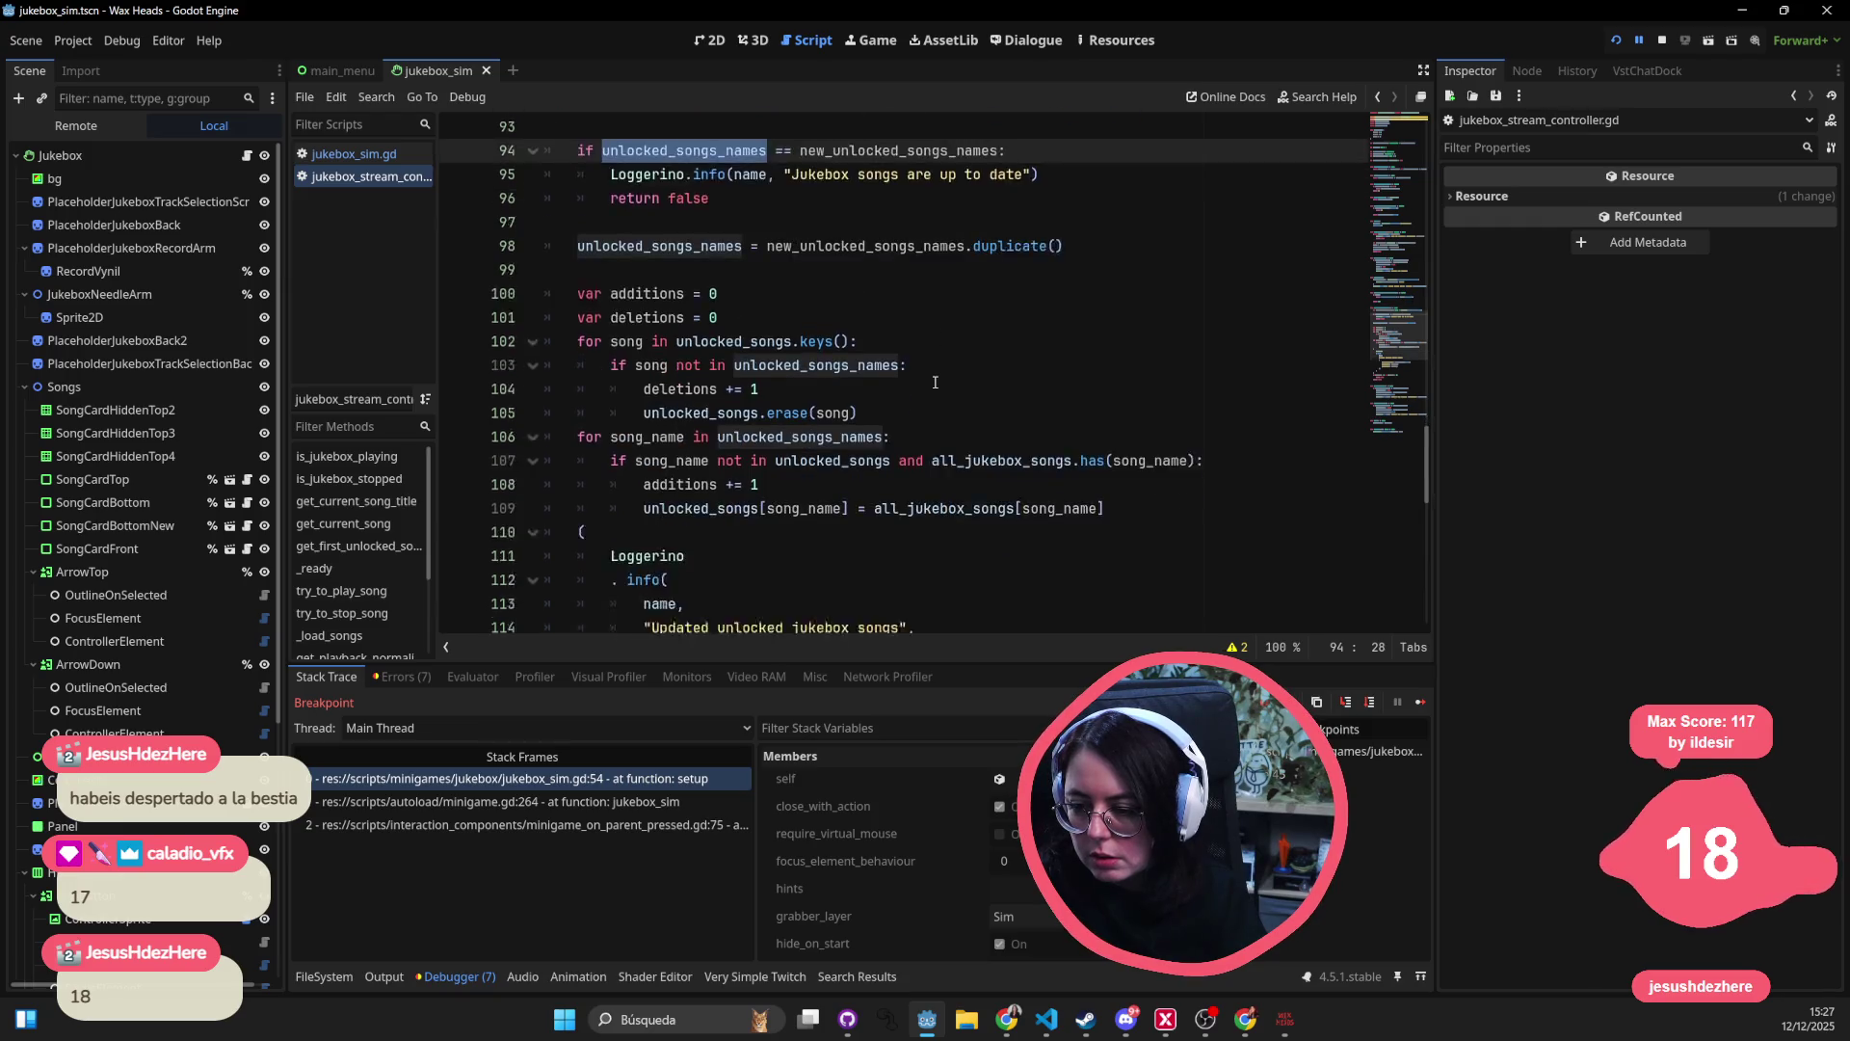
scroll(936, 382, "down", 3)
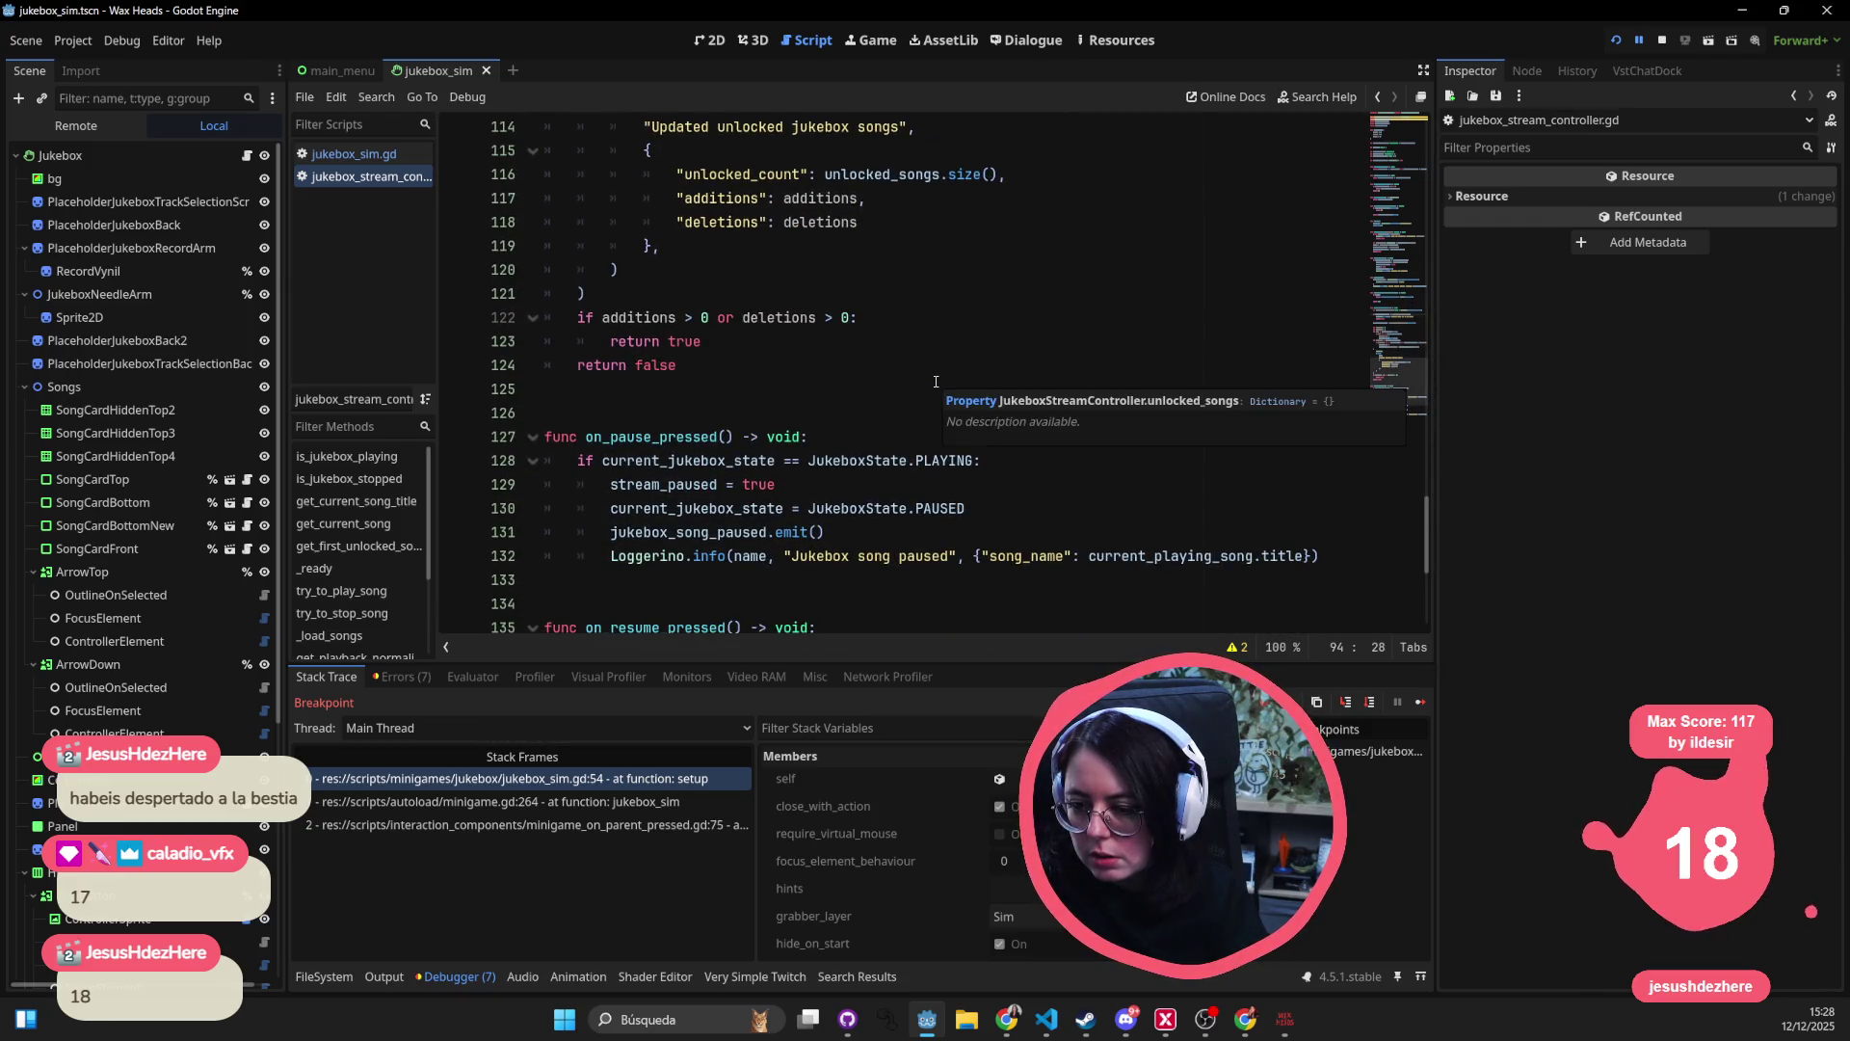
left_click(730, 372)
scroll(742, 368, "up", 11)
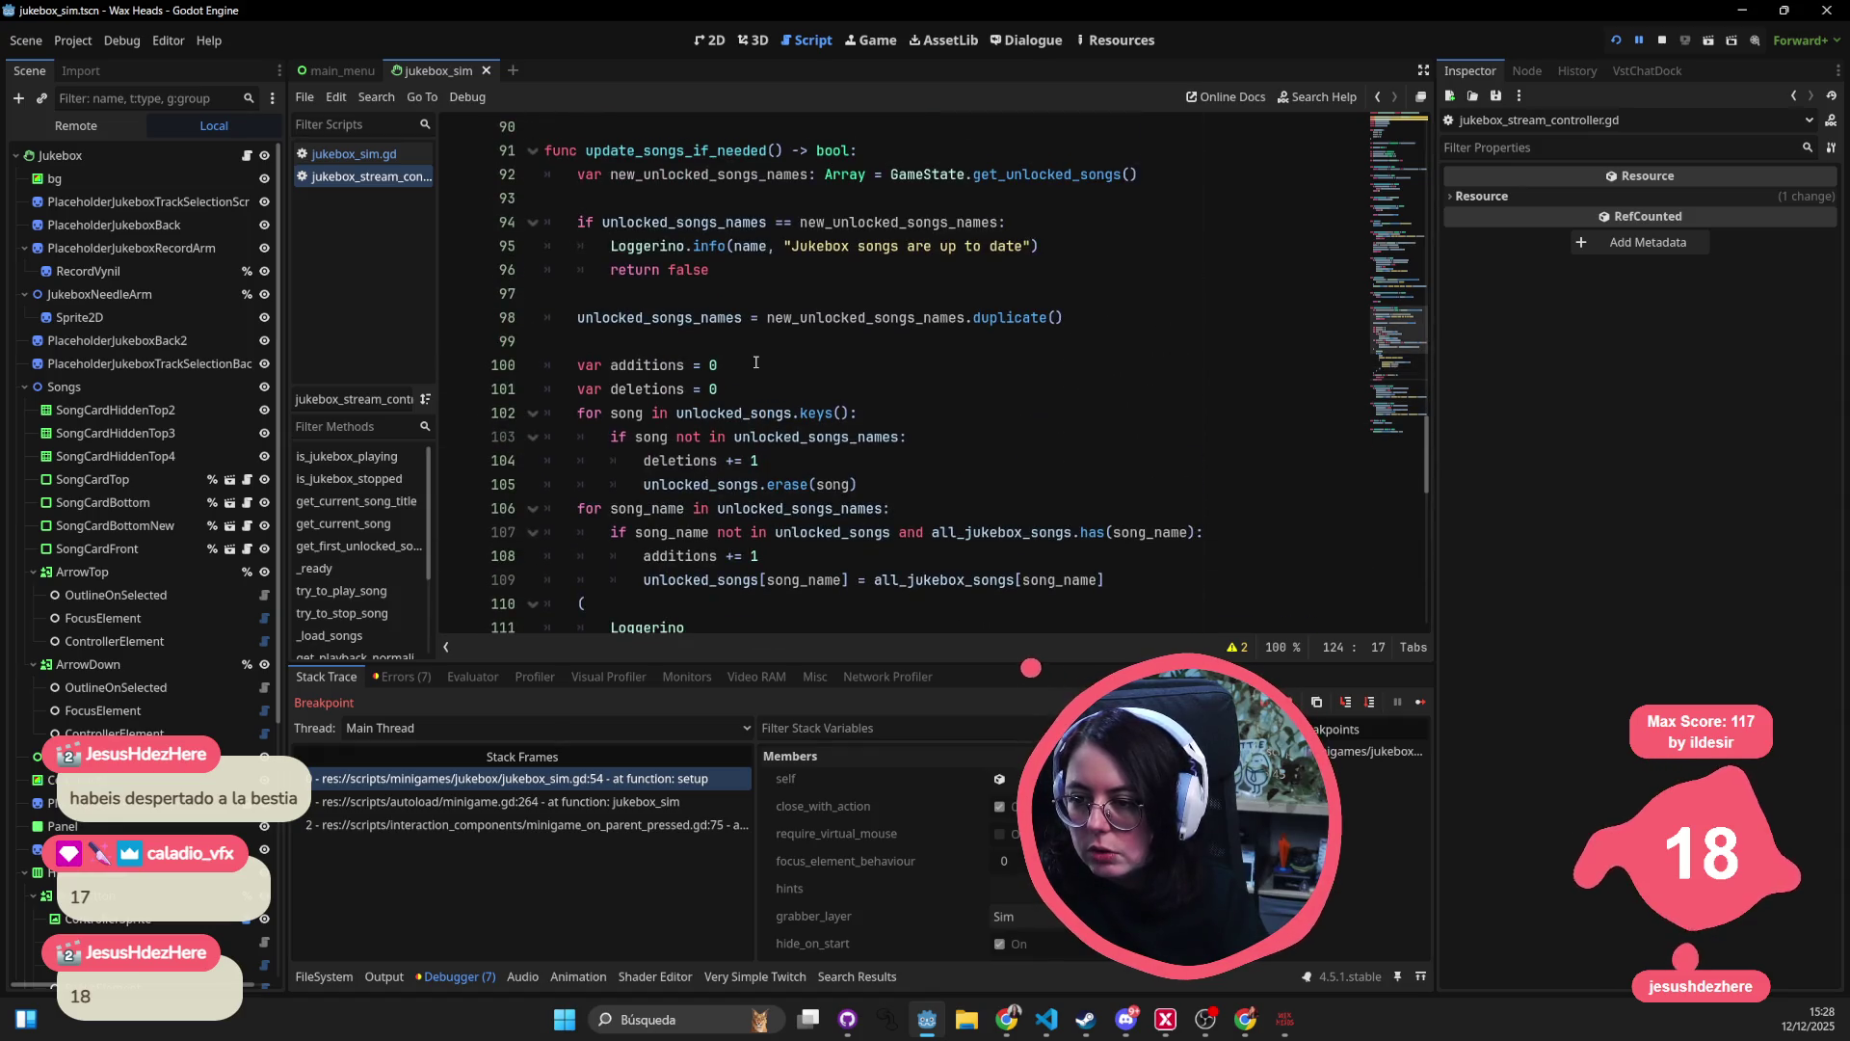
scroll(756, 361, "up", 10)
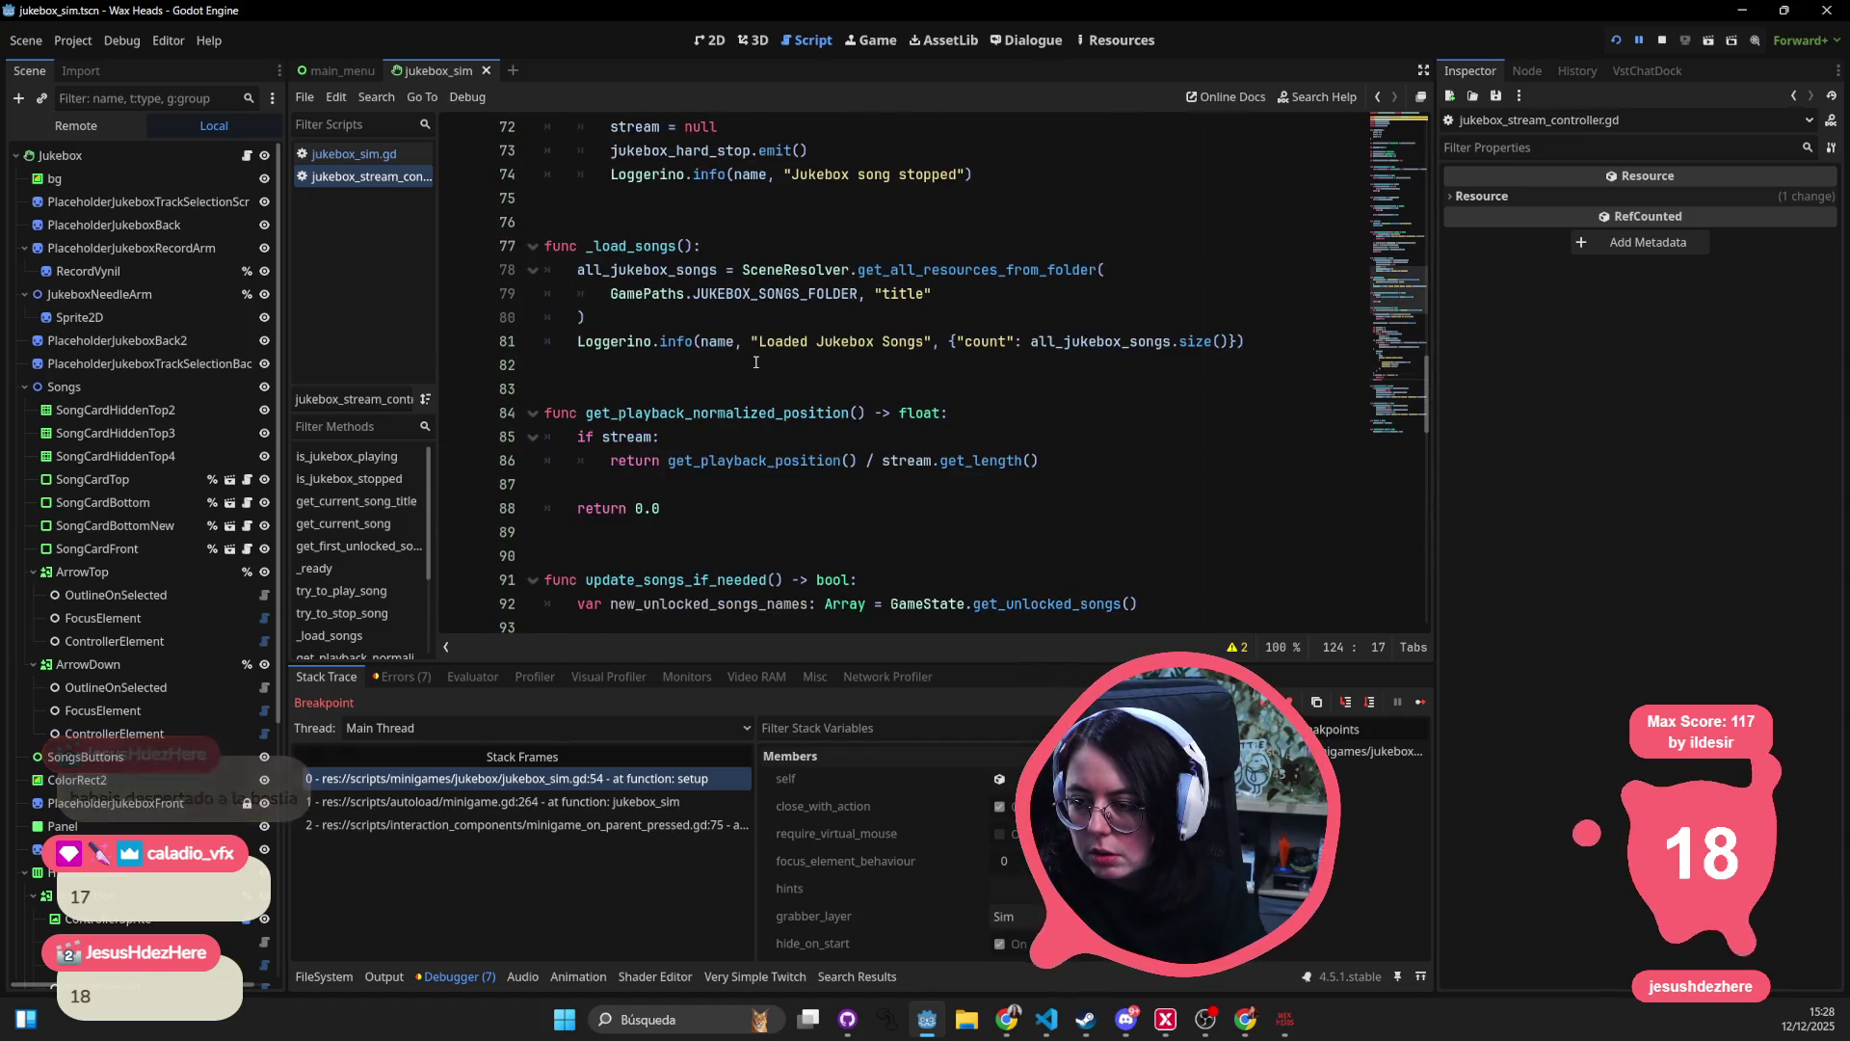
scroll(756, 362, "up", 9)
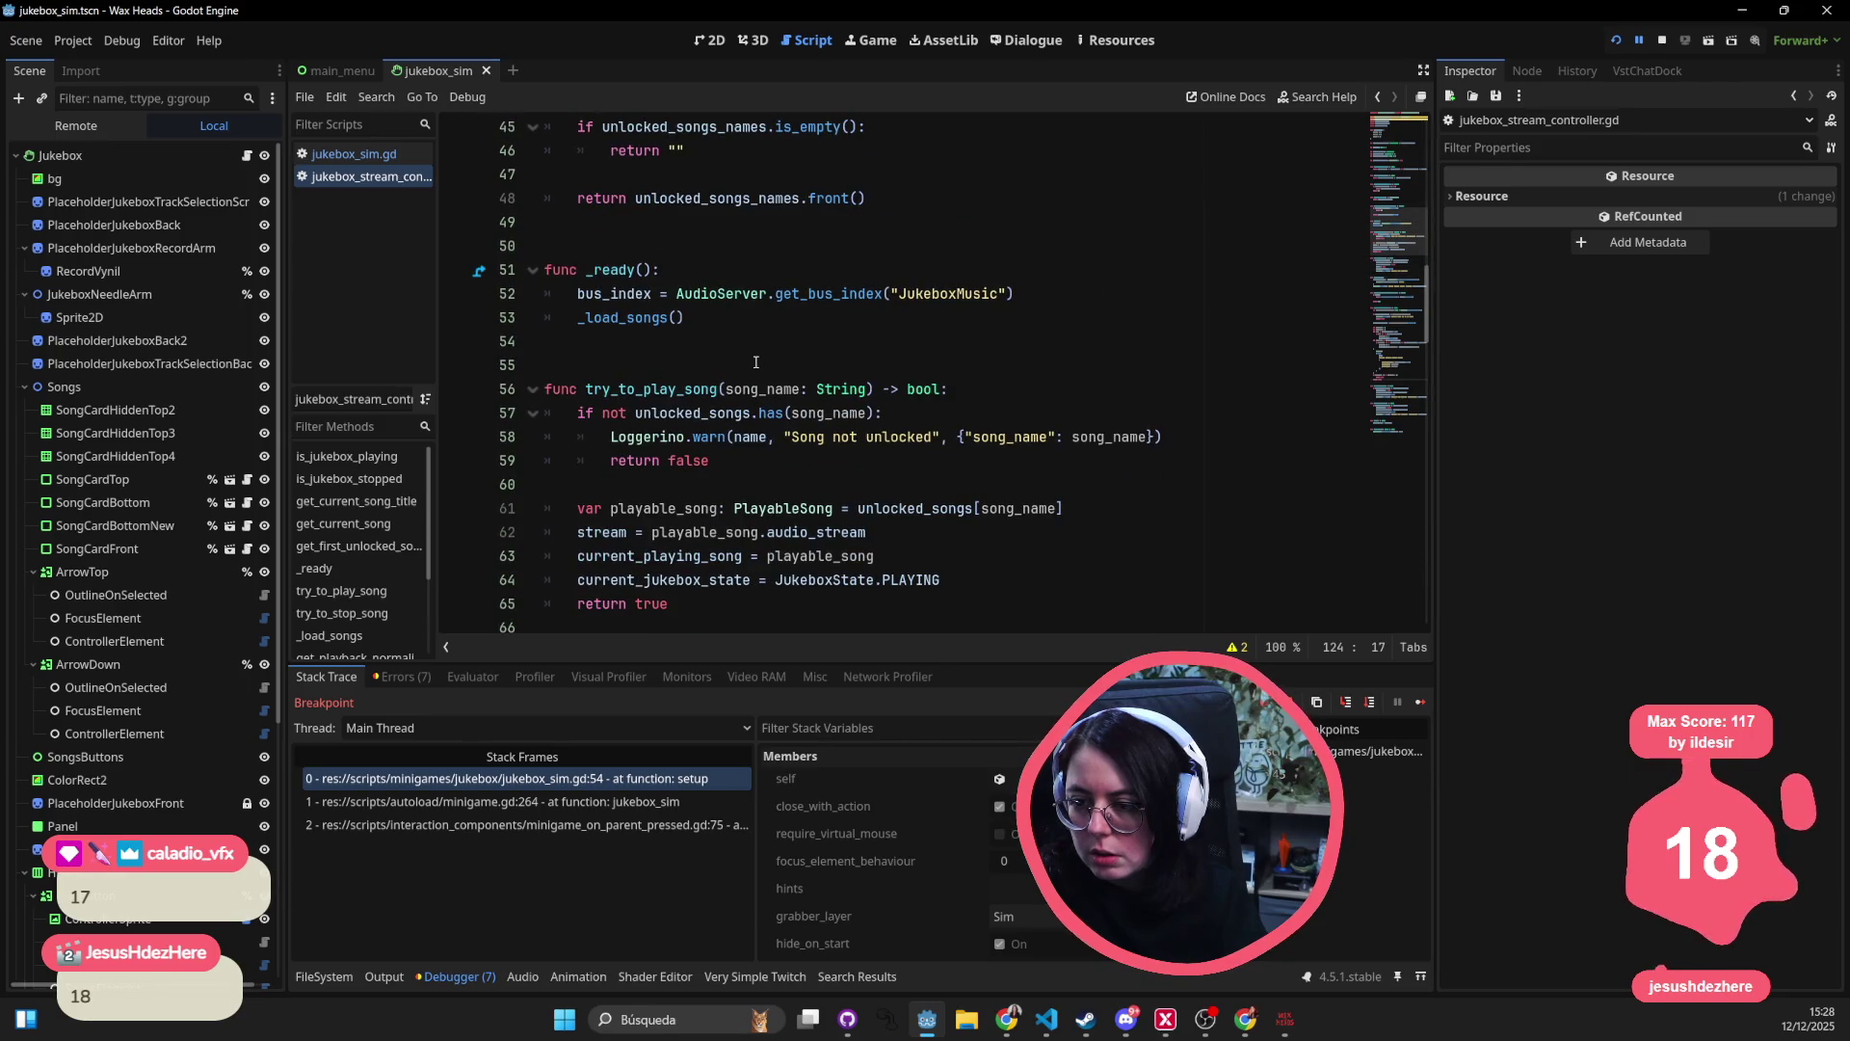
scroll(755, 361, "up", 4)
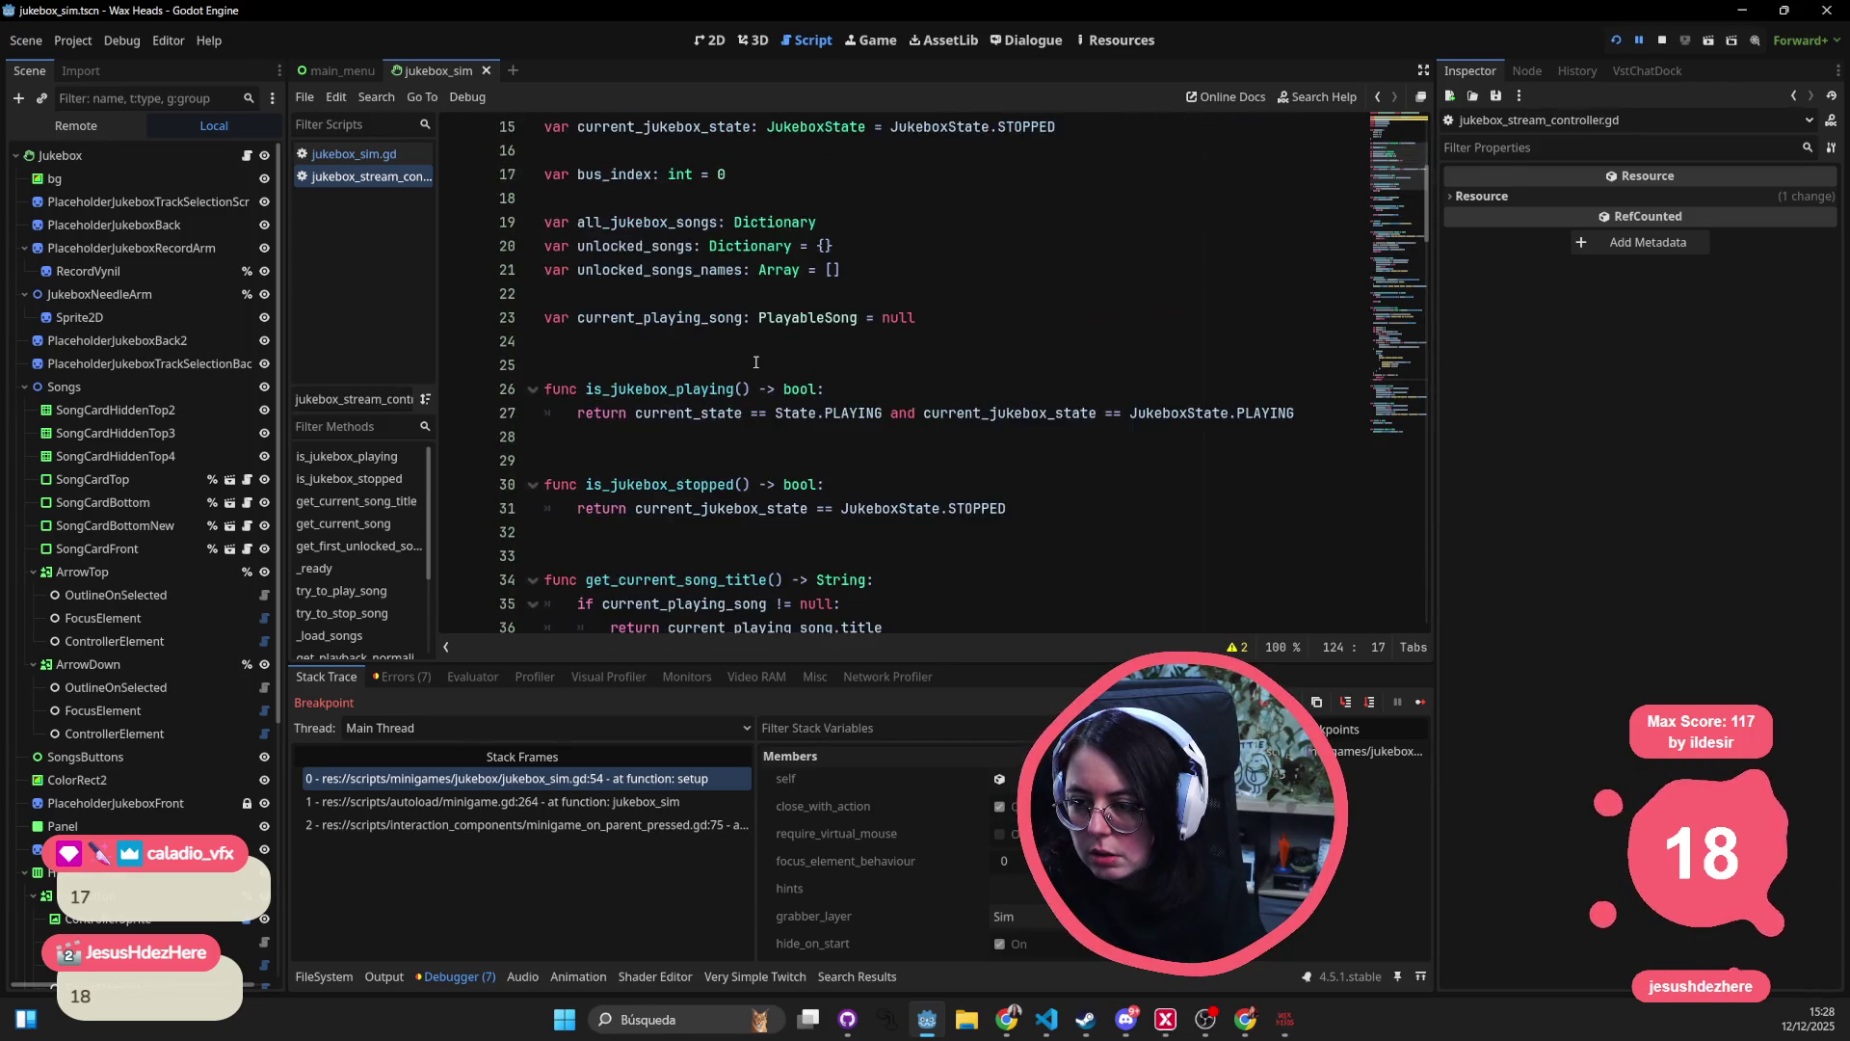
- Search the script for unlocked_songs matches and set breakpoints on lines 107 and 109
double_click(636, 319)
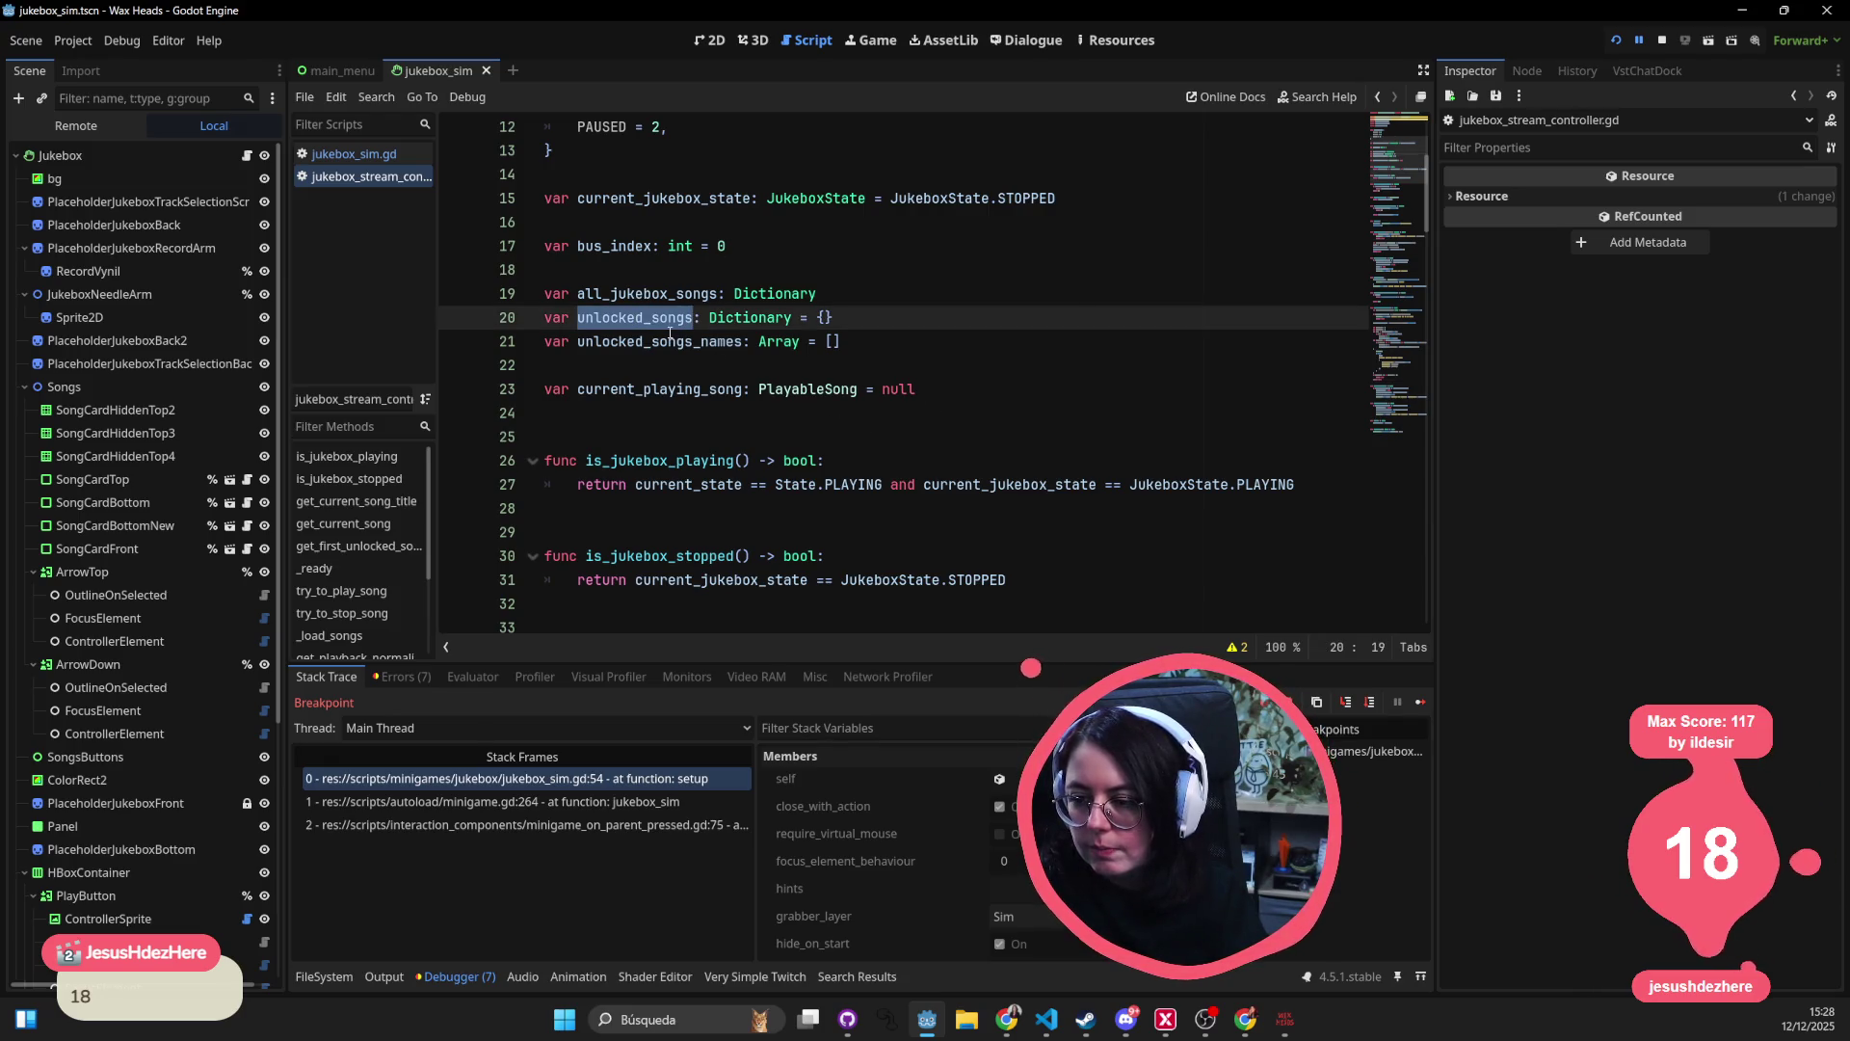
key("ctrl+f")
key("Return")
key("Return")
key("Return")
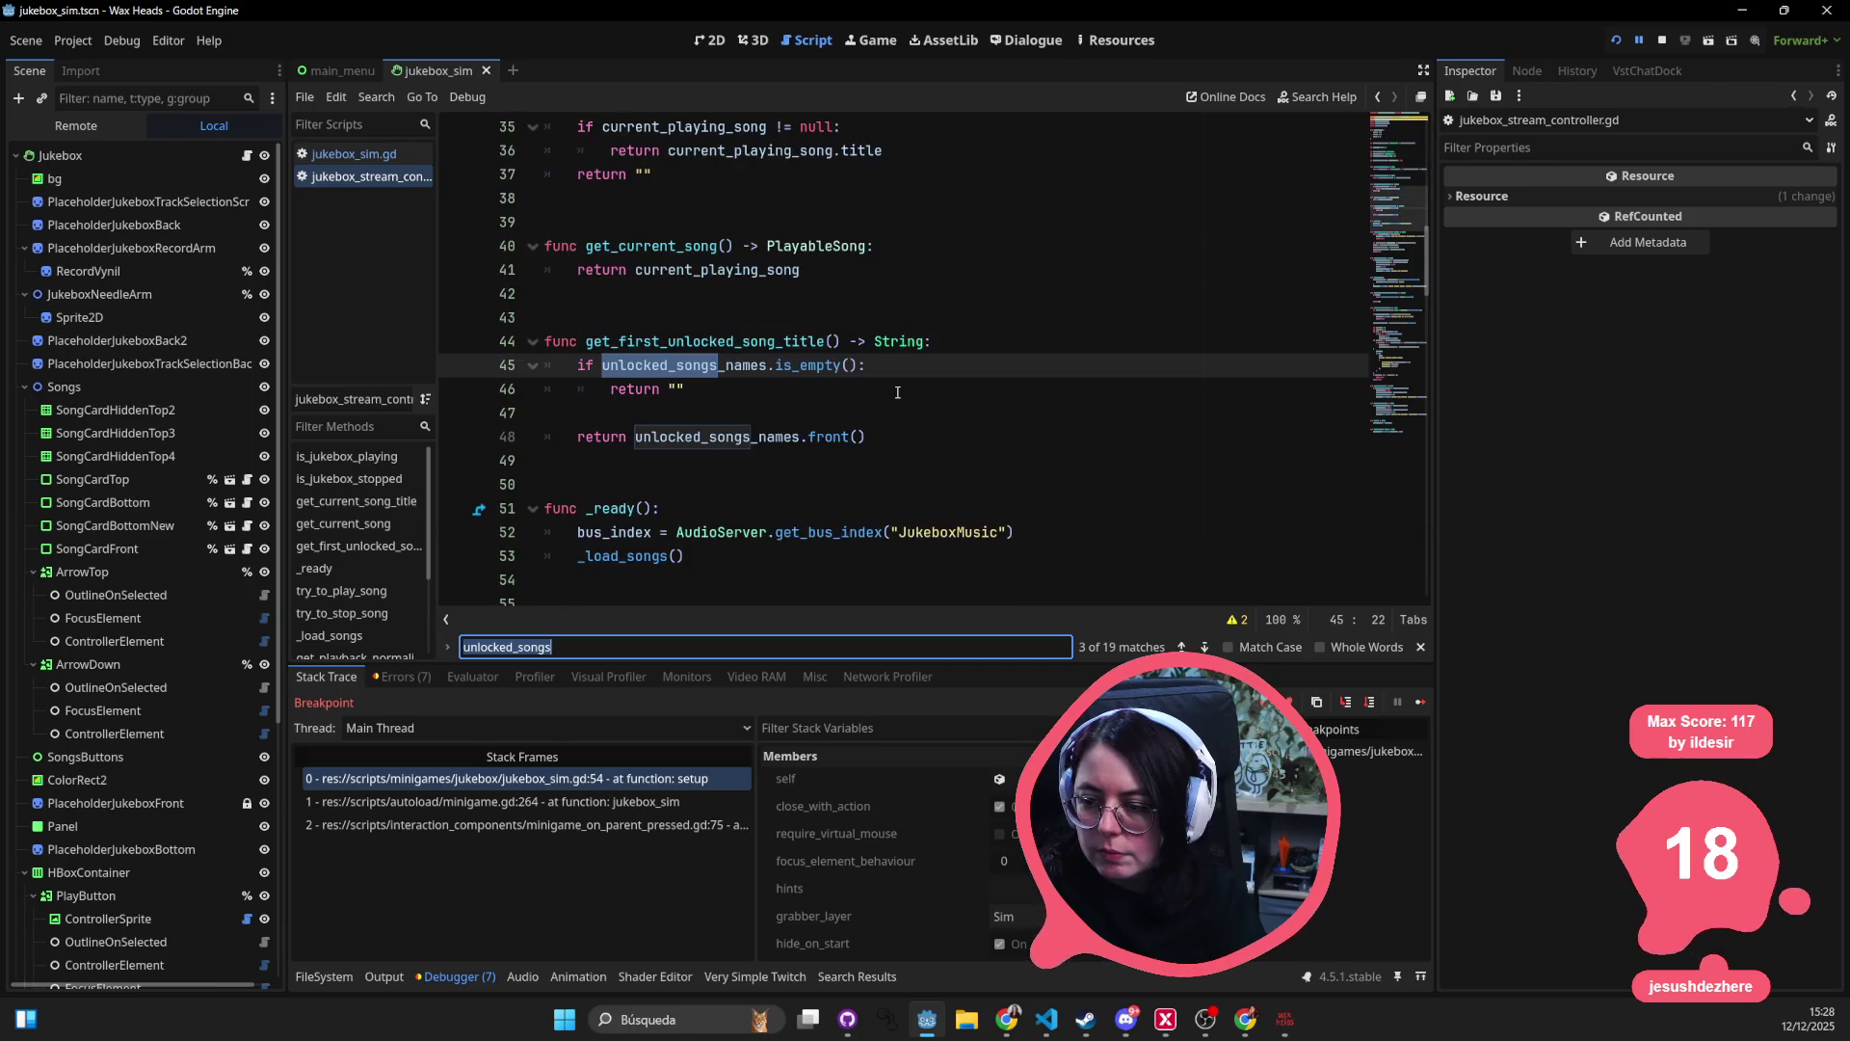
key("Return")
key("Return")
key("Return")
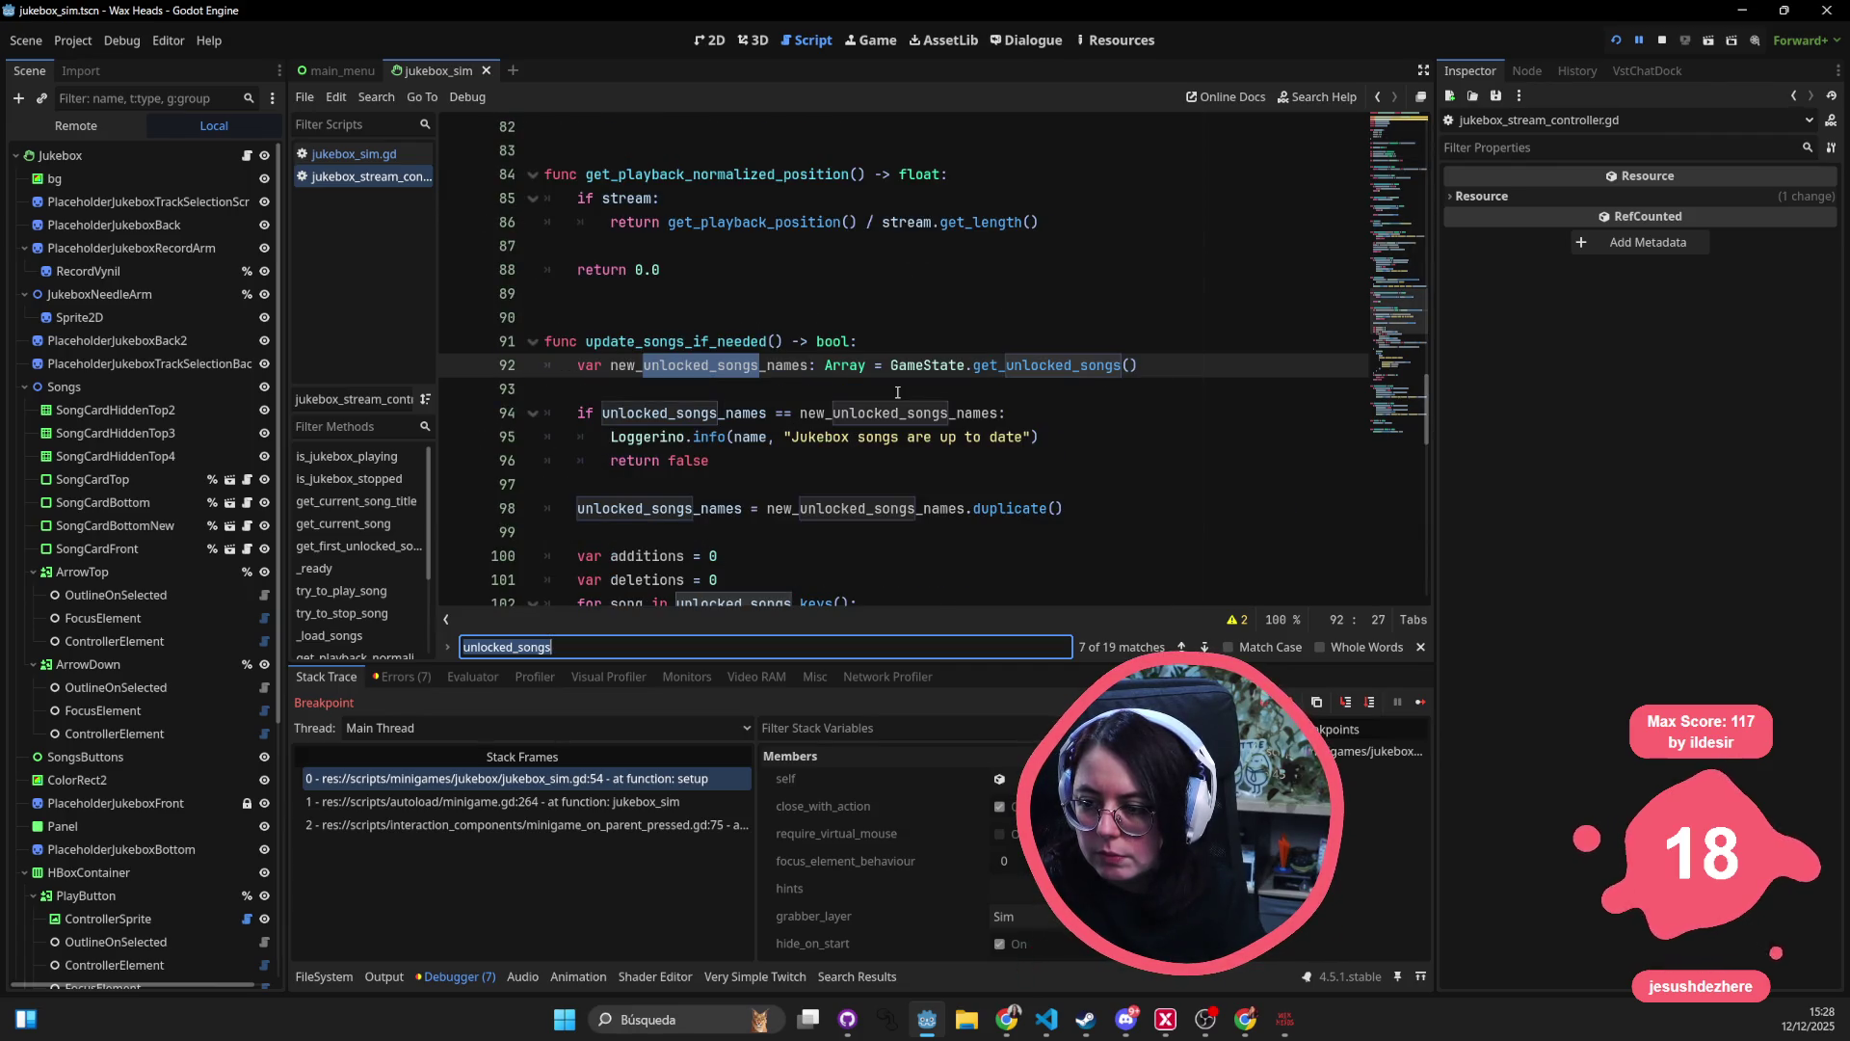
key("Return")
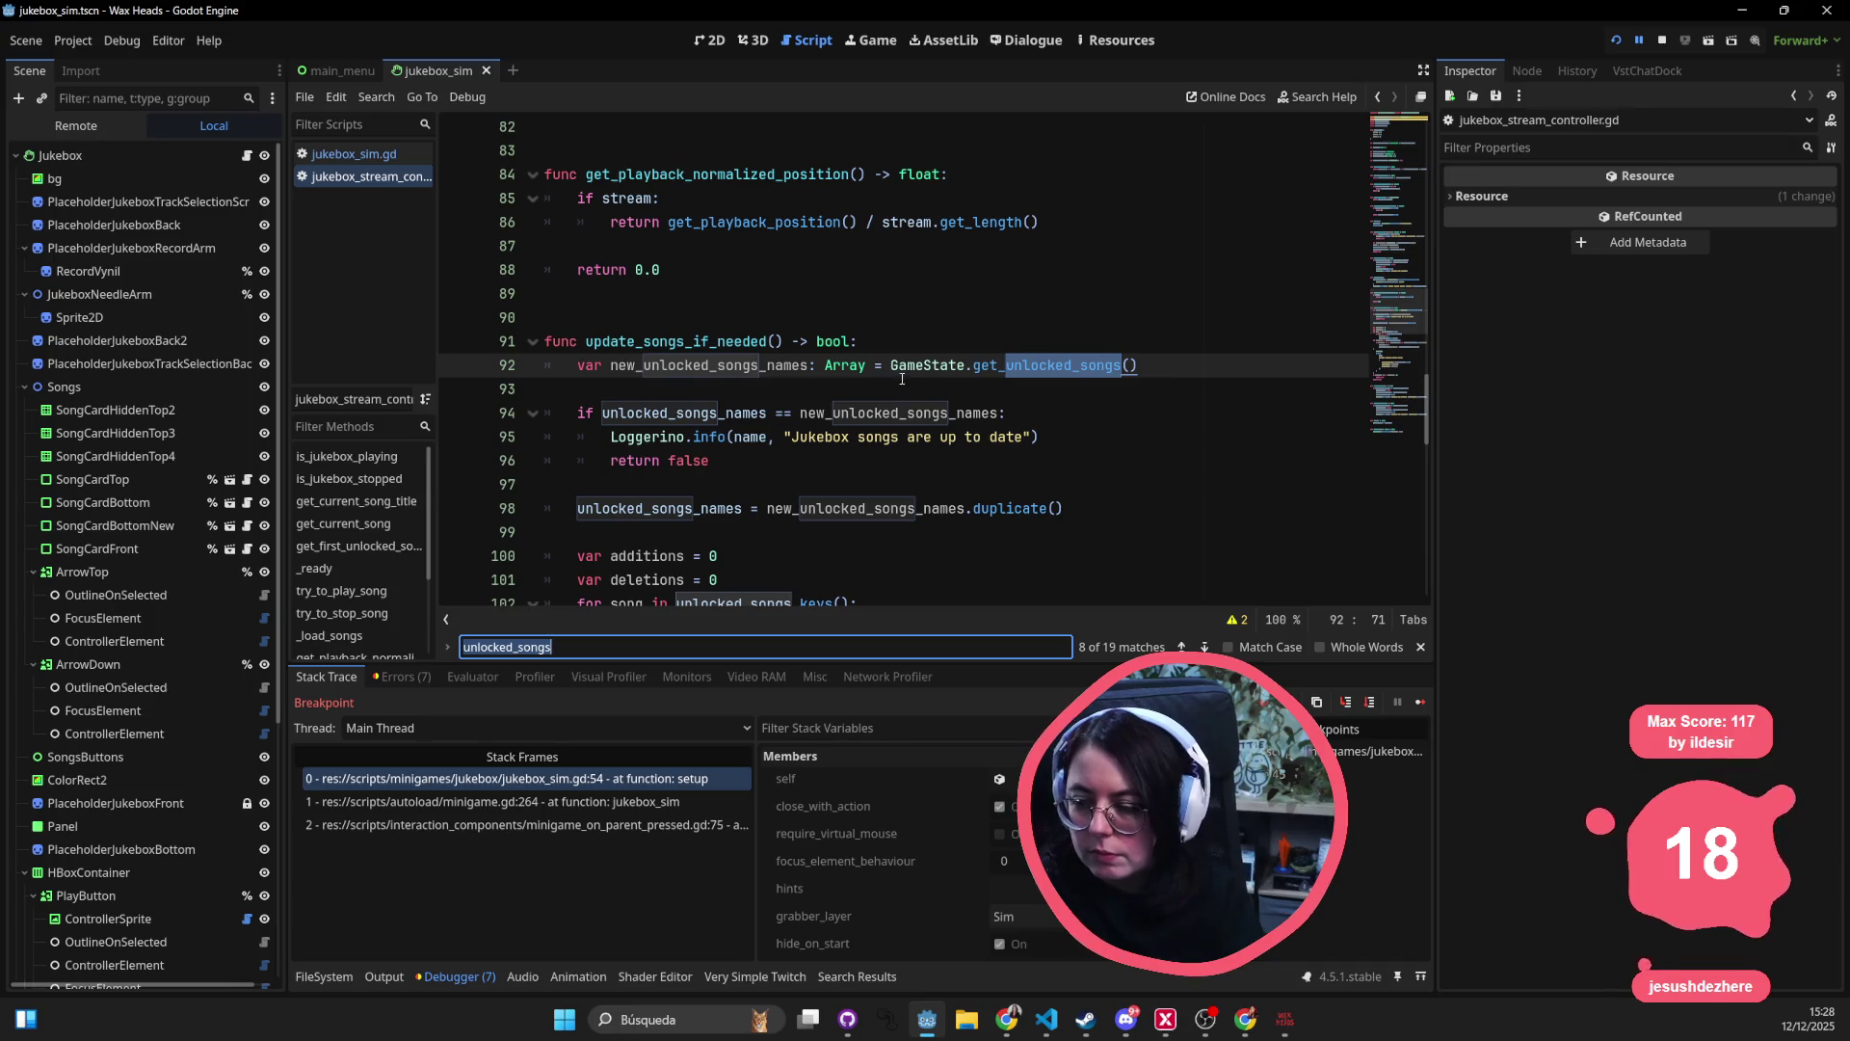
scroll(902, 378, "down", 7)
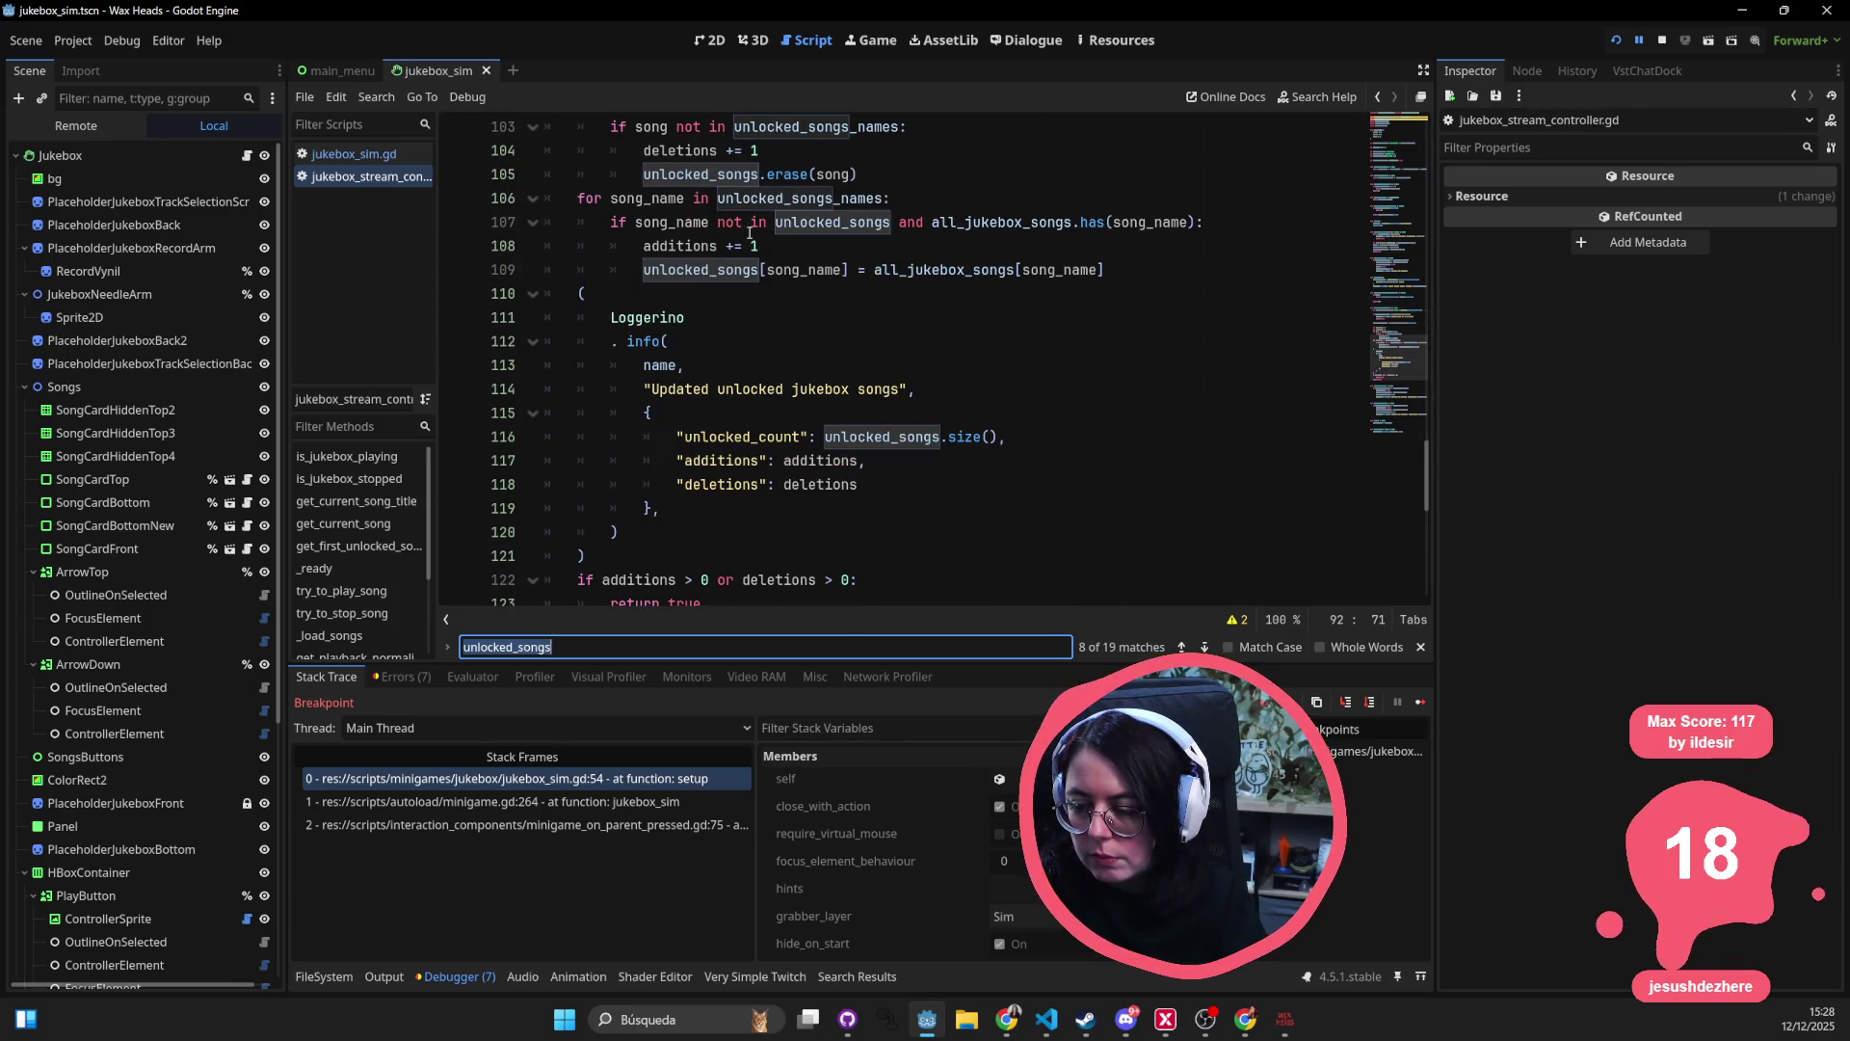
left_click(638, 532)
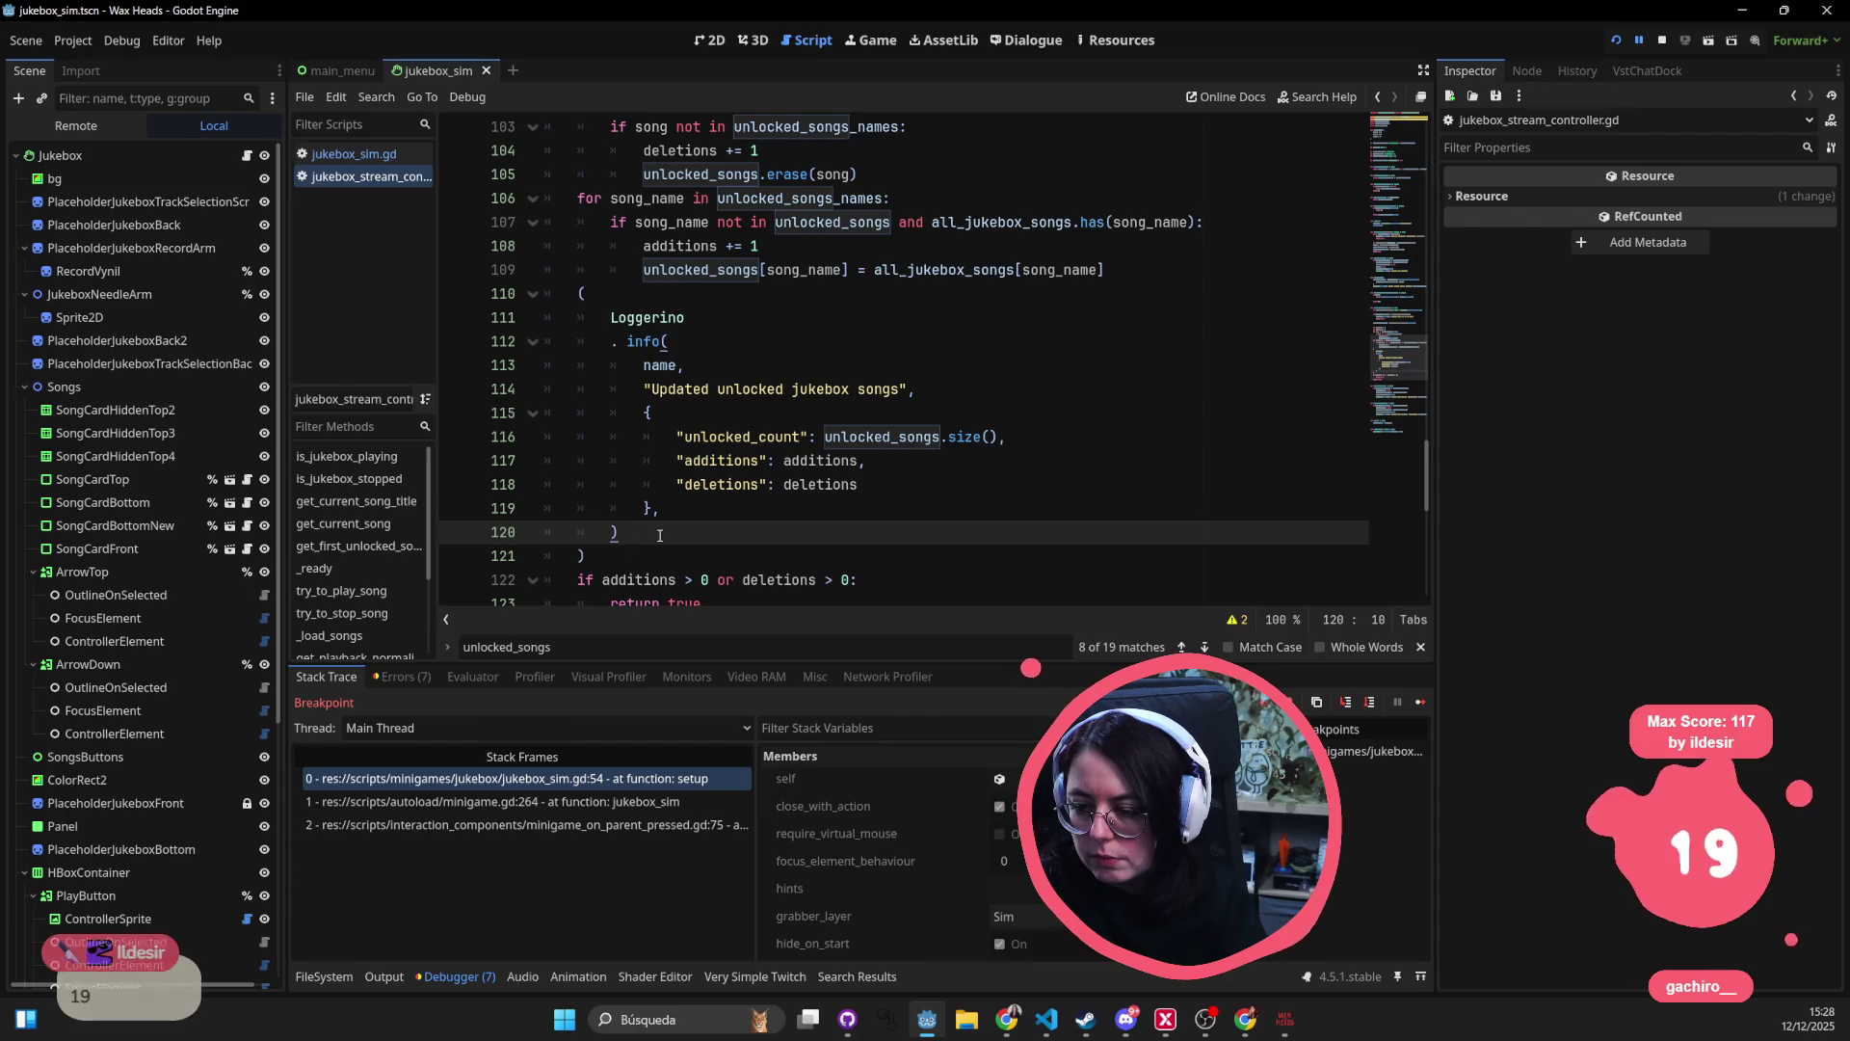
scroll(704, 527, "down", 1)
scroll(703, 527, "up", 2)
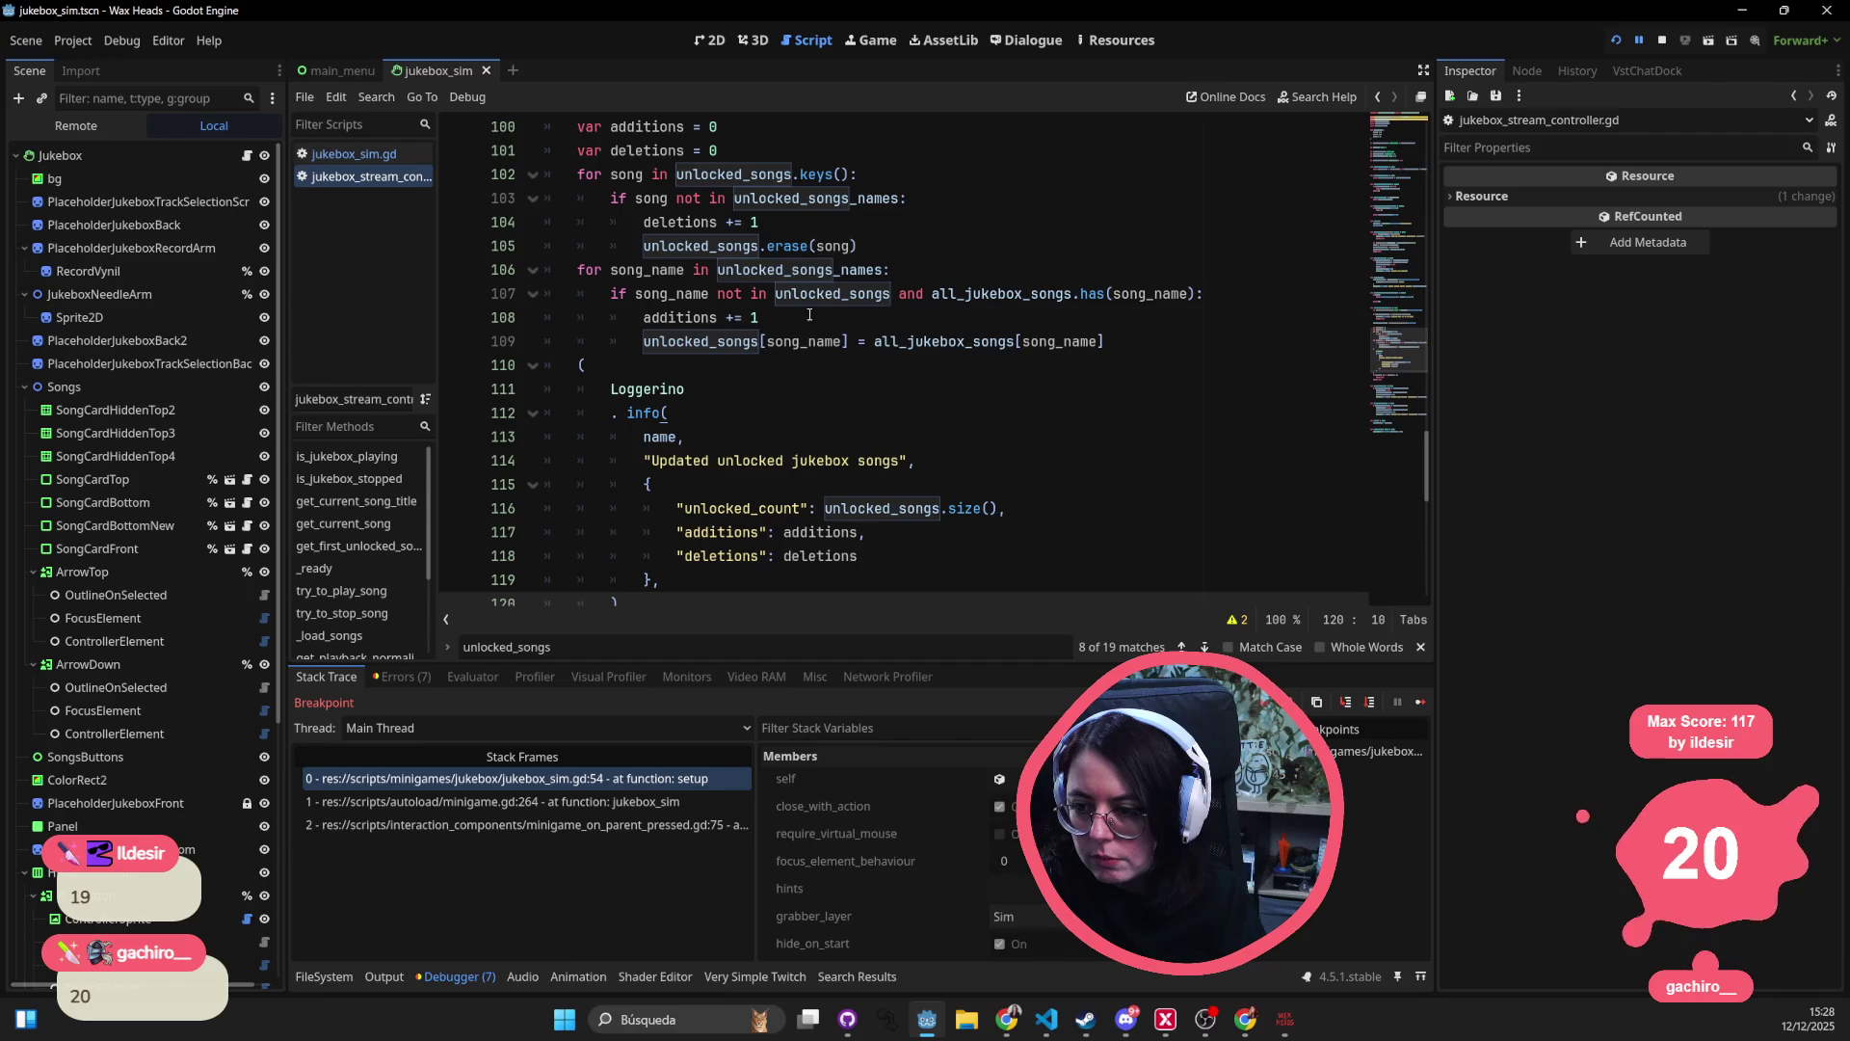
double_click(700, 341)
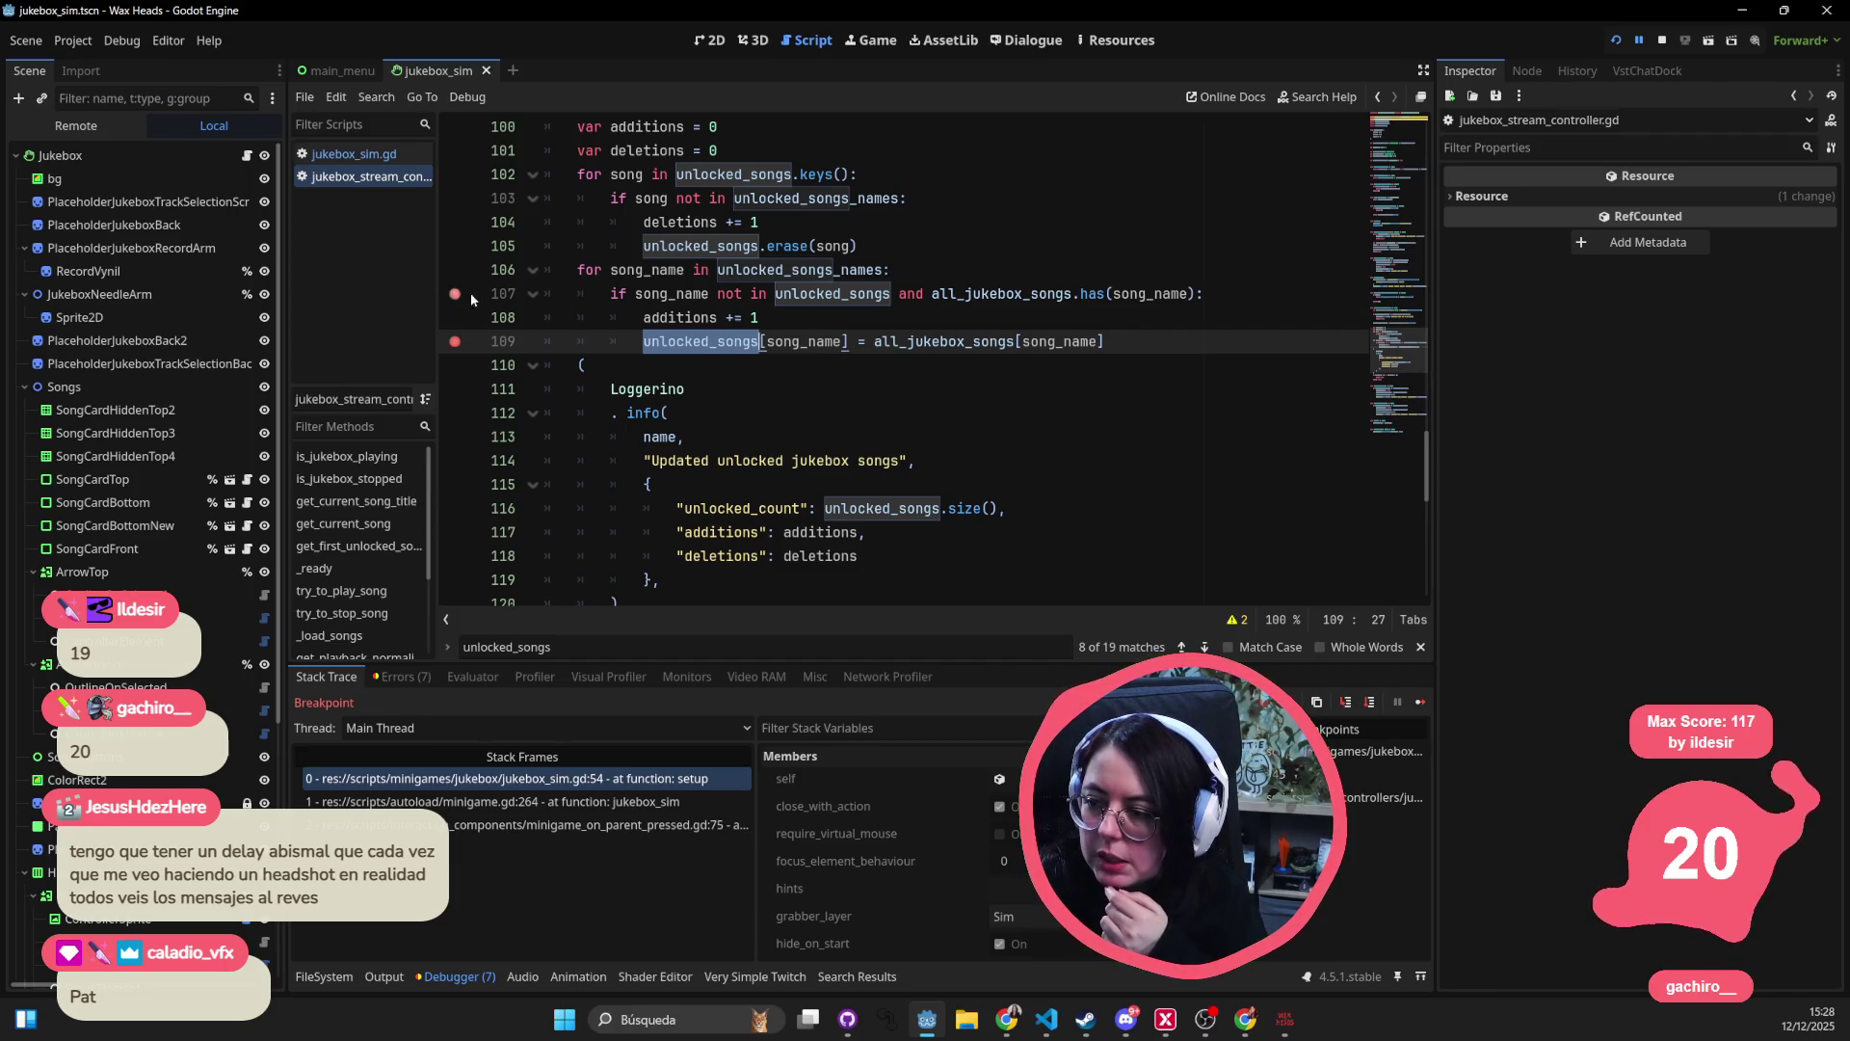
- Restart the game and try appending .keys() to line 107's condition
left_click(1661, 42)
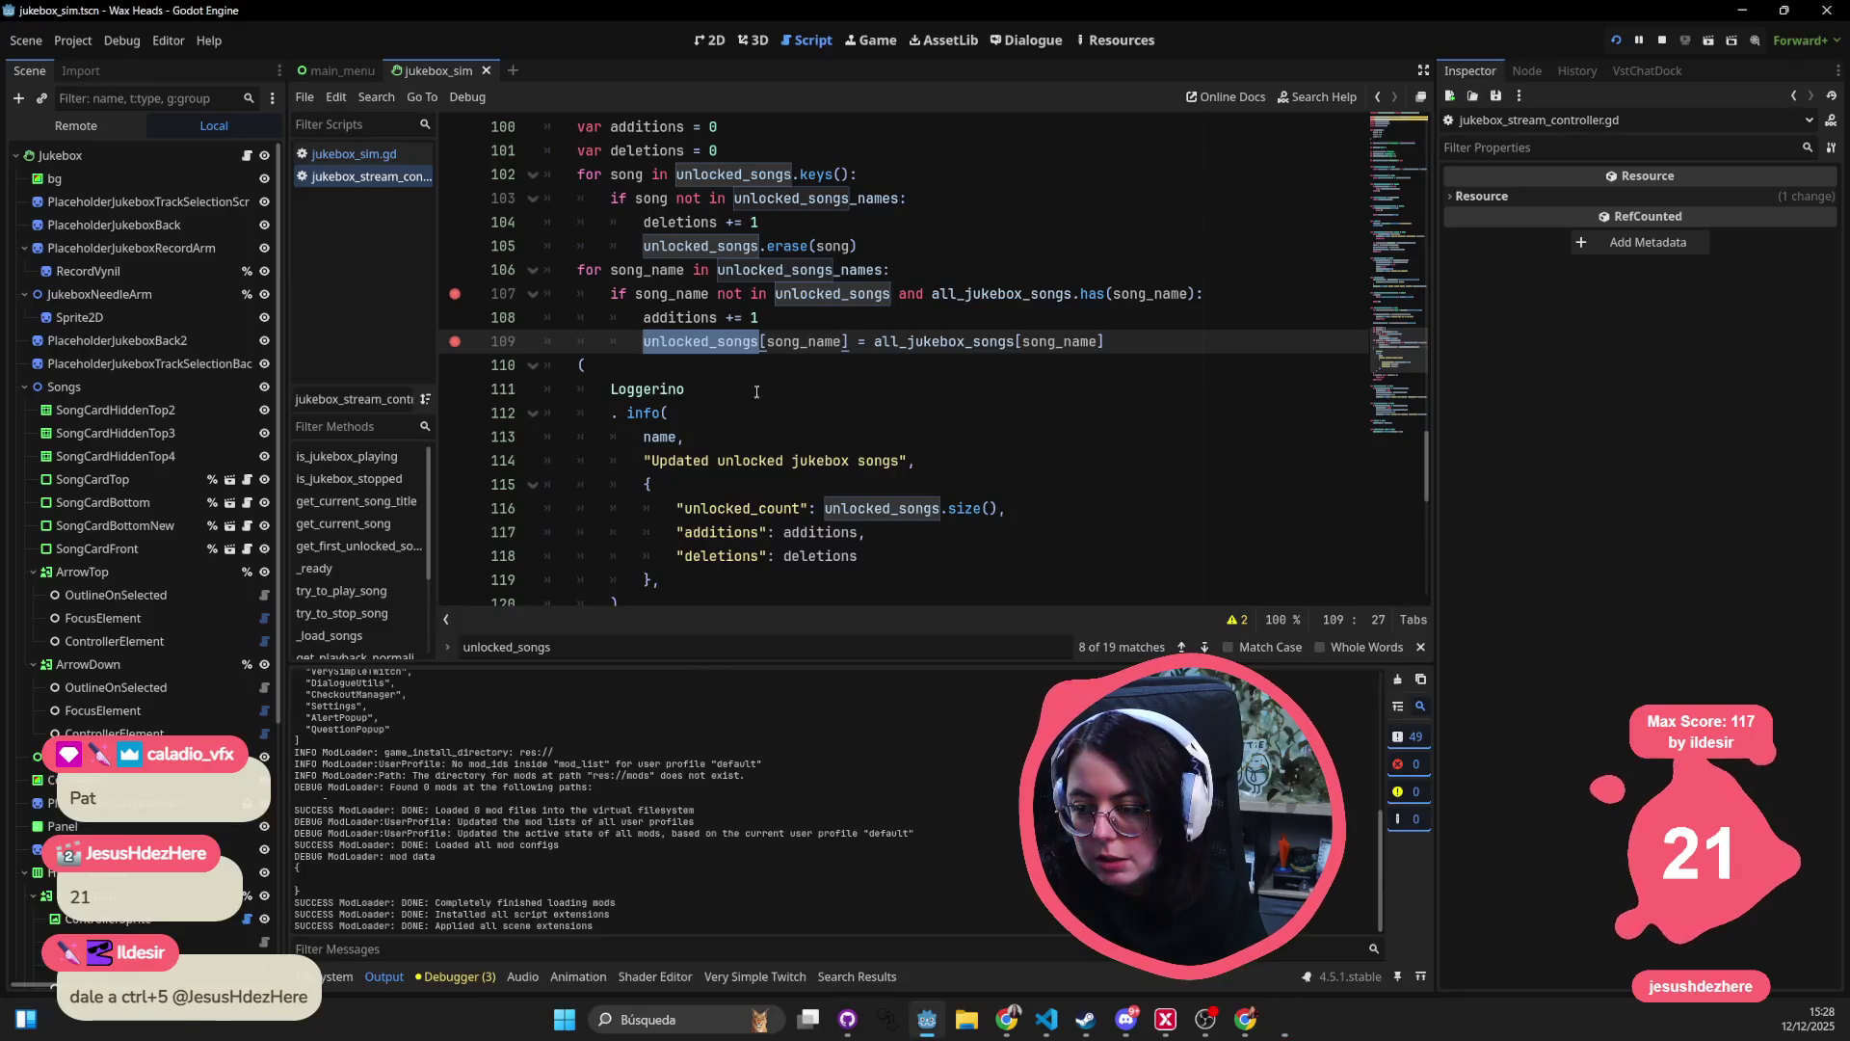
left_click(703, 294)
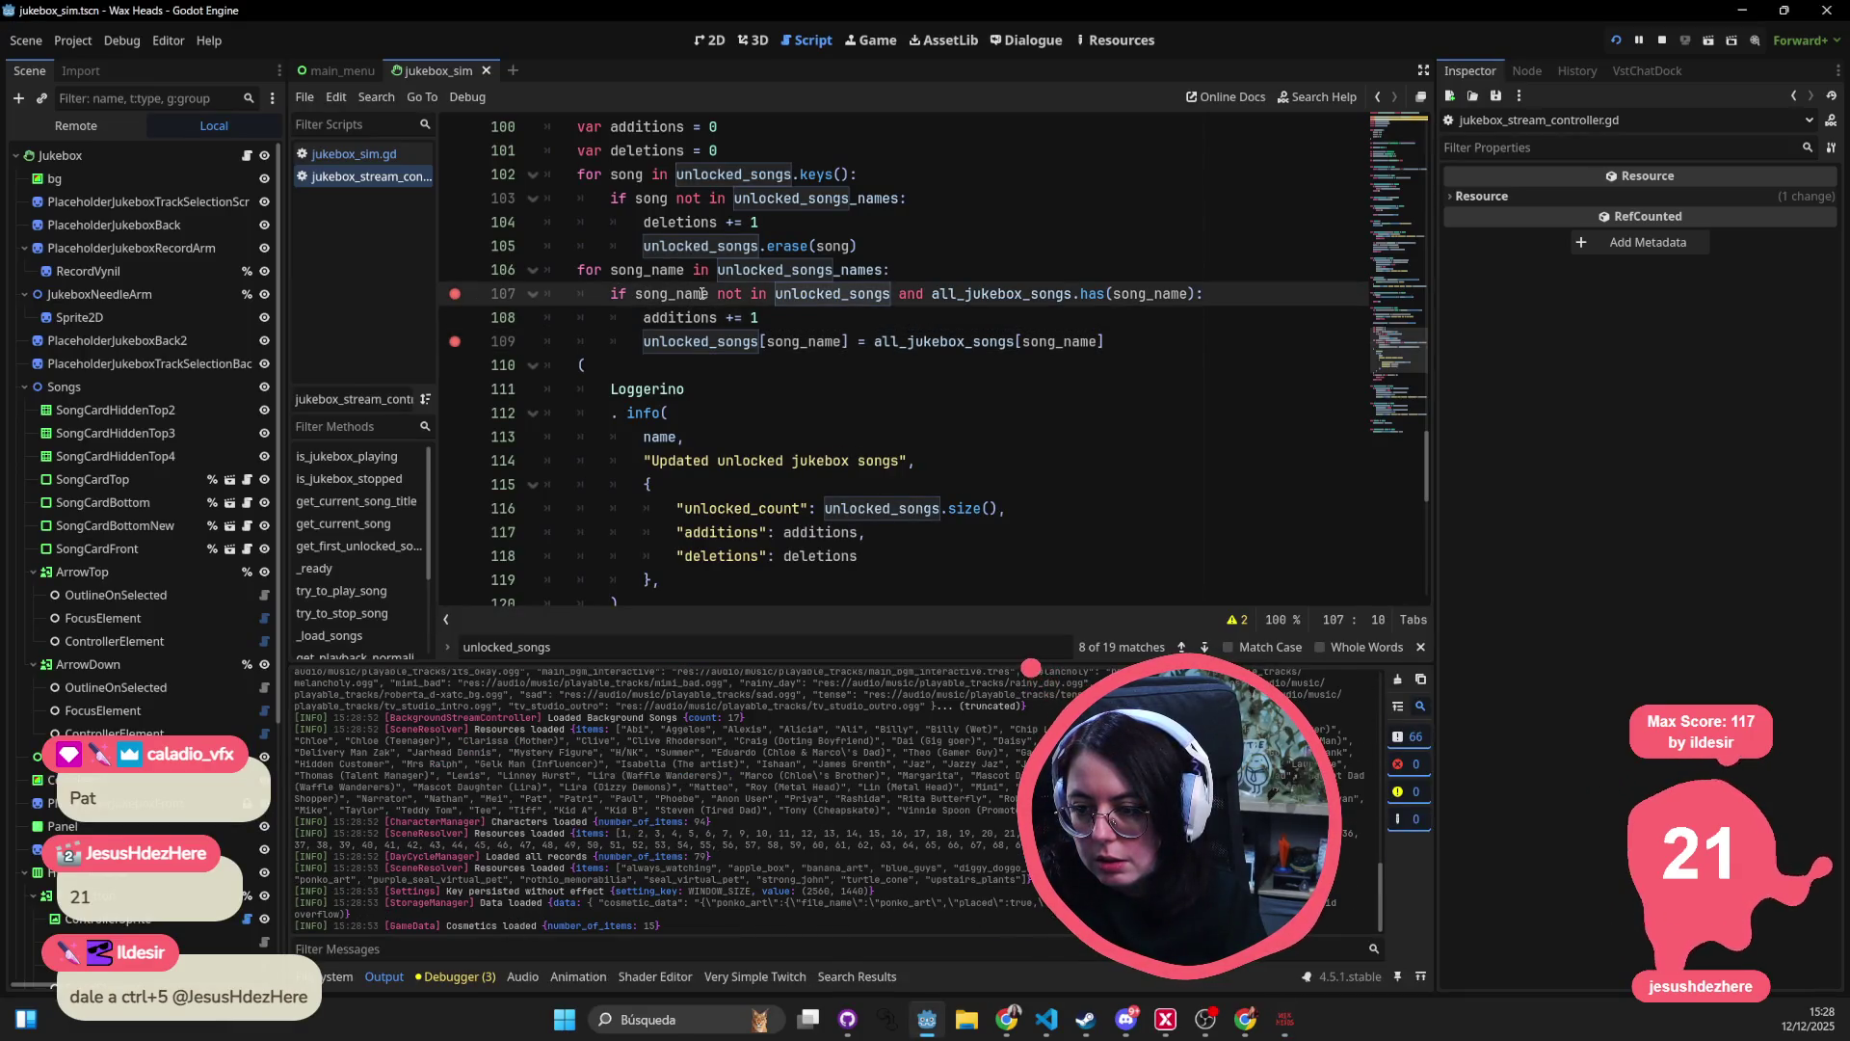
scroll(915, 332, "up", 2)
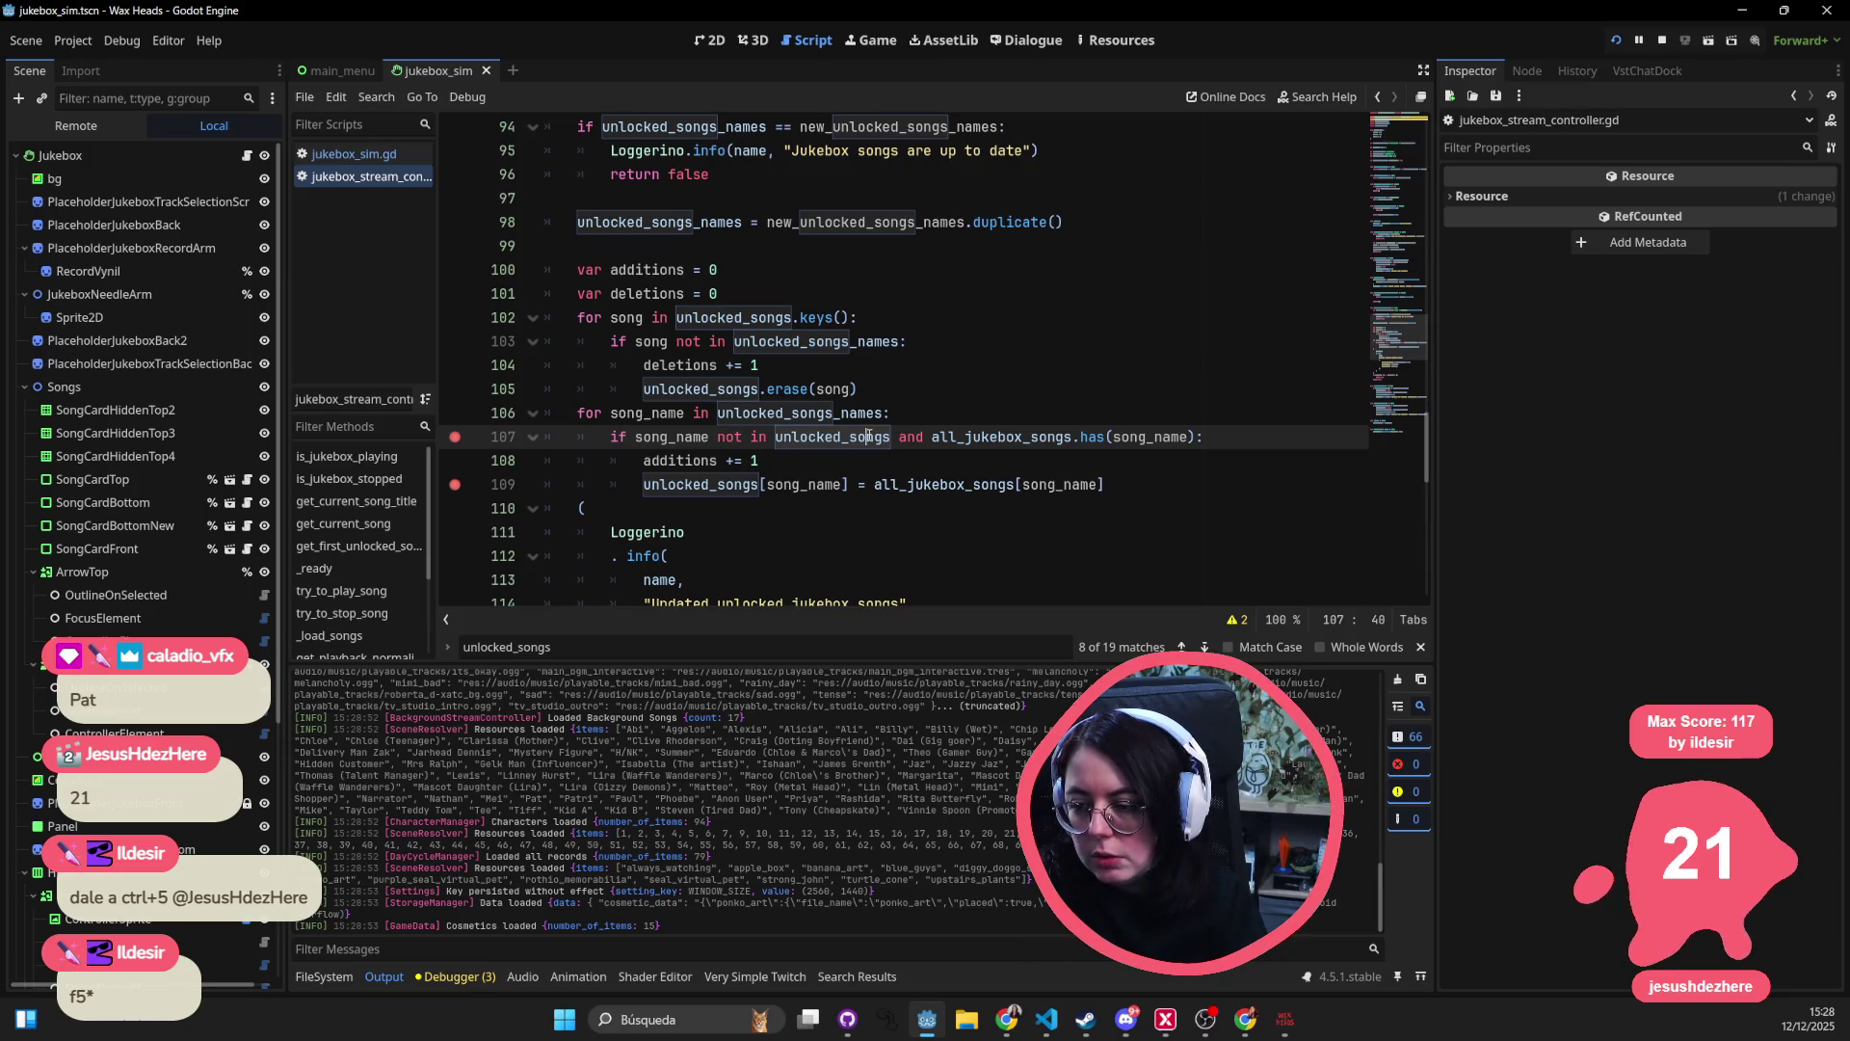
type(".keys()")
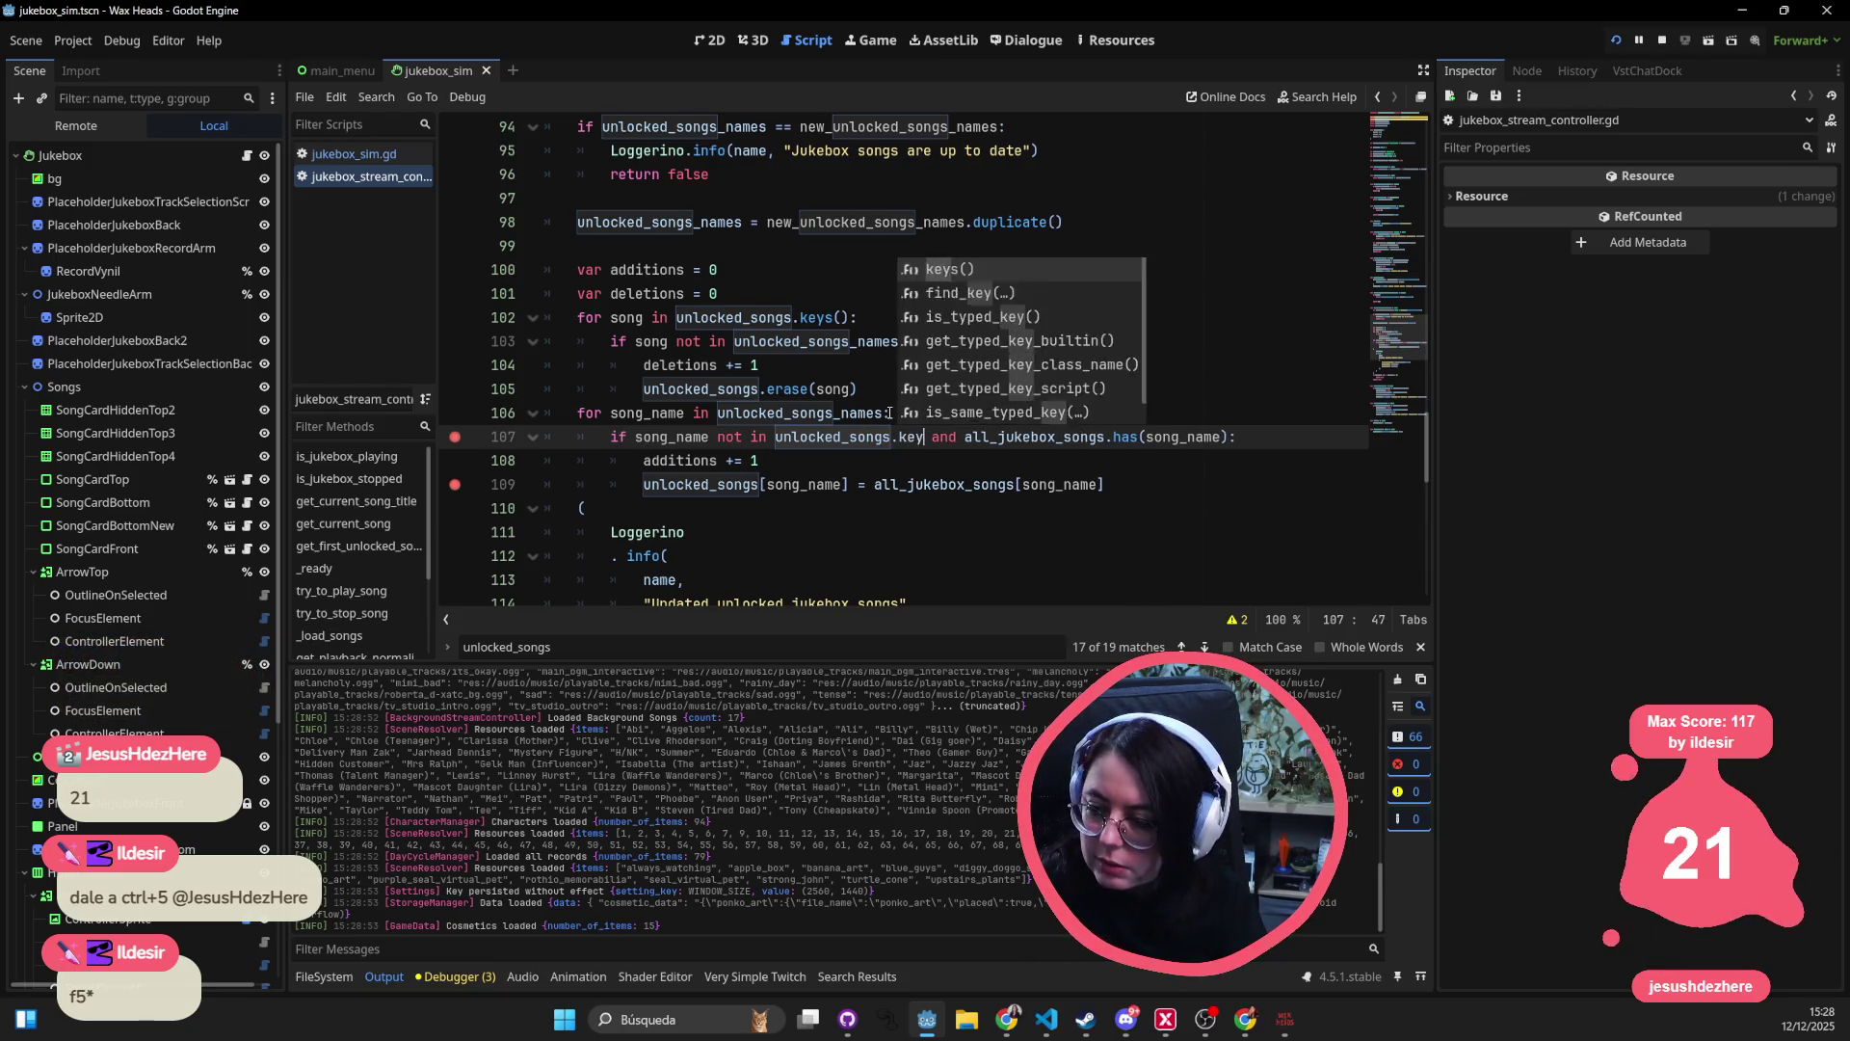
key("Escape")
left_click(887, 317)
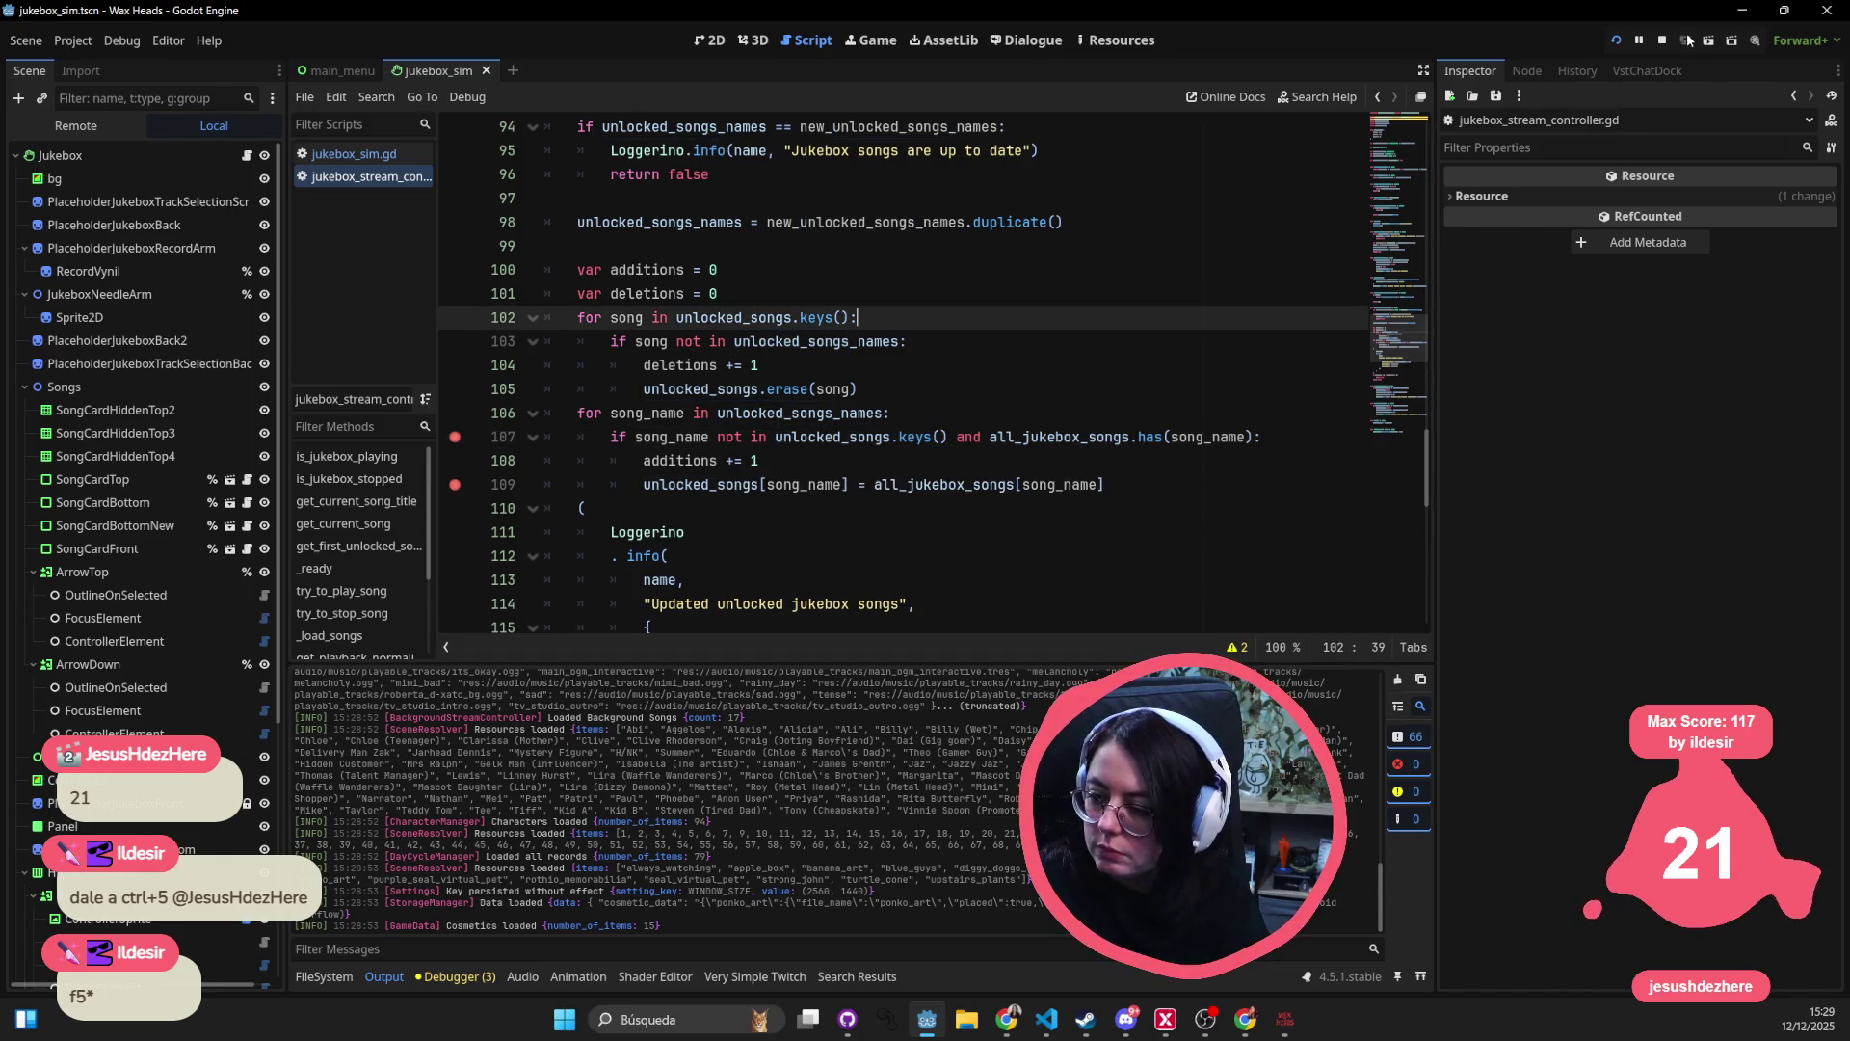
left_click(1240, 439)
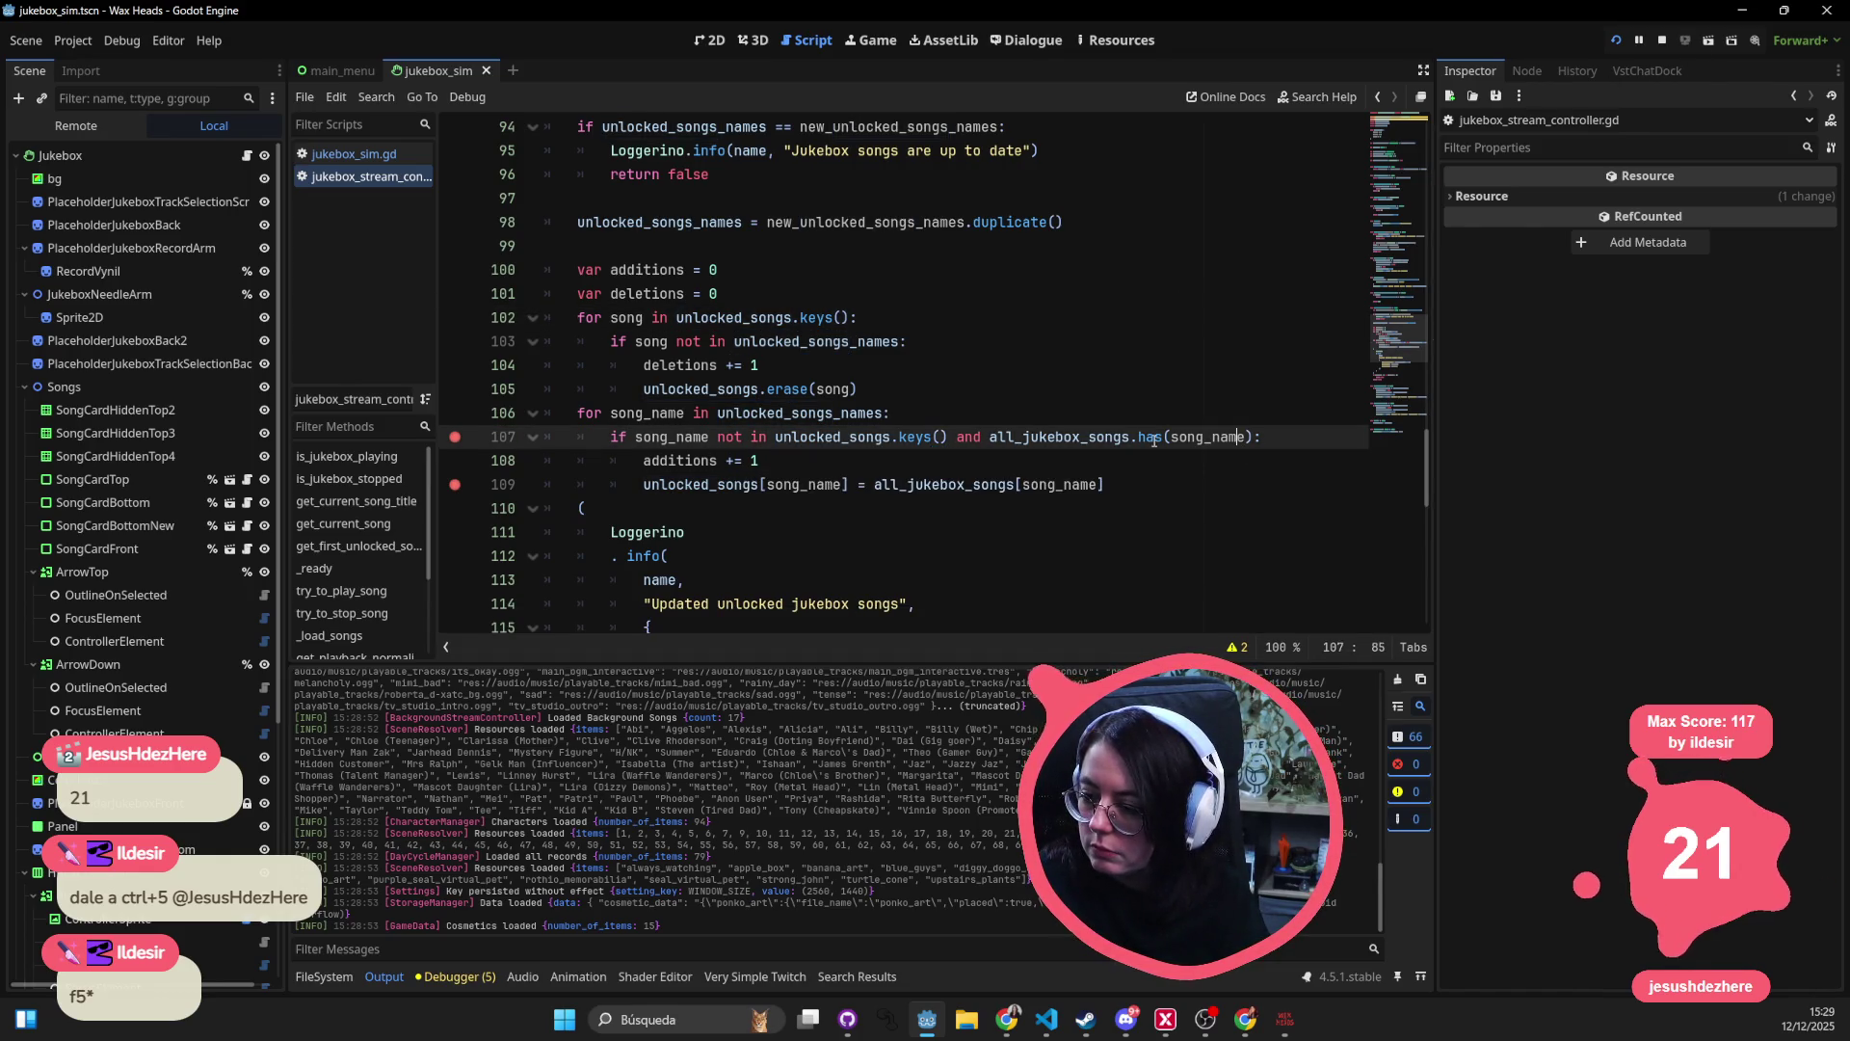
- Insert .keys() before .has on line 107 using code completion
left_click(1067, 437)
left_click(1187, 436)
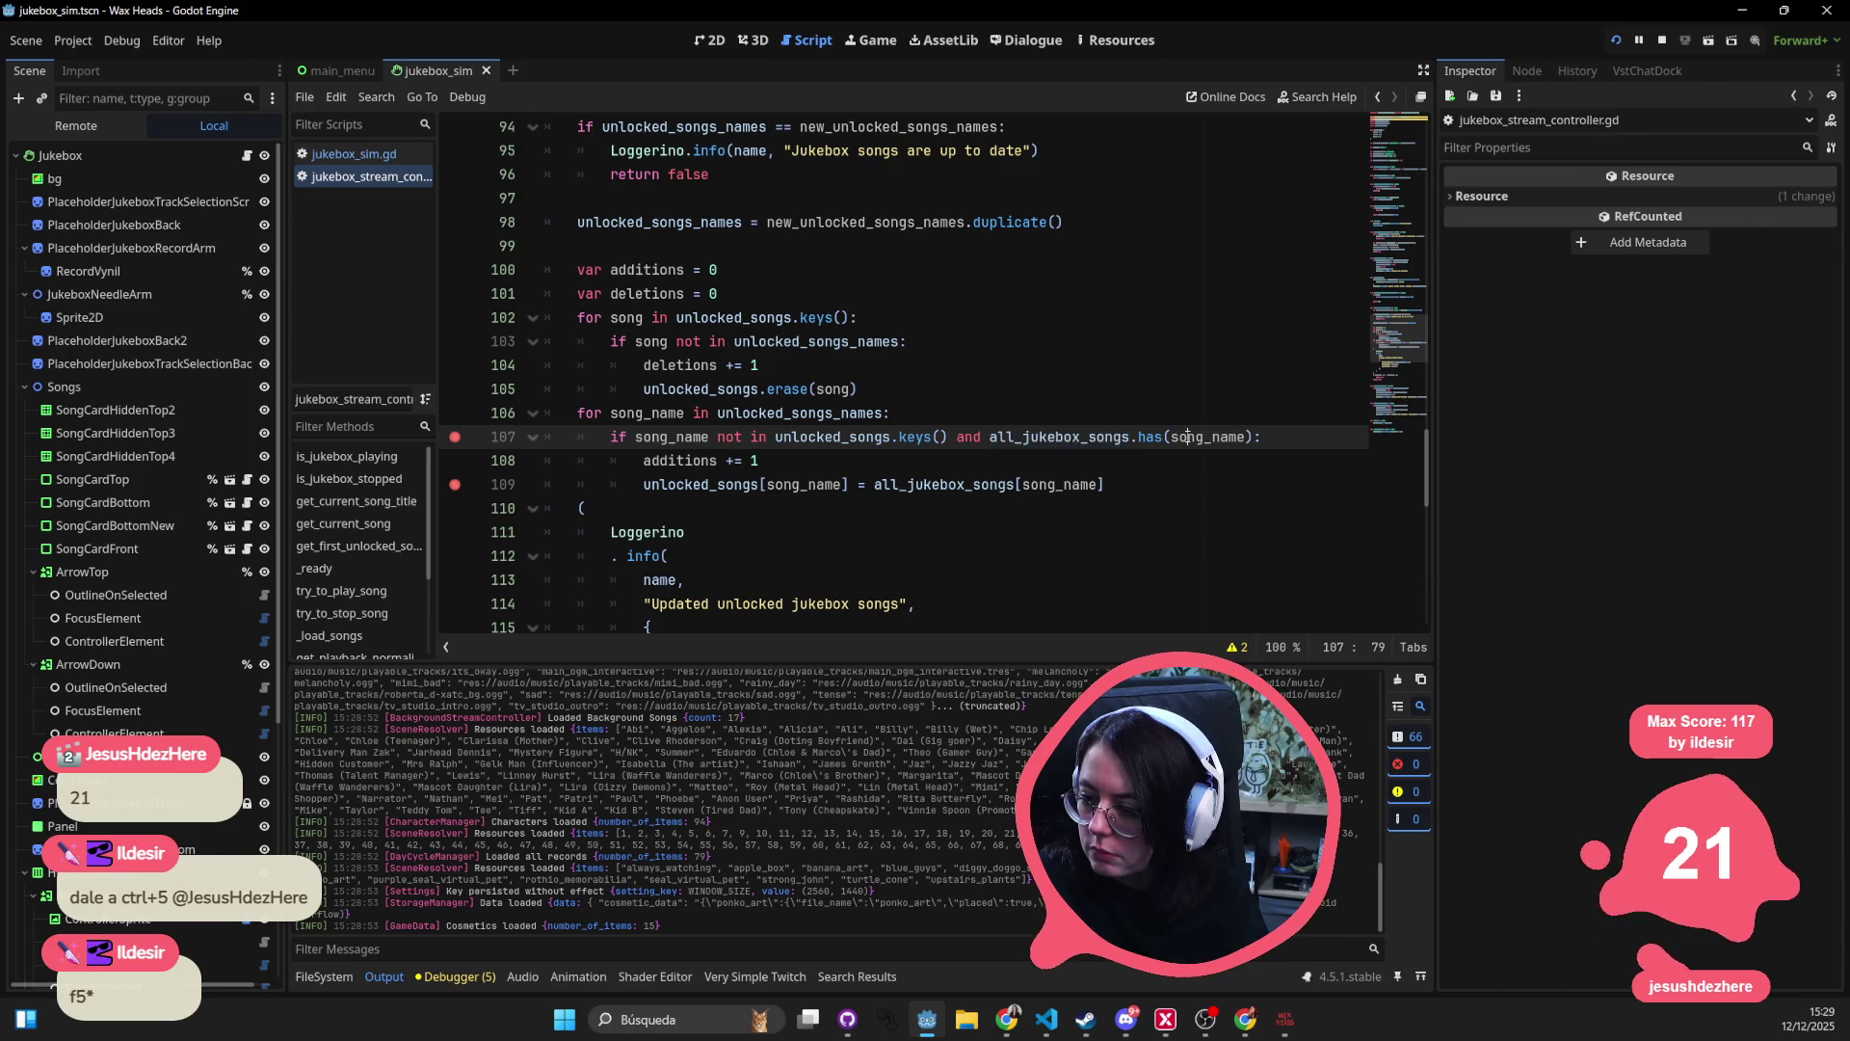
mouse_move(1109, 439)
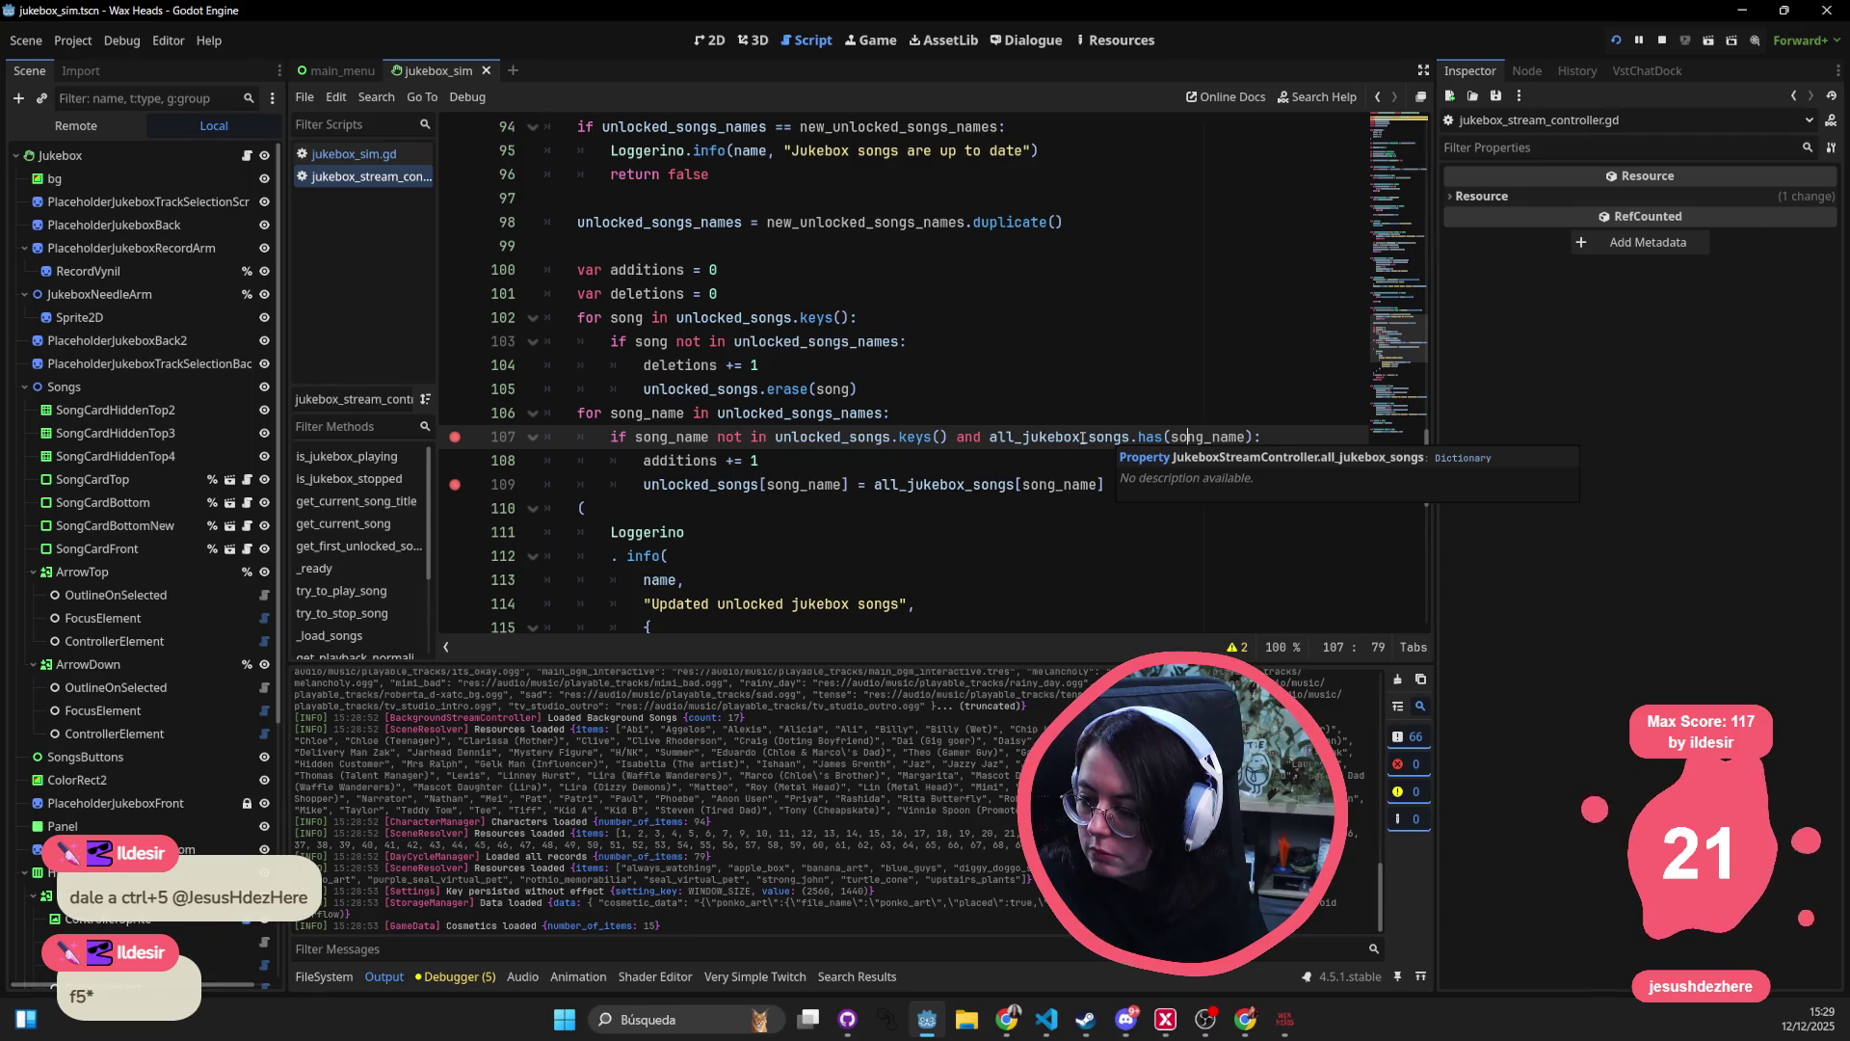
left_click(1132, 439)
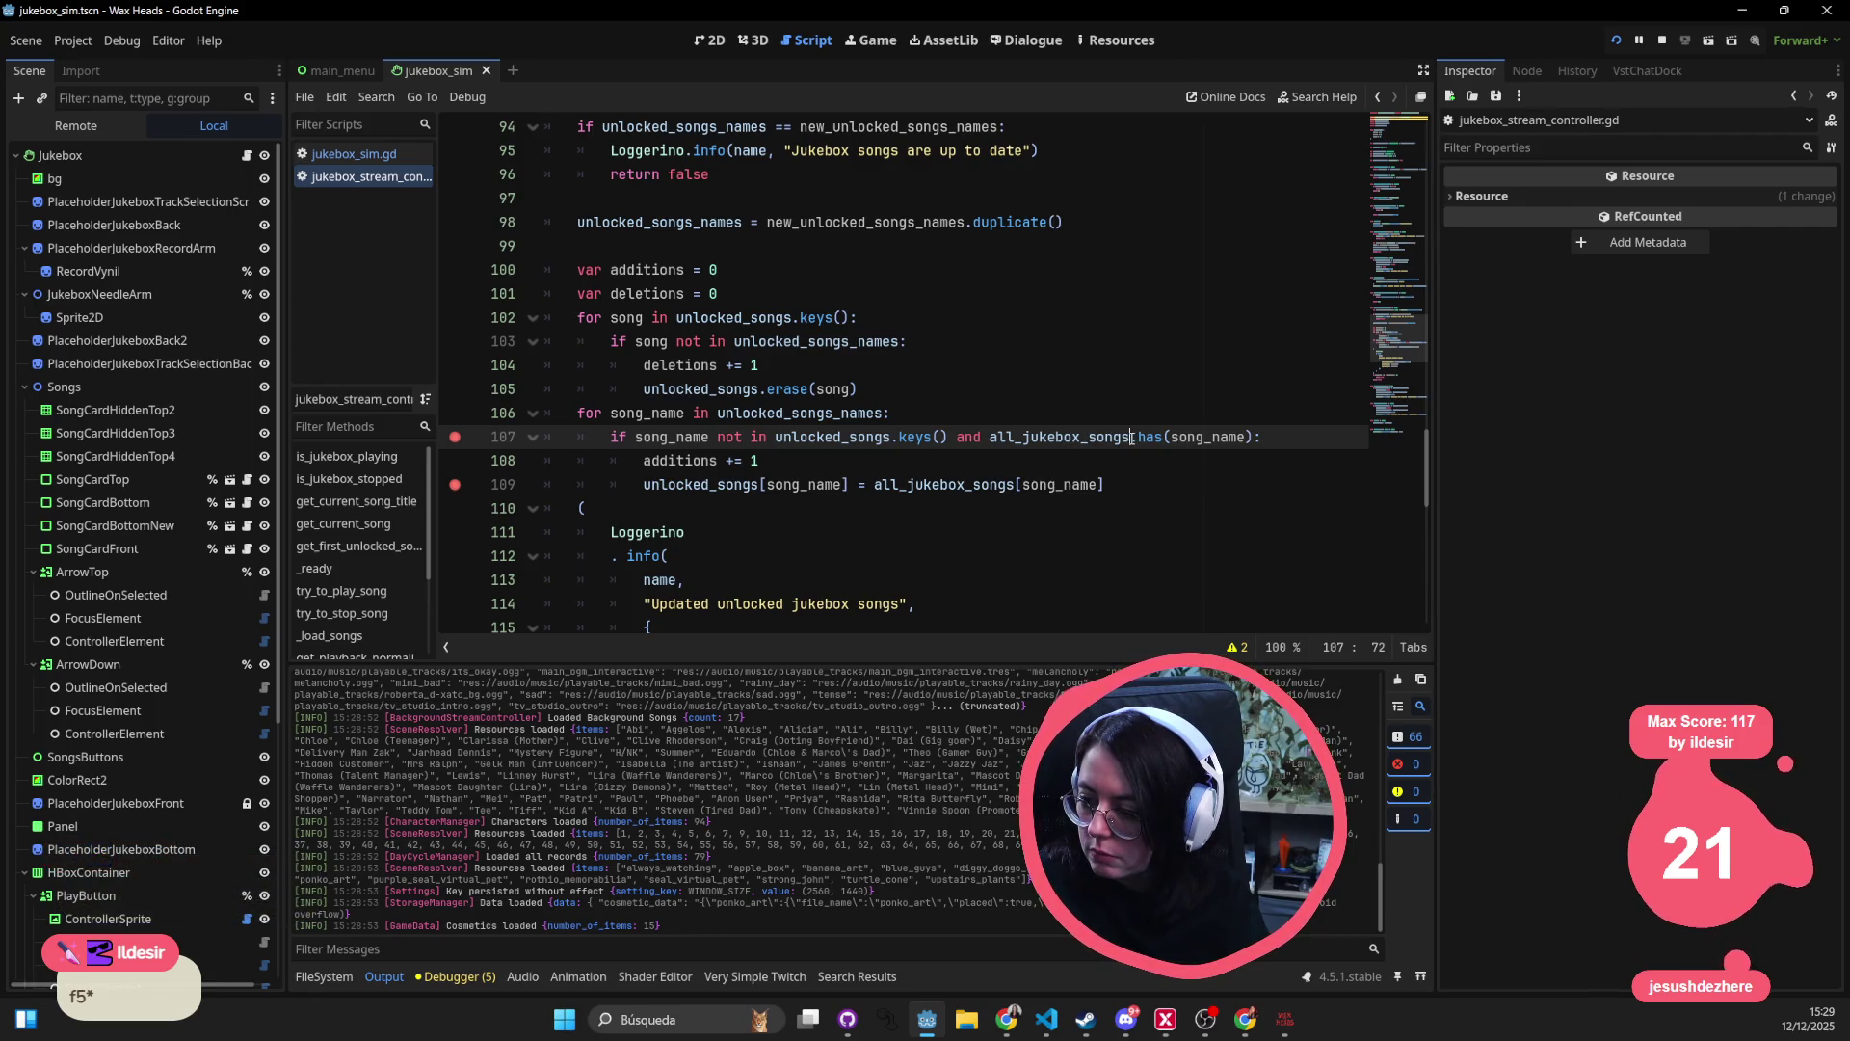
type(".key")
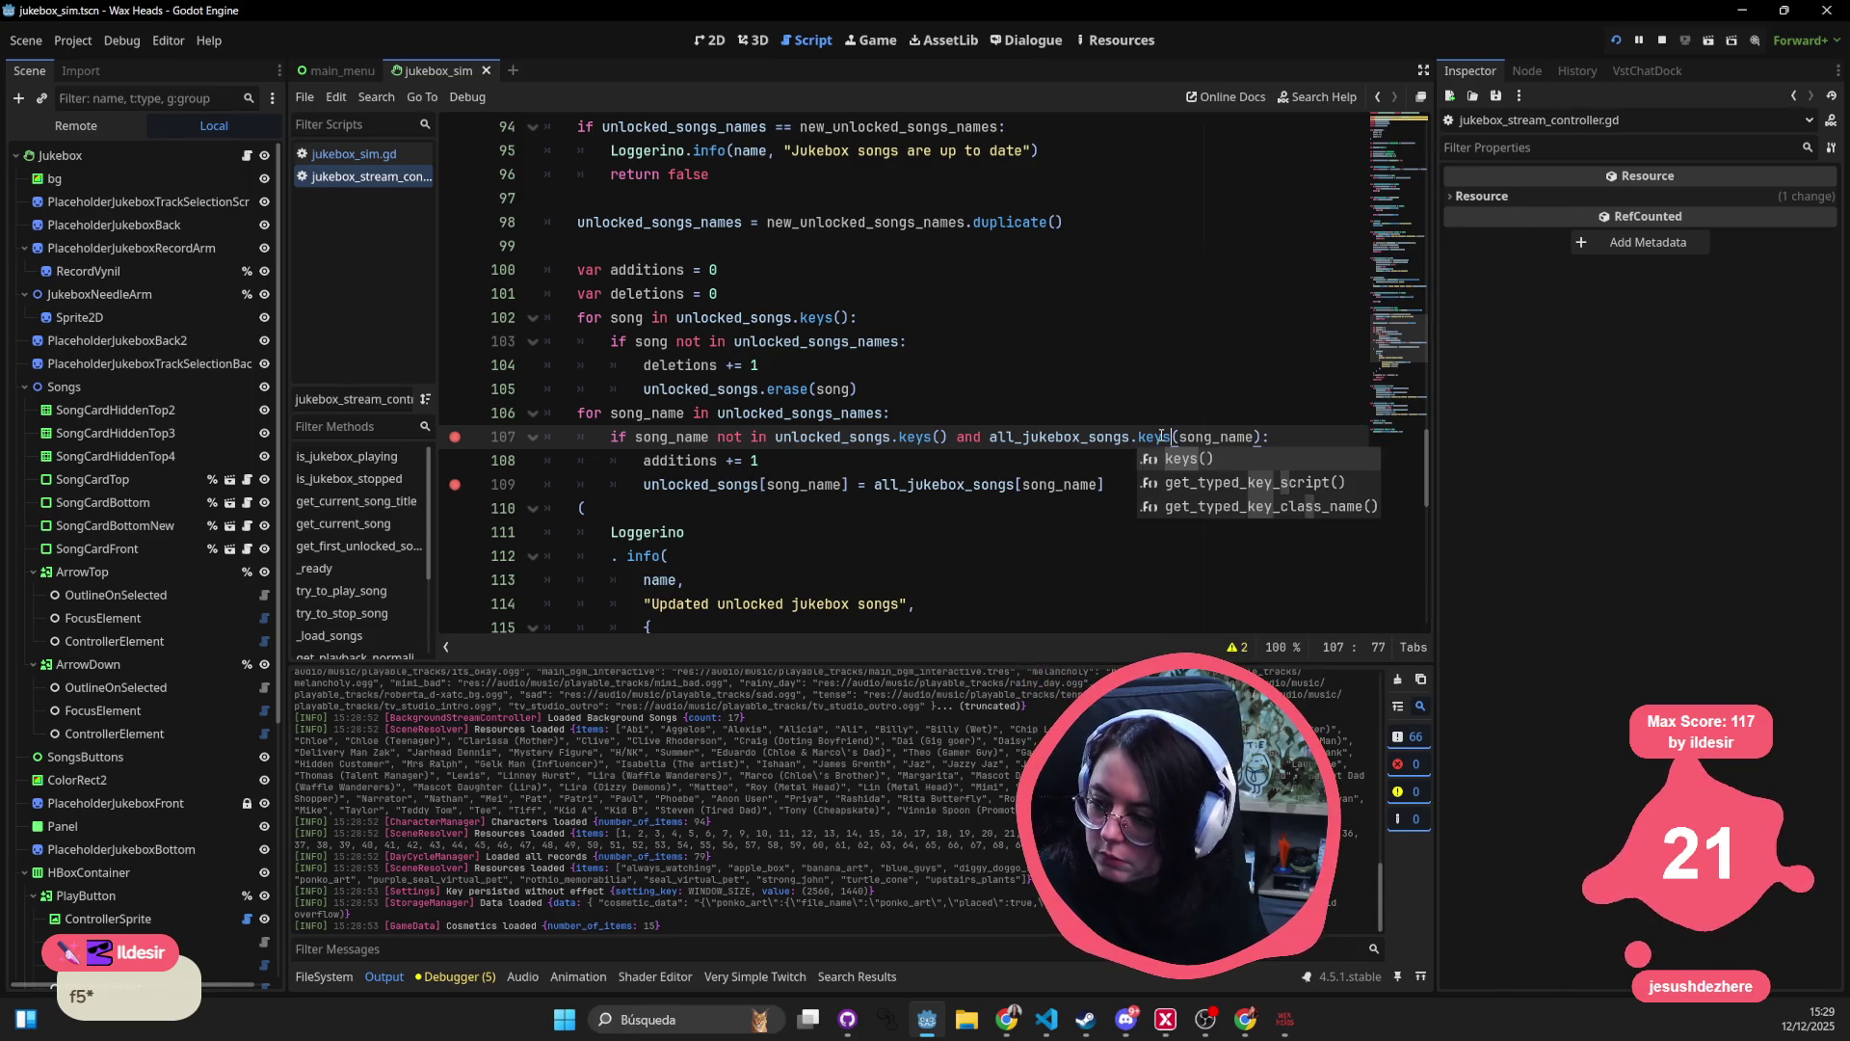
key("Return")
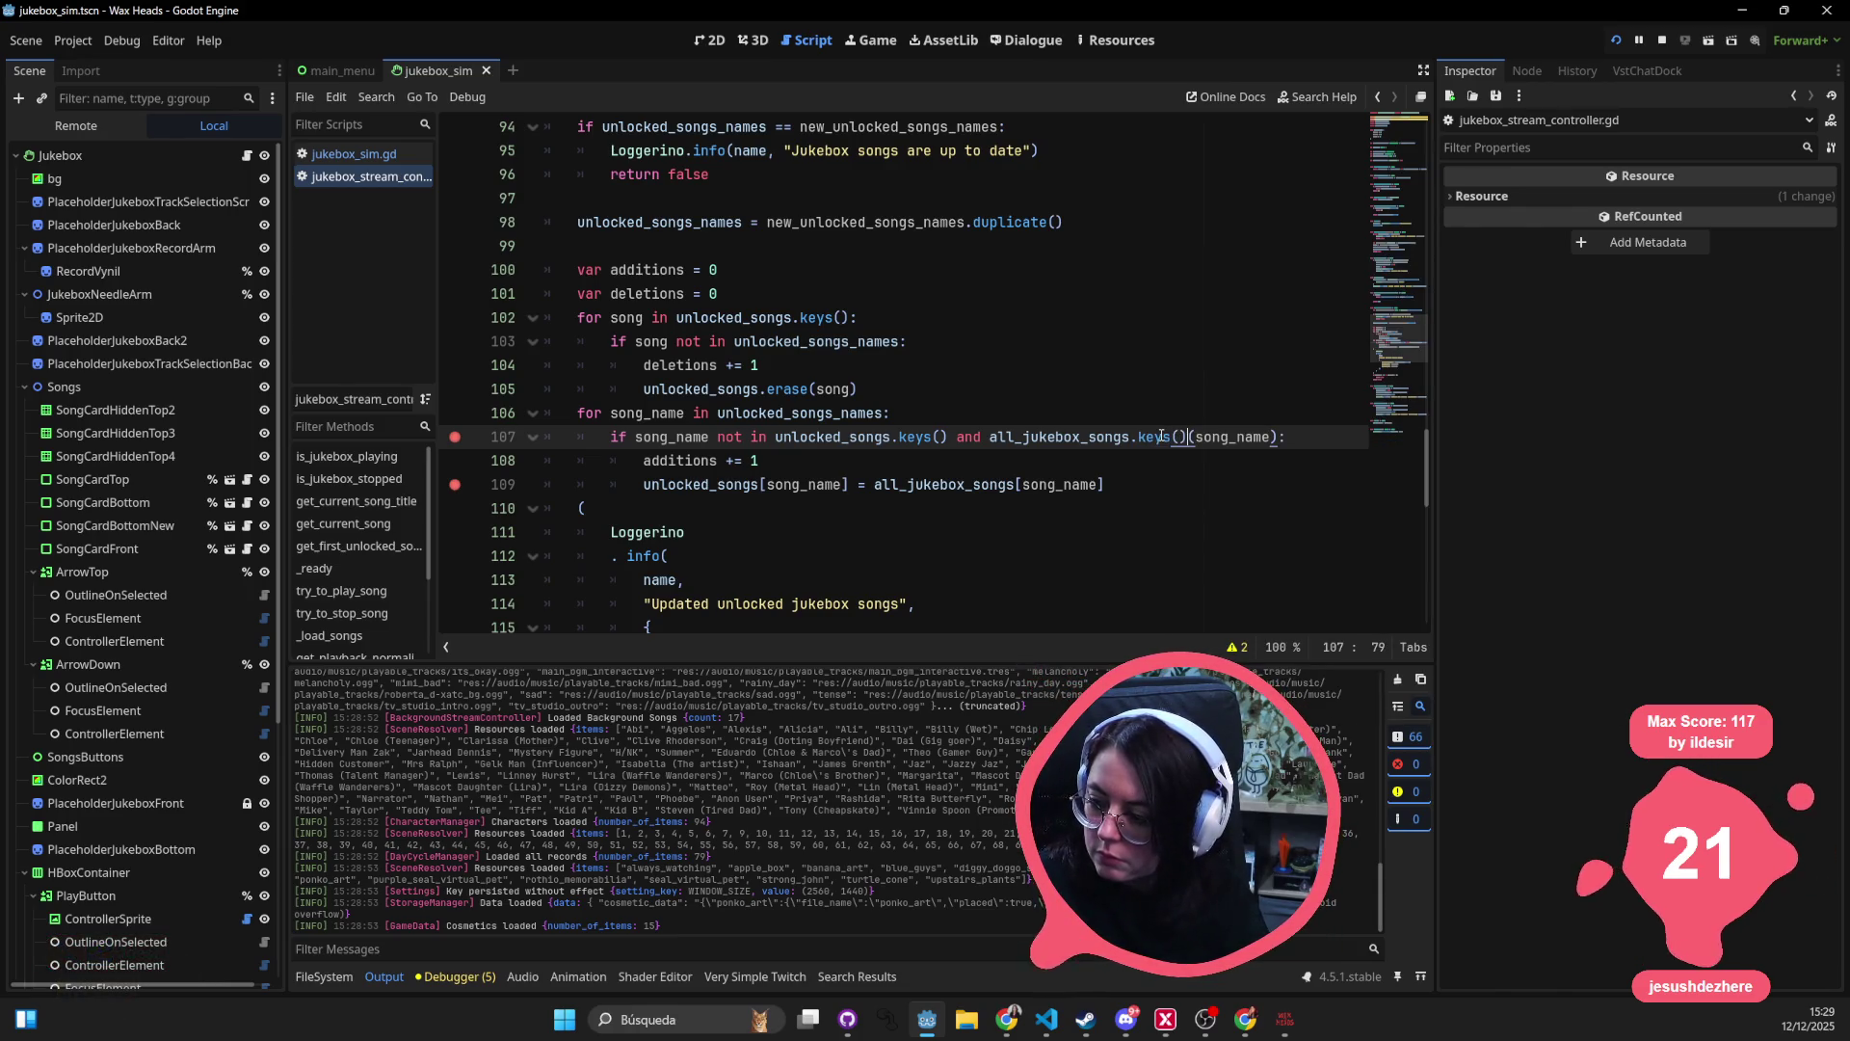
type(".has")
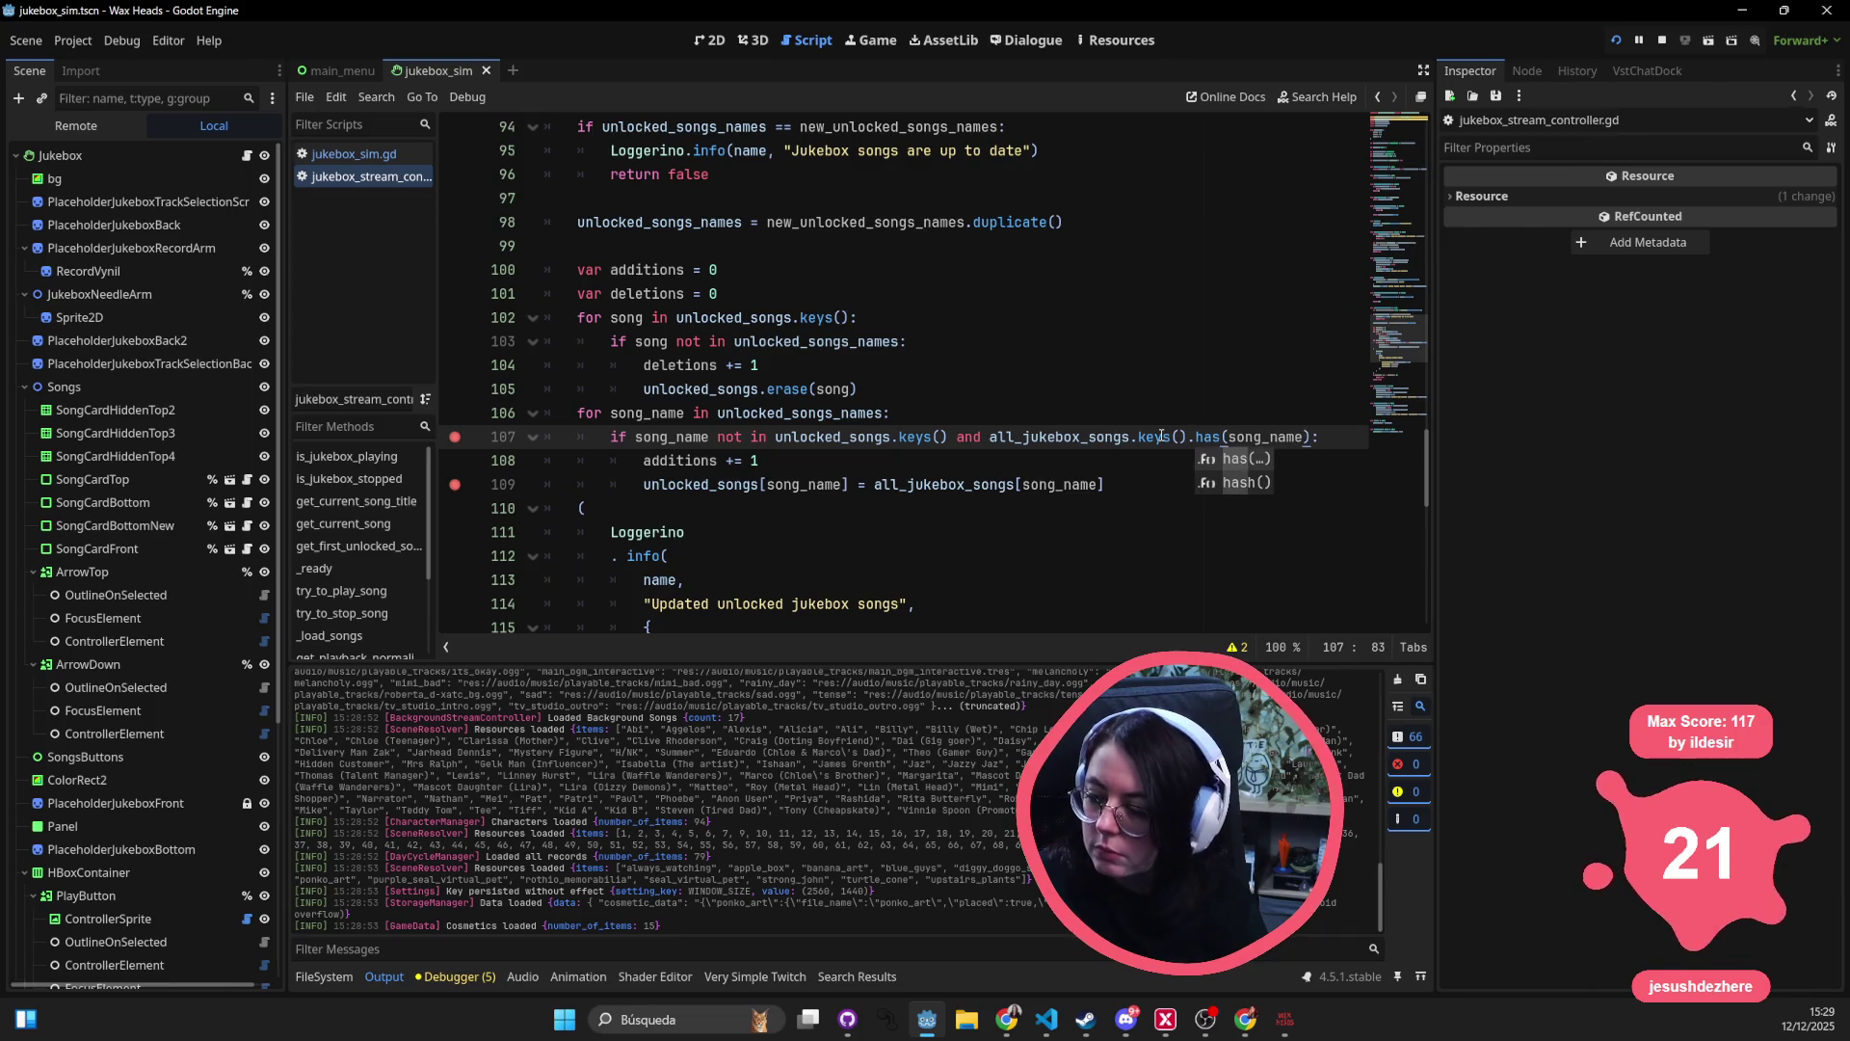
left_click(1060, 346)
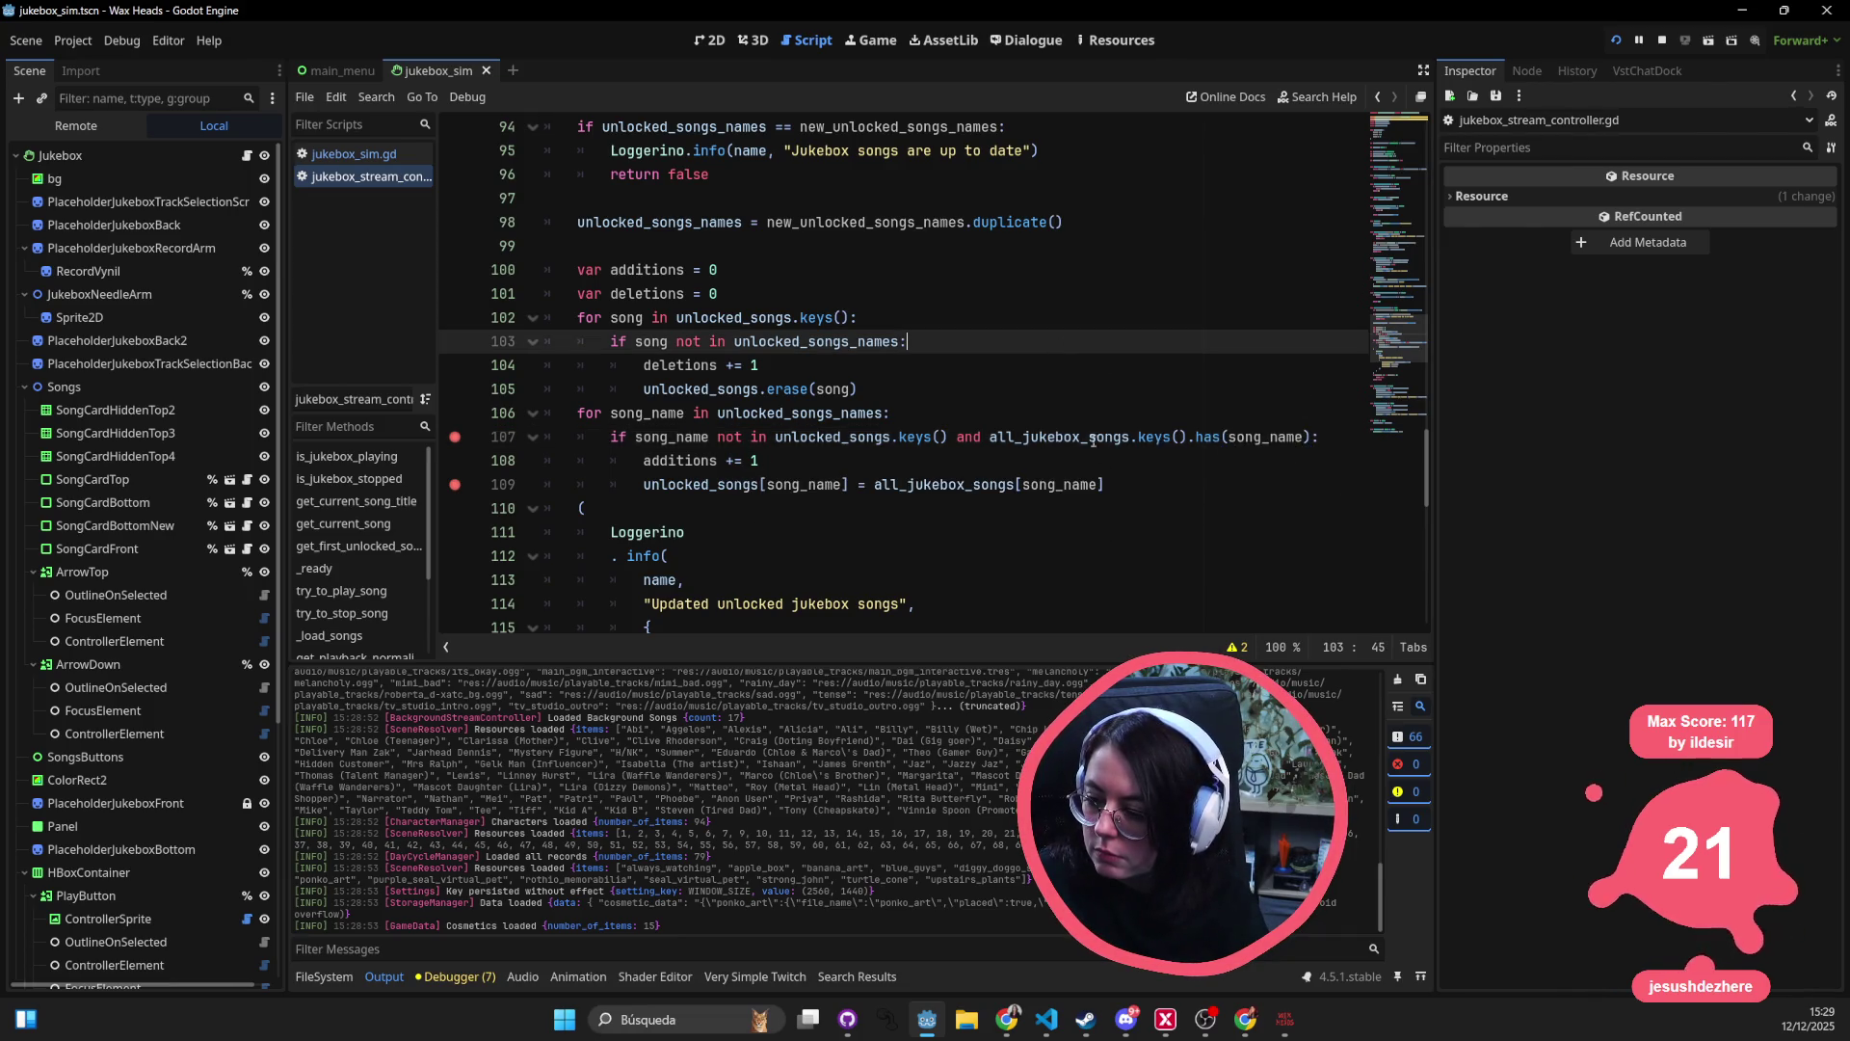
- Prefix all_jukebox_songs with 'song_name in', delete the leftover .has(song_name), and stop the game
mouse_move(990, 436)
left_mouse_down()
mouse_move(1157, 438)
mouse_move(993, 439)
left_mouse_up()
key("Left")
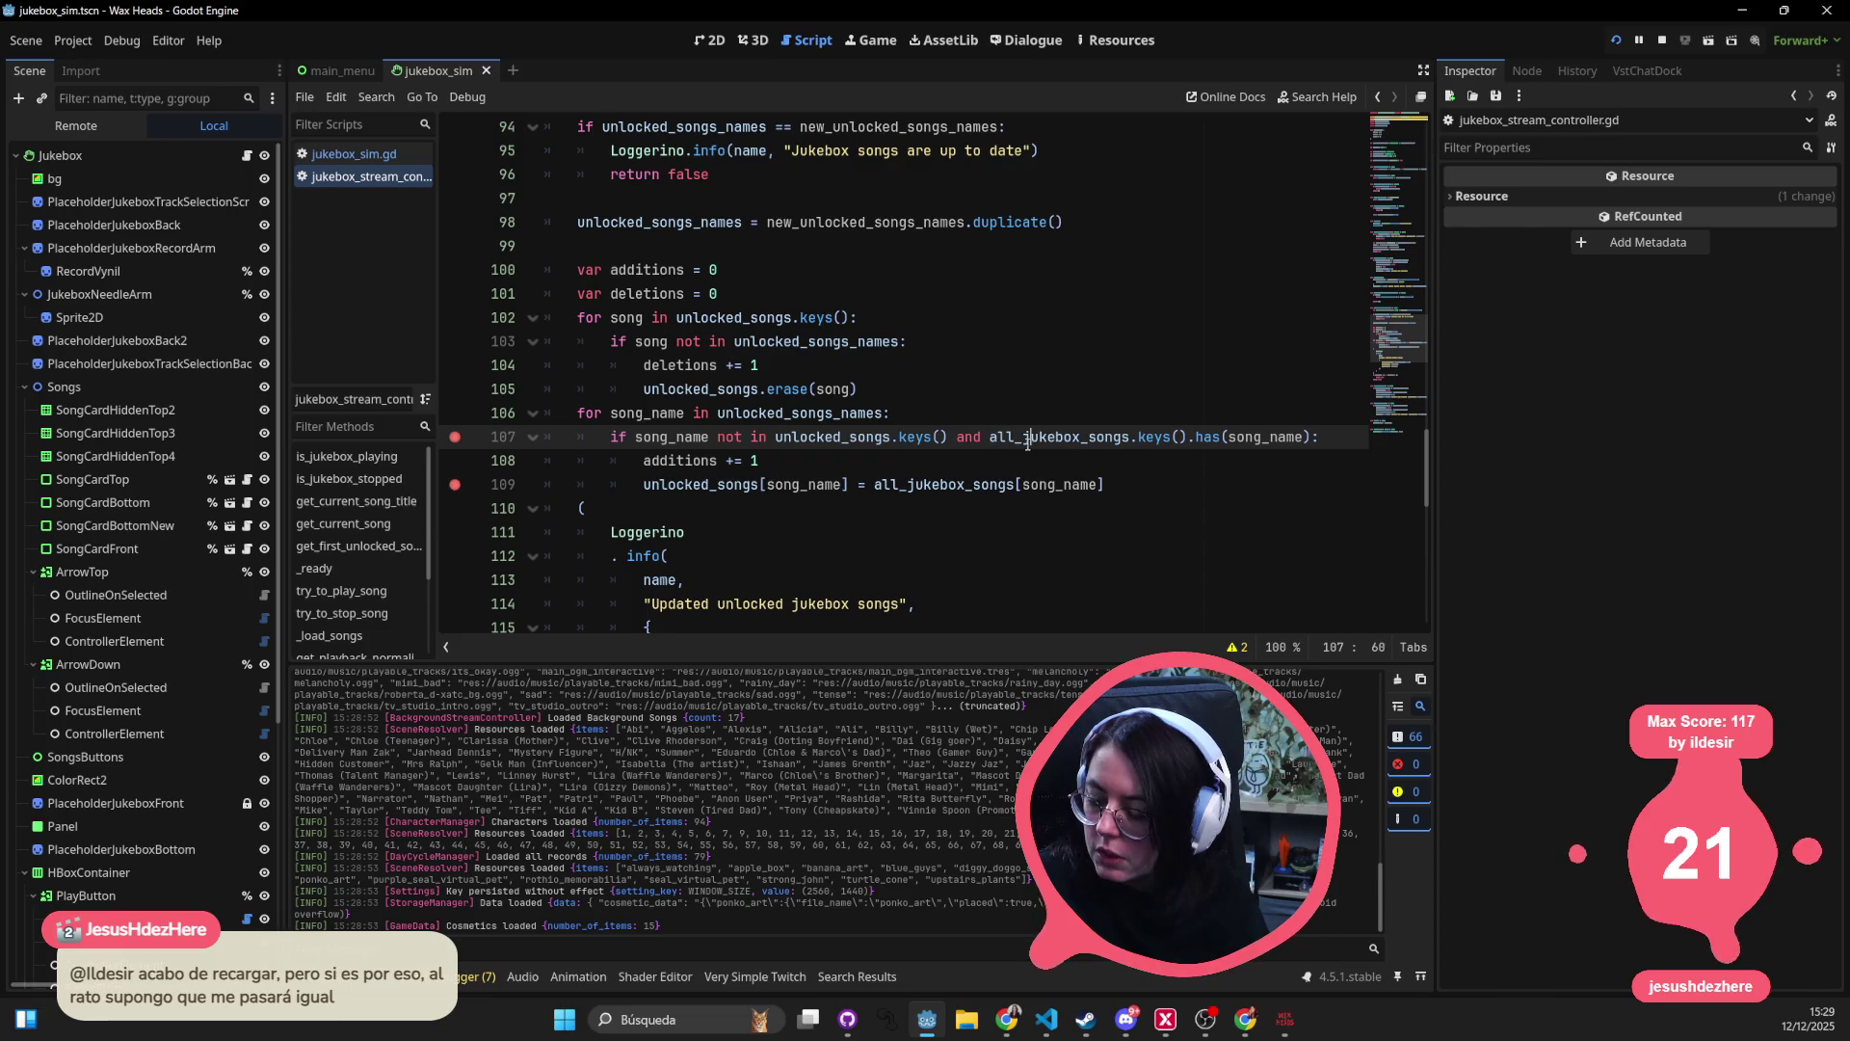
type("song")
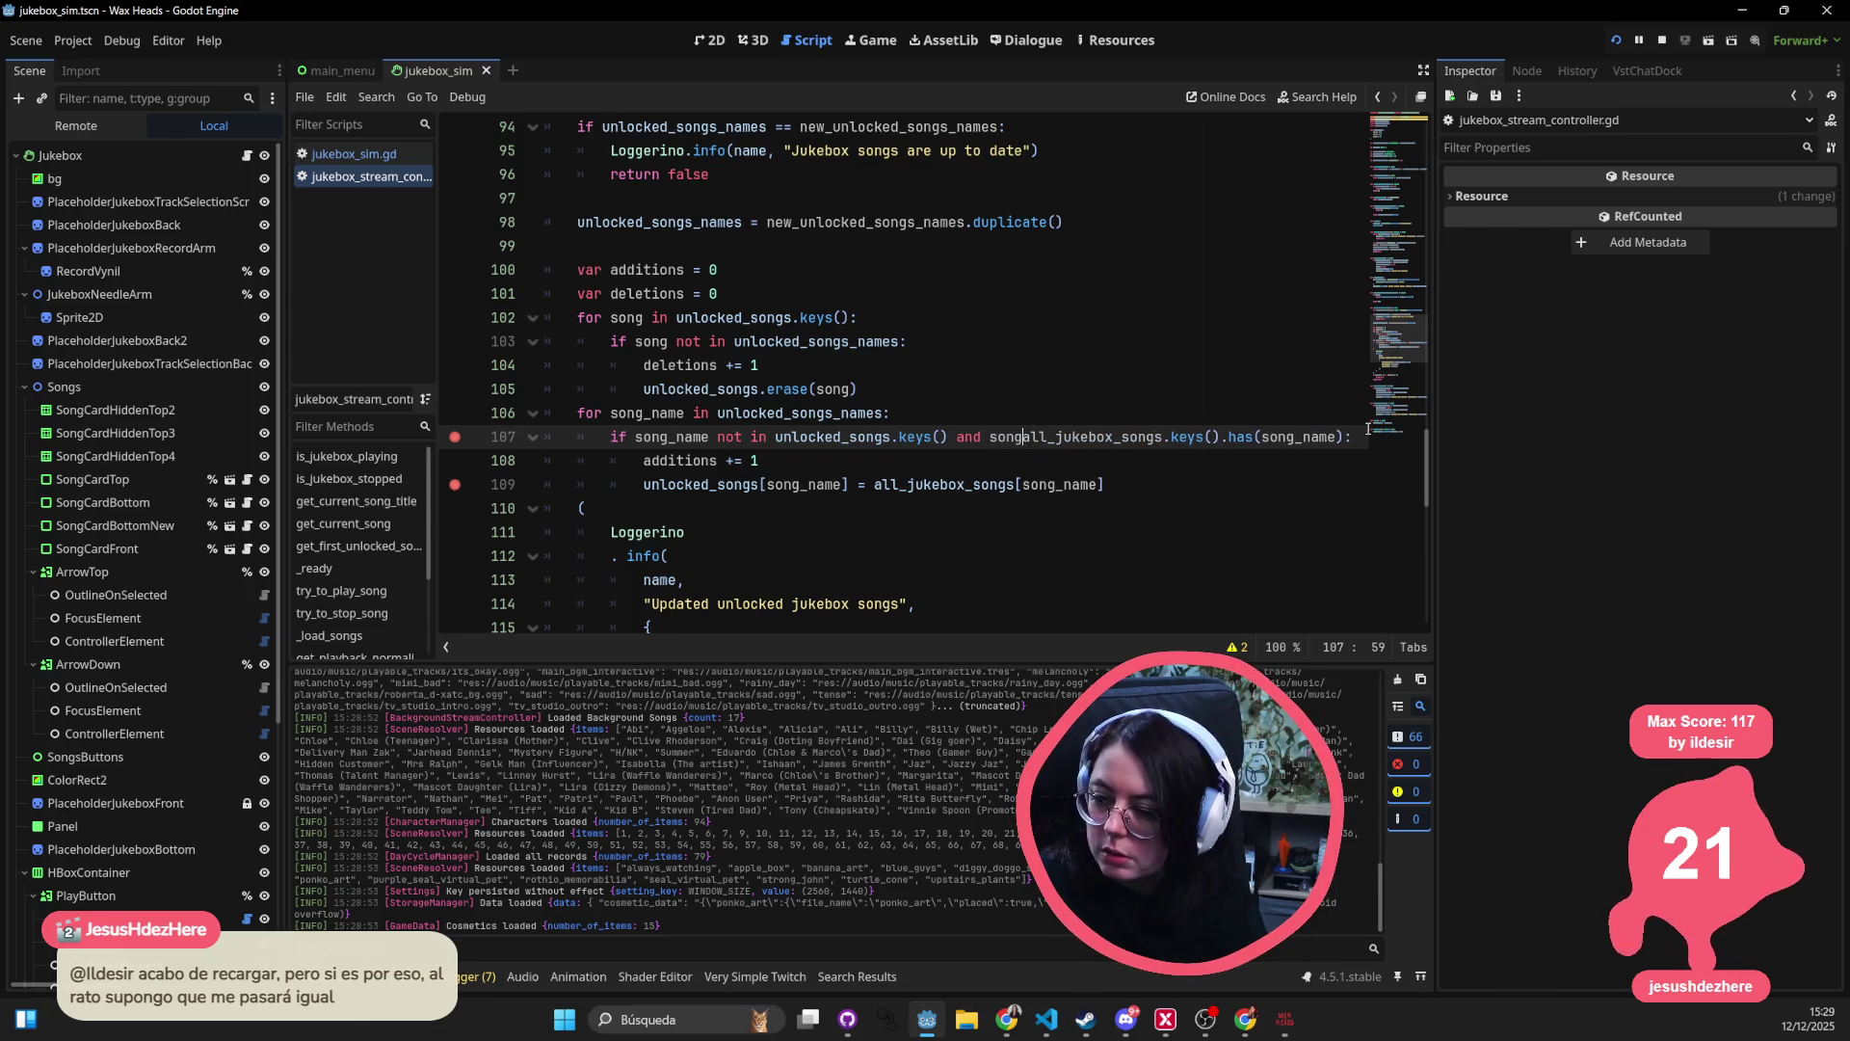
type("_name in")
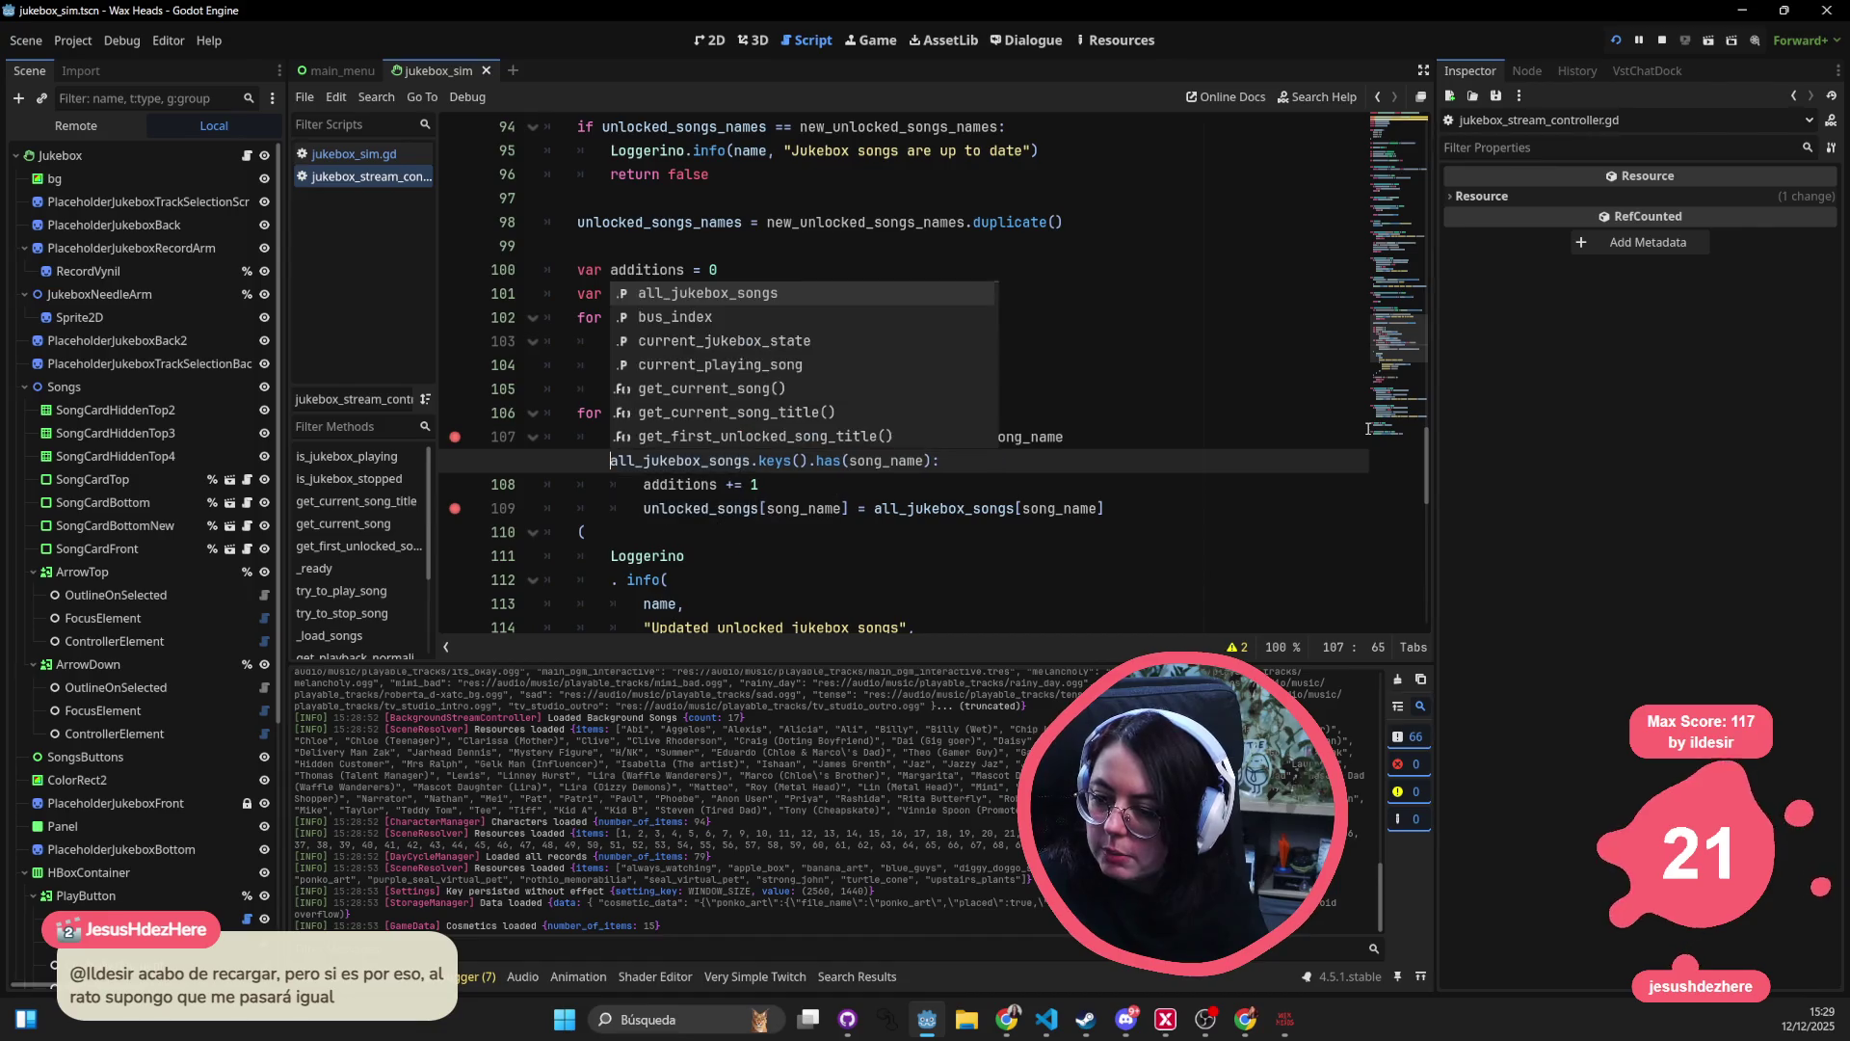
key("Escape")
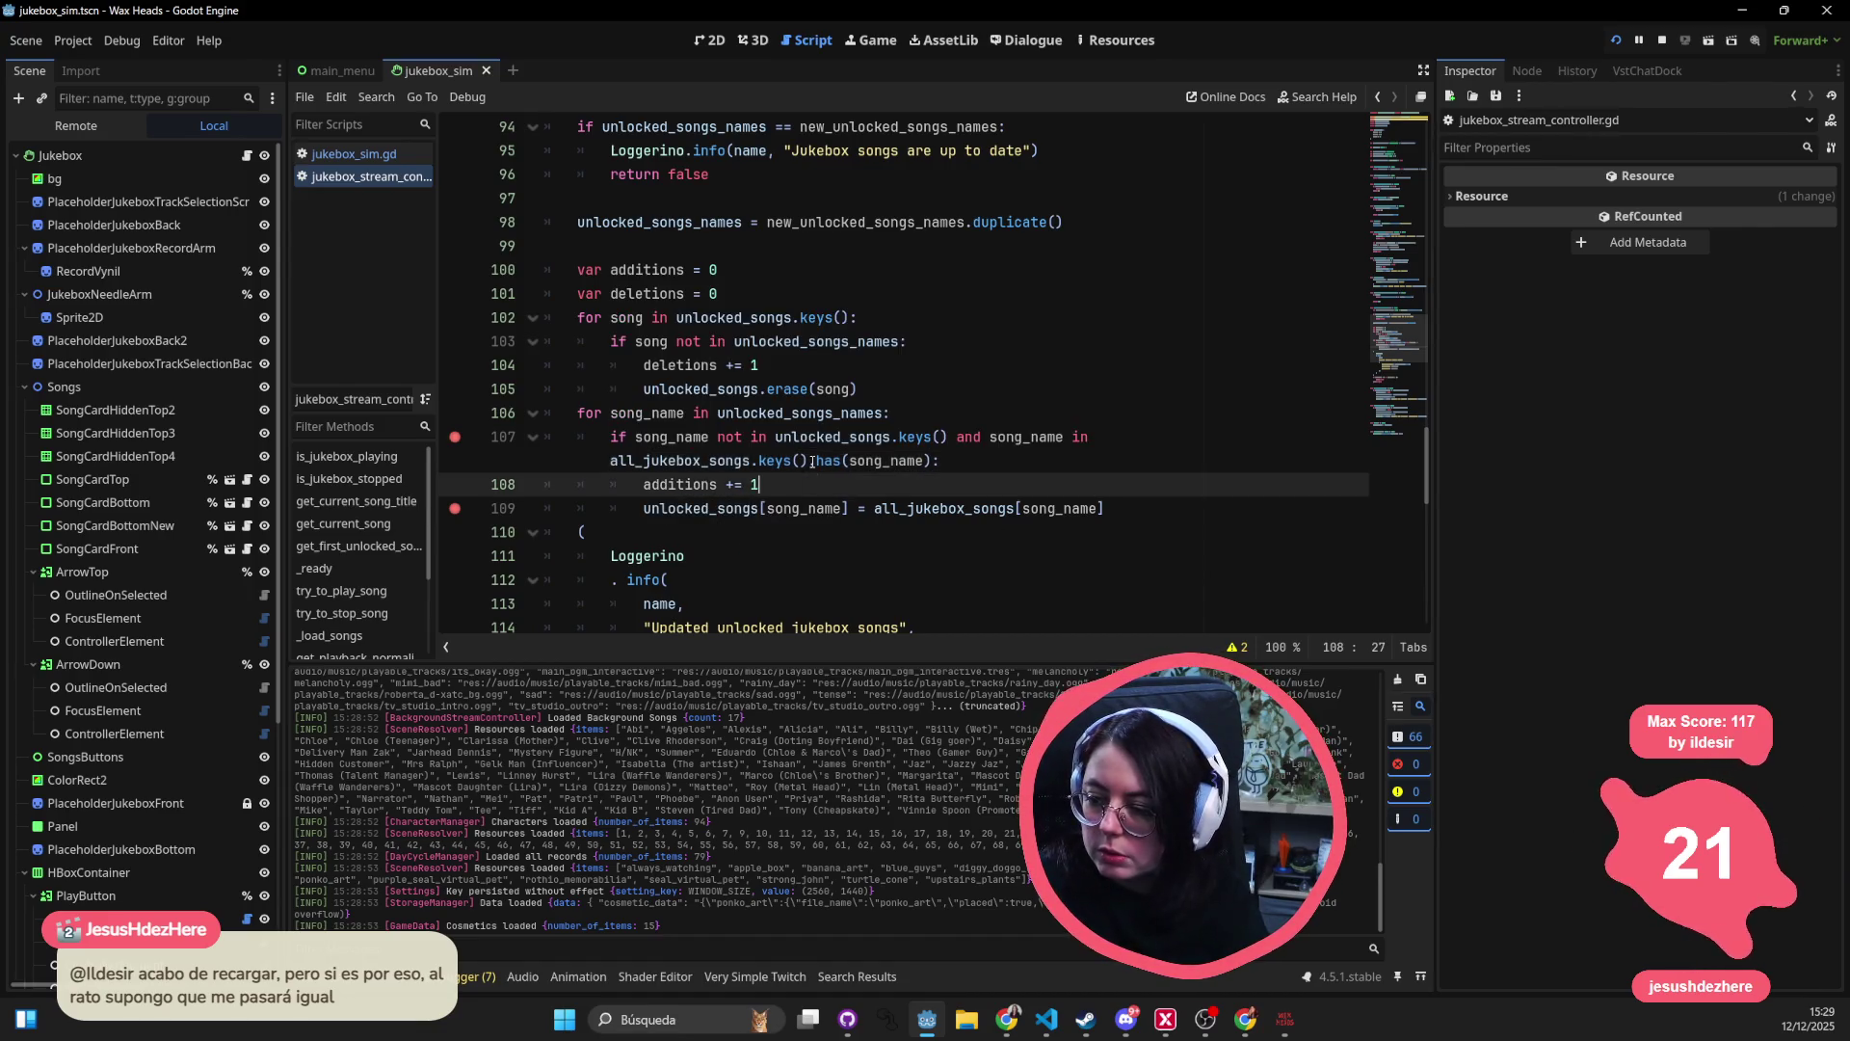
left_click_drag(807, 459, 933, 459)
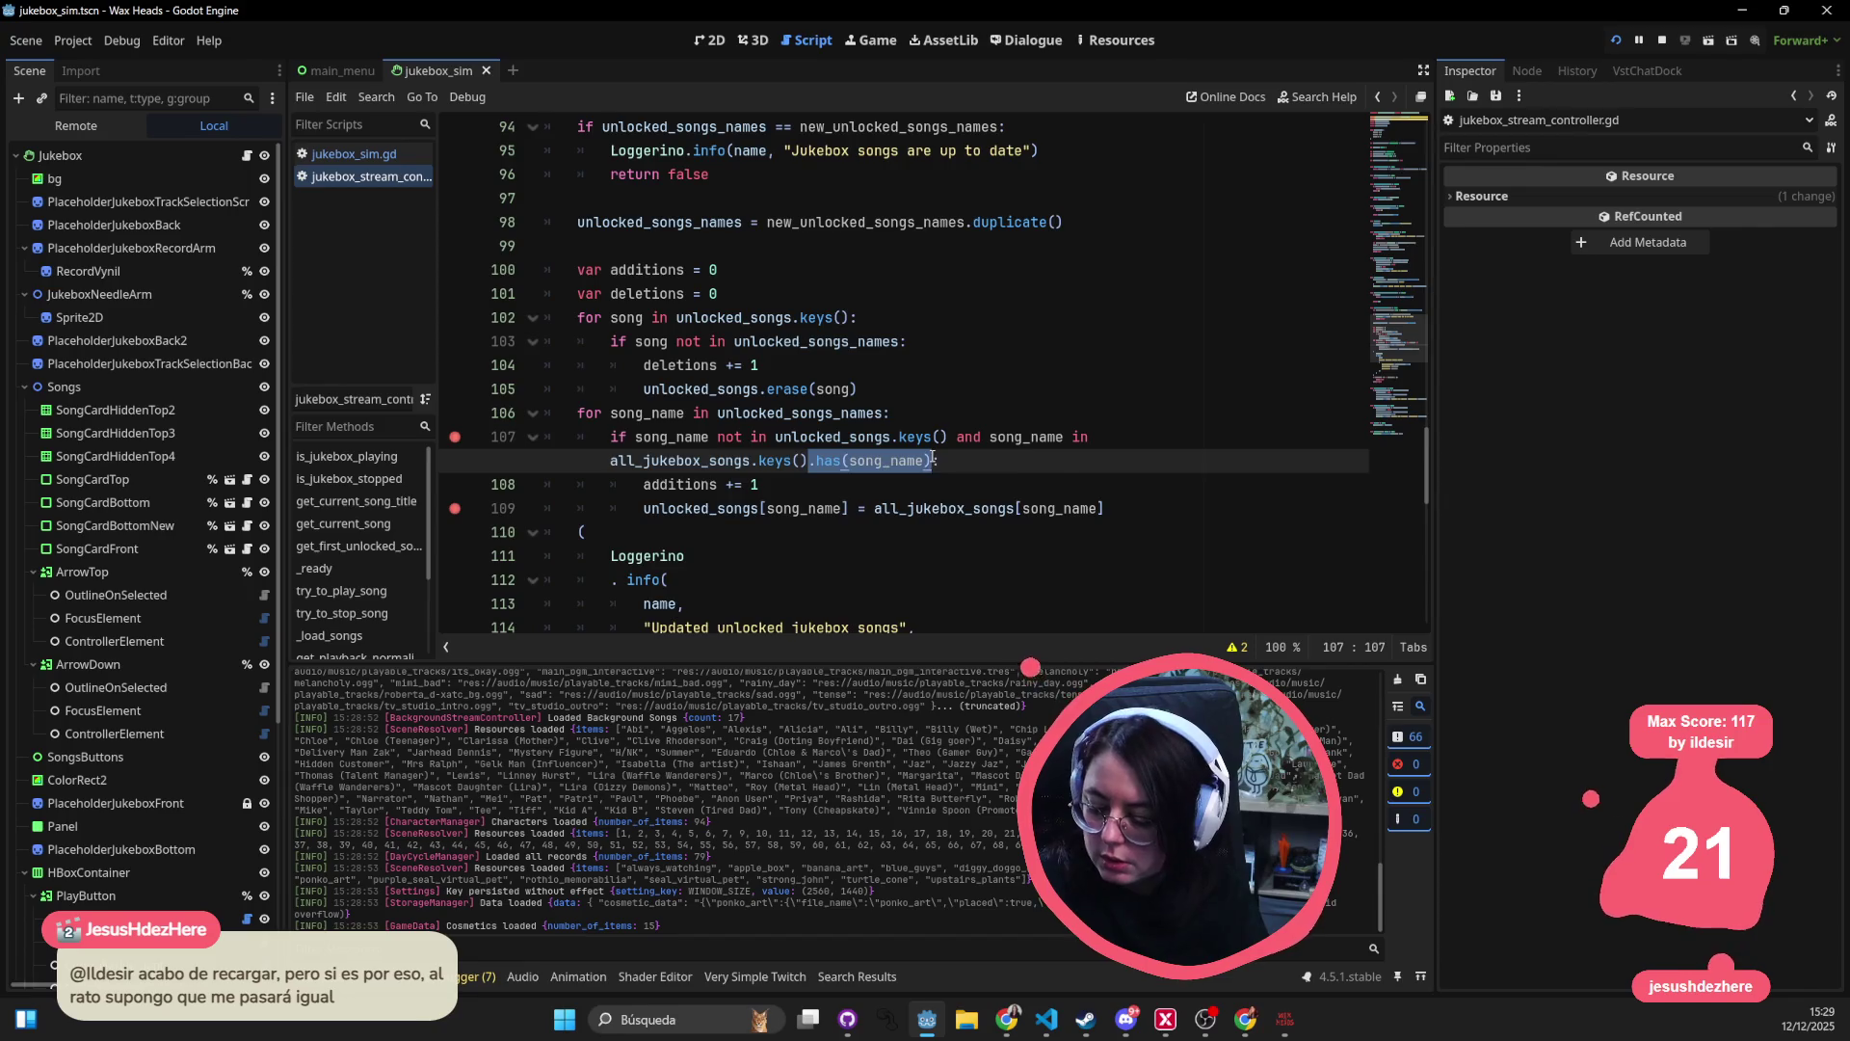
key("BackSpace")
left_click(1156, 270)
left_click(1656, 44)
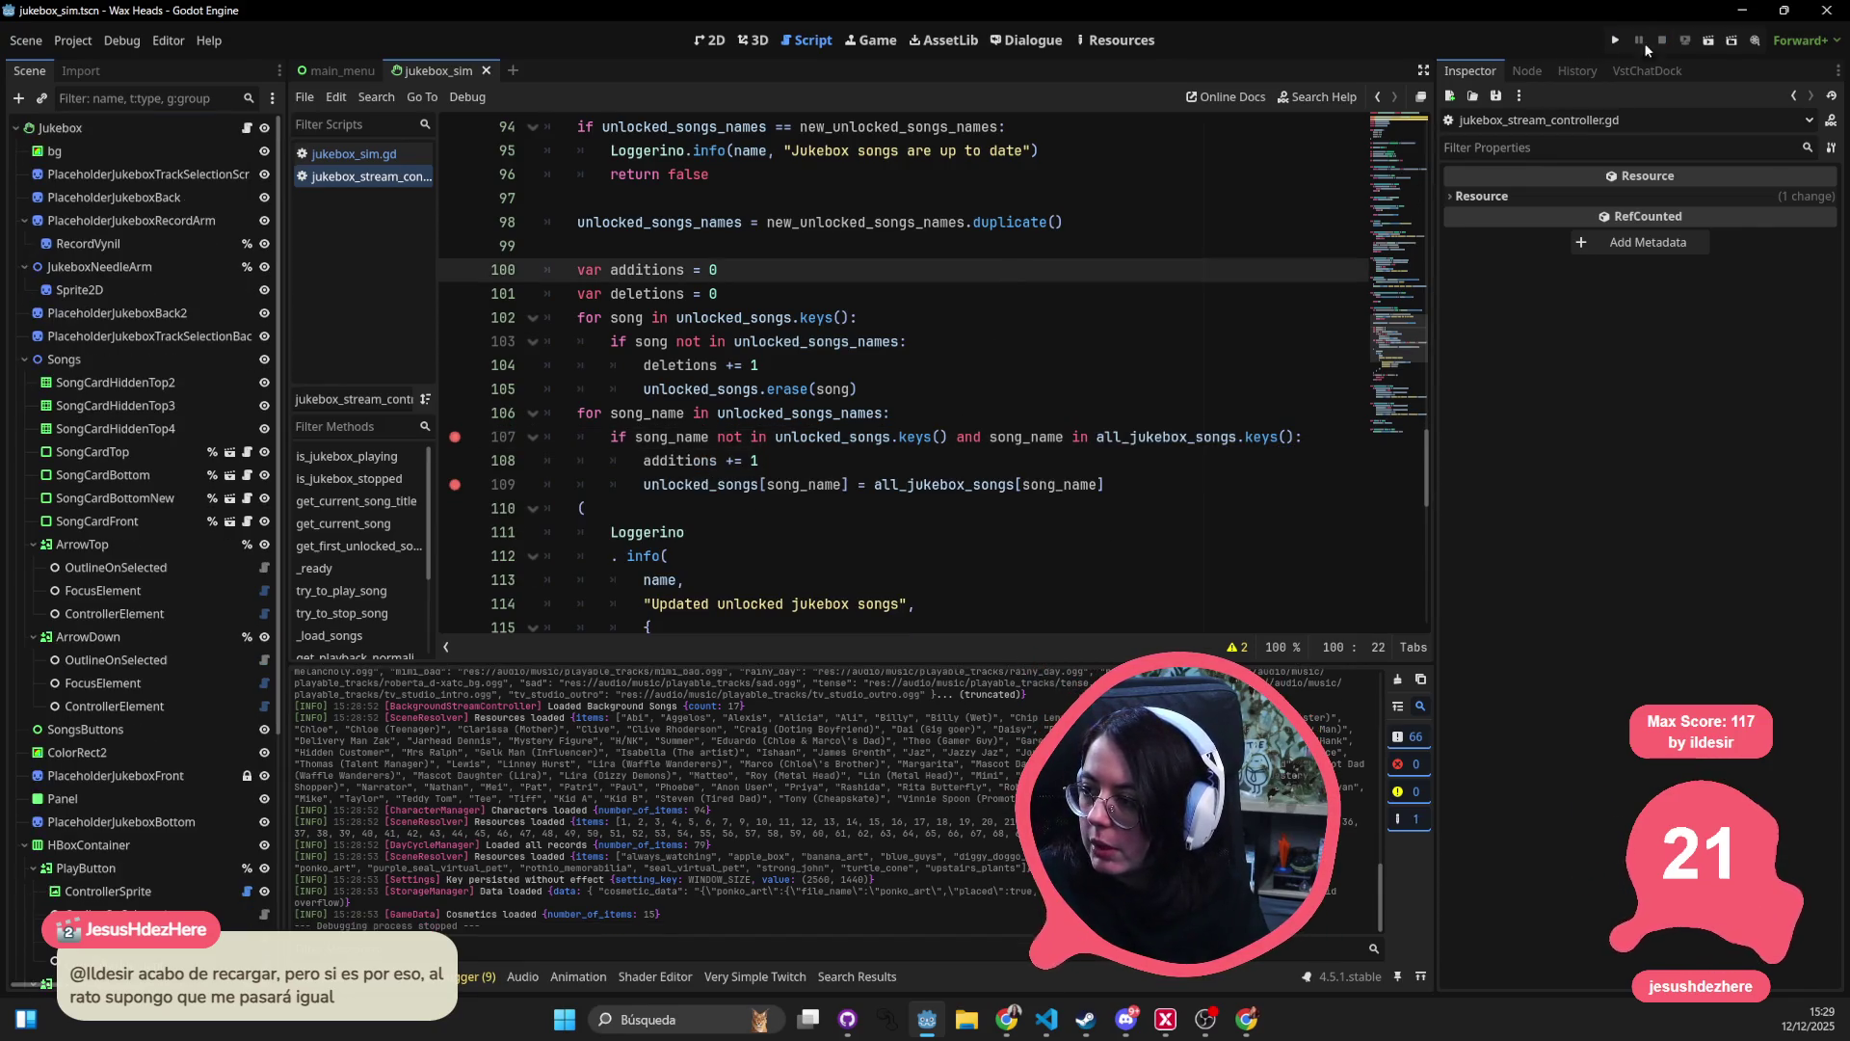
- Relaunch the game, advance Matteo's dialogue, and choose 'Is Hank going to be okay?'
left_click(1615, 41)
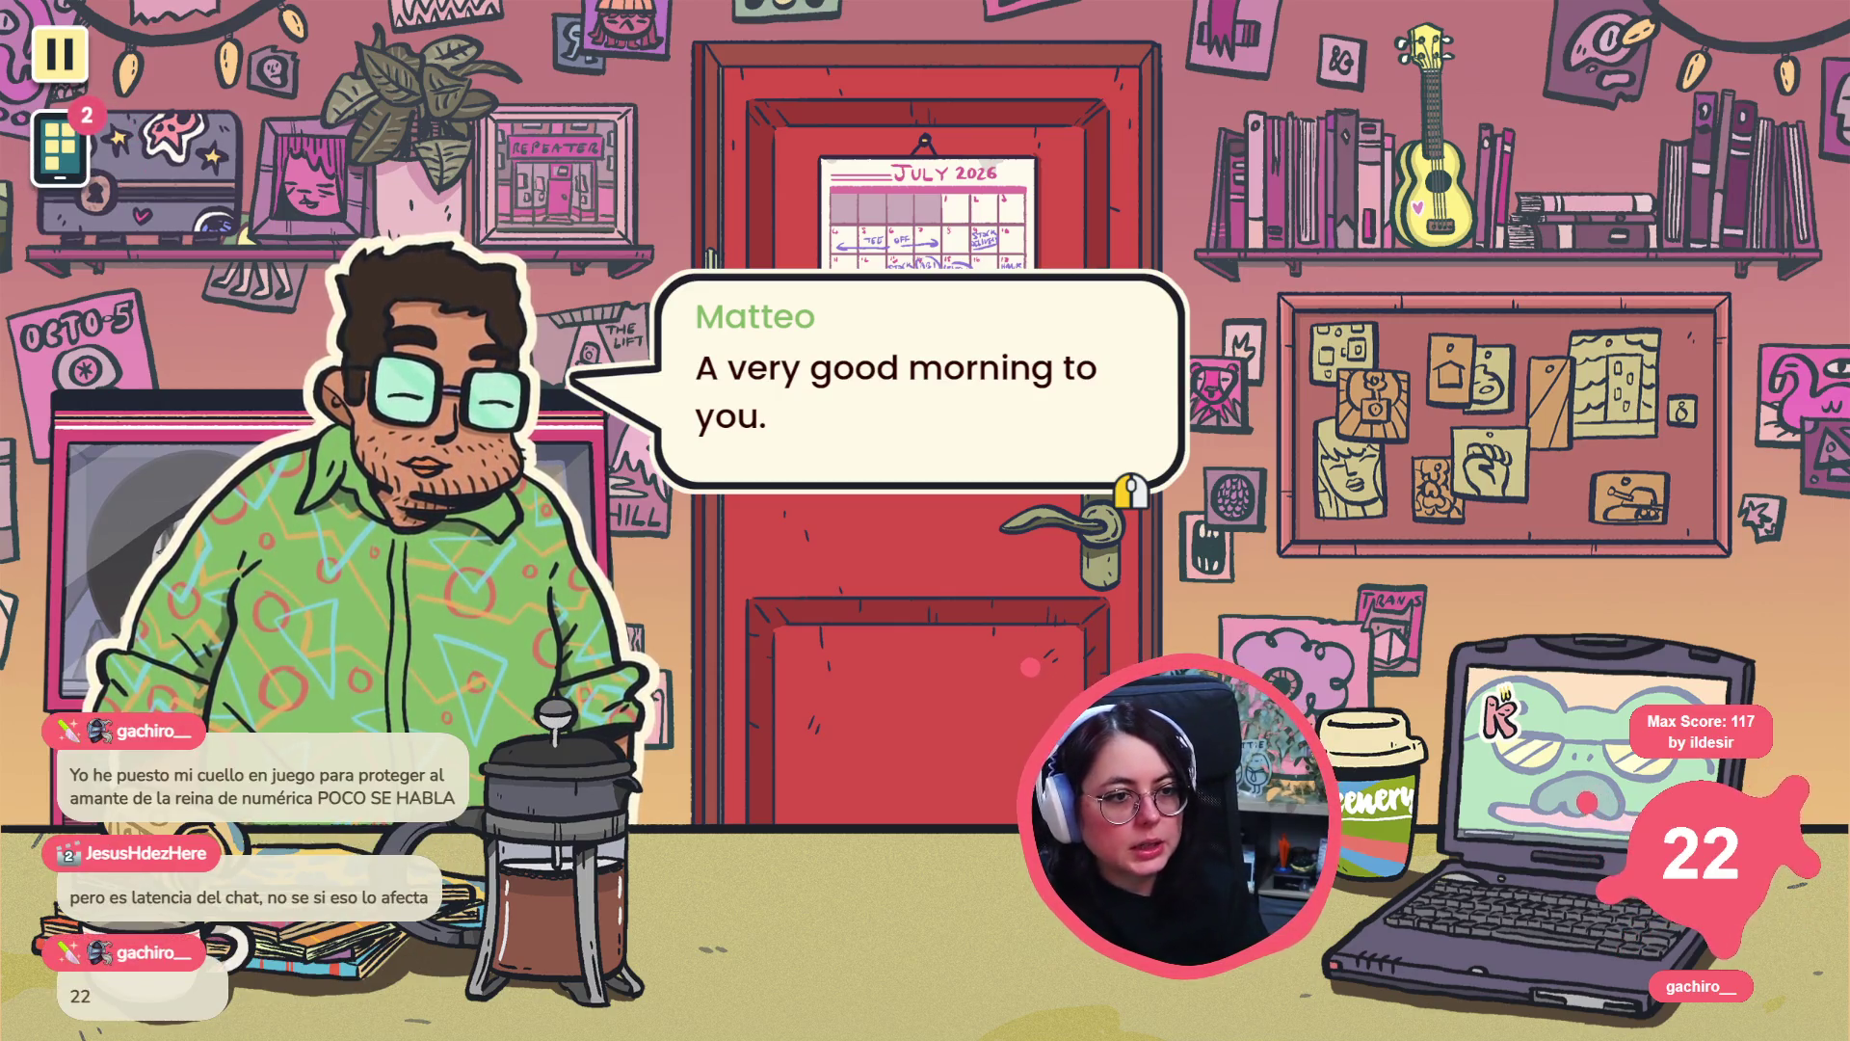
left_click(620, 564)
left_click(625, 521)
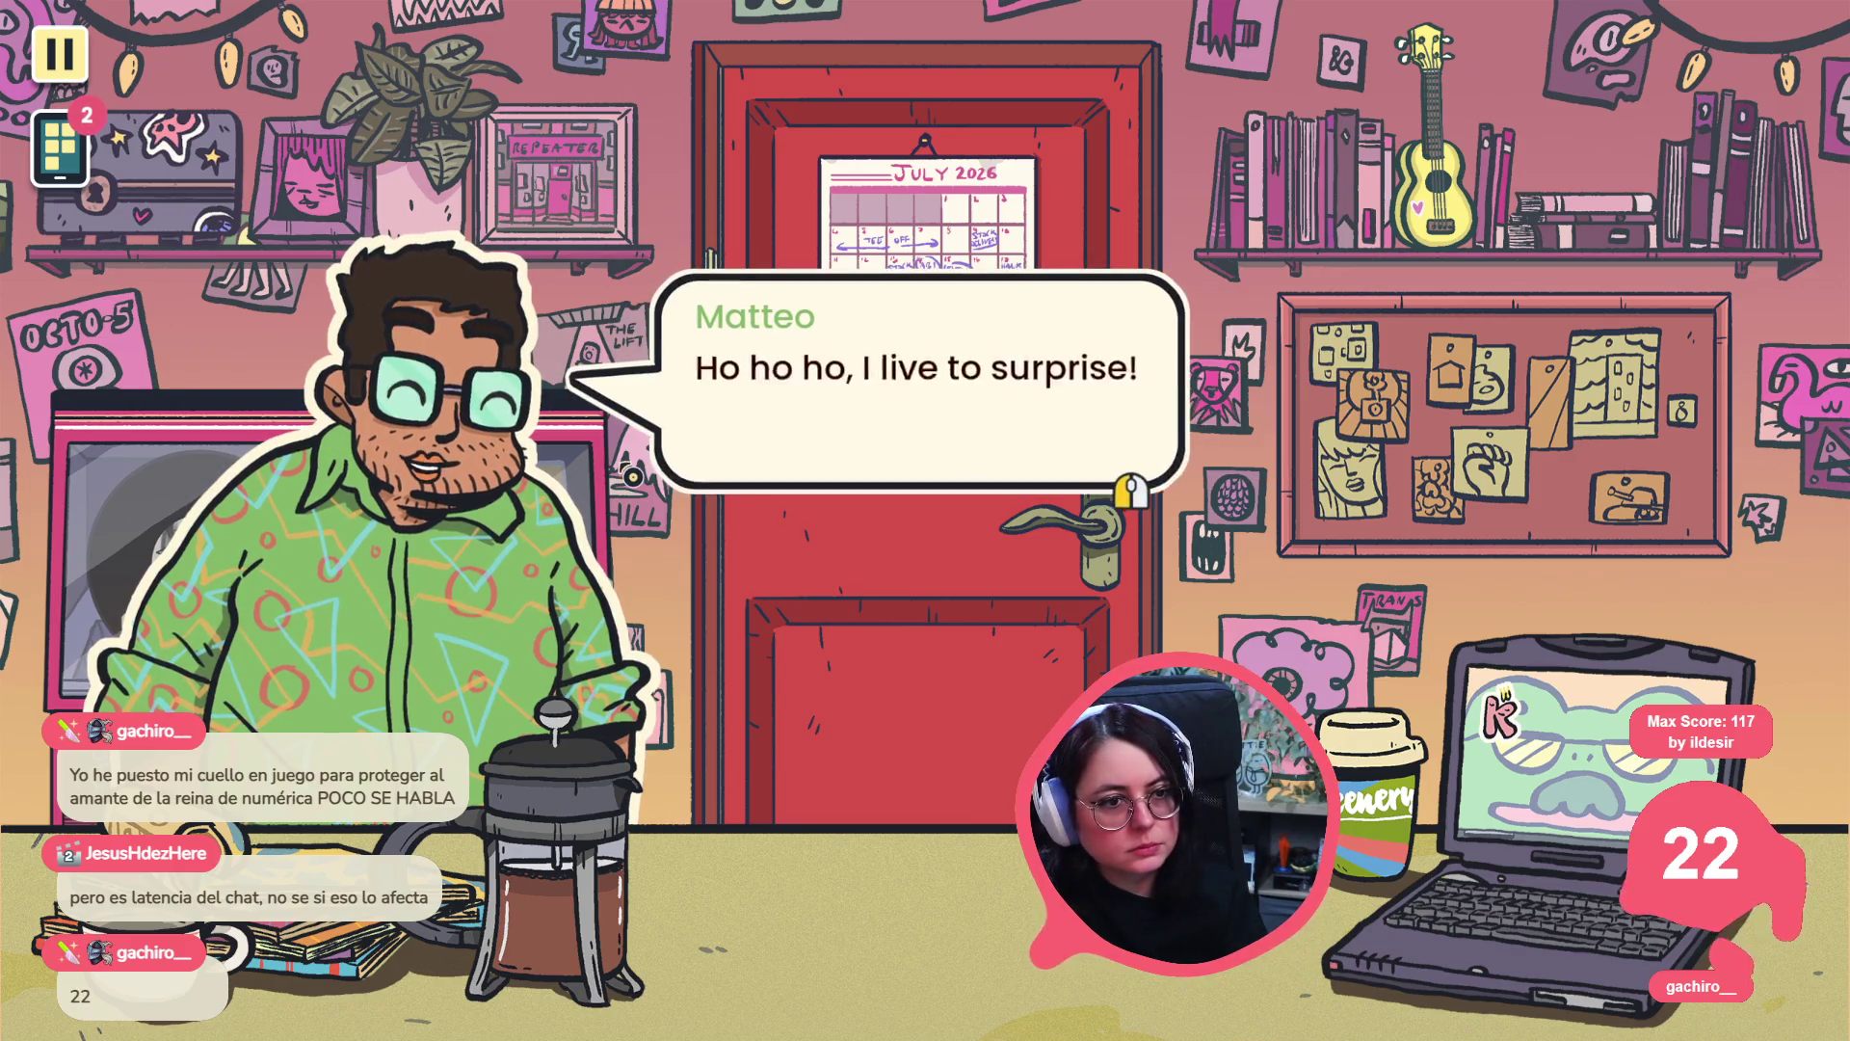
left_click(632, 475)
left_click(631, 475)
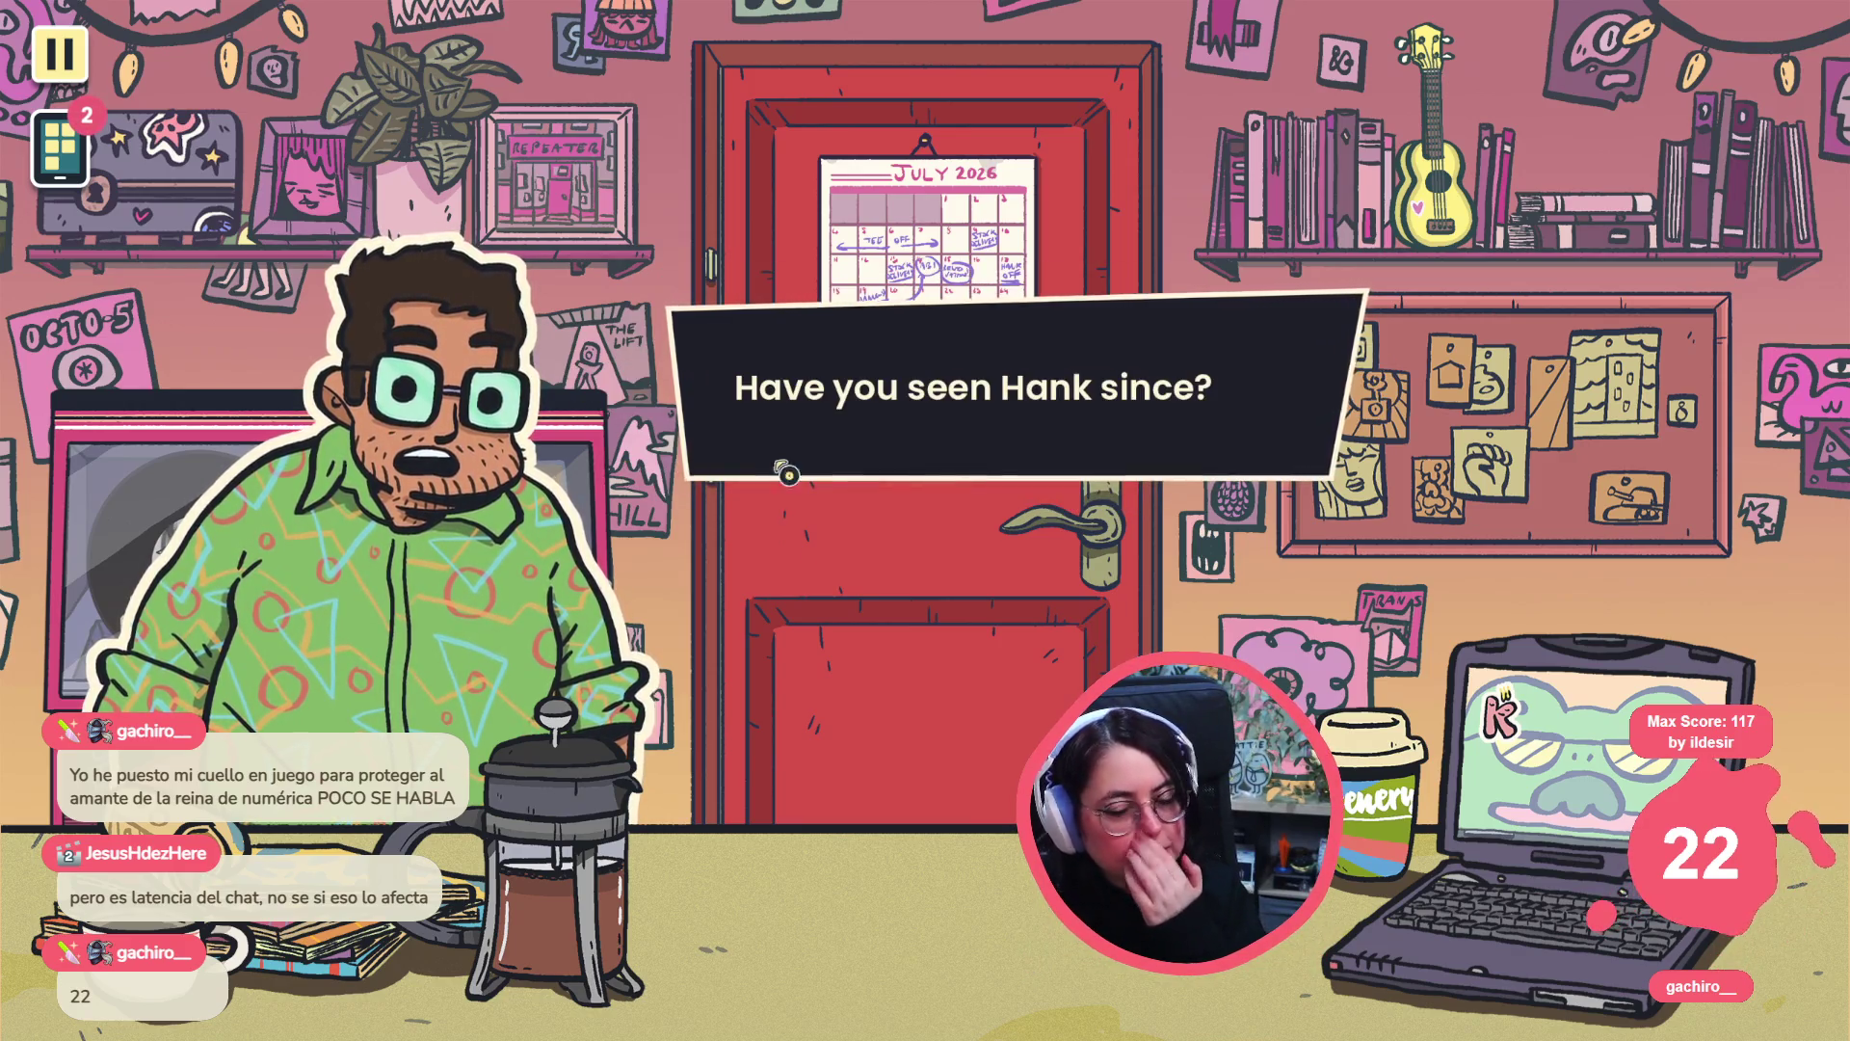
left_click(771, 472)
left_click(803, 444)
left_click(799, 371)
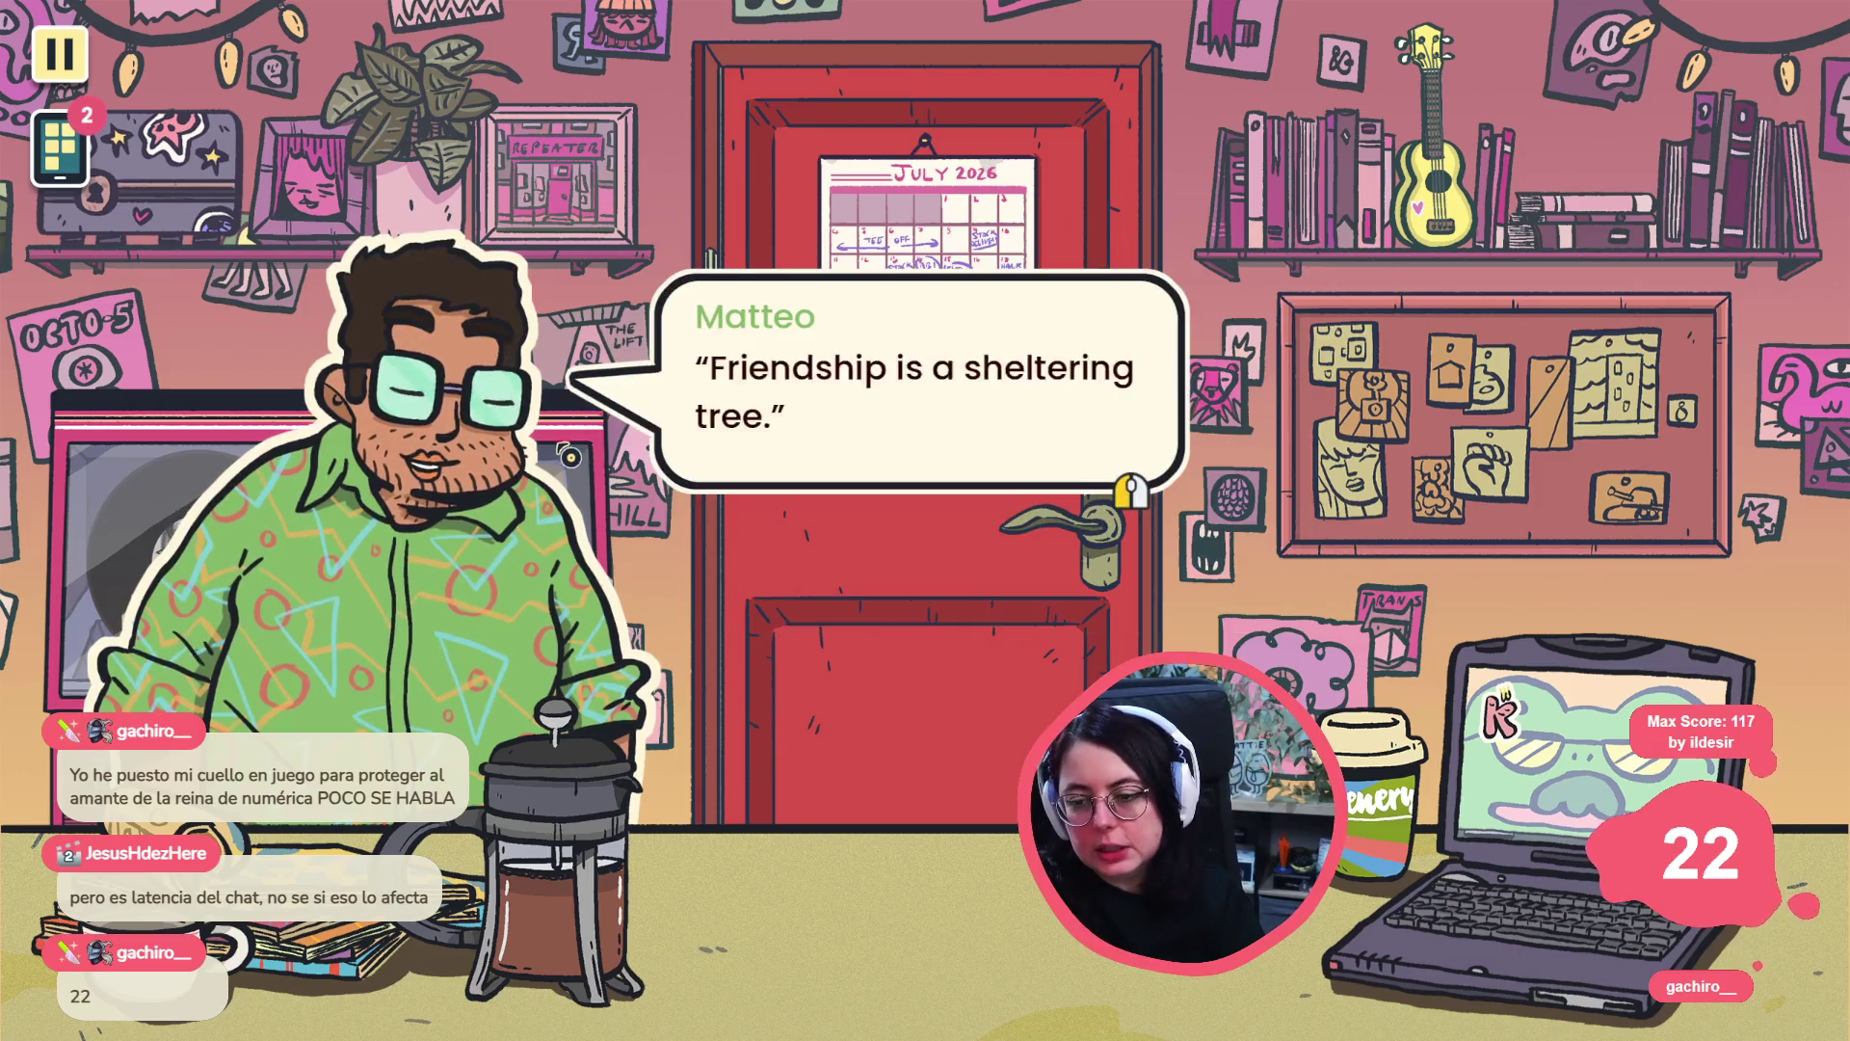
- Continue through Tee's arrival, choose 'Is she…okay?', and advance Matteo's replies
left_click(578, 477)
left_click(508, 483)
left_click(610, 445)
left_click(610, 445)
left_click(602, 453)
left_click(593, 461)
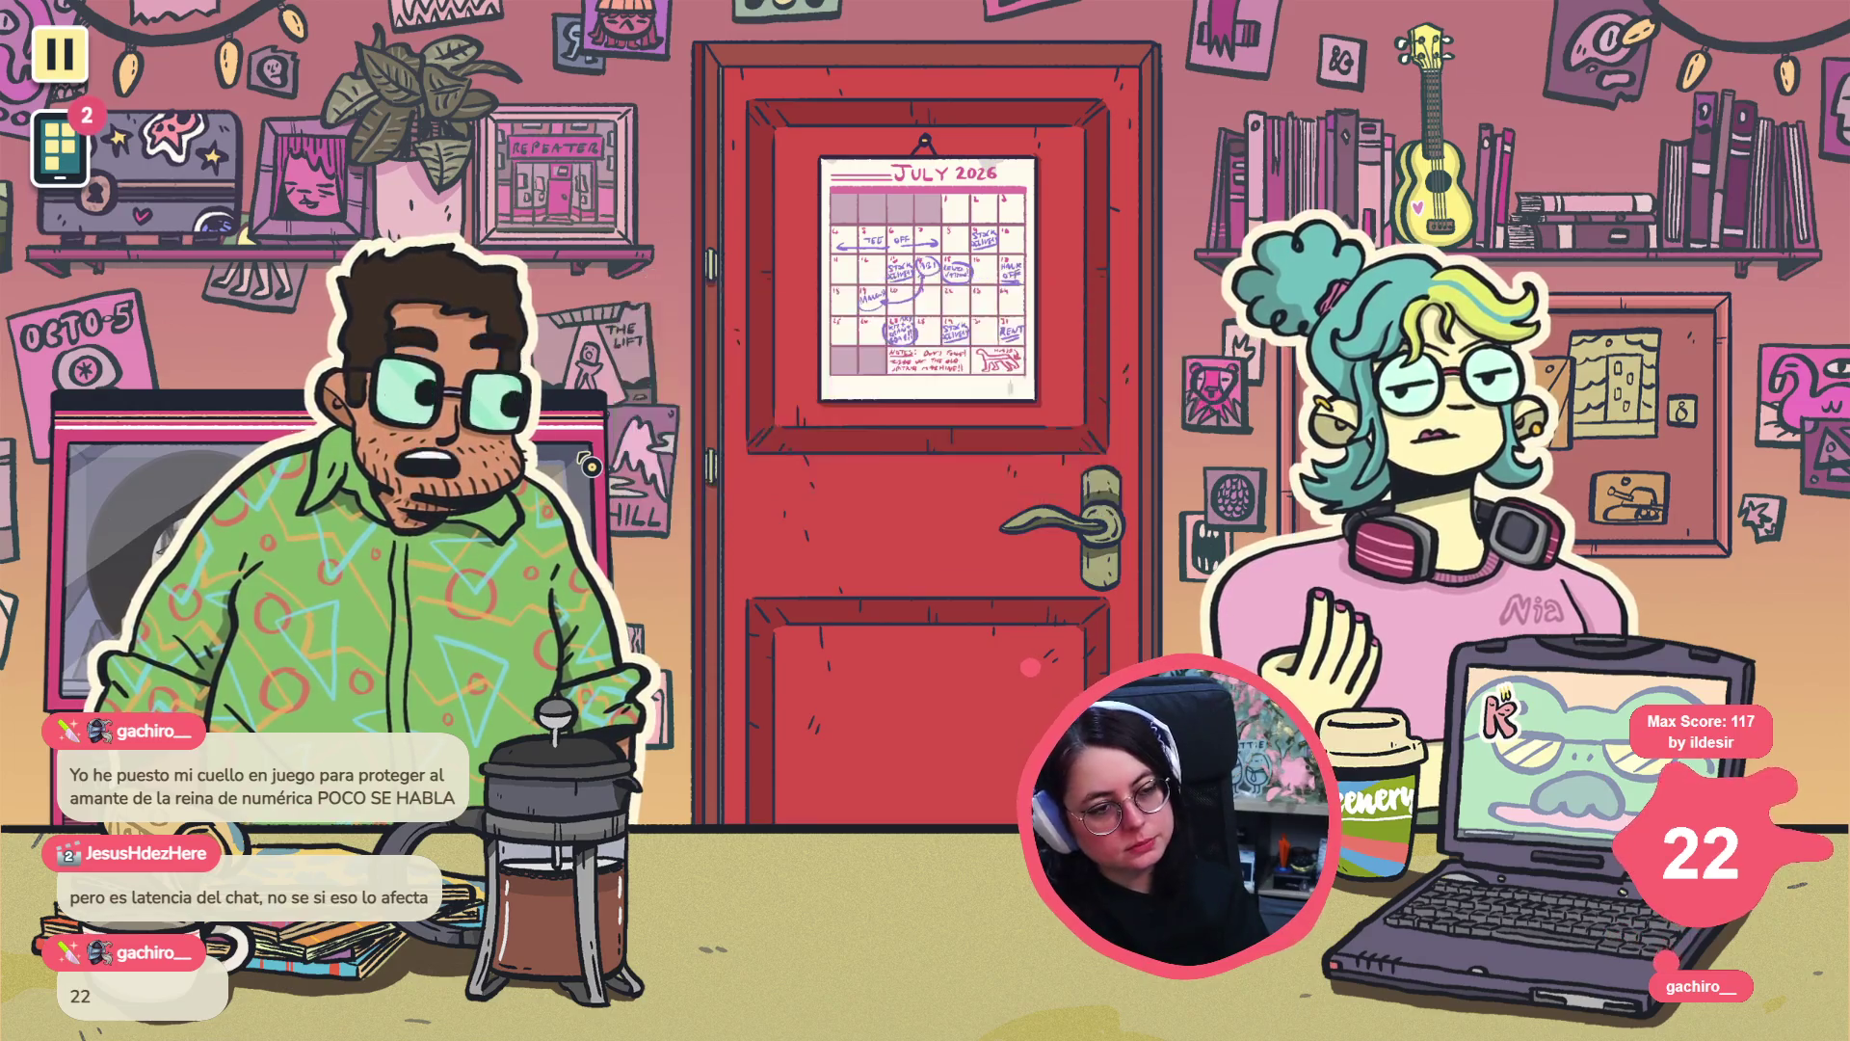
left_click(589, 466)
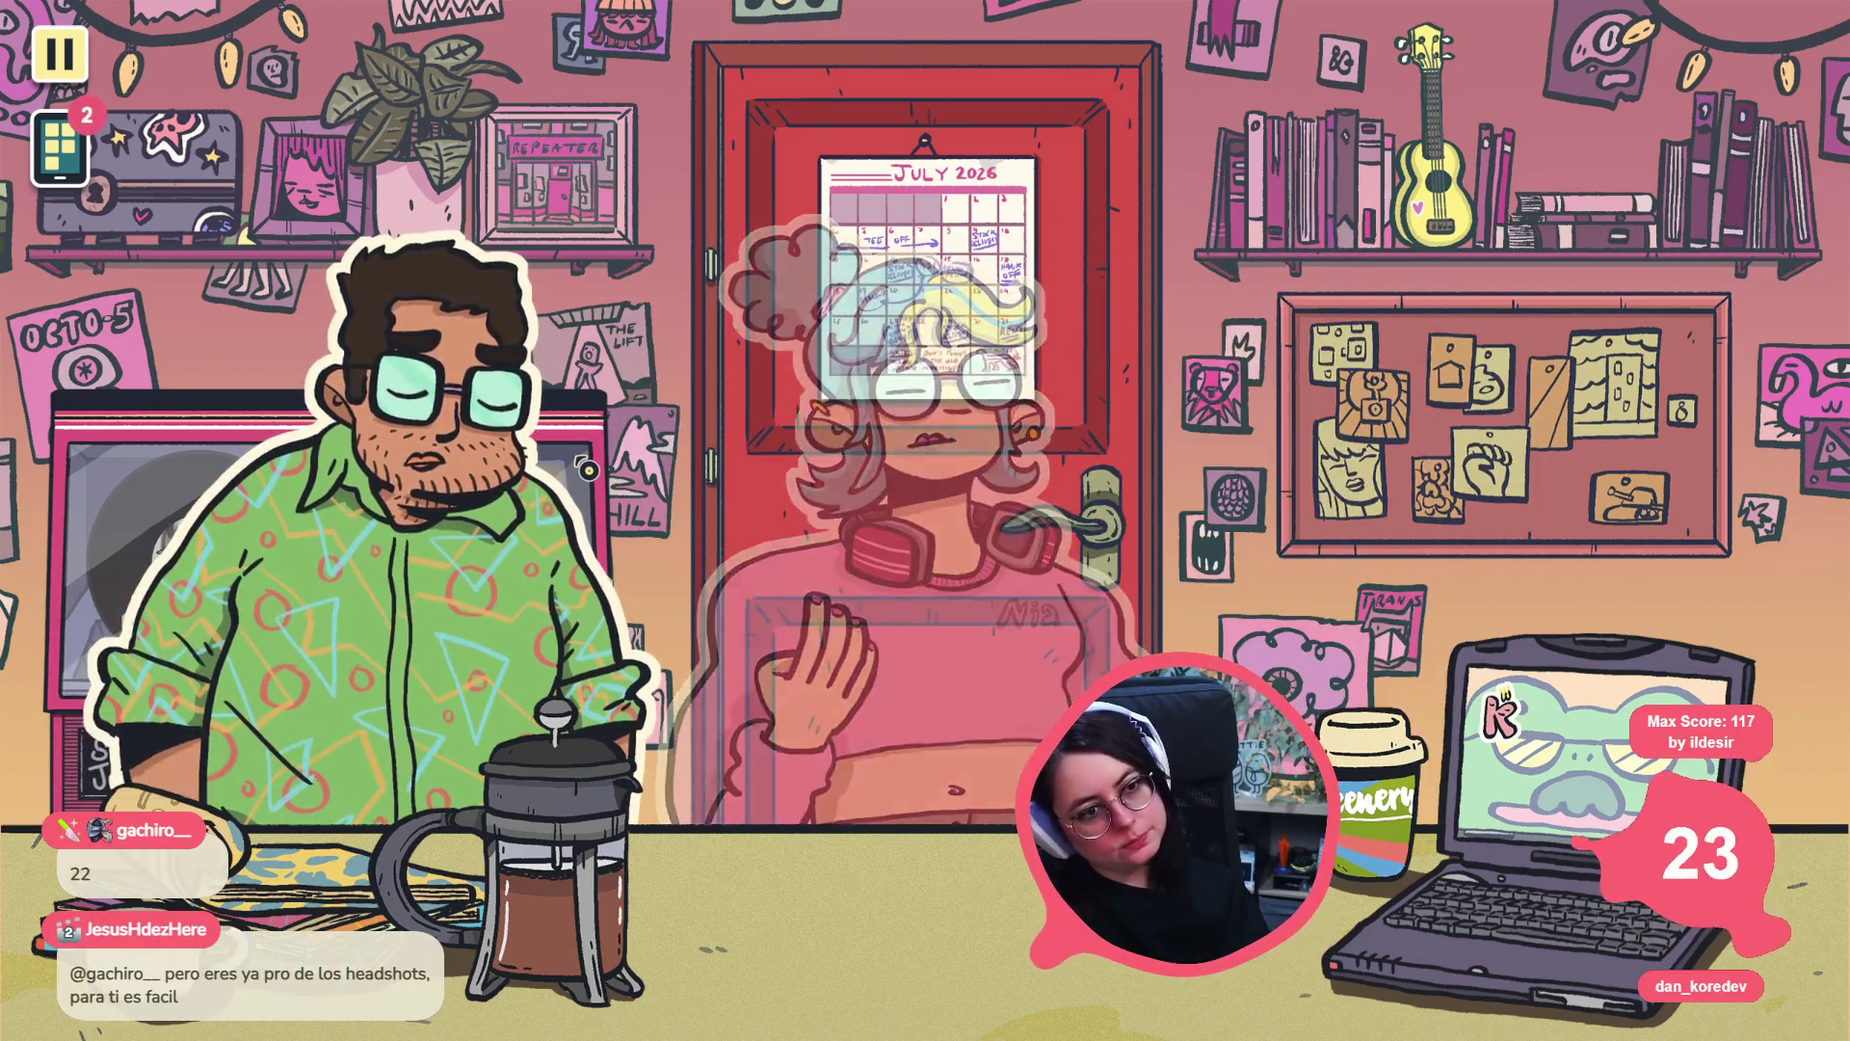
left_click(1343, 302)
left_click(521, 453)
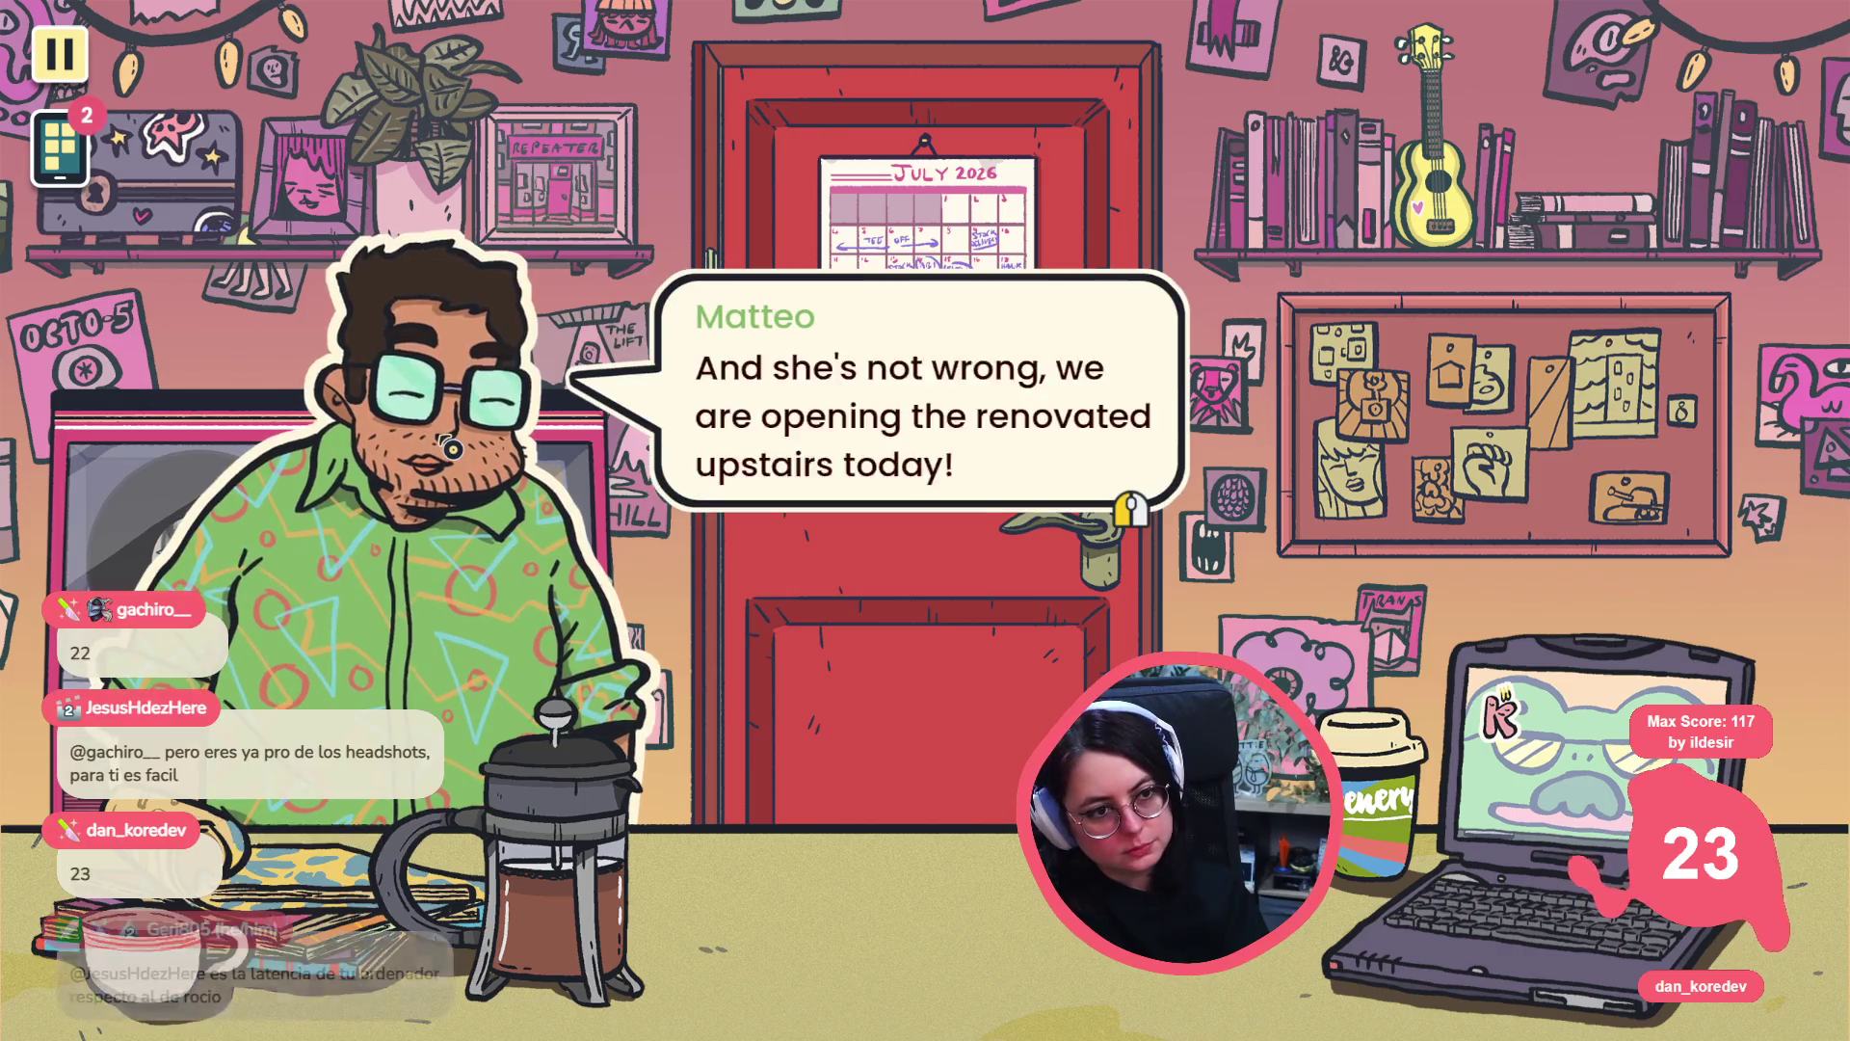
left_click(451, 447)
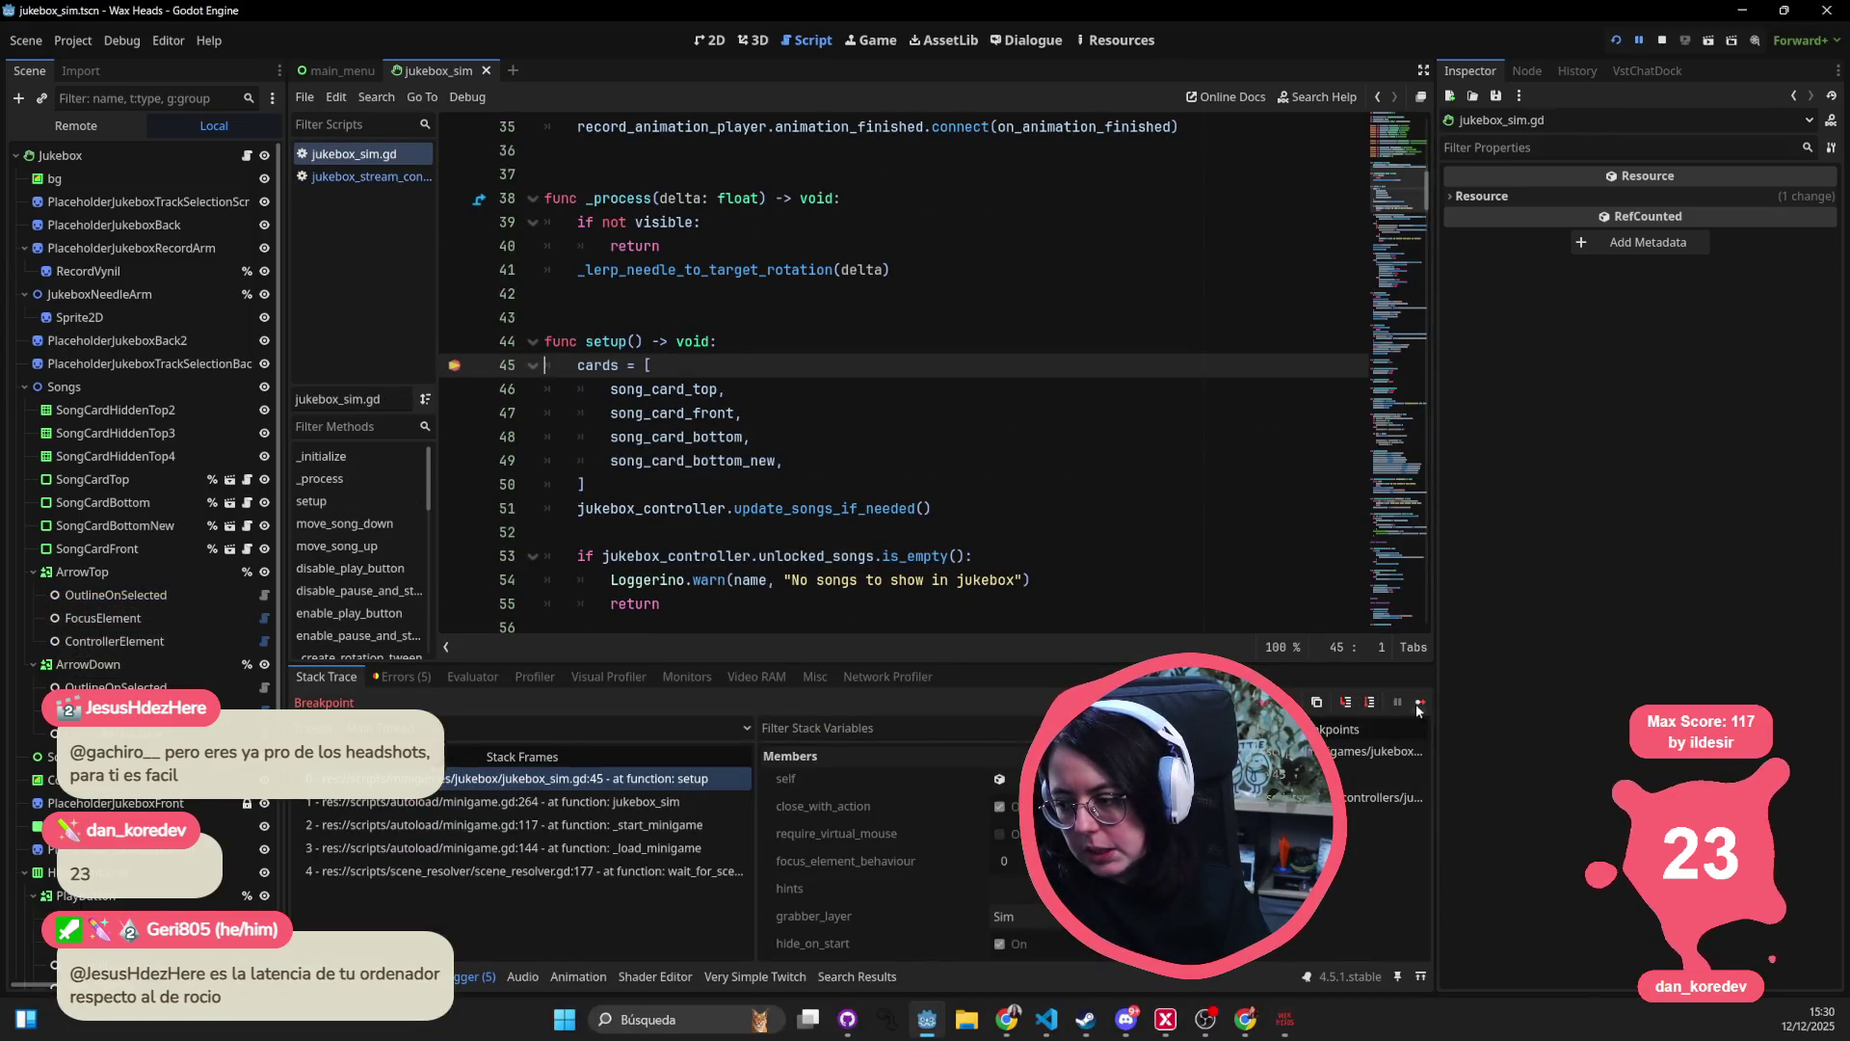
- Step into the loop at line 107, inspect song_name and unlocked_songs, and add a breakpoint on line 108
left_click(1372, 704)
left_click(1372, 704)
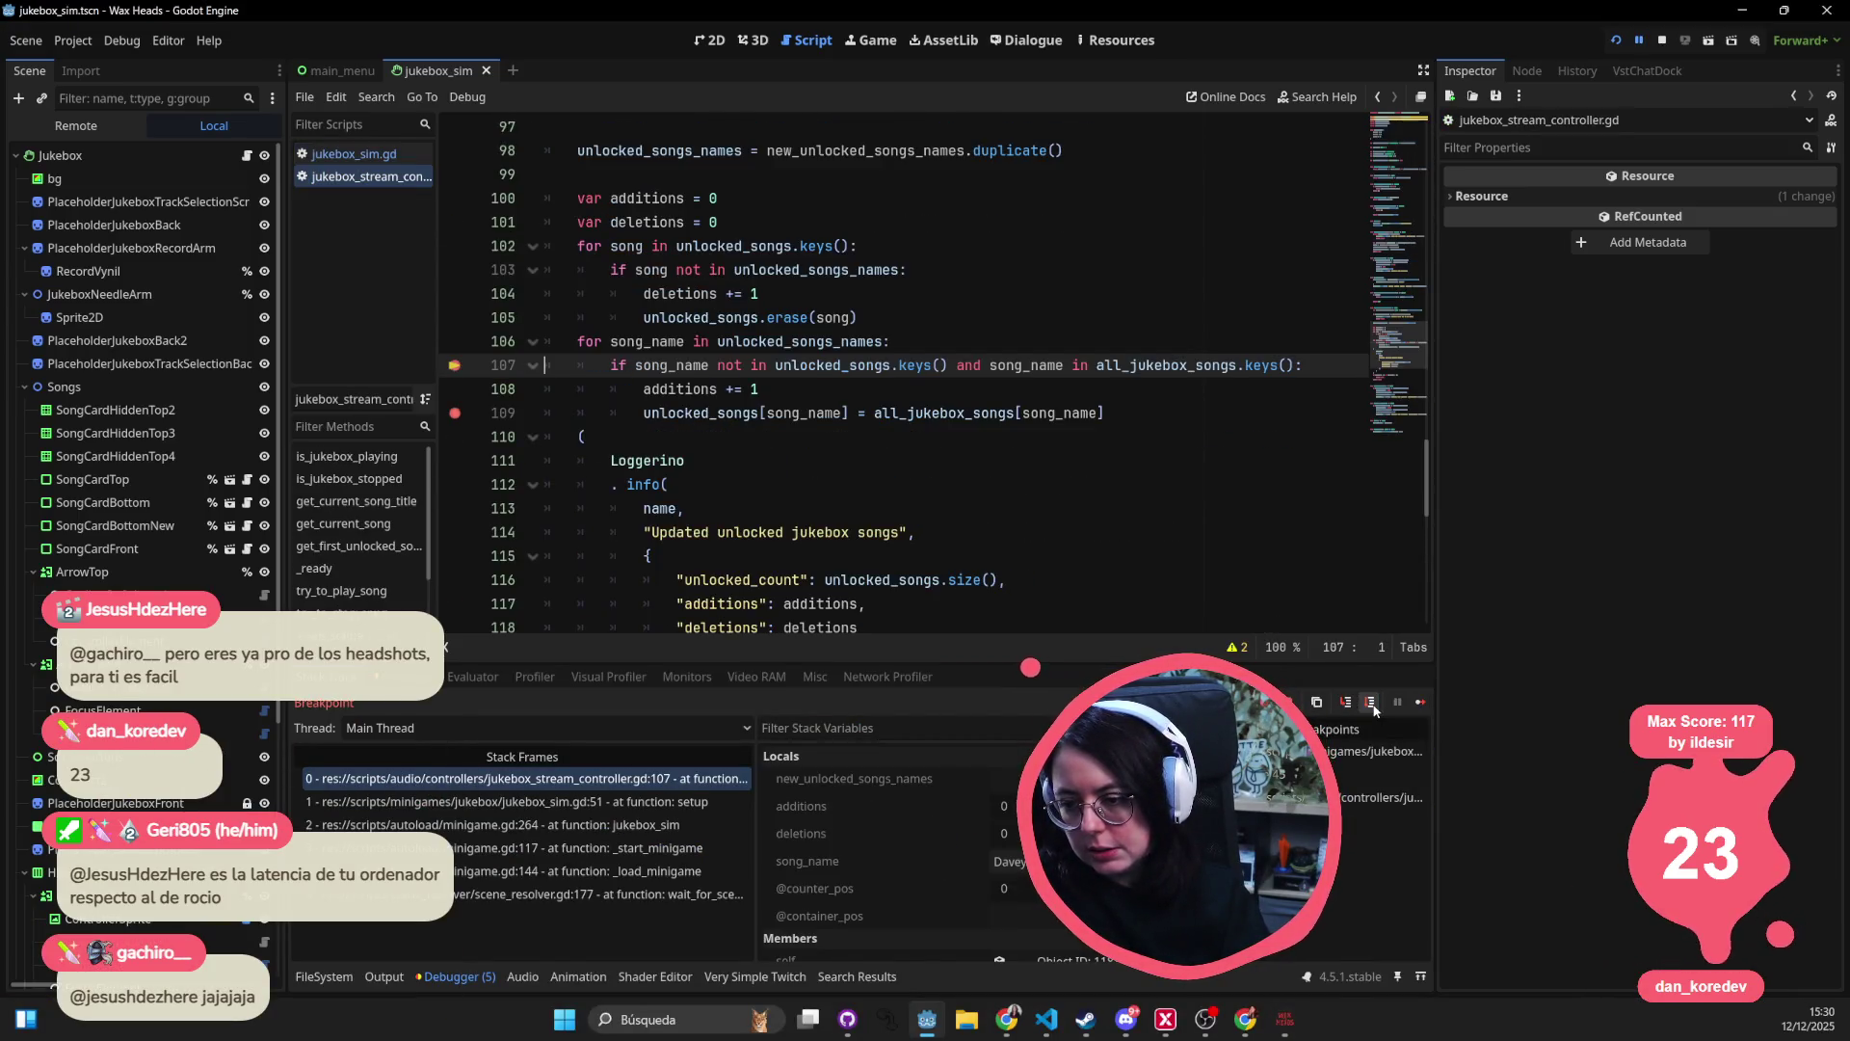
left_click(1372, 704)
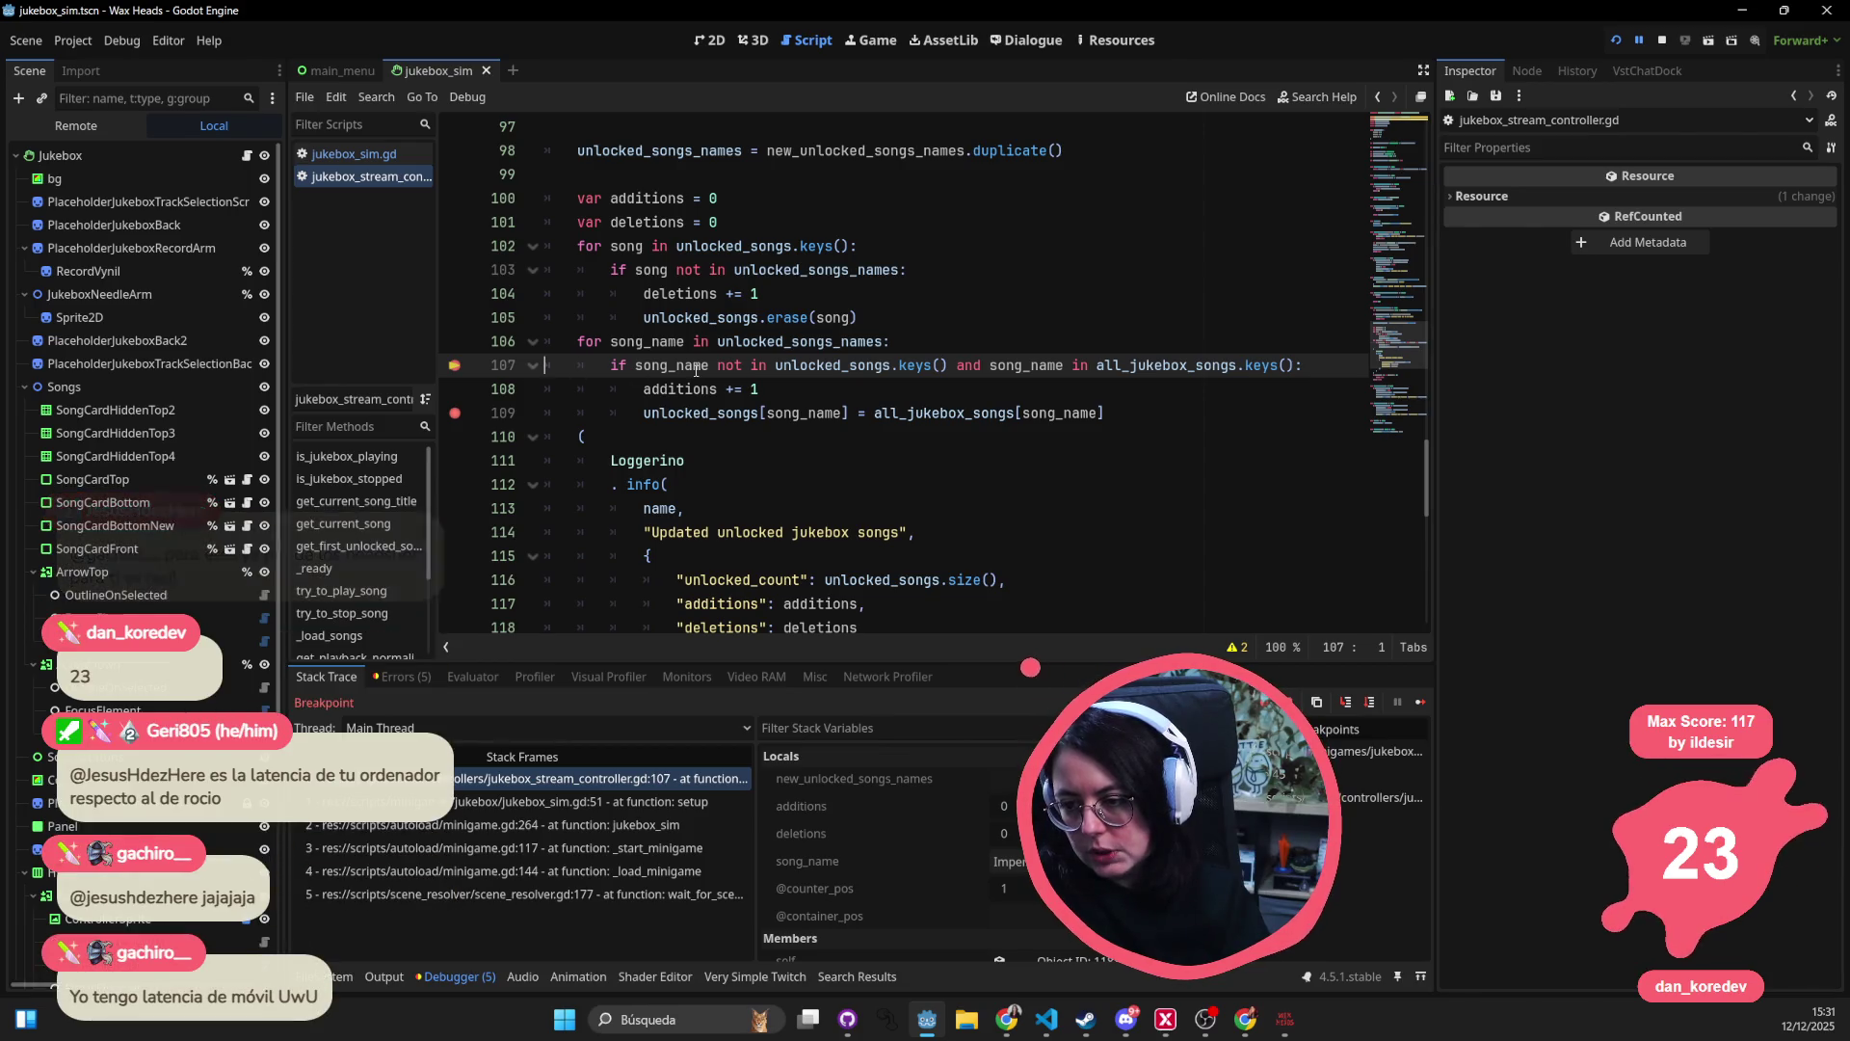
mouse_move(696, 372)
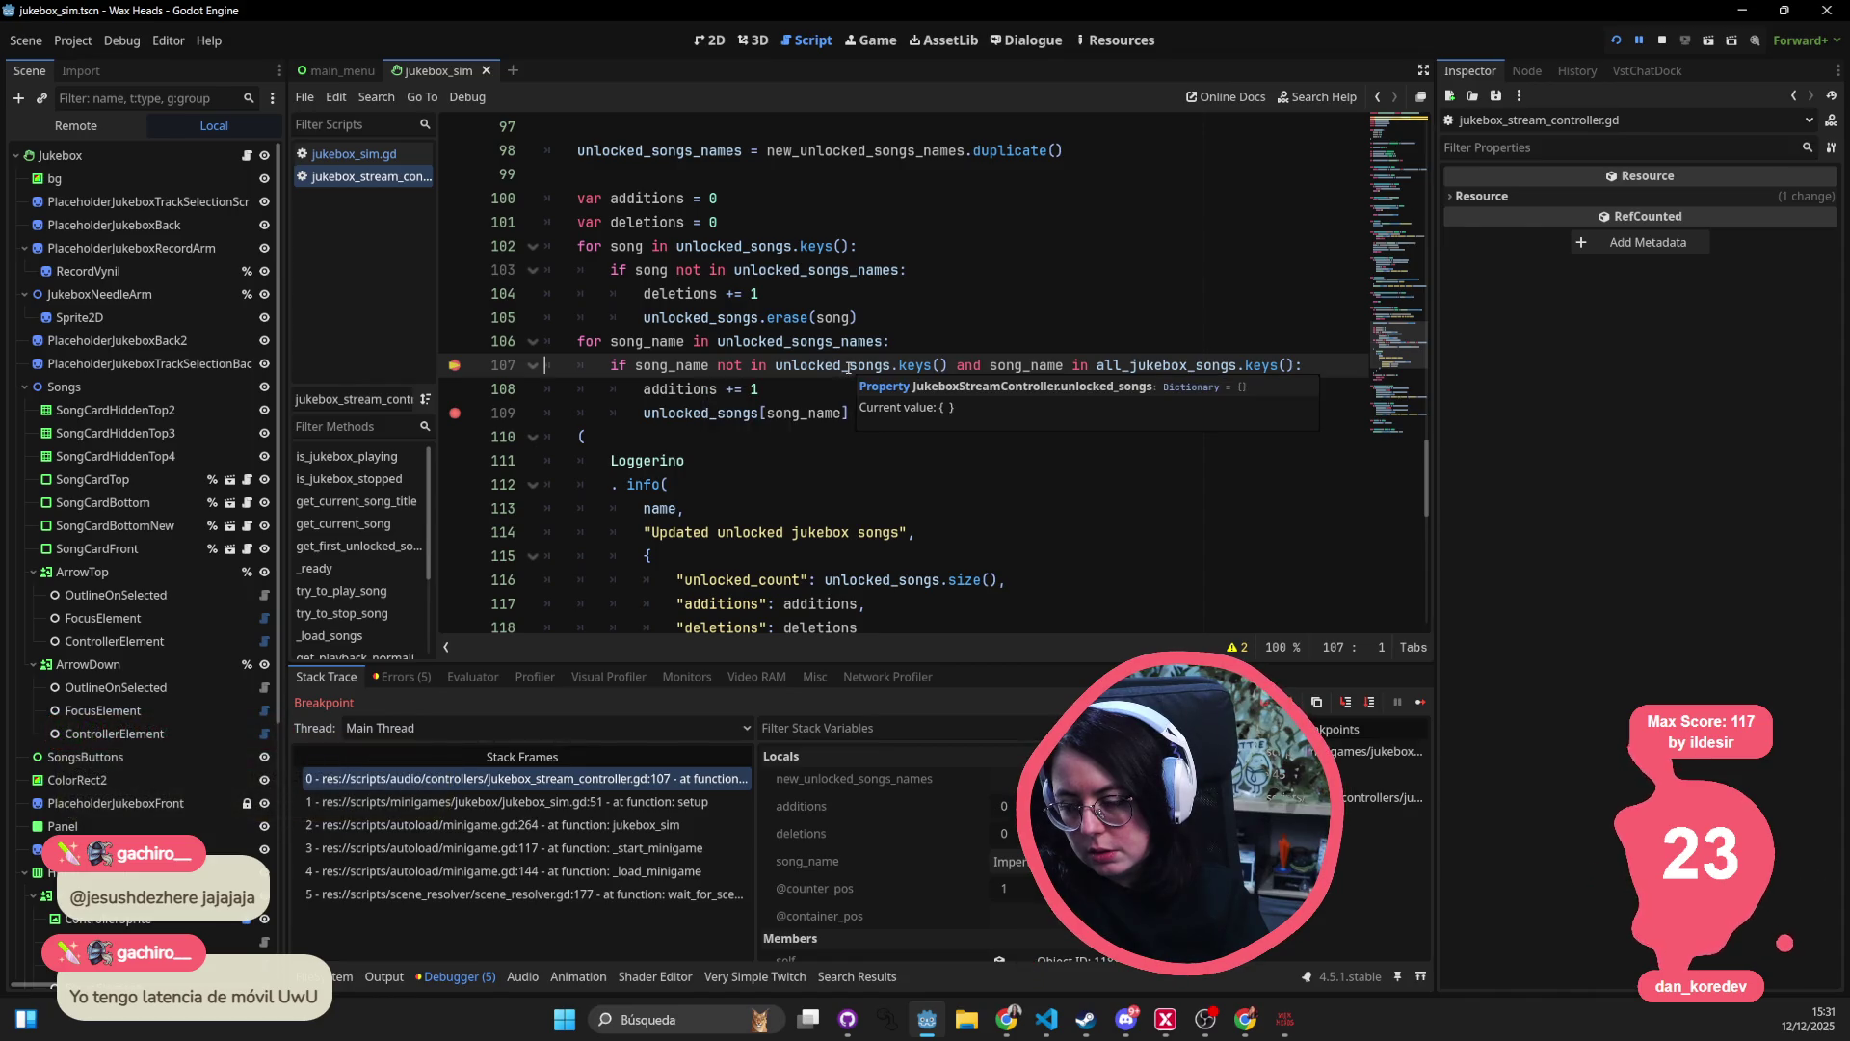
mouse_move(934, 367)
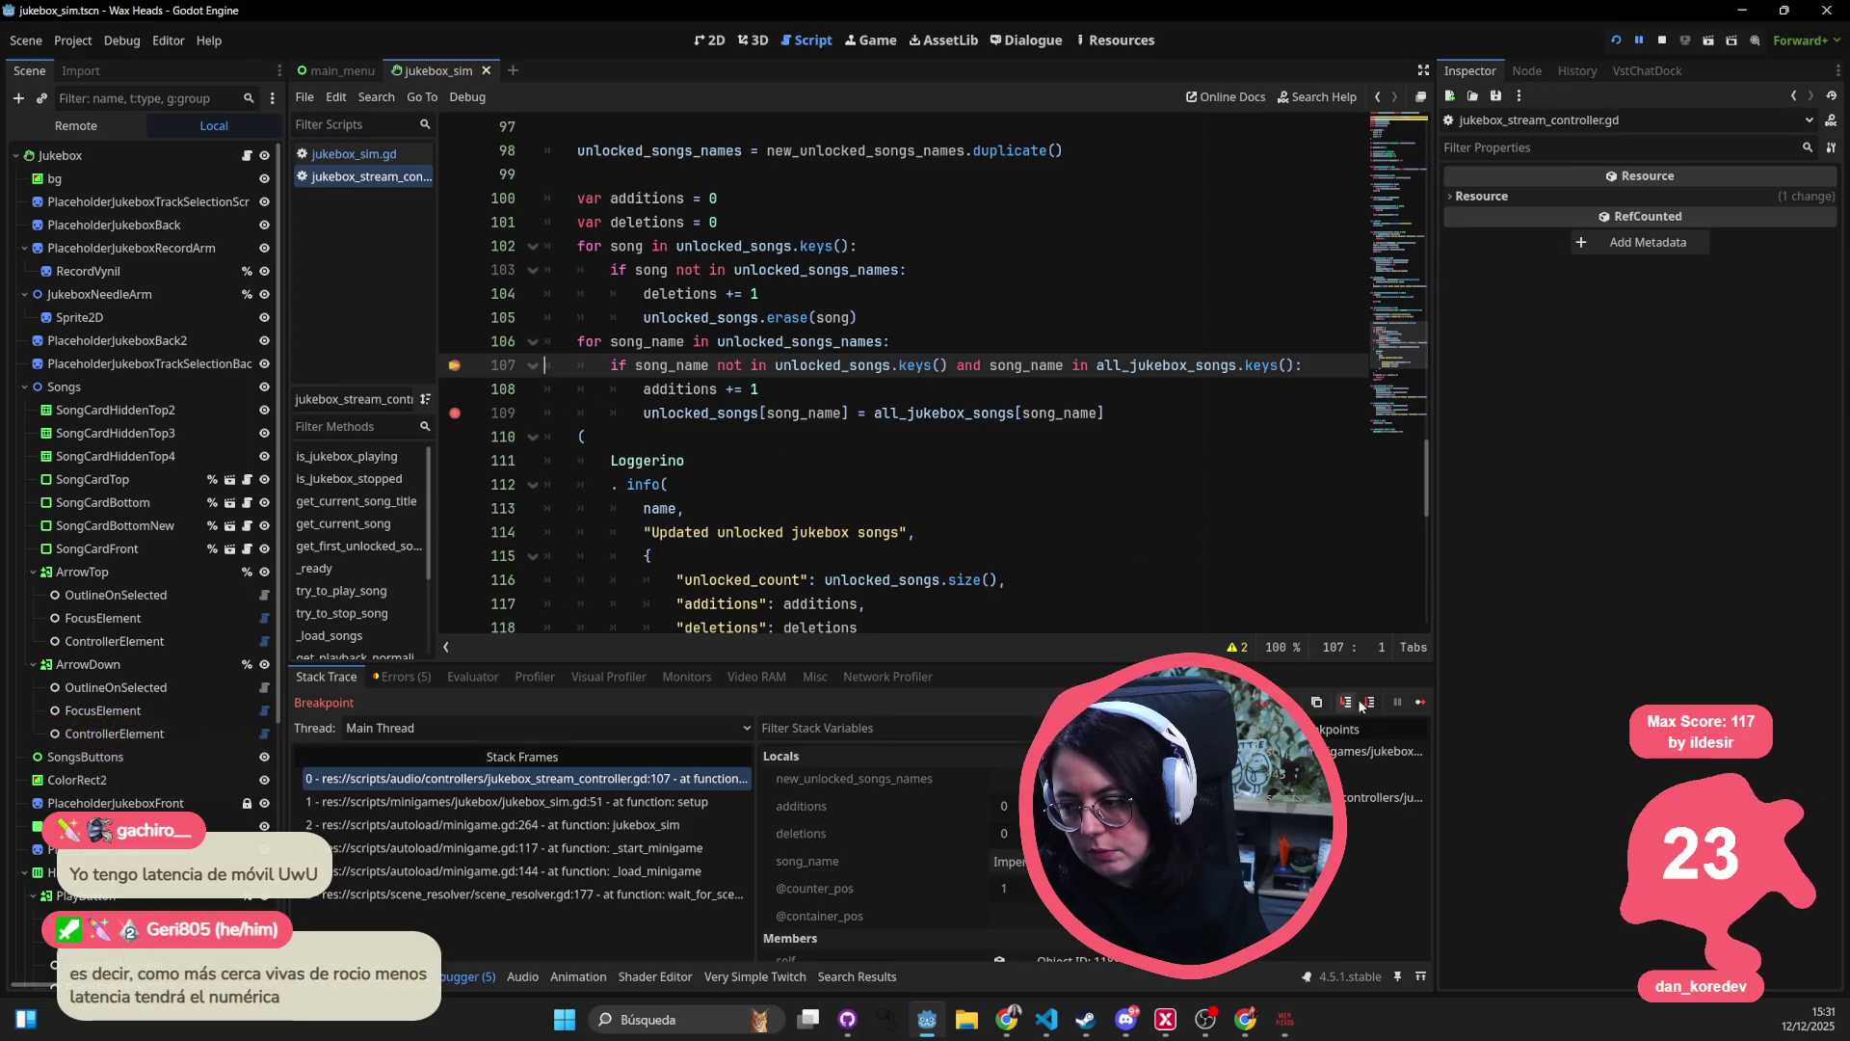
left_click(455, 388)
- Step another loop iteration and check the value, then stop debugging and switch to VS Code
left_click(1372, 706)
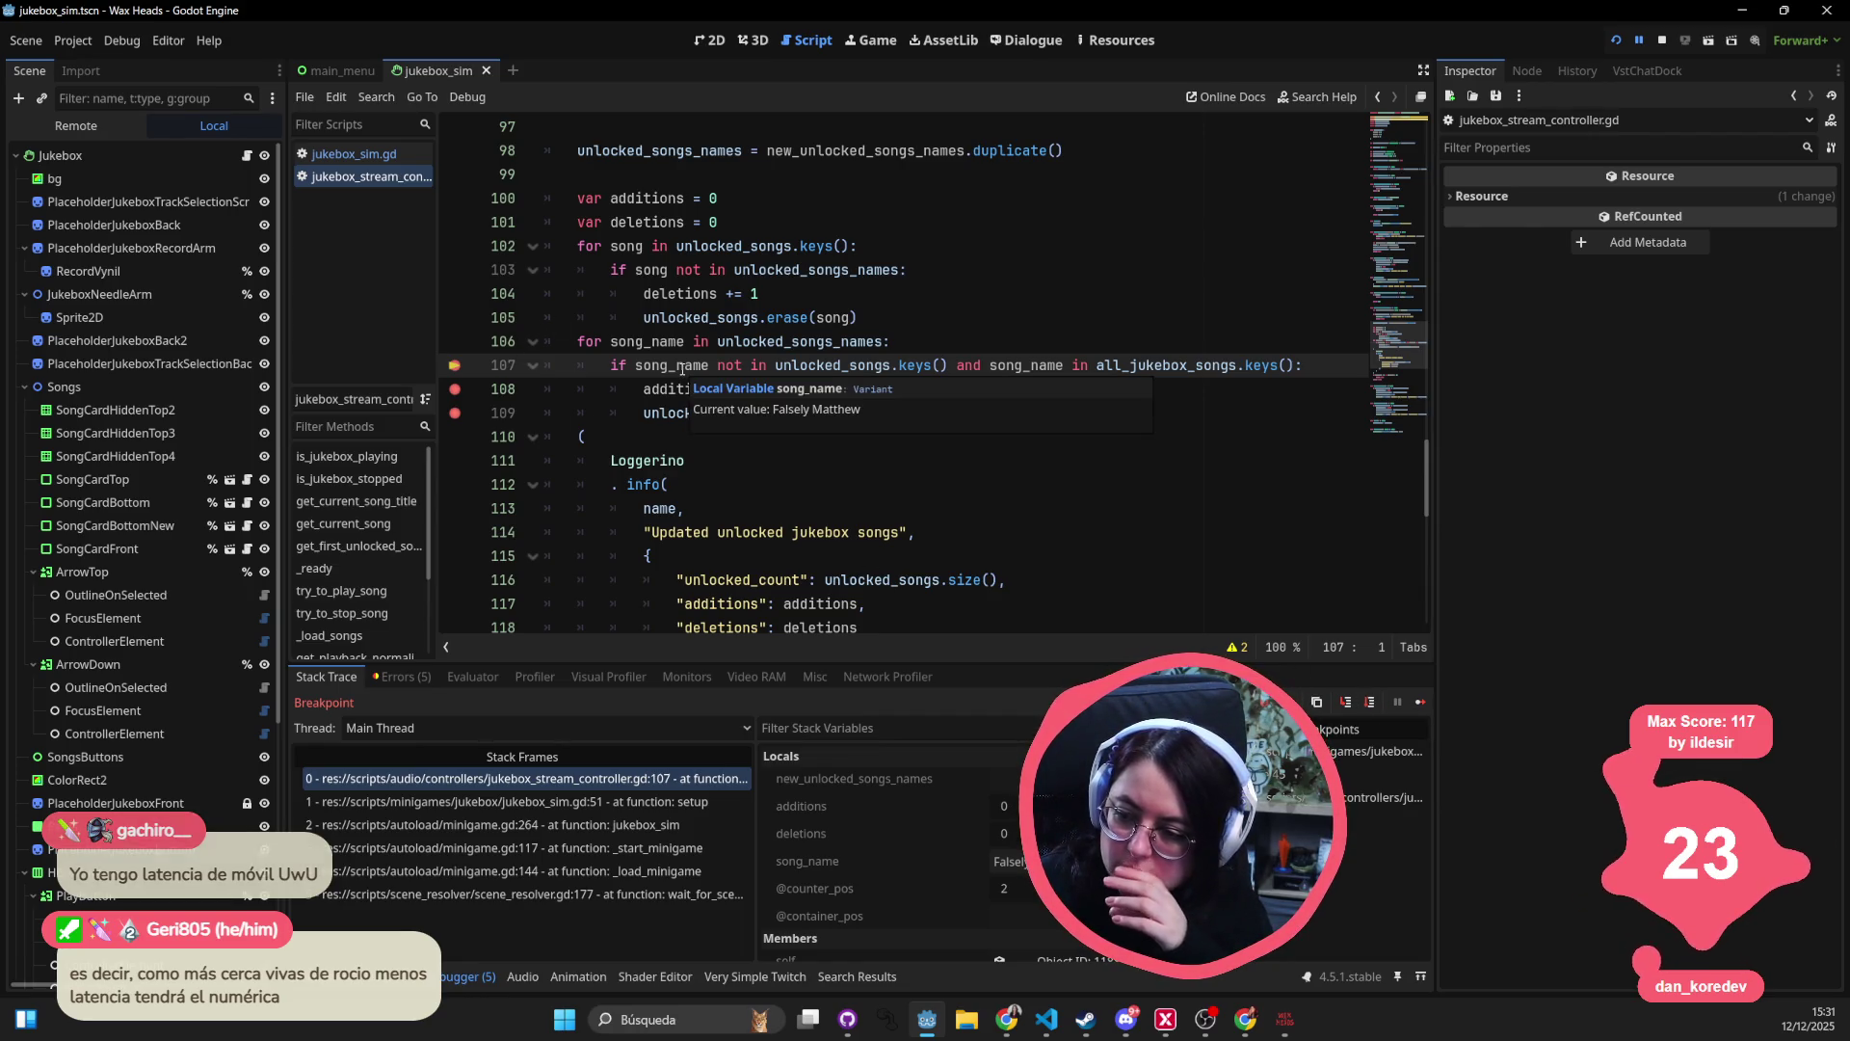
mouse_move(815, 369)
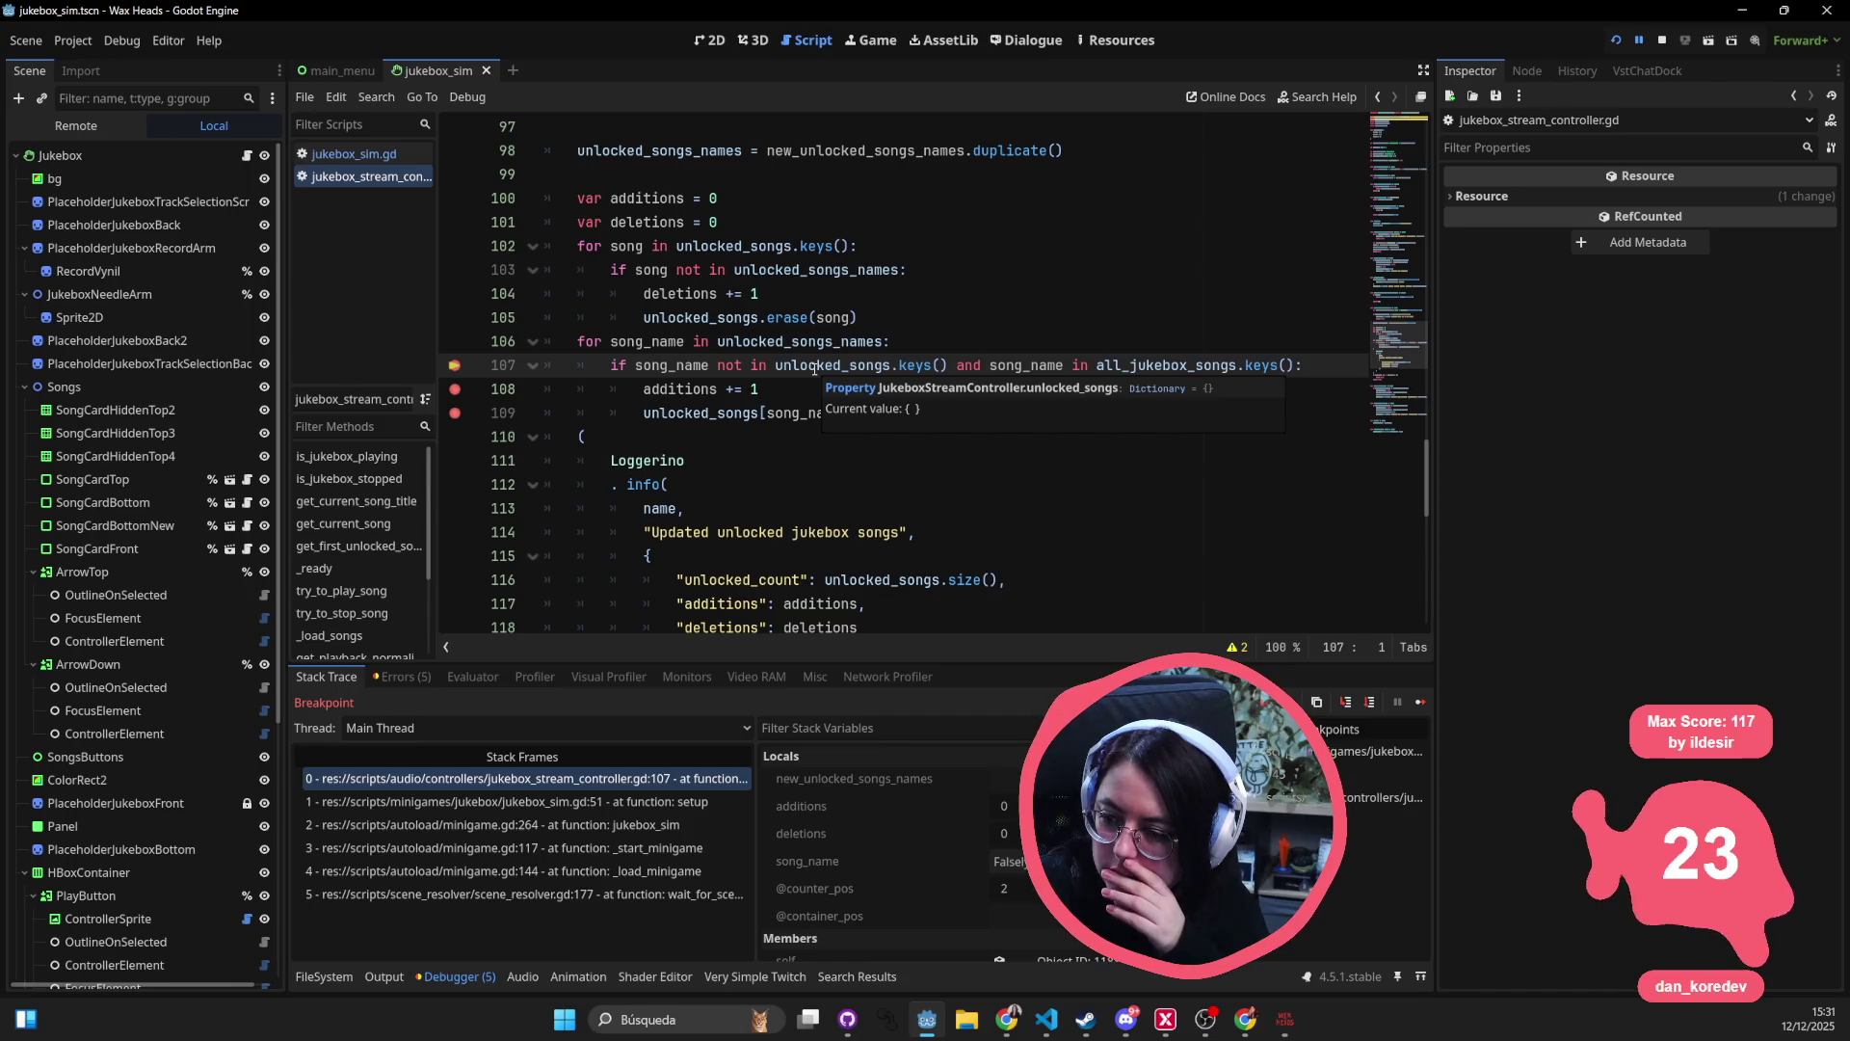
left_click(978, 341)
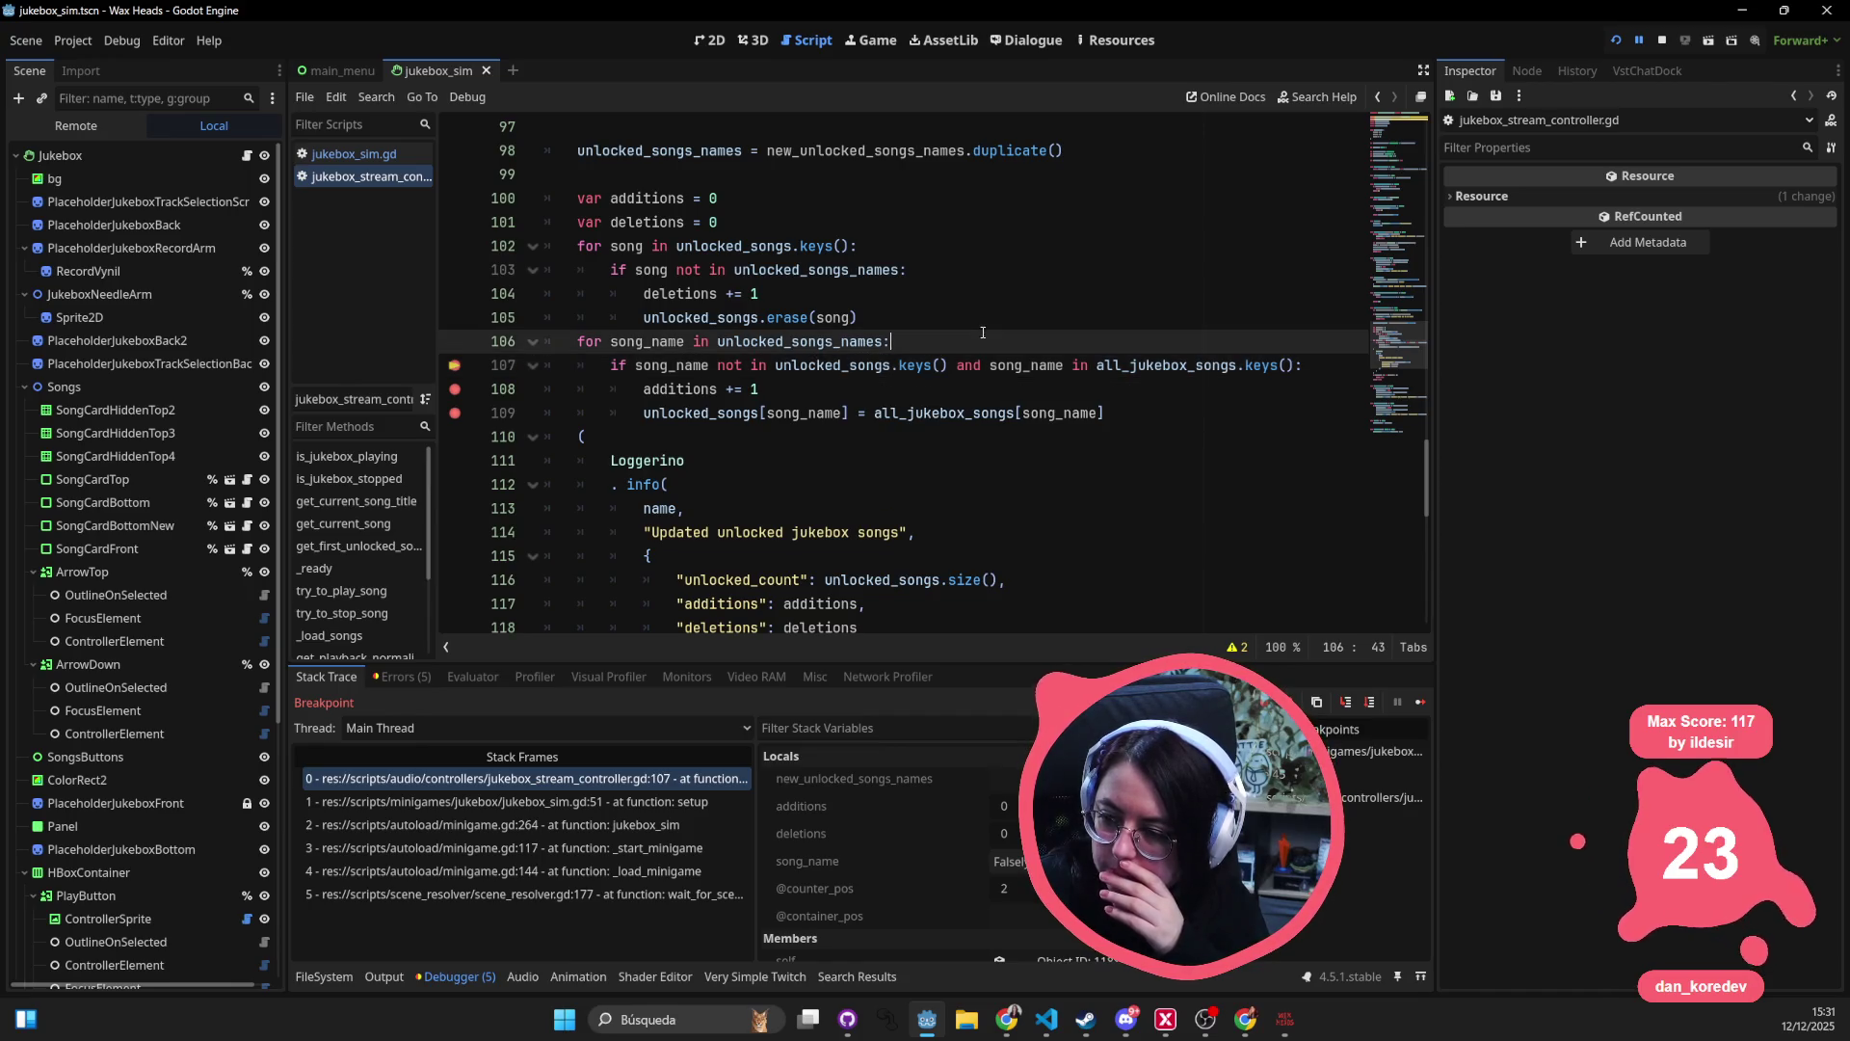
left_click(1664, 39)
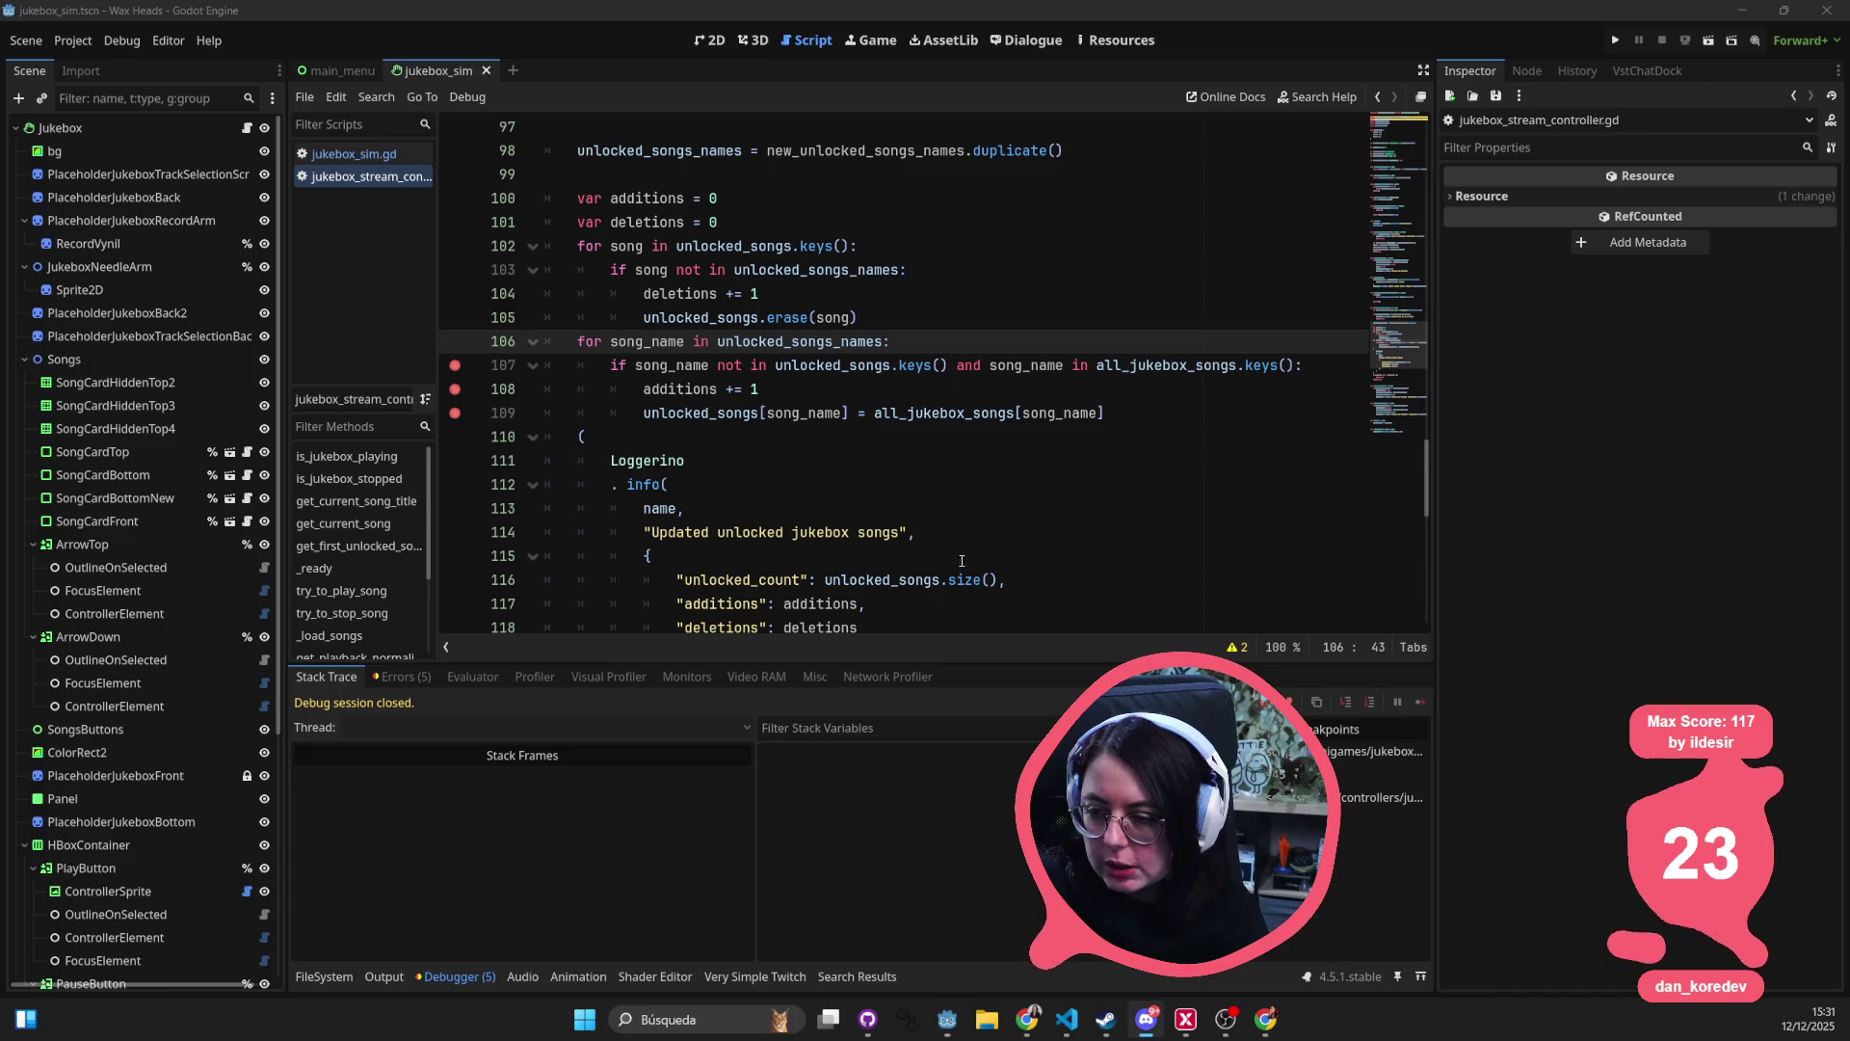
key("alt+Tab")
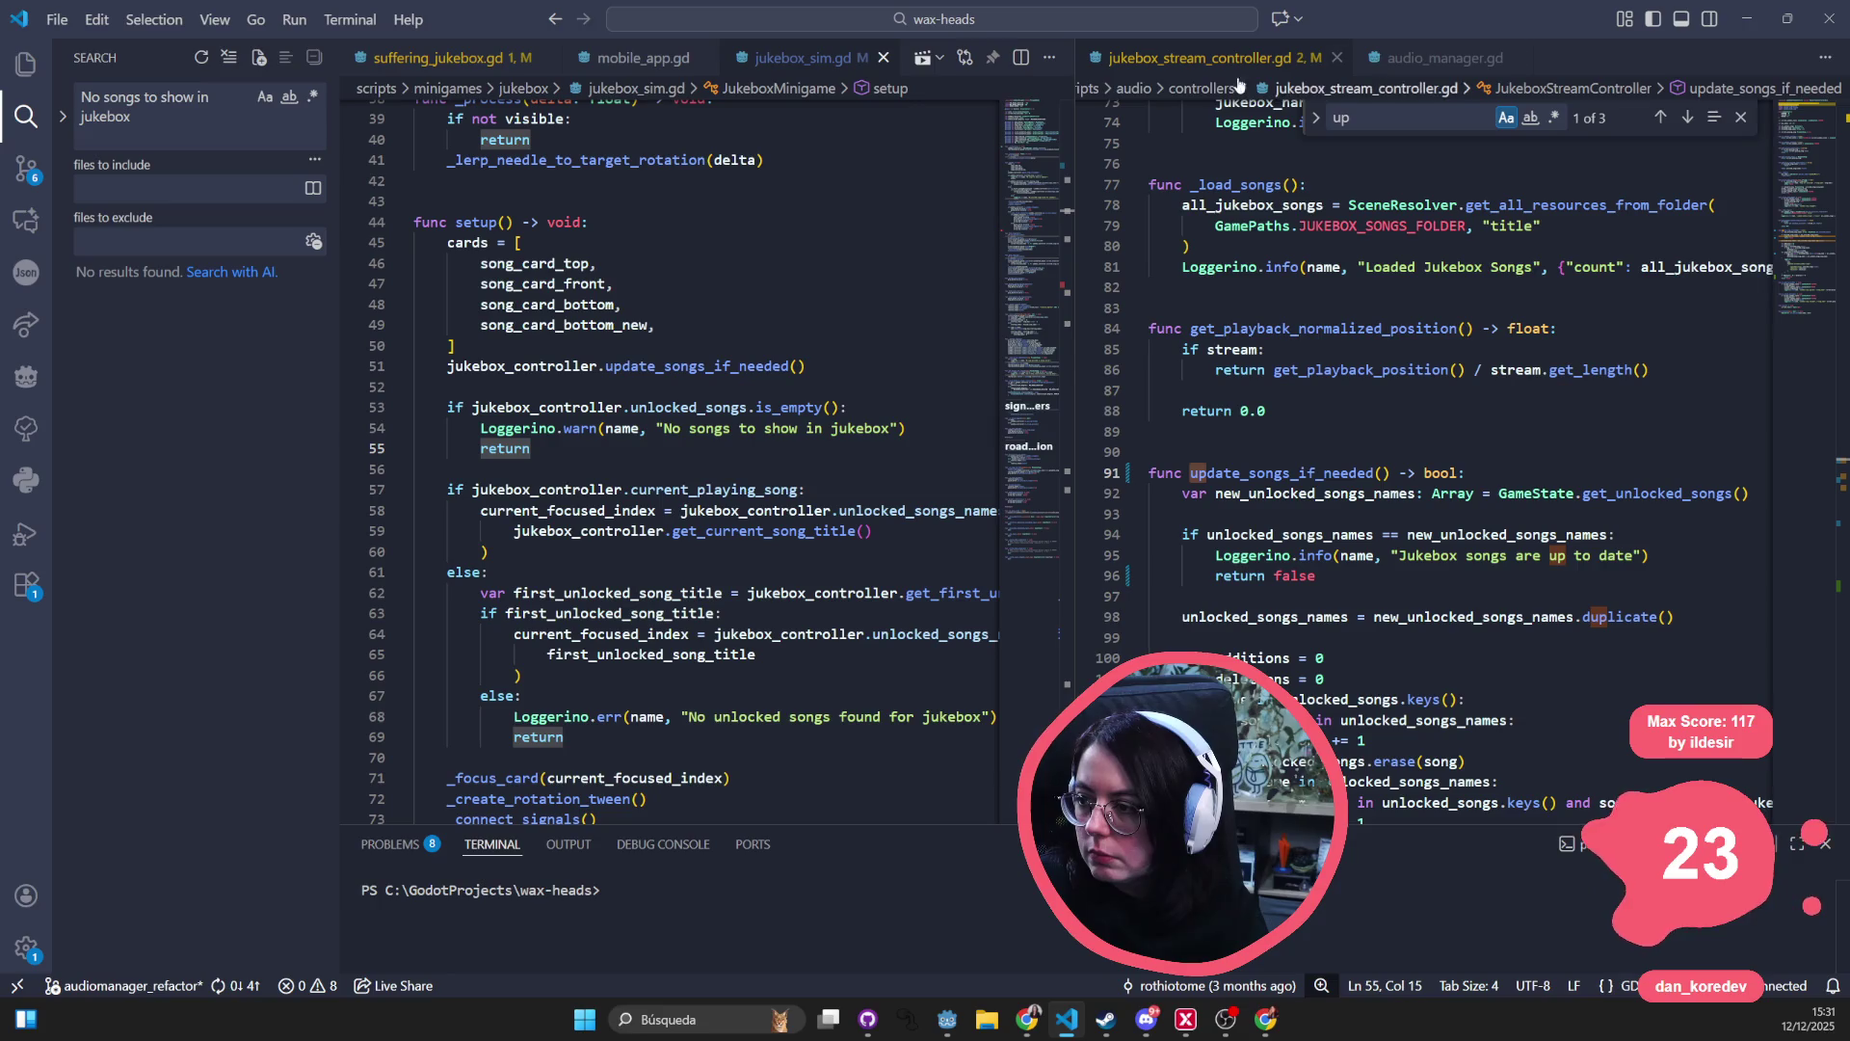
- Widen the right editor and highlight the uses of unlocked_songs_names, song and song_name
left_click(1428, 679)
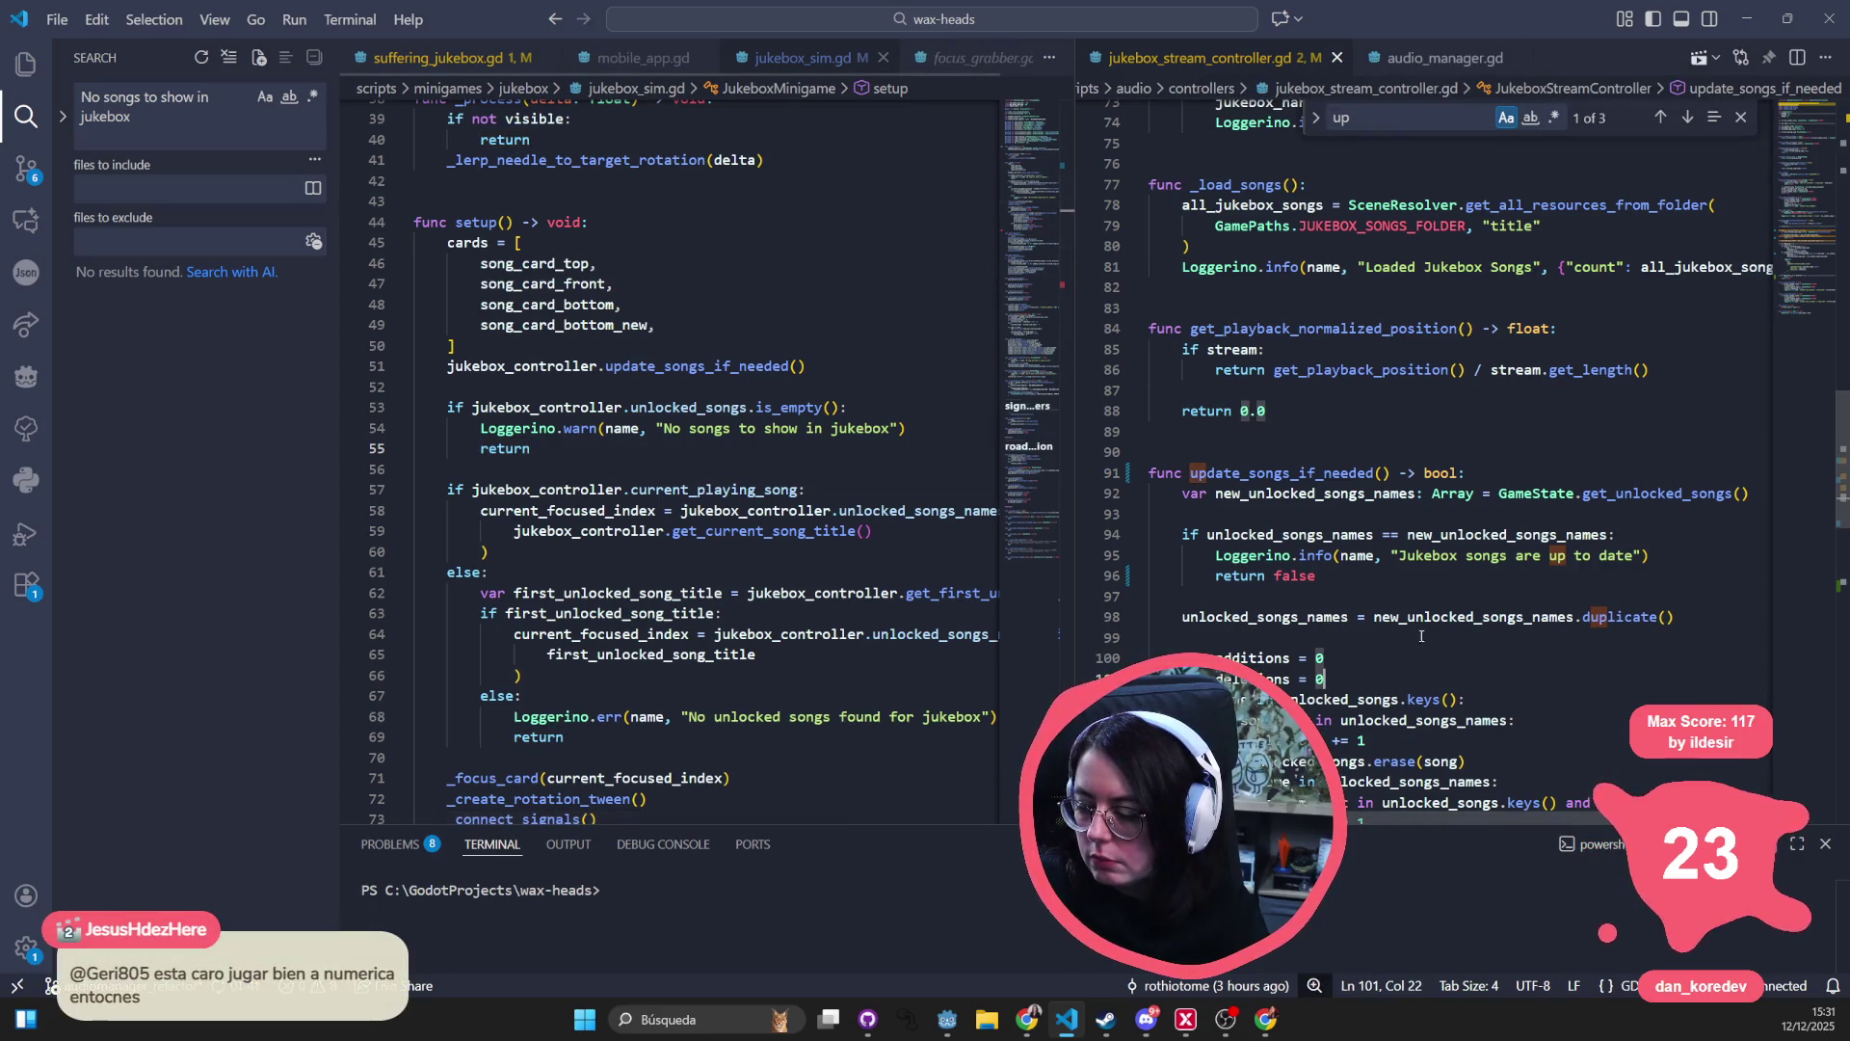
scroll(1428, 608, "down", 2)
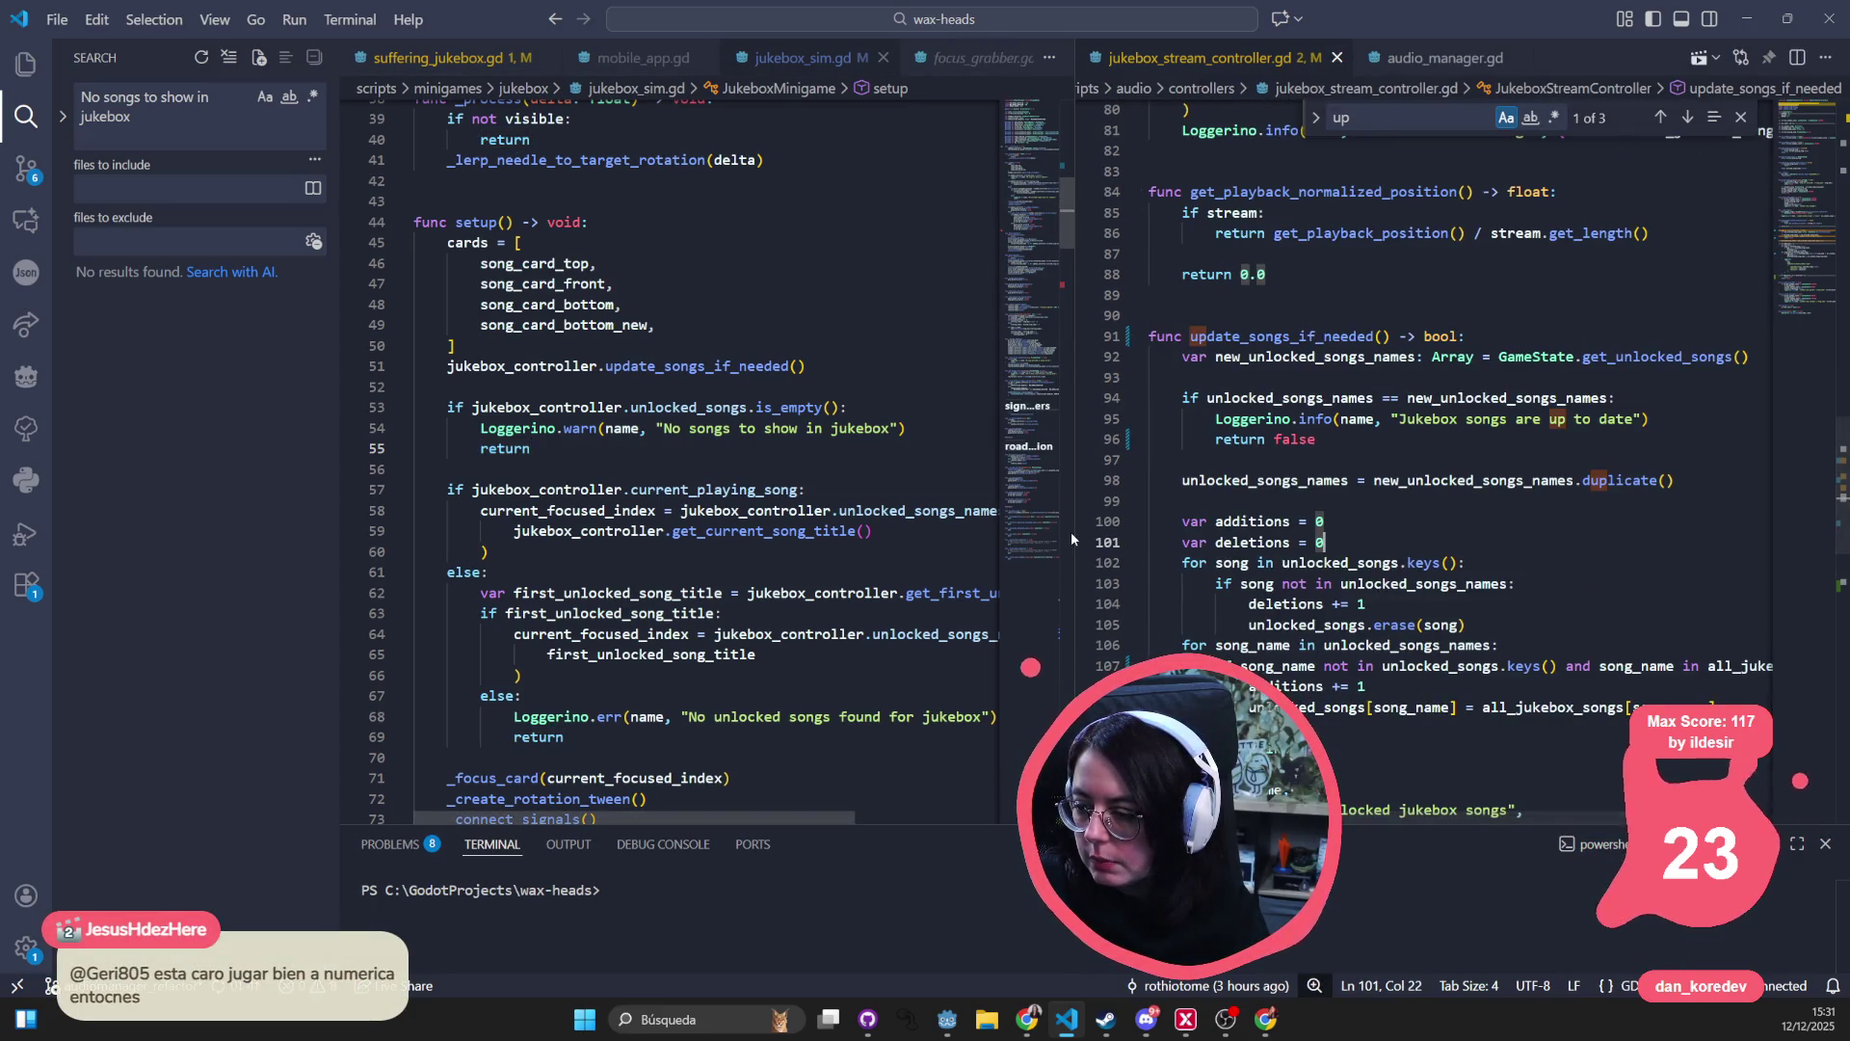
left_click_drag(1072, 538, 590, 539)
scroll(852, 533, "down", 2)
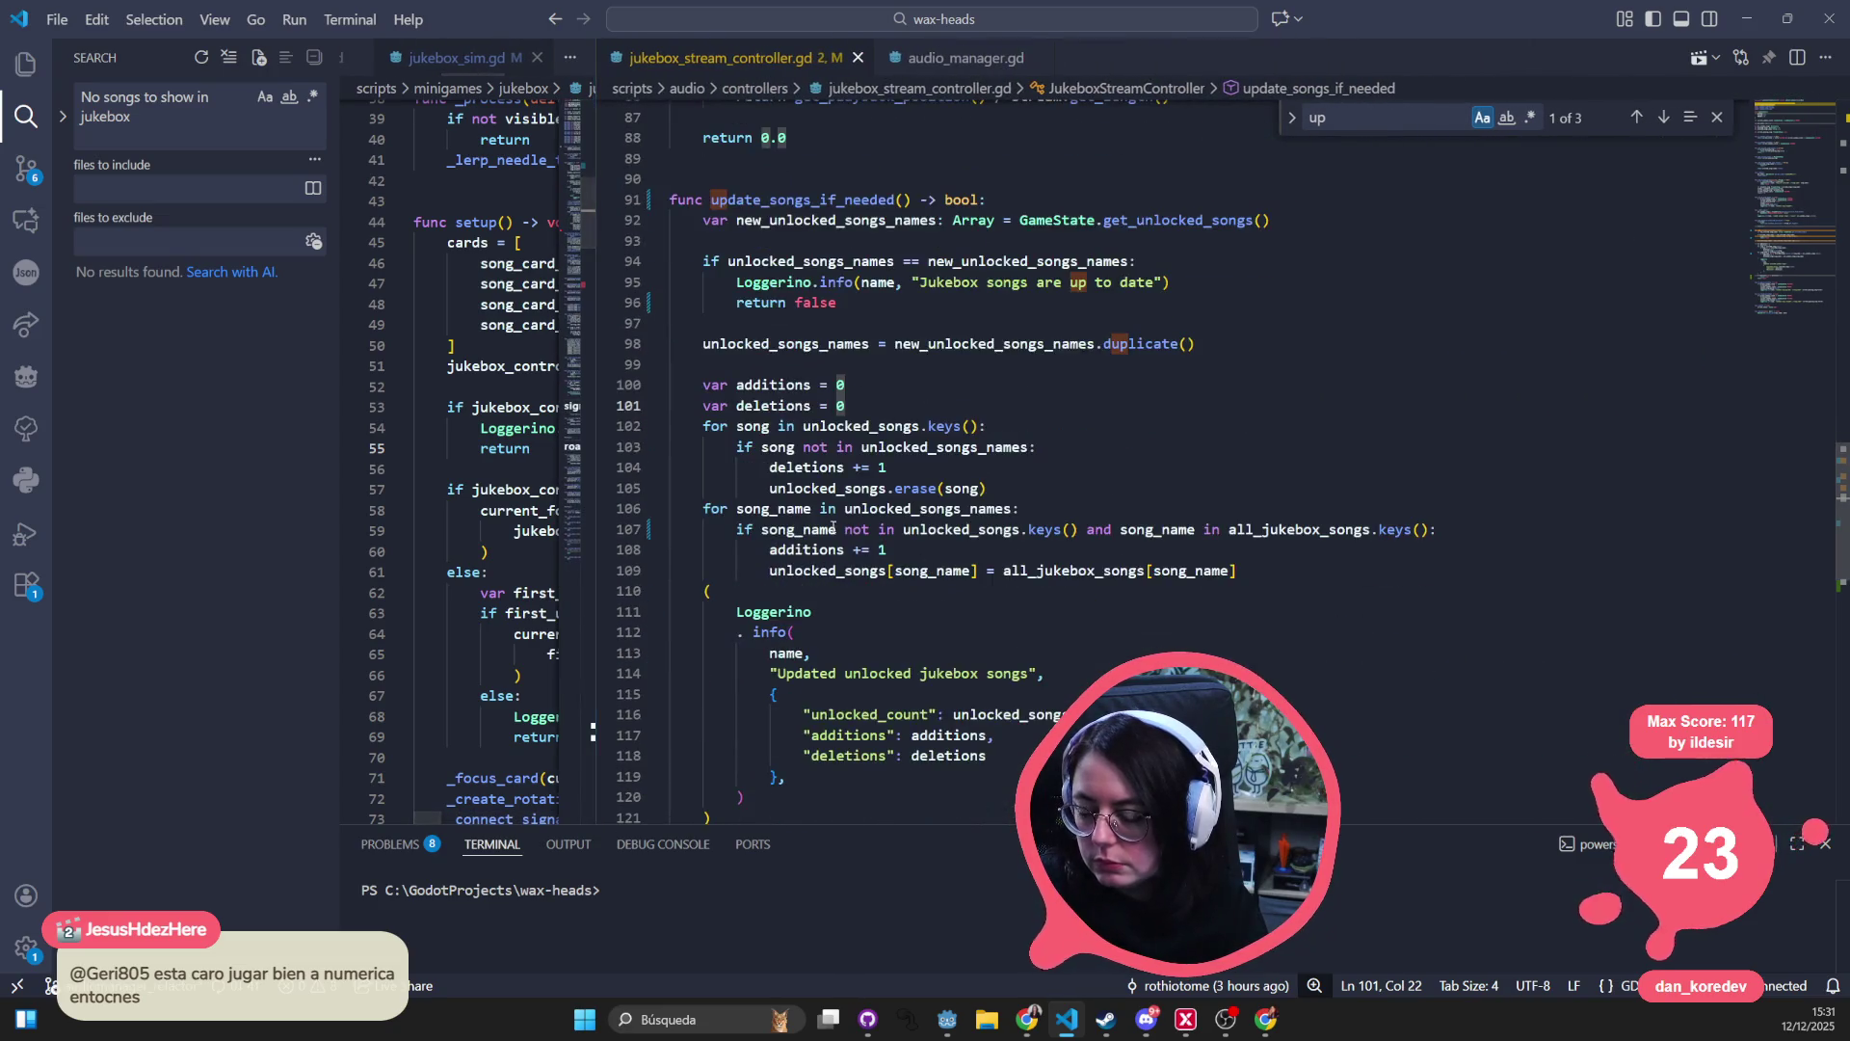
double_click(958, 447)
double_click(788, 447)
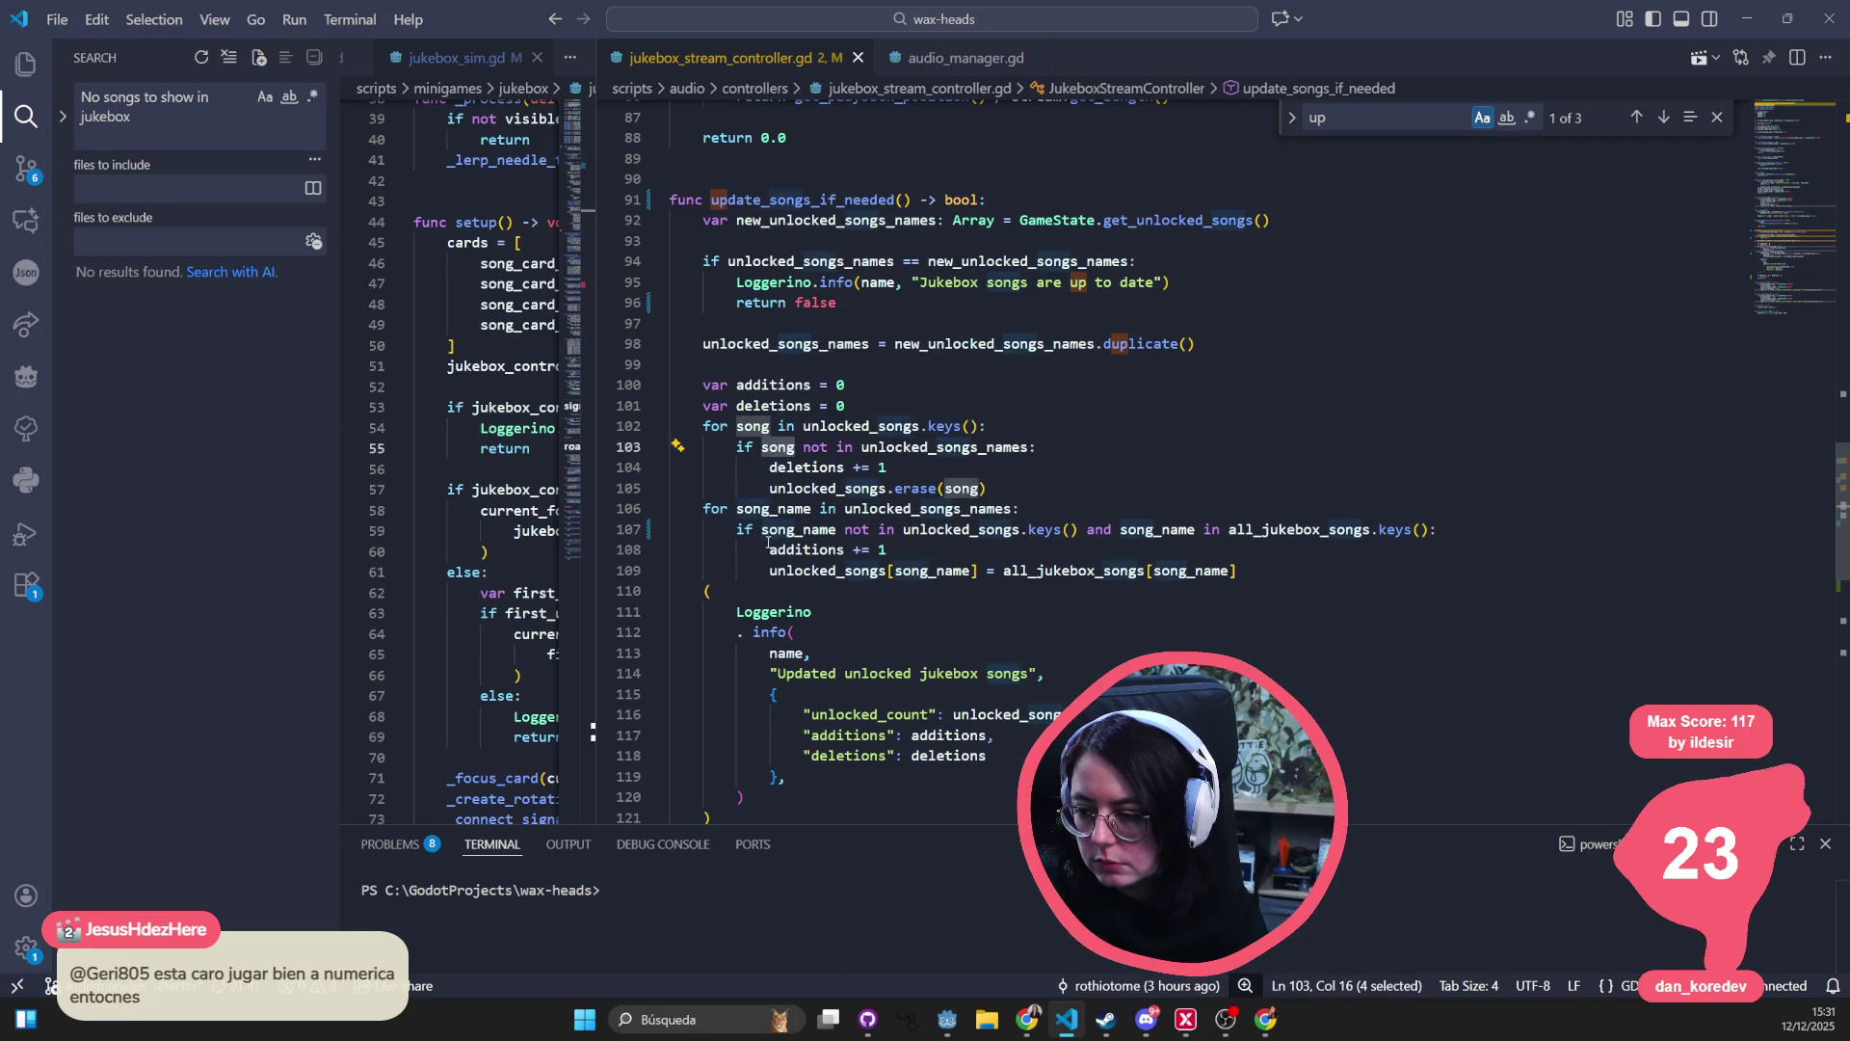
double_click(776, 509)
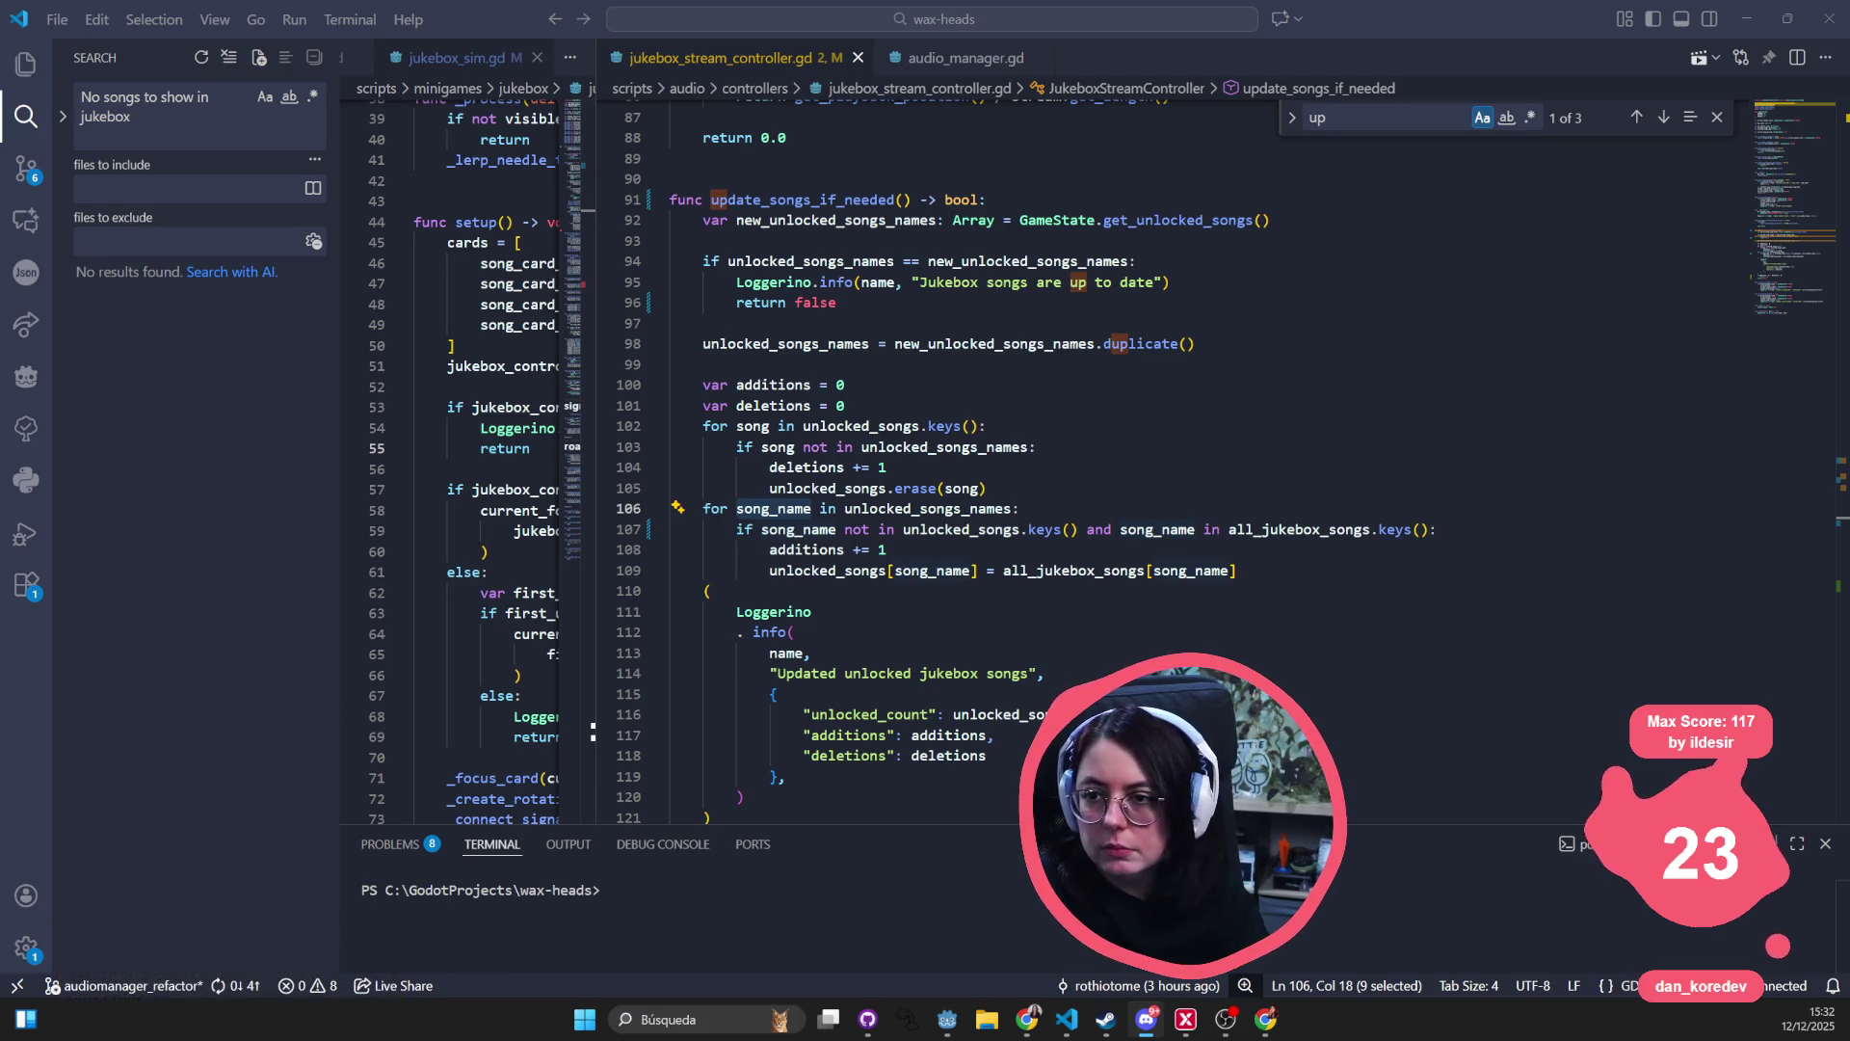
- Below the 'for song_name' line, add 'if unlocked_songs.has(song_name):' by accepting Copilot's suggestion
left_click(1034, 483)
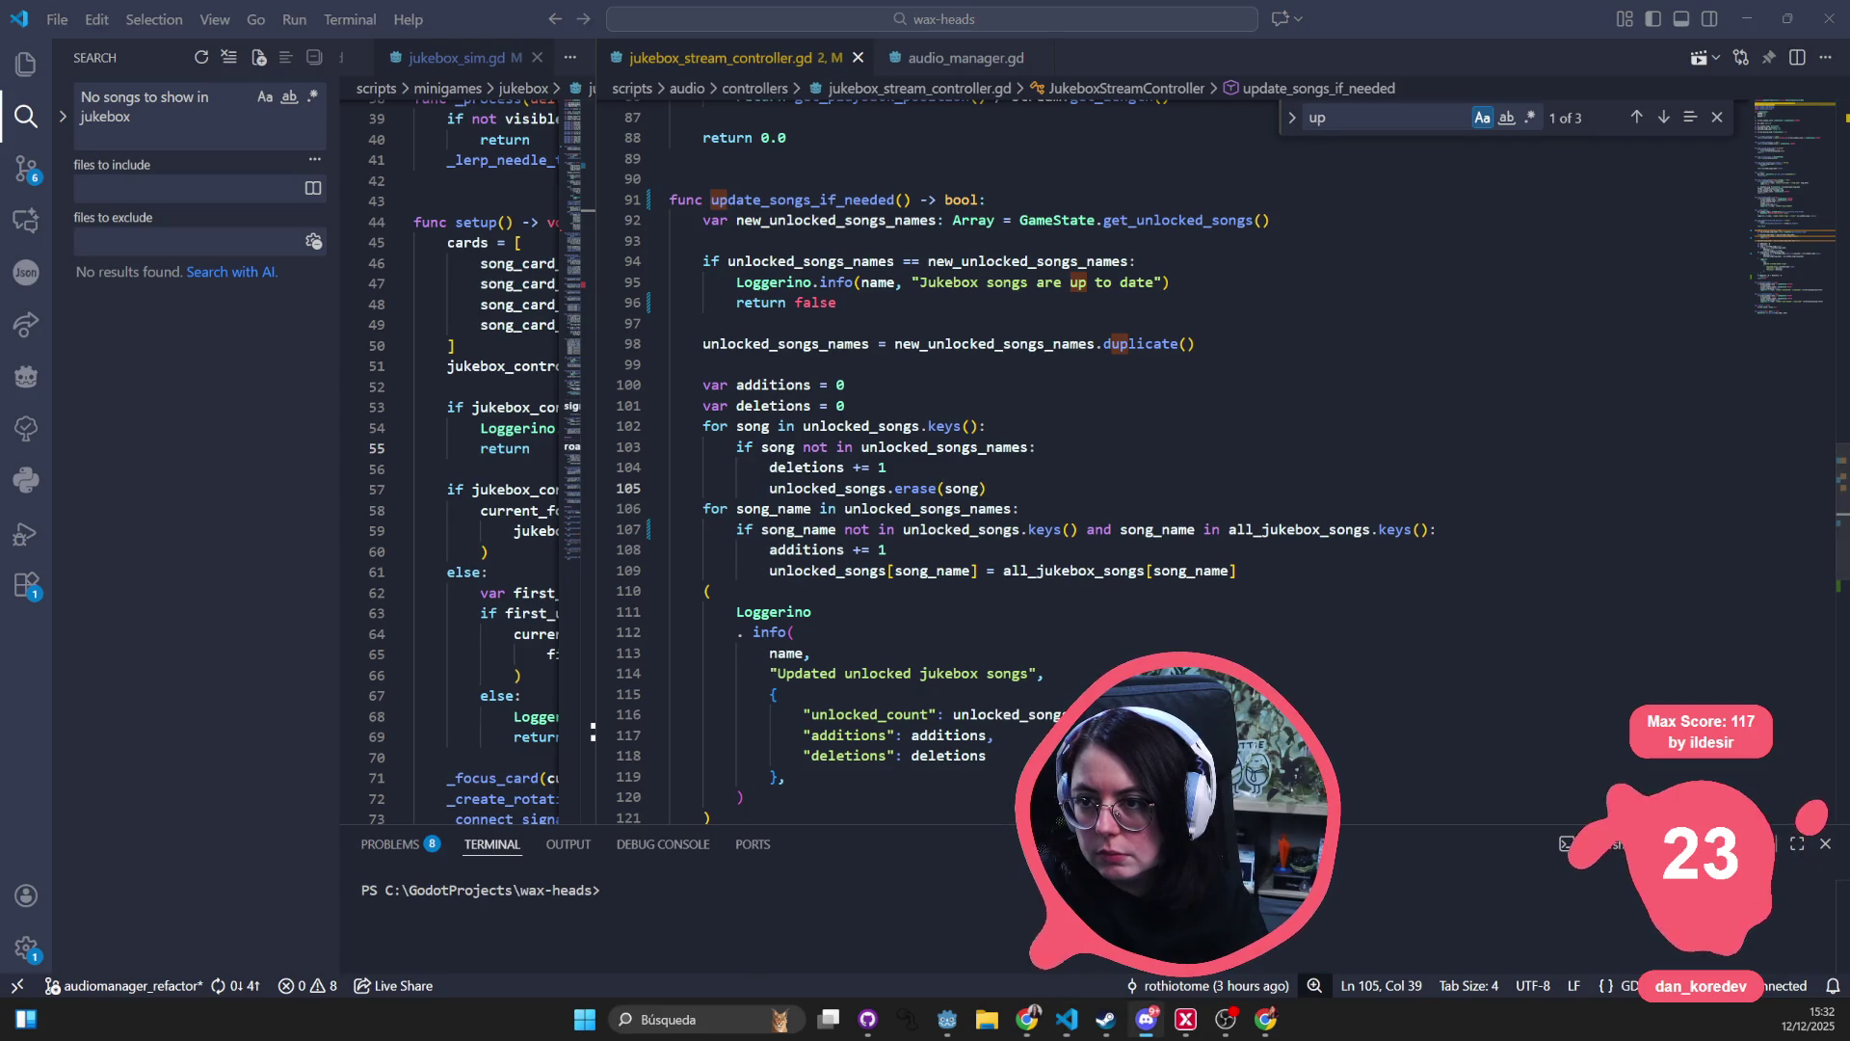
left_click(1027, 505)
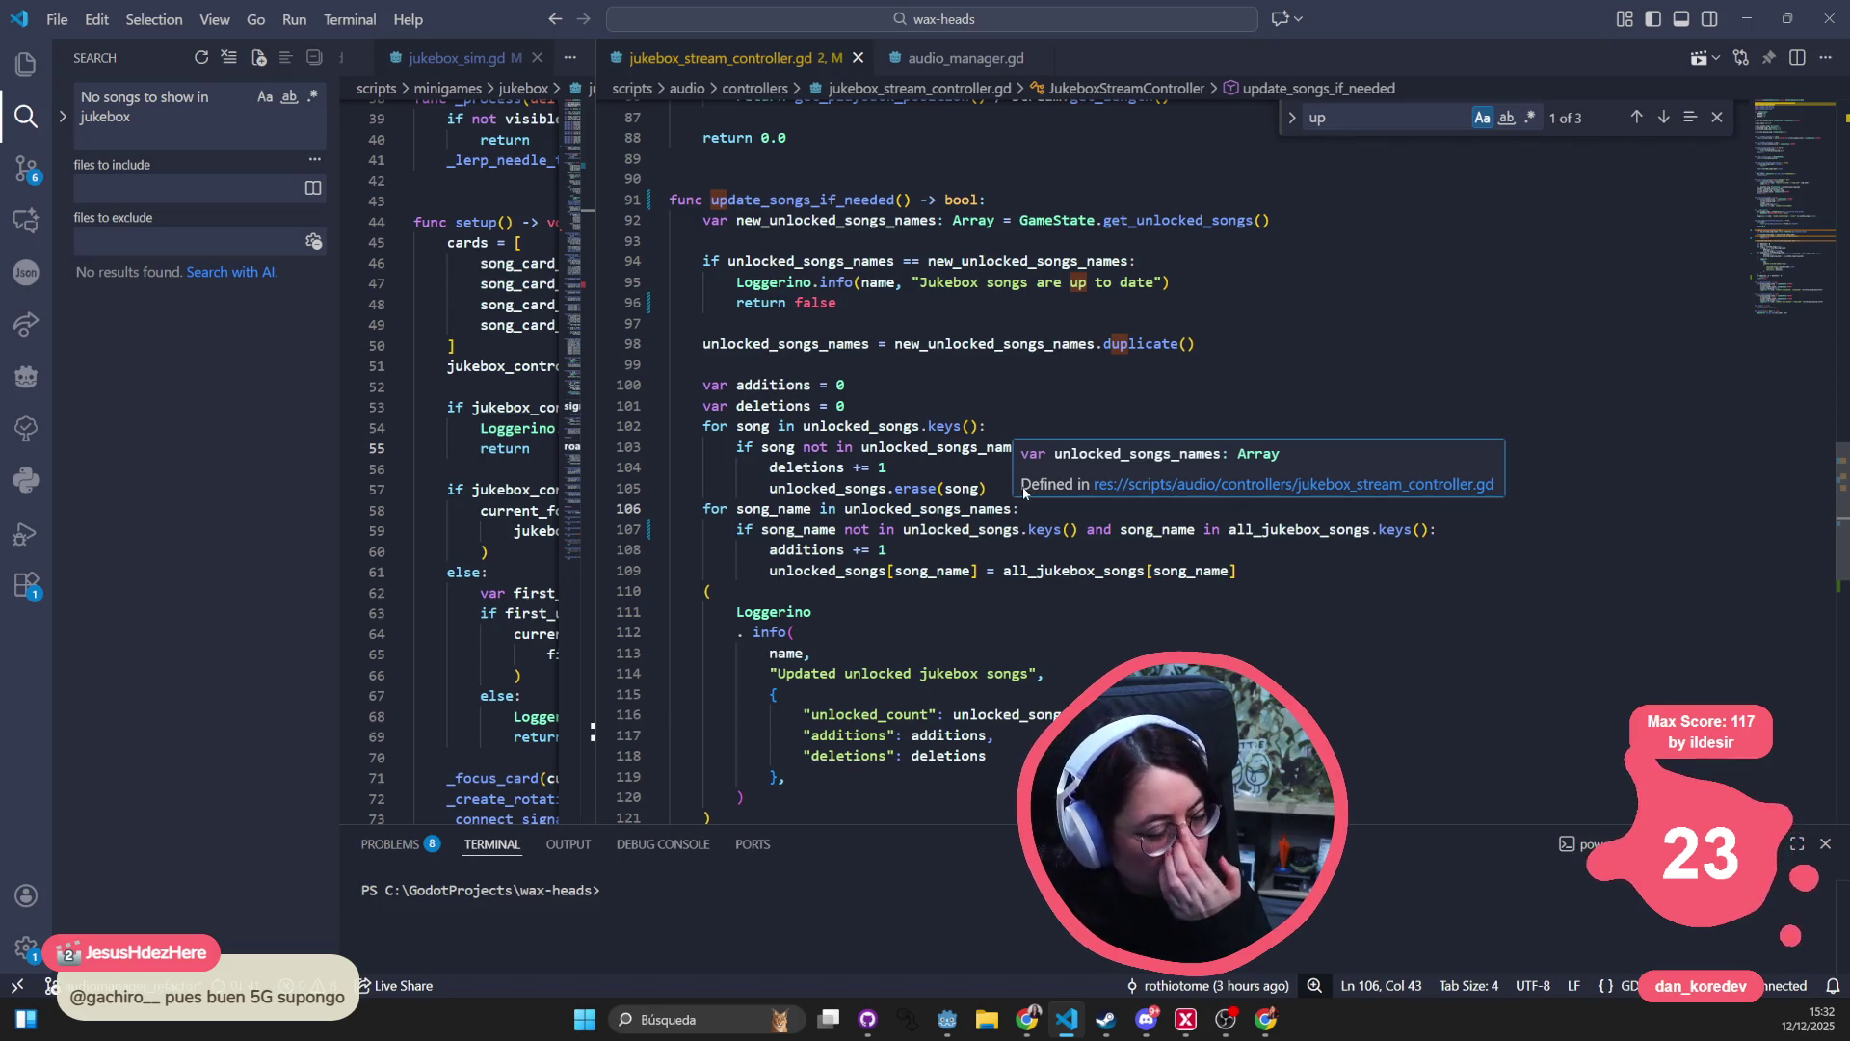
left_click(1007, 496)
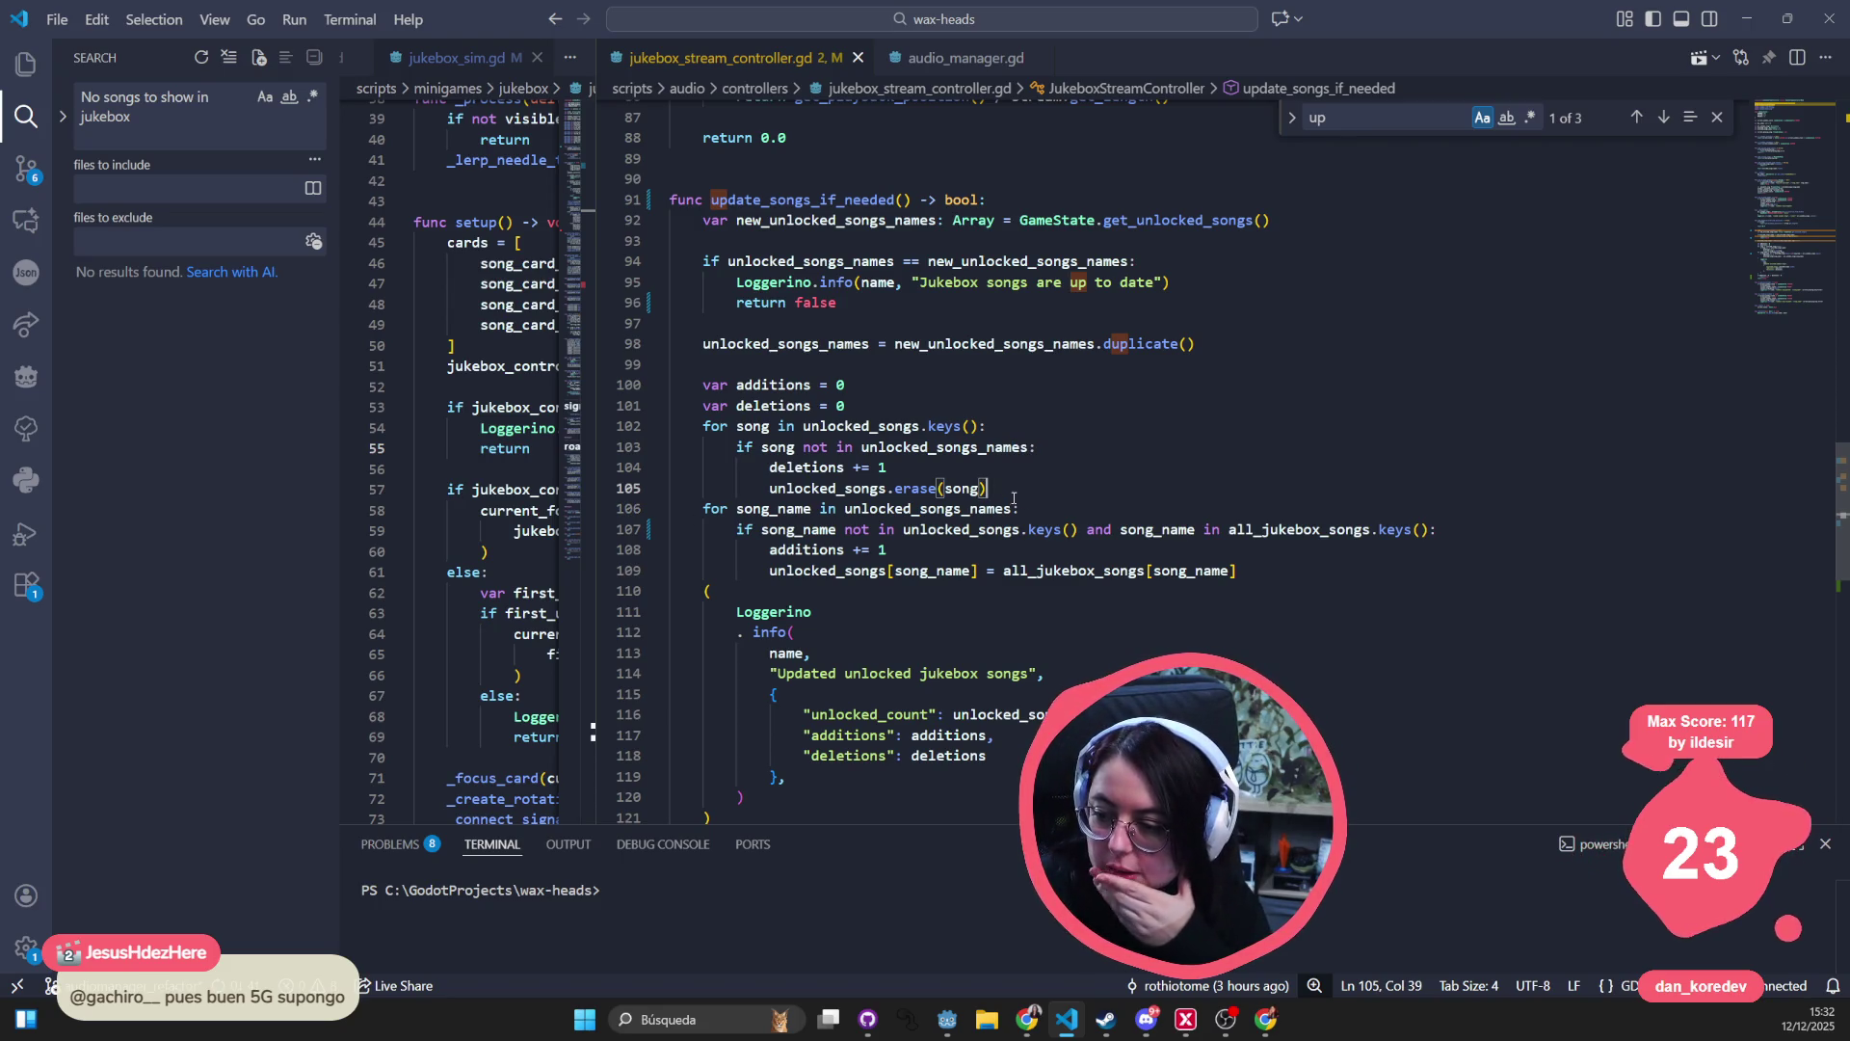
key("Return")
key("BackSpace")
key("BackSpace")
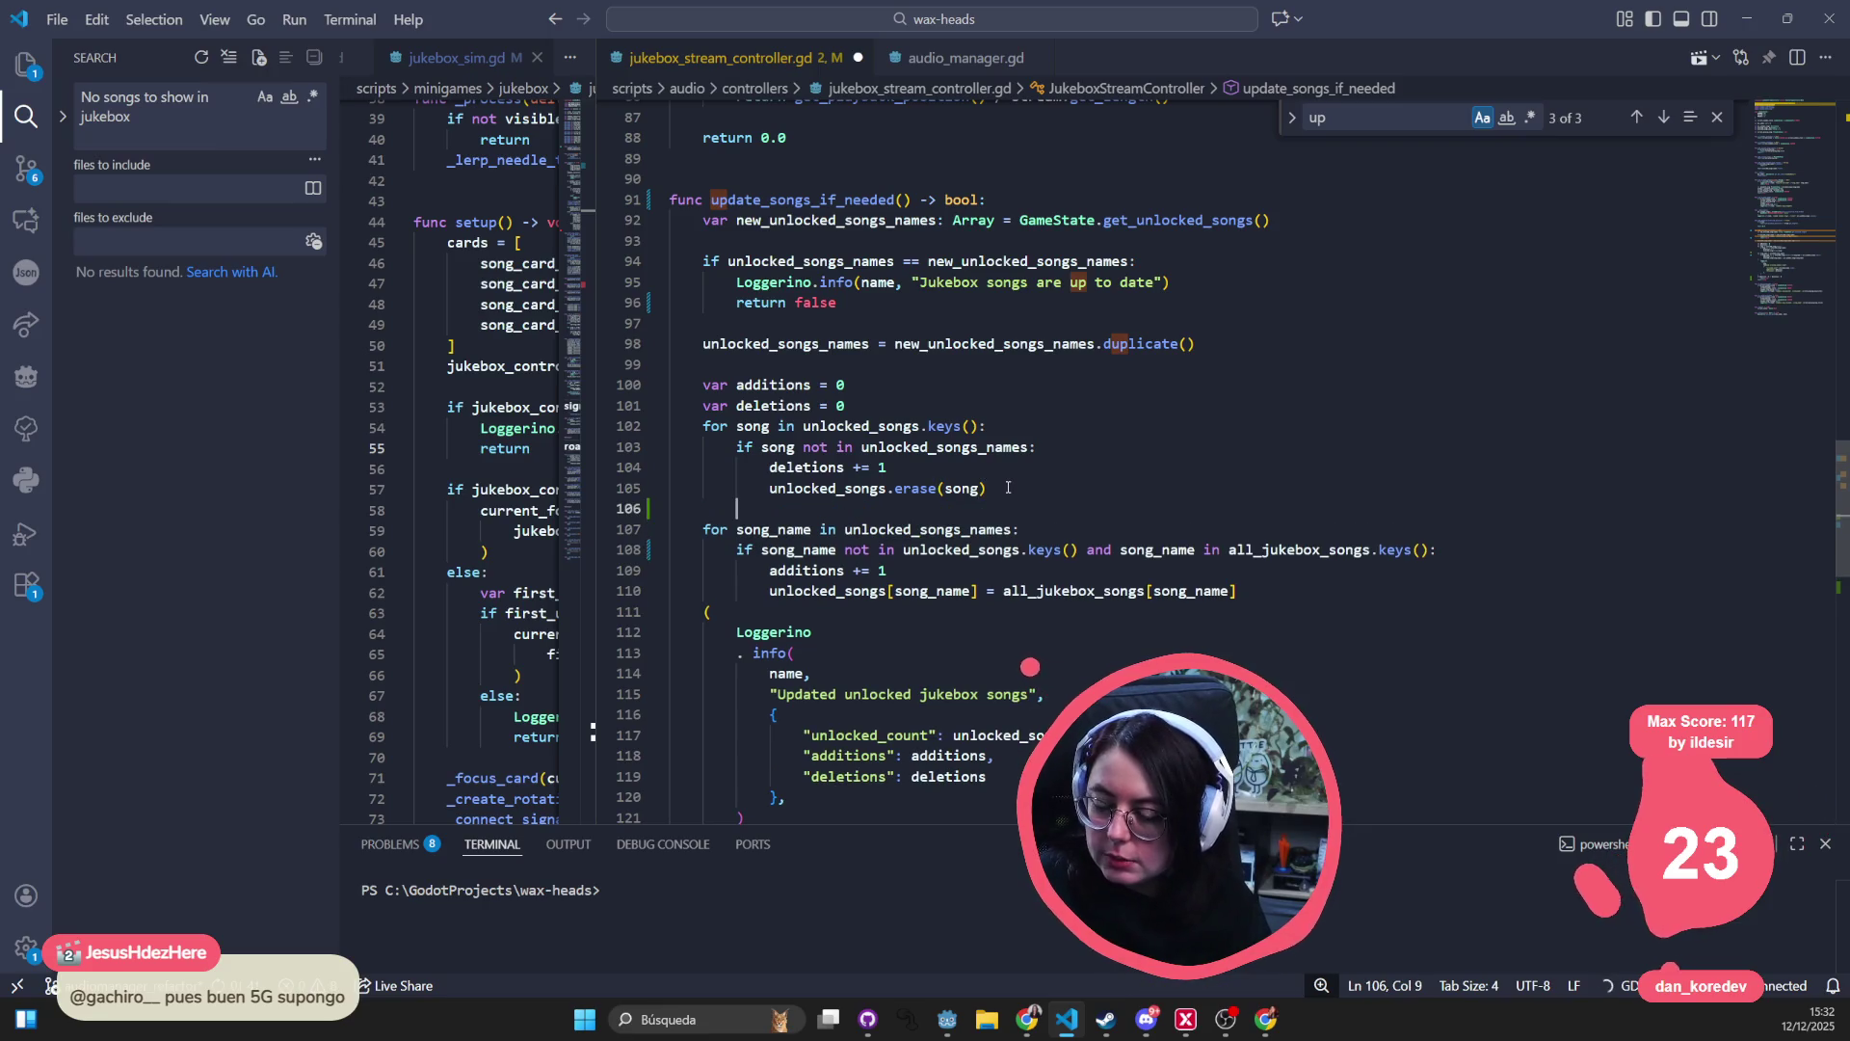
key("BackSpace")
key("BackSpace")
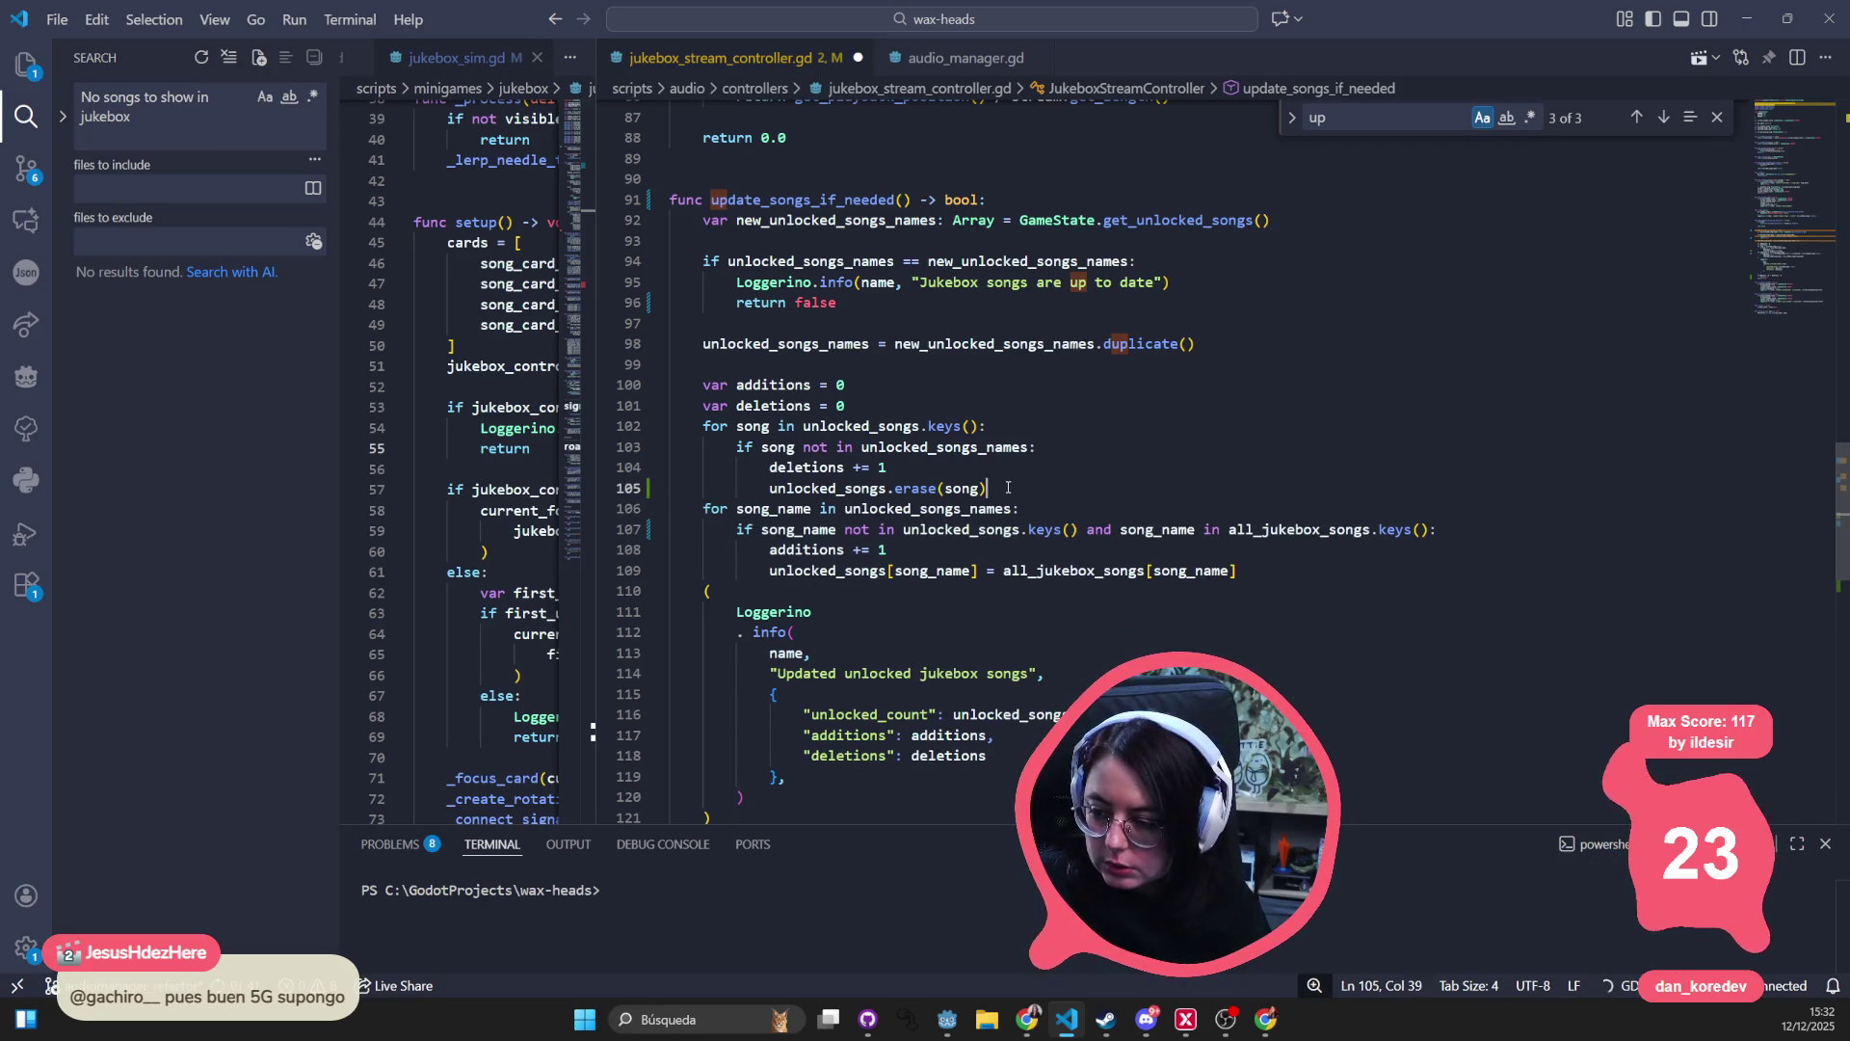
left_click(1034, 509)
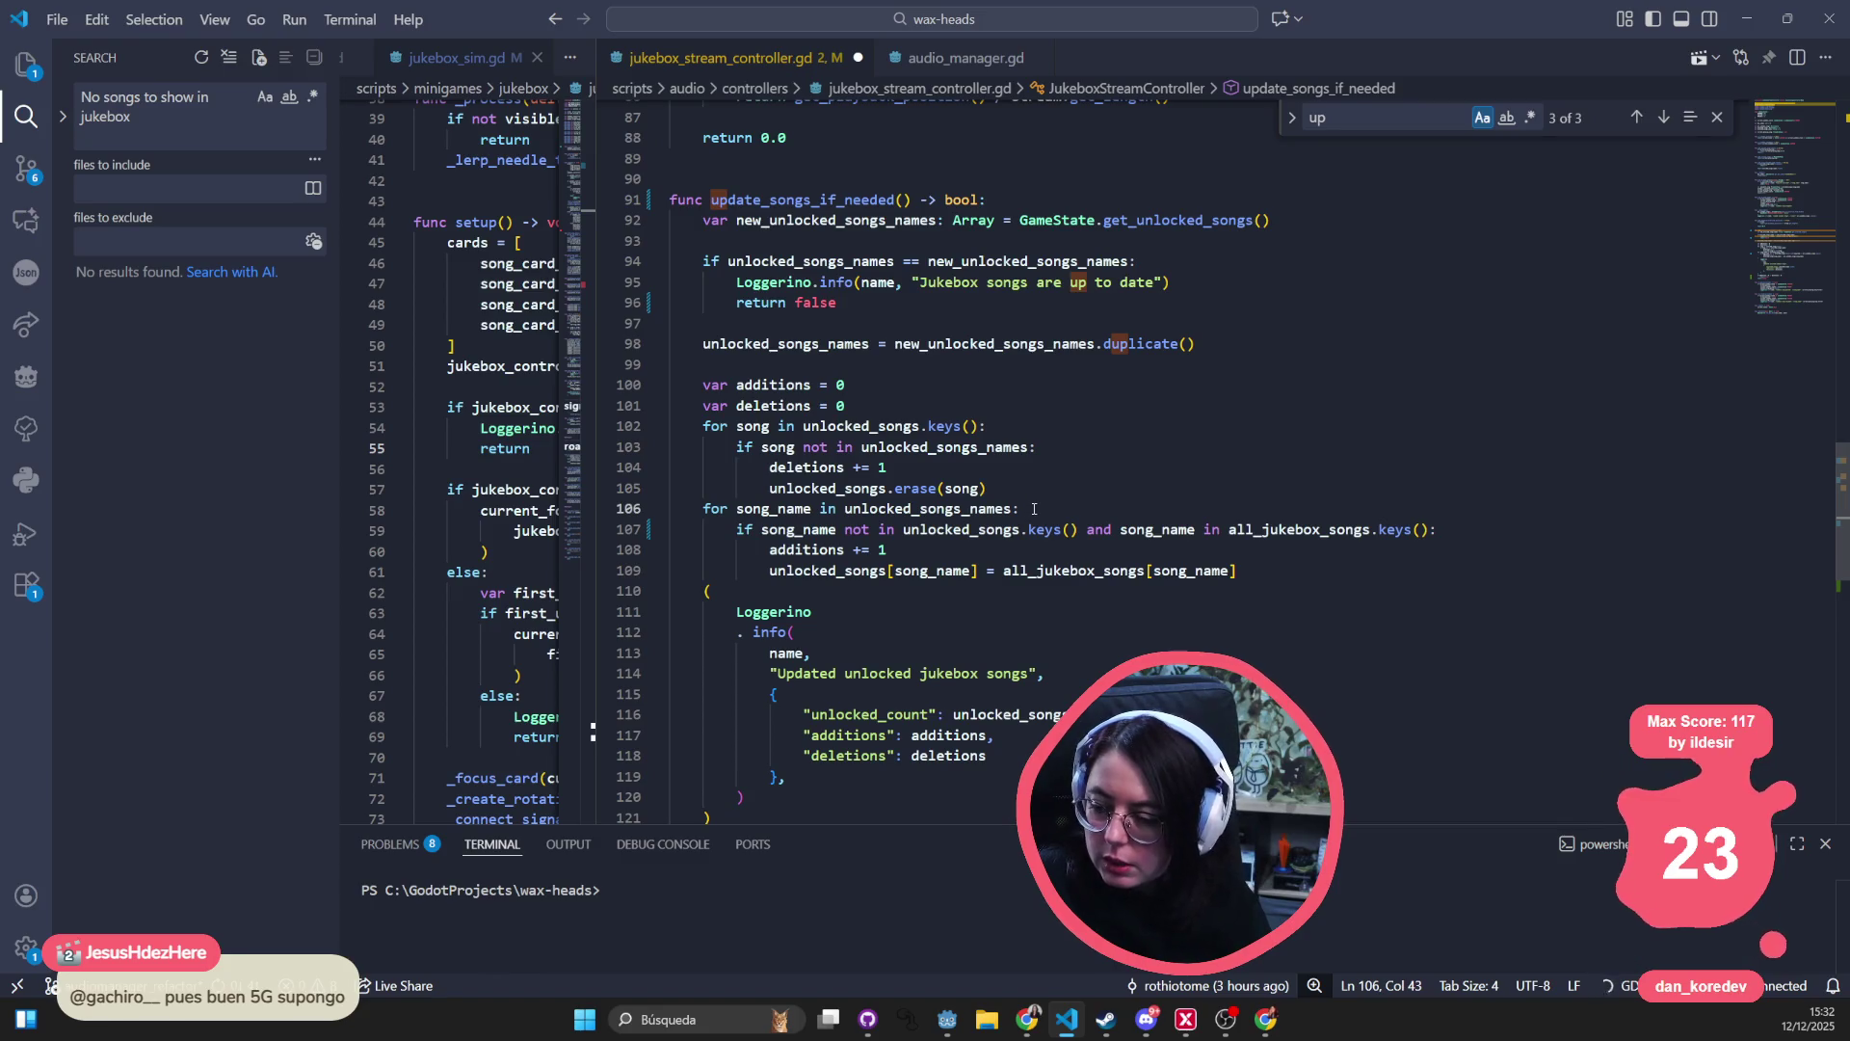
key("Return")
type("if unlocked")
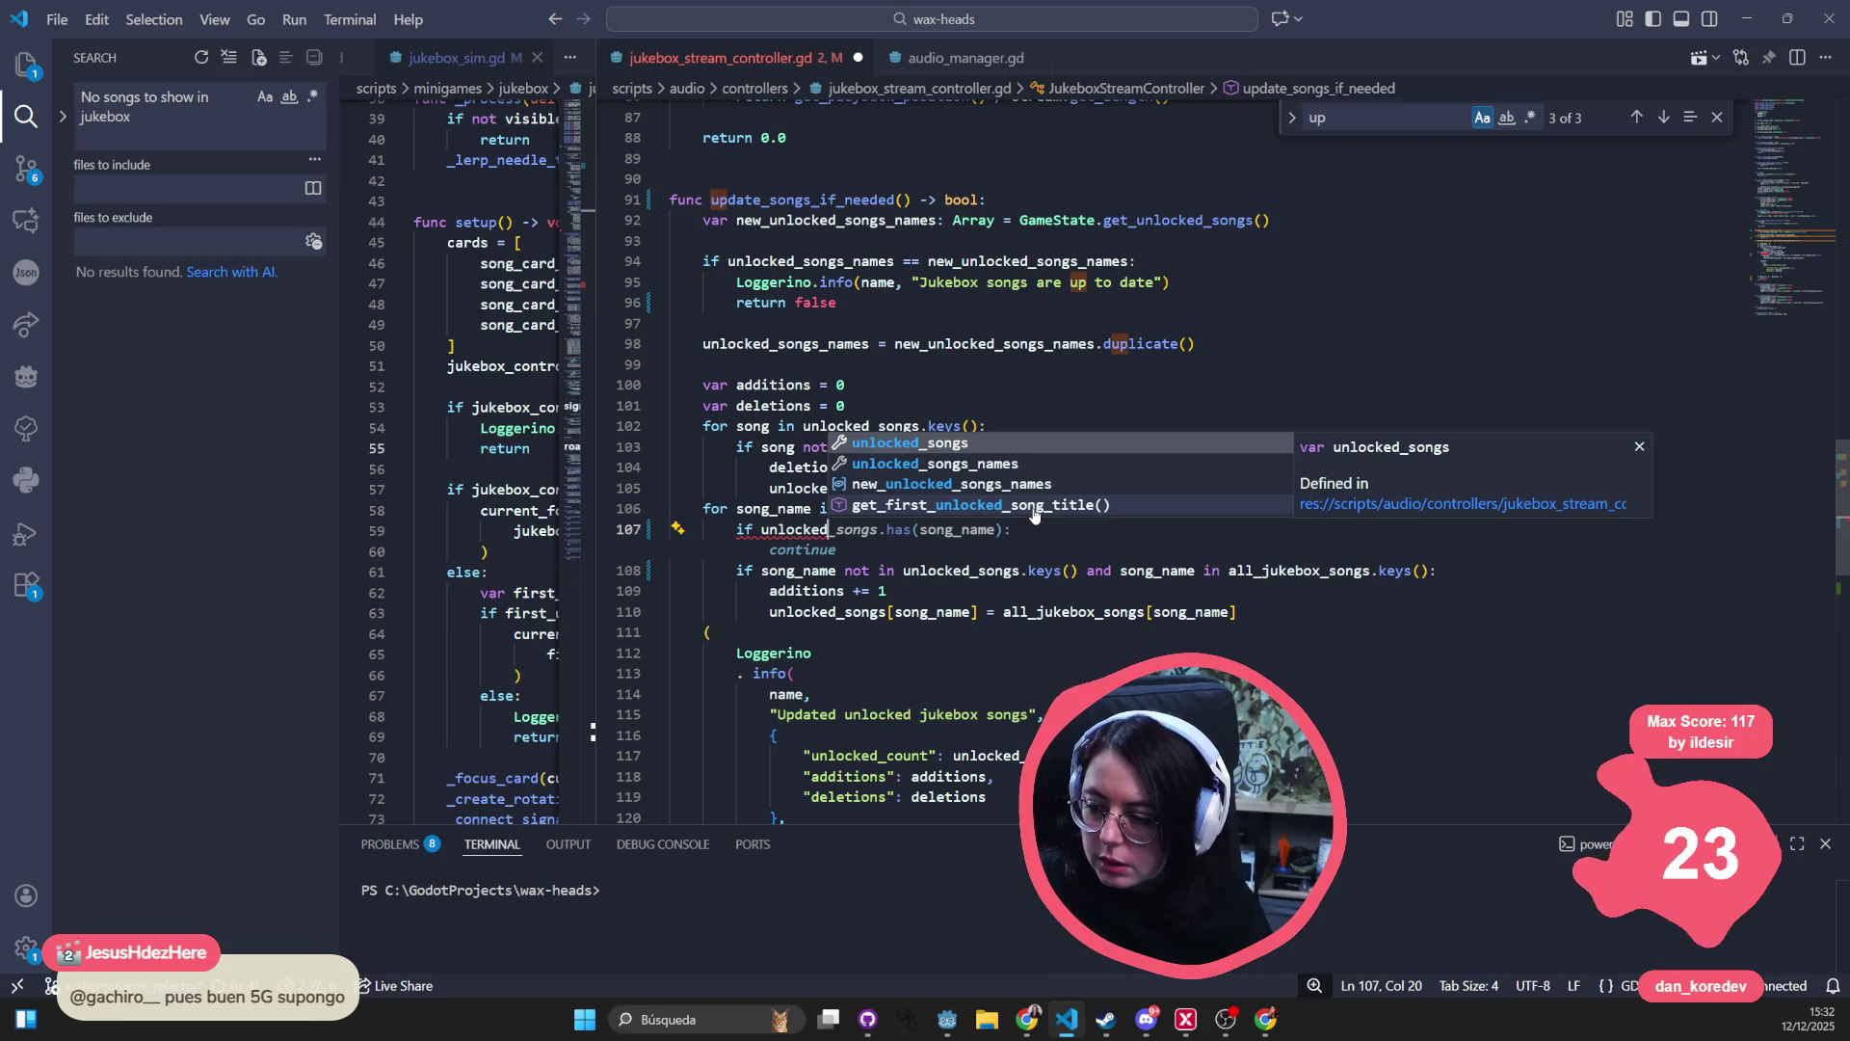
type("_songs")
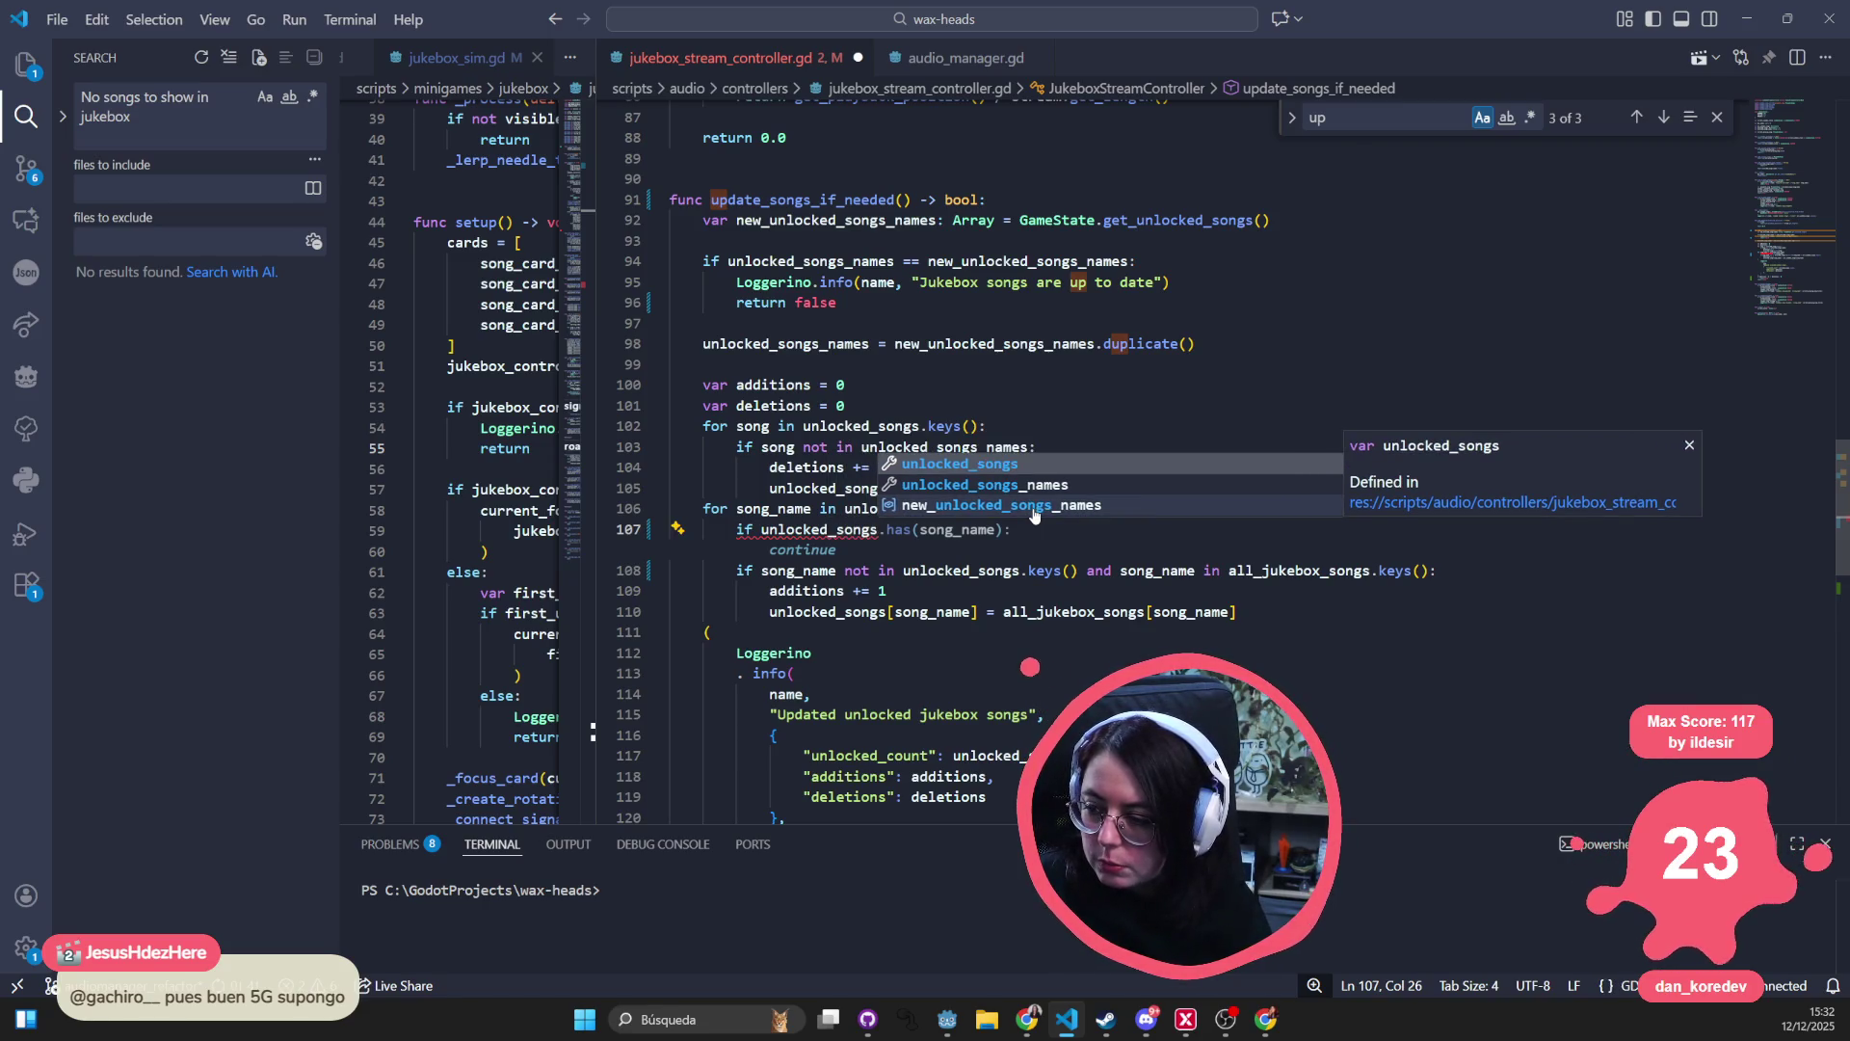
type(".")
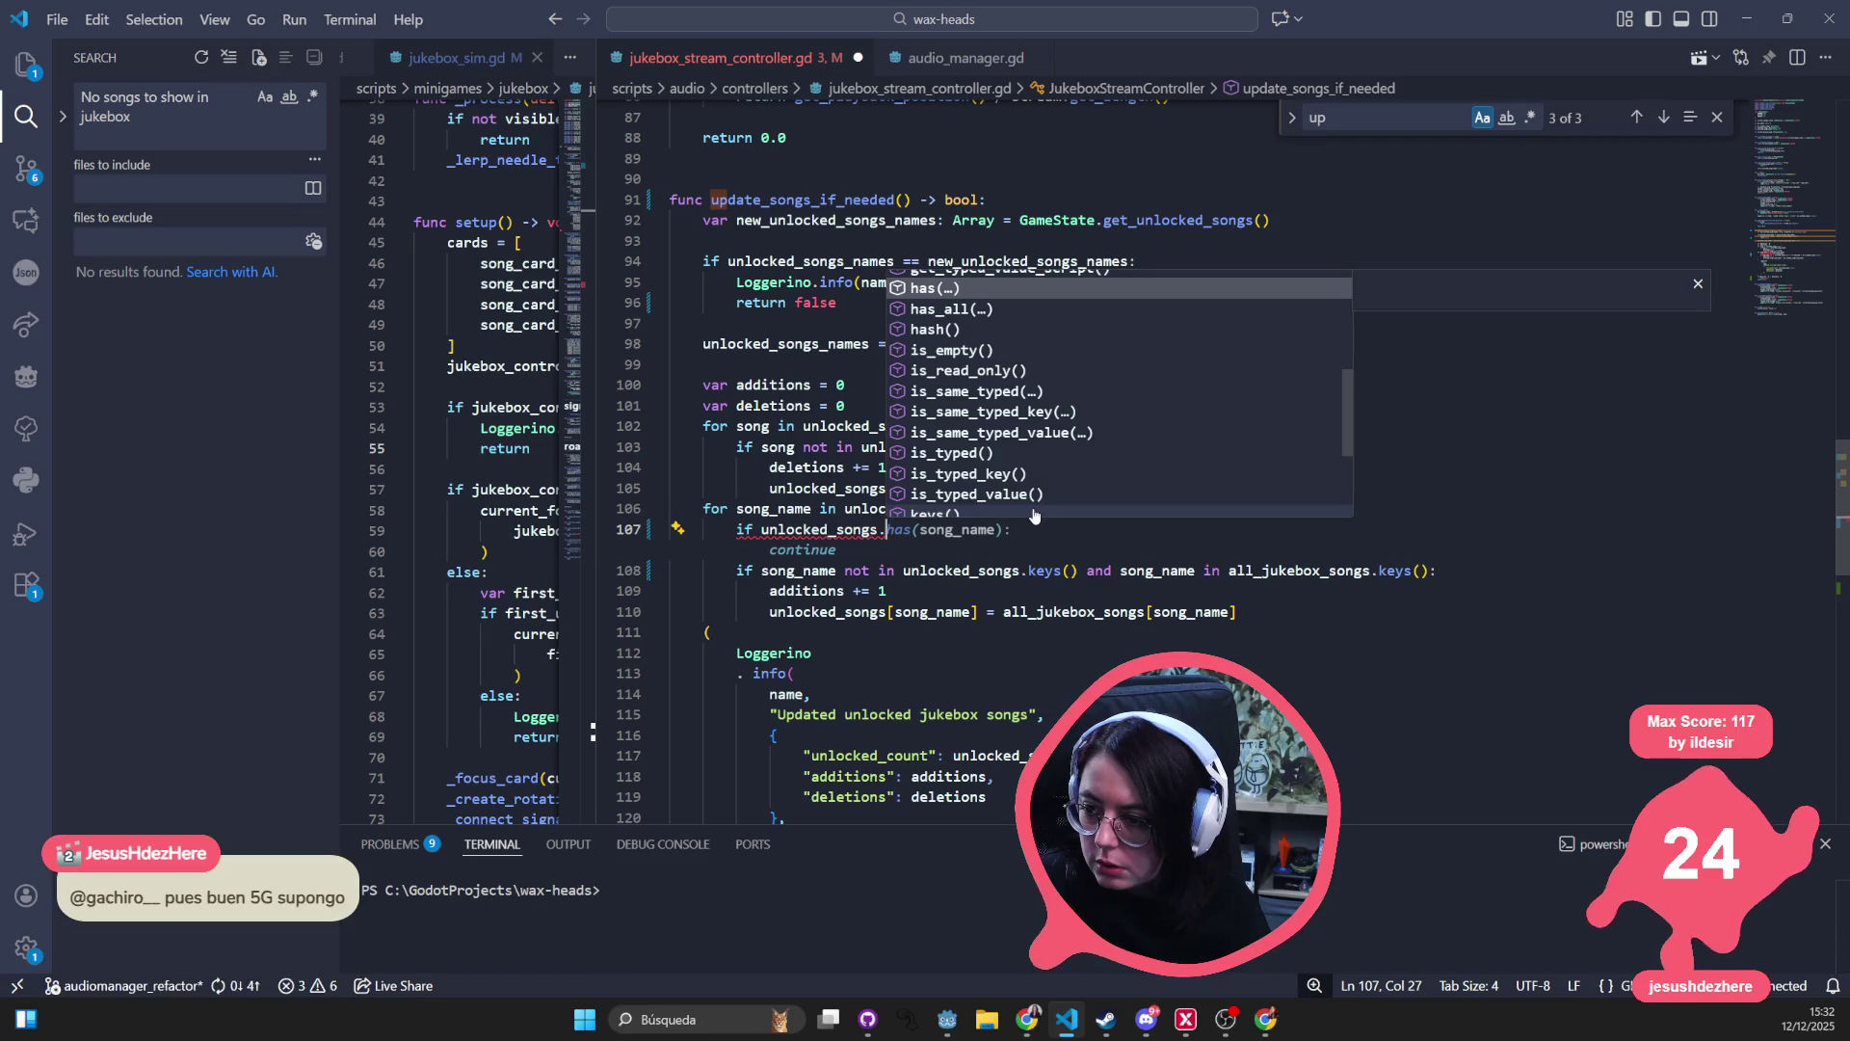
type("has")
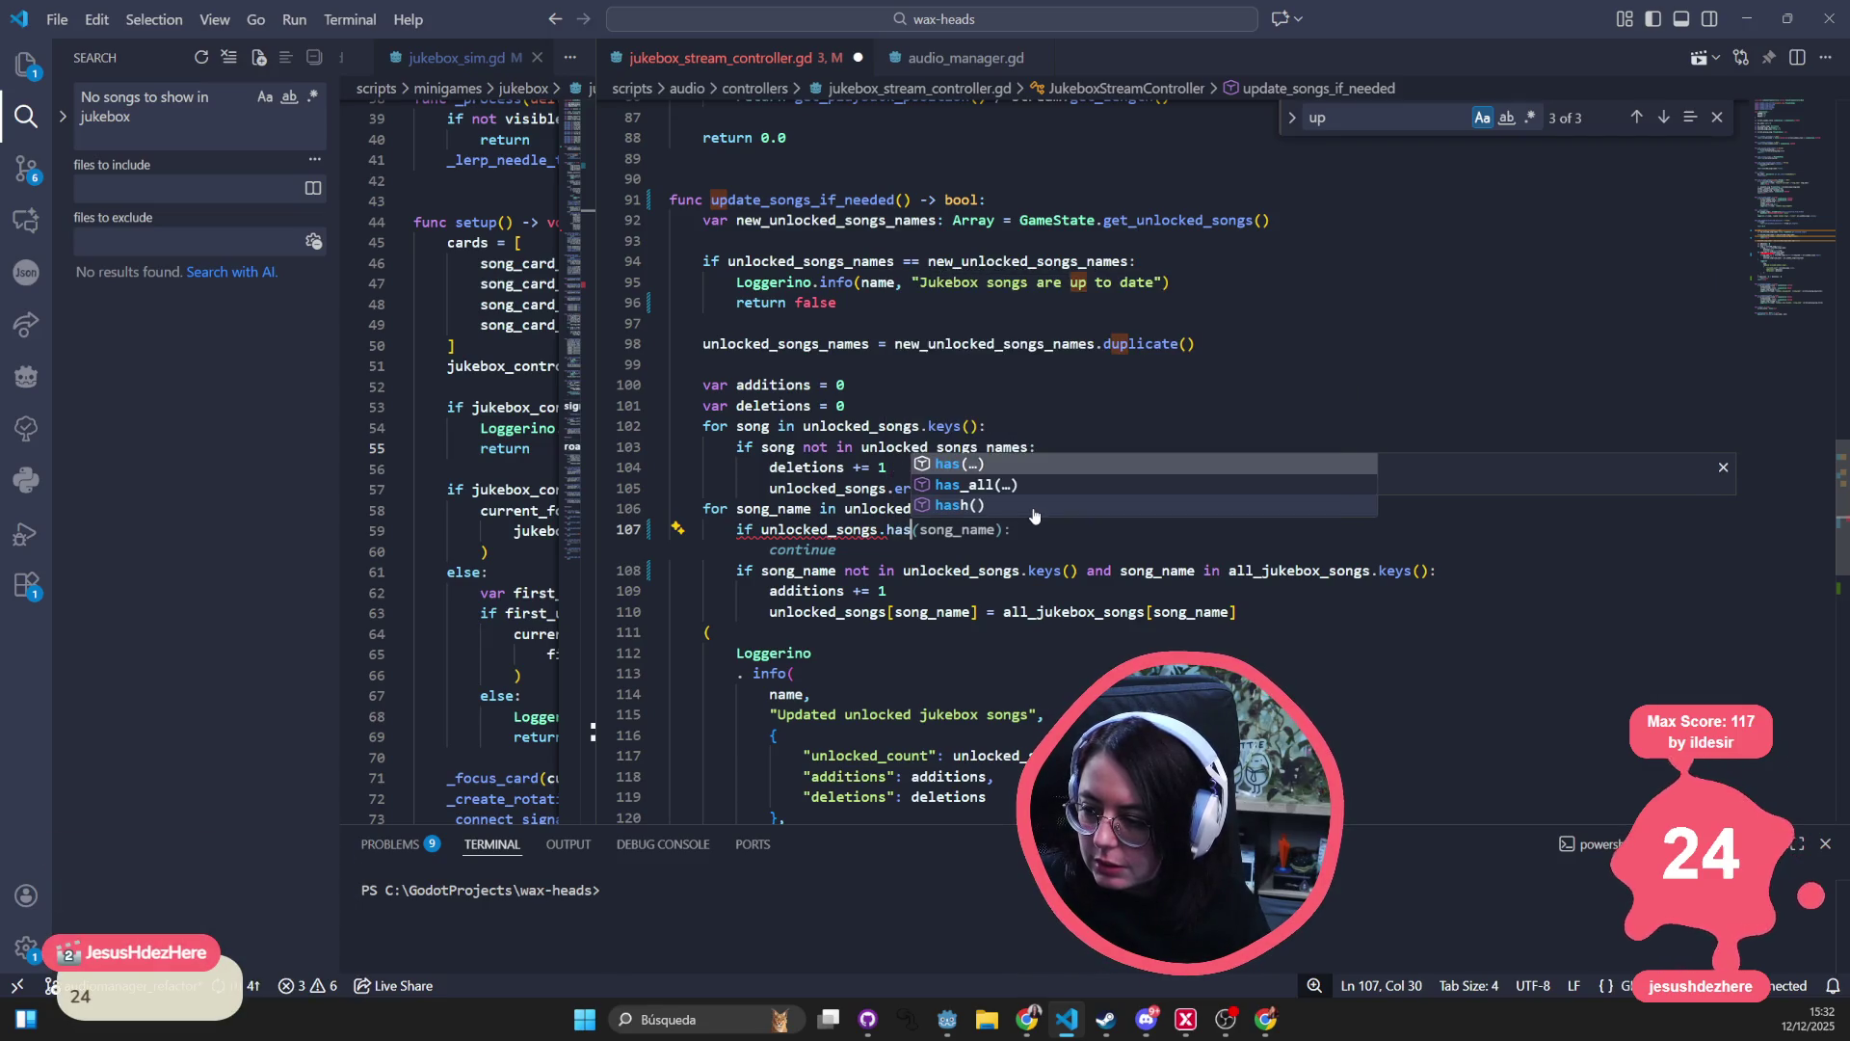
key("BackSpace")
type("(")
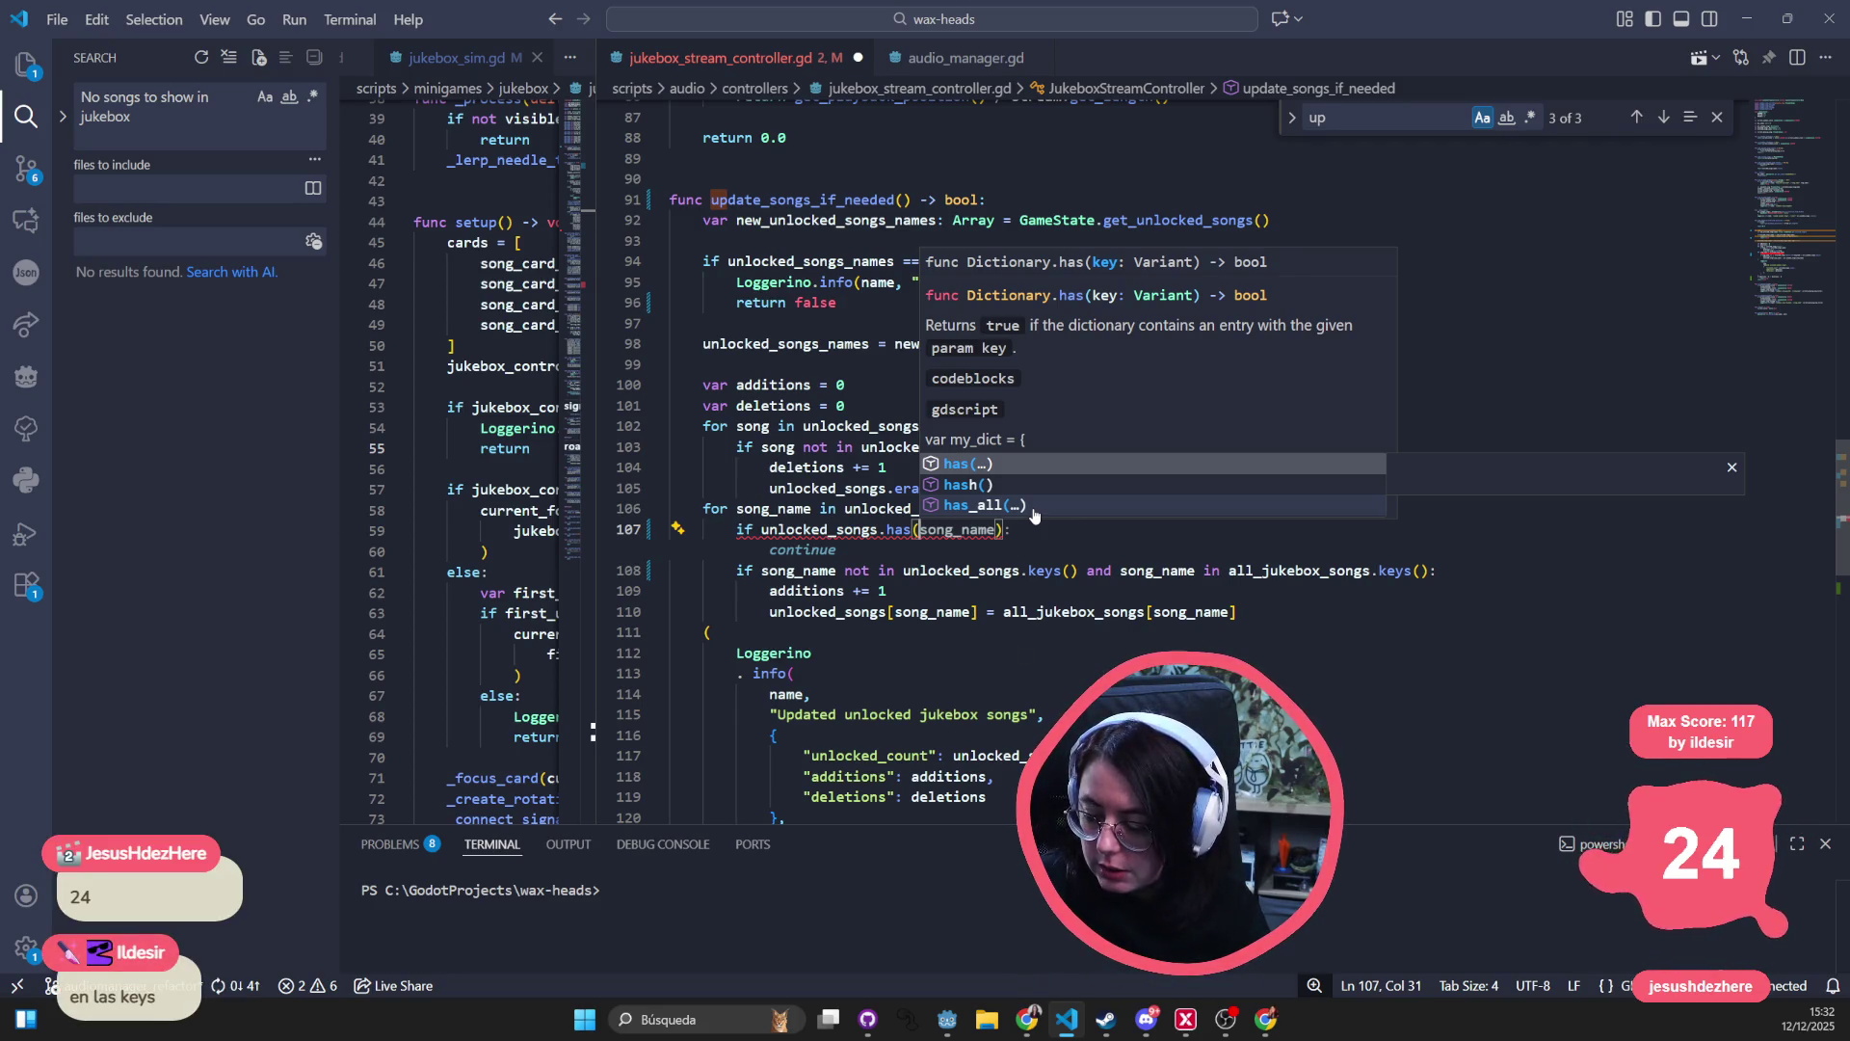
key("Tab")
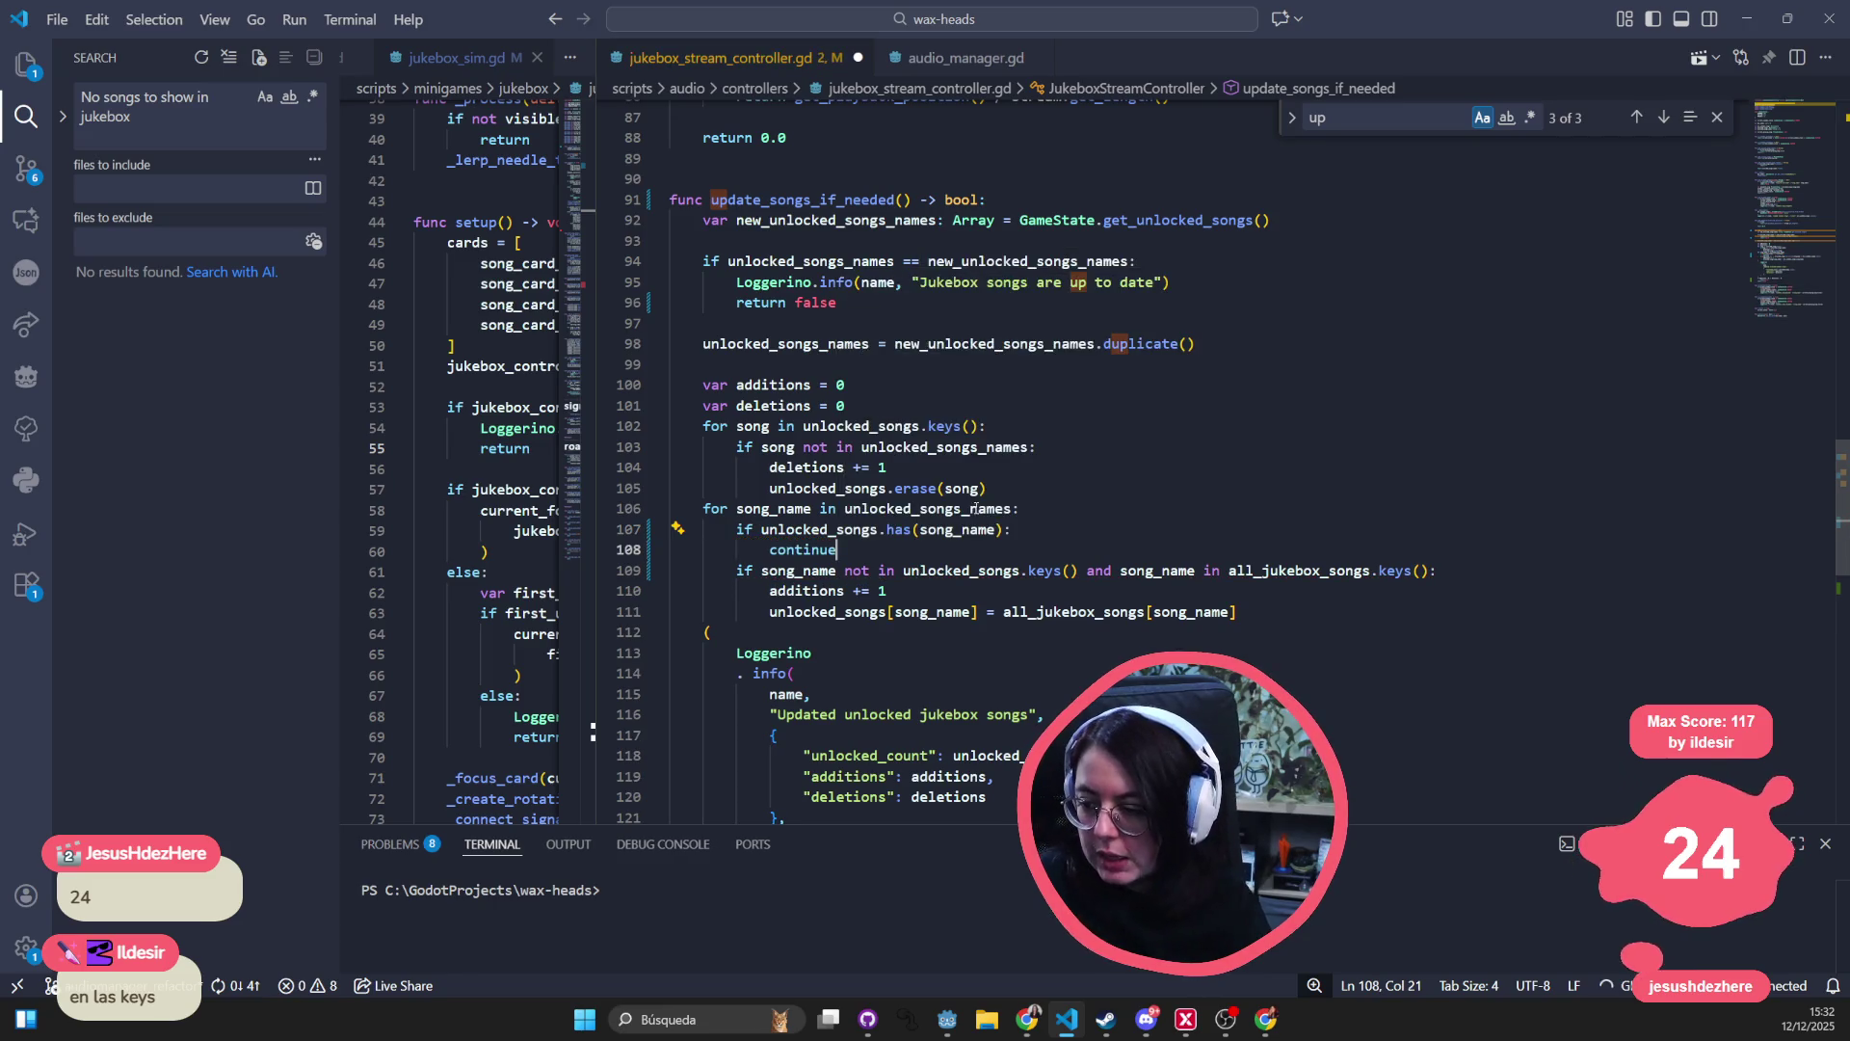
- Fix the if line's colon and remove the stray blank line, leaving the indented 'continue' beneath it
left_click(1037, 527)
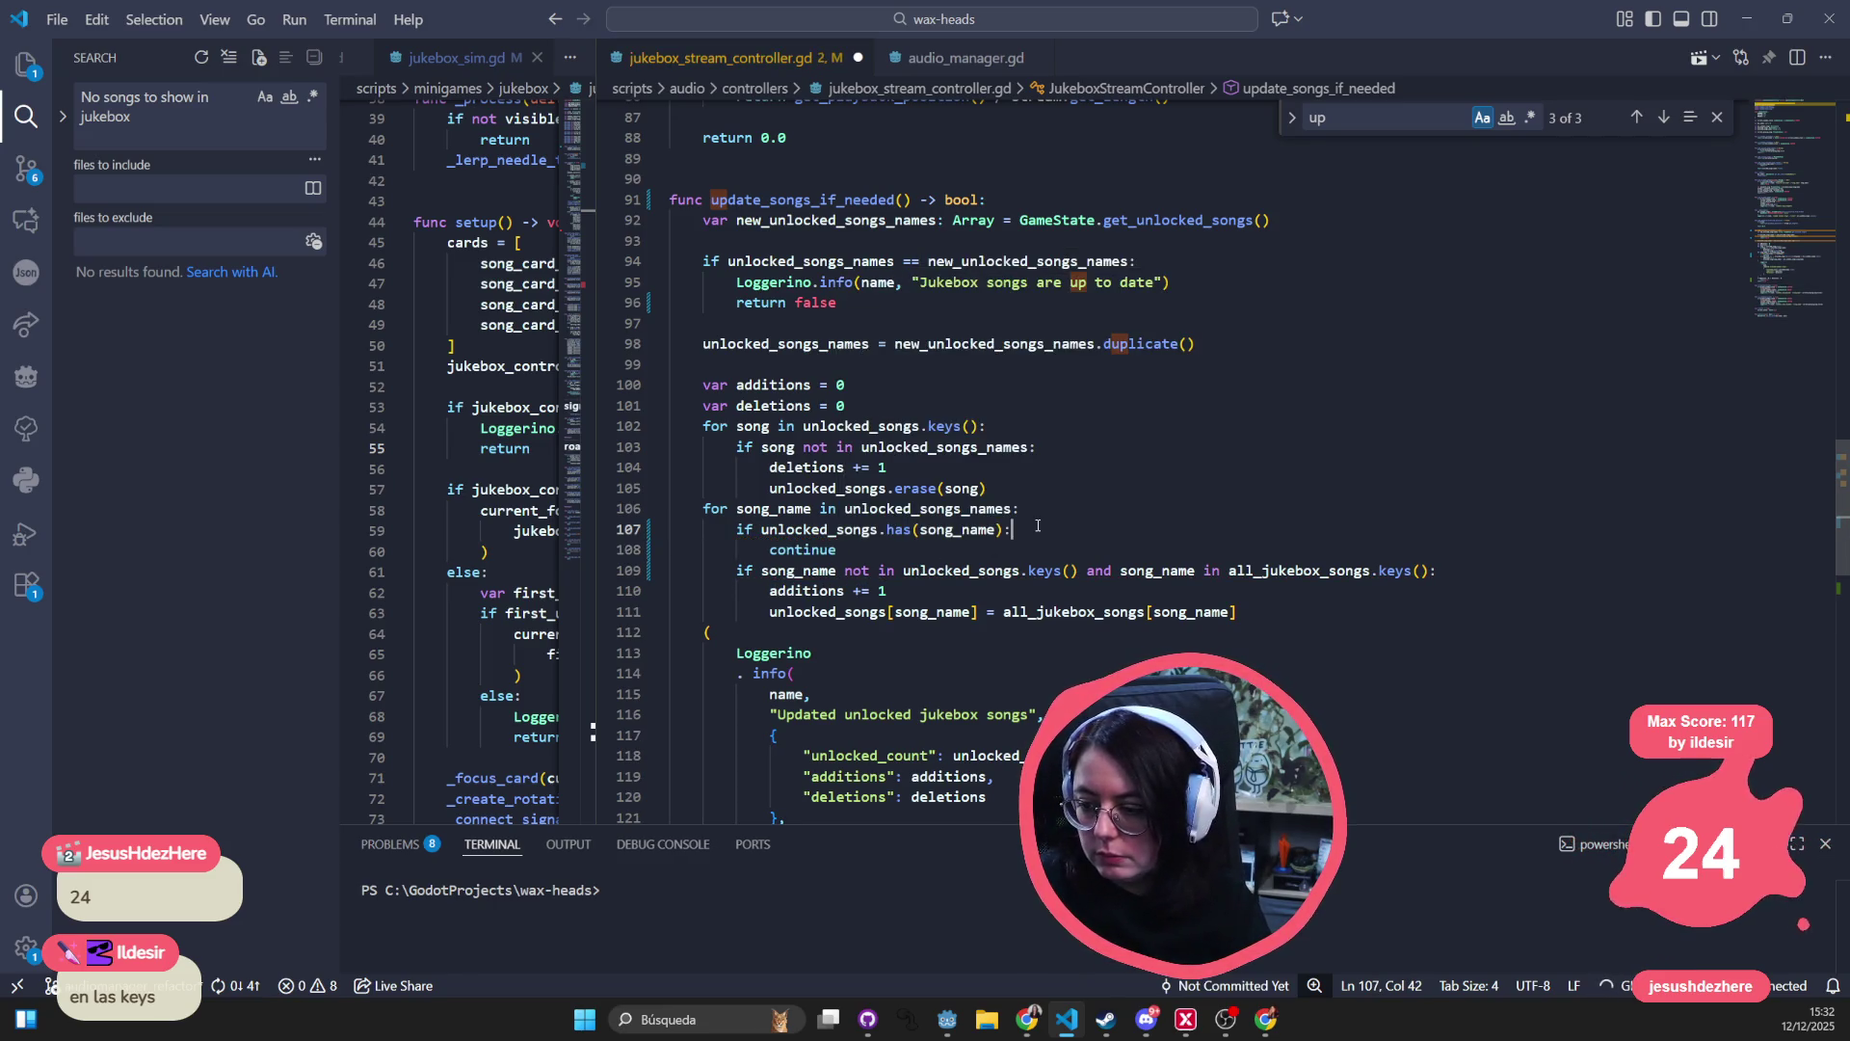
key("BackSpace")
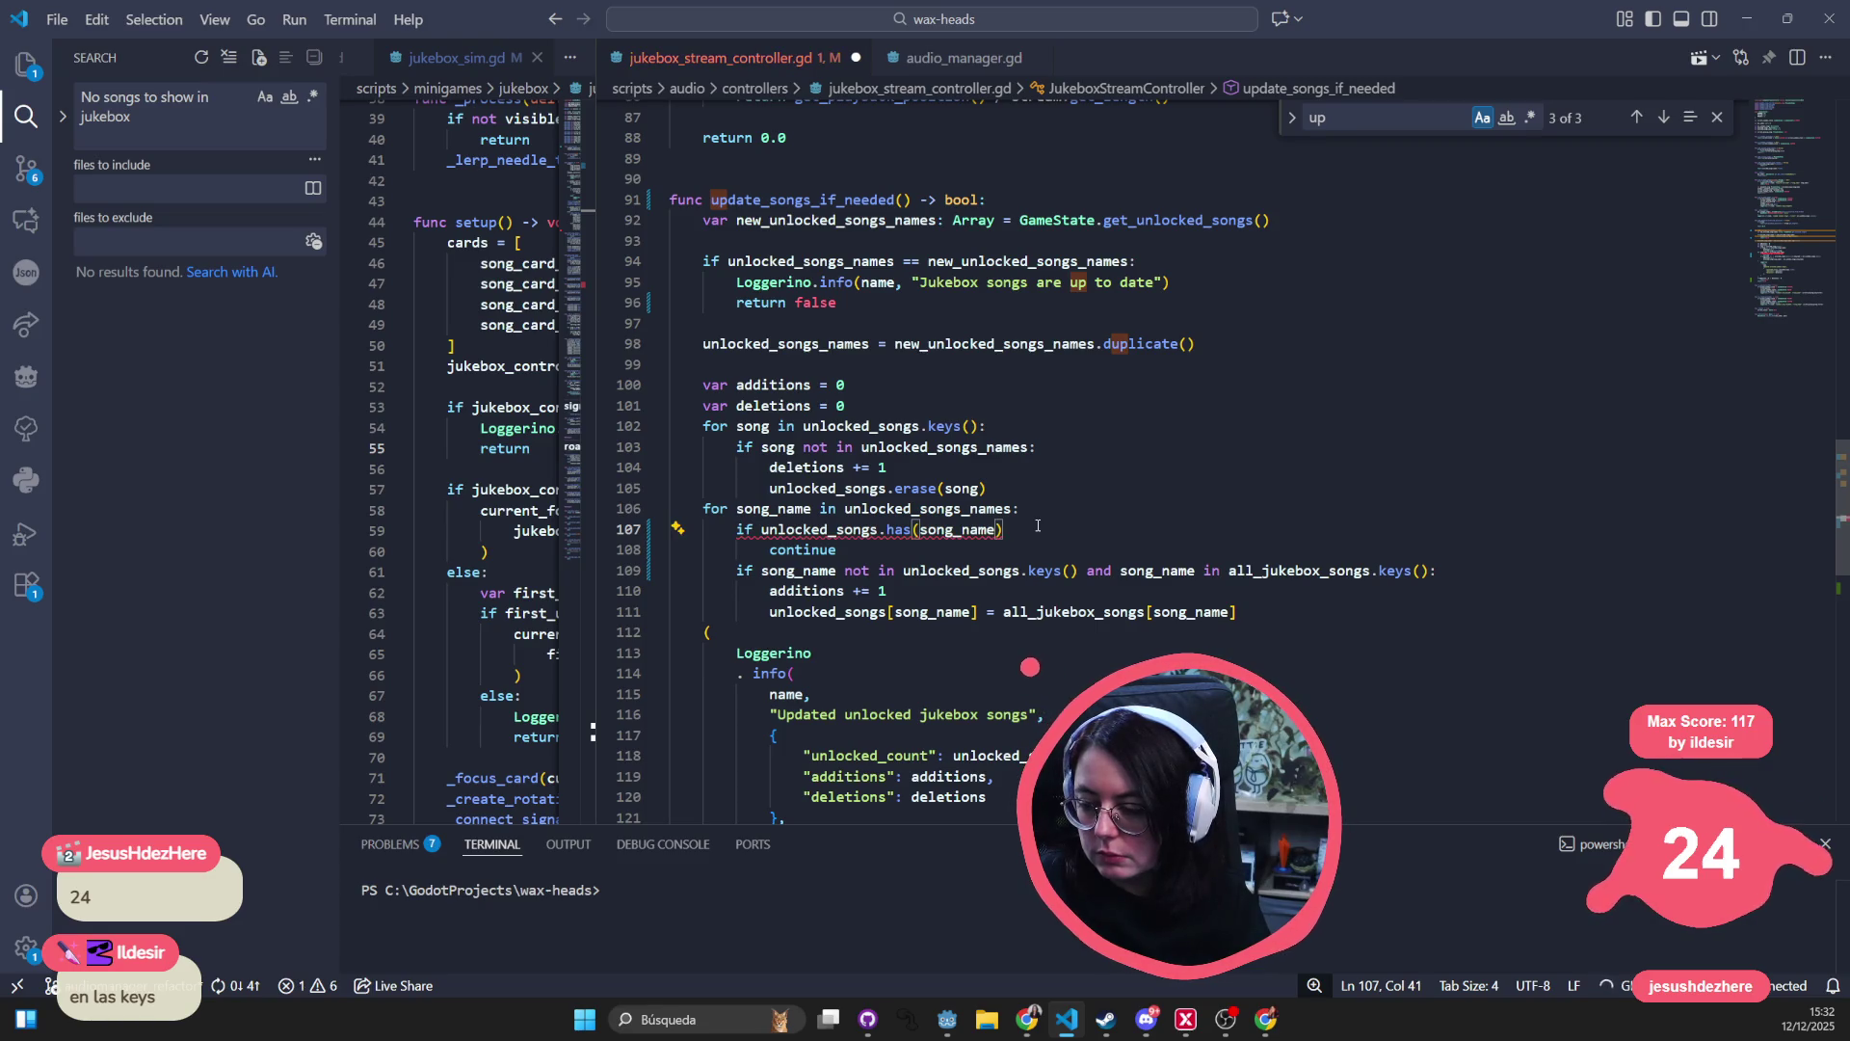
type("::")
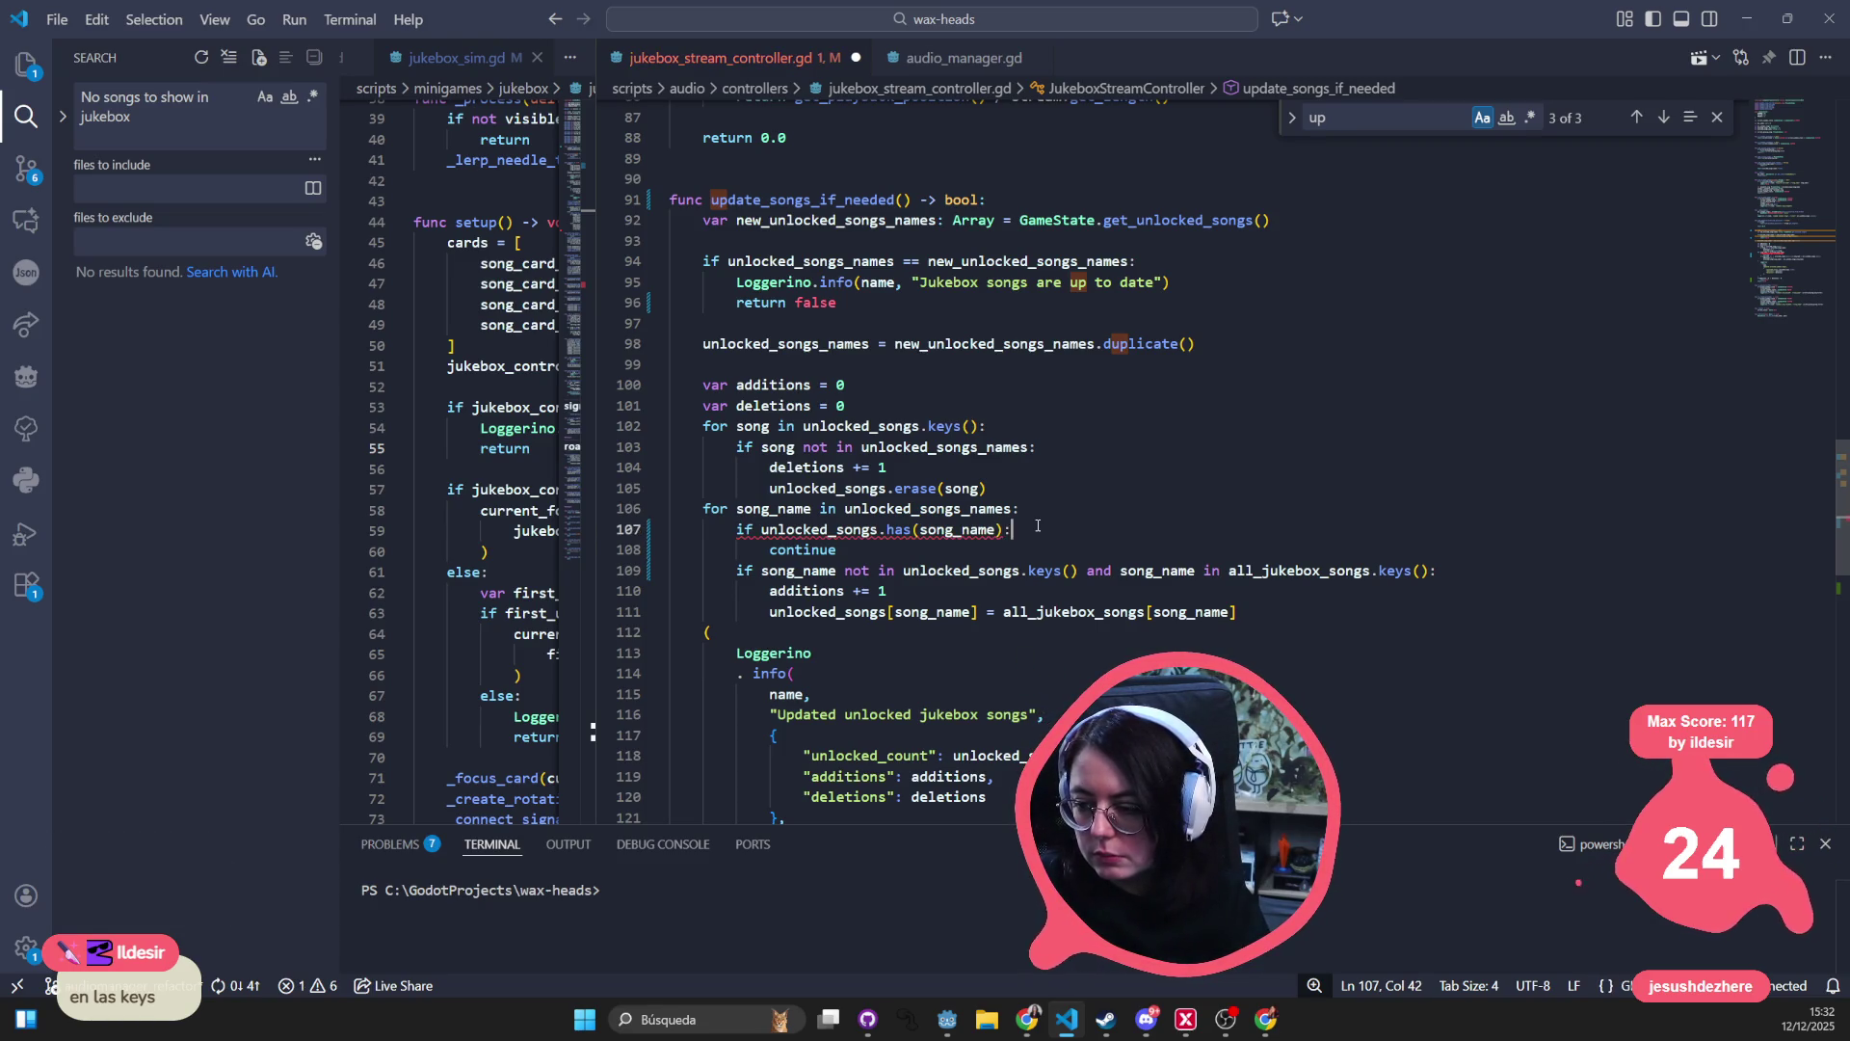
key("BackSpace")
key("Return")
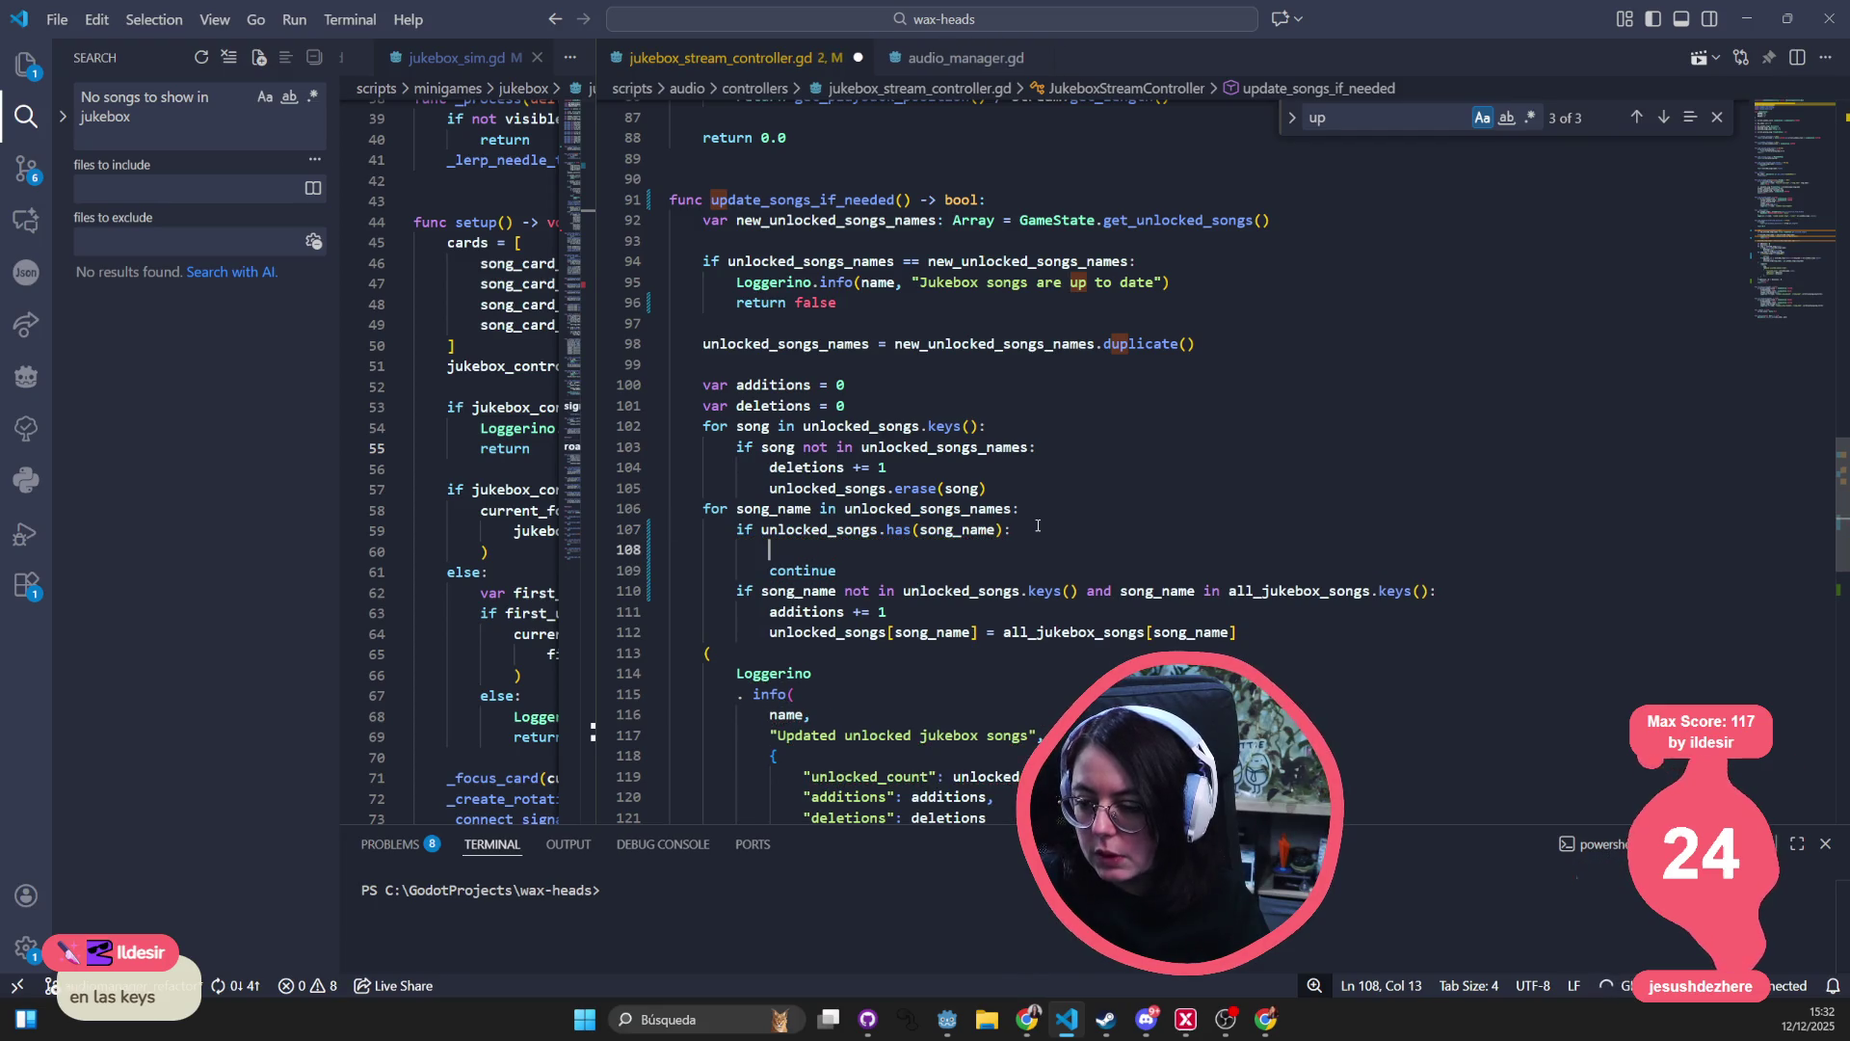
key("Down")
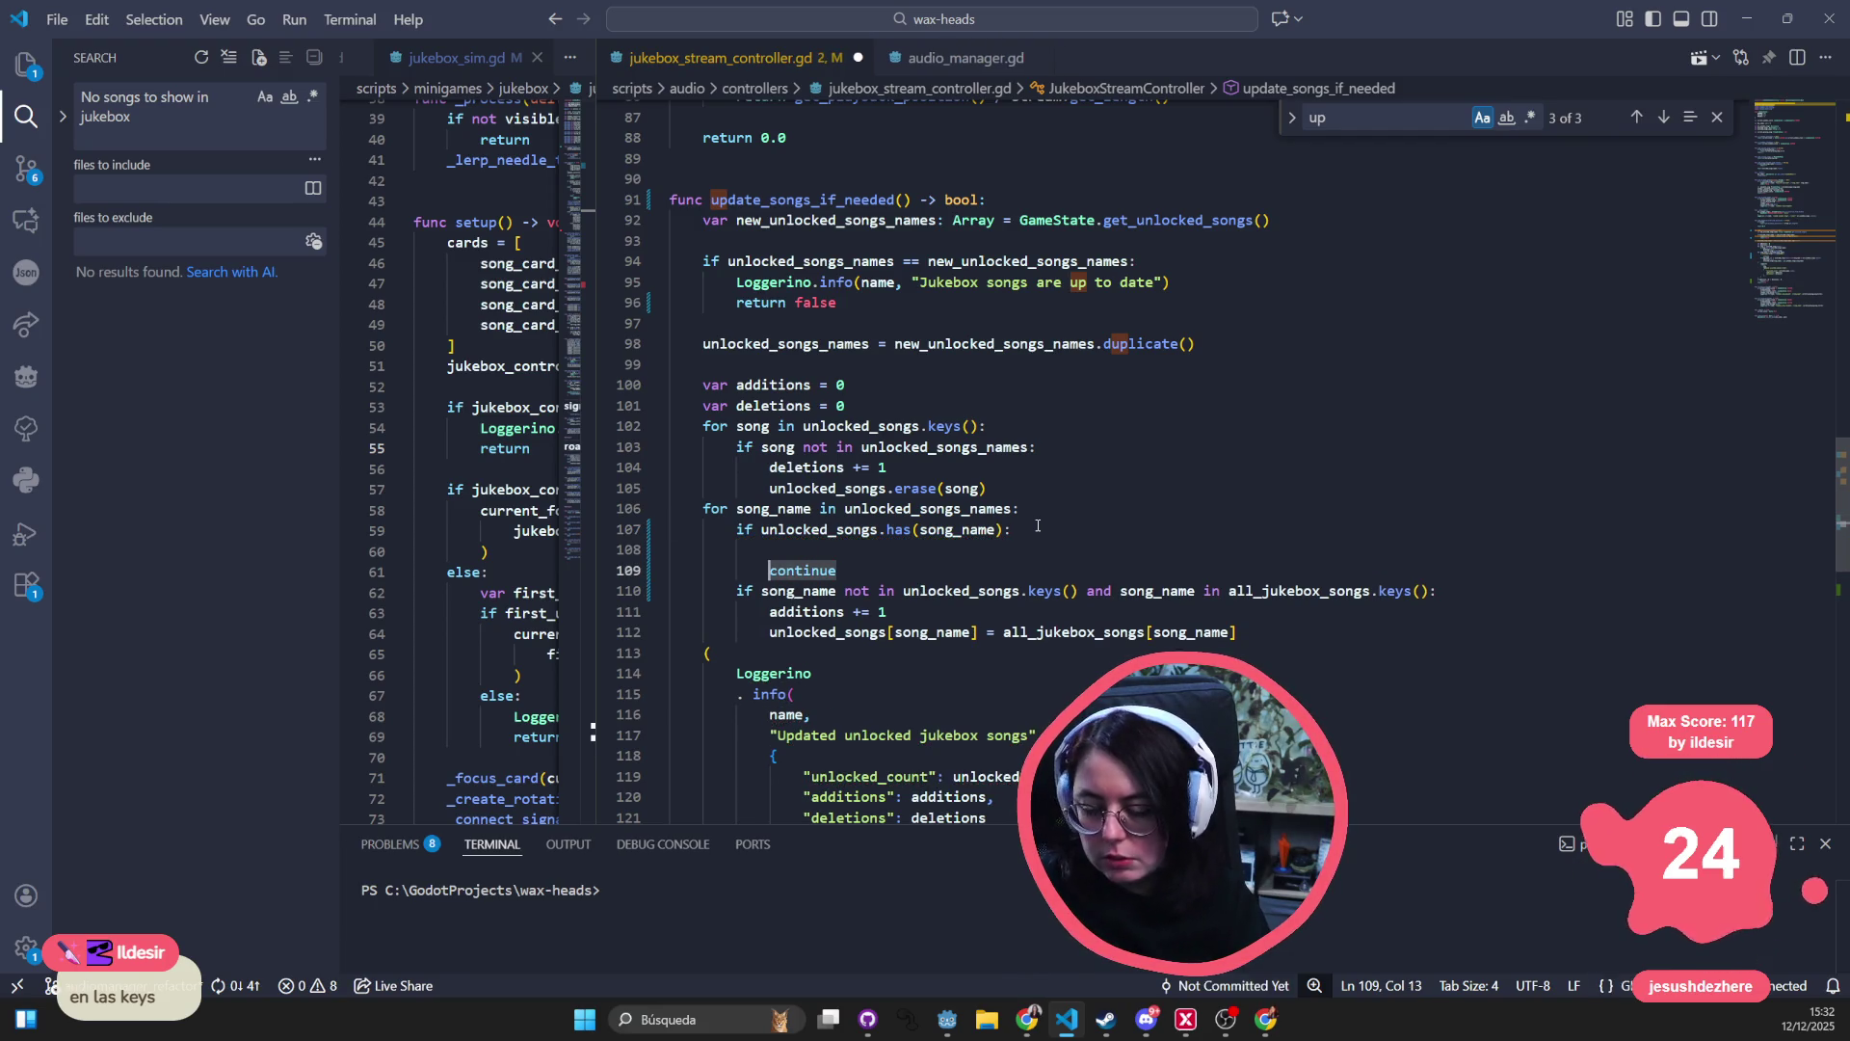
left_click(939, 558)
key("BackSpace")
key("BackSpace")
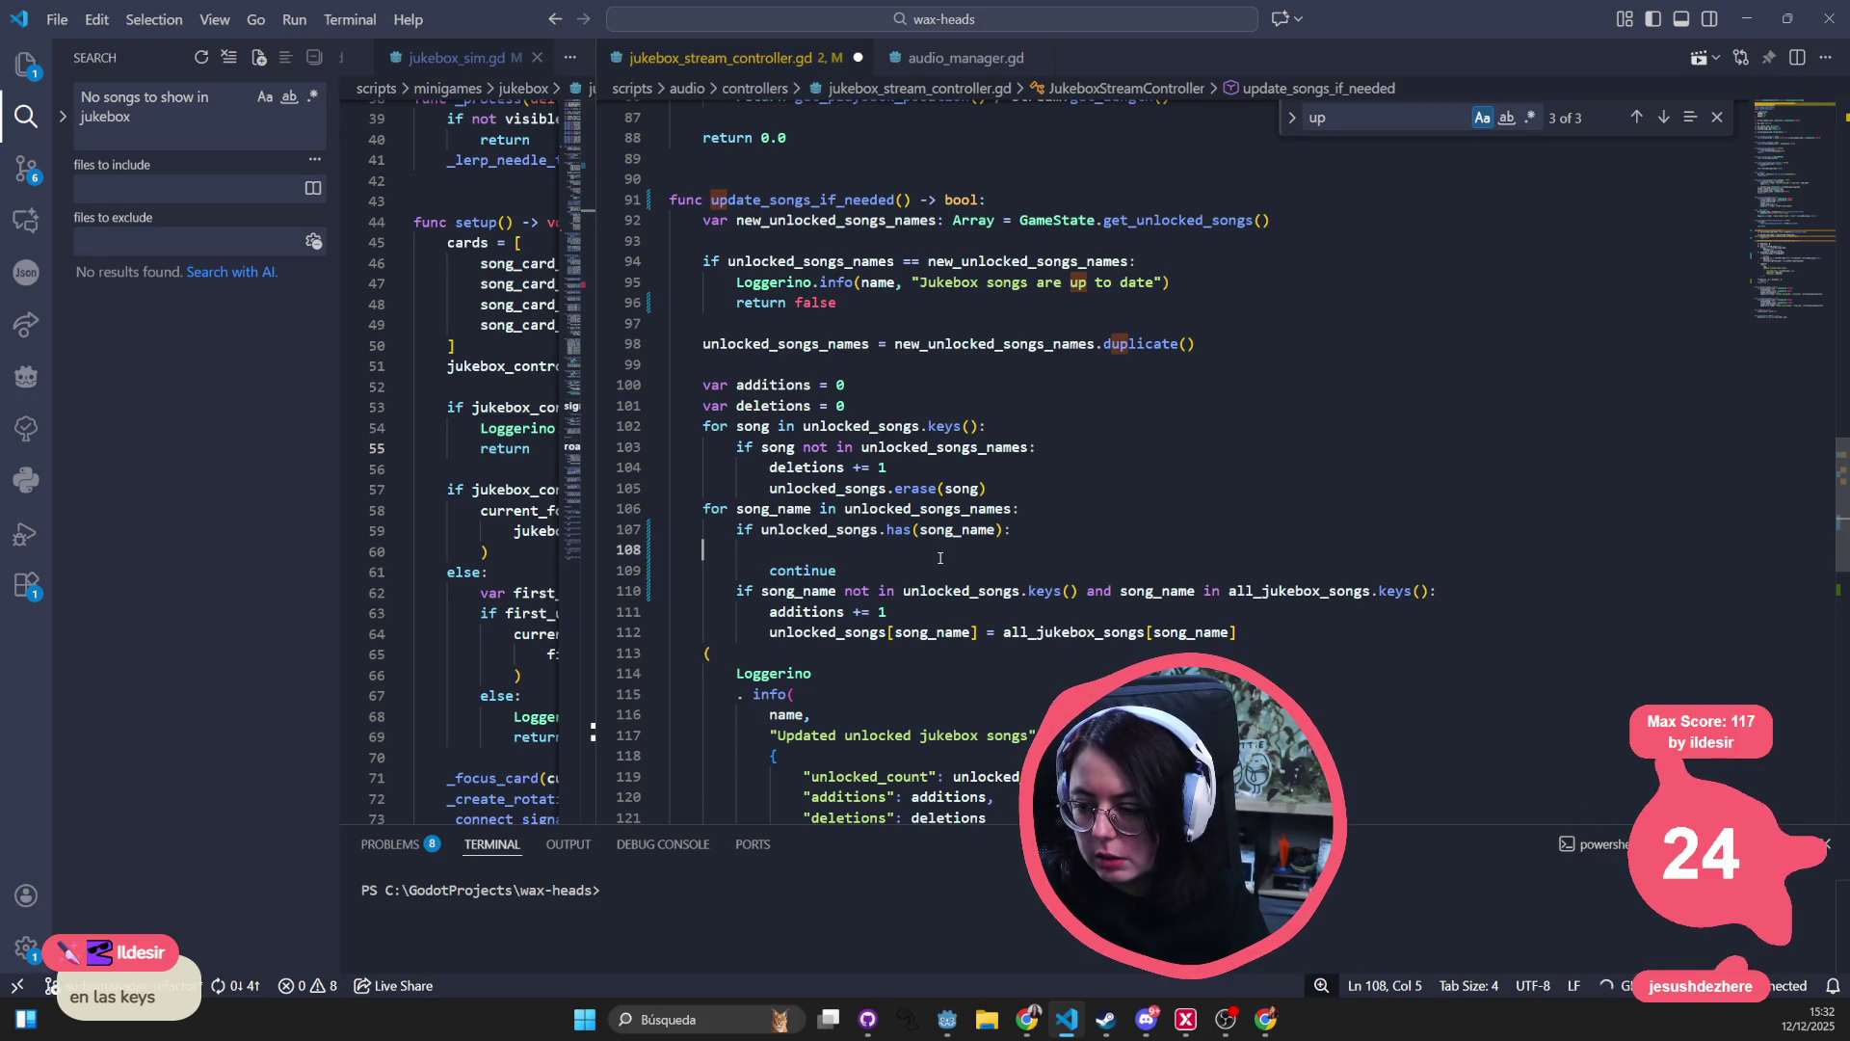
key("BackSpace")
key("Down")
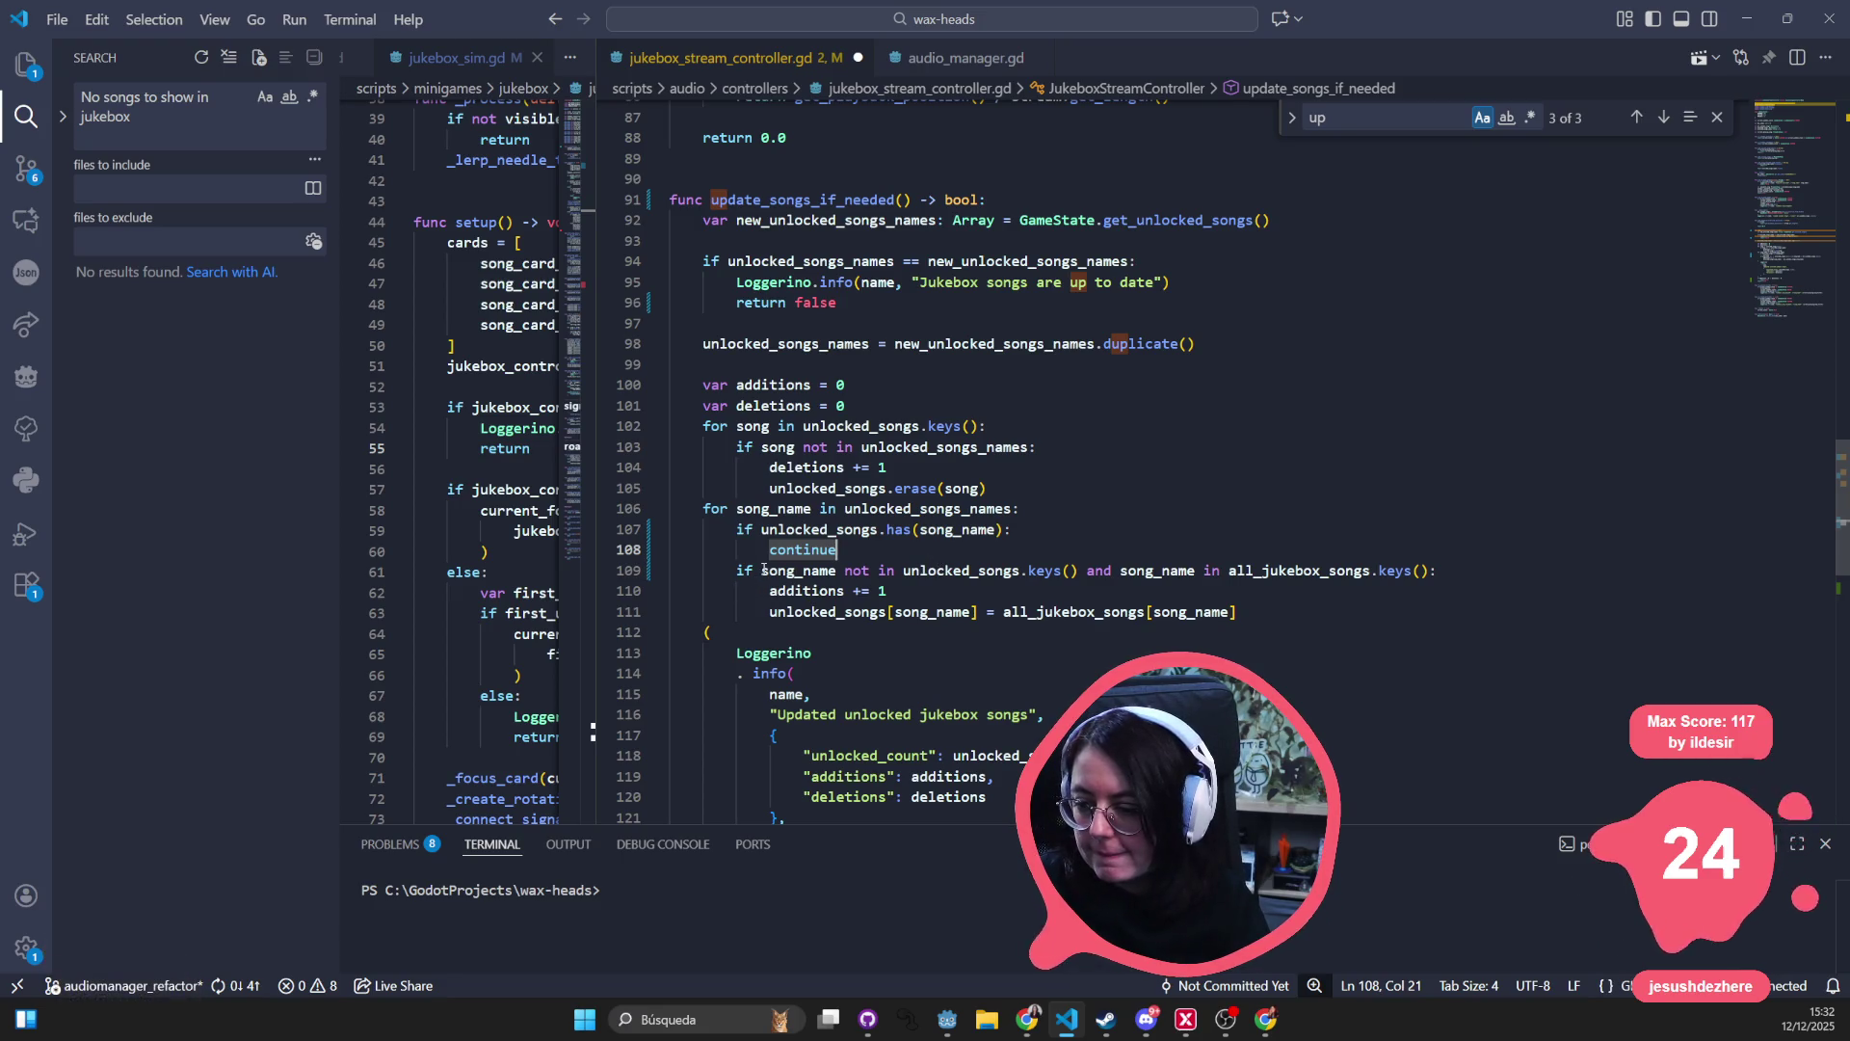
- Replace line 109's keys() membership condition with has(song_name)
mouse_move(845, 571)
left_mouse_down()
mouse_move(1210, 571)
mouse_move(1006, 571)
left_mouse_up()
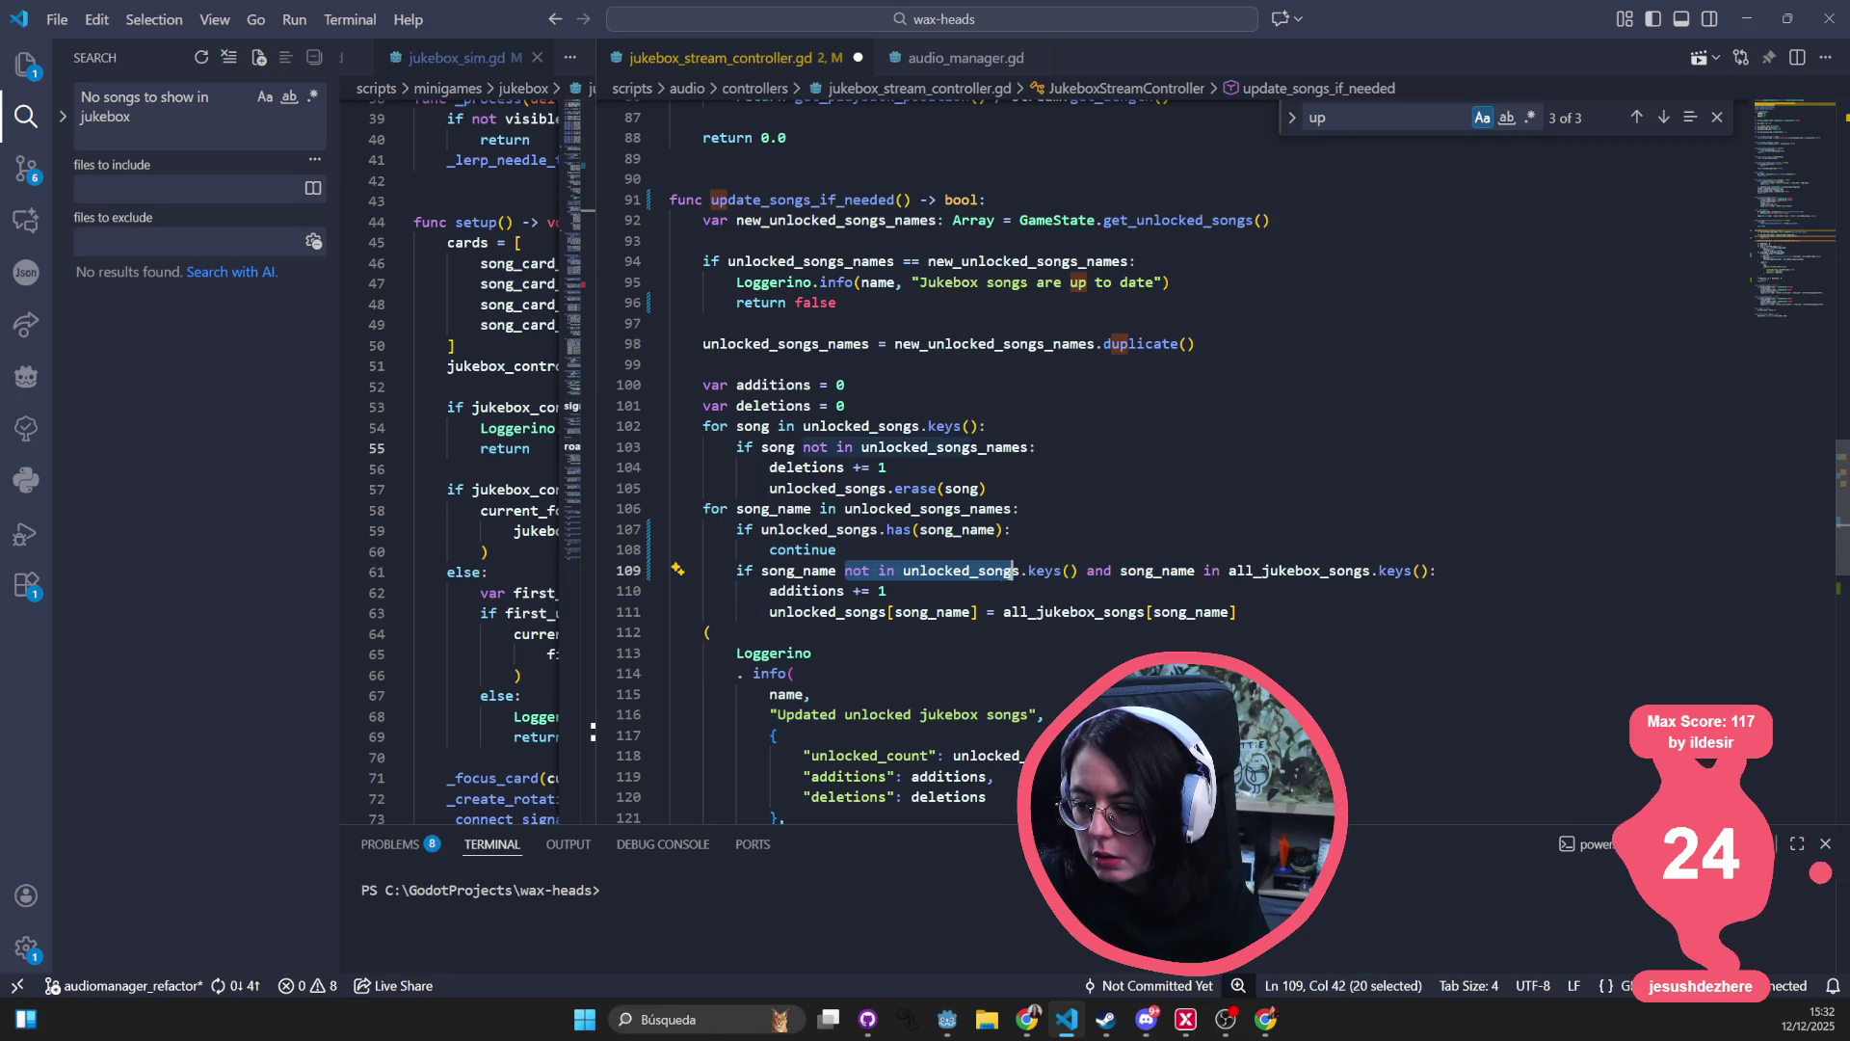
left_click(906, 571)
left_click_drag(761, 570, 1226, 571)
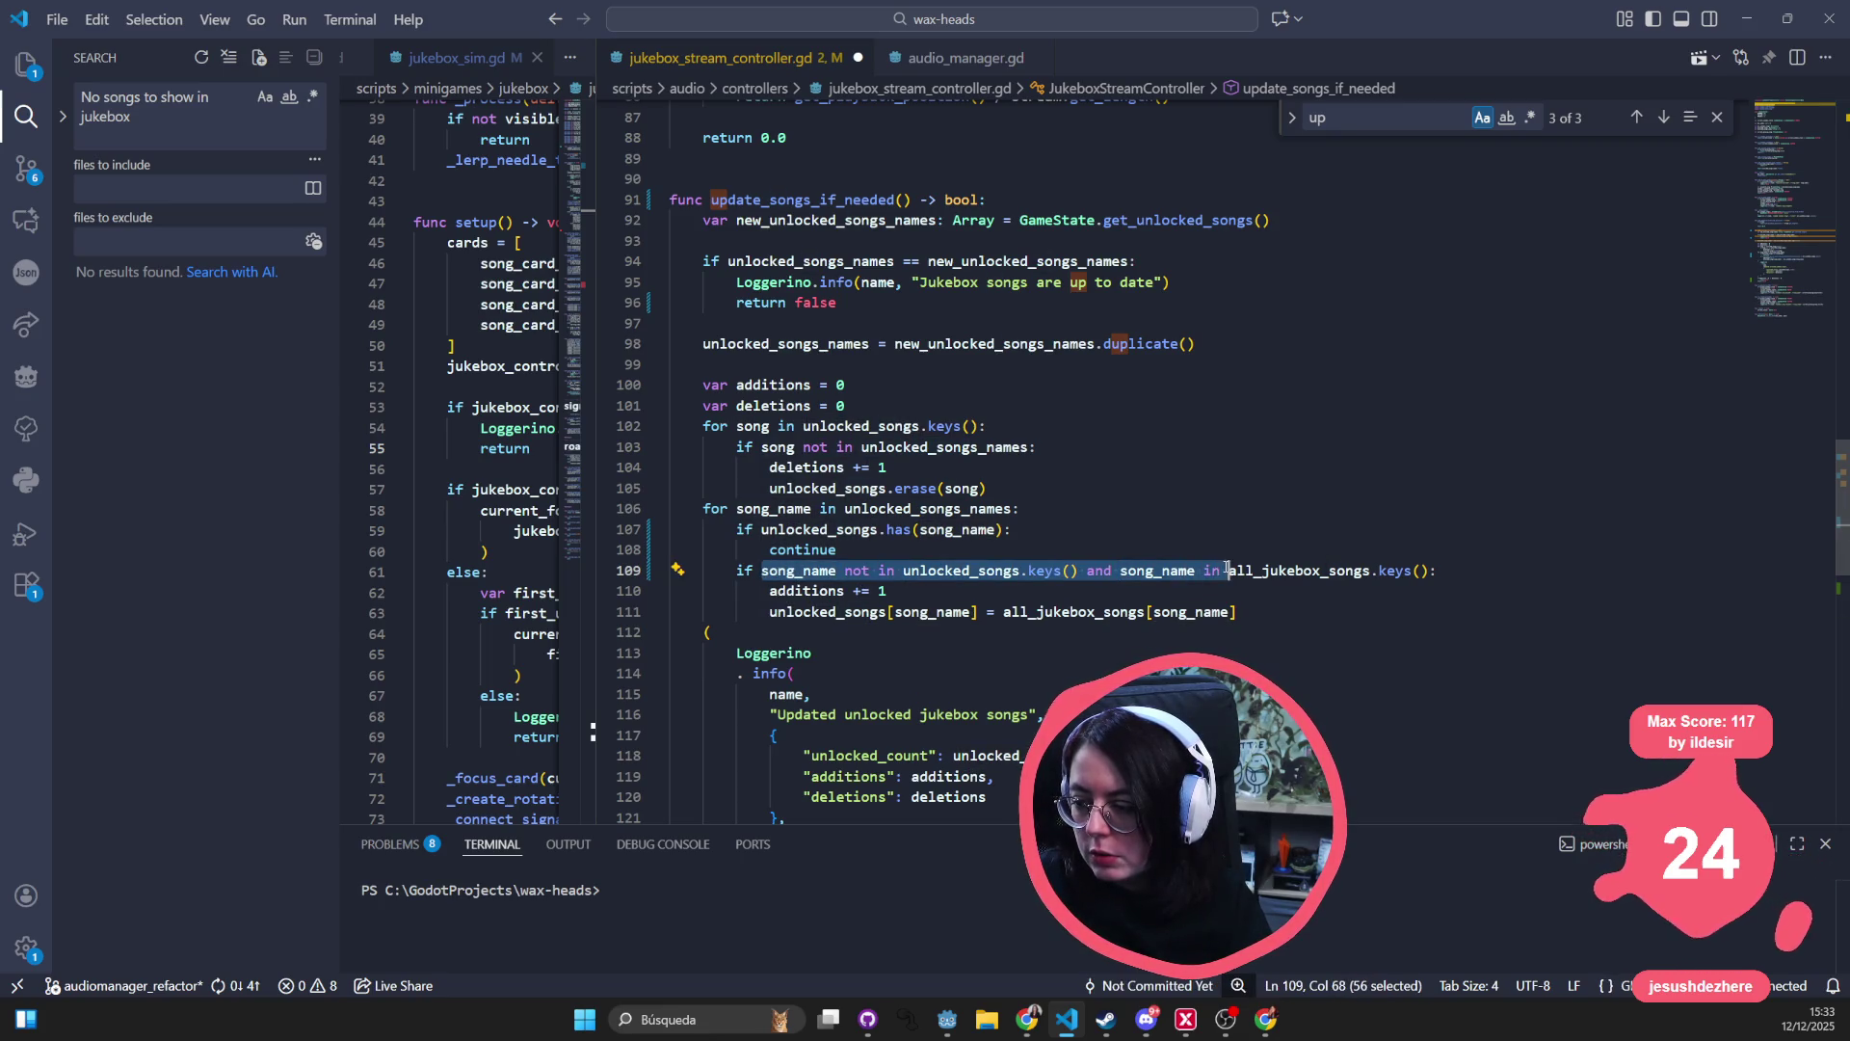
key("BackSpace")
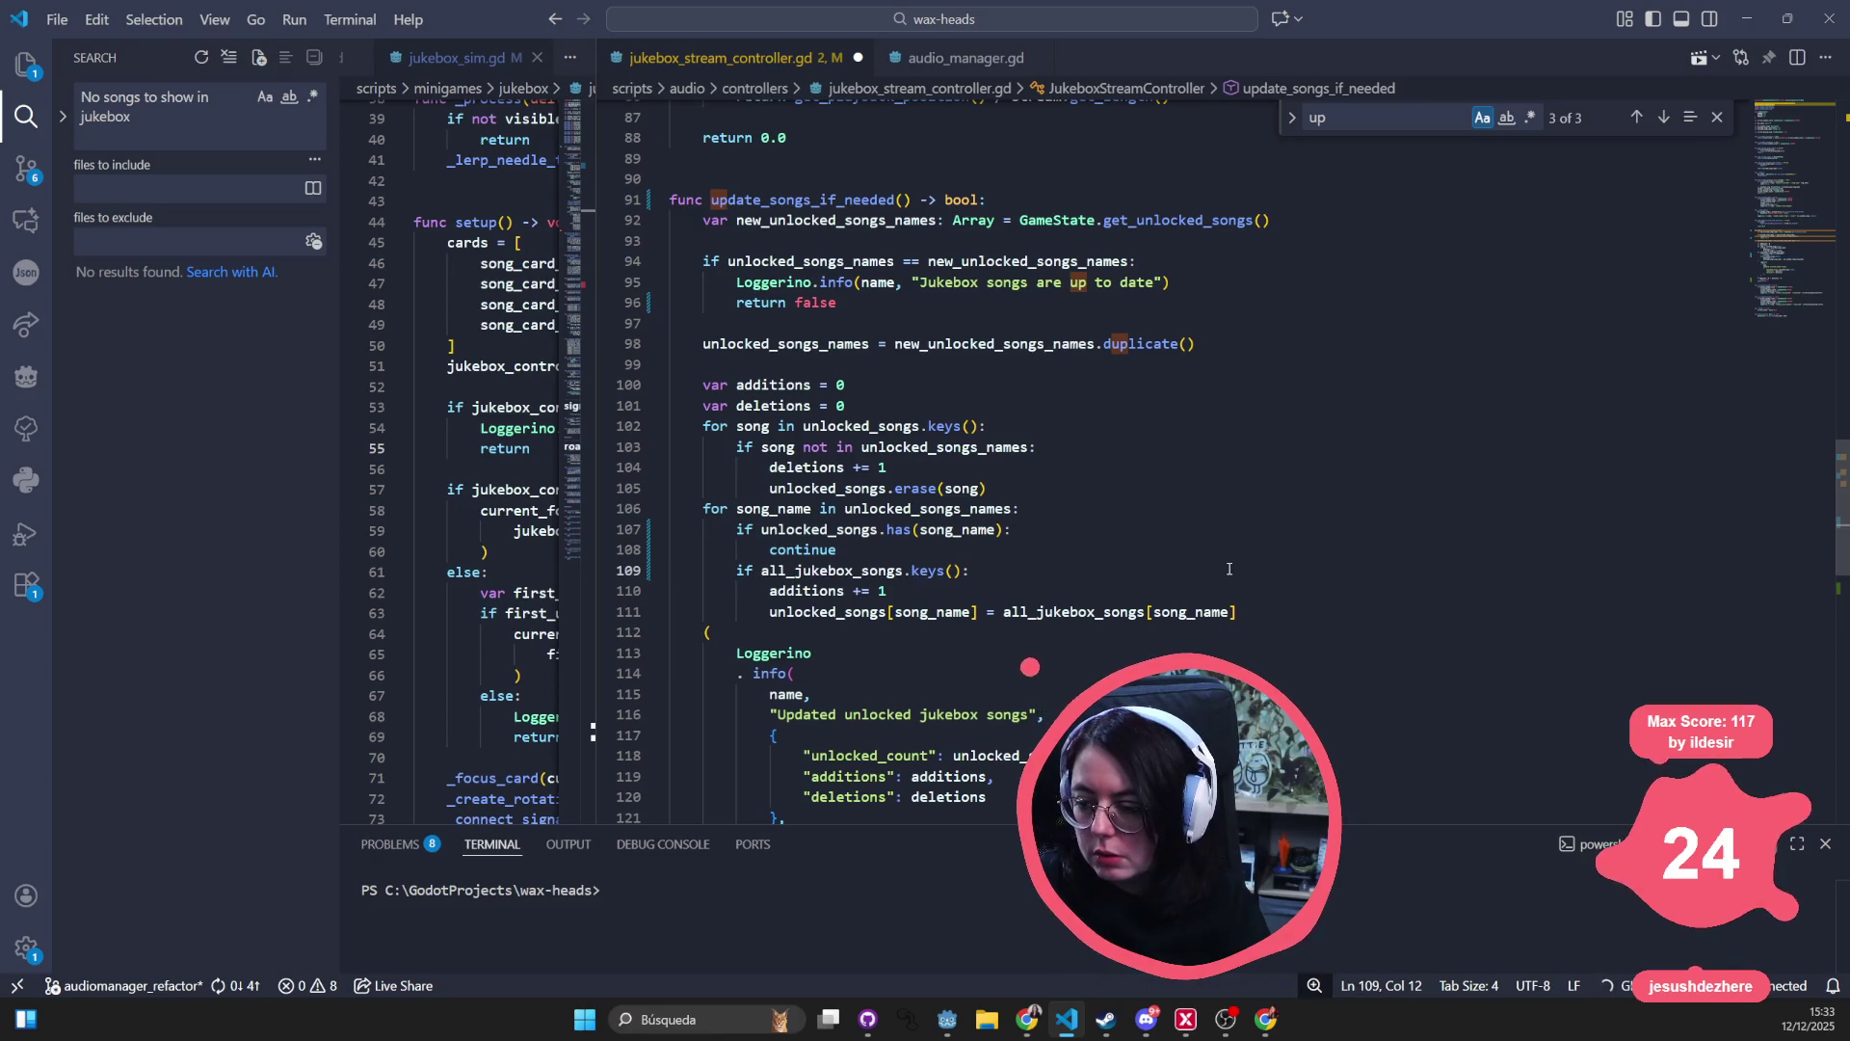
left_click(1100, 569)
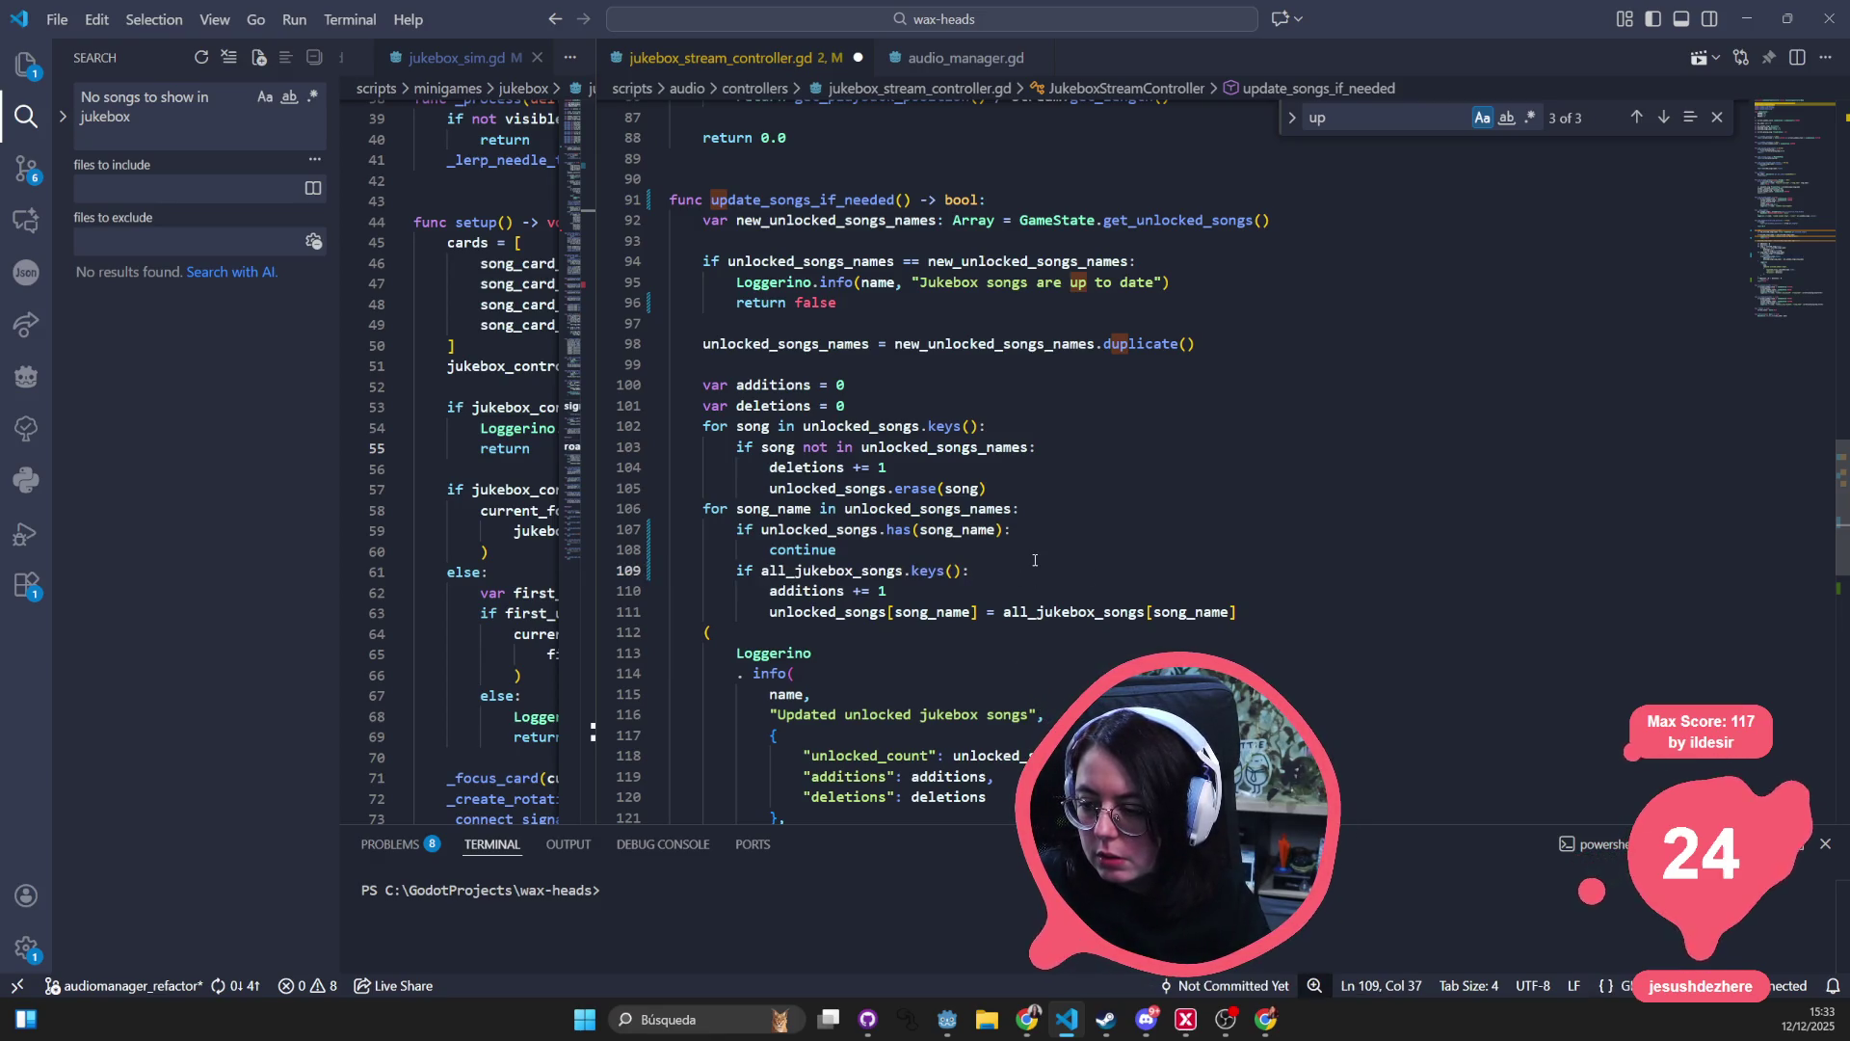
key("BackSpace")
key("BackSpace")
key("BackSpace")
type("has(")
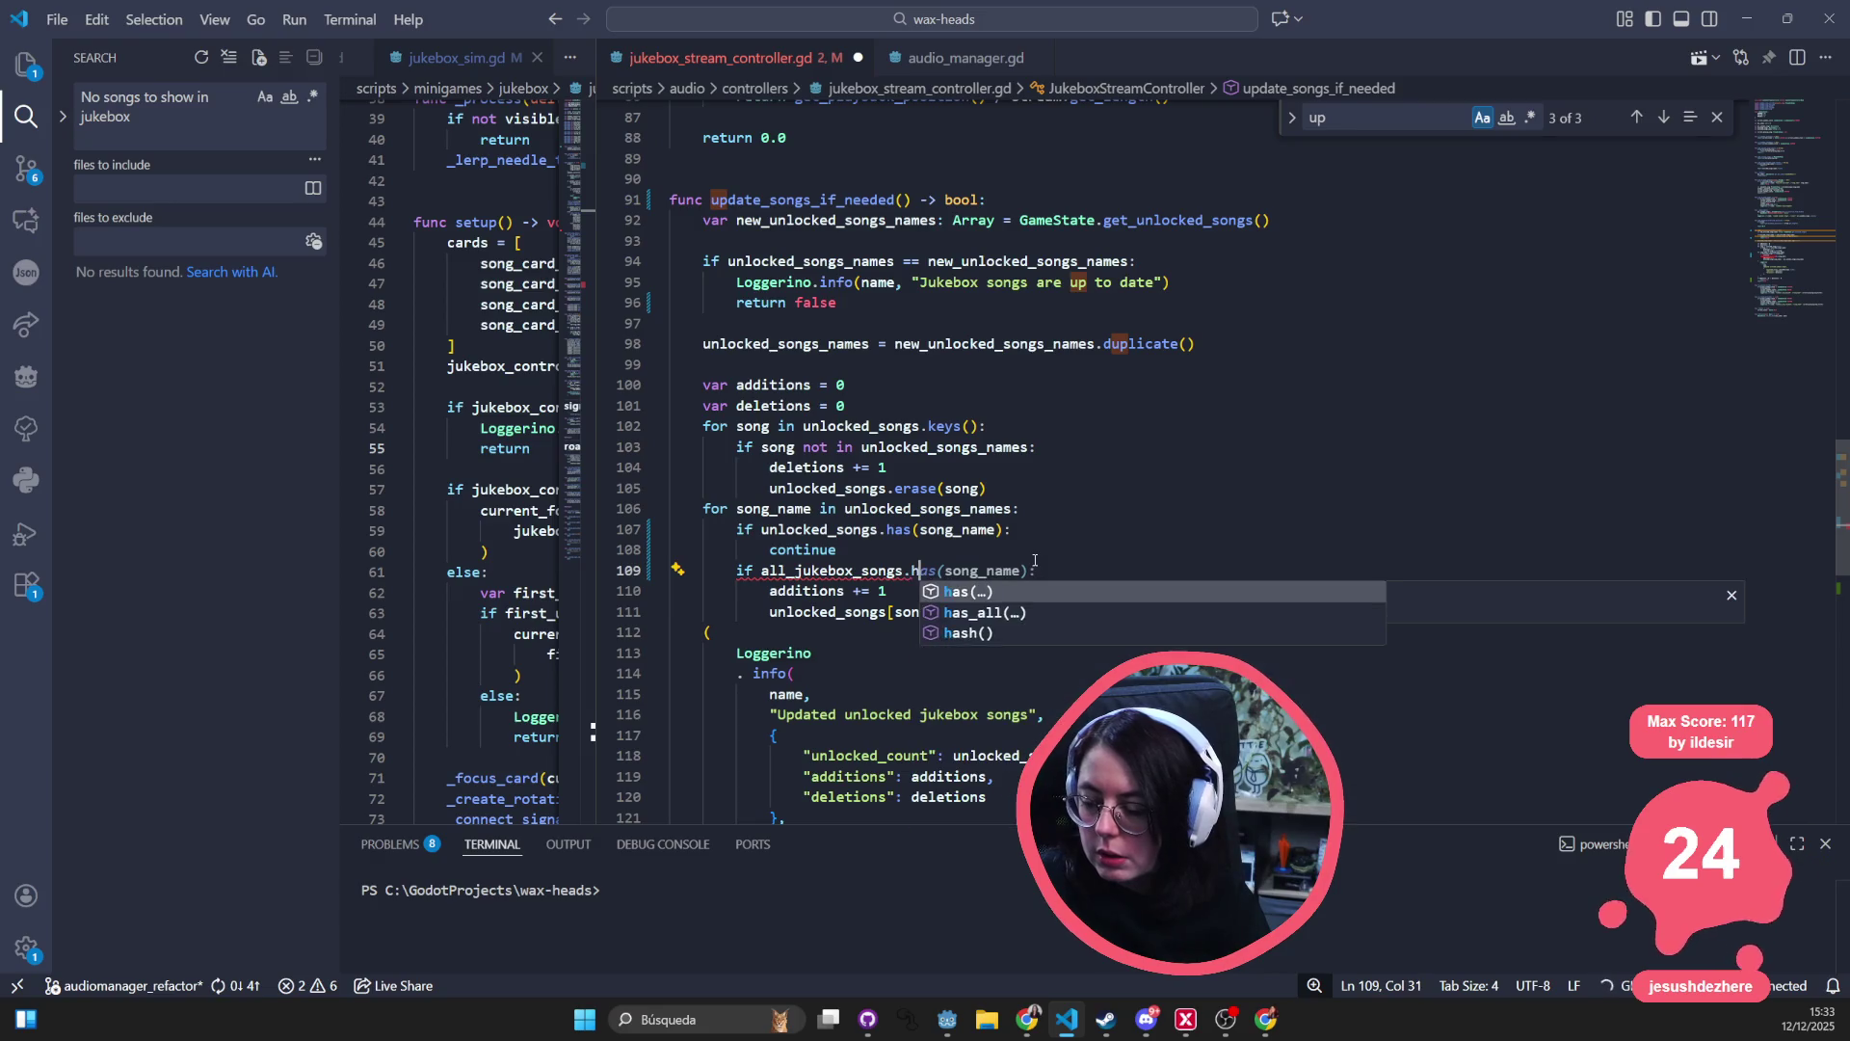
key("Tab")
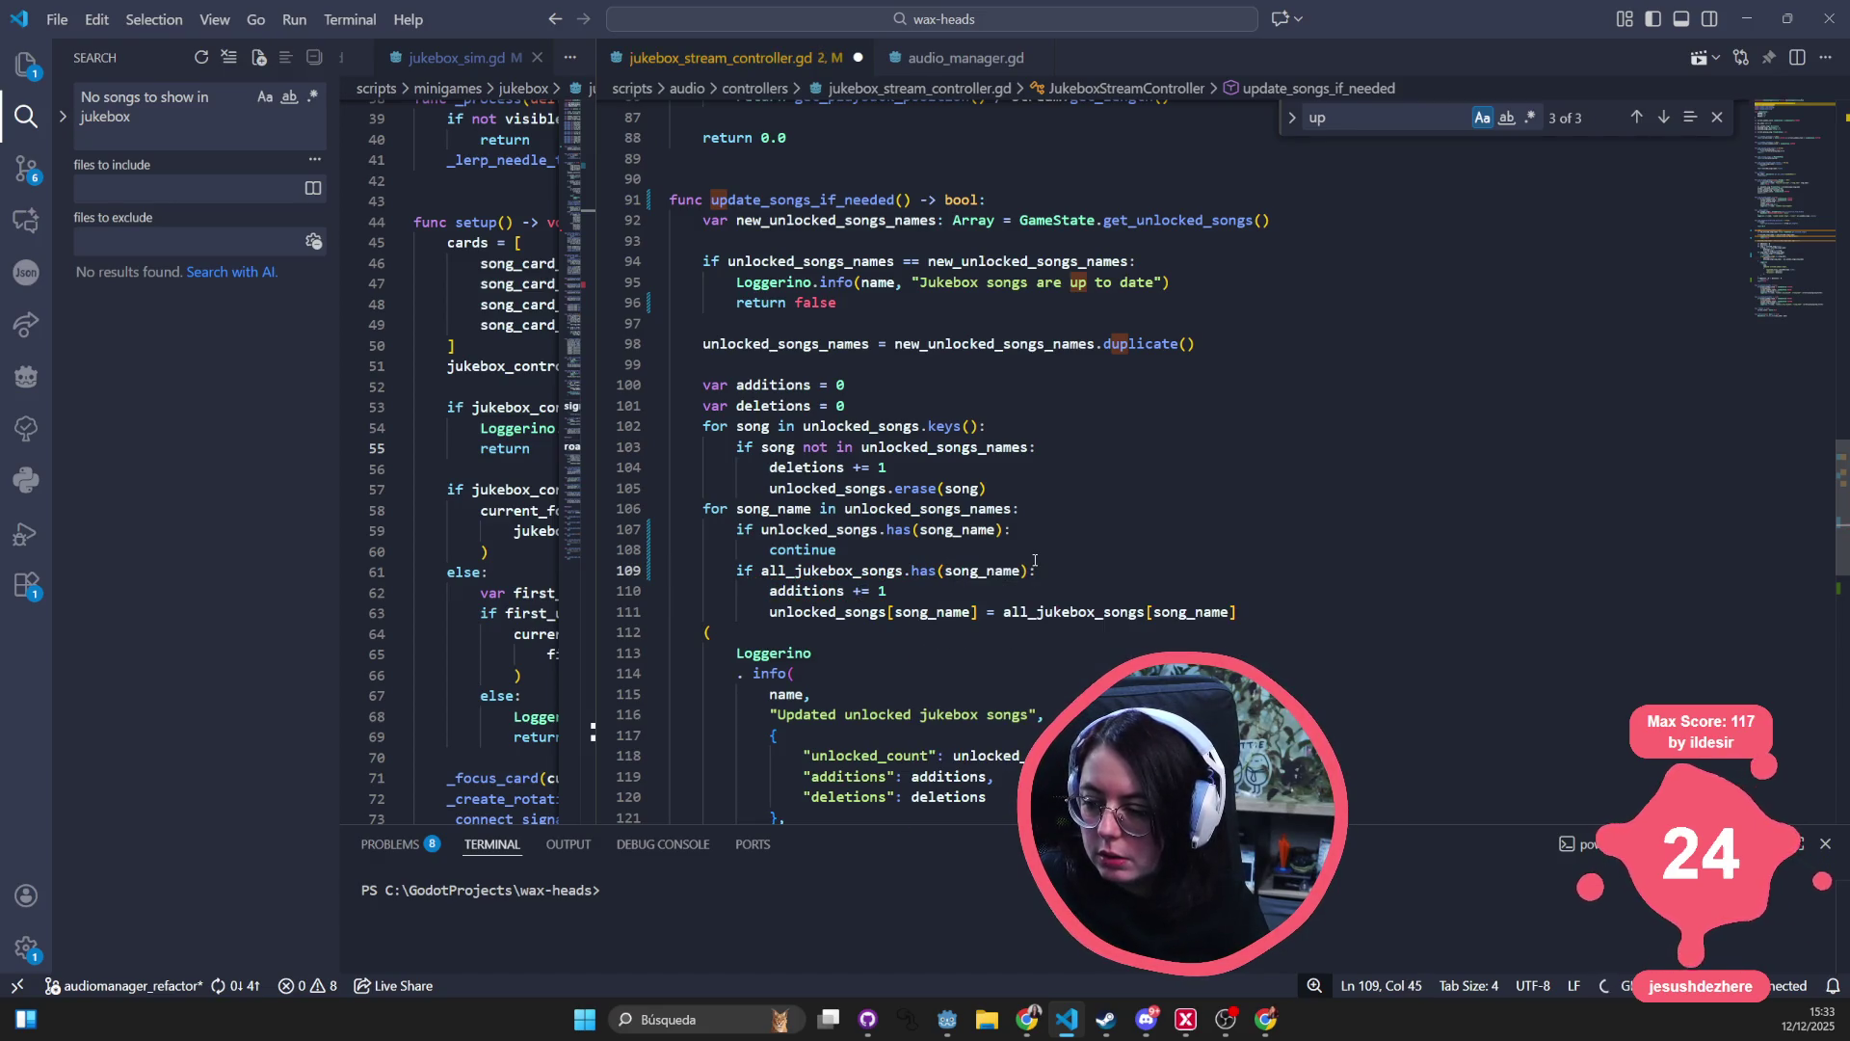
- Add an else: branch after the additions assignment using the suggested Loggerino.err line
key("Up")
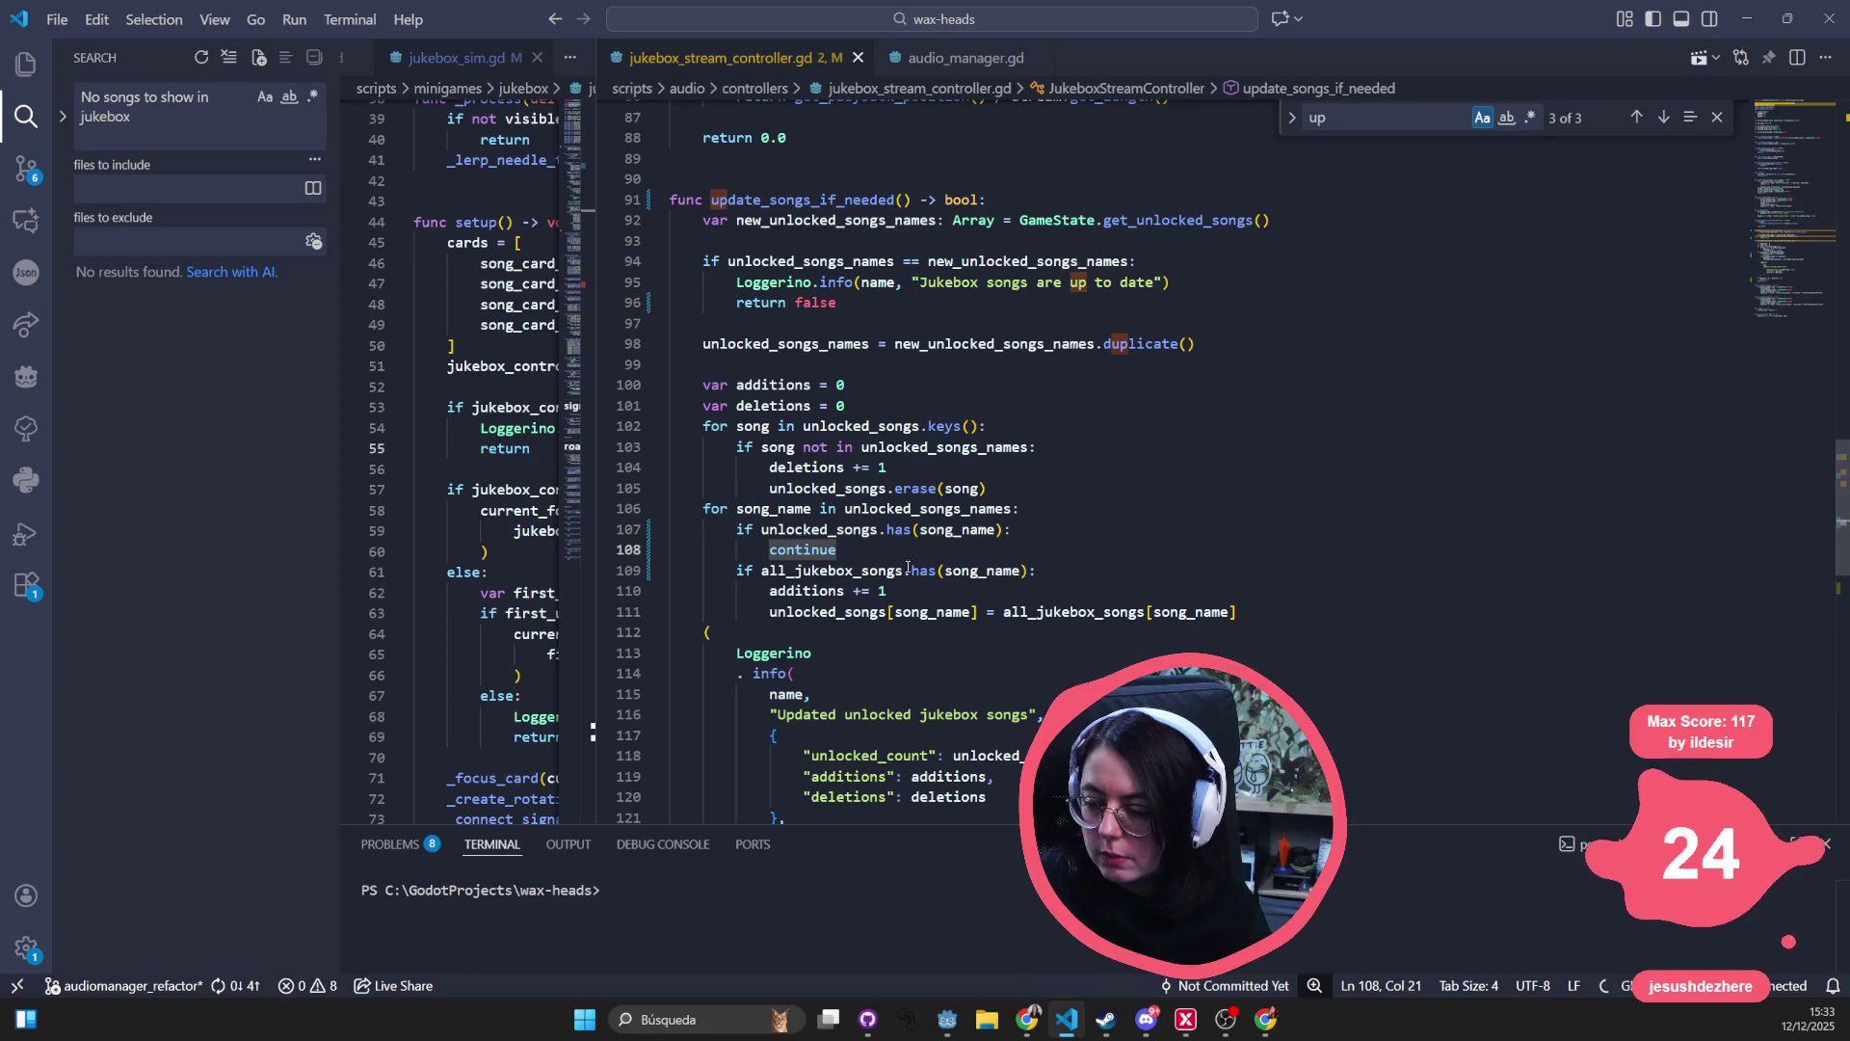
left_click(965, 637)
left_click(1359, 611)
key("Return")
key("BackSpace")
type("else:")
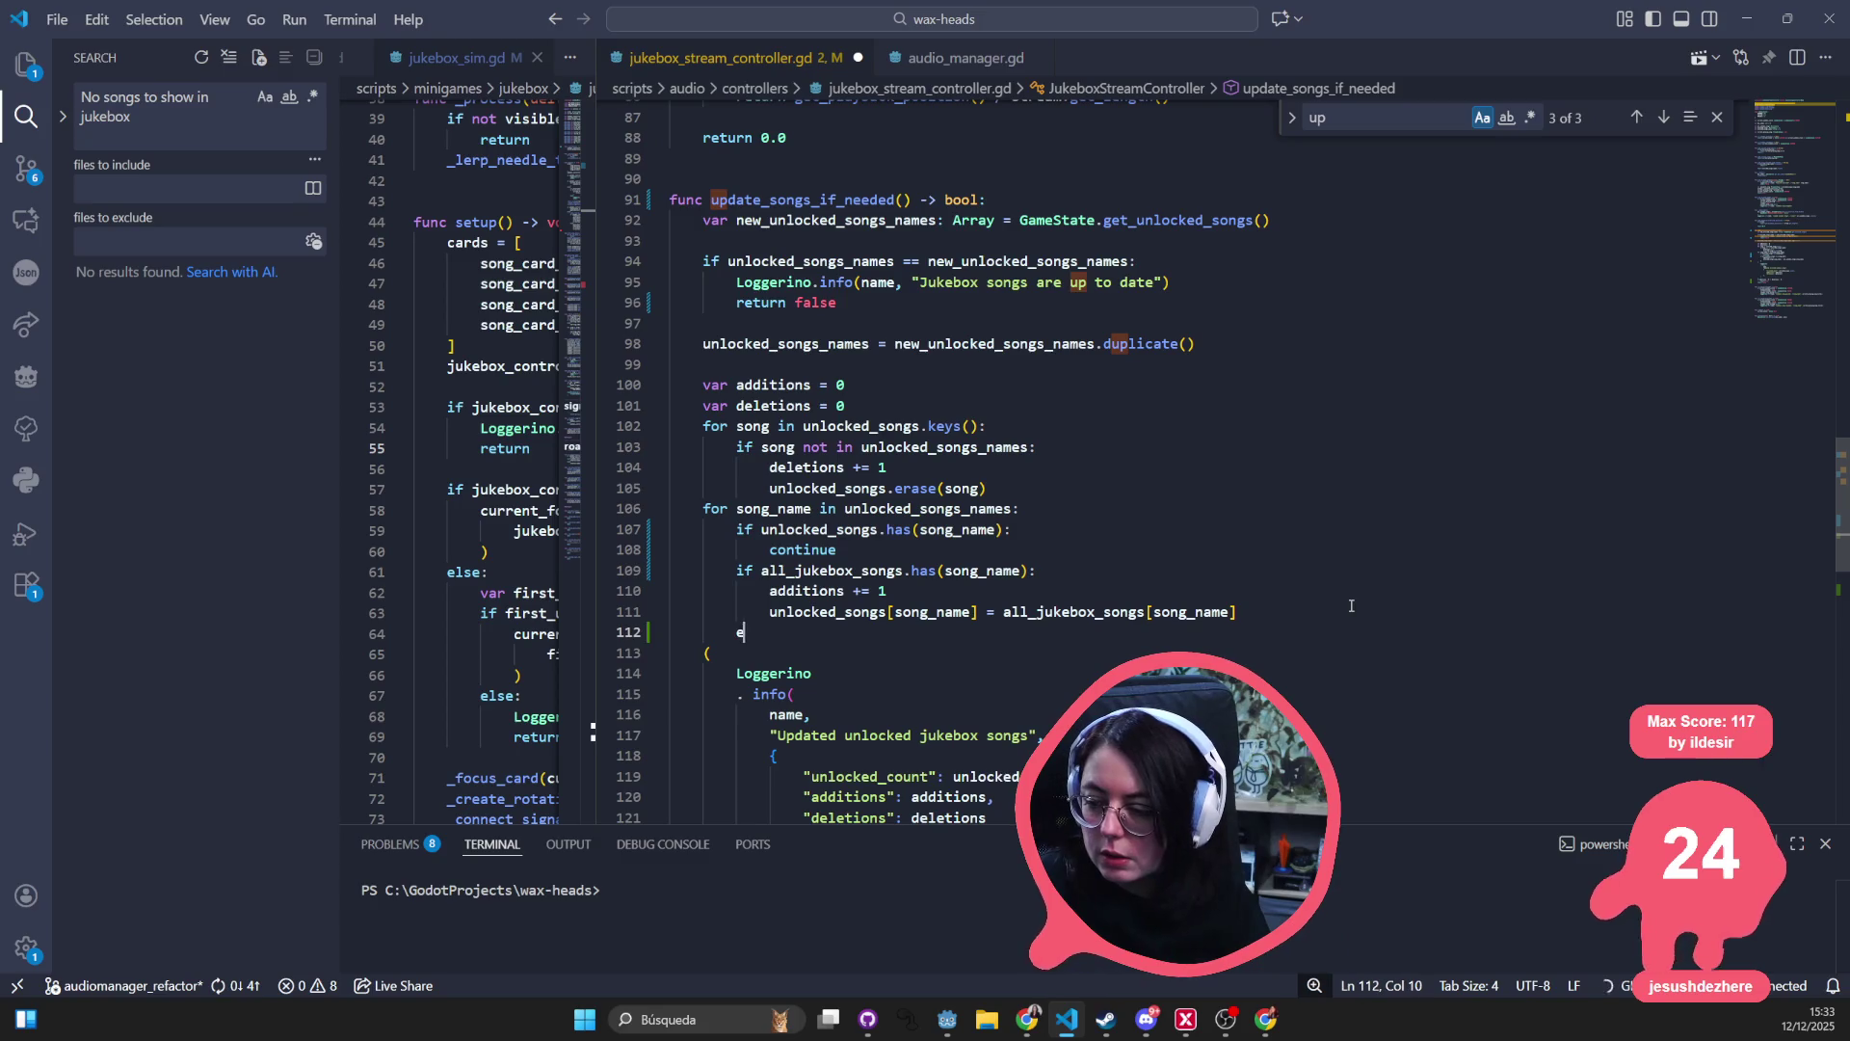
key("Return")
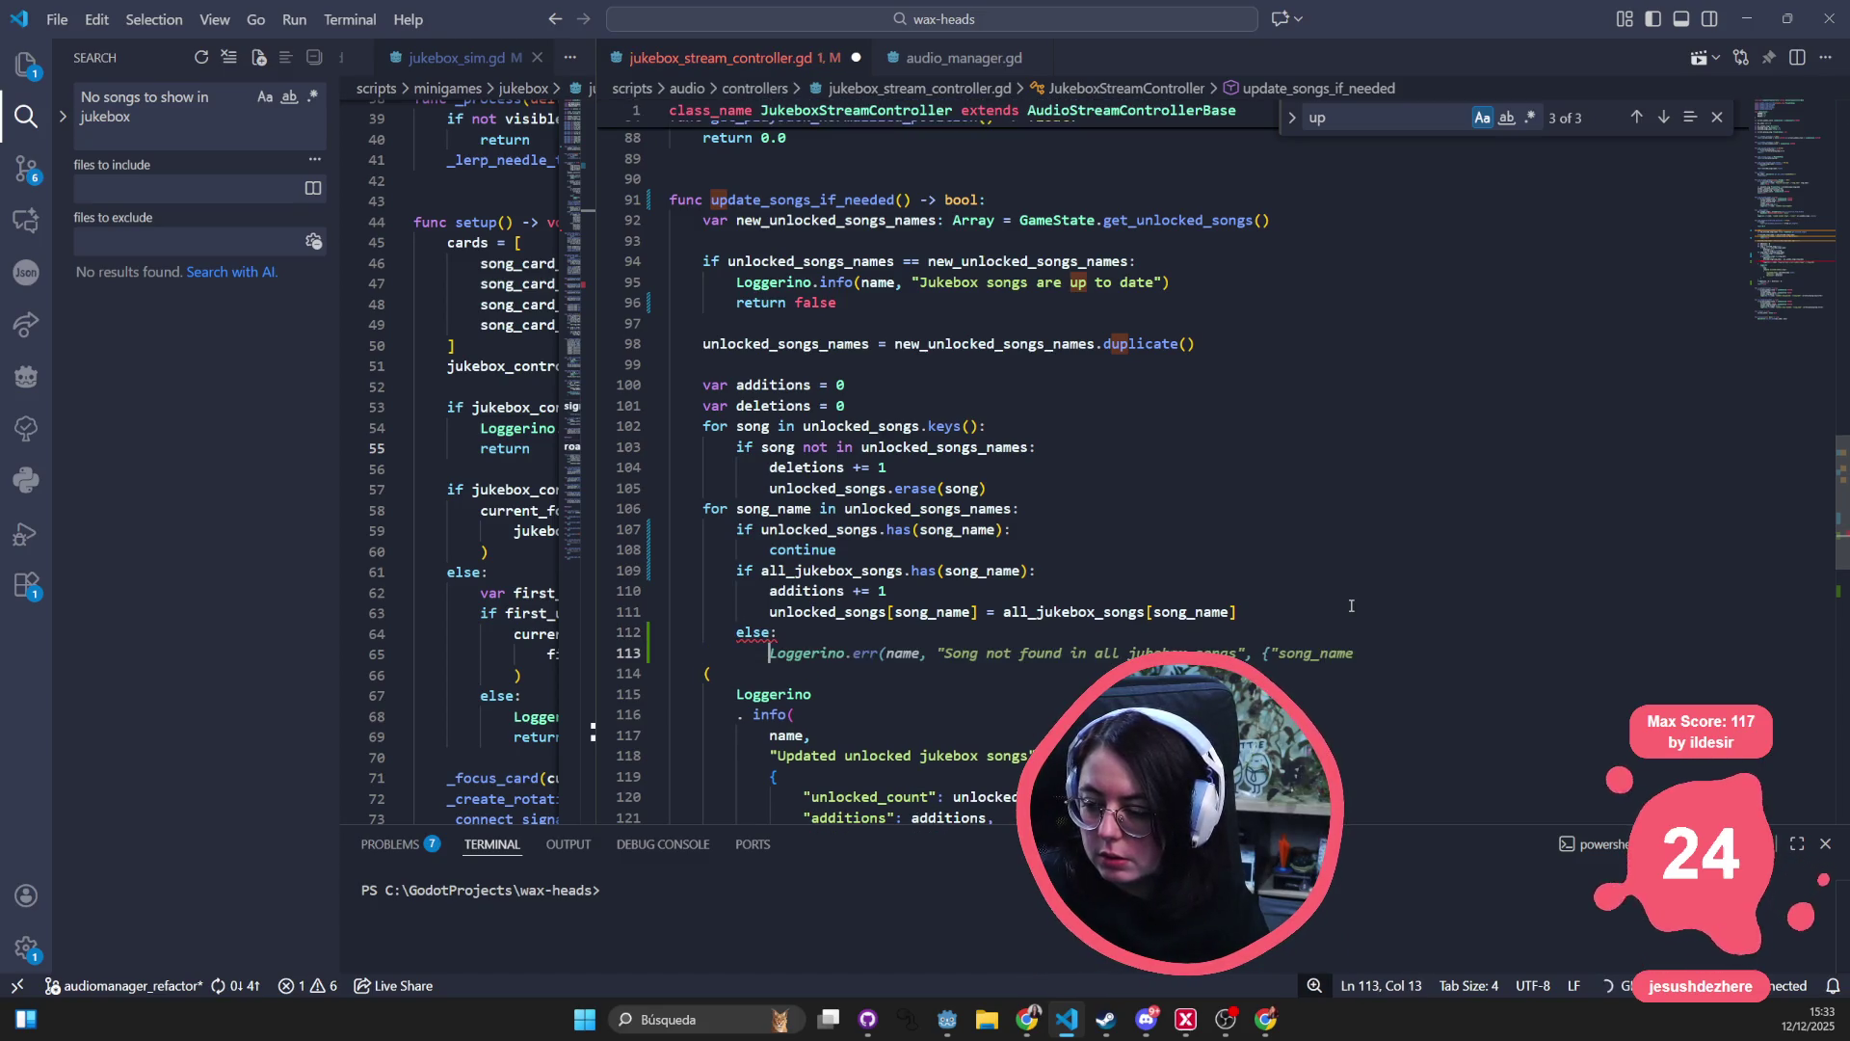
key("Tab")
key("Tab")
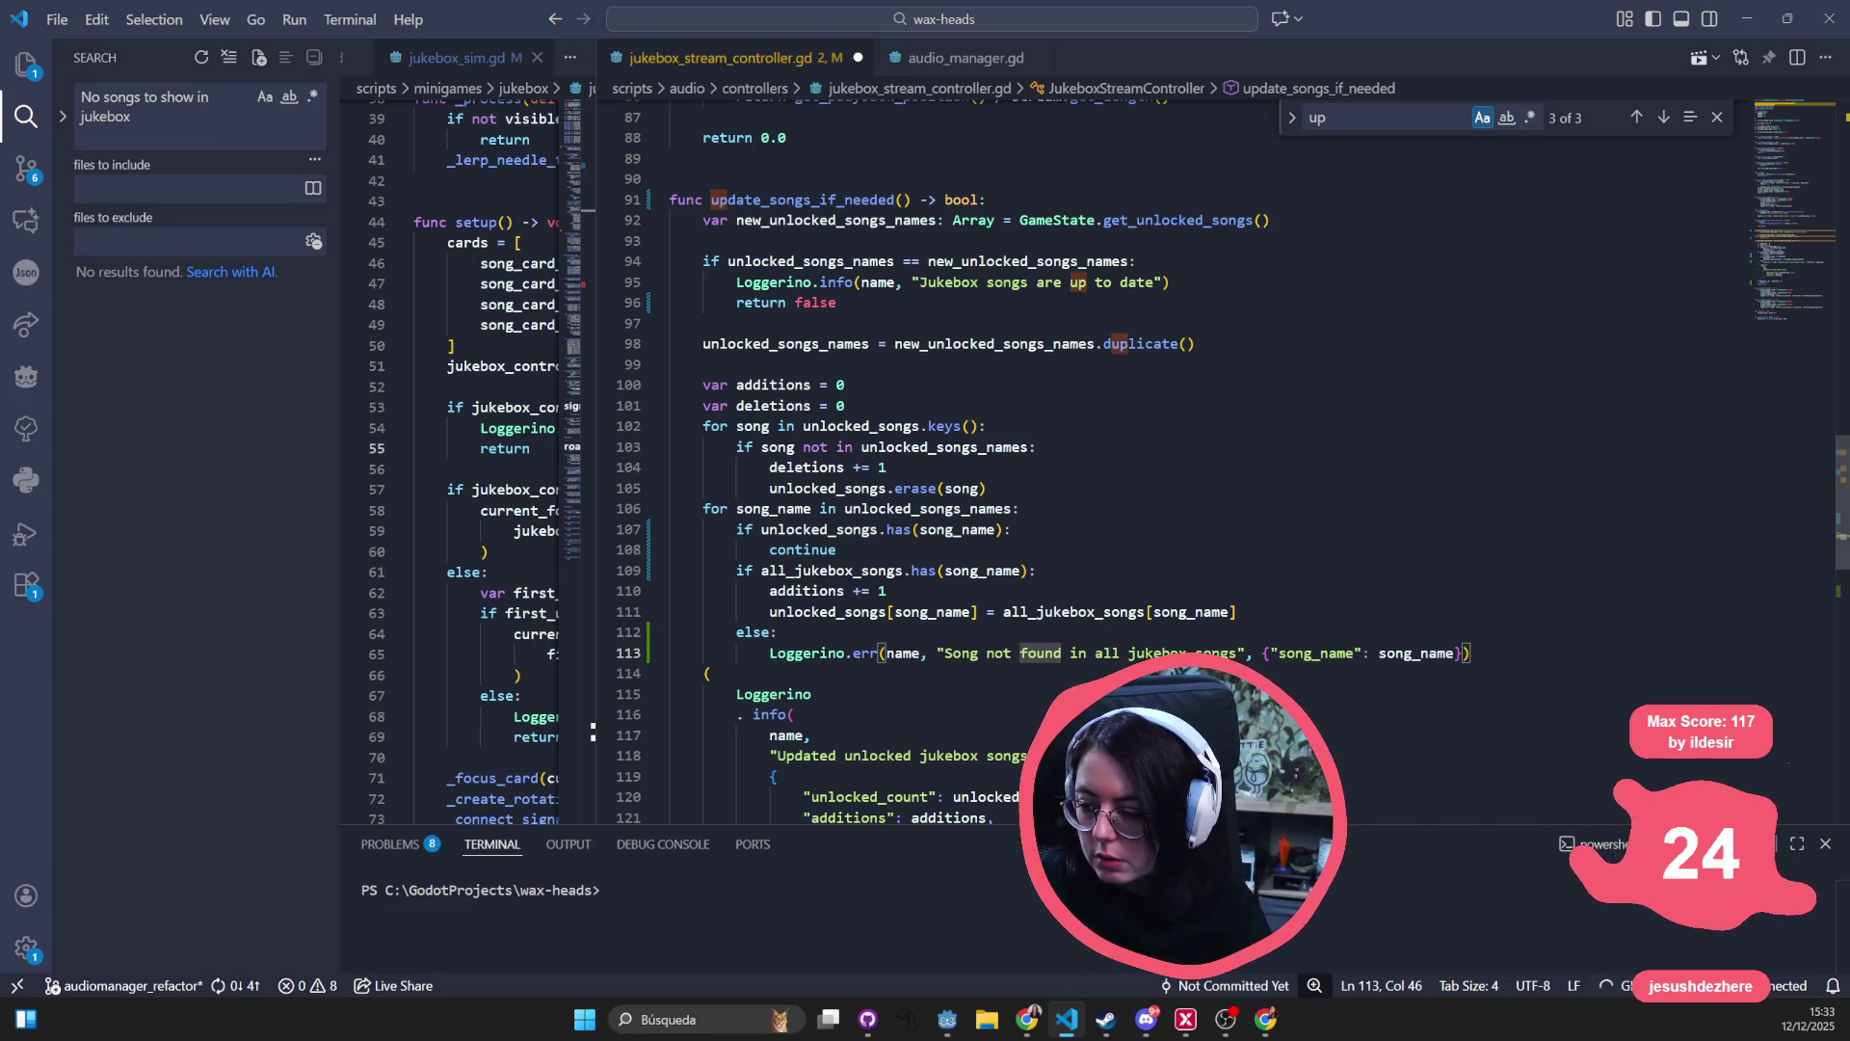
- Reword the error message to 'Persisted song not found in loaded jukebox songs'
left_click(1239, 652)
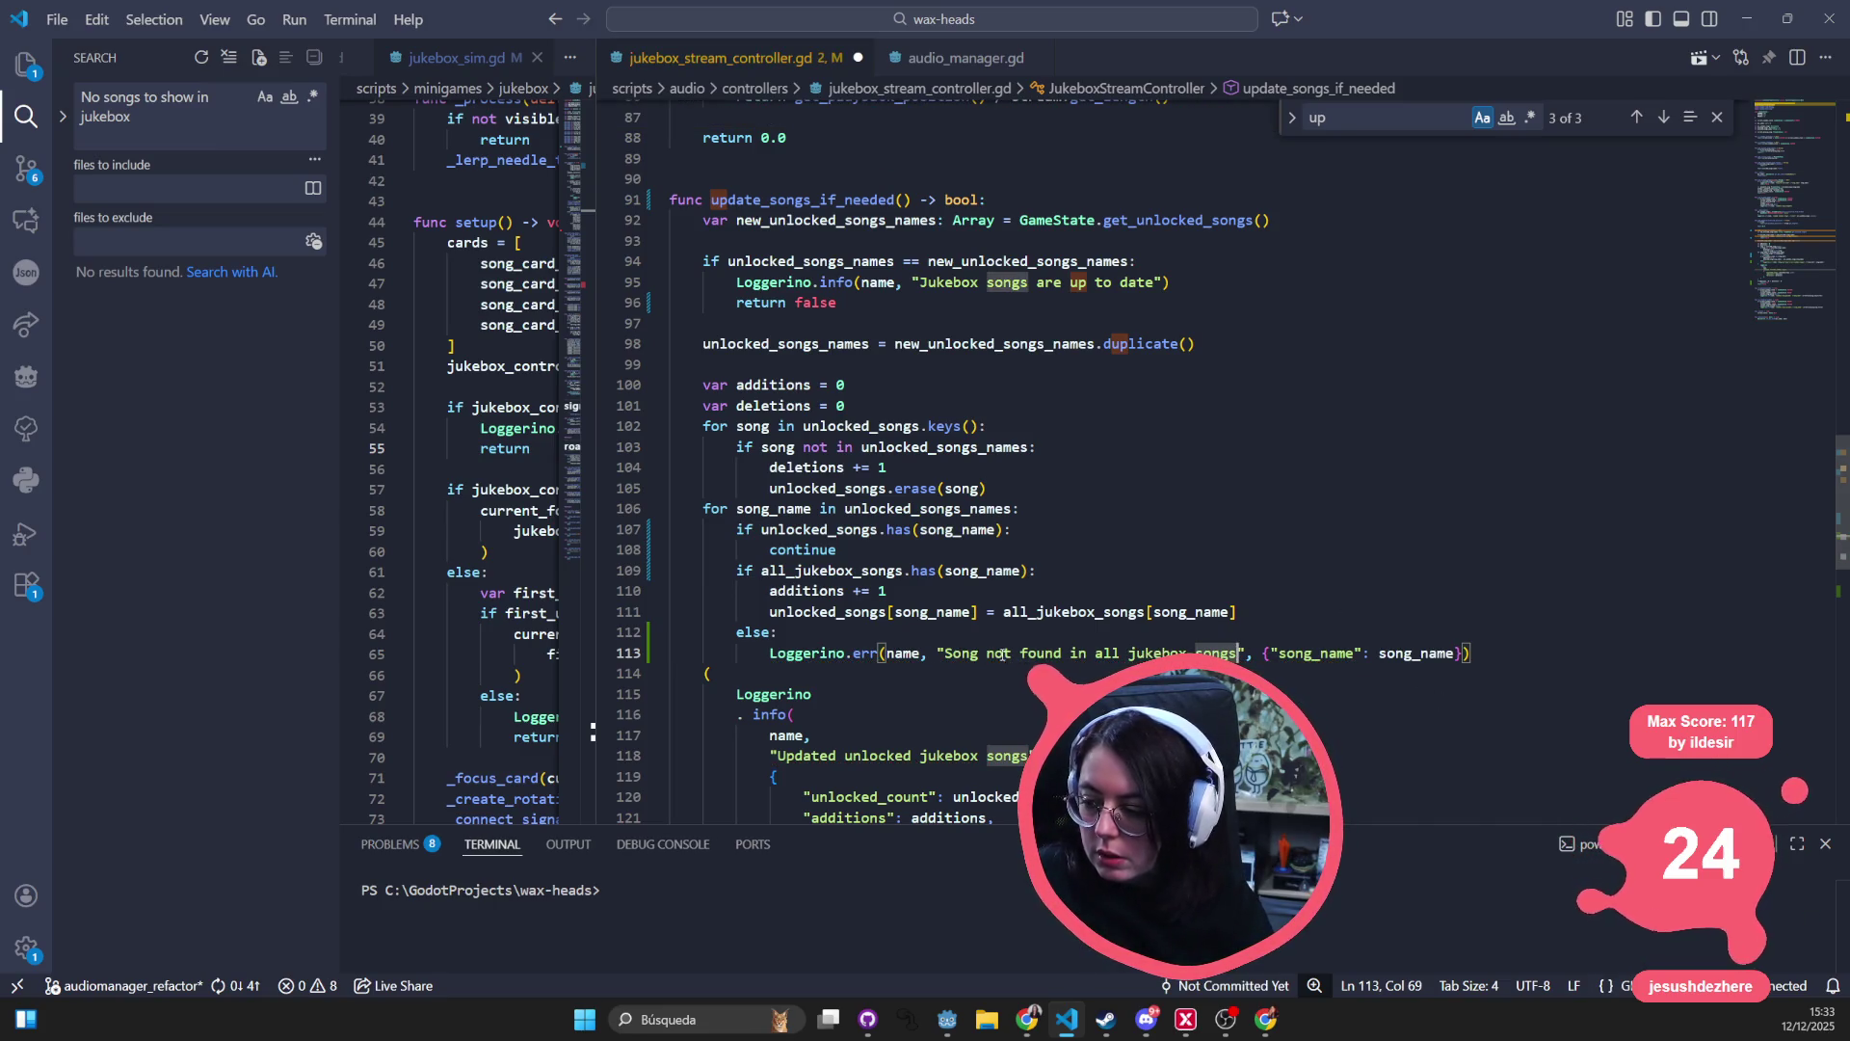
left_click(948, 652)
type("Persisted s")
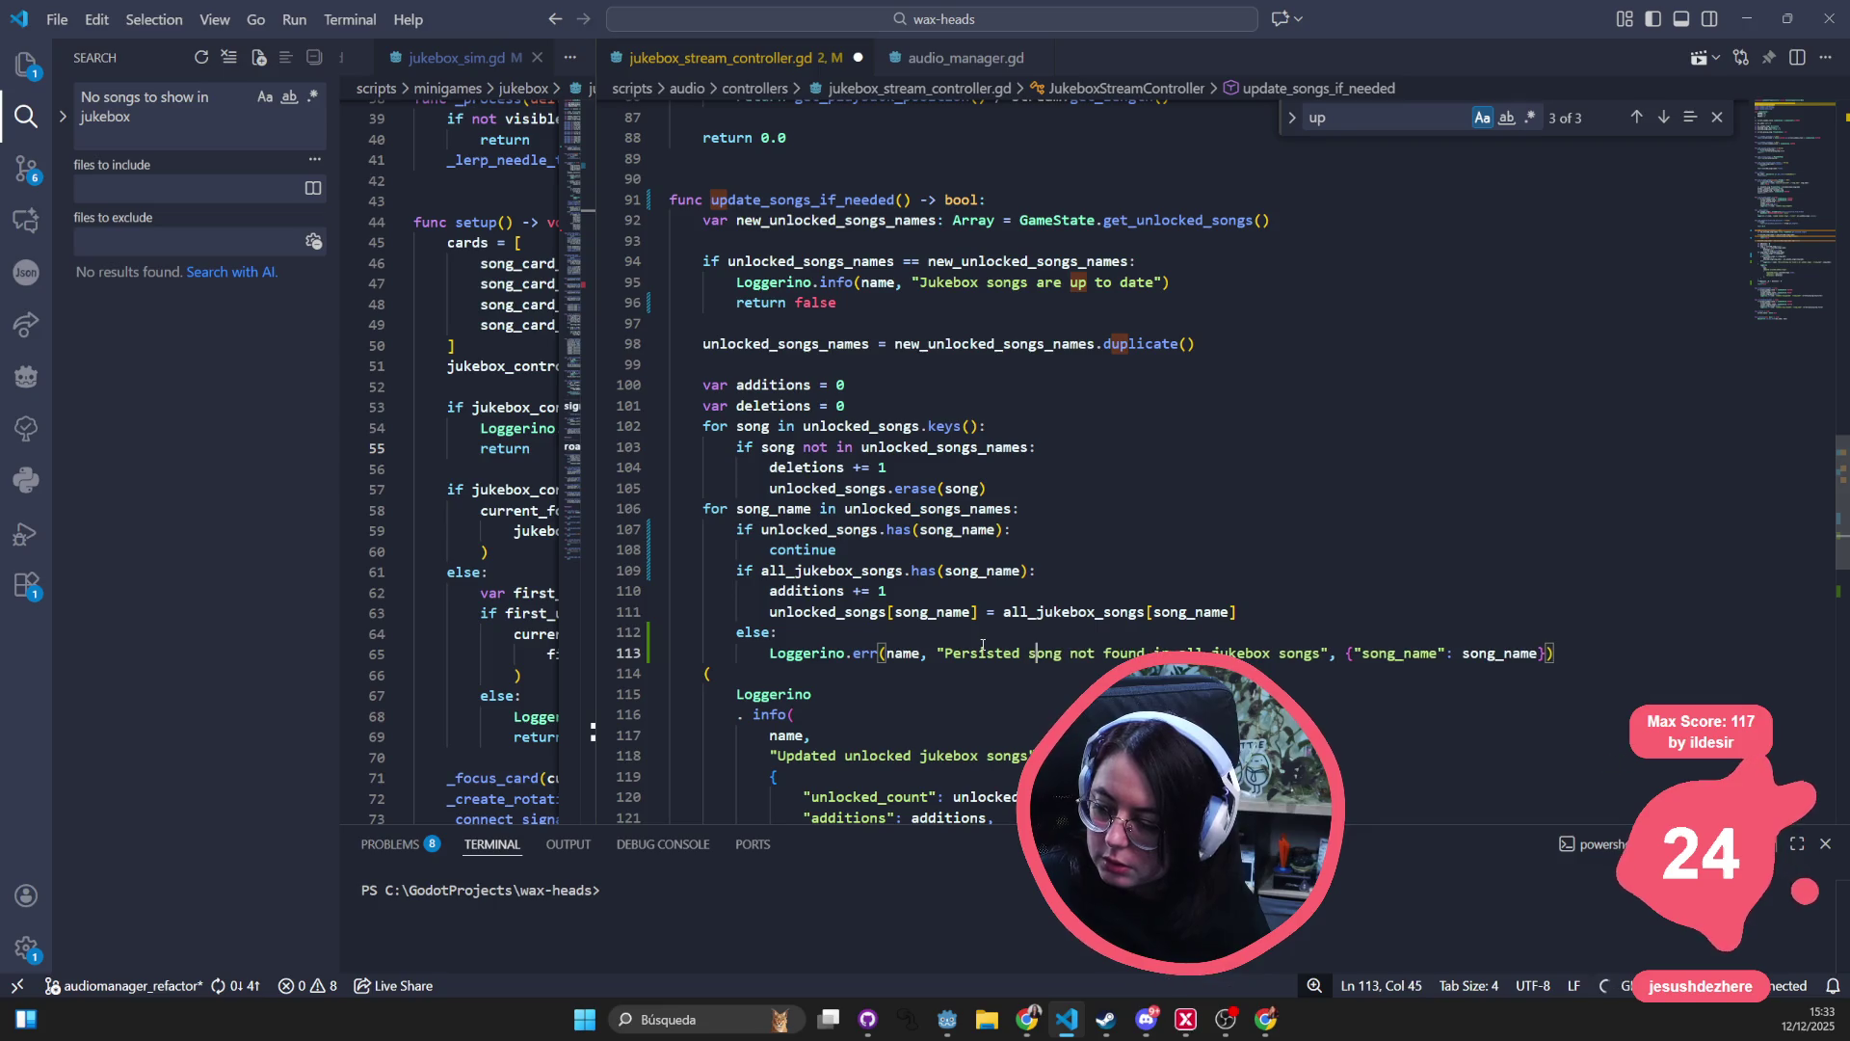
key("BackSpace")
type("s")
key("ctrl+Right")
left_click(1254, 448)
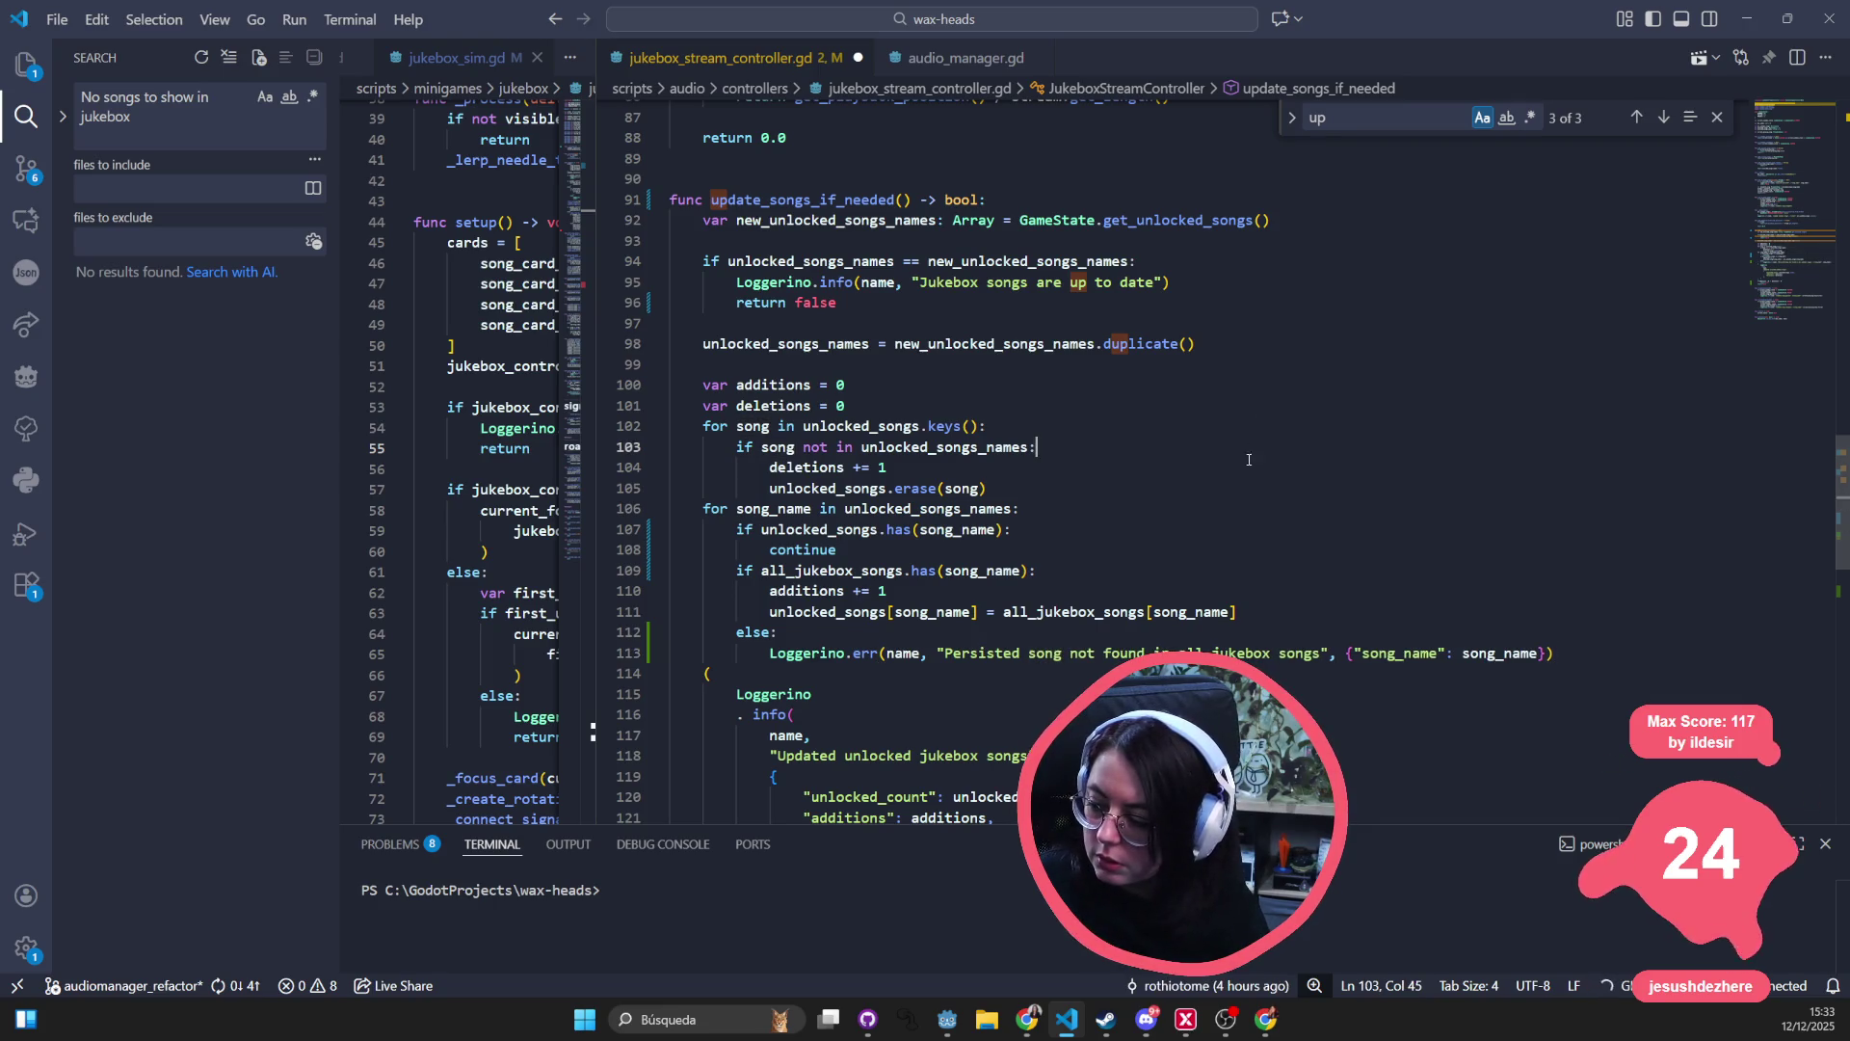
left_click(1187, 652)
key("BackSpace")
key("Delete")
key("Delete")
key("Delete")
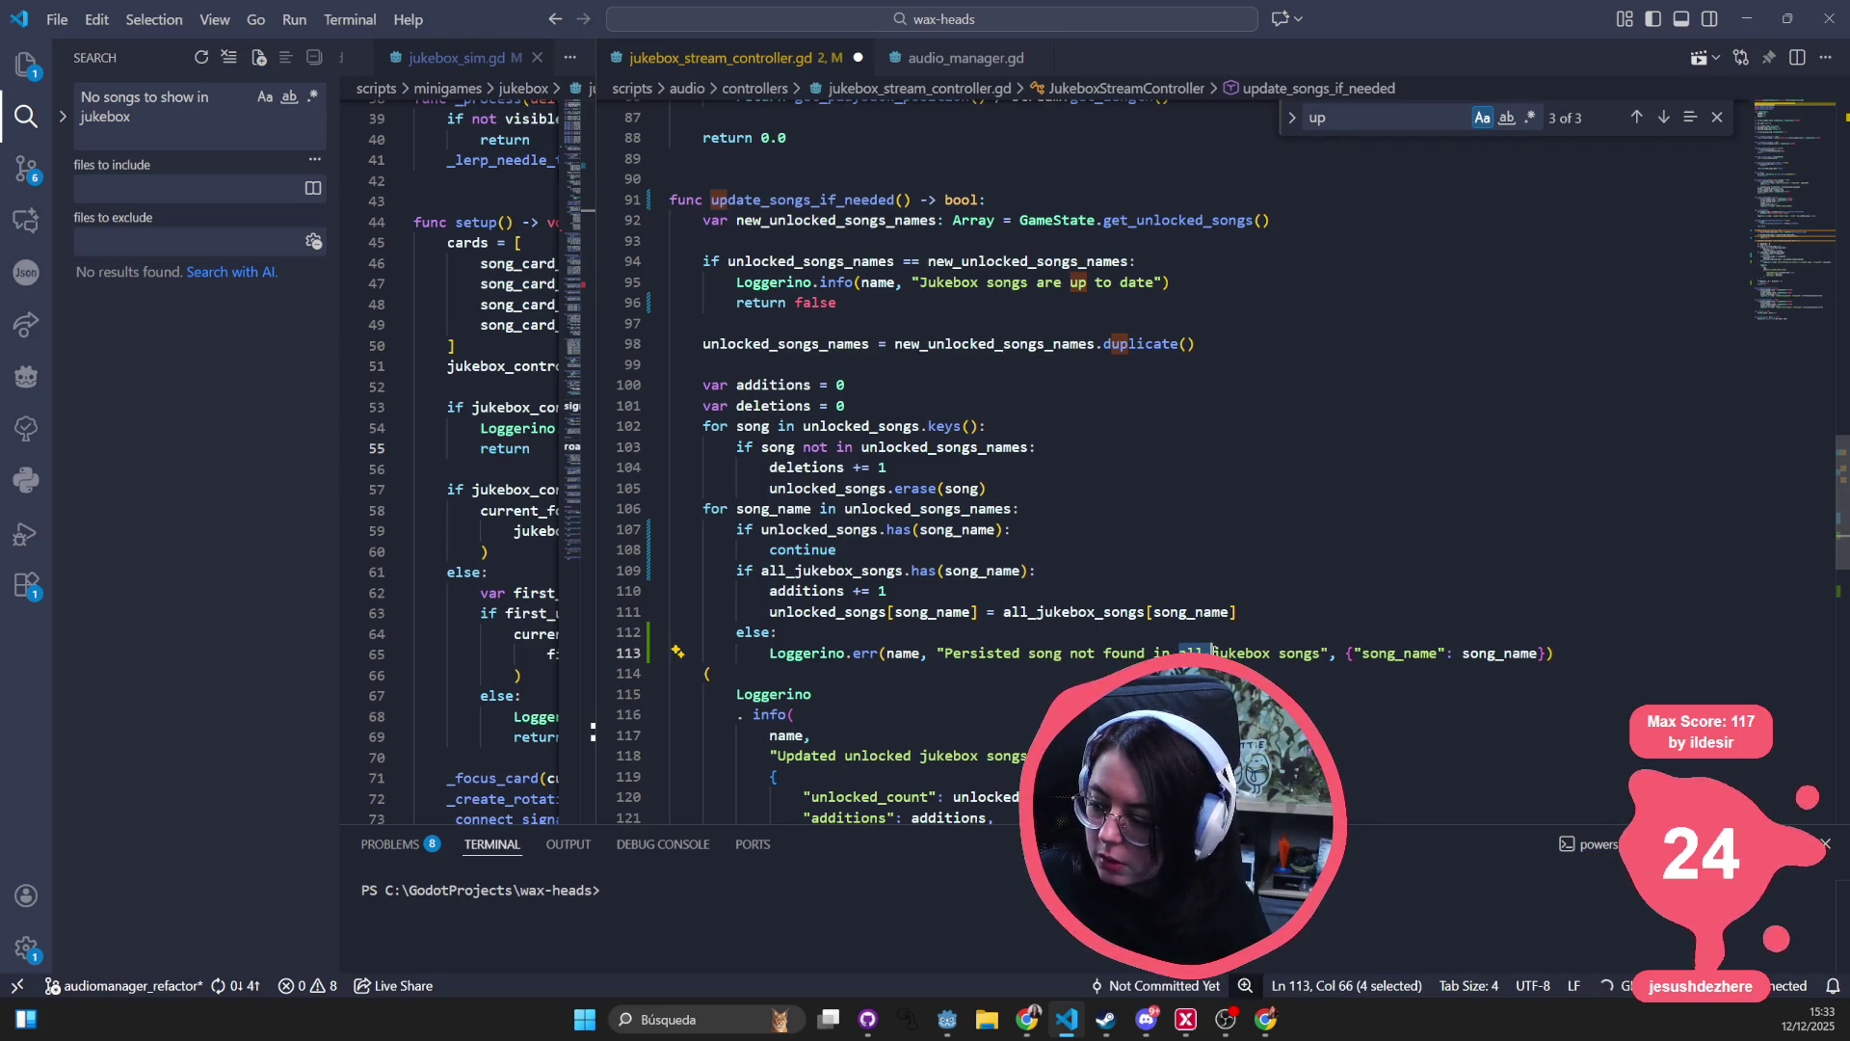
type("loaded")
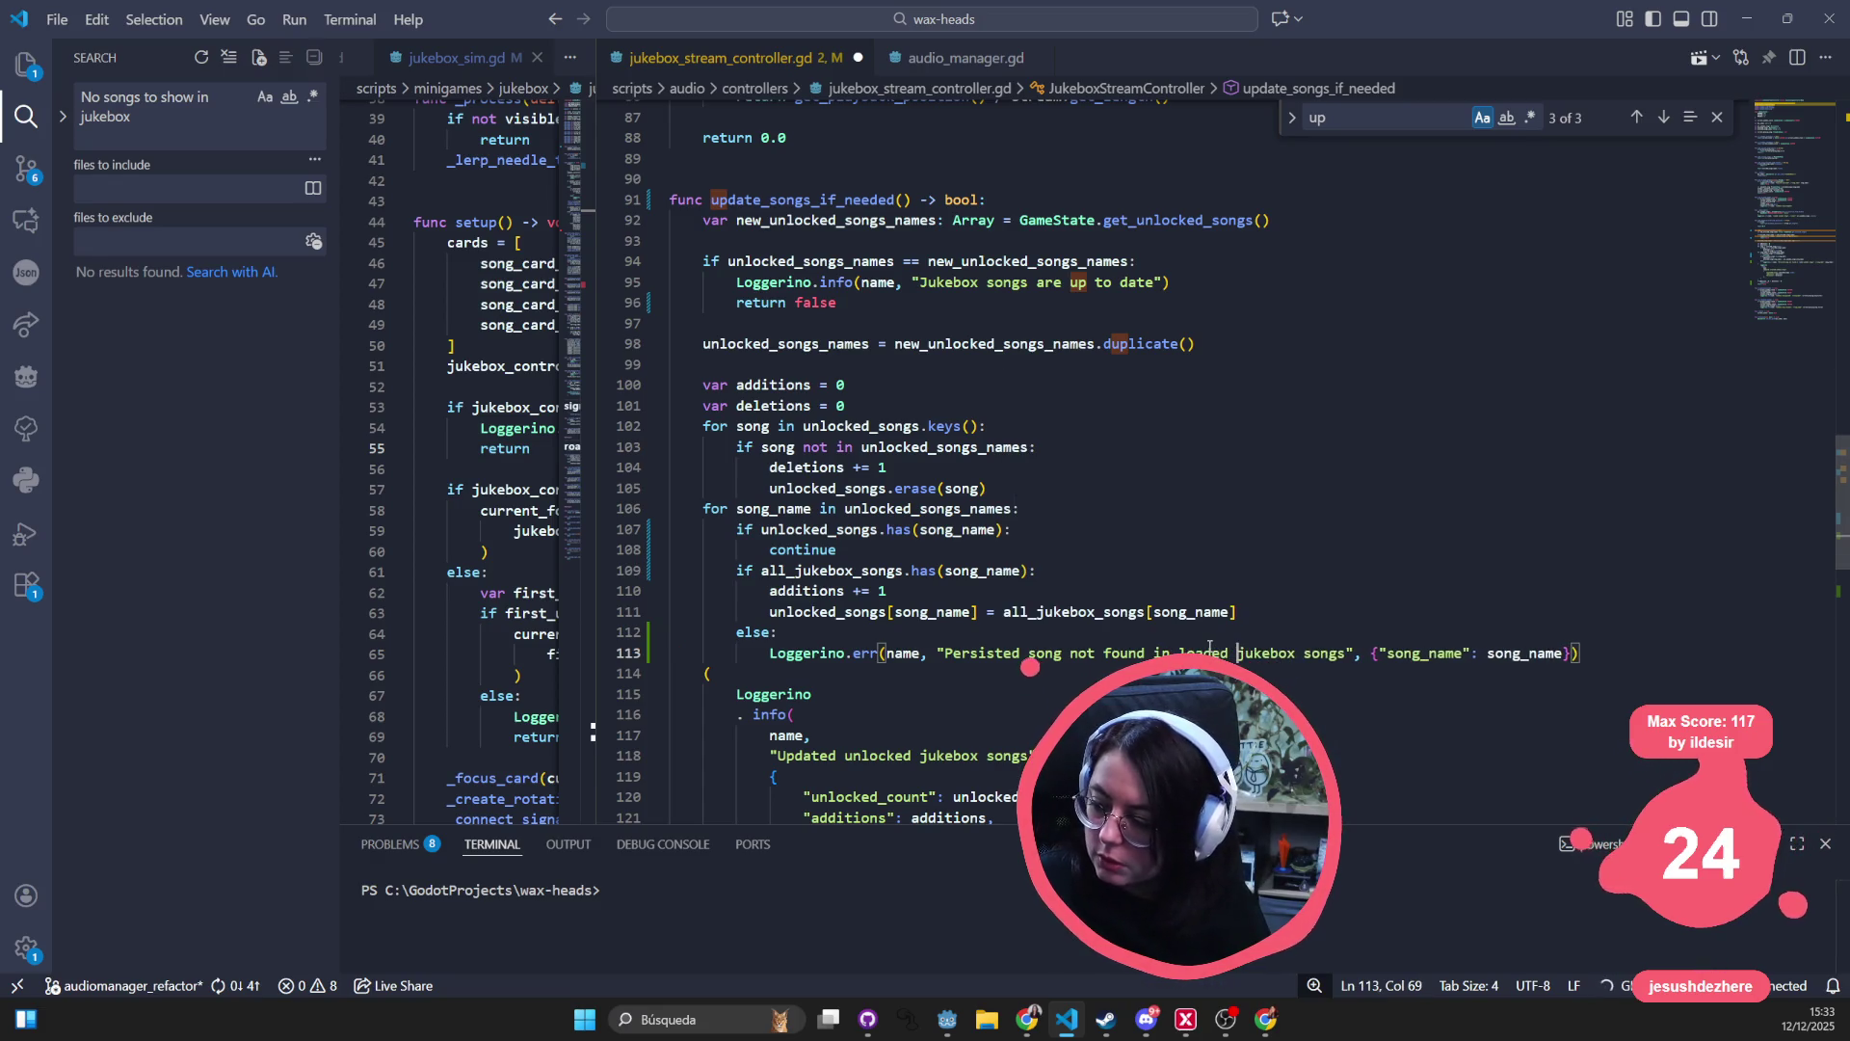
left_click(1508, 556)
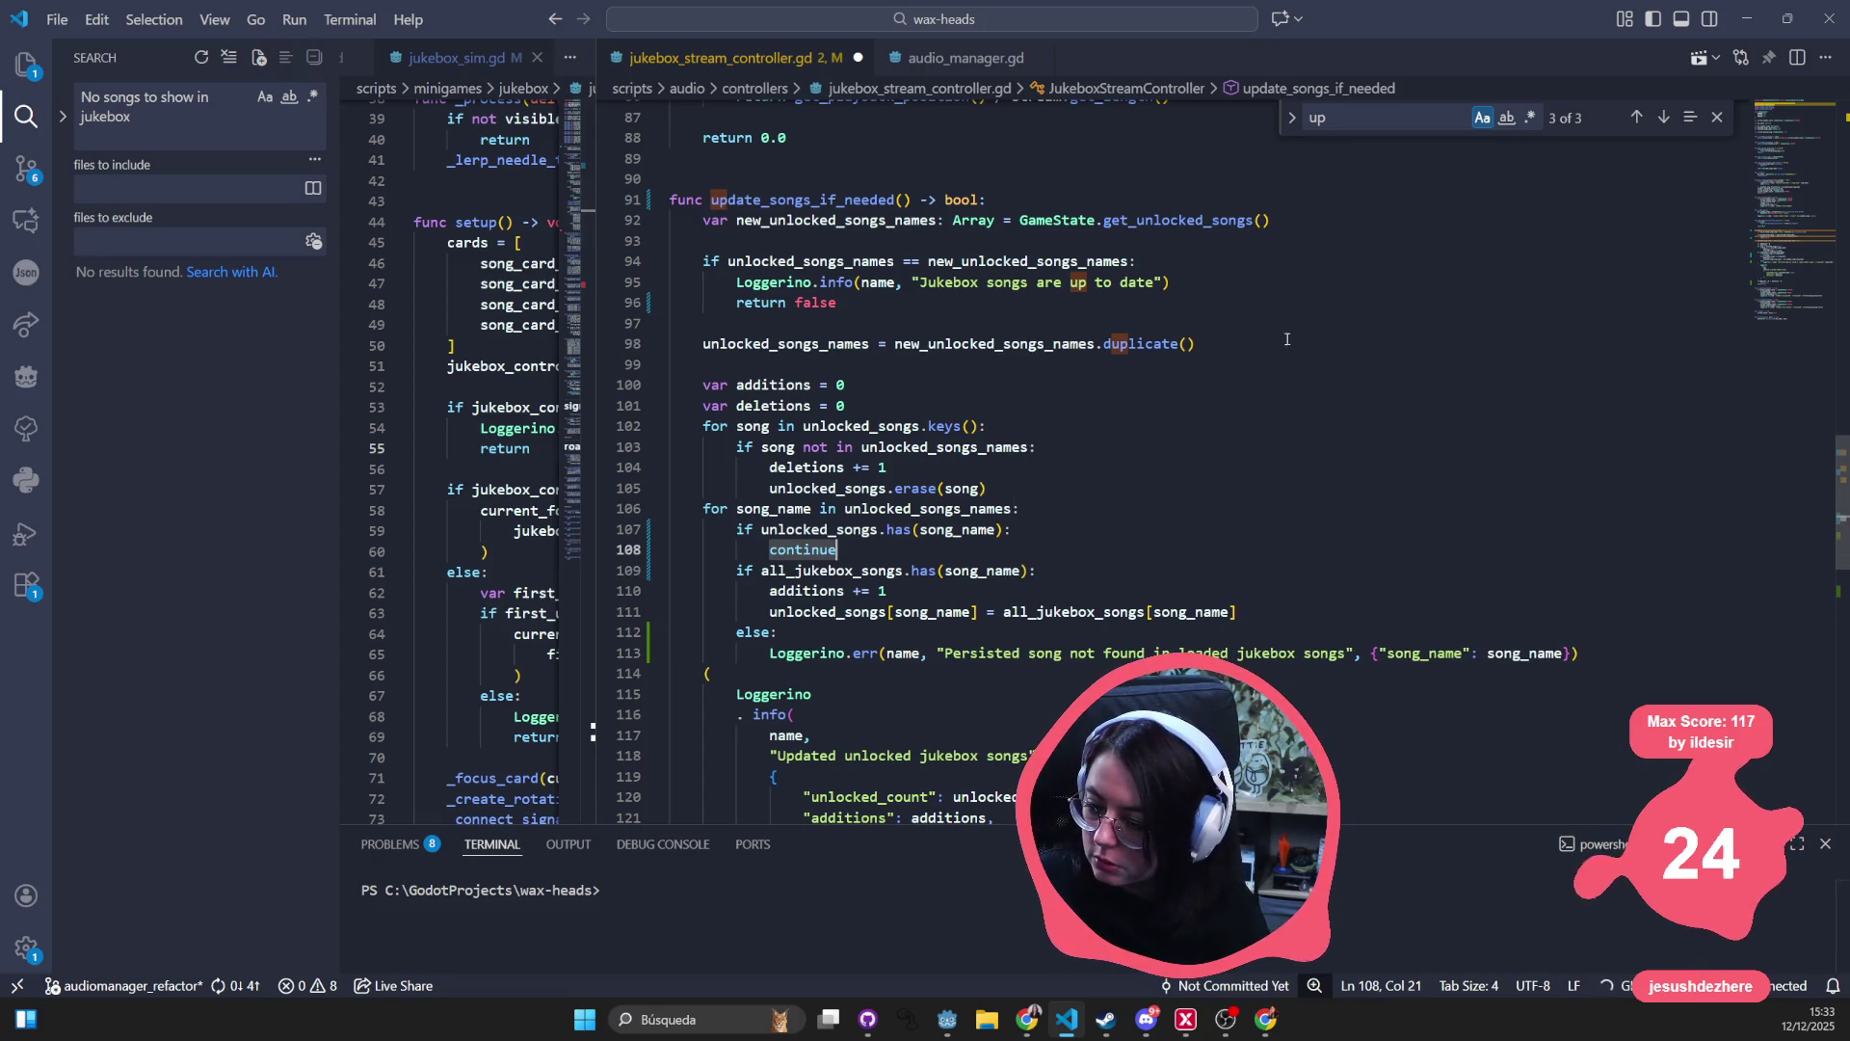
left_click(1746, 21)
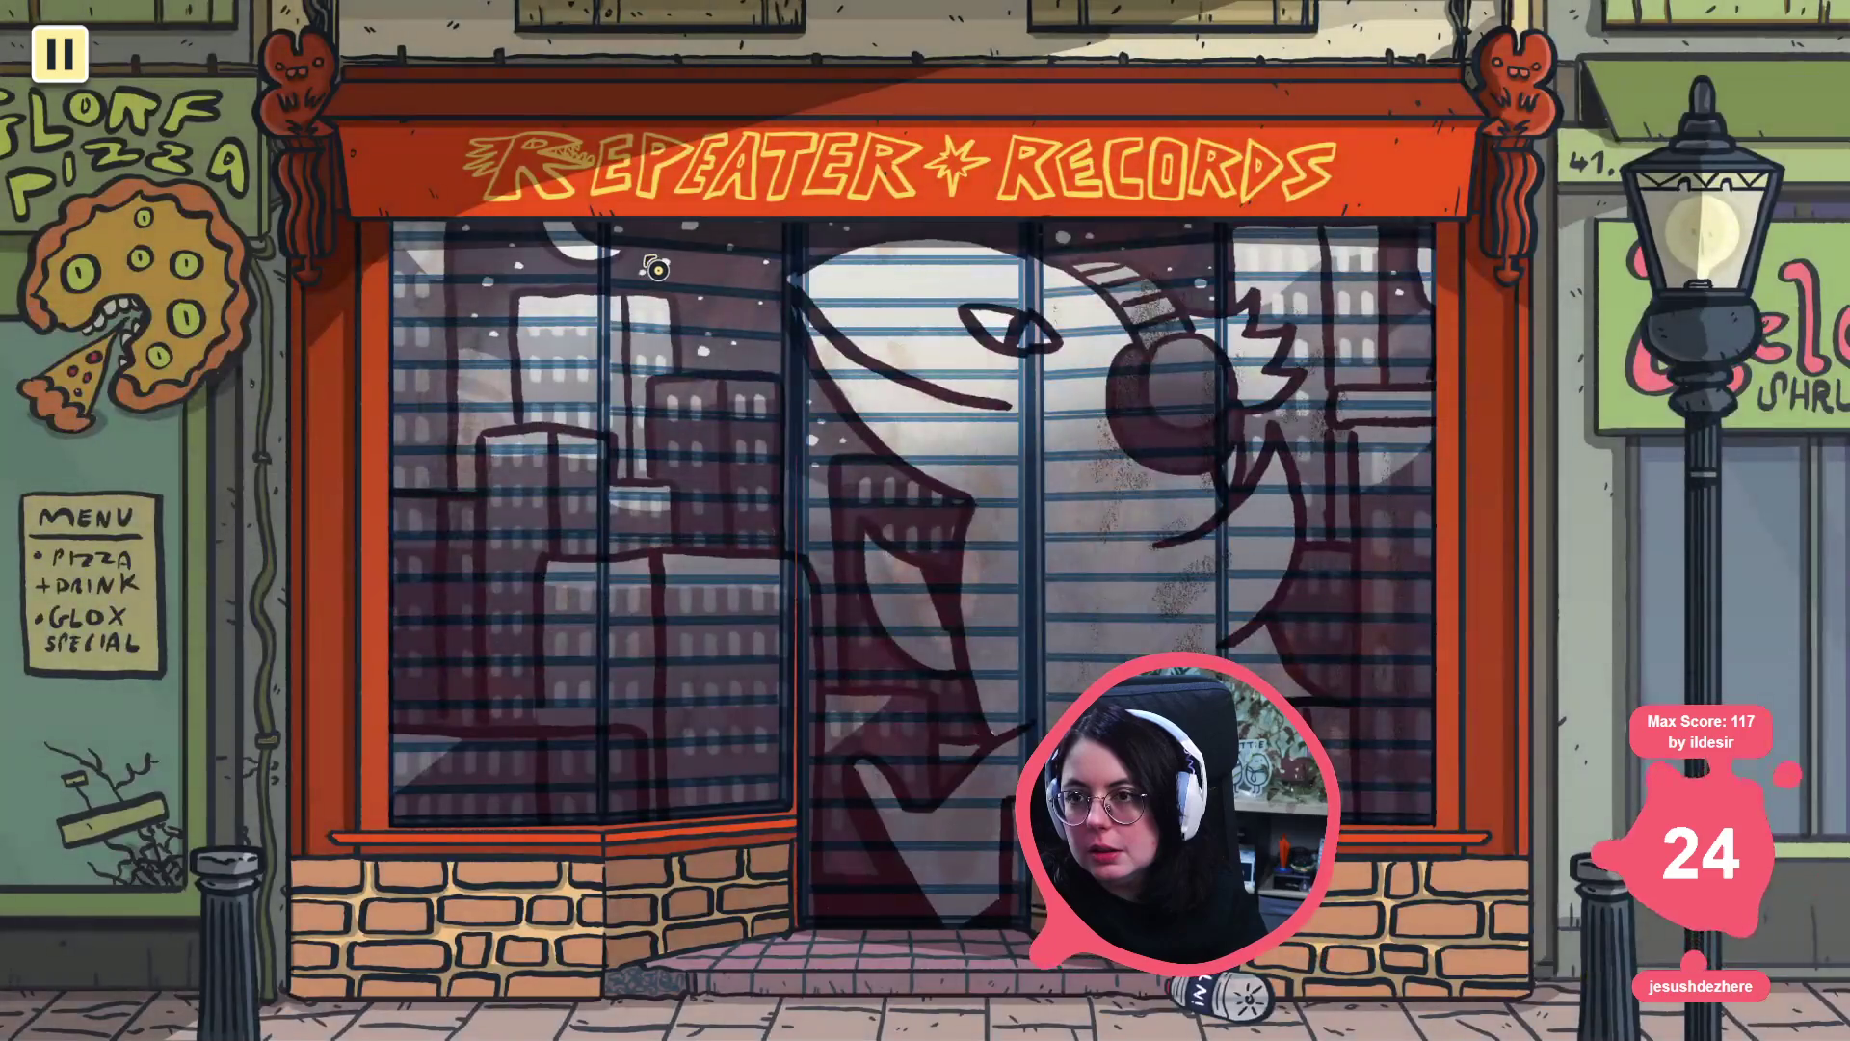
- Roll up the shutter, enter the record store, and advance the opening dialogue
left_click(717, 538)
left_click(951, 604)
left_click(1222, 583)
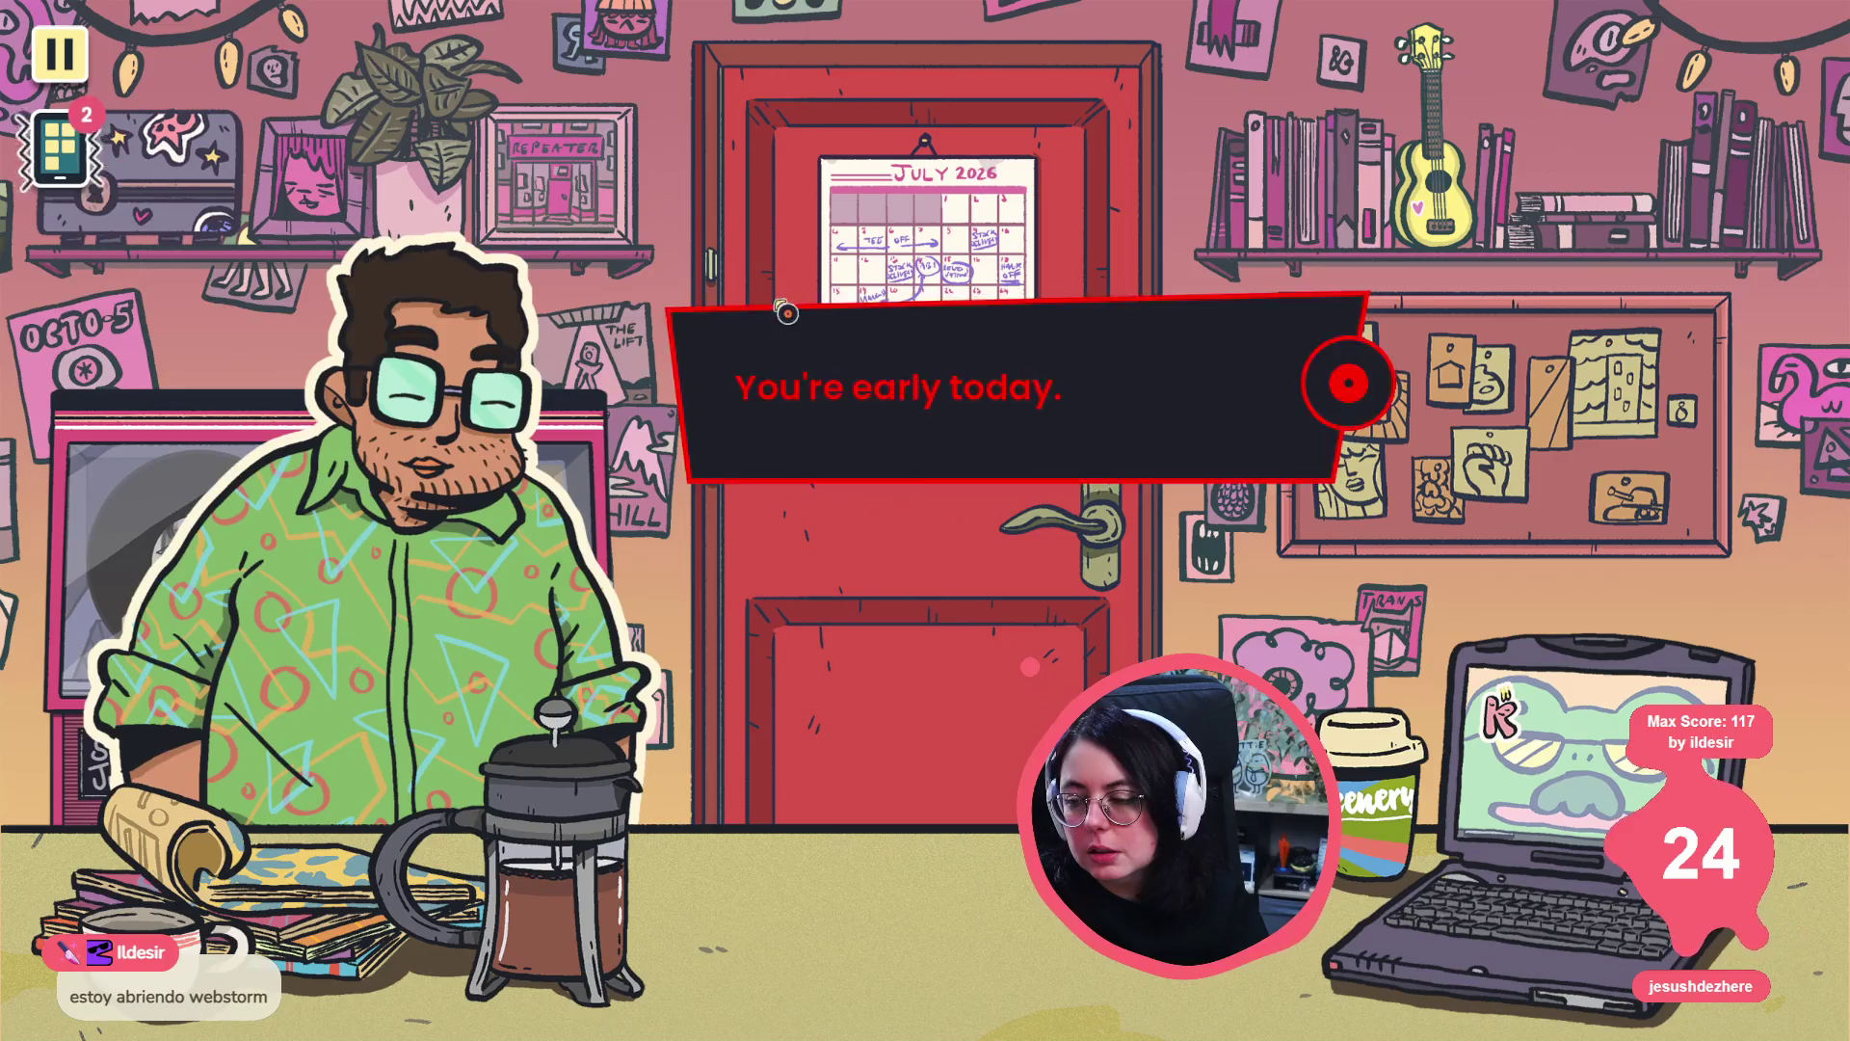
left_click(511, 357)
left_click(578, 395)
left_click(622, 425)
left_click(621, 425)
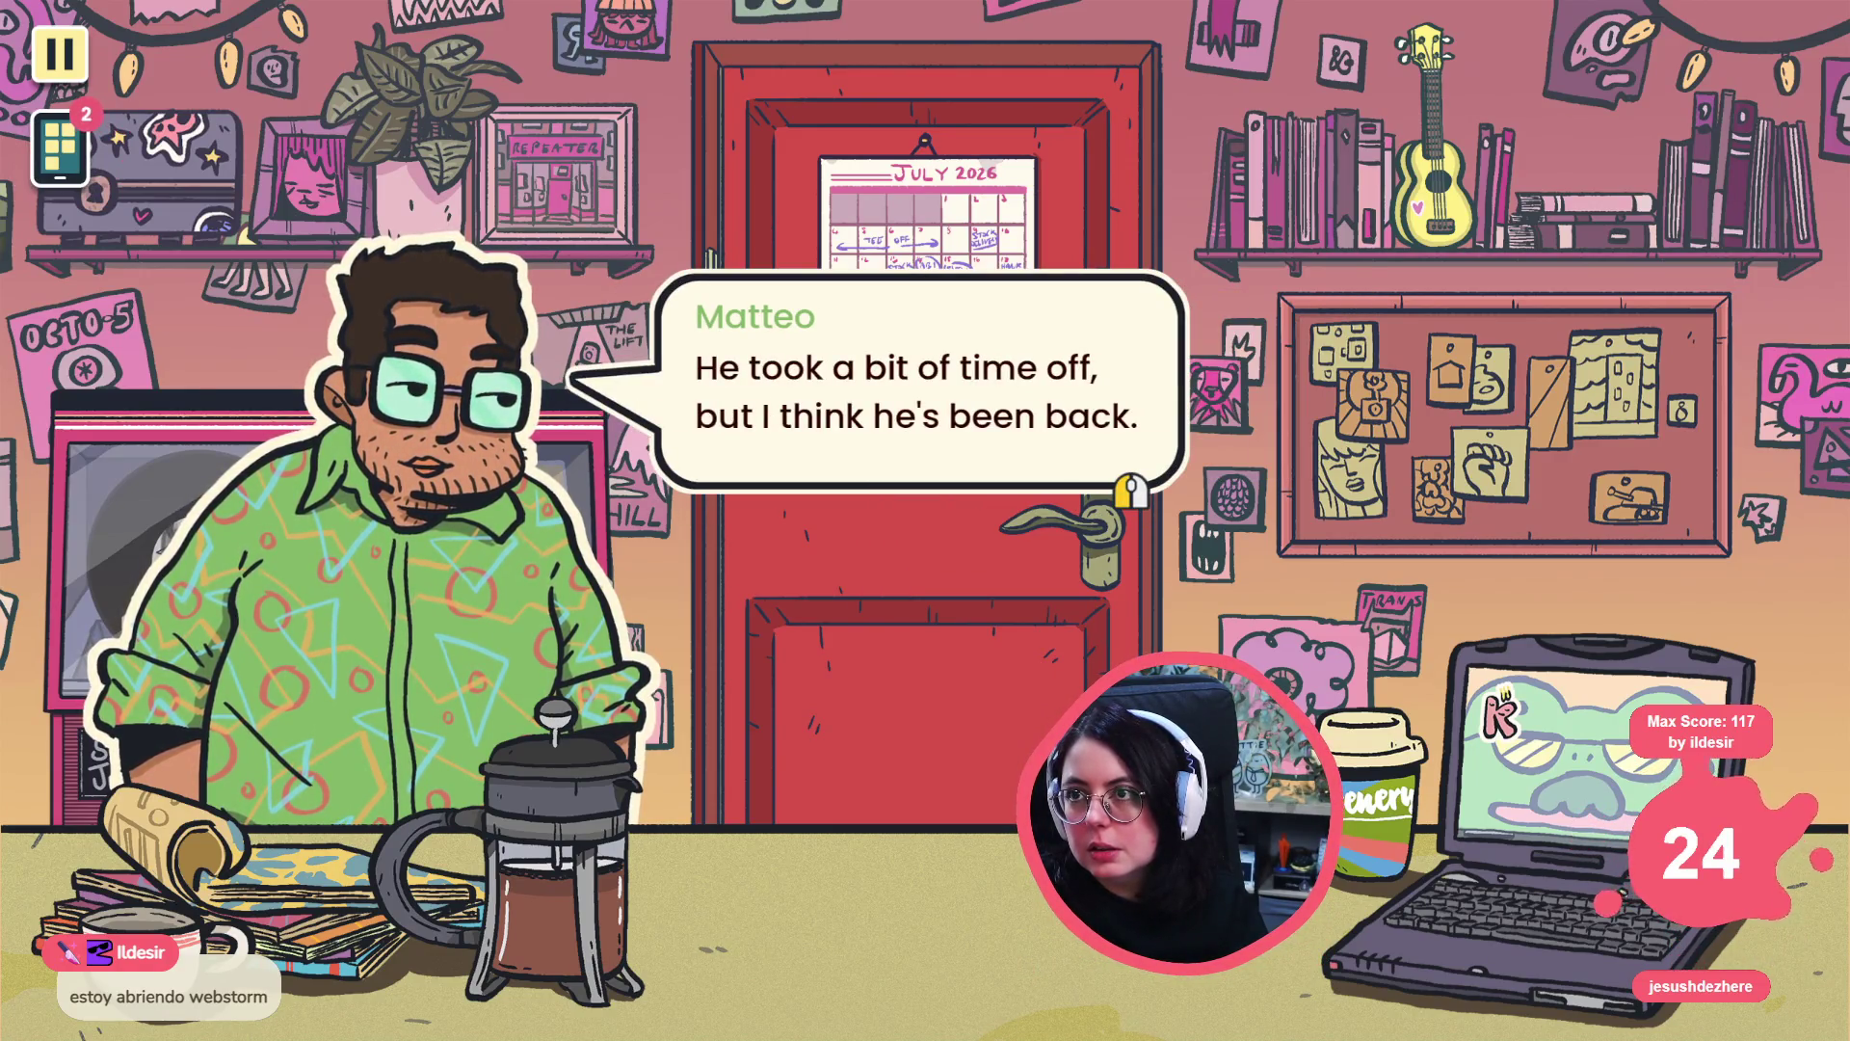
- Pick the first reply and click through Matteo's and Tee's lines
left_click(790, 371)
left_click(745, 320)
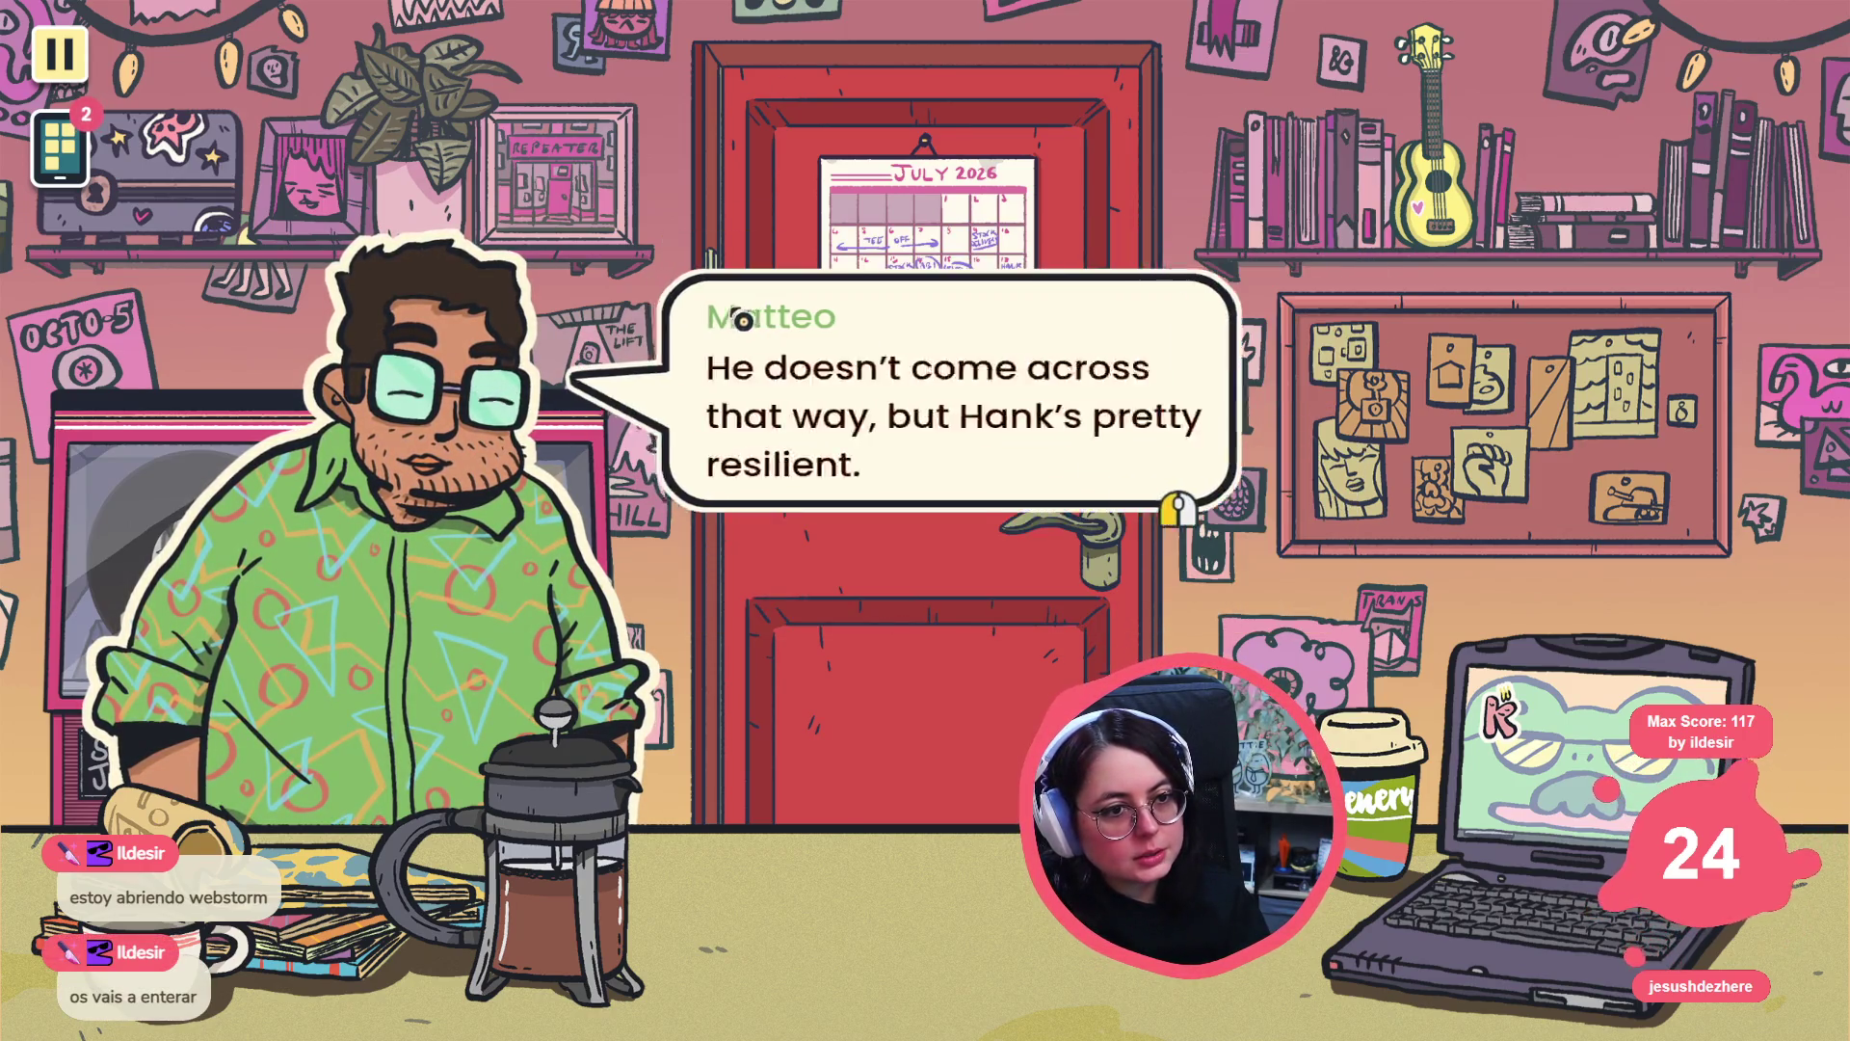
left_click(745, 319)
left_click(674, 326)
left_click(578, 332)
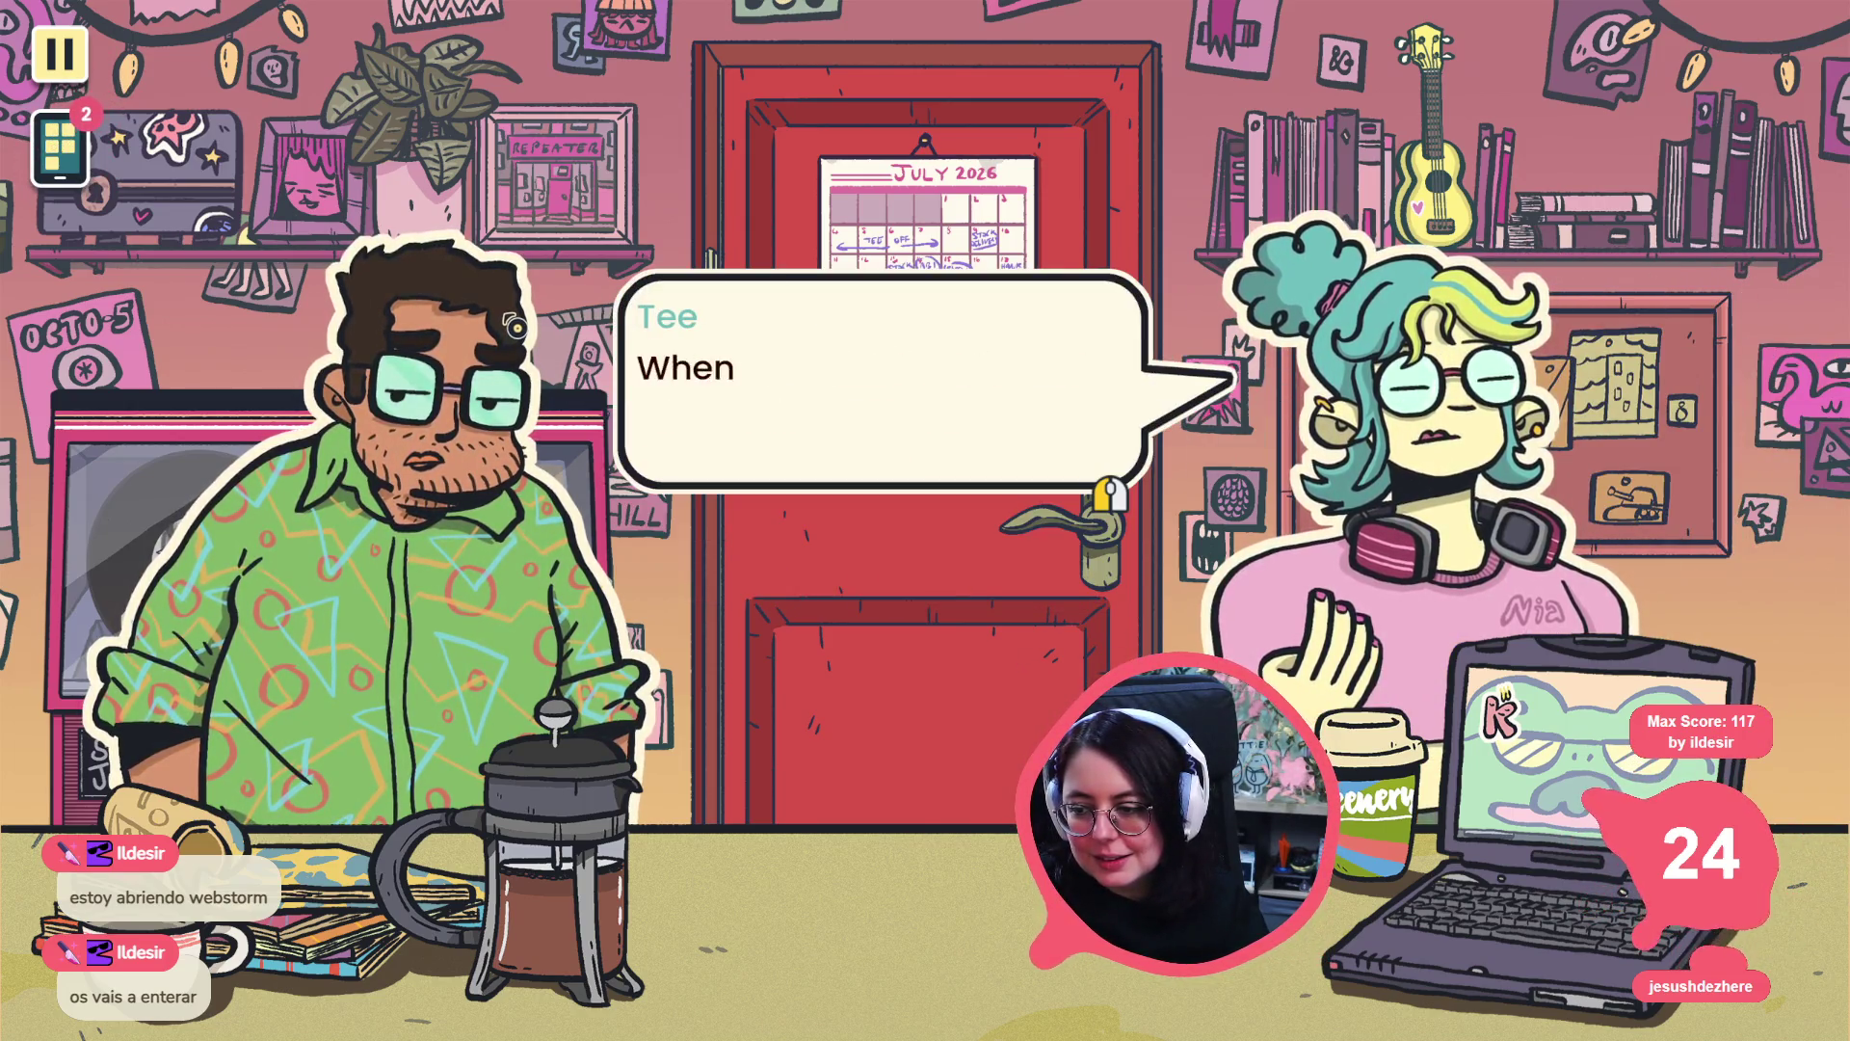
left_click(516, 326)
left_click(519, 322)
left_click(521, 318)
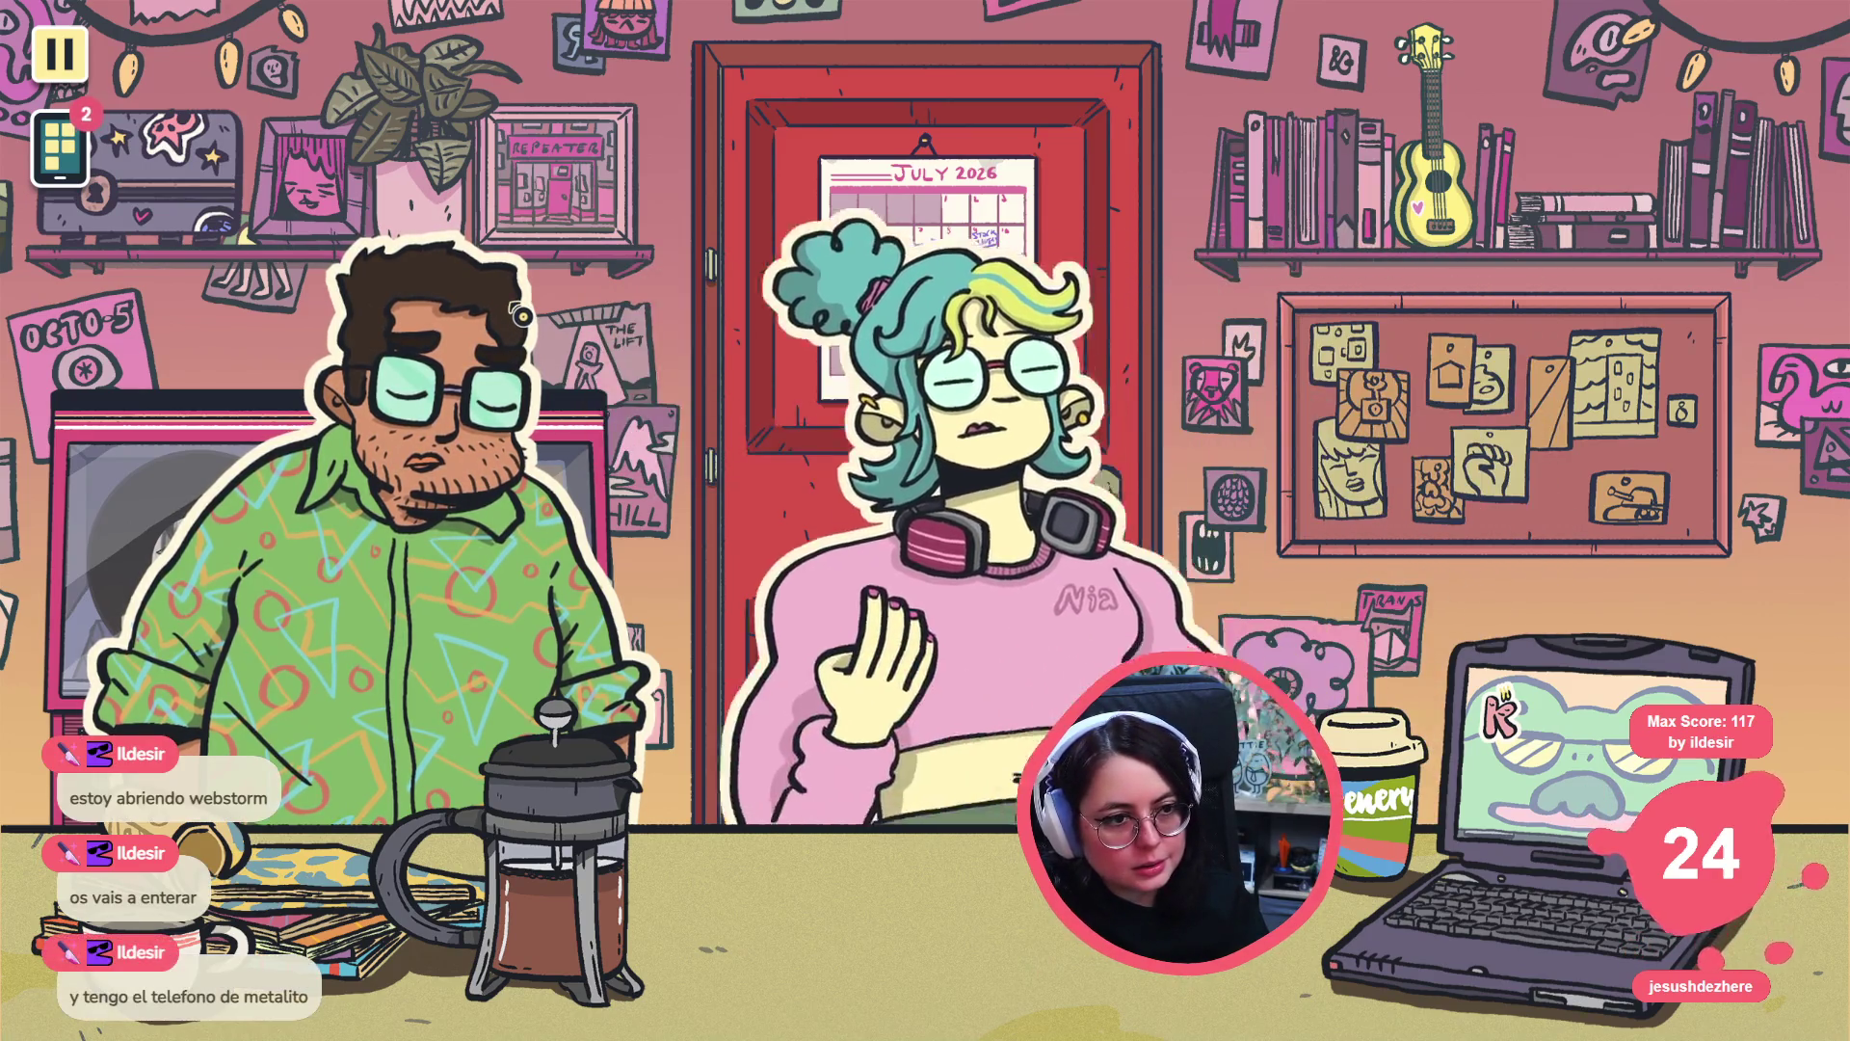
- Answer 'Is she...okay?', open the Suffering Jukebox full-screen, and return to Godot
left_click(824, 256)
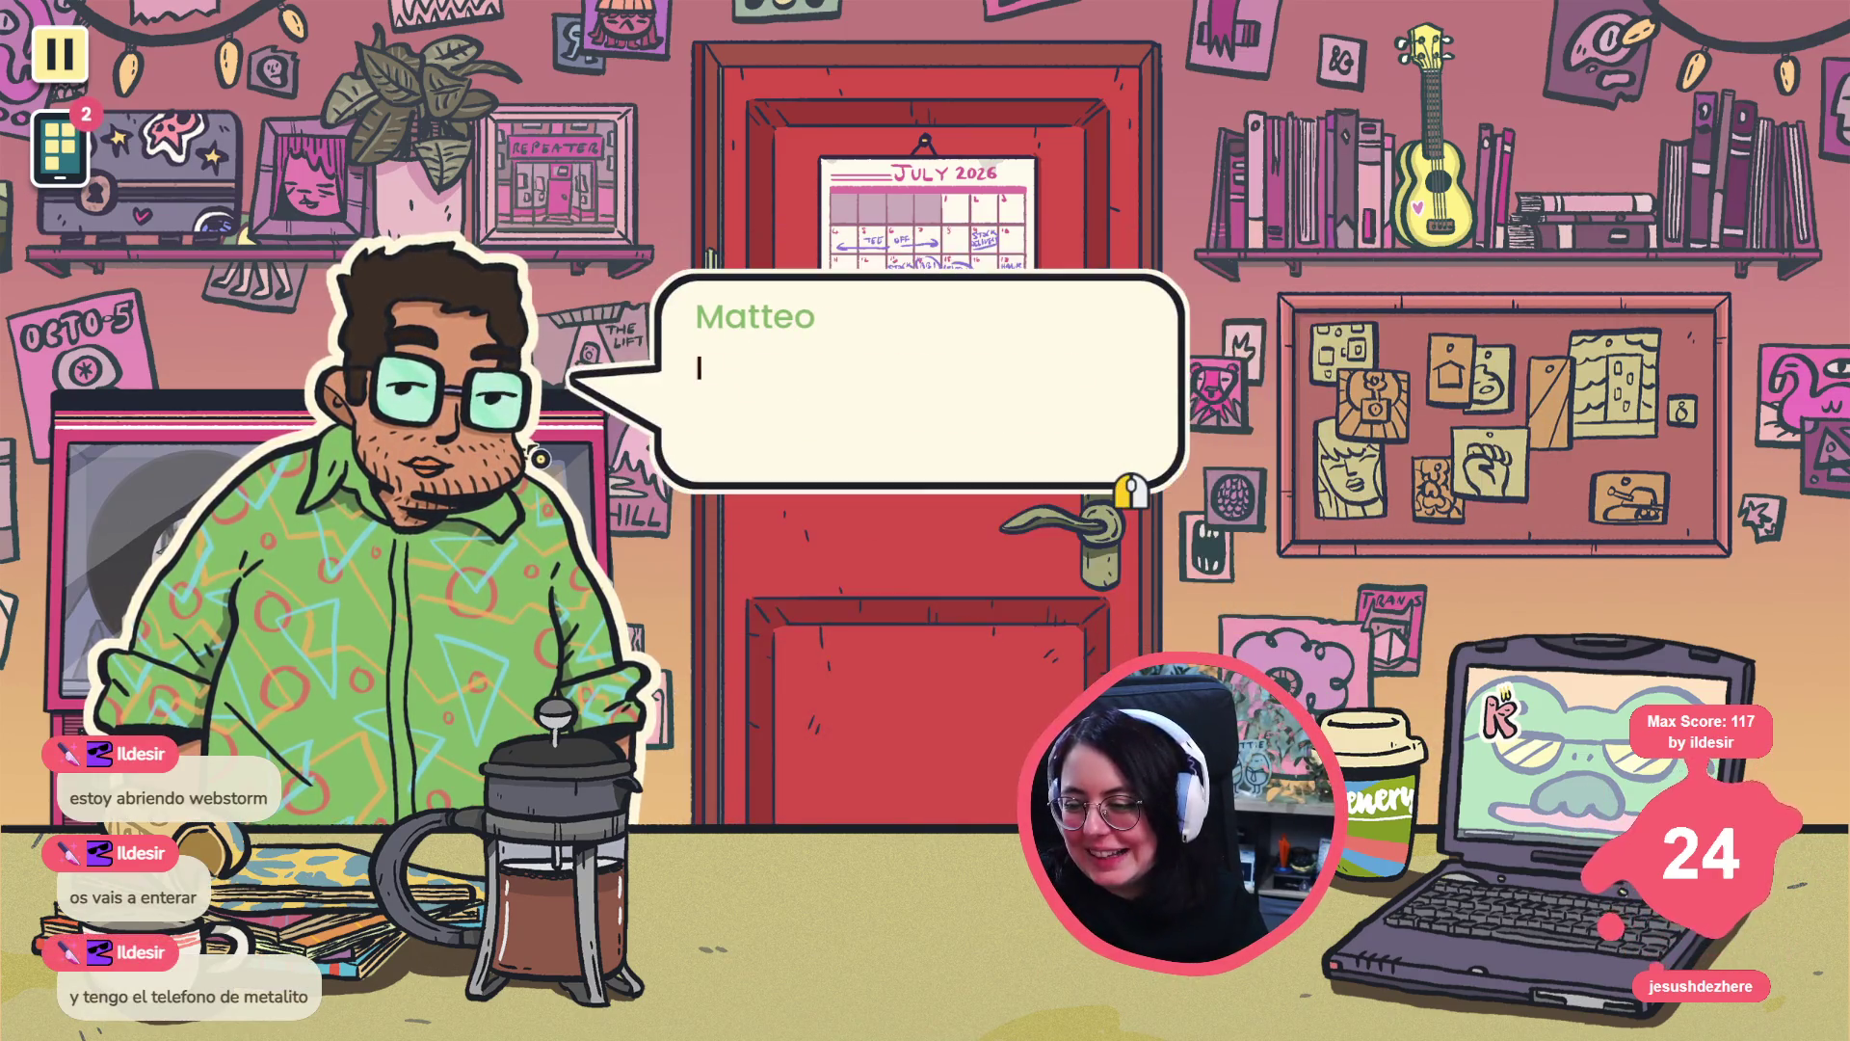
left_click(539, 456)
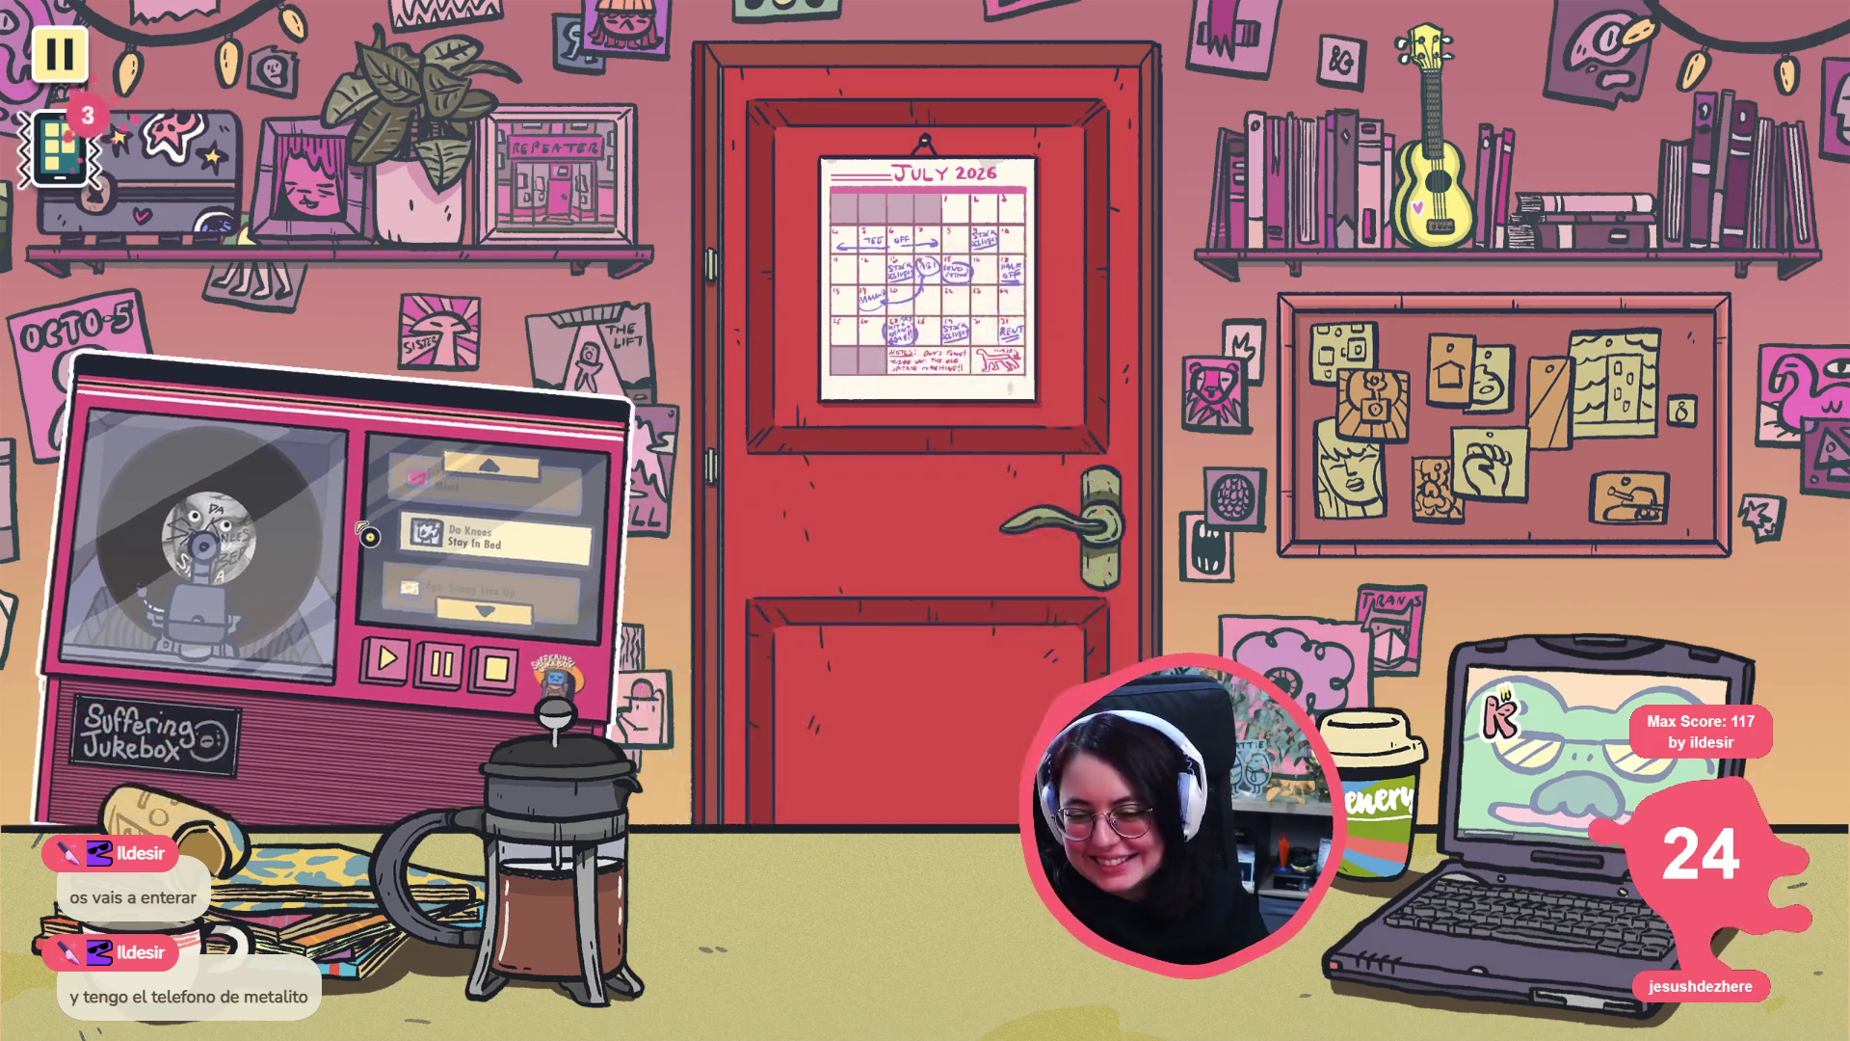
left_click(368, 536)
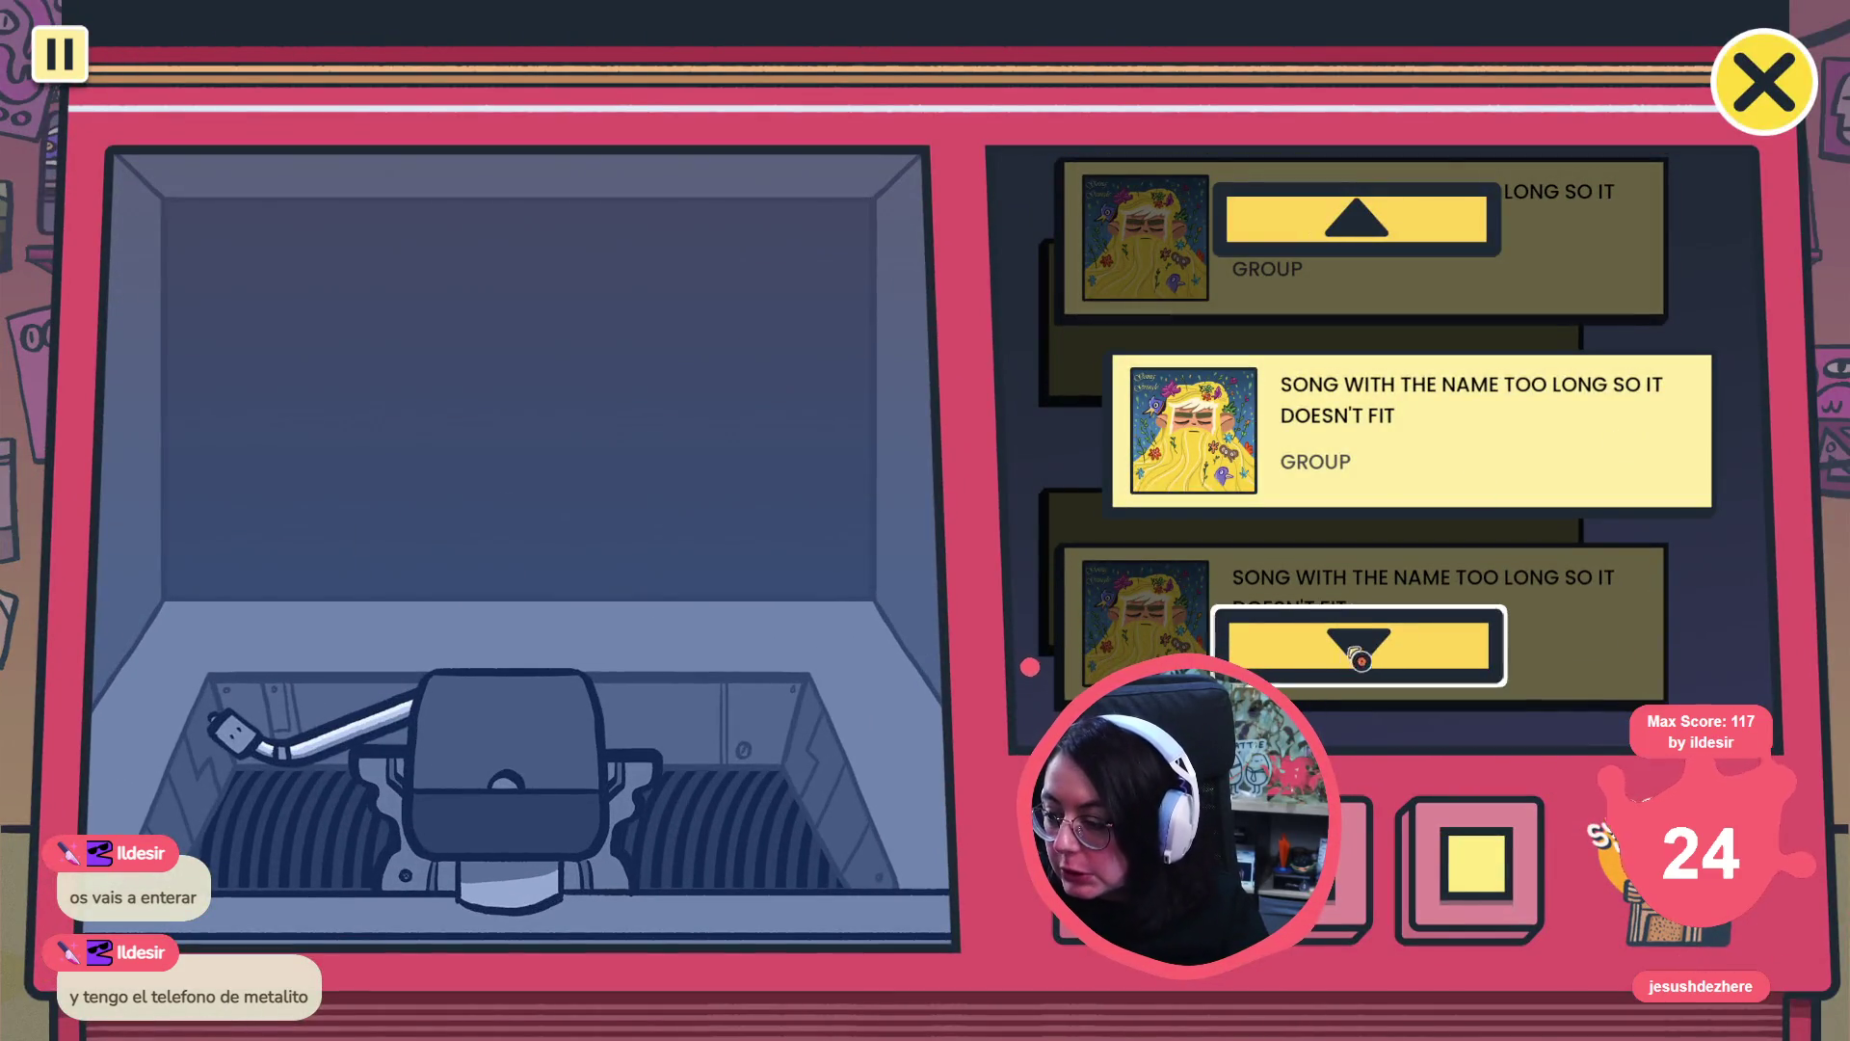
key("alt+Tab")
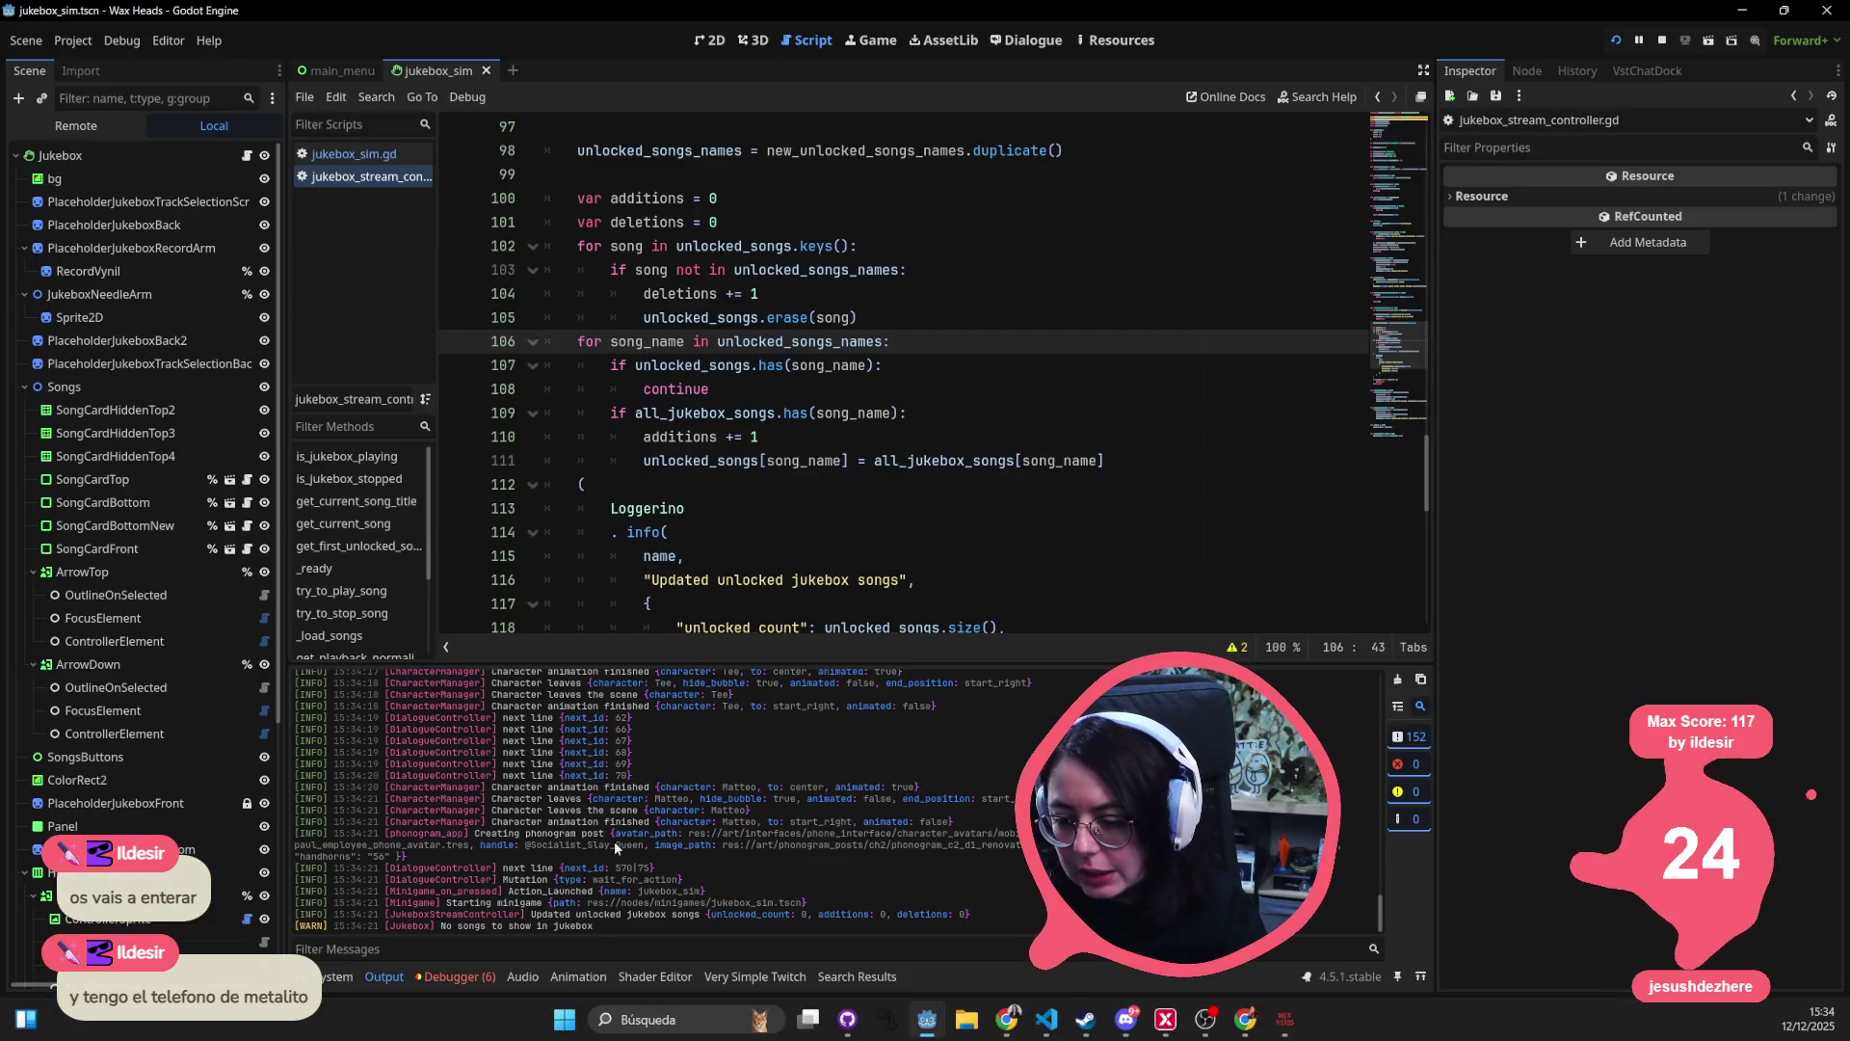
- In the Debugger's Errors list, jump to the 'No songs to show in jukebox' warning in loggerino.gd
left_click(446, 974)
left_click(413, 681)
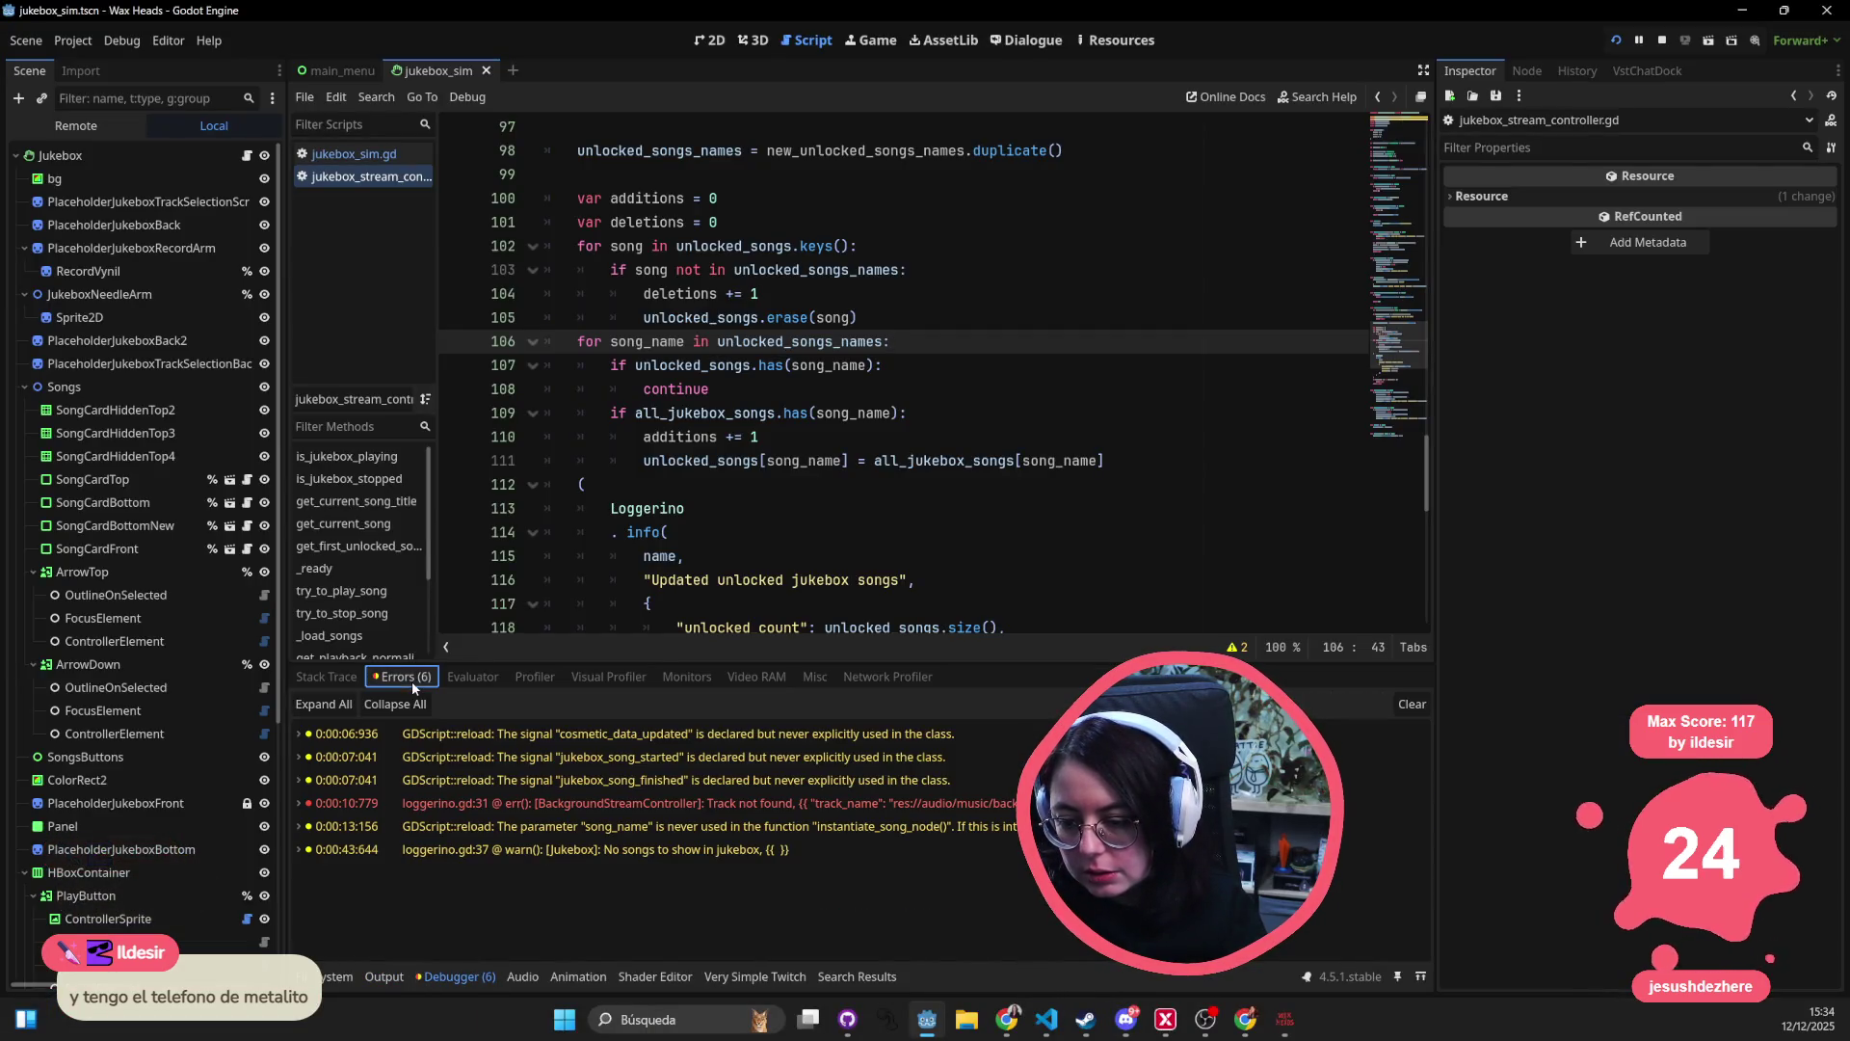
double_click(557, 844)
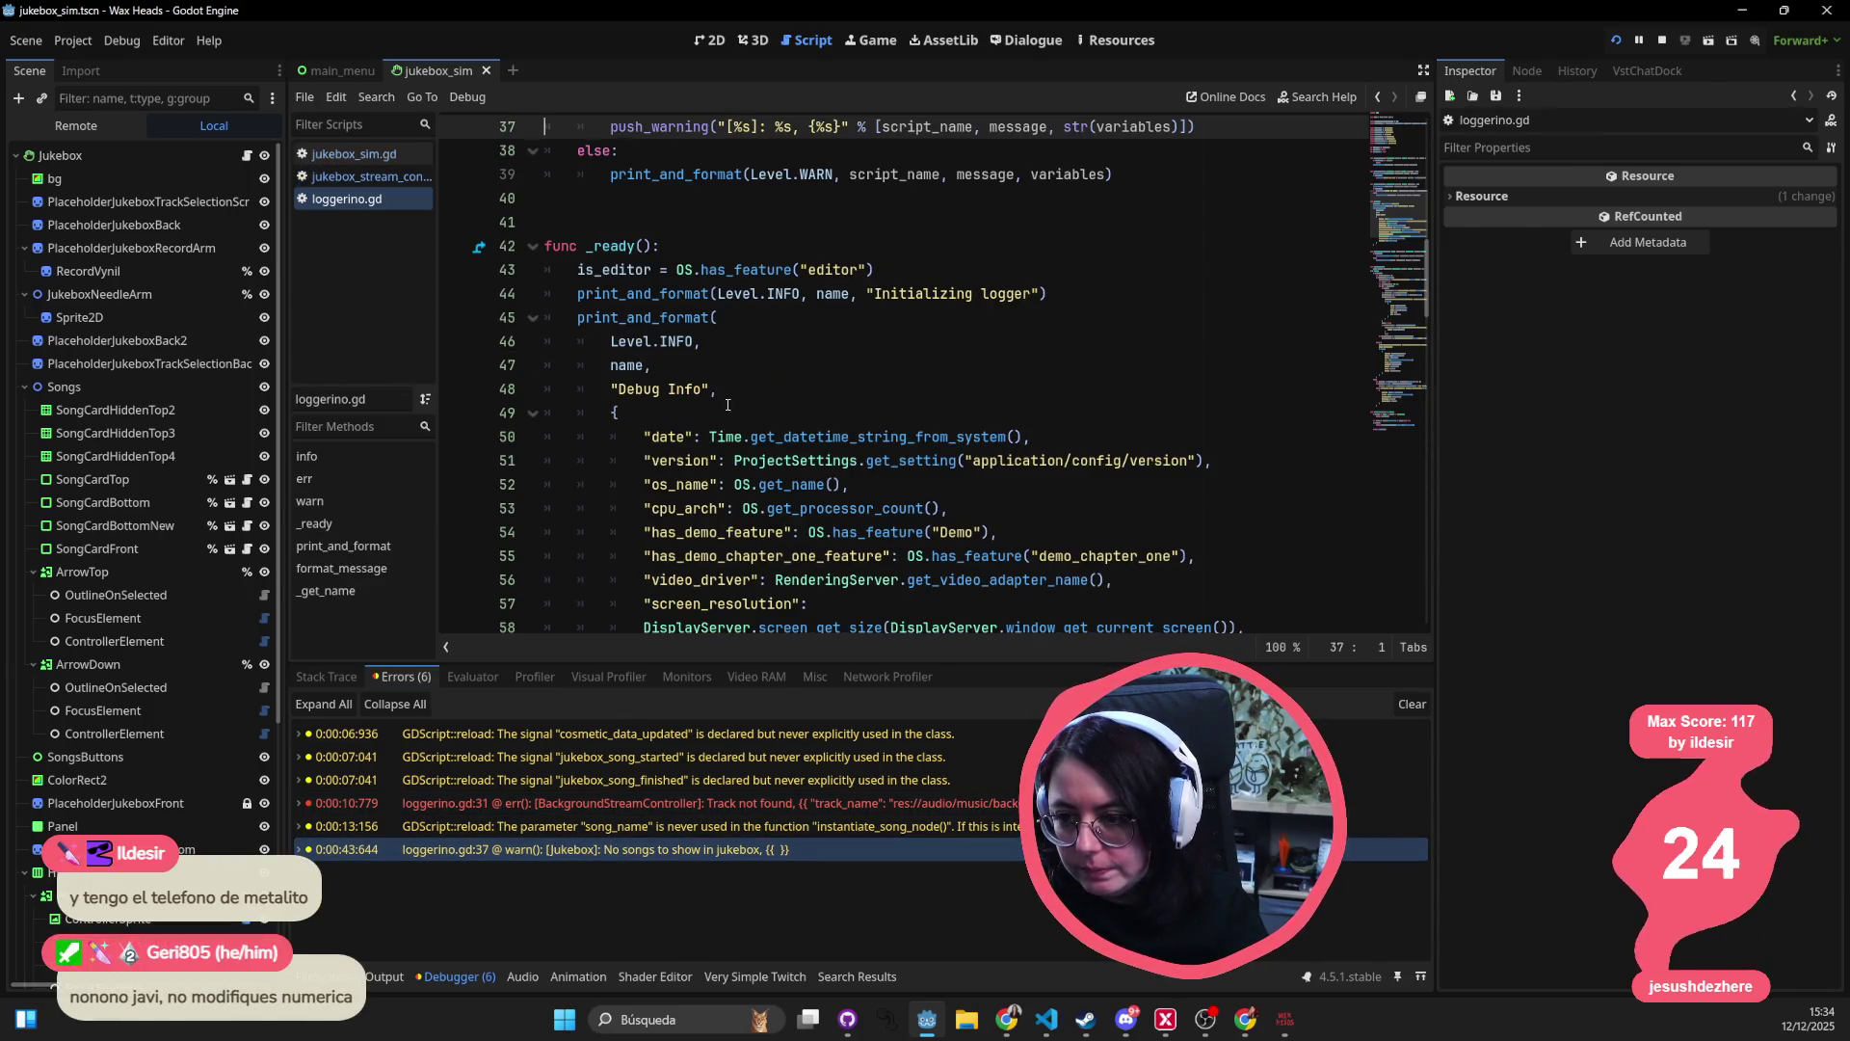
- Close the jukebox_sim scene and switch back to the running game's jukebox
left_click(487, 70)
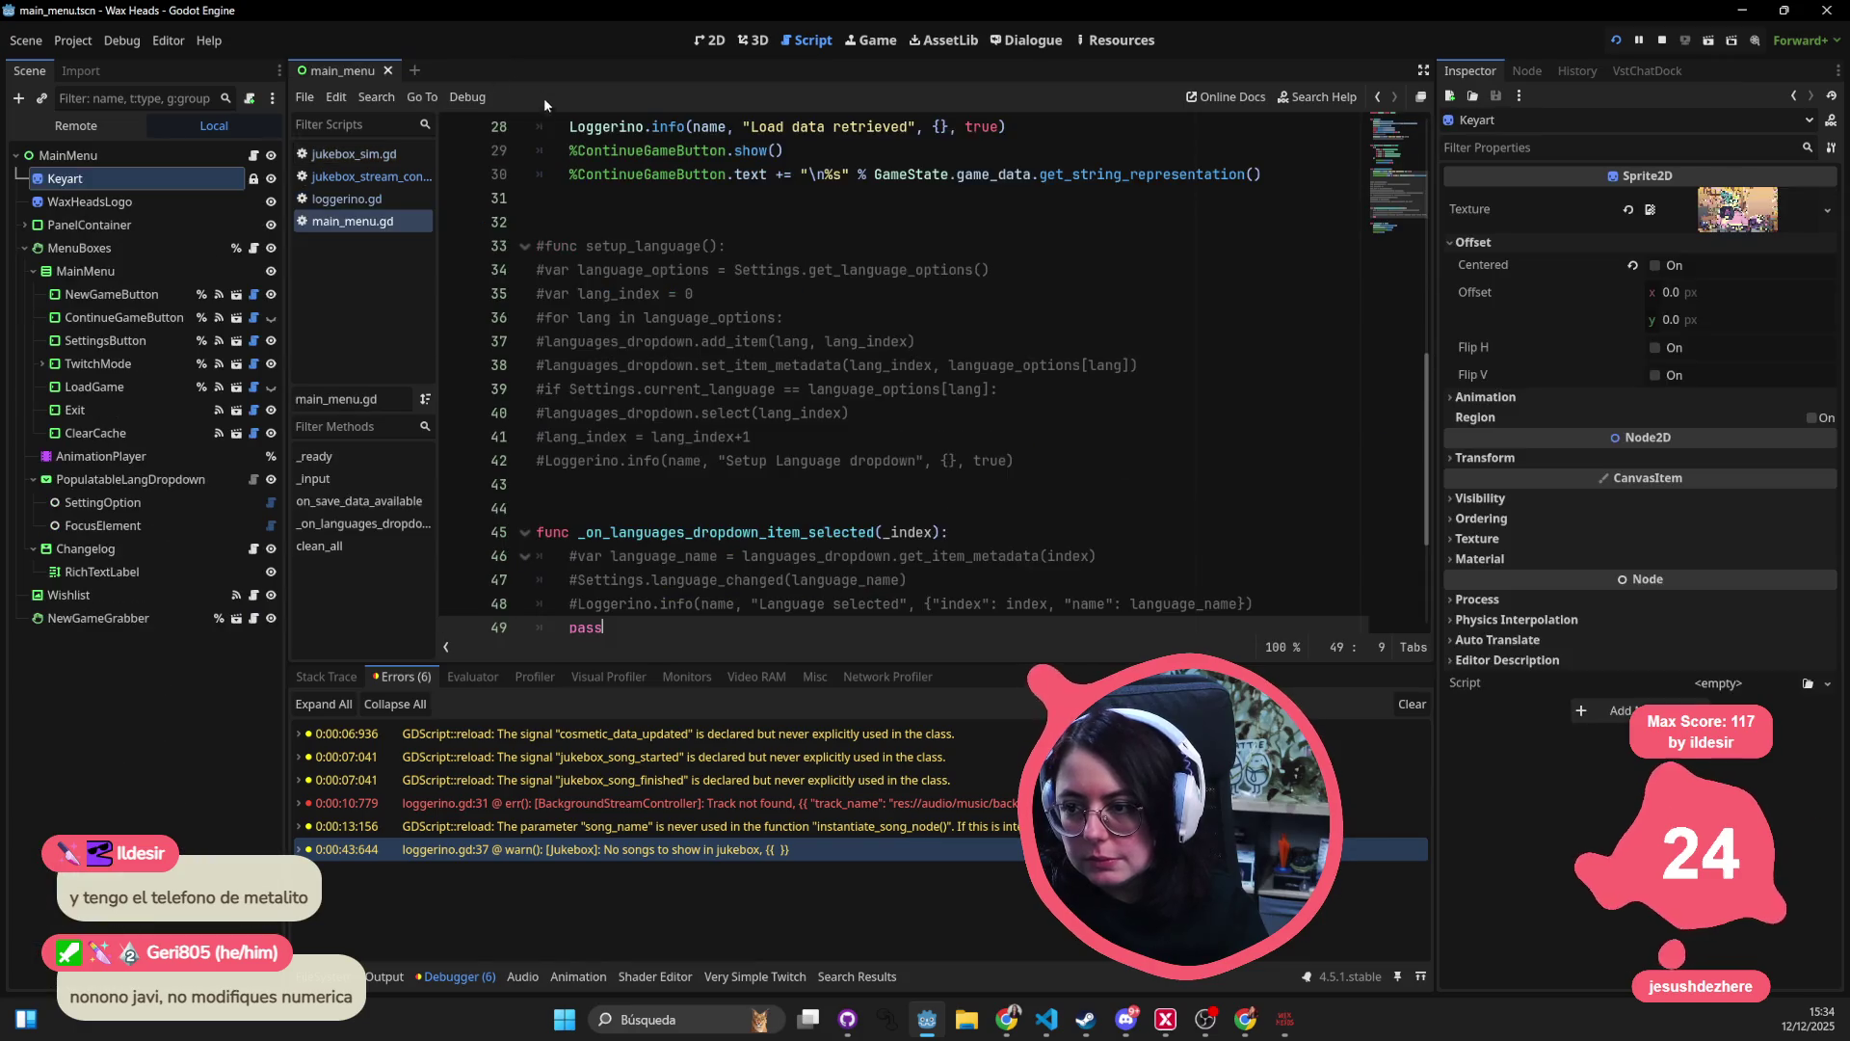
left_click(713, 341)
key("F5")
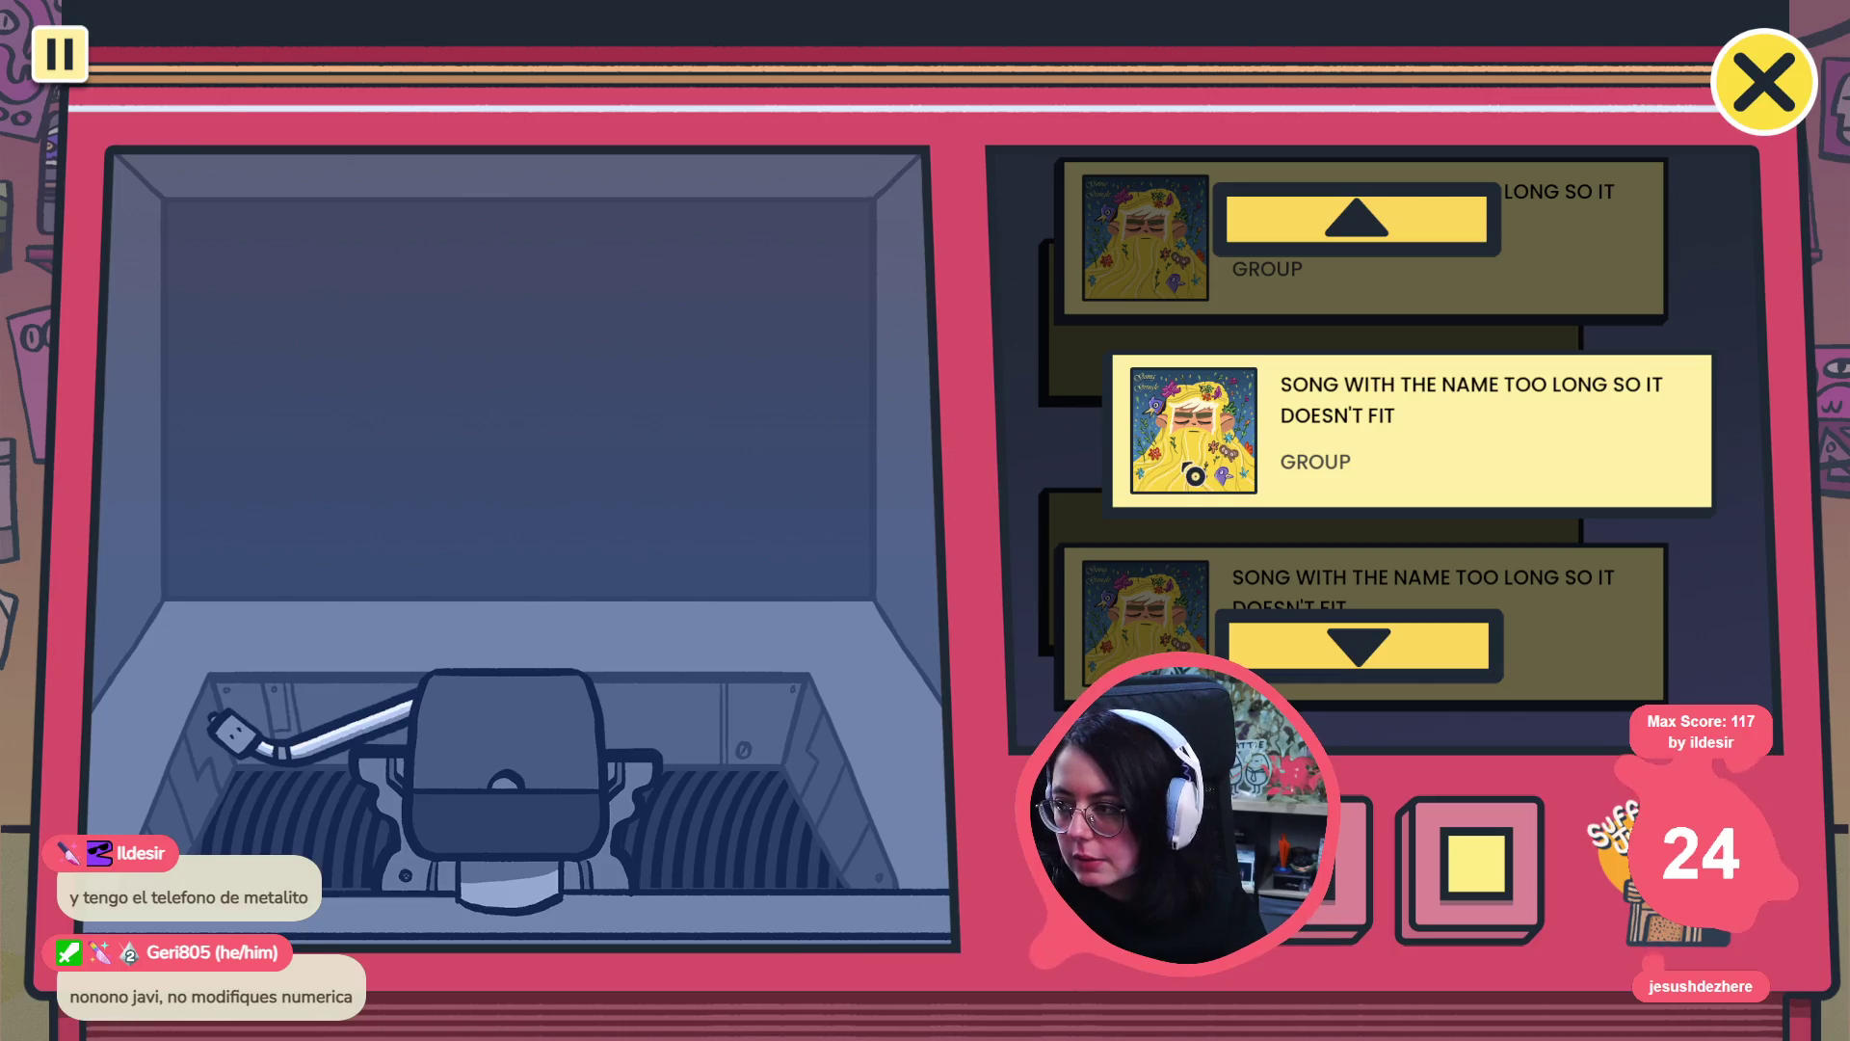
key("alt+Tab")
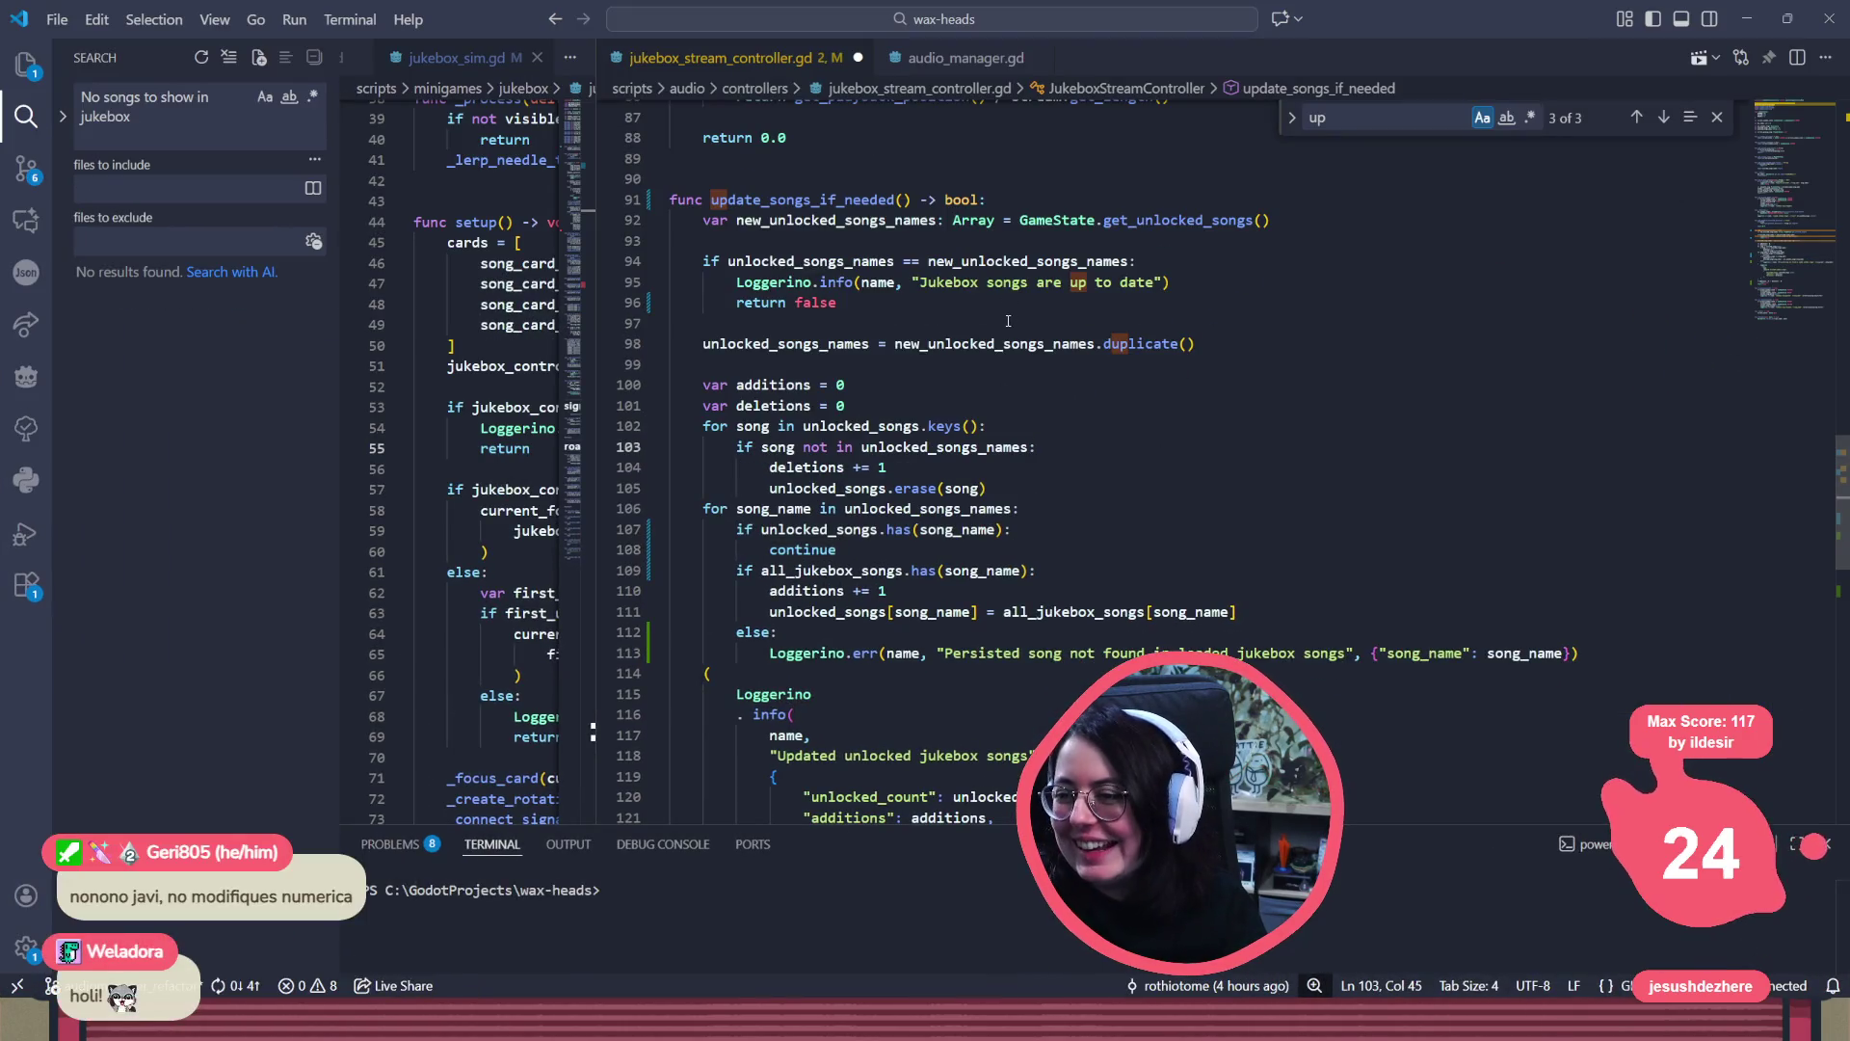
key("alt+Tab")
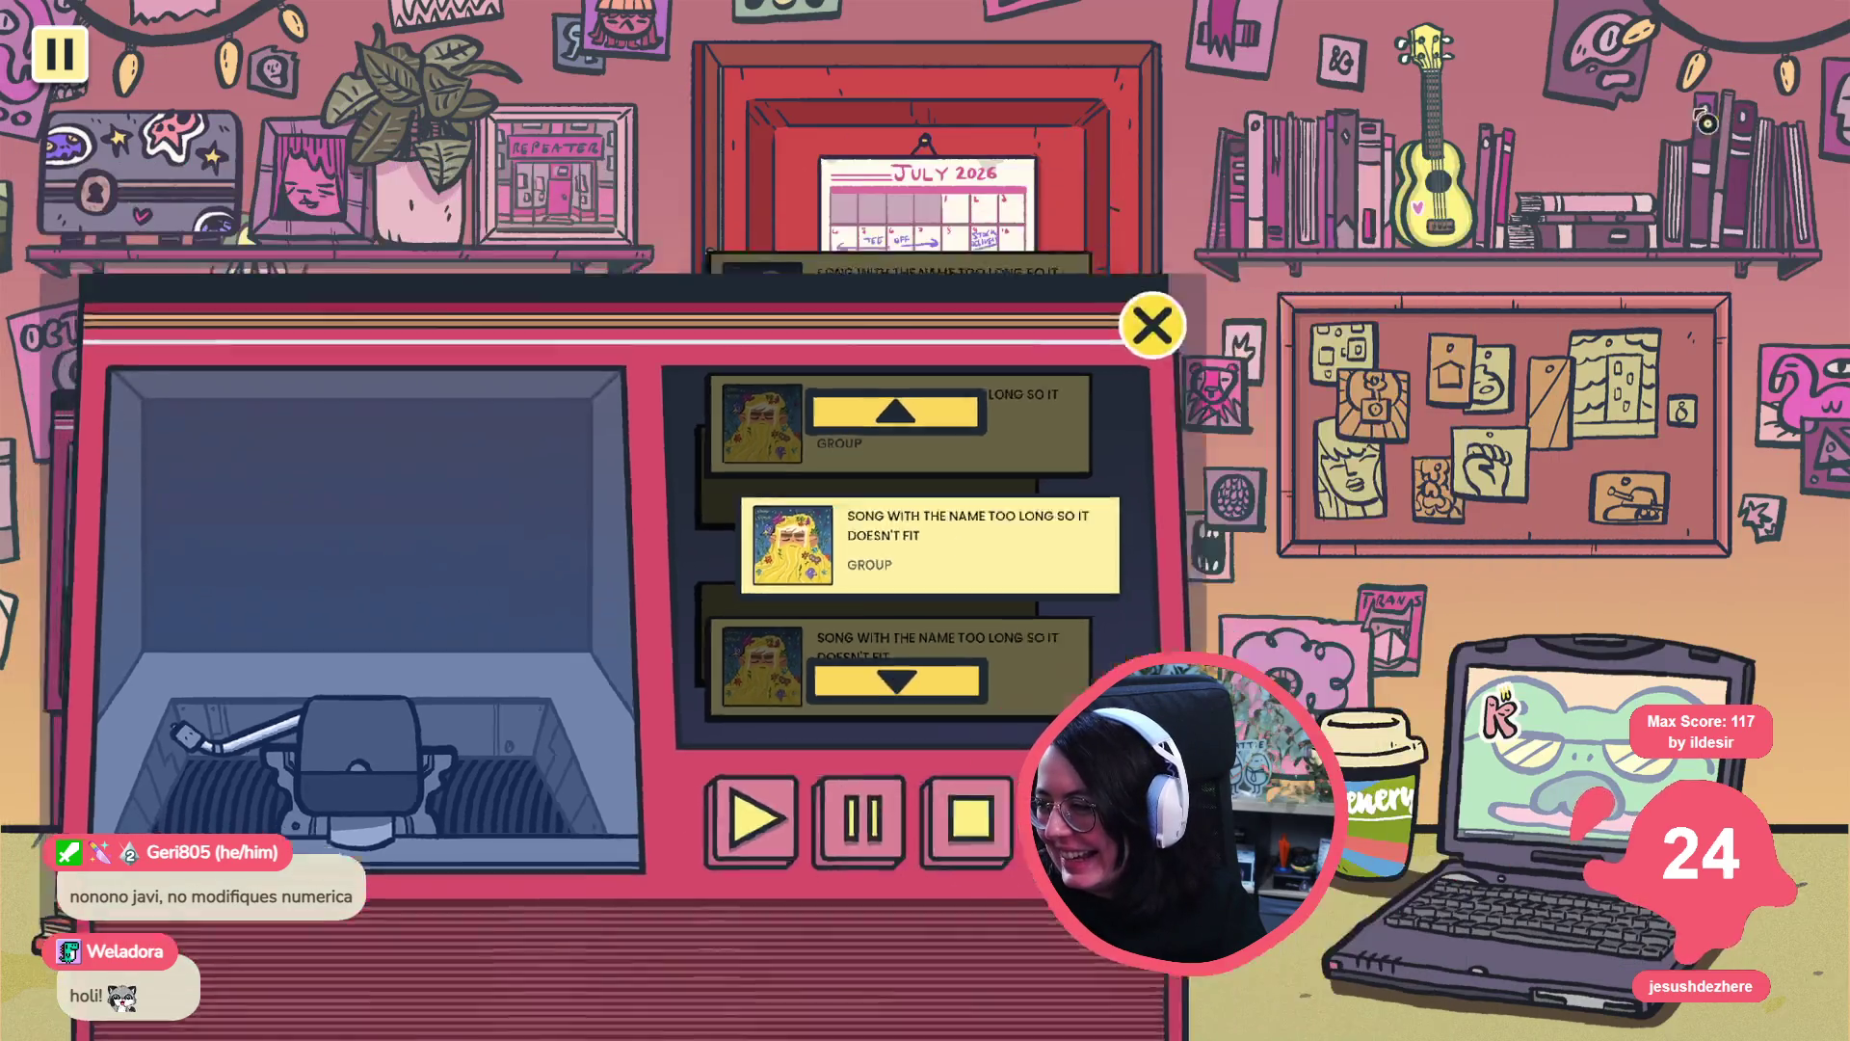
- Close the jukebox, switch to Godot, and run the project again to relaunch Wax Heads
left_click(396, 598)
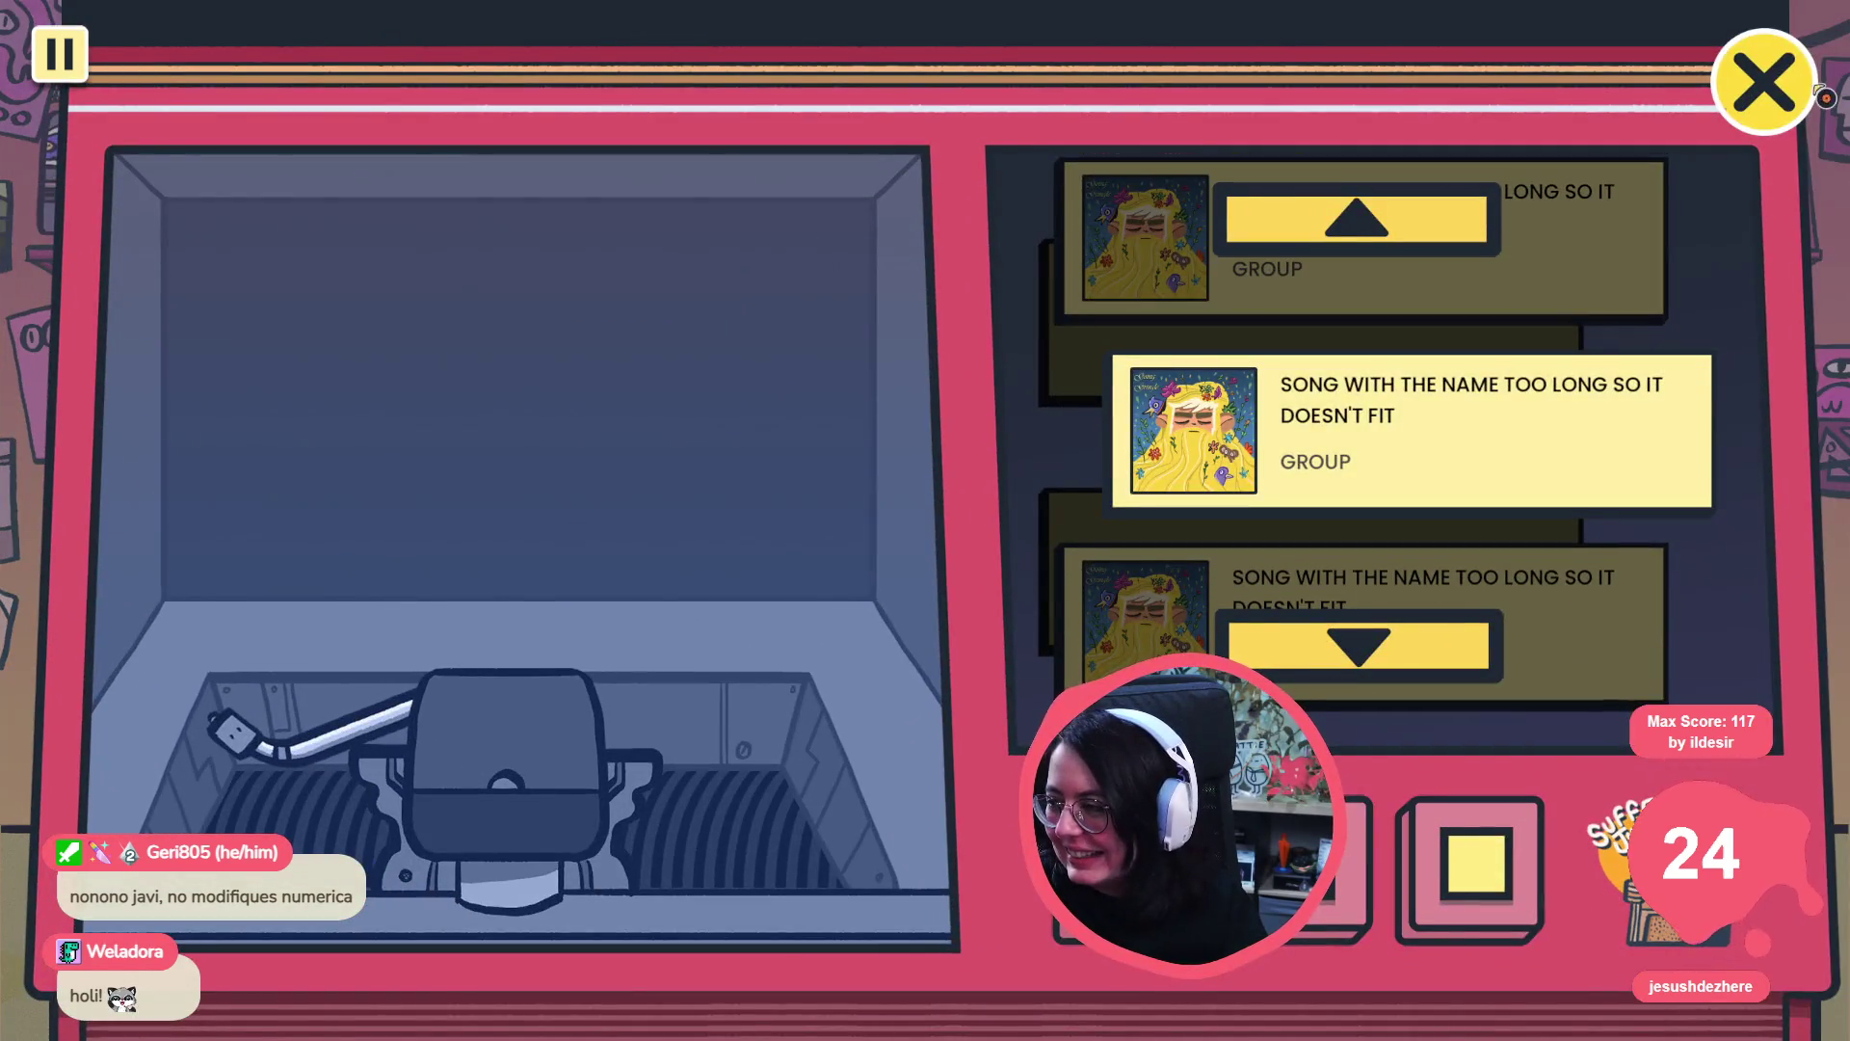
left_click(1818, 91)
left_click(558, 475)
key("alt+Tab")
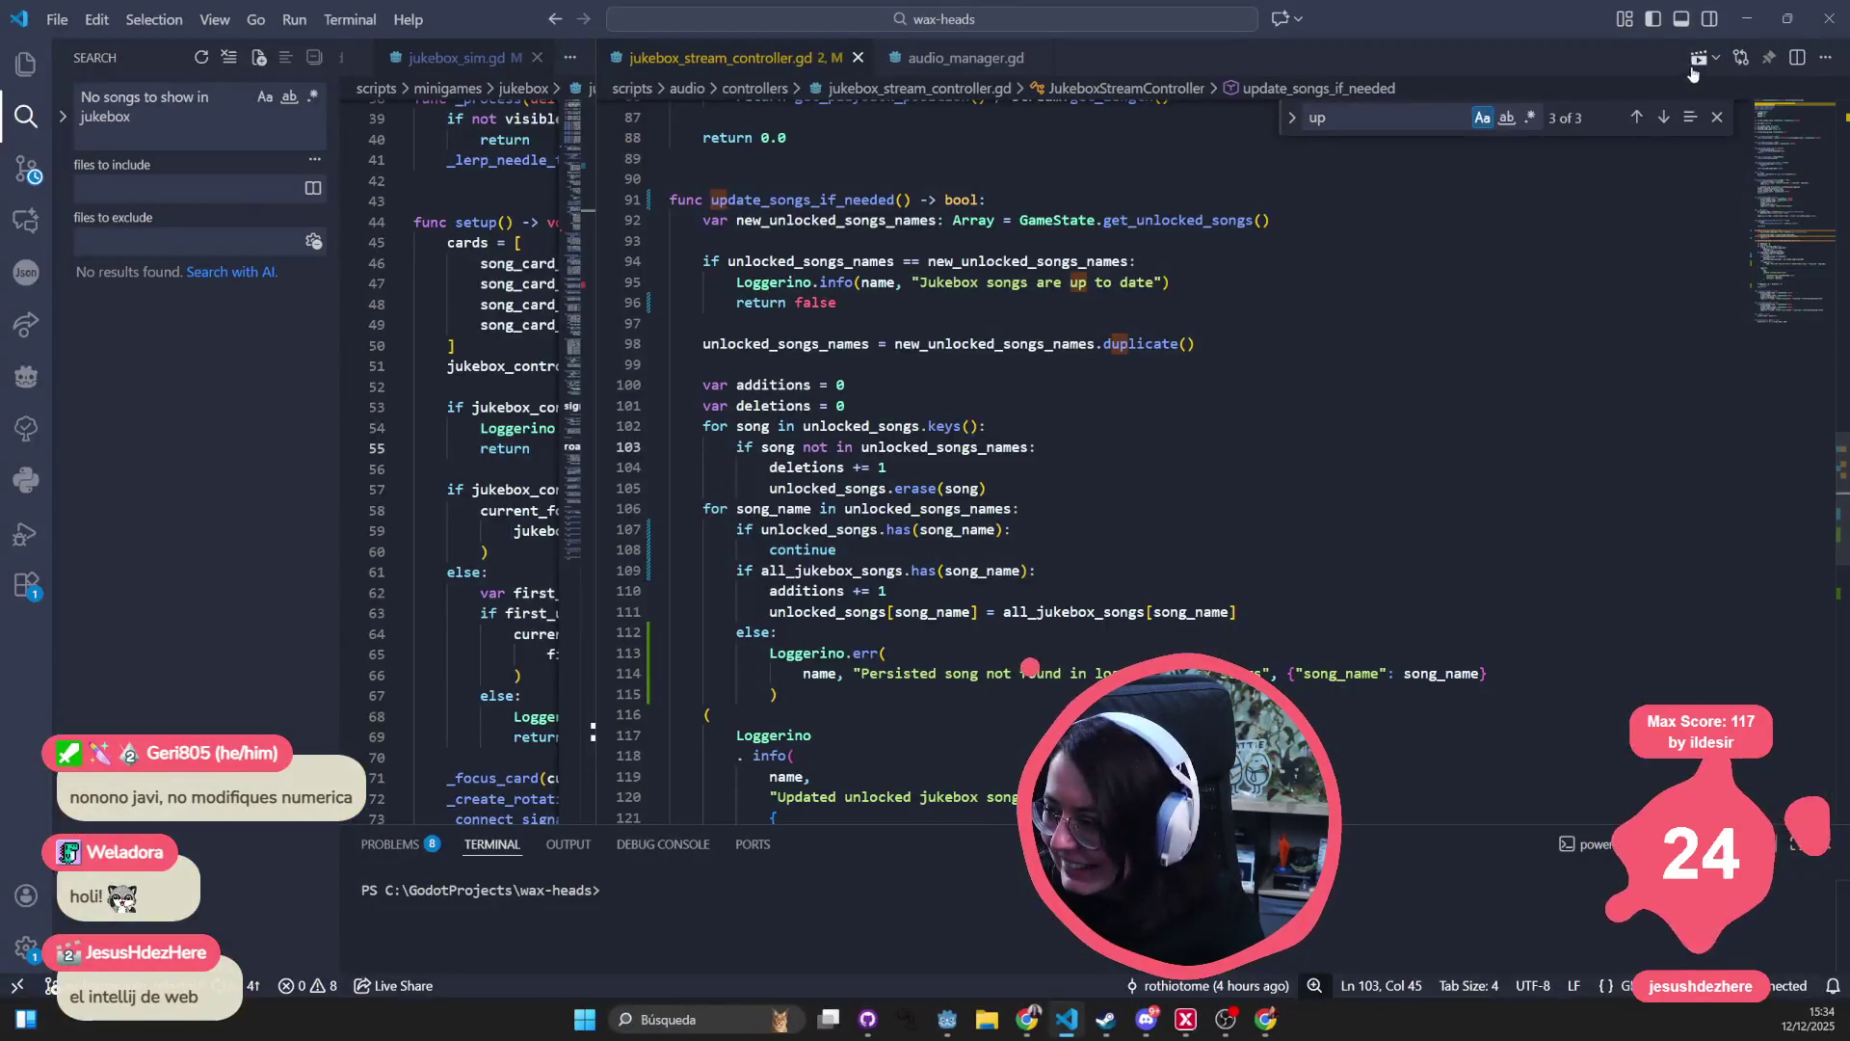
key("alt+Tab")
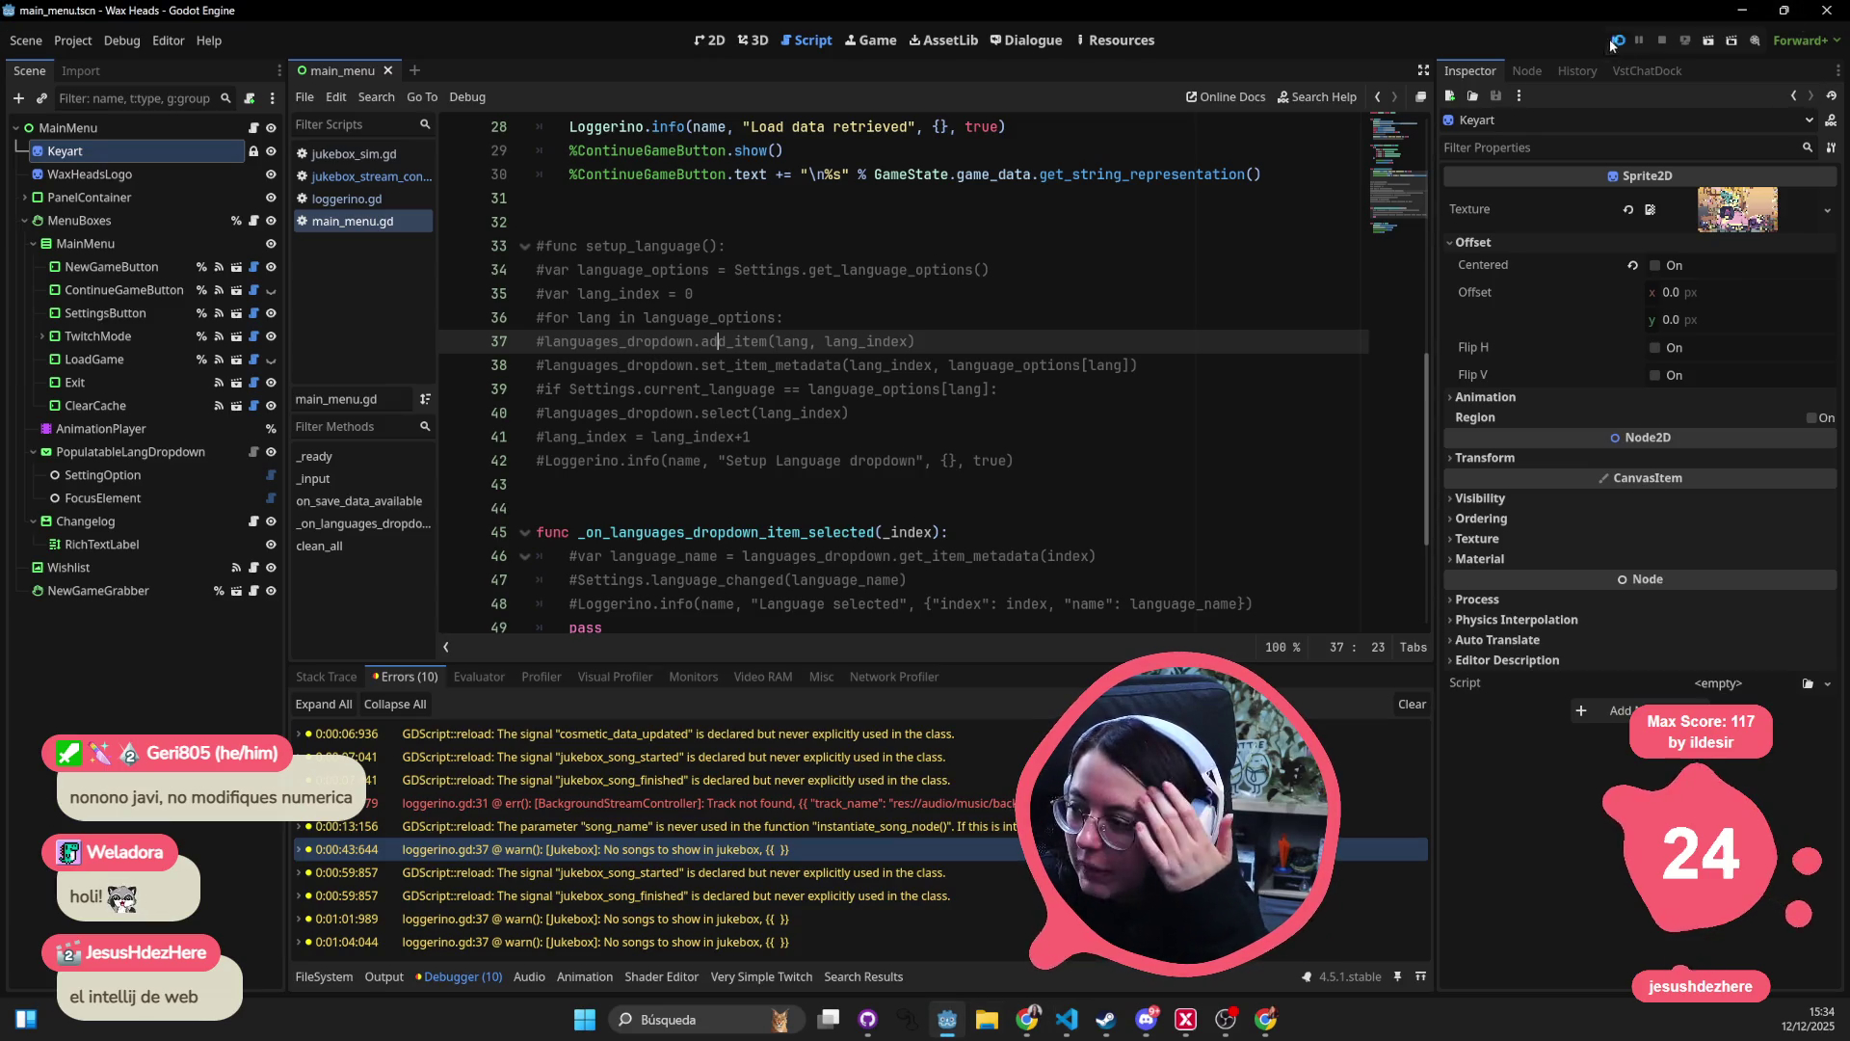
left_click(1616, 39)
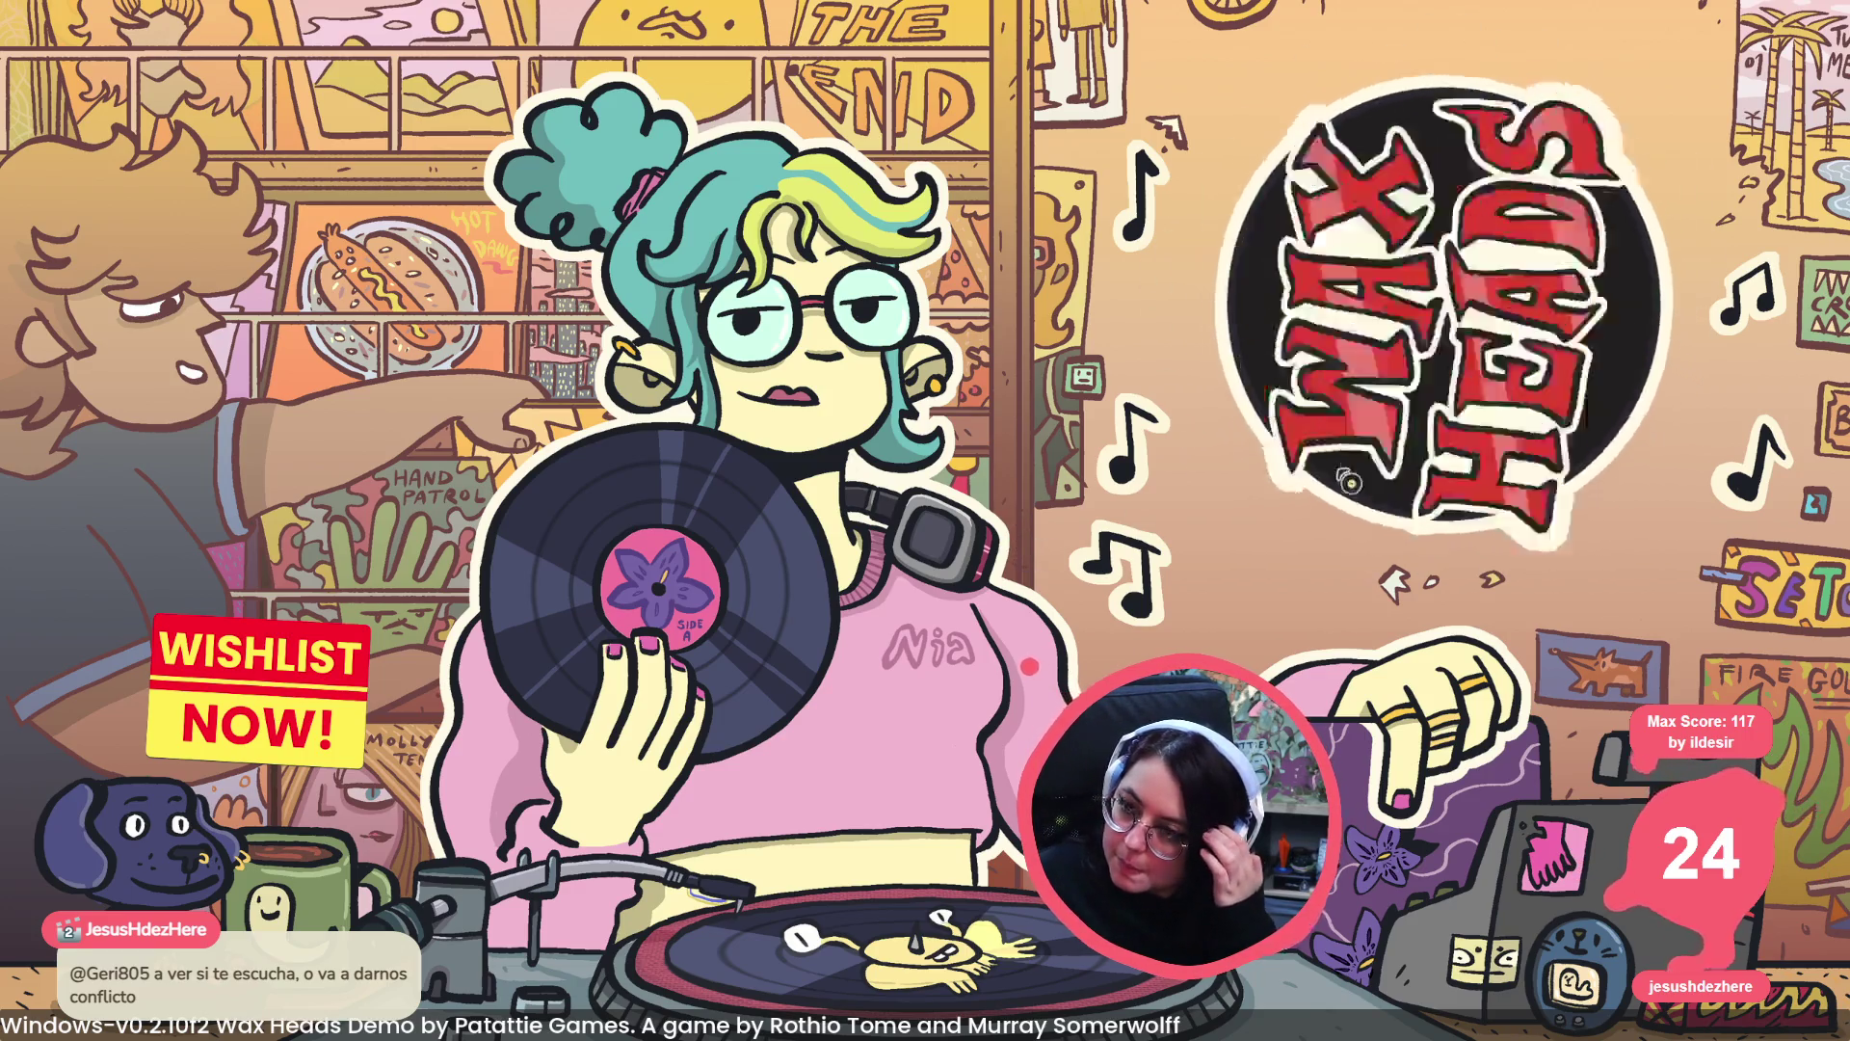
- Leave the title screen and play the opening dialogue, choosing the first reply about Hank, until Tee speaks
left_click(870, 334)
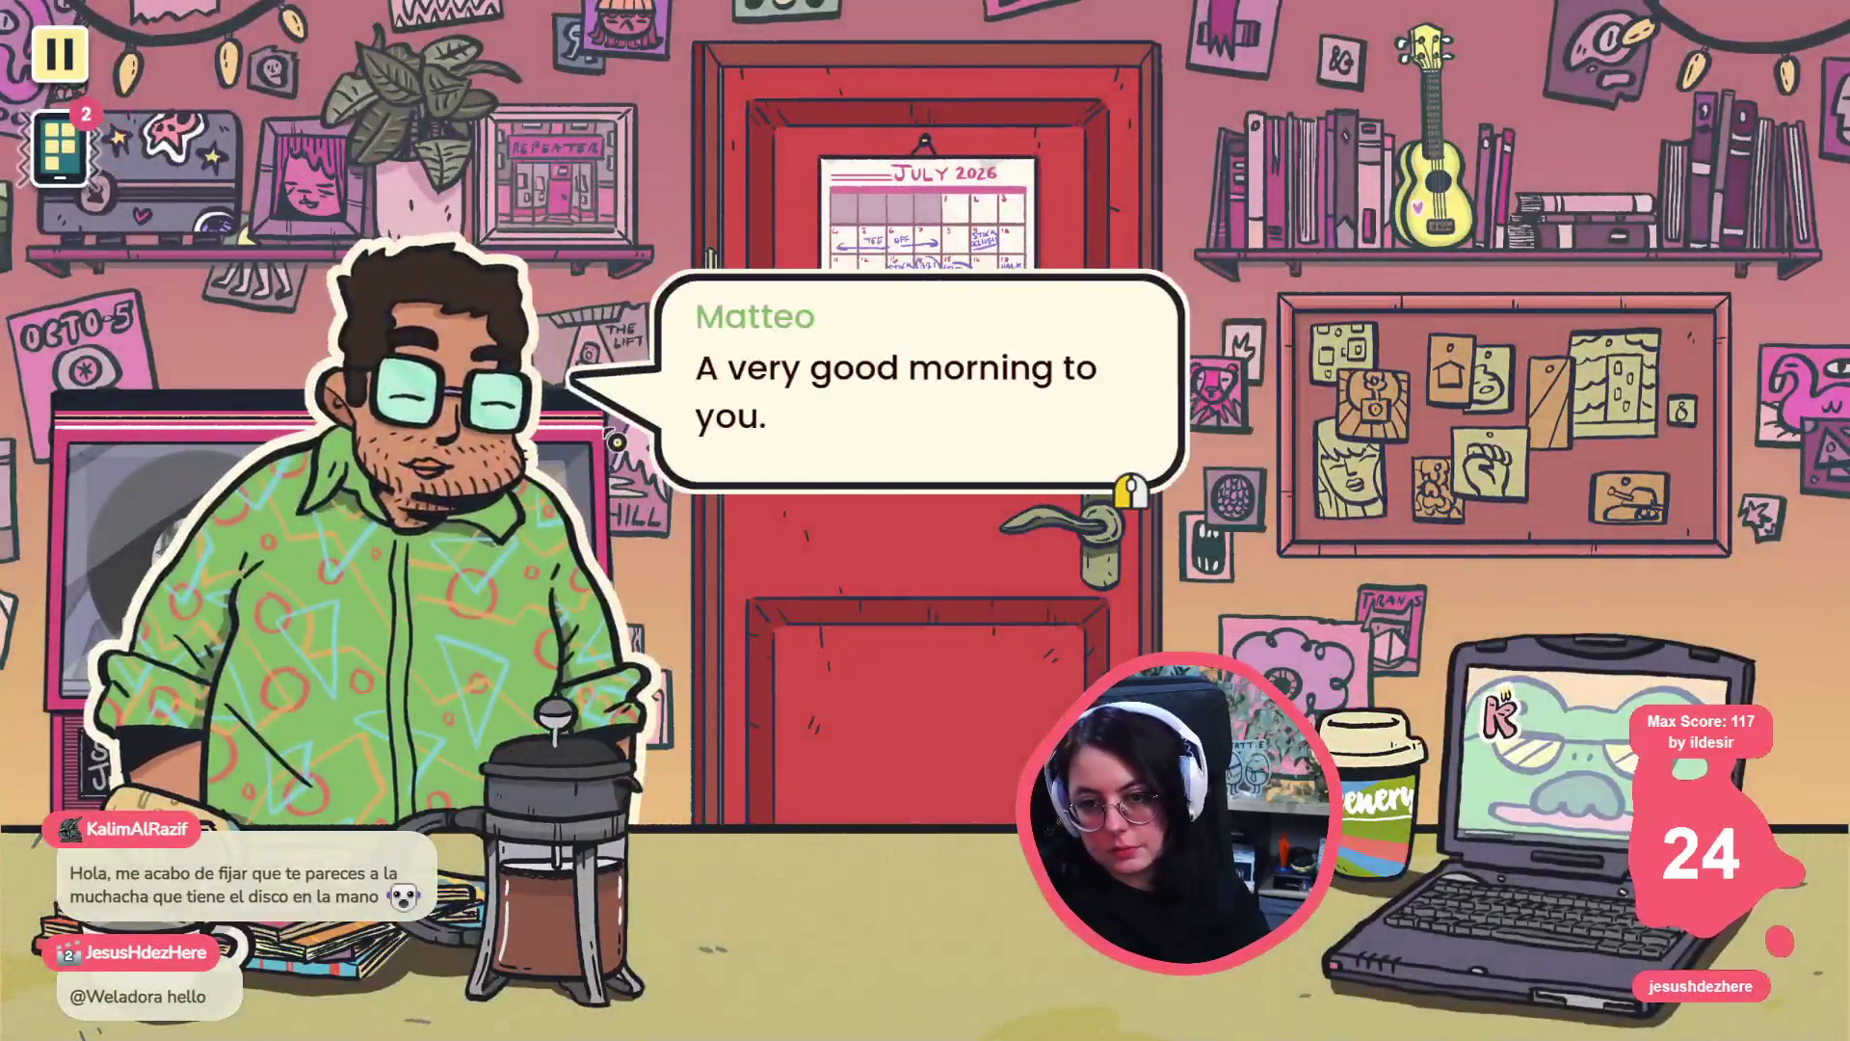
left_click(615, 441)
left_click(768, 384)
left_click(575, 479)
left_click(411, 538)
left_click(549, 493)
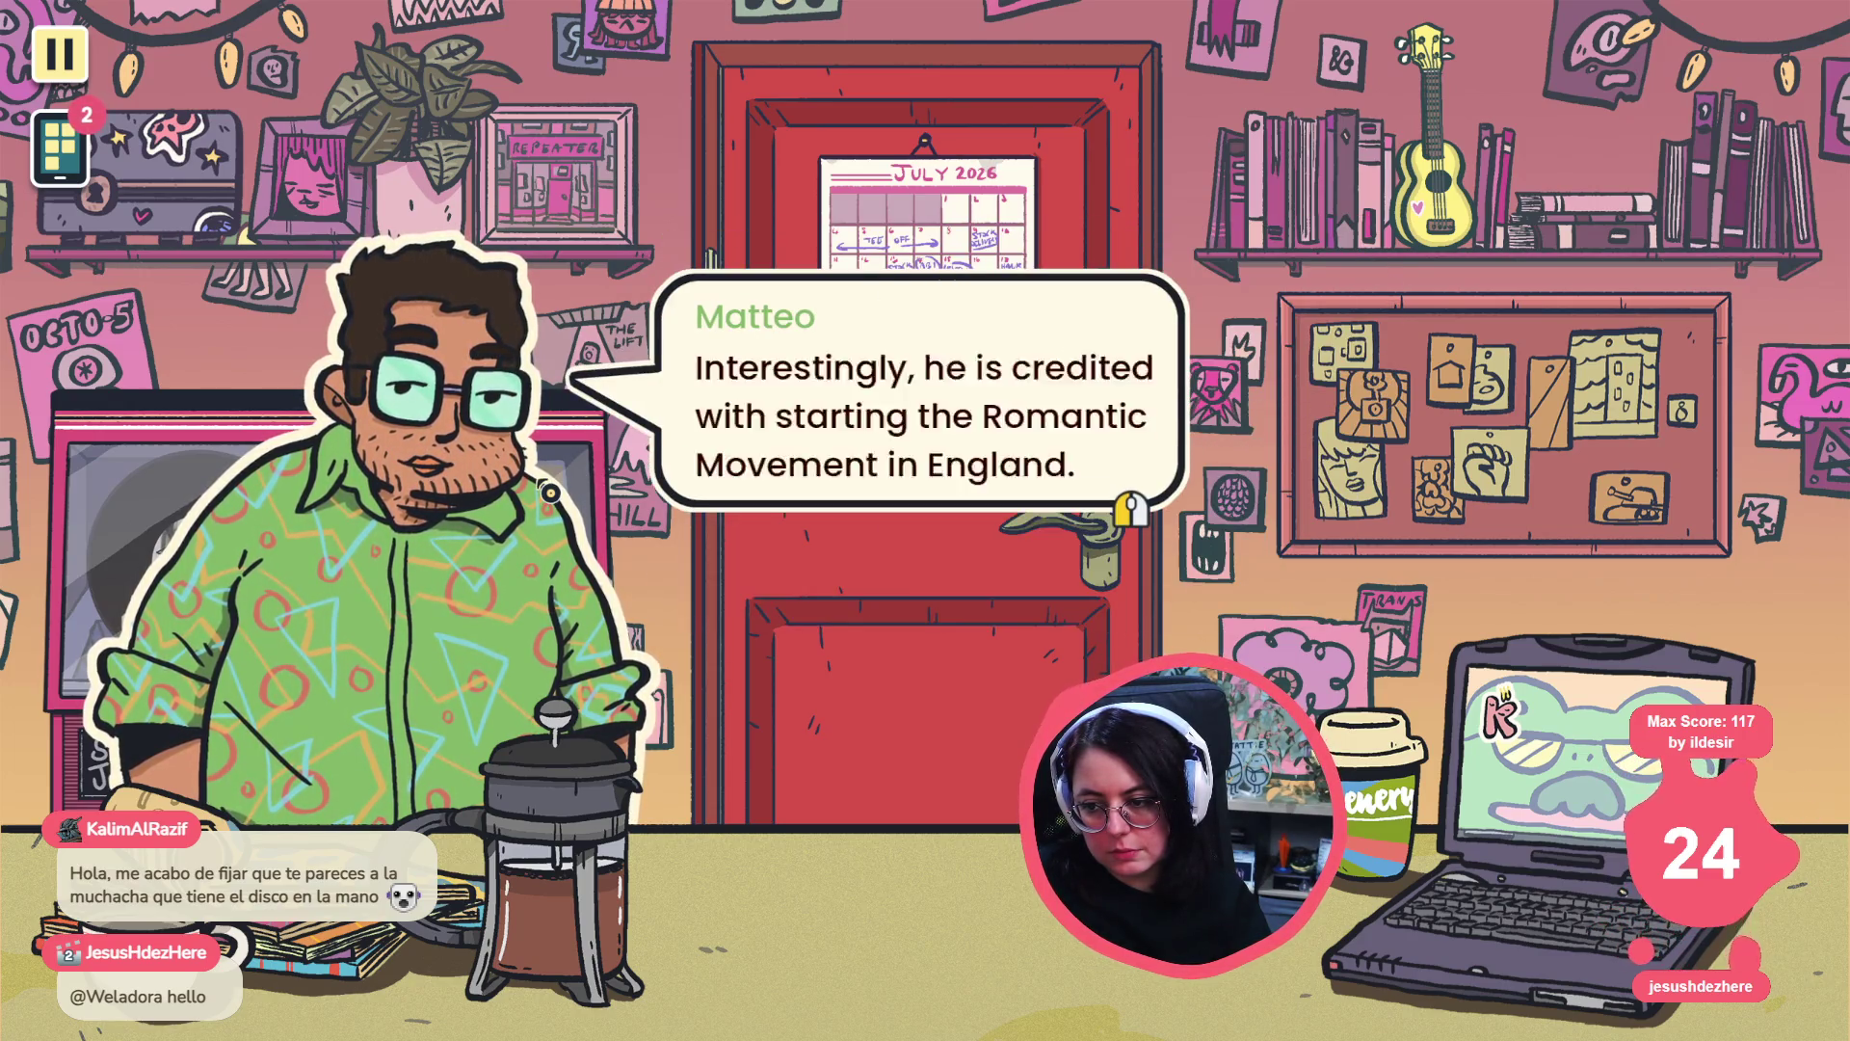
left_click(551, 492)
left_click(554, 476)
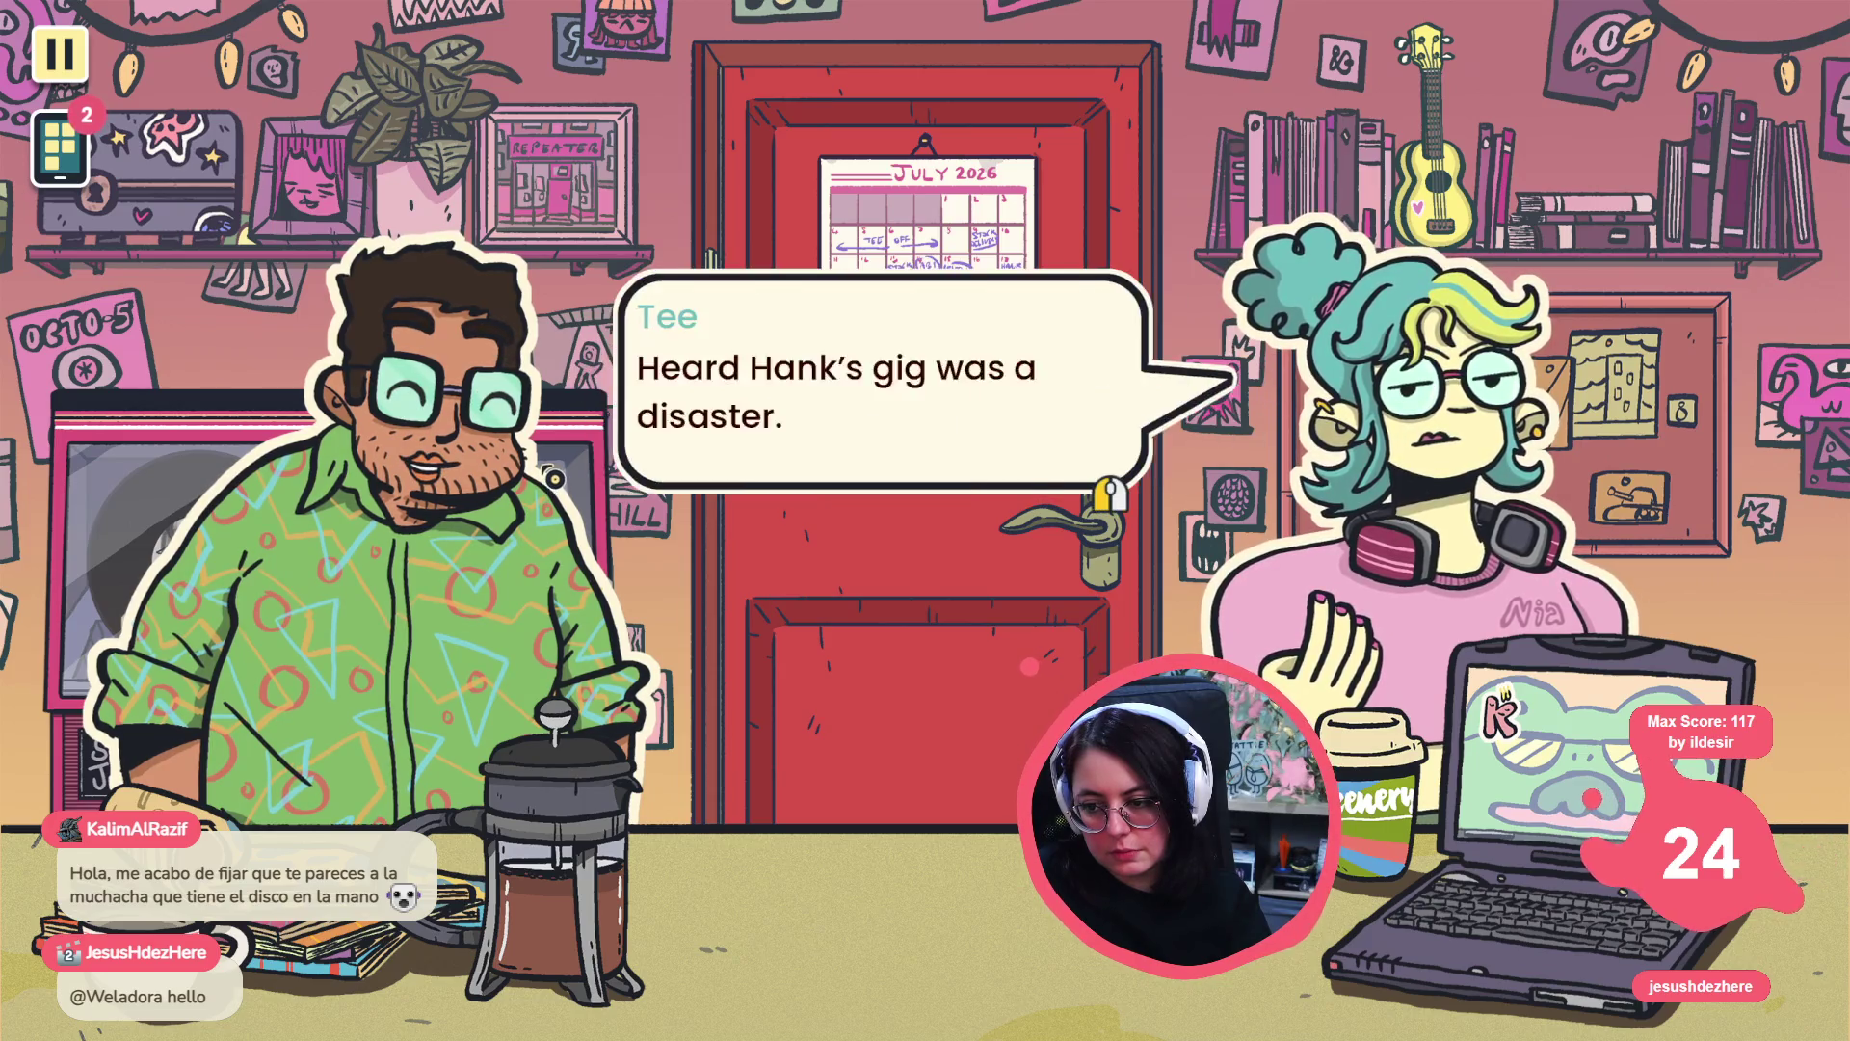
left_click(554, 477)
left_click(556, 472)
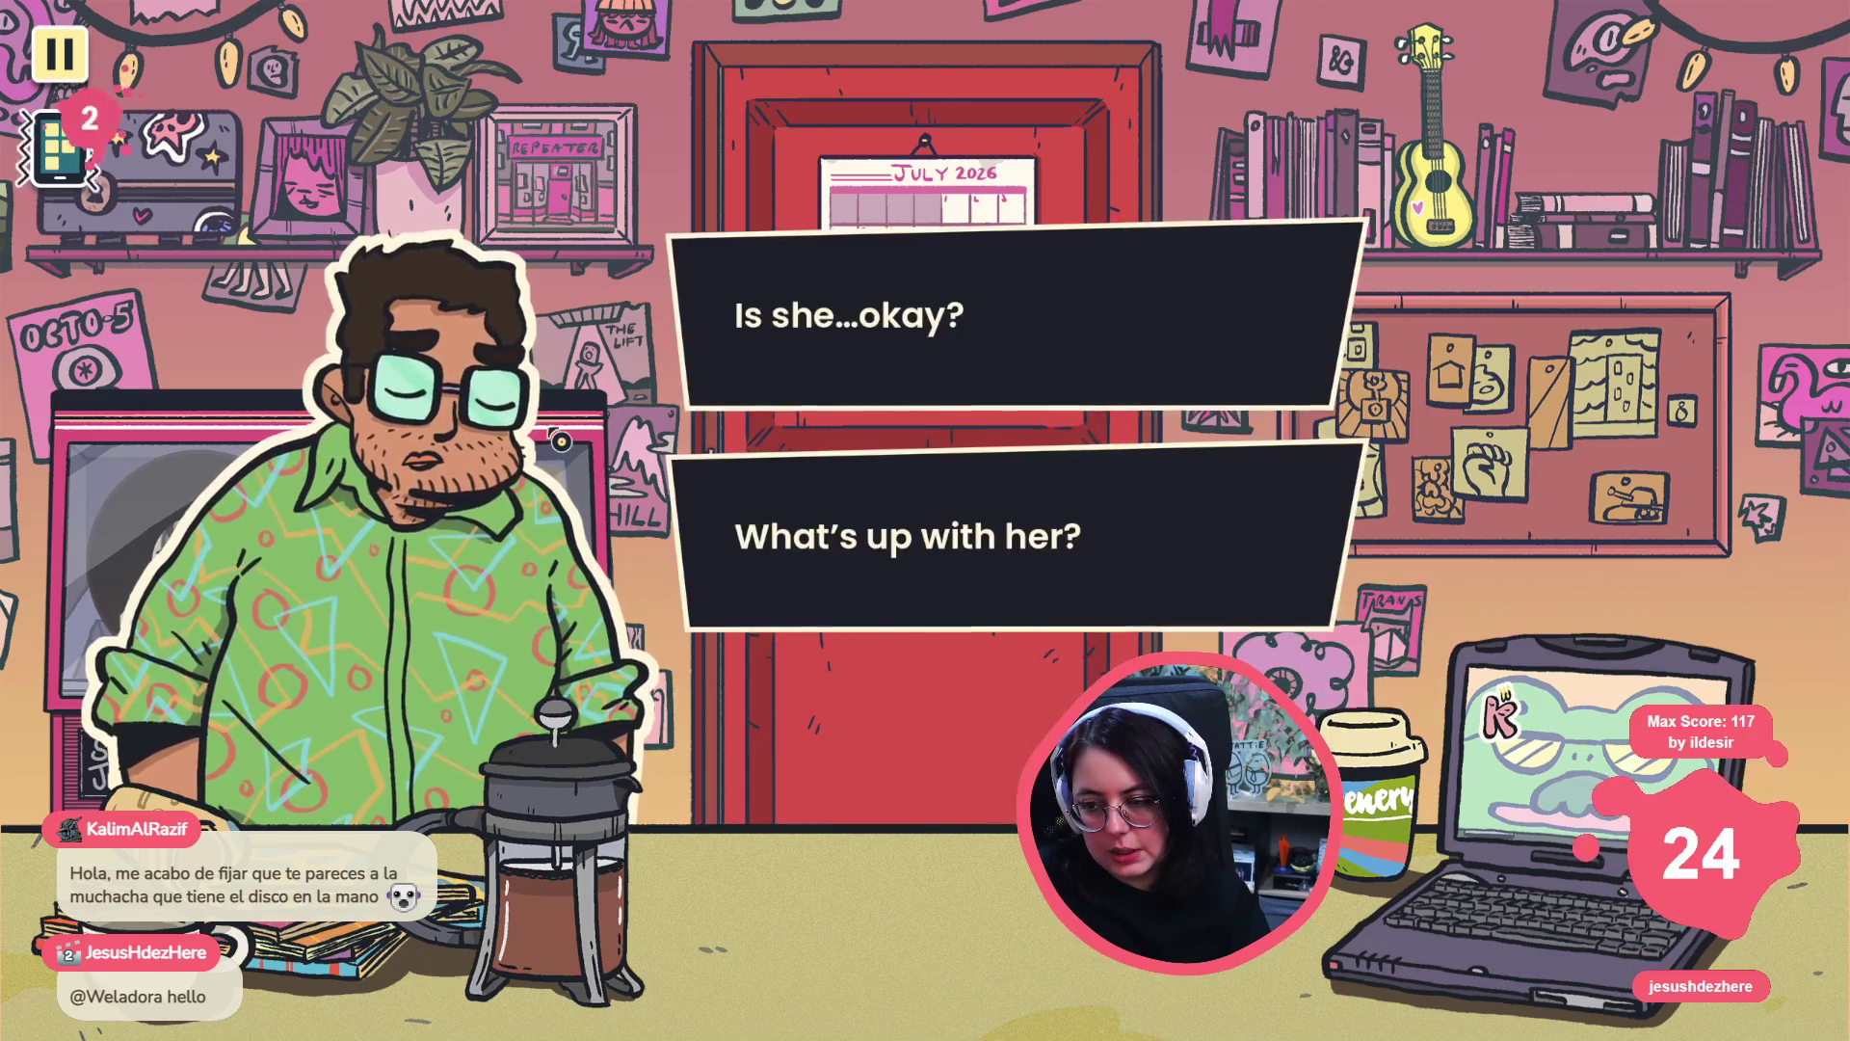
- Answer 'Is she...okay?', open the jukebox song selection, and return to Godot's log
left_click(848, 308)
left_click(344, 511)
left_click(344, 511)
left_click(344, 511)
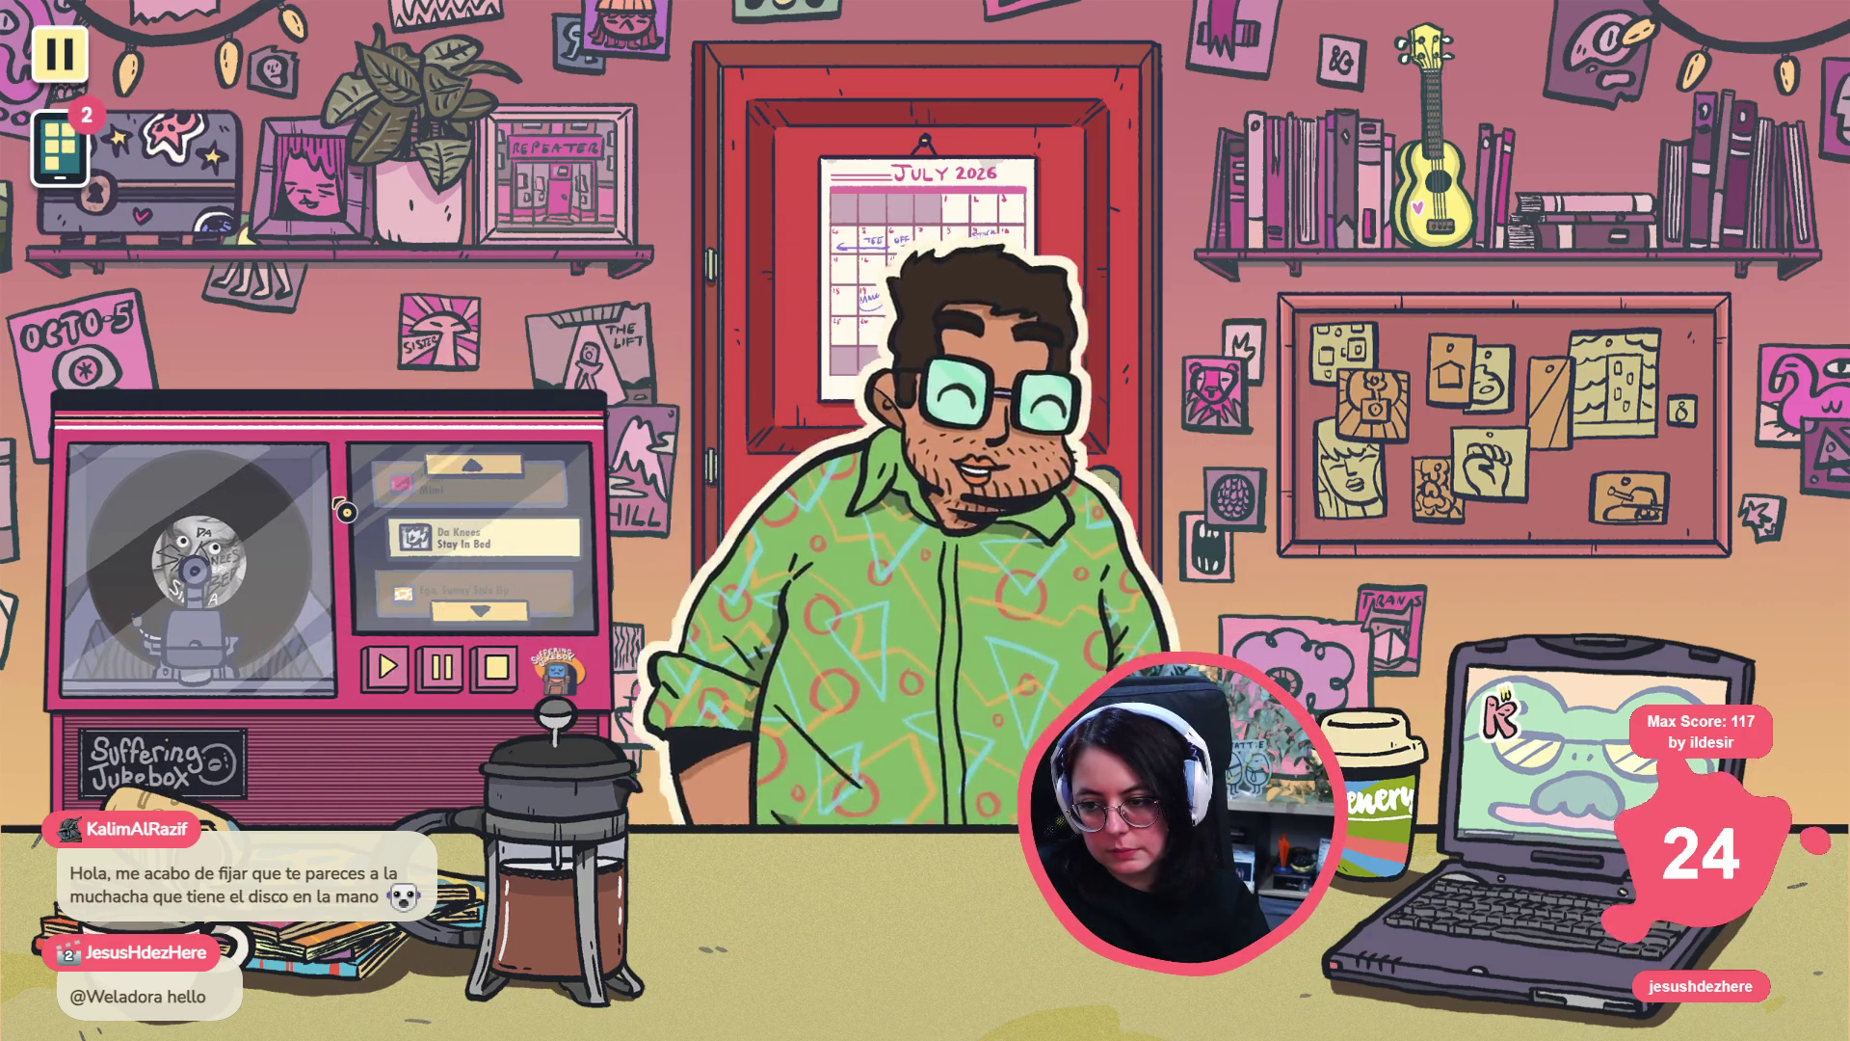
left_click(352, 567)
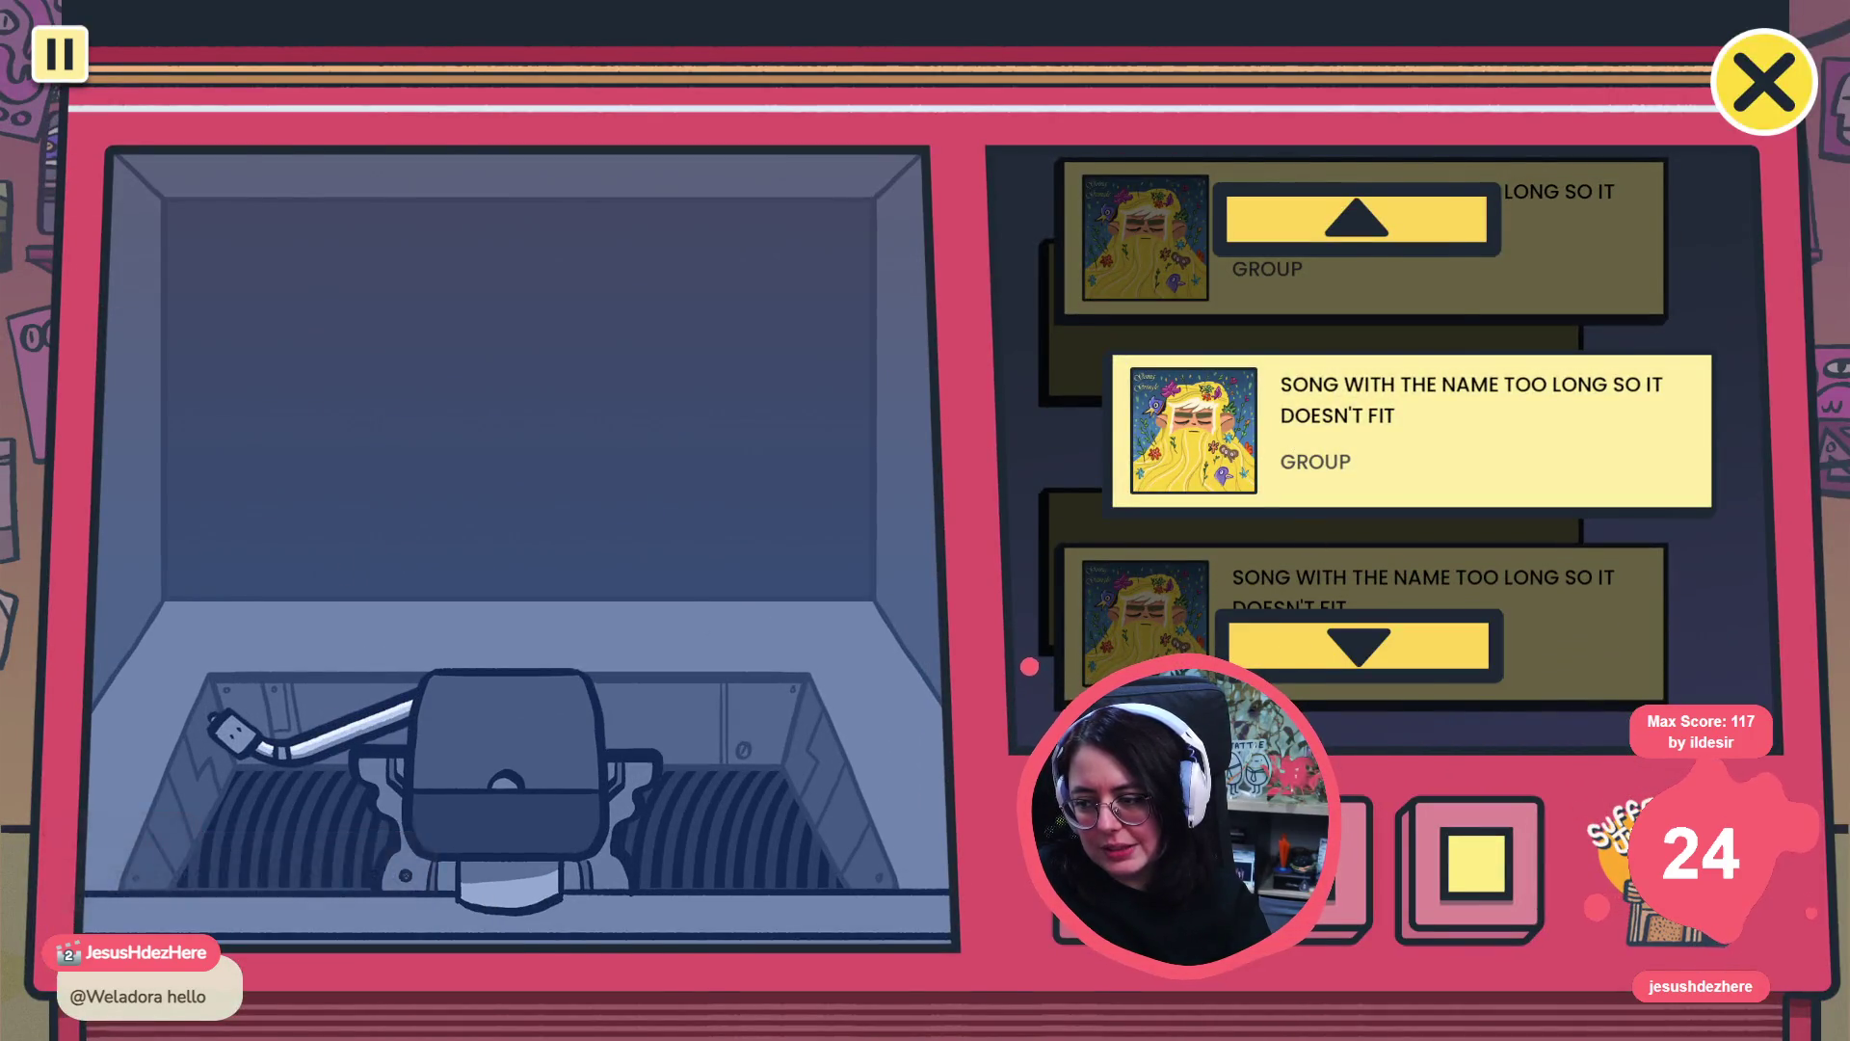
key("alt+Tab")
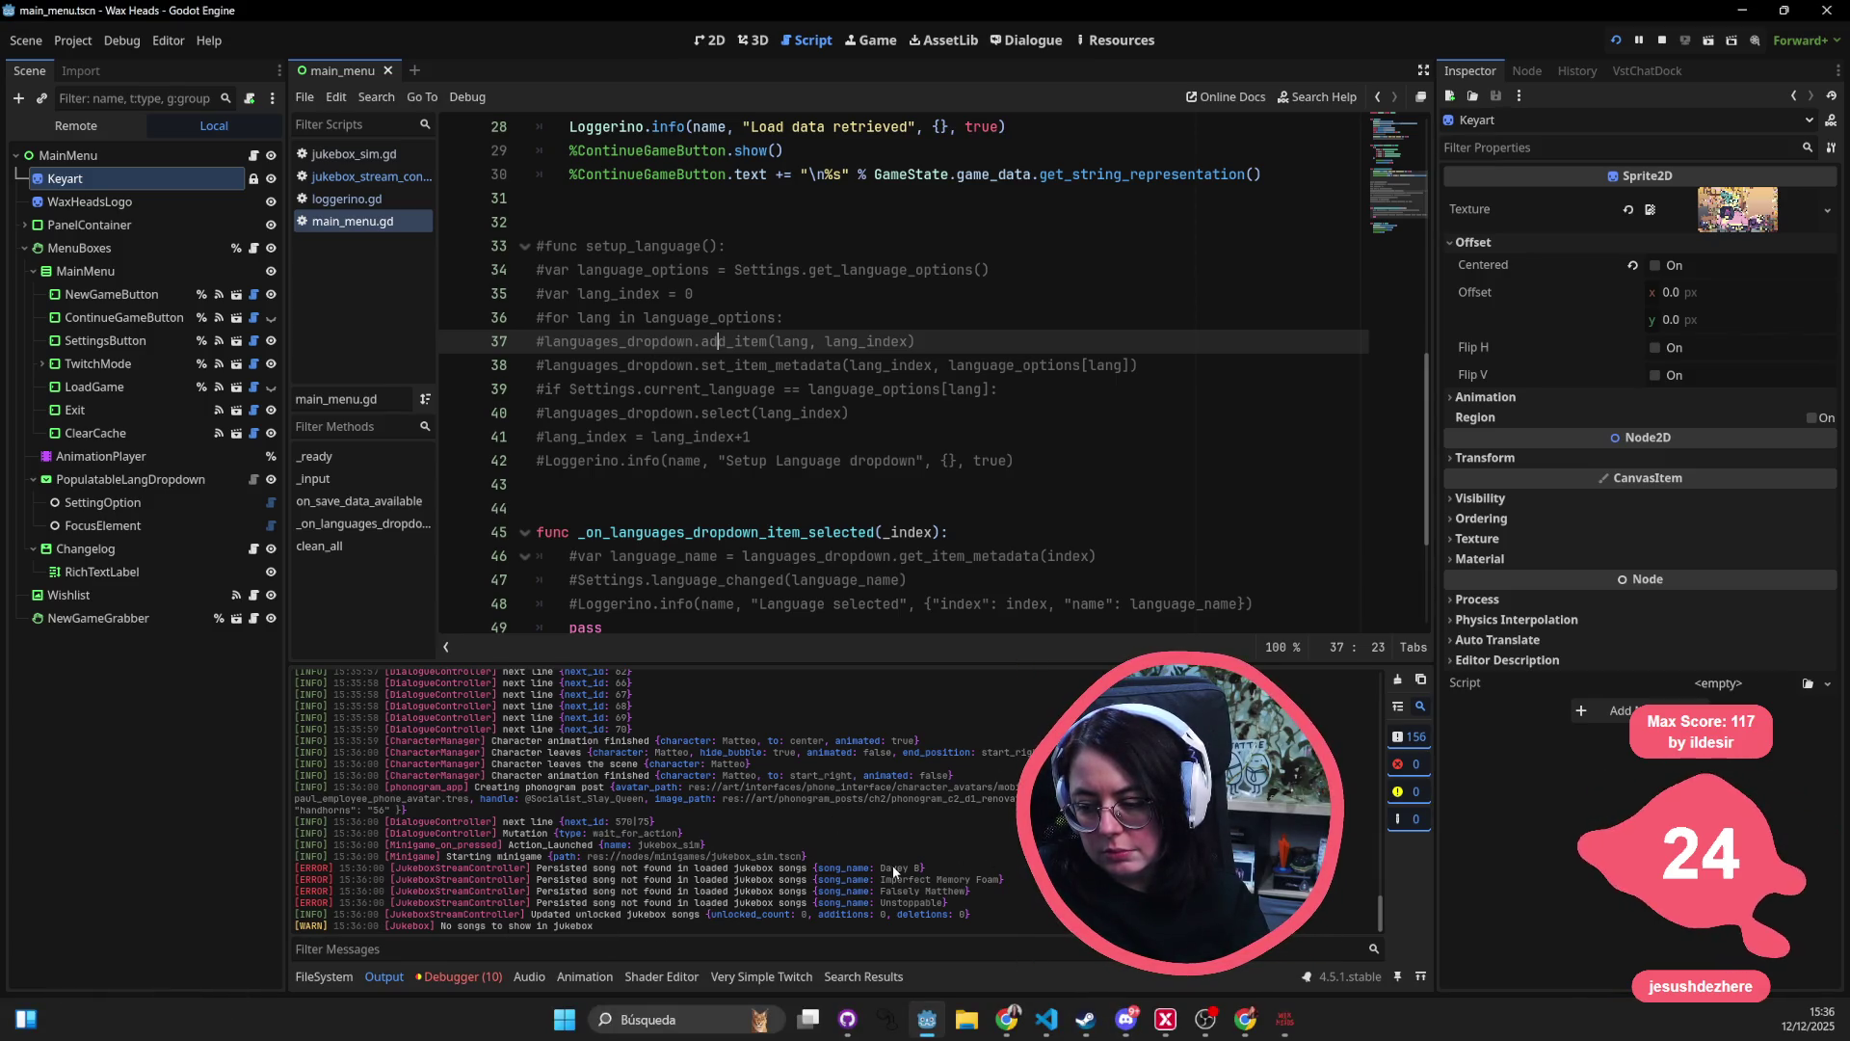
- Check the Unstoppable and Falsely song-not-found log entries, stop the game, and switch to VS Code
double_click(897, 903)
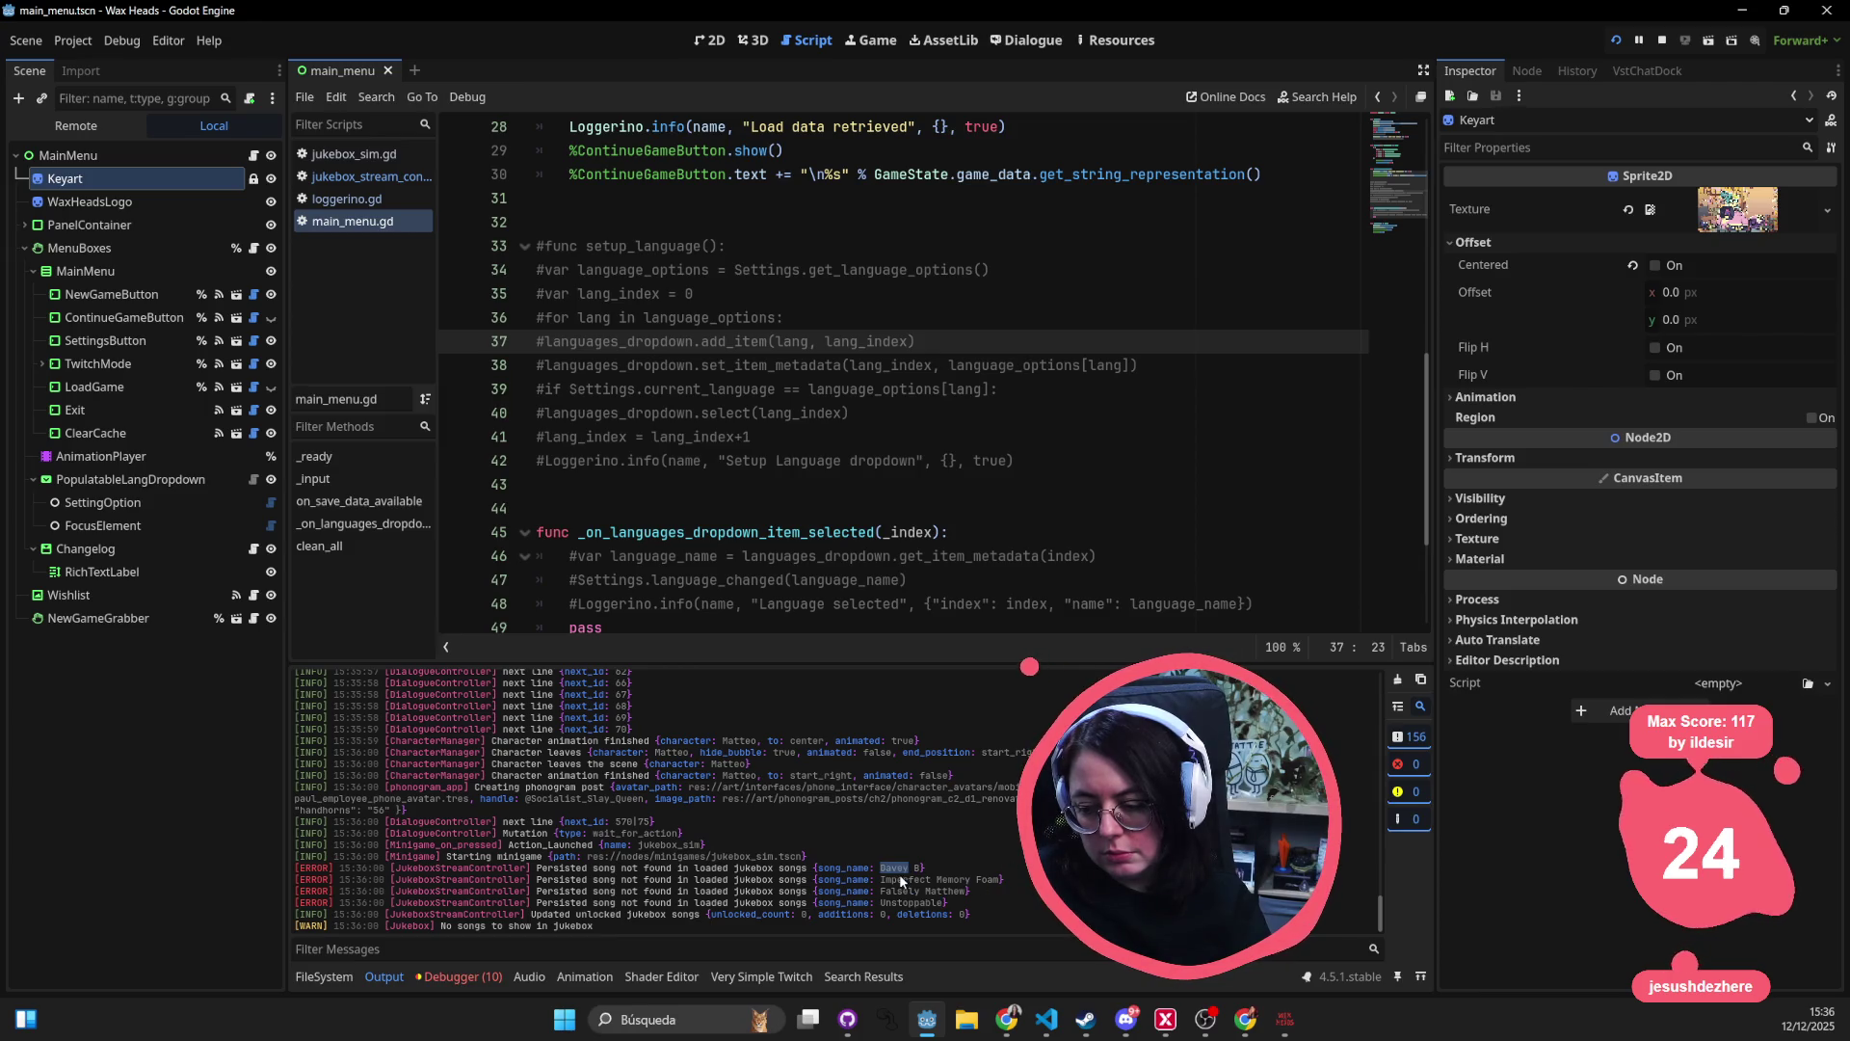
double_click(899, 891)
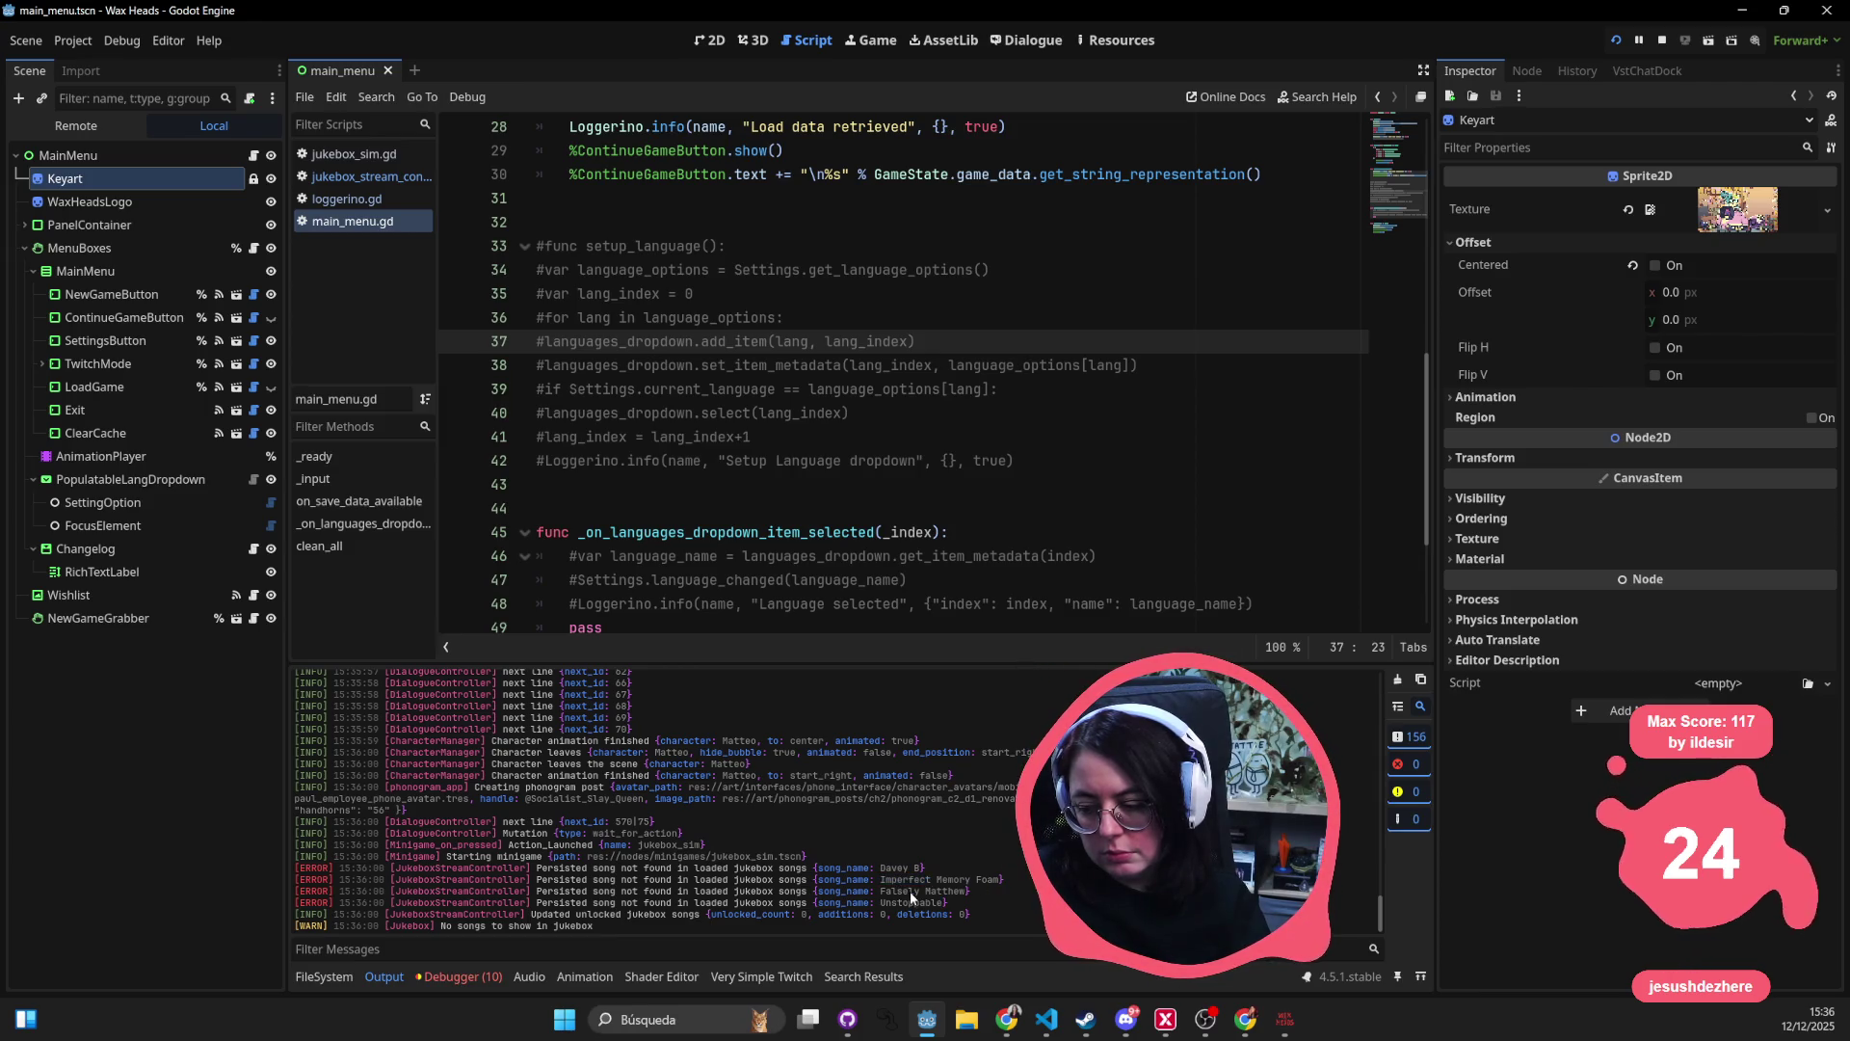
left_click(768, 461)
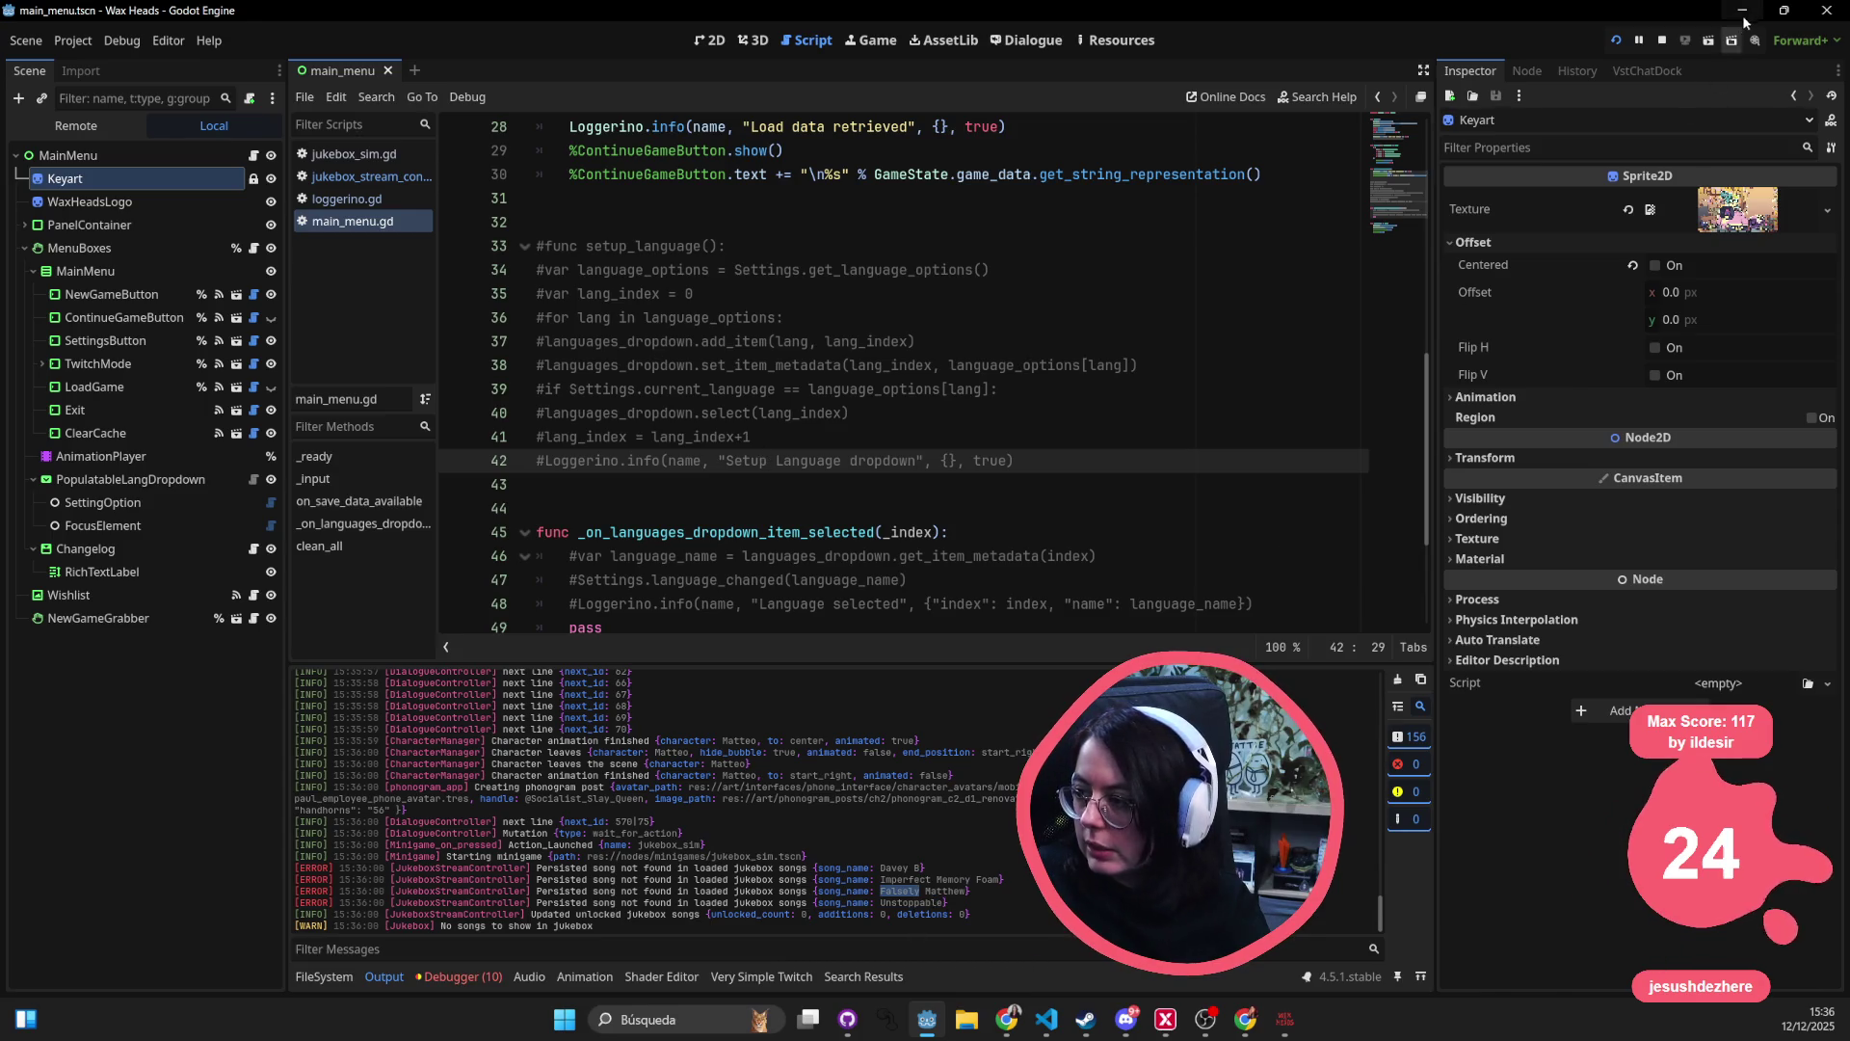
key("alt+Tab")
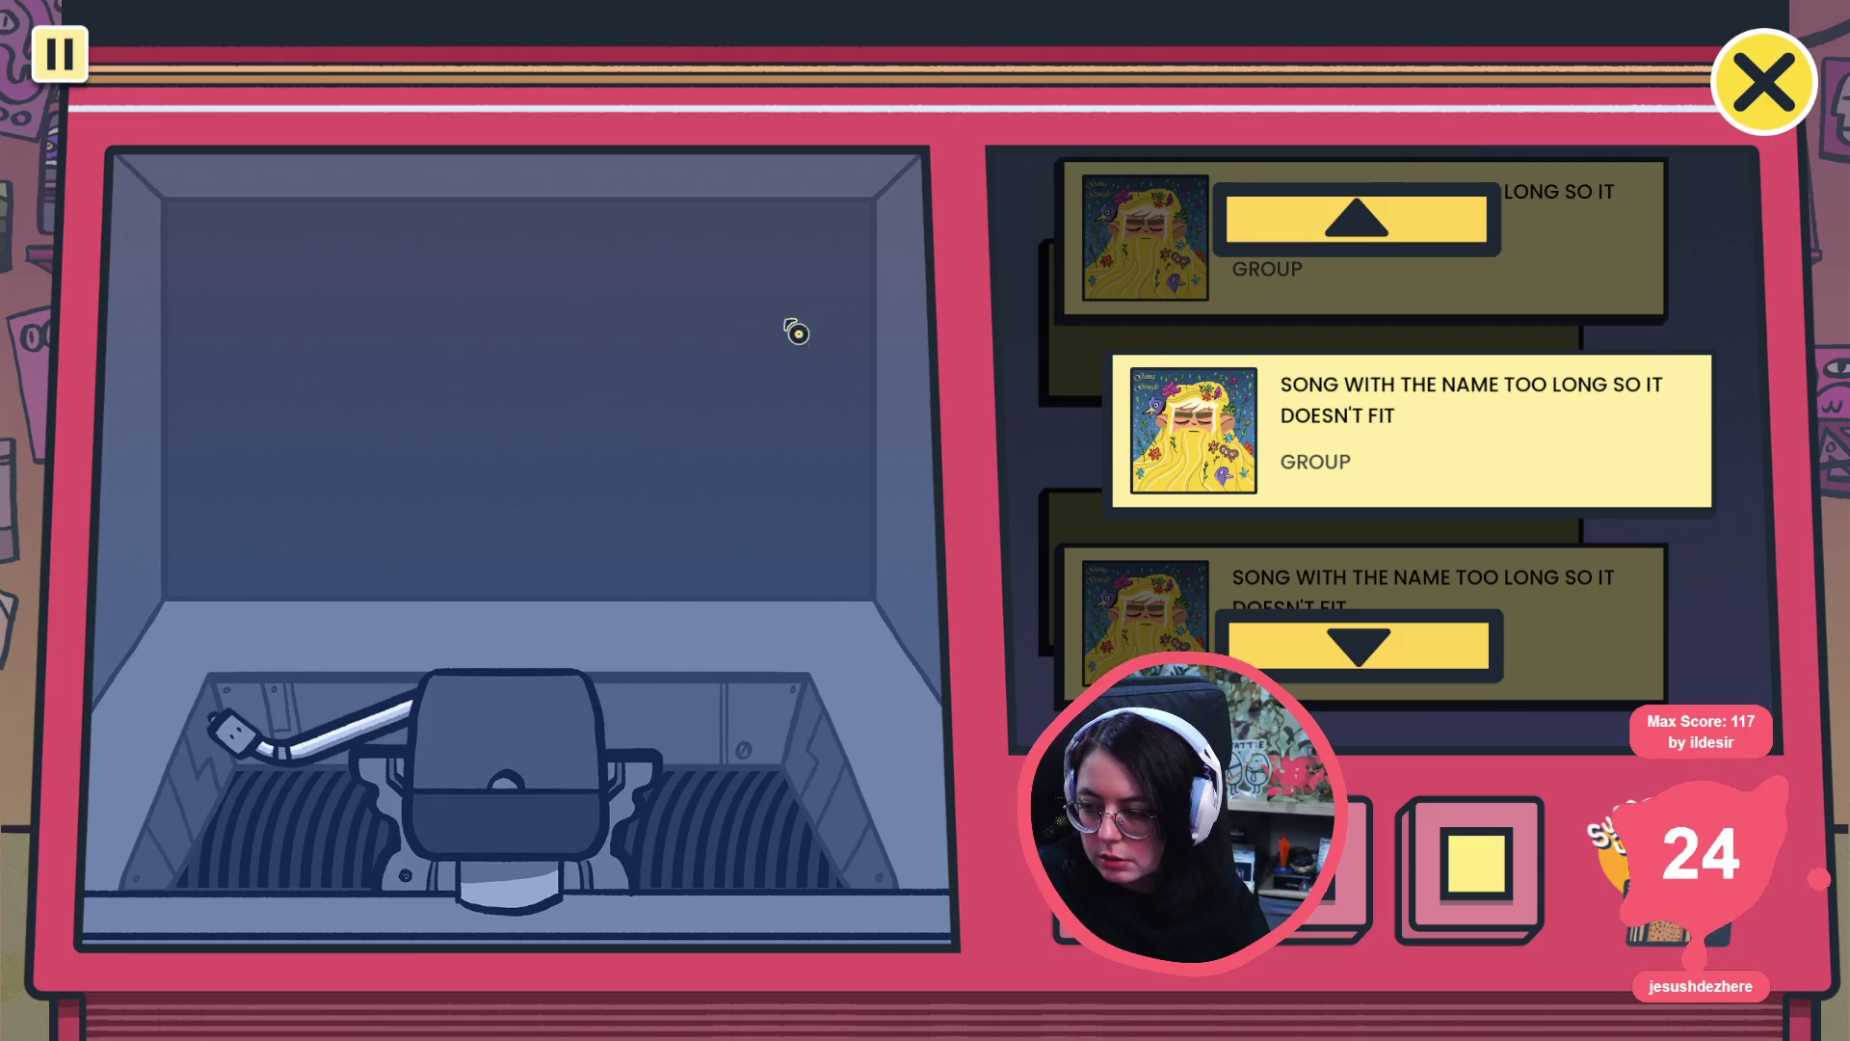
key("alt+Tab")
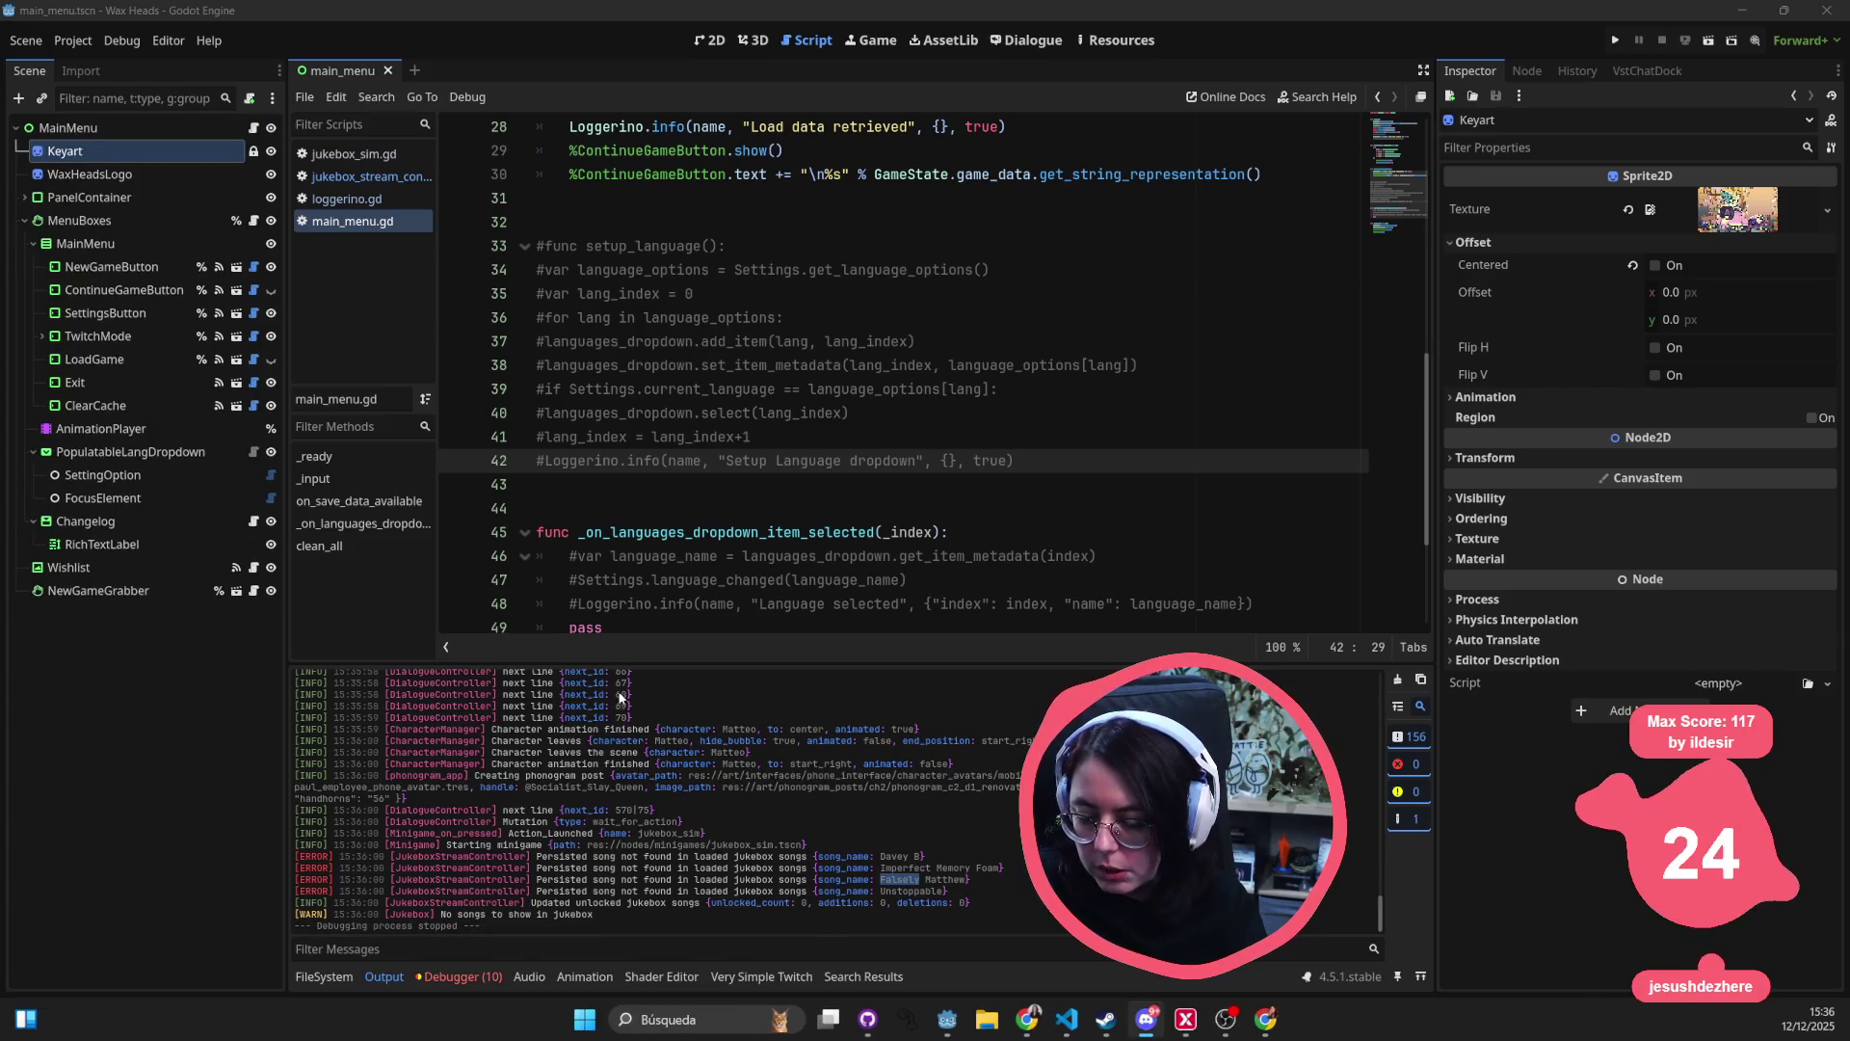
left_click(849, 341)
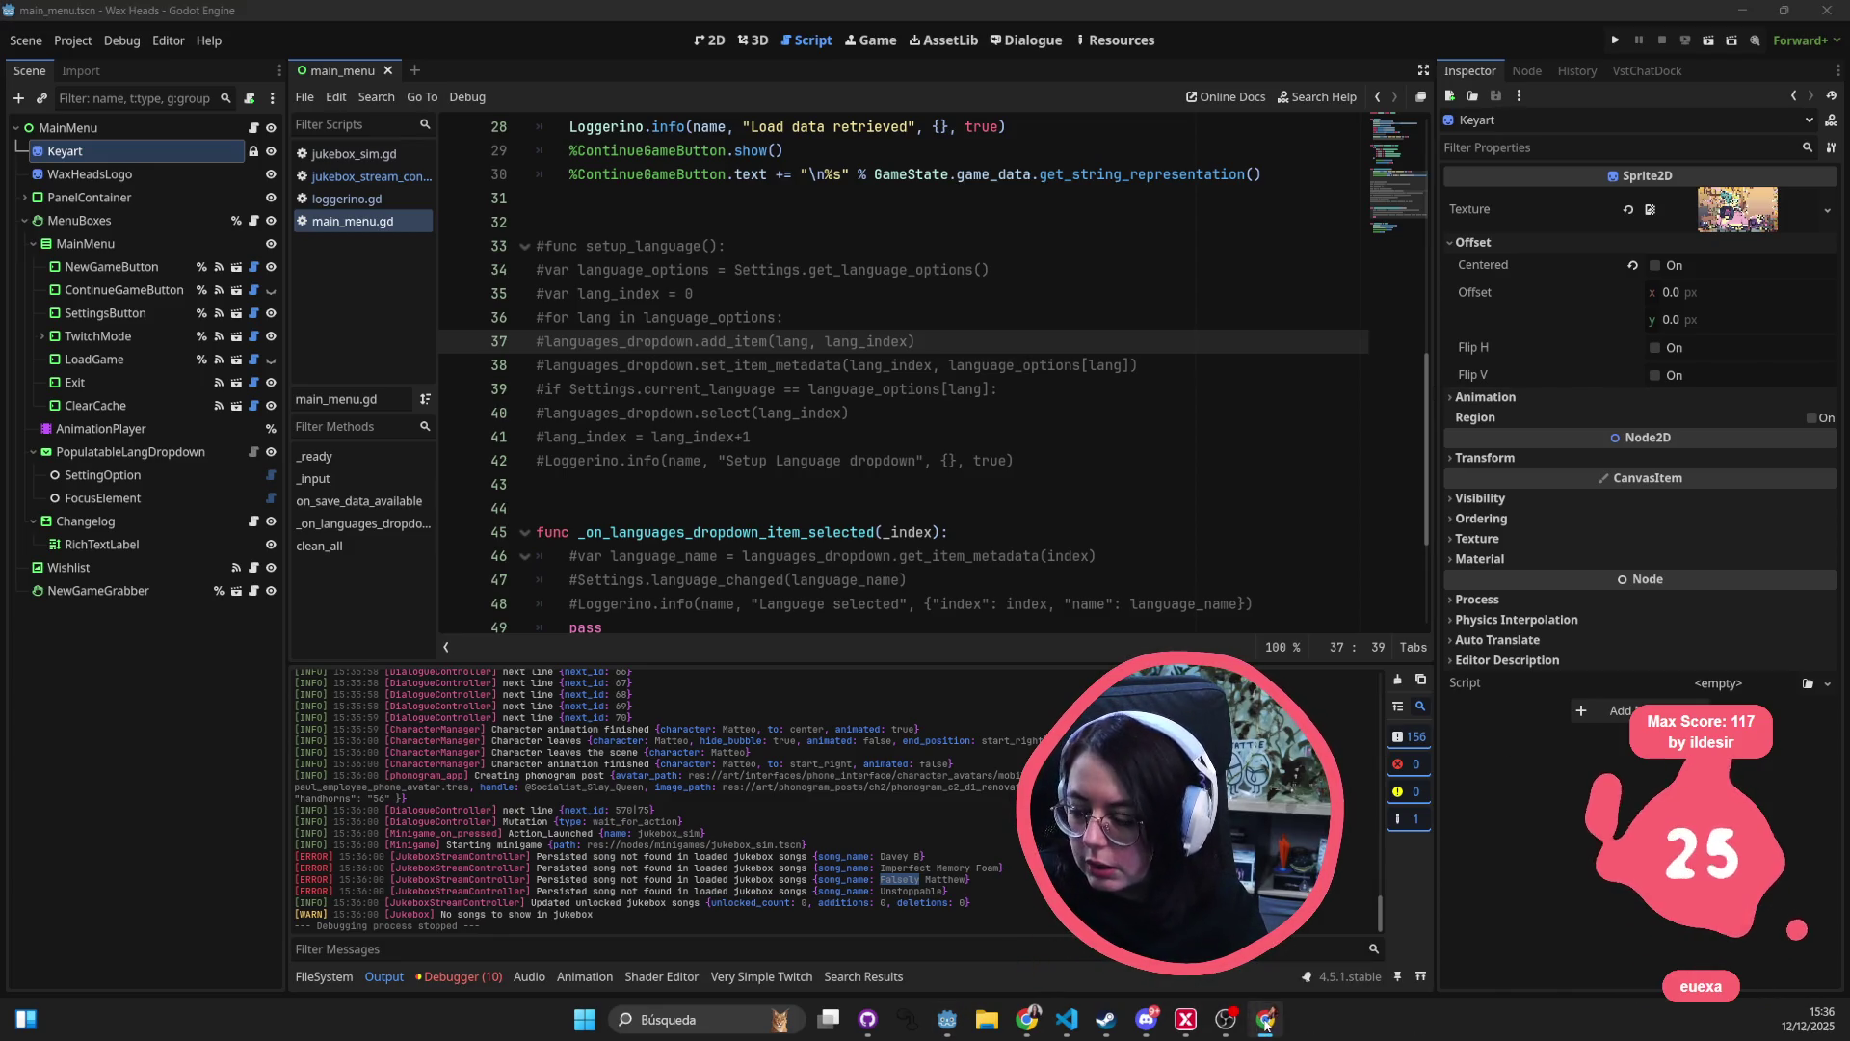
left_click(1066, 1023)
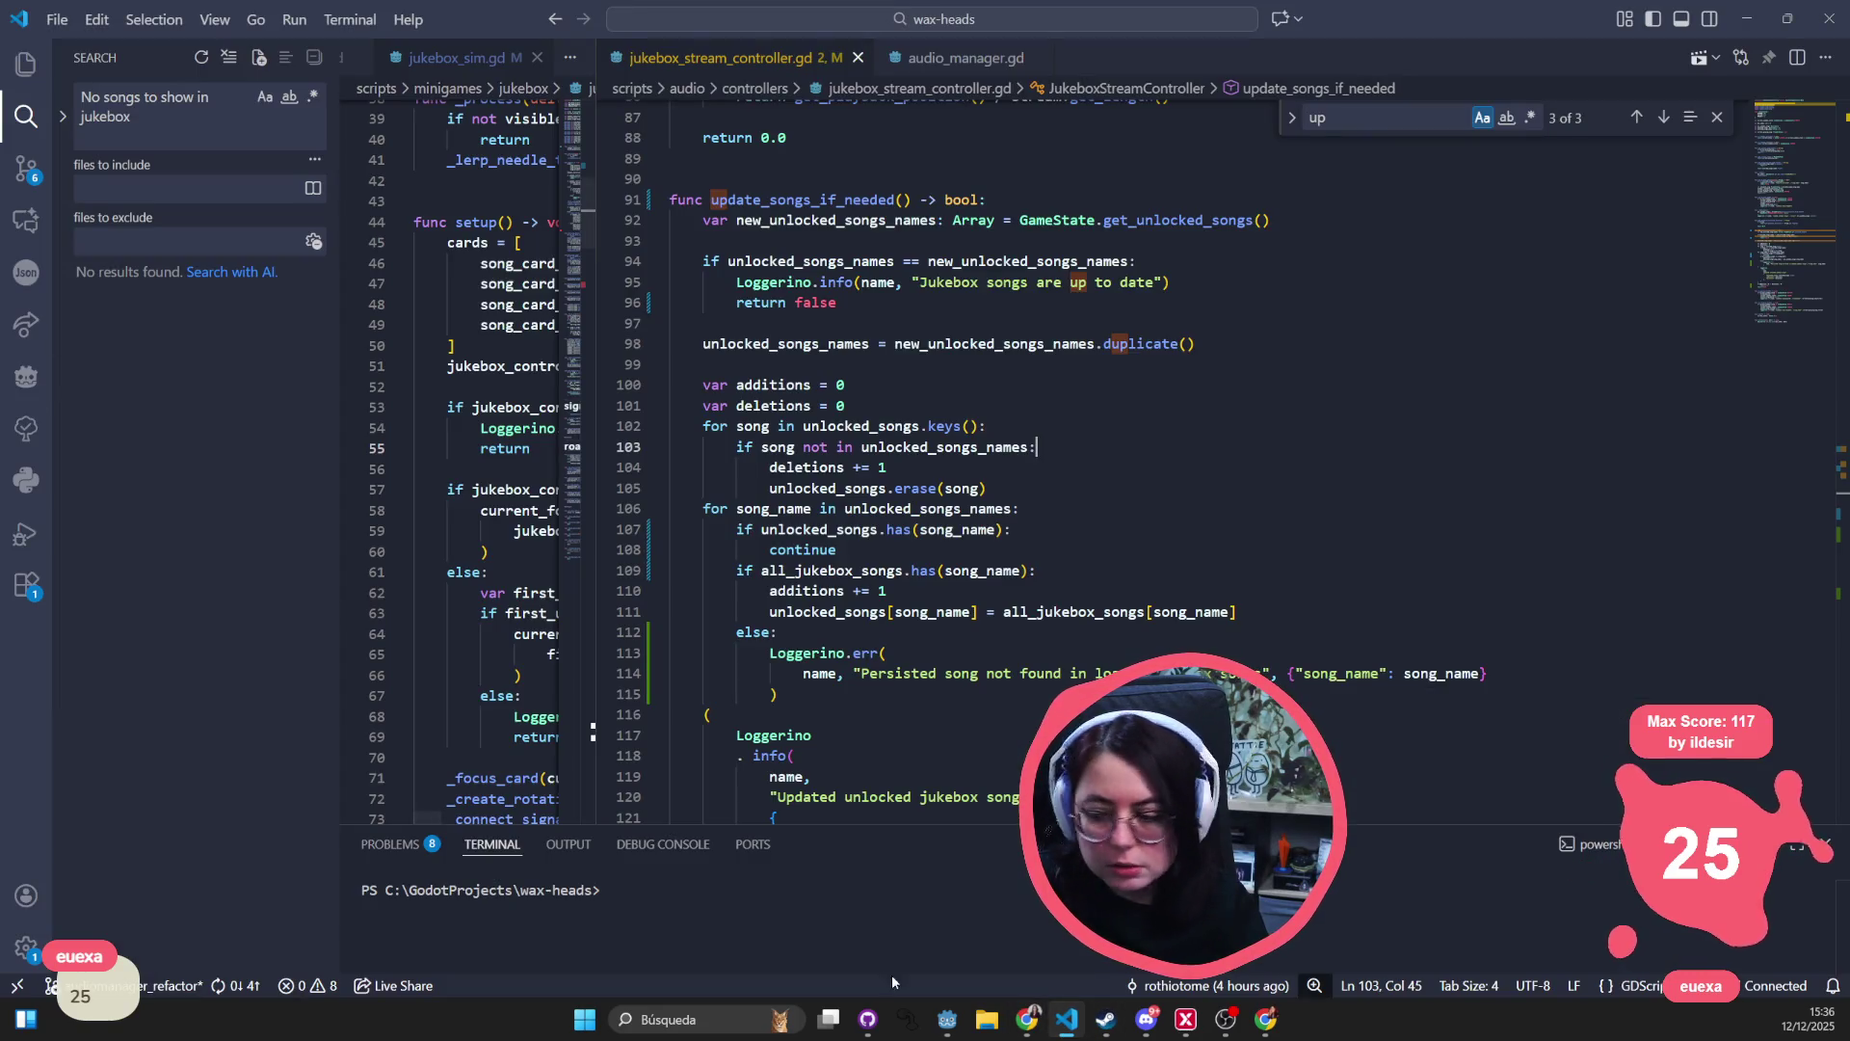
- Inspect how songs load in jukebox_stream_controller.gd: get_all_resources_from_folder and the title key
left_click(914, 448)
scroll(960, 254, "up", 7)
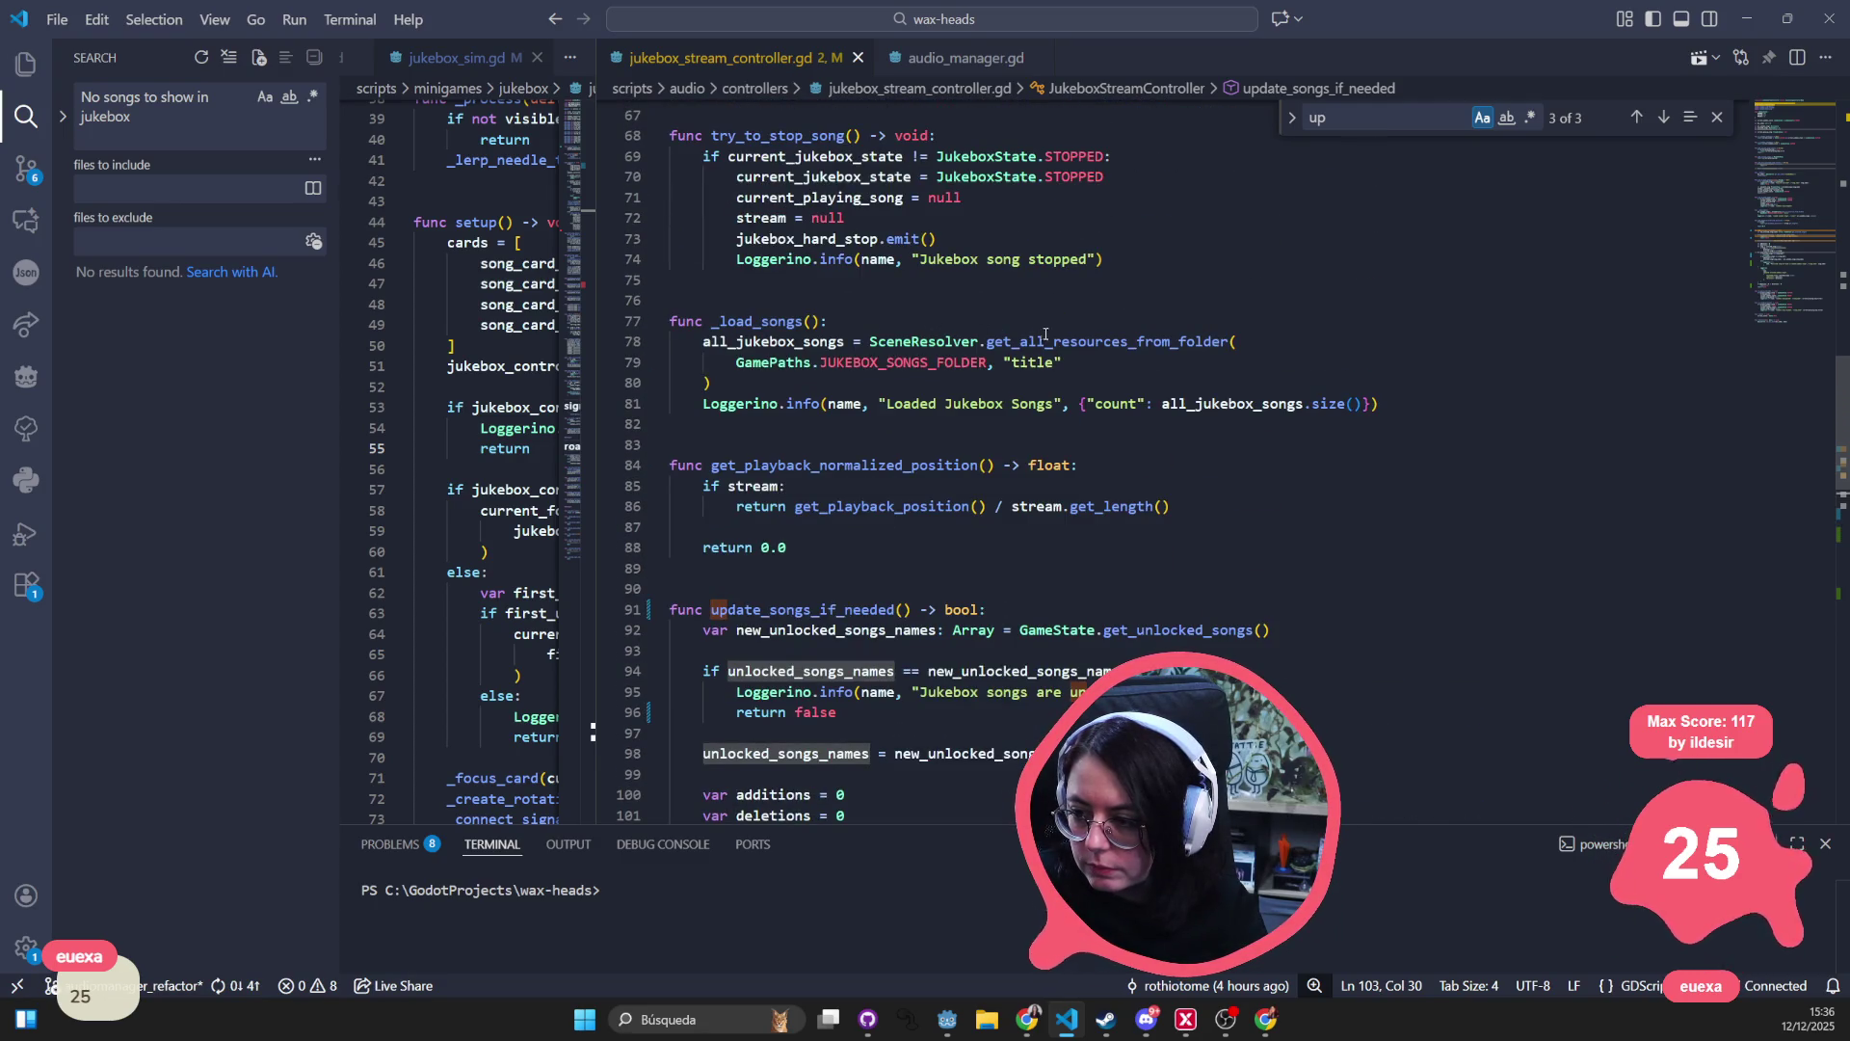
double_click(1063, 339)
double_click(1039, 361)
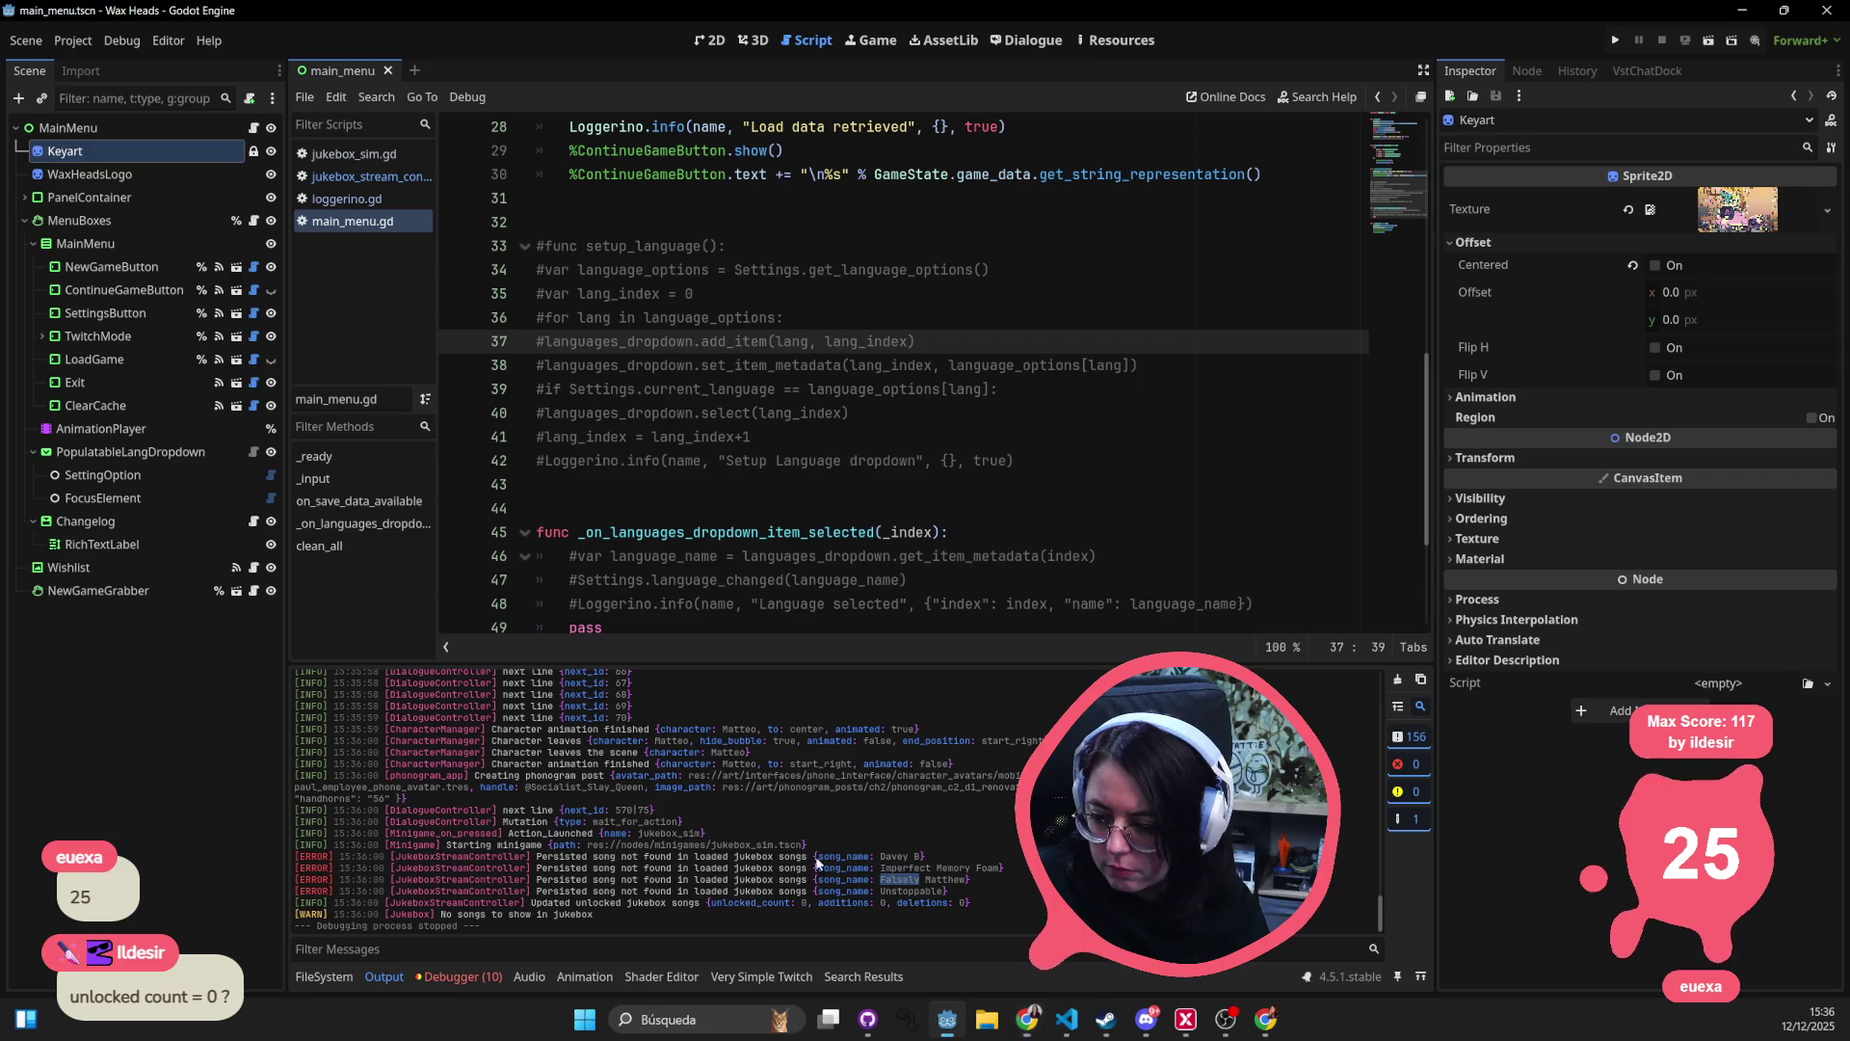
- Compare update_songs_if_needed with the updated unlocked jukebox songs counts in Godot's log
left_click(676, 532)
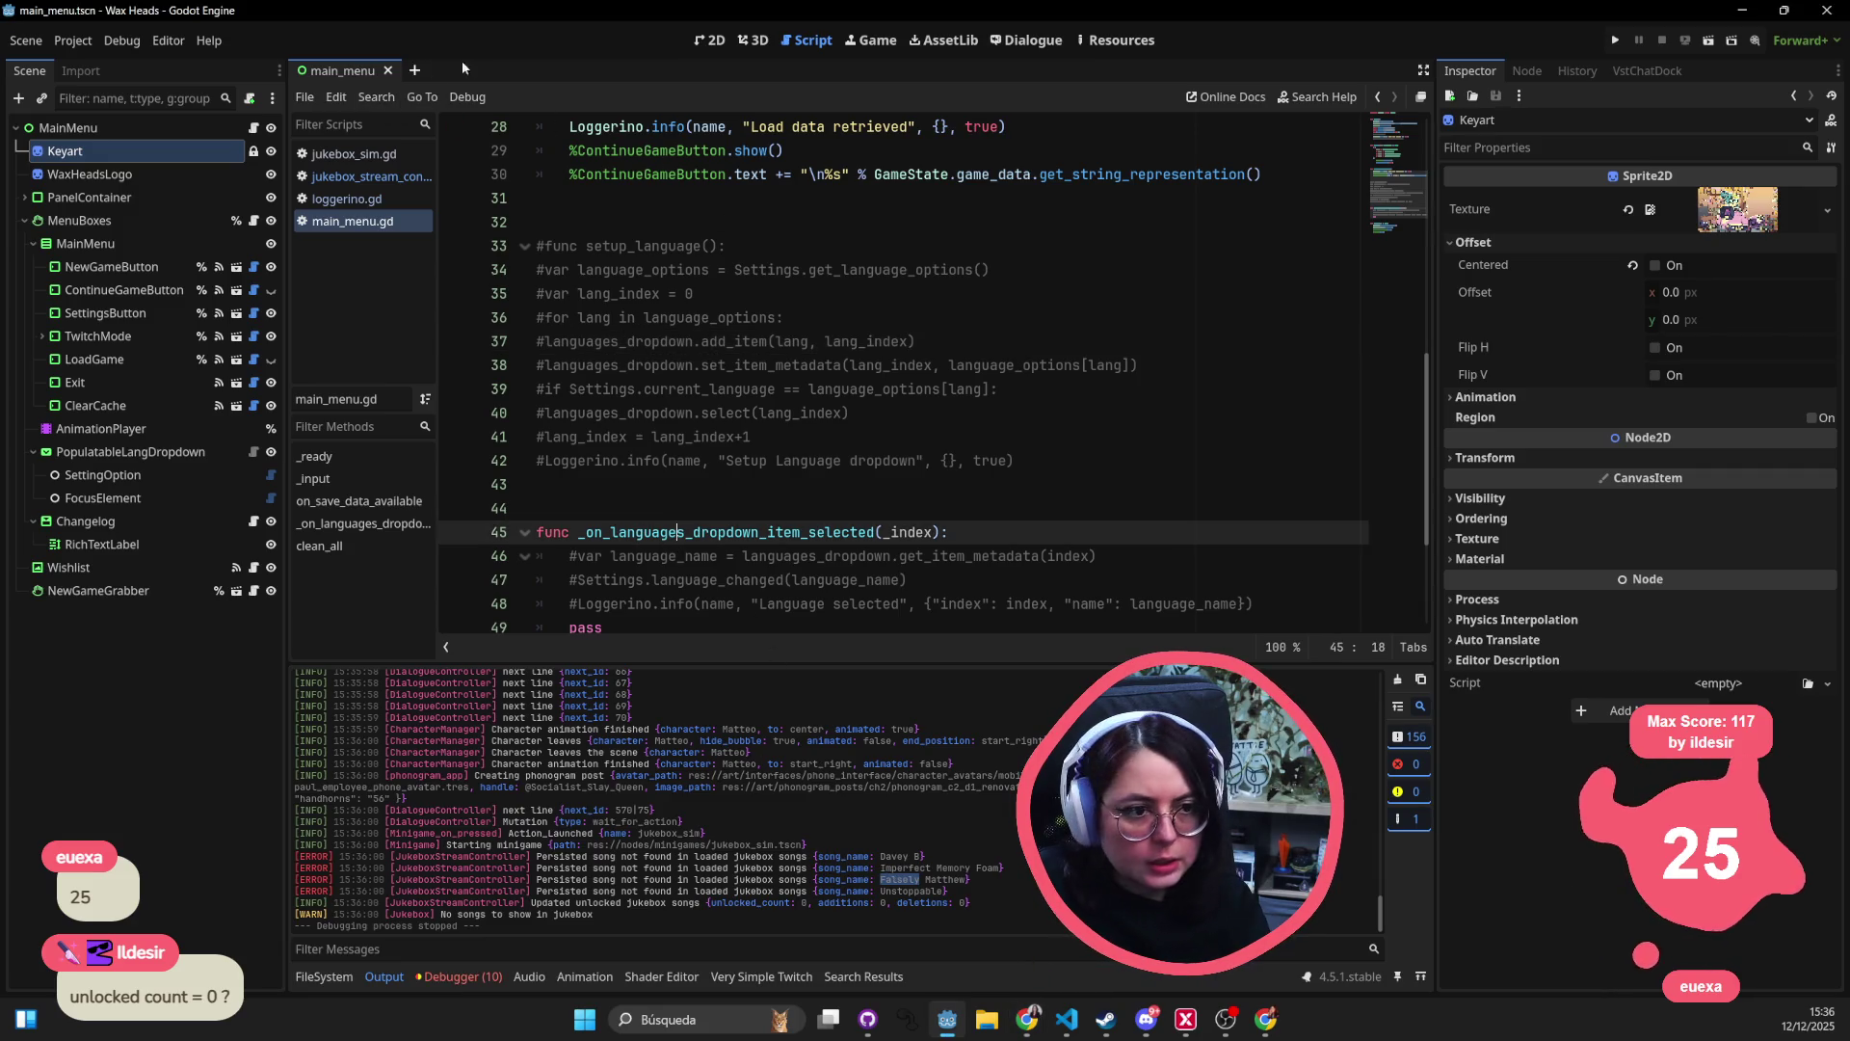
left_click(848, 317)
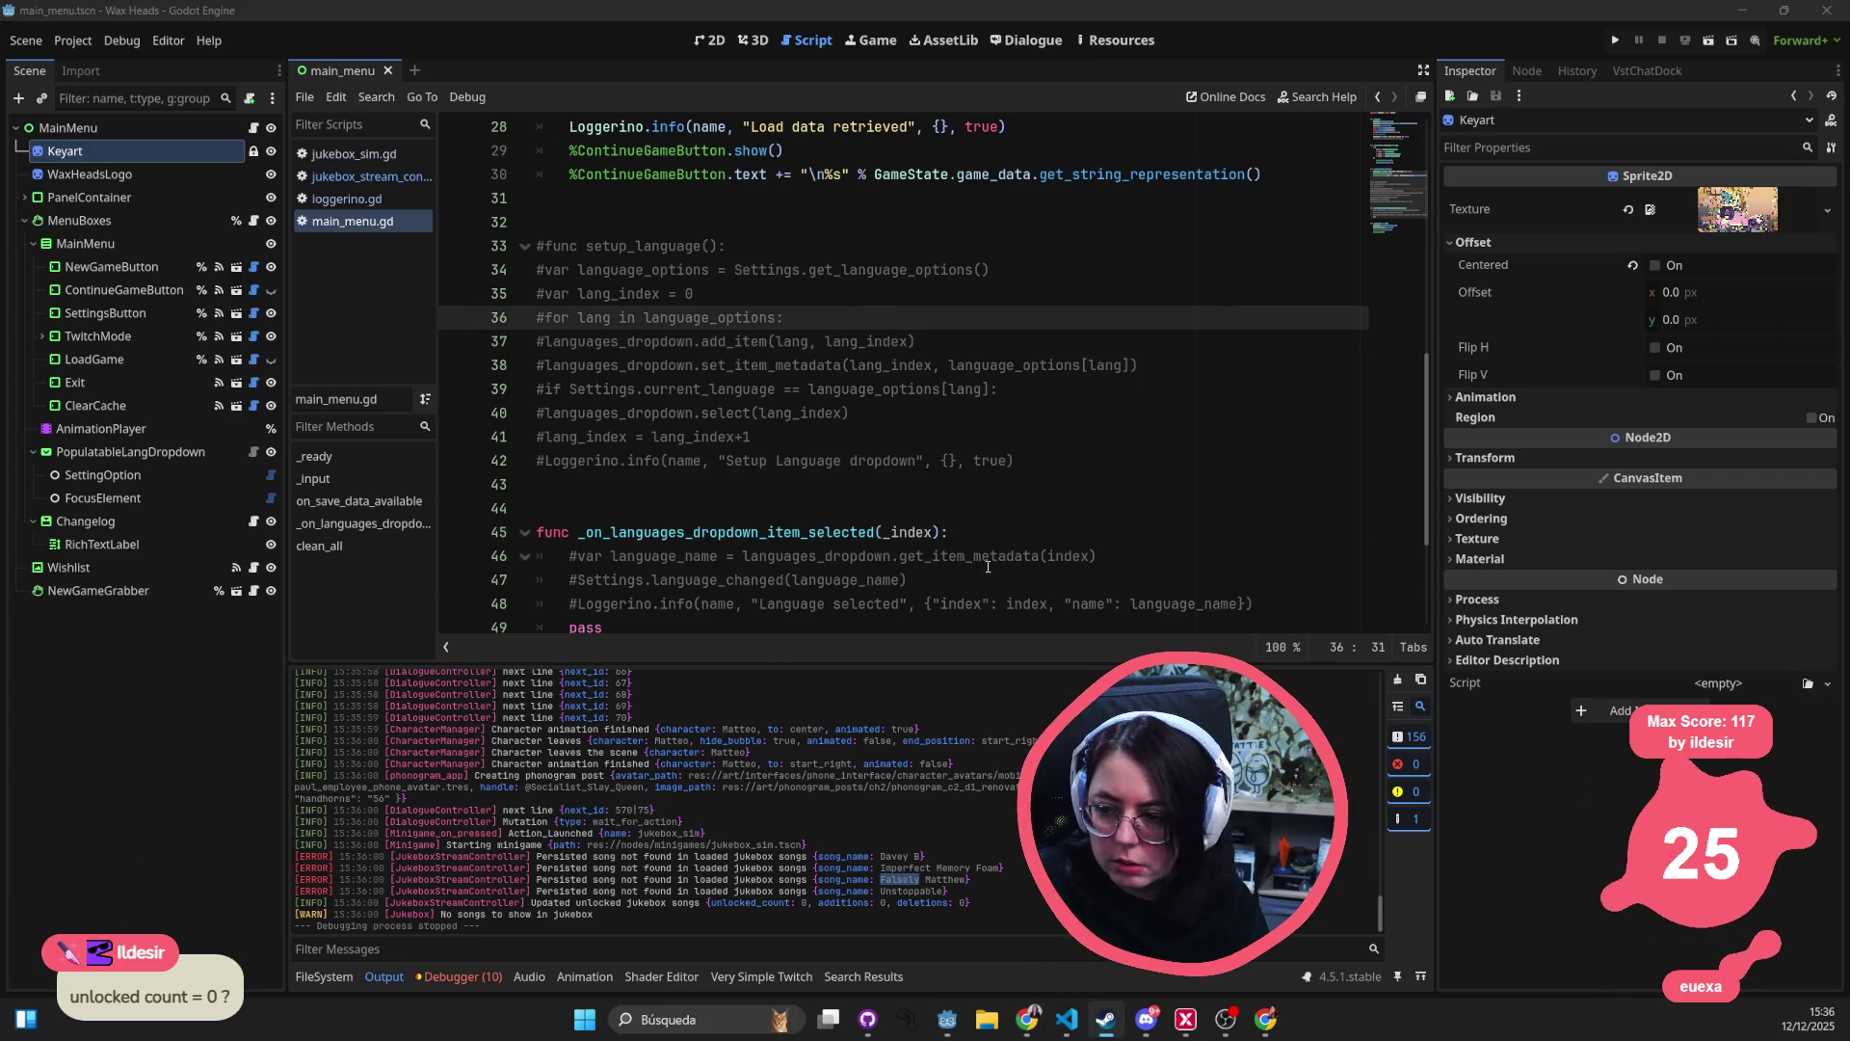
key("alt+Tab")
scroll(911, 636, "down", 1)
scroll(912, 636, "down", 3)
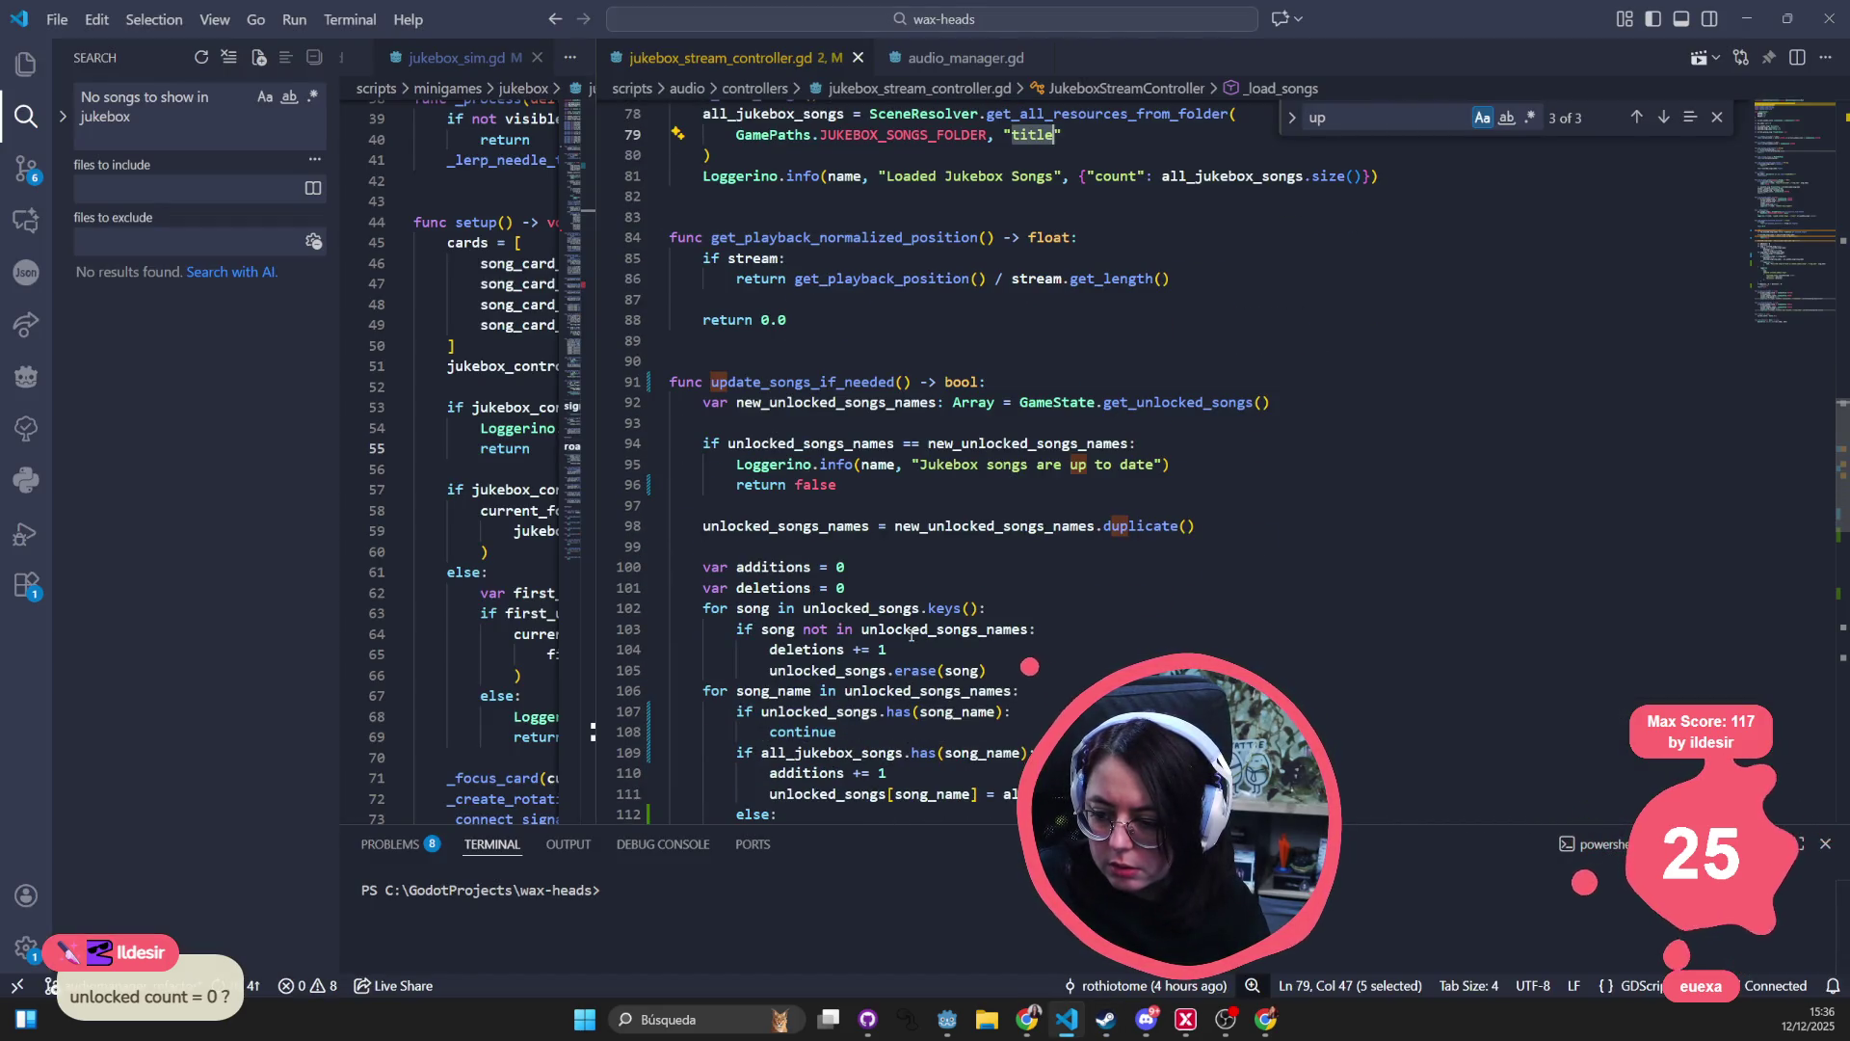
scroll(912, 636, "down", 3)
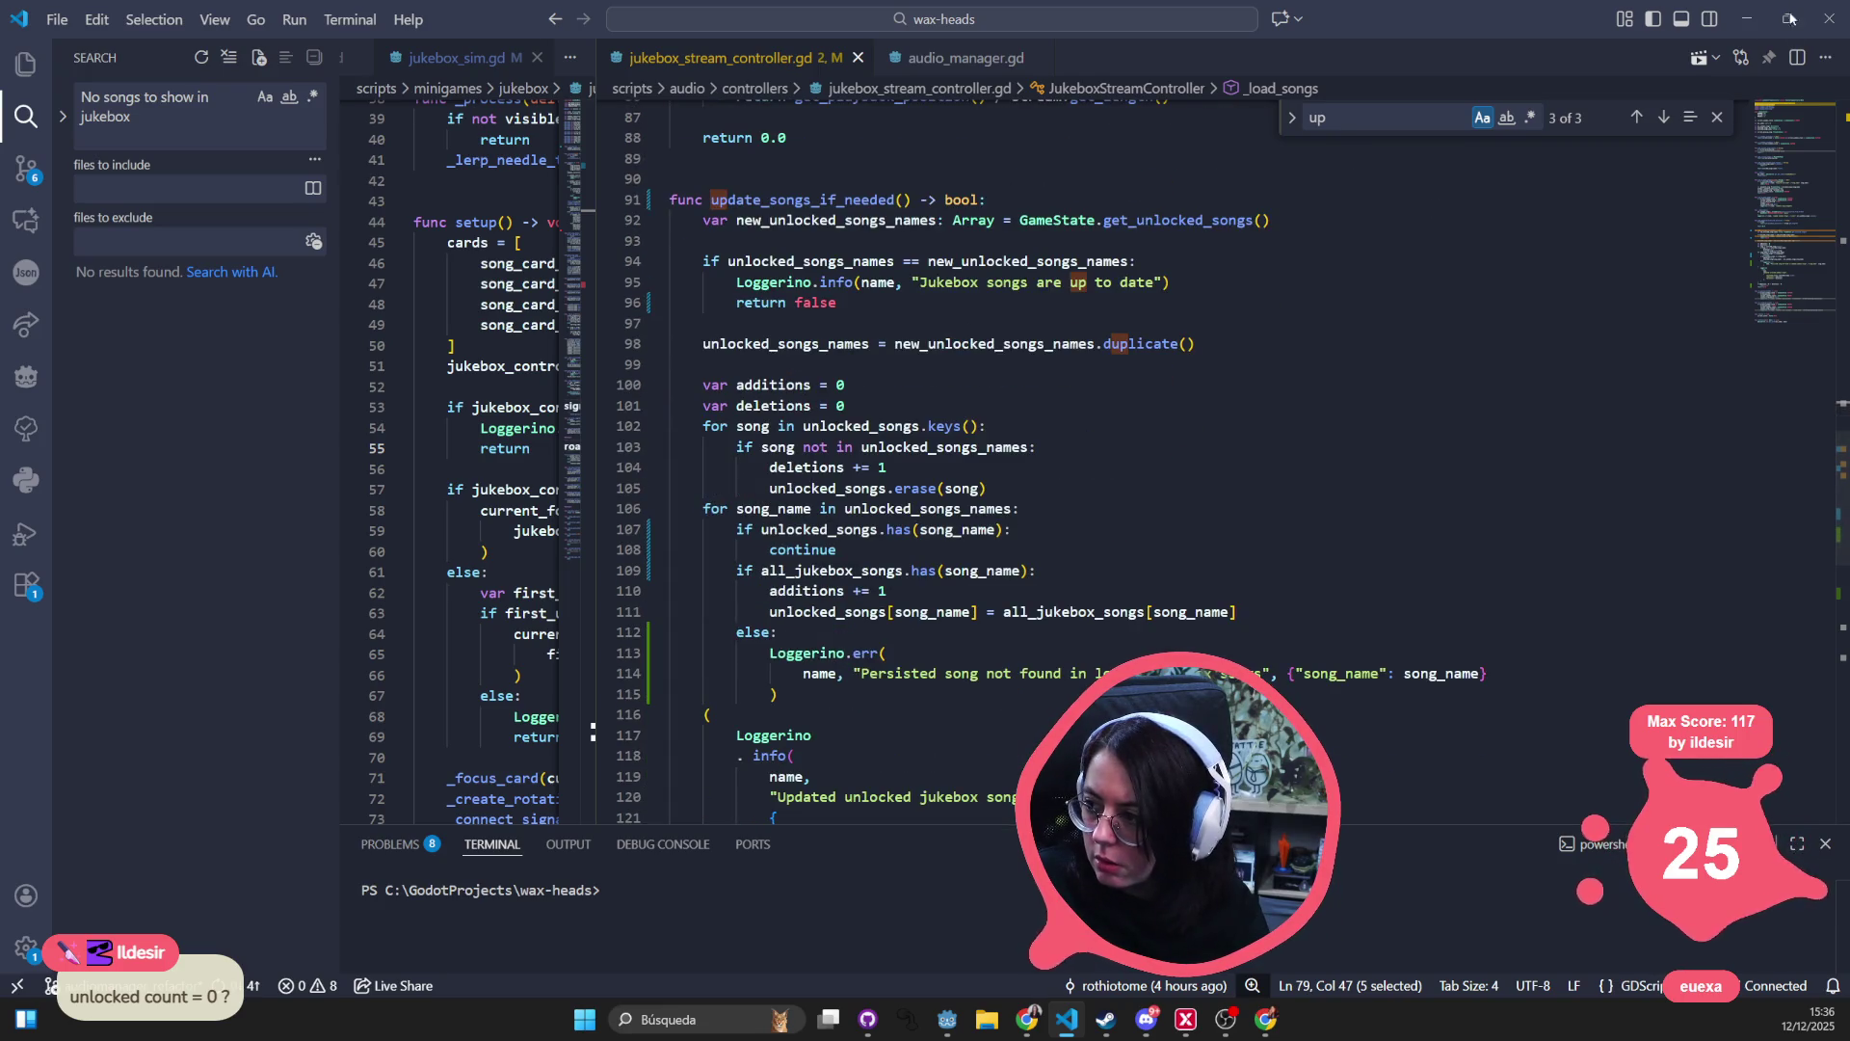
key("alt+Tab")
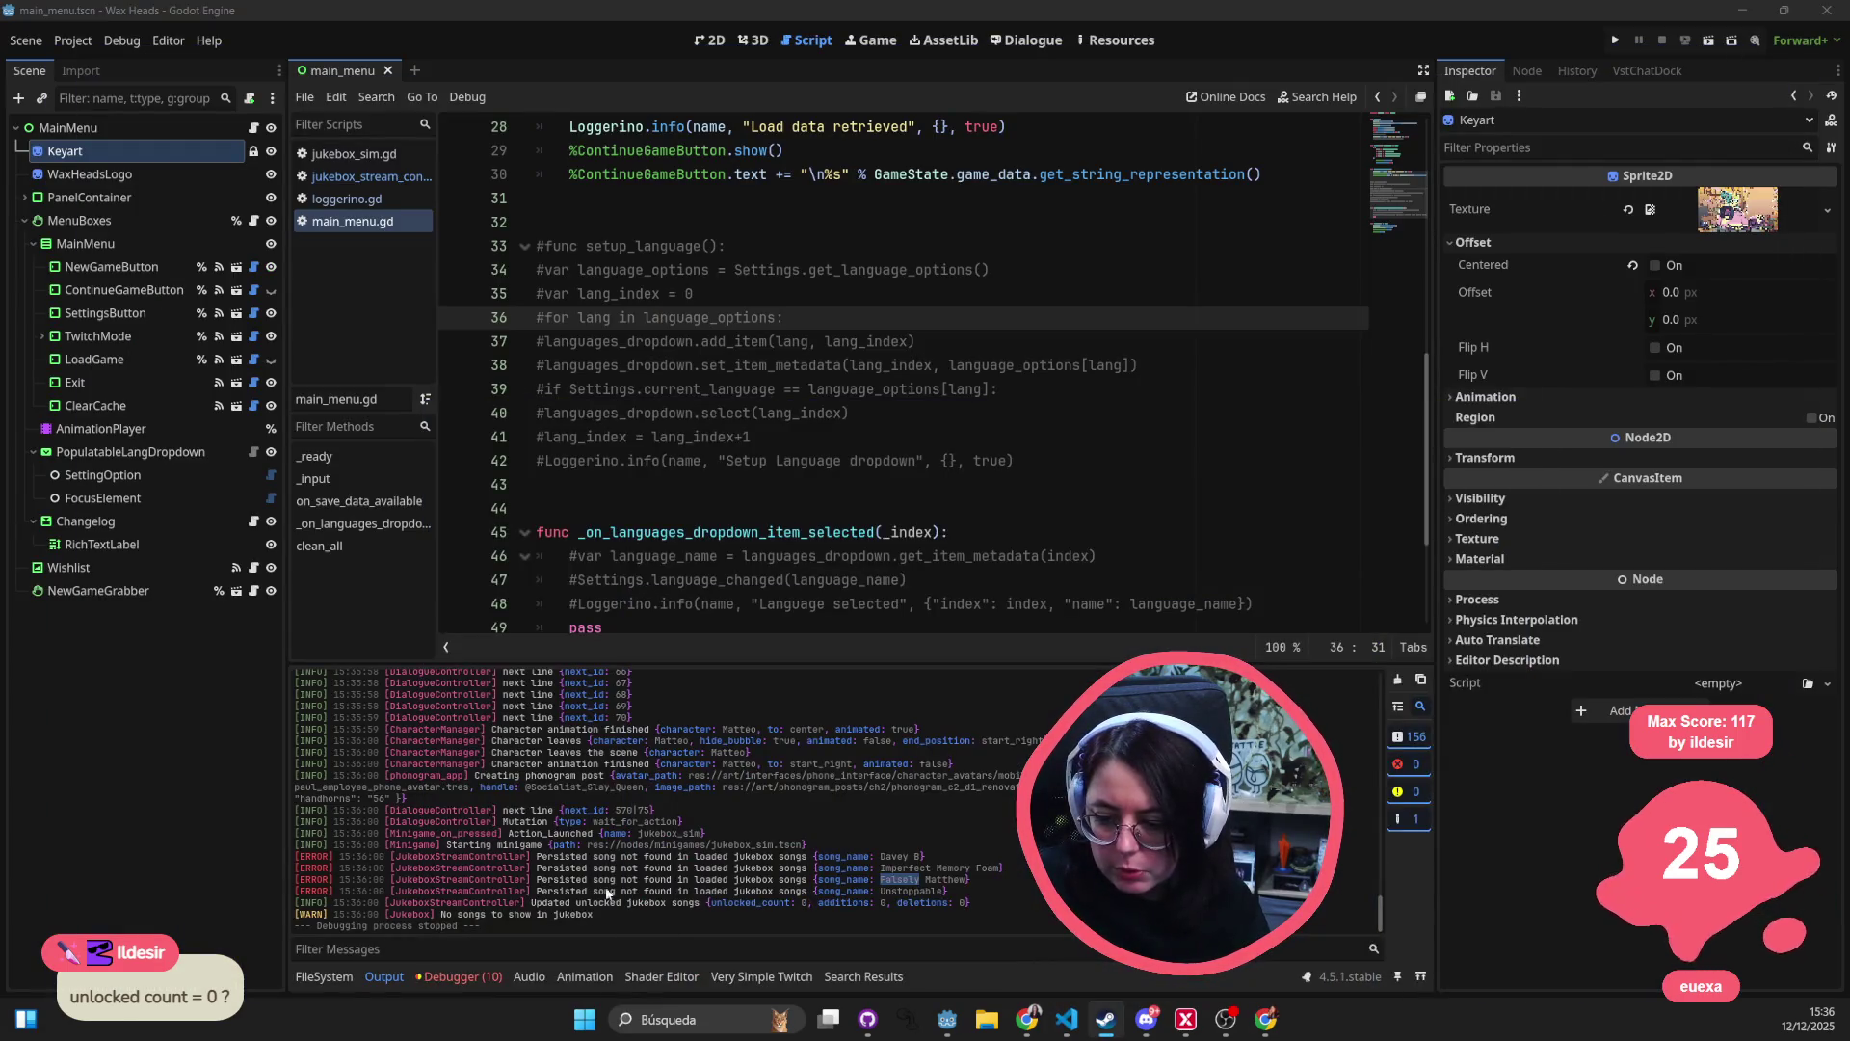
left_click_drag(548, 902, 972, 902)
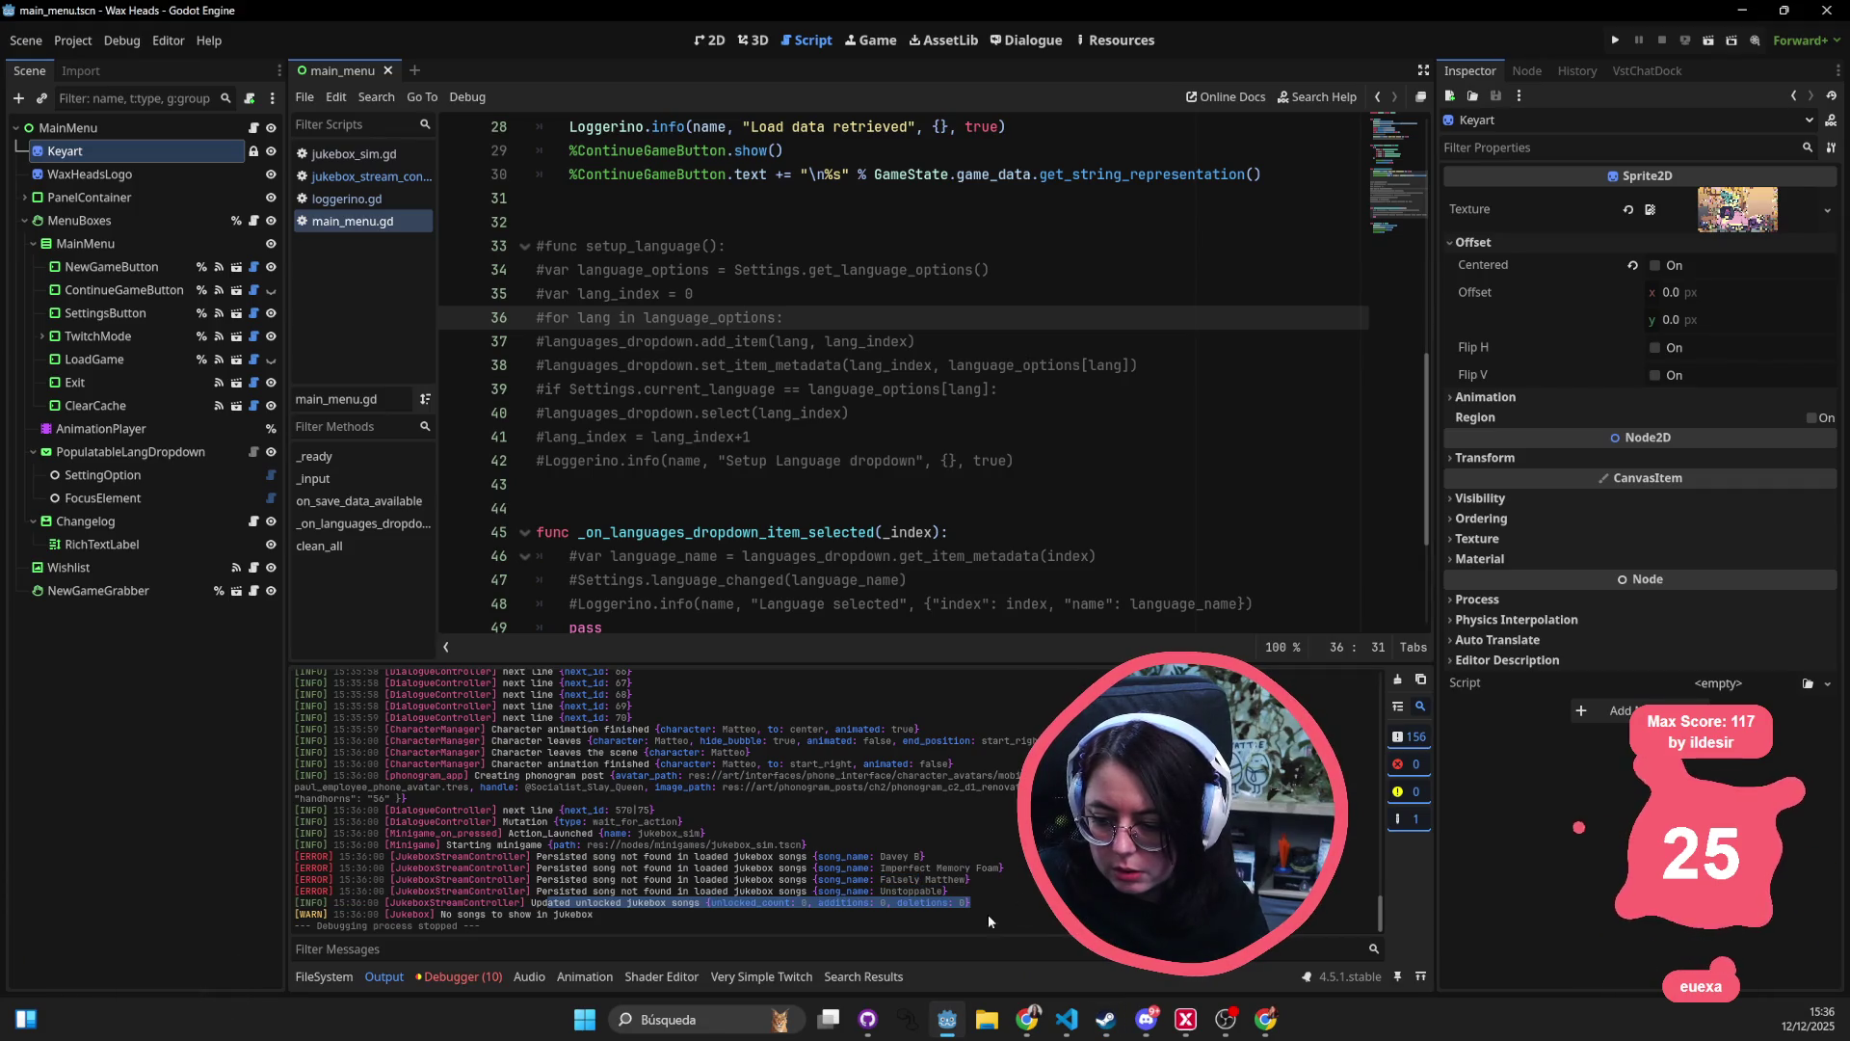
left_click(971, 902)
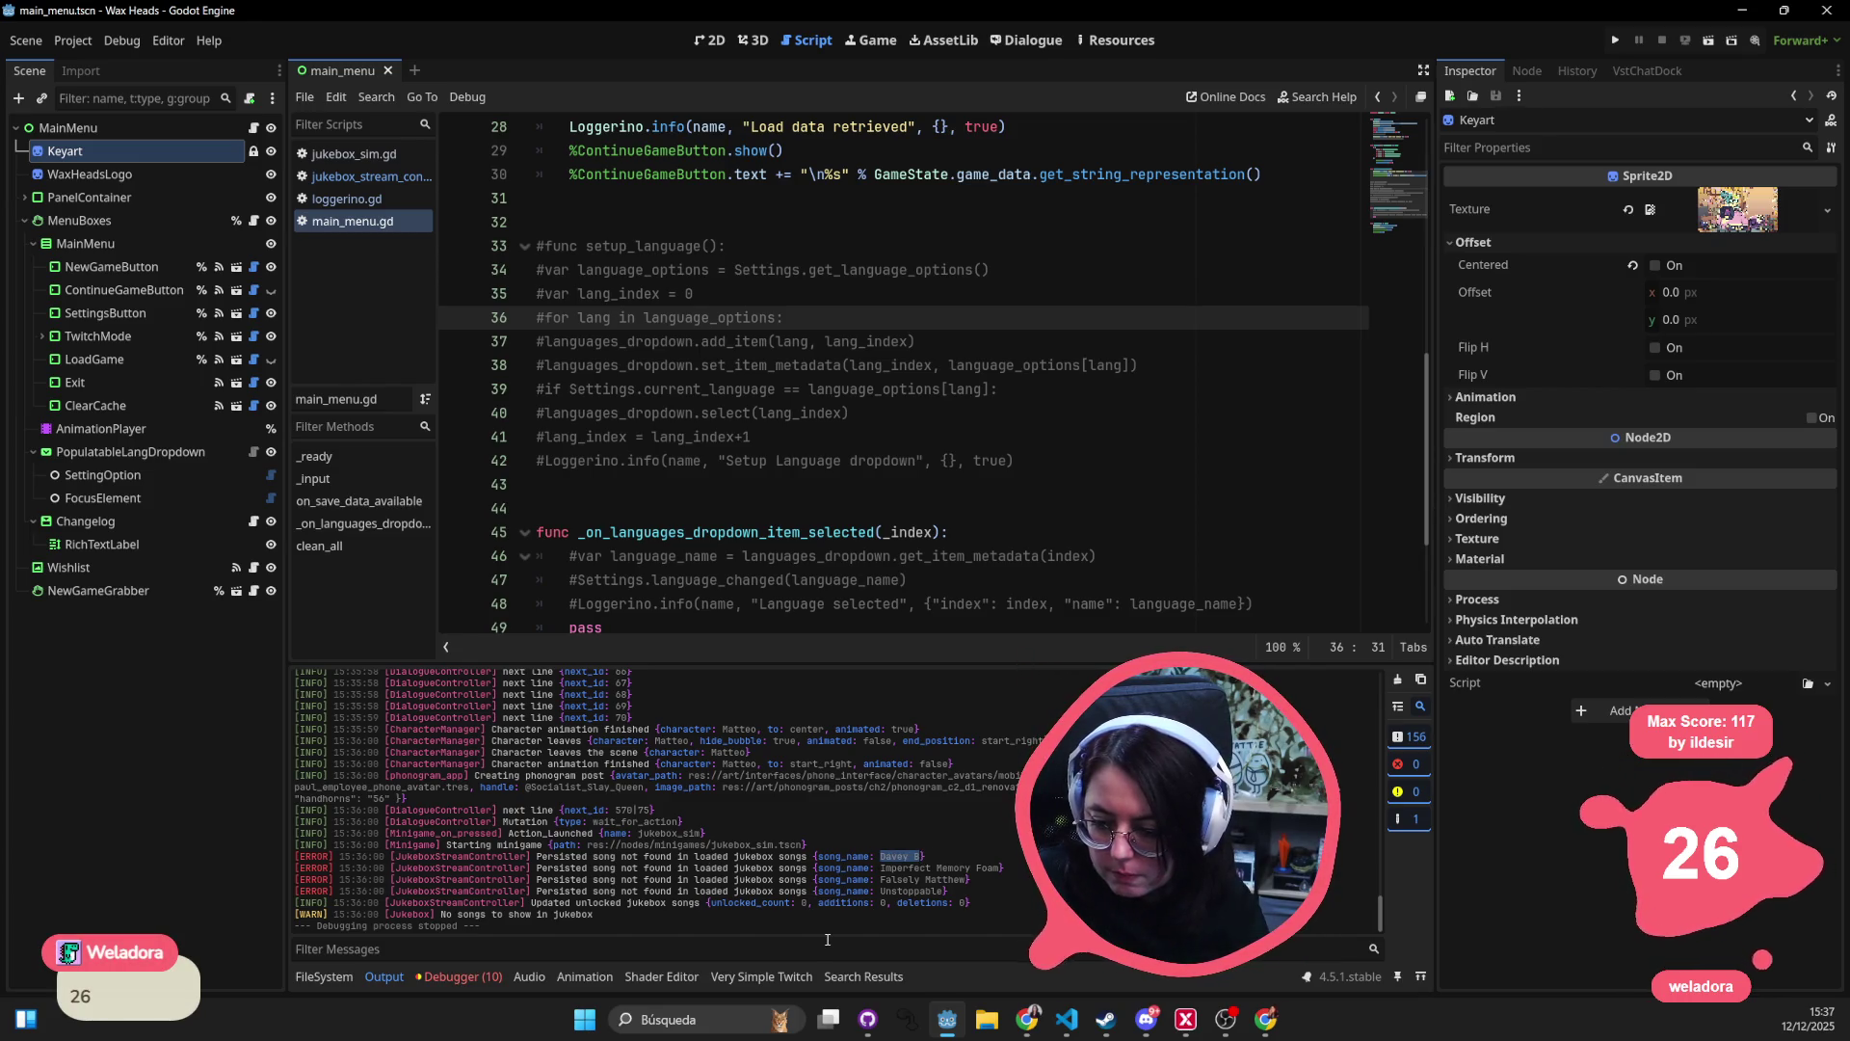
- Indent the blank line after the duplicate() copy, ready for a new log call
left_click(1060, 1028)
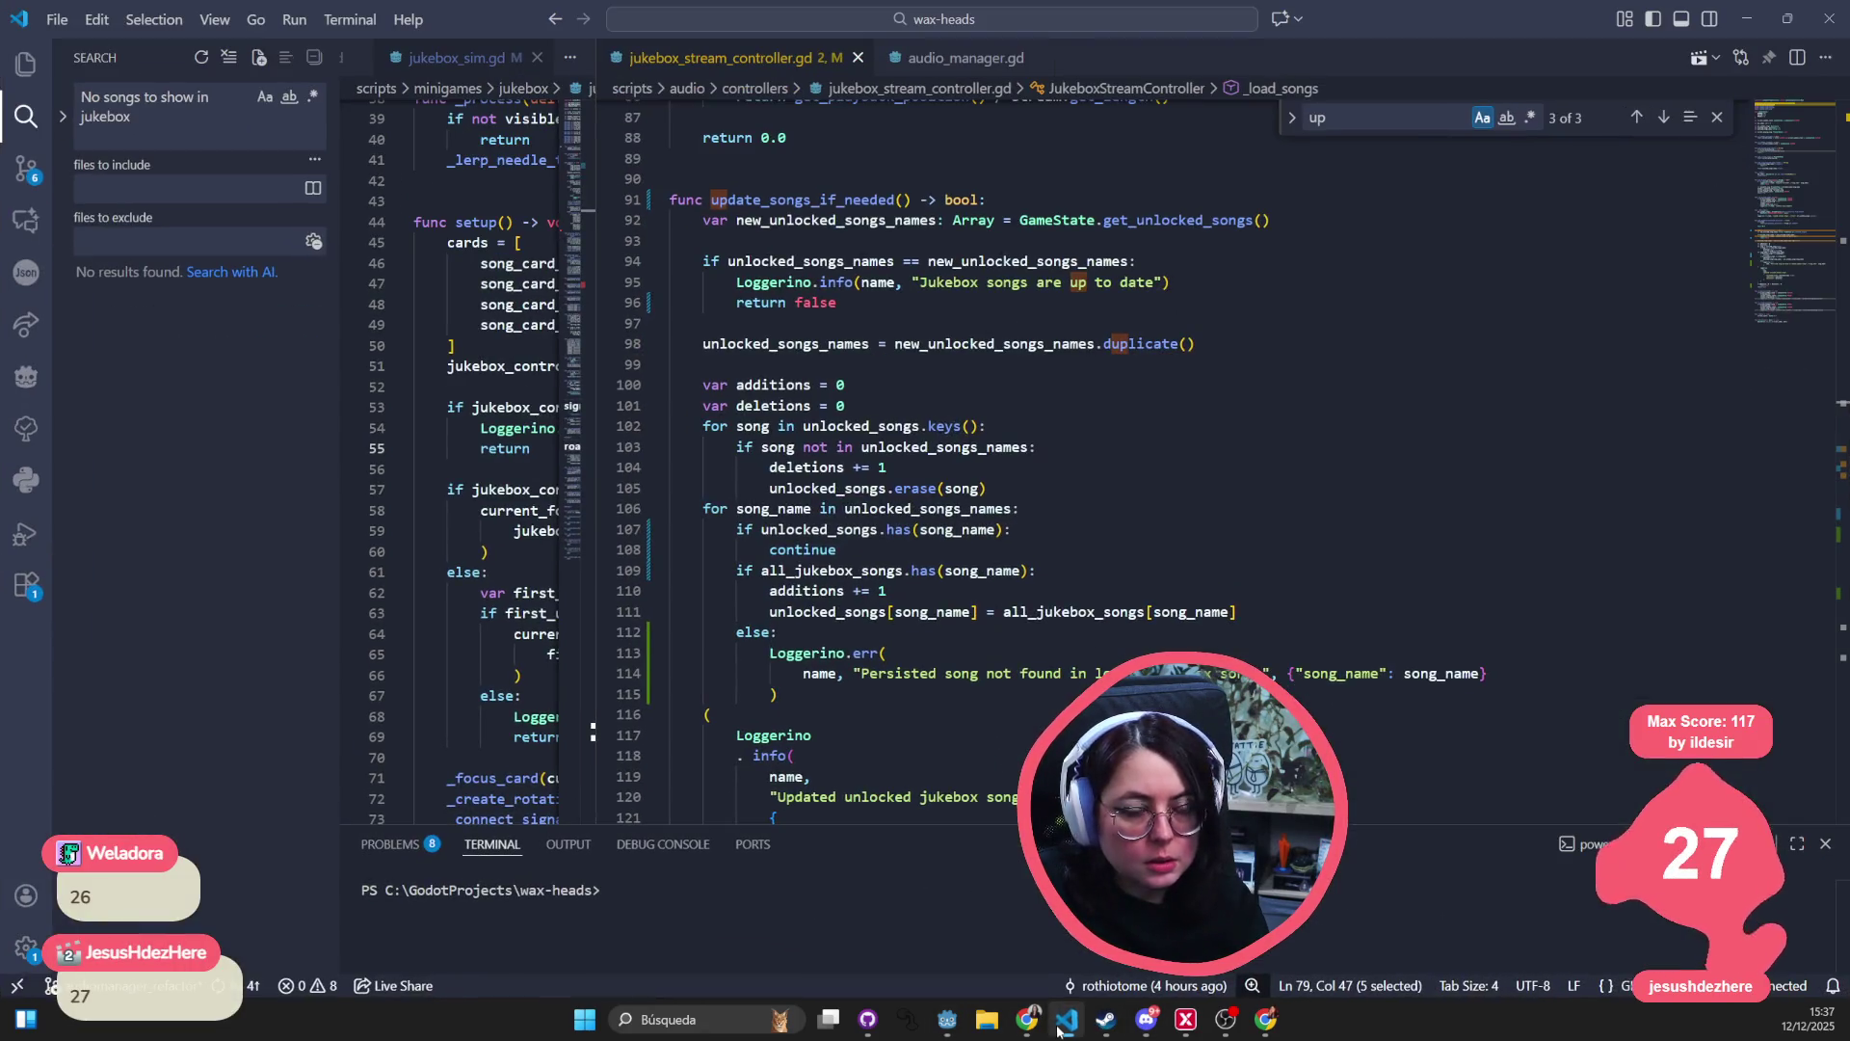
left_click(1050, 632)
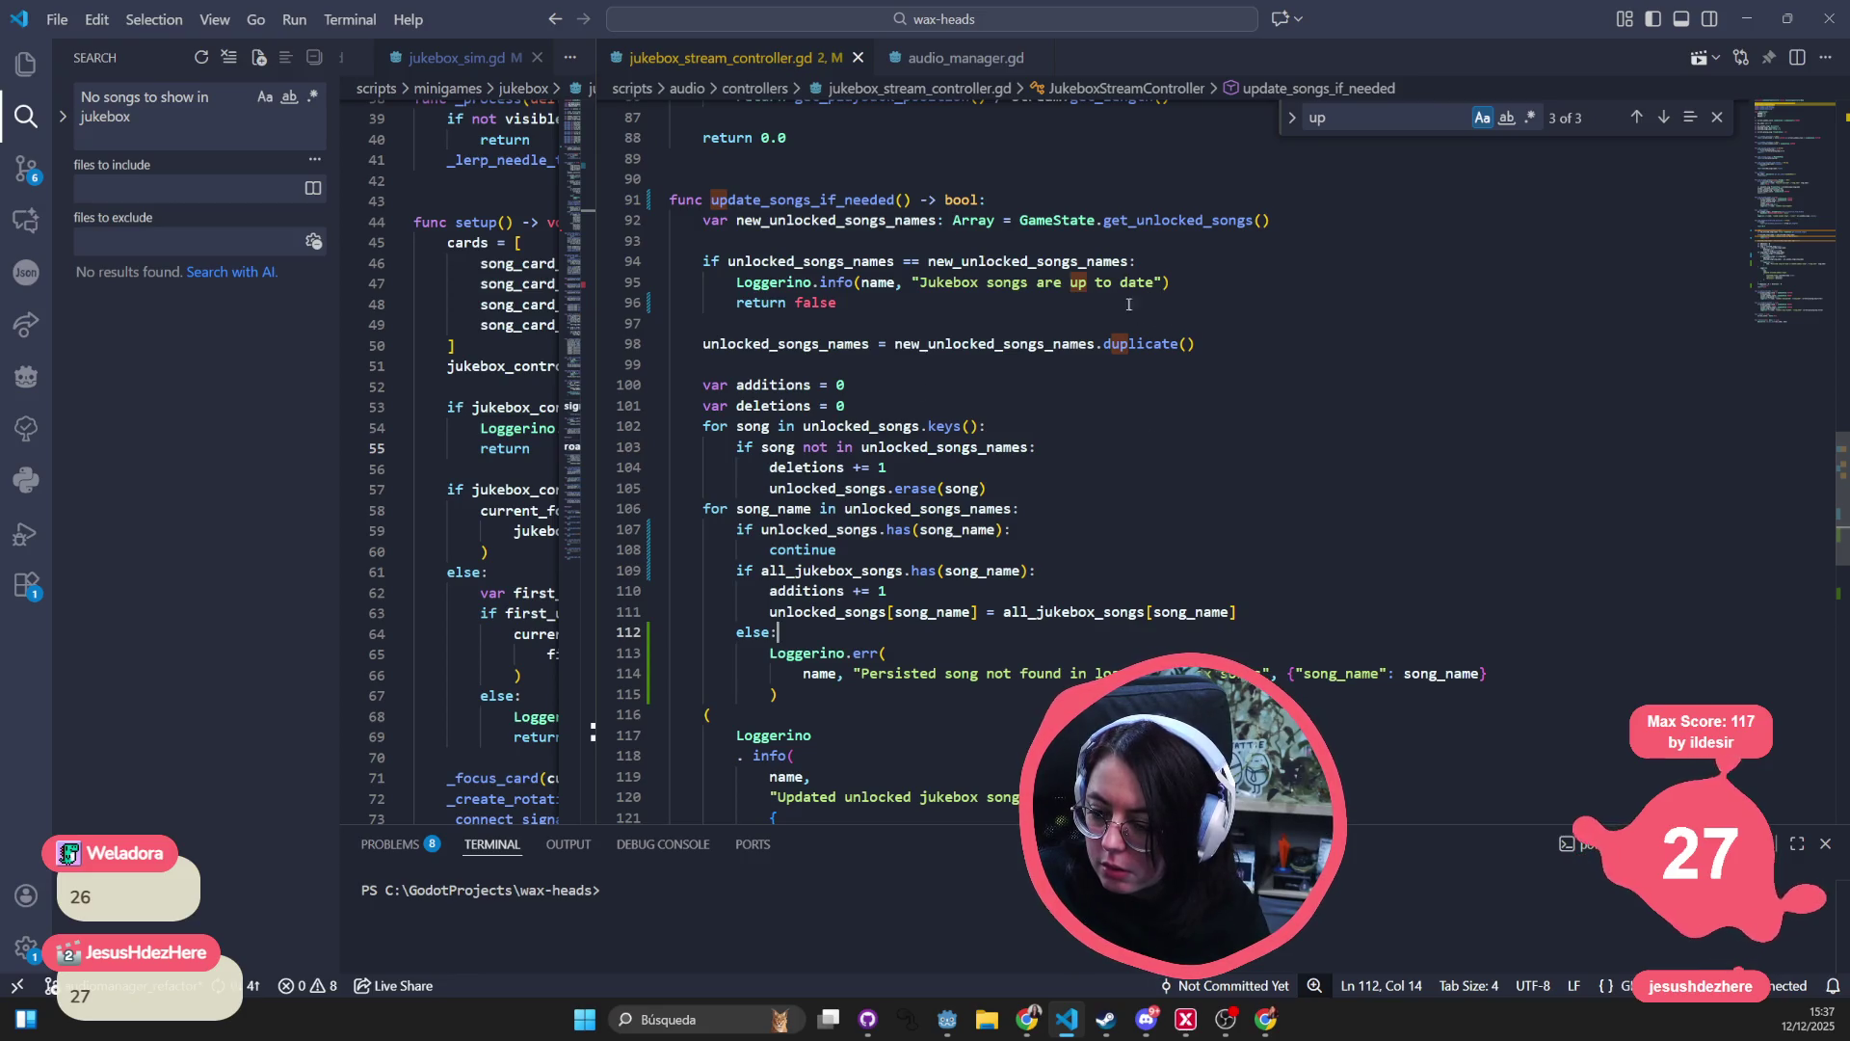
left_click(887, 591)
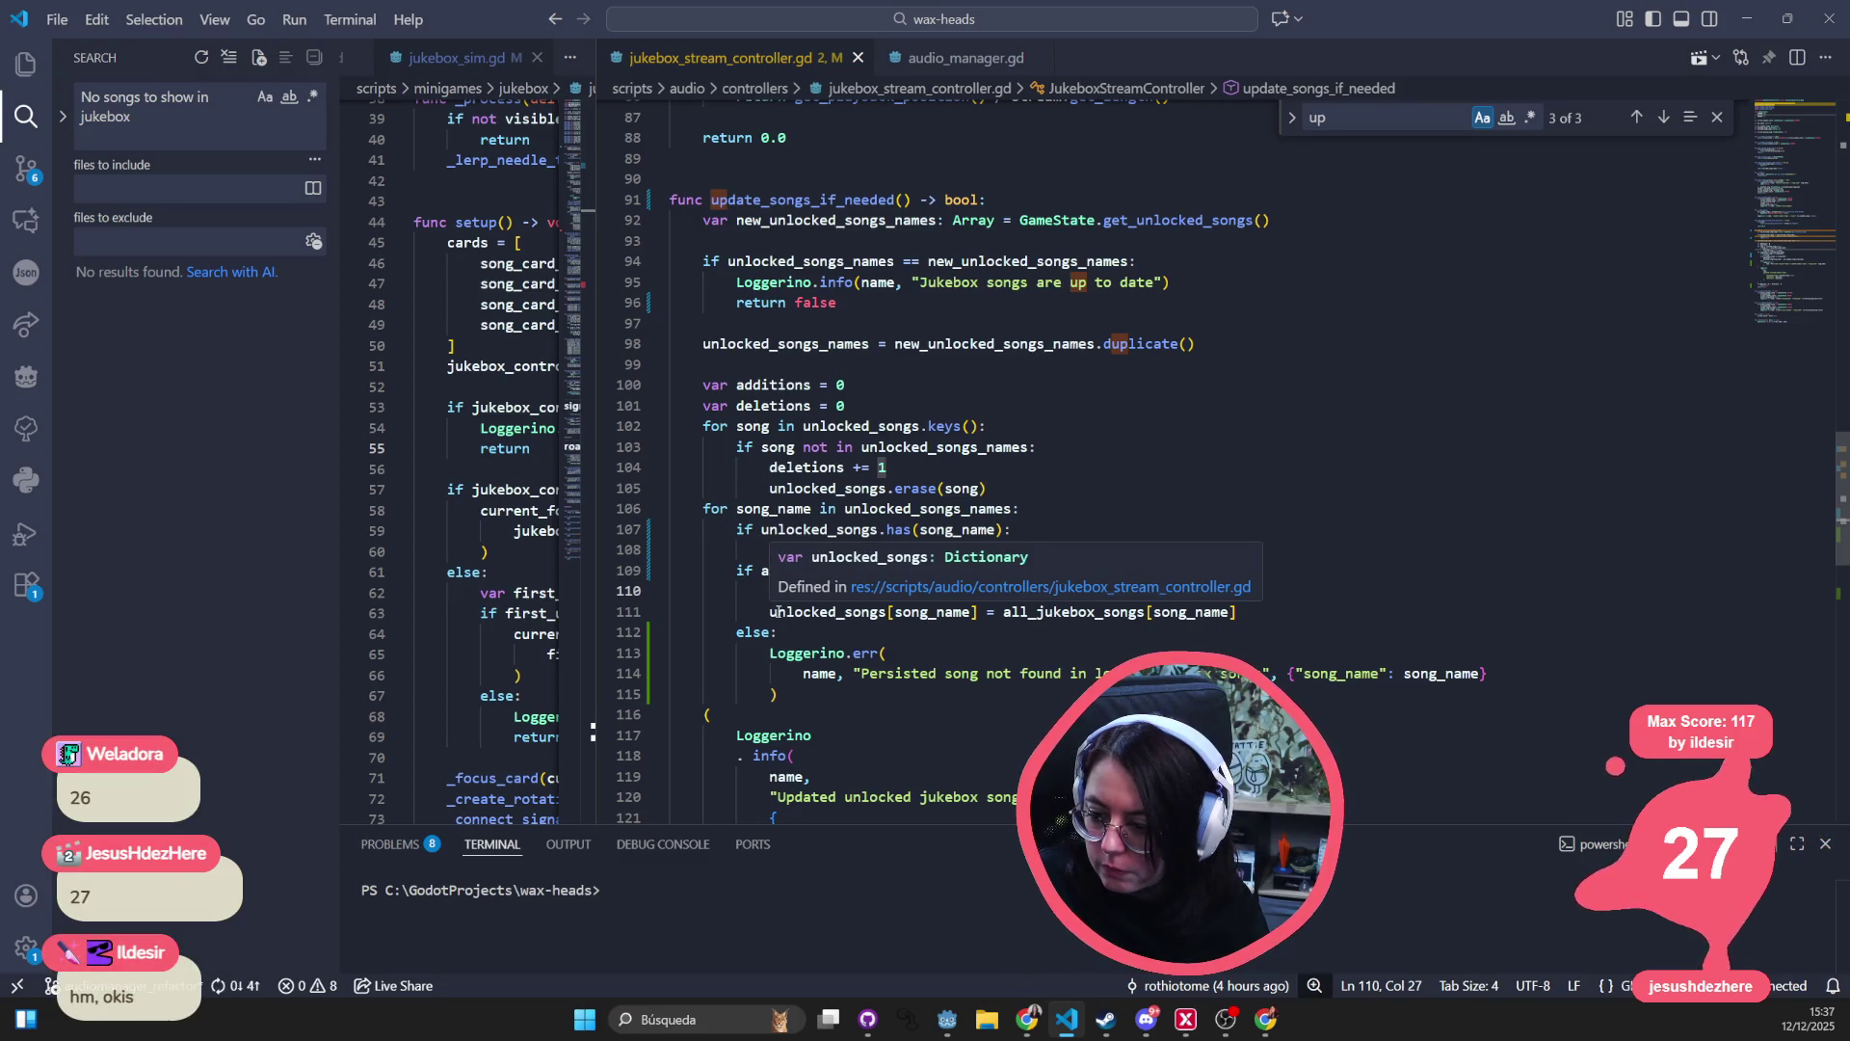
scroll(913, 399, "down", 1)
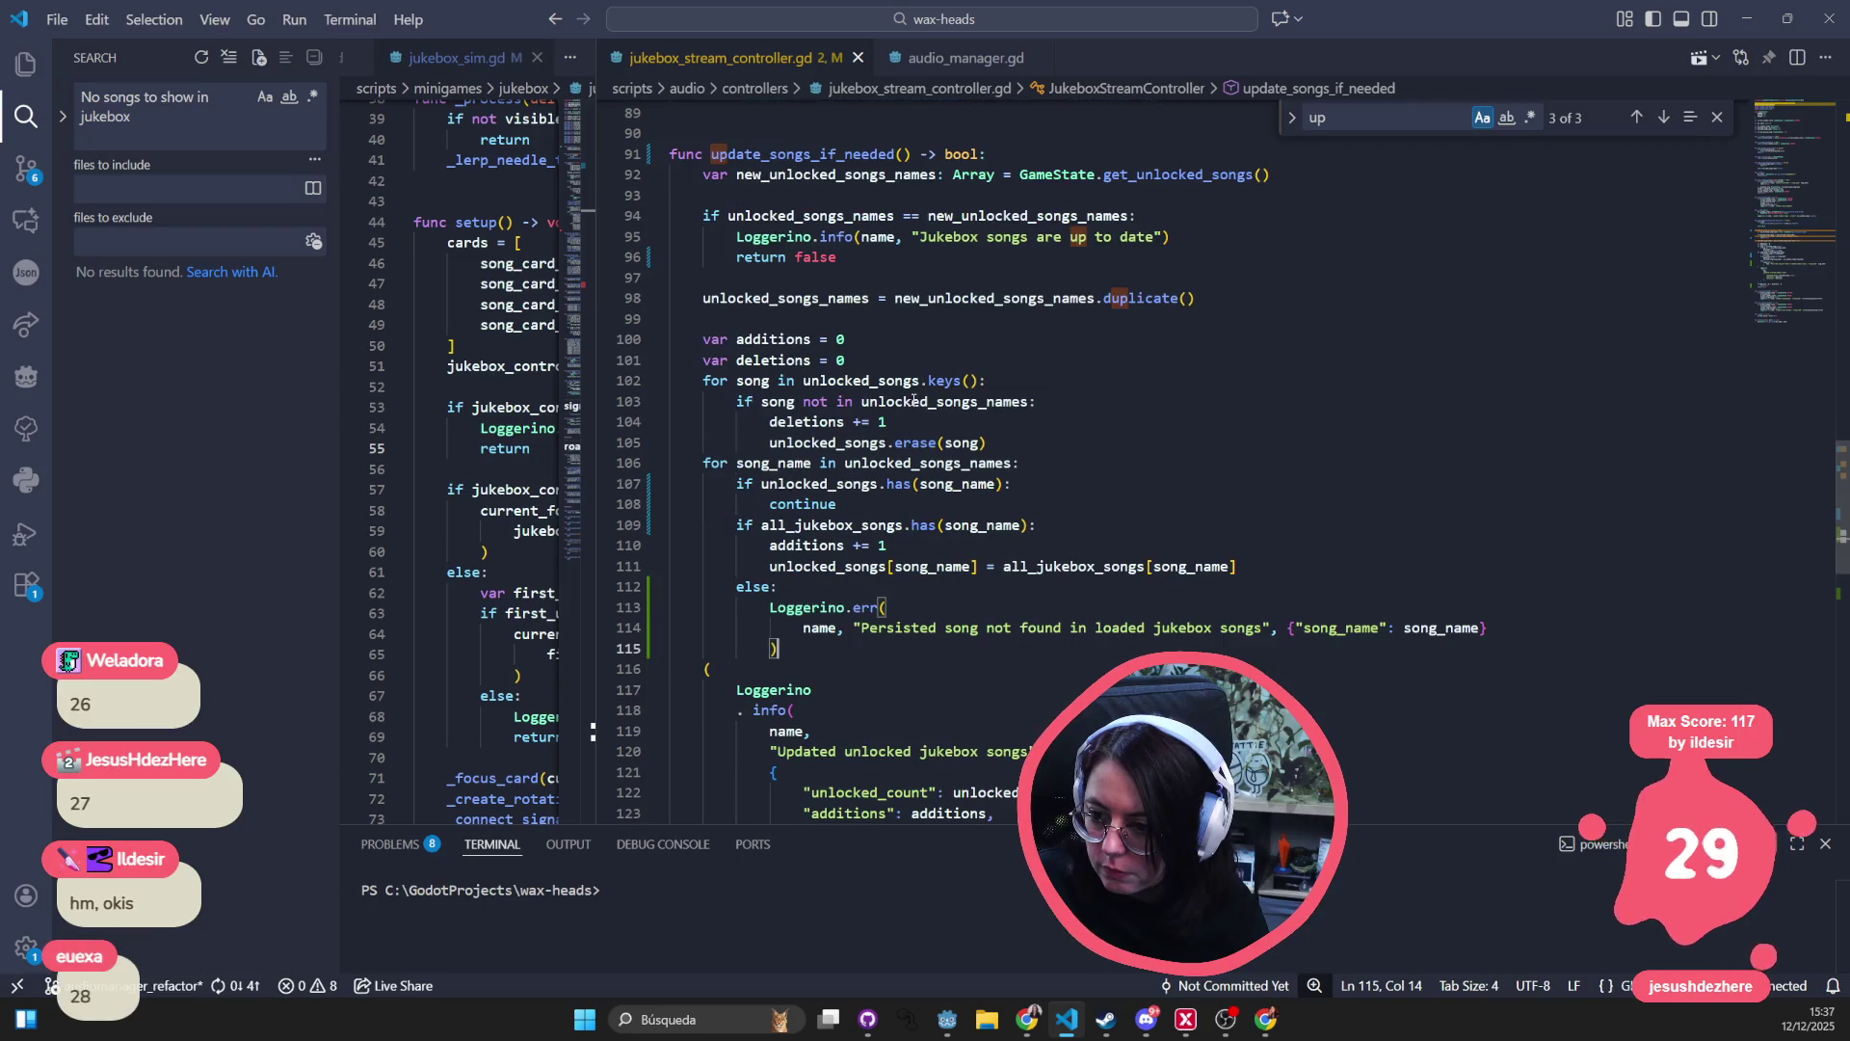
left_click(1001, 325)
key("Tab")
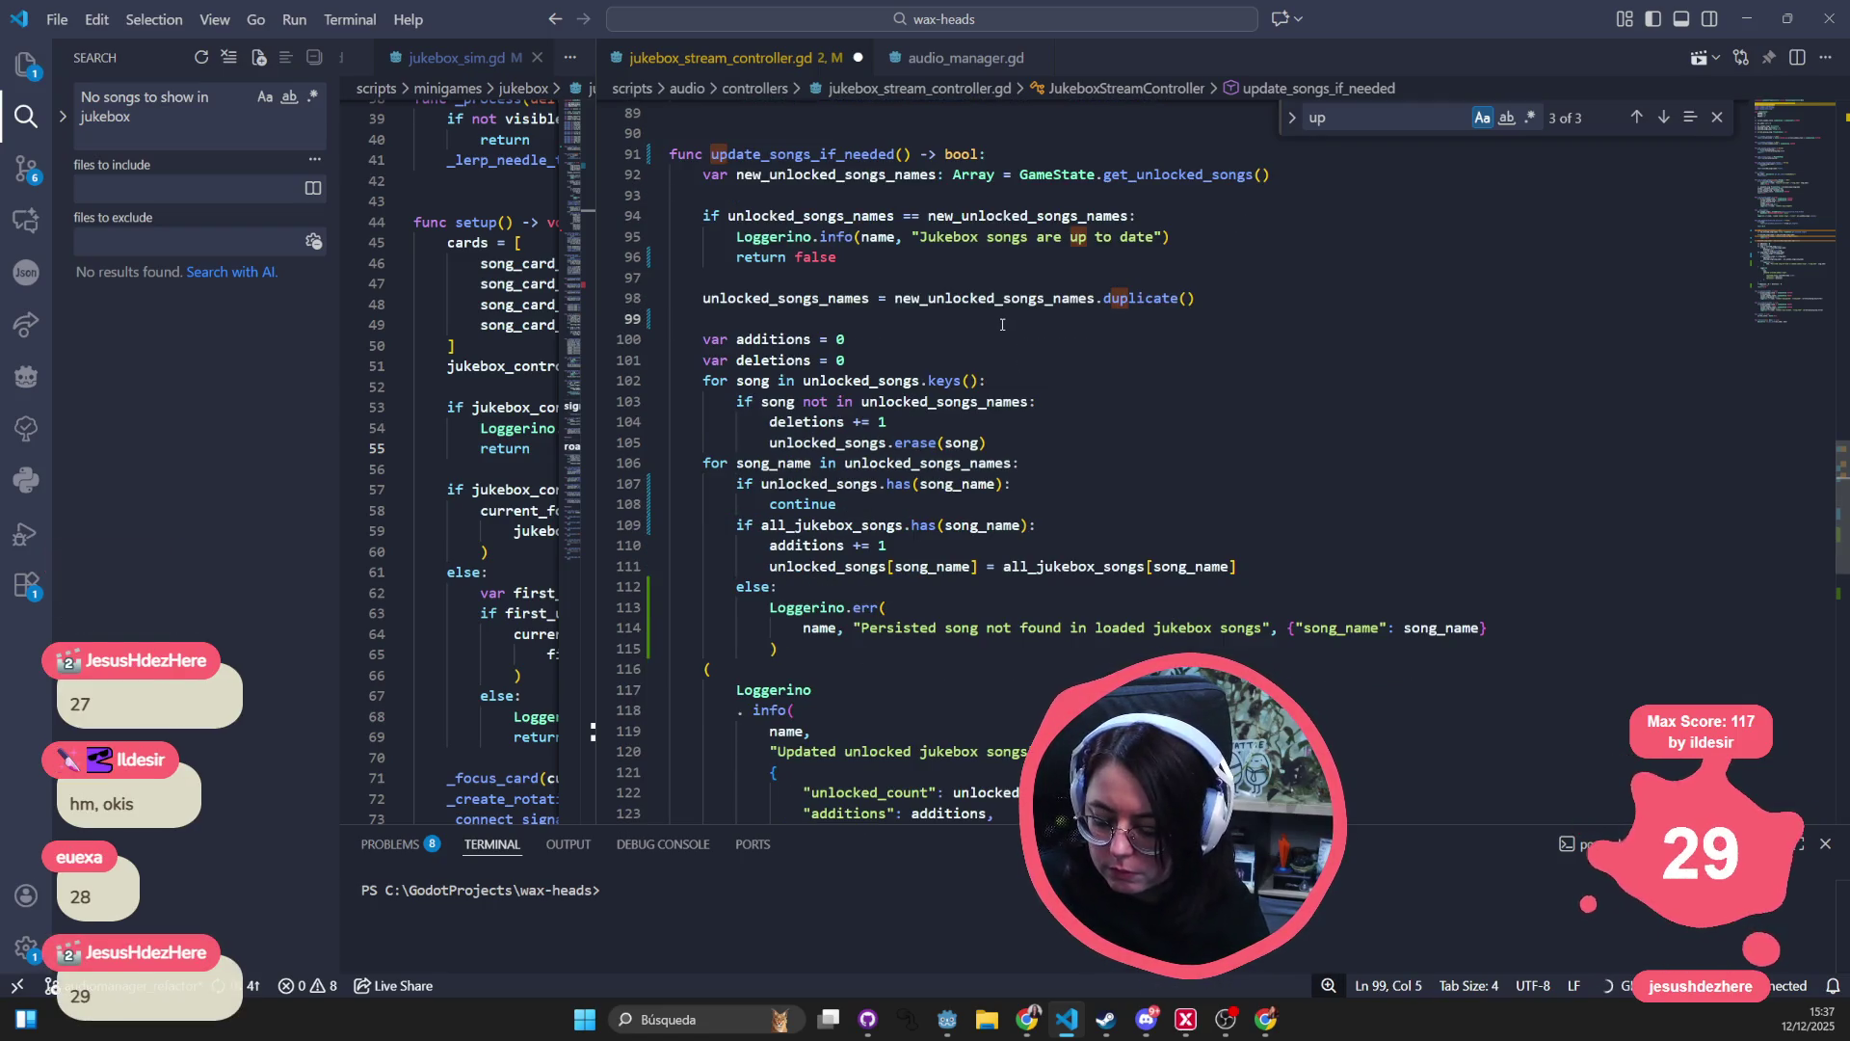
- Rewrite line 99 as a Loggerino info call with name and the message "songs"
type("Logerino")
key("Tab")
type(".")
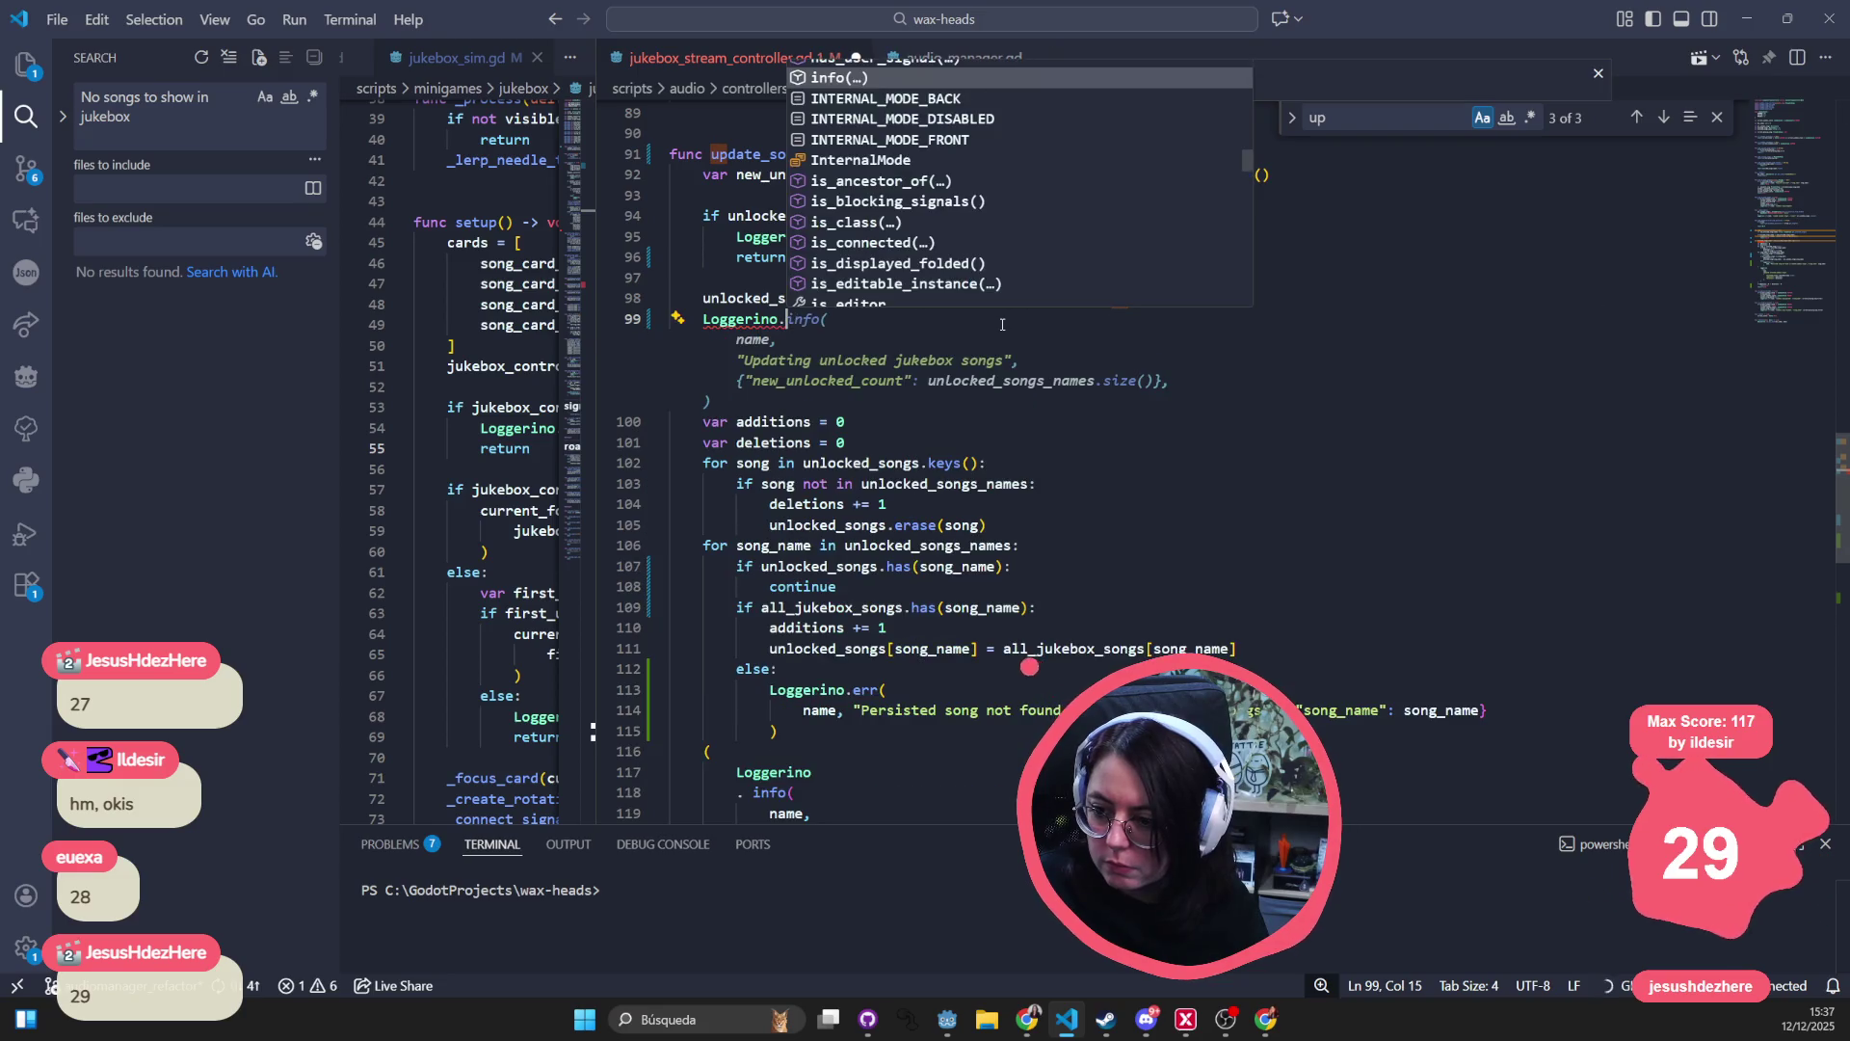
type("info")
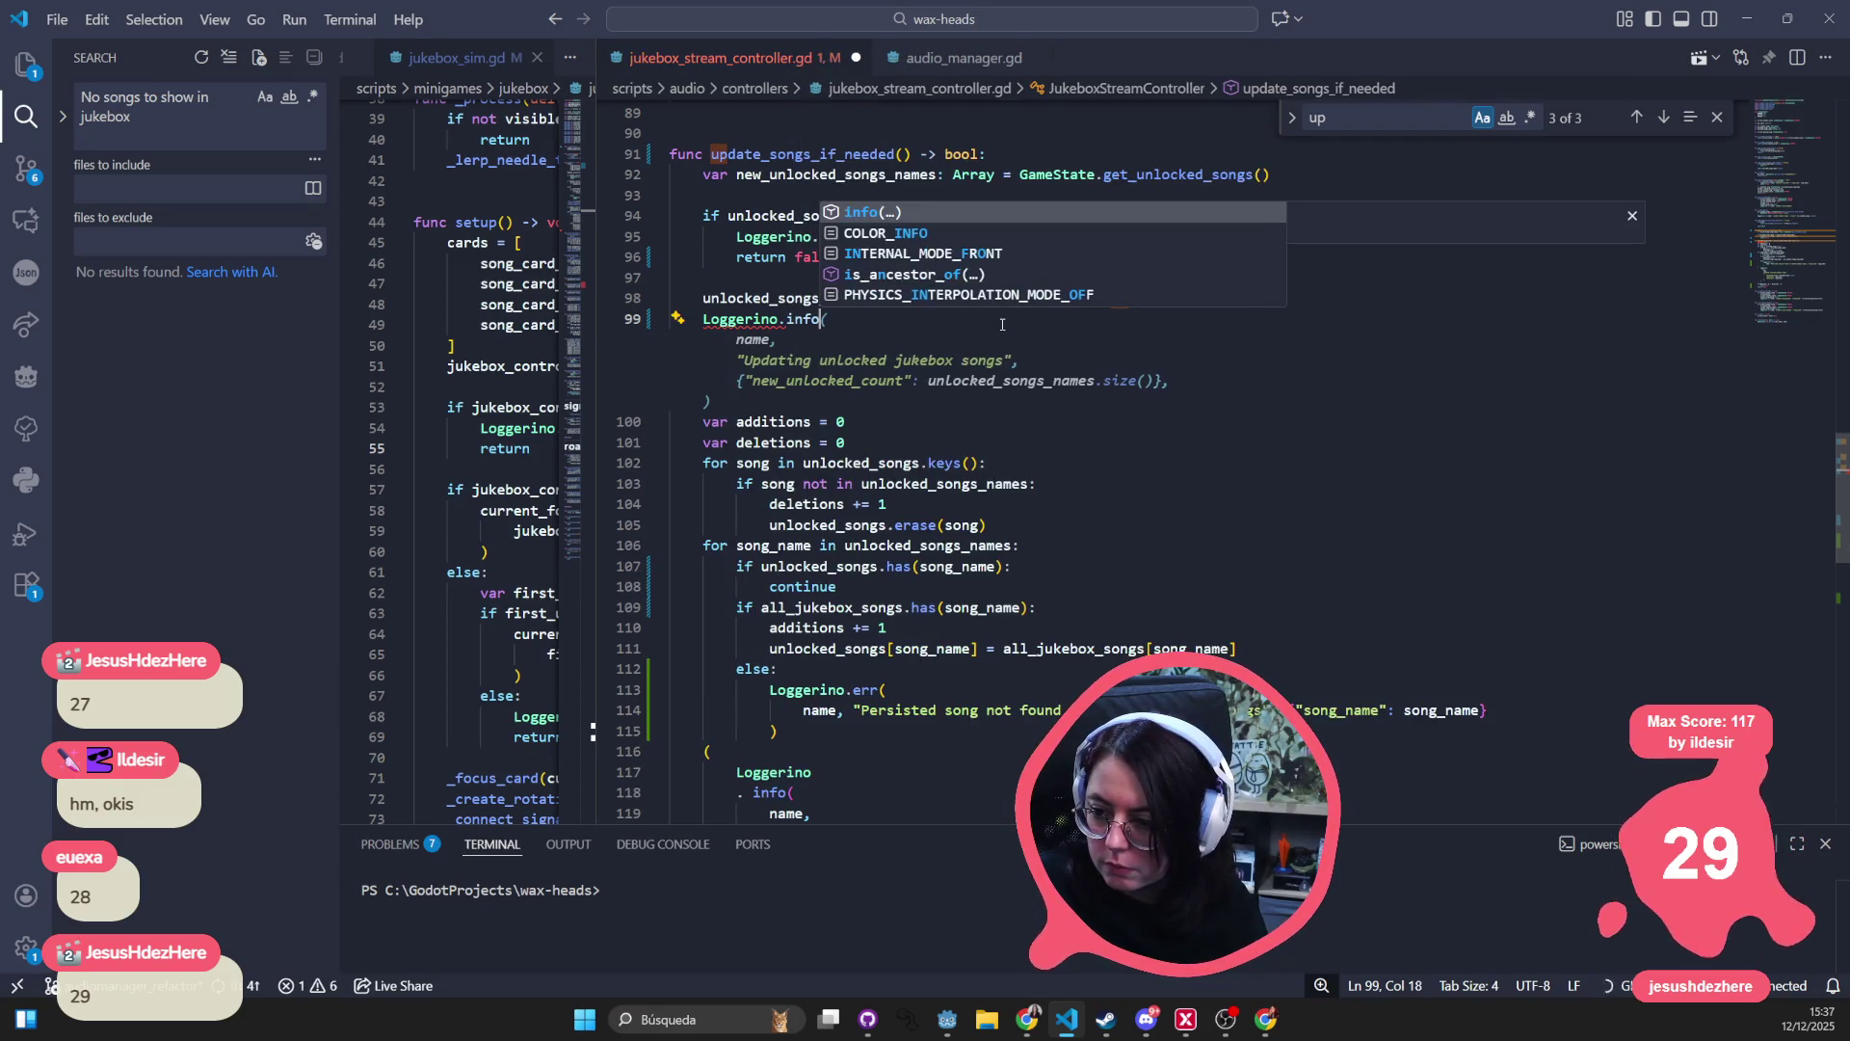
type("(")
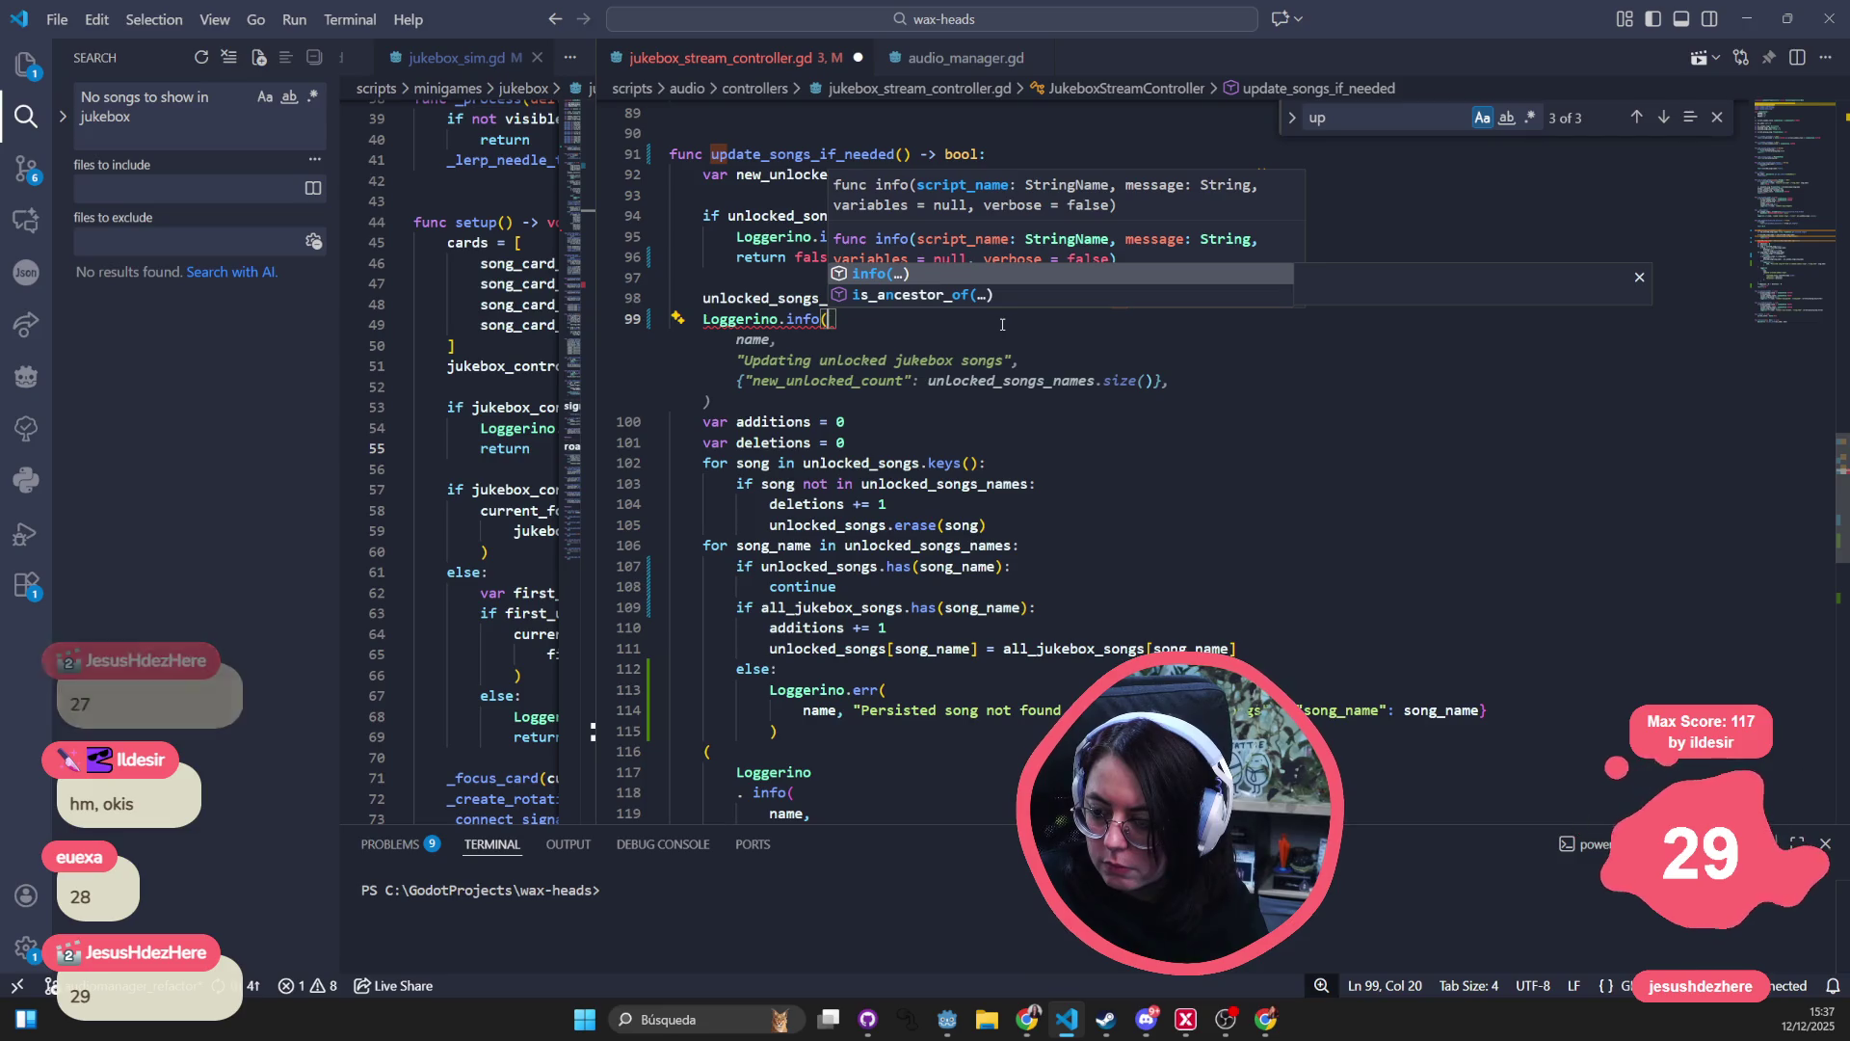
type("name, ")
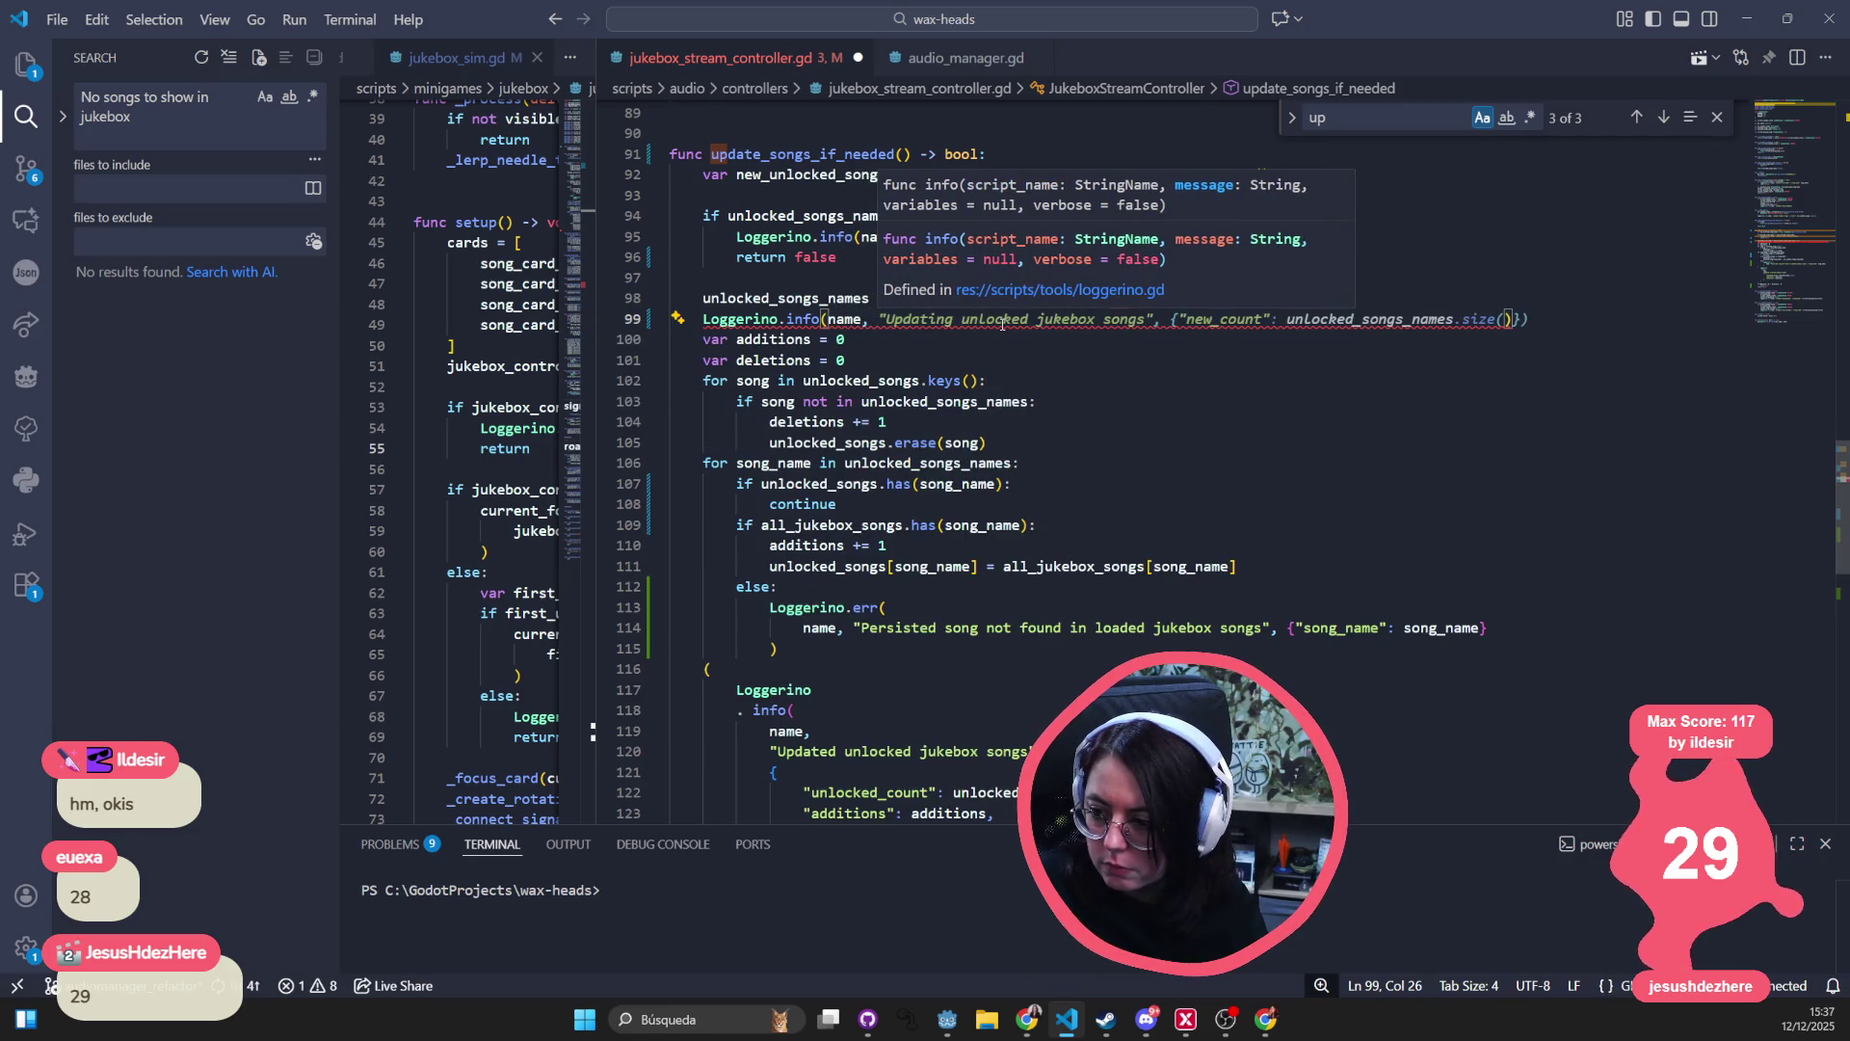
type("\"")
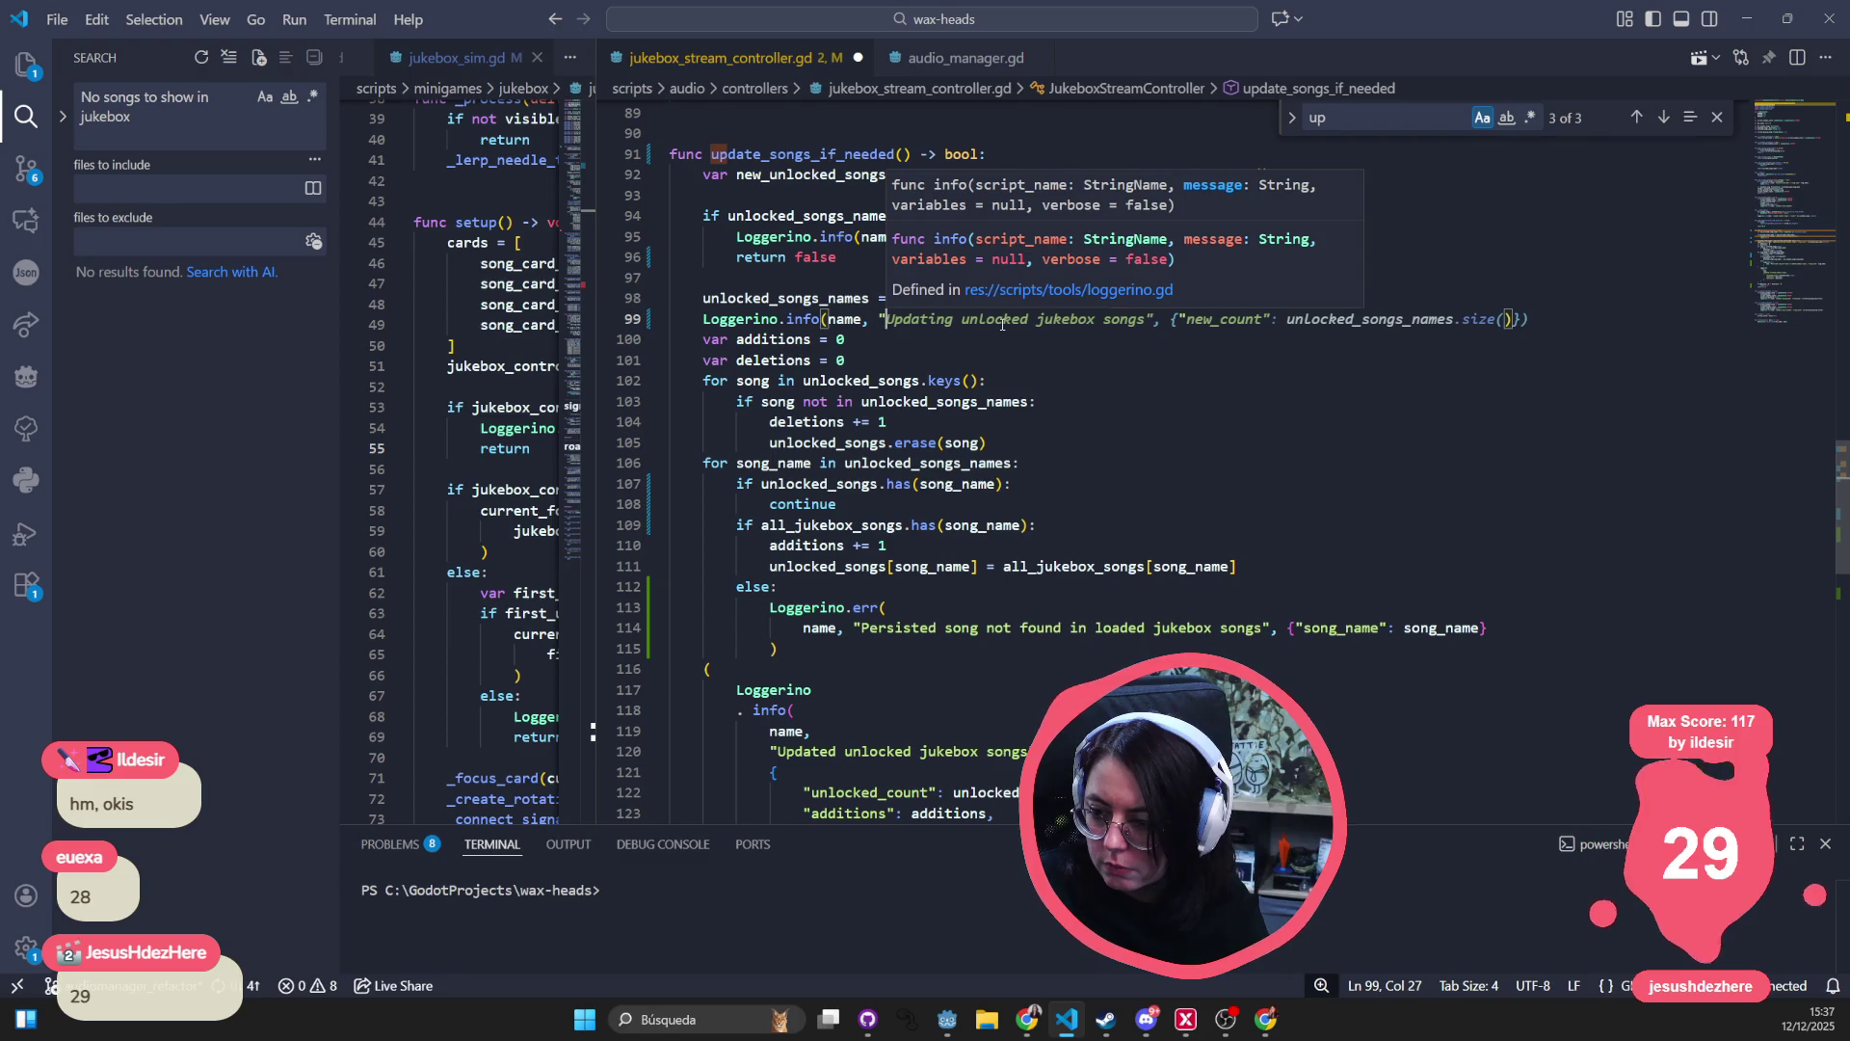
type("songs\"")
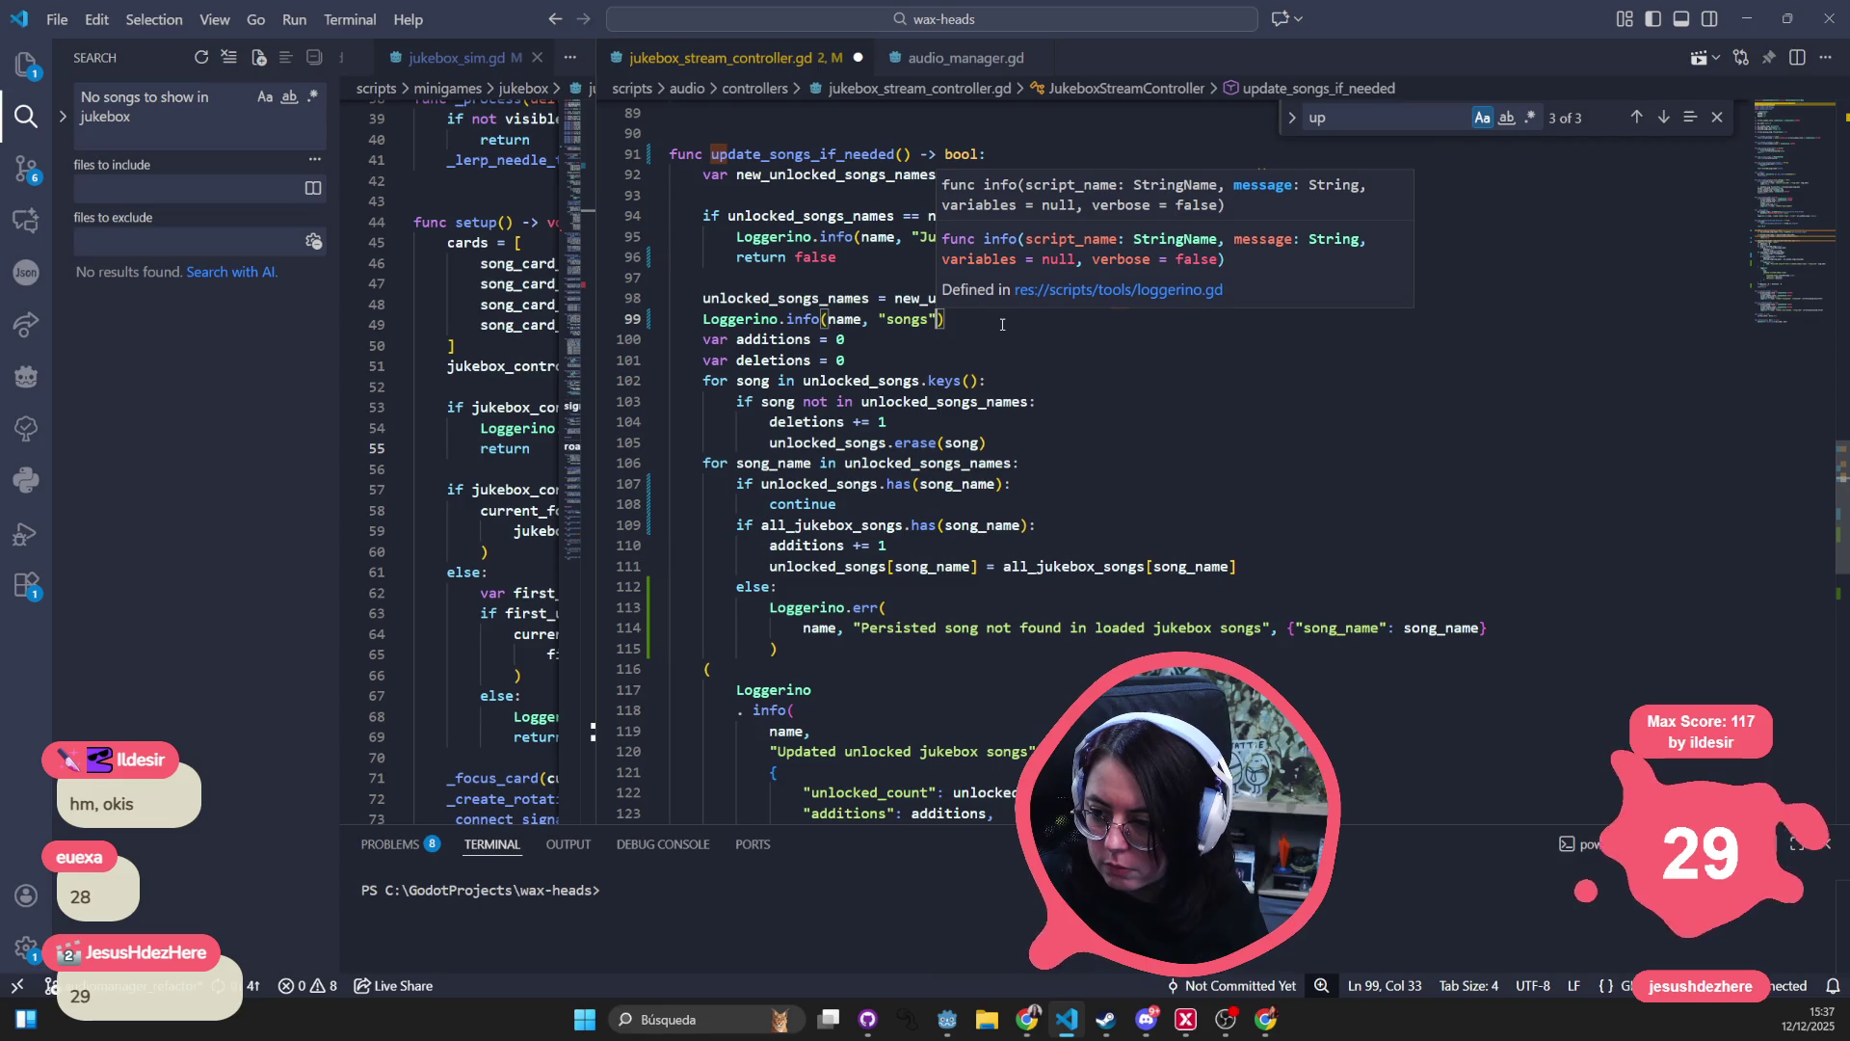
type(",  ")
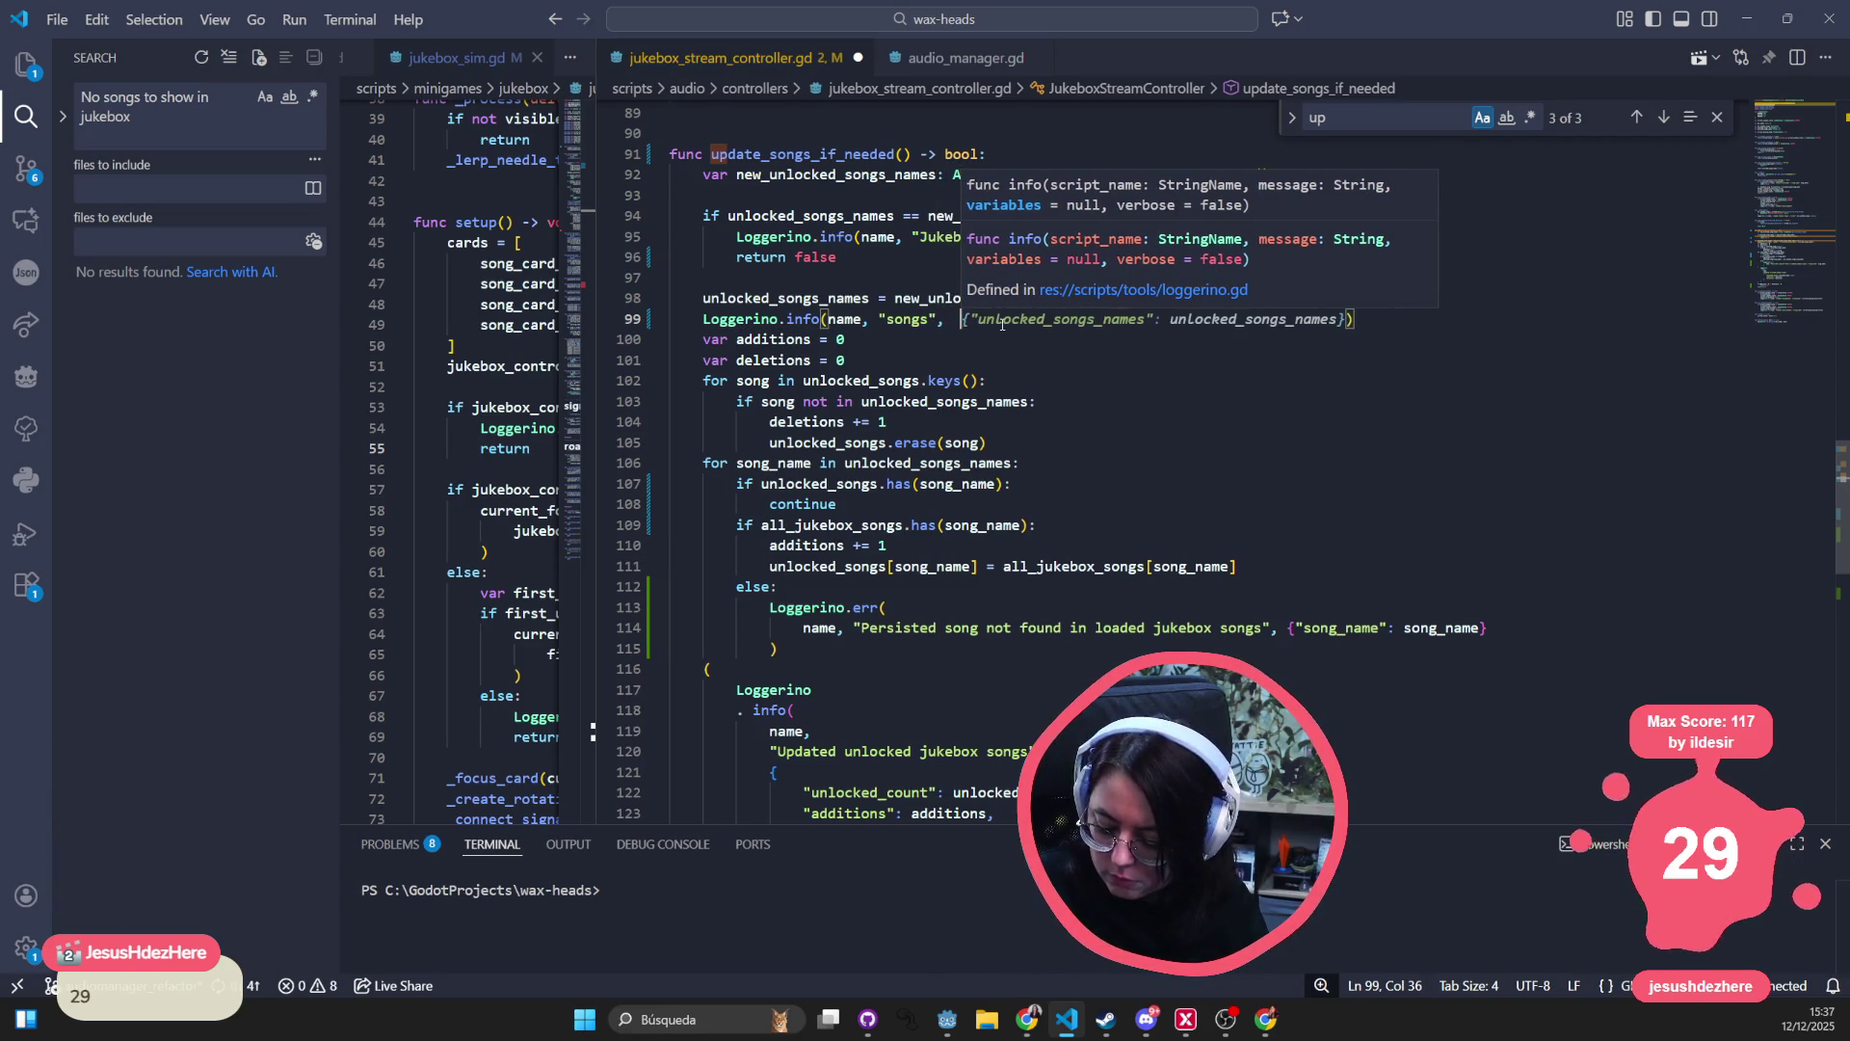
type("{")
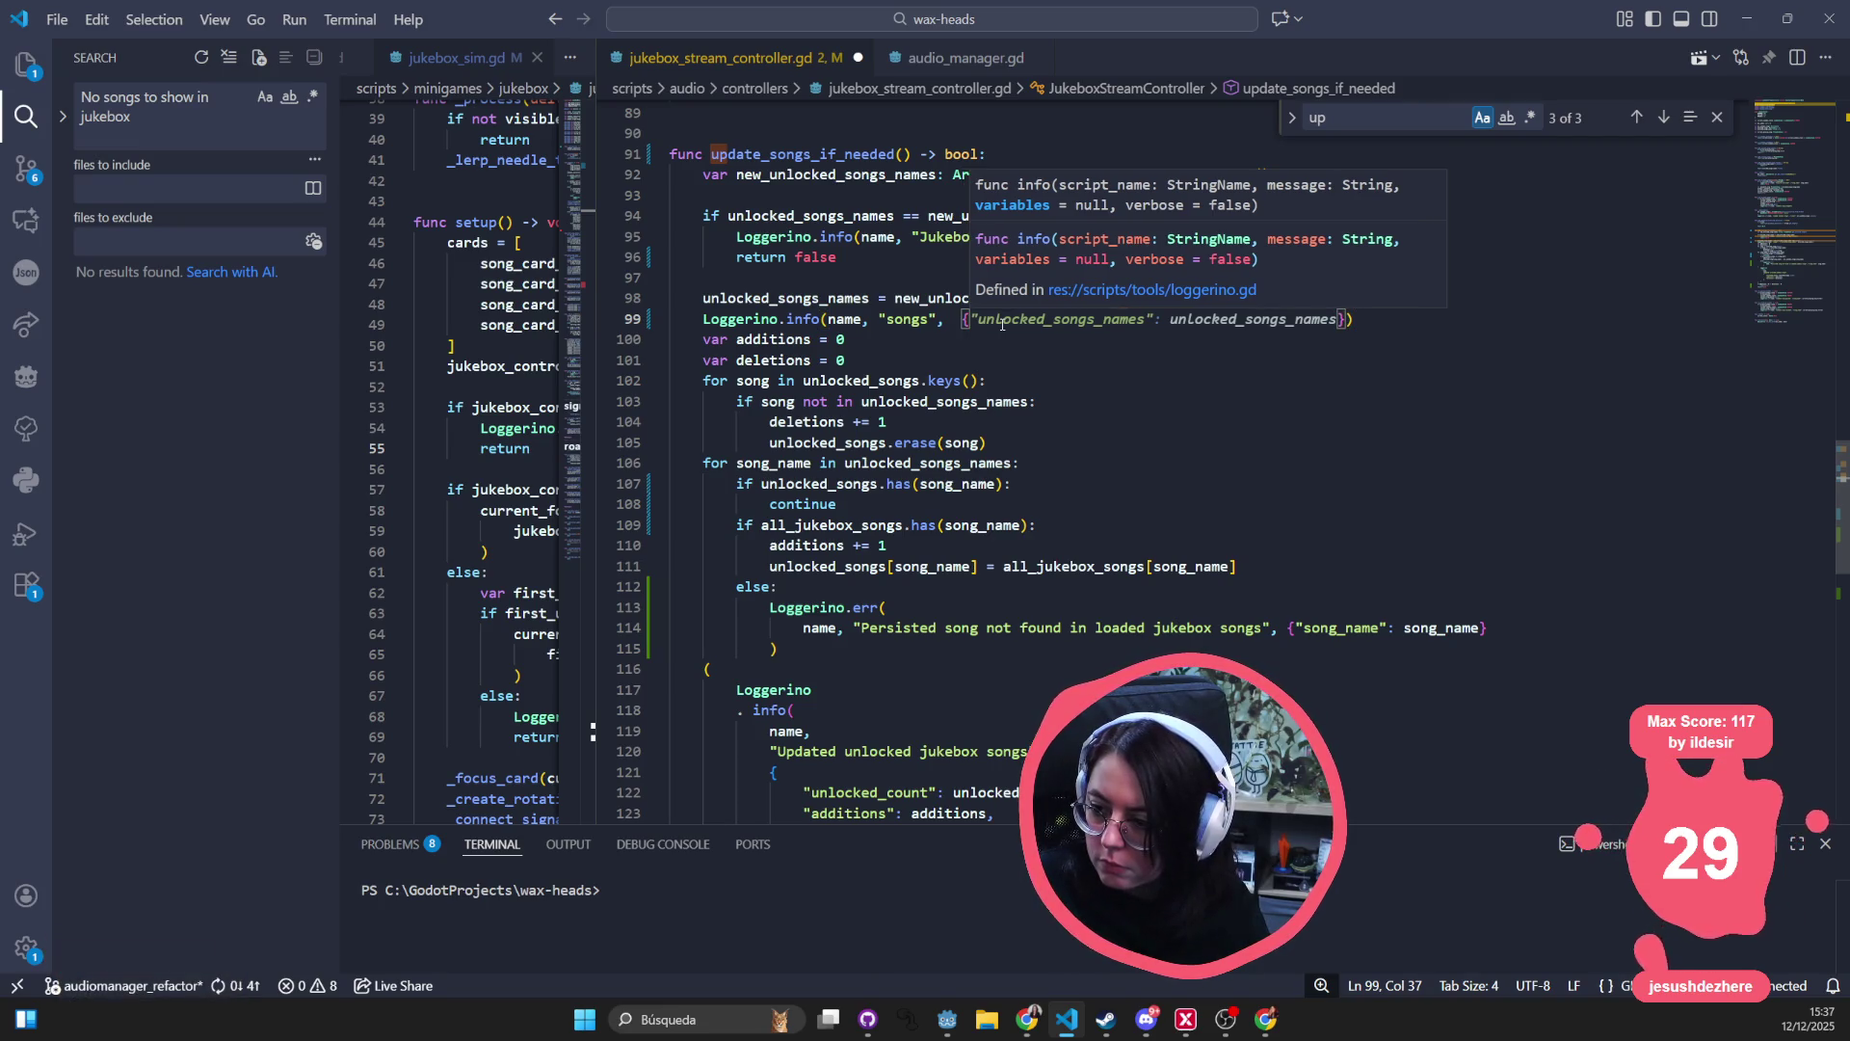
- Pass unlocked_songs as the logged value in place of the brace, then hide VS Code
key("BackSpace")
type("unlo")
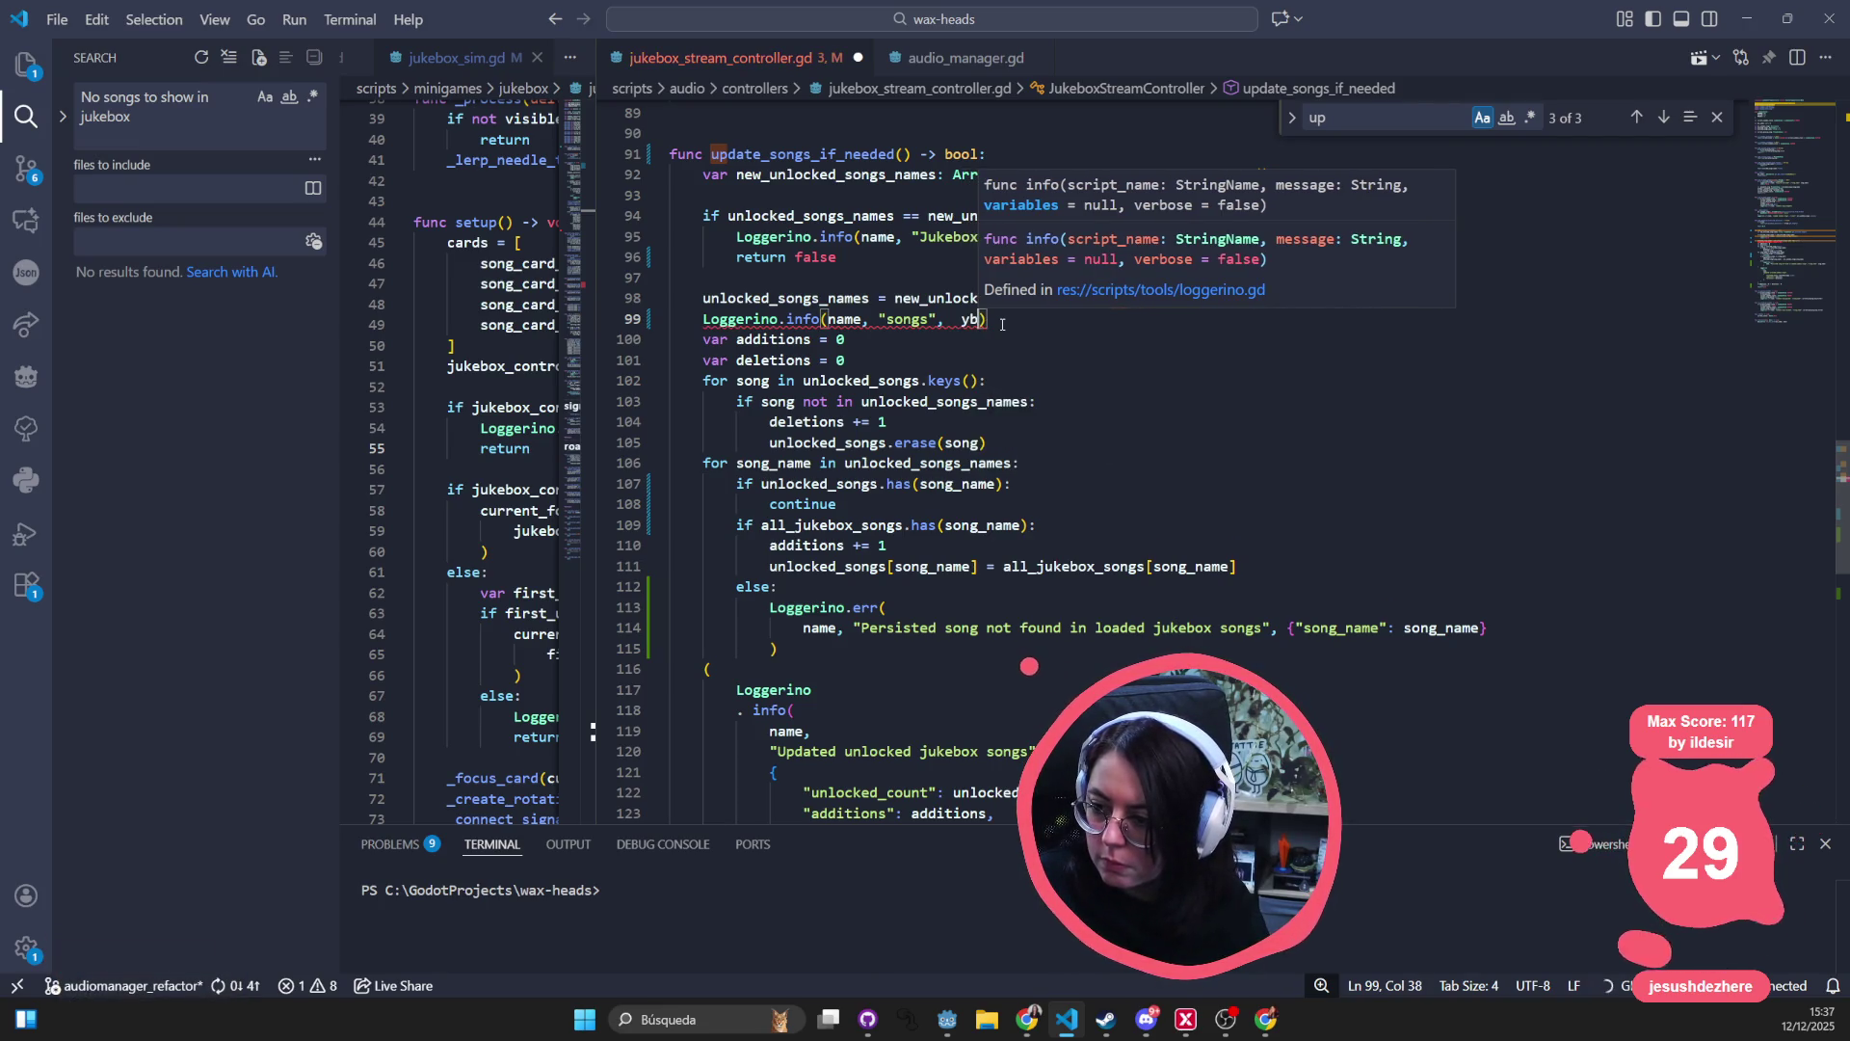
type("ck")
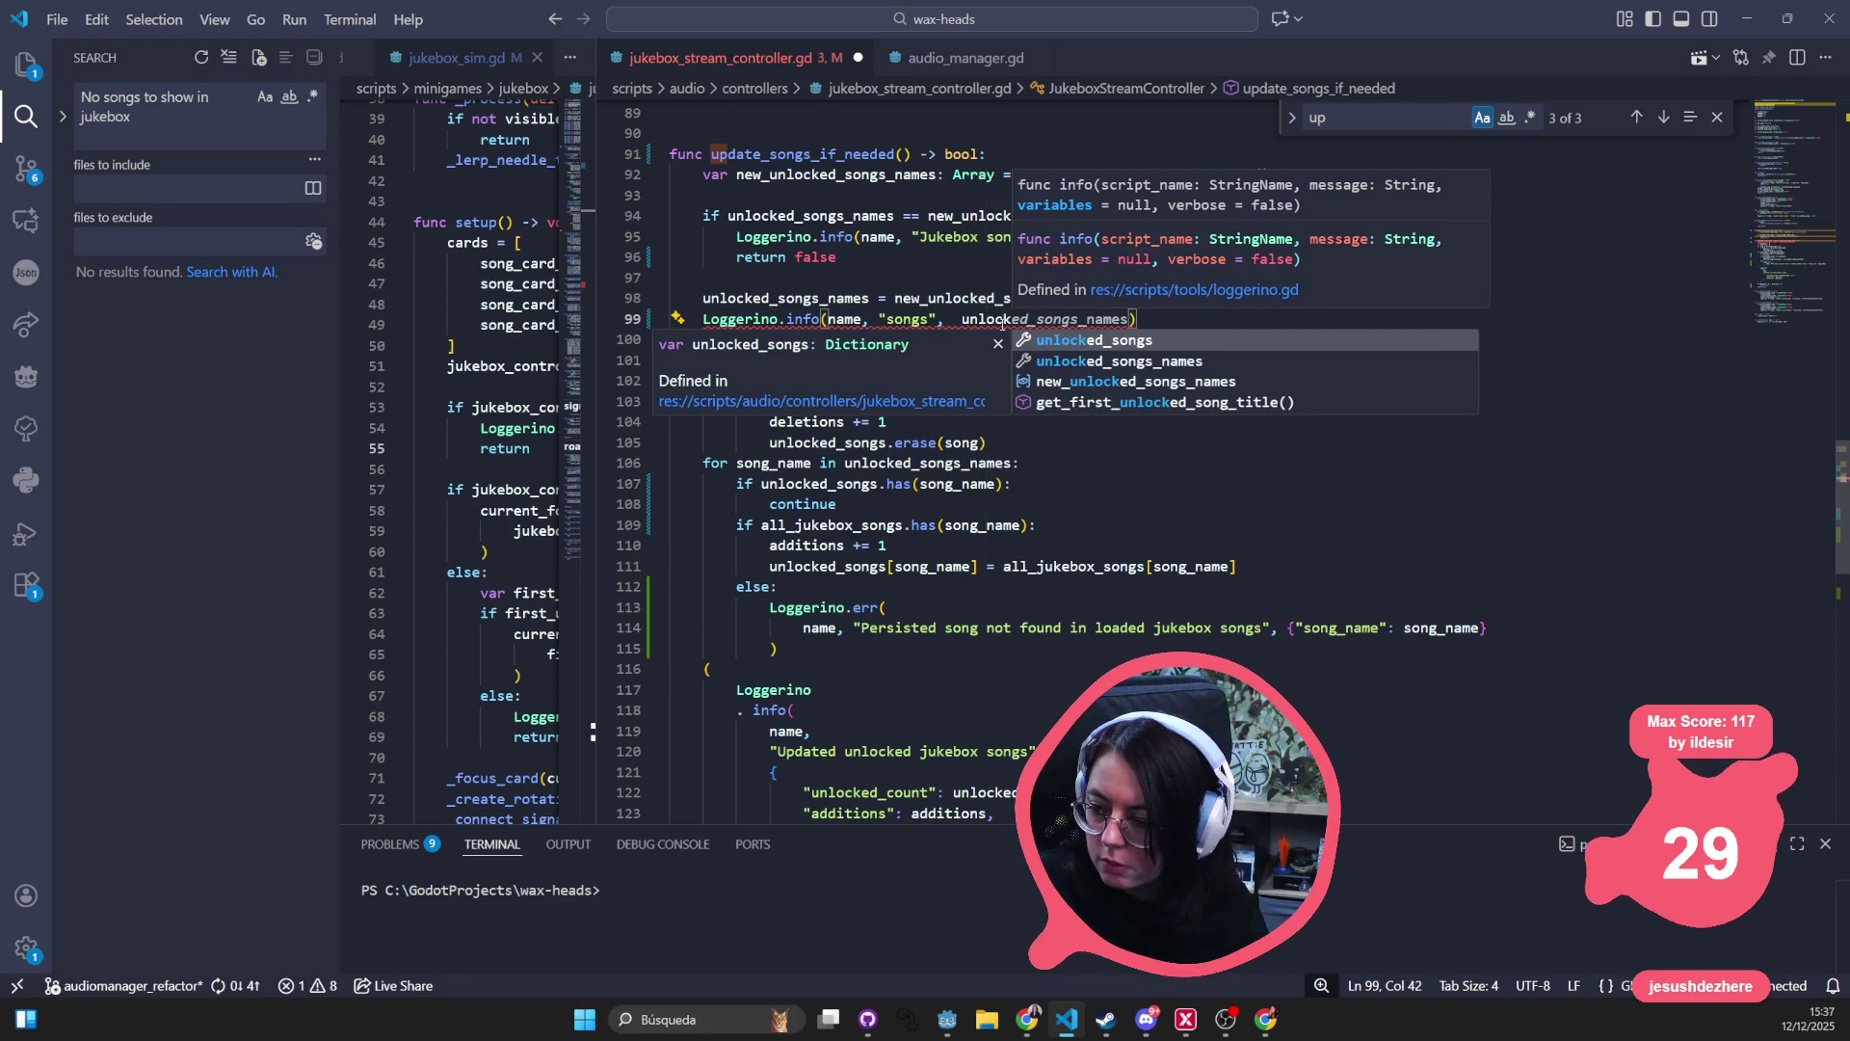
key("Down")
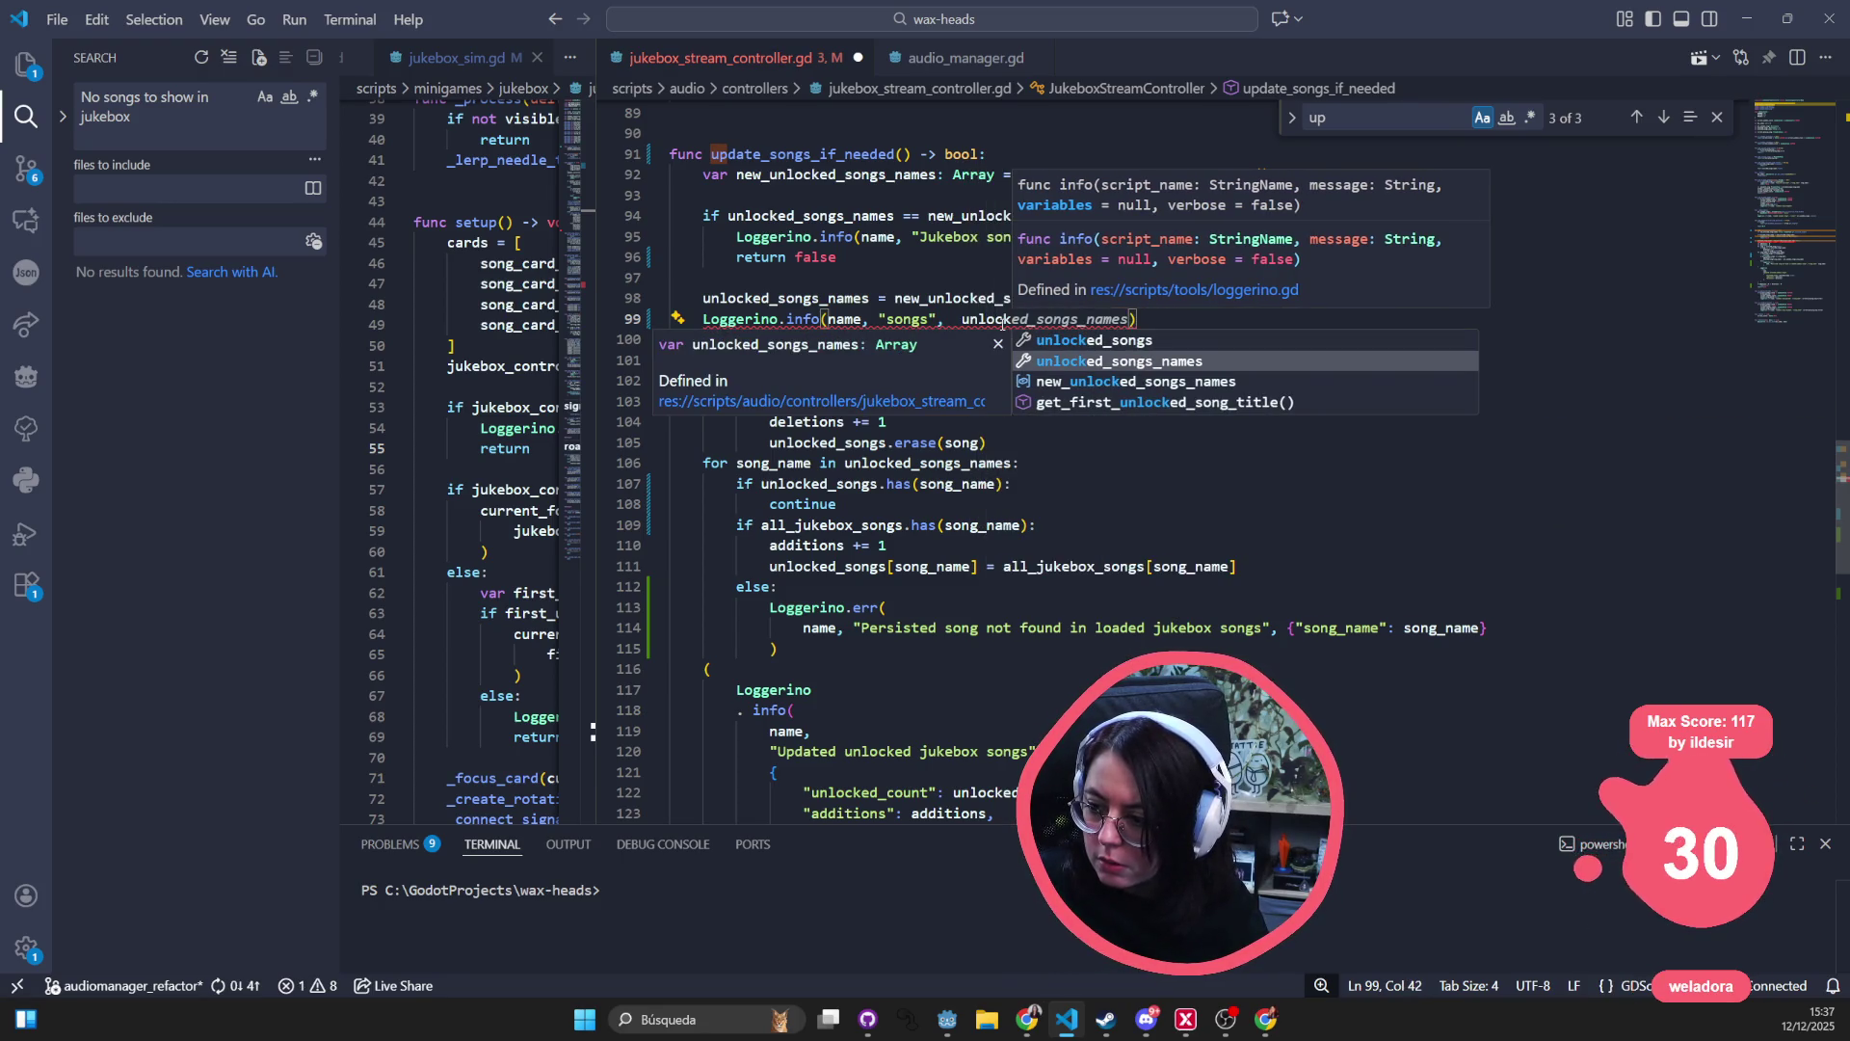
type("ed_songs")
key("Escape")
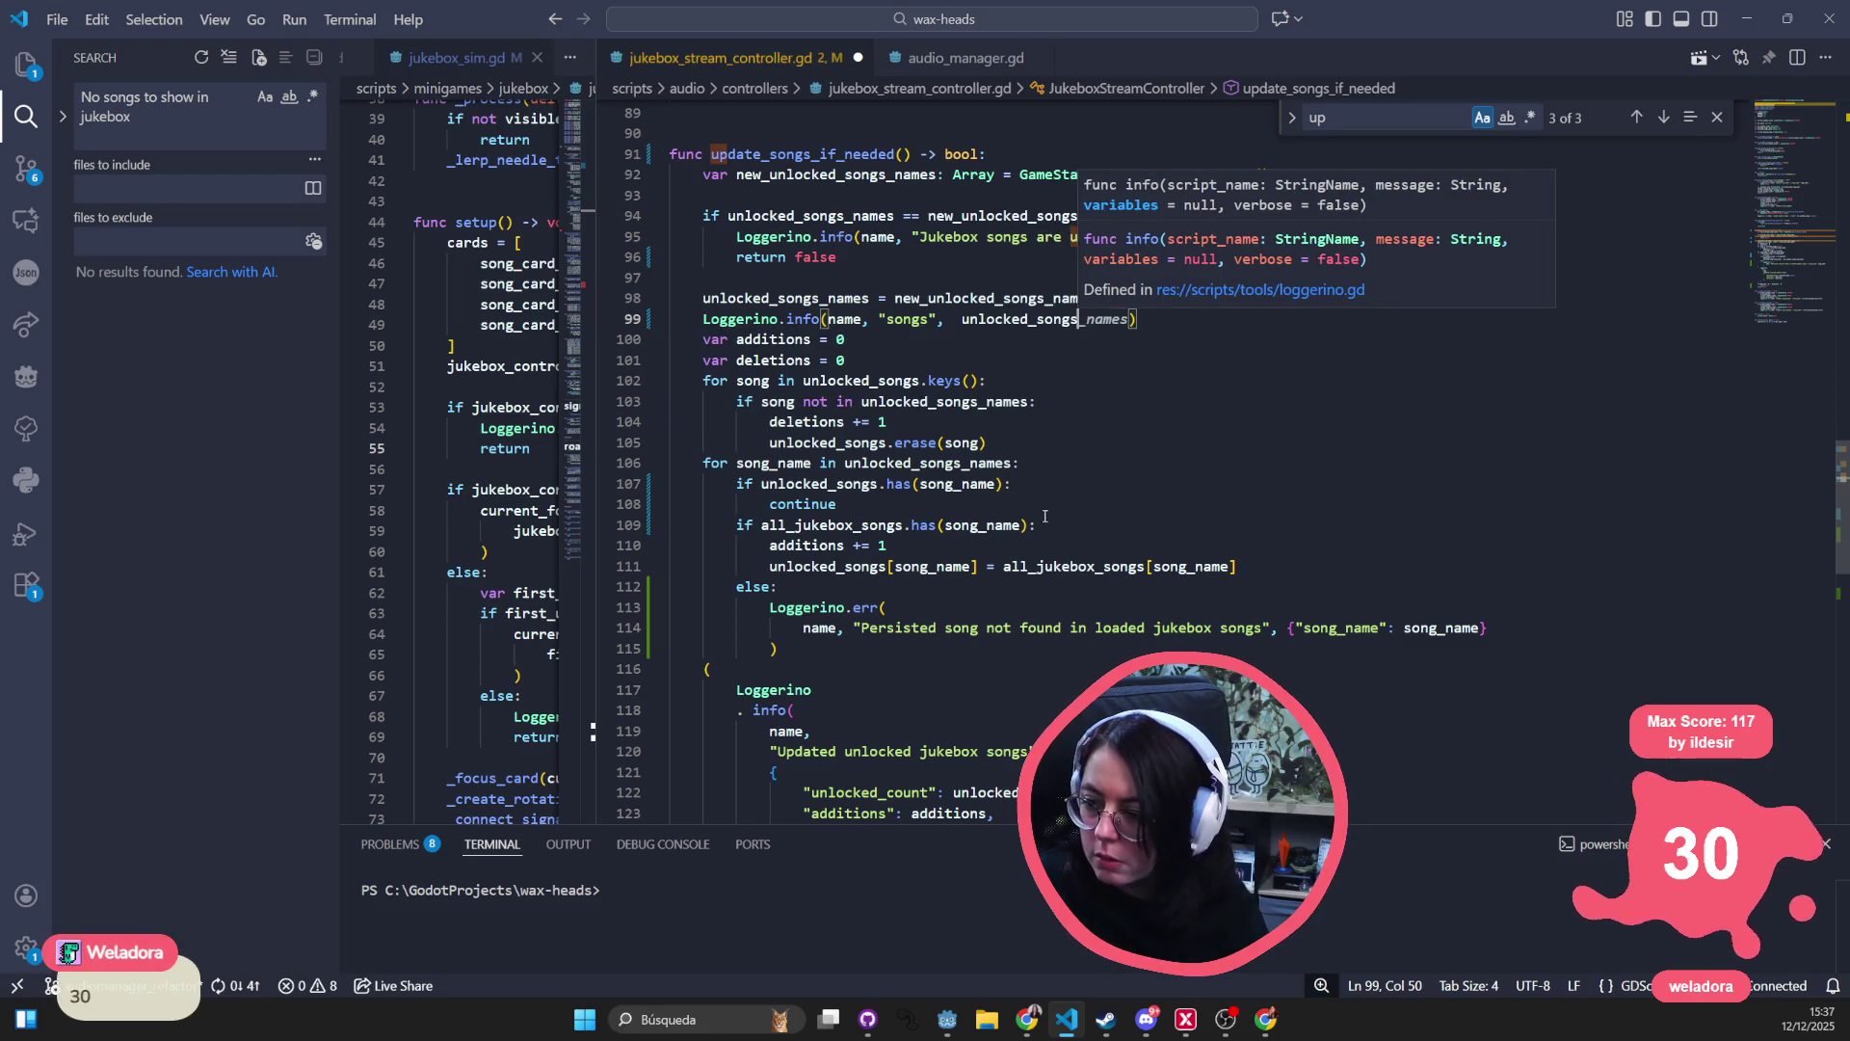
left_click(1042, 518)
left_click(1747, 18)
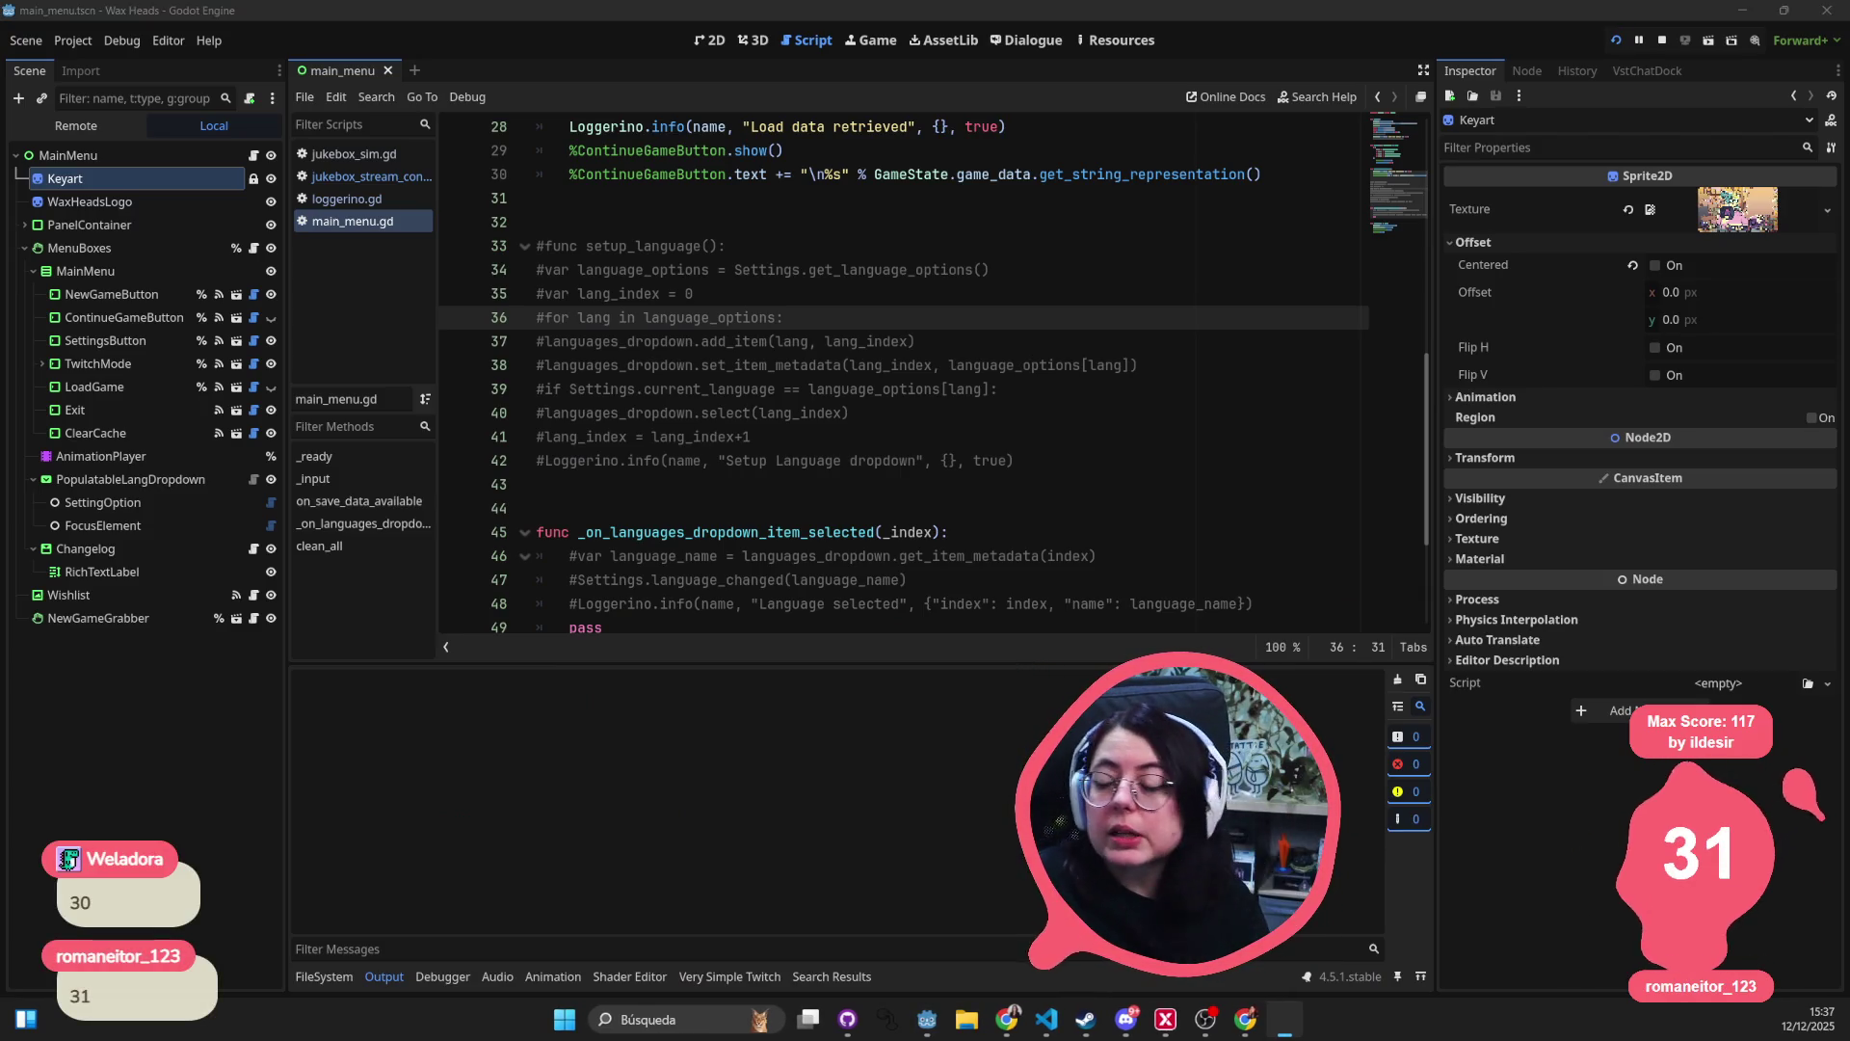
- Bring VS Code back, select the else line after line 111, then return to Godot
key("alt+Tab")
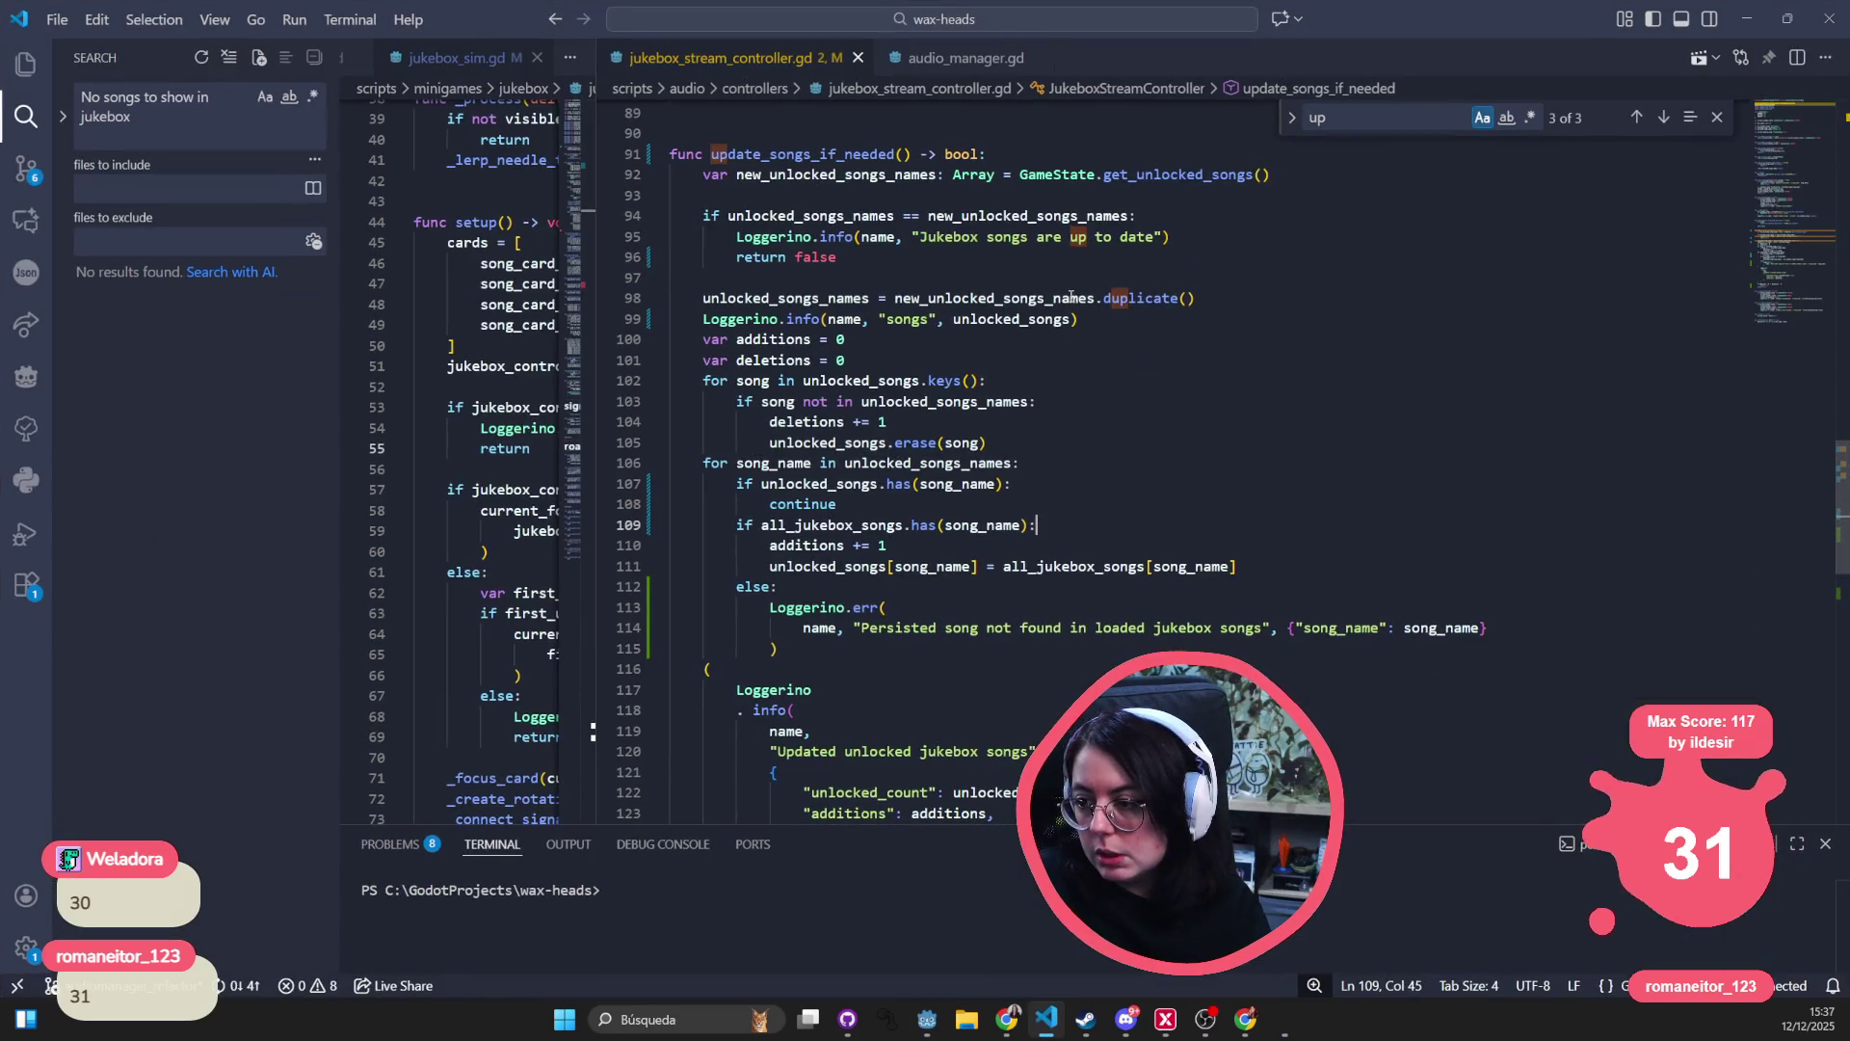
left_click_drag(778, 587, 1243, 567)
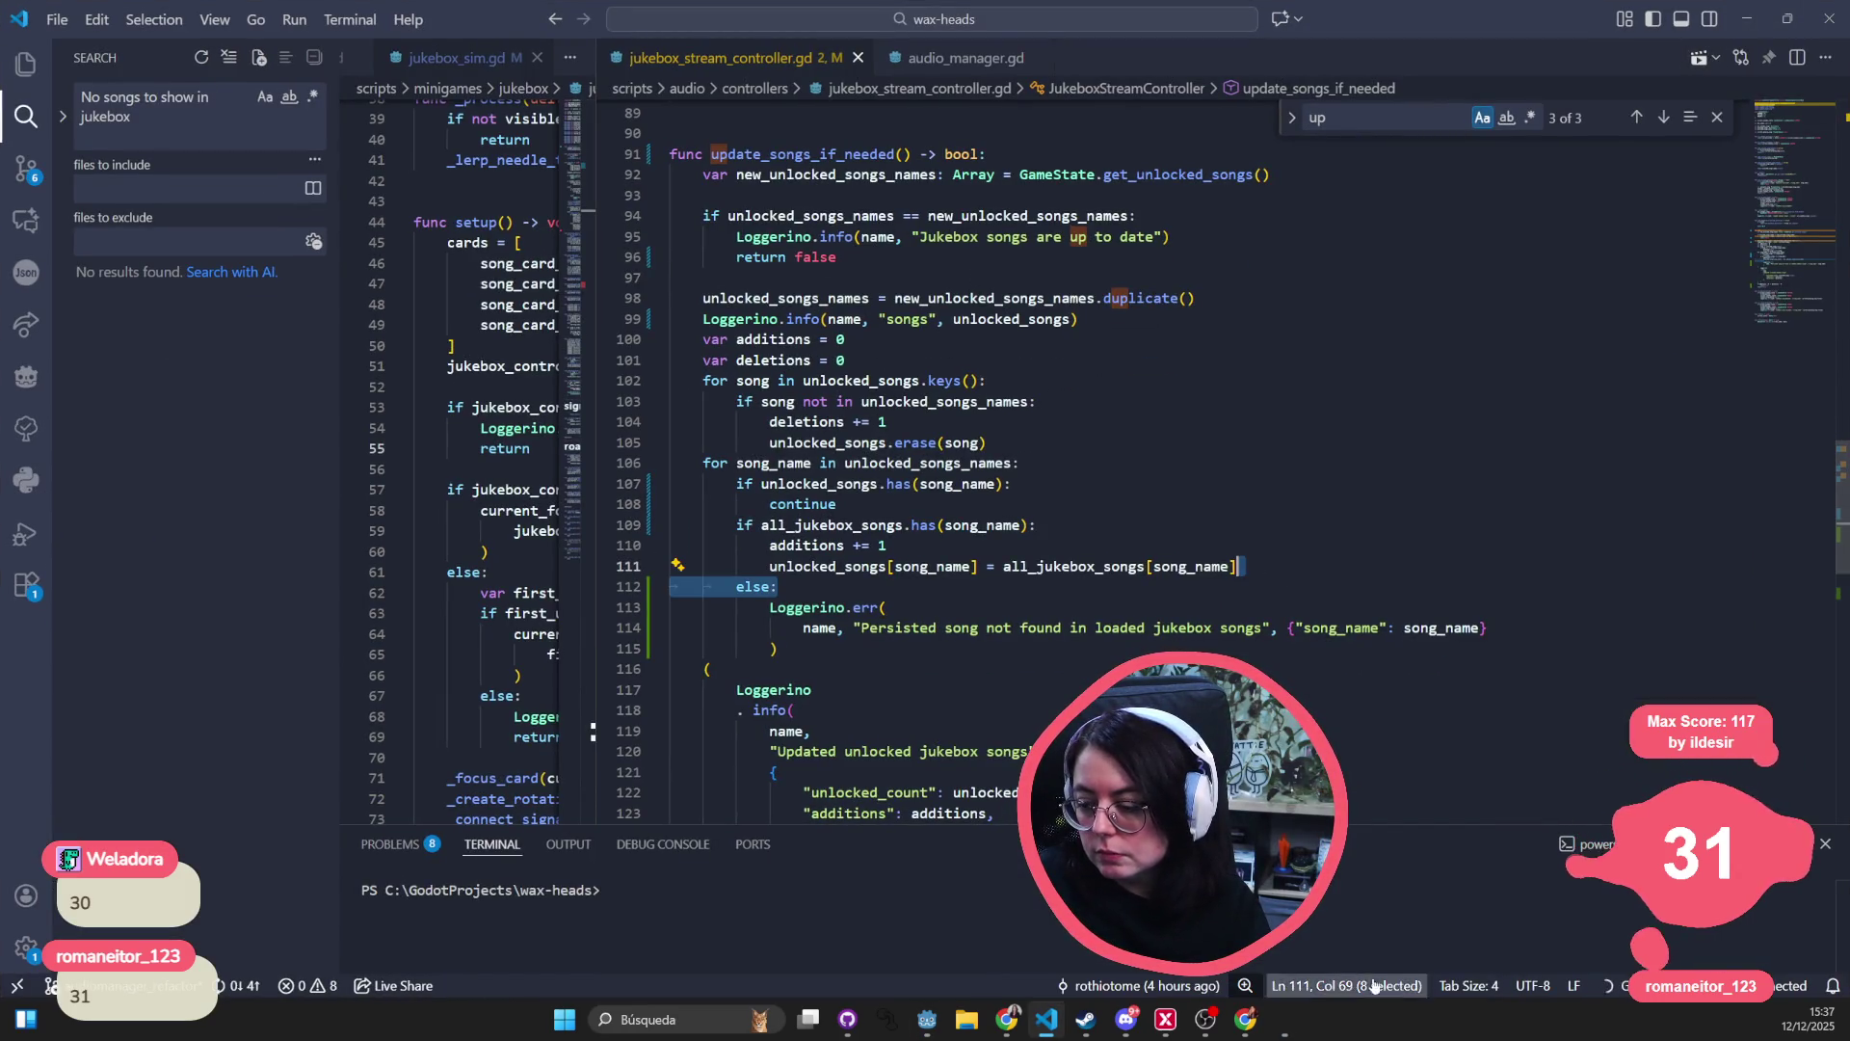
left_click(930, 1026)
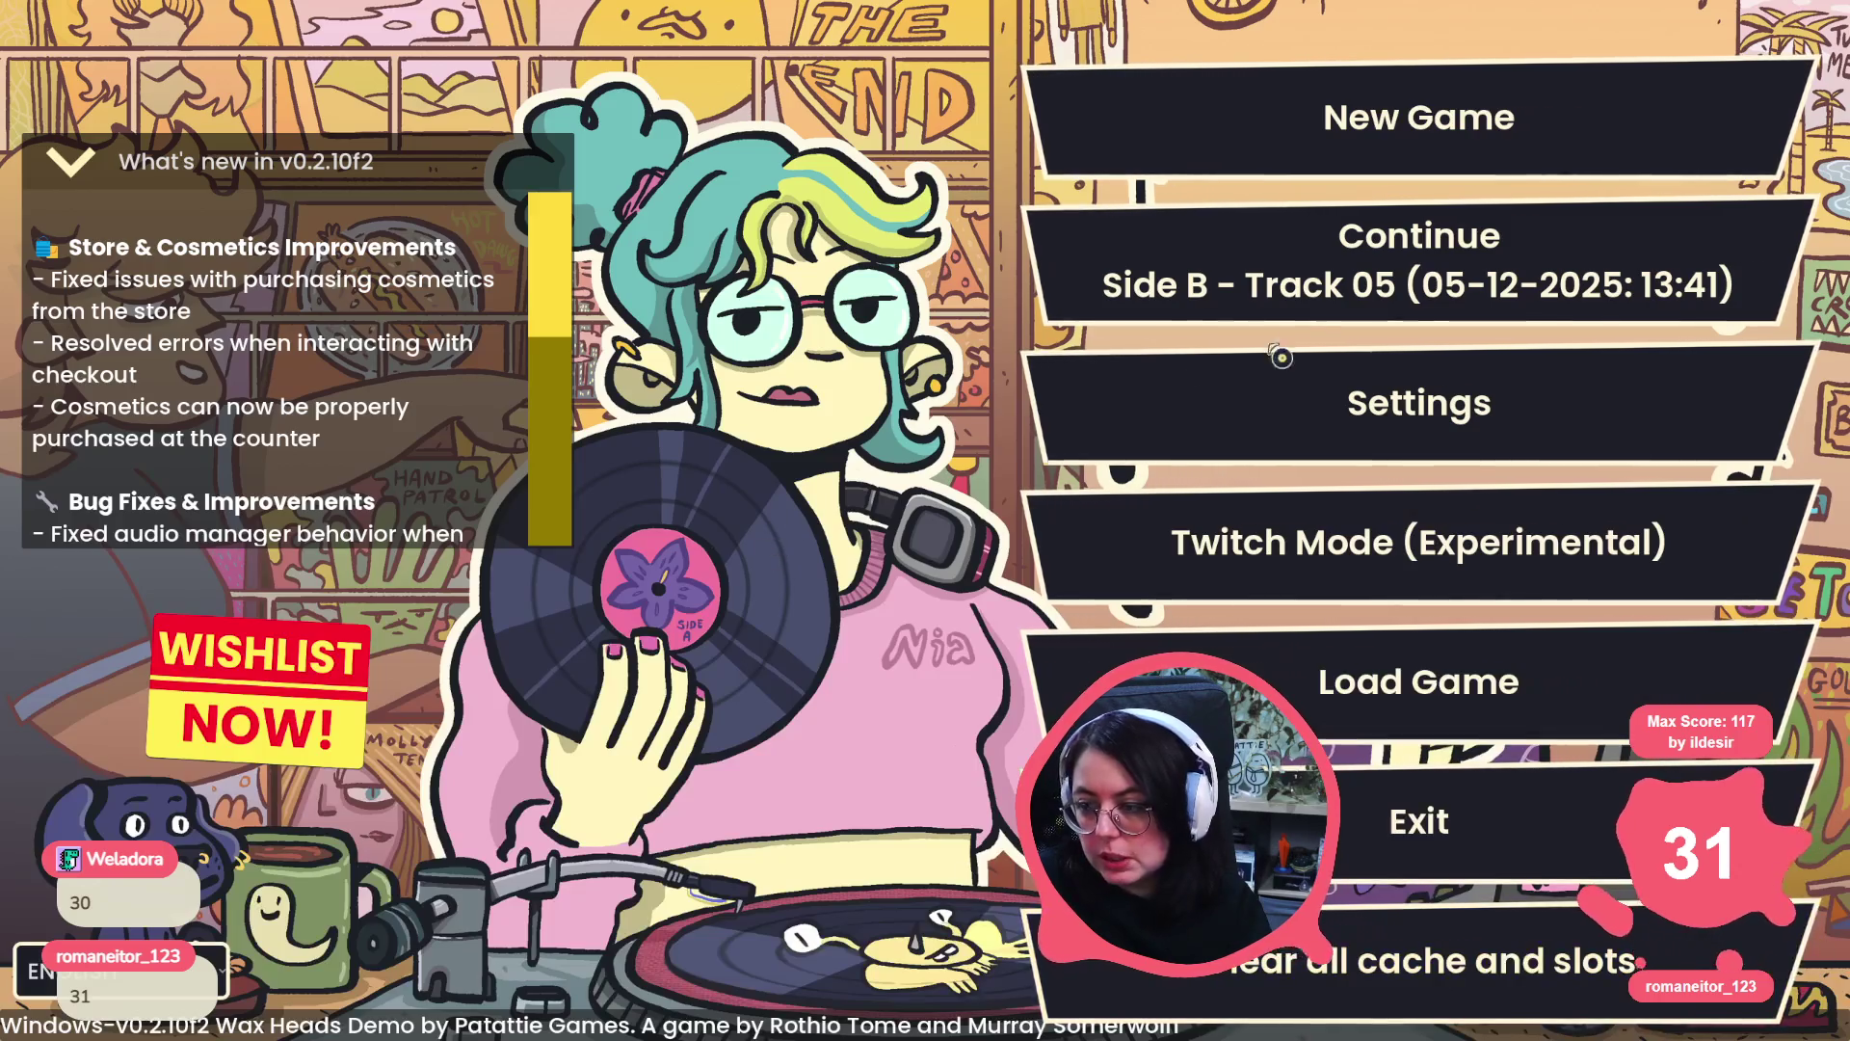
- Run Wax Heads from Godot and start the Side B Track 05 level
left_click(1280, 318)
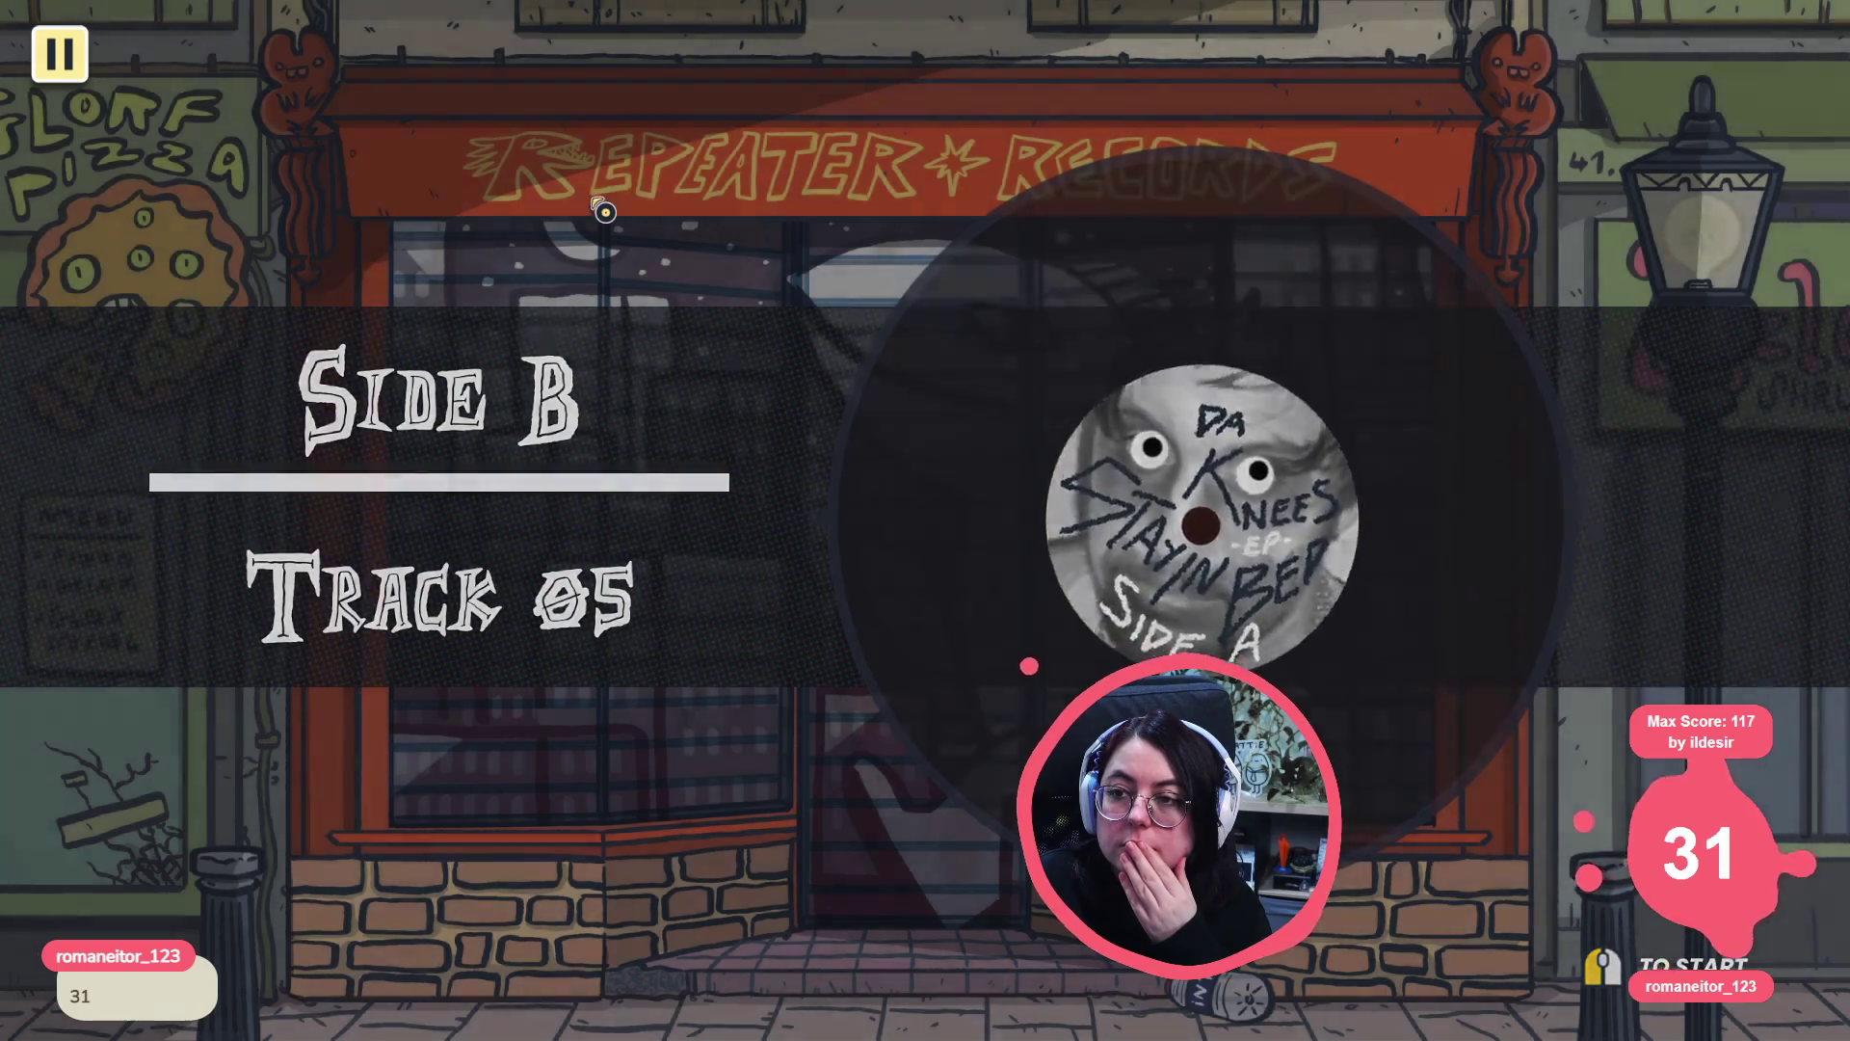
left_click(604, 209)
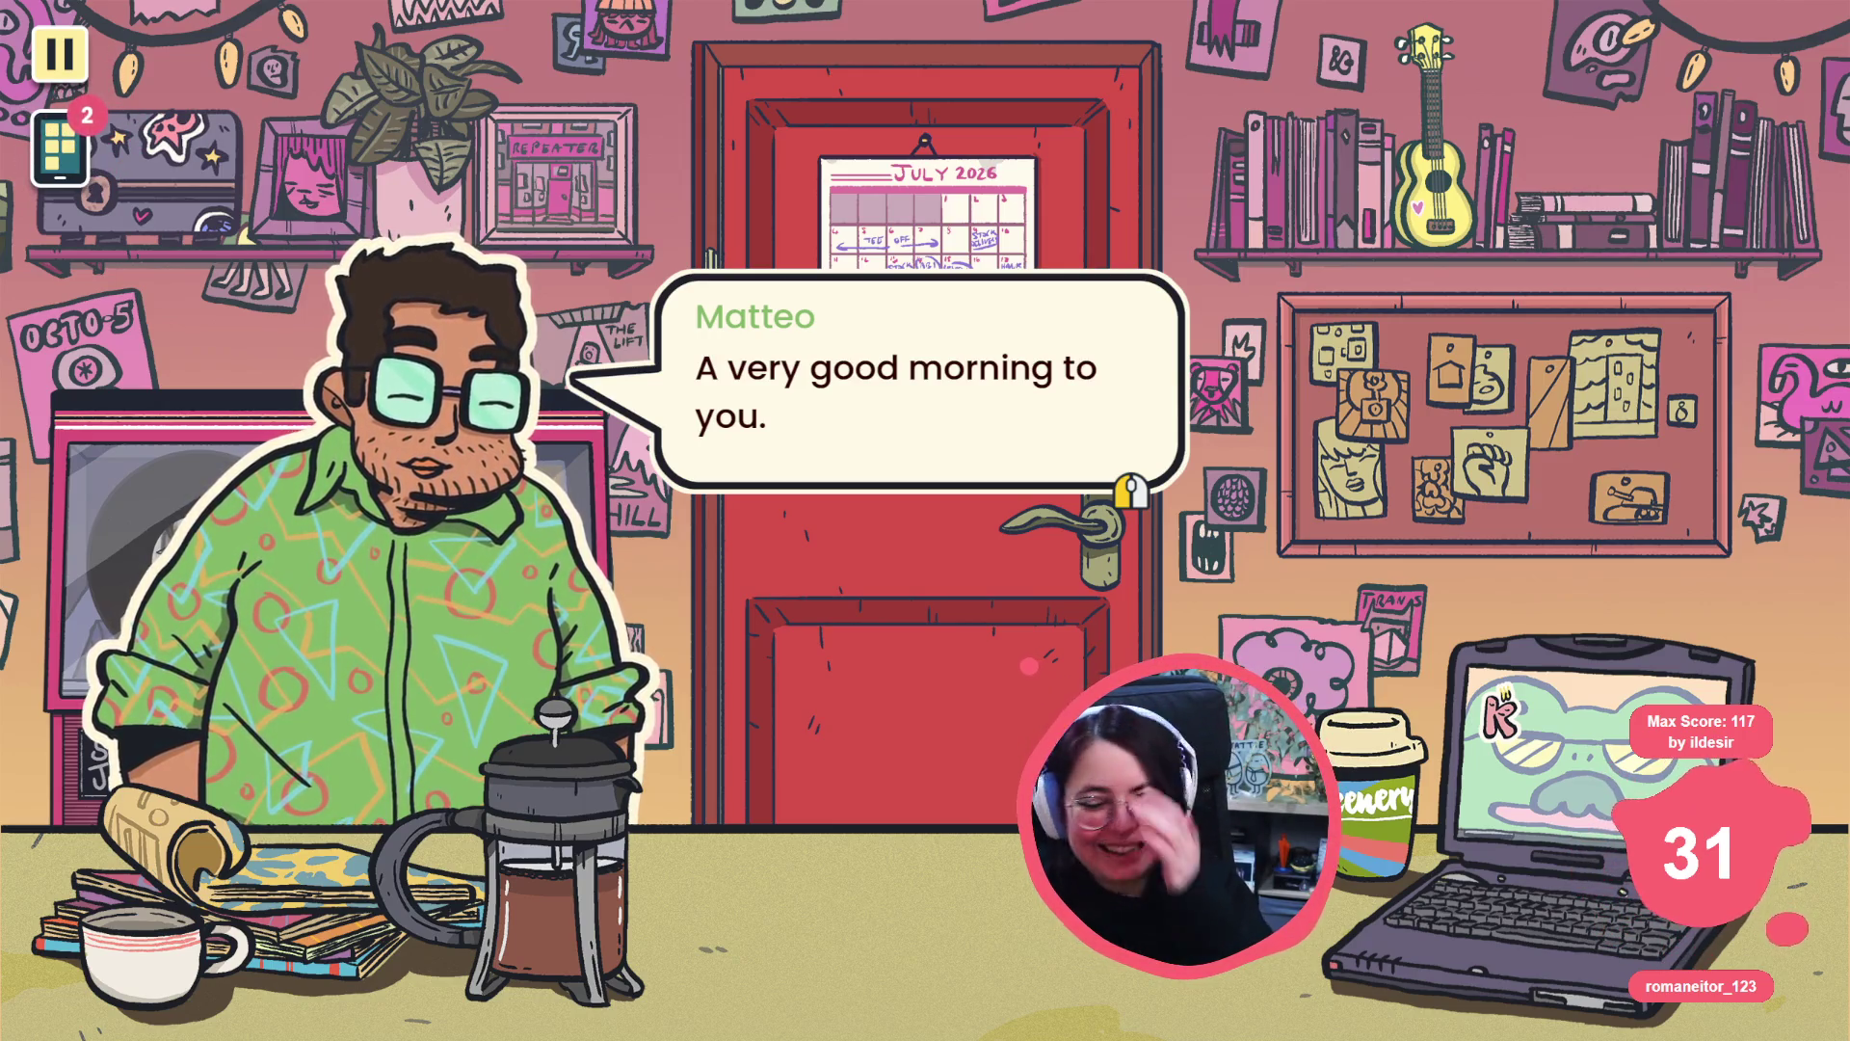
- Advance Matteo's dialogue, asking whether Hank is going to be okay, until Tee arrives
left_click(748, 396)
left_click(749, 396)
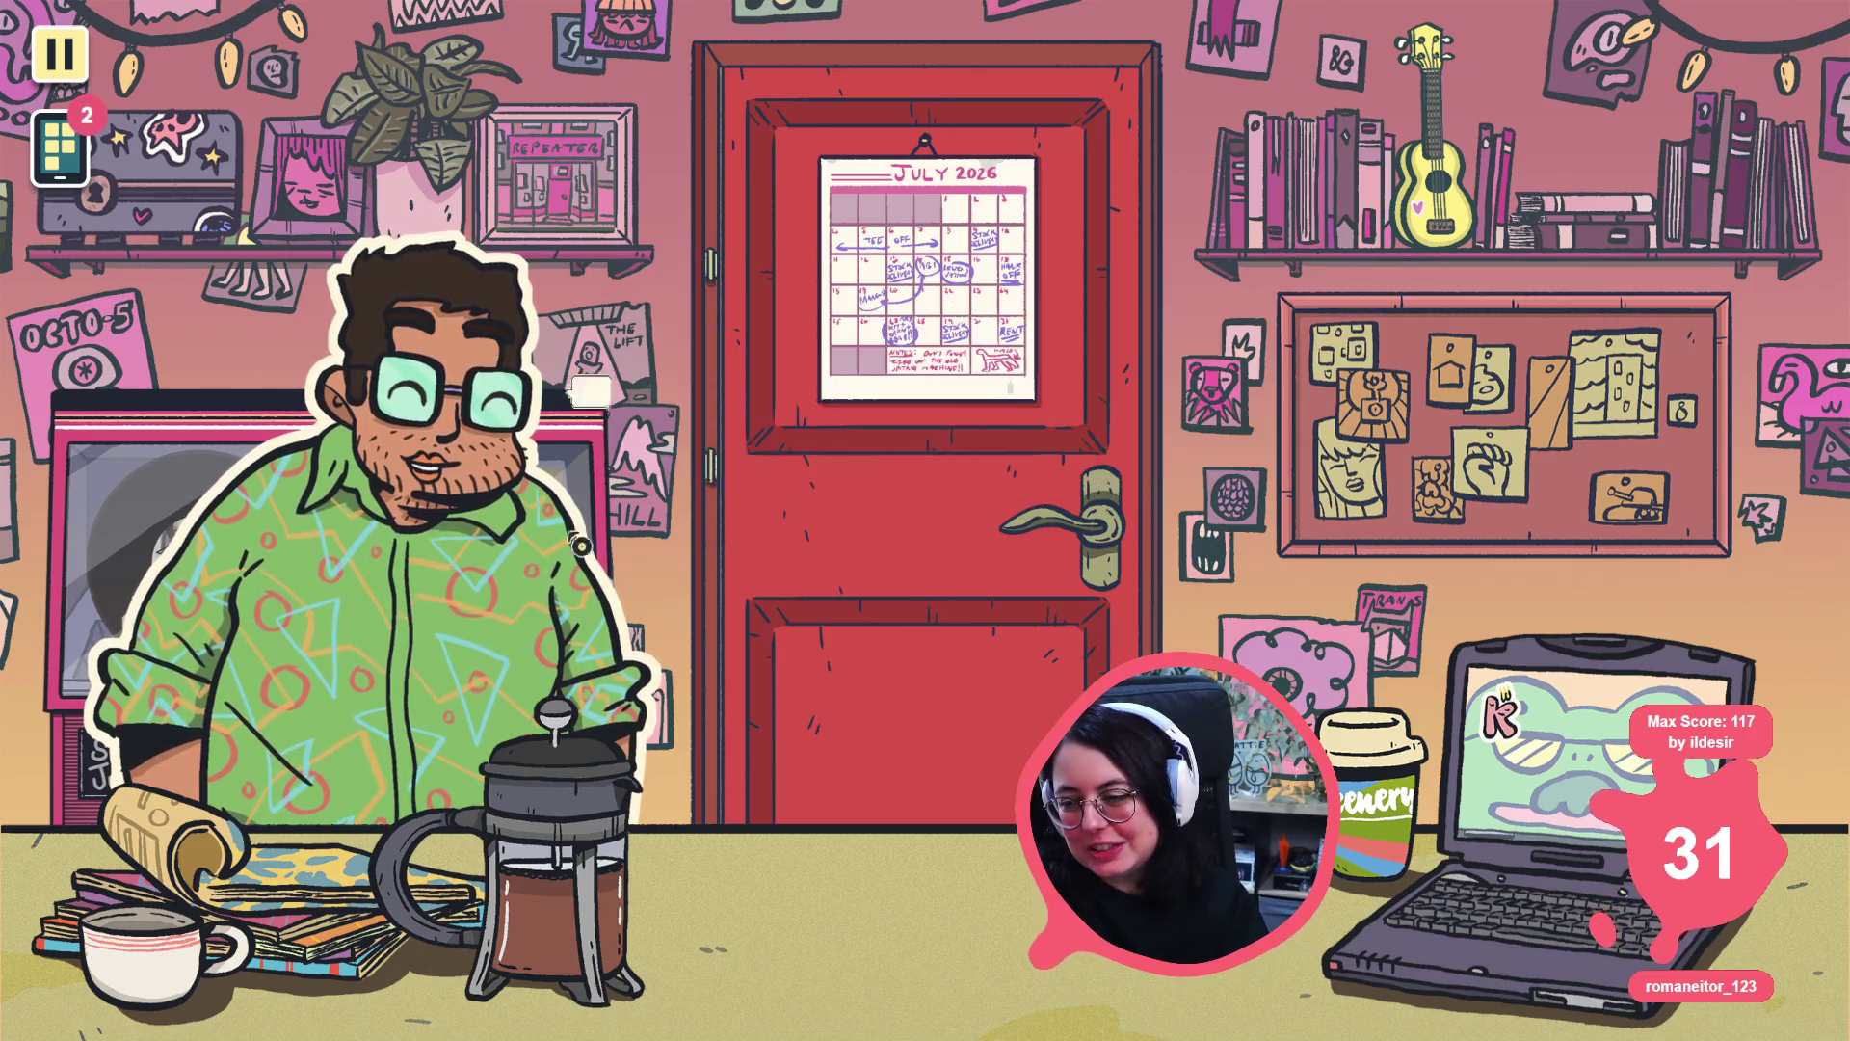
left_click(749, 396)
left_click(748, 396)
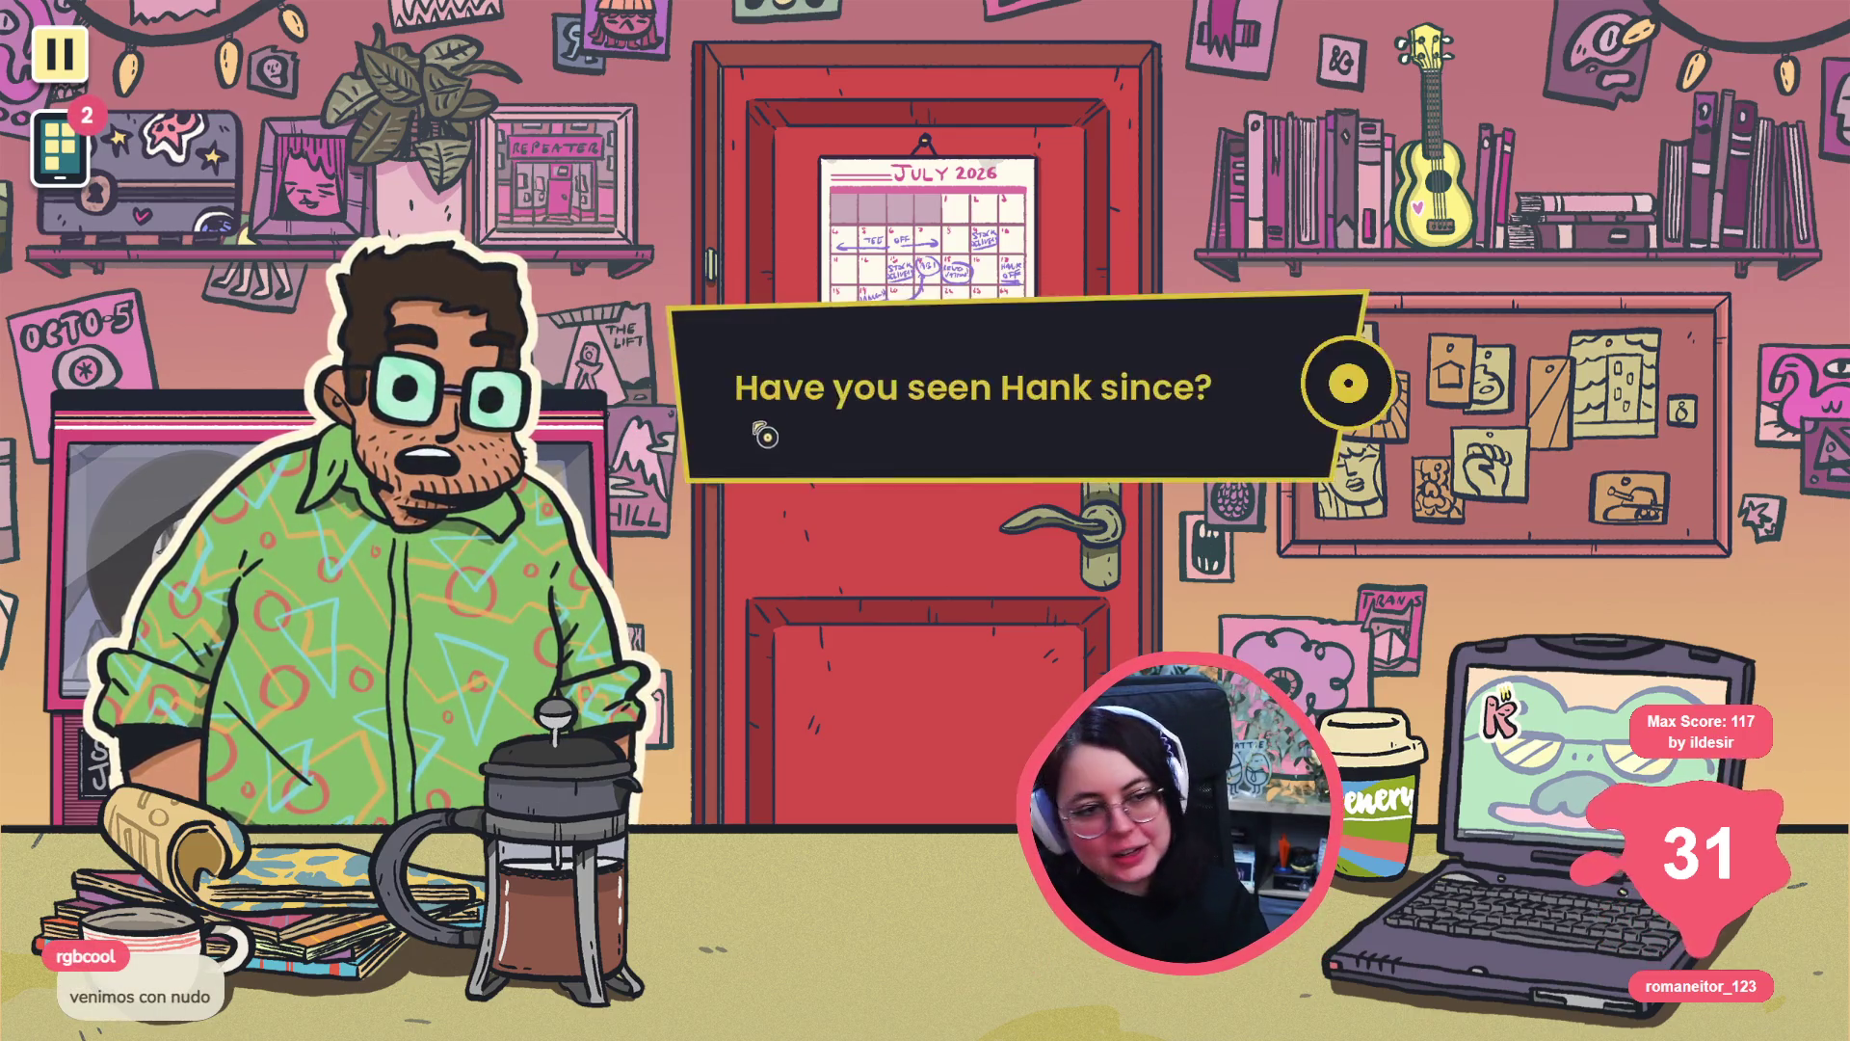
left_click(639, 549)
left_click(1338, 310)
left_click(605, 440)
left_click(605, 440)
left_click(605, 439)
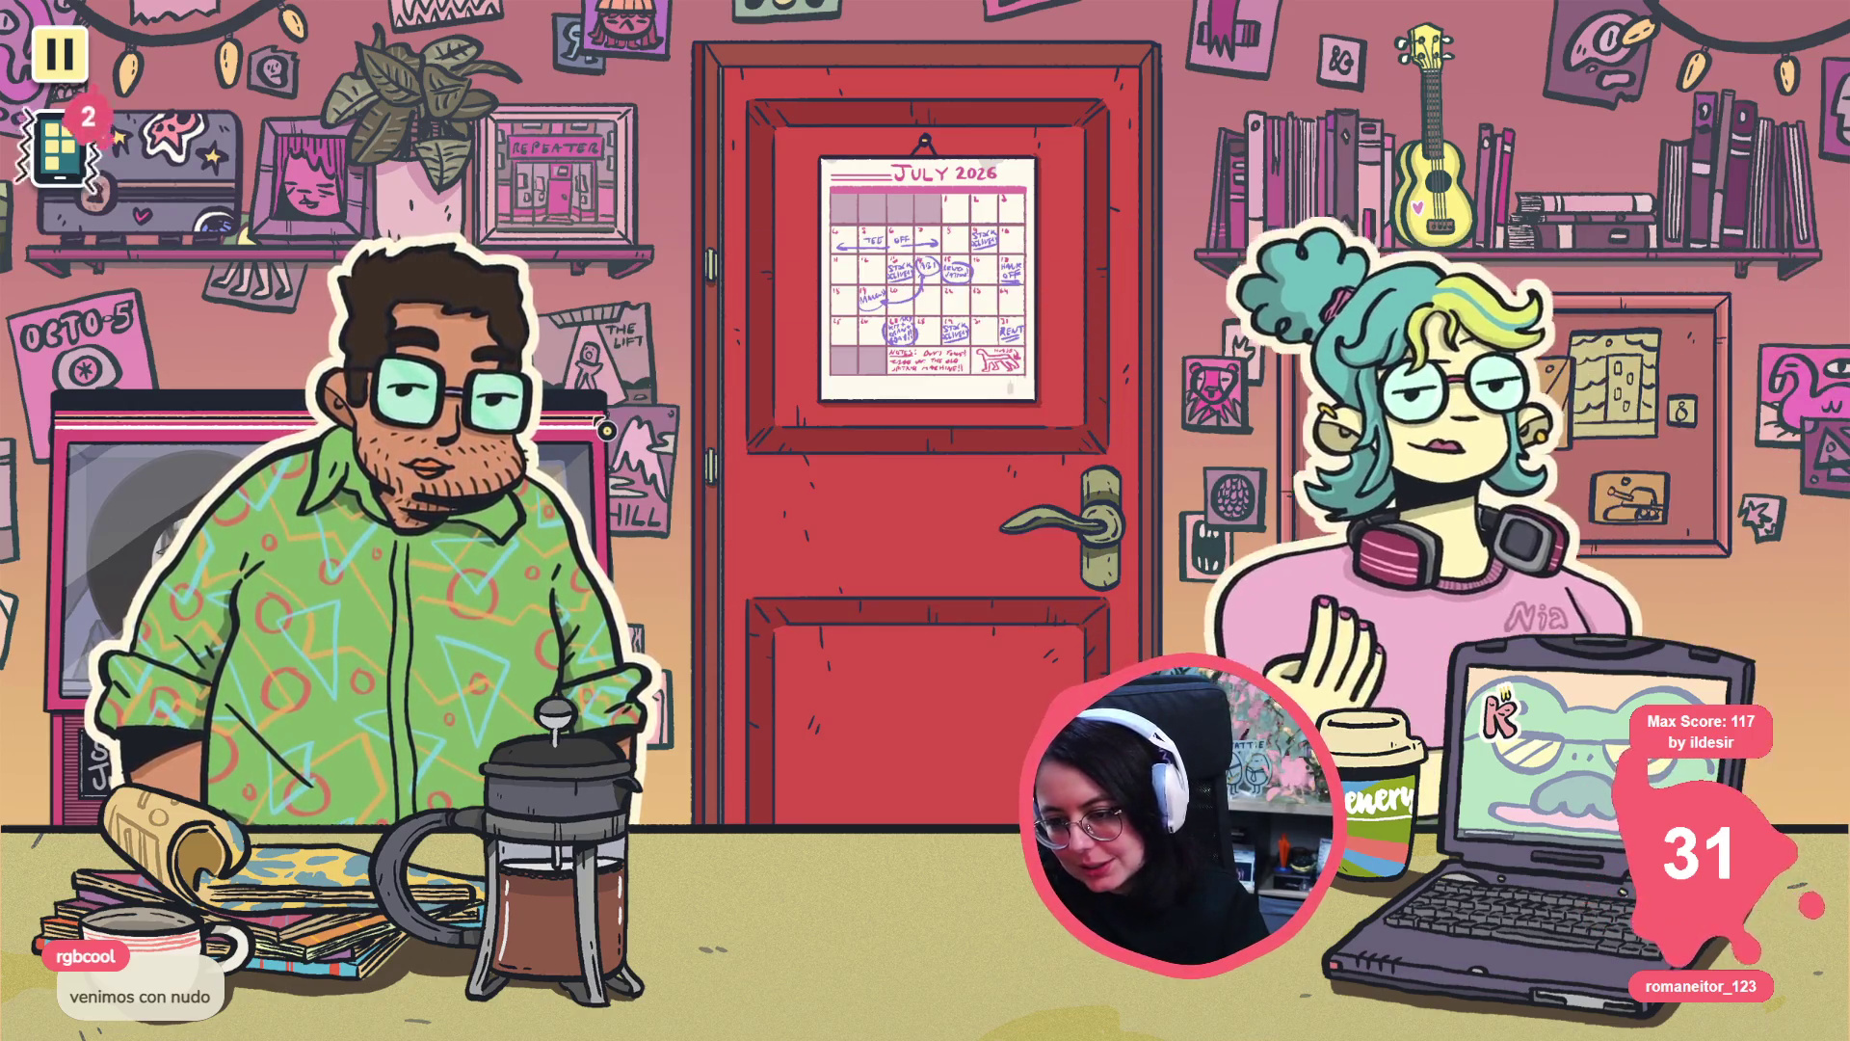
left_click(605, 440)
- Check the Phonogram and Walking the Cow apps on the in-game phone
left_click(99, 176)
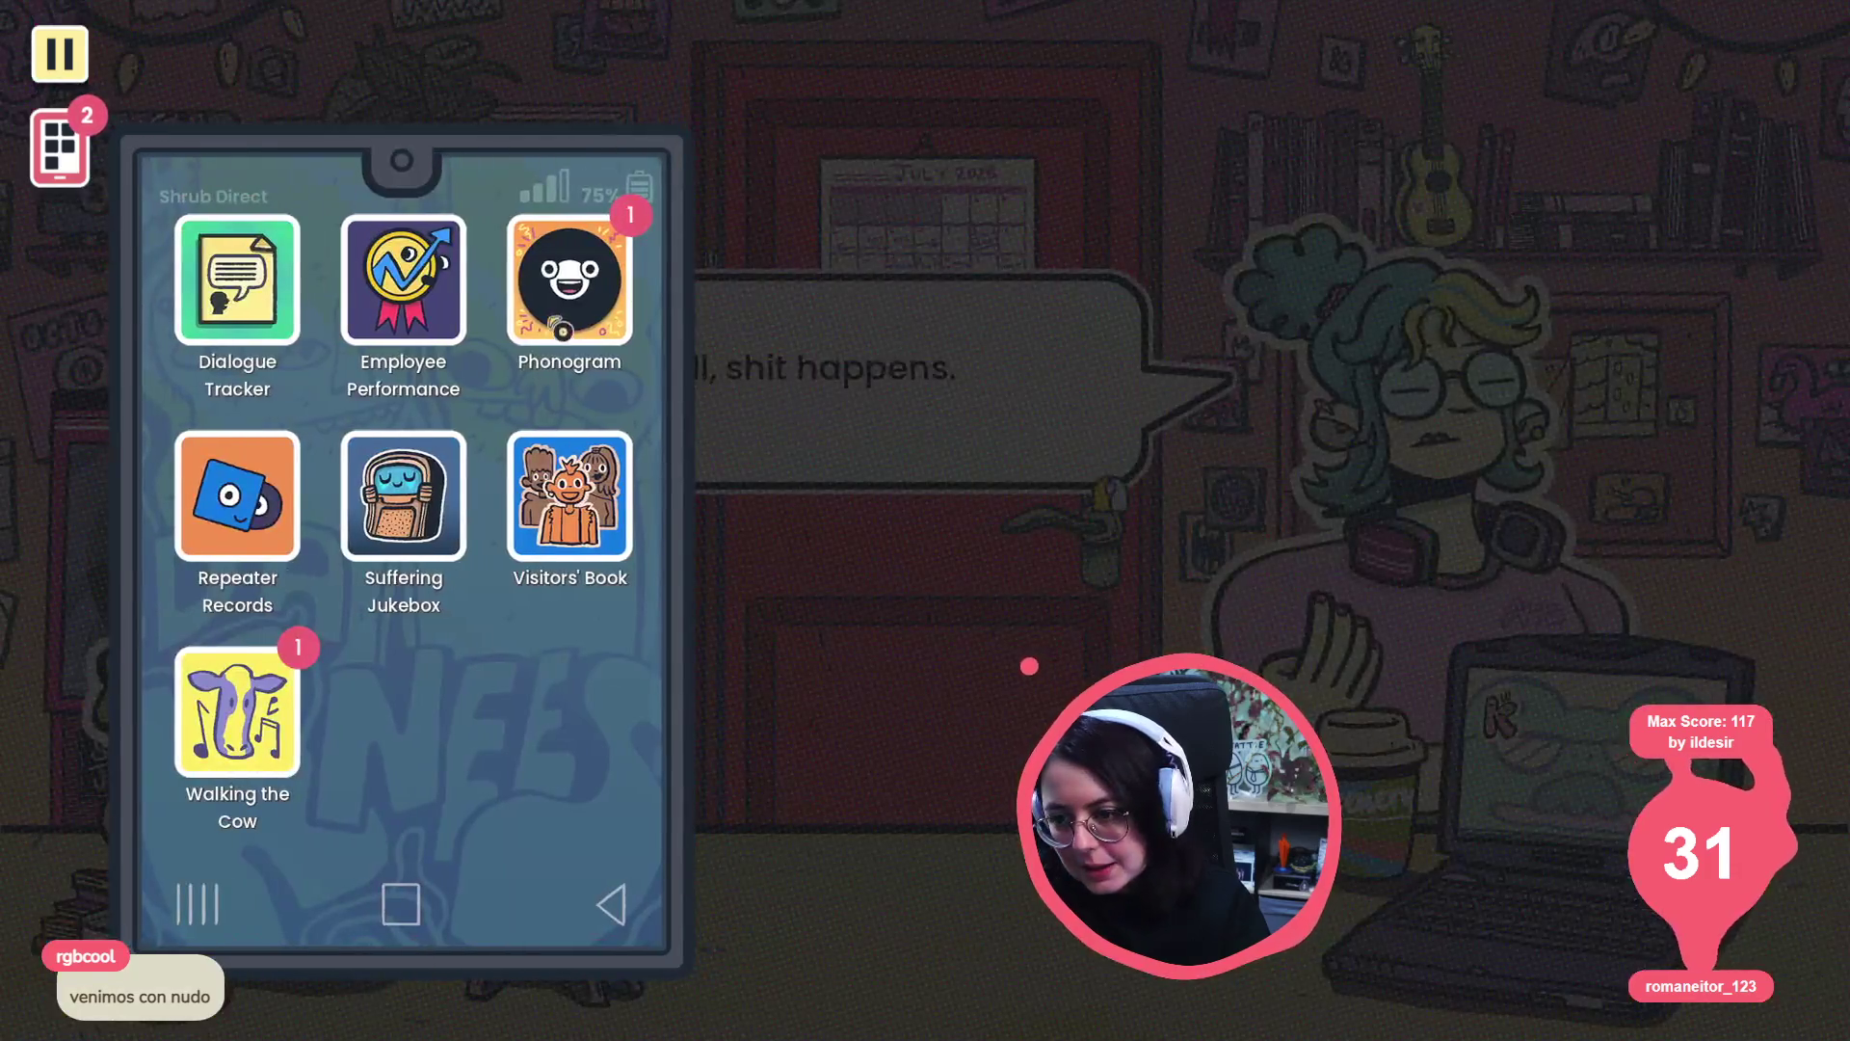
left_click(569, 279)
left_click(237, 711)
left_click(100, 170)
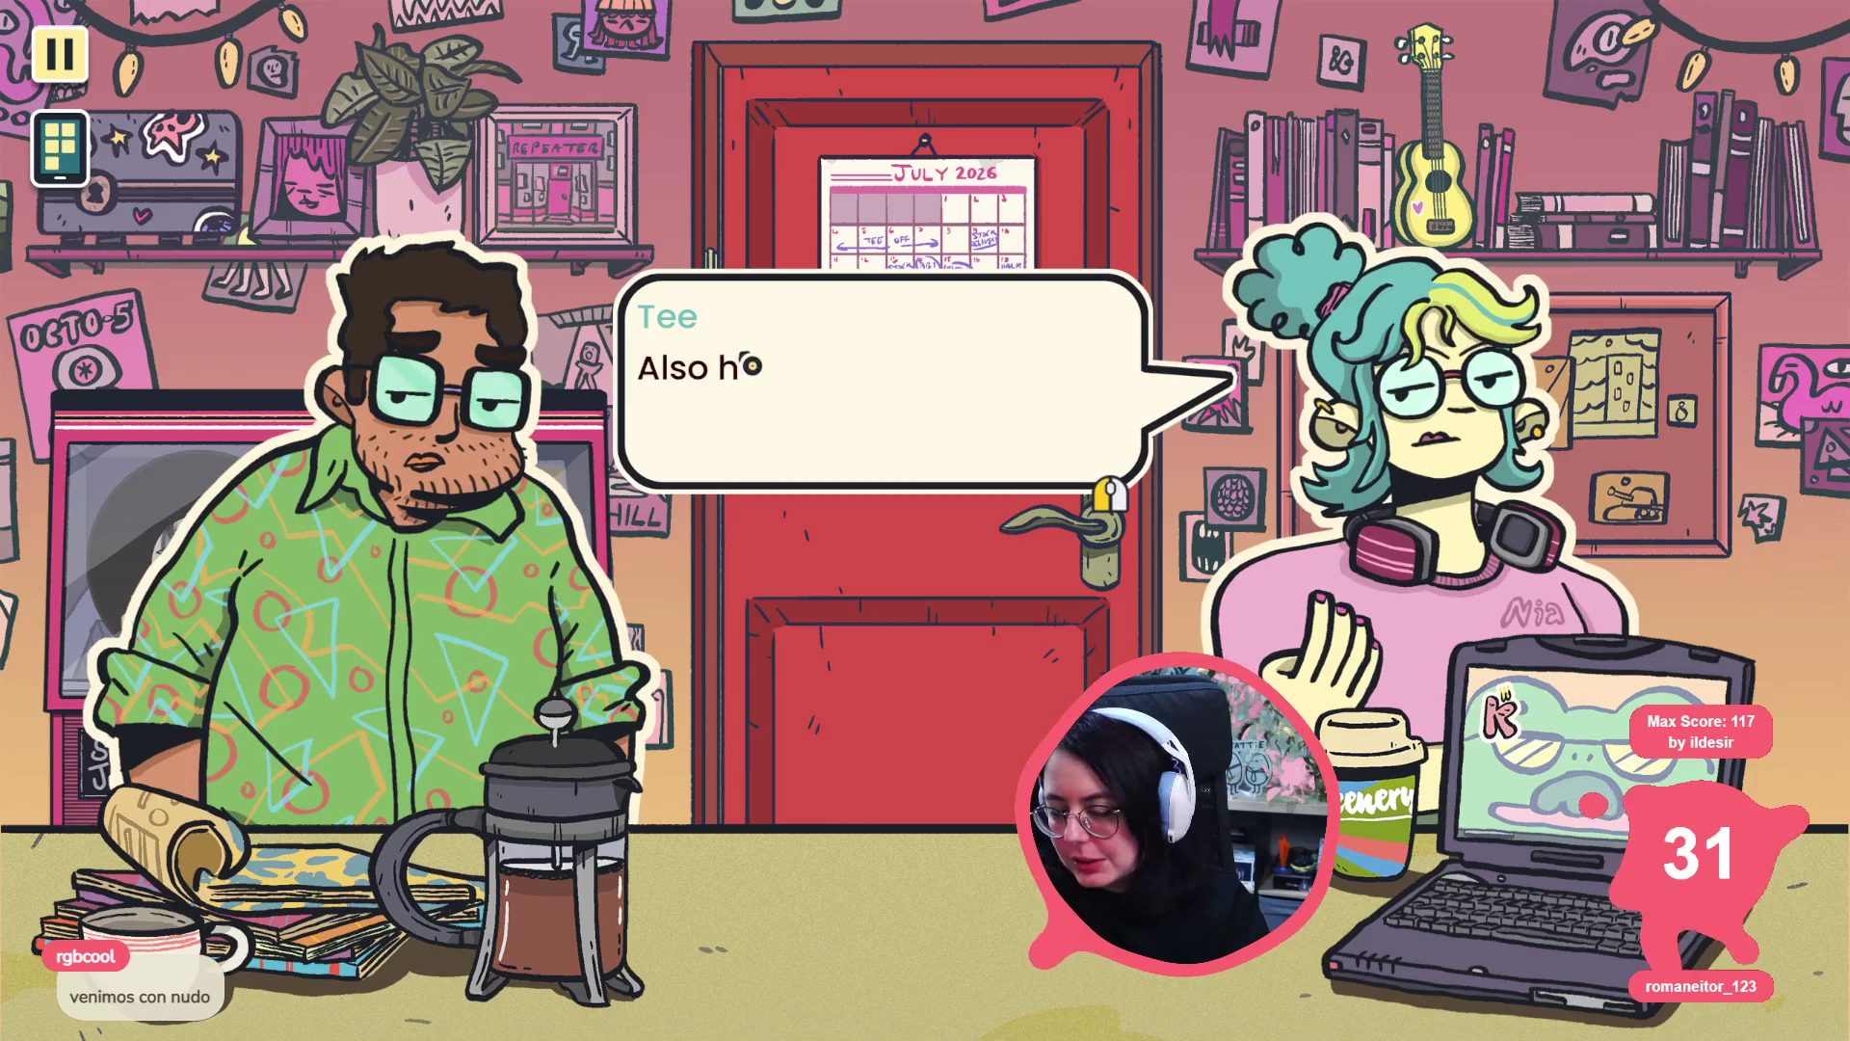
- Finish Tee and Matteo's conversation with the first choice and open the jukebox
left_click(747, 401)
left_click(748, 405)
left_click(748, 411)
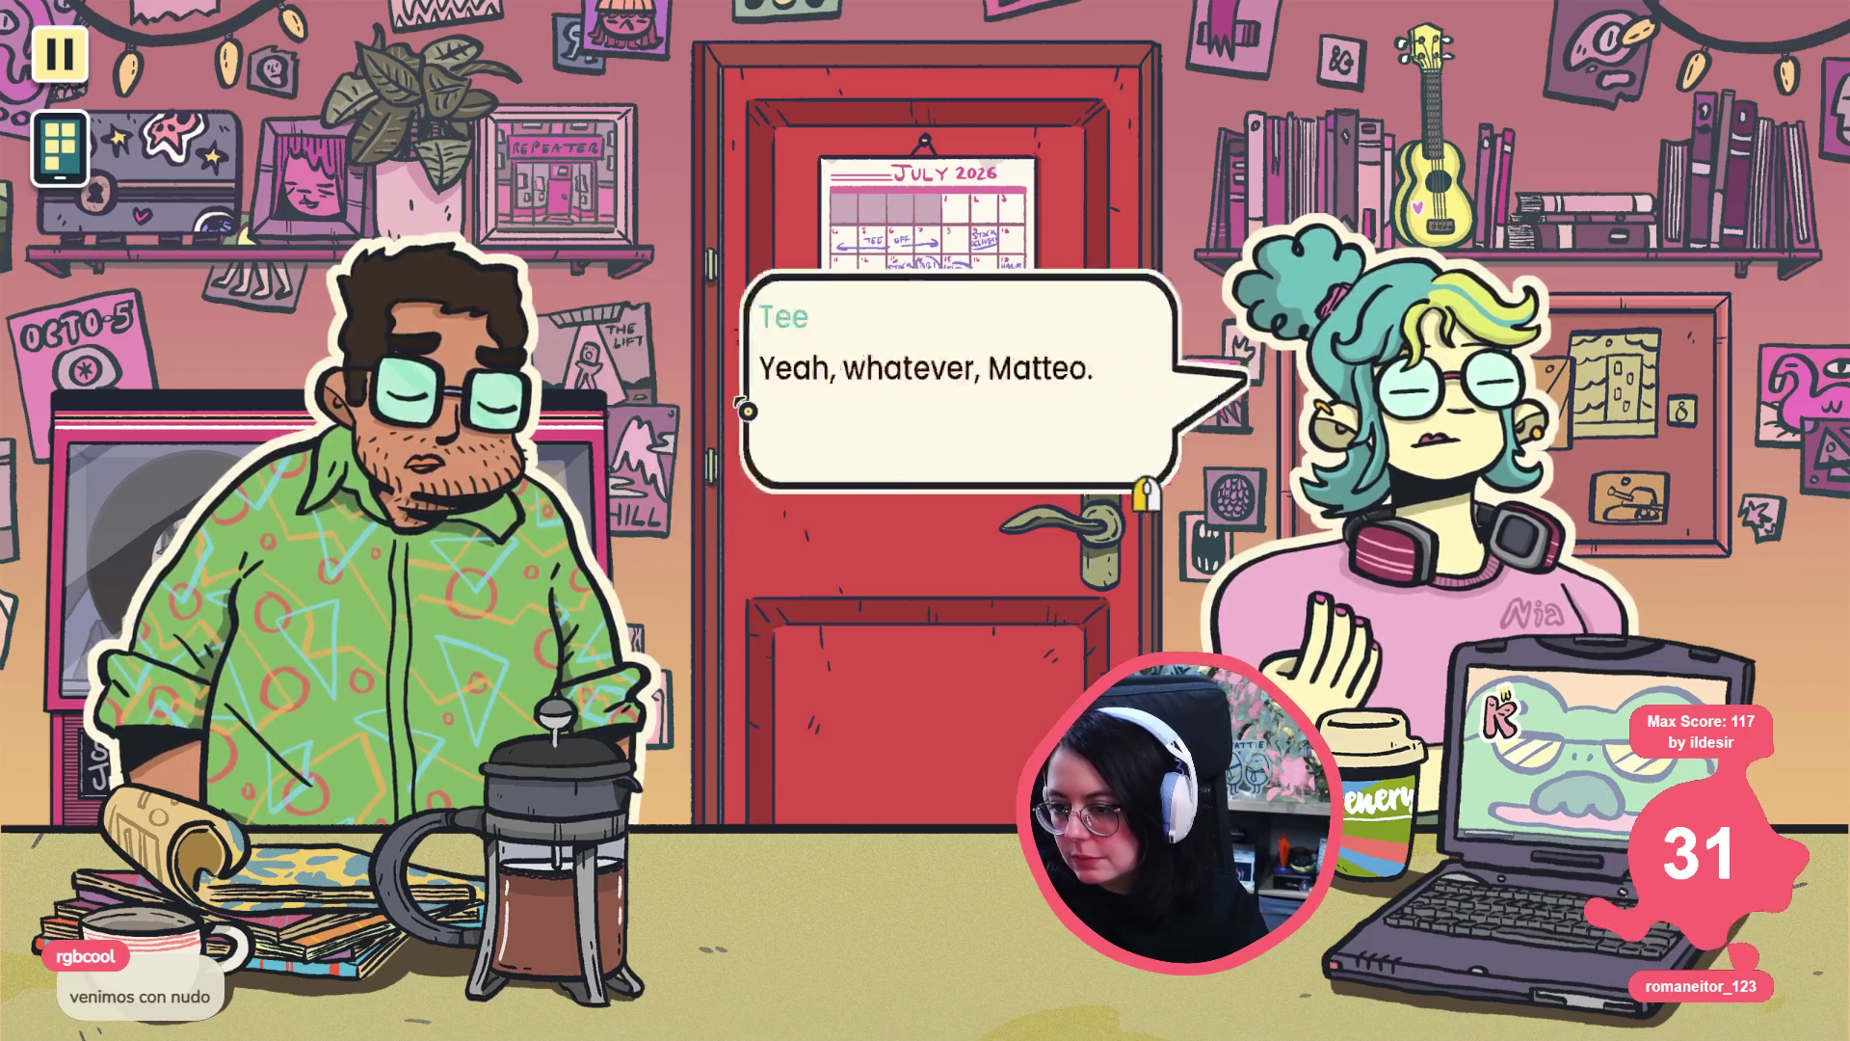
left_click(747, 410)
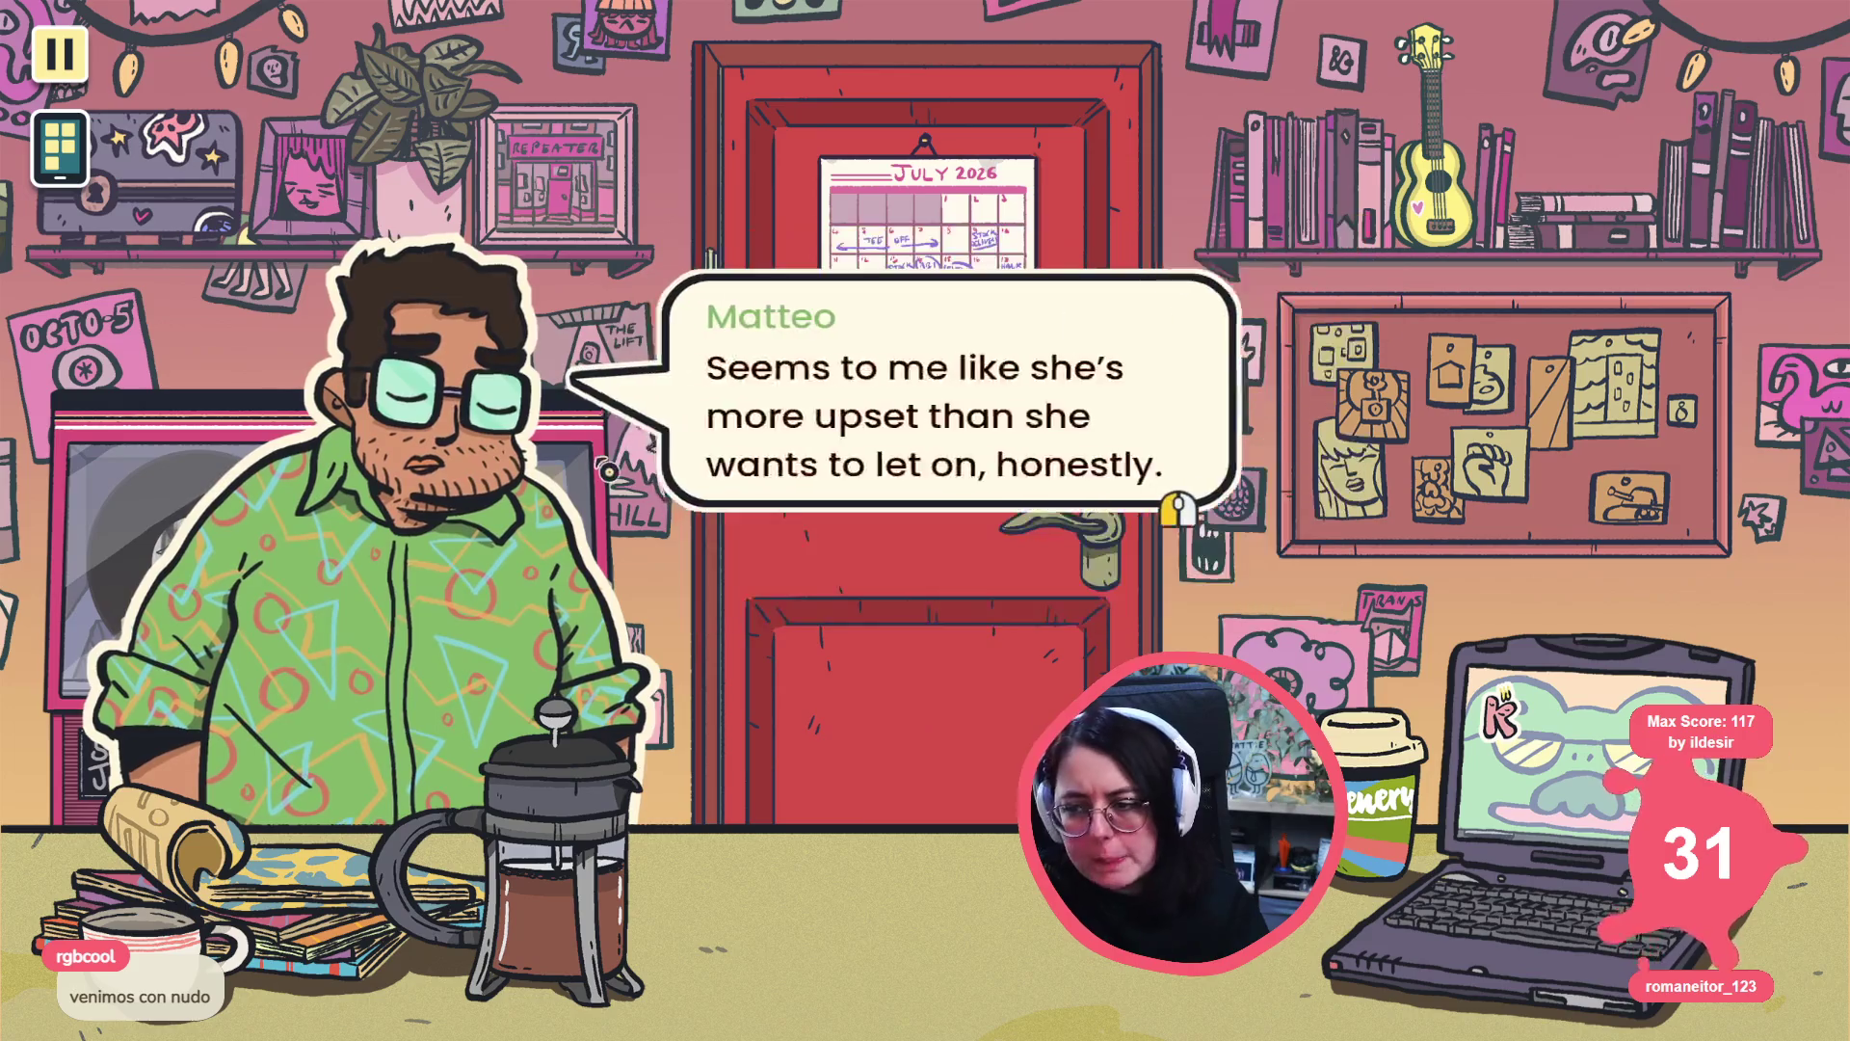
left_click(748, 410)
left_click(748, 410)
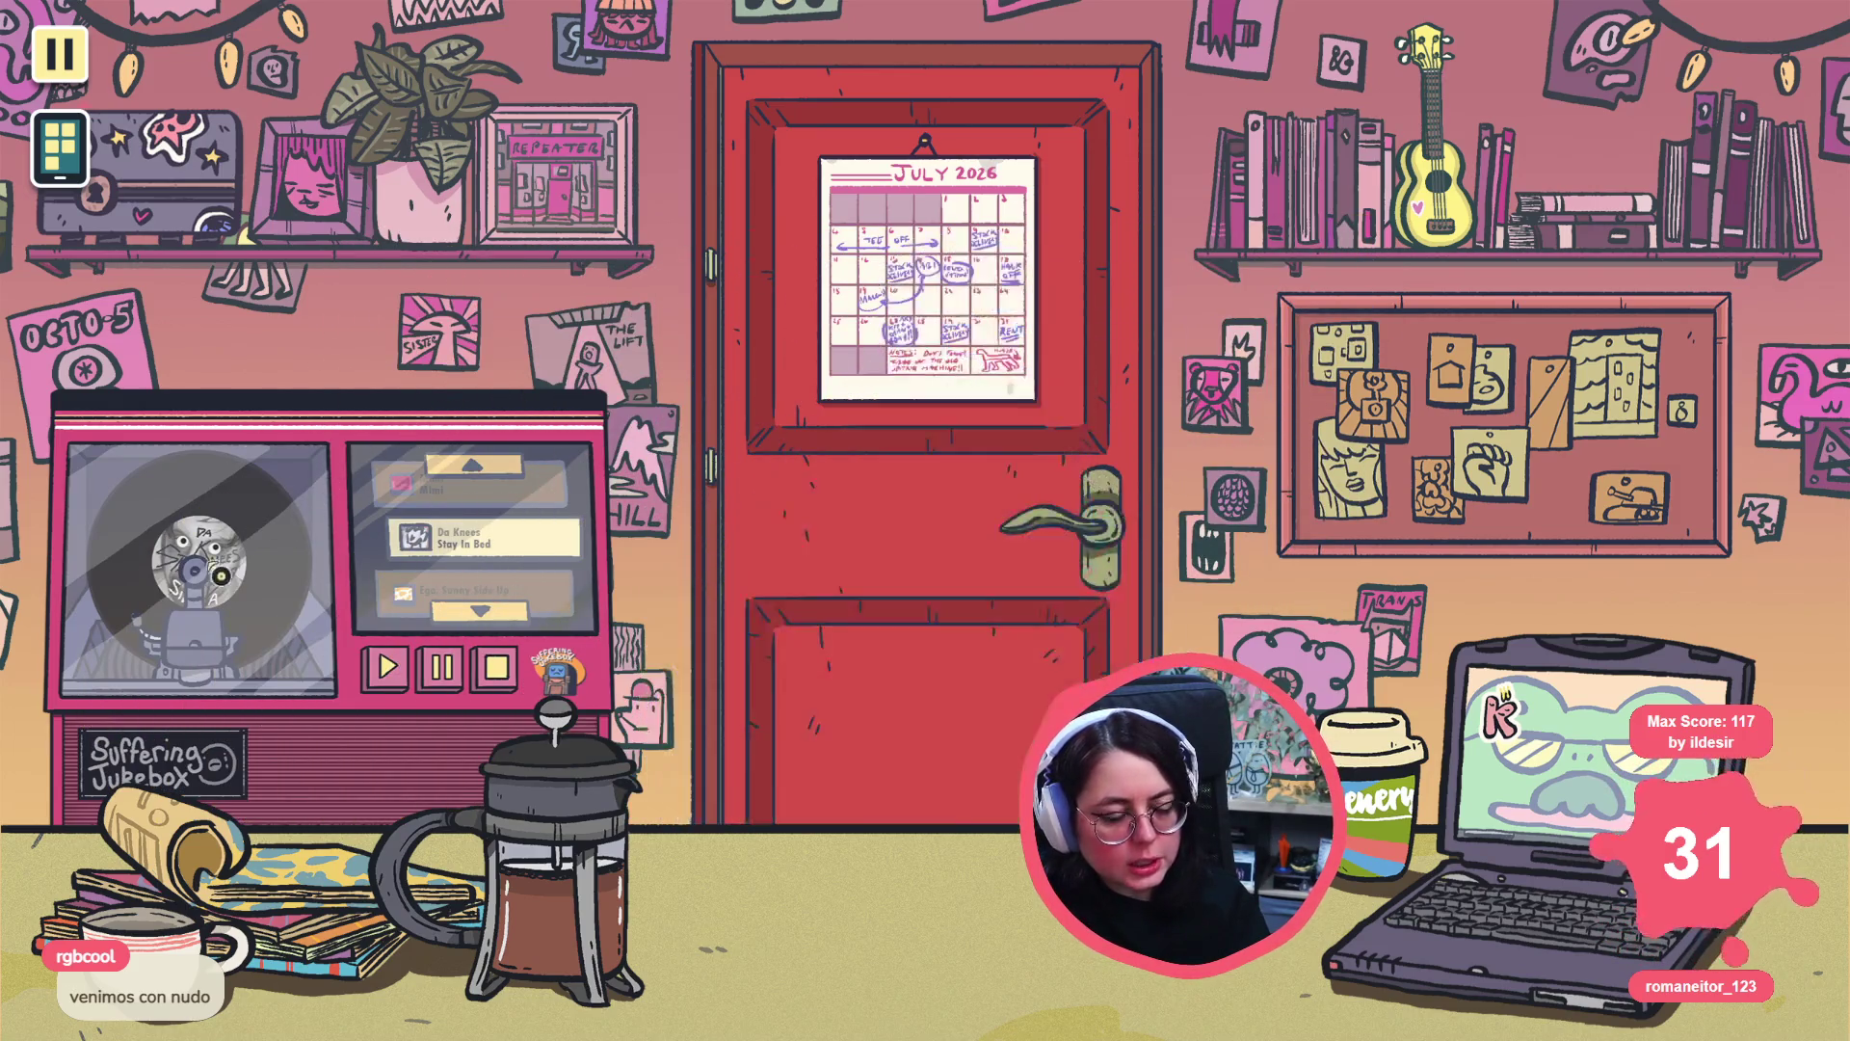
left_click(434, 429)
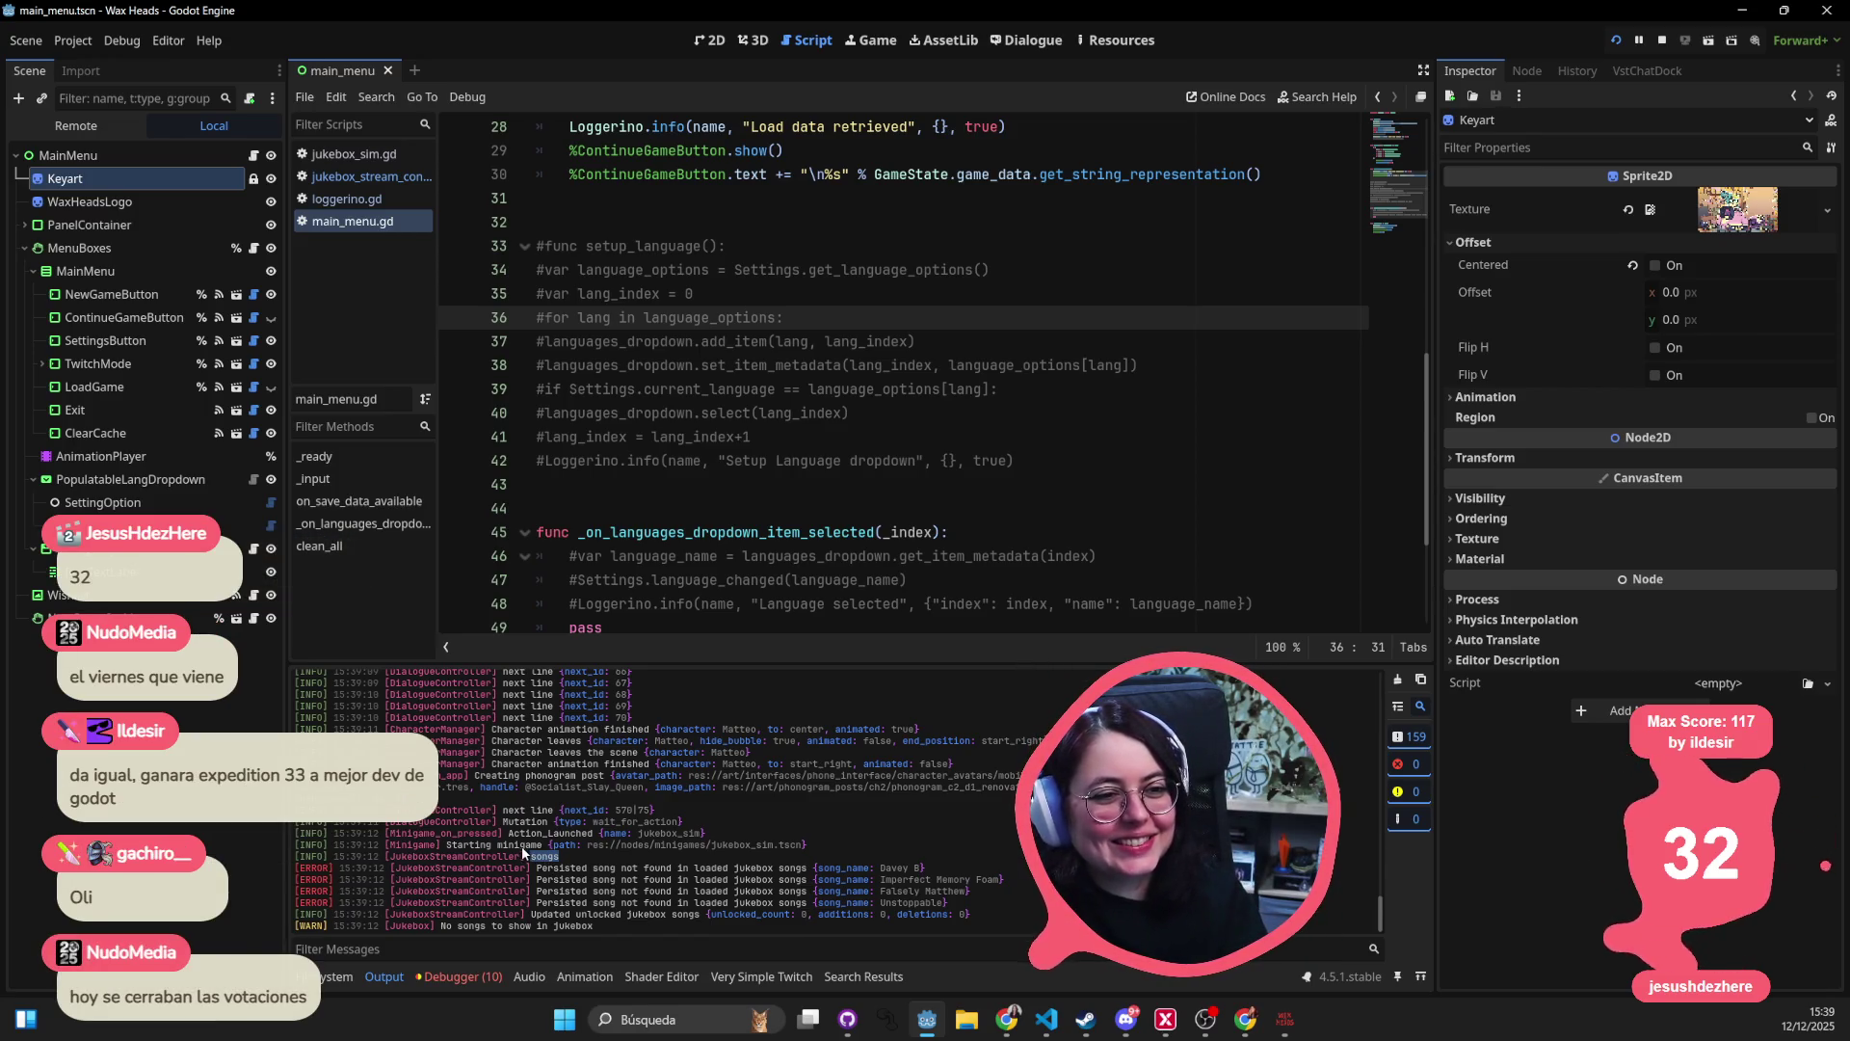
- Back in VS Code, highlight the uses of new_unlocked_songs_names and unlocked_songs_names
left_click(872, 365)
scroll(872, 365, "down", 3)
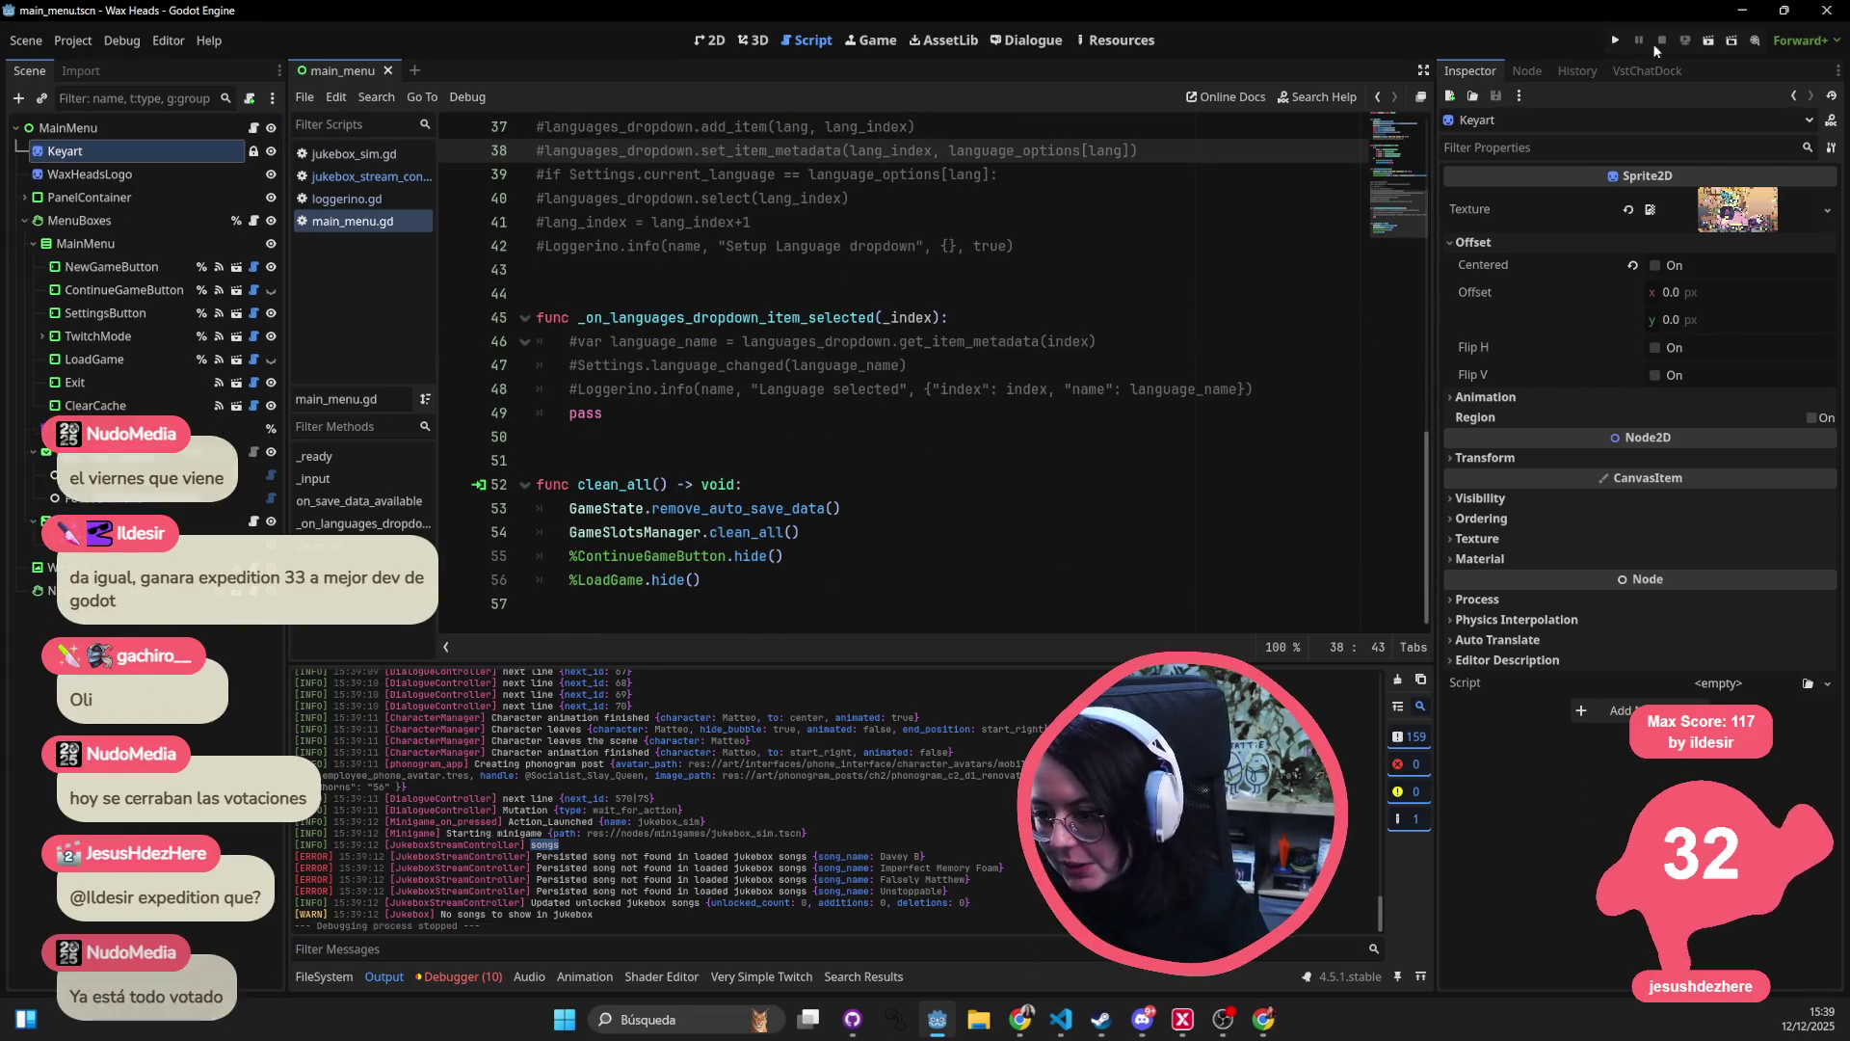
key("alt+Tab")
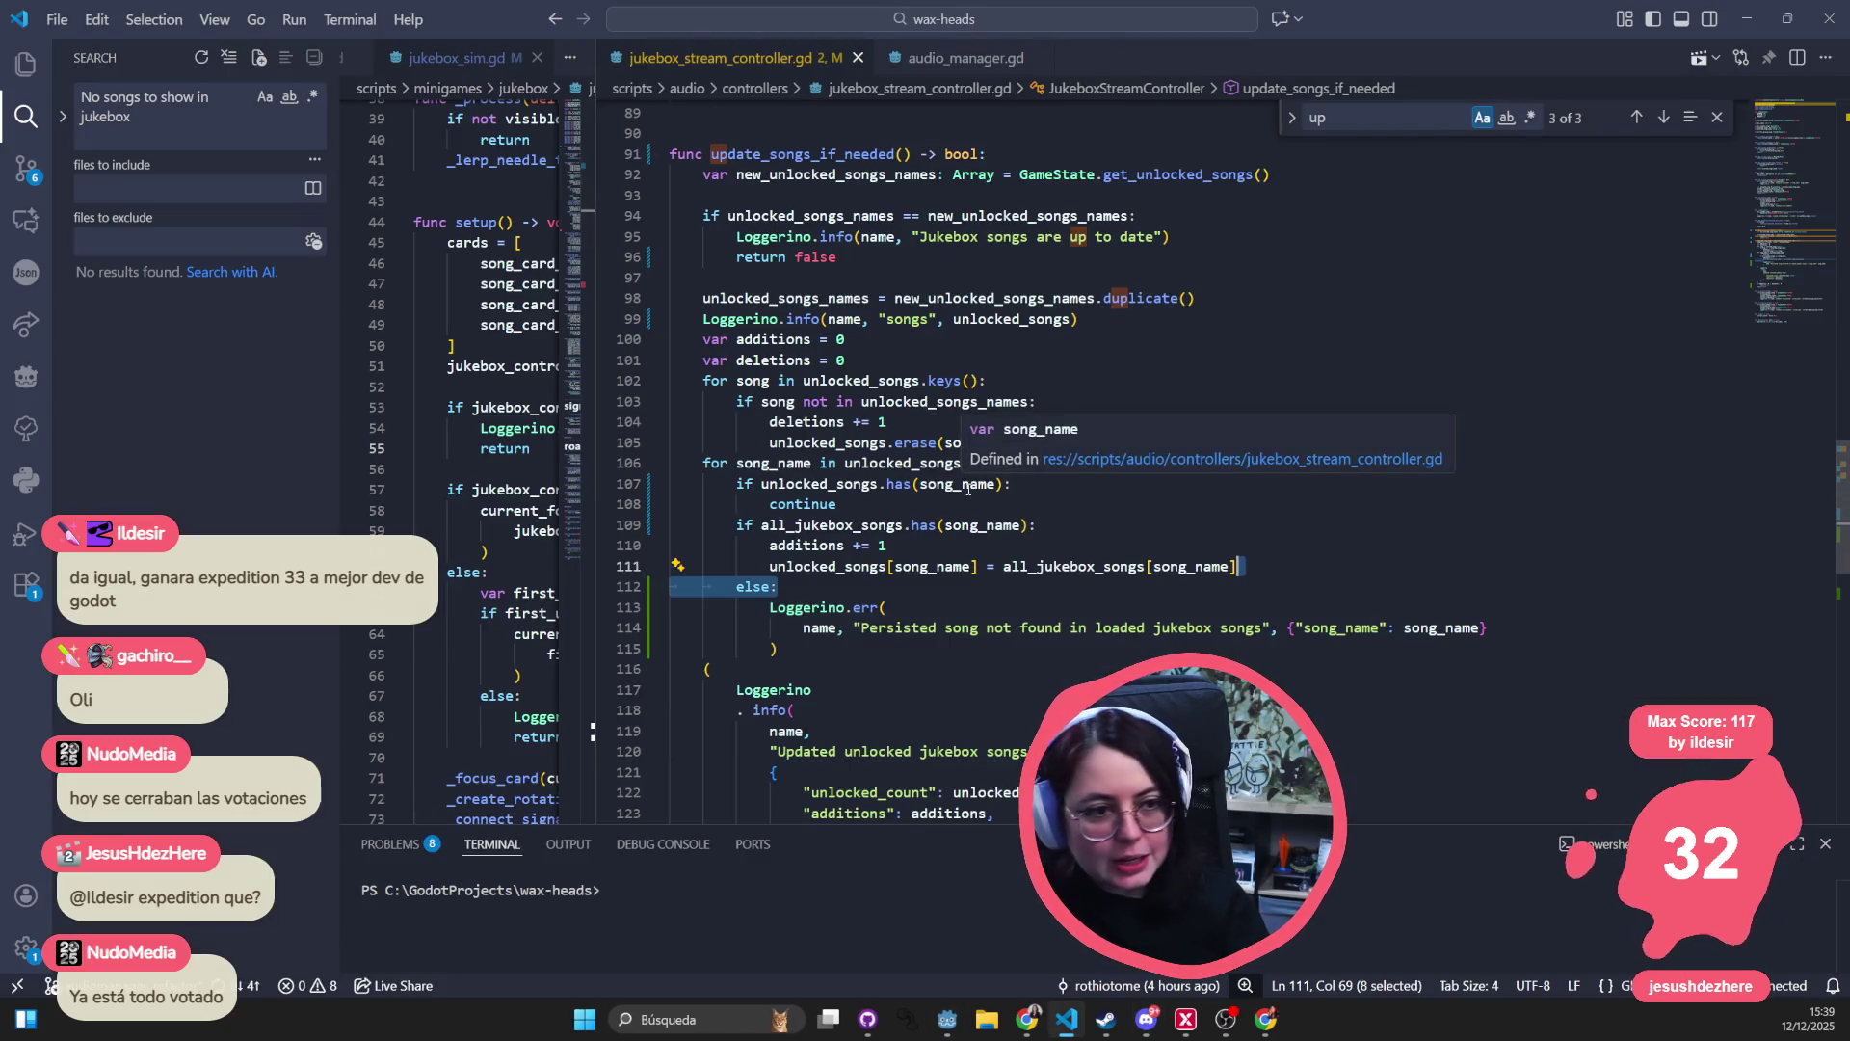
left_click(1025, 629)
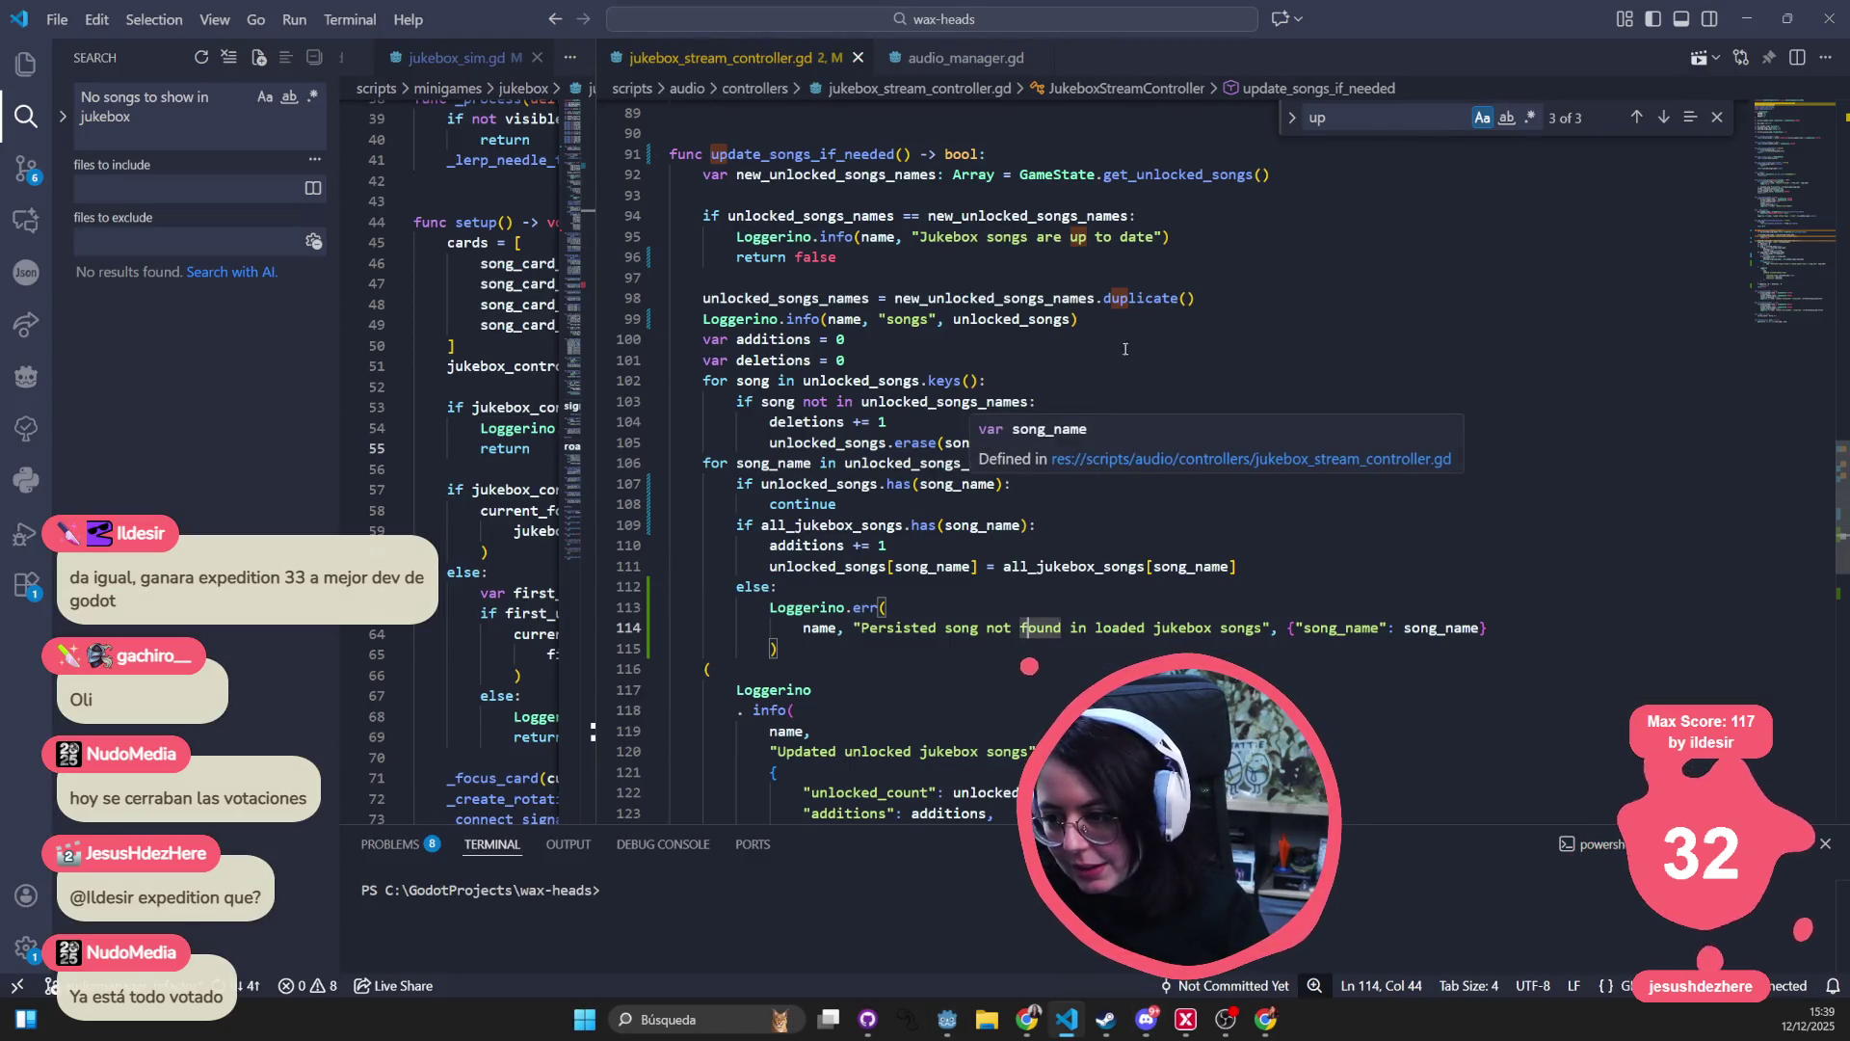
double_click(993, 298)
left_click(1718, 119)
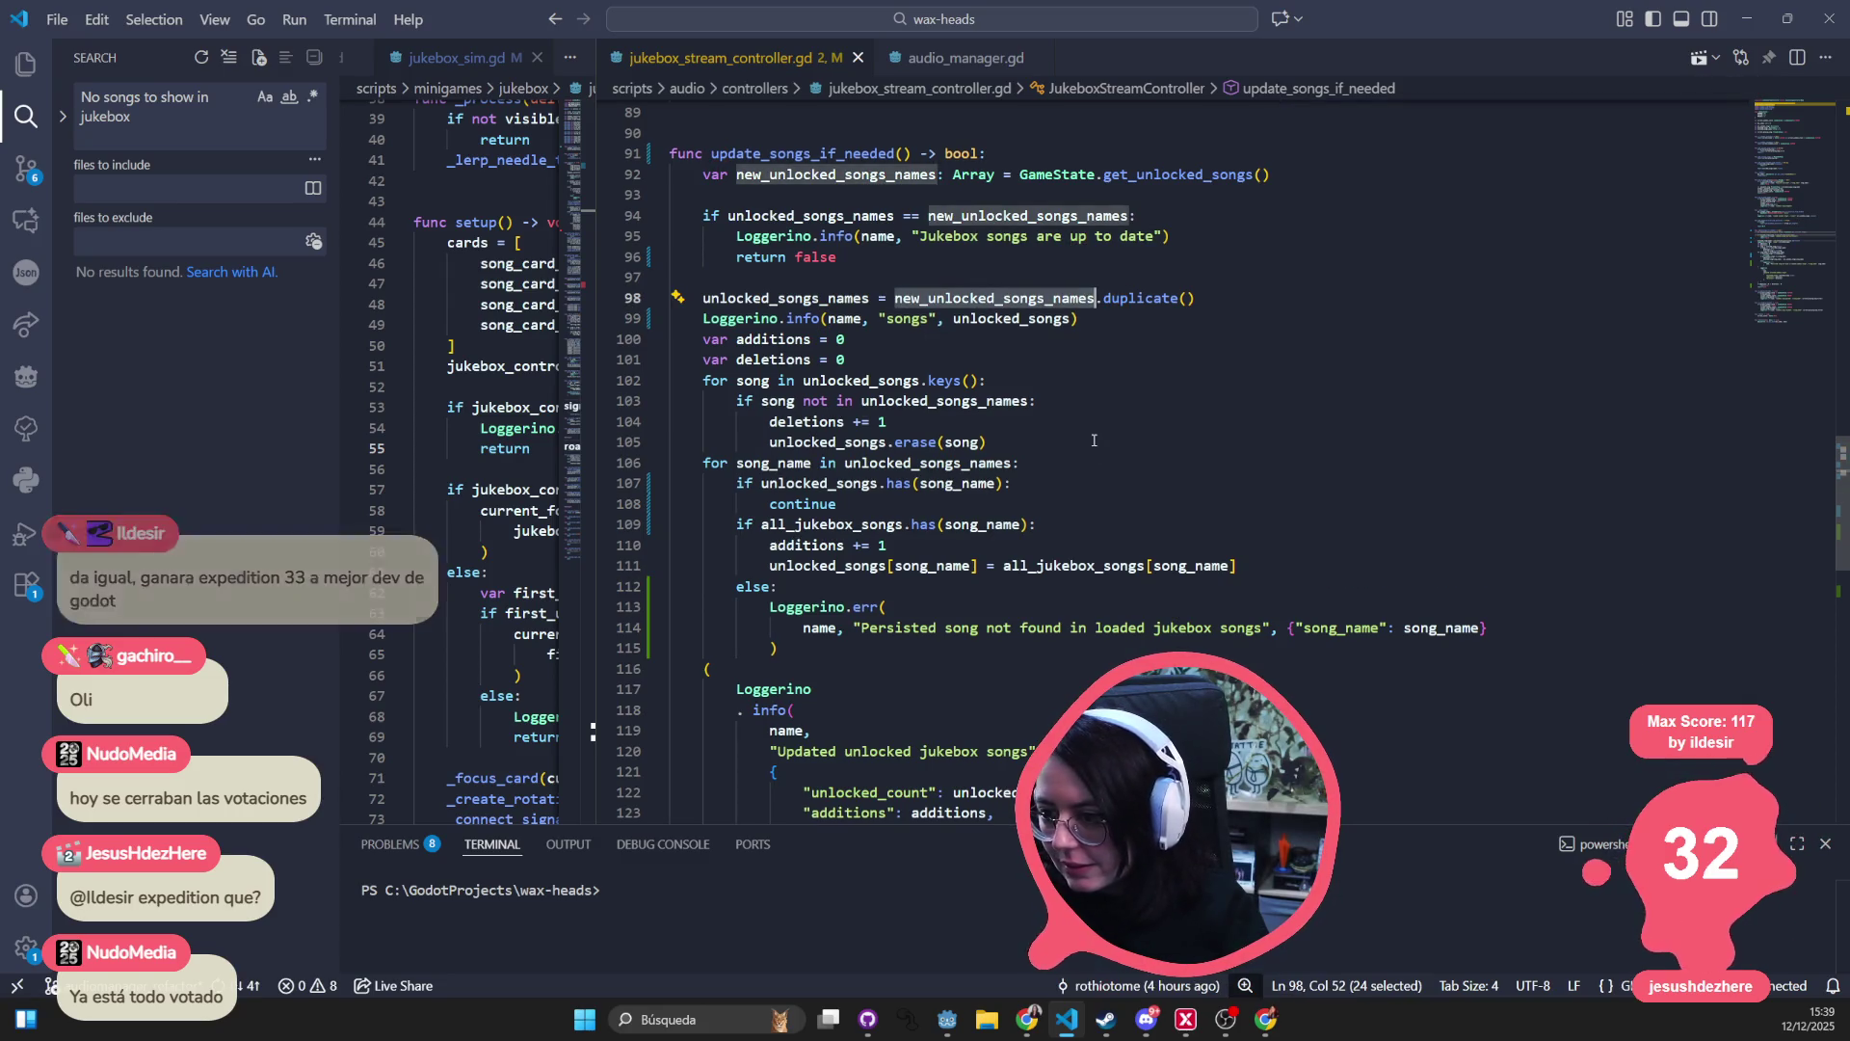
double_click(949, 403)
mouse_move(865, 442)
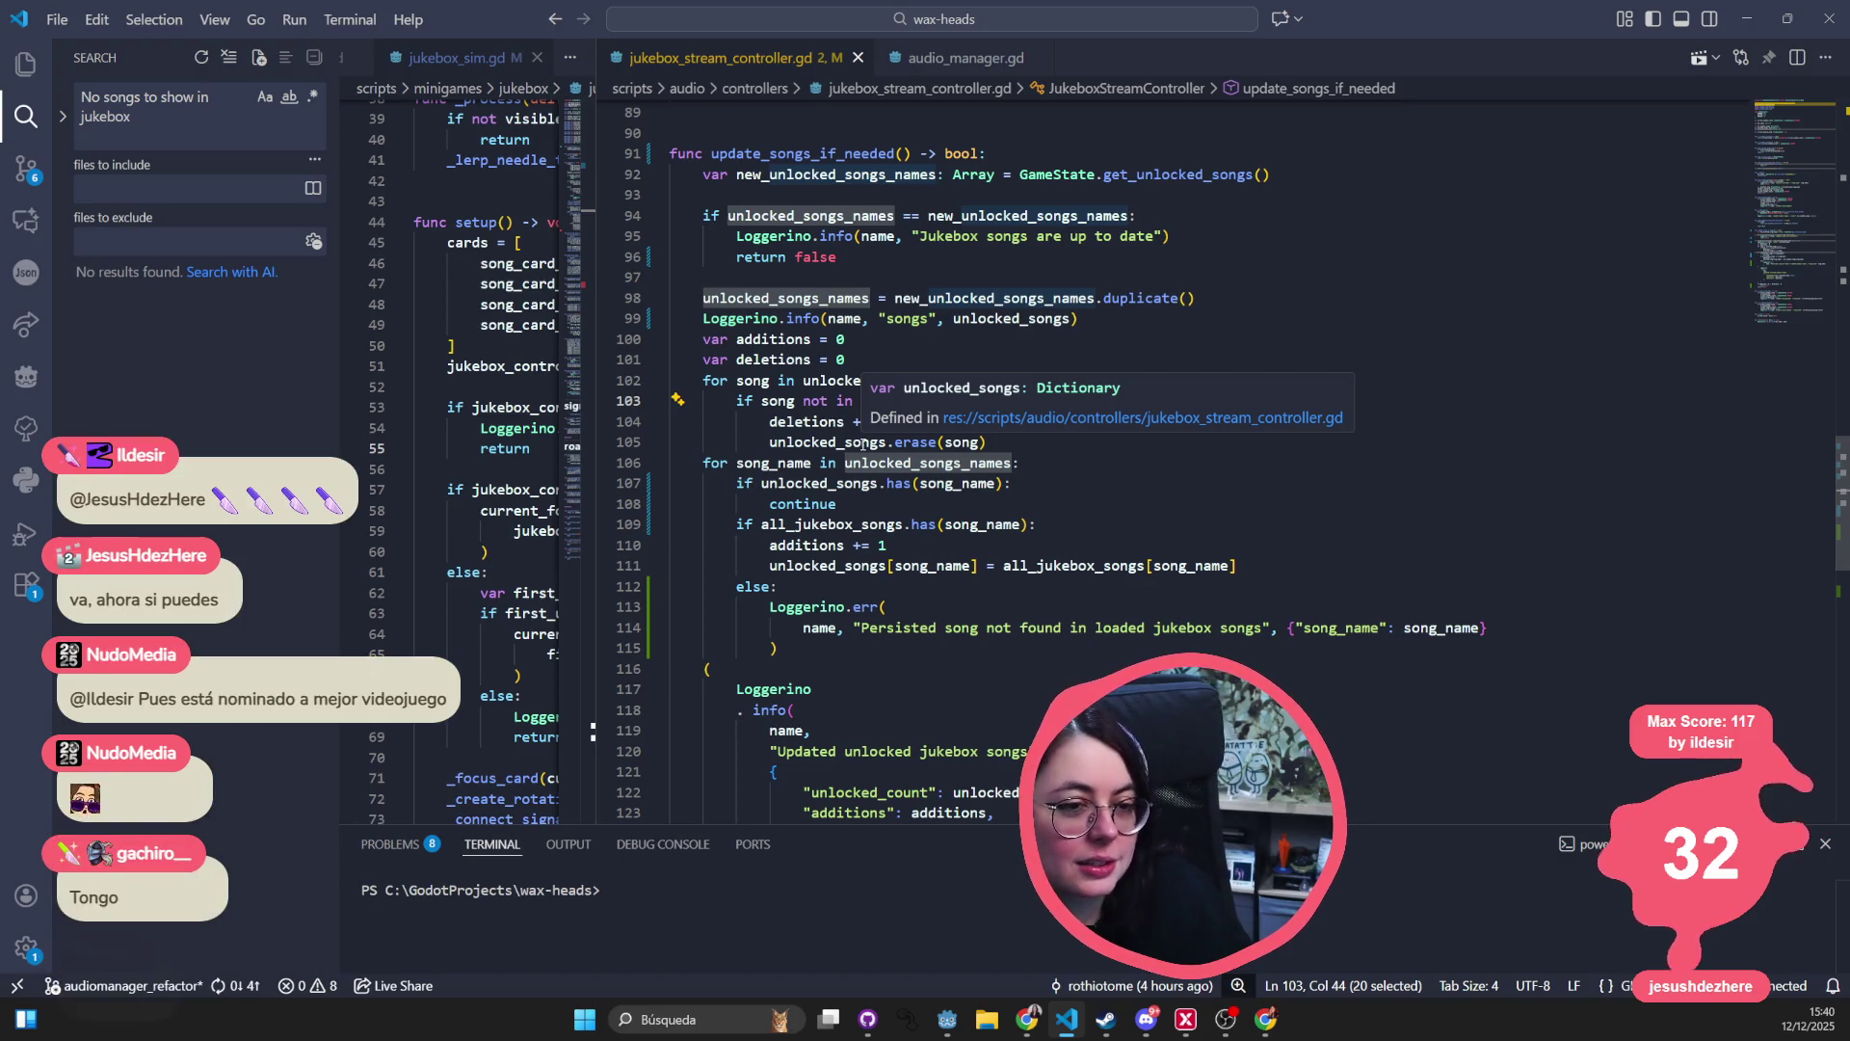
- Wrap unlocked_songs on line 99 in str(), save the script, and hide VS Code
double_click(1011, 318)
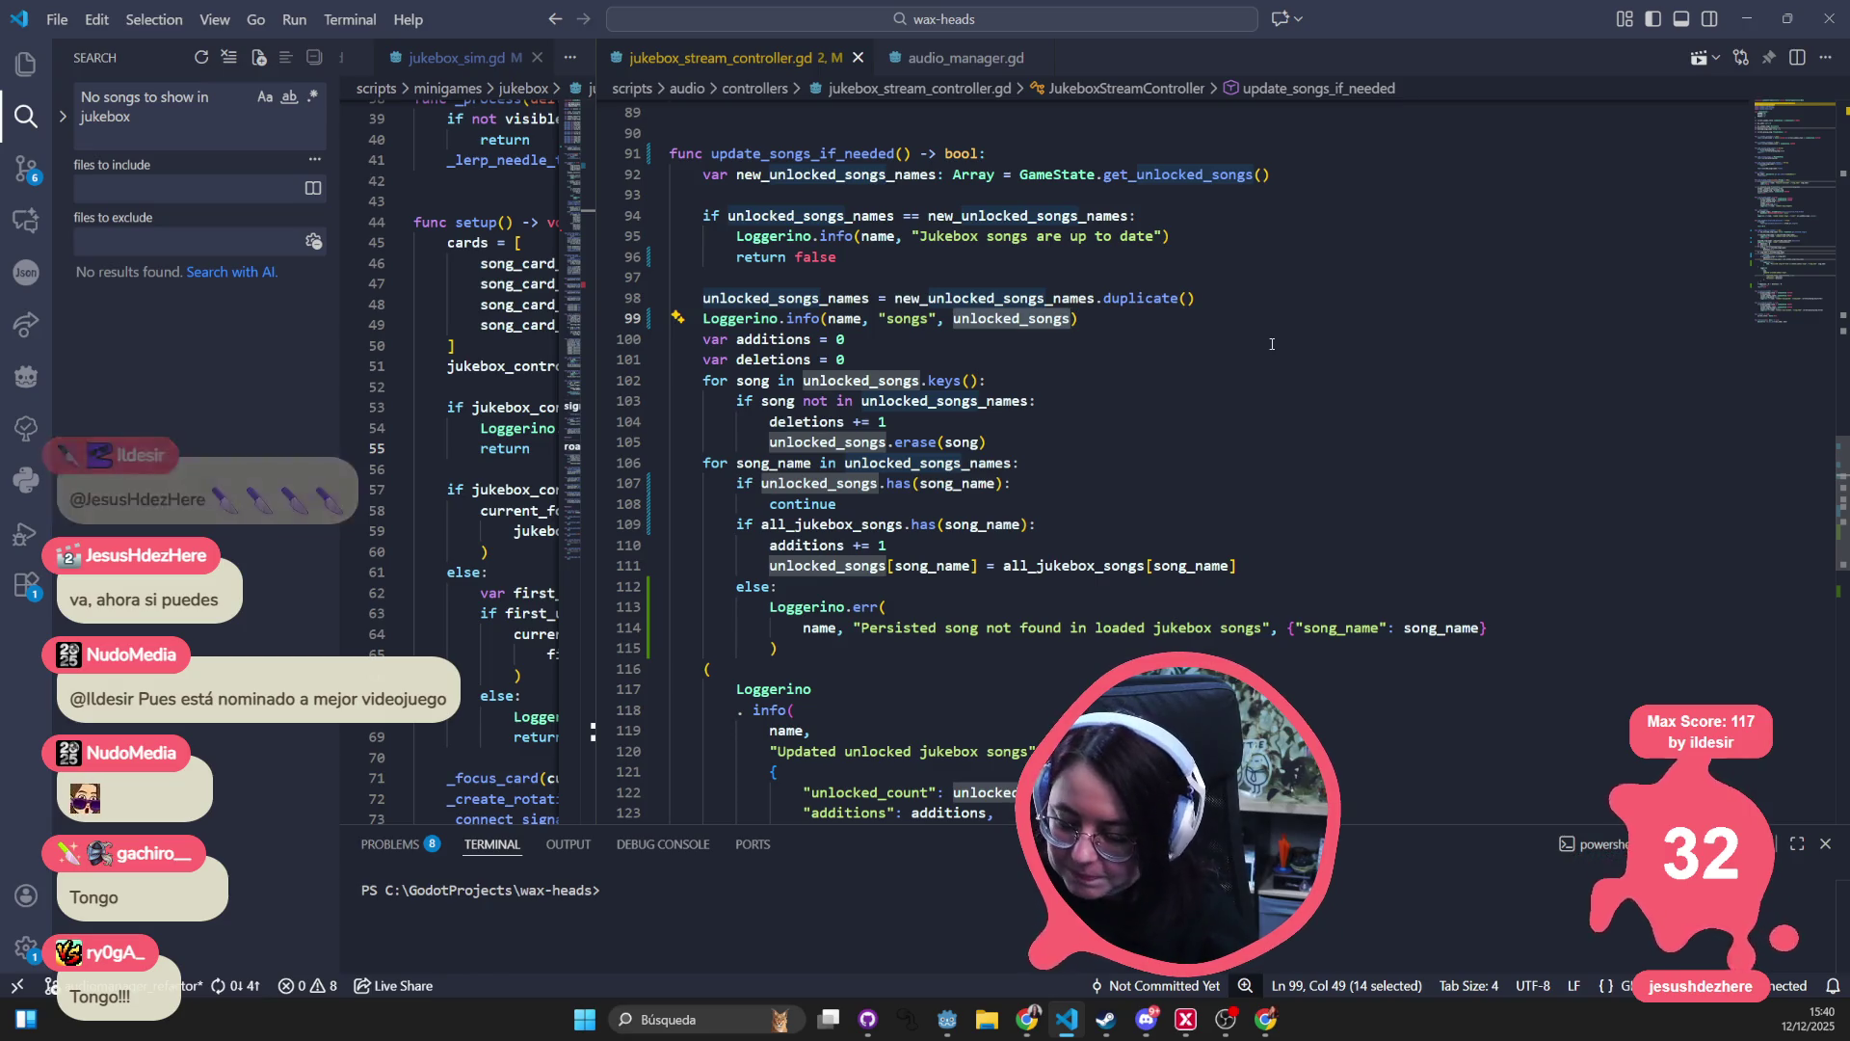
key("Left")
type("str(")
key("ctrl+Right")
type(")")
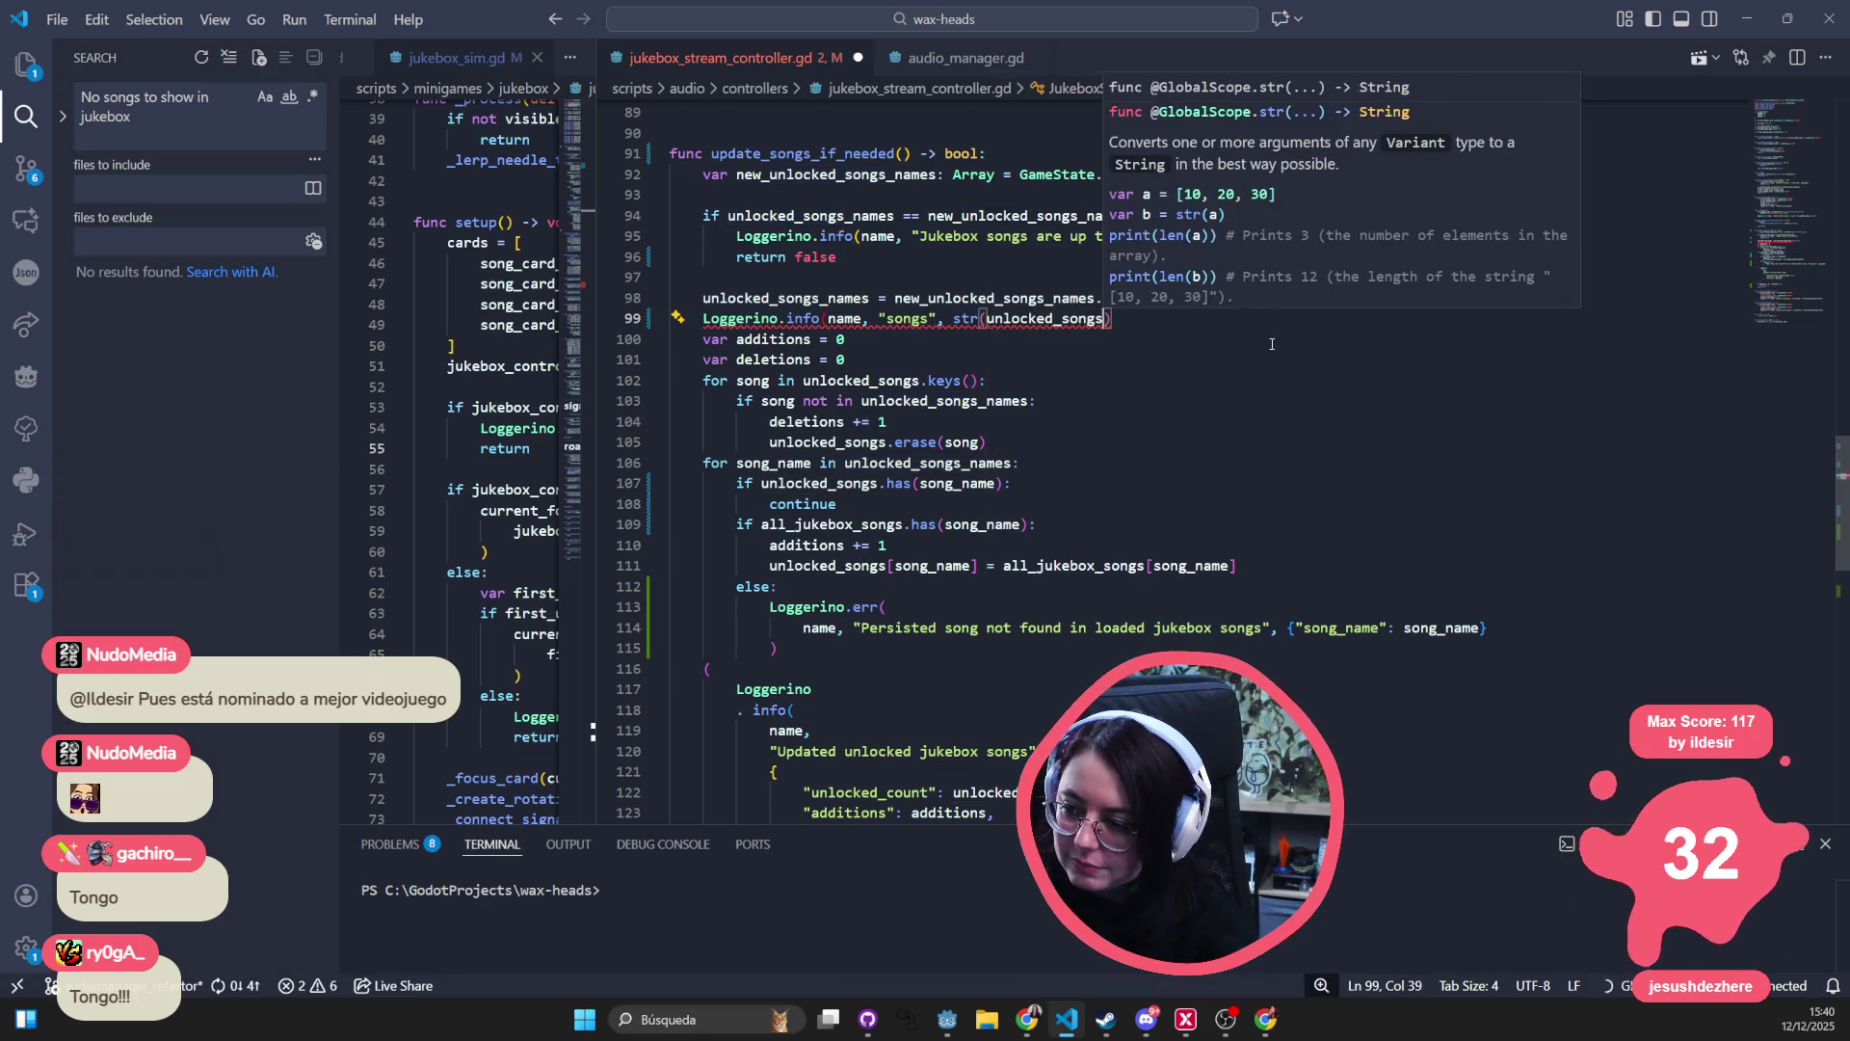
key("End")
key("ctrl+s")
scroll(1446, 385, "down", 15)
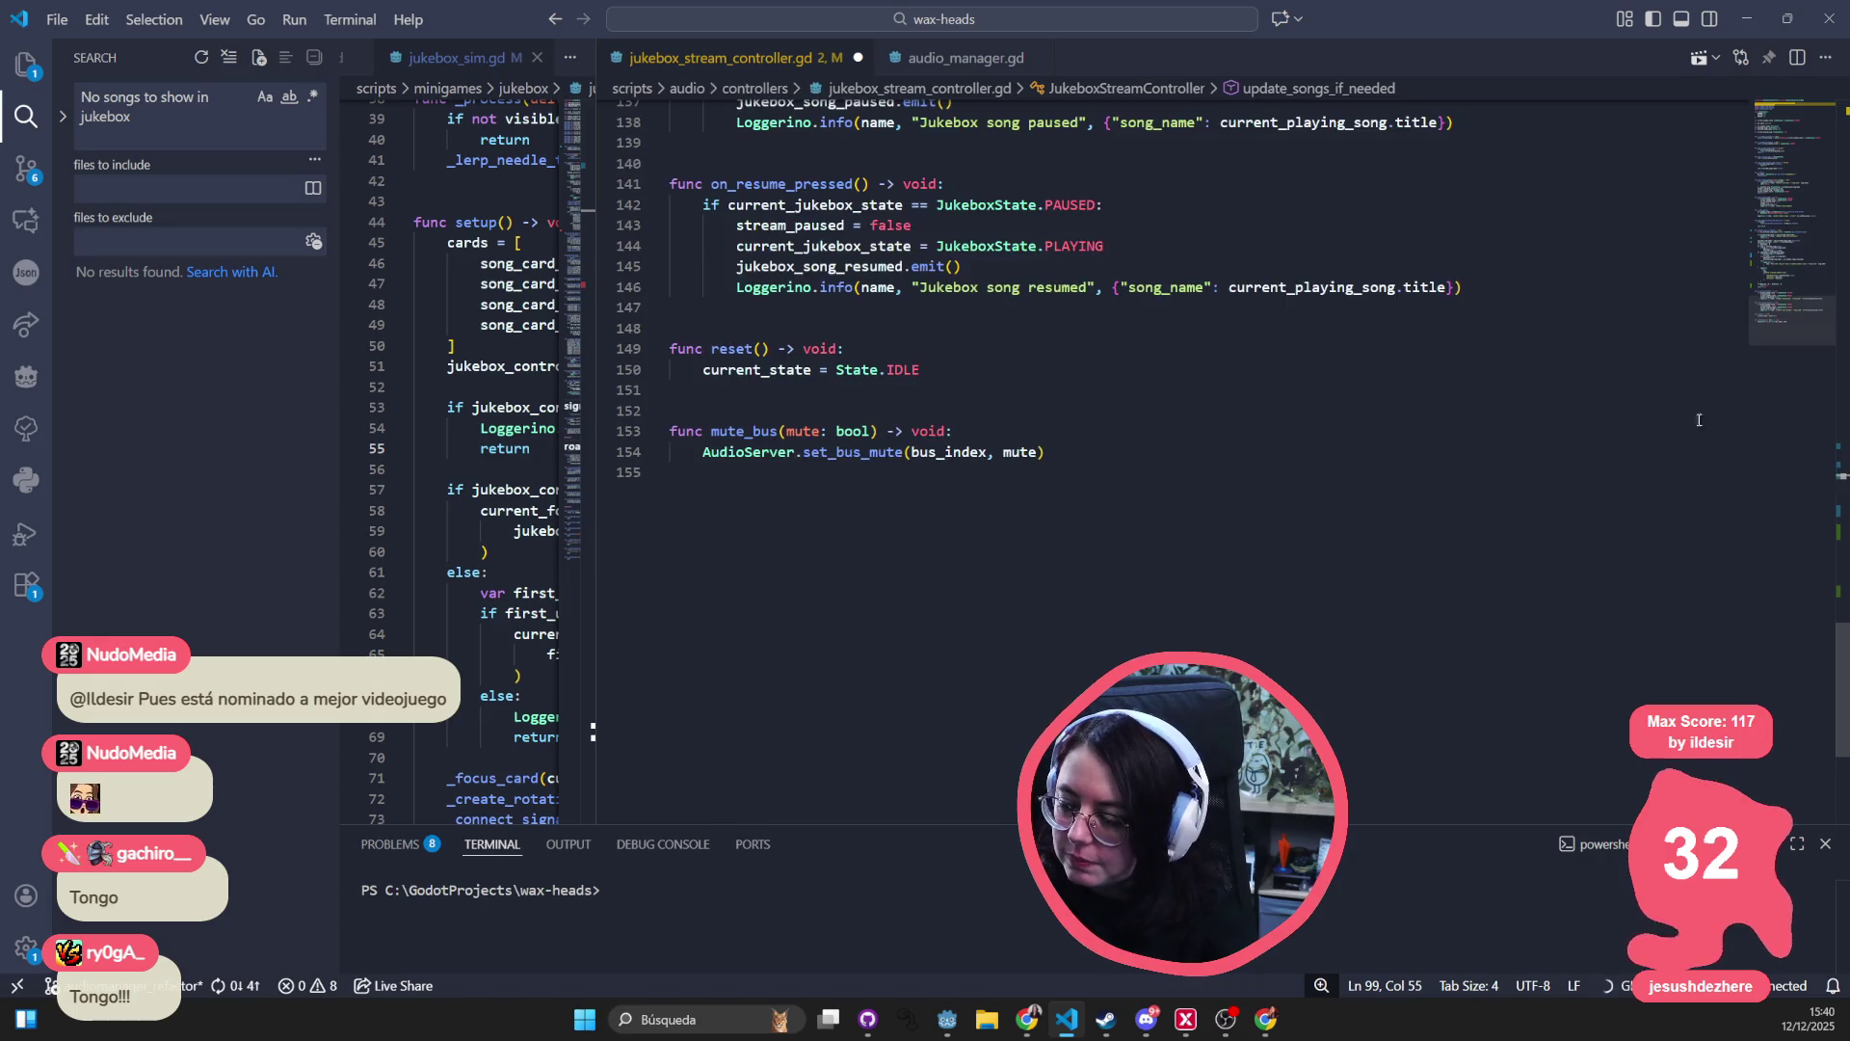
scroll(1846, 694, "up", 20)
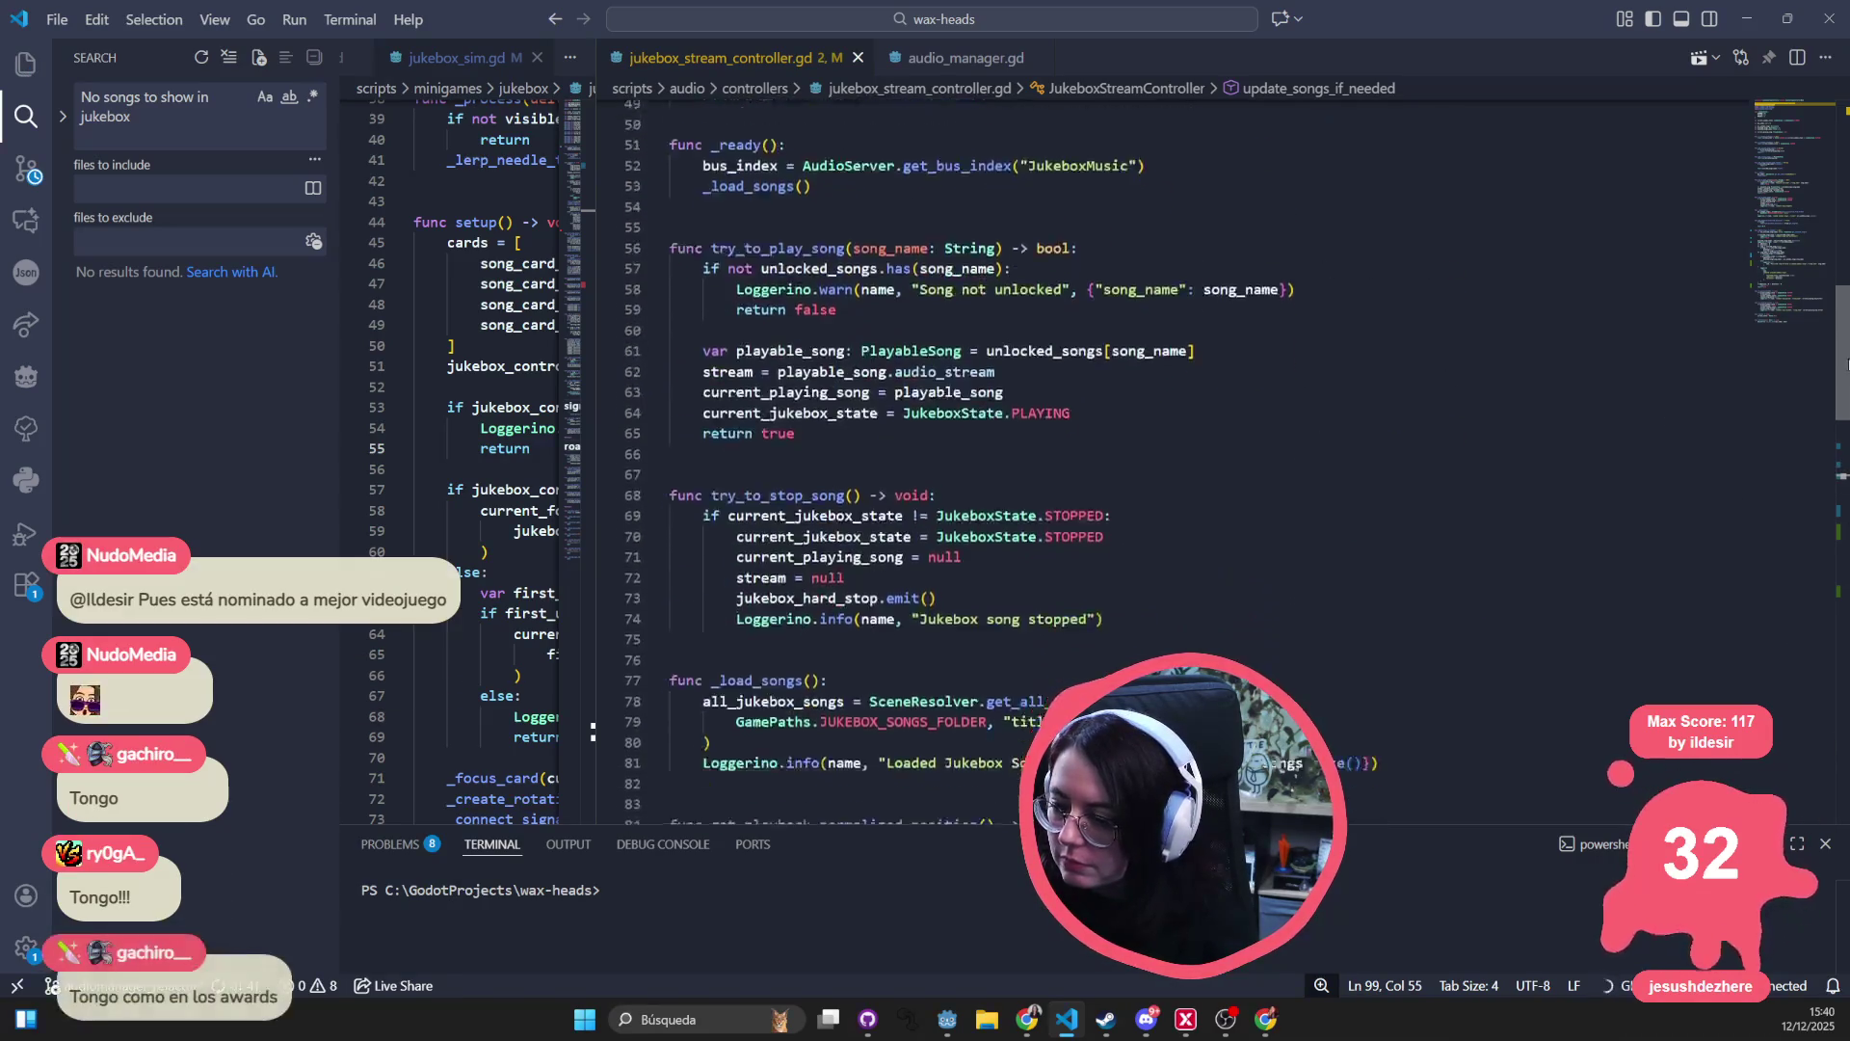
scroll(1847, 694, "down", 5)
left_click(1752, 27)
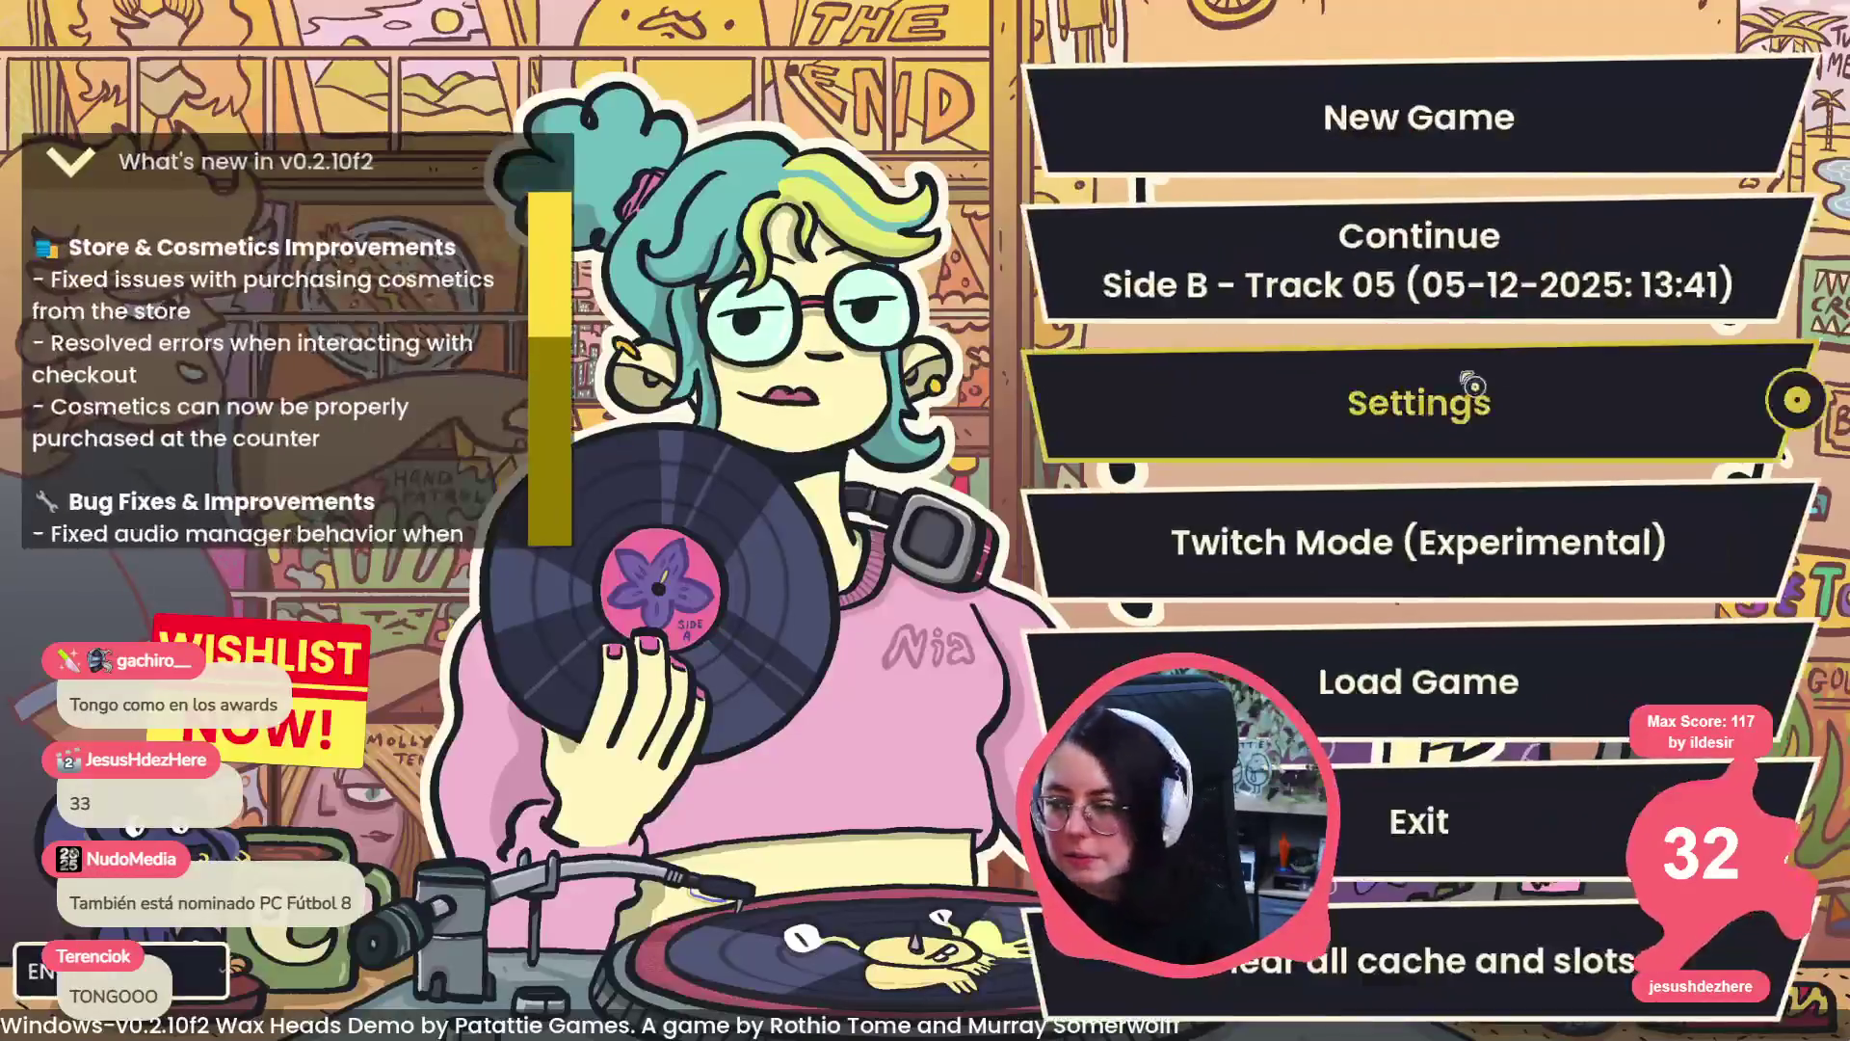
- Continue the saved game, choosing "Is Hank going to be okay?" and "Is she...okay?"
left_click(1416, 261)
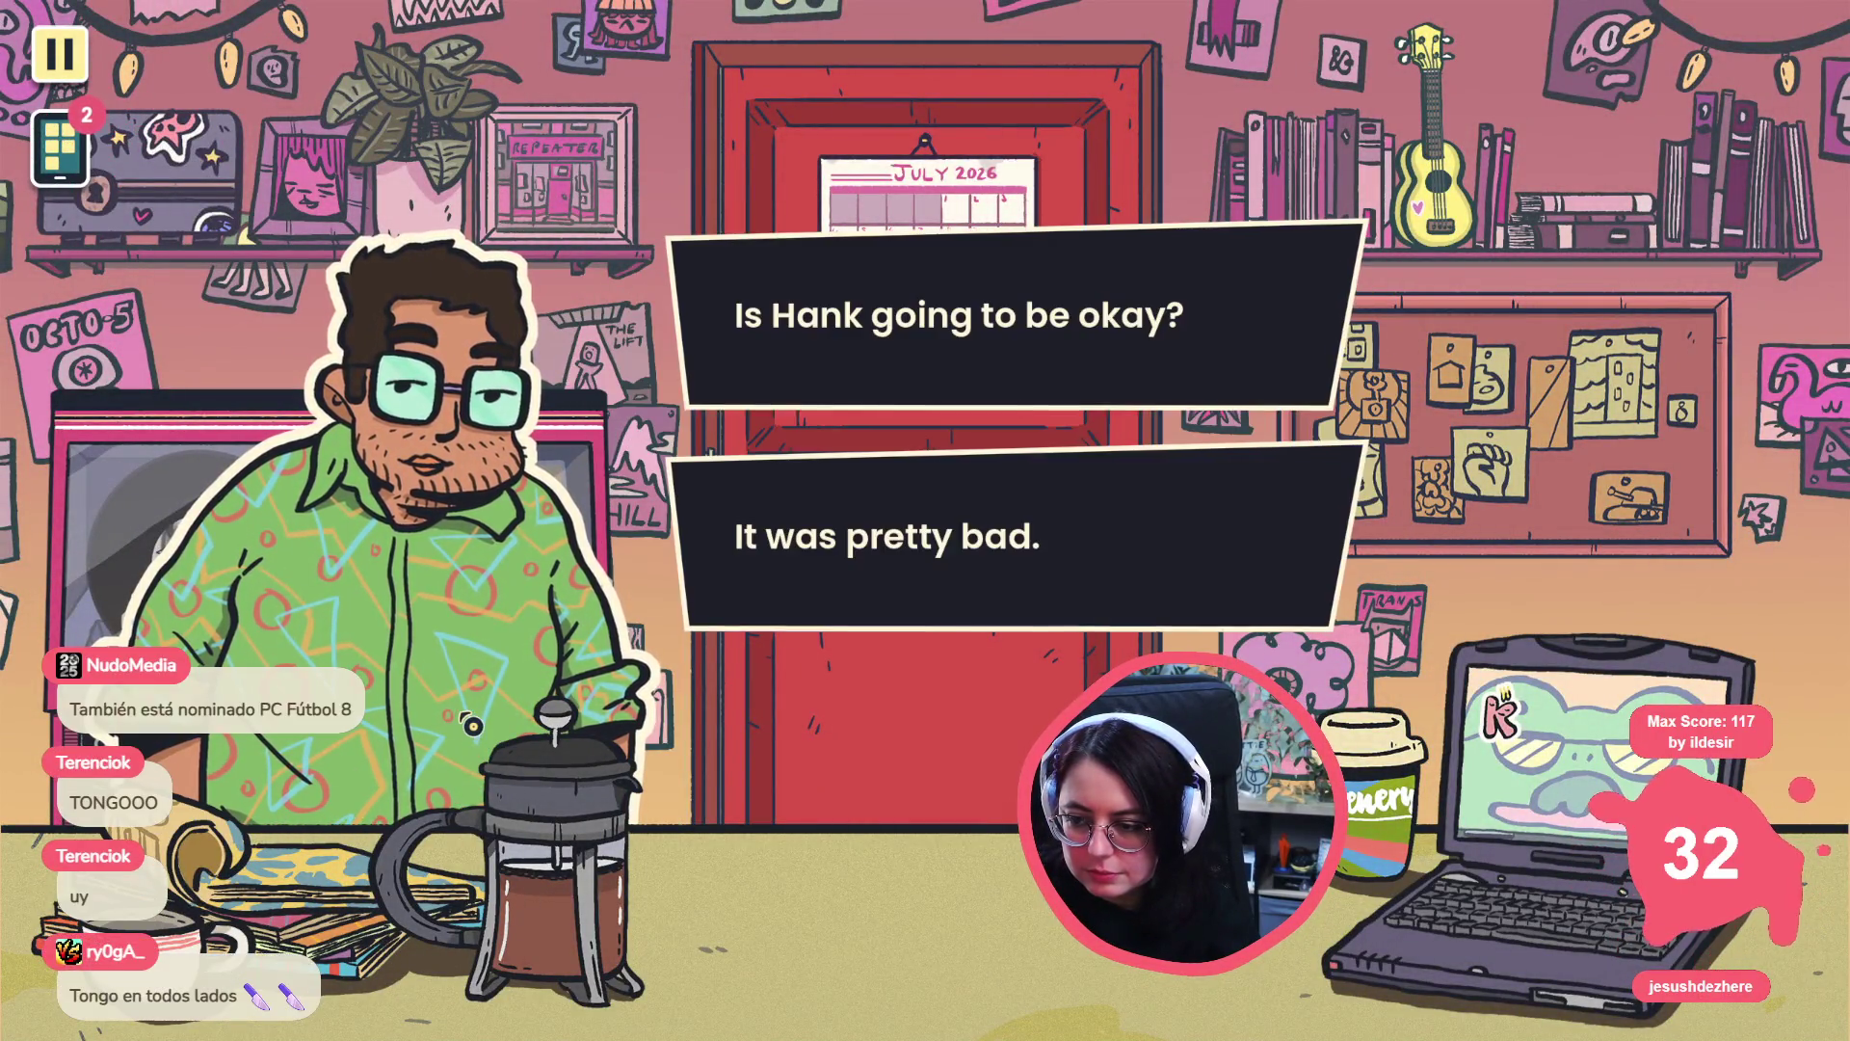
left_click(862, 400)
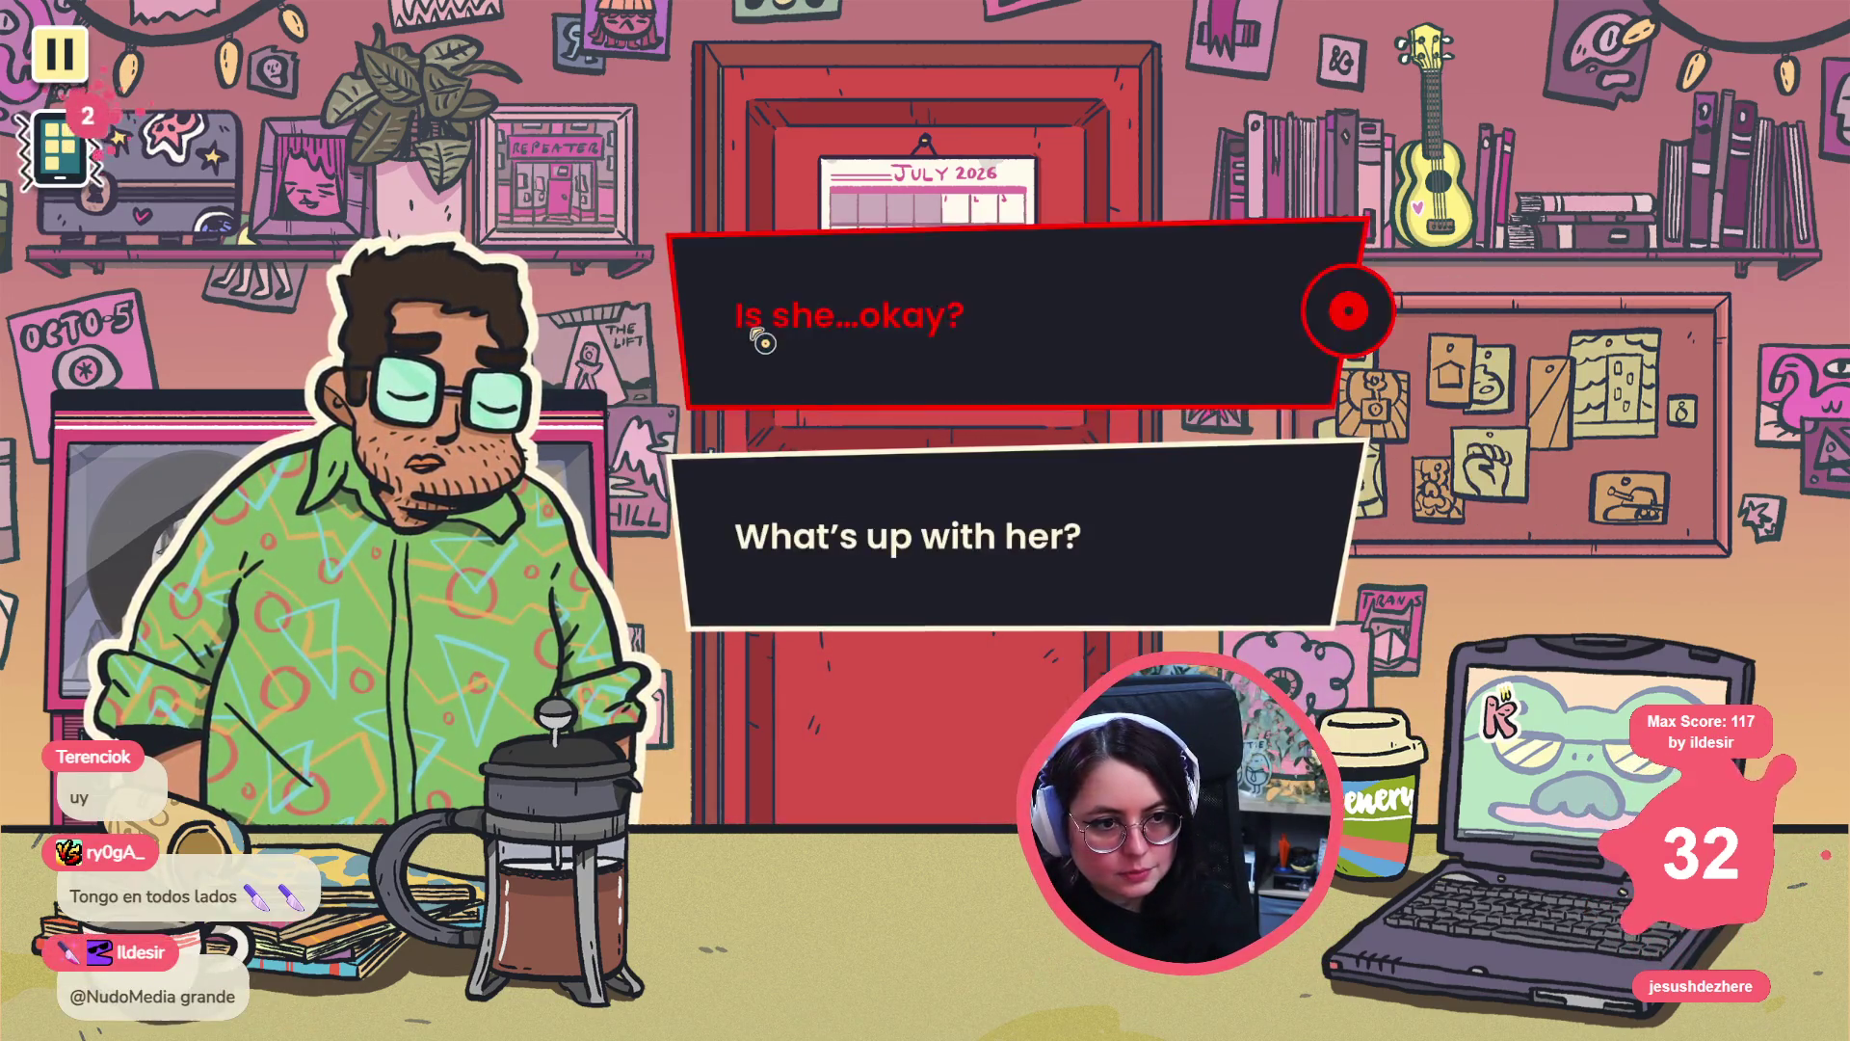
left_click(760, 338)
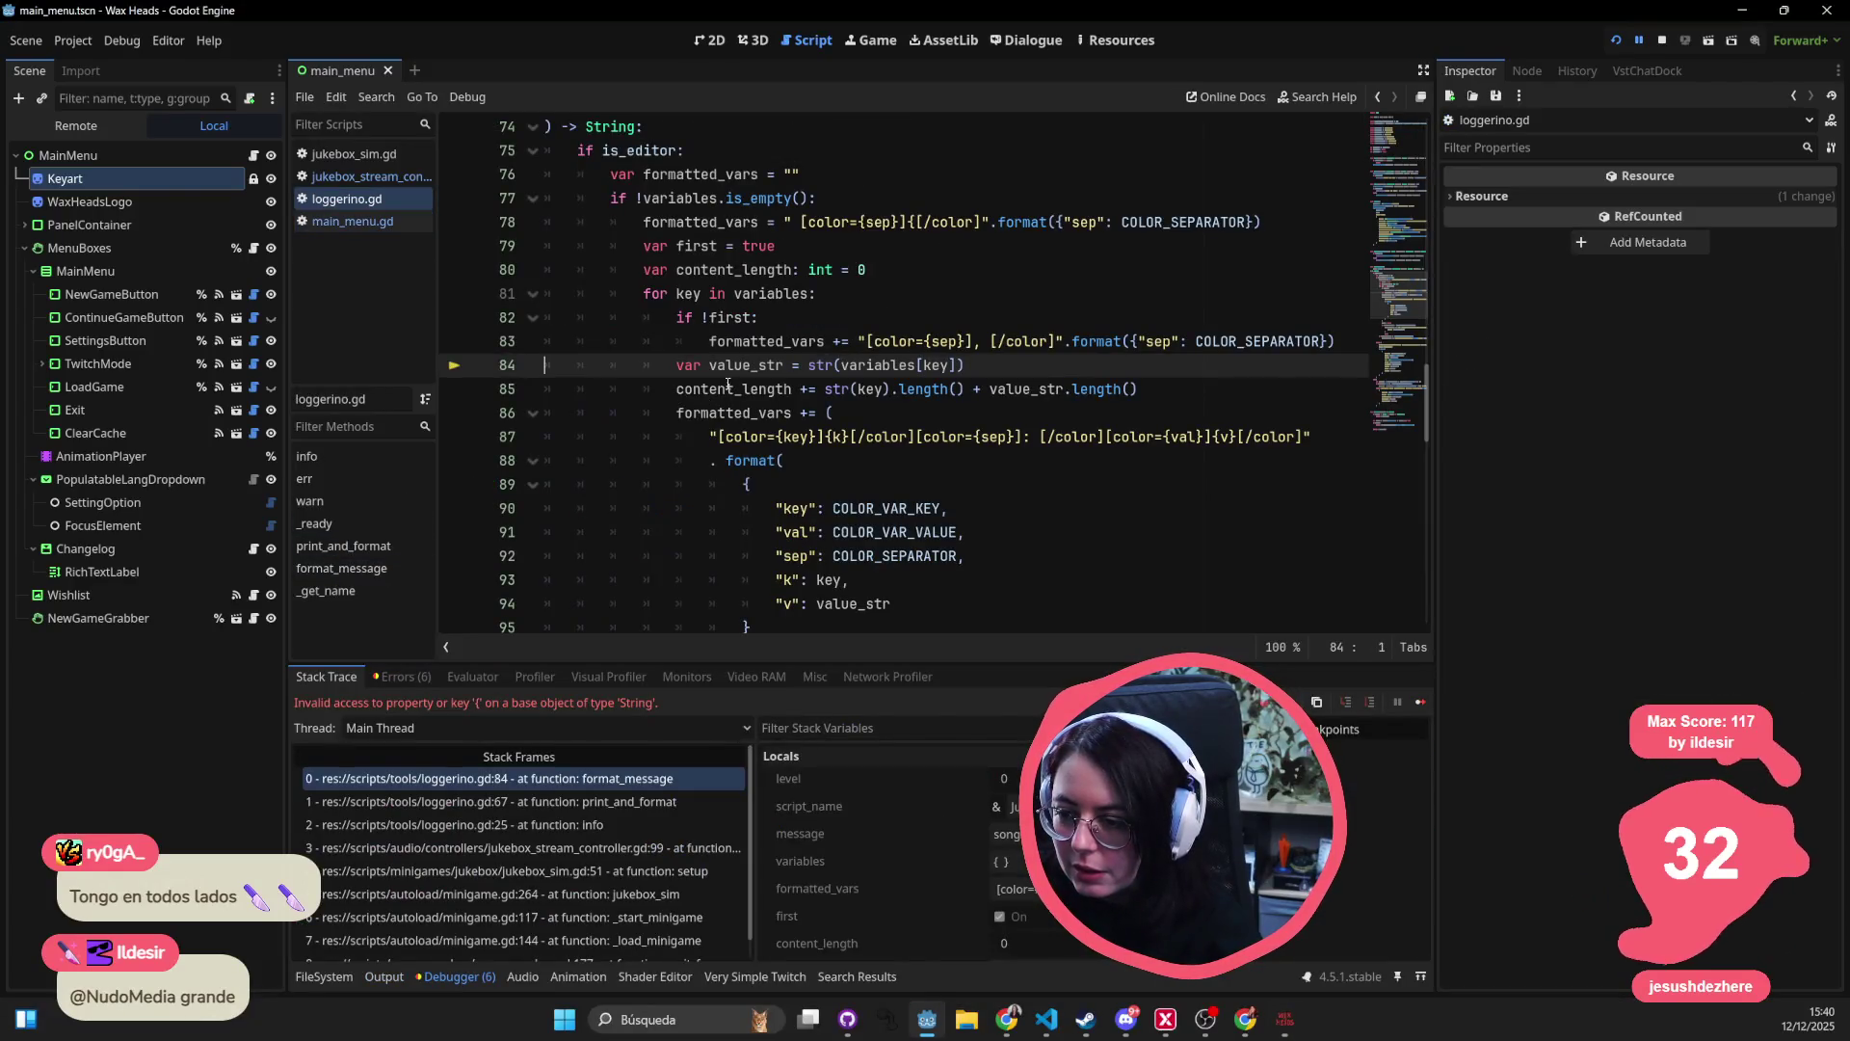
- Stop the crashed Godot debug session and switch back to VS Code
mouse_move(721, 387)
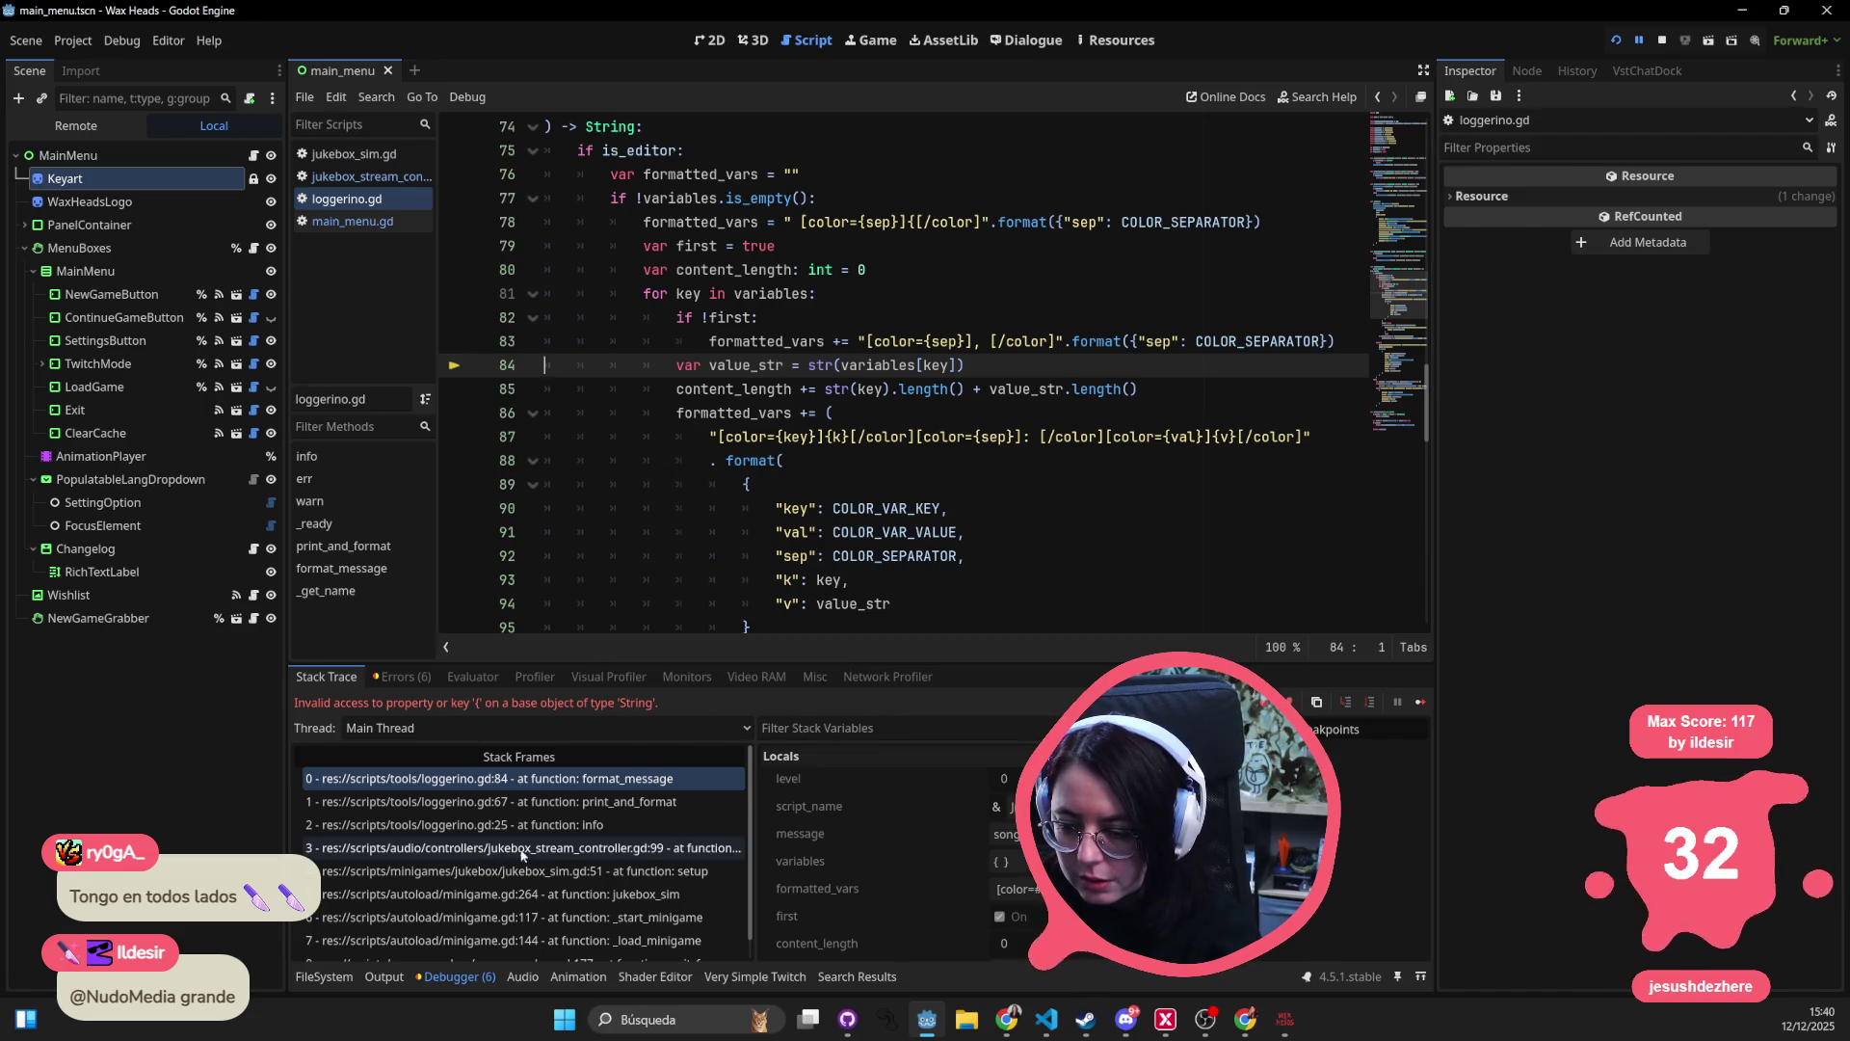
left_click(1667, 40)
key("alt+Tab")
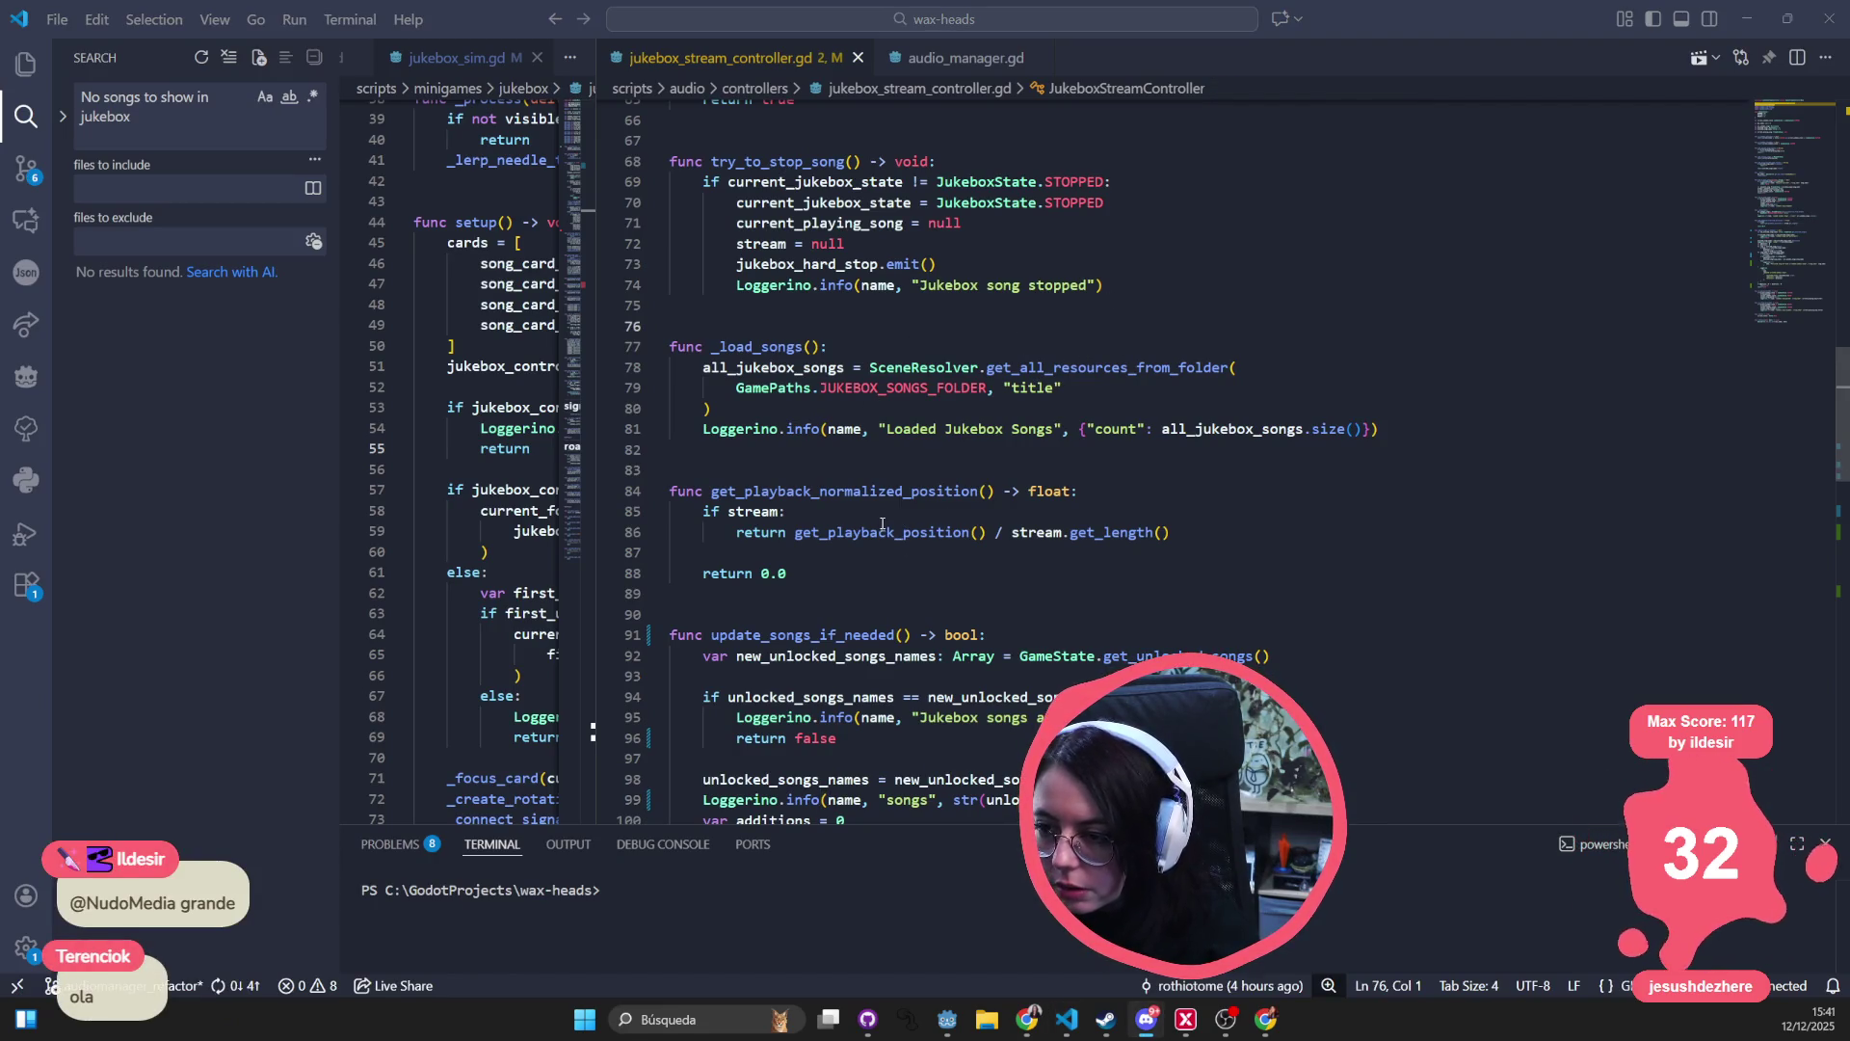
- Glance at the audio manager script, then return to the jukebox controller's top
key("alt+Tab")
key("alt+Tab")
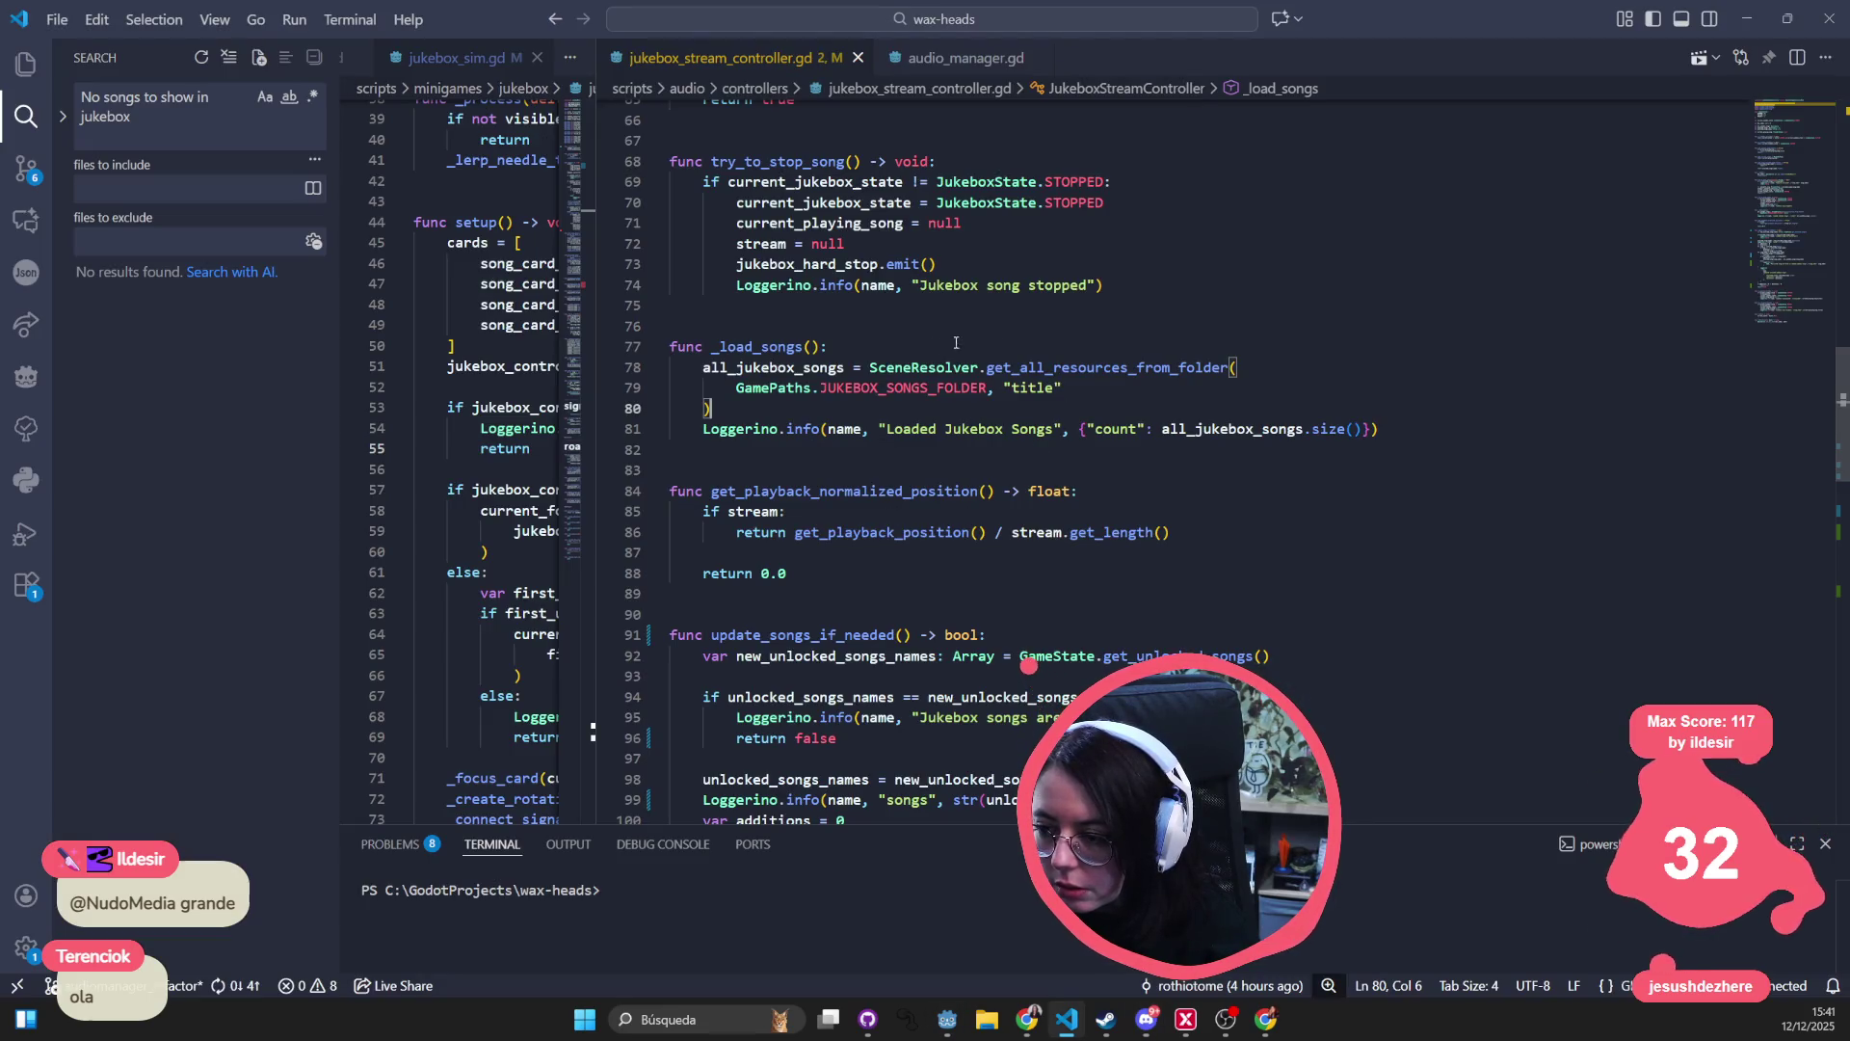
left_click(1010, 532)
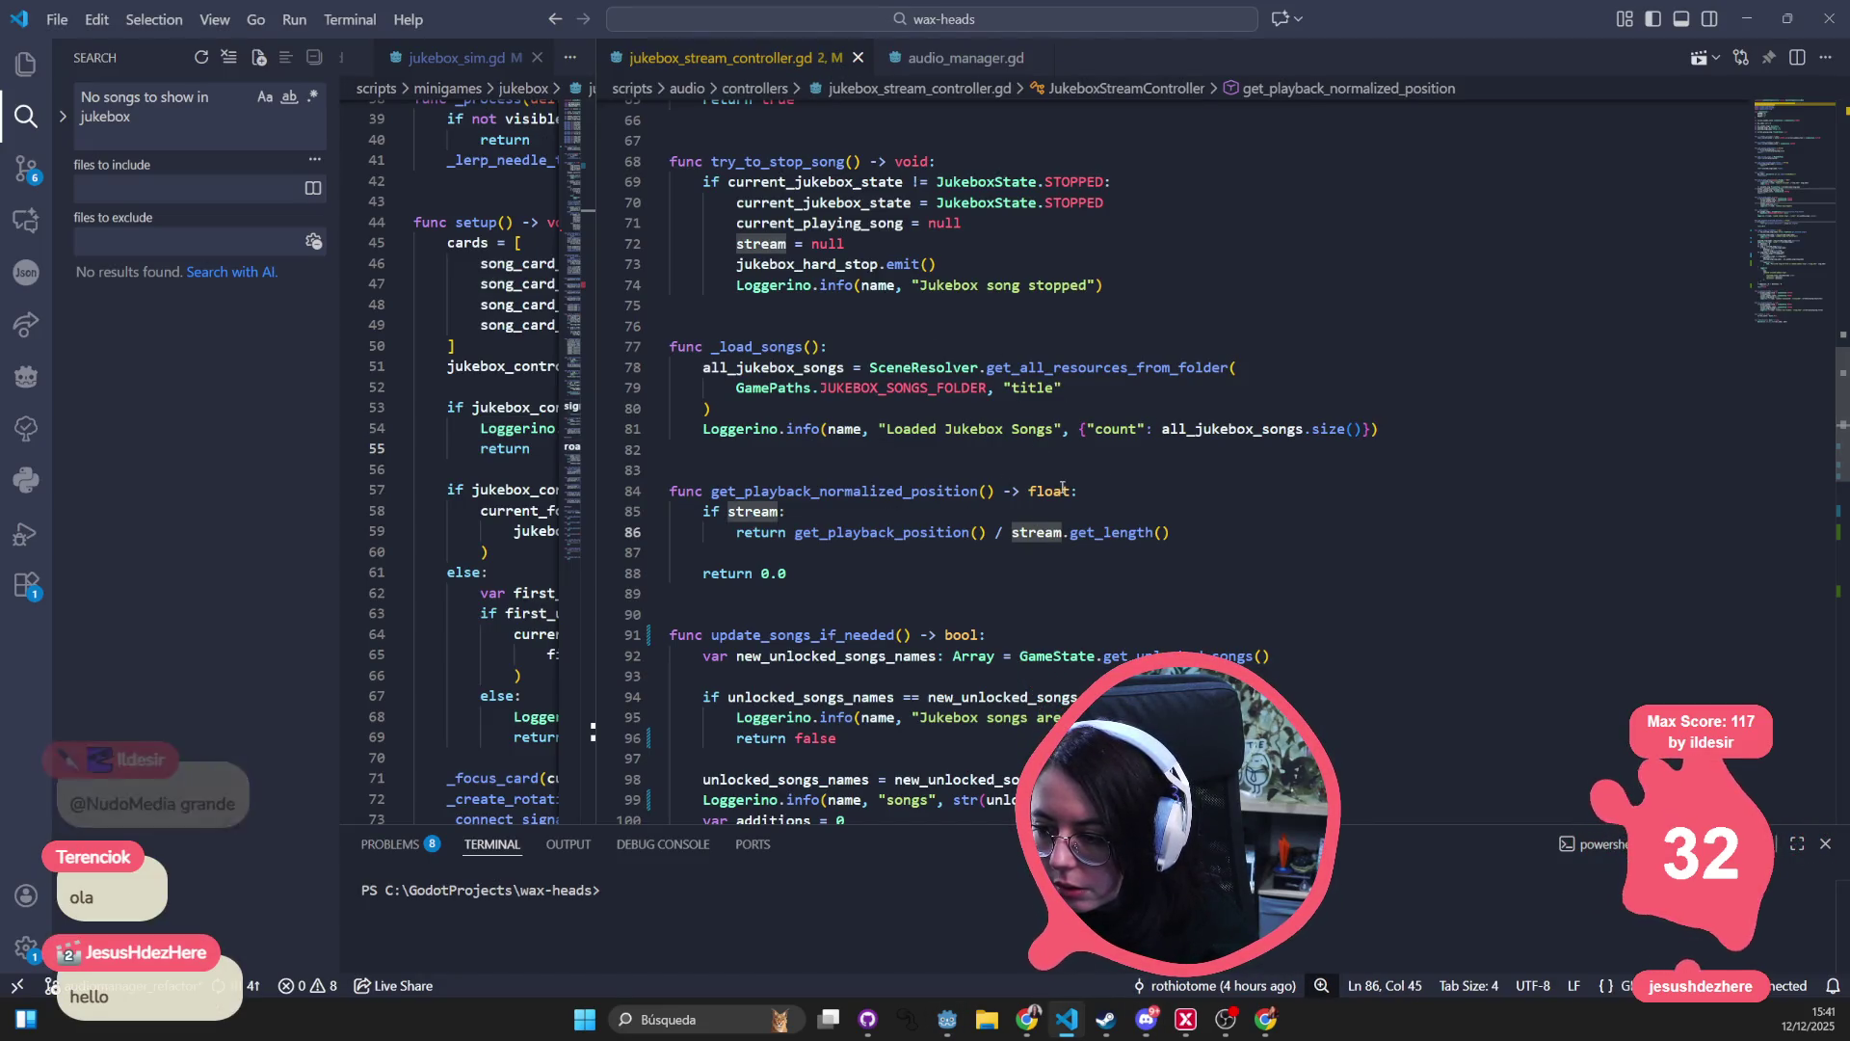
mouse_move(1063, 488)
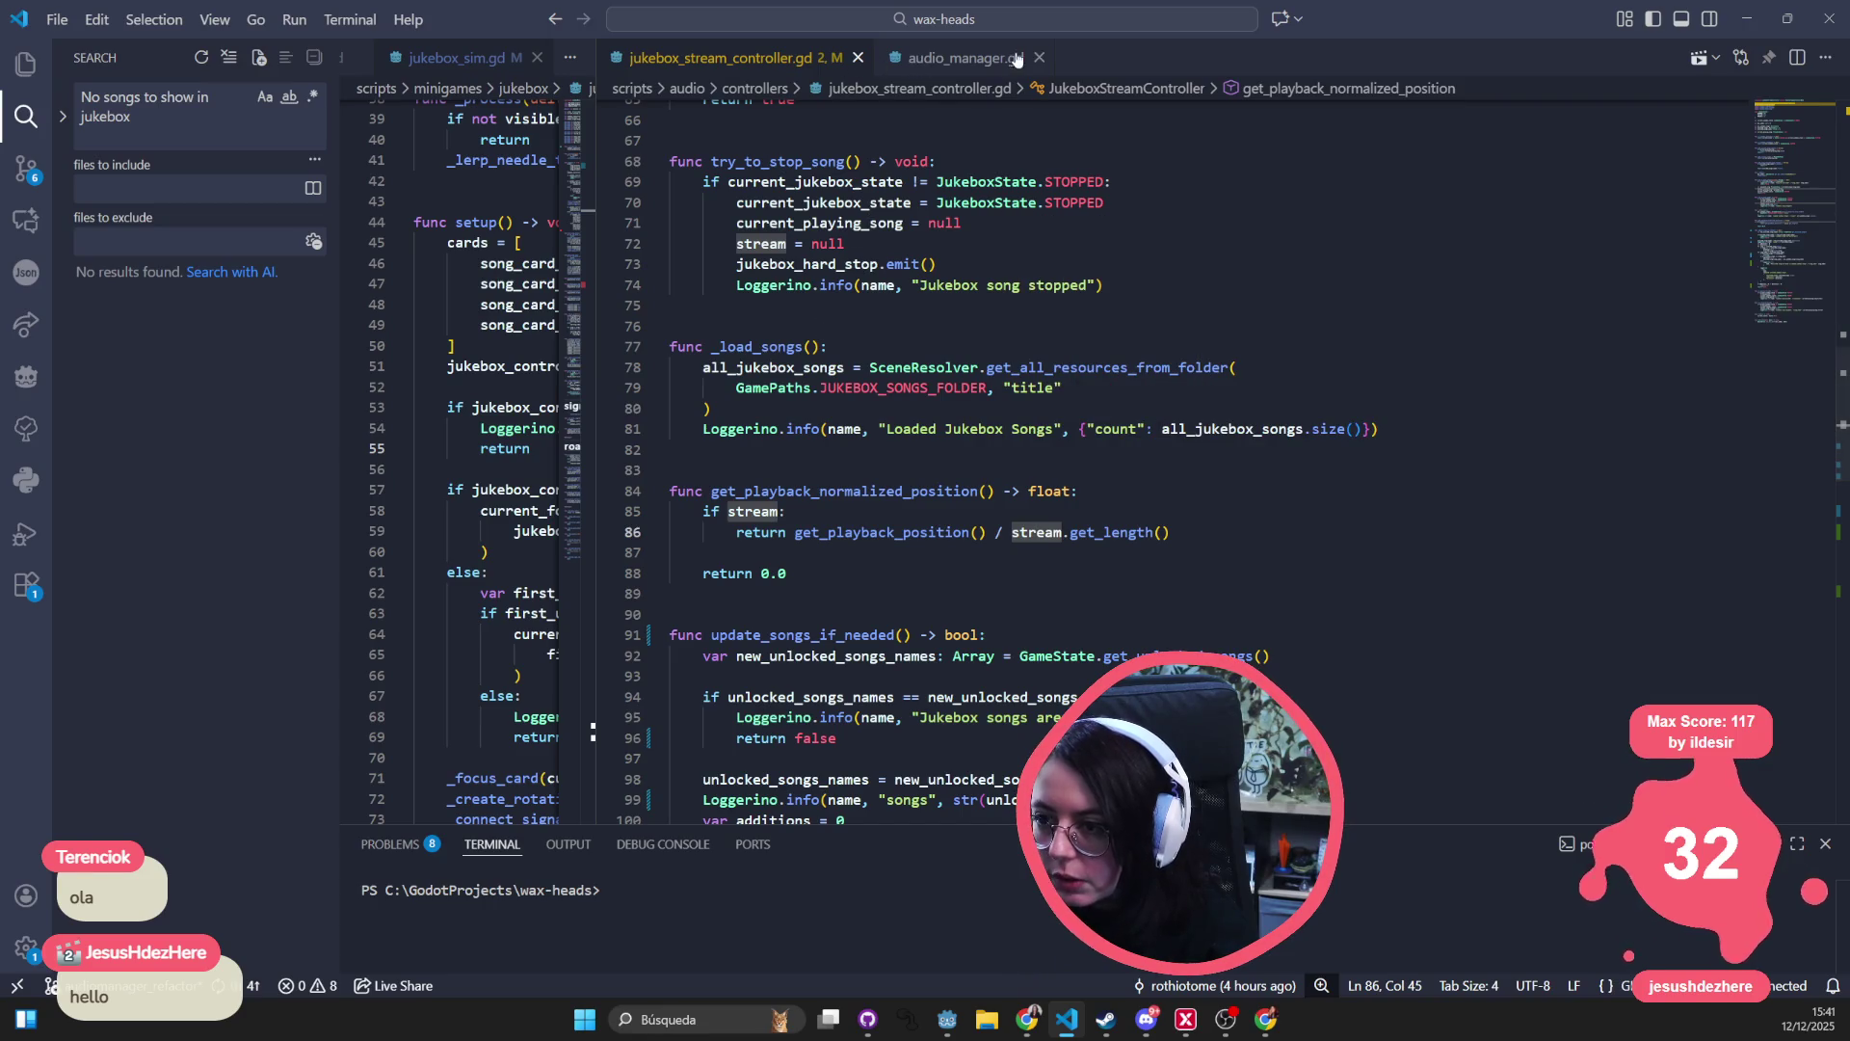
left_click(964, 58)
left_click(761, 58)
scroll(1086, 559, "up", 6)
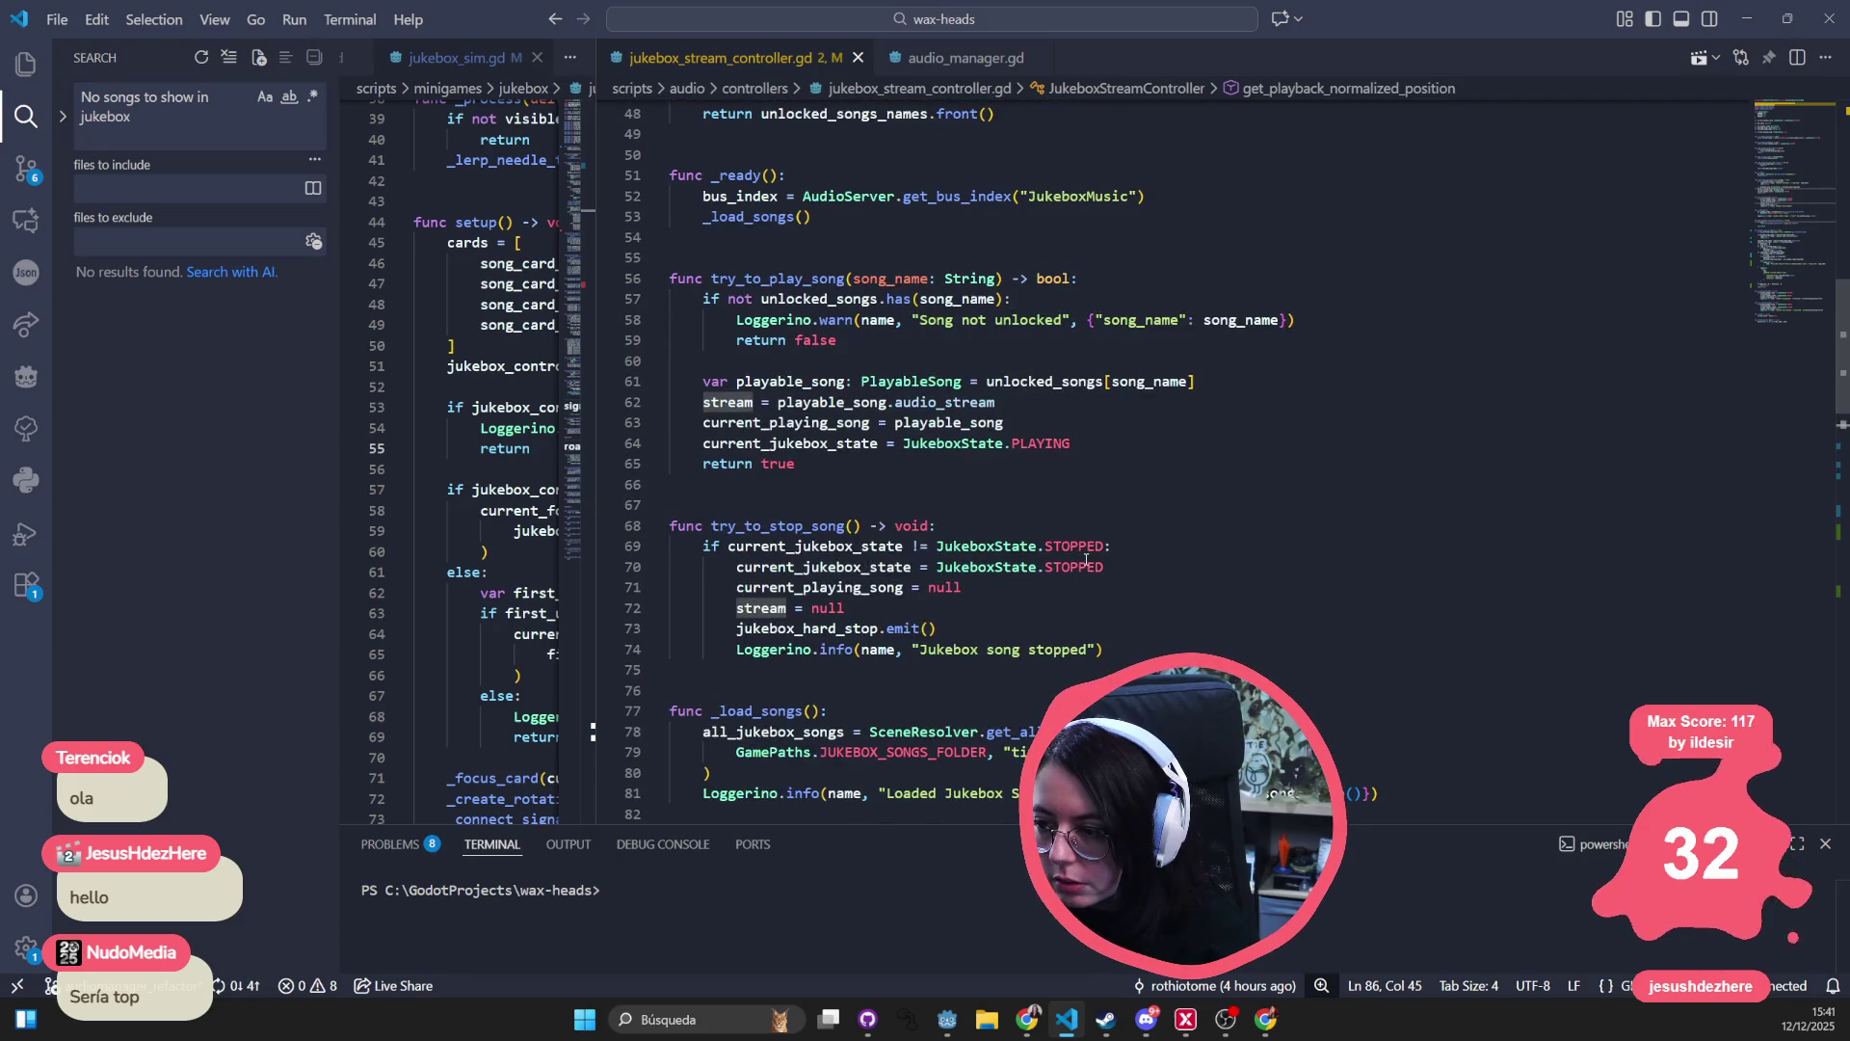
scroll(1086, 559, "up", 15)
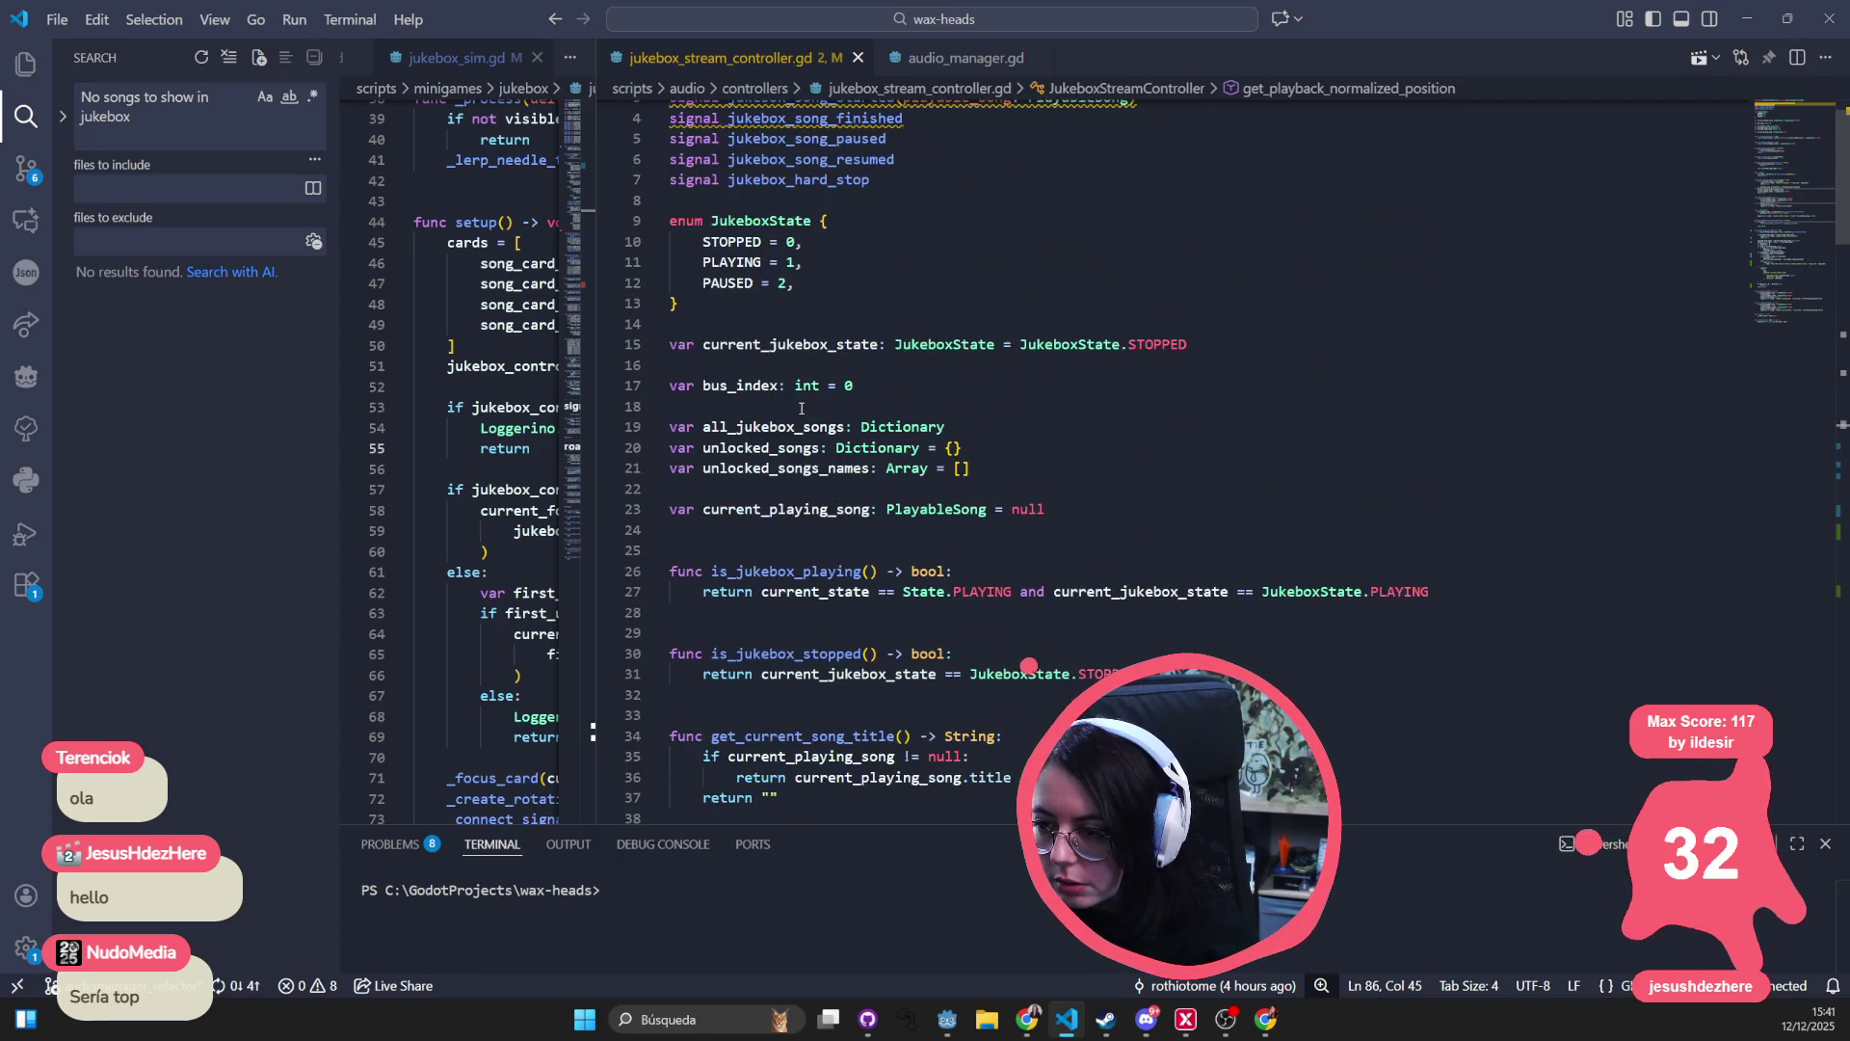
- Search the file for "unlocke", stepping through matches down to line 98
key("ctrl+f")
type("unlocke")
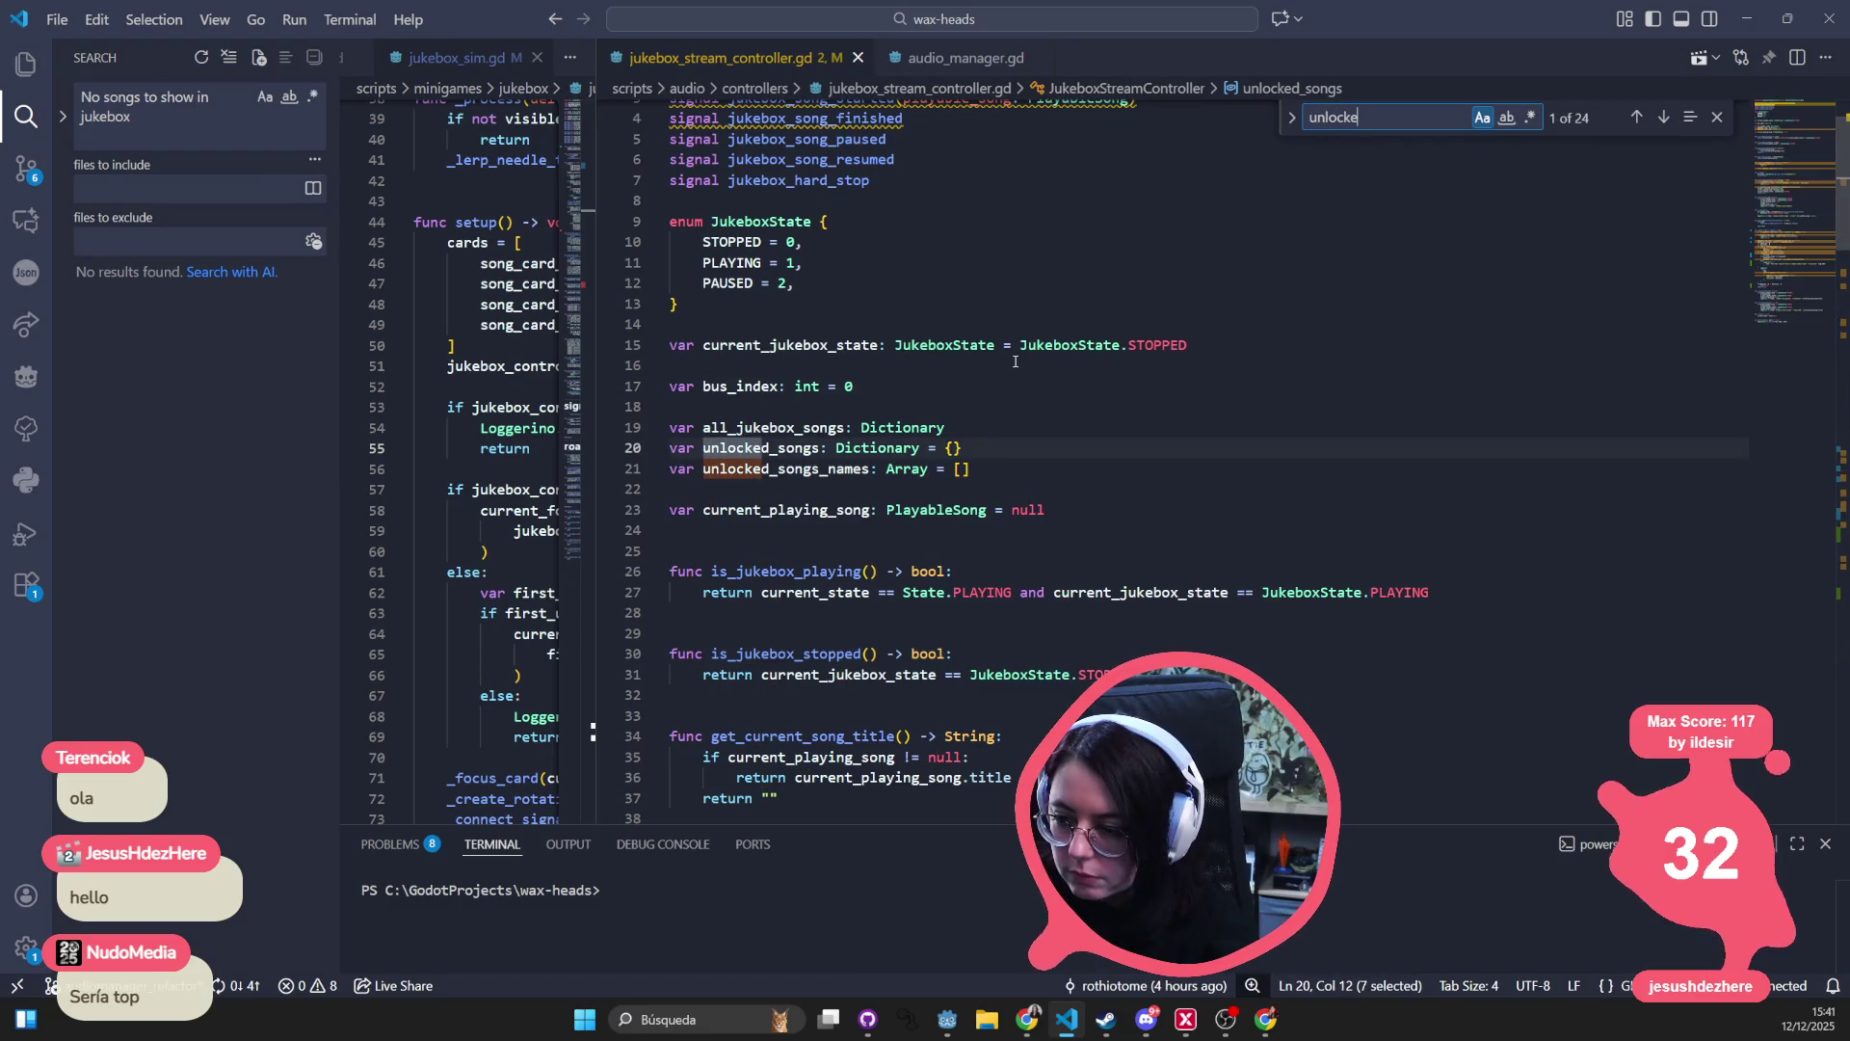
key("Return")
key("Return")
key("Return")
key("Return")
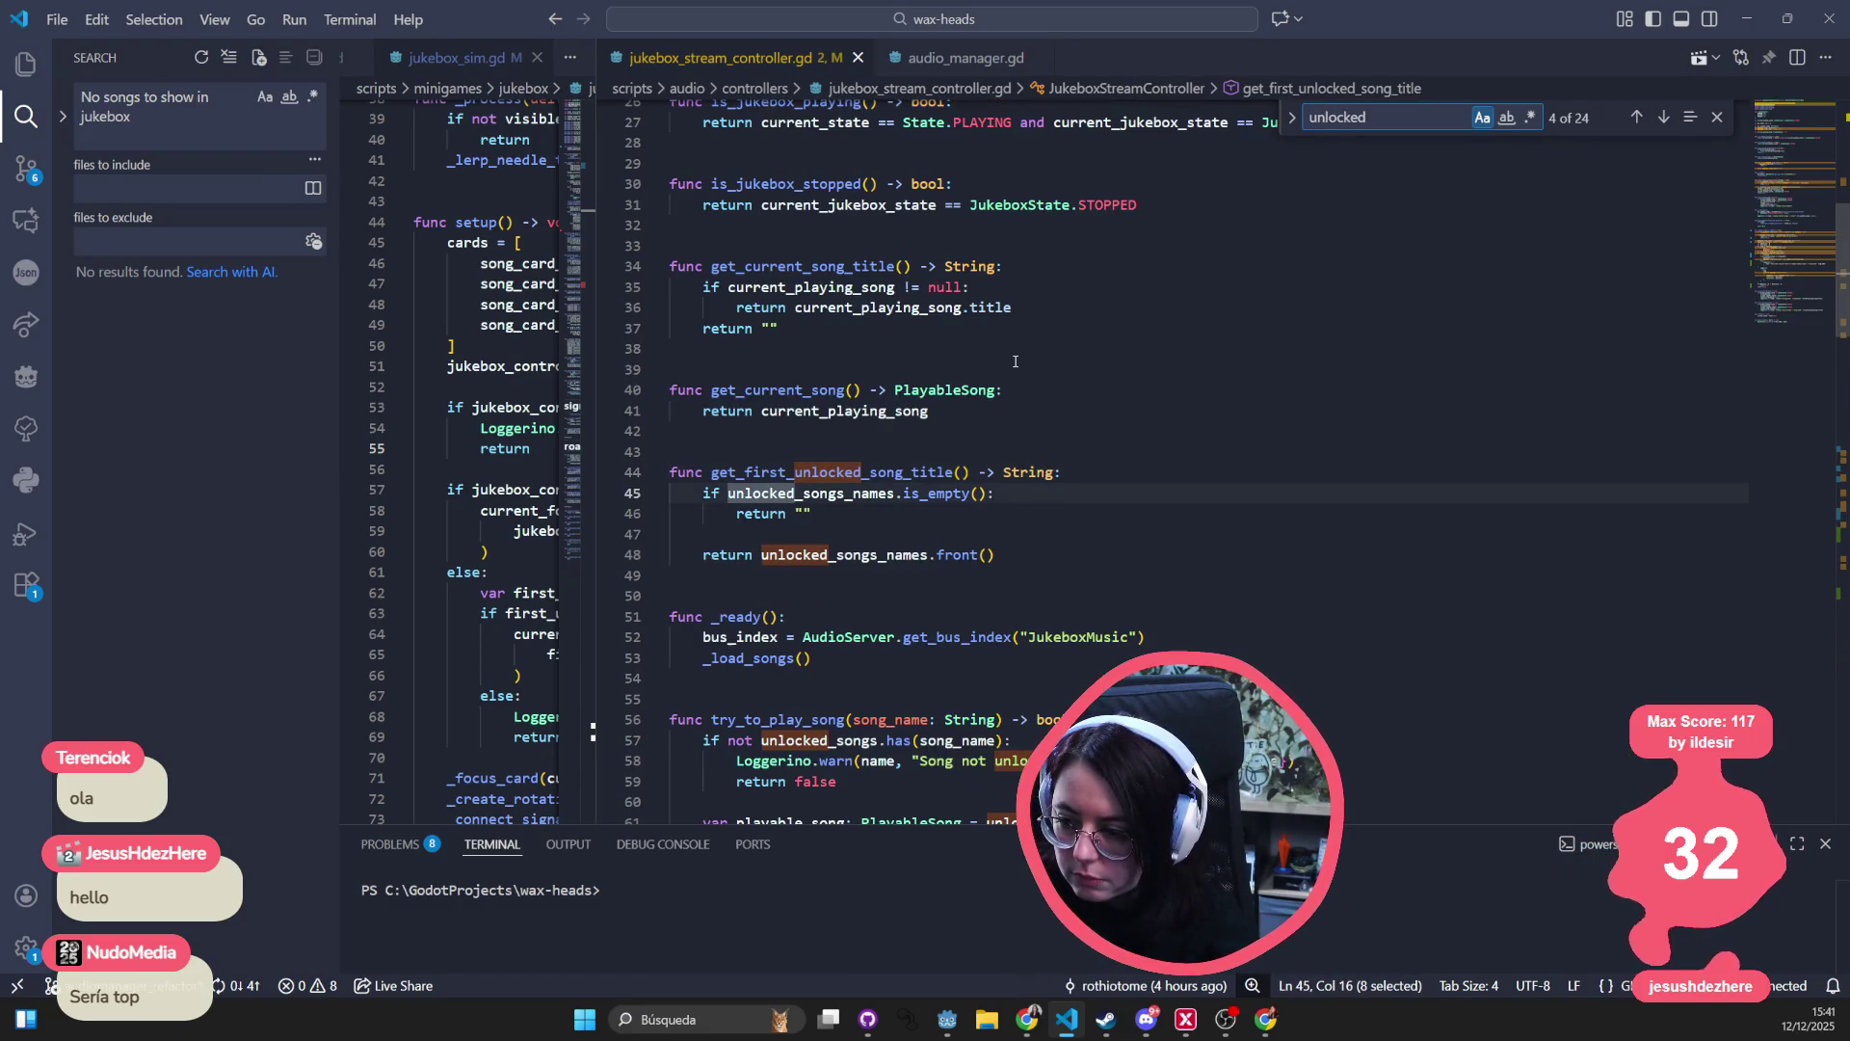
key("Return")
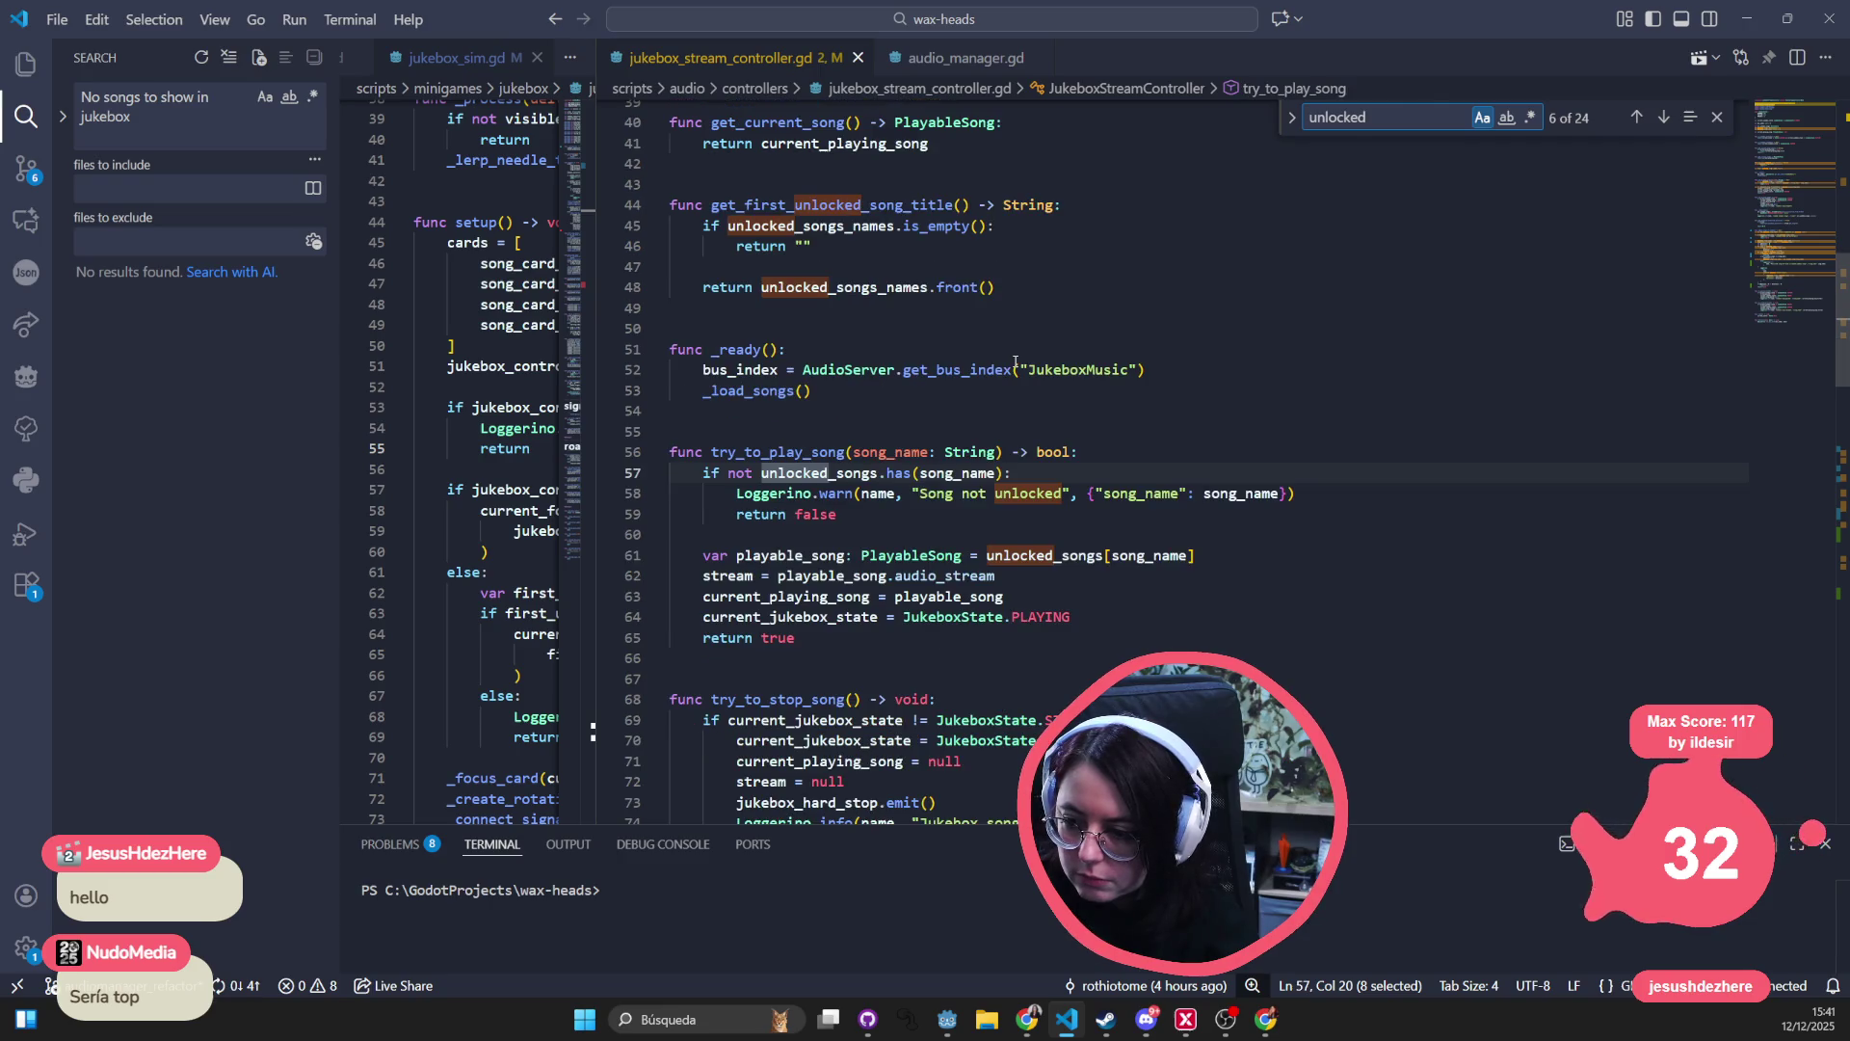
key("Return")
key("Return")
key("Return")
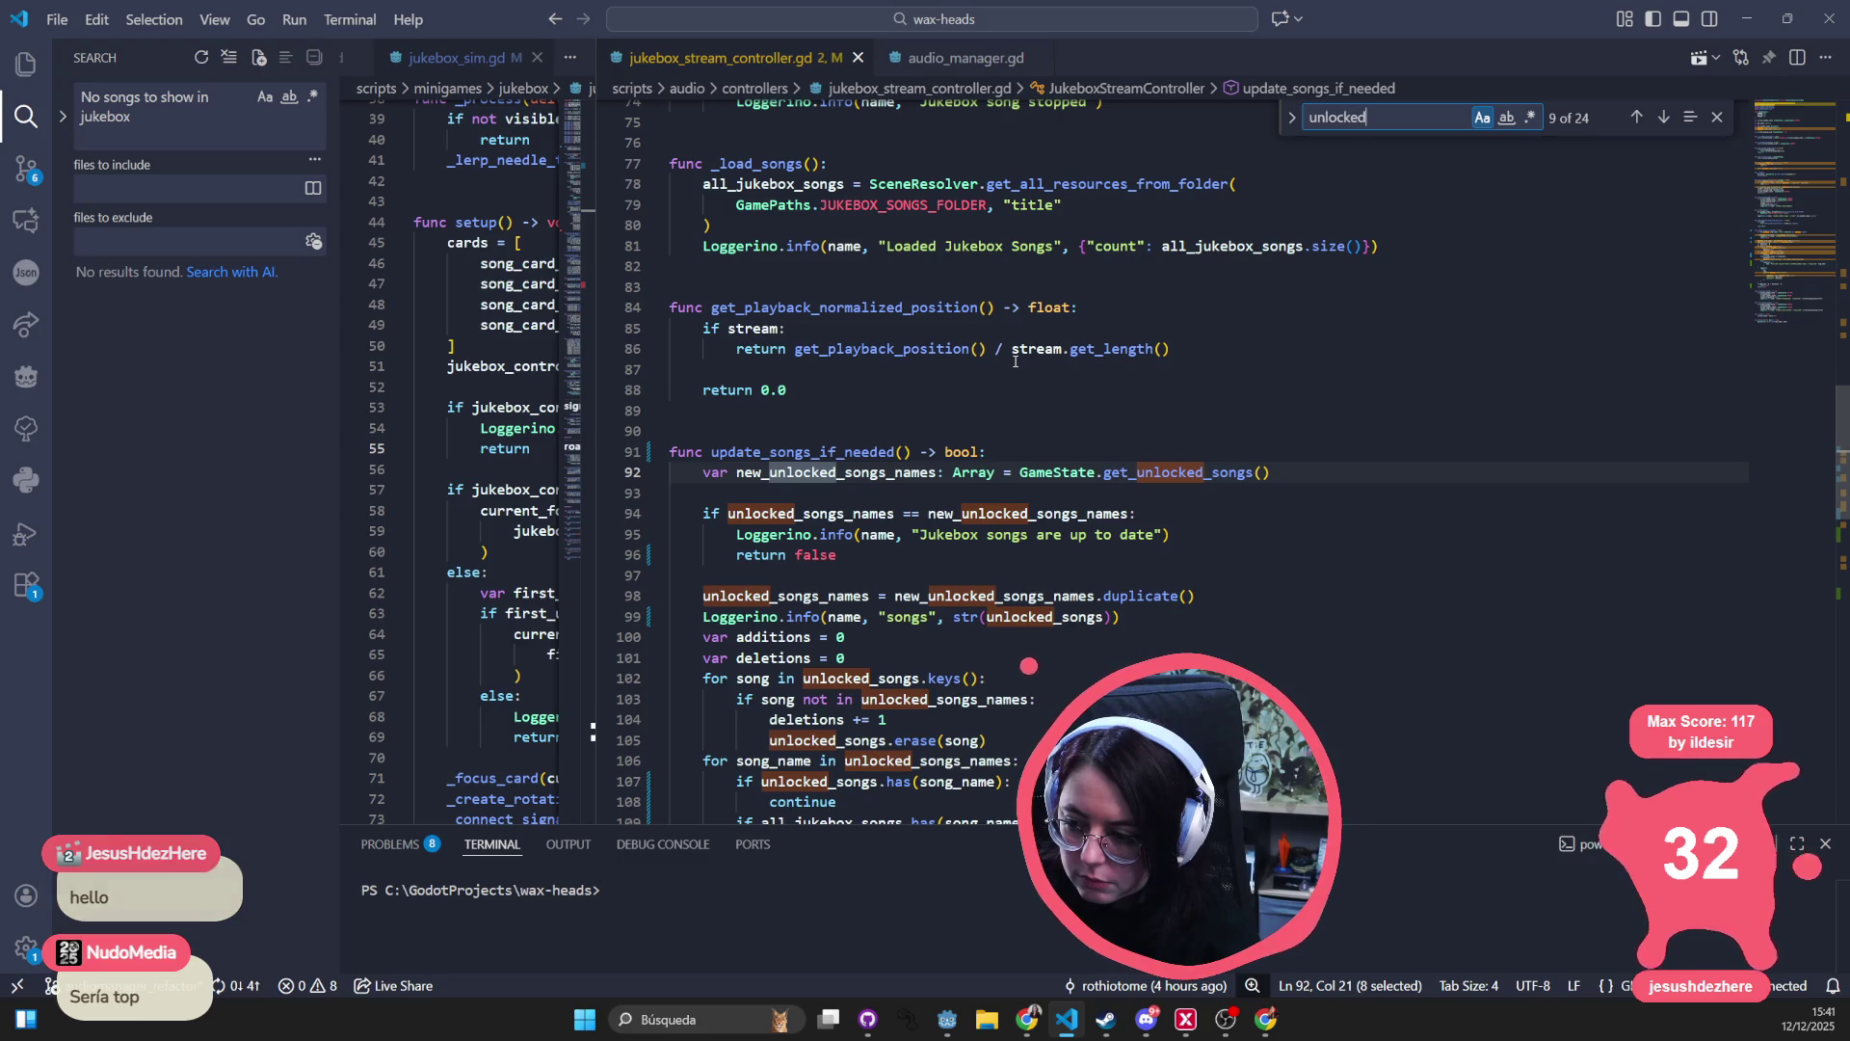
key("Return")
key("Return")
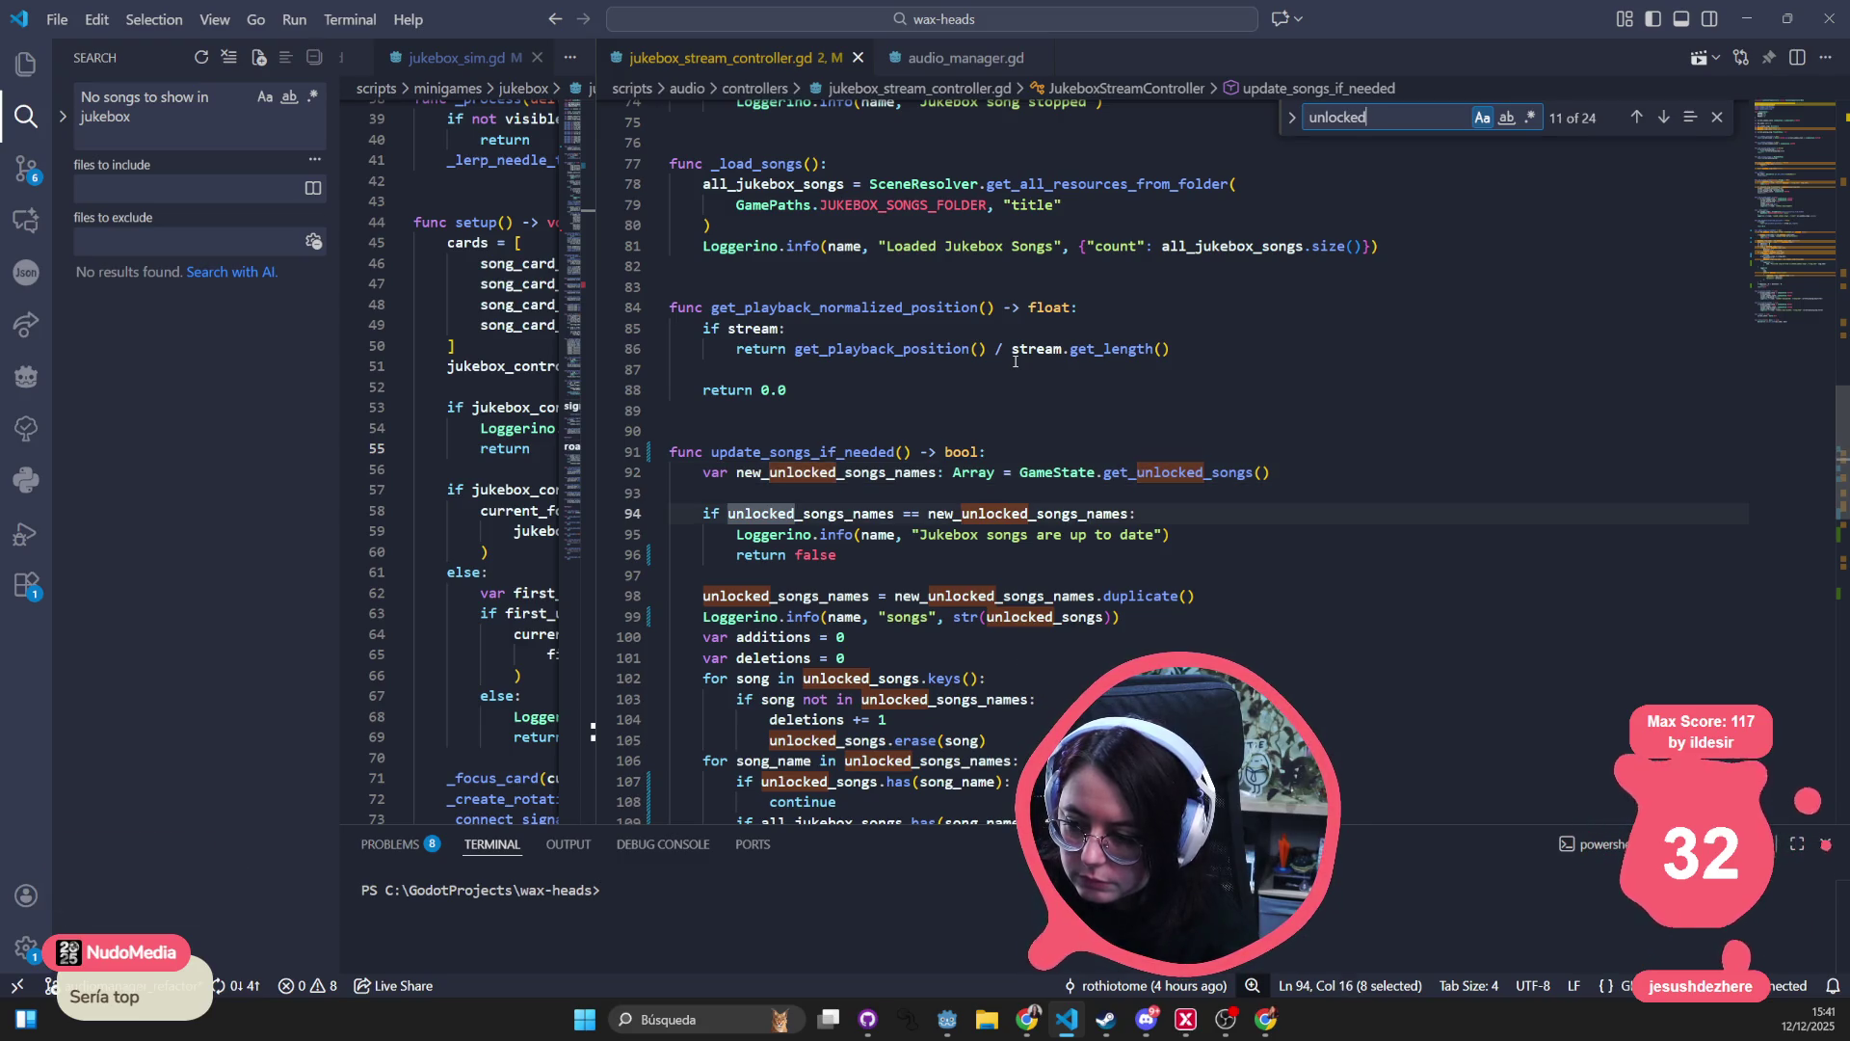
key("Return")
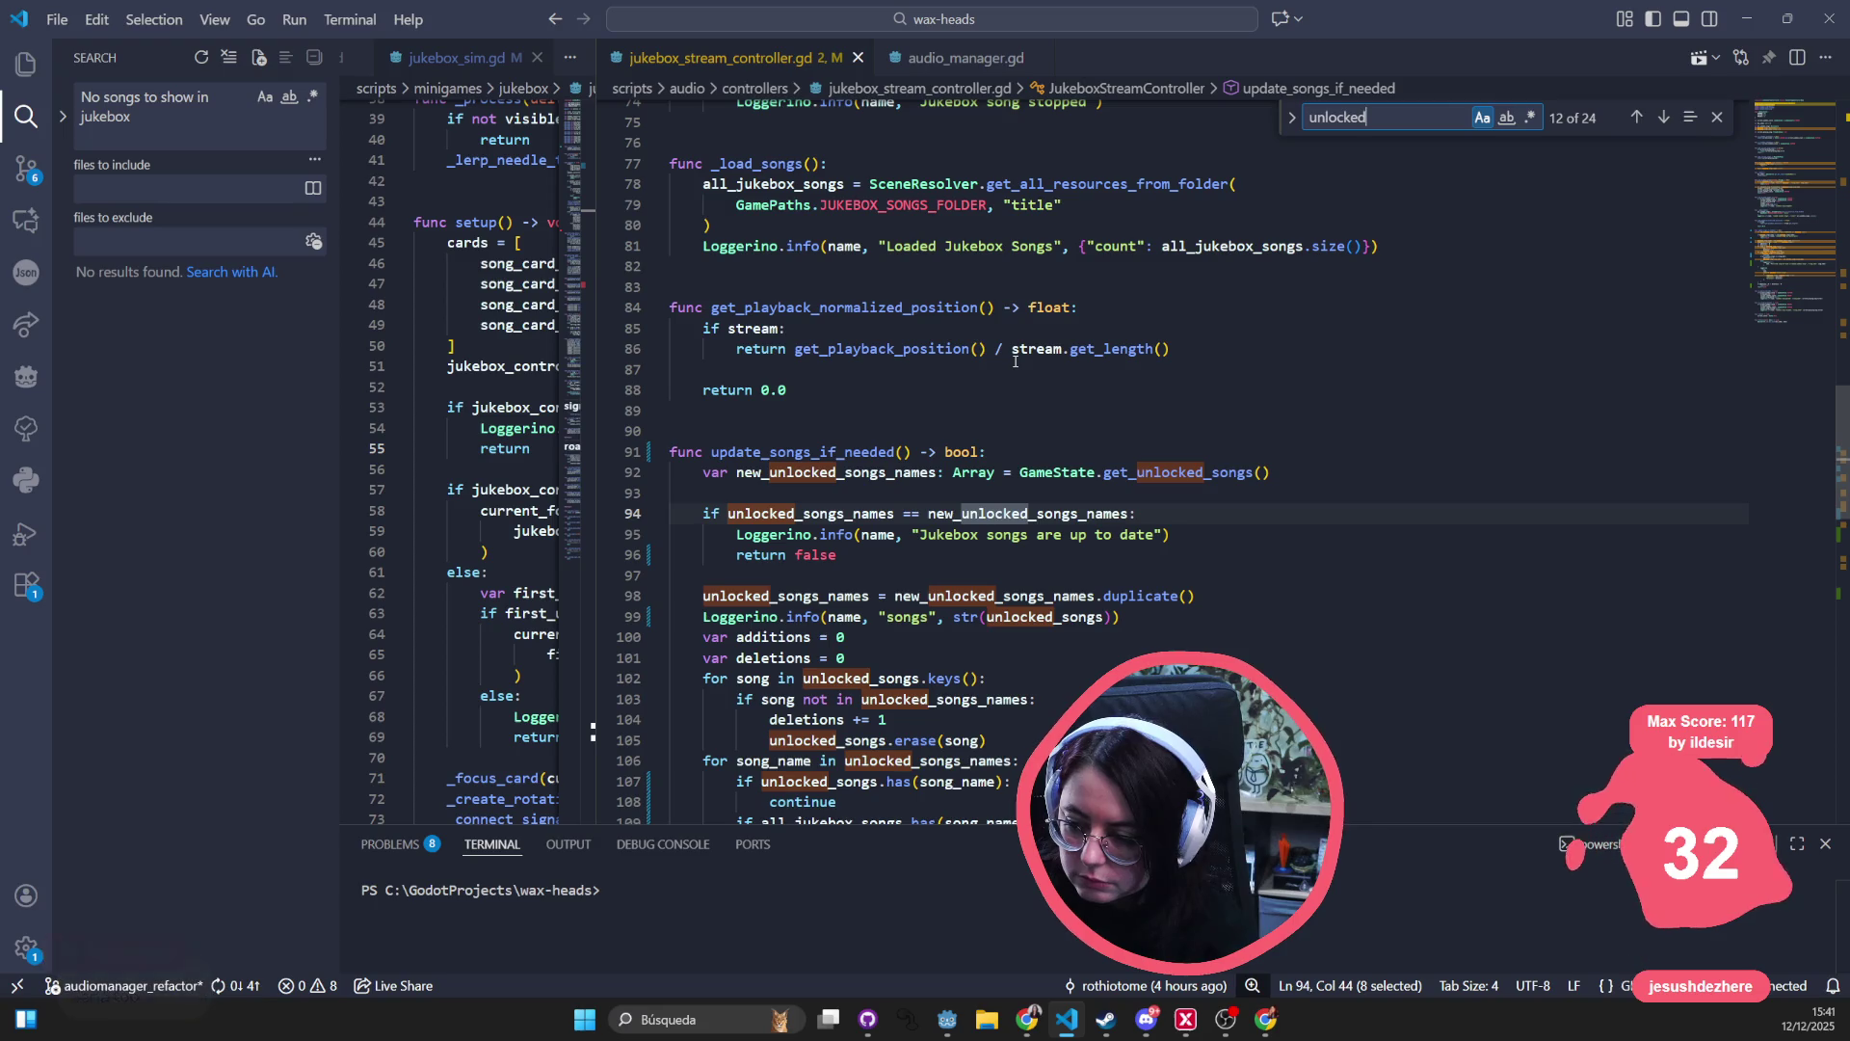
key("Return")
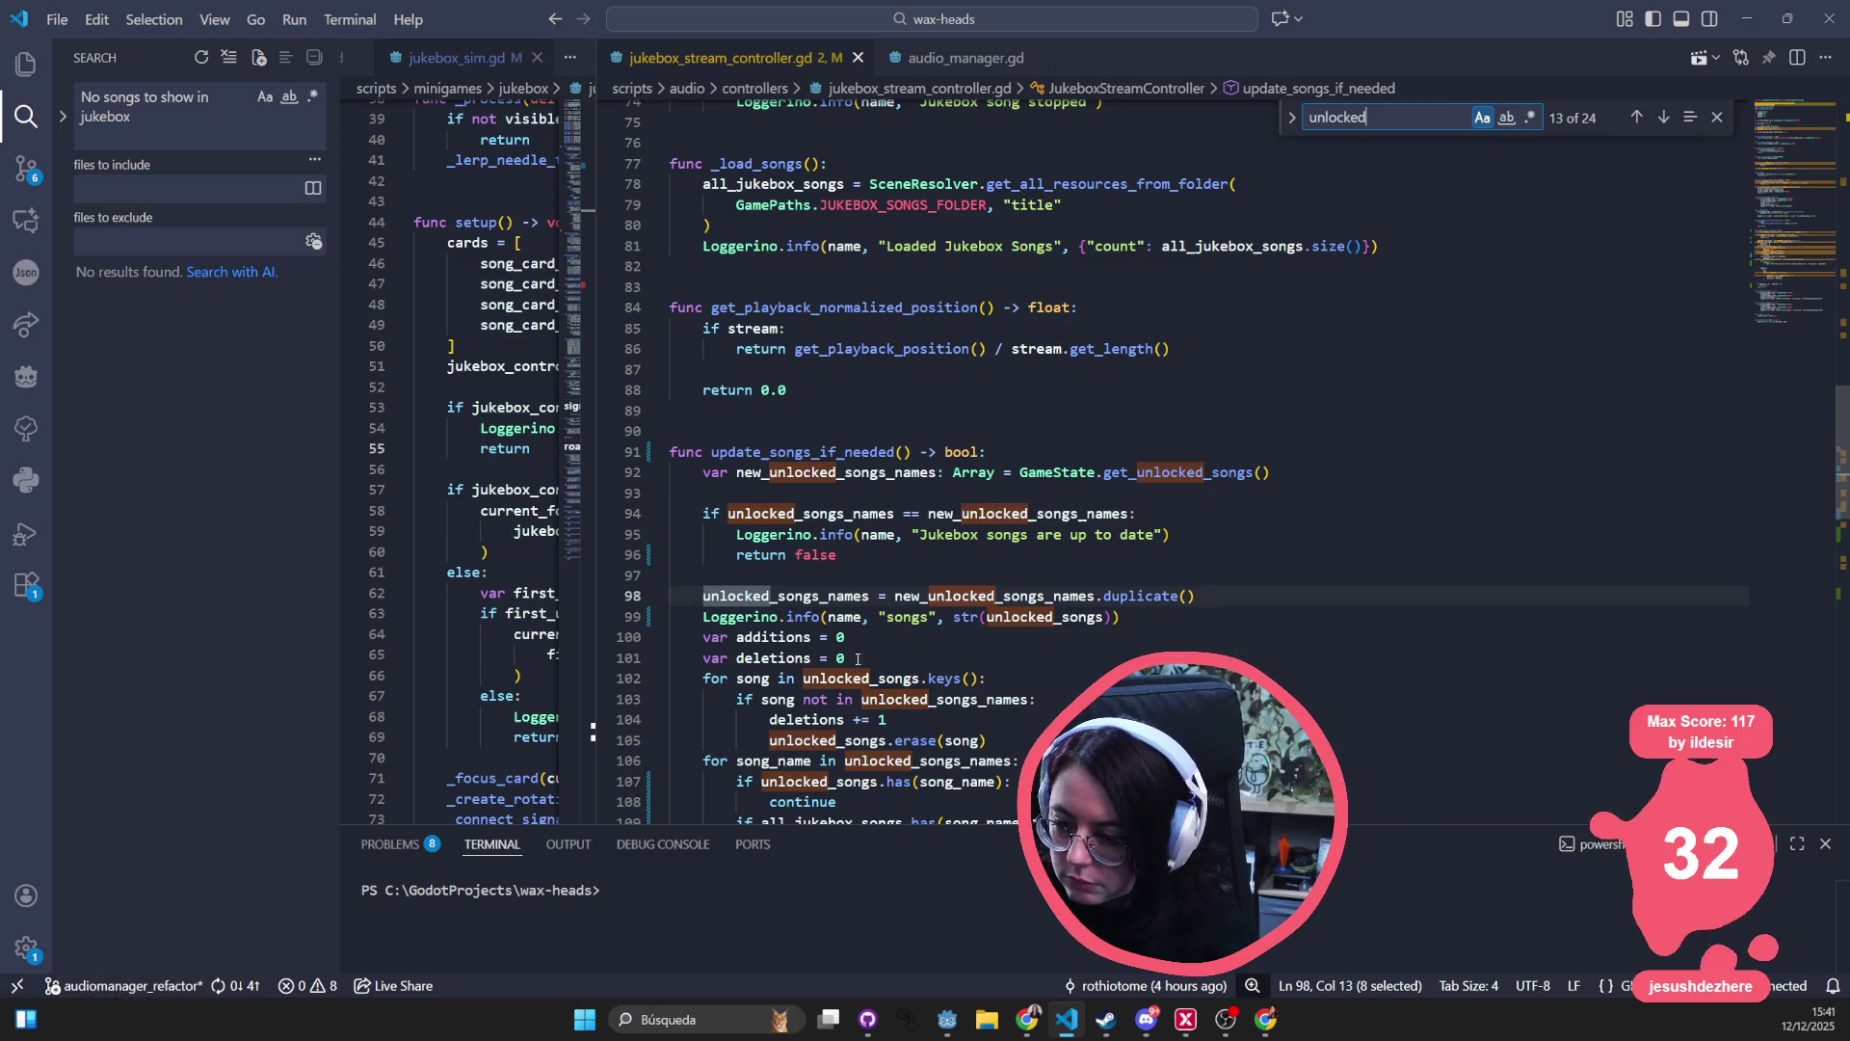
- Replace str(unlocked_songs) on line 99 with unlocked_songs.keys(), then hide VS Code
left_click(962, 618)
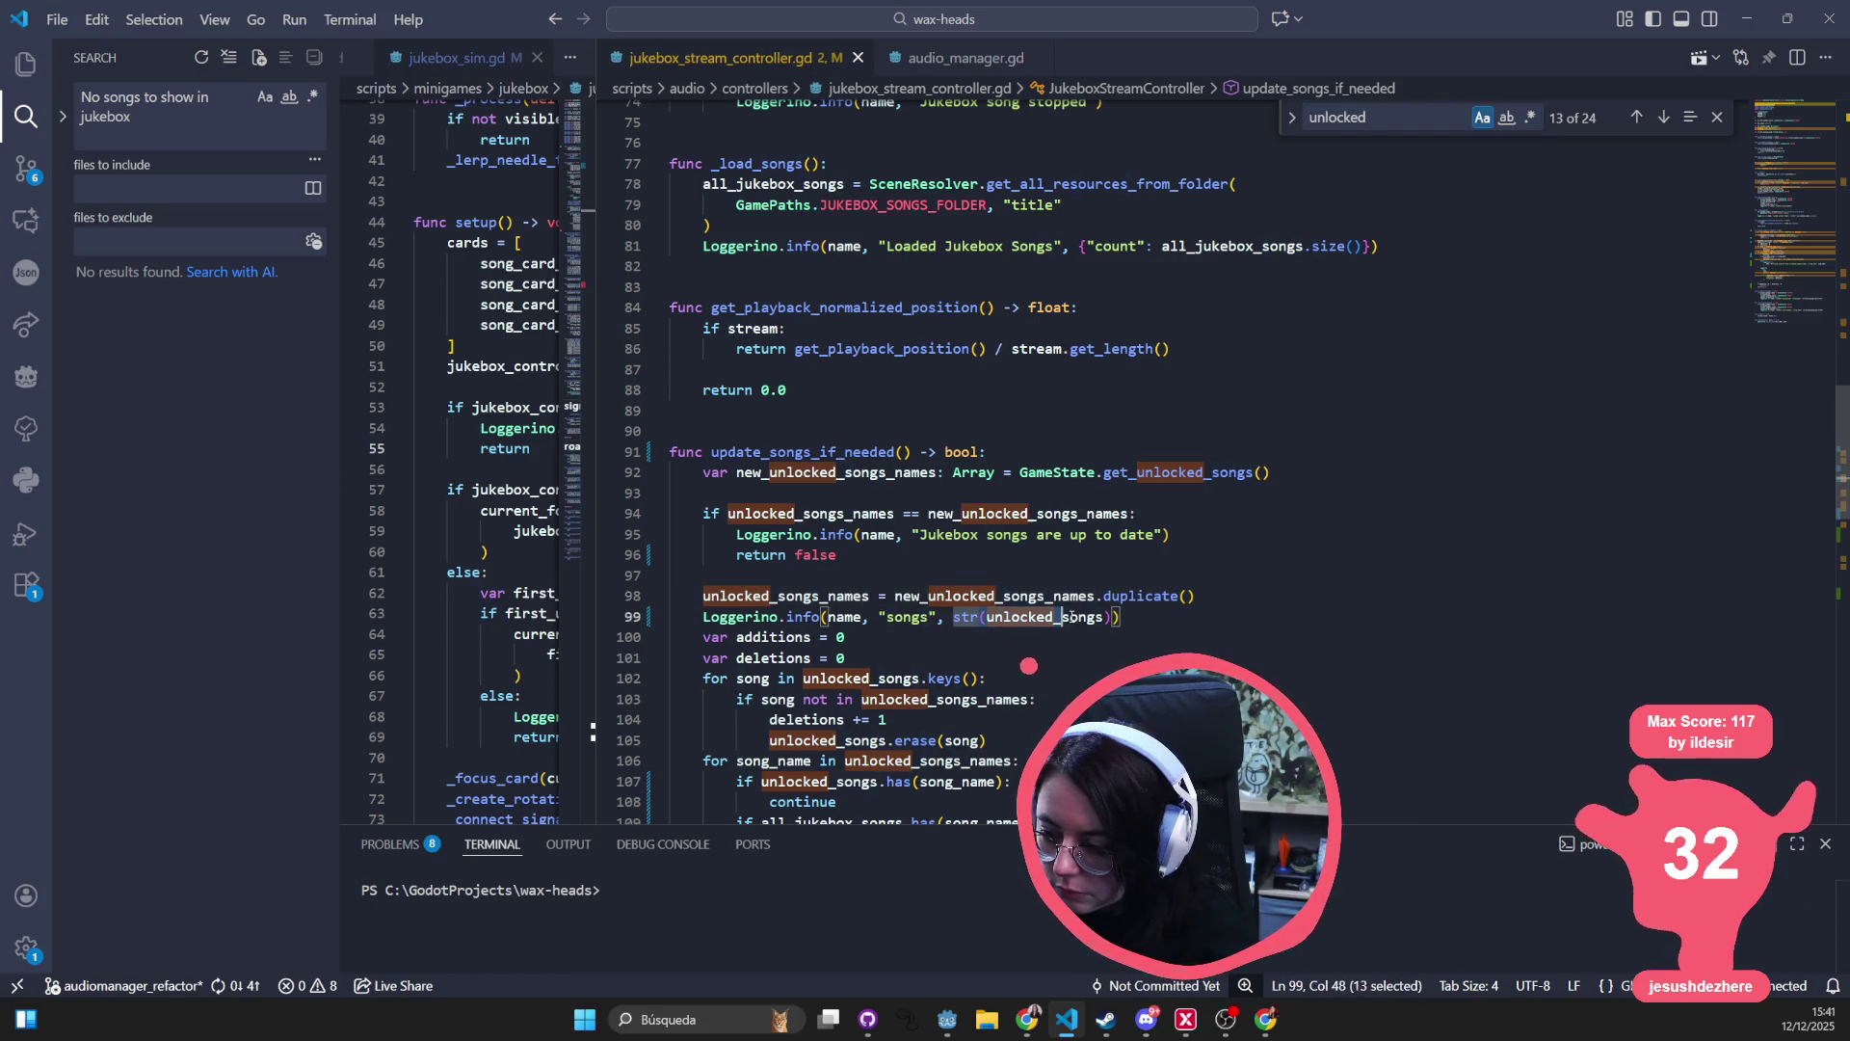
type("unlocked_songs.")
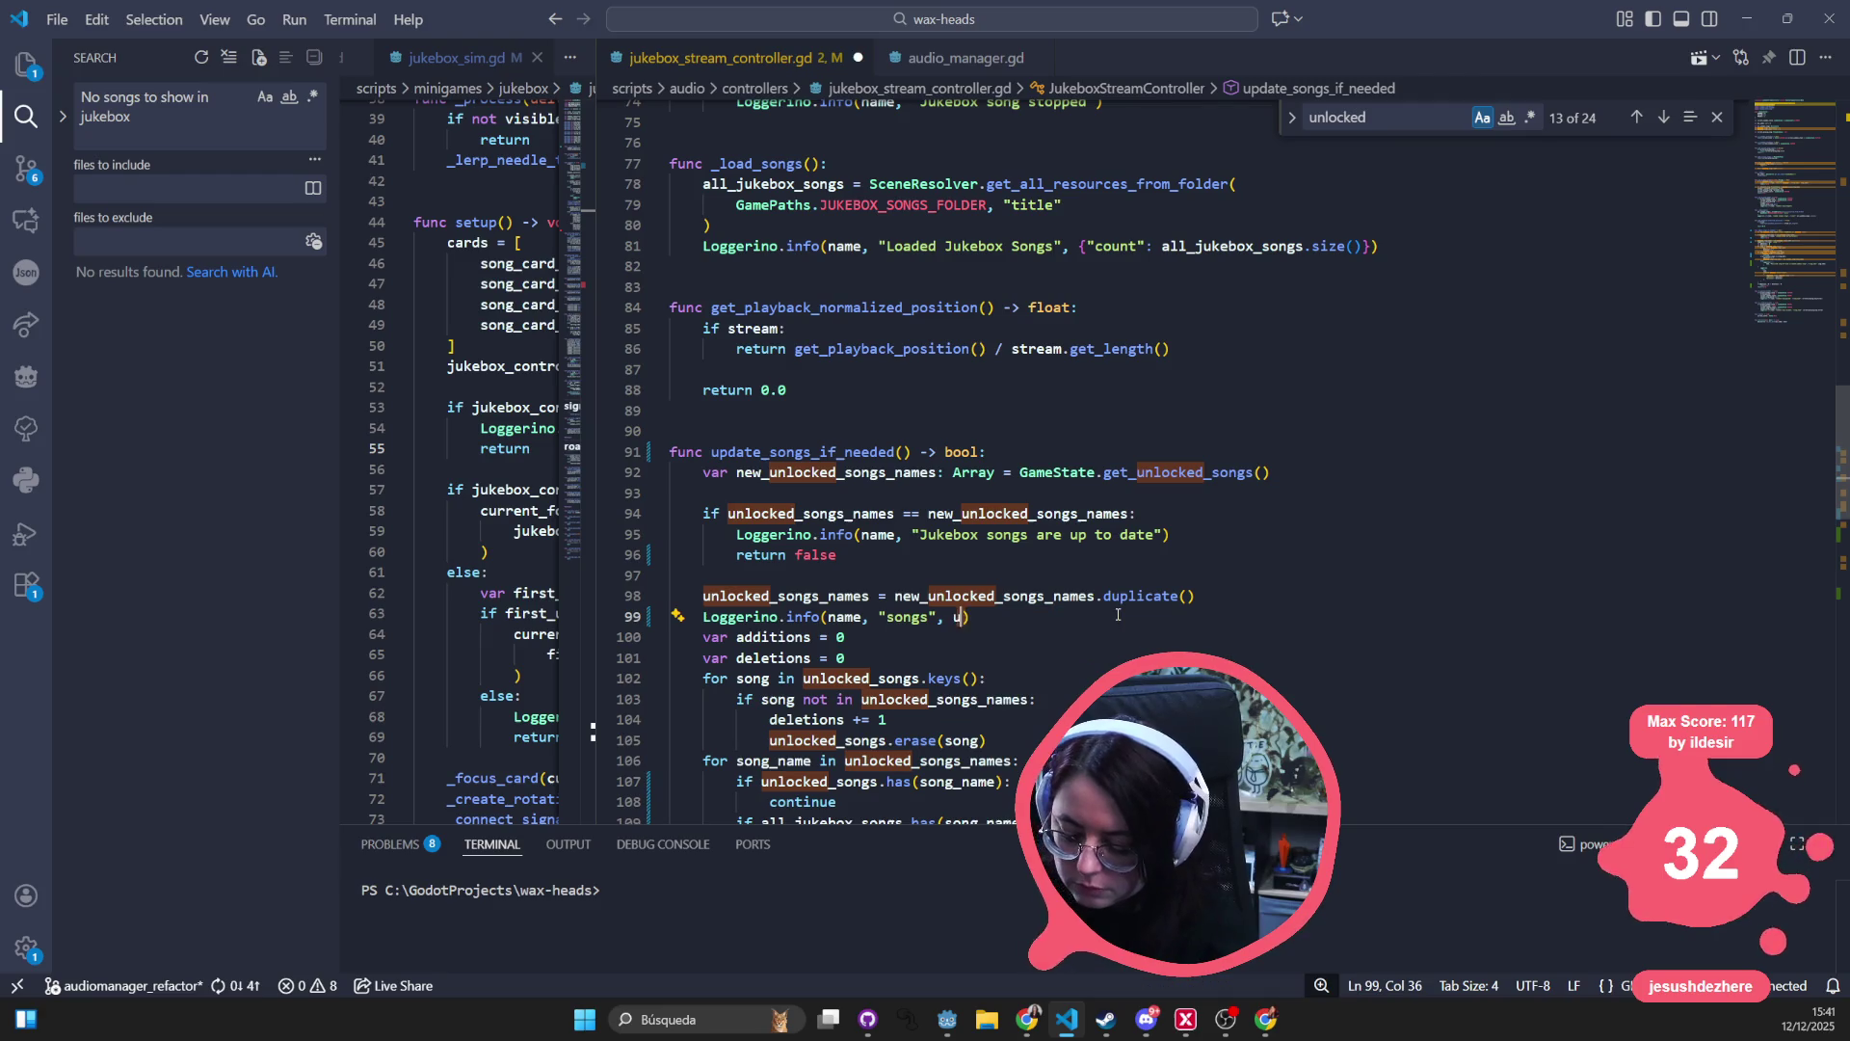
type("keys(")
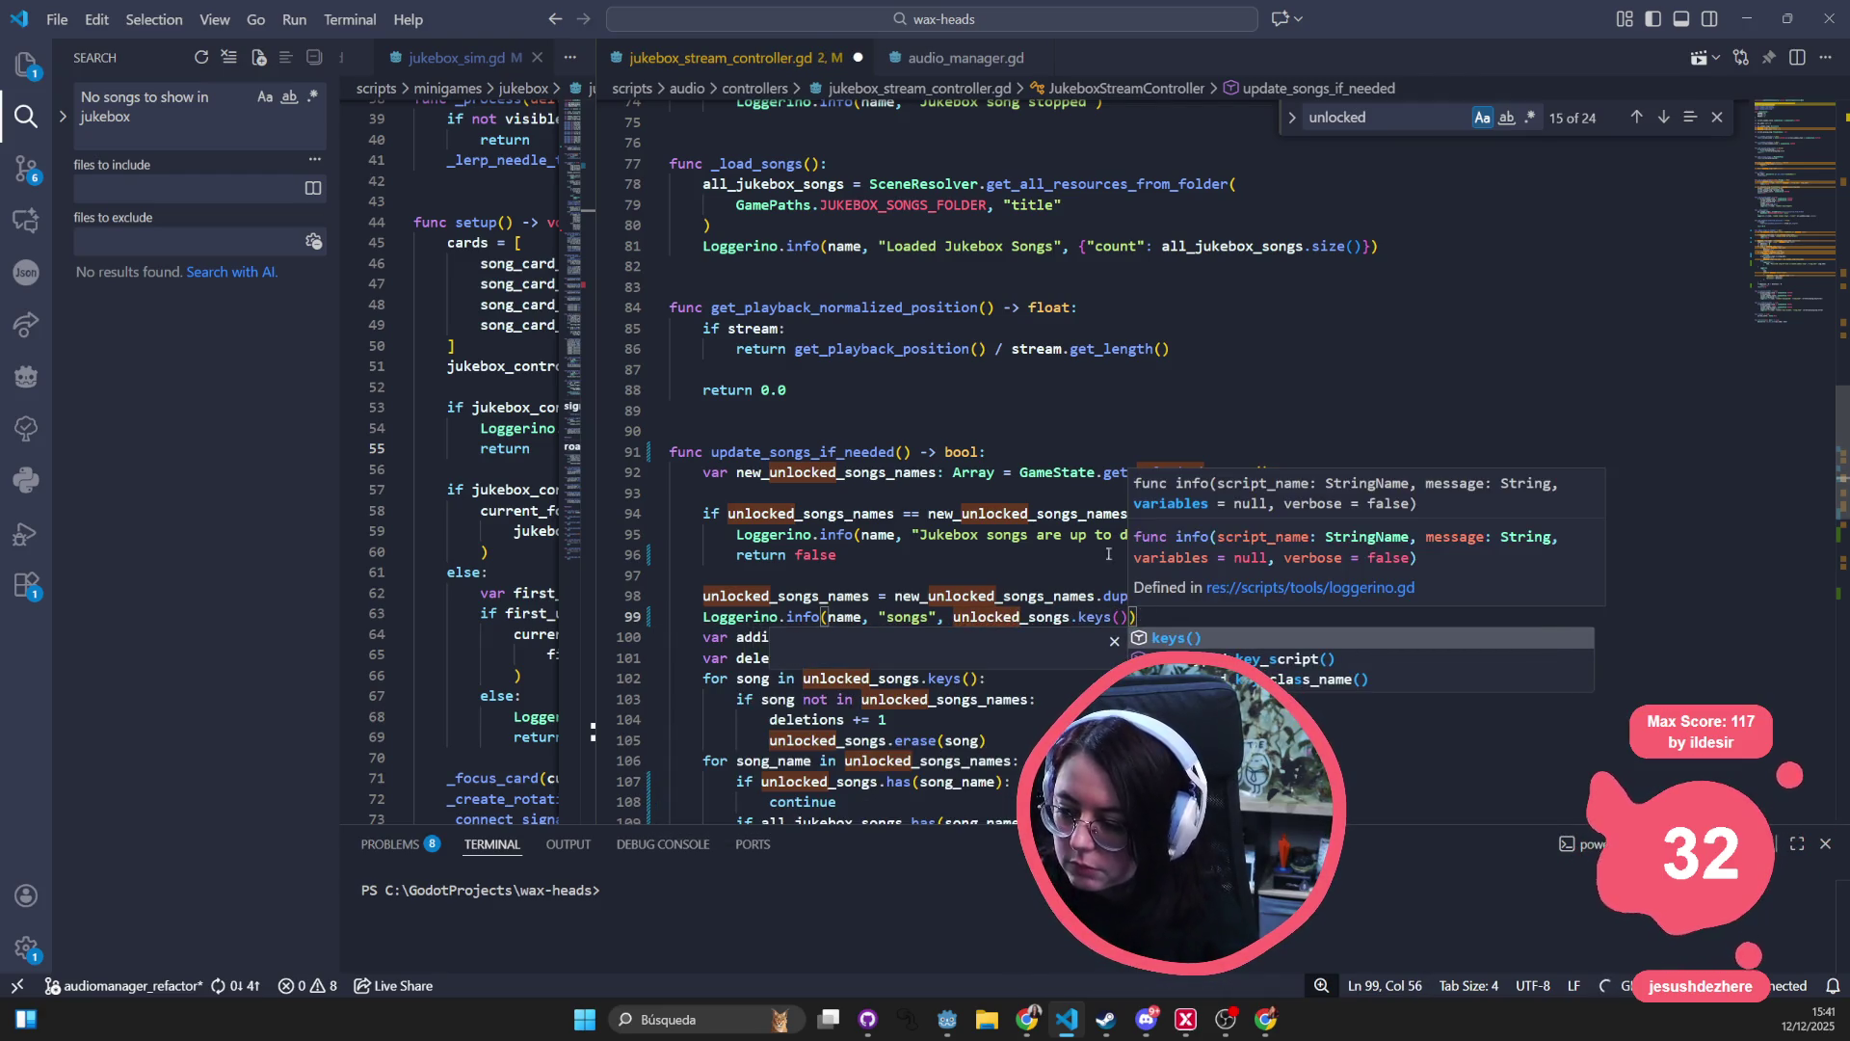
left_click(1205, 328)
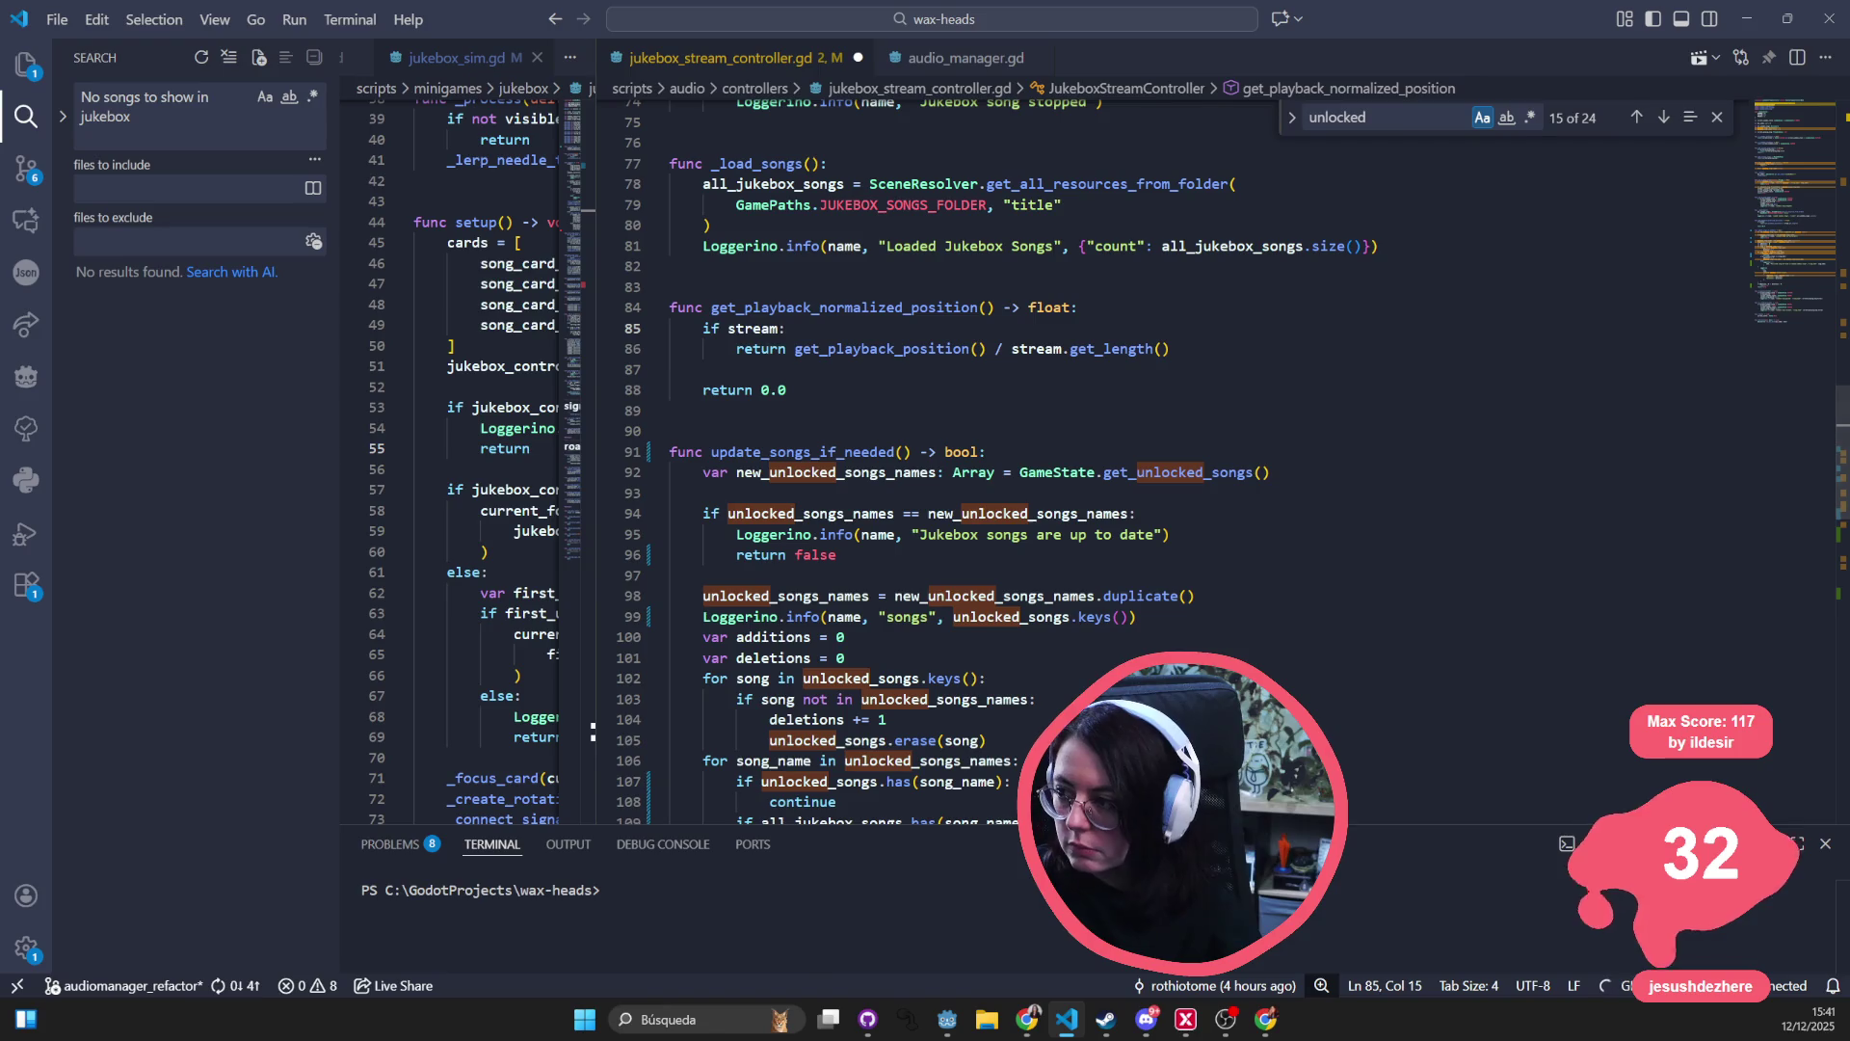
left_click(1740, 33)
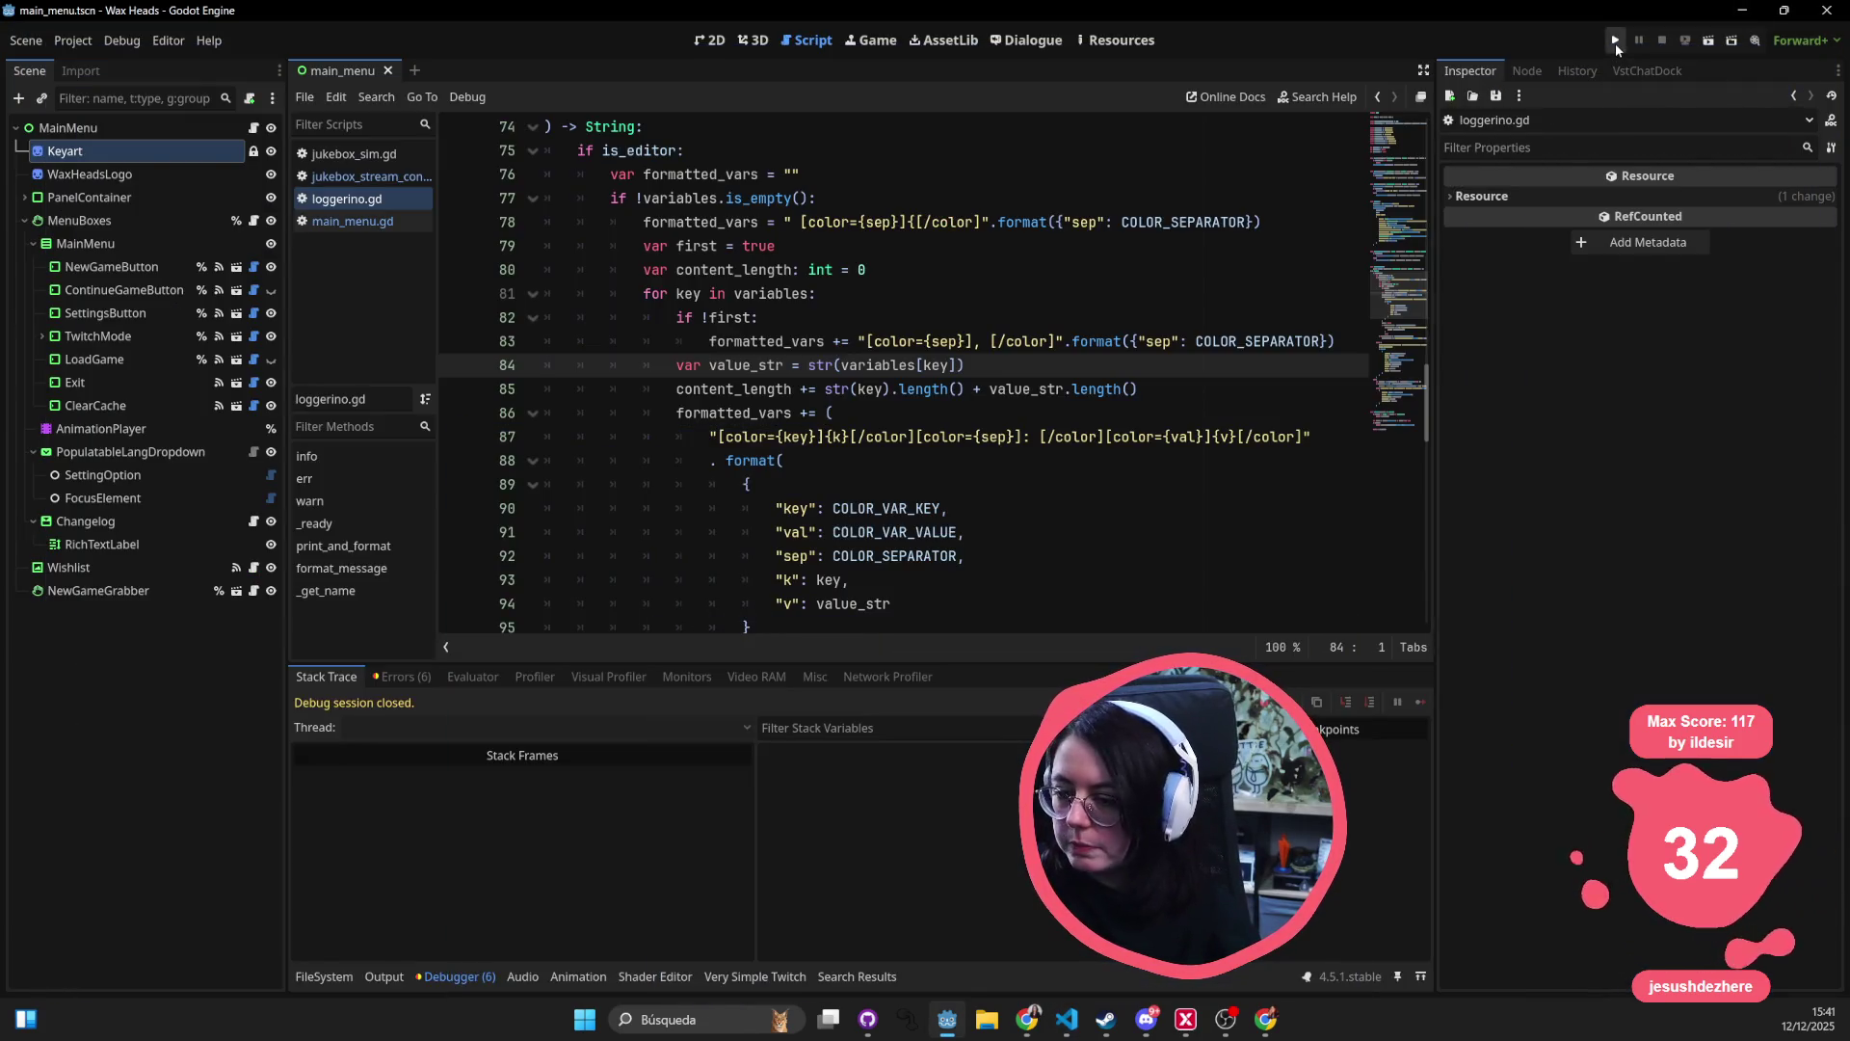
- Switch from VS Code to the Godot editor to rerun the game
key("alt+Tab")
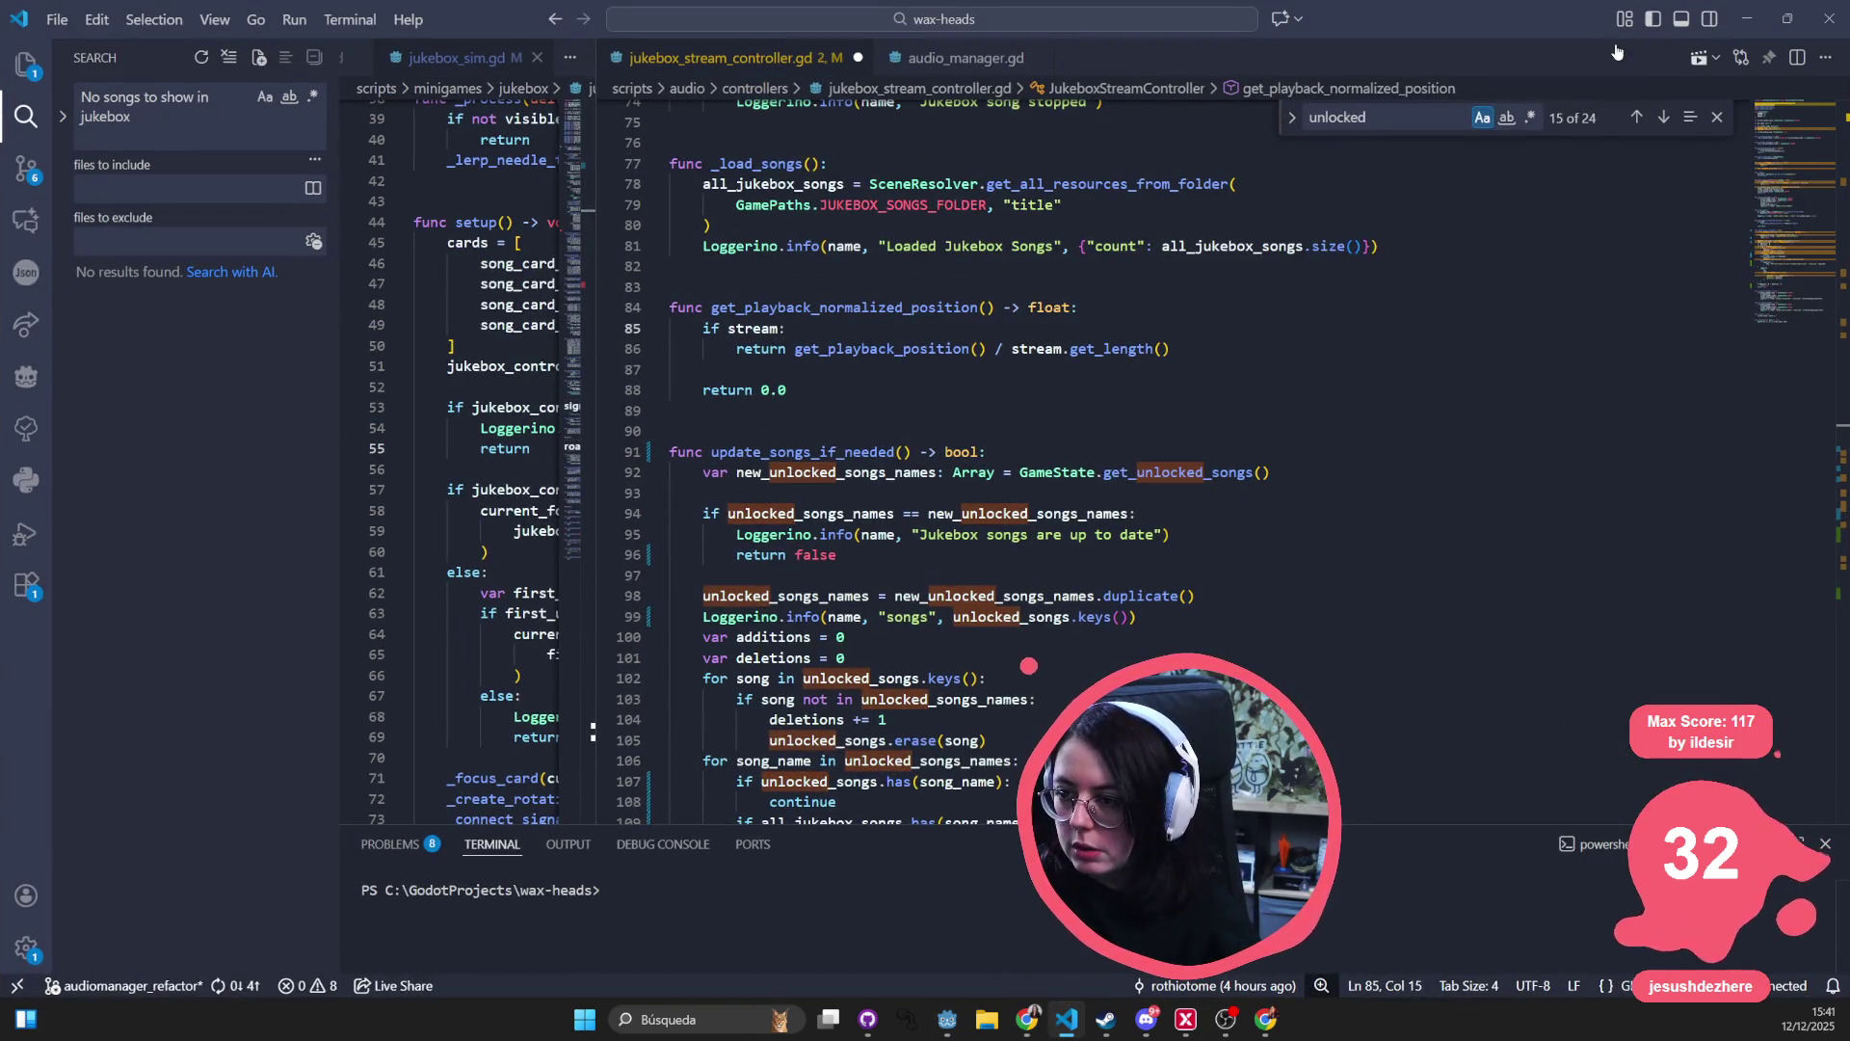
key("alt+Tab")
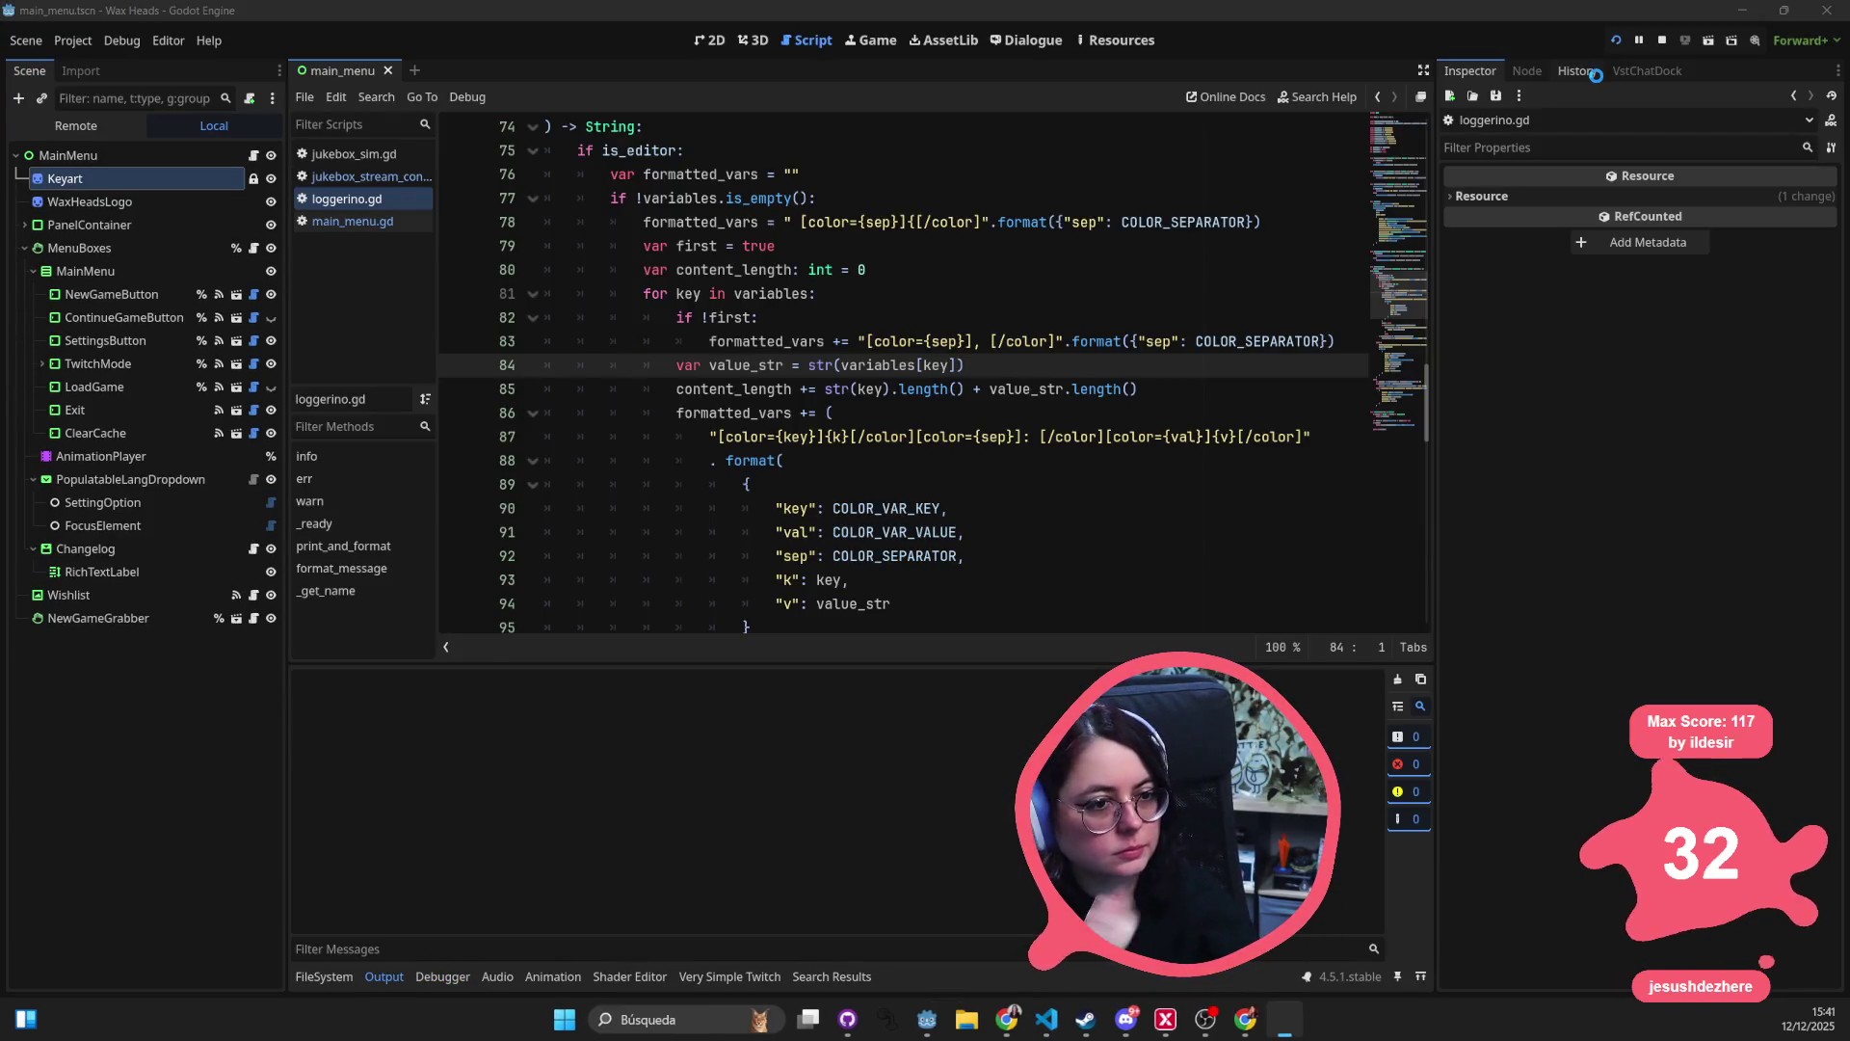
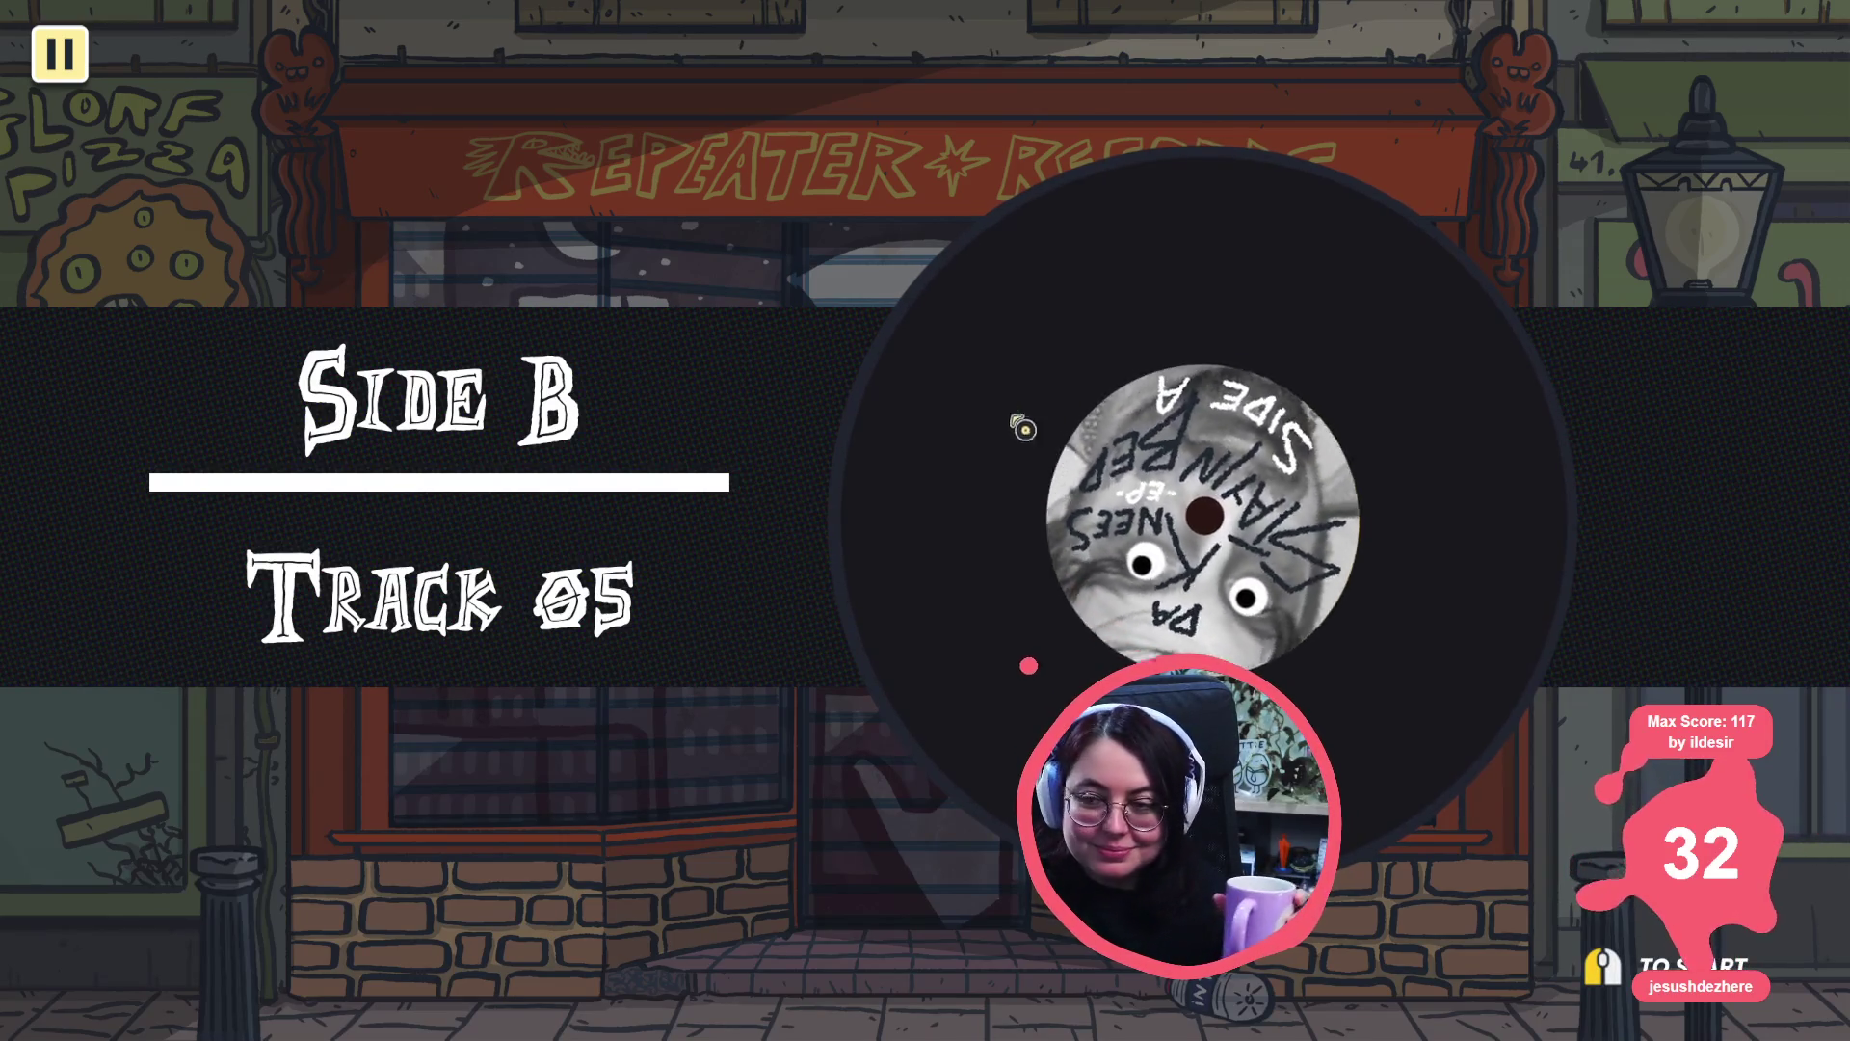
- Start the track and advance the morning greeting to the question about Hank
left_click(867, 453)
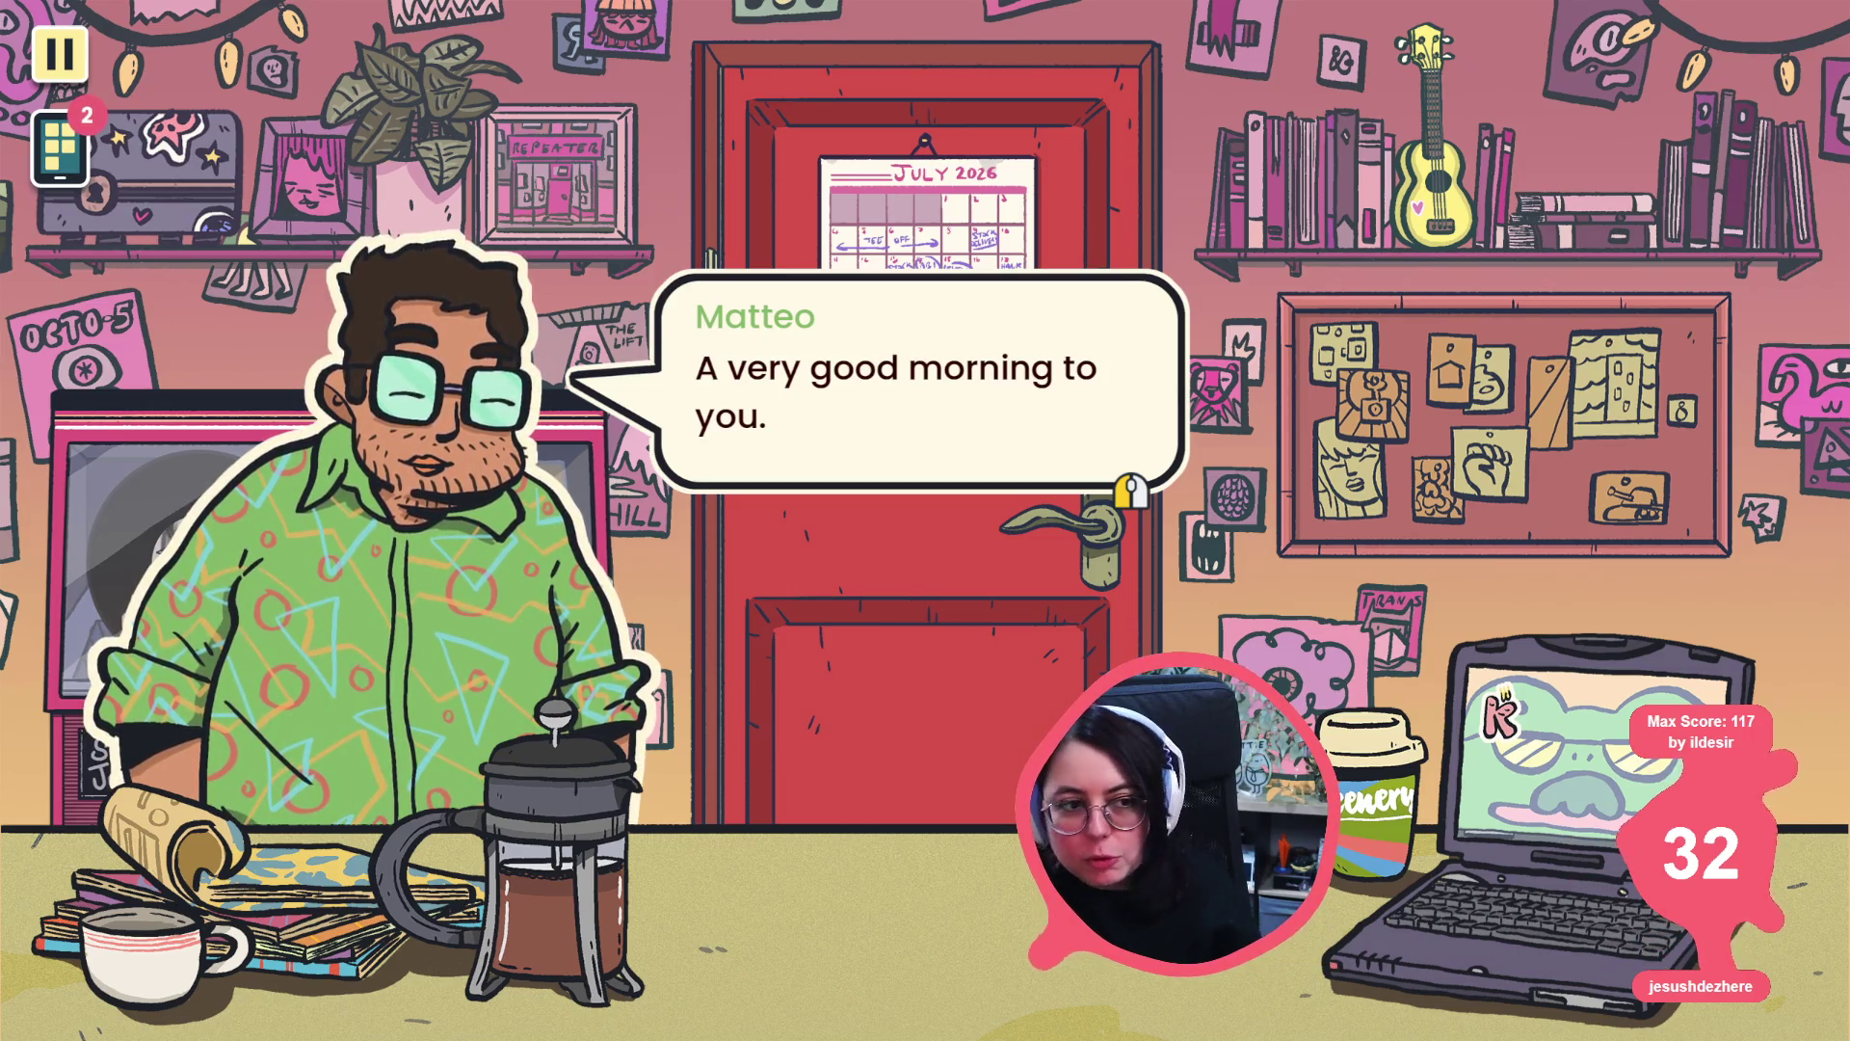
left_click(838, 711)
left_click(1008, 546)
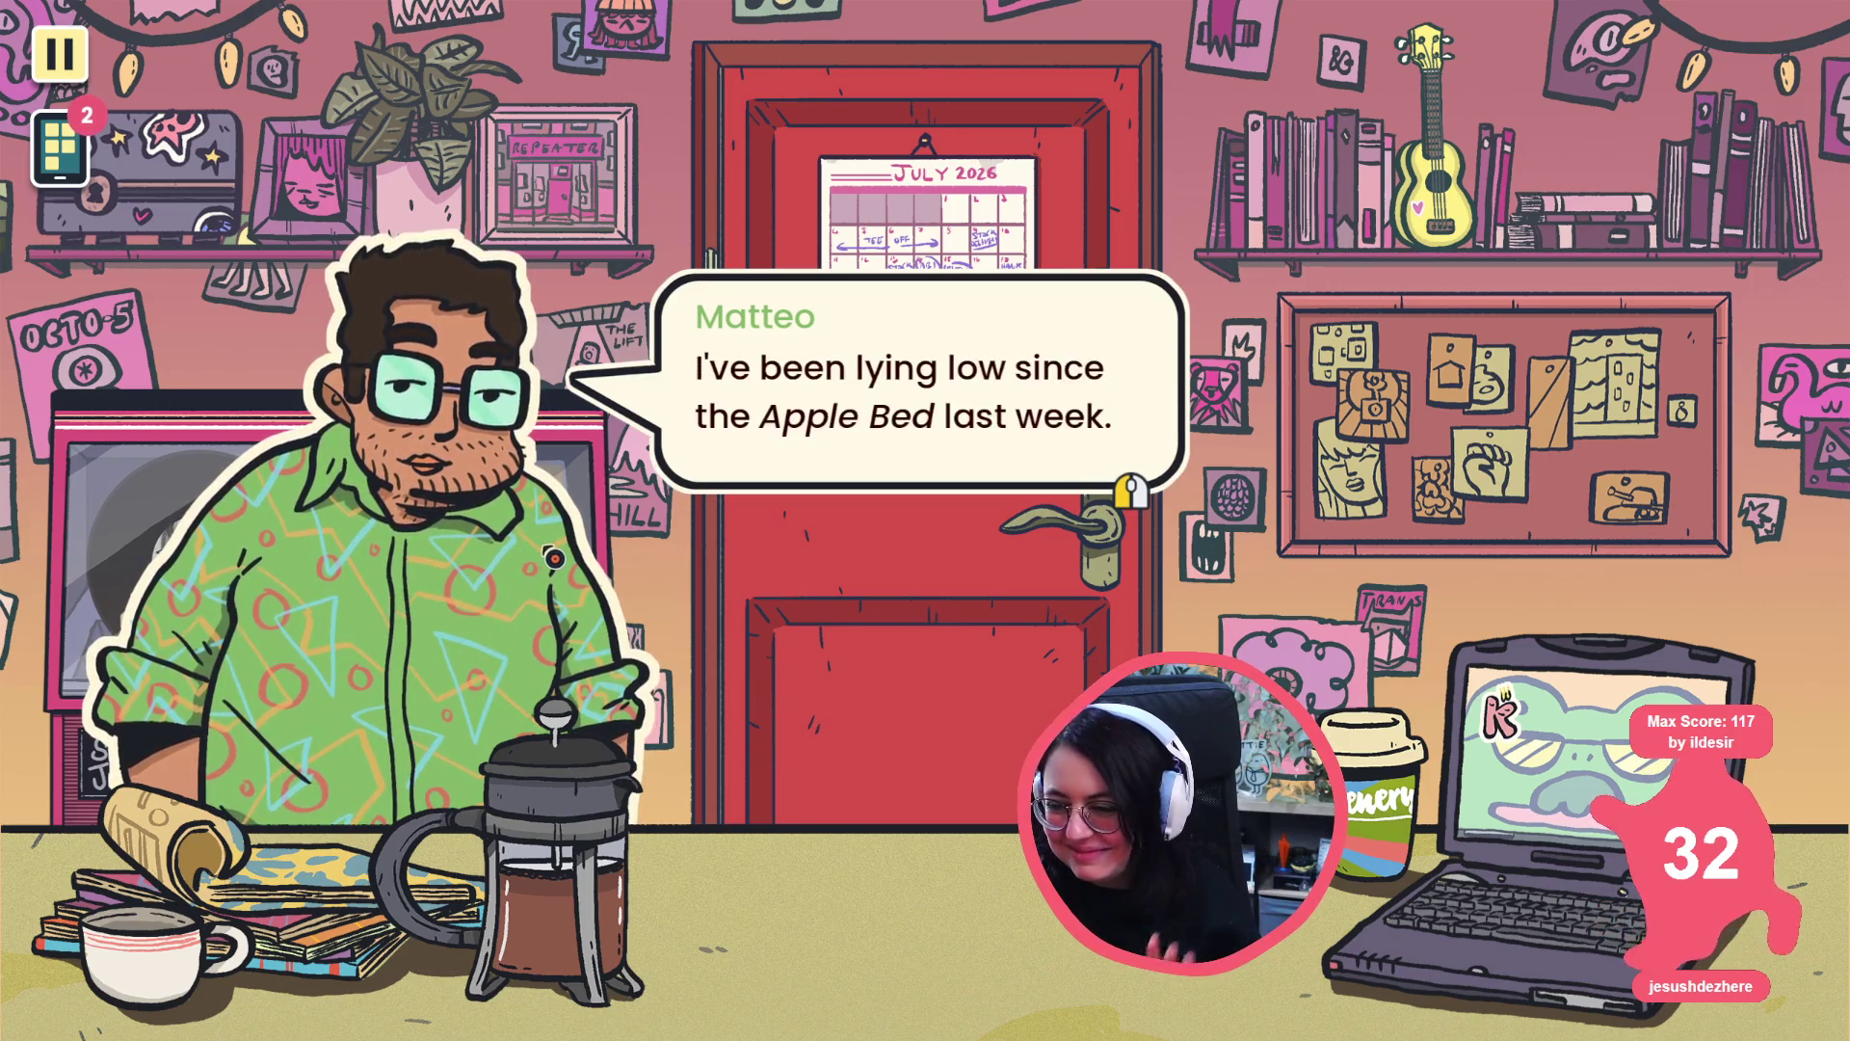
left_click(361, 460)
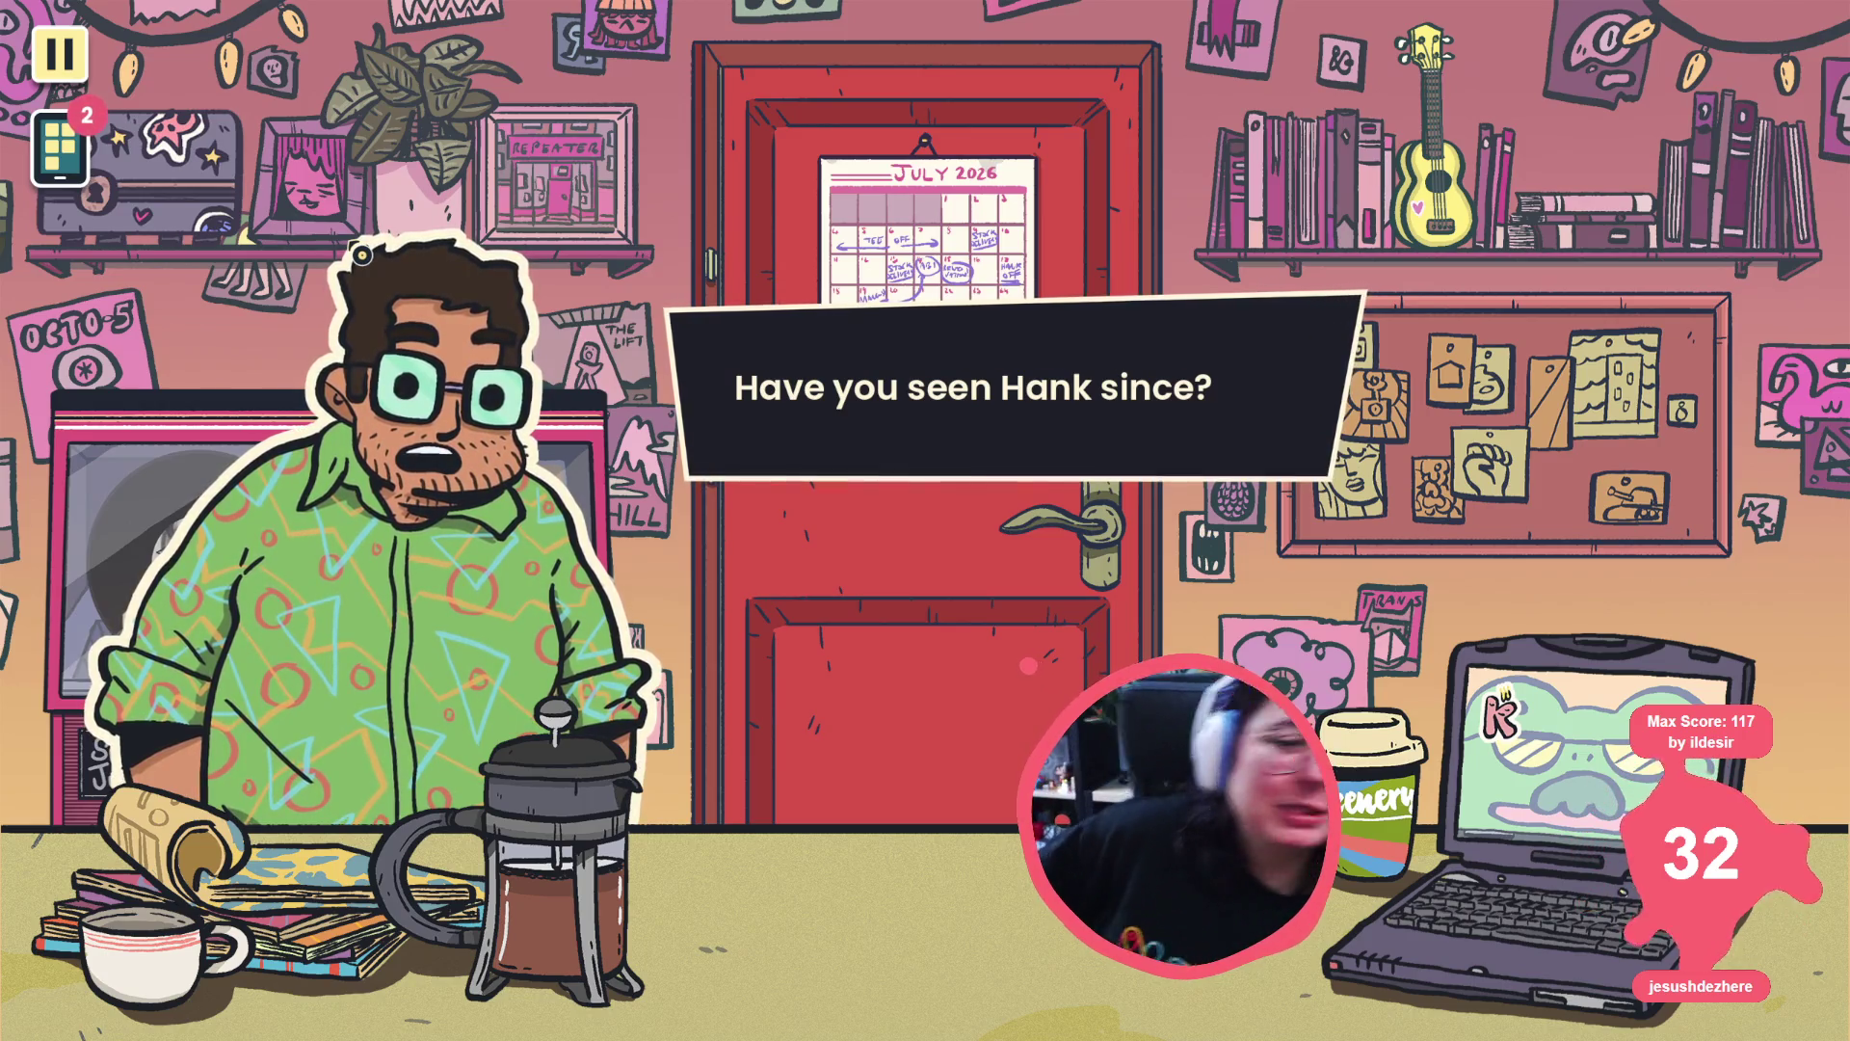
left_click(629, 285)
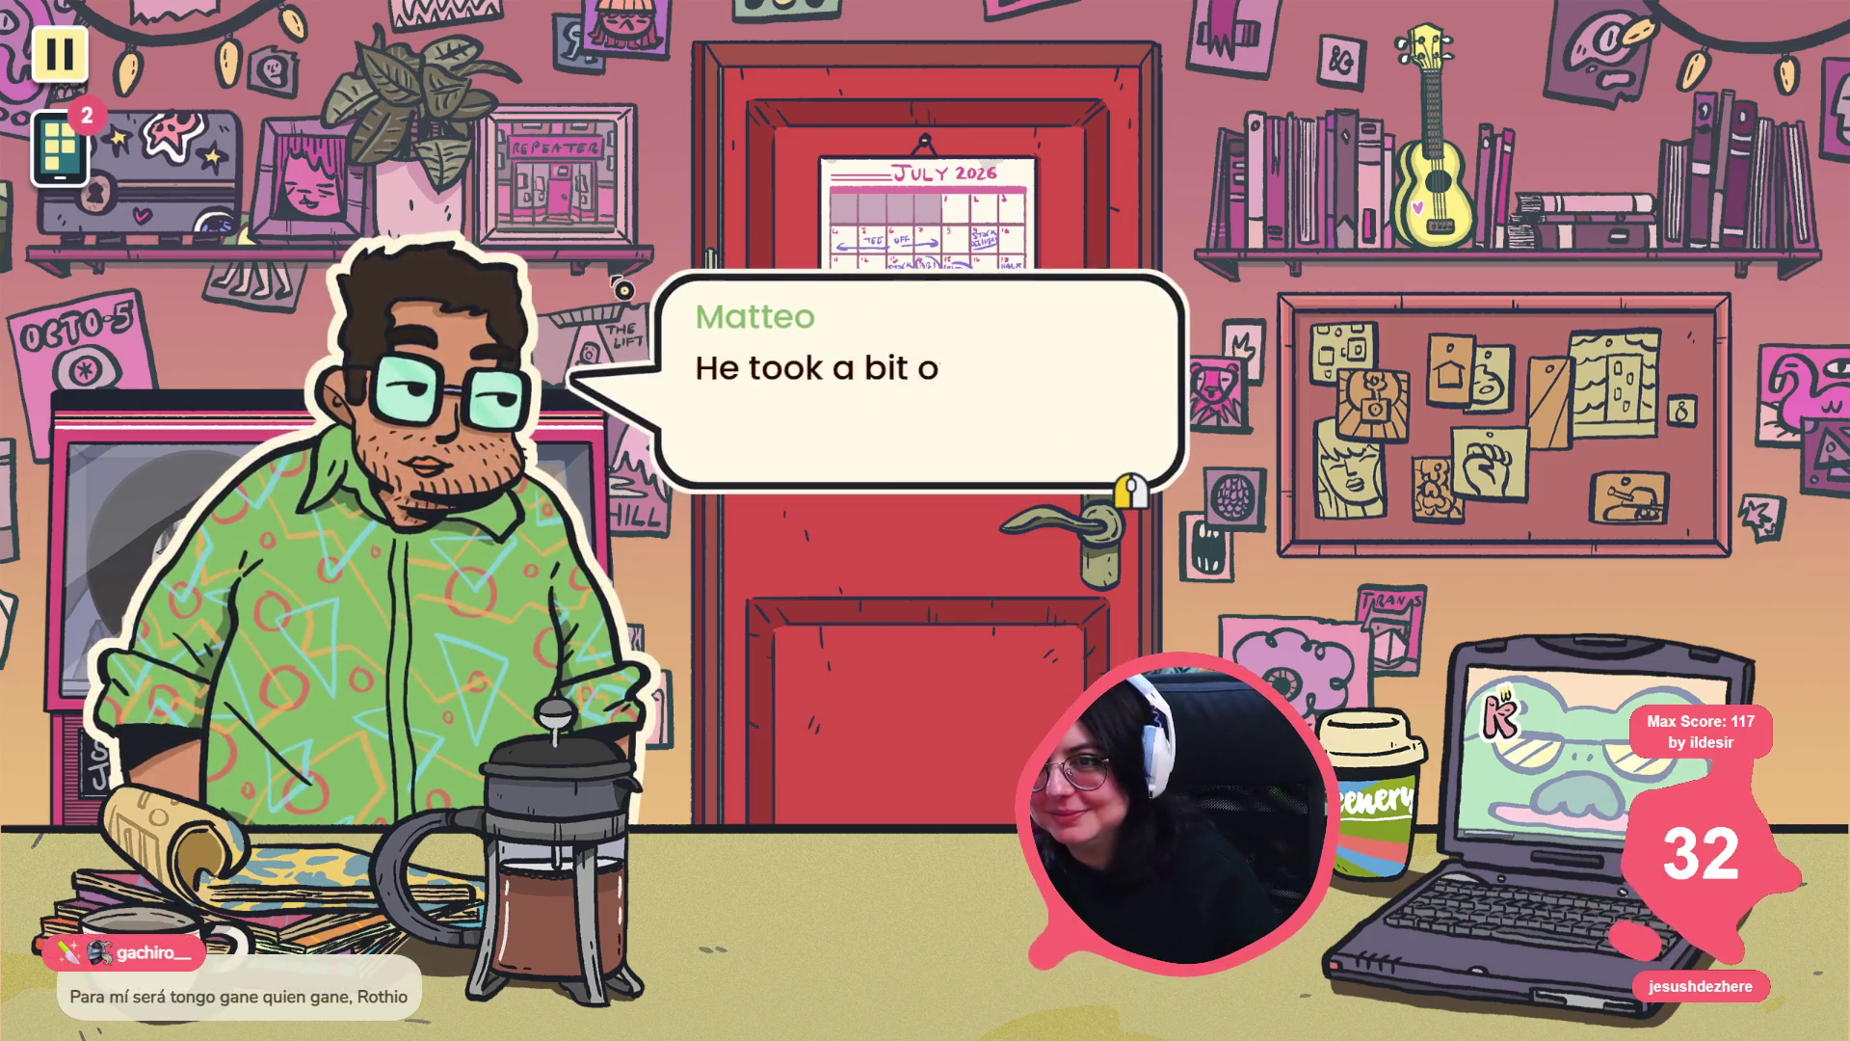
left_click(622, 318)
left_click(613, 371)
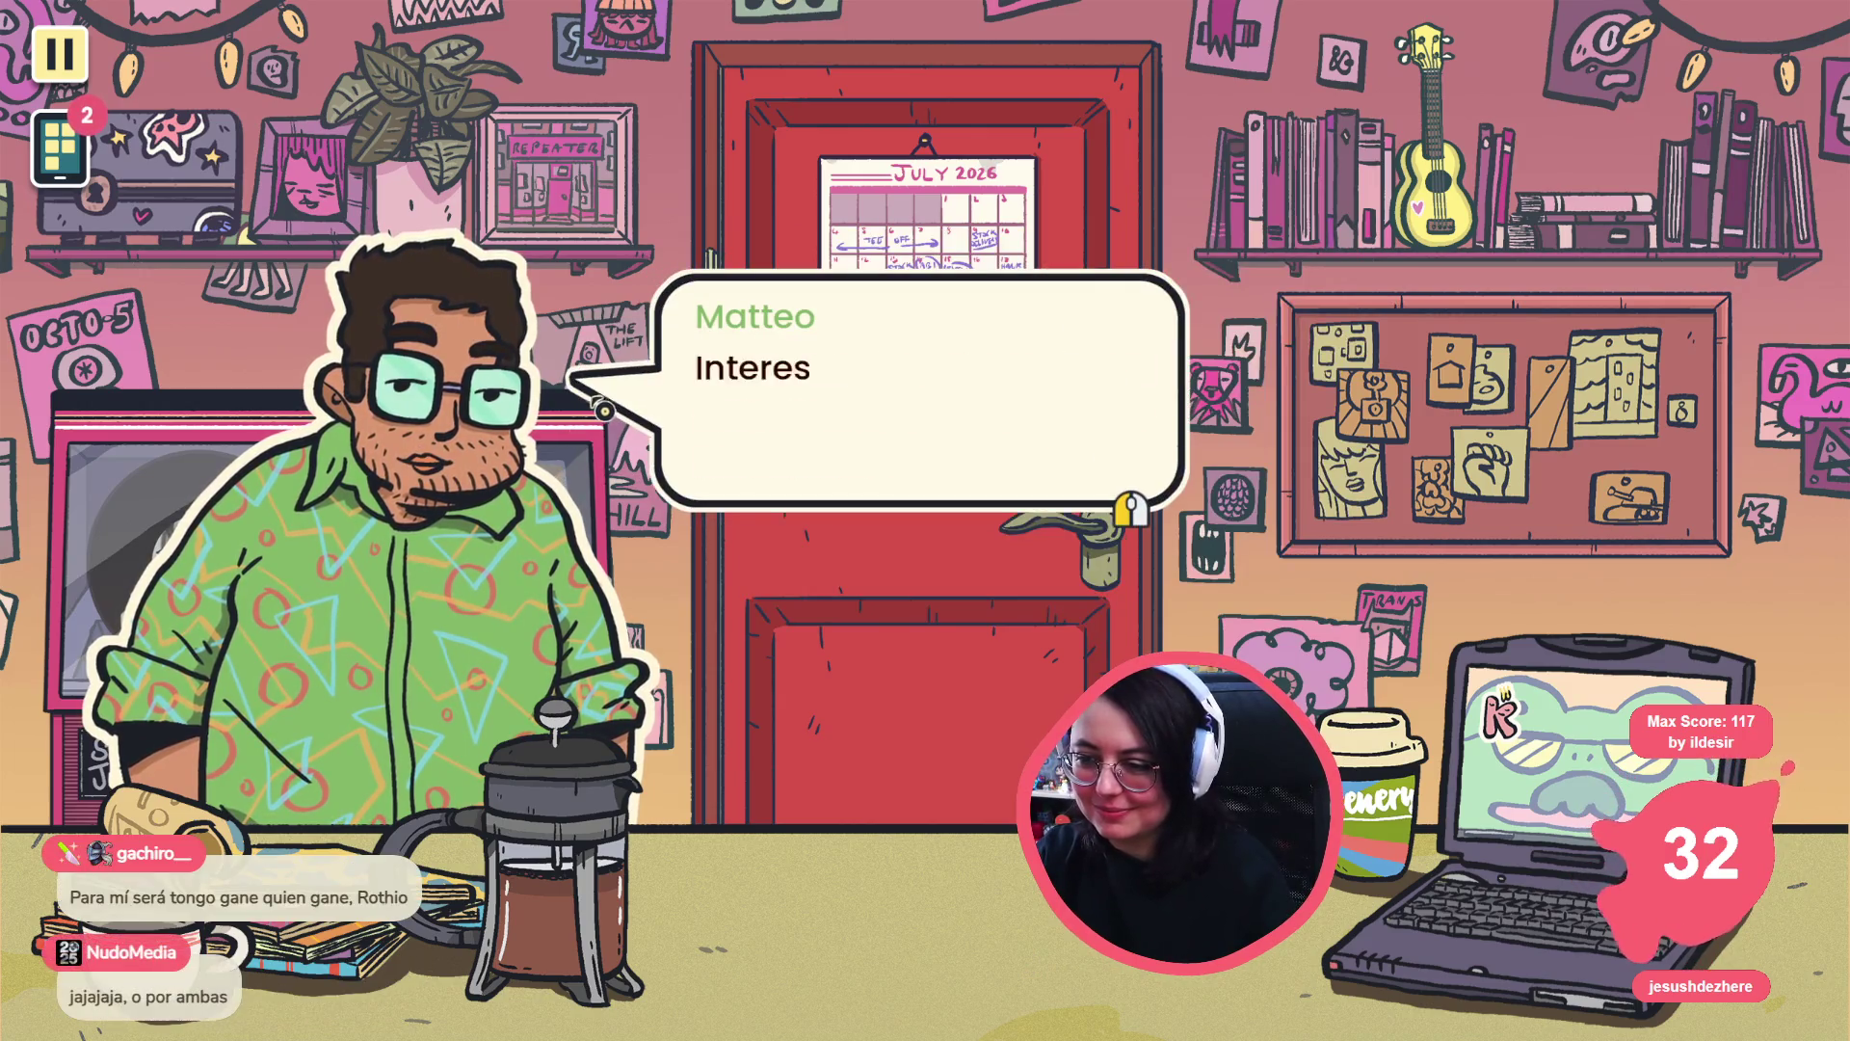
left_click(605, 410)
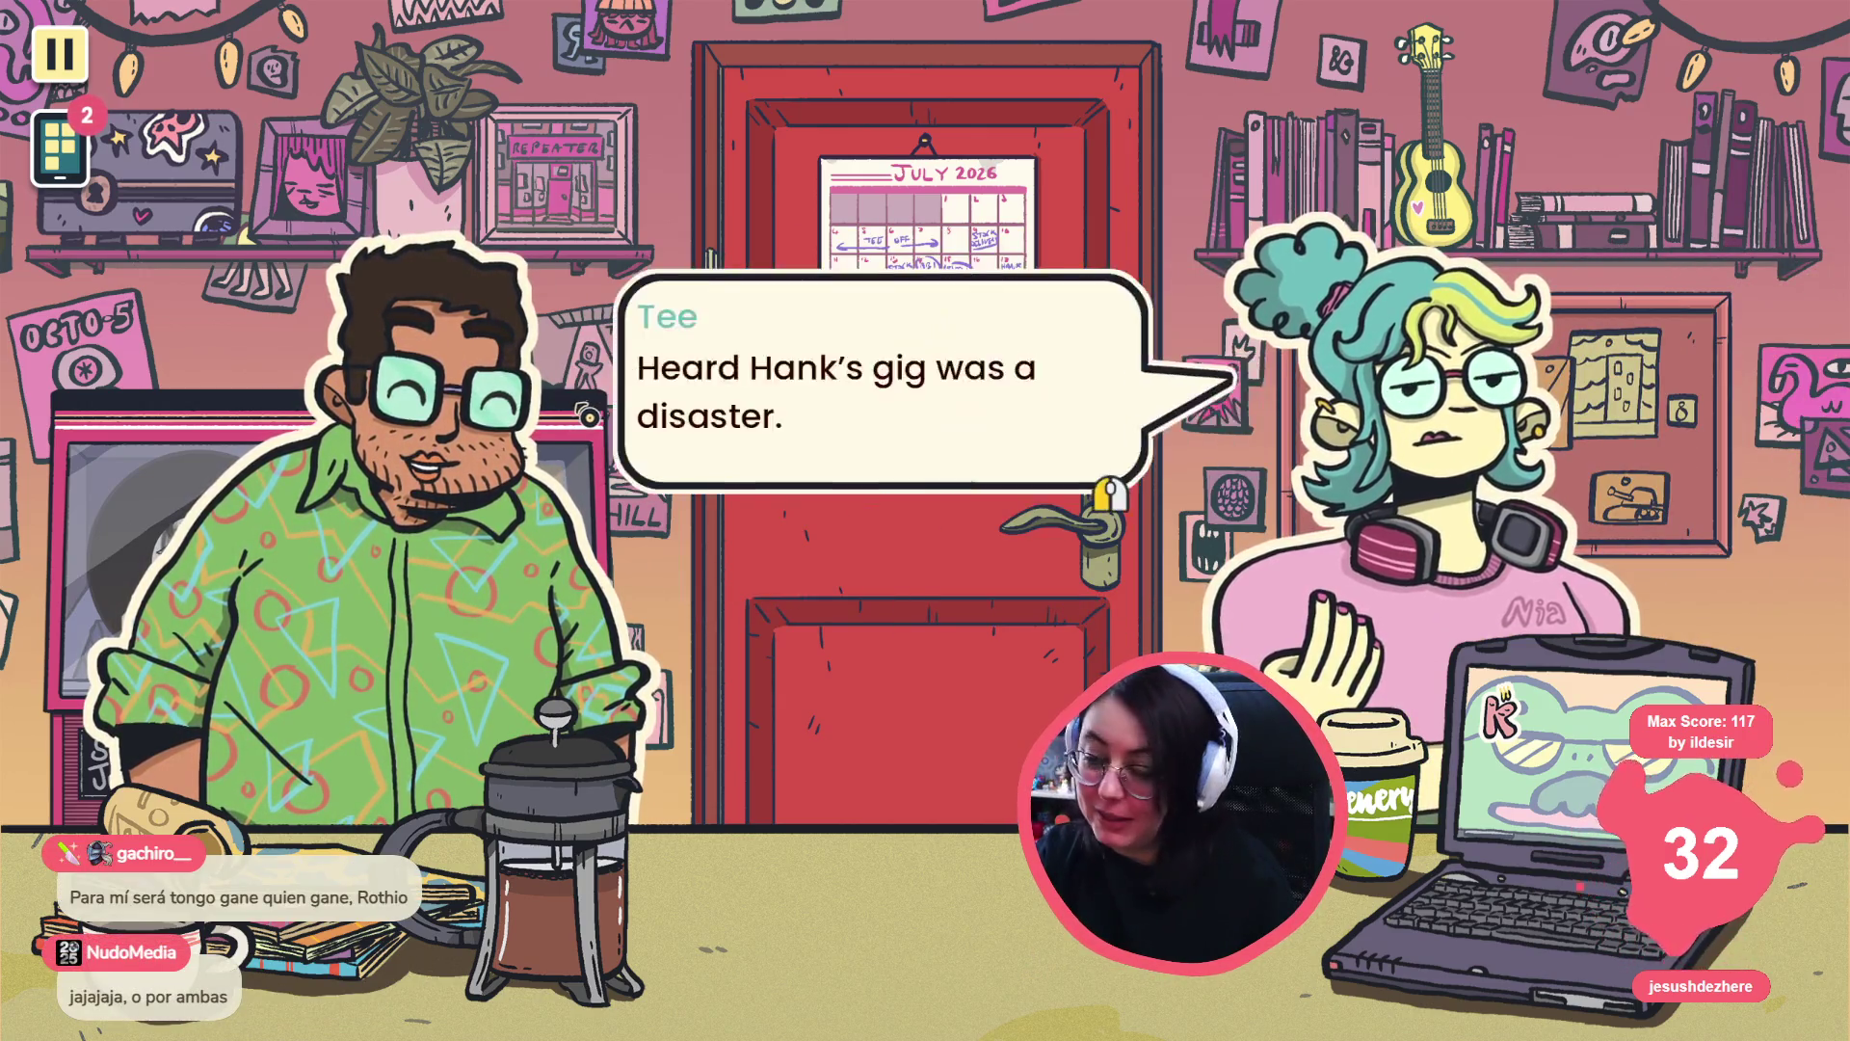
- Skip through Tee's lines and finish the conversation to reach the jukebox songs
left_click(589, 415)
left_click(607, 406)
left_click(624, 400)
left_click(638, 394)
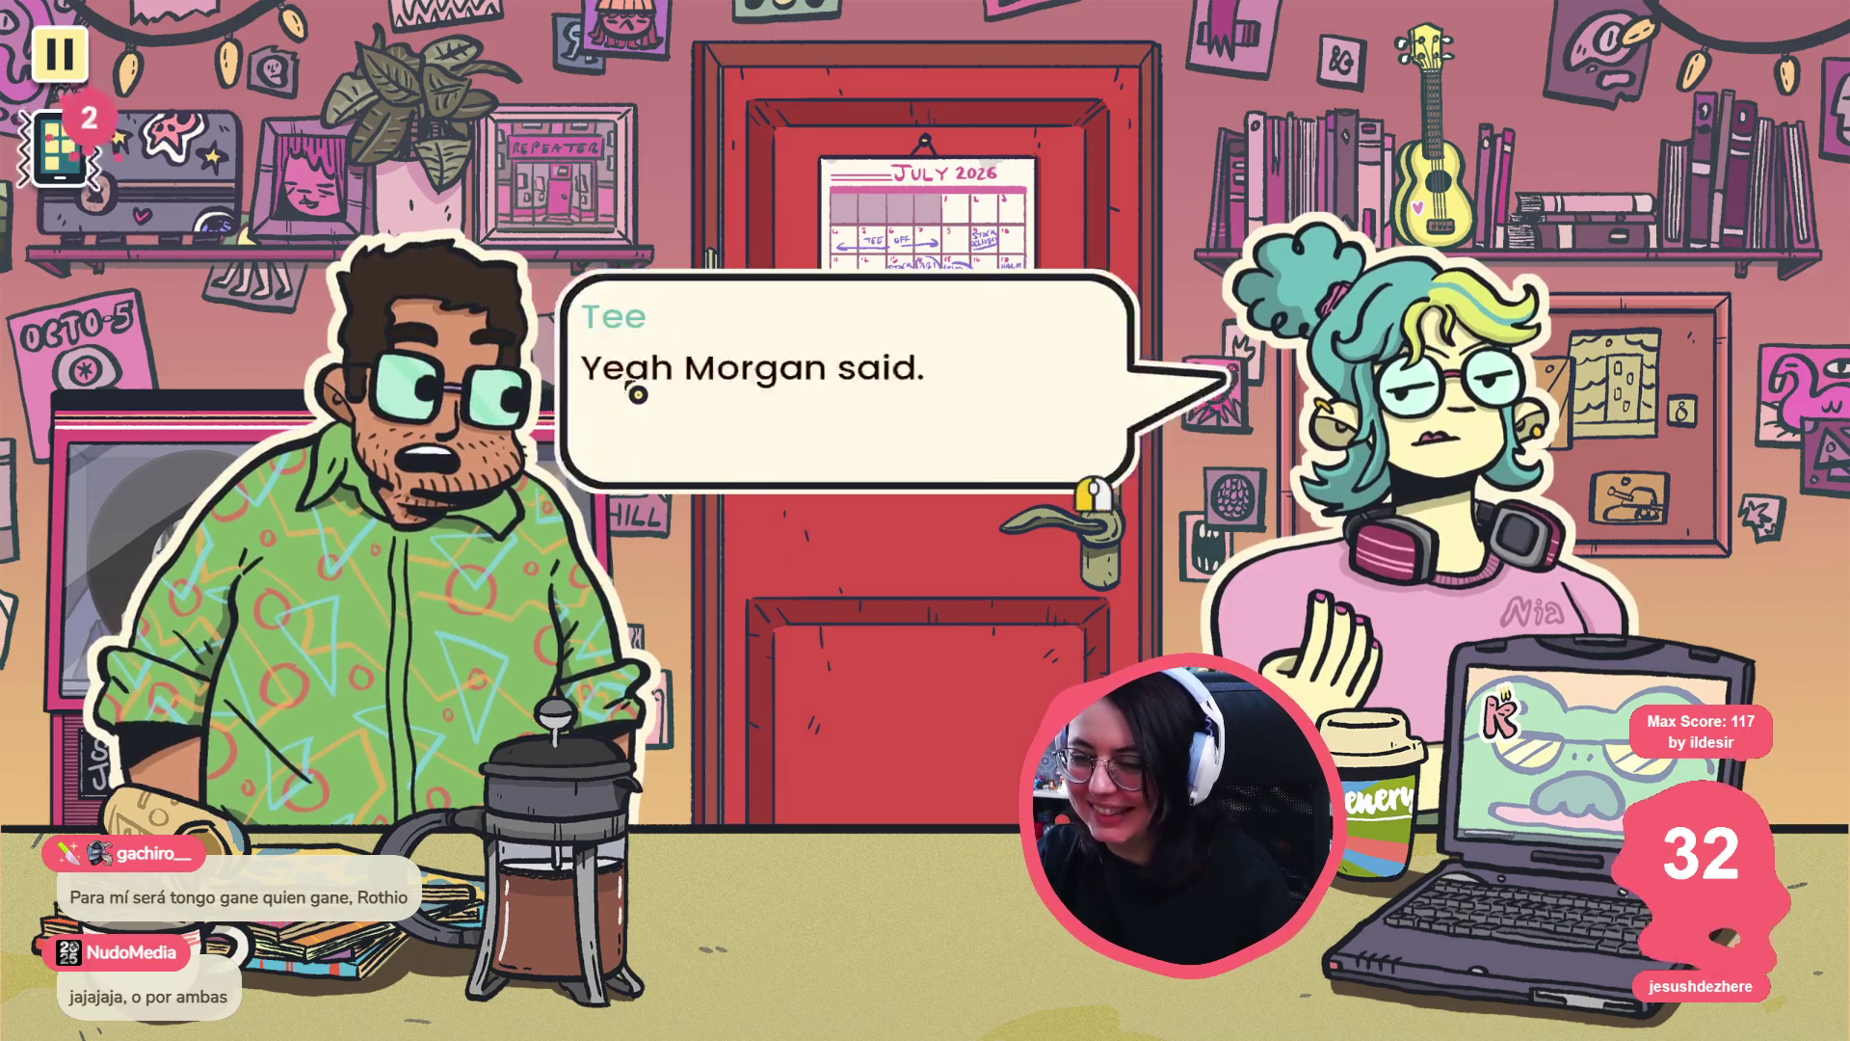
left_click(637, 394)
left_click(614, 382)
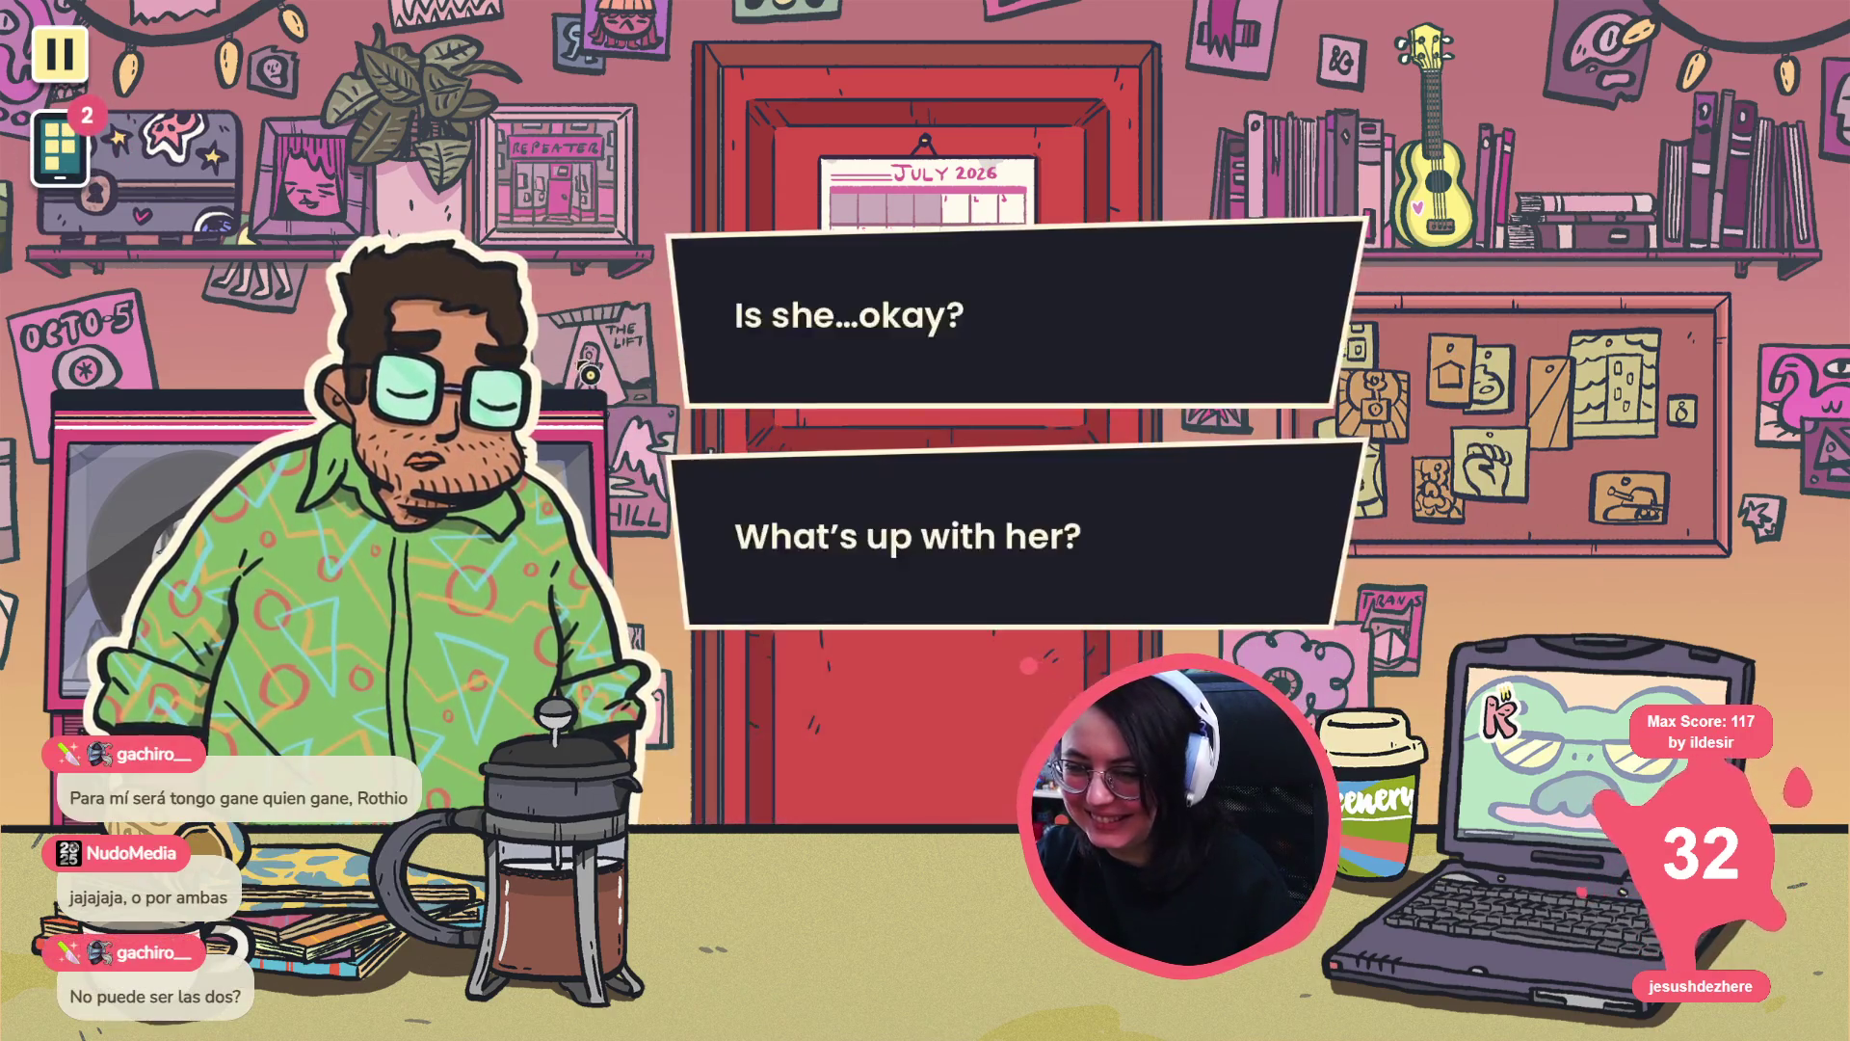
left_click(860, 310)
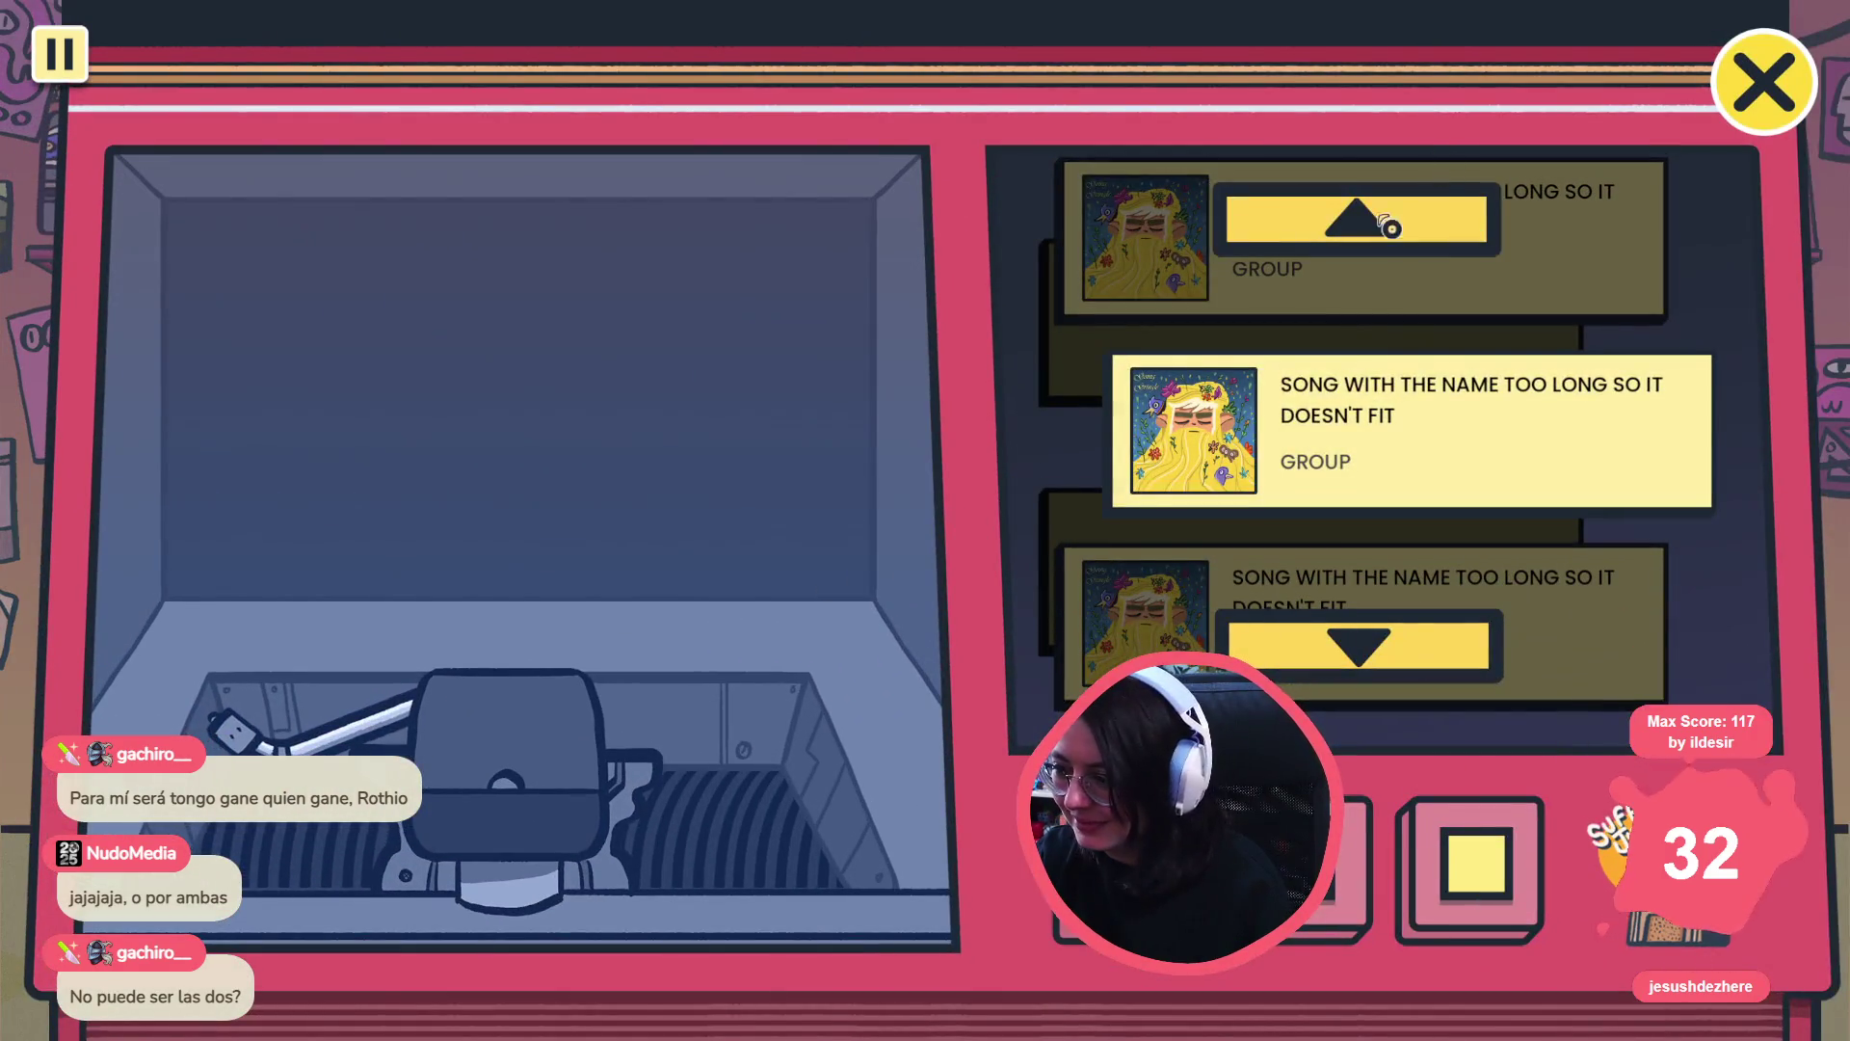
- Bring up jukebox_stream_controller.gd in VS Code at update_songs_if_needed
key("alt+Tab")
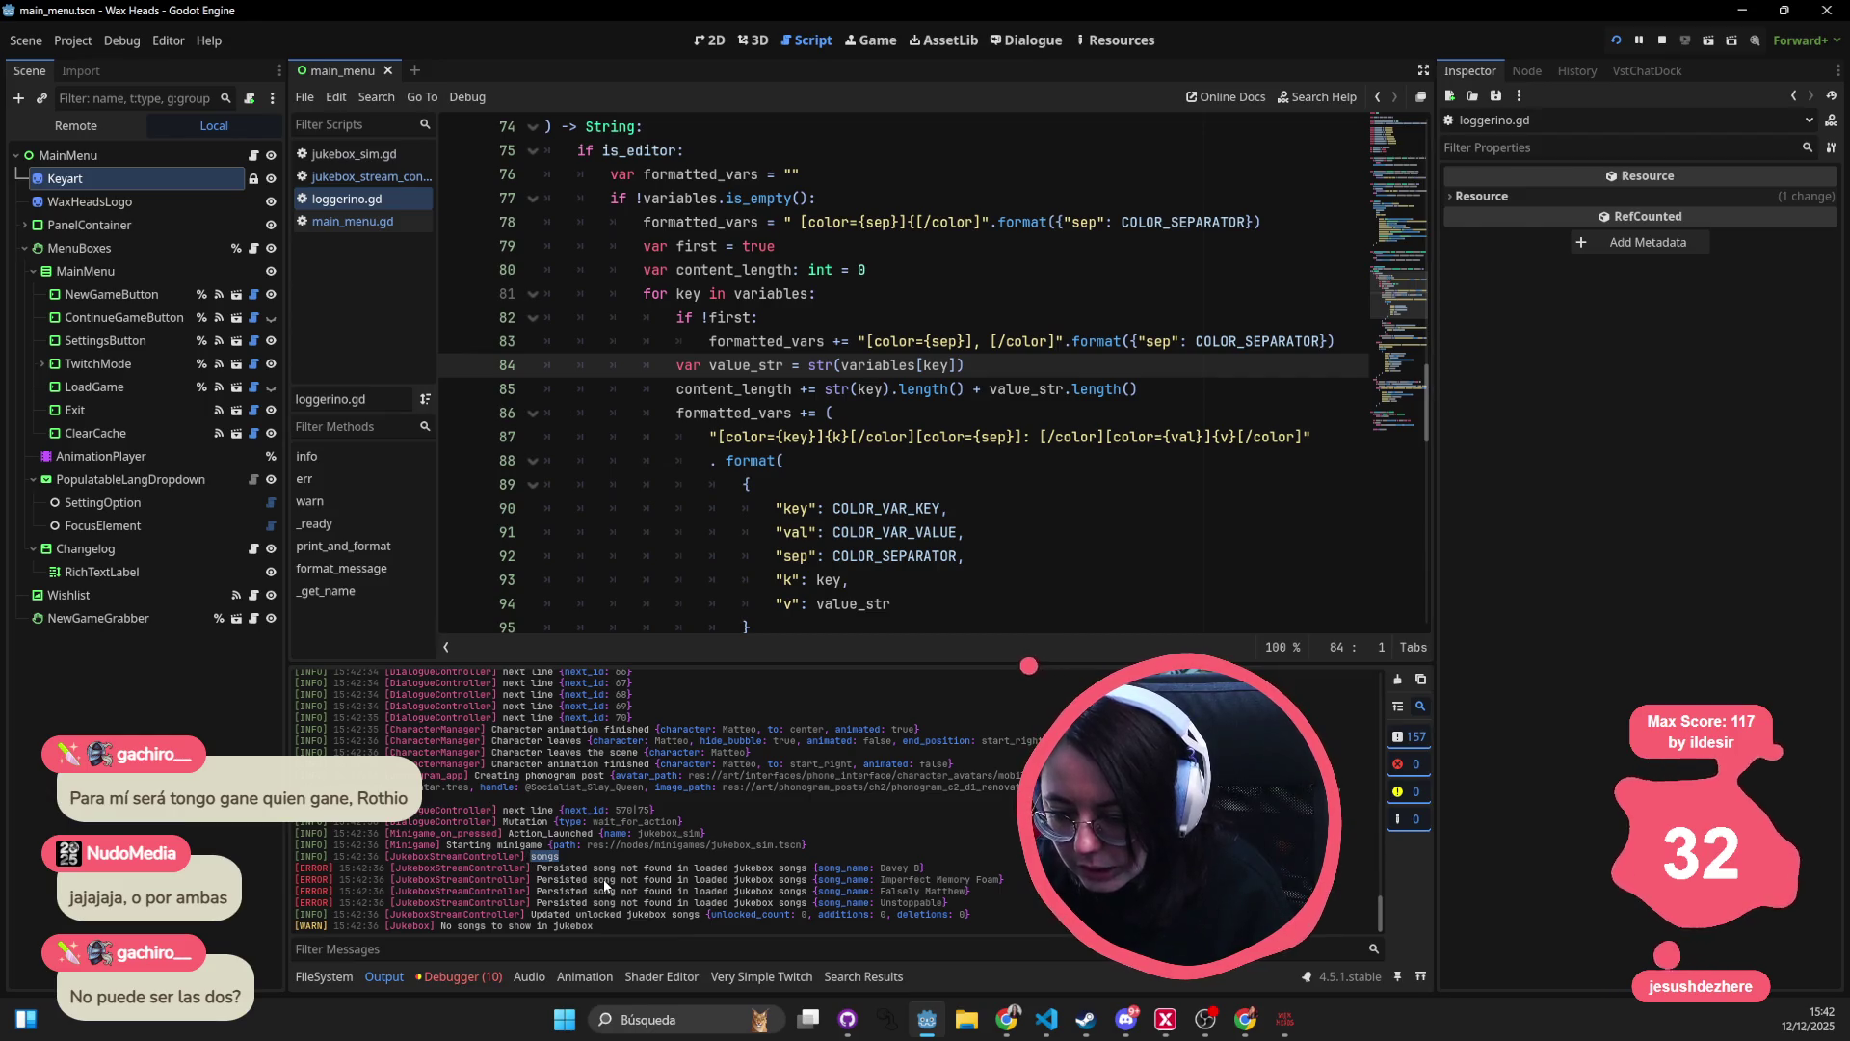
key("alt+Tab")
key("alt+Tab")
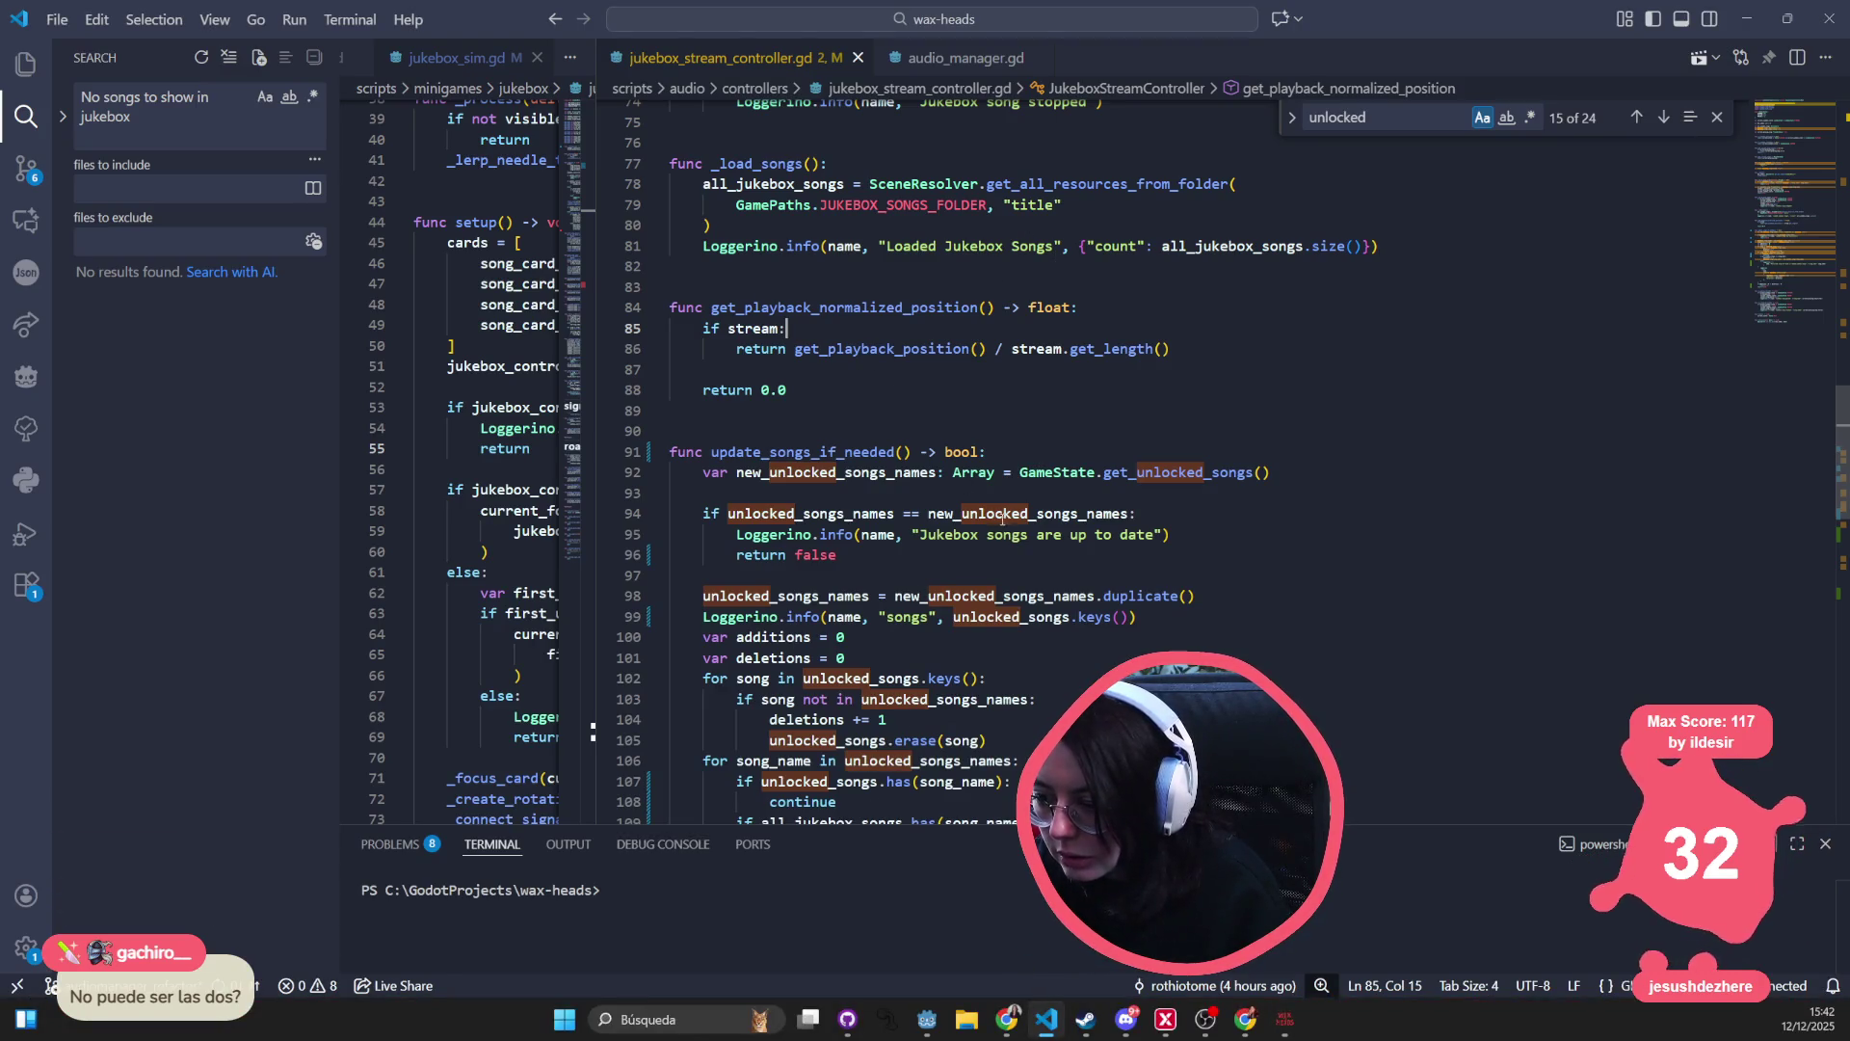
left_click(785, 514)
- Inspect the unlocked song name variables and the songs log line around lines 92-99
double_click(836, 472)
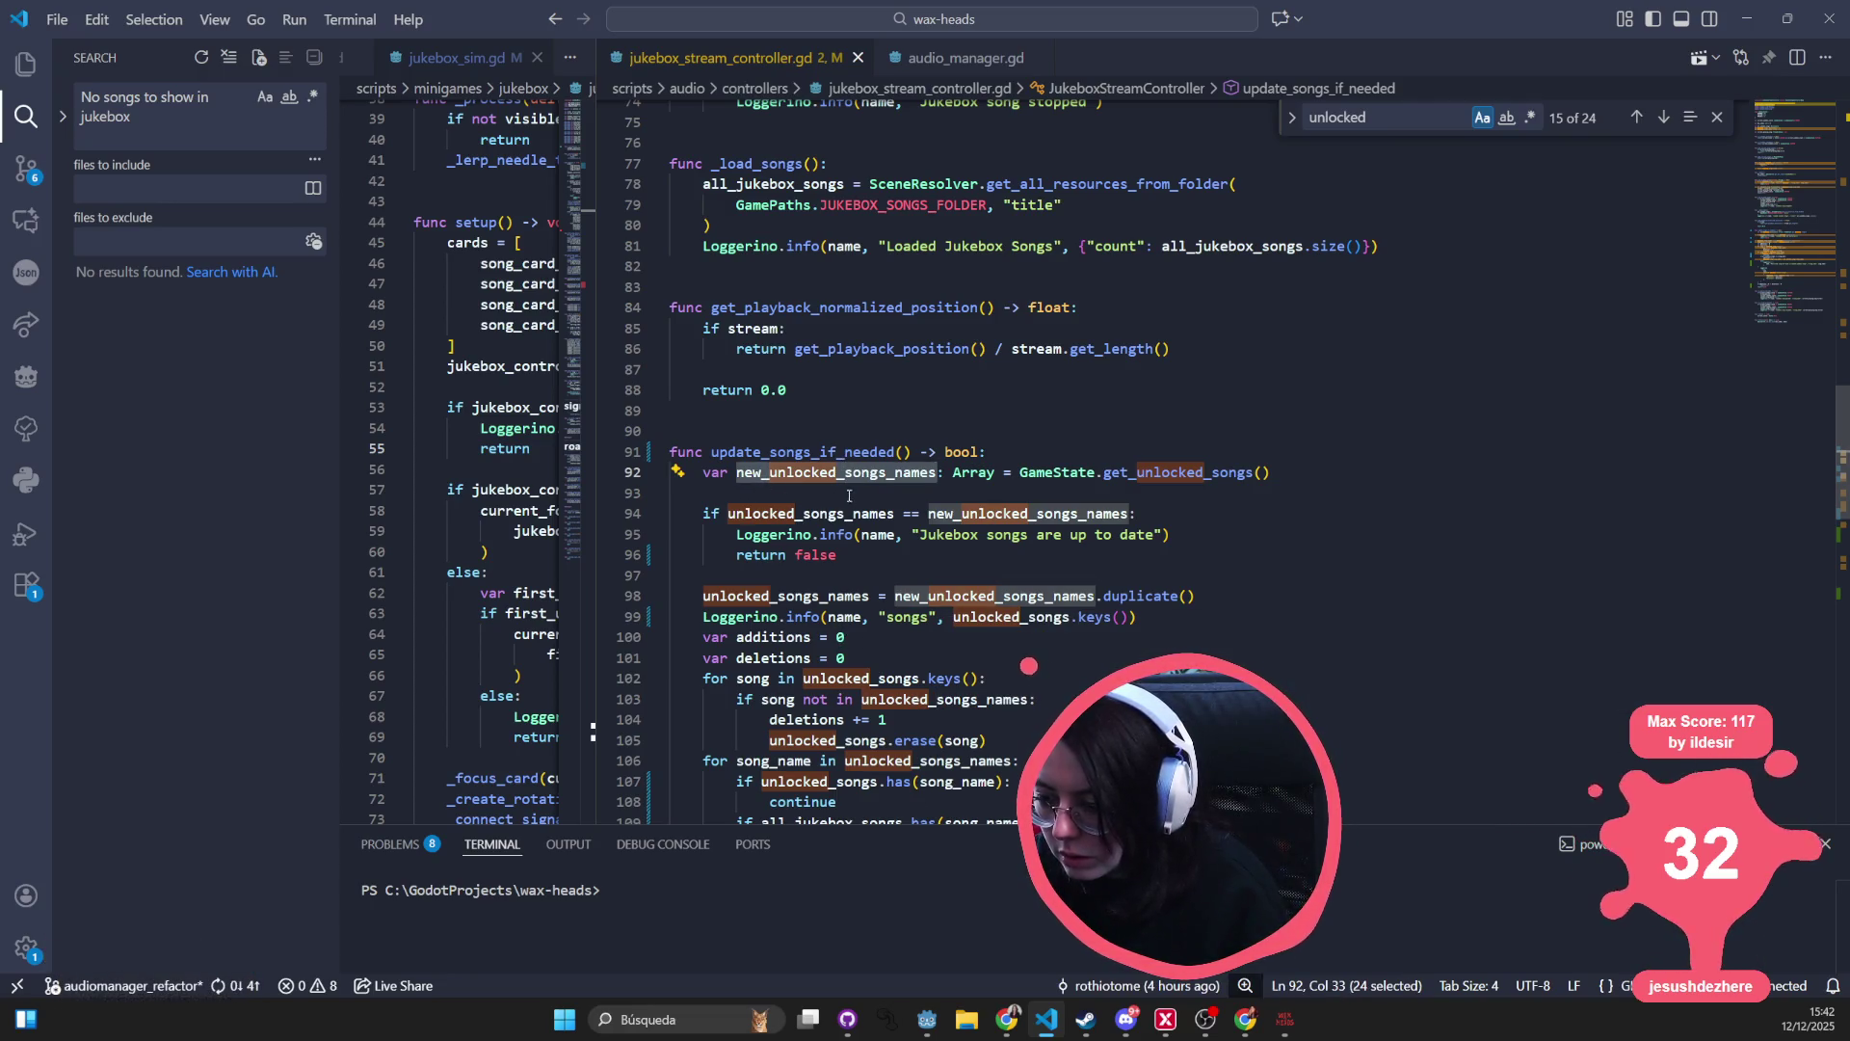
double_click(837, 594)
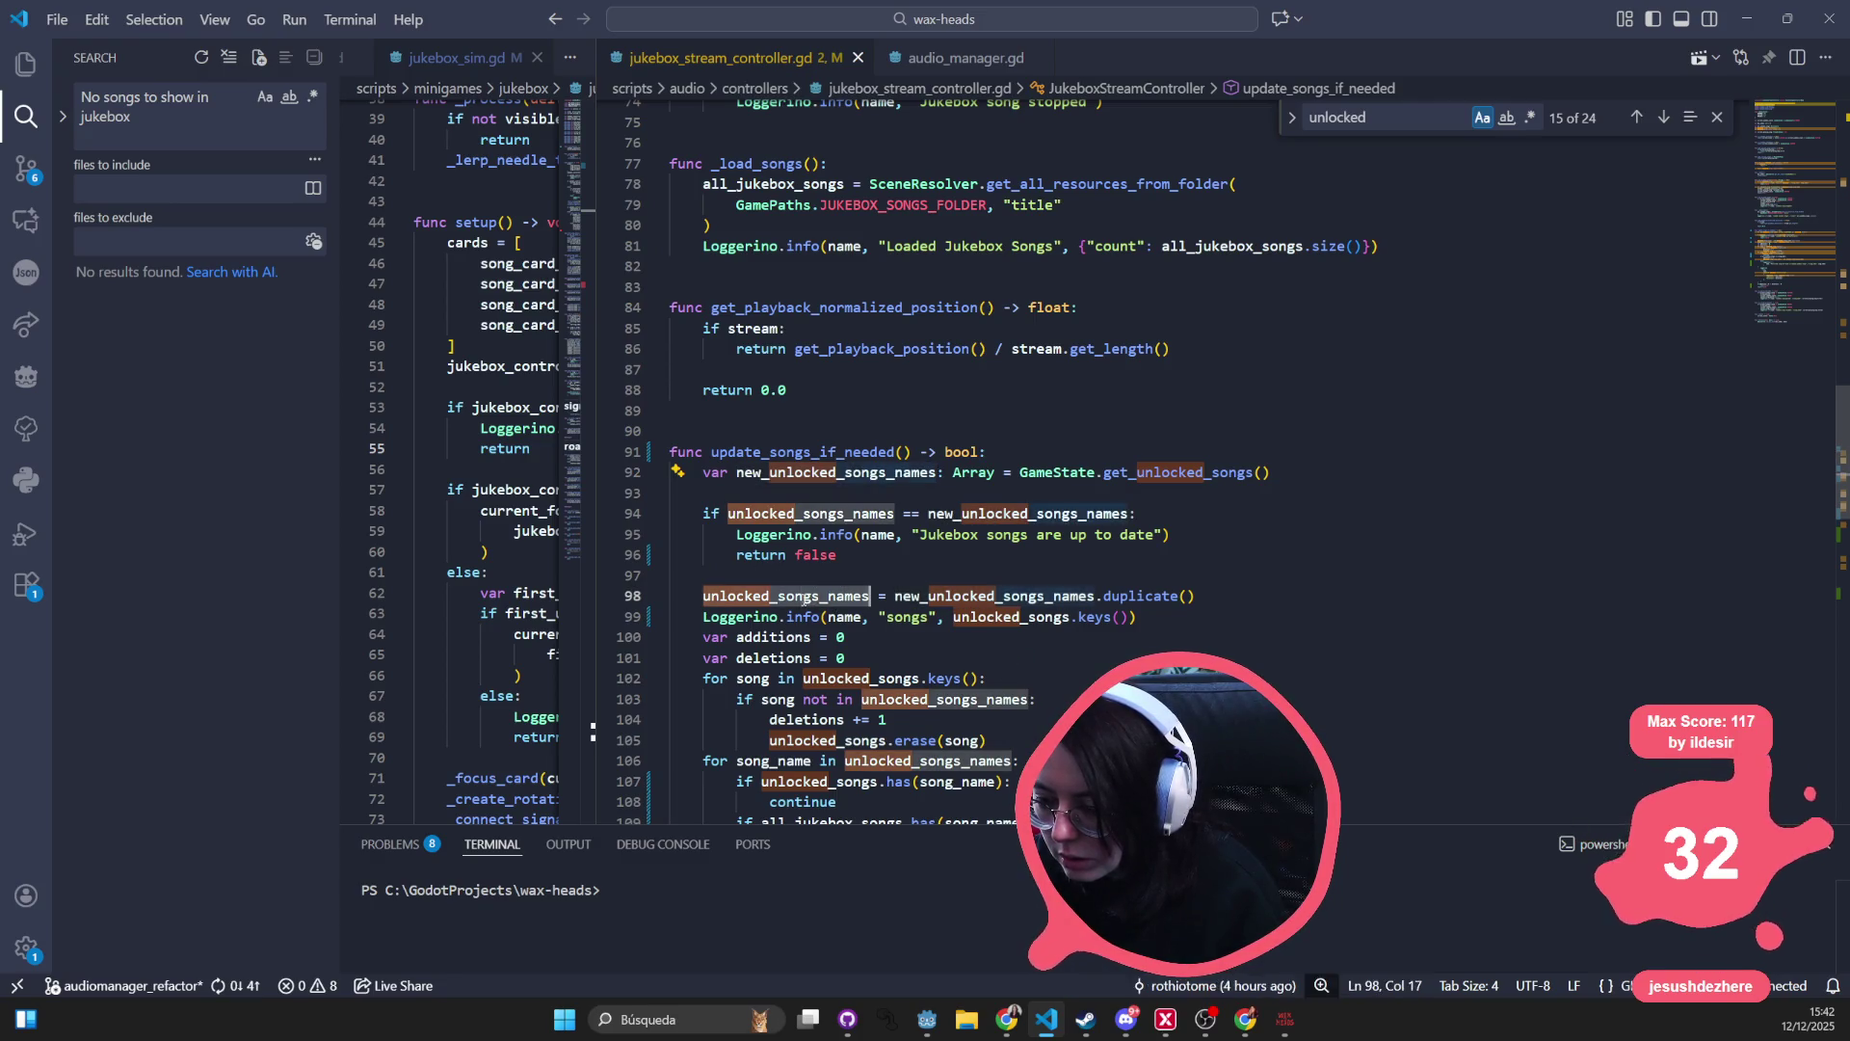
key("Down")
key("Down")
key("Down")
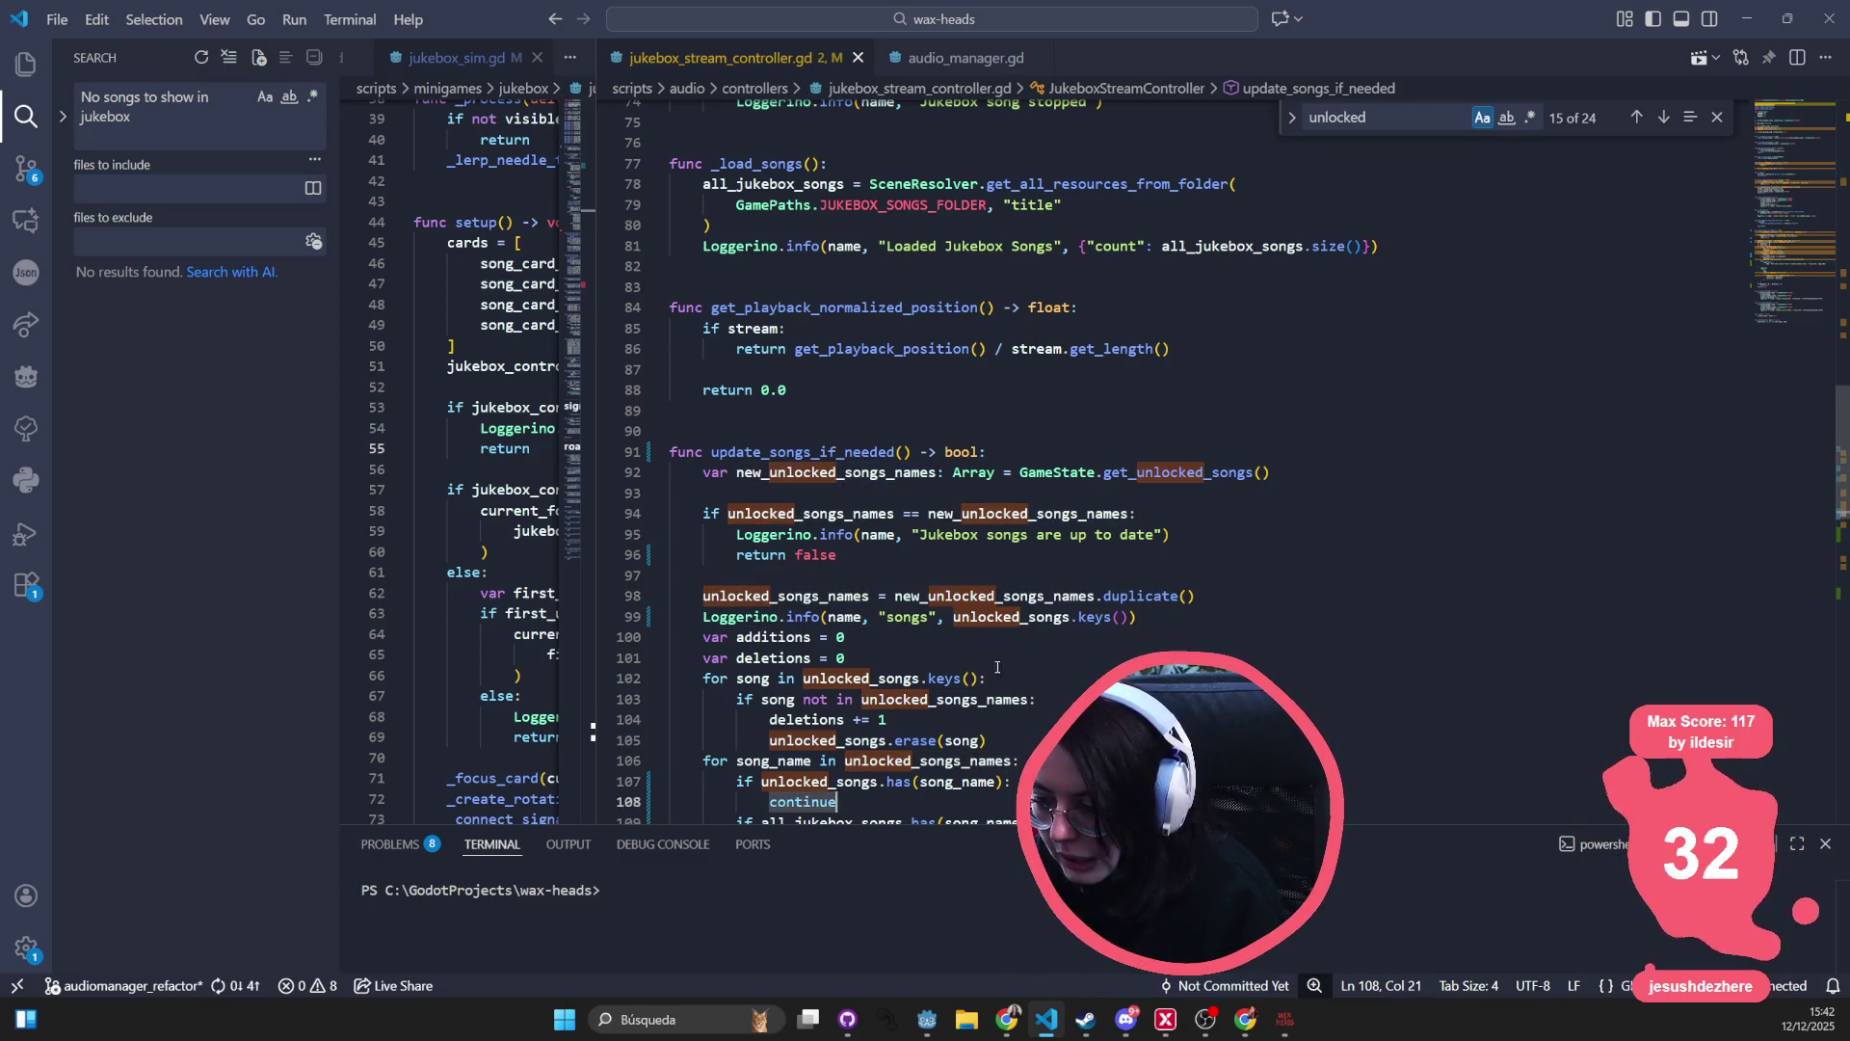
triple_click(1030, 612)
scroll(796, 567, "down", 2)
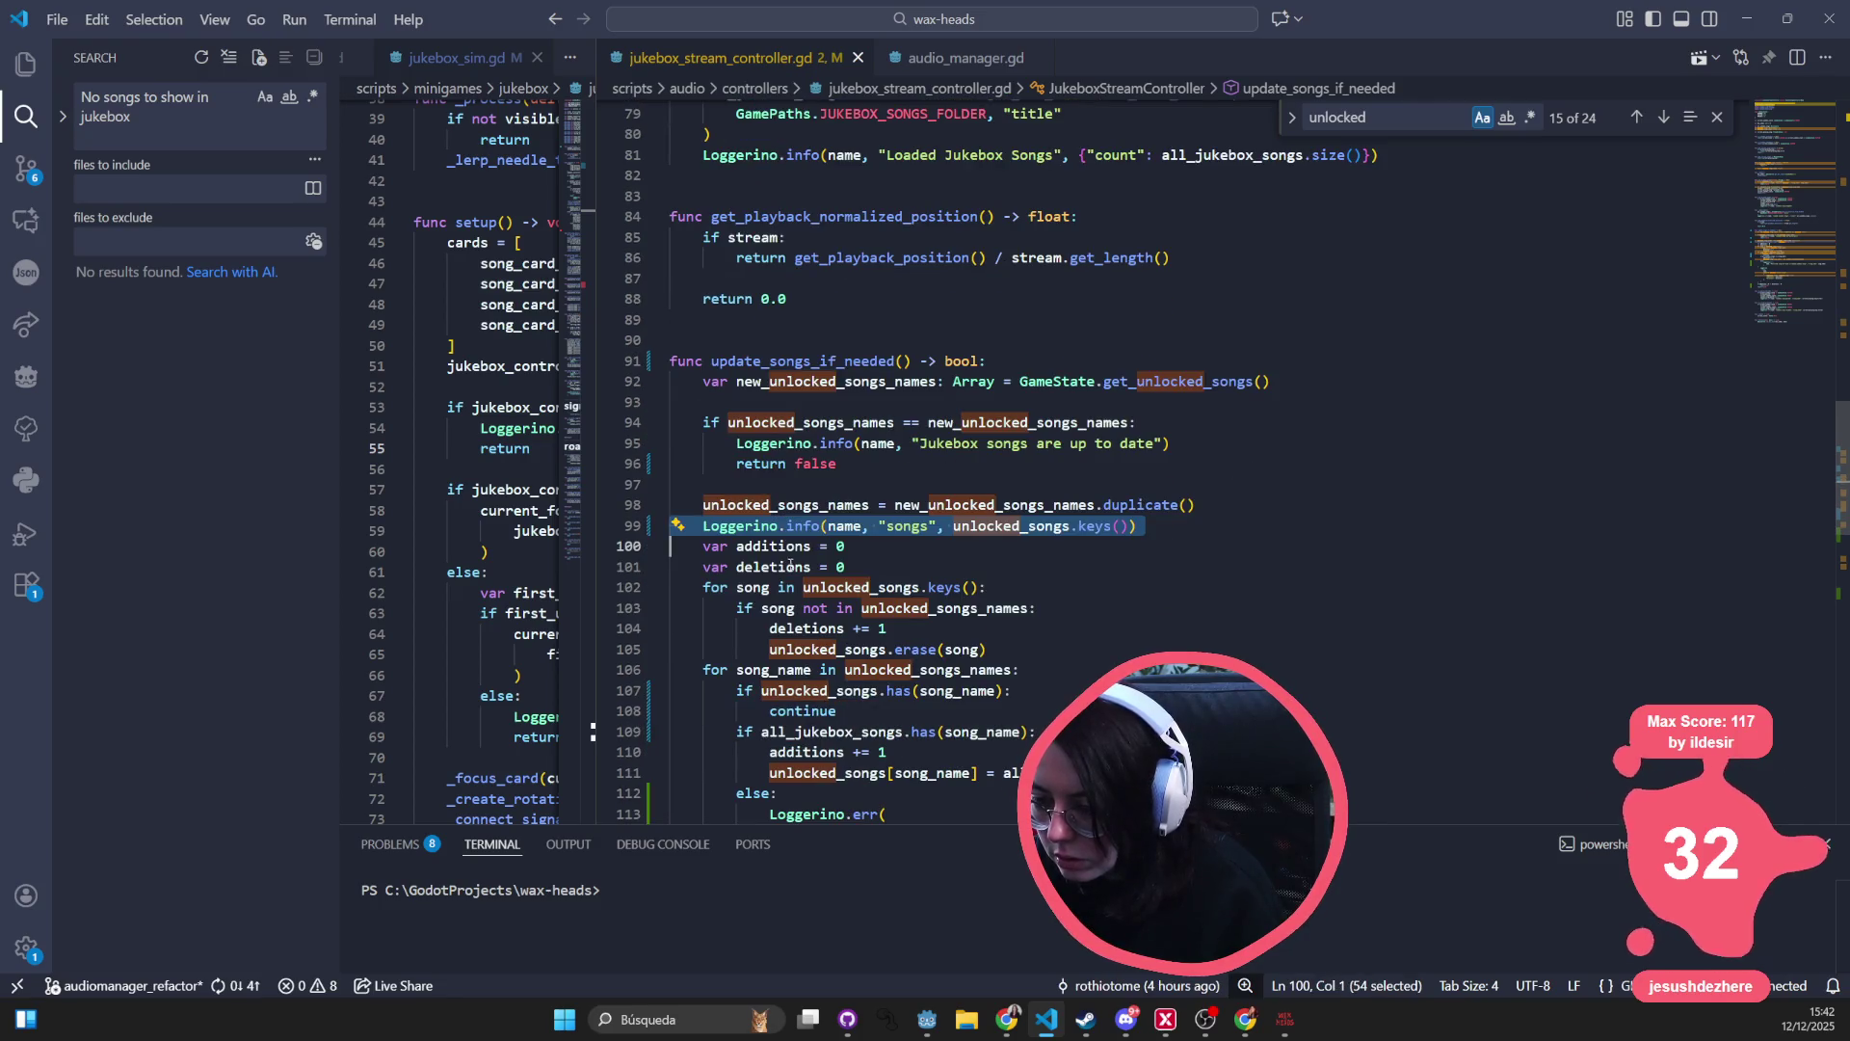
double_click(993, 505)
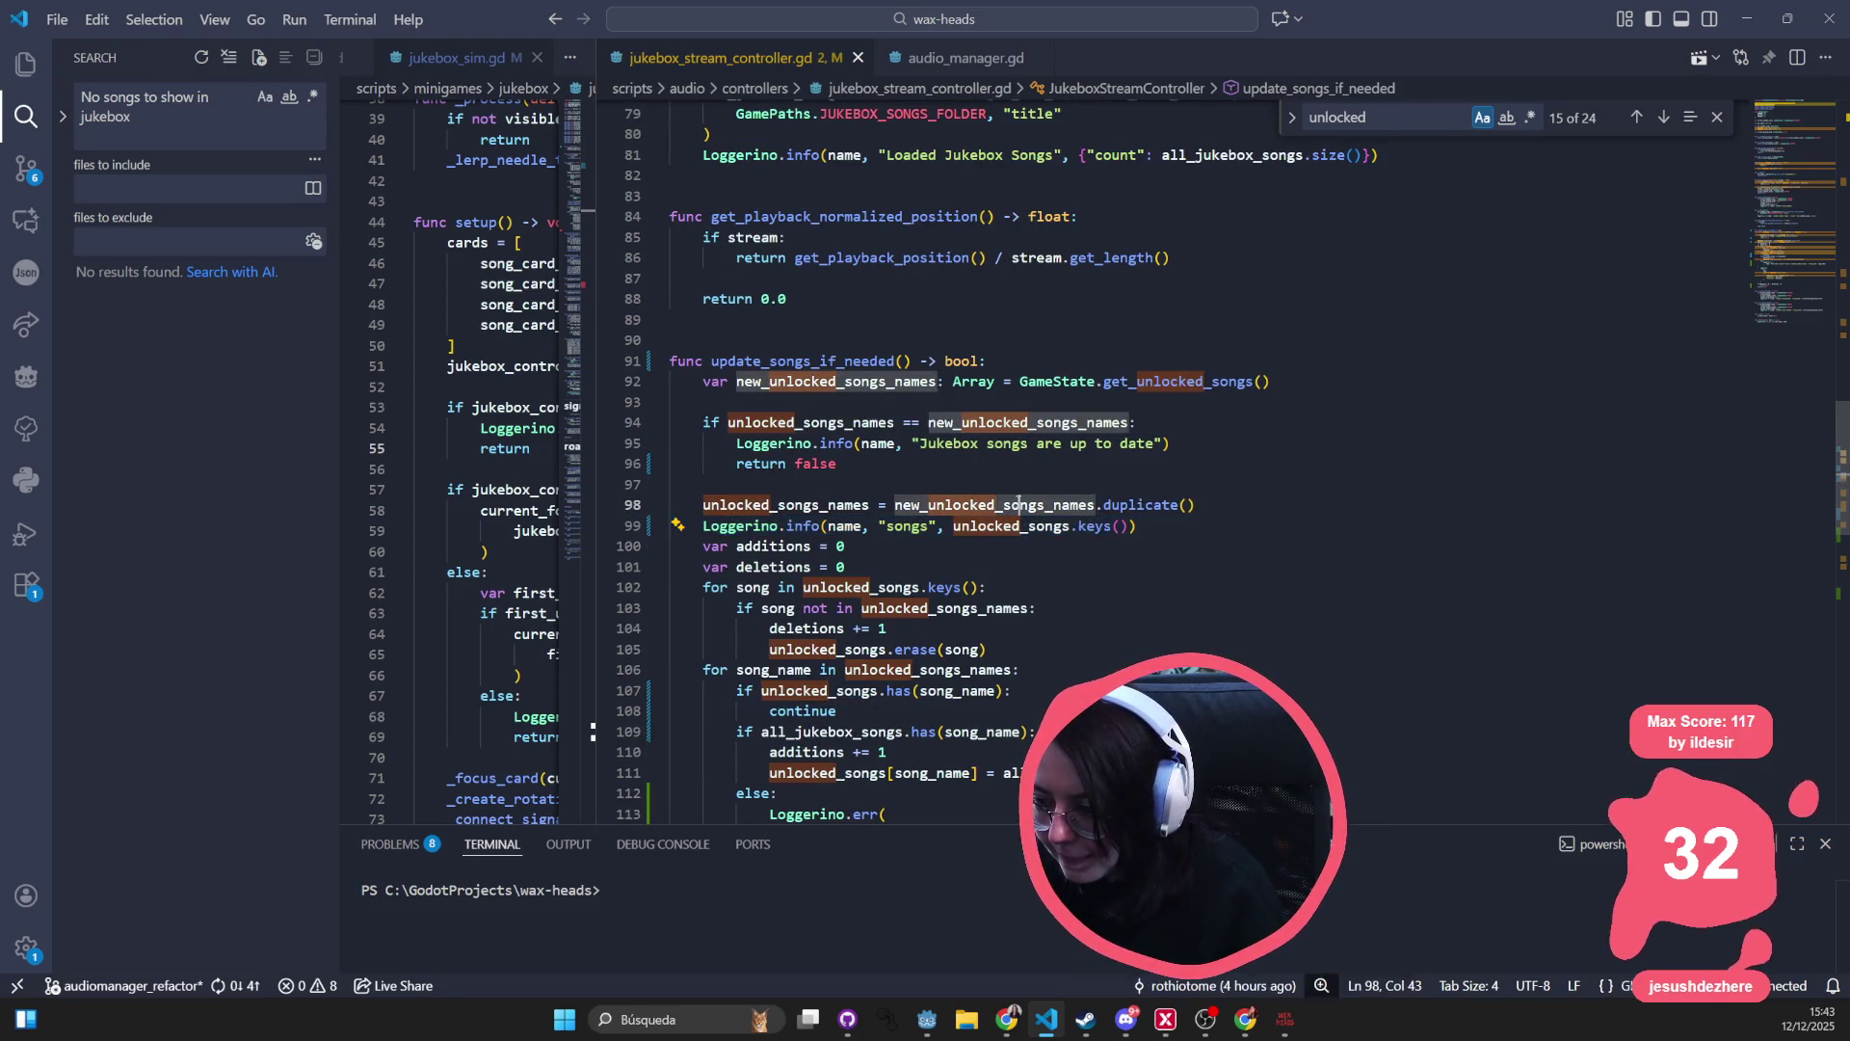
- Replace unlocked_songs in the line 99 log call with all_jukebox_songs via autocomplete
double_click(990, 526)
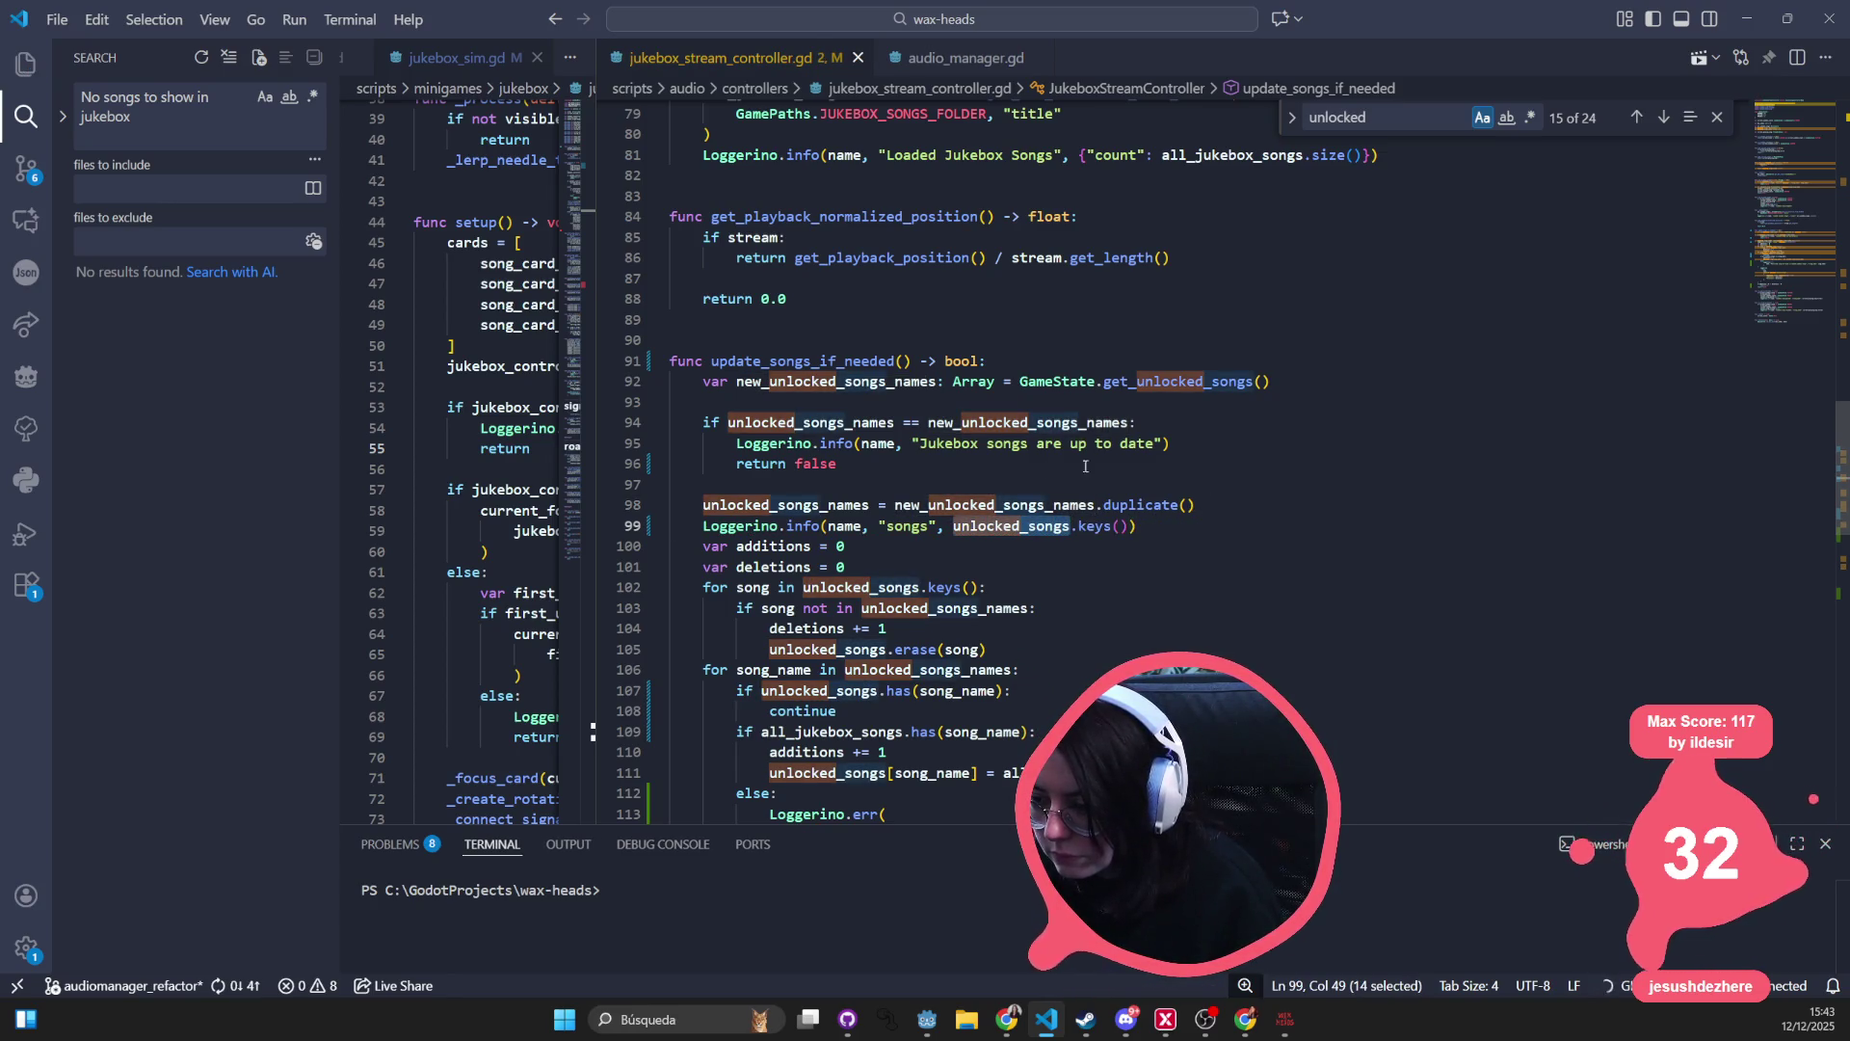
mouse_move(1019, 532)
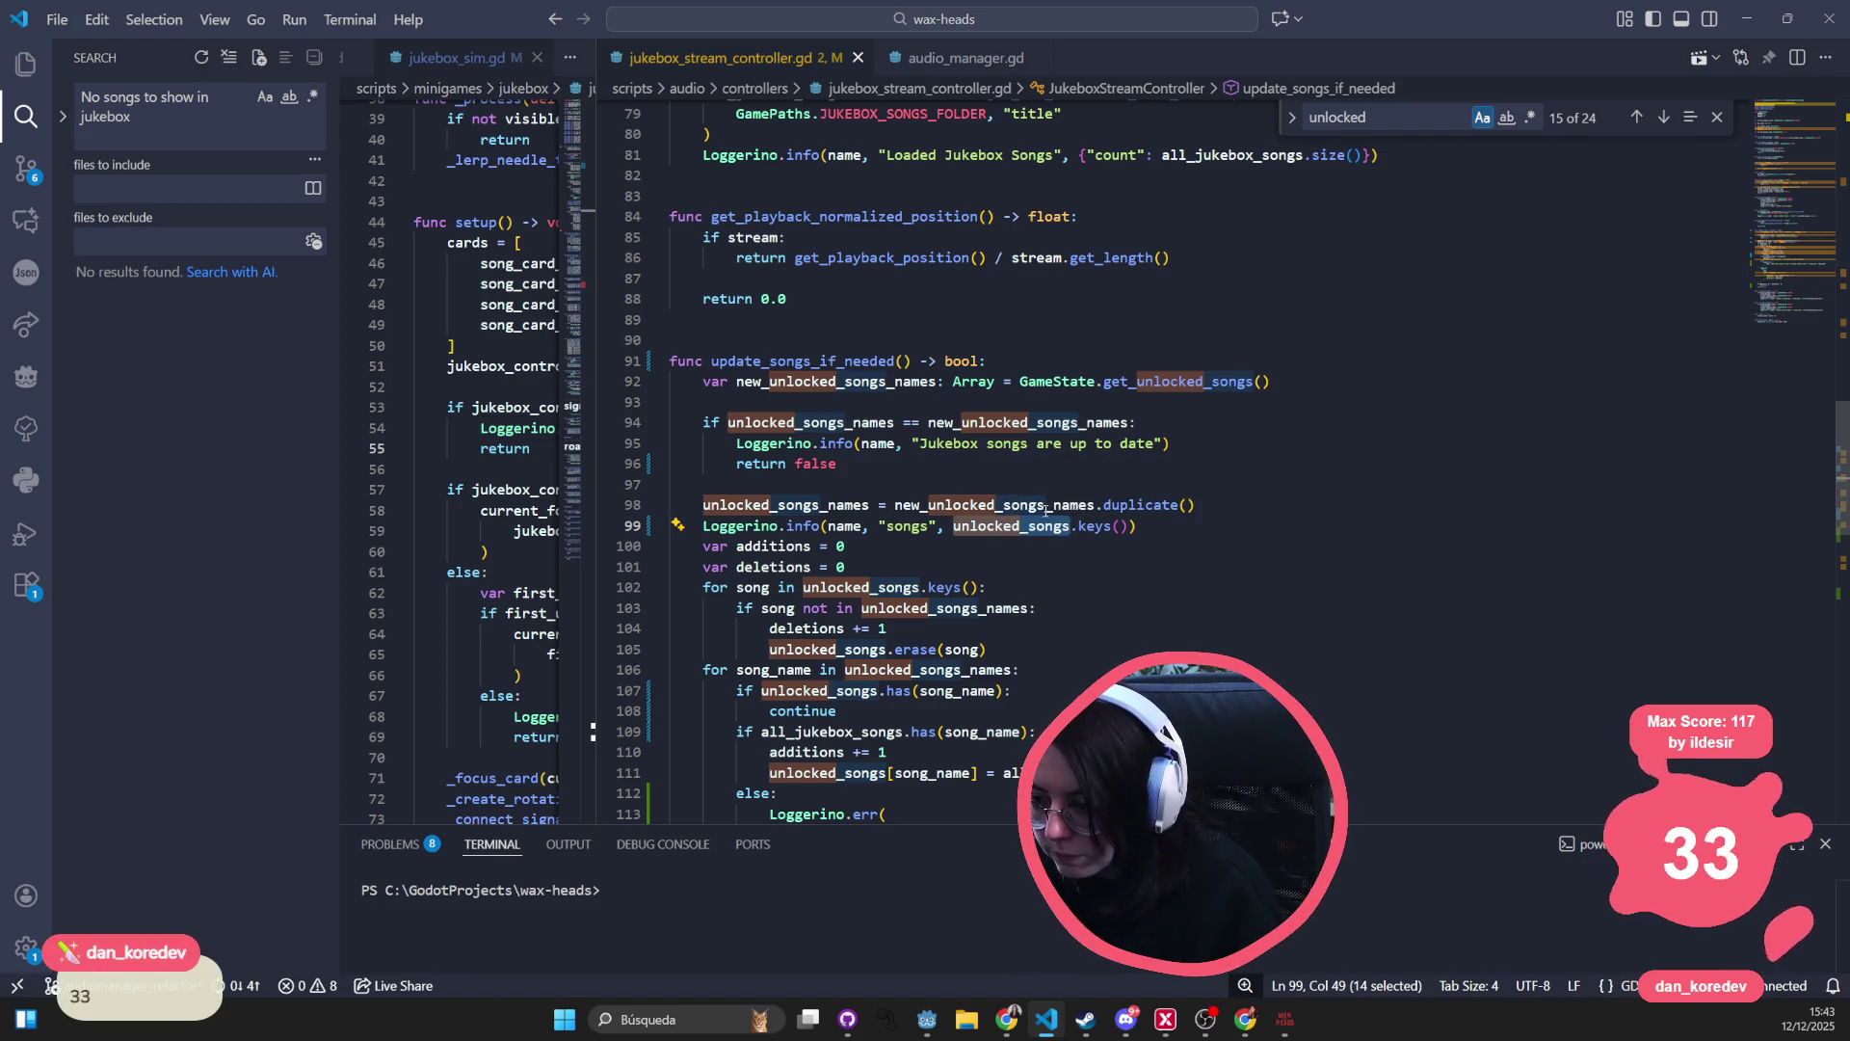
scroll(1059, 523, "down", 1)
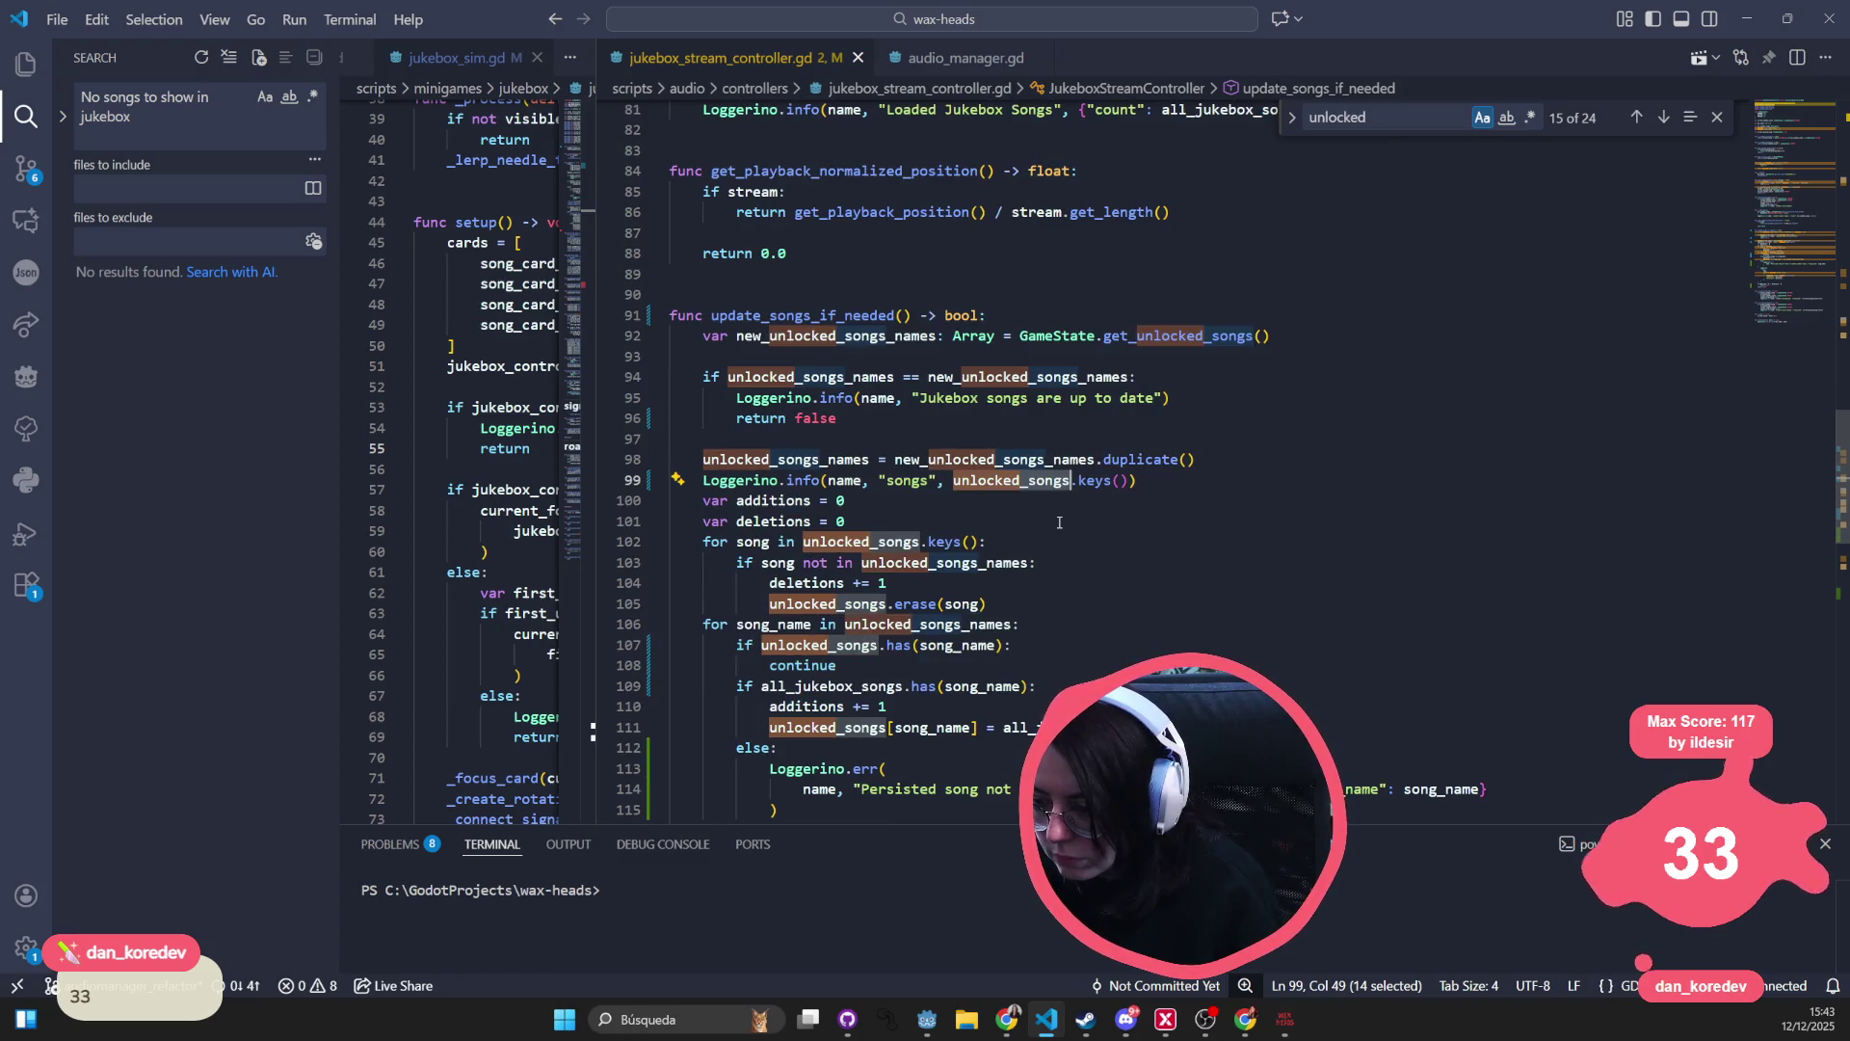
scroll(1059, 522, "down", 3)
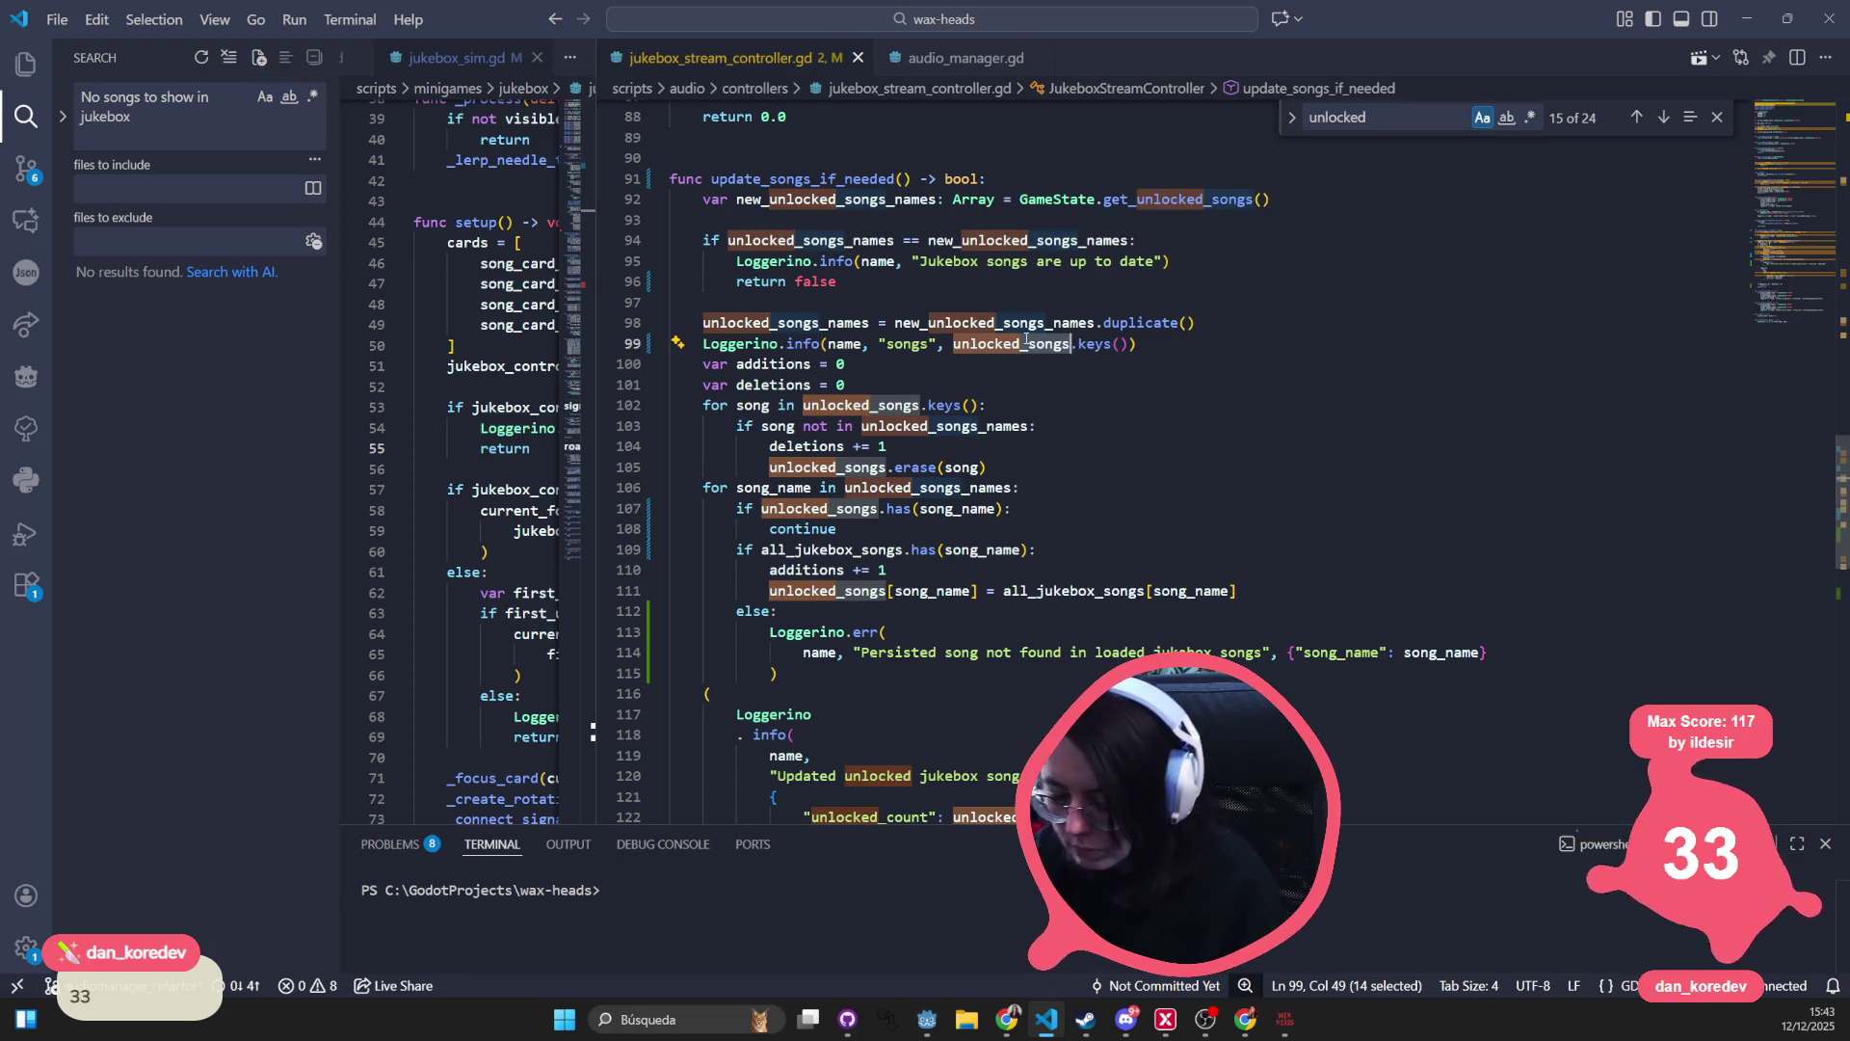
type("all_ju")
key("Tab")
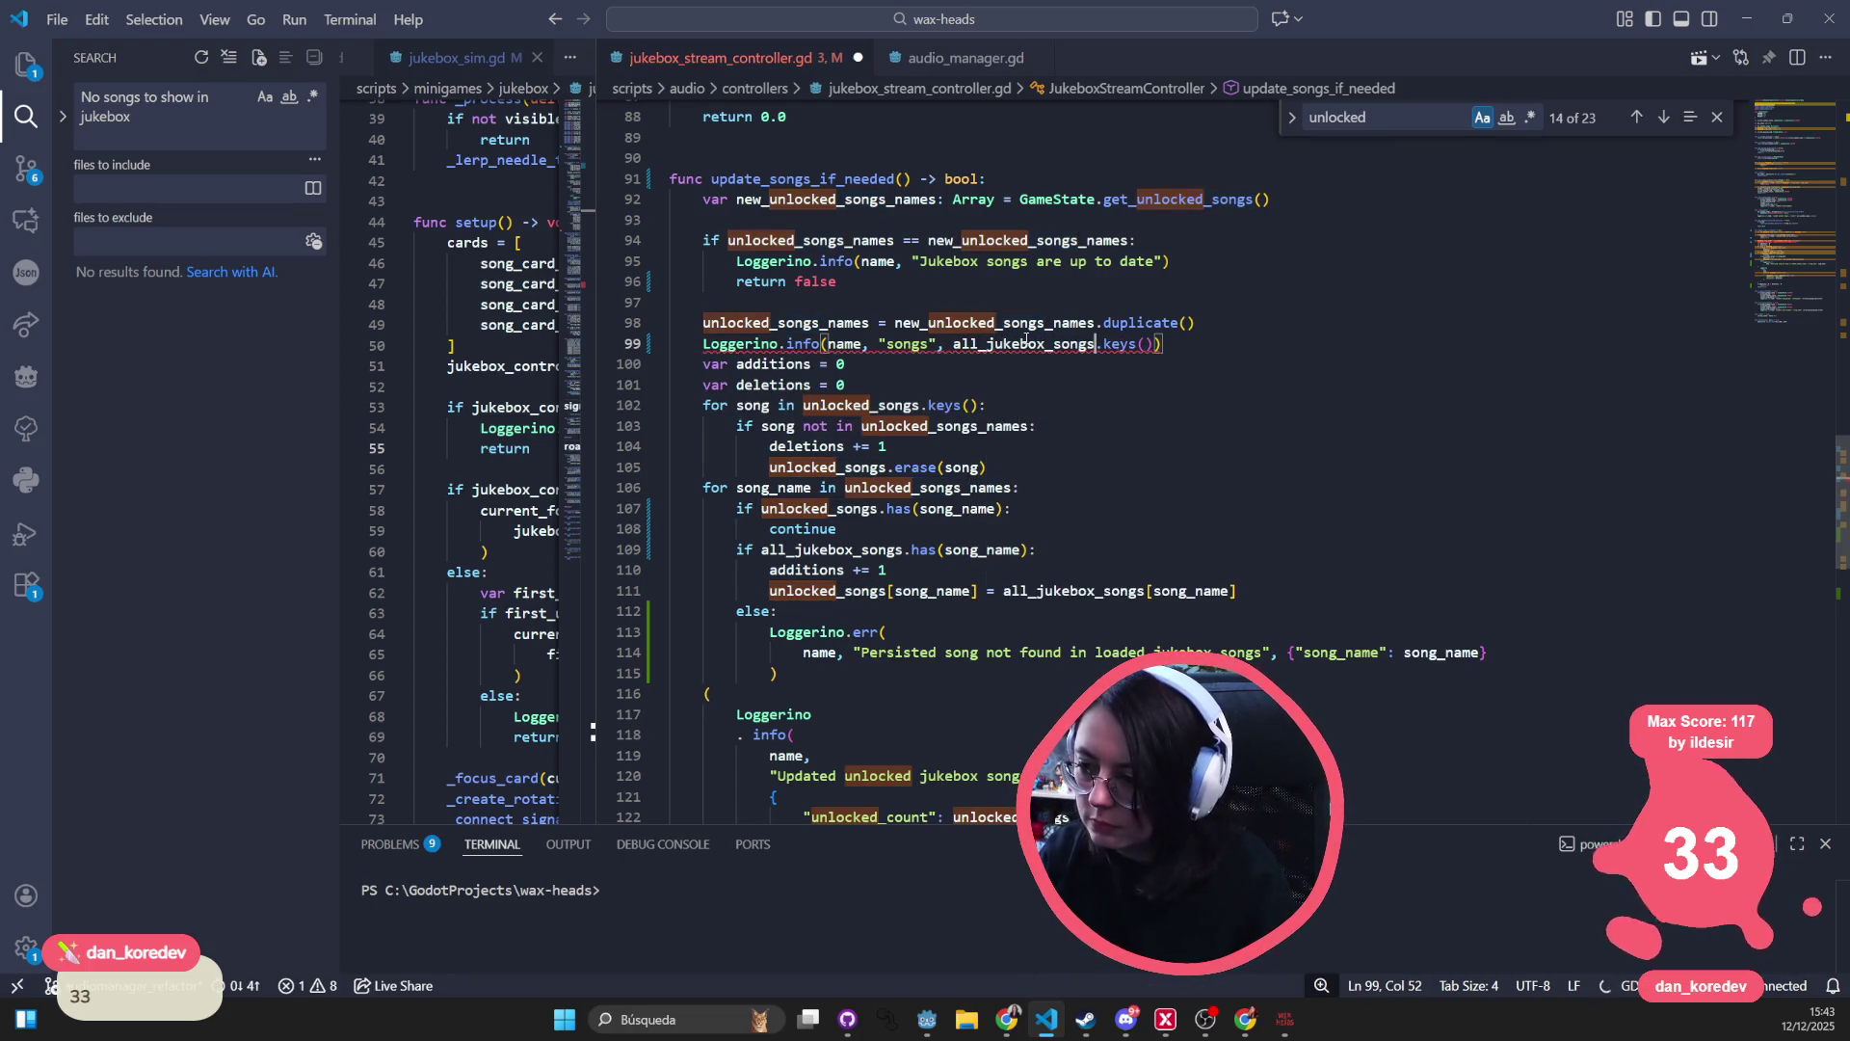
left_click(1265, 511)
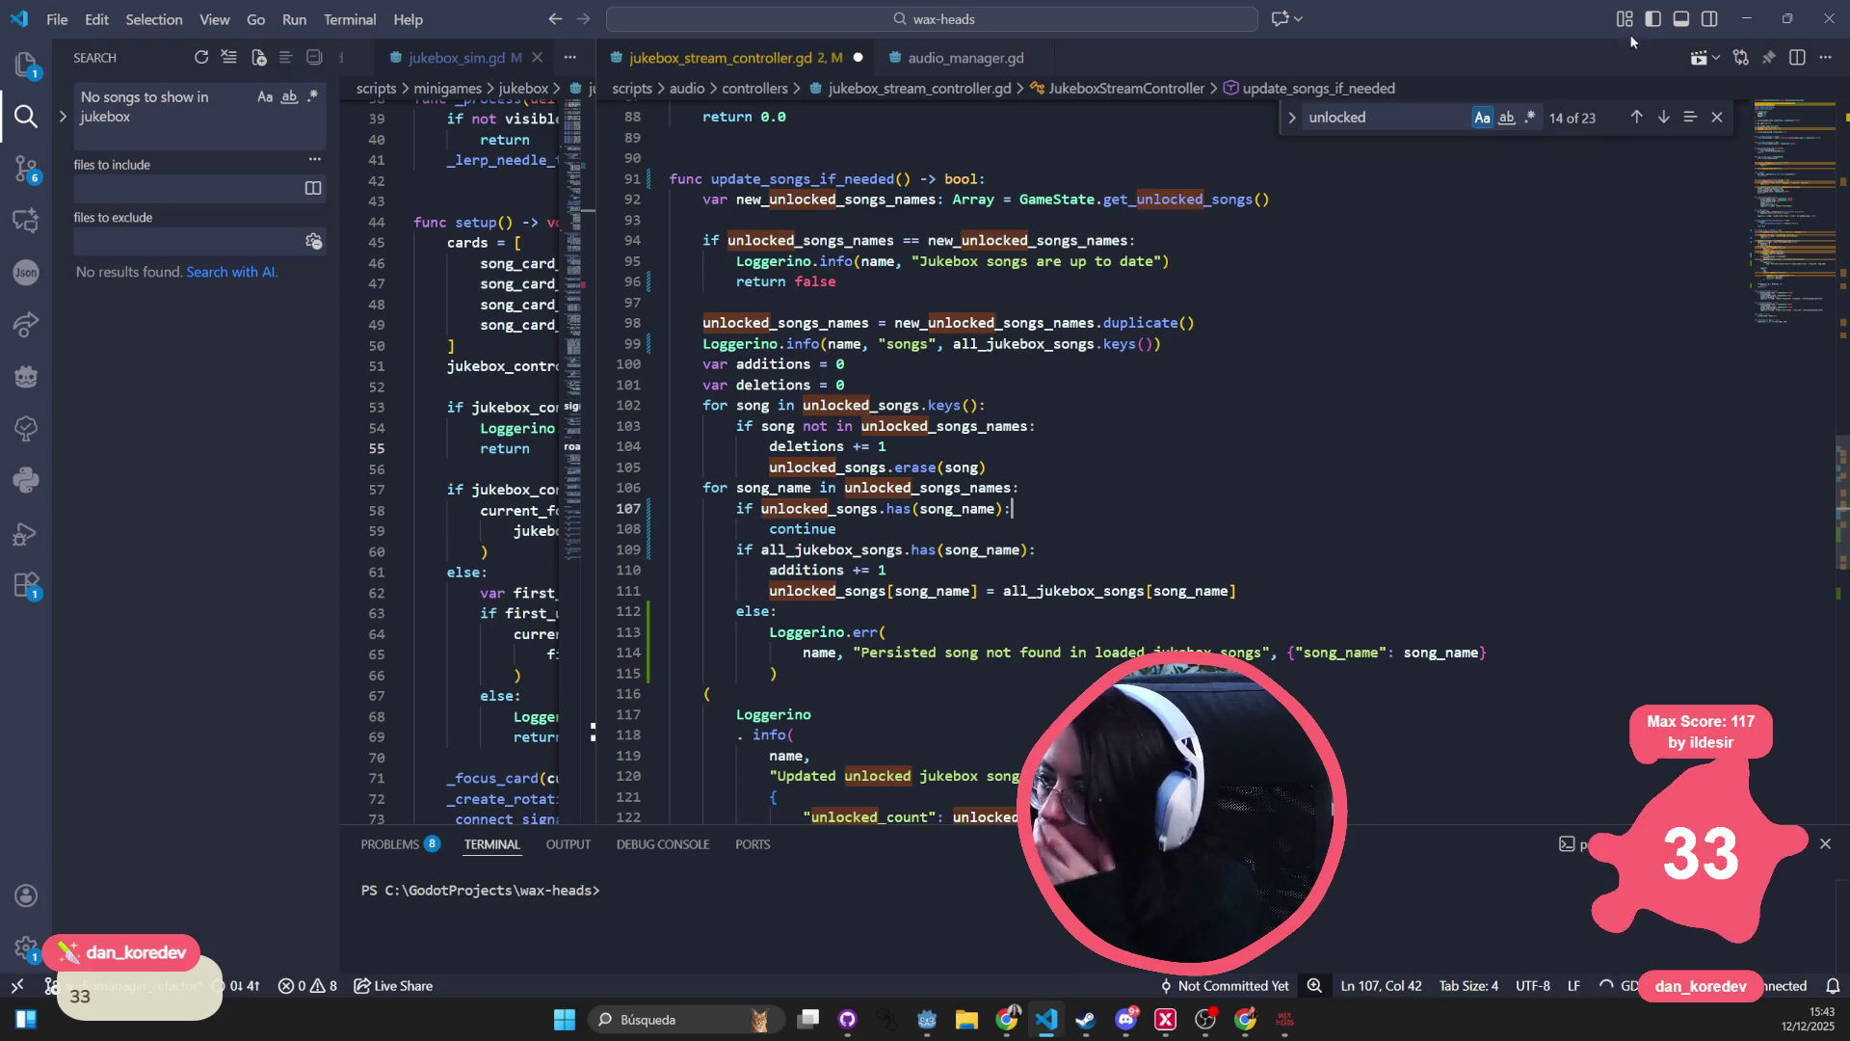
left_click(1746, 26)
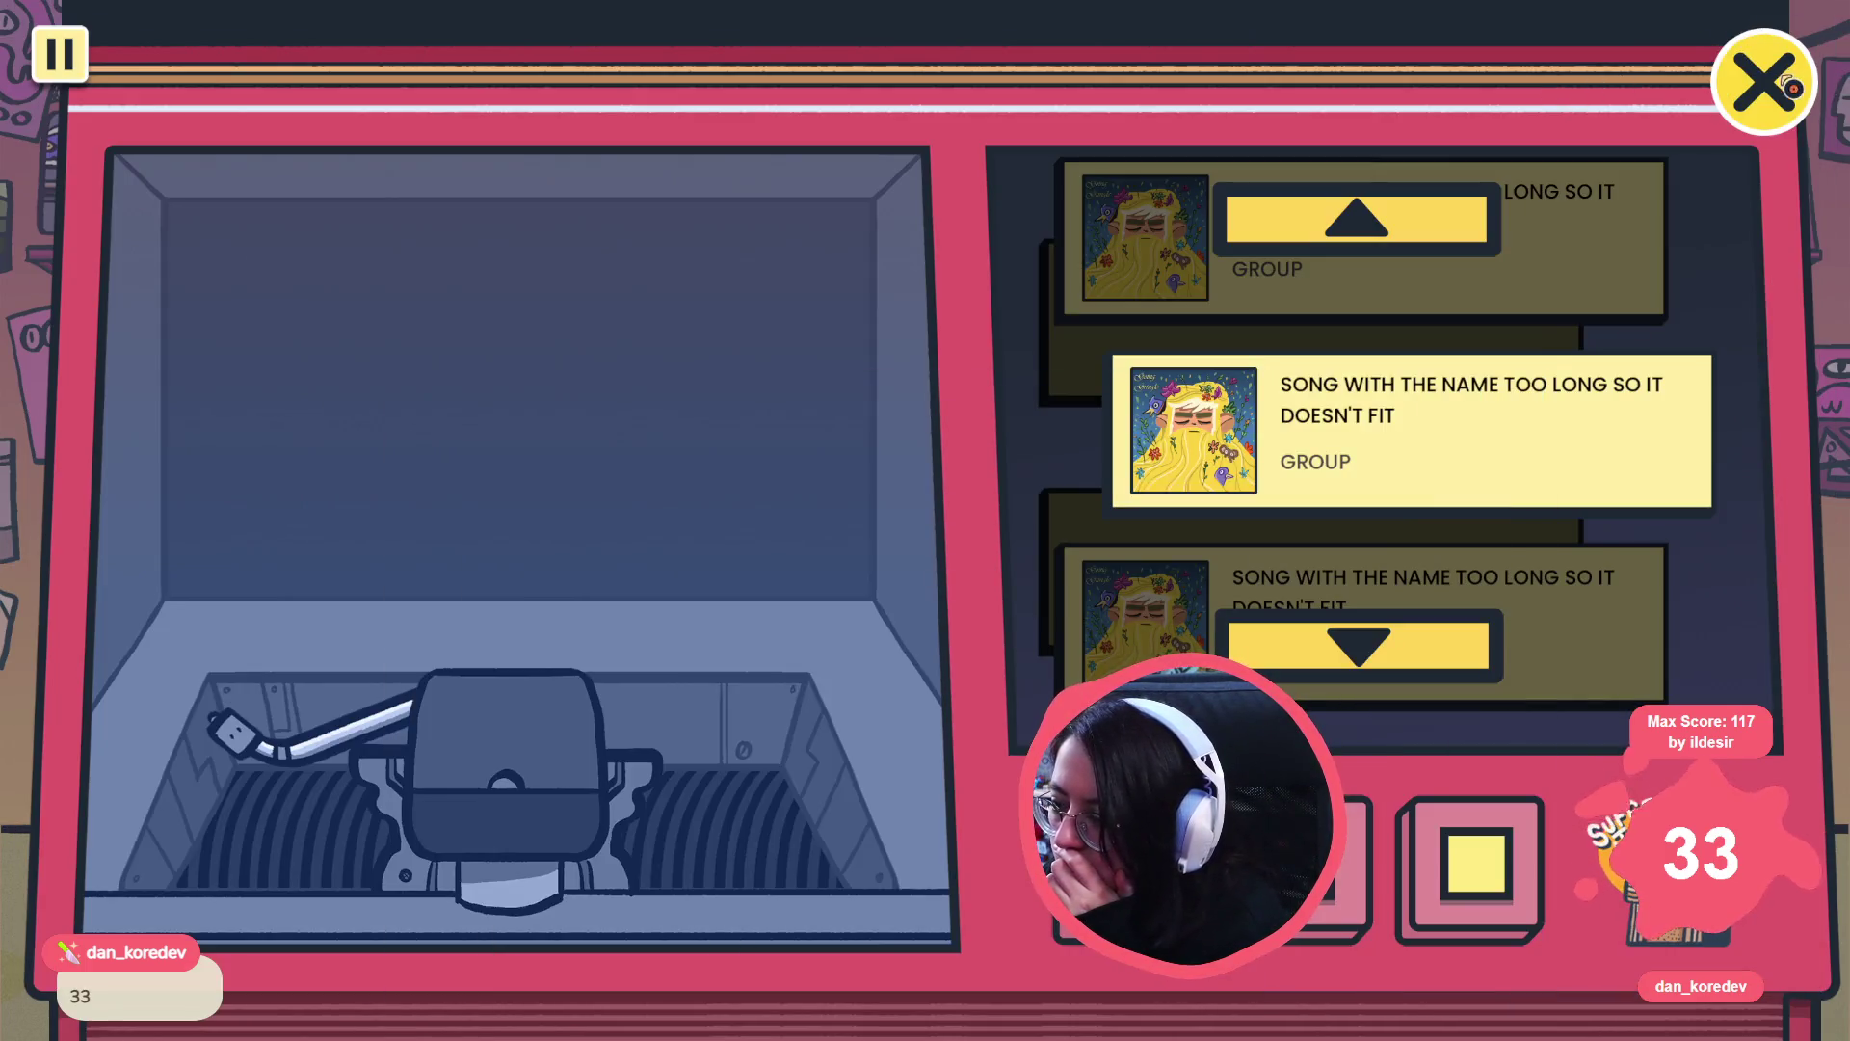
- Close the jukebox and game window, confirm line 99, and rerun Wax Heads from Godot
left_click(1790, 87)
key("alt+F4")
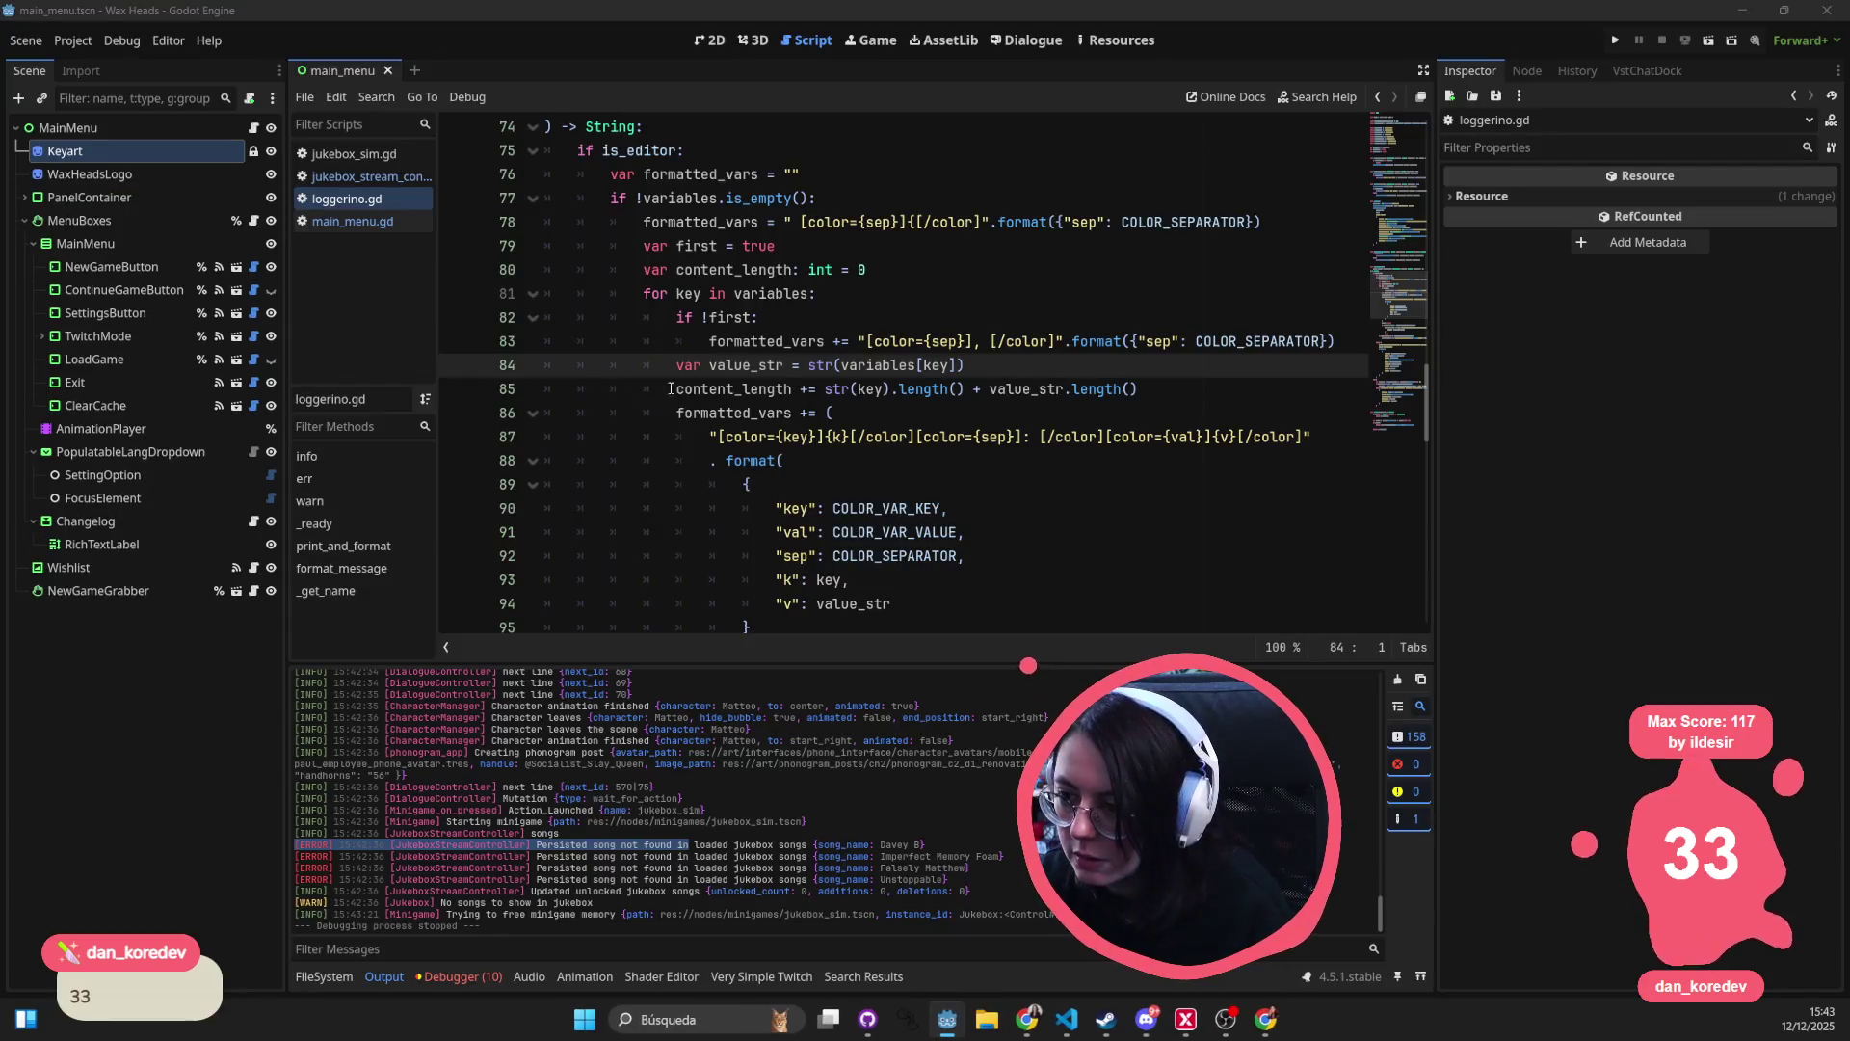
key("alt+Tab")
left_click(993, 344)
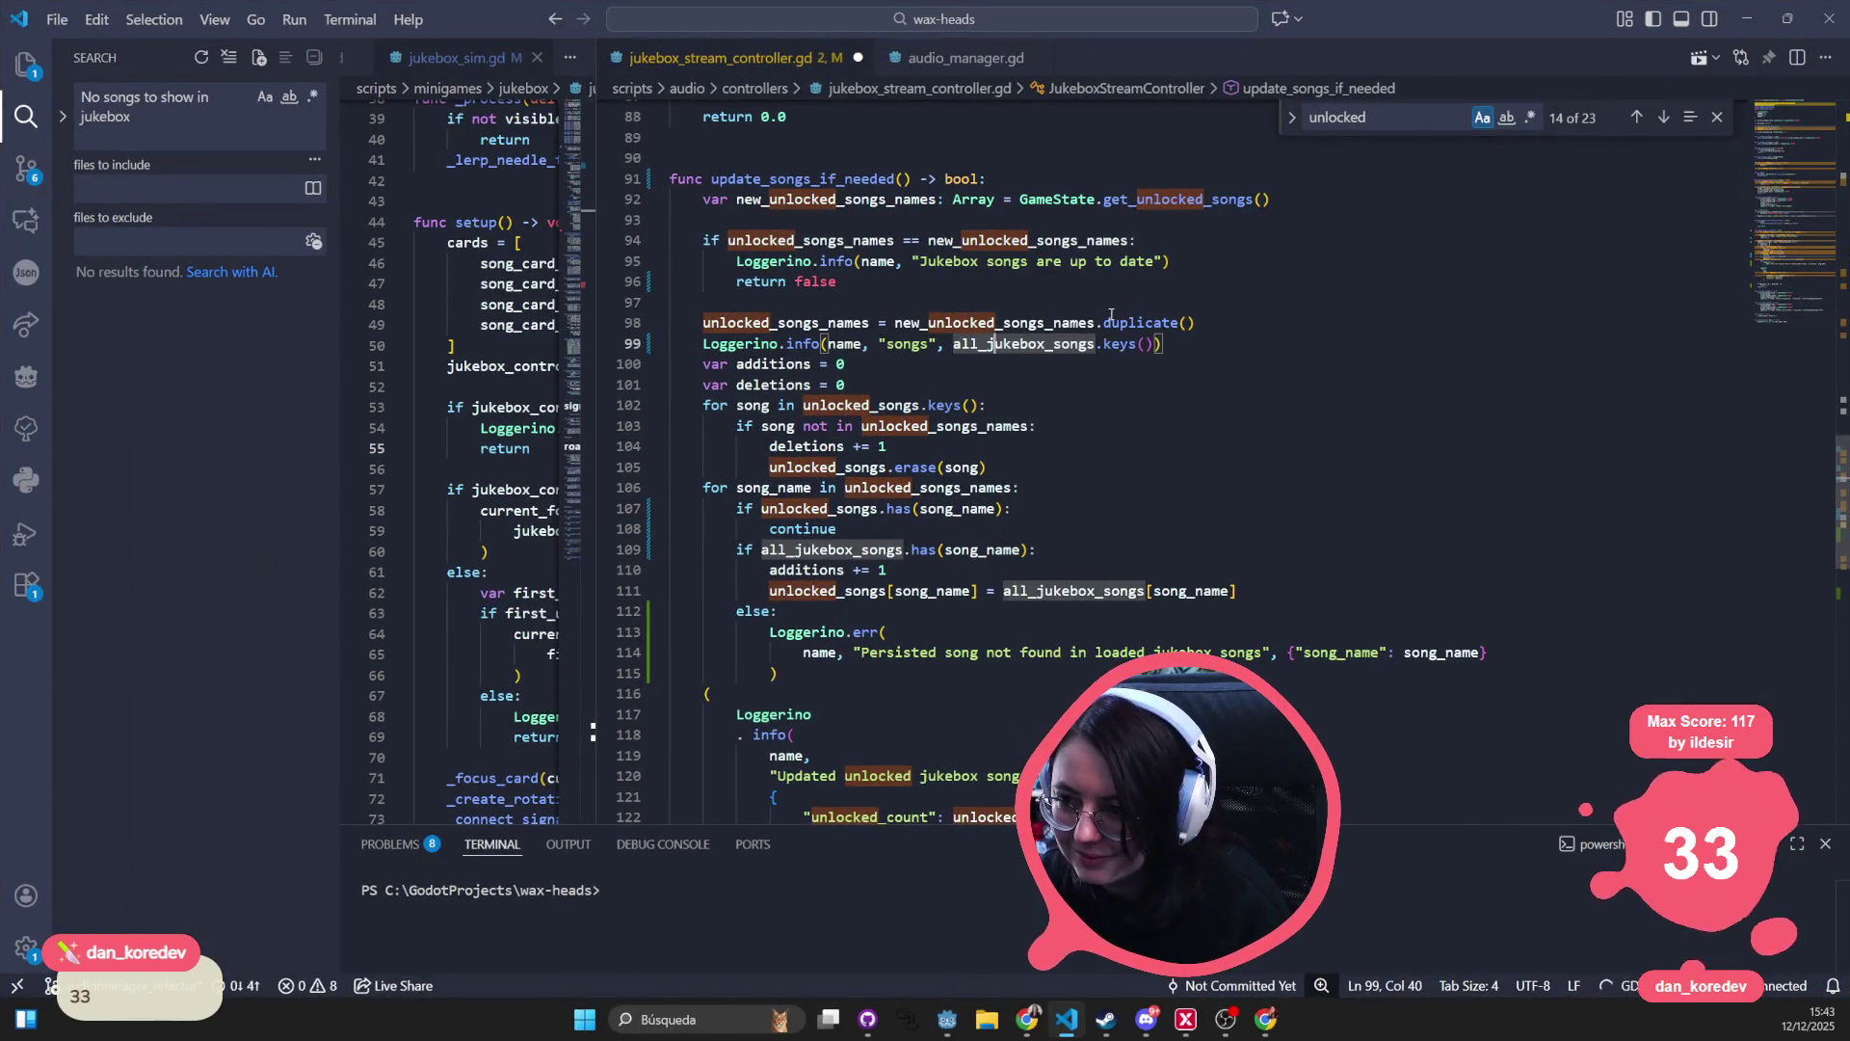
left_click(1746, 18)
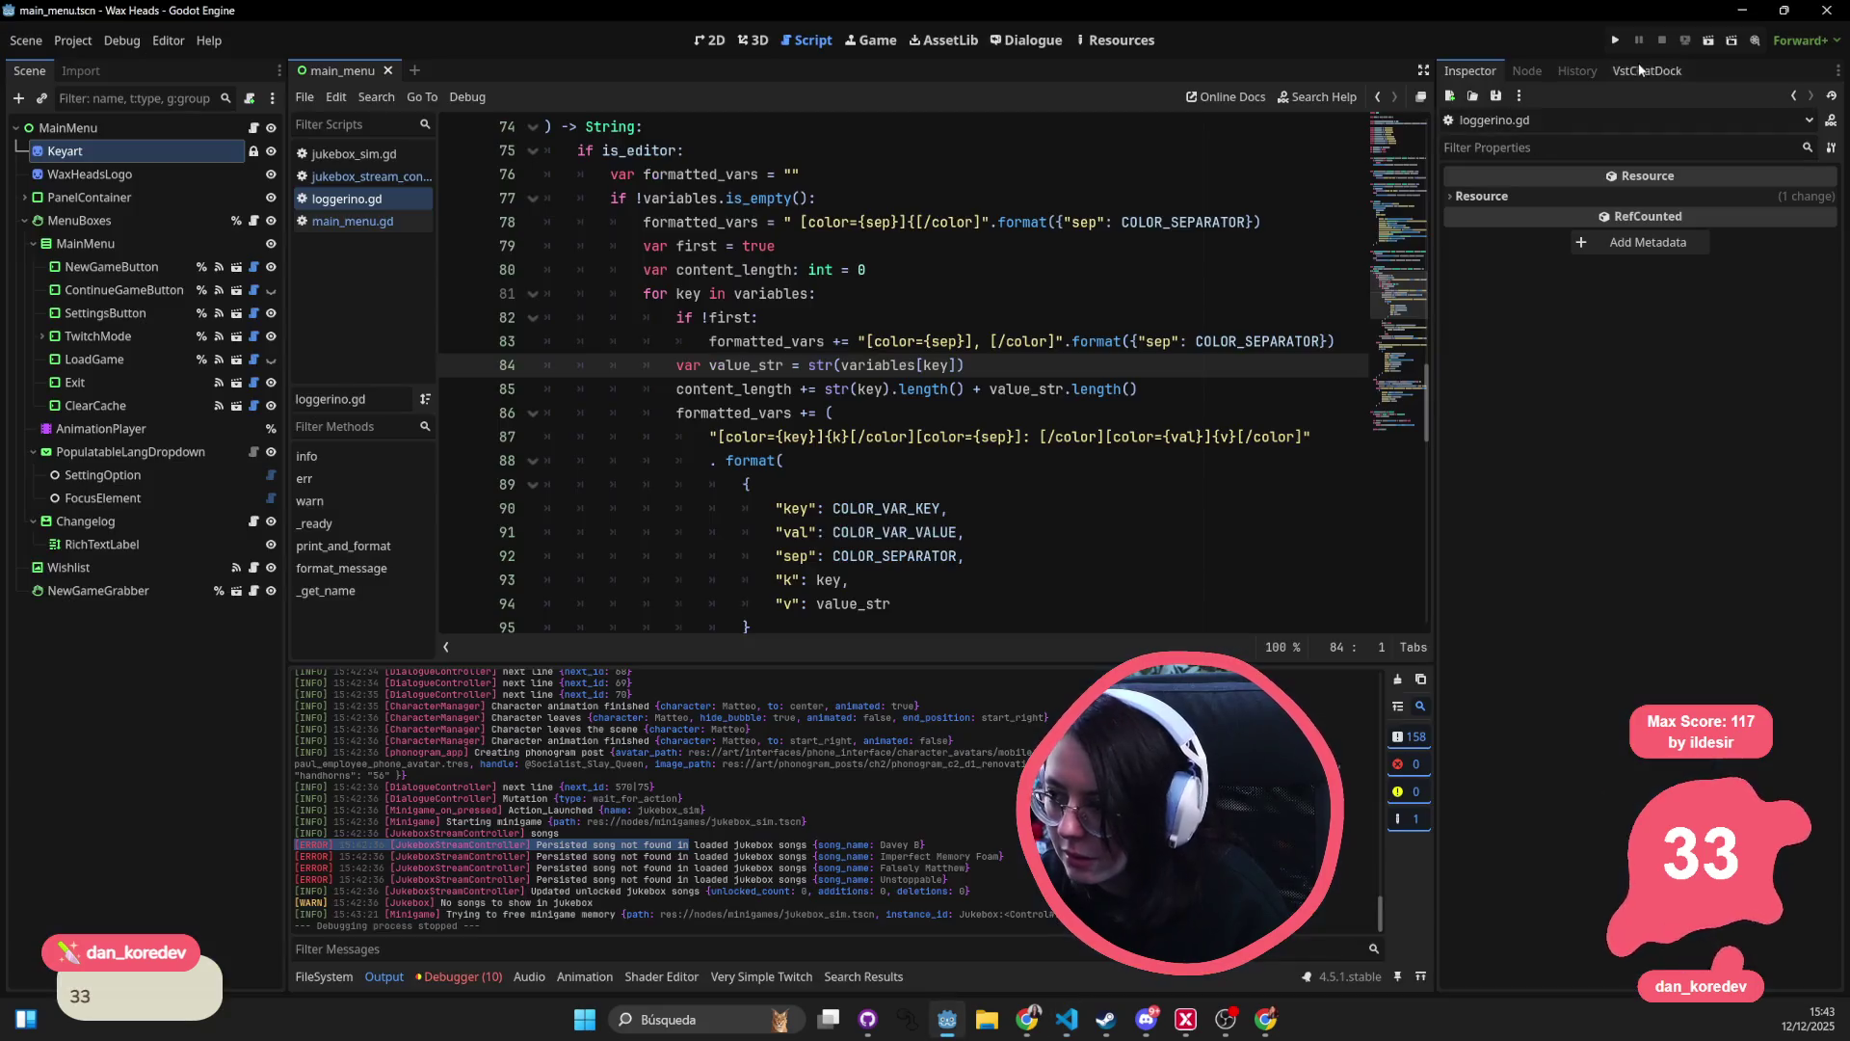
left_click(1623, 38)
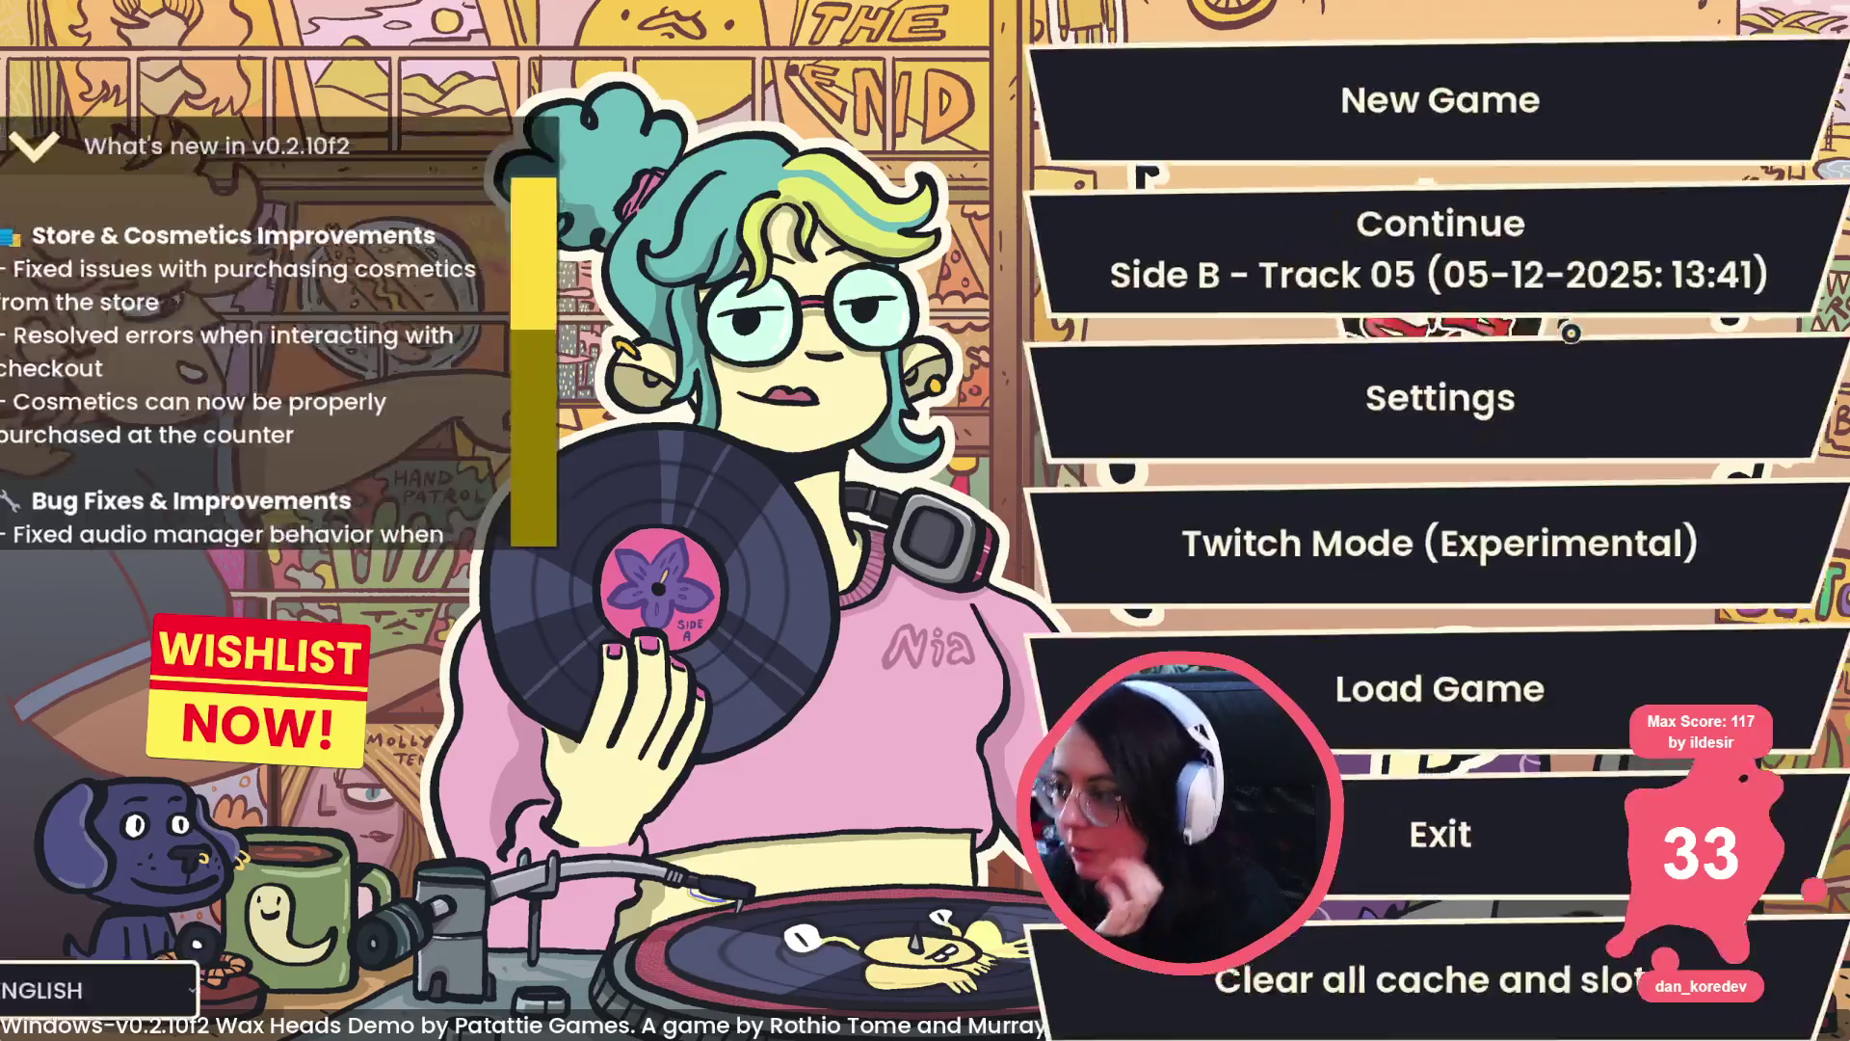
- Continue the save at Side B Track 05 and ask Matteo 'Is Hank going to be okay?'
left_click(1531, 291)
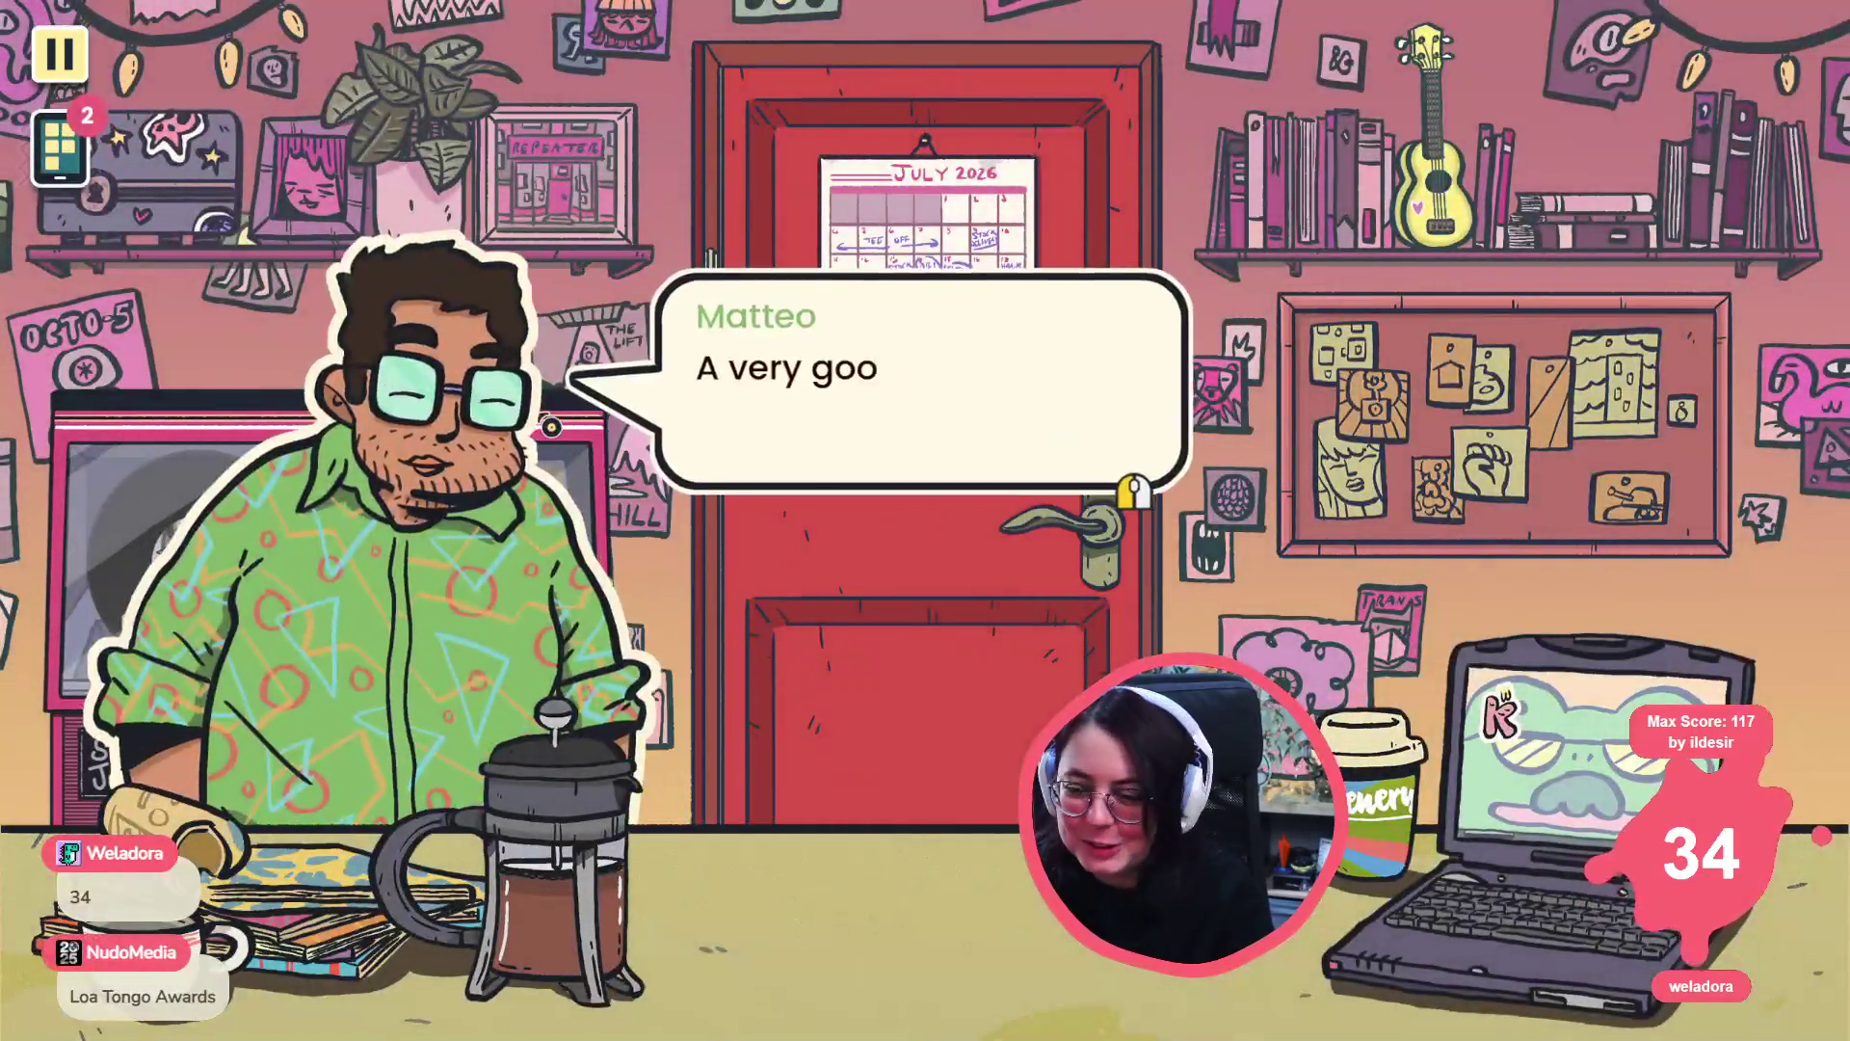
left_click(848, 381)
left_click(848, 381)
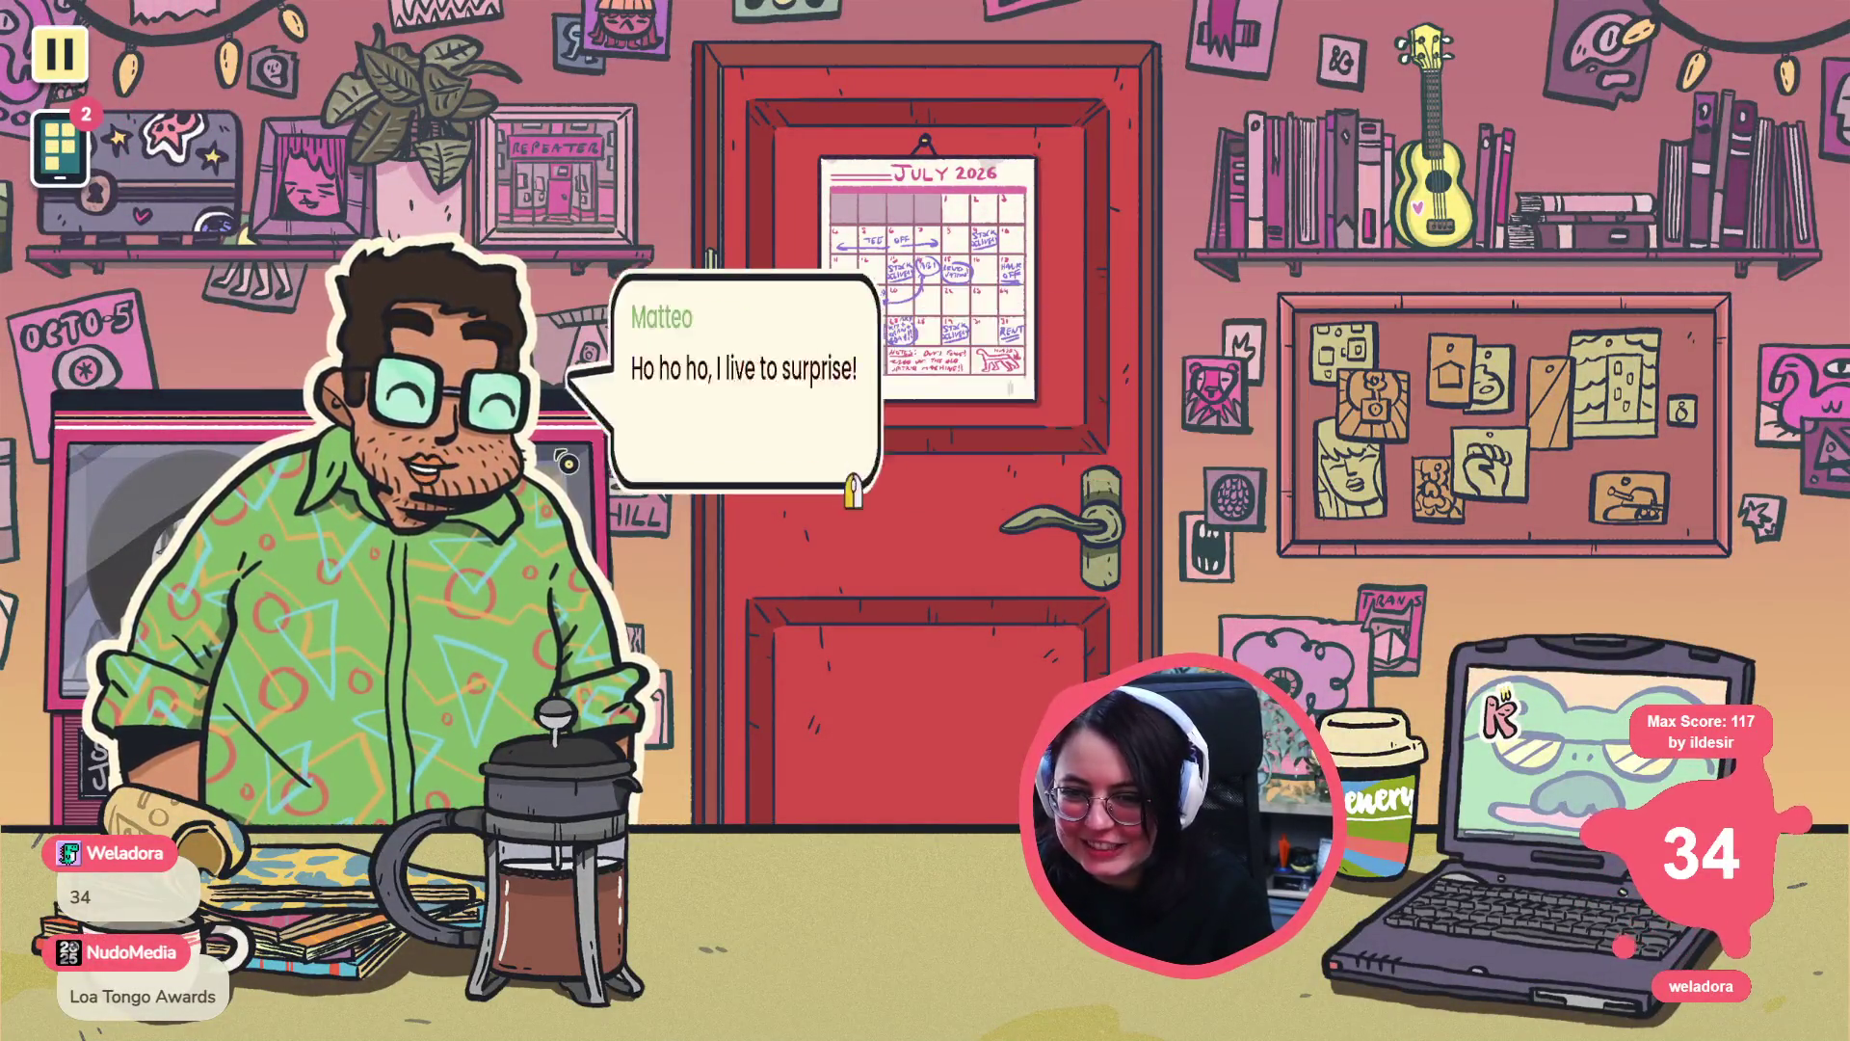
left_click(869, 404)
left_click(870, 404)
left_click(869, 403)
left_click(877, 403)
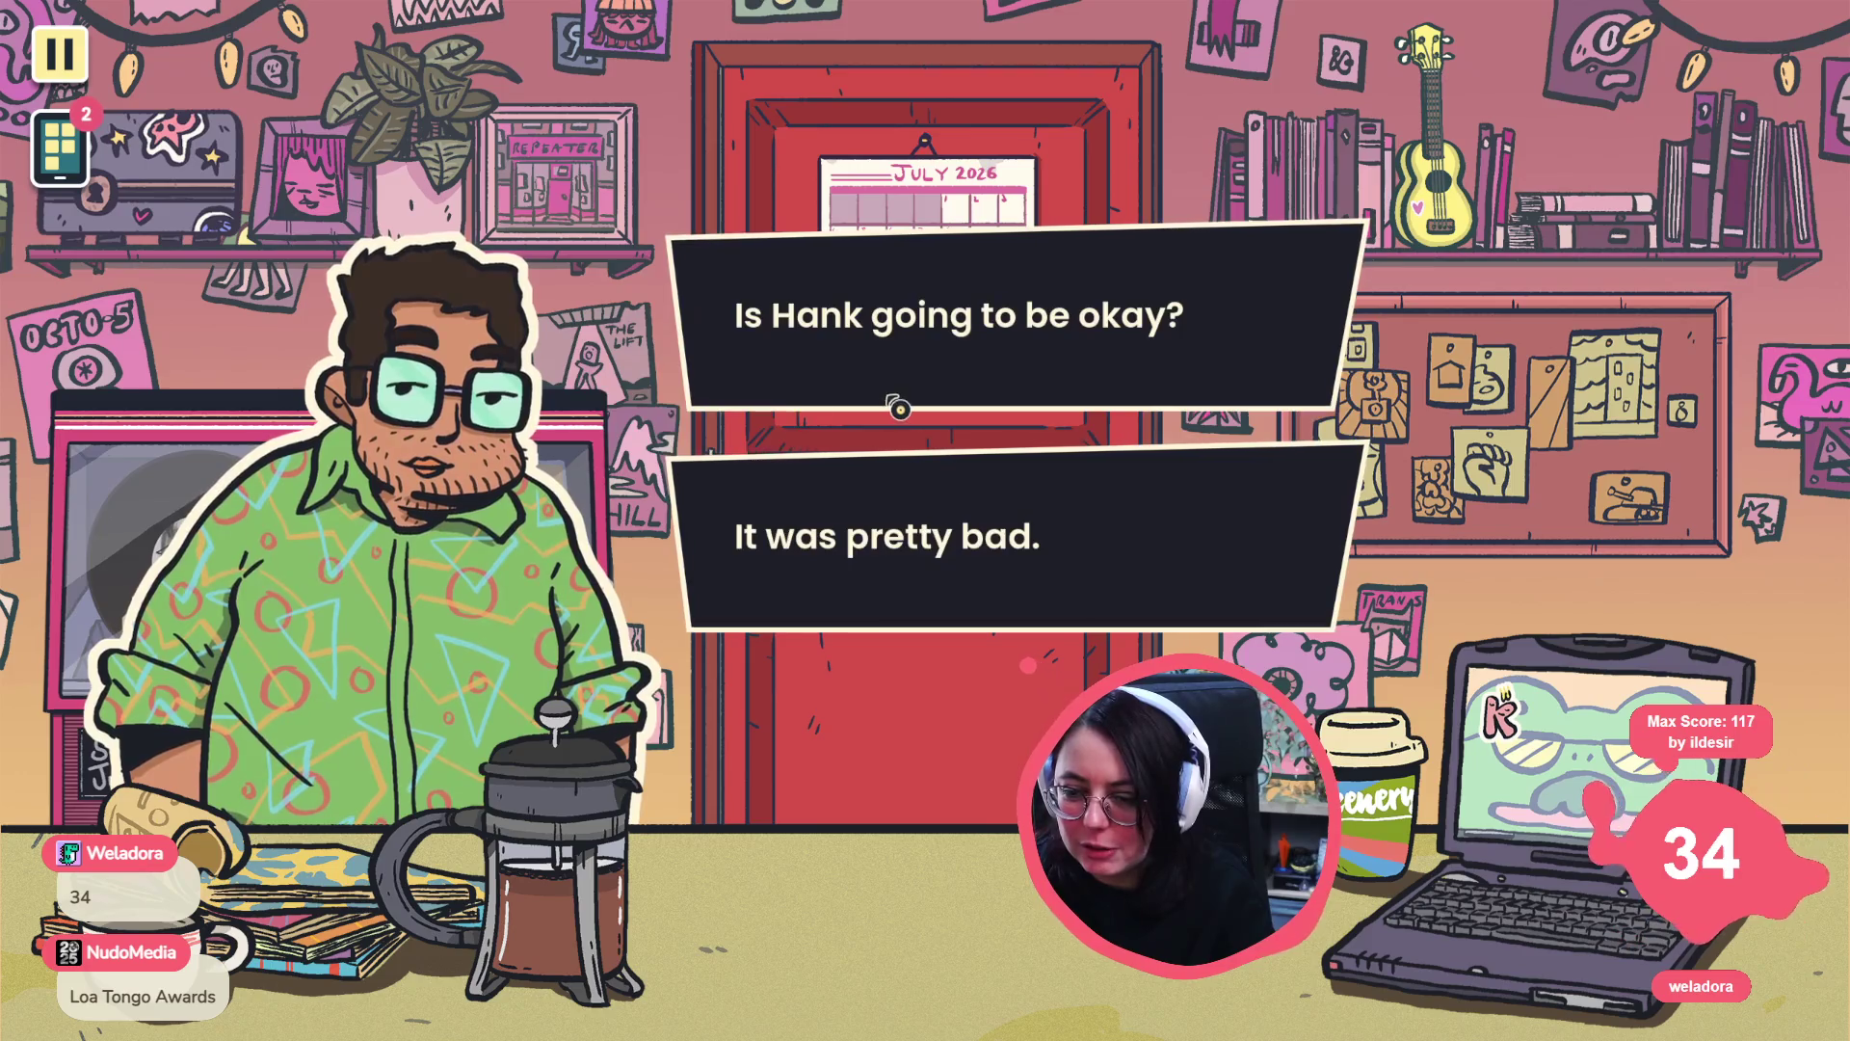
left_click(893, 391)
left_click(1066, 385)
left_click(1066, 388)
left_click(1021, 375)
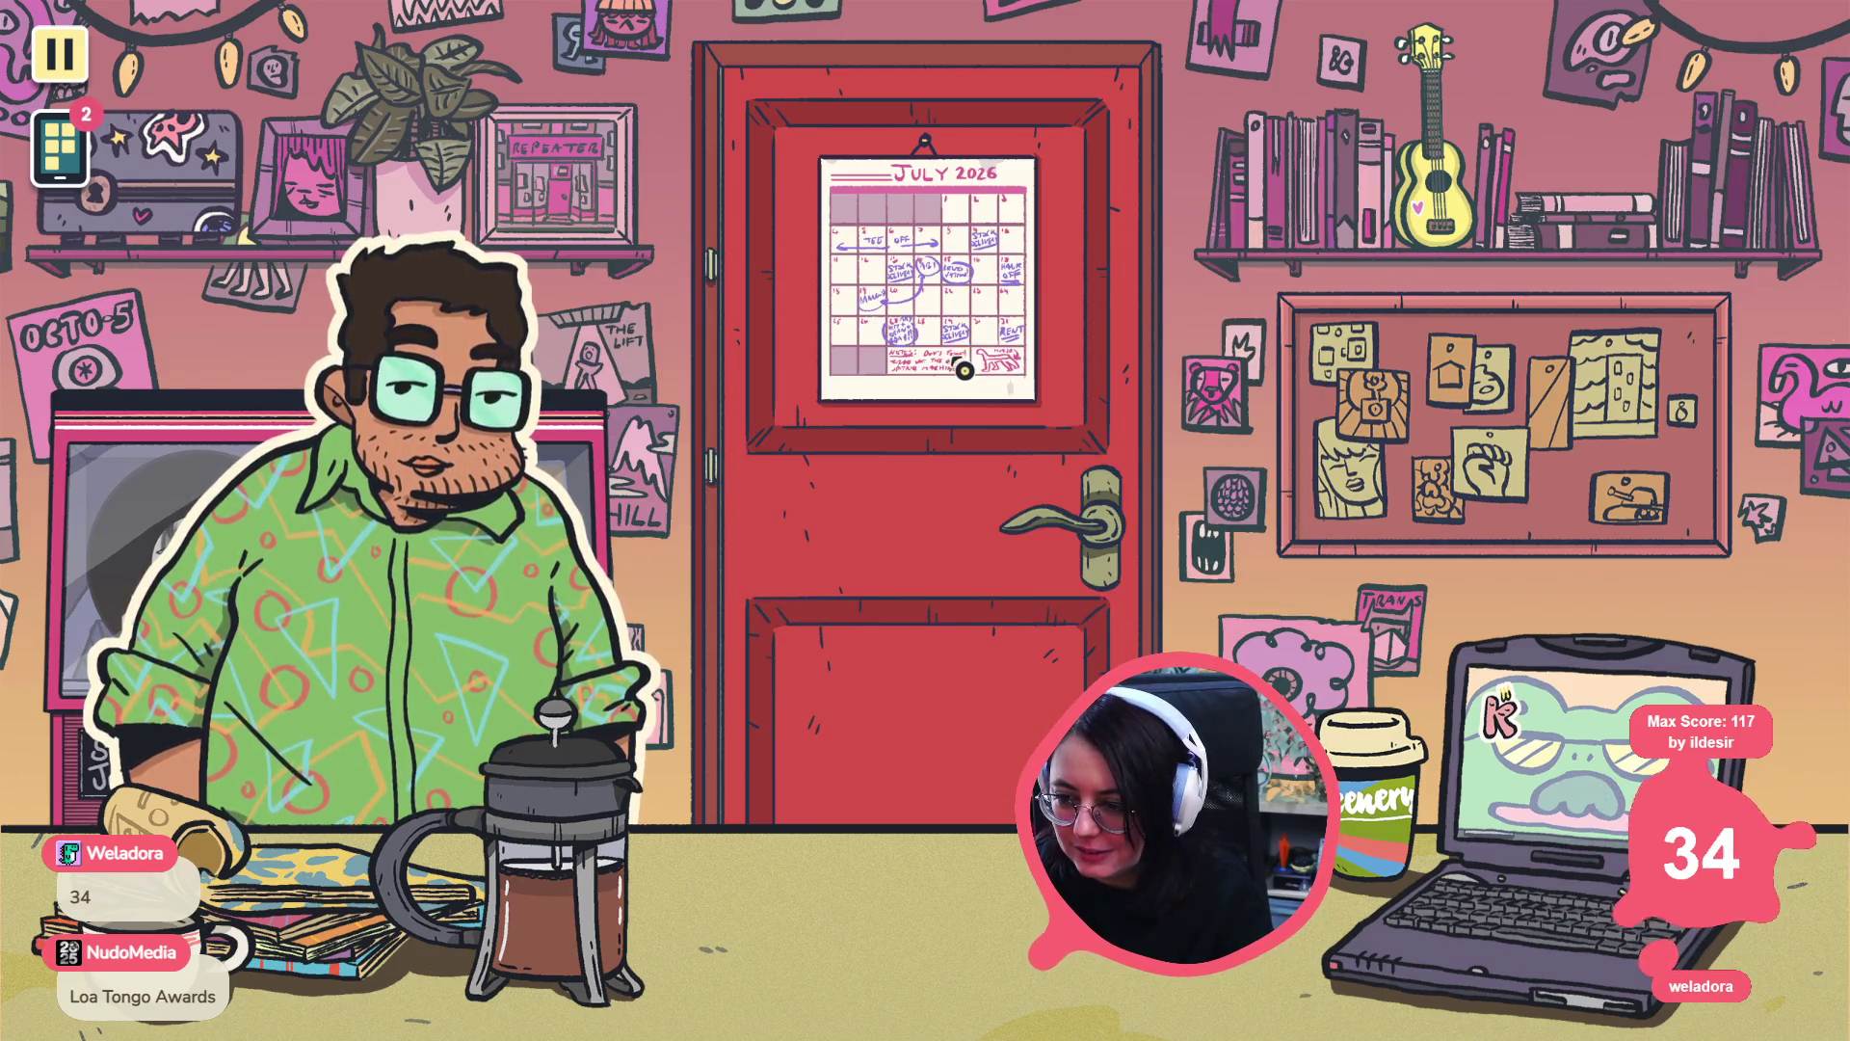
- Get through Tee's lines, ask 'Is she...okay?', and reach the jukebox song list
left_click(975, 349)
left_click(983, 345)
left_click(983, 341)
left_click(983, 343)
left_click(981, 345)
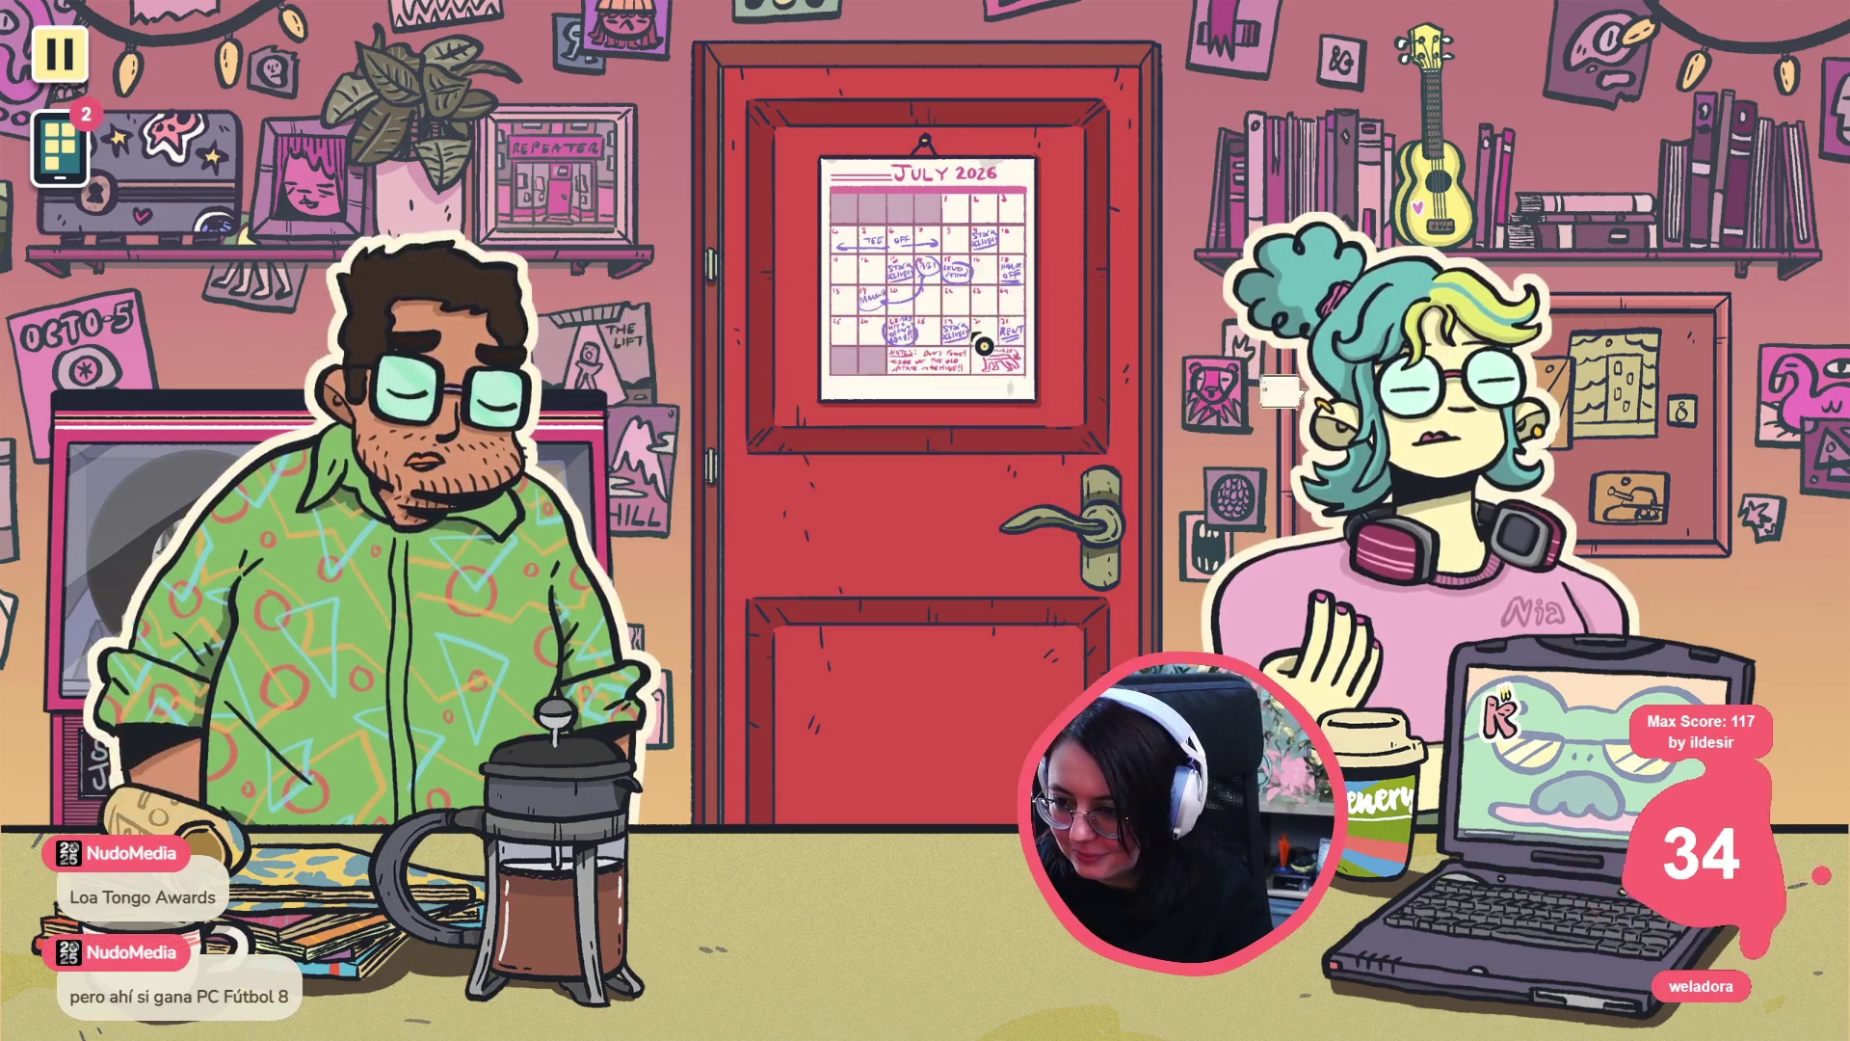
left_click(983, 343)
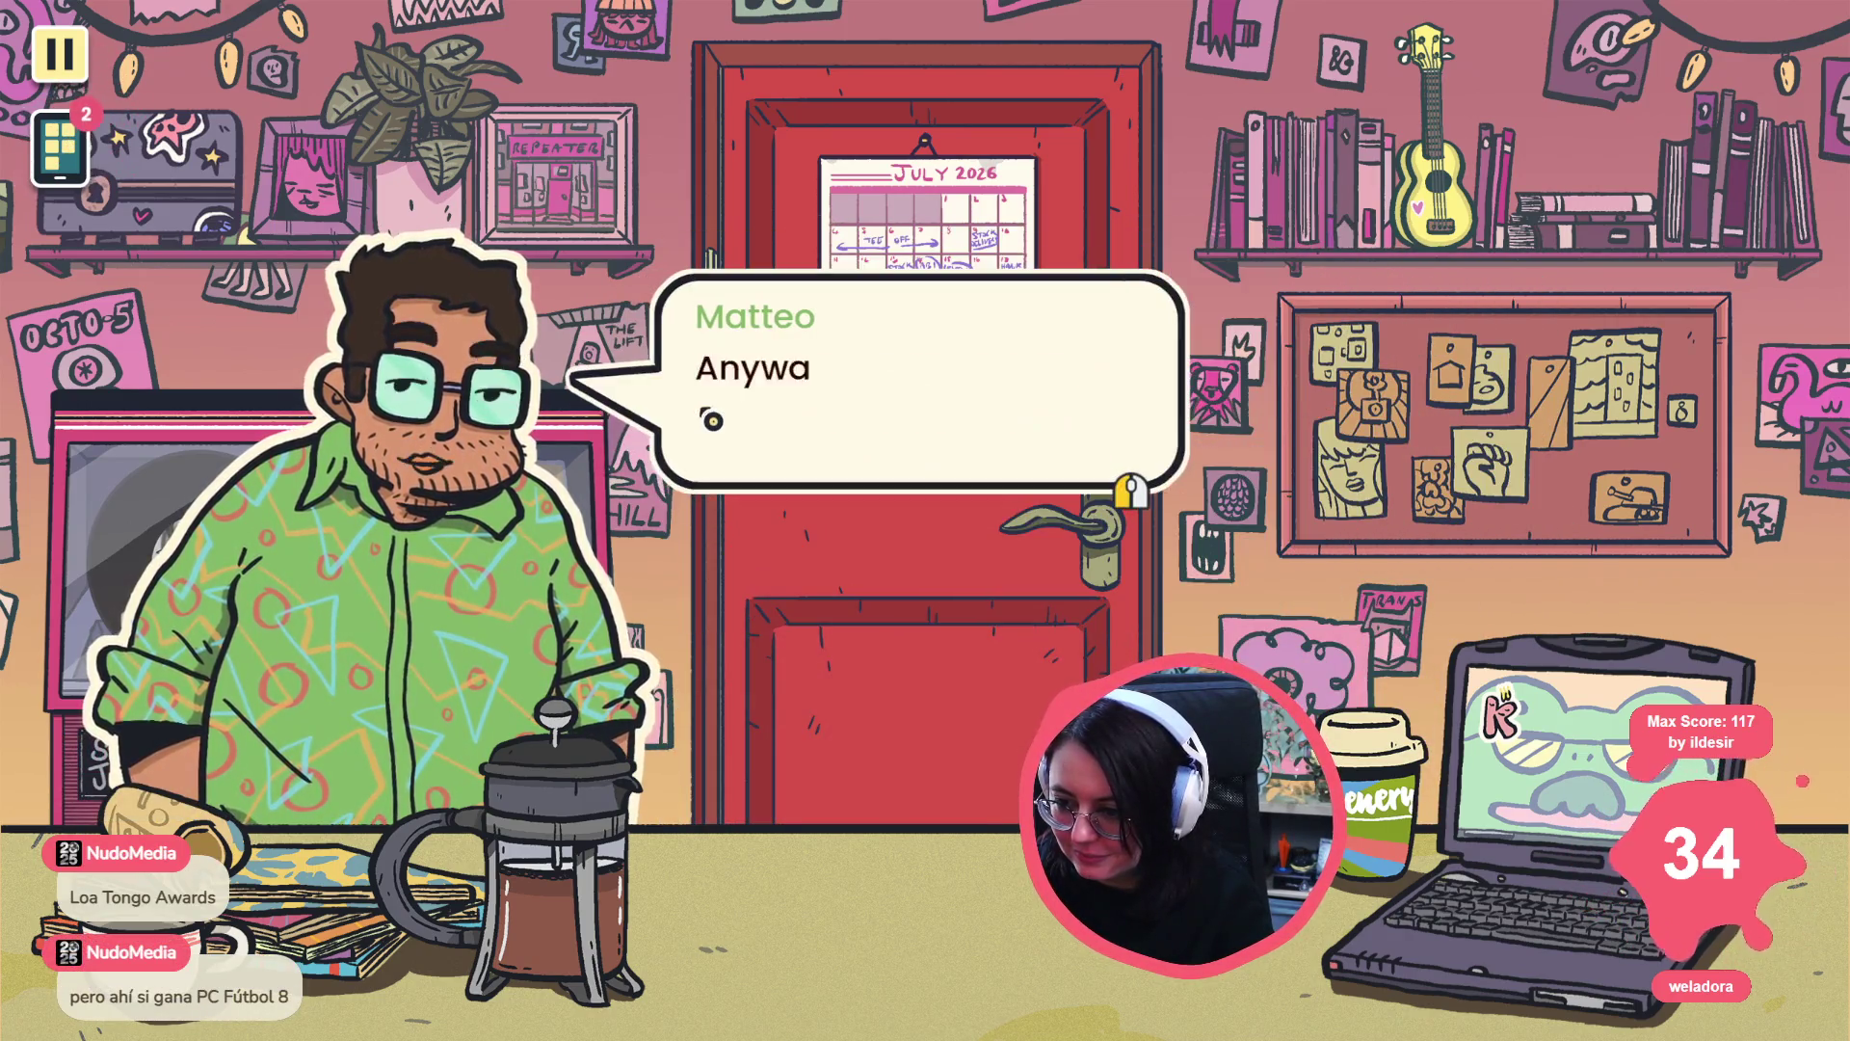
left_click(710, 417)
left_click(710, 420)
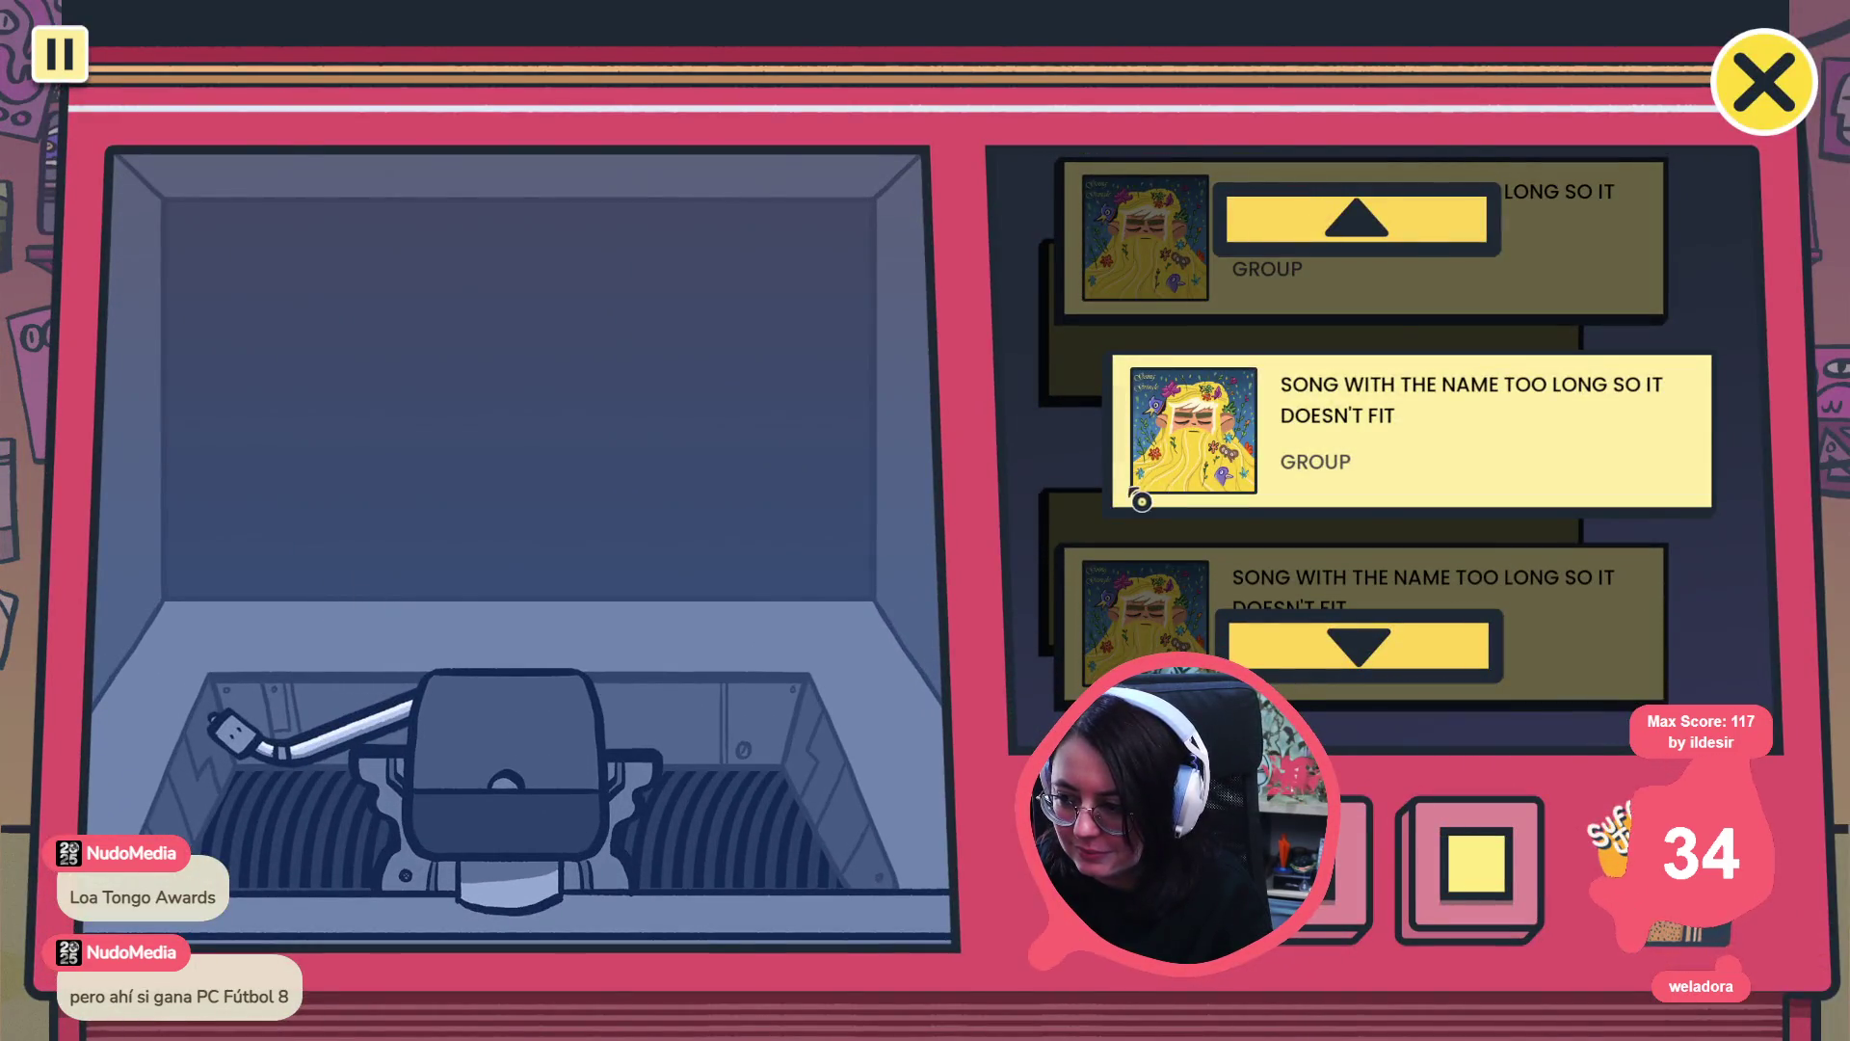
- Check the 'minigame' message in Godot's Output log, stop the game, and return to VS Code
key("alt+Tab")
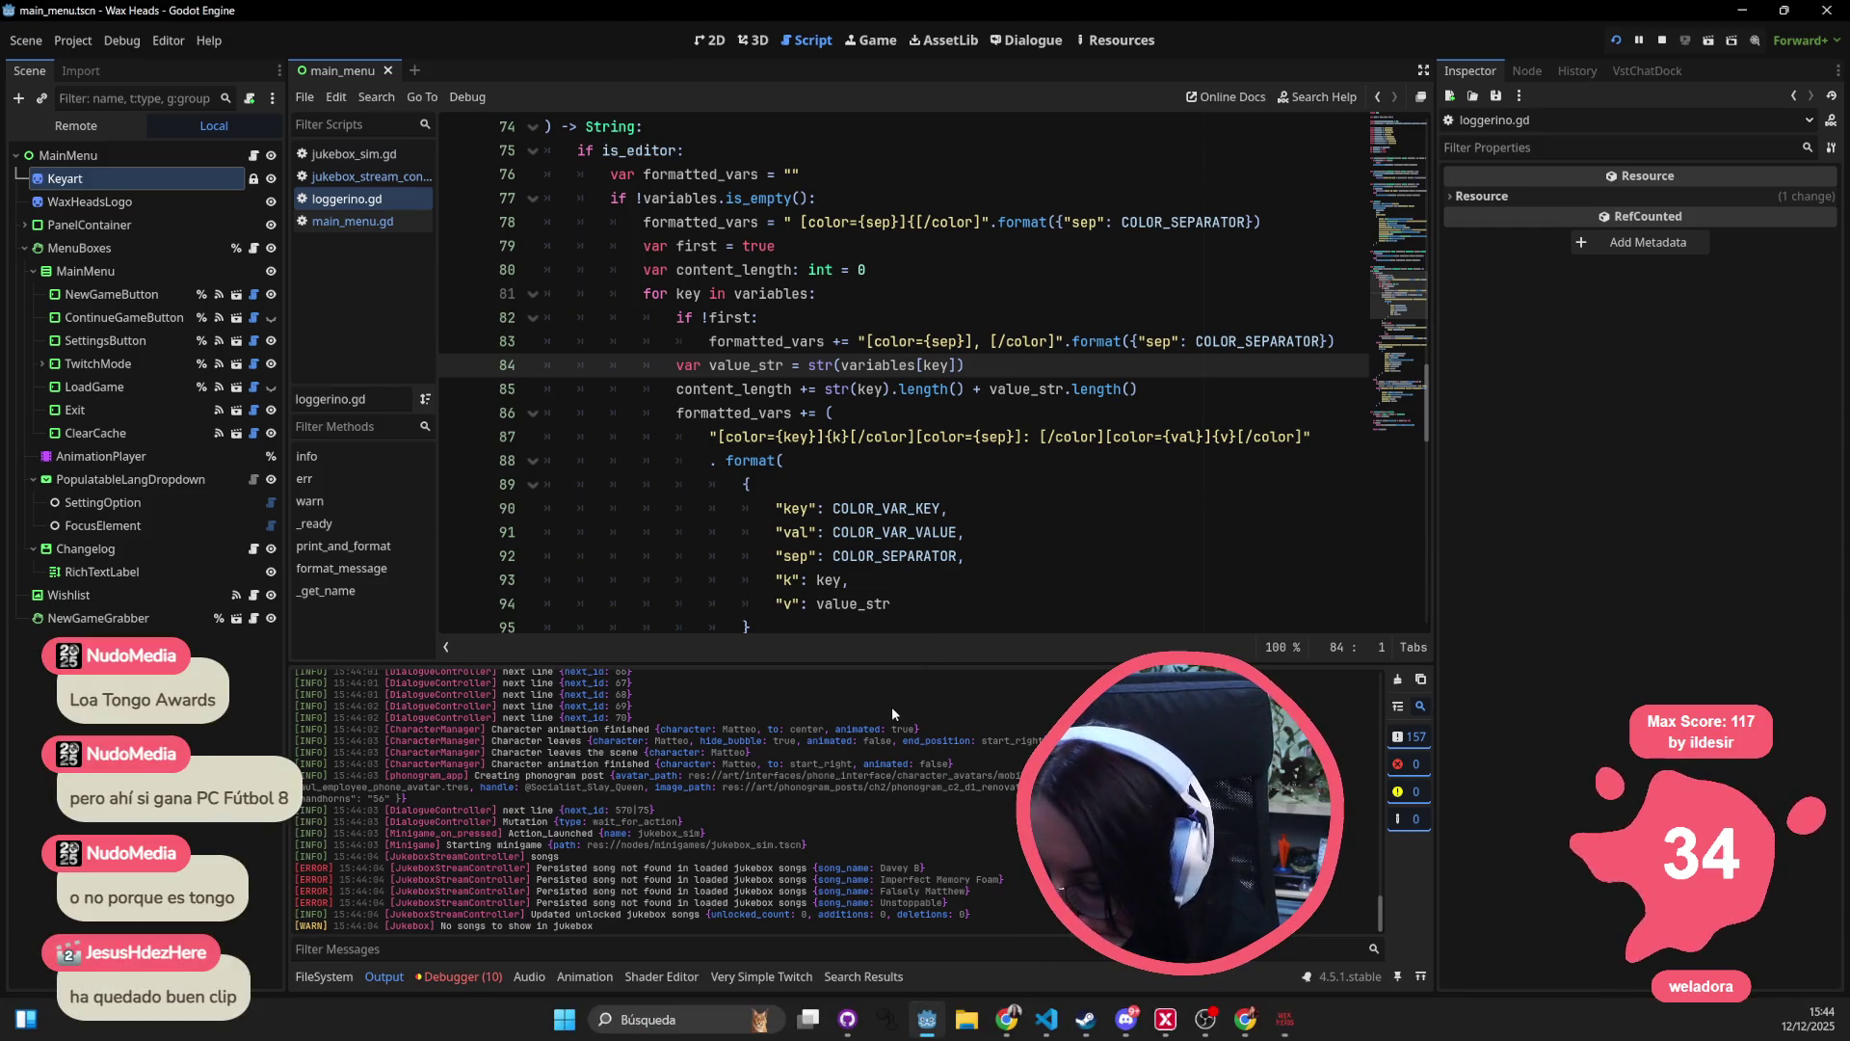
double_click(520, 845)
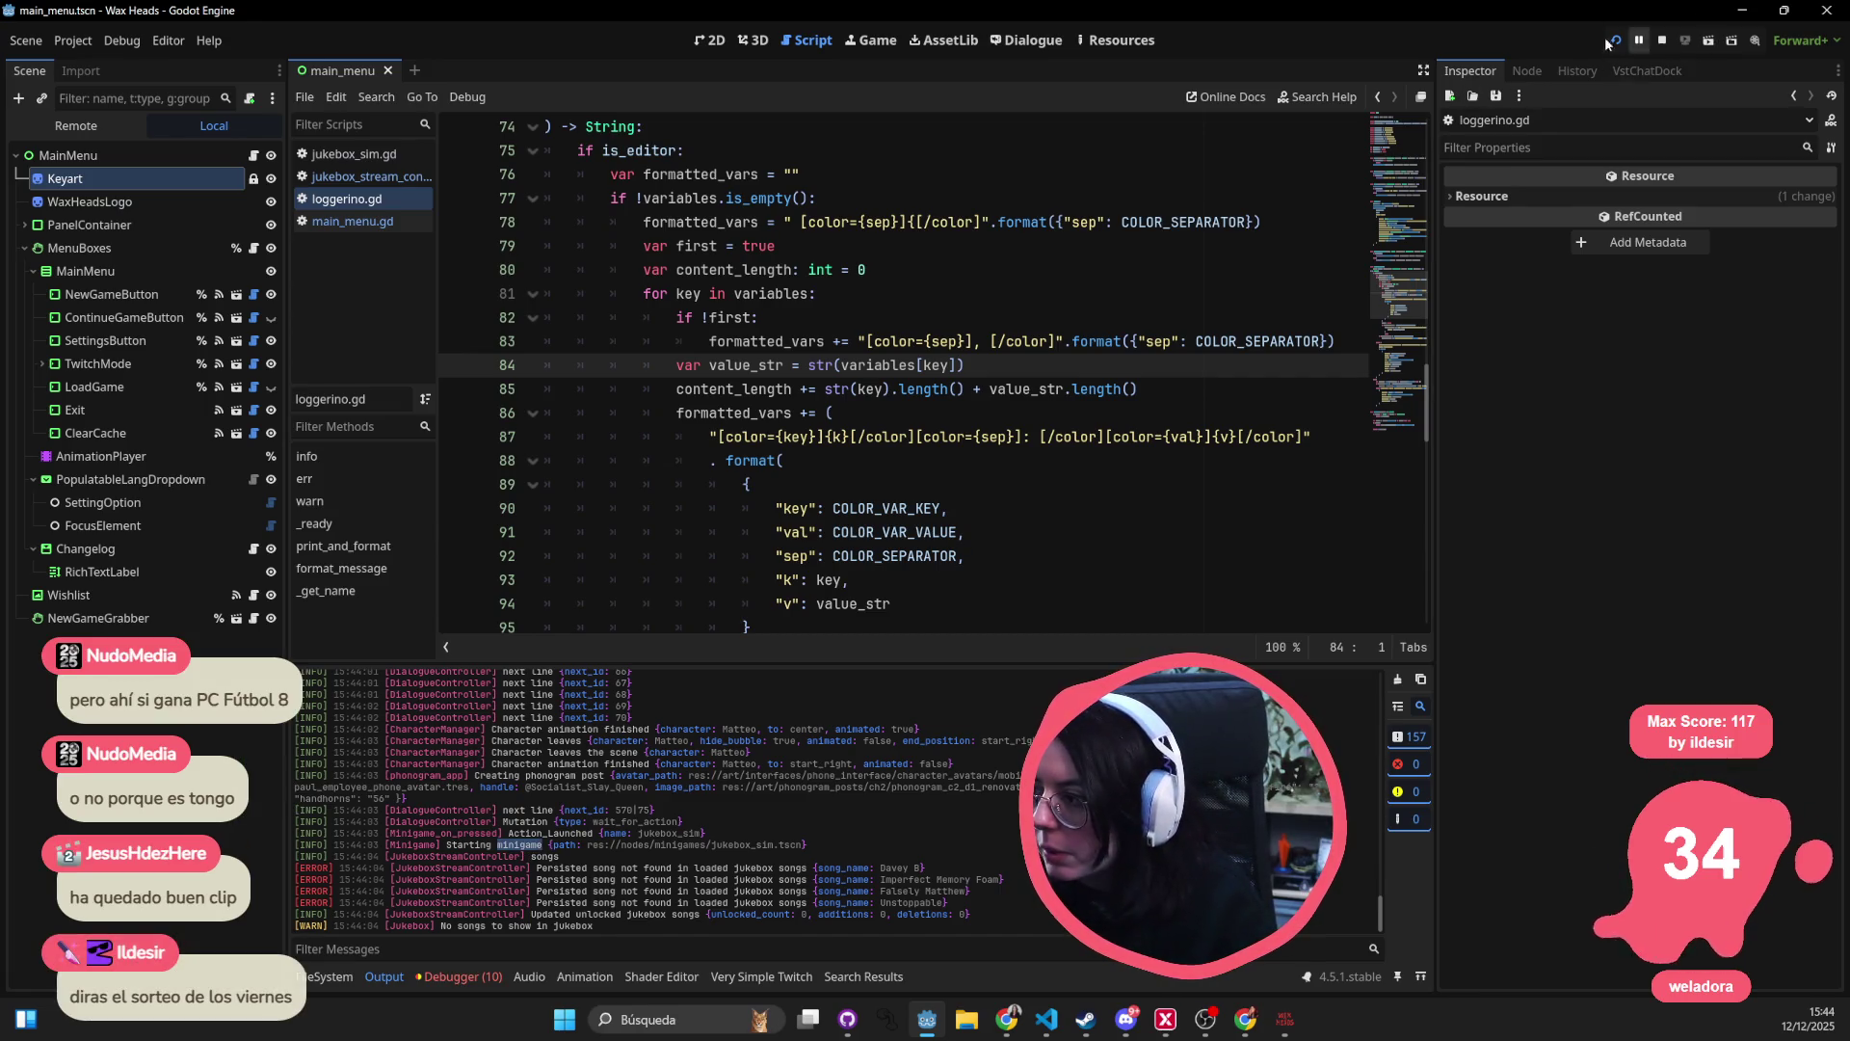
left_click(1659, 41)
key("alt+Tab")
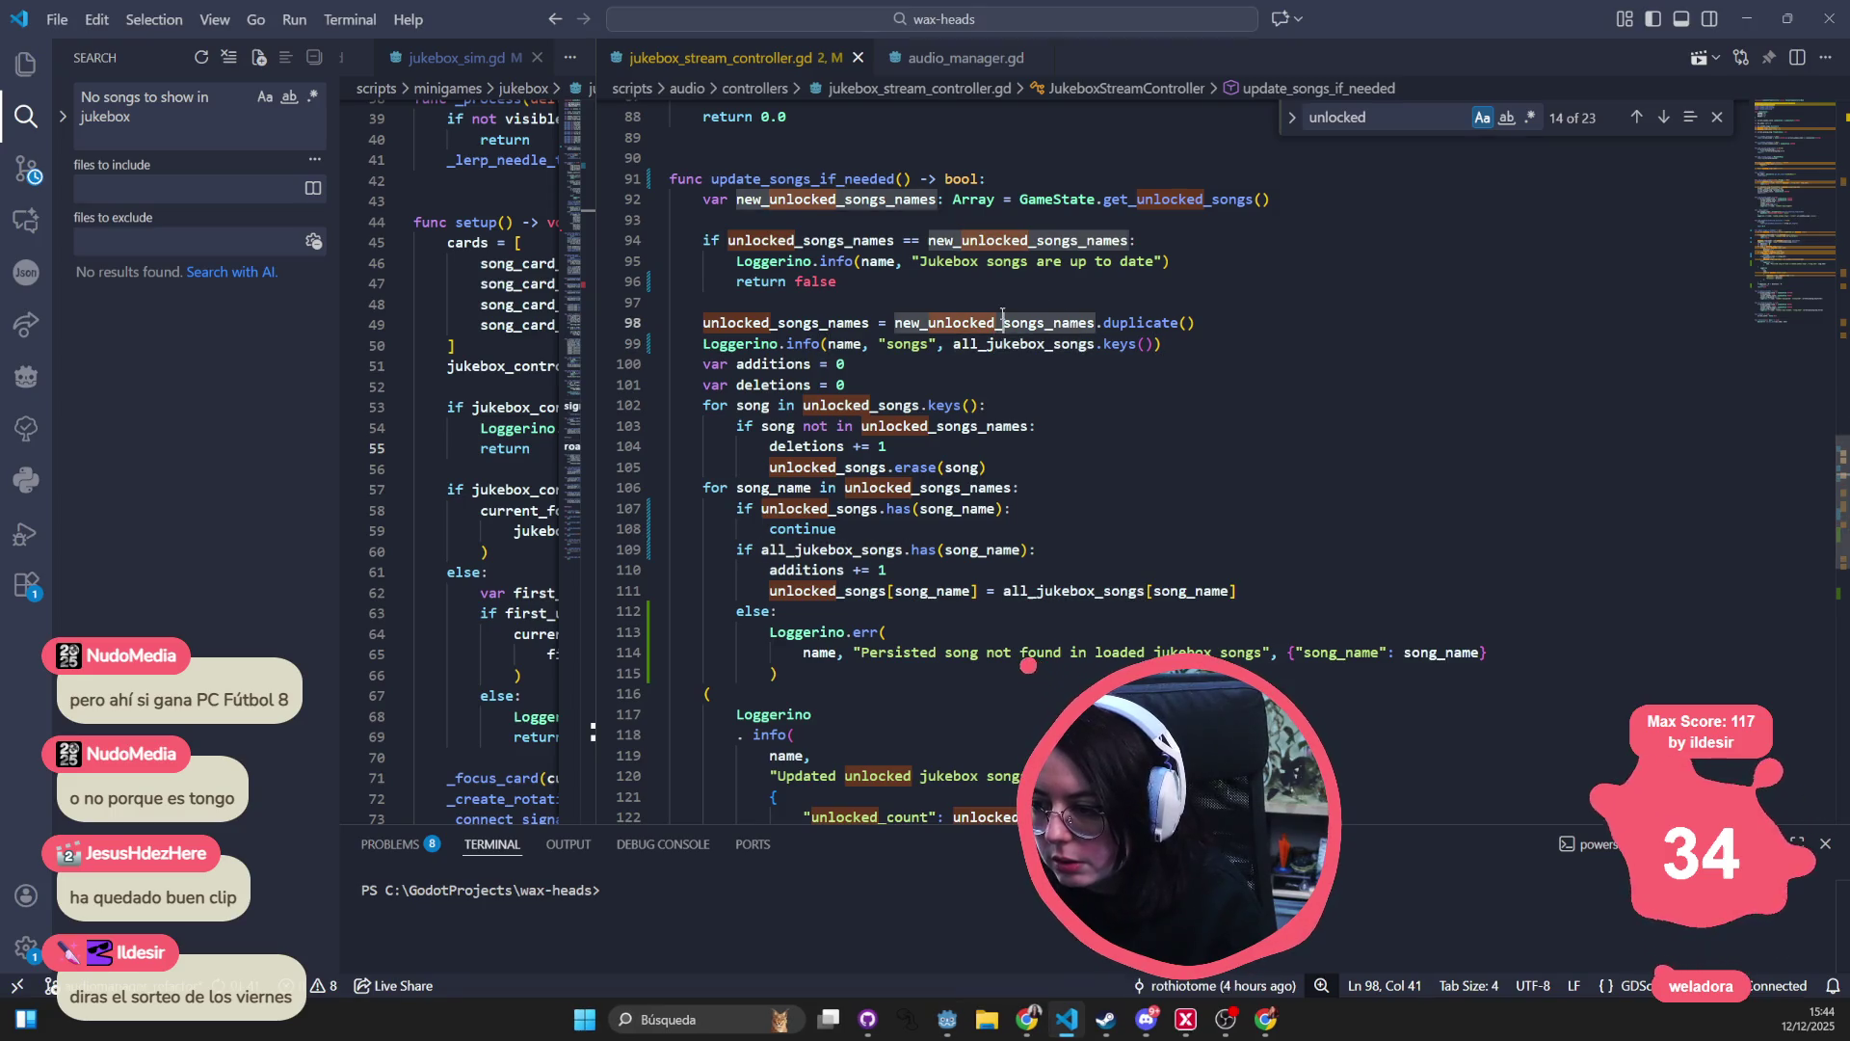
- Quick-open jukebox_stream_controller.gd in Godot's script editor and run the project with F5
key("alt+Tab")
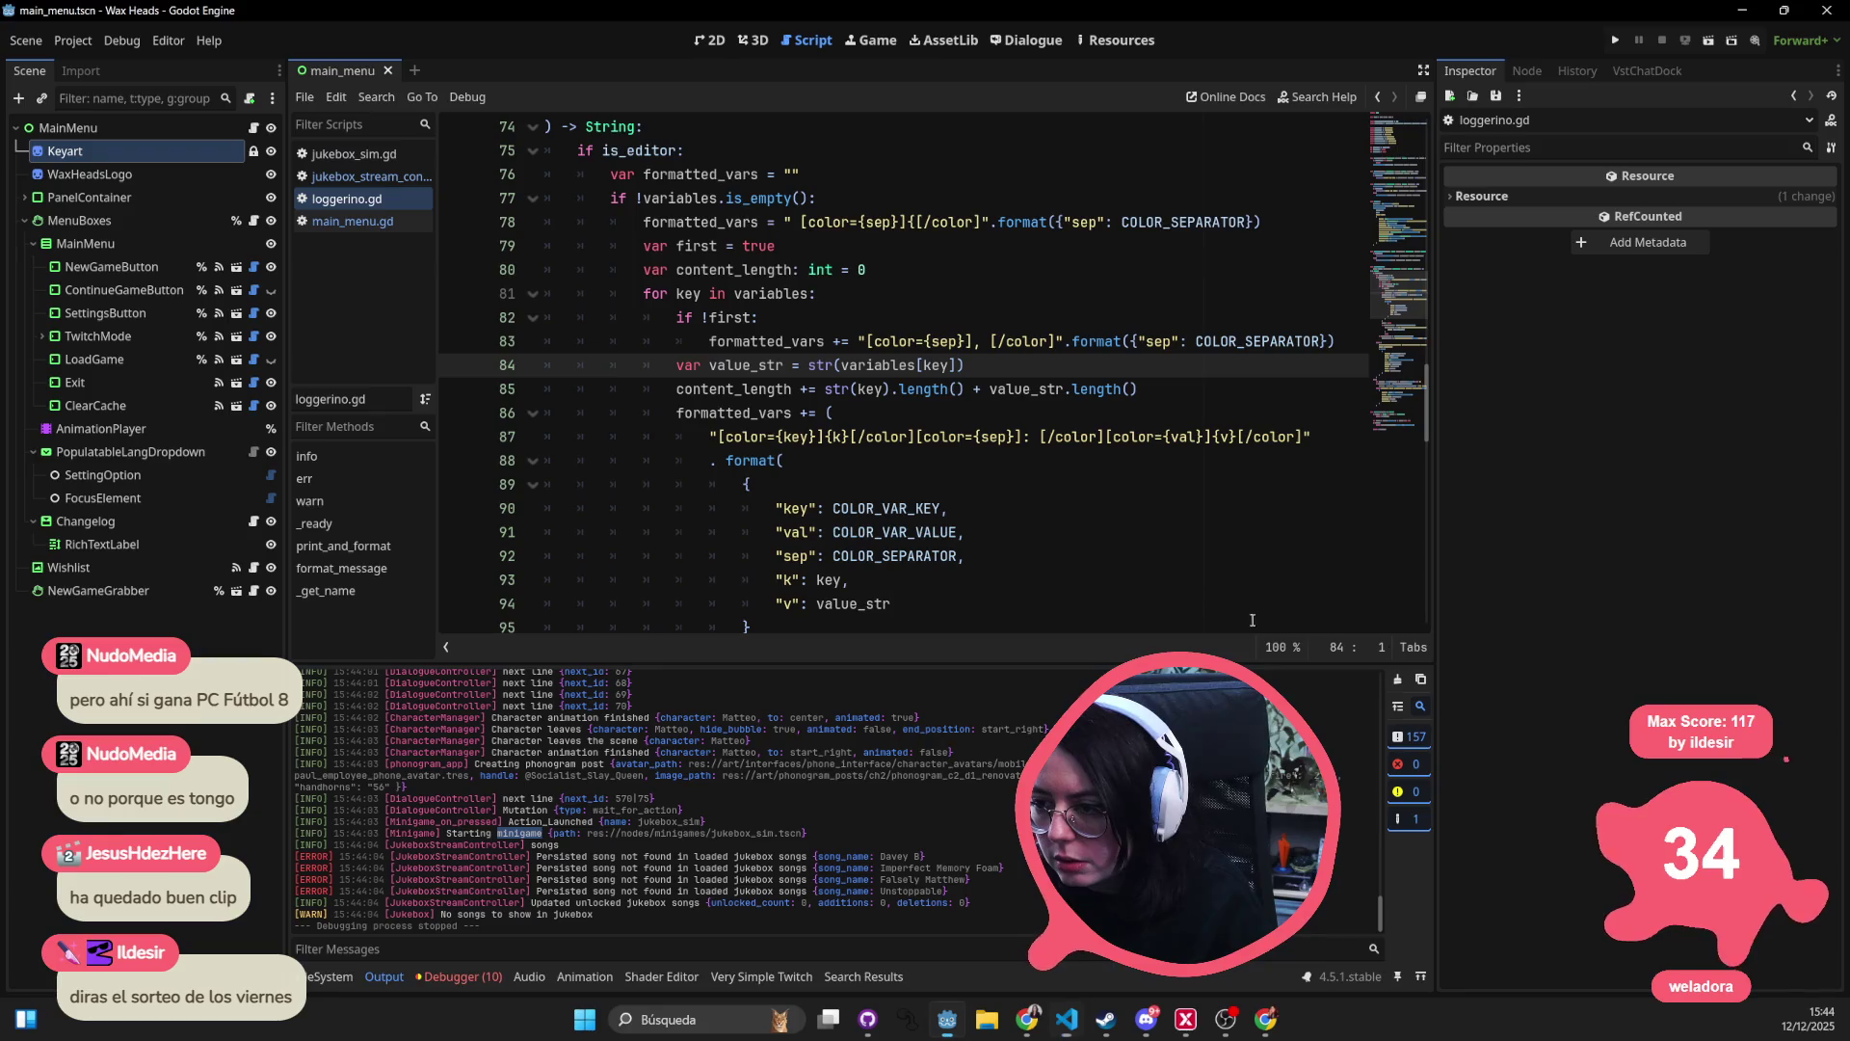
key("shift+alt+o")
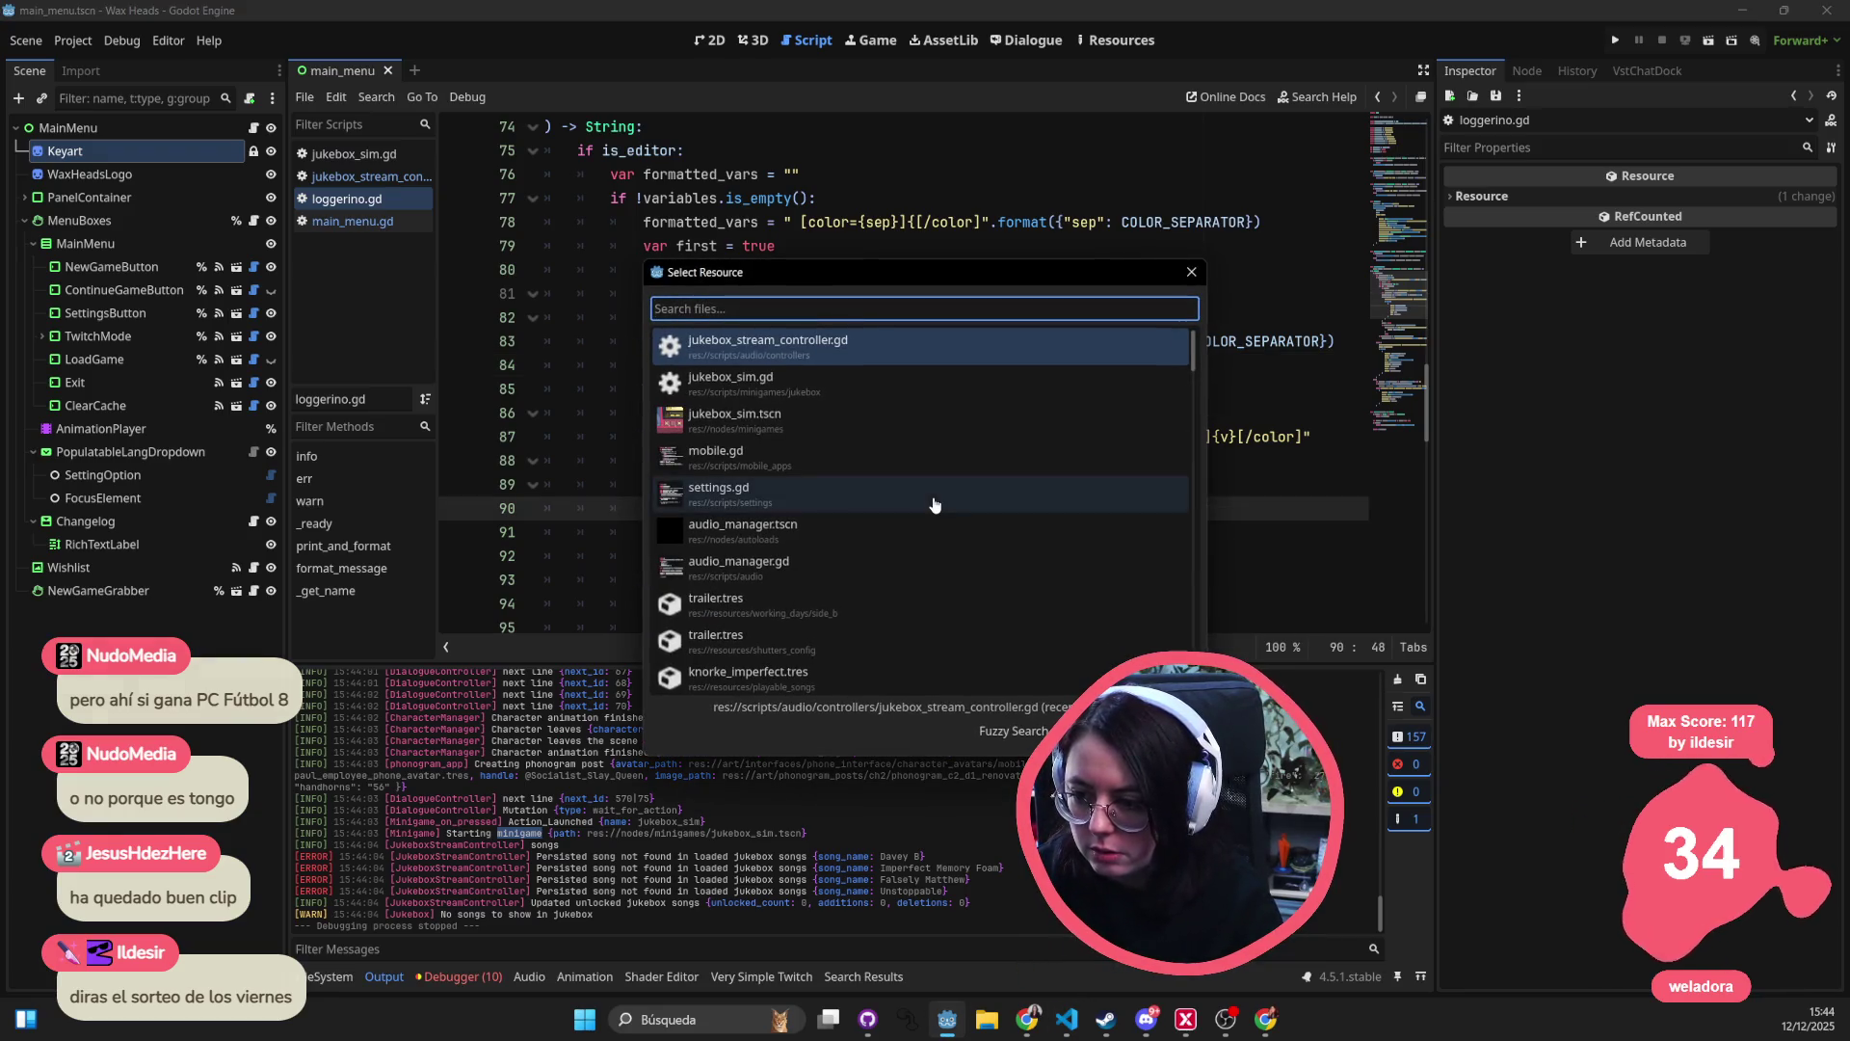
key("Return")
key("F5")
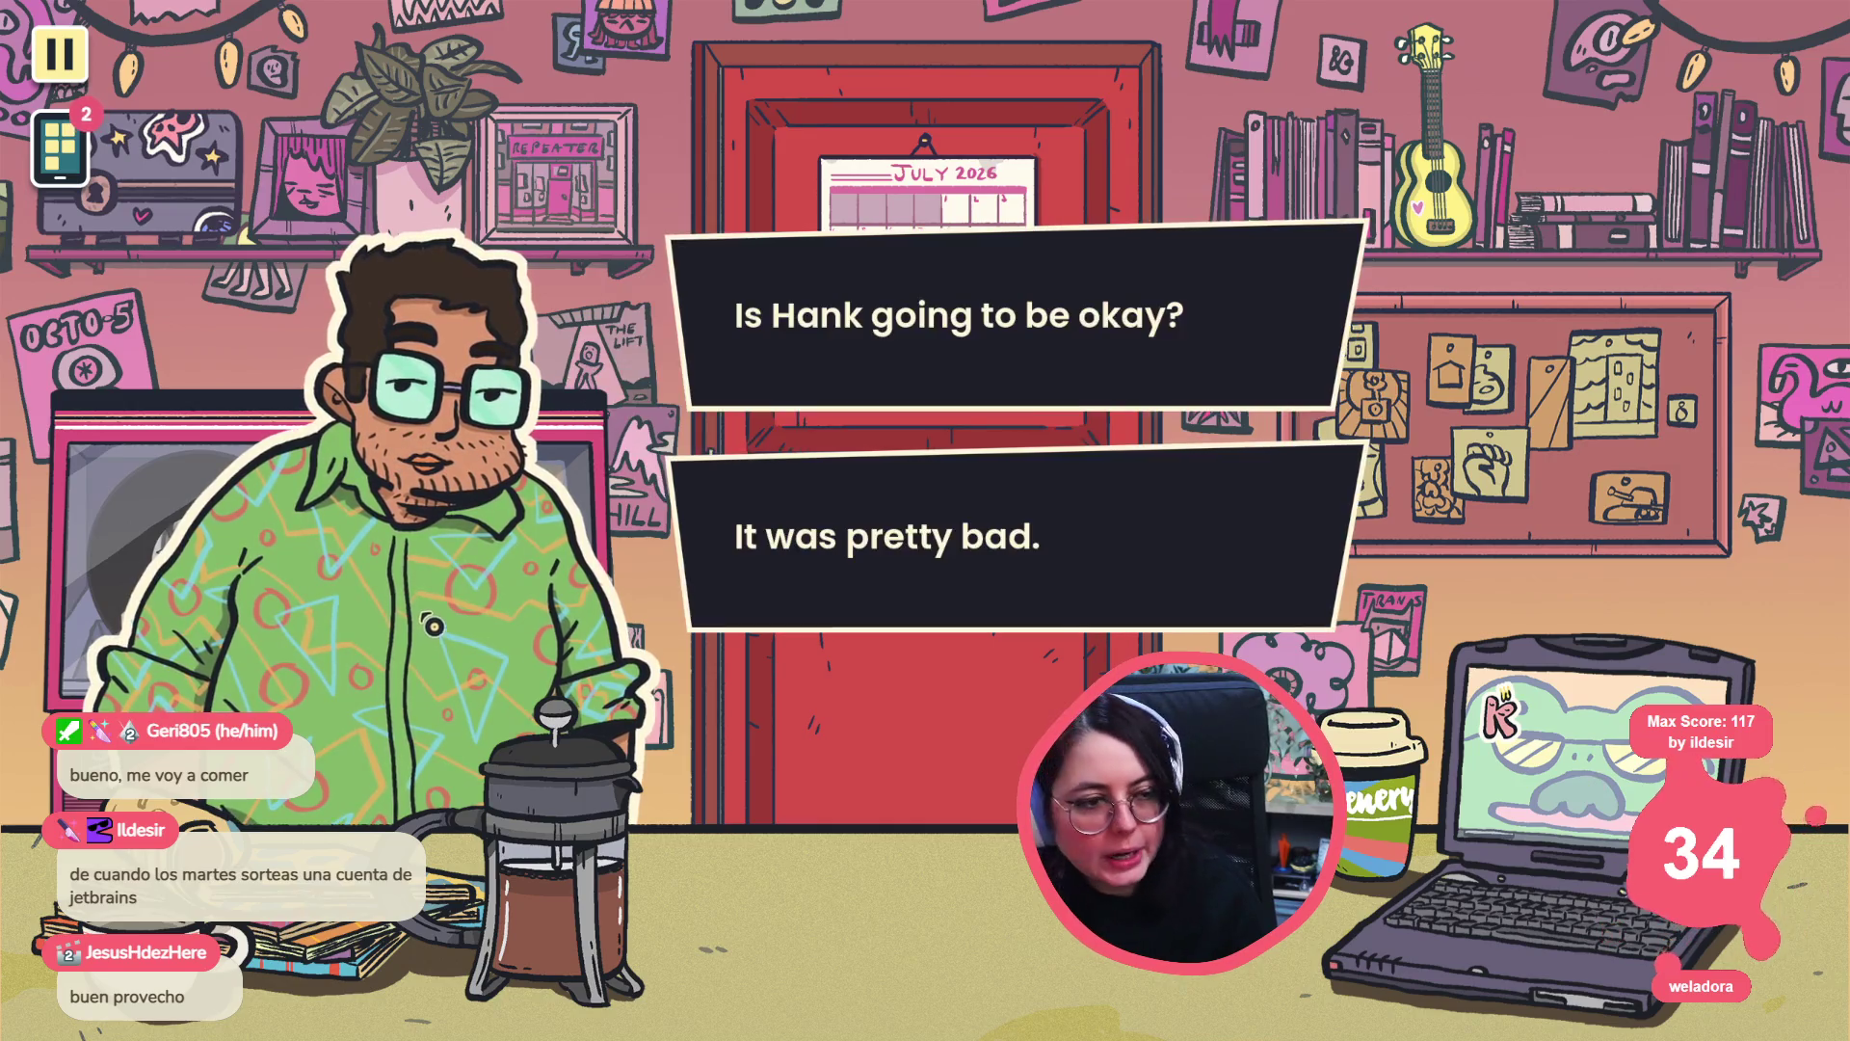
- Choose 'Is Hank going to be okay?' and 'Is she...okay?' until the line 92 breakpoint hits
key("Return")
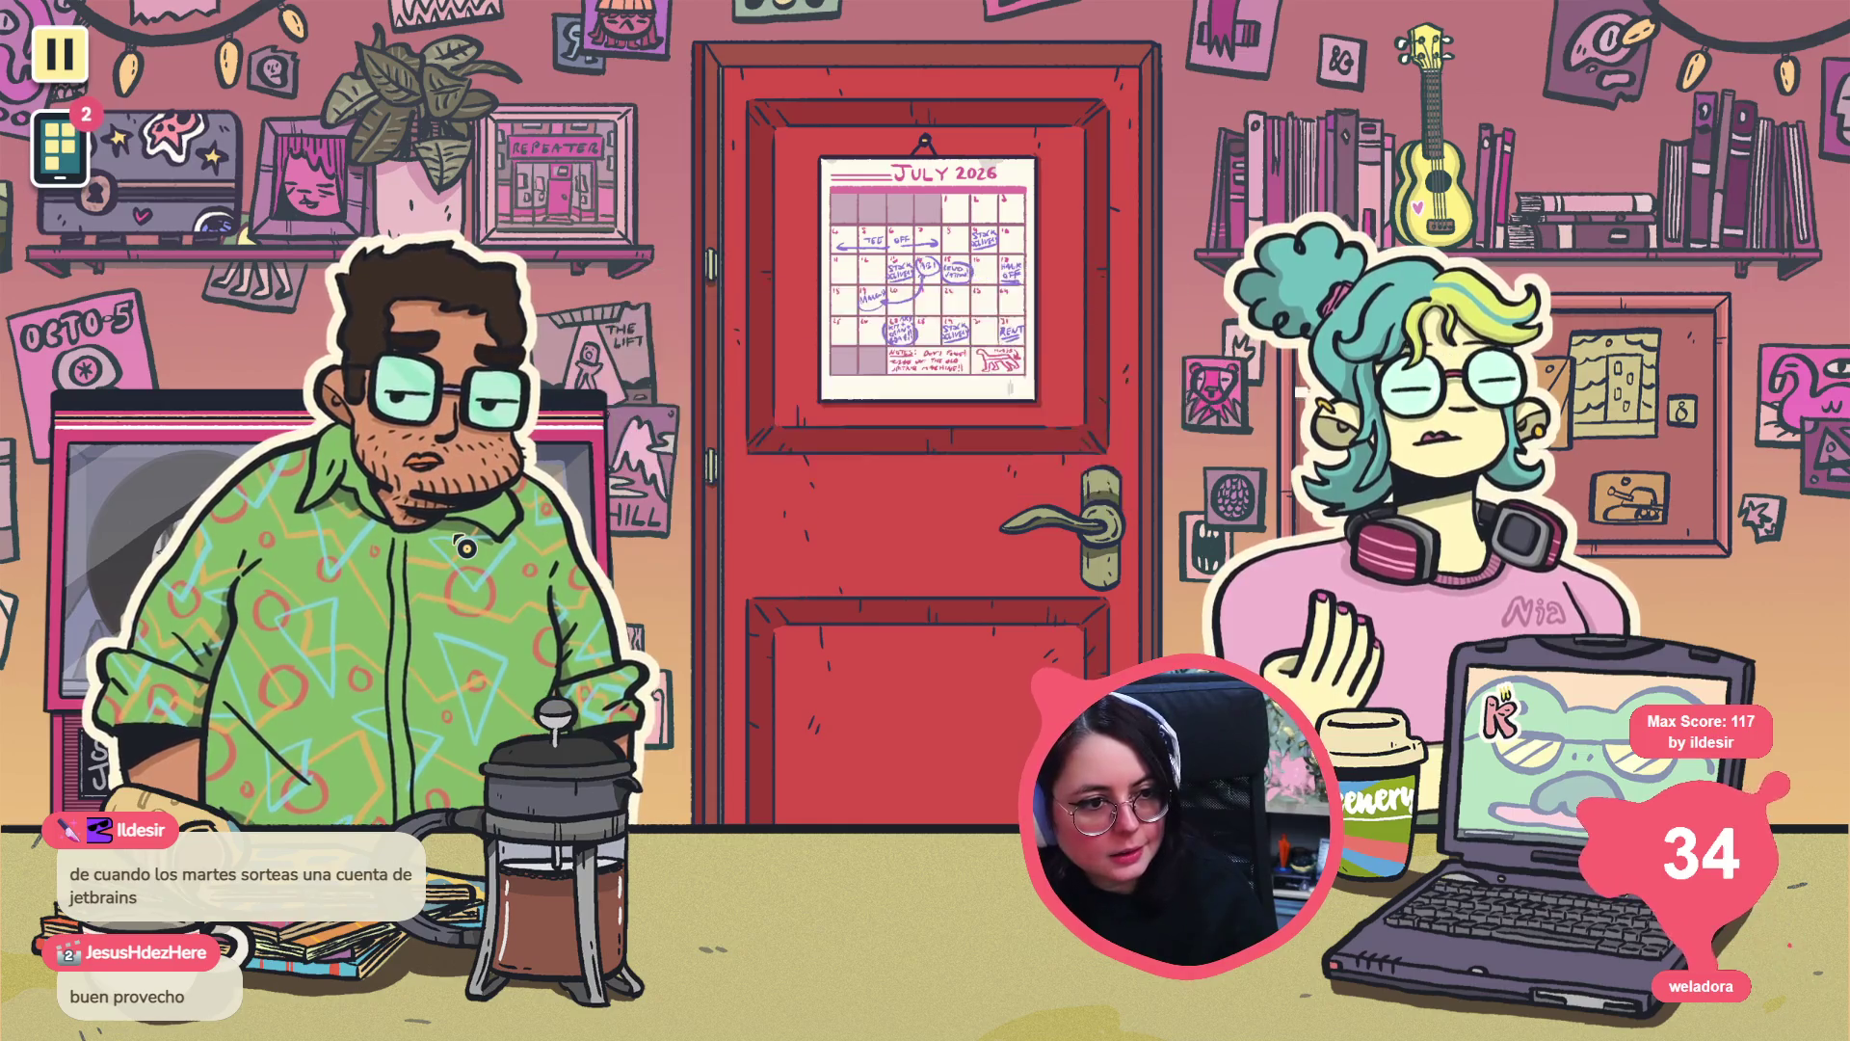
key("Return")
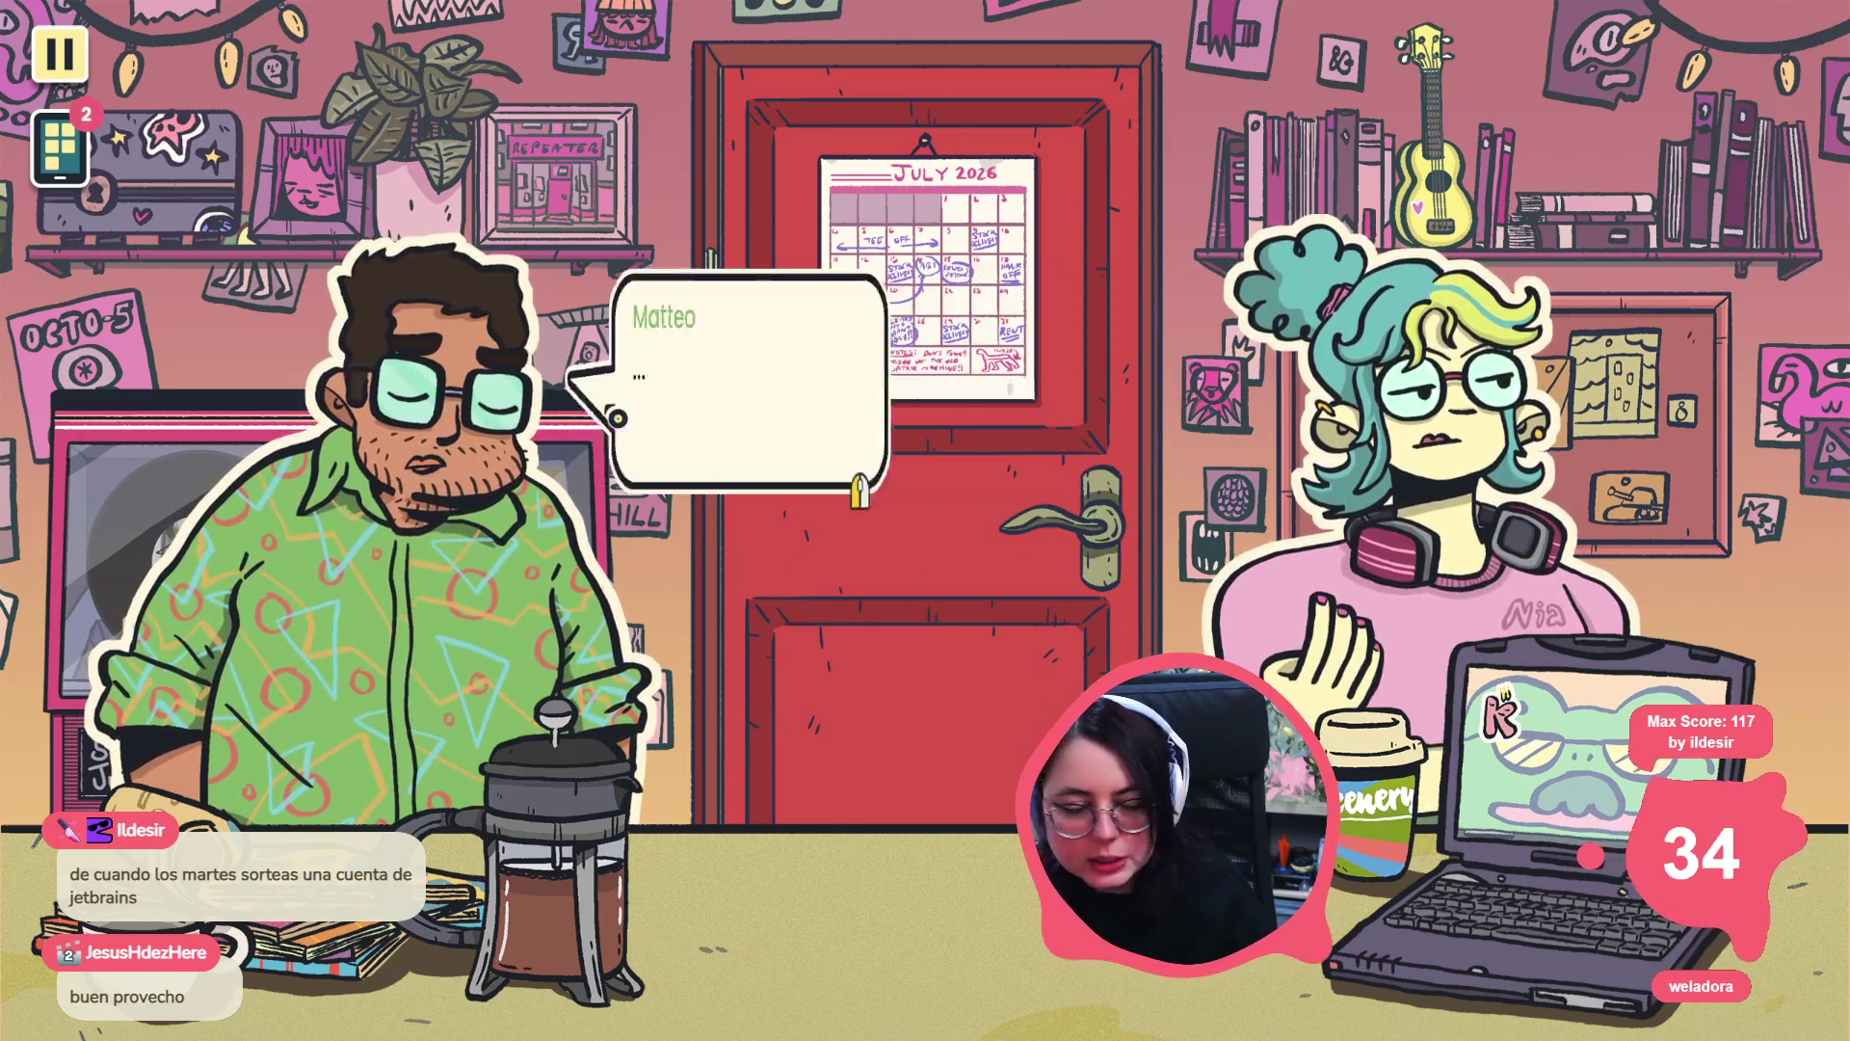
key("Return")
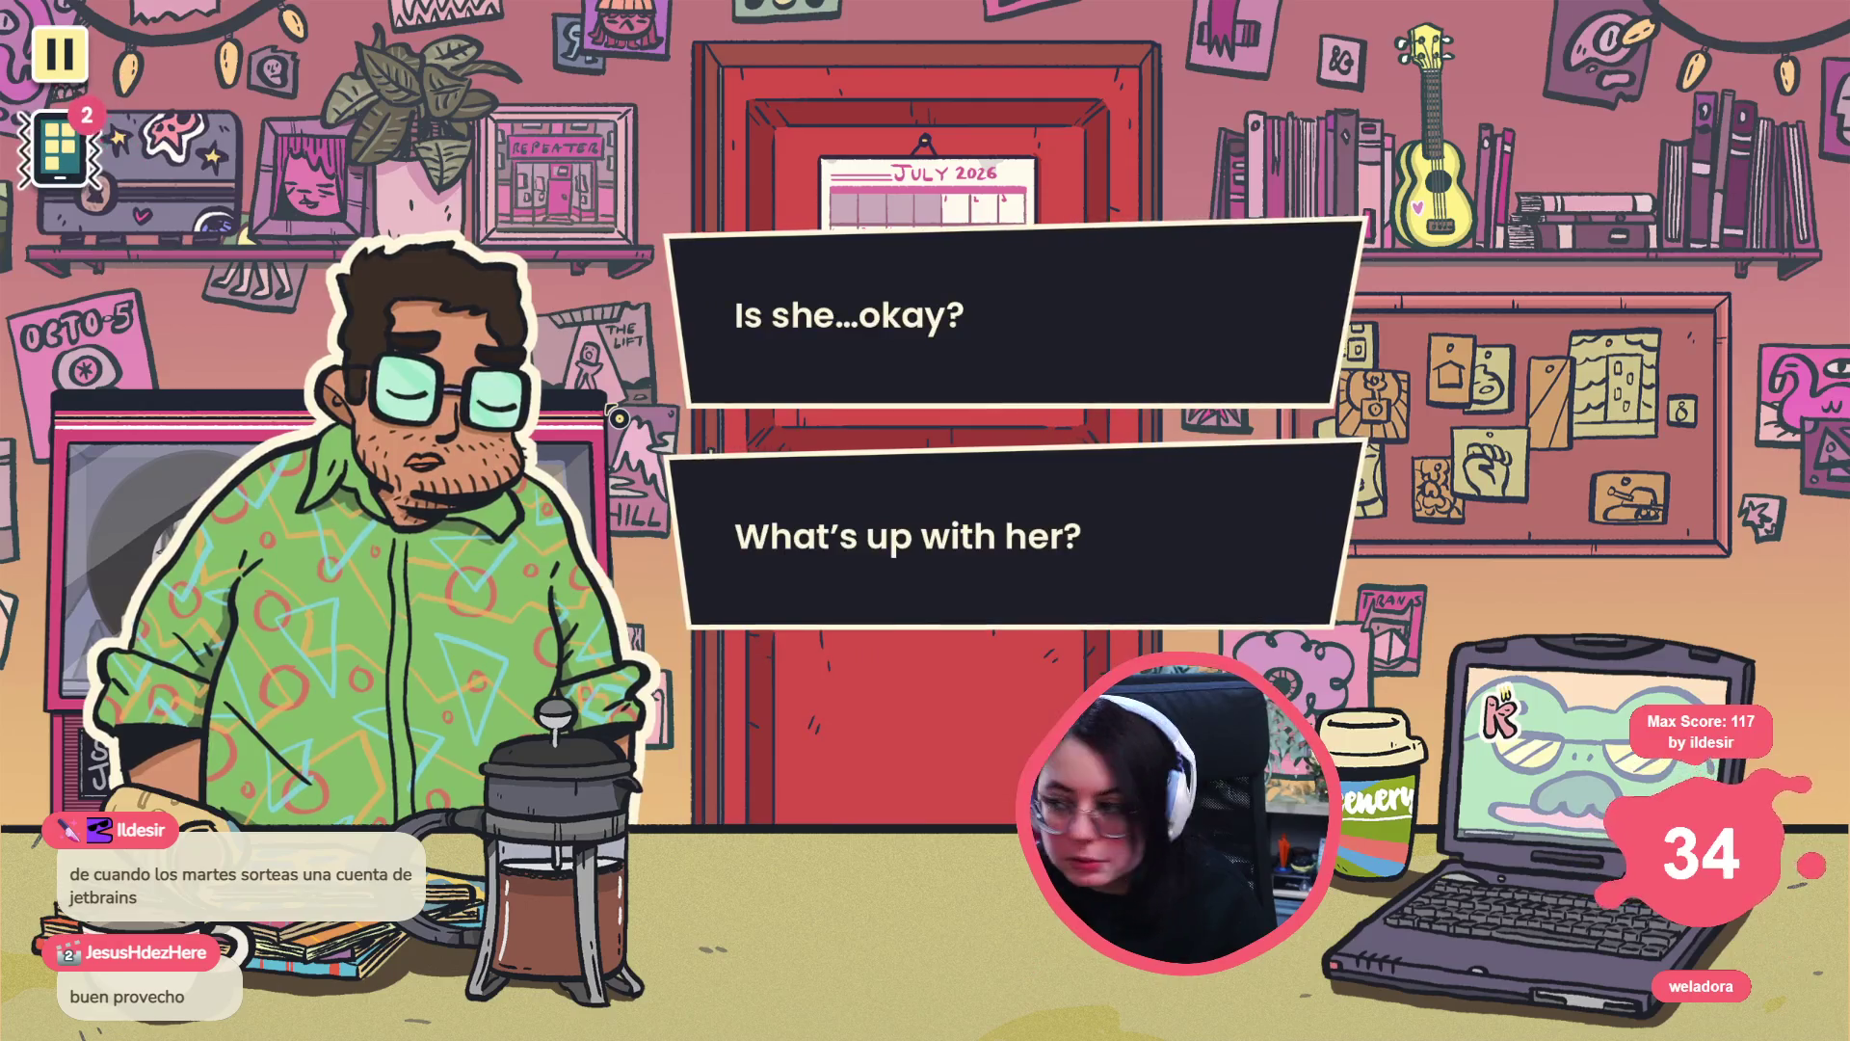
left_click(963, 322)
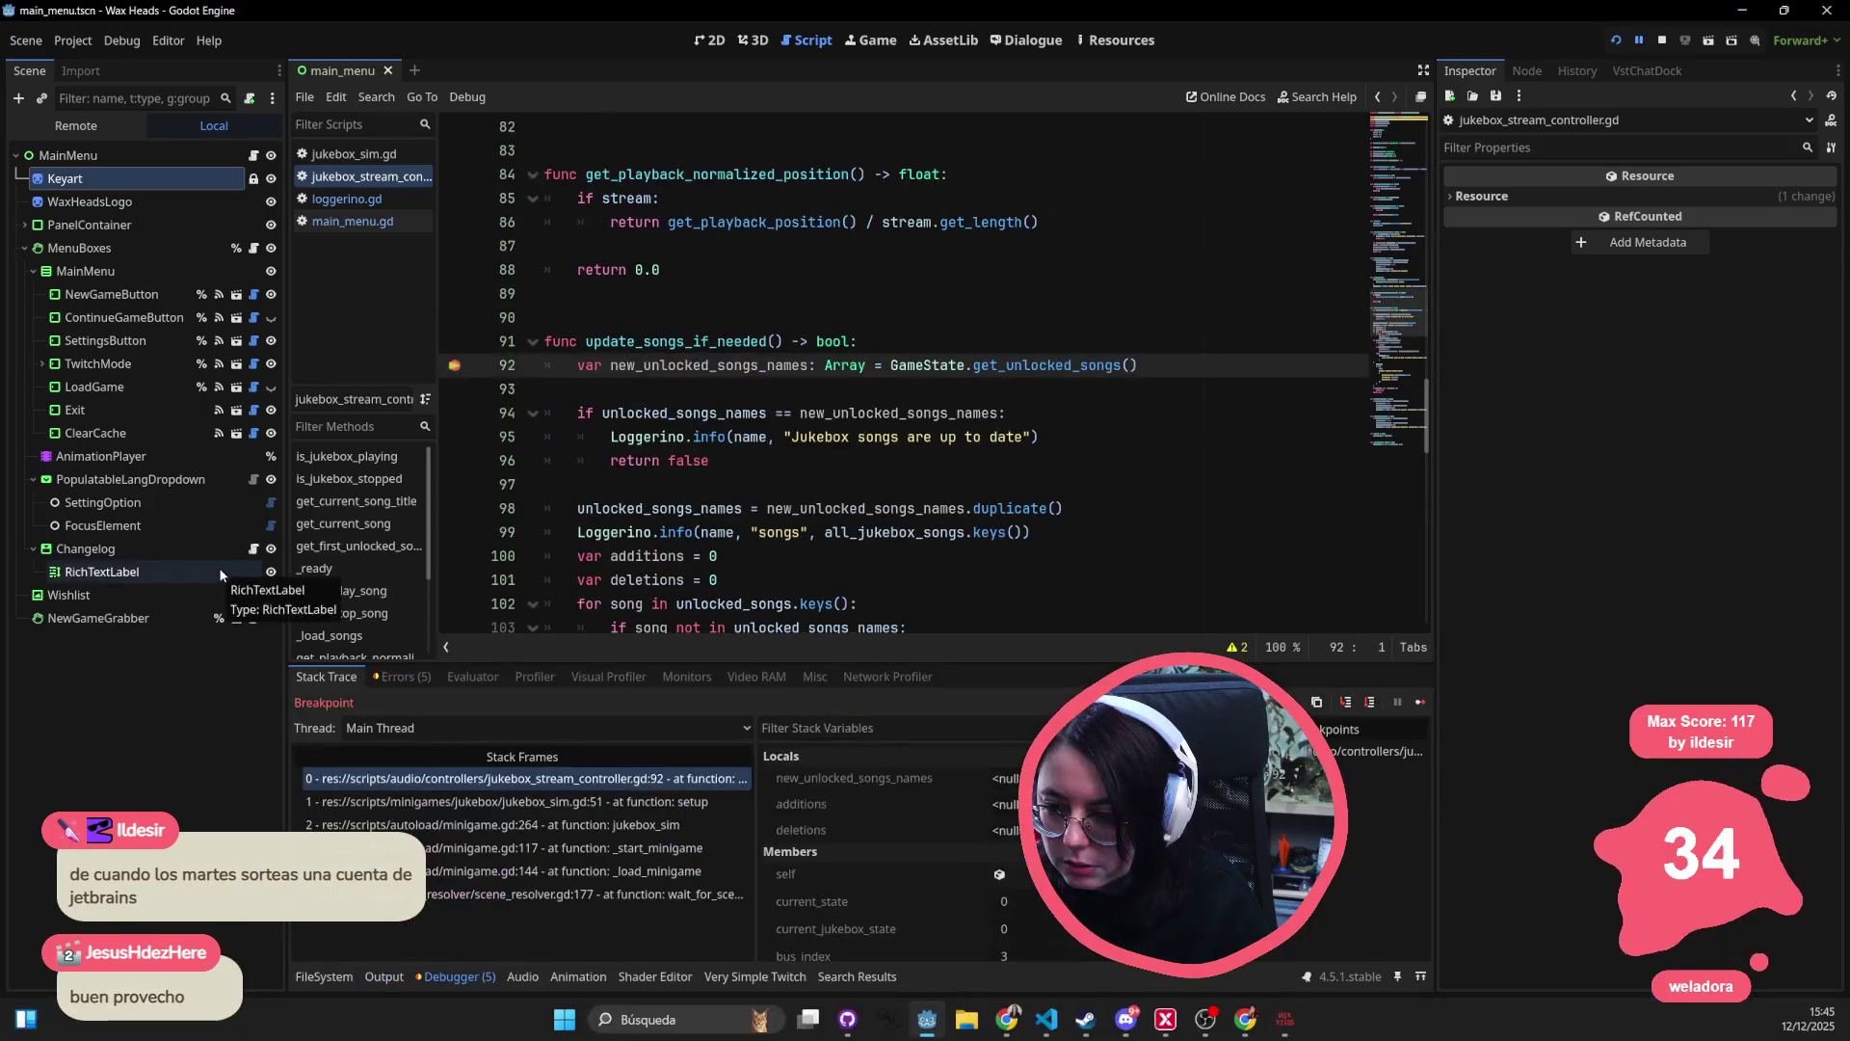
- Step over from line 92 into the loop body over unlocked song names
left_click(1372, 704)
left_click(1373, 704)
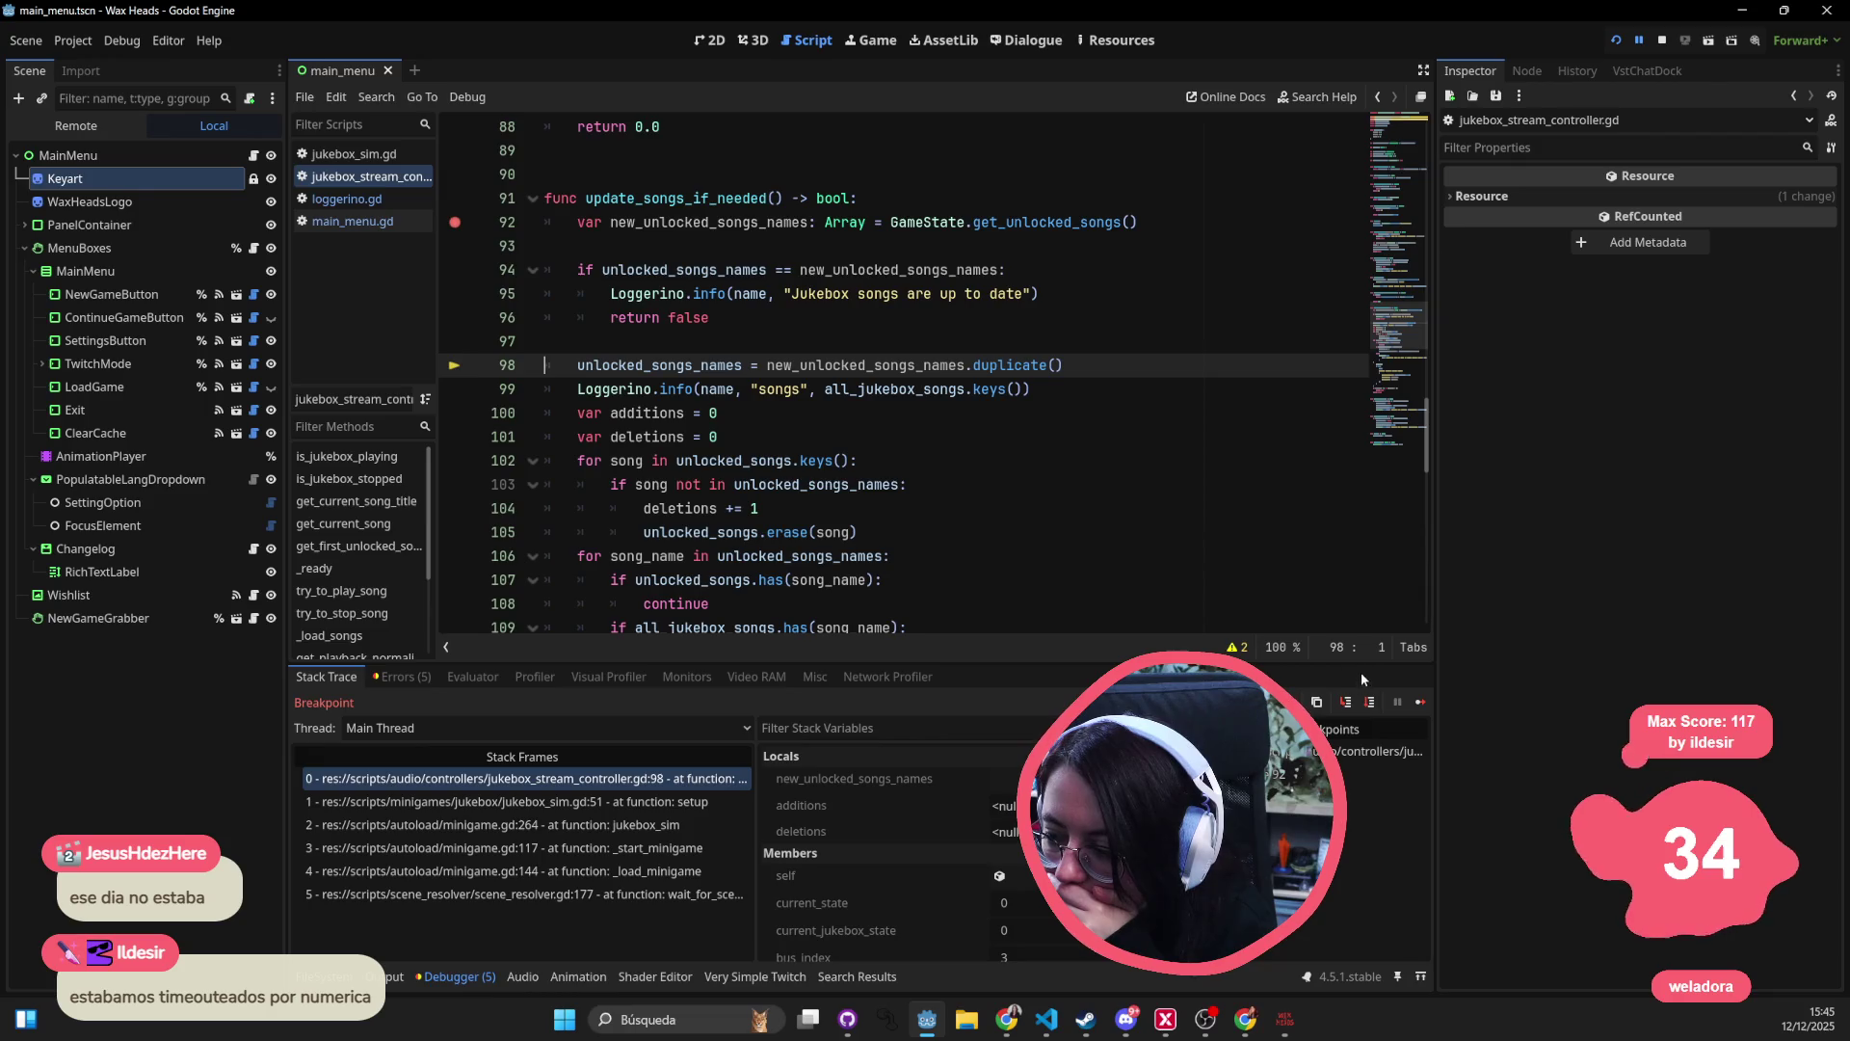
left_click(1367, 706)
left_click(1367, 706)
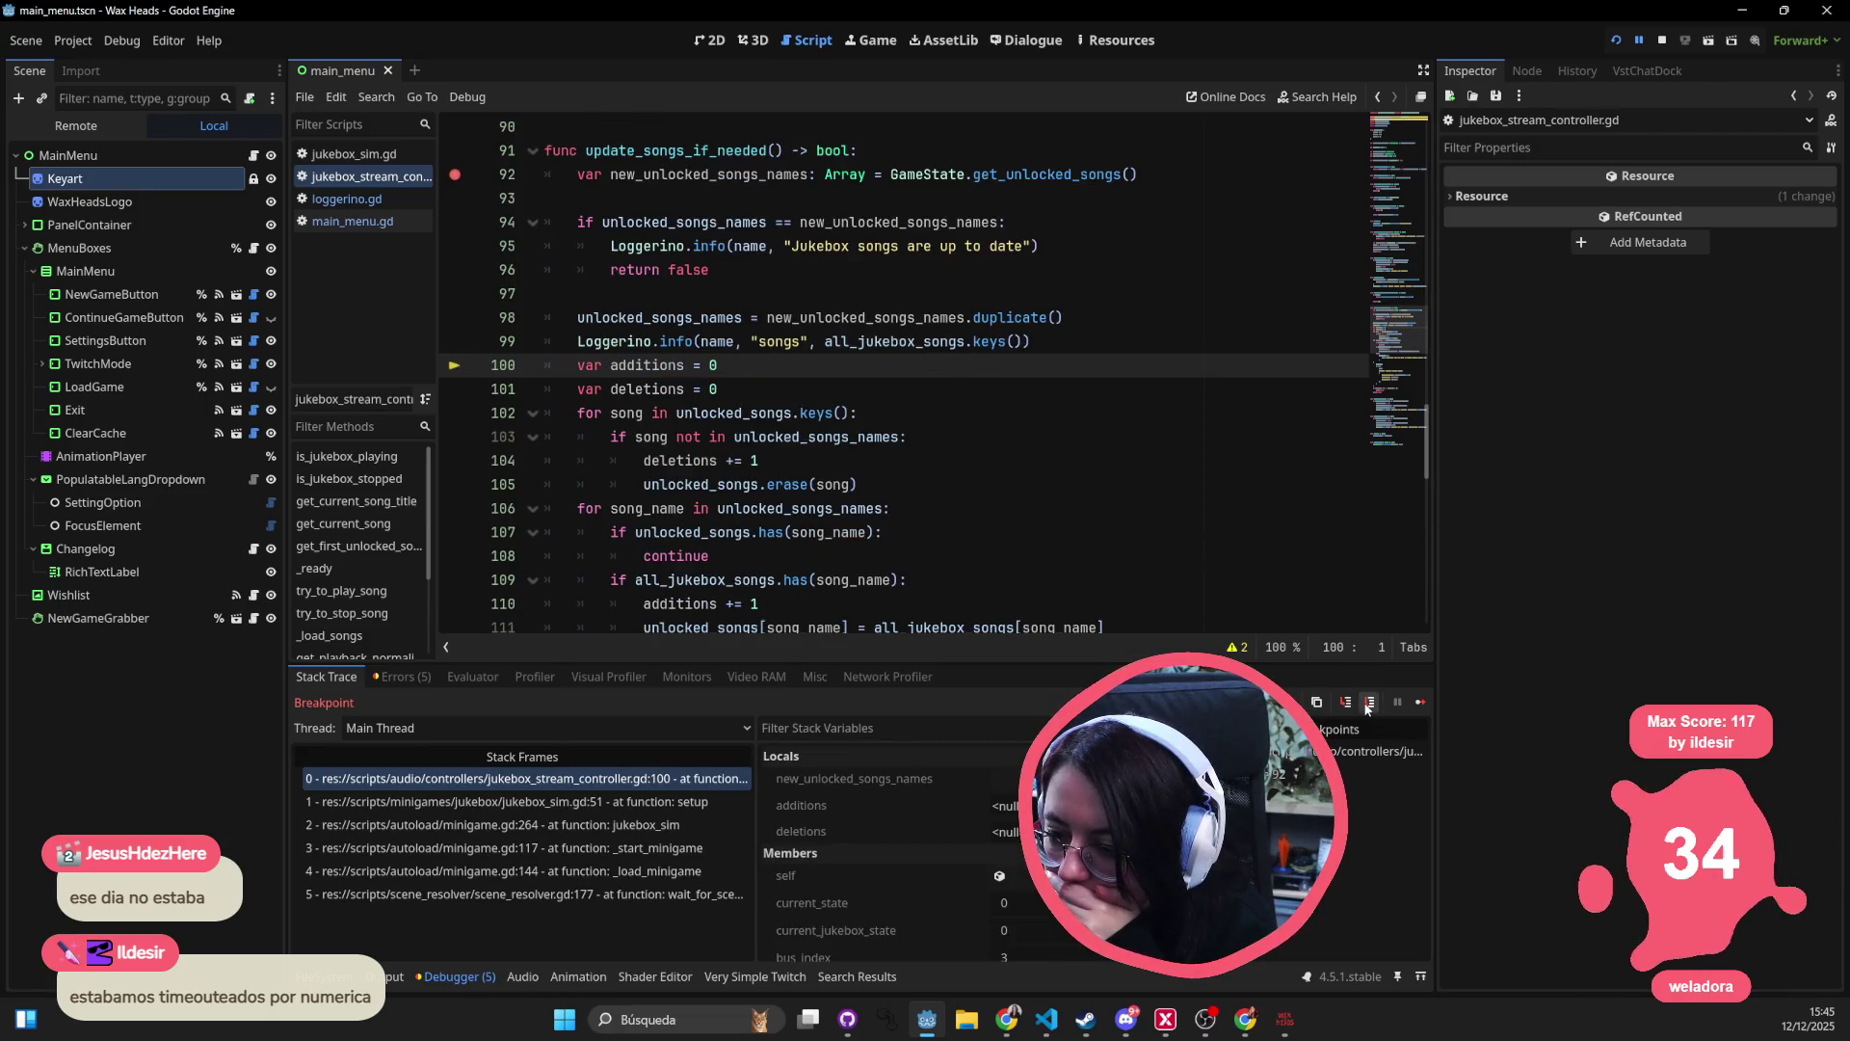
left_click(1367, 706)
left_click(1367, 707)
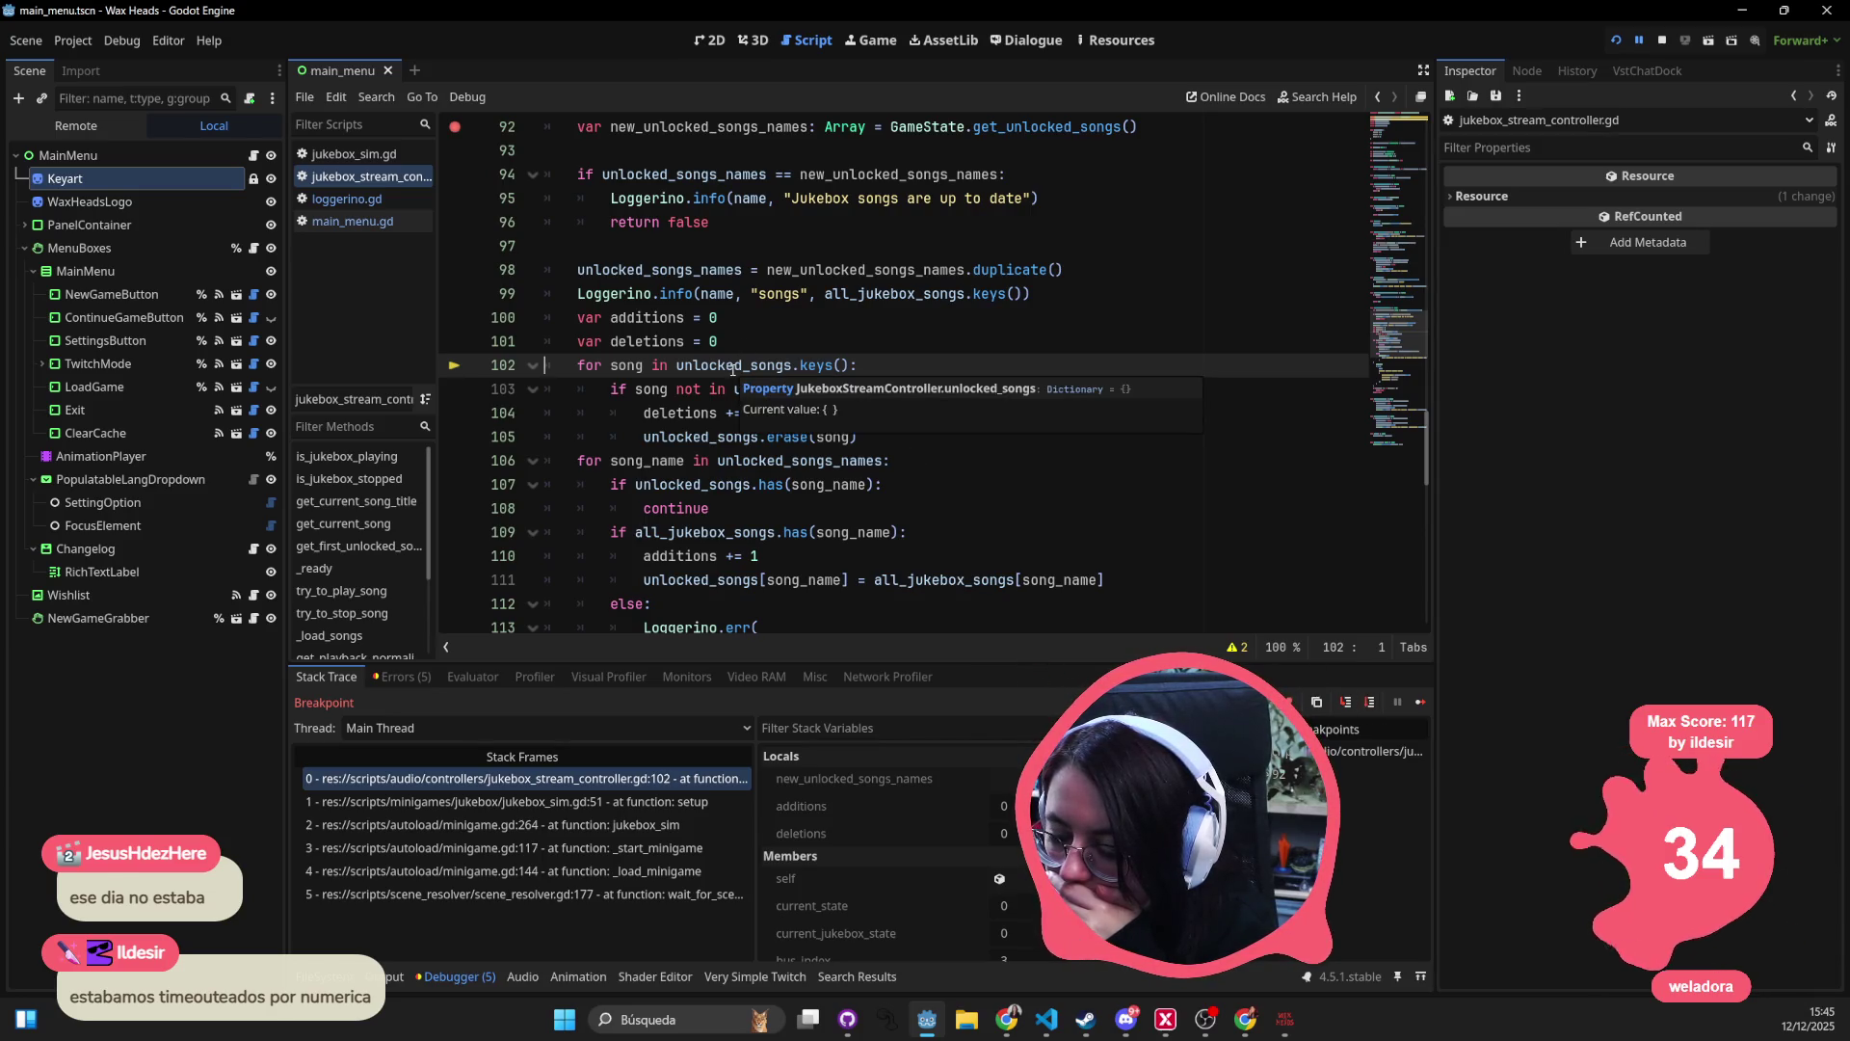
left_click(1368, 707)
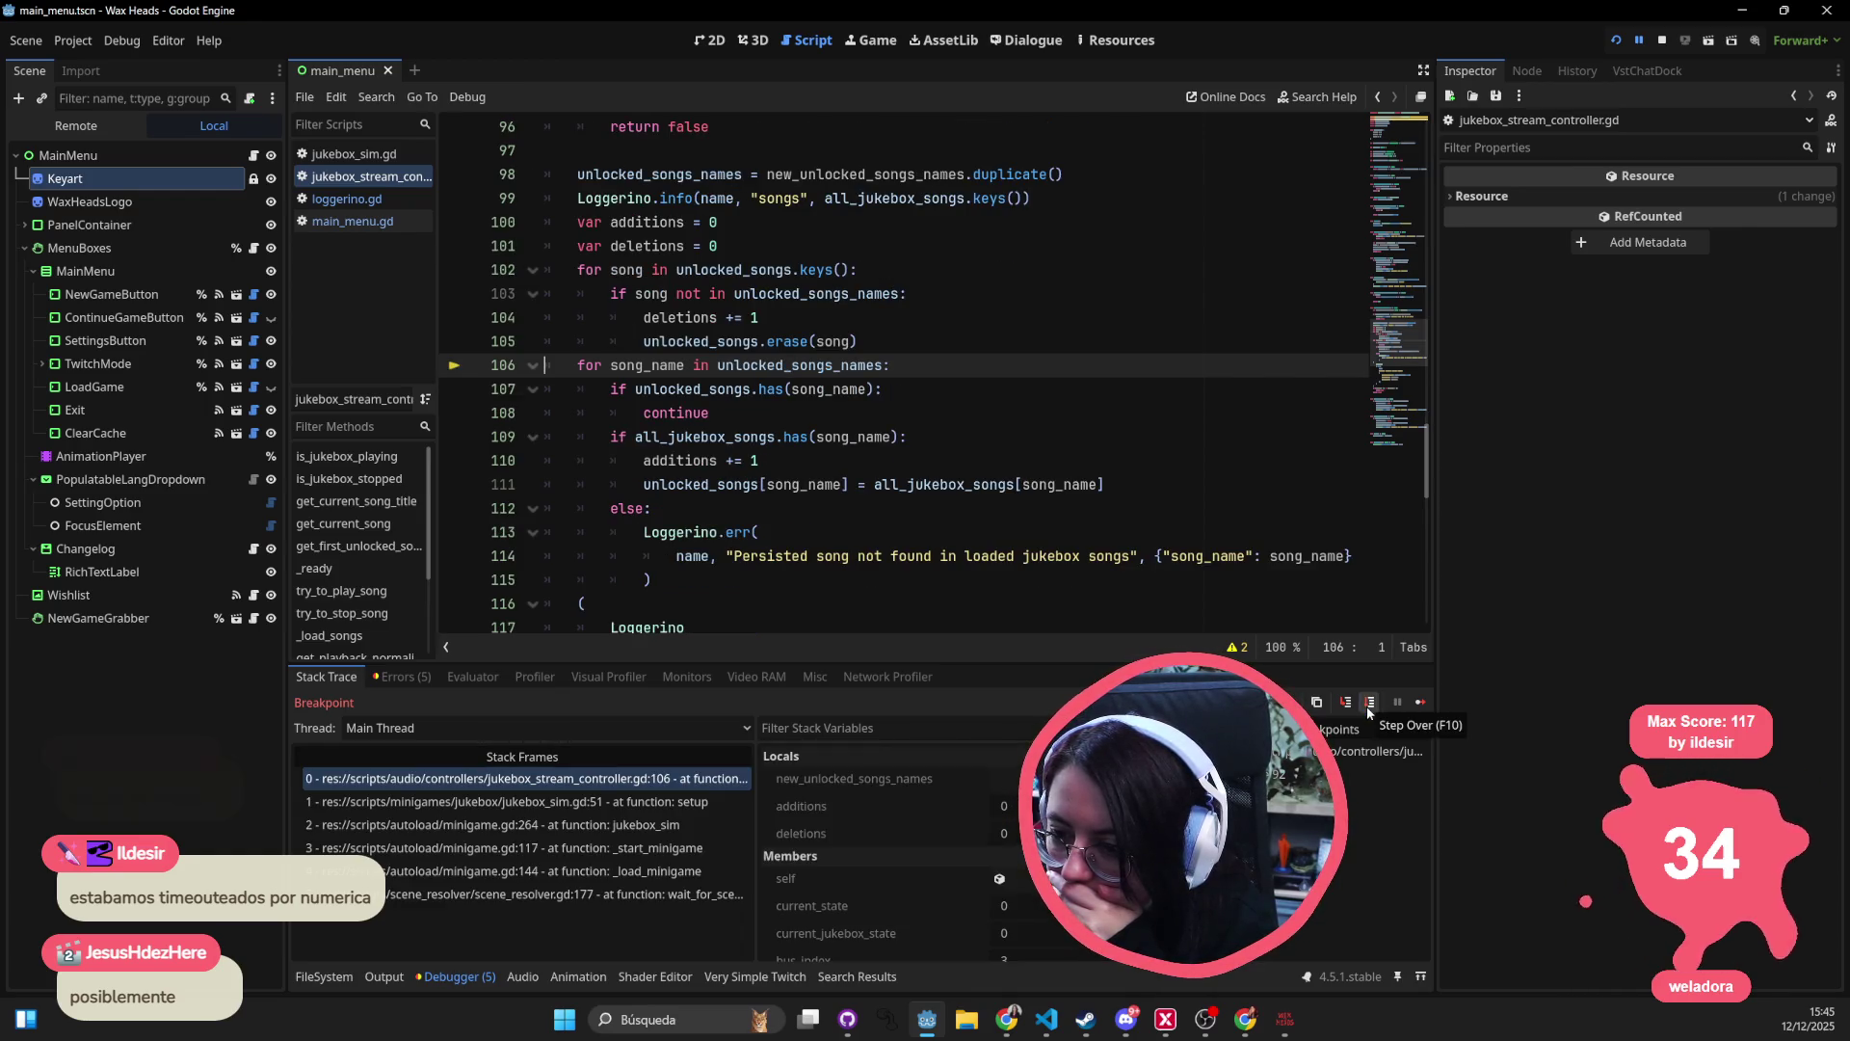
left_click(1368, 708)
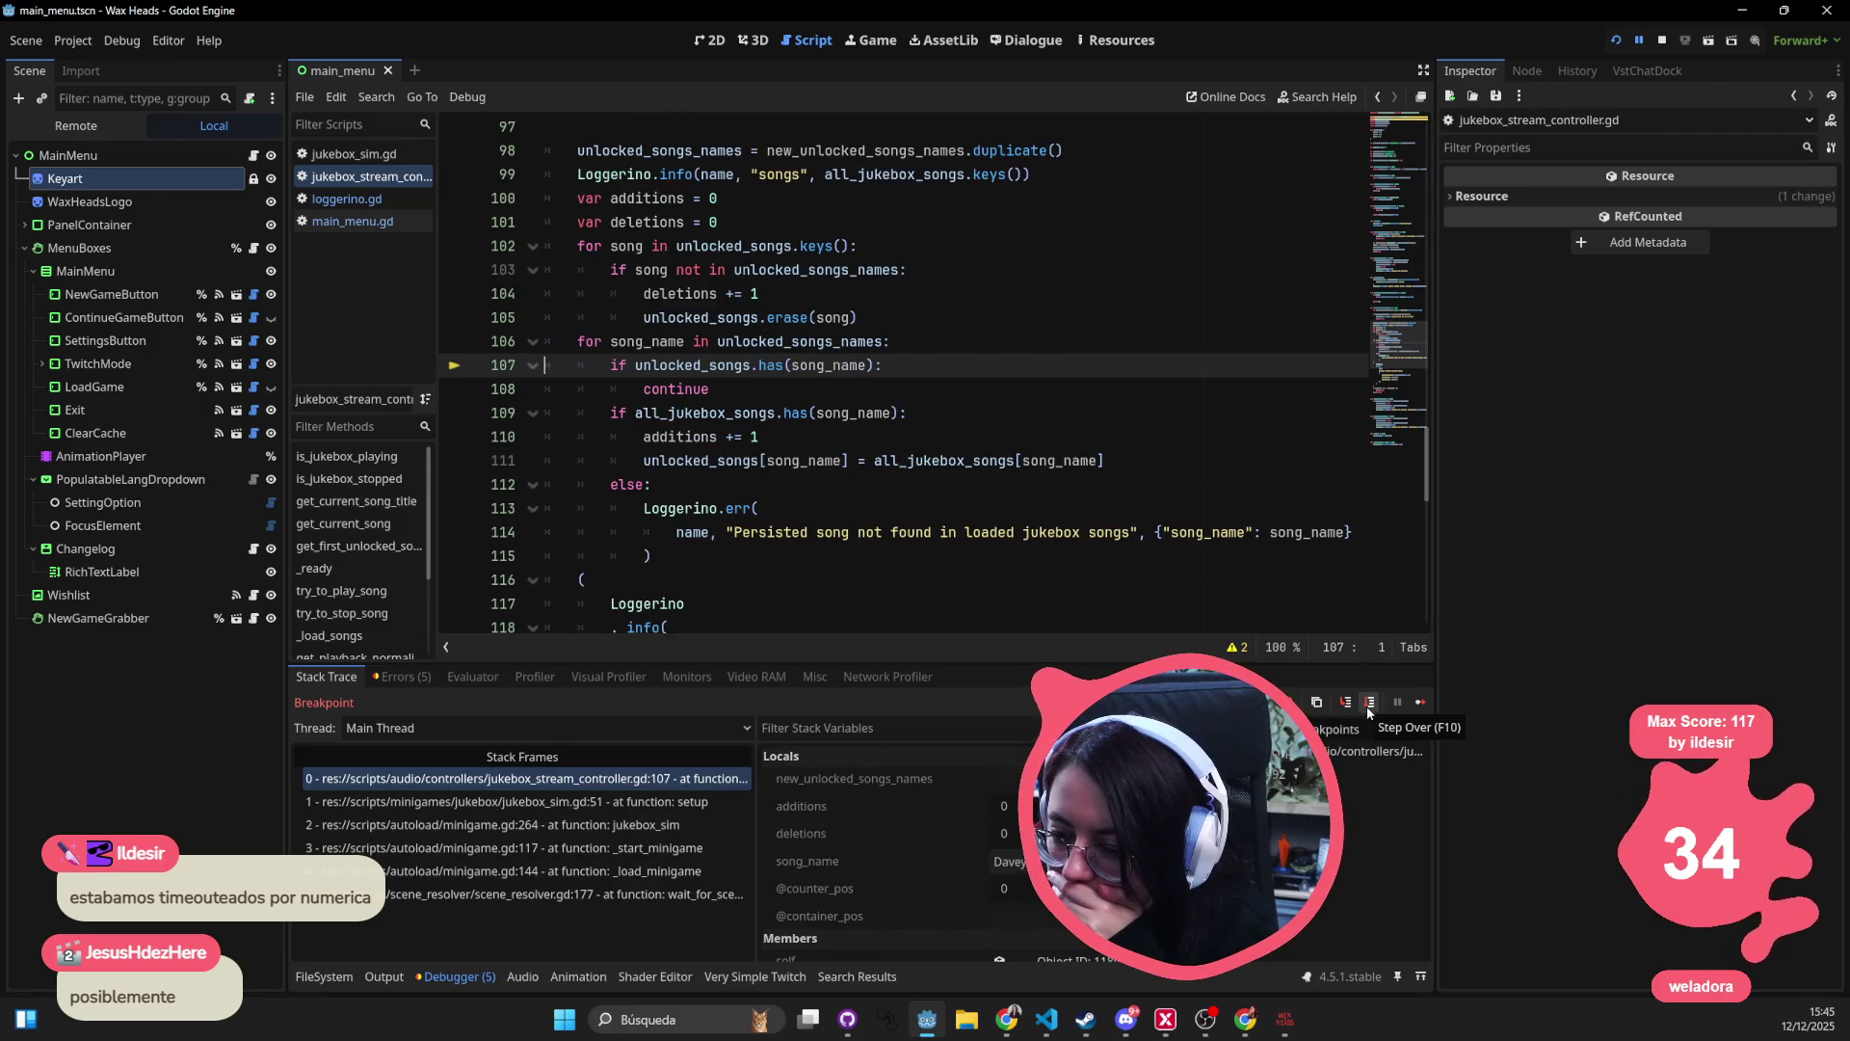
- Read song_name as Davey B and step to line 109, finding all_jukebox_songs empty
mouse_move(720, 367)
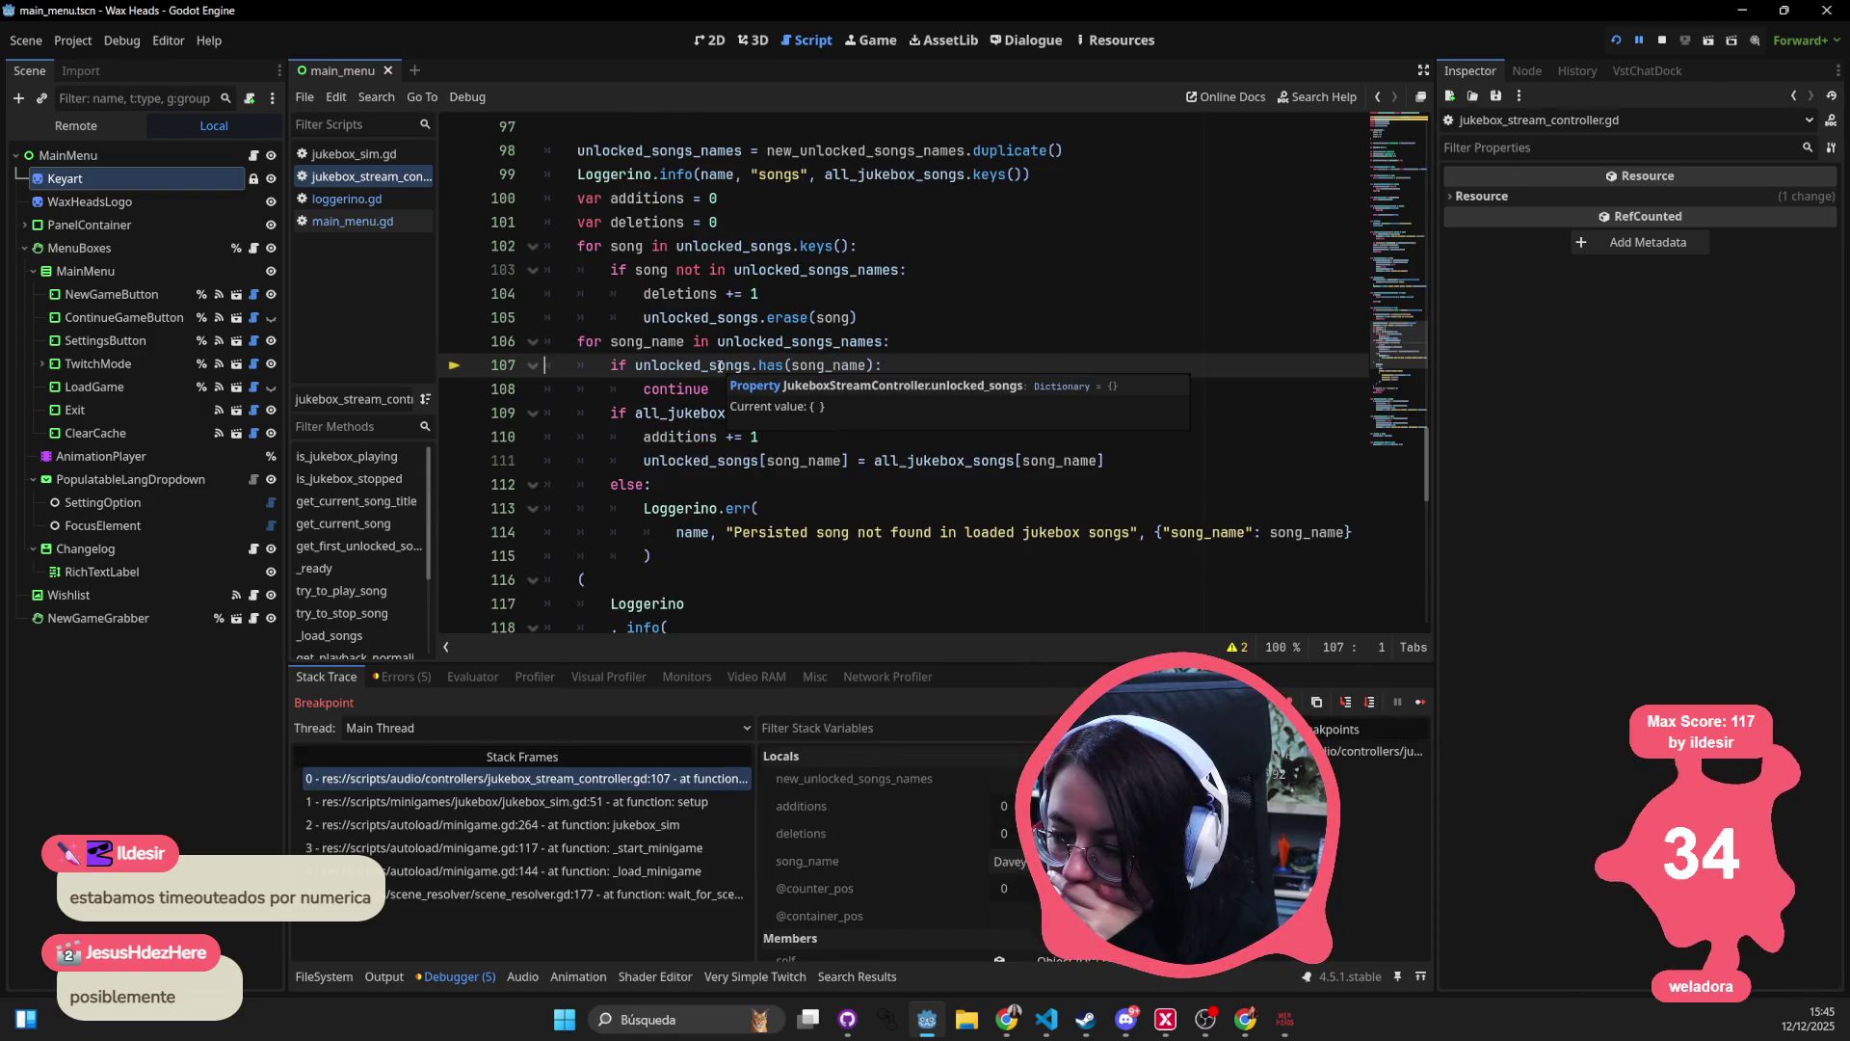
mouse_move(846, 367)
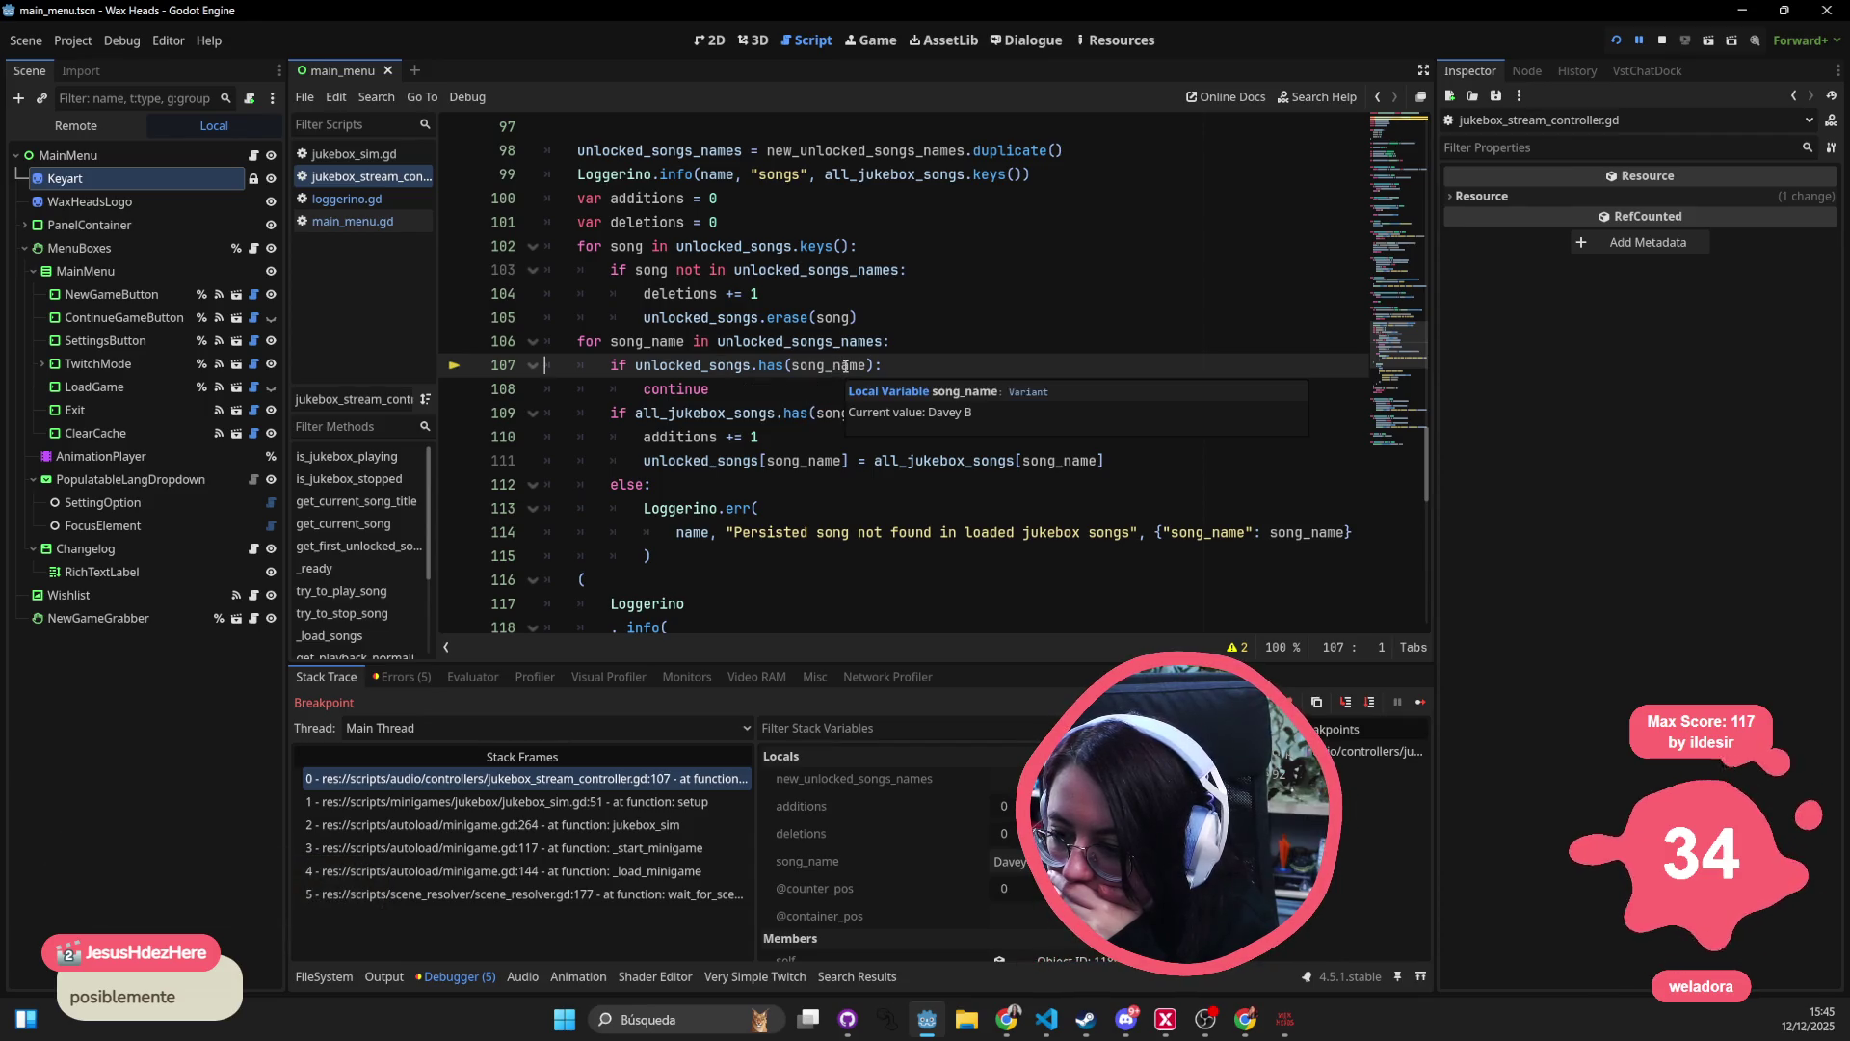
left_click(1374, 707)
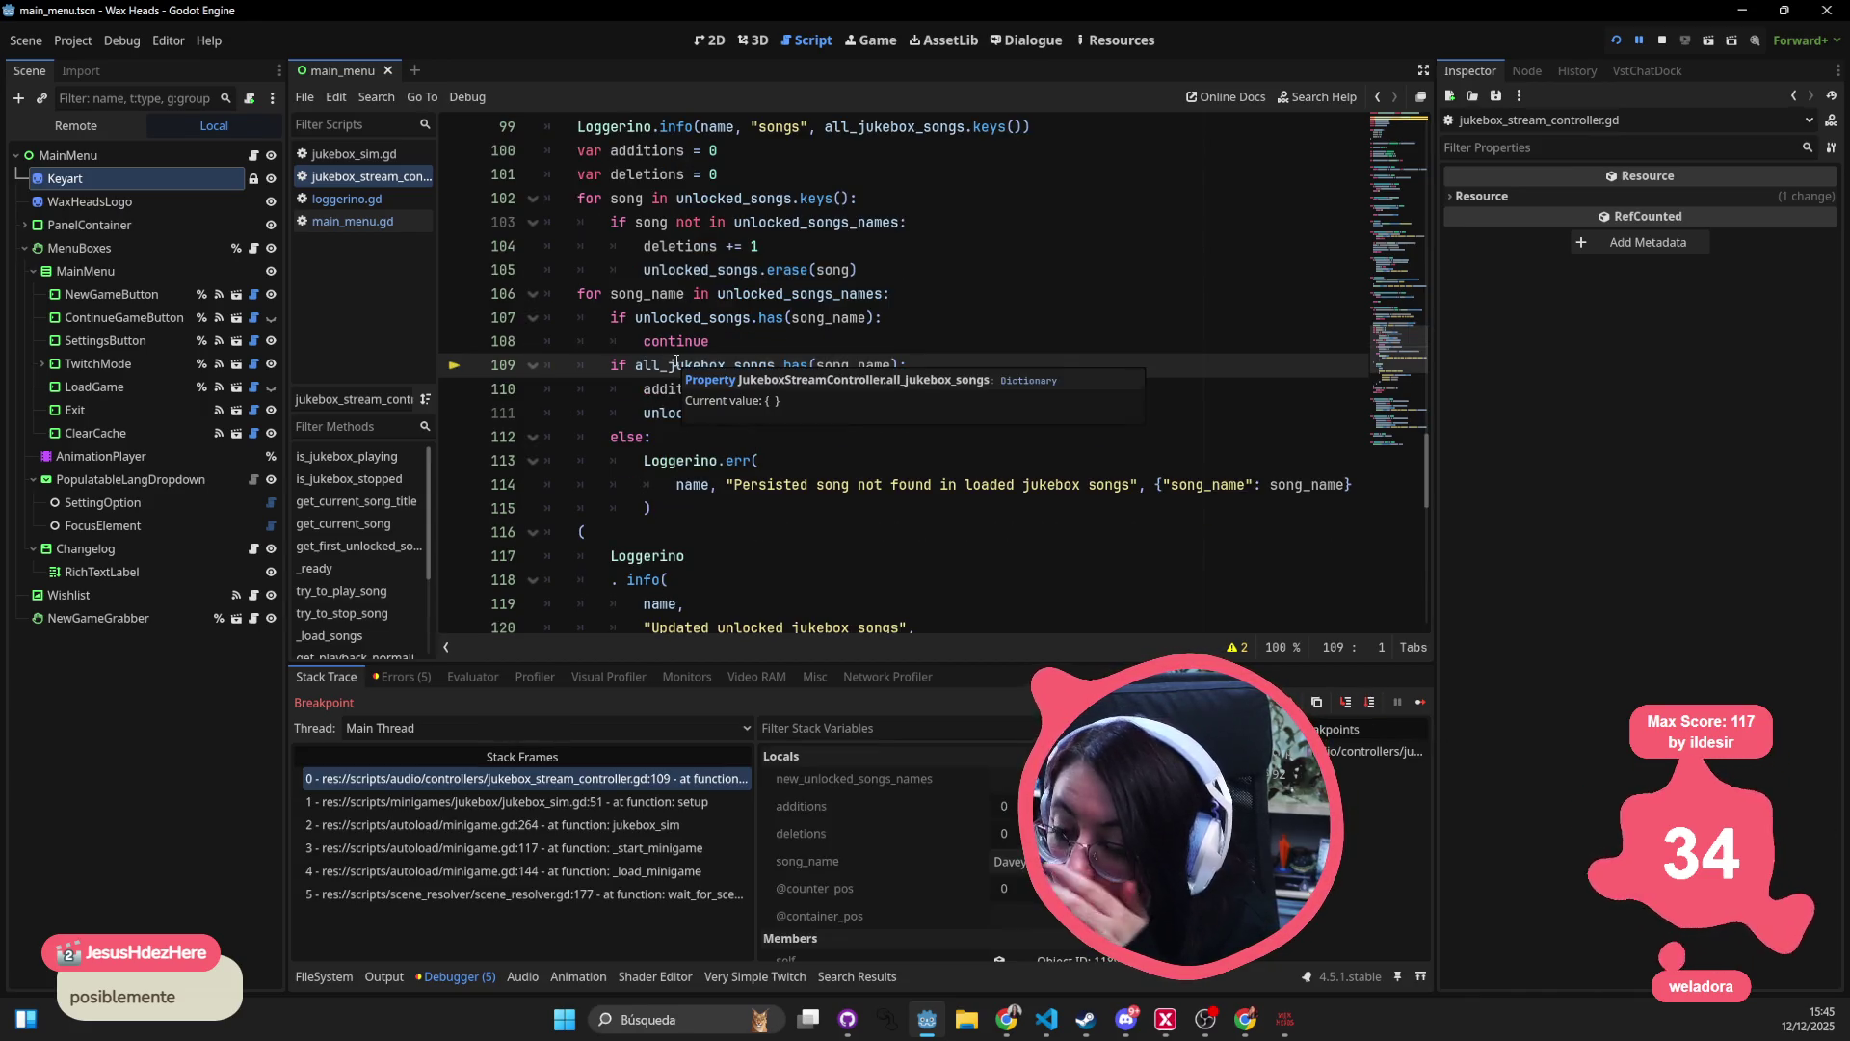
double_click(676, 362)
scroll(966, 472, "up", 3)
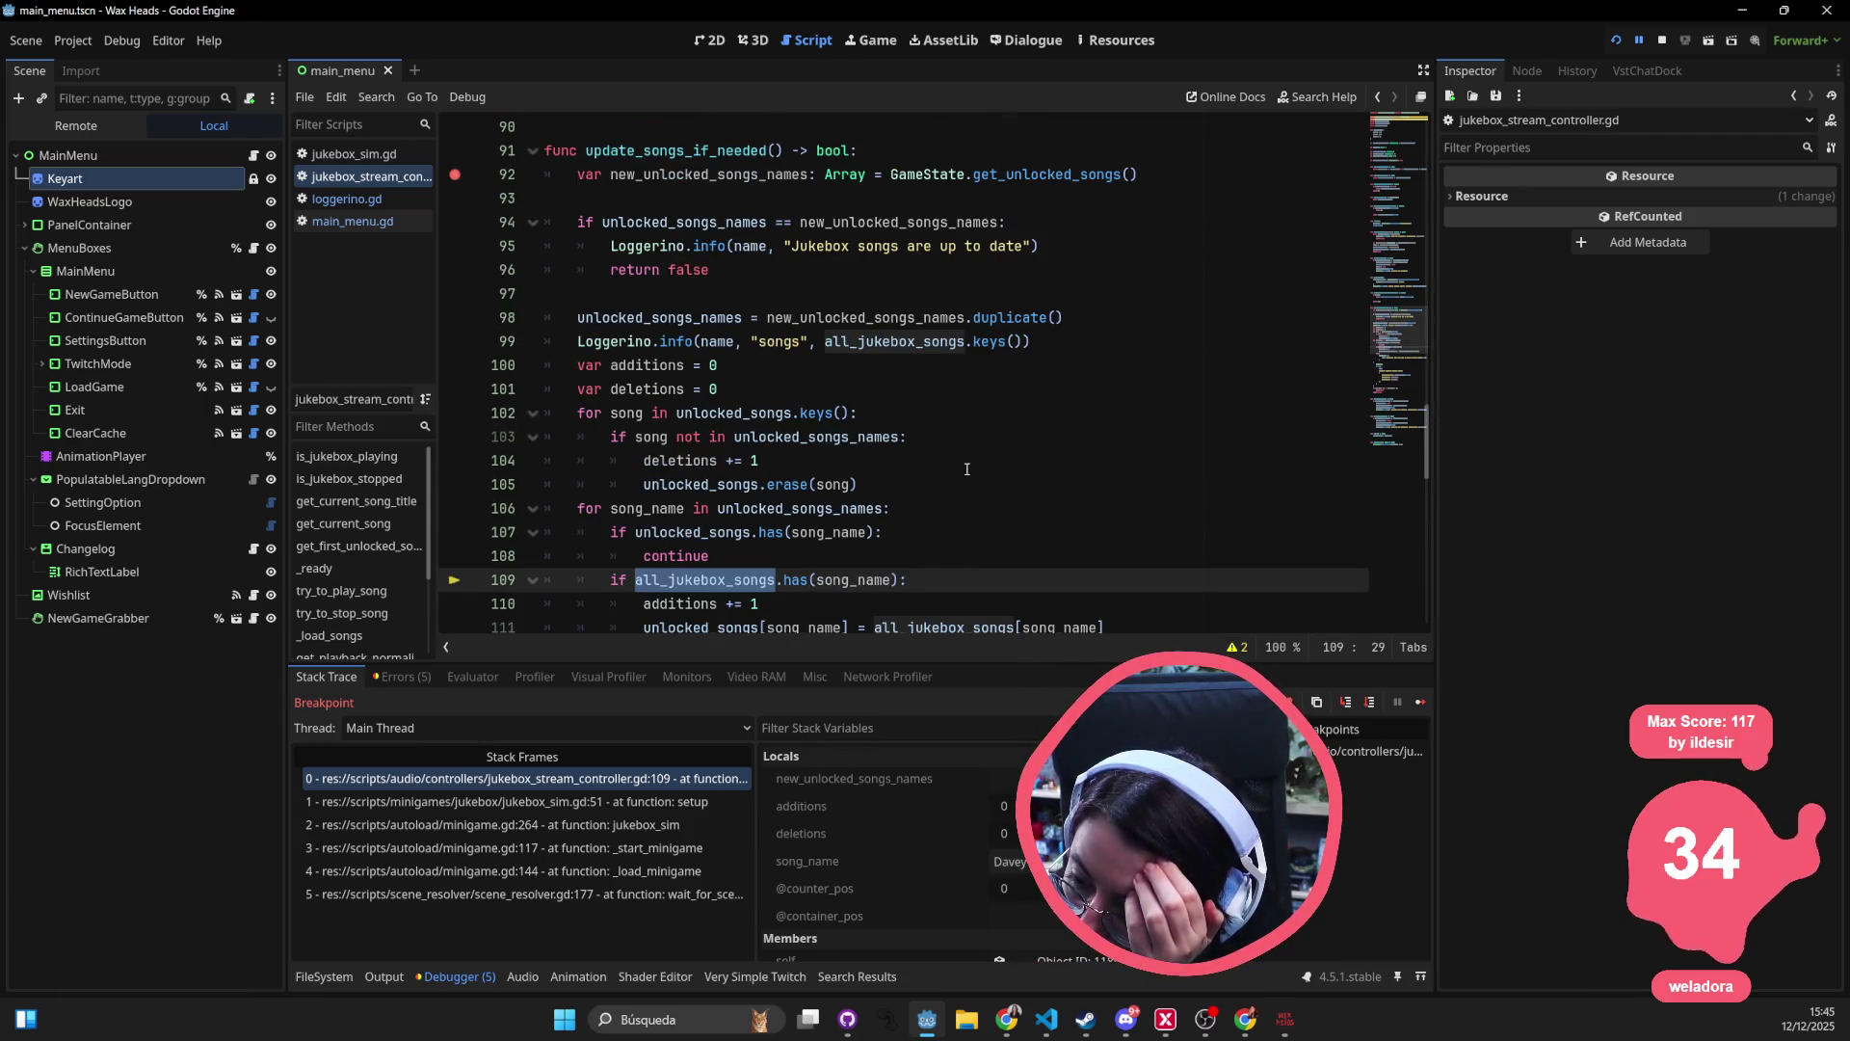
scroll(967, 469, "up", 1)
- Locate the _load_songs call on line 53 inside _ready
left_click(923, 415)
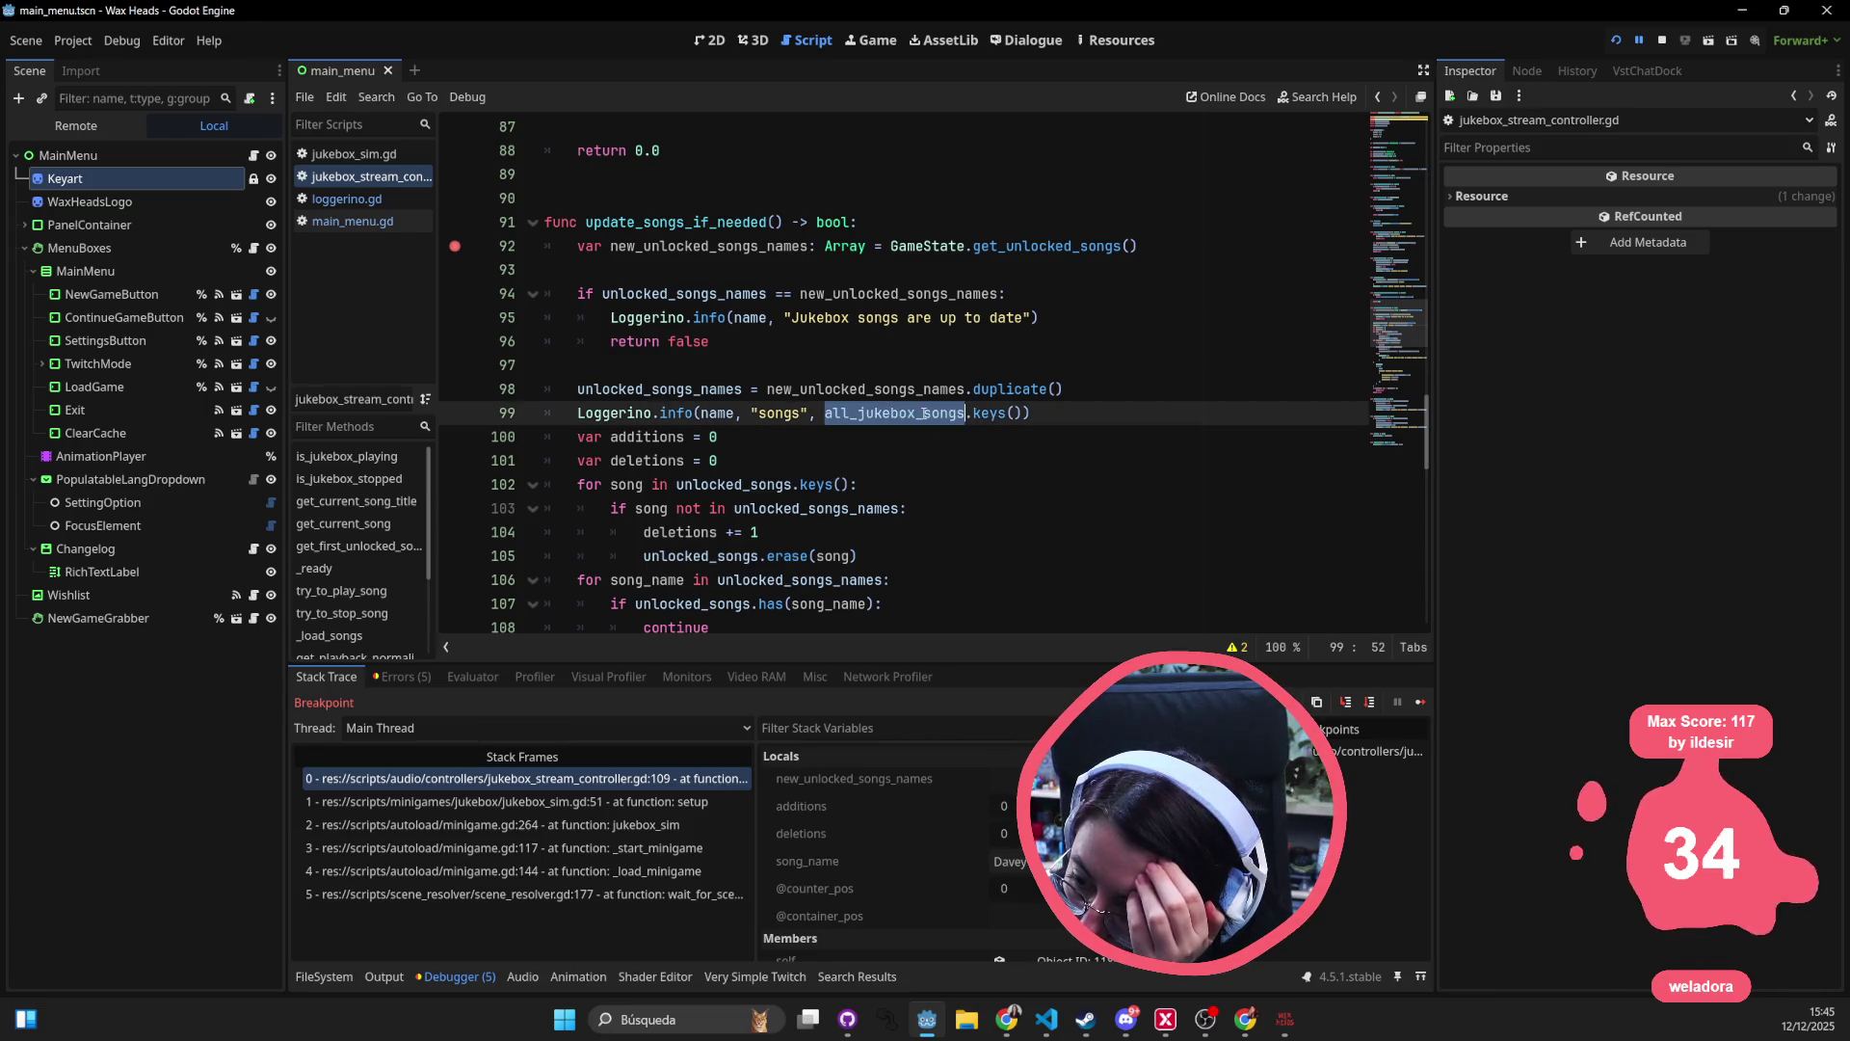
scroll(923, 416, "up", 4)
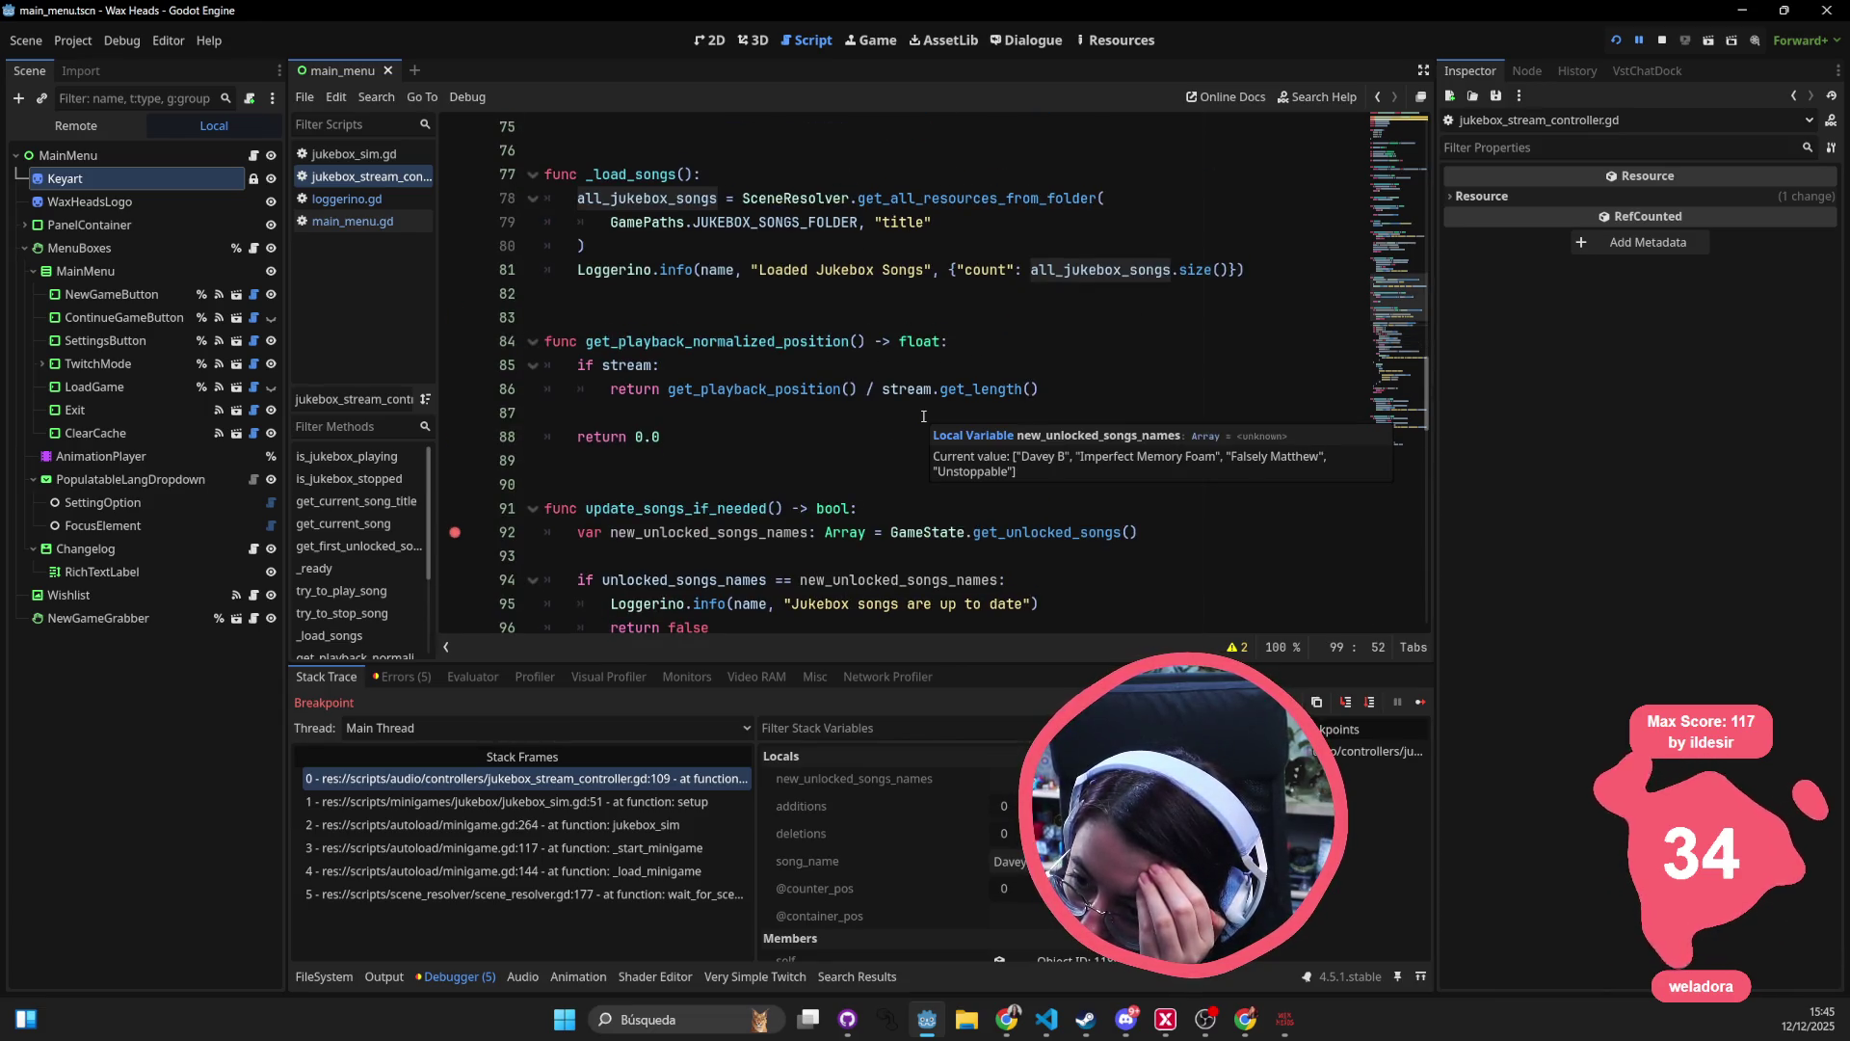
scroll(923, 416, "up", 1)
double_click(644, 246)
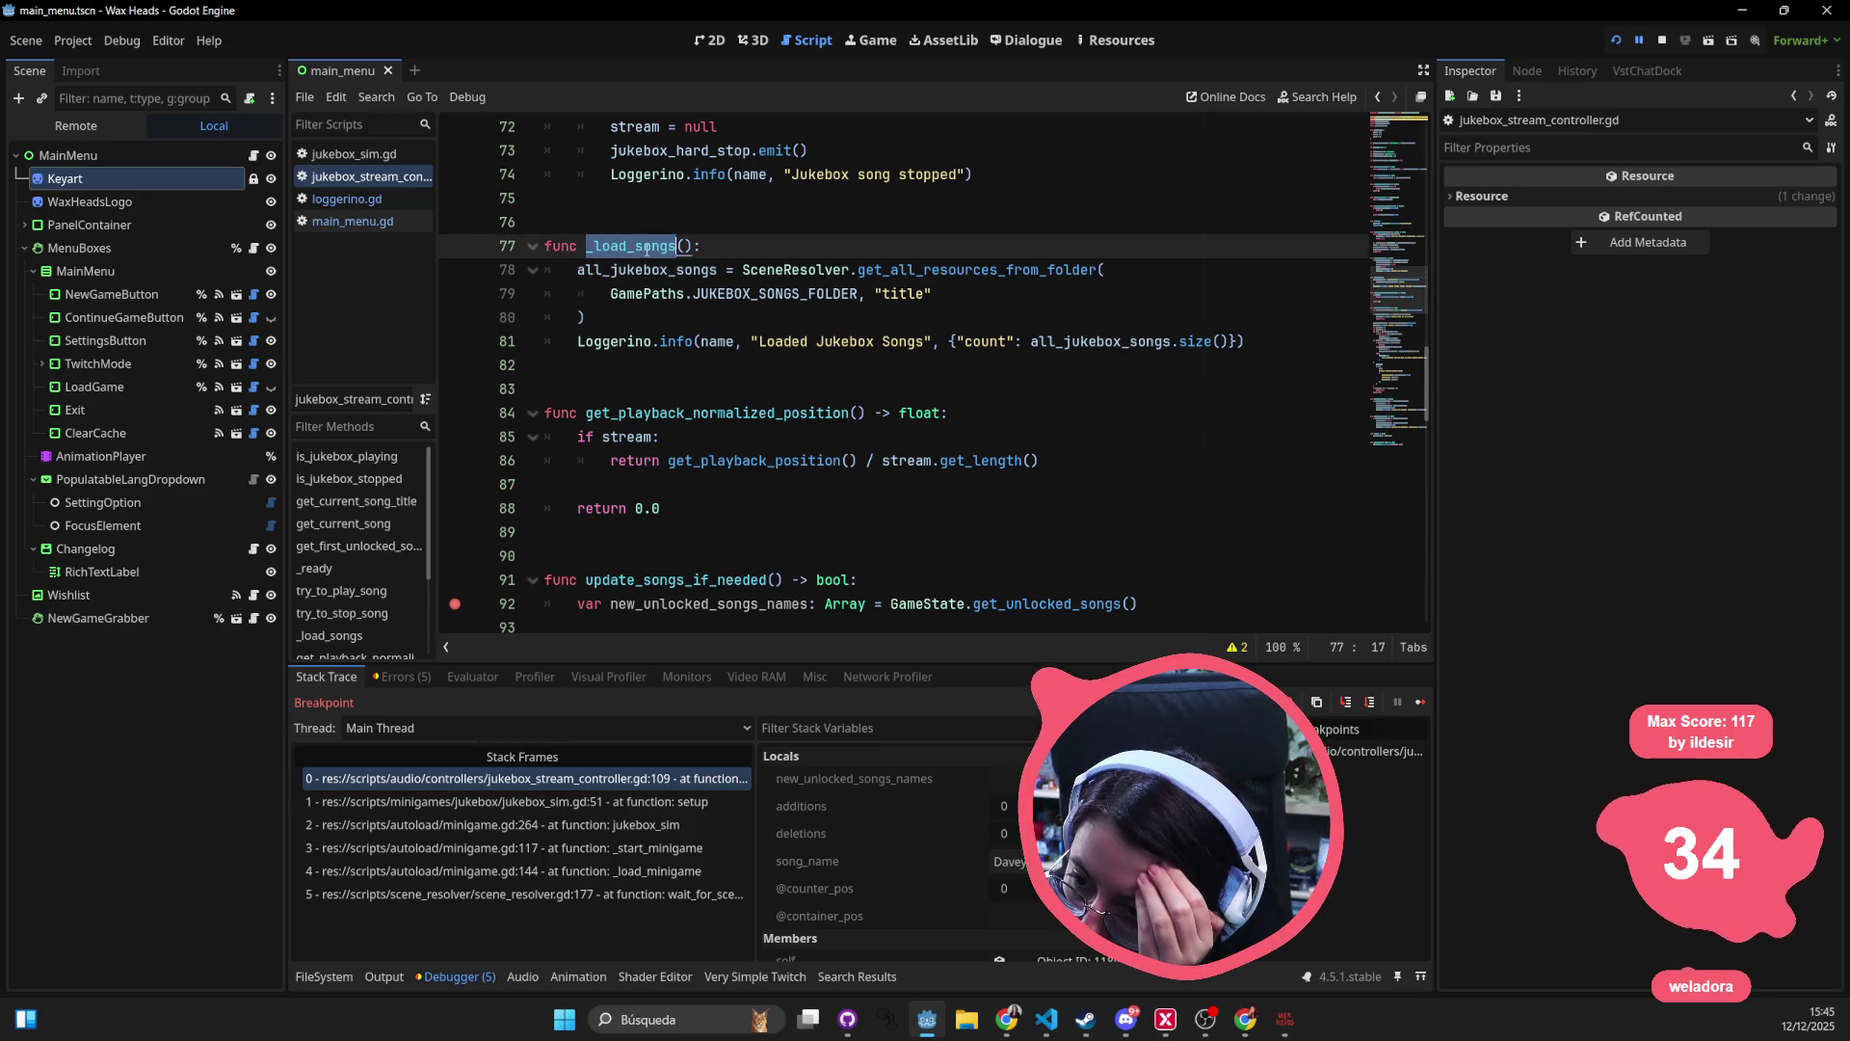
scroll(835, 314, "up", 9)
scroll(836, 315, "up", 2)
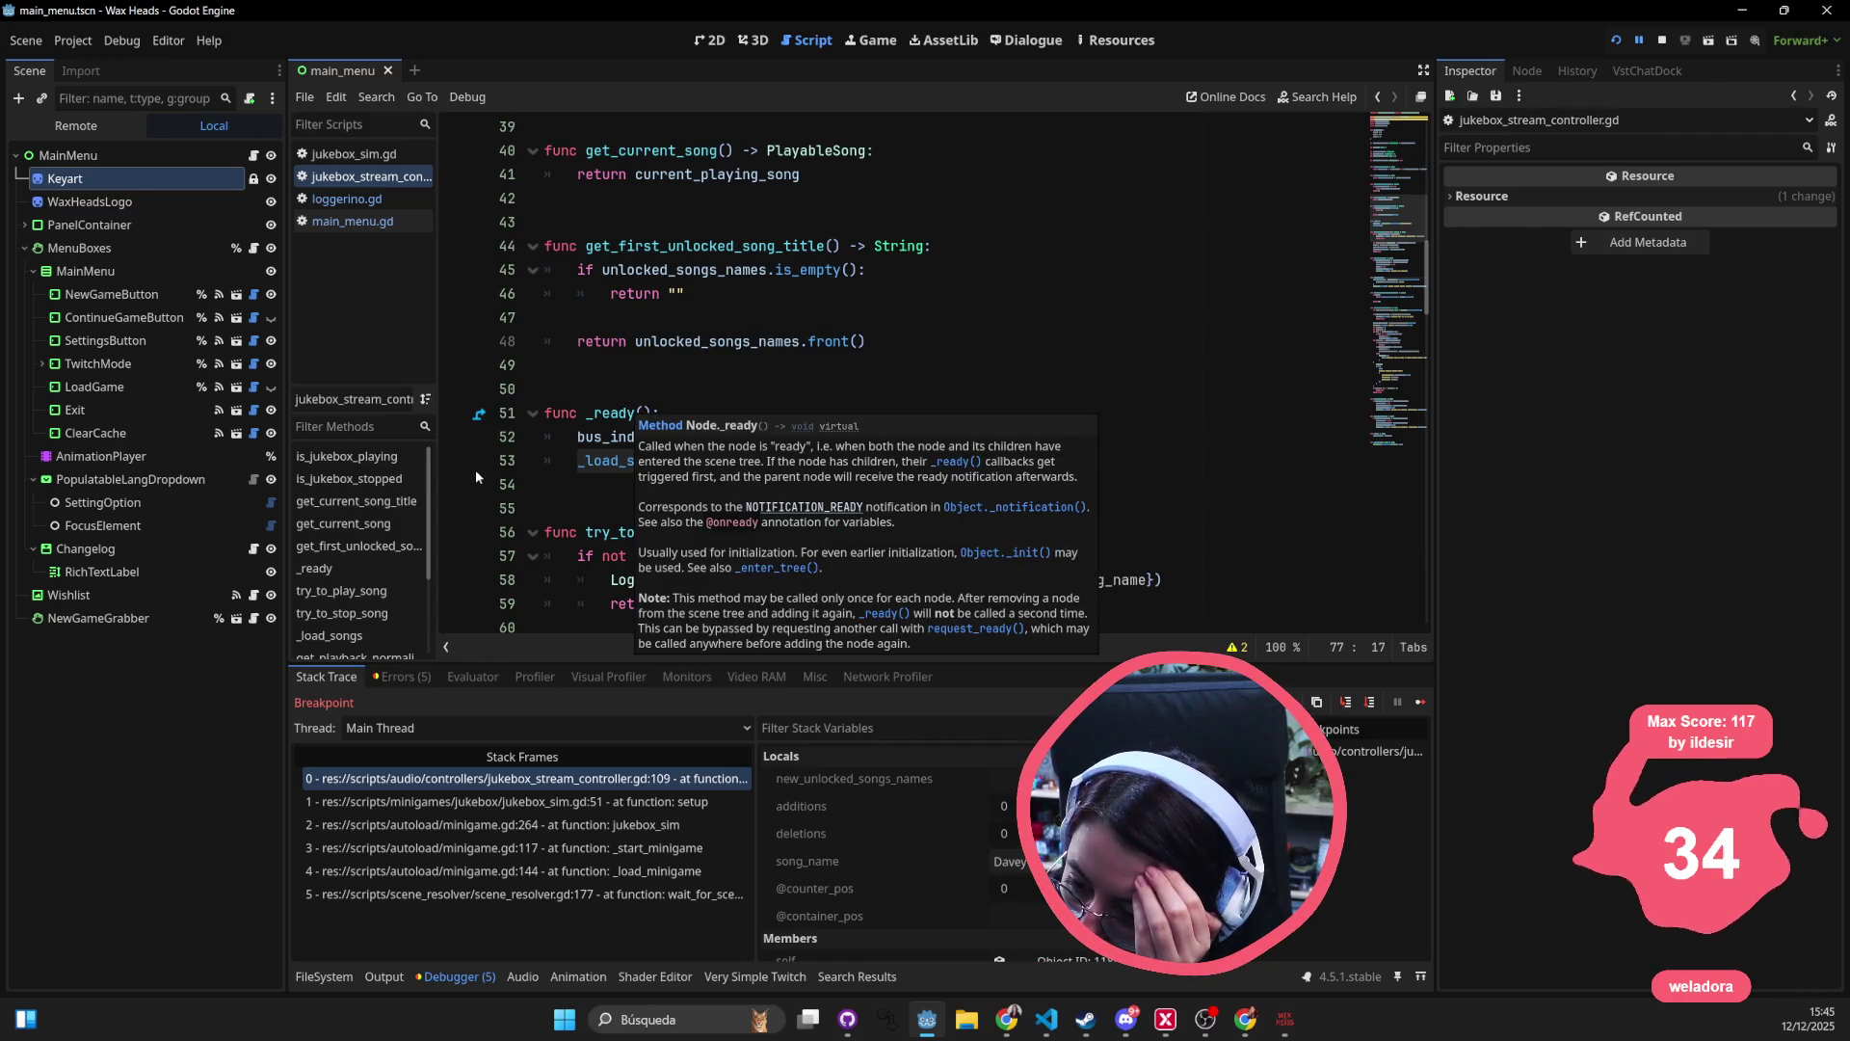
scroll(707, 483, "up", 12)
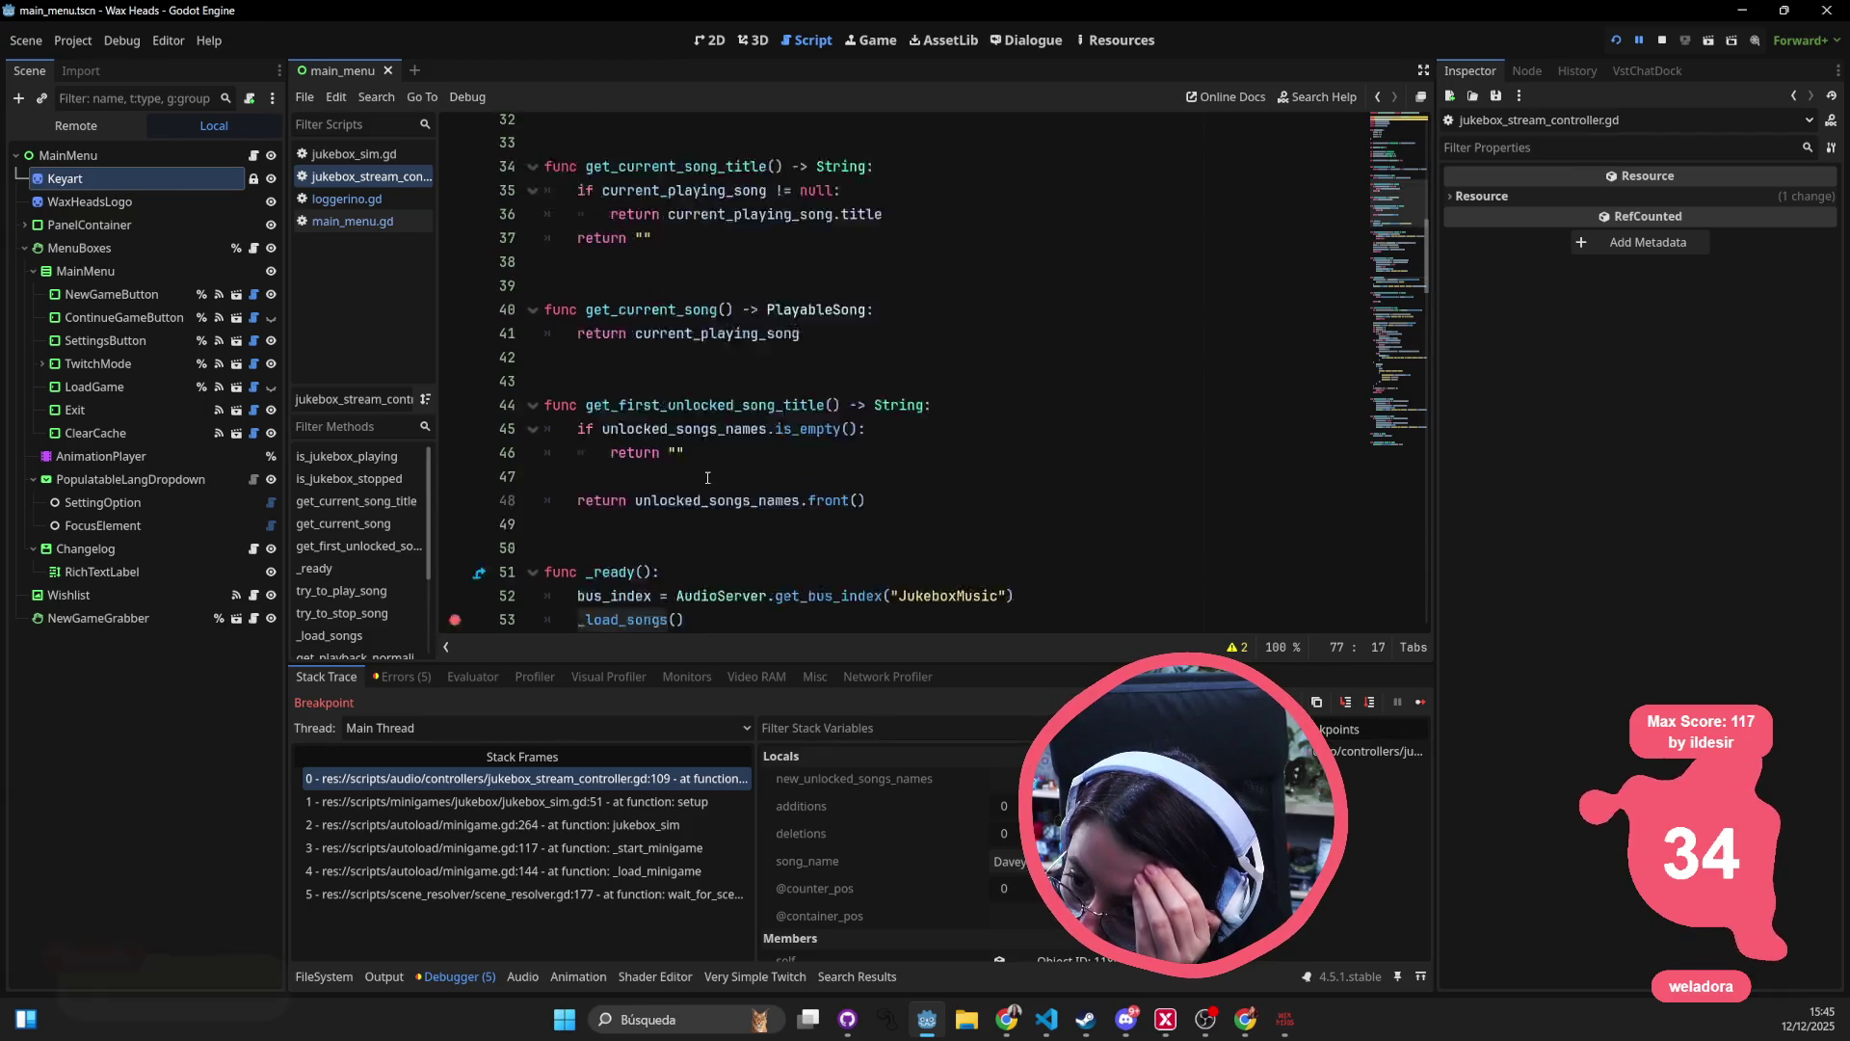
scroll(707, 476, "up", 1)
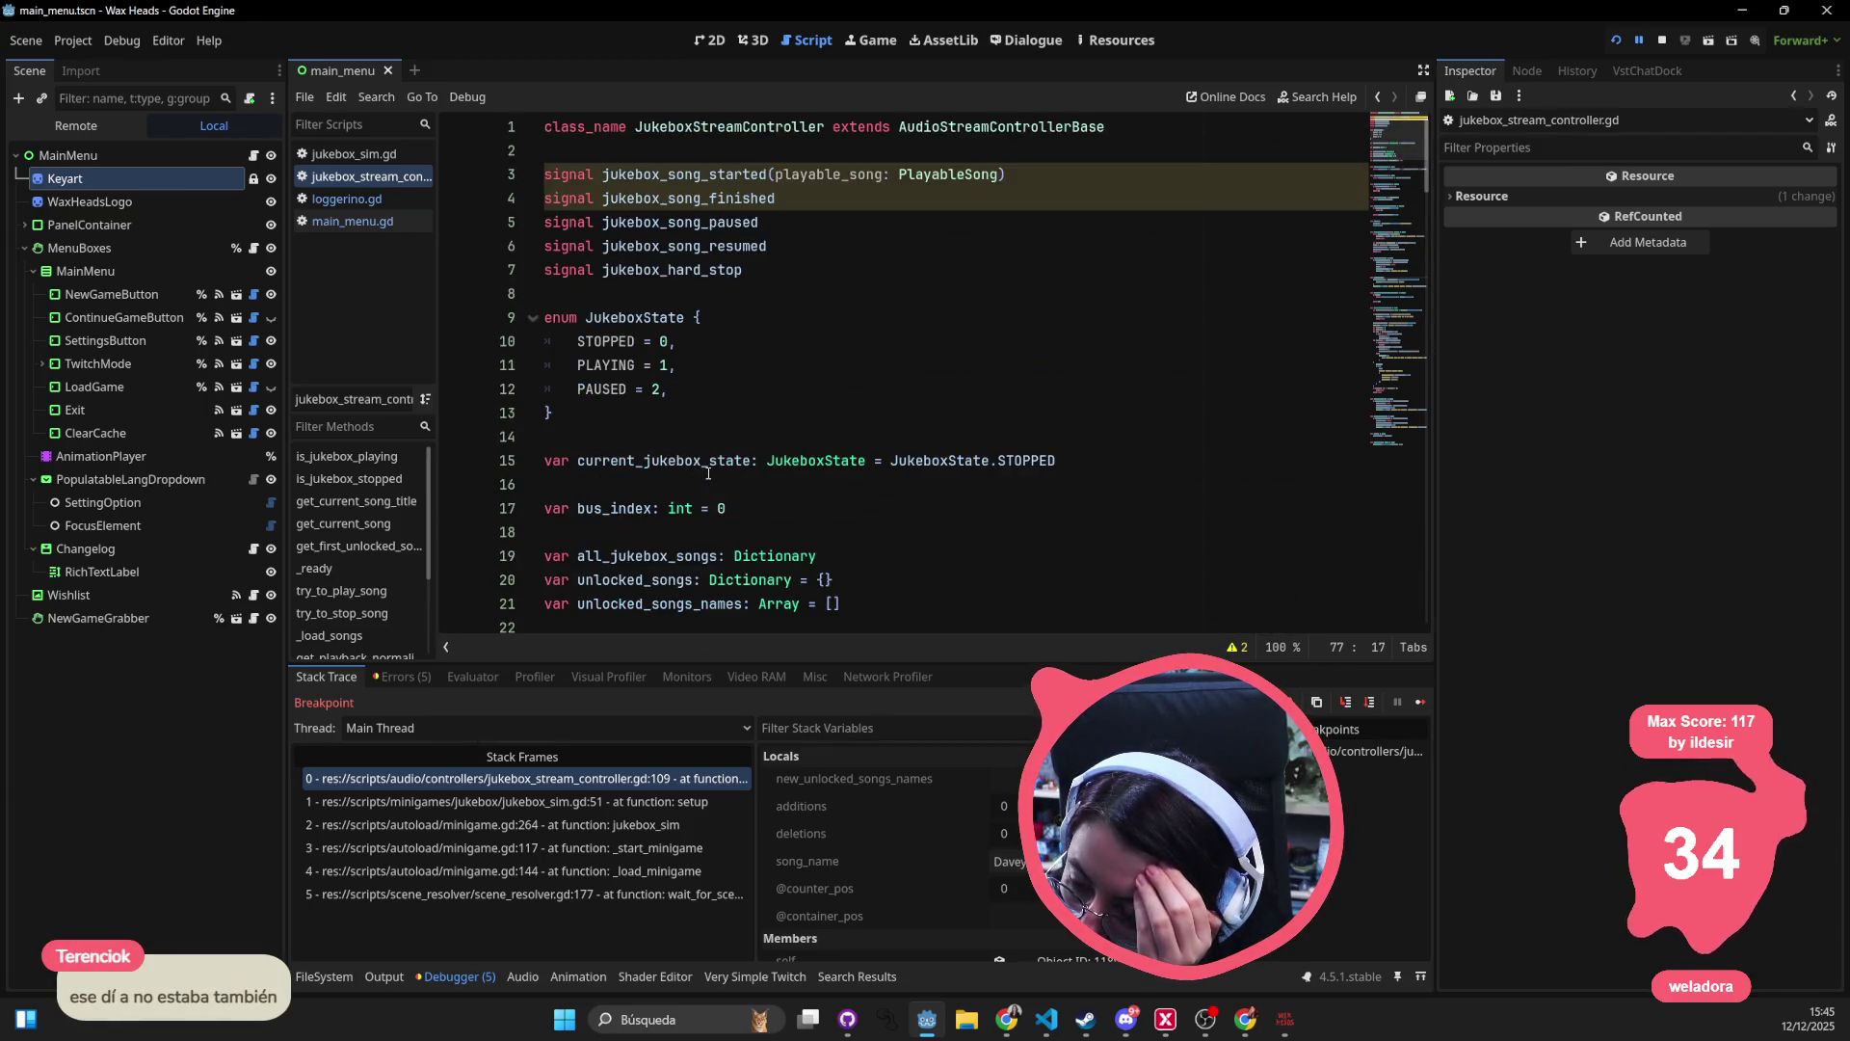
scroll(708, 471, "down", 12)
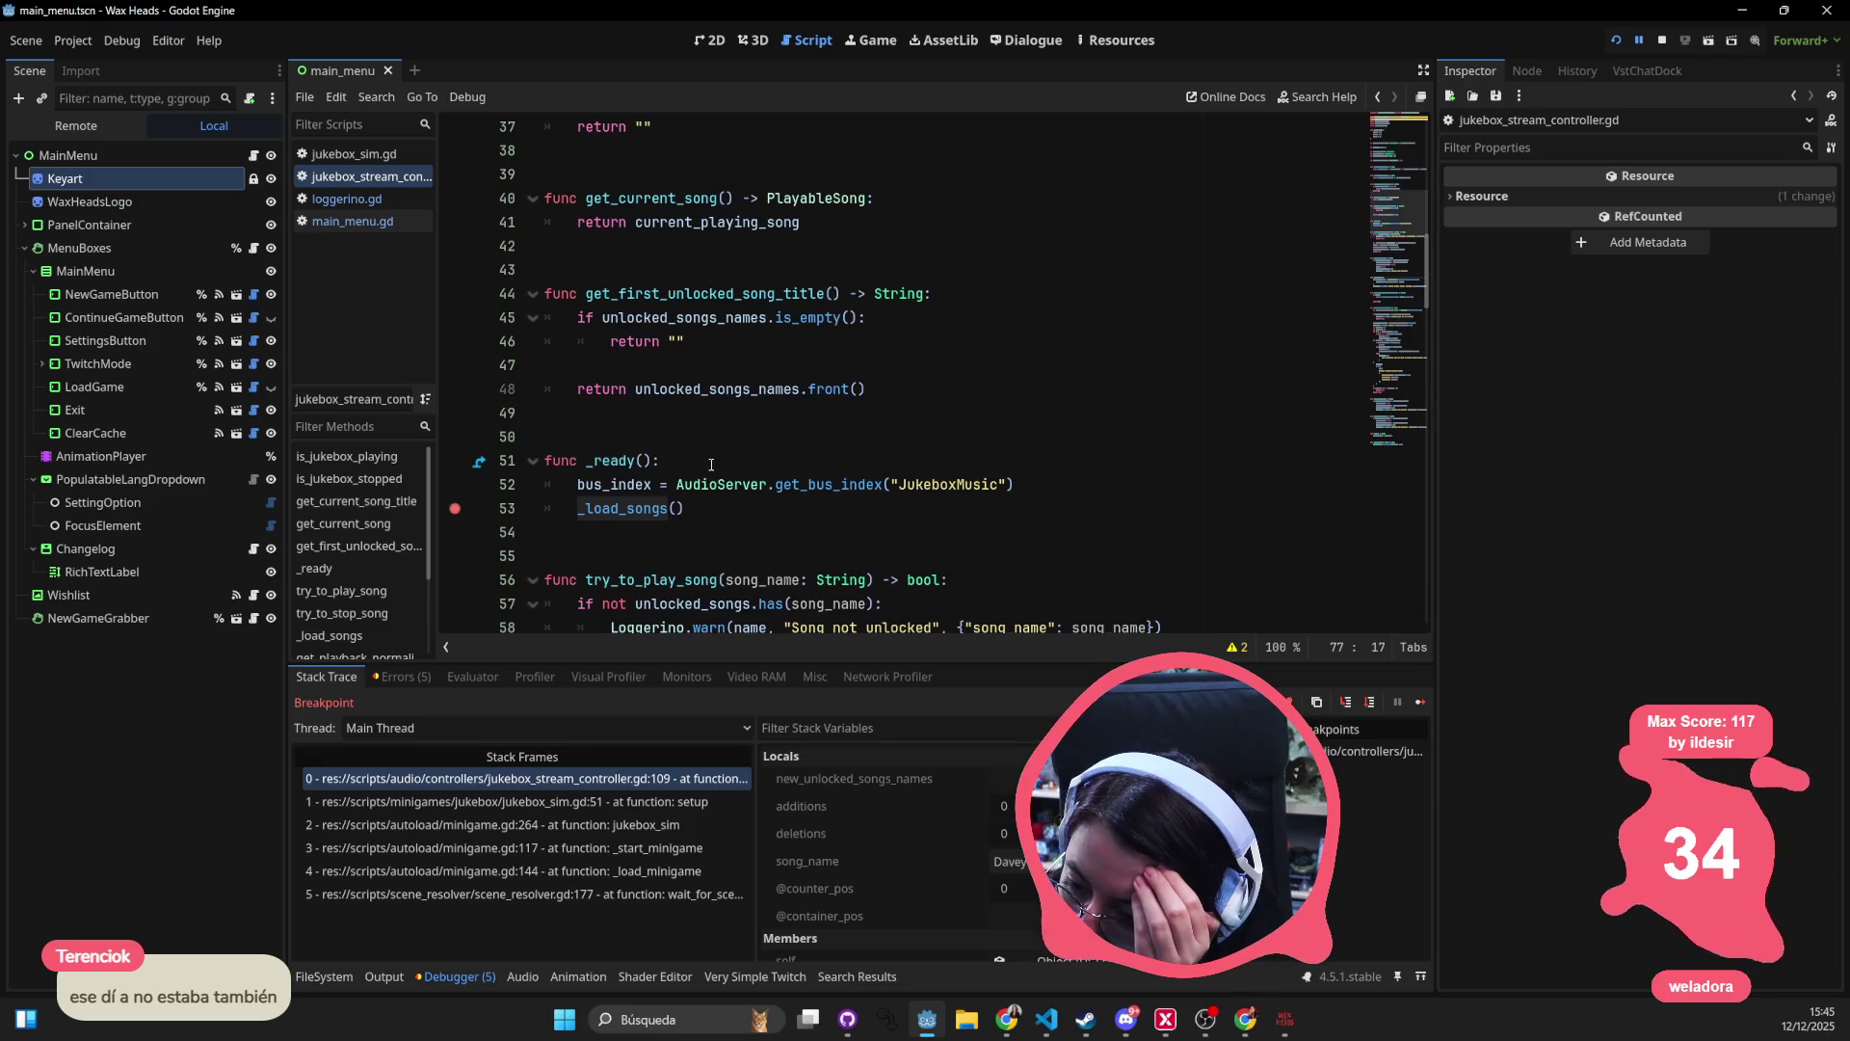
scroll(629, 511, "down", 4)
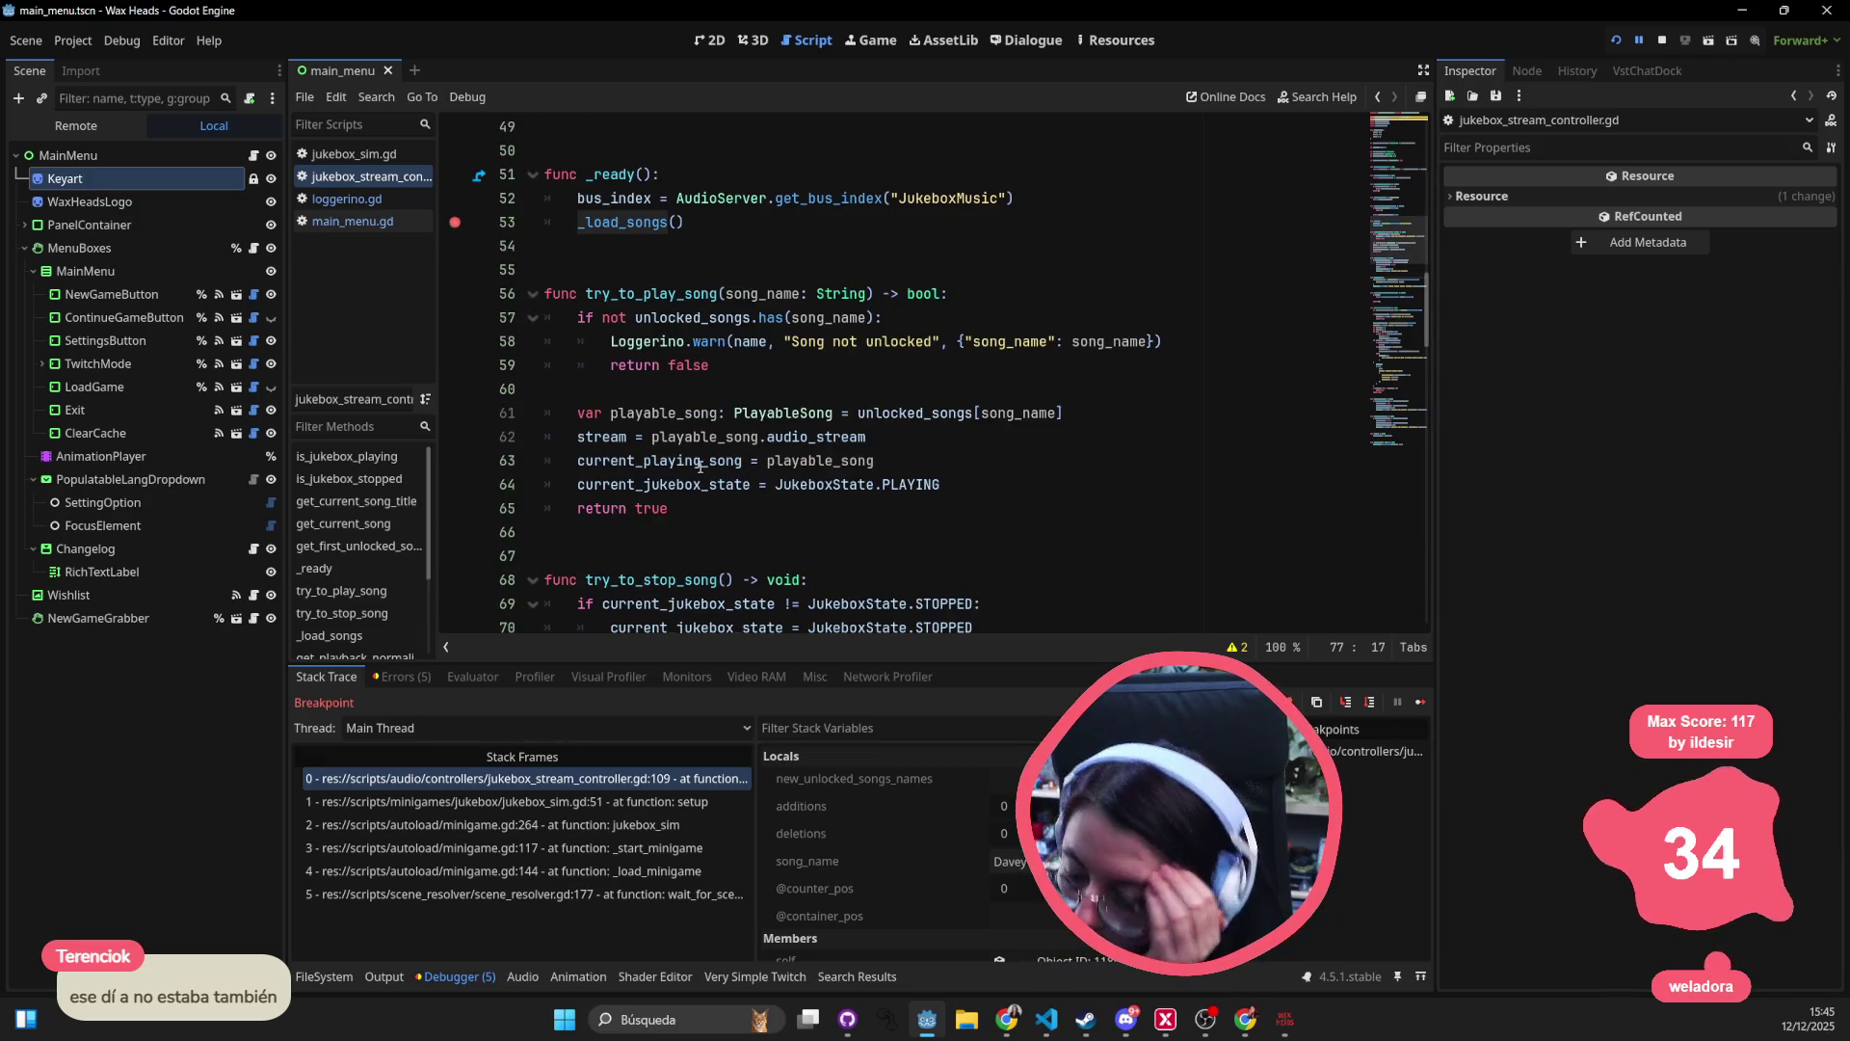
double_click(650, 225)
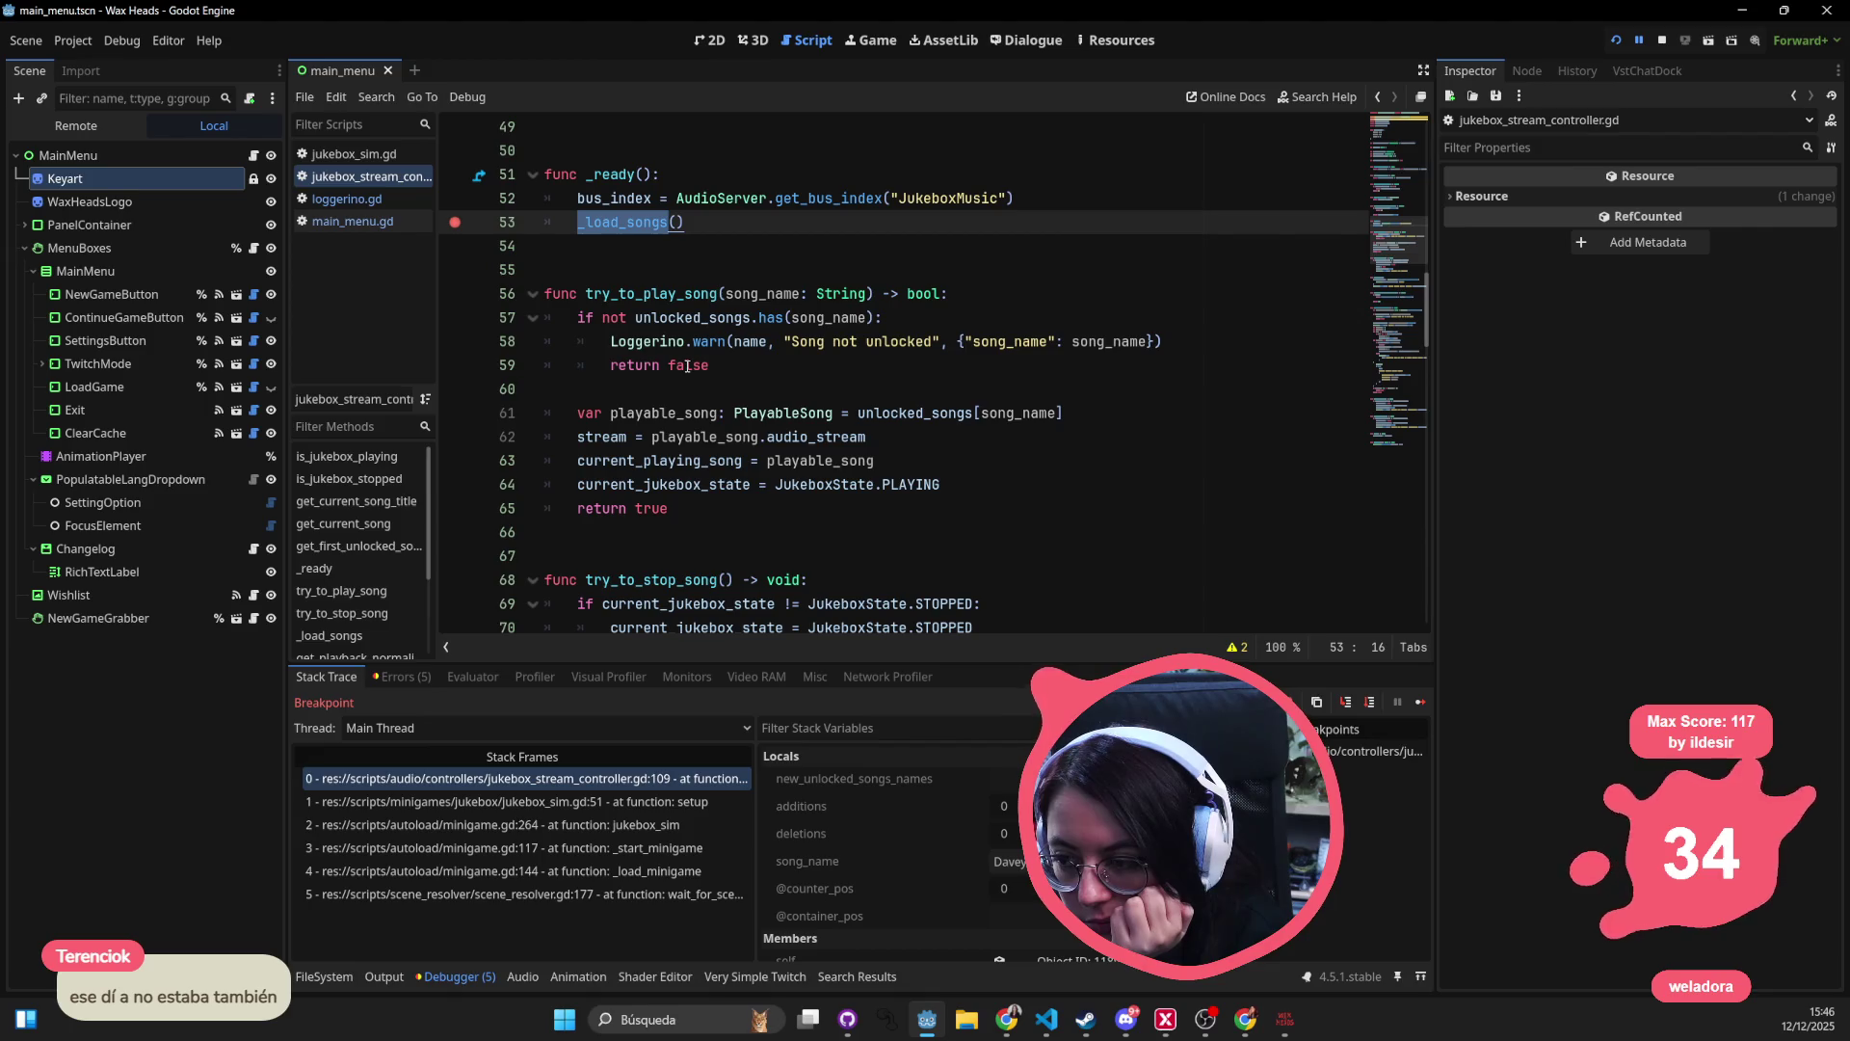
- Jump to the _load_songs definition at line 77 and show the FileSystem dock
scroll(649, 379, "up", 3)
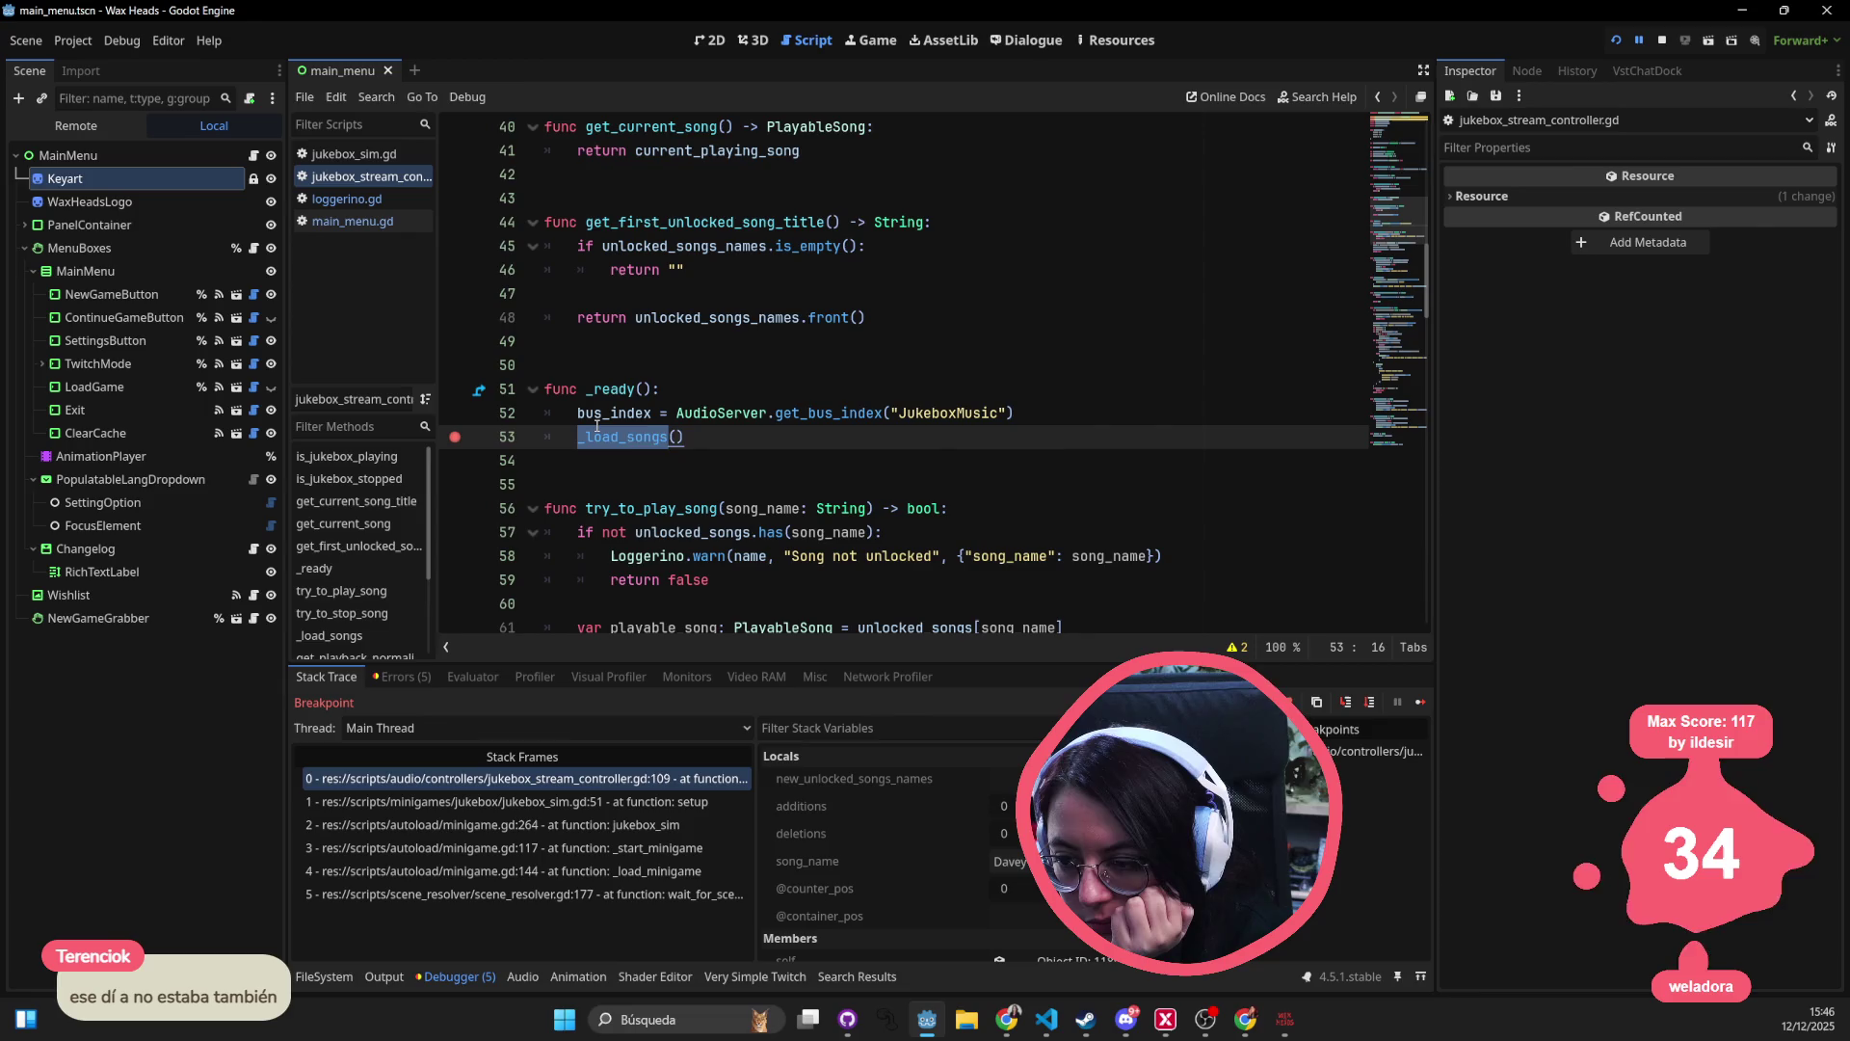
mouse_move(596, 425)
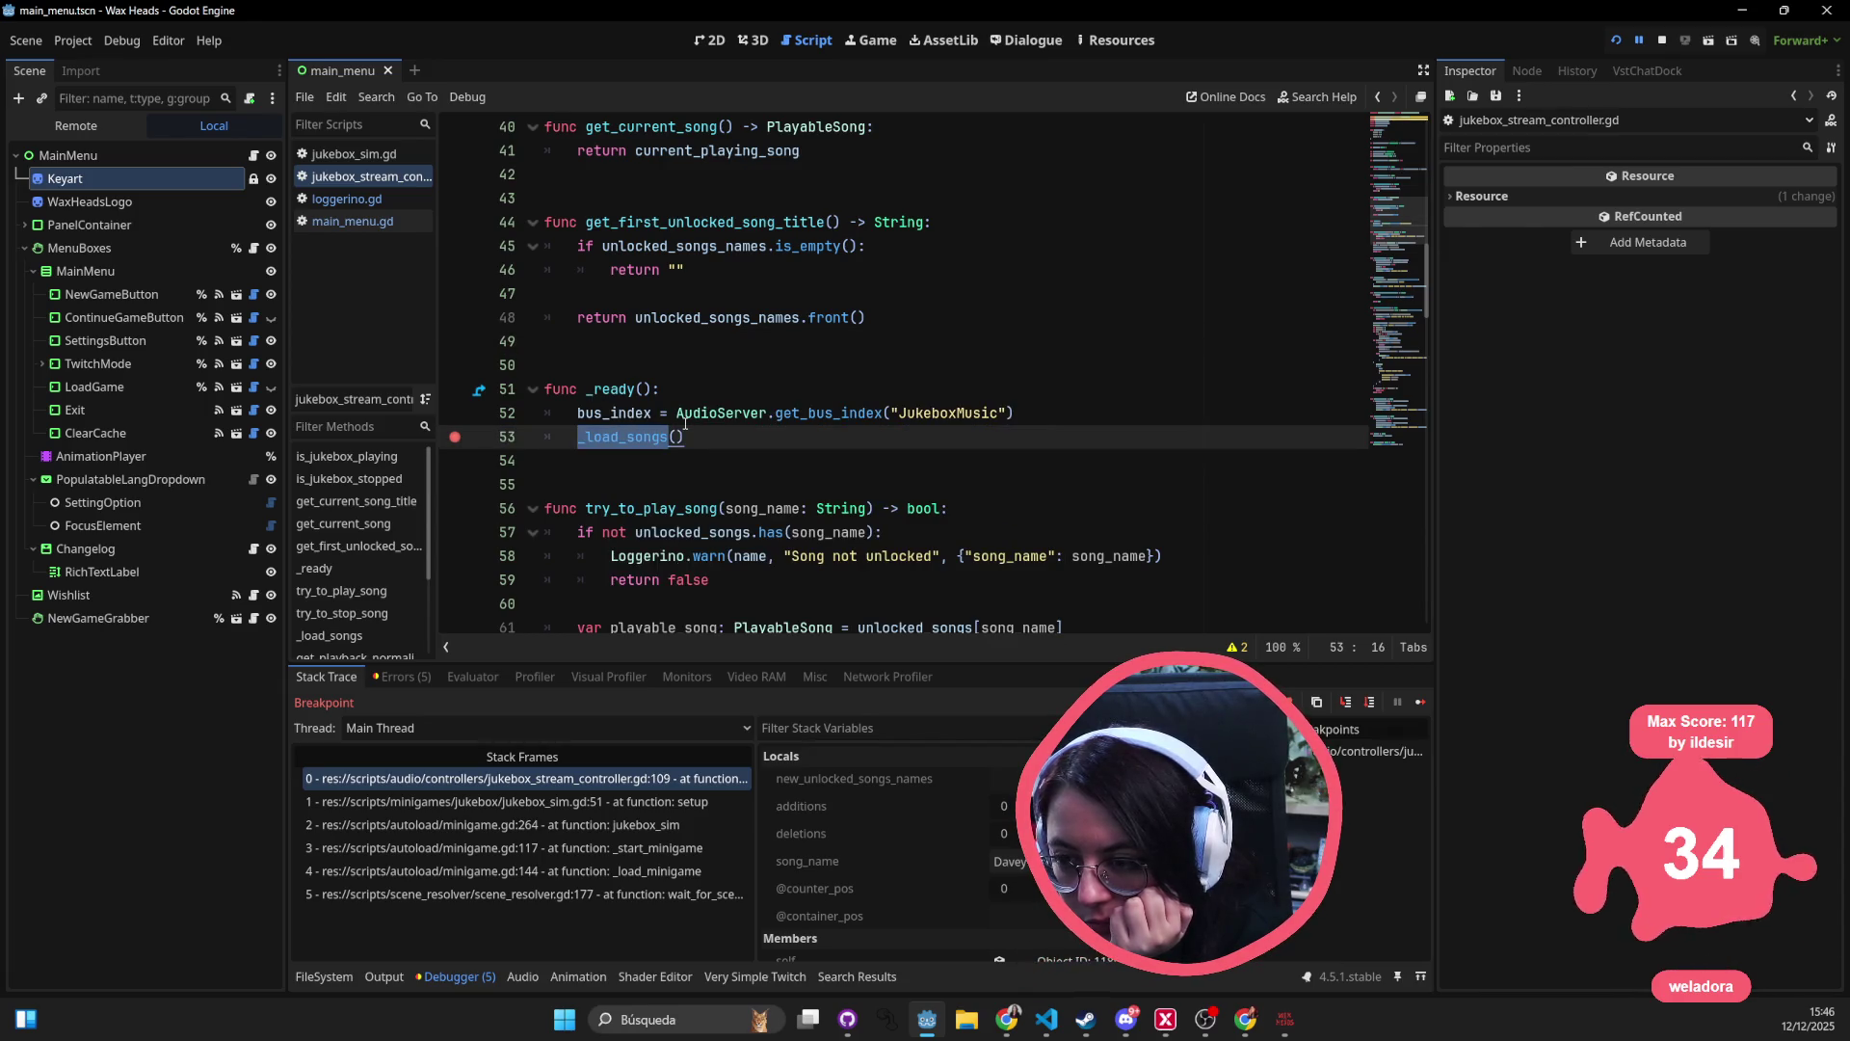
scroll(685, 424, "down", 1)
left_click(645, 368, "ctrl")
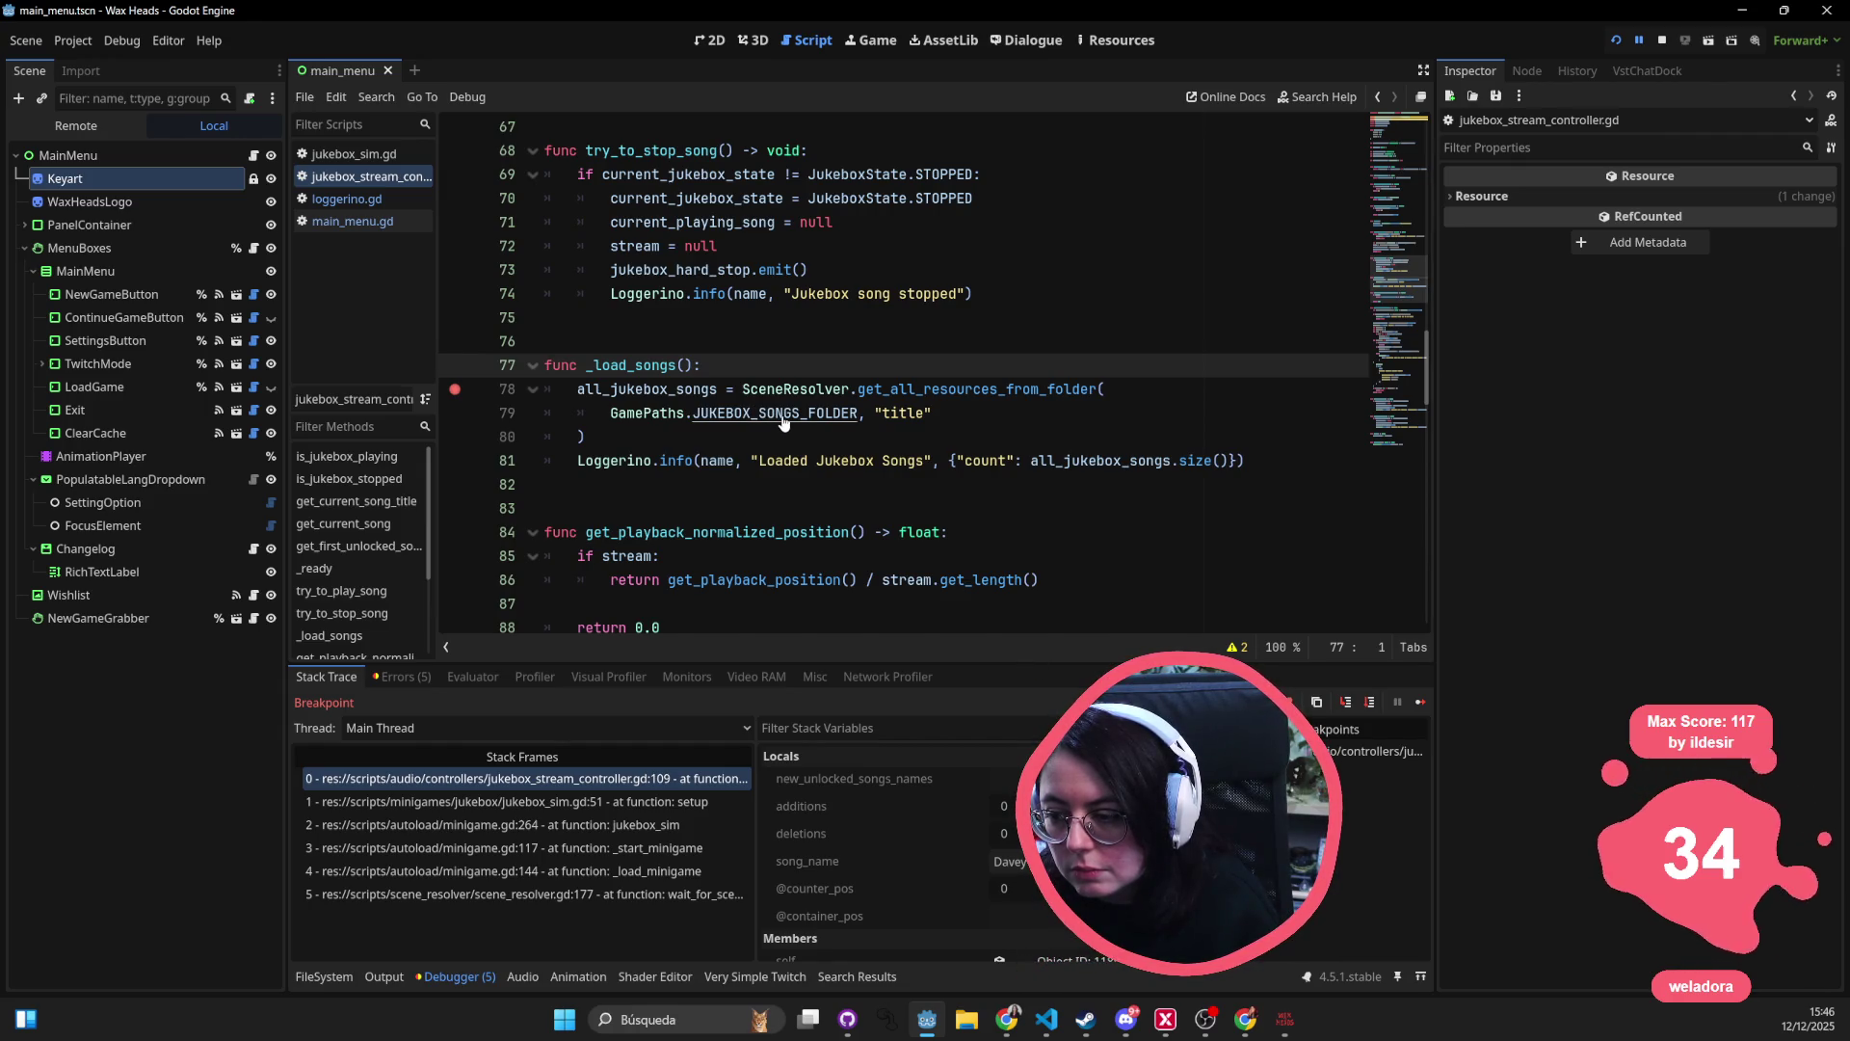
left_click(325, 976)
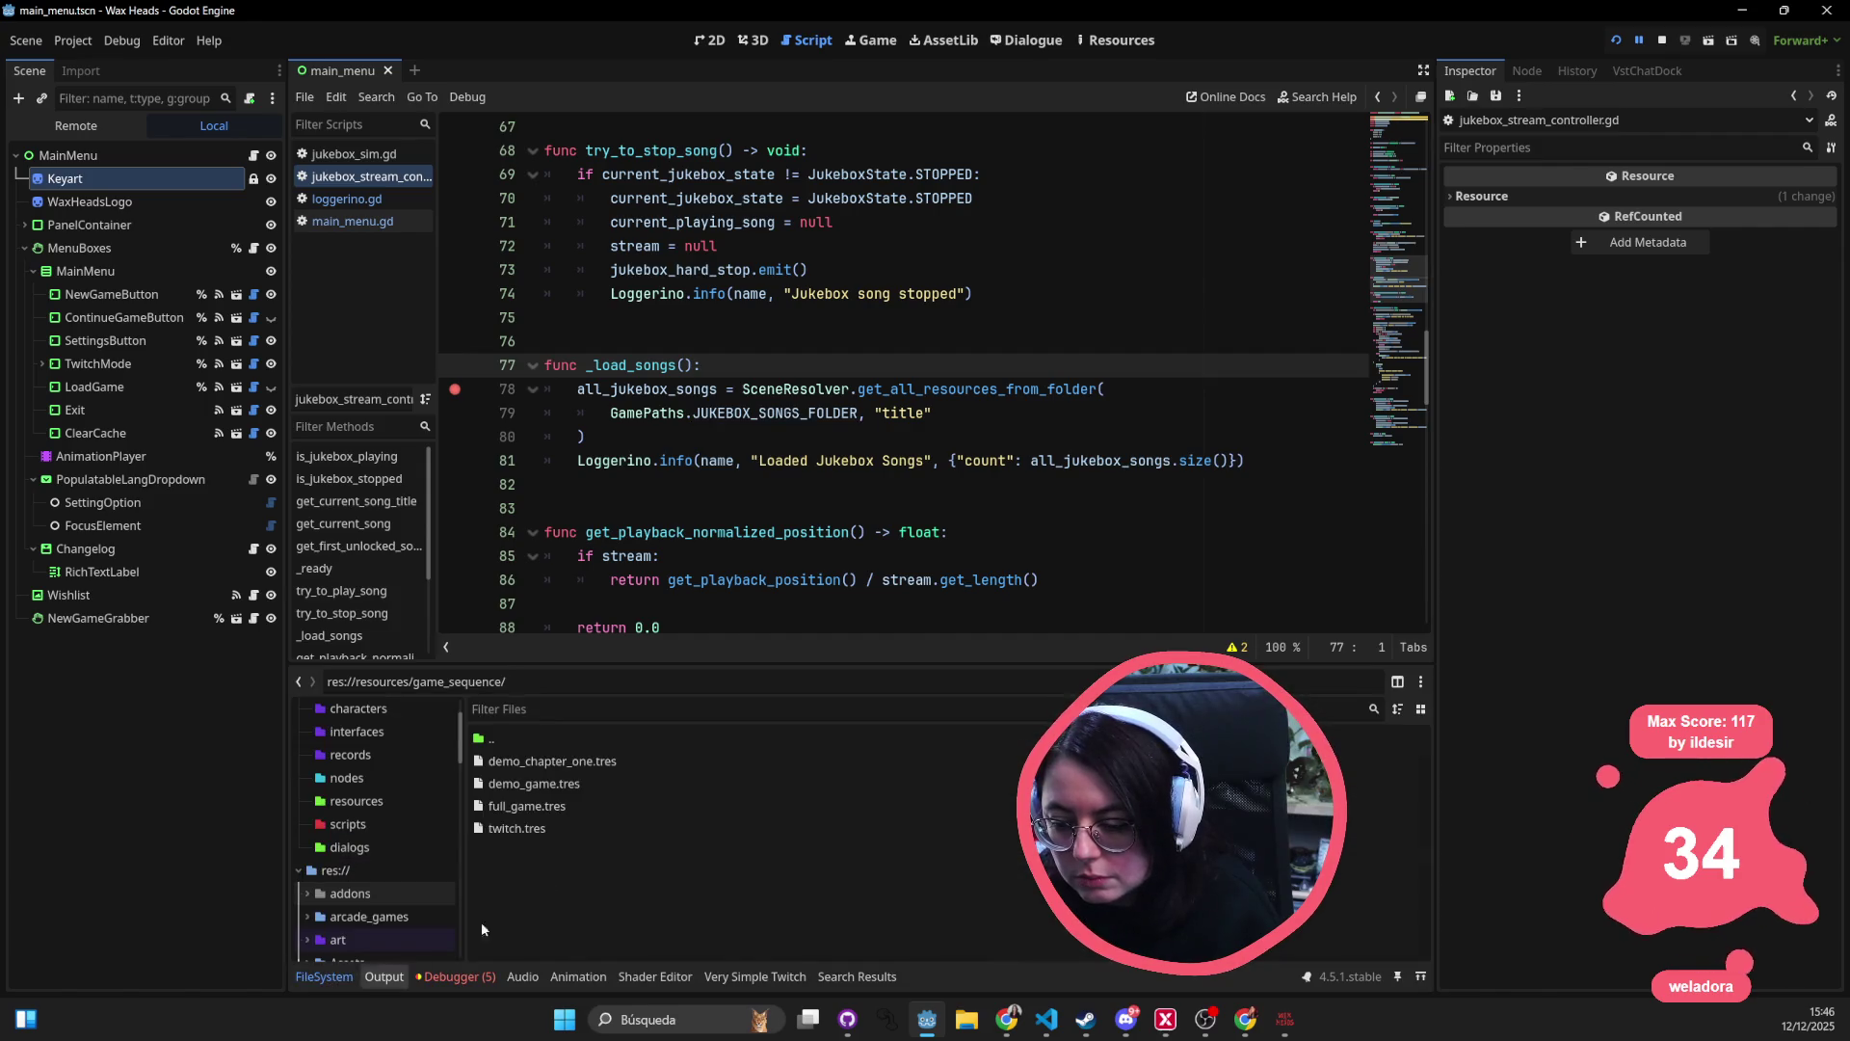
- Filter the Output log messages by 'jukebox'
left_click(384, 976)
scroll(576, 841, "up", 5)
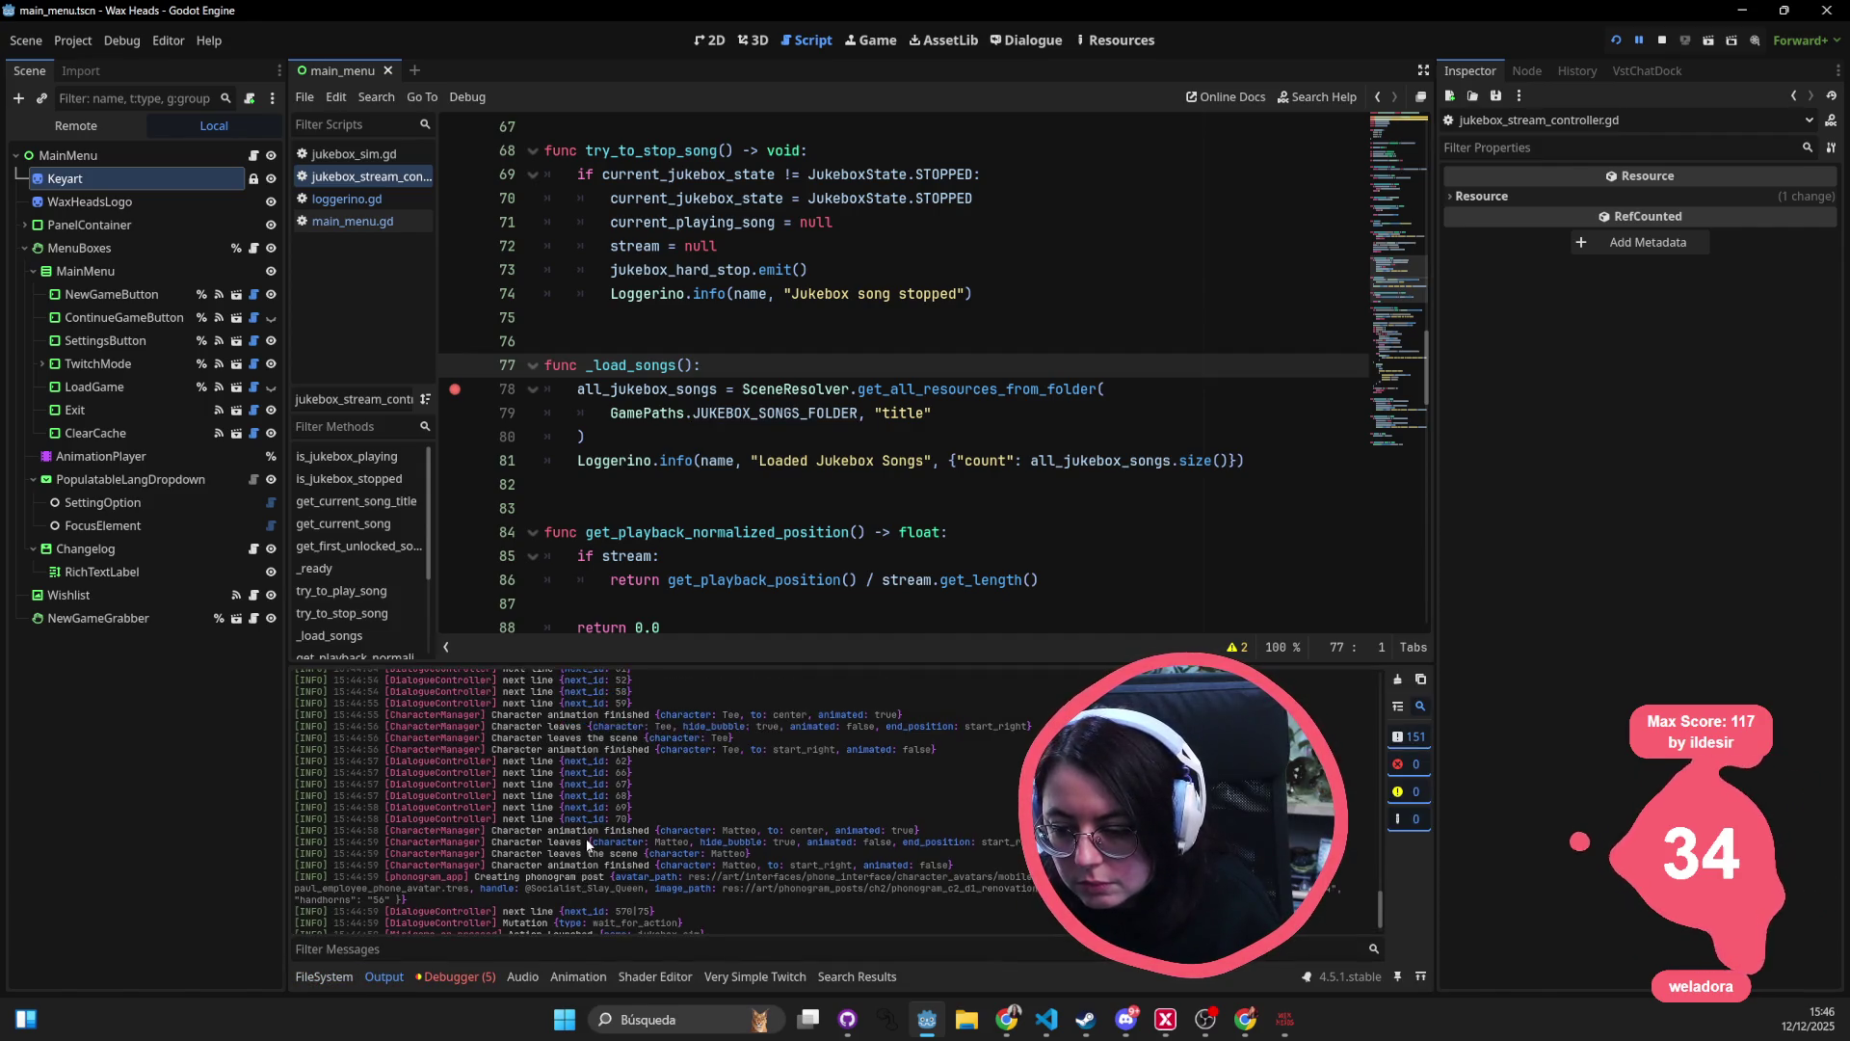
scroll(586, 838, "up", 5)
left_click(473, 949)
type("jukebox")
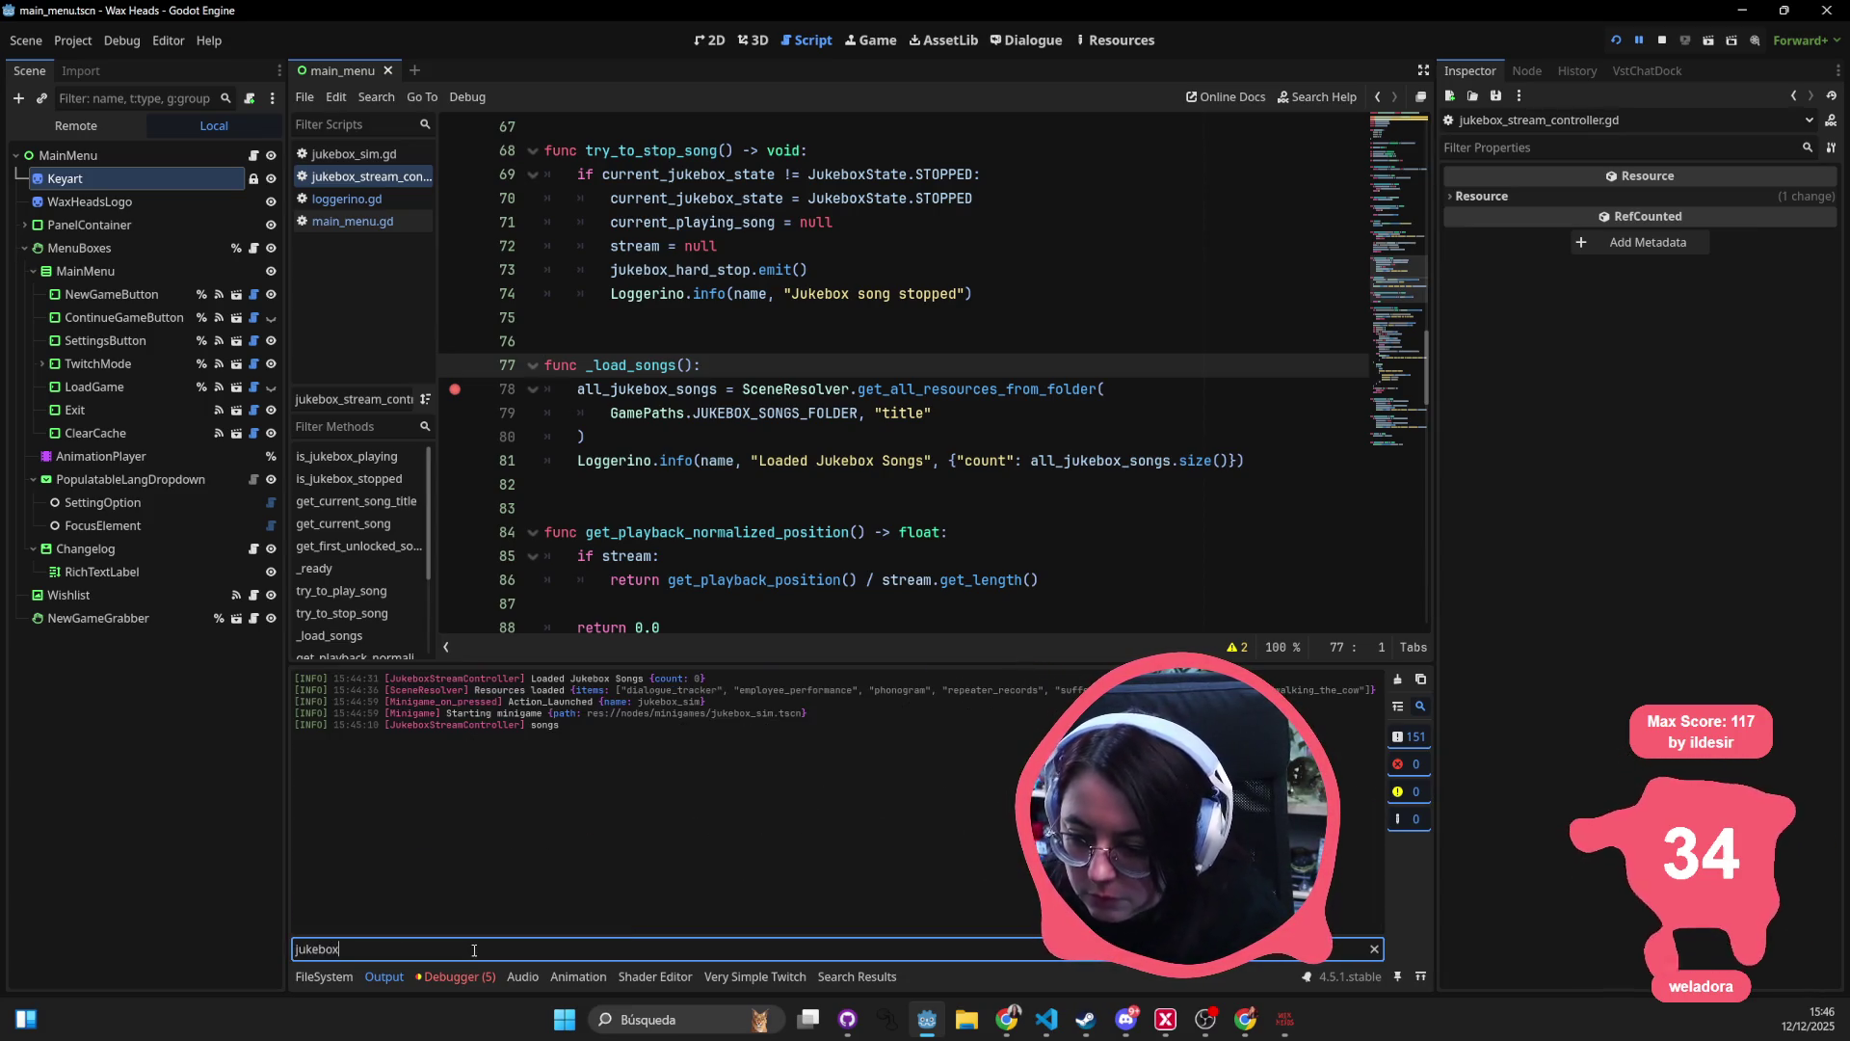
- Open JUKEBOX_SONGS_FOLDER's definition in game_paths.gd, set to res://audio/music/jukebox_songs/
double_click(935, 388)
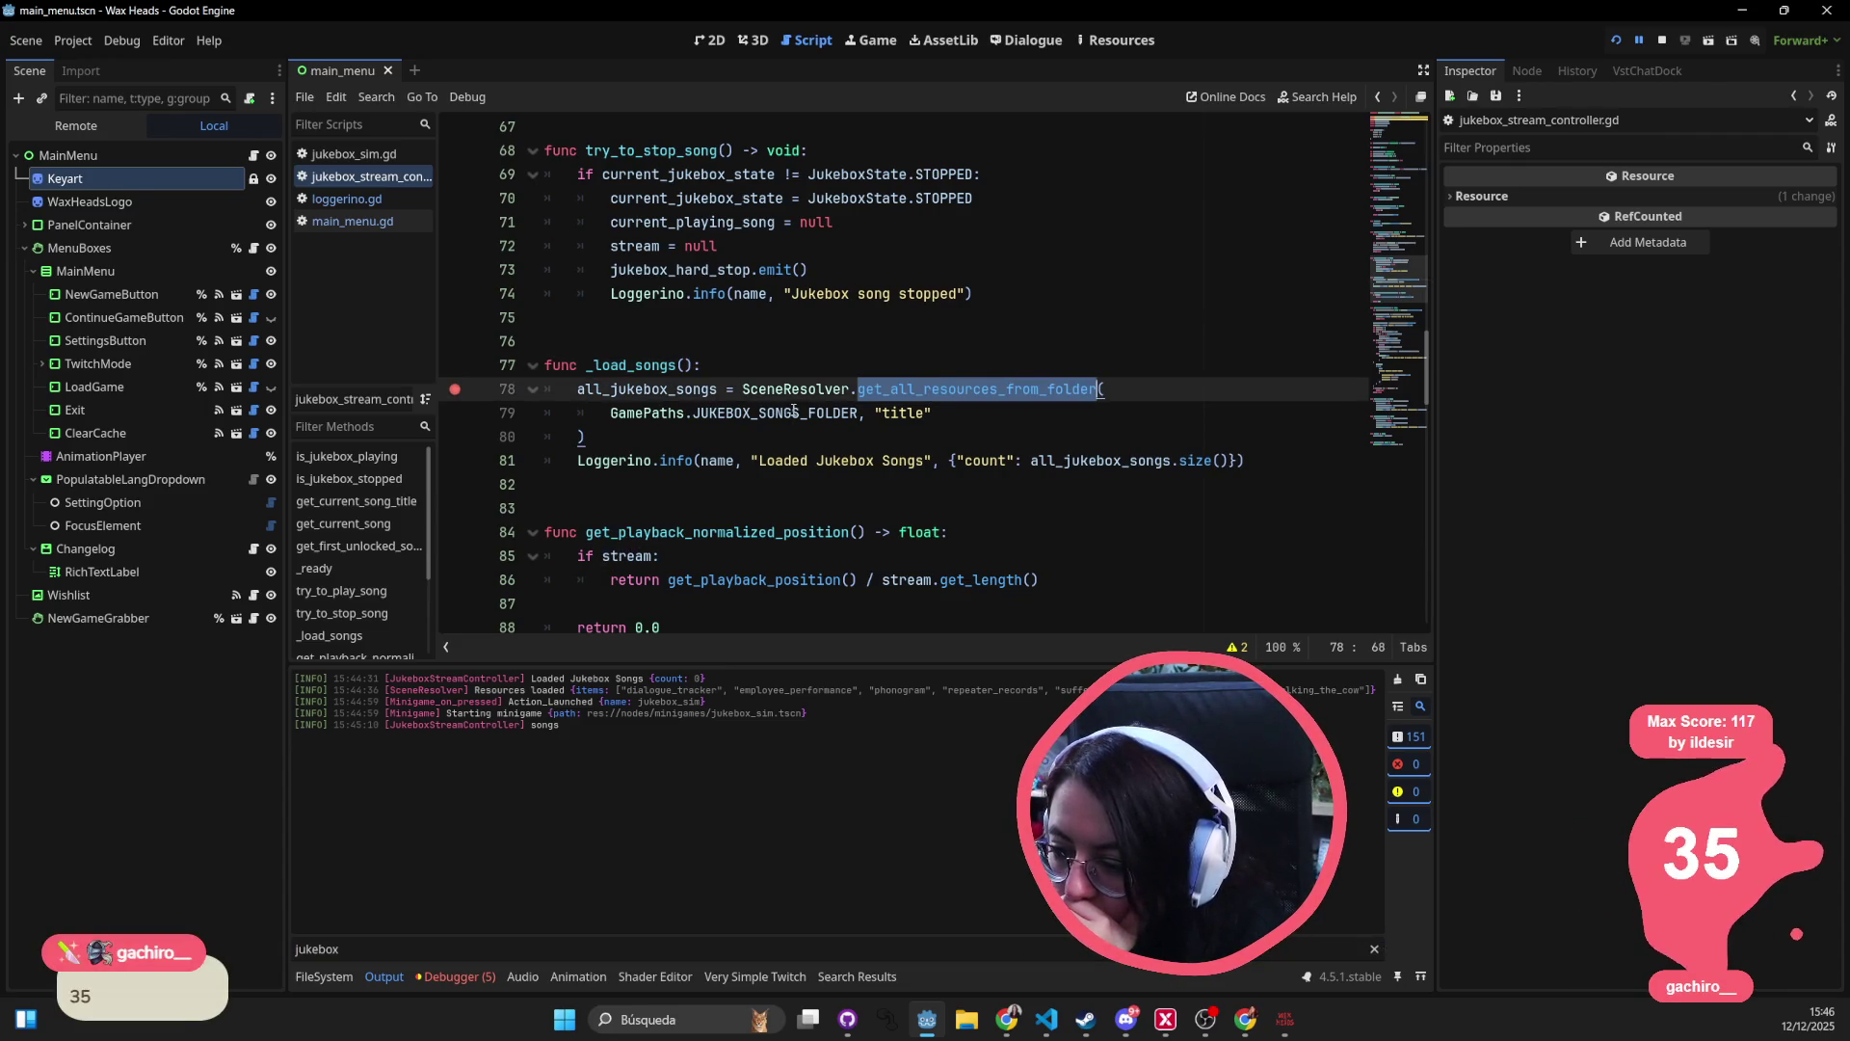
double_click(731, 413)
left_click(800, 415, "ctrl")
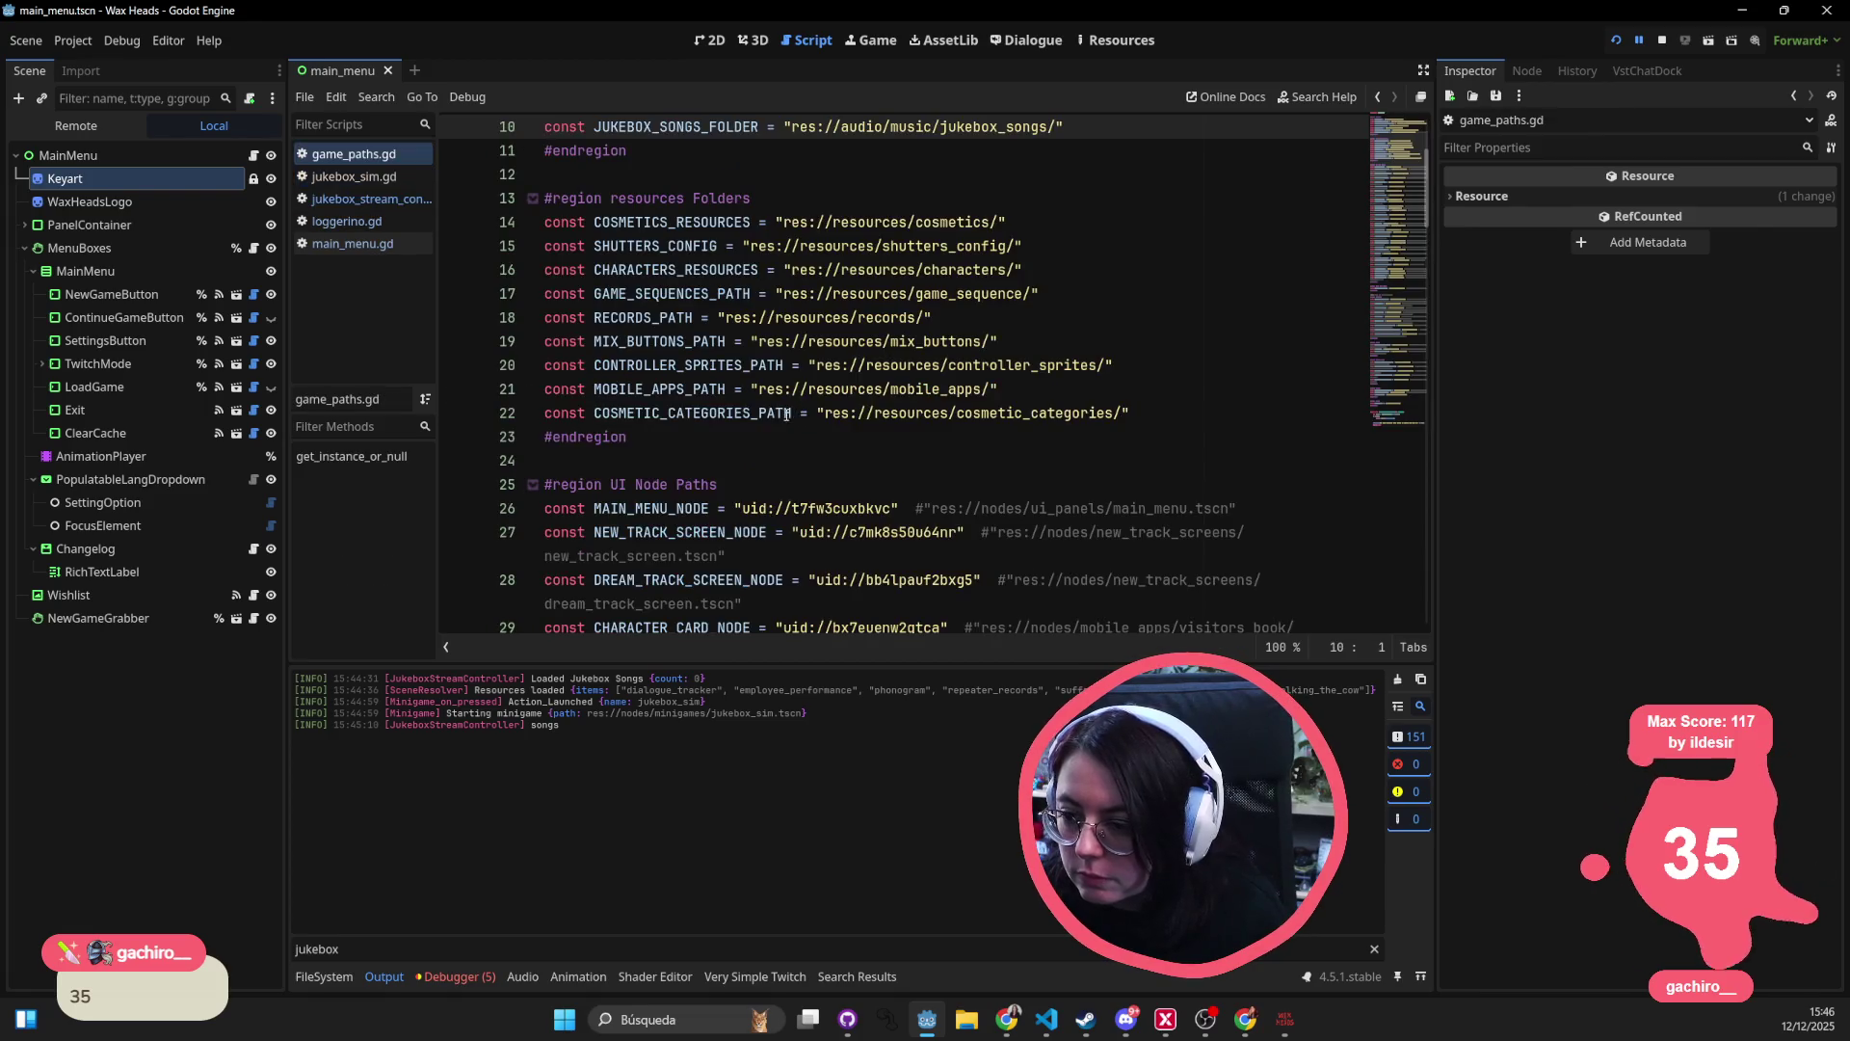
double_click(978, 128)
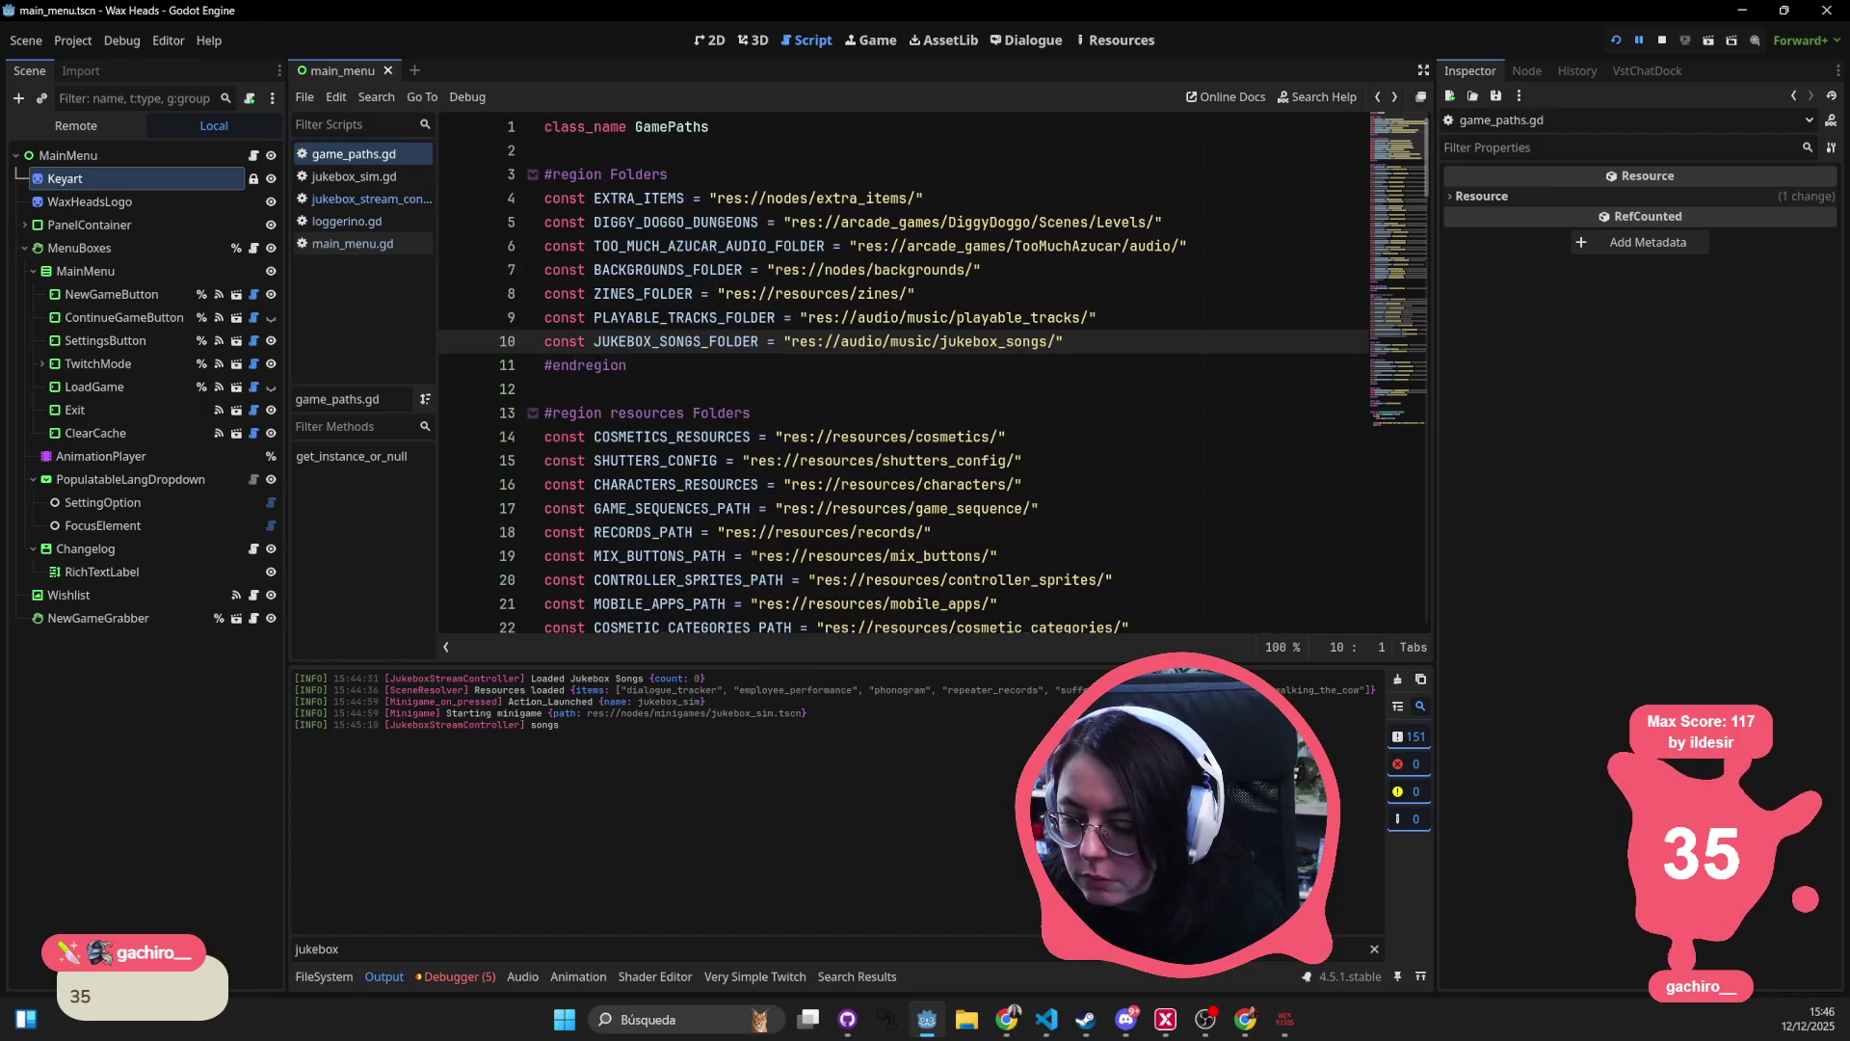
left_click(323, 977)
- Filter the FileSystem for 'jukebox_songs', open the music/jukebox_songs folder, then clear the filter
left_click(575, 709)
type("j")
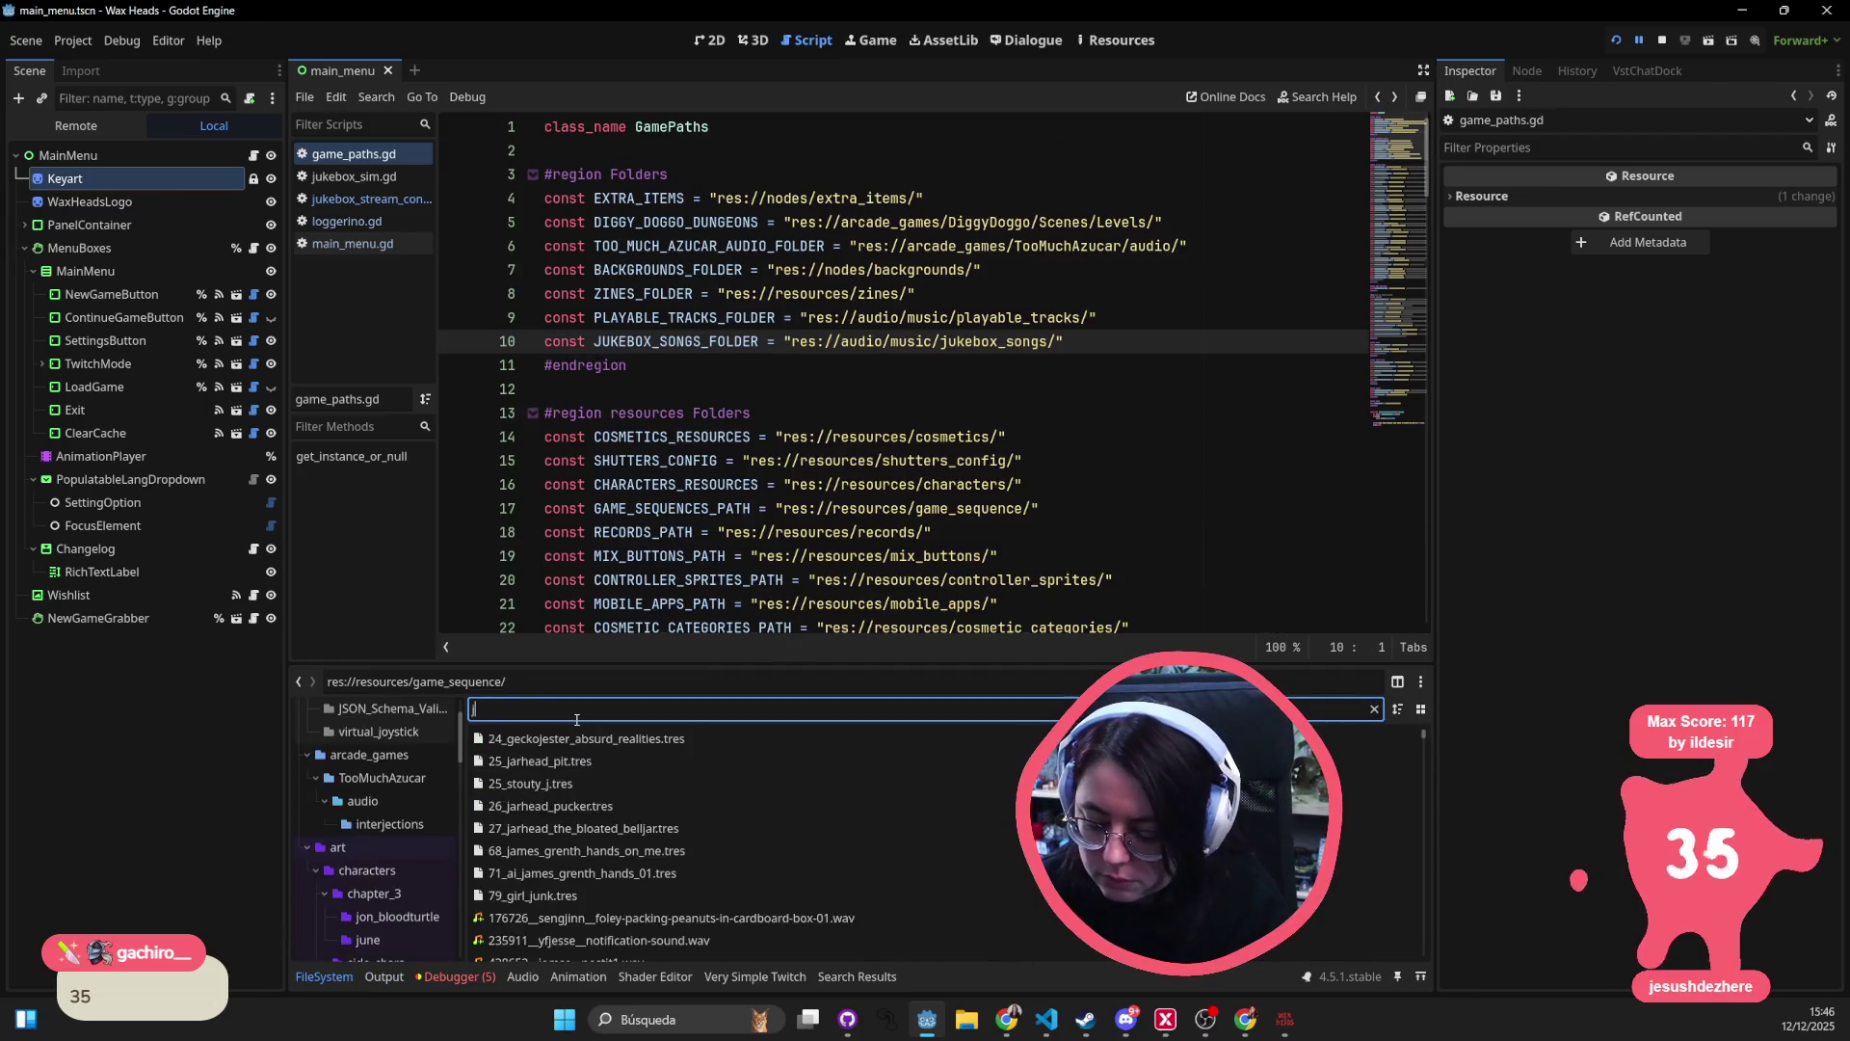
type("ukebox_songs")
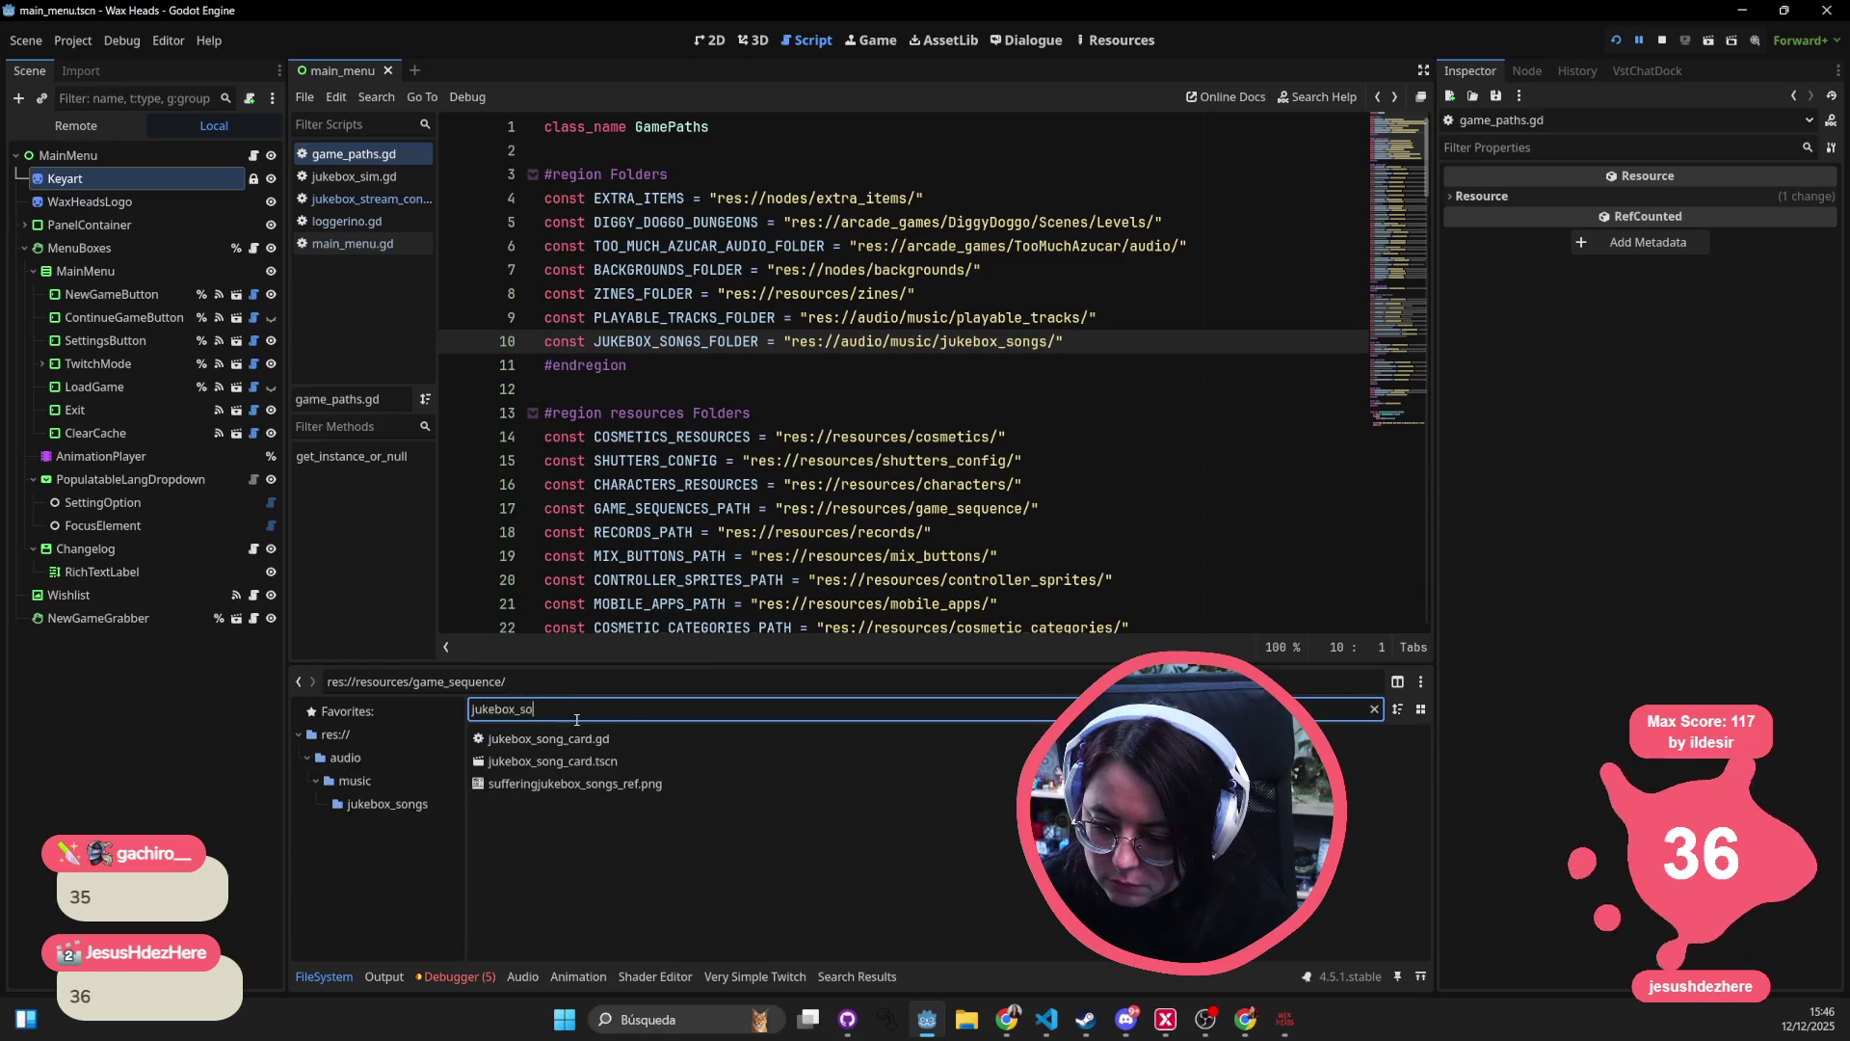
left_click(362, 780)
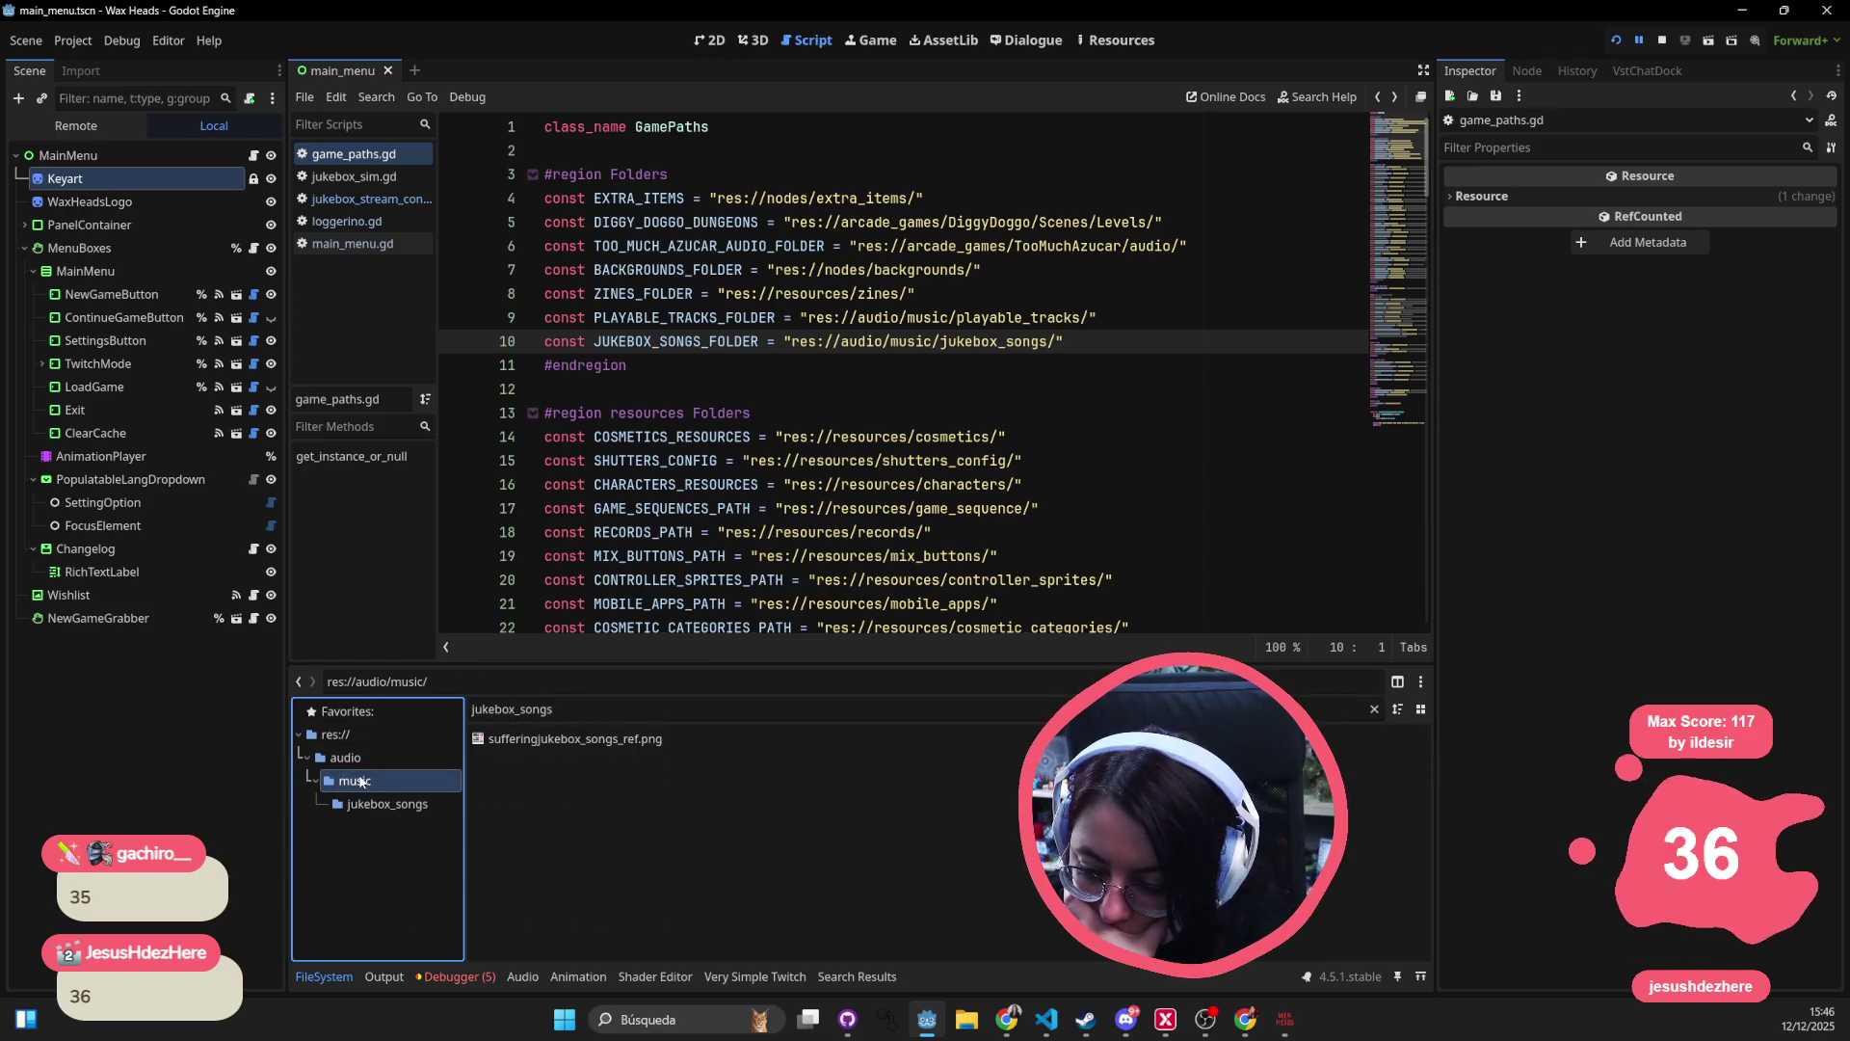
left_click(367, 804)
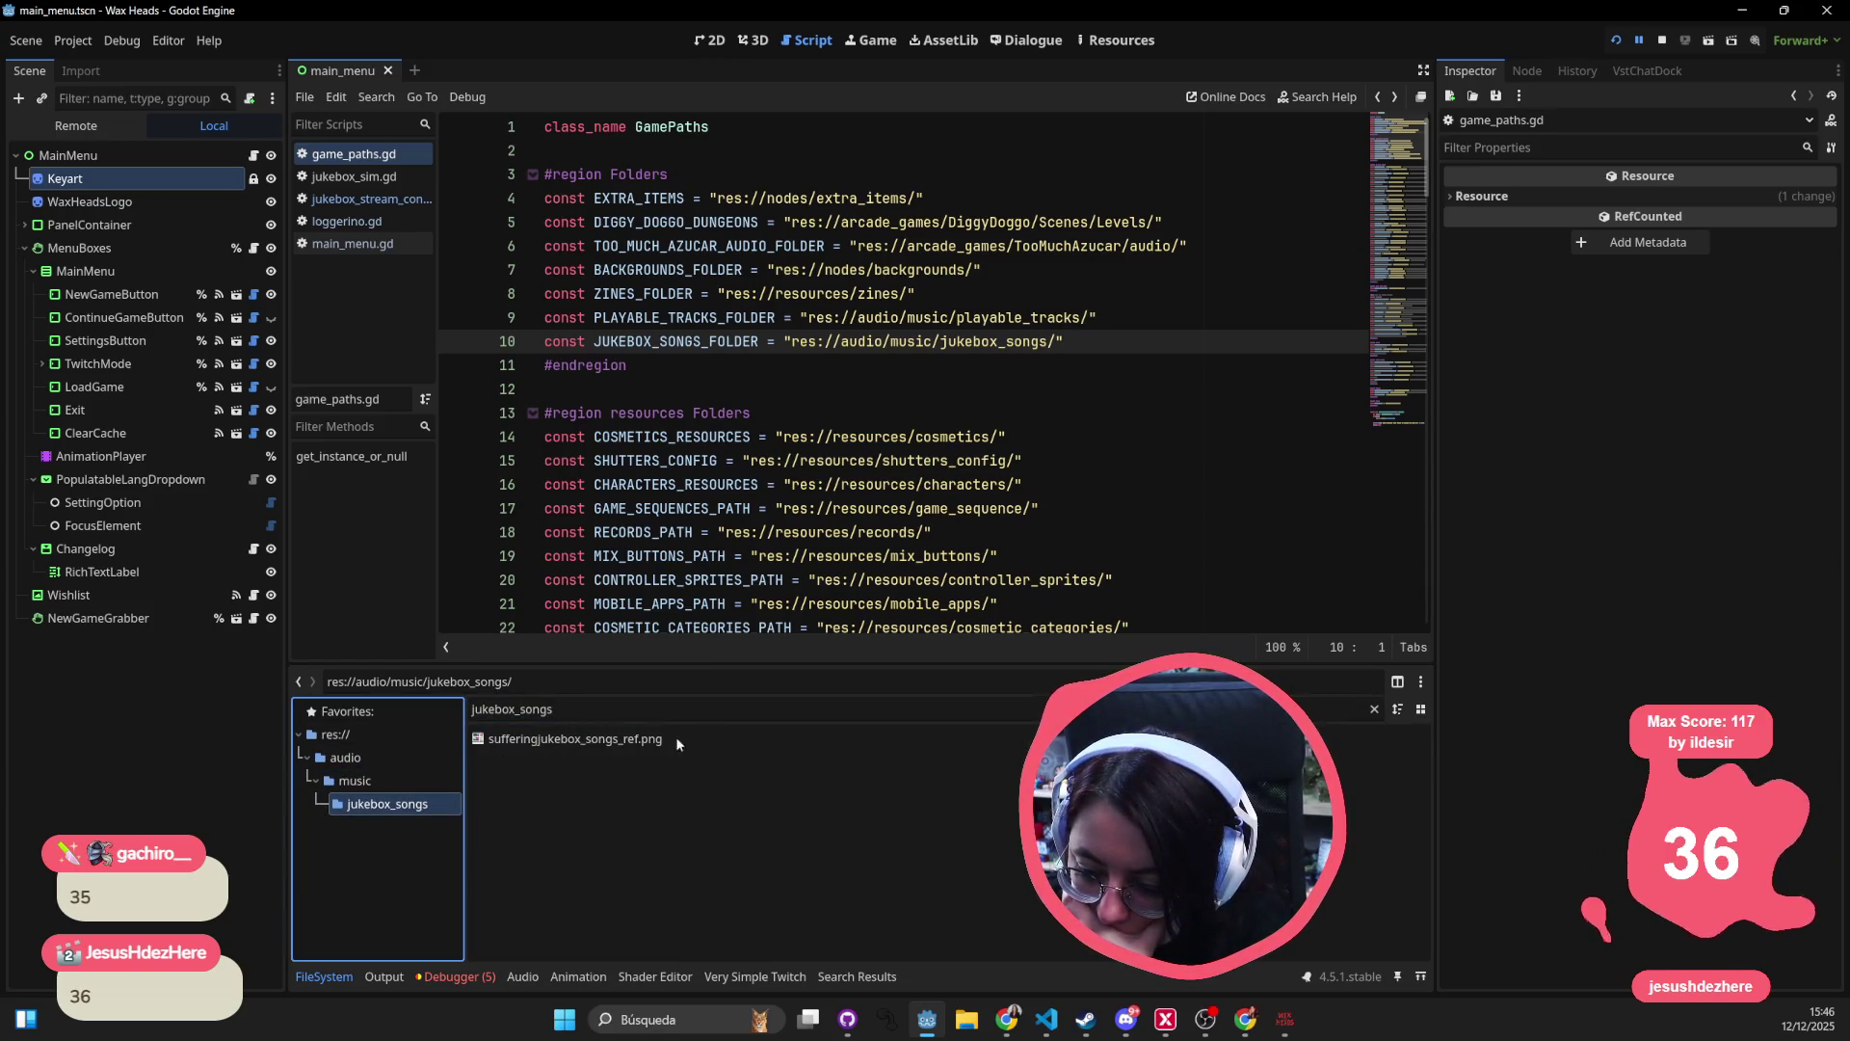
left_click(1374, 710)
right_click(400, 894)
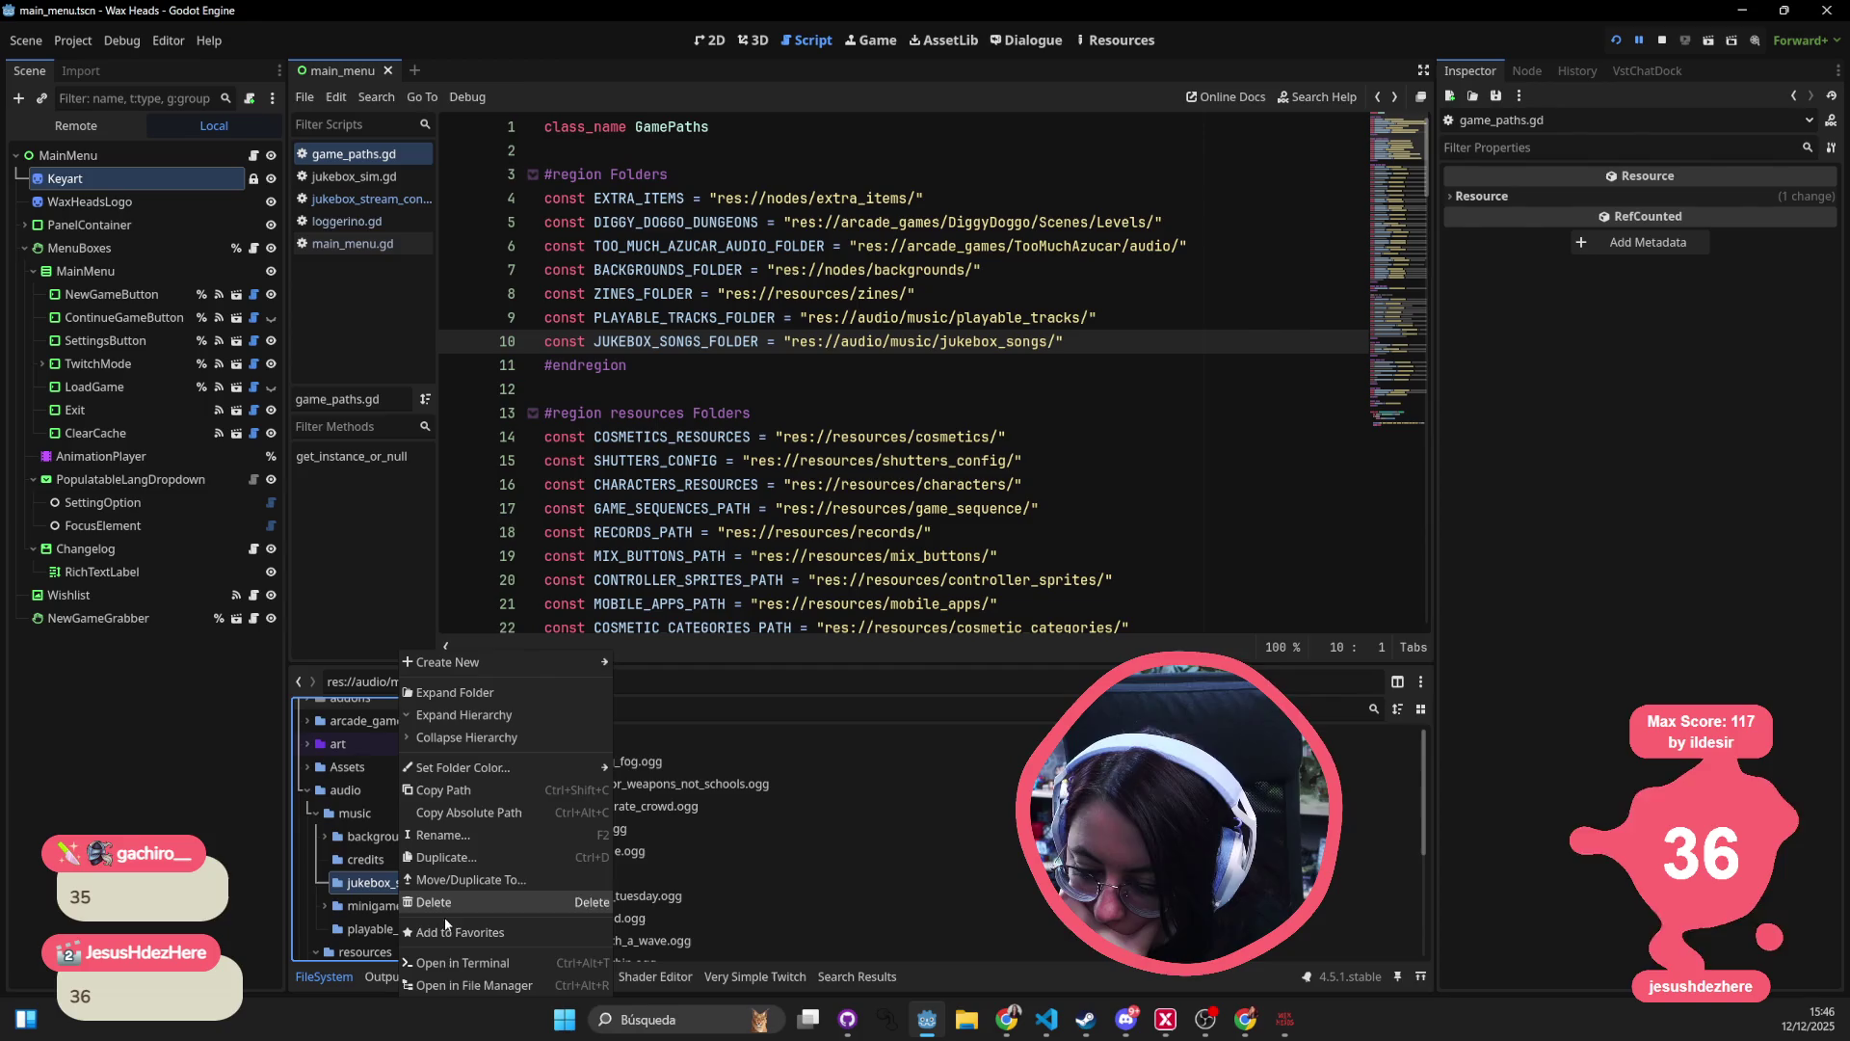
left_click(771, 467)
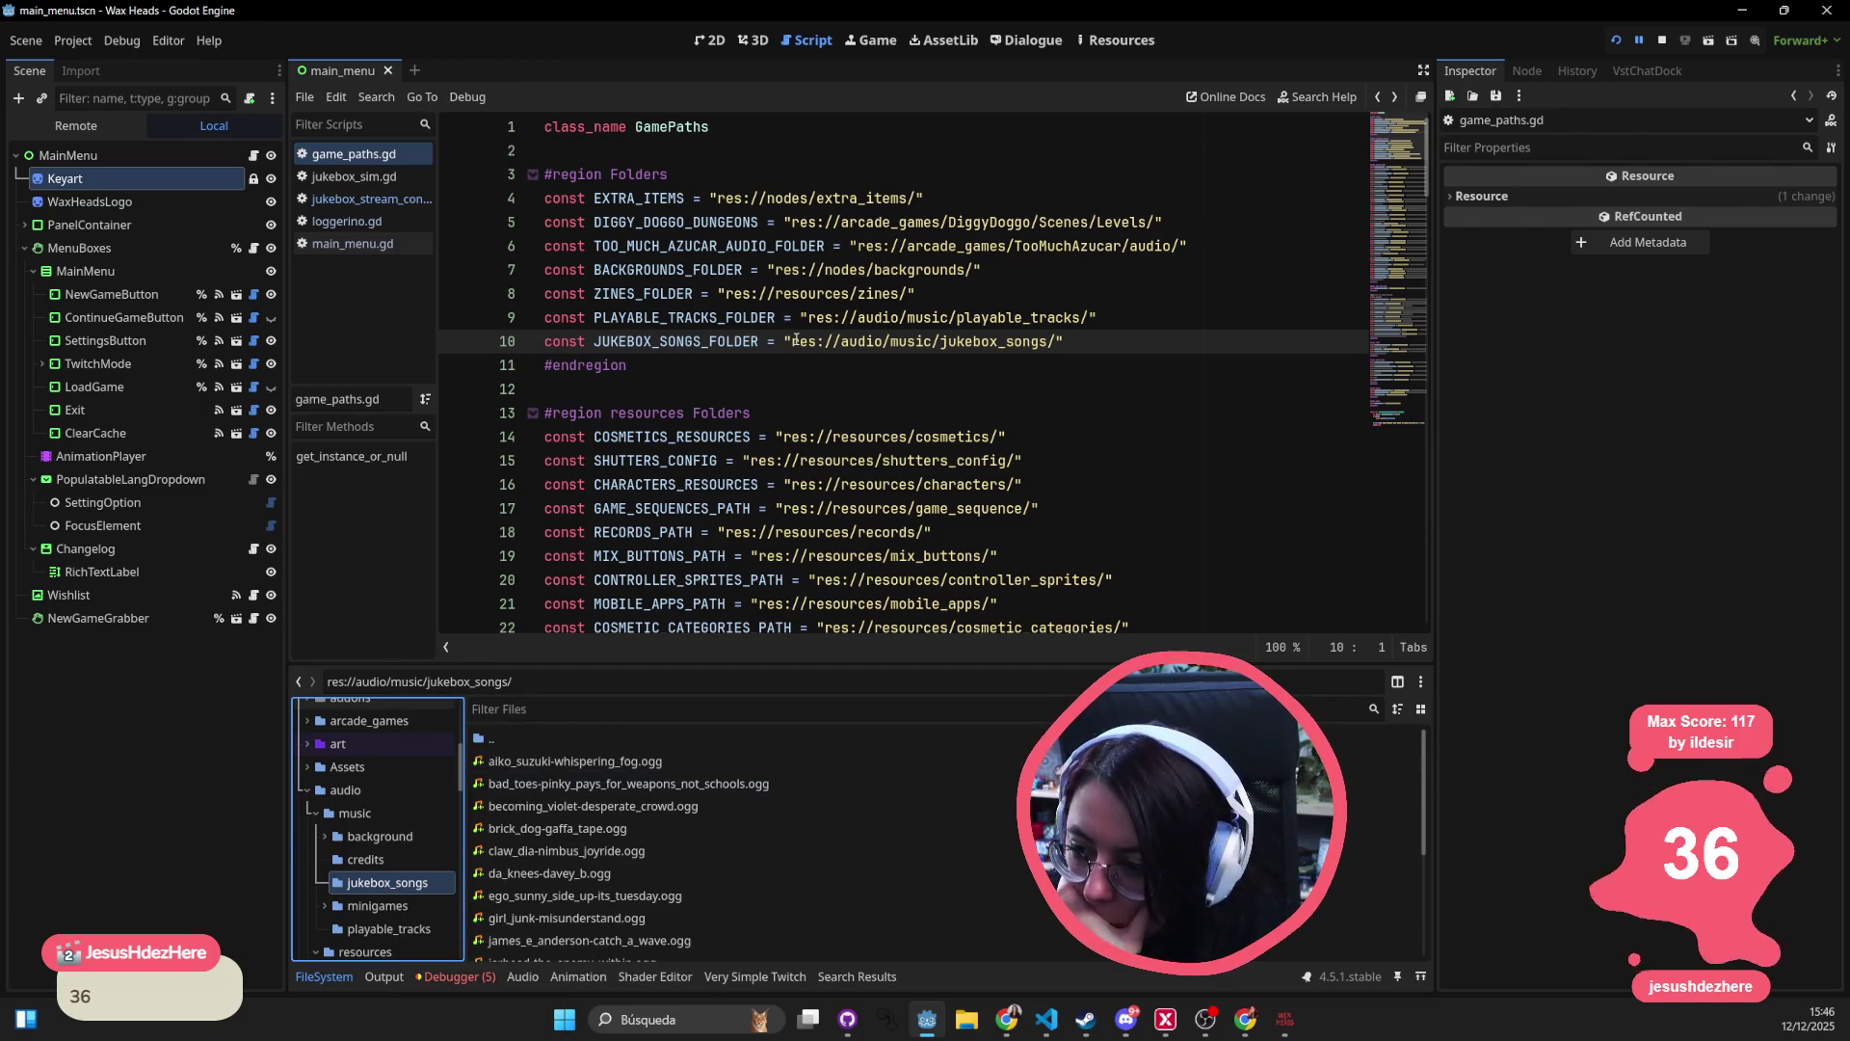
- Look over the jukebox songs path on line 10 of the script
left_click_drag(792, 341, 1050, 343)
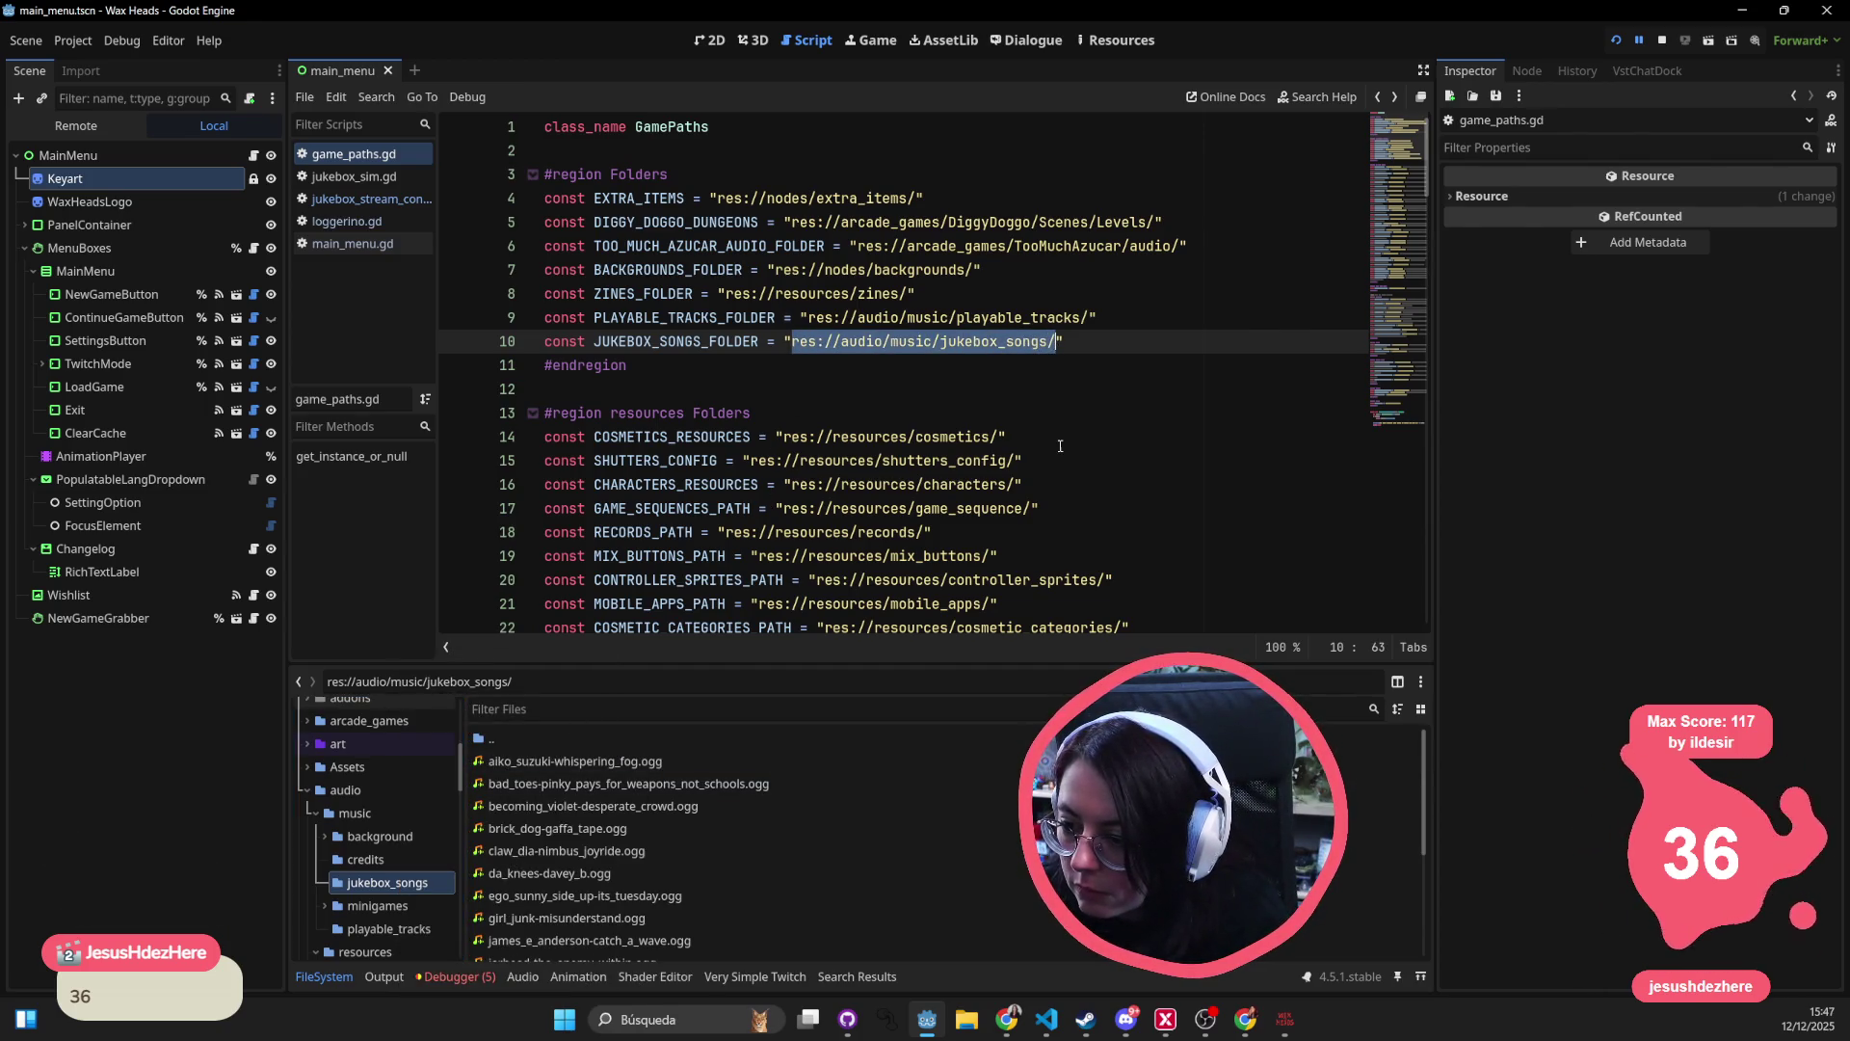
left_click(925, 293)
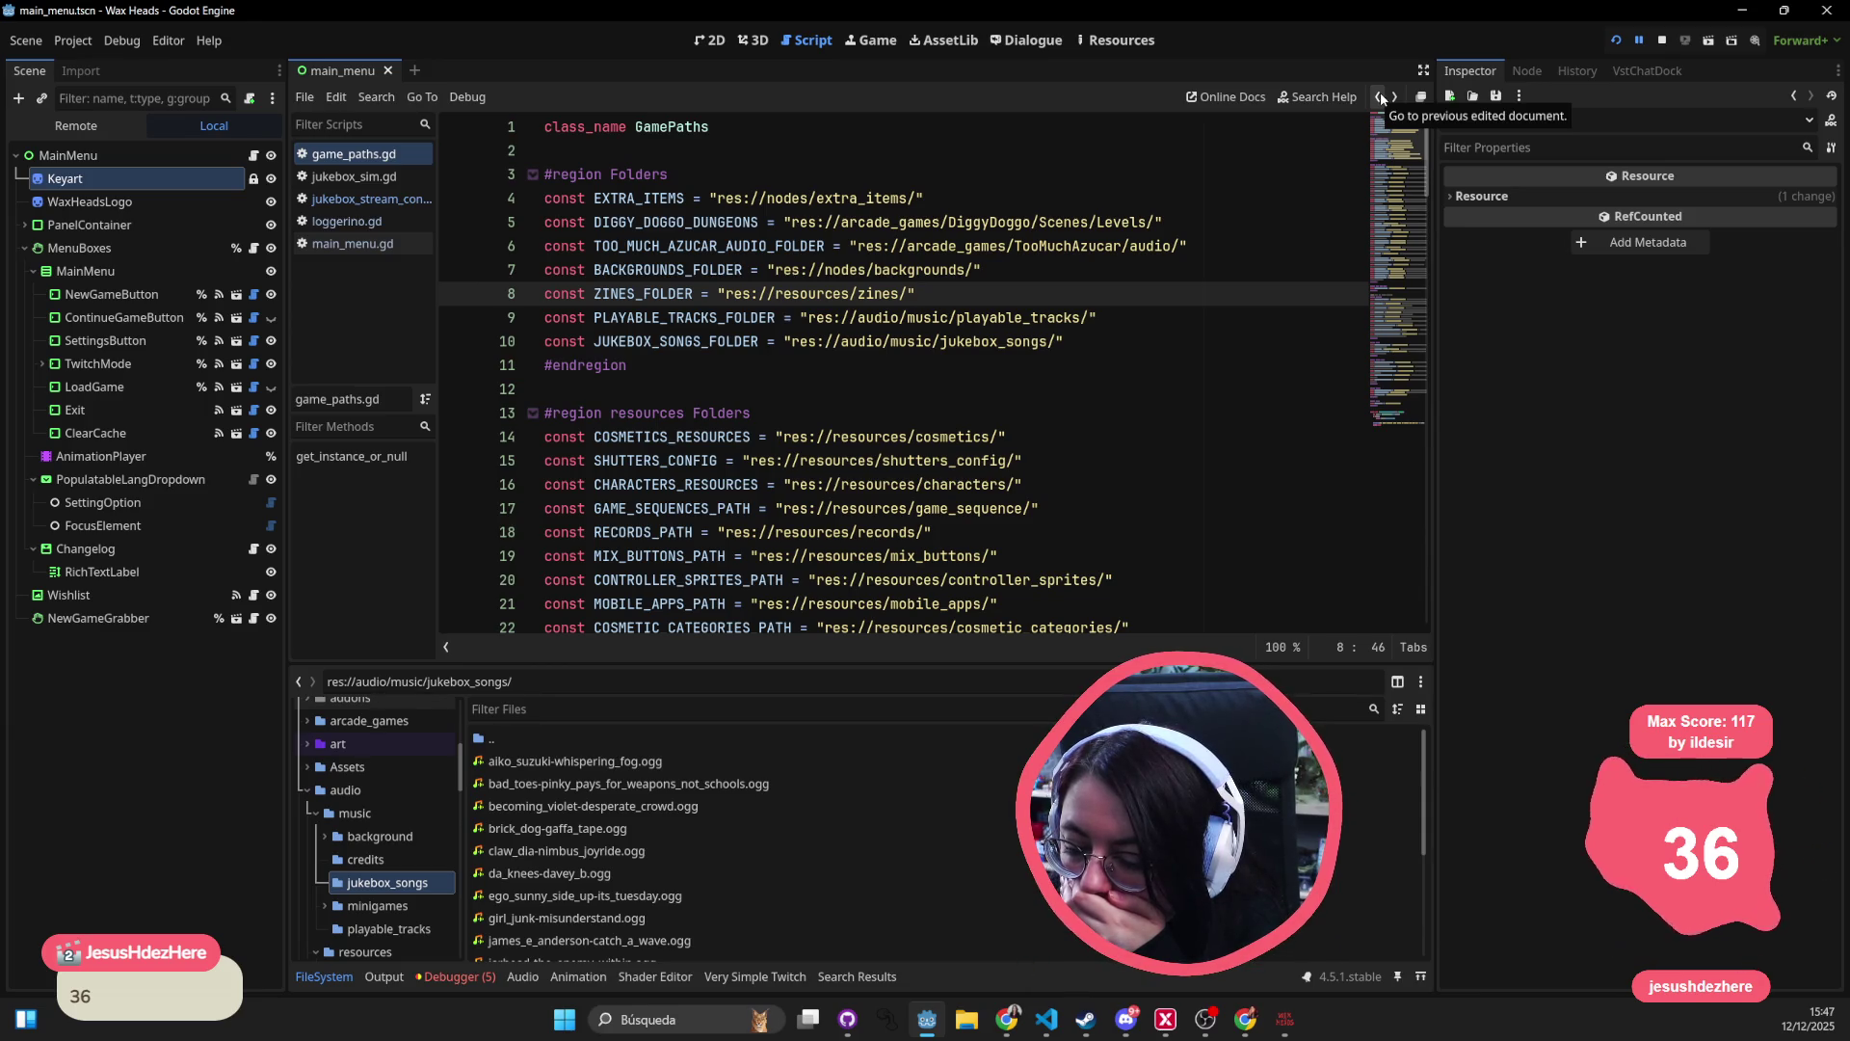
scroll(695, 886, "down", 5)
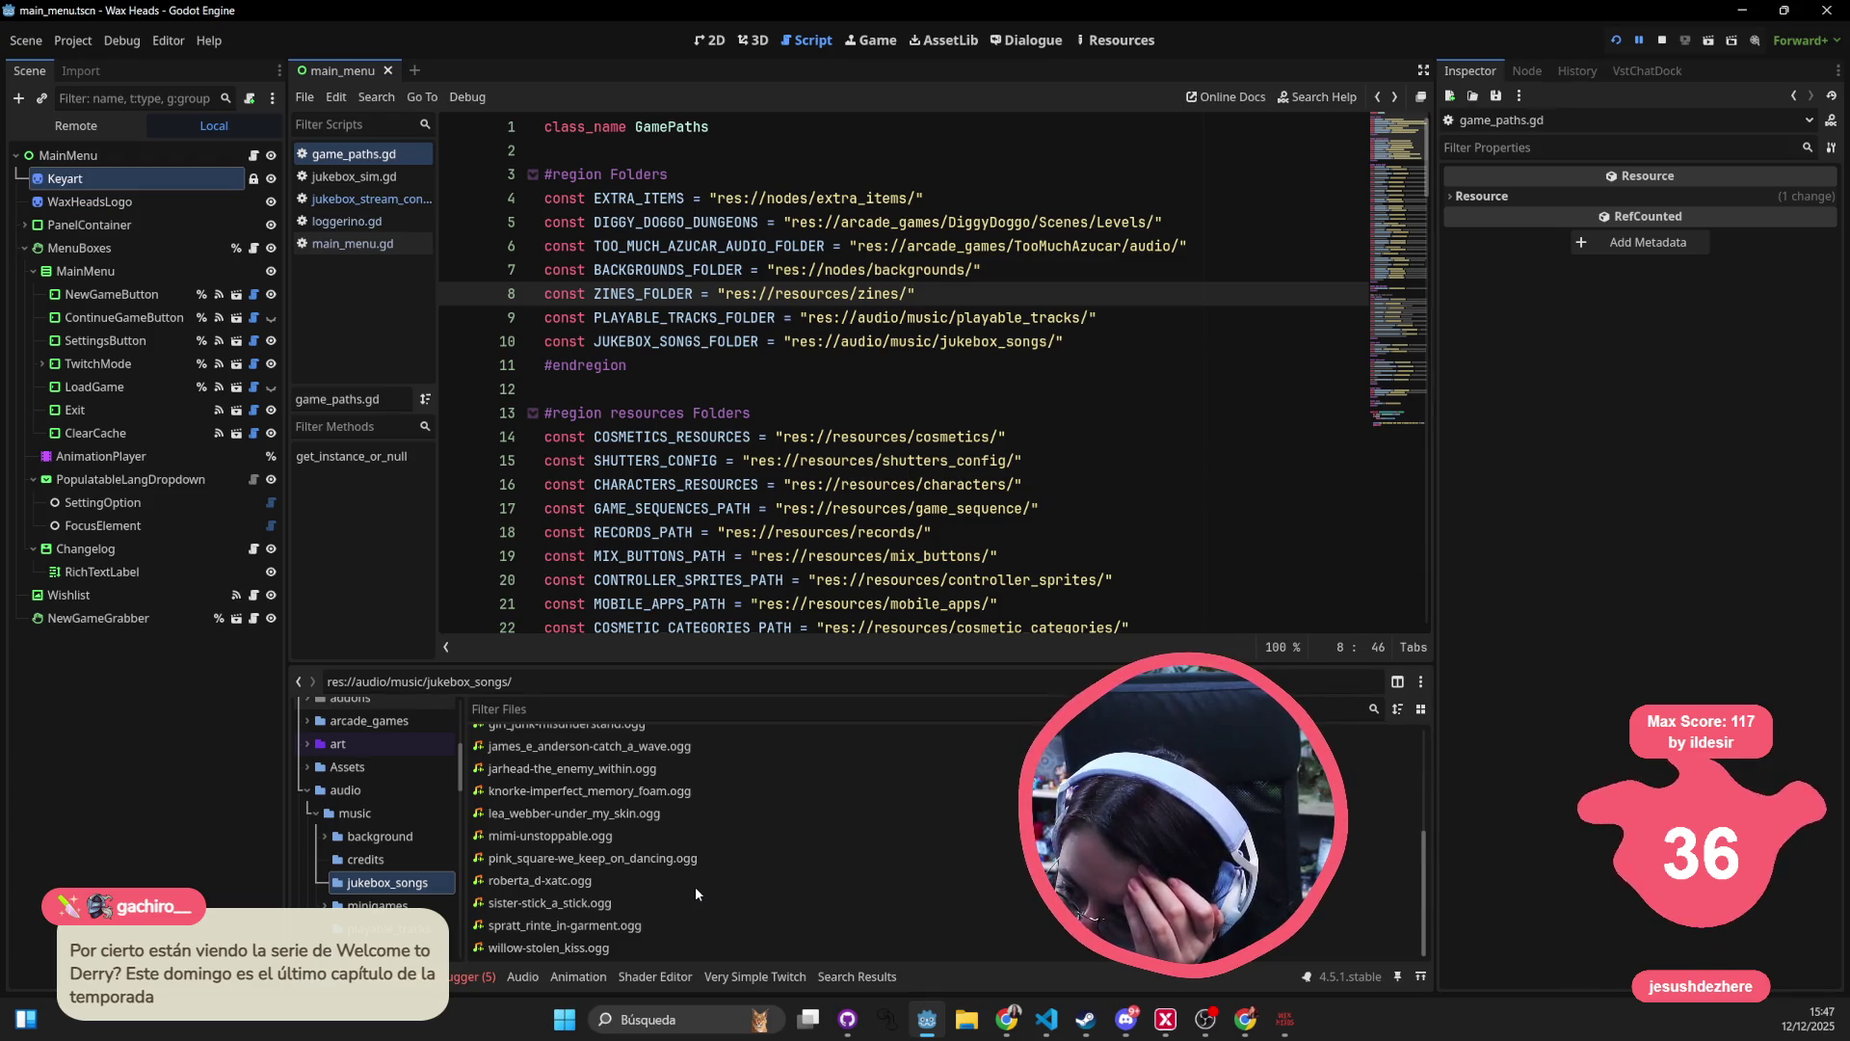
scroll(696, 889, "up", 5)
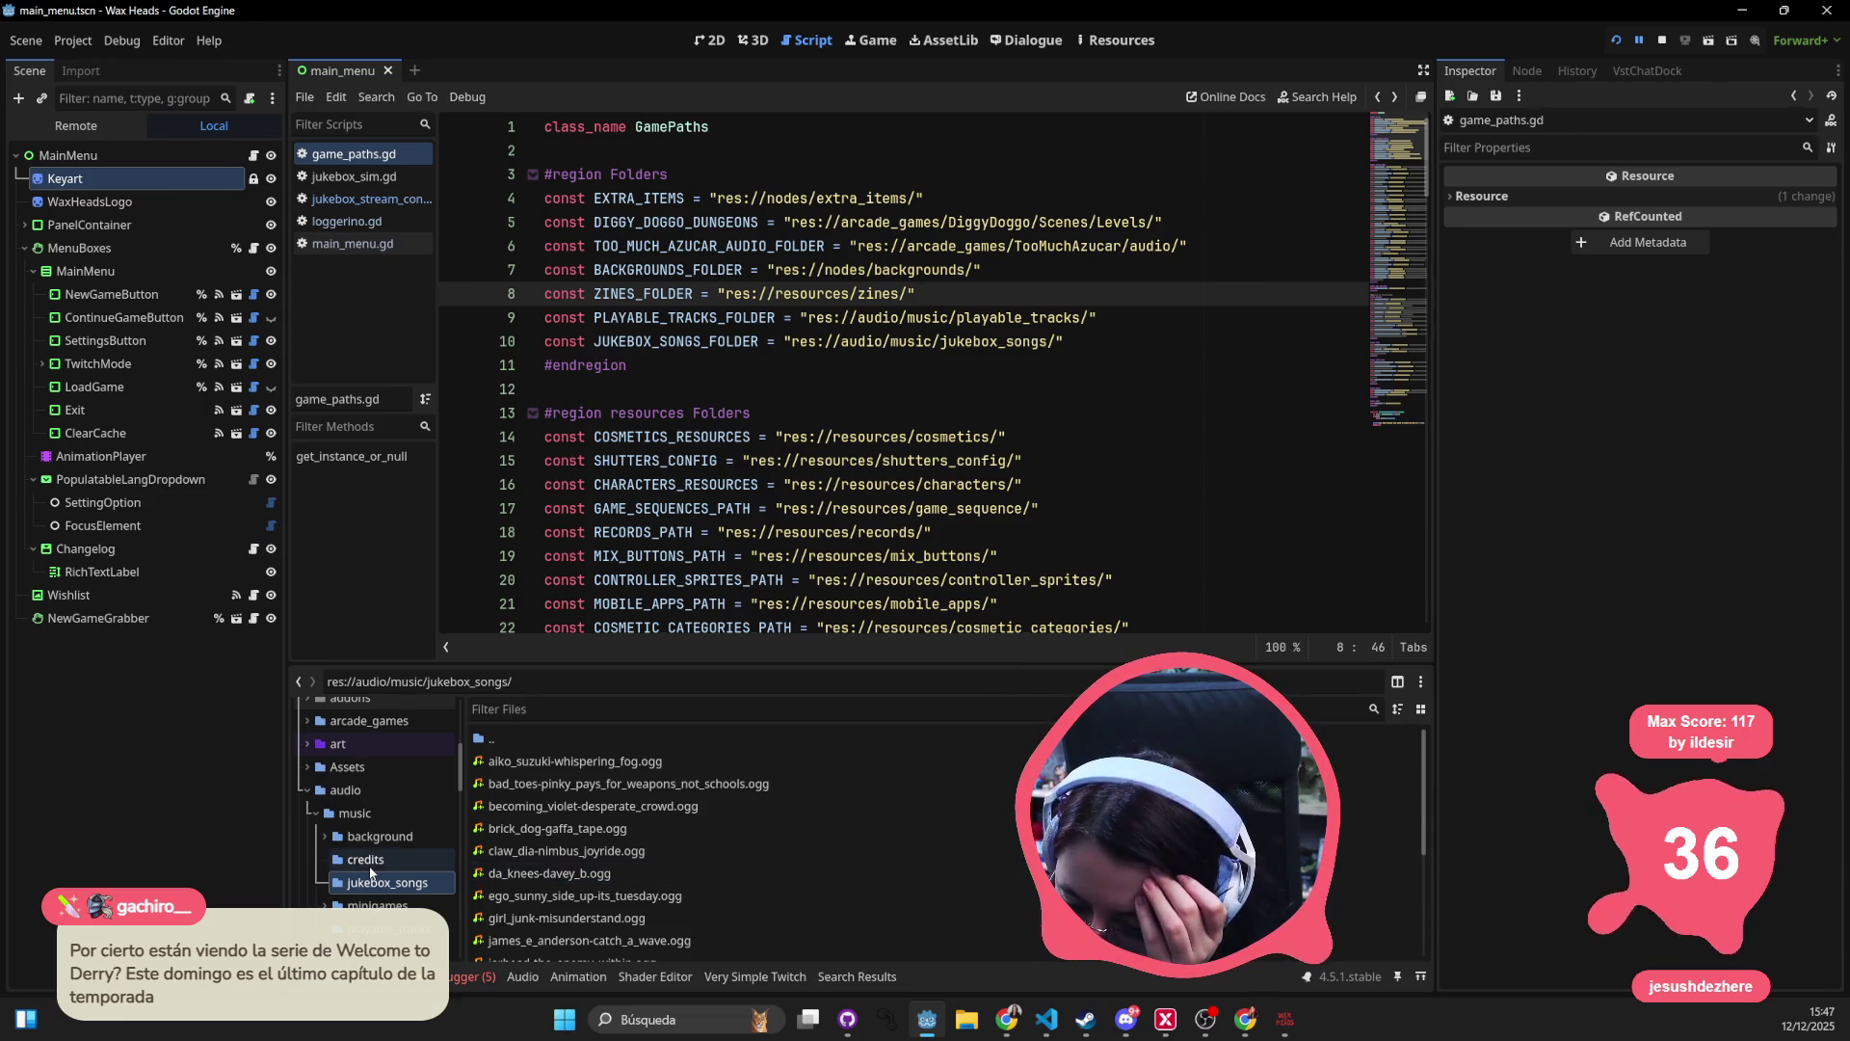
- Go to res://resources/playable_songs and copy that folder's path
left_click(307, 789)
scroll(325, 829, "down", 2)
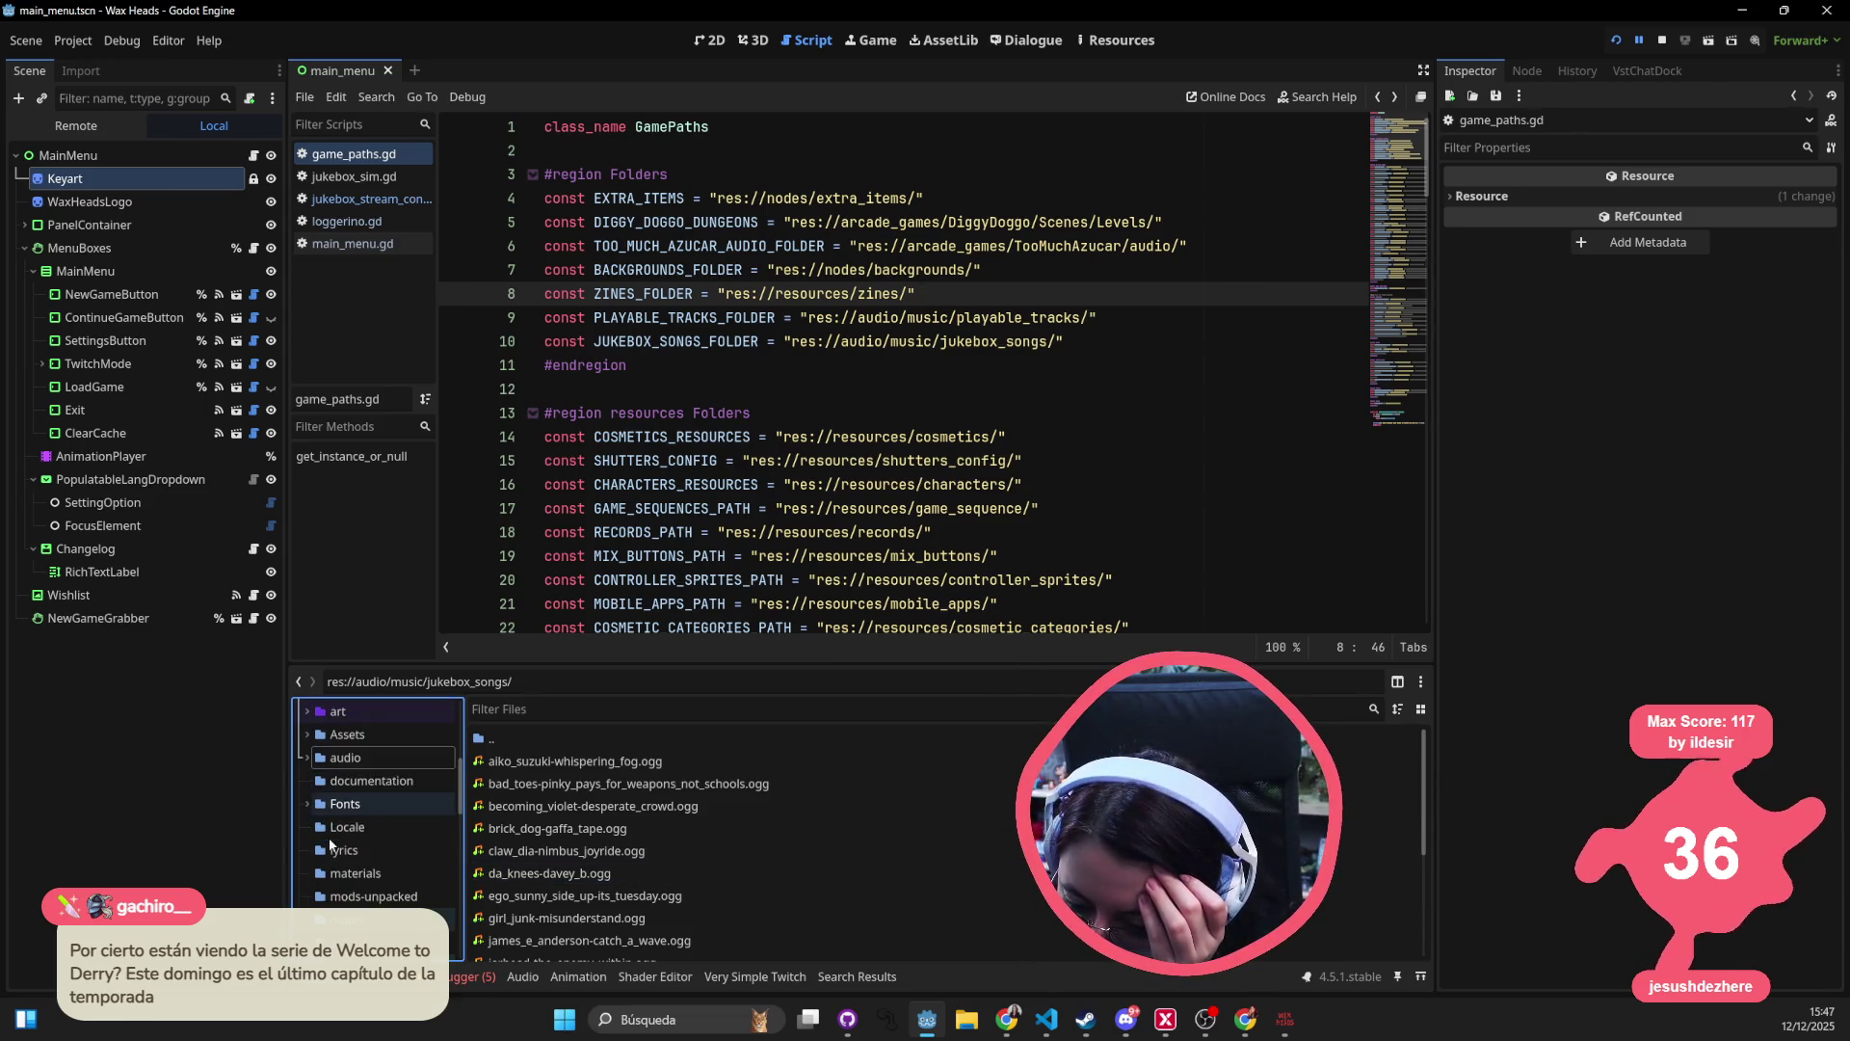
scroll(347, 848, "down", 2)
double_click(381, 903)
scroll(387, 910, "down", 3)
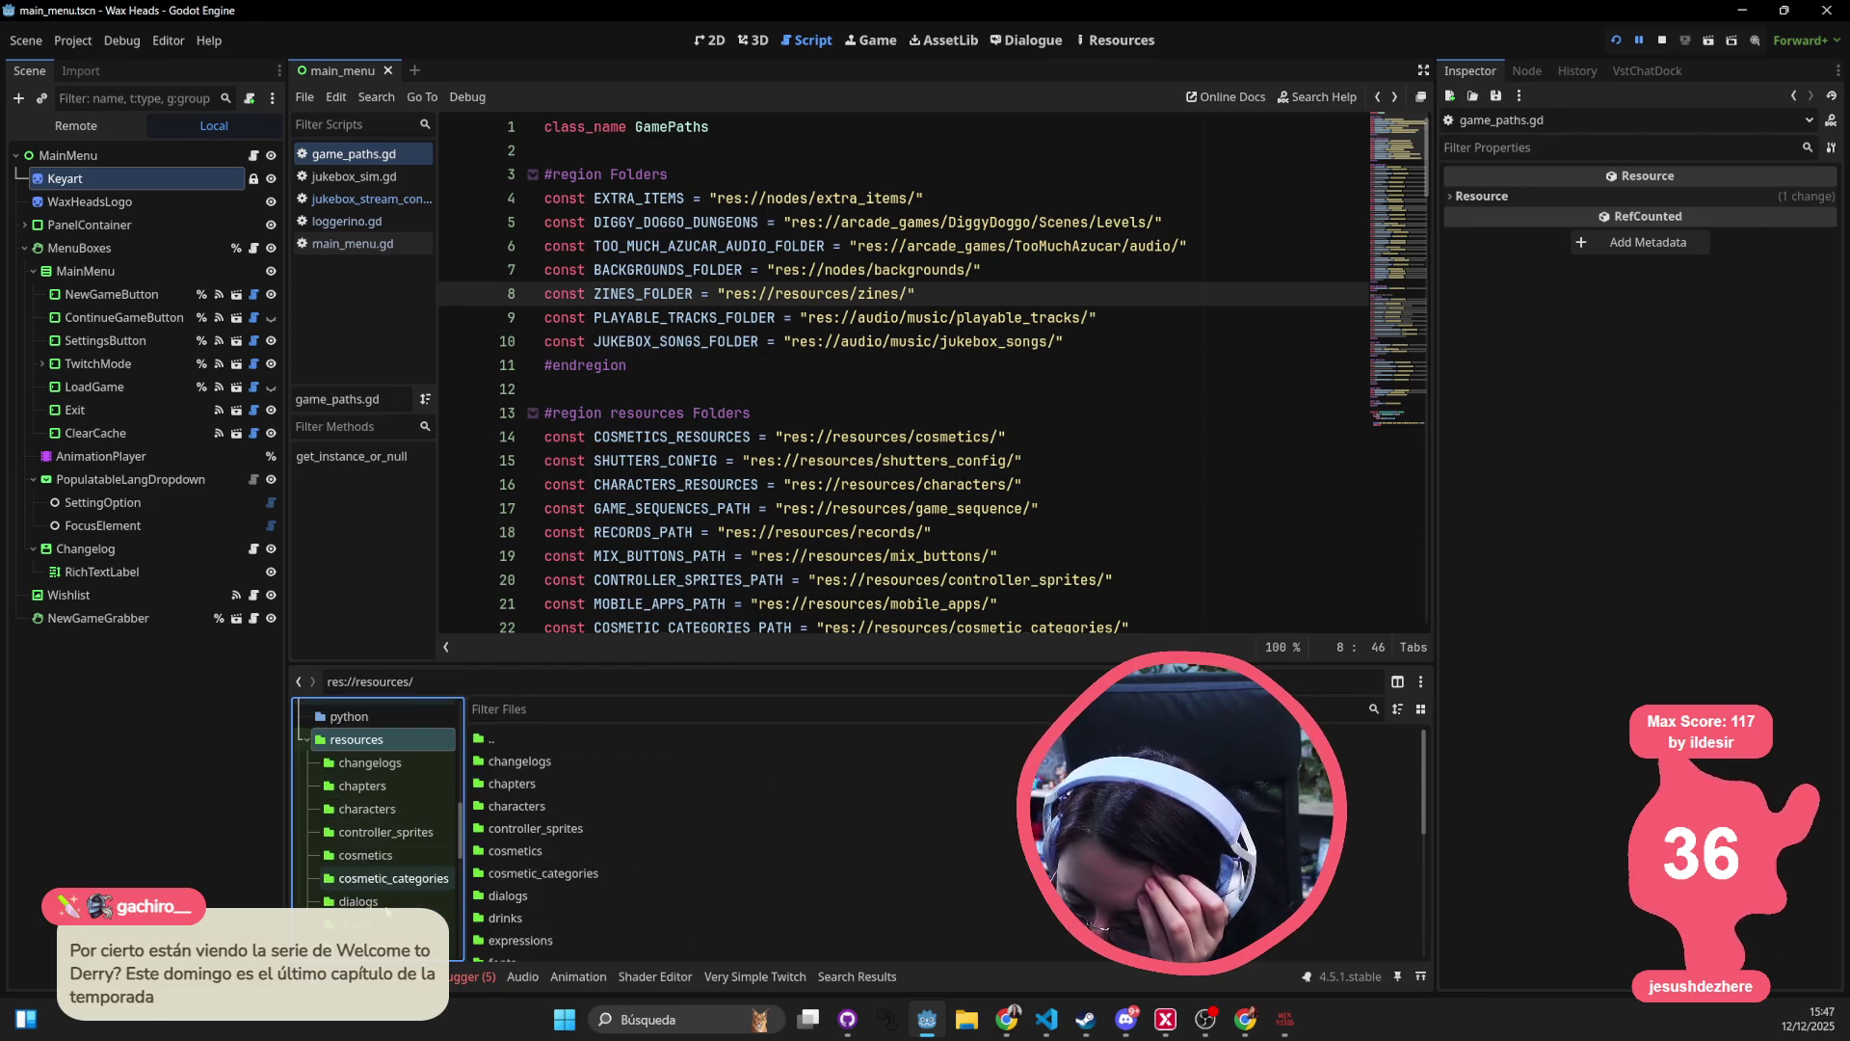
scroll(387, 896, "down", 5)
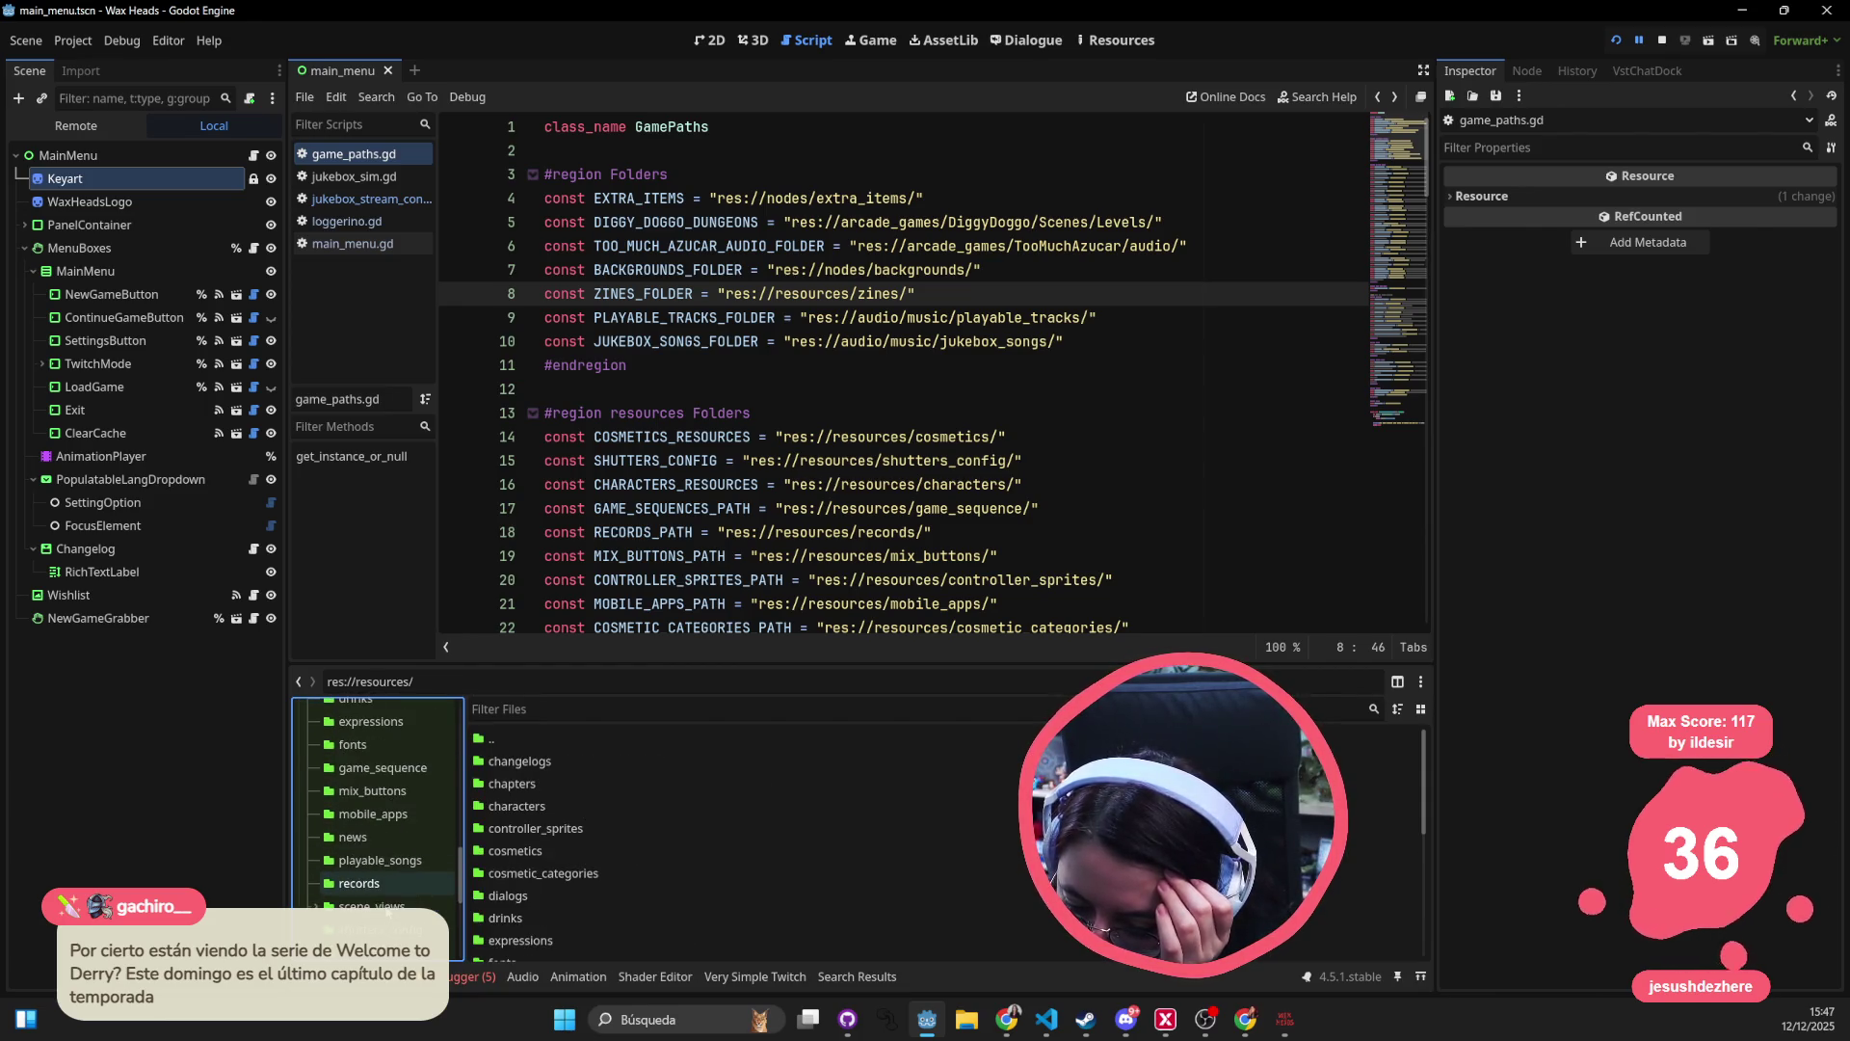
left_click(393, 861)
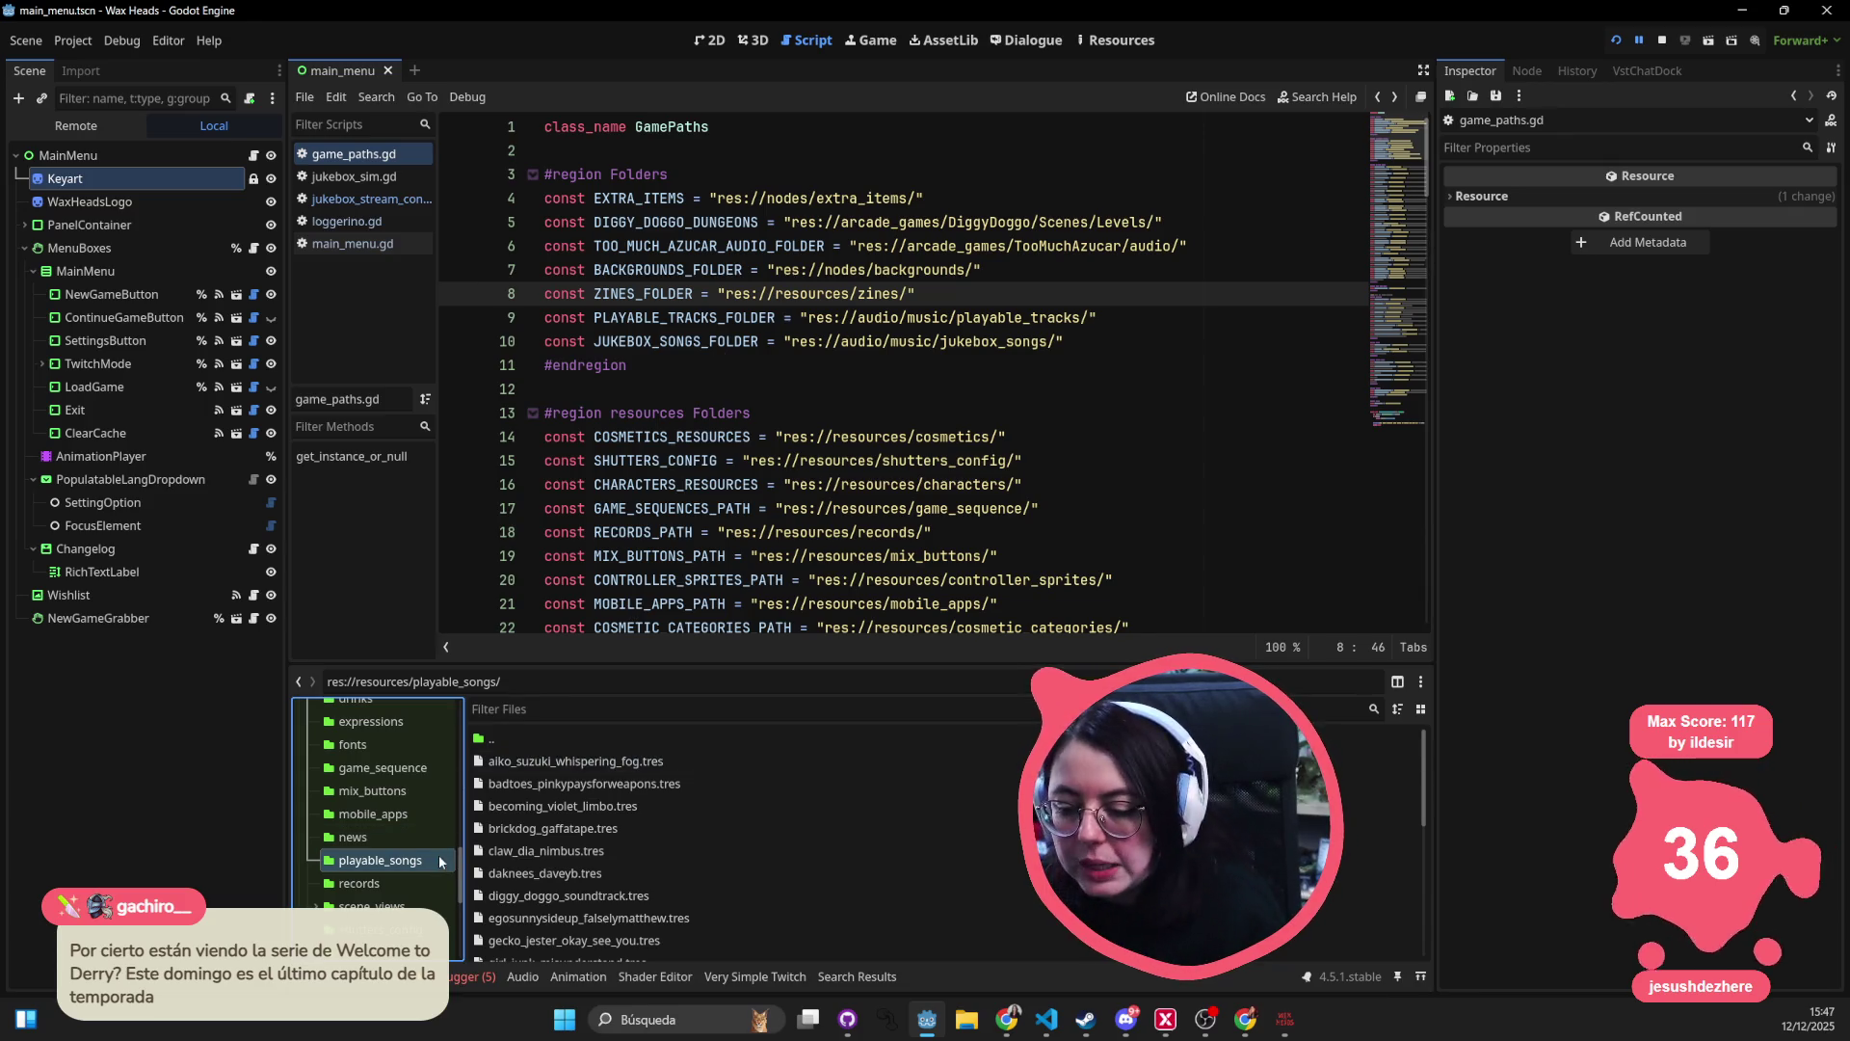
right_click(429, 859)
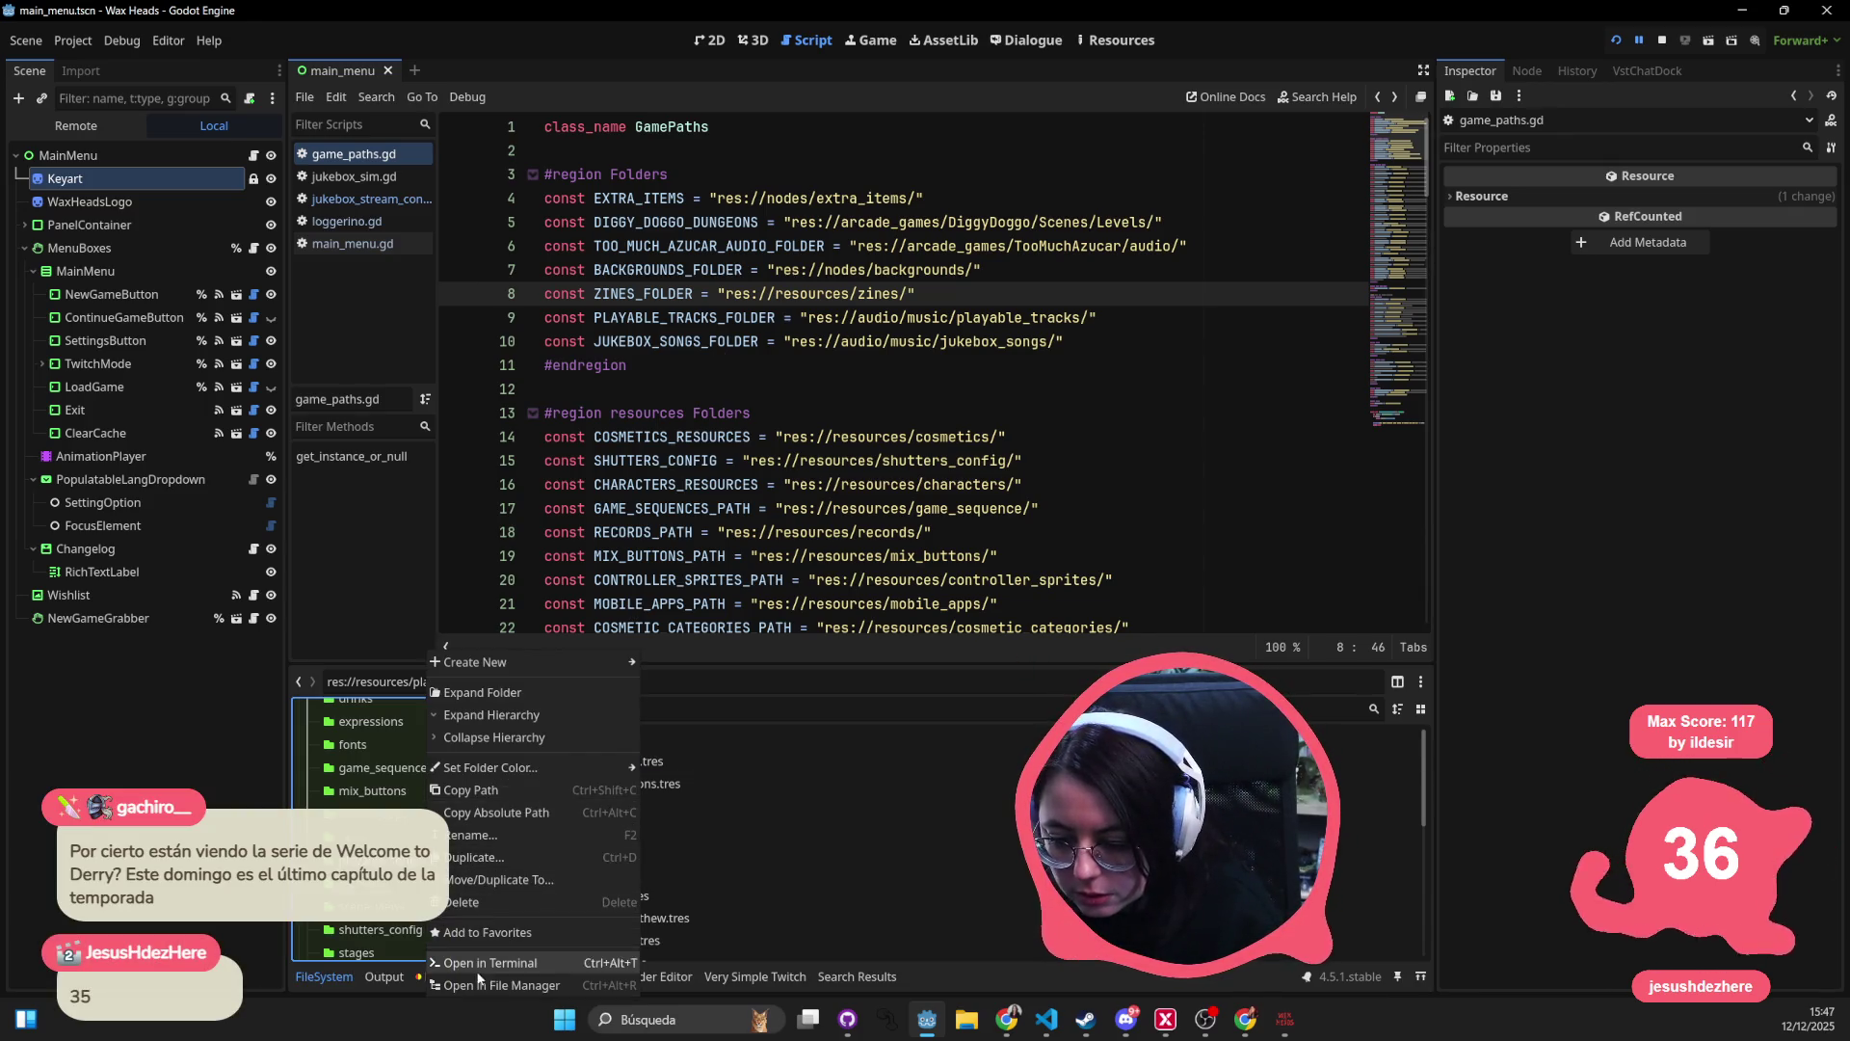
left_click(472, 790)
- Replace the jukebox songs path on line 10 with the pasted playable_songs path
left_click(761, 388)
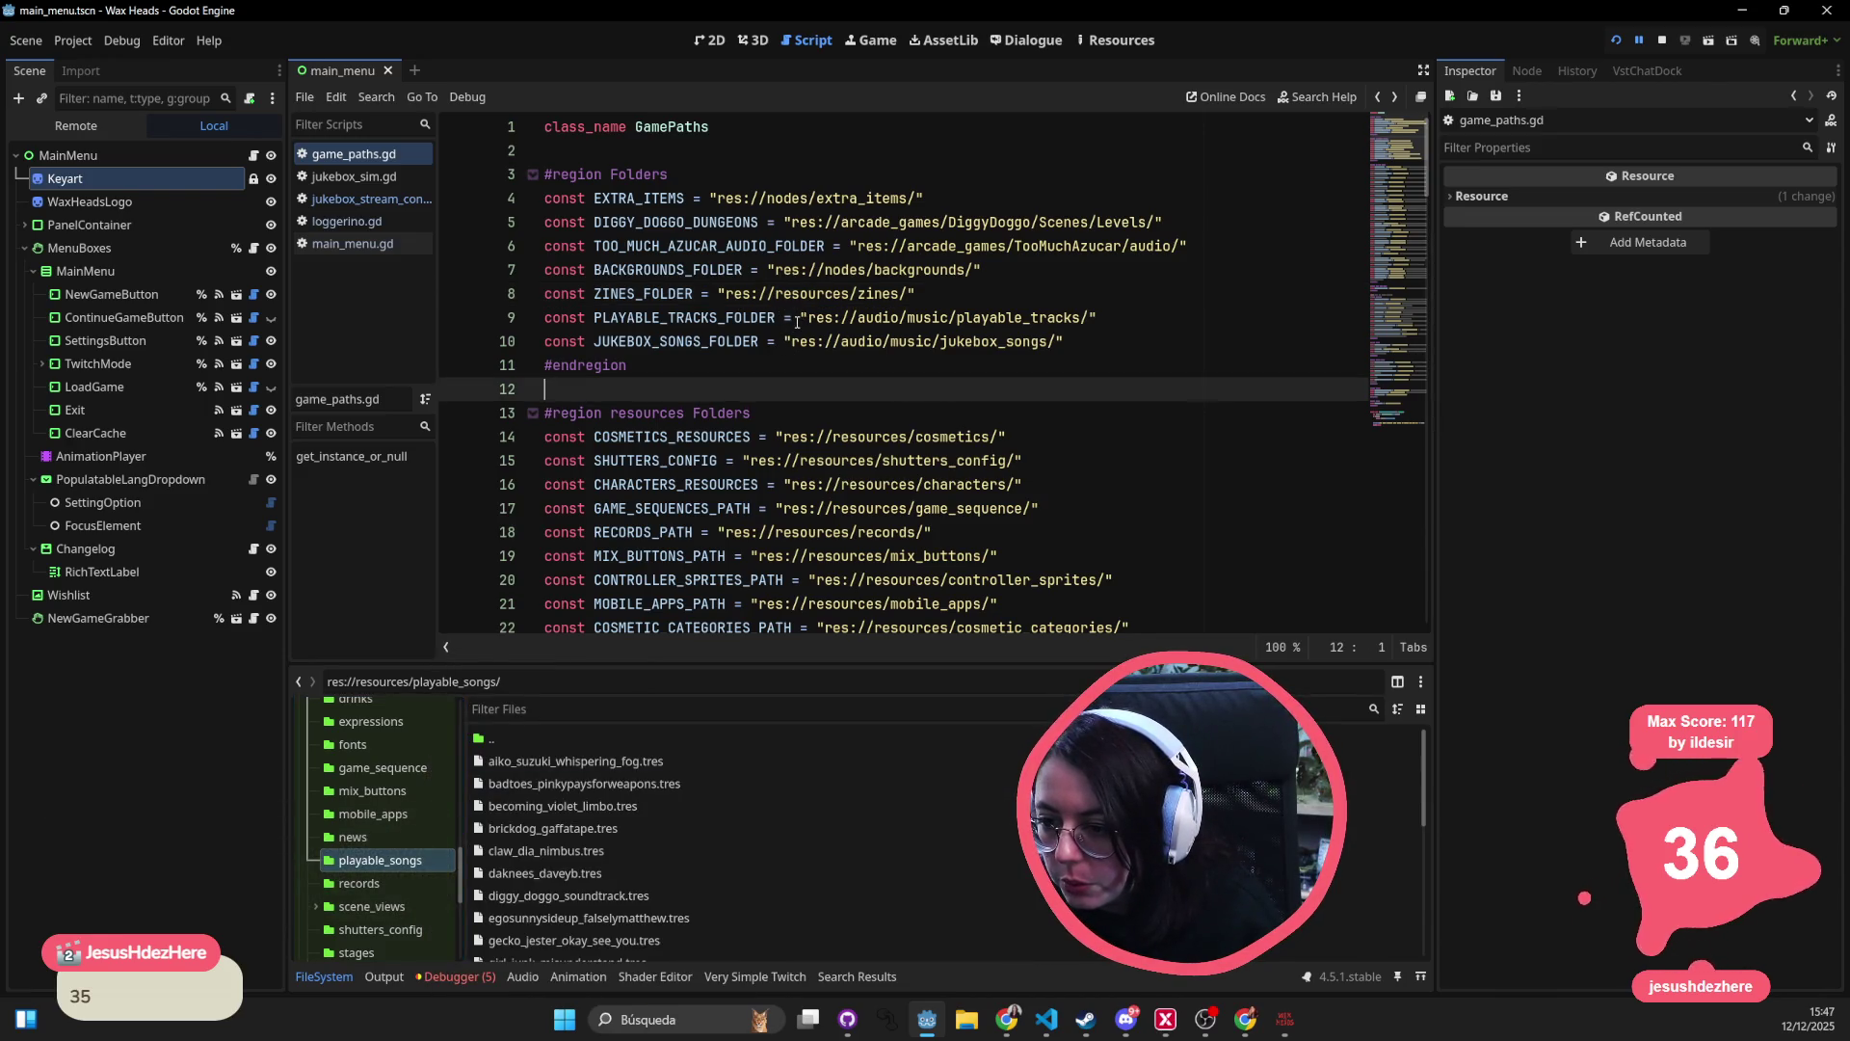
left_click_drag(790, 341, 1051, 341)
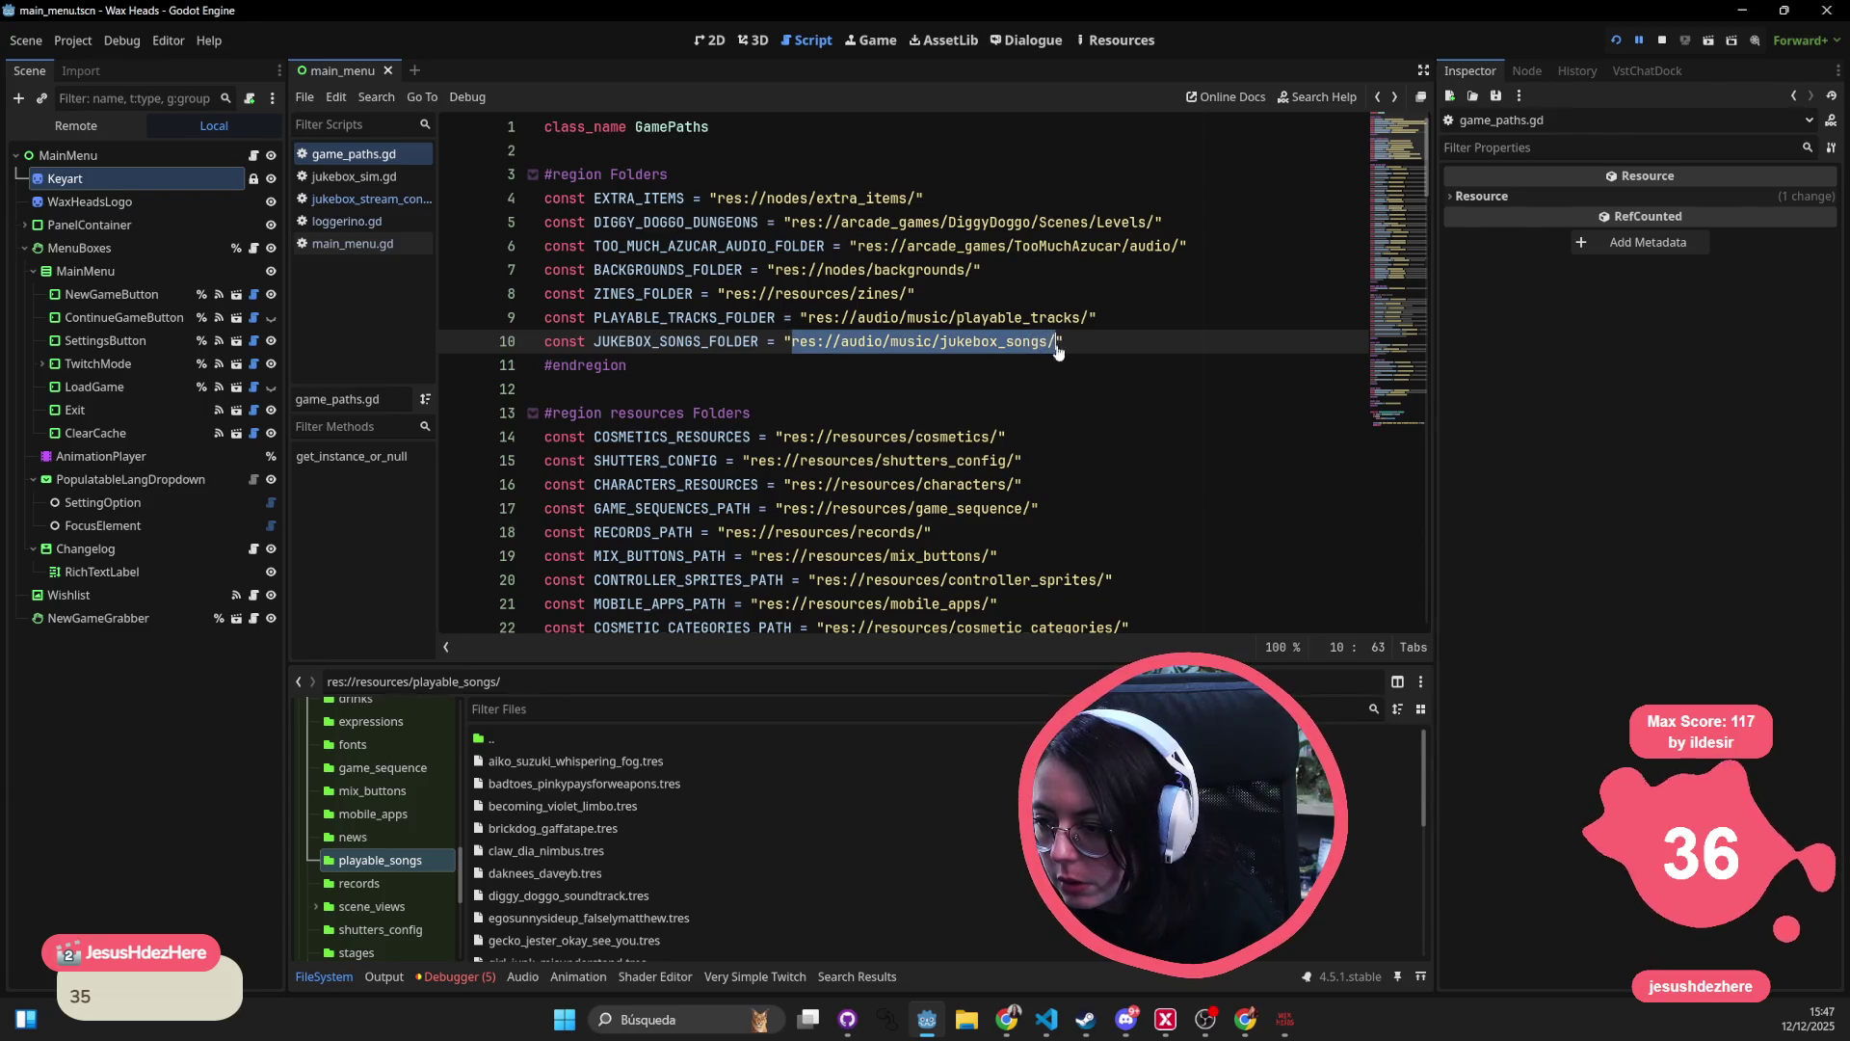
type("res://resources/playable_songs/")
left_click(1108, 317)
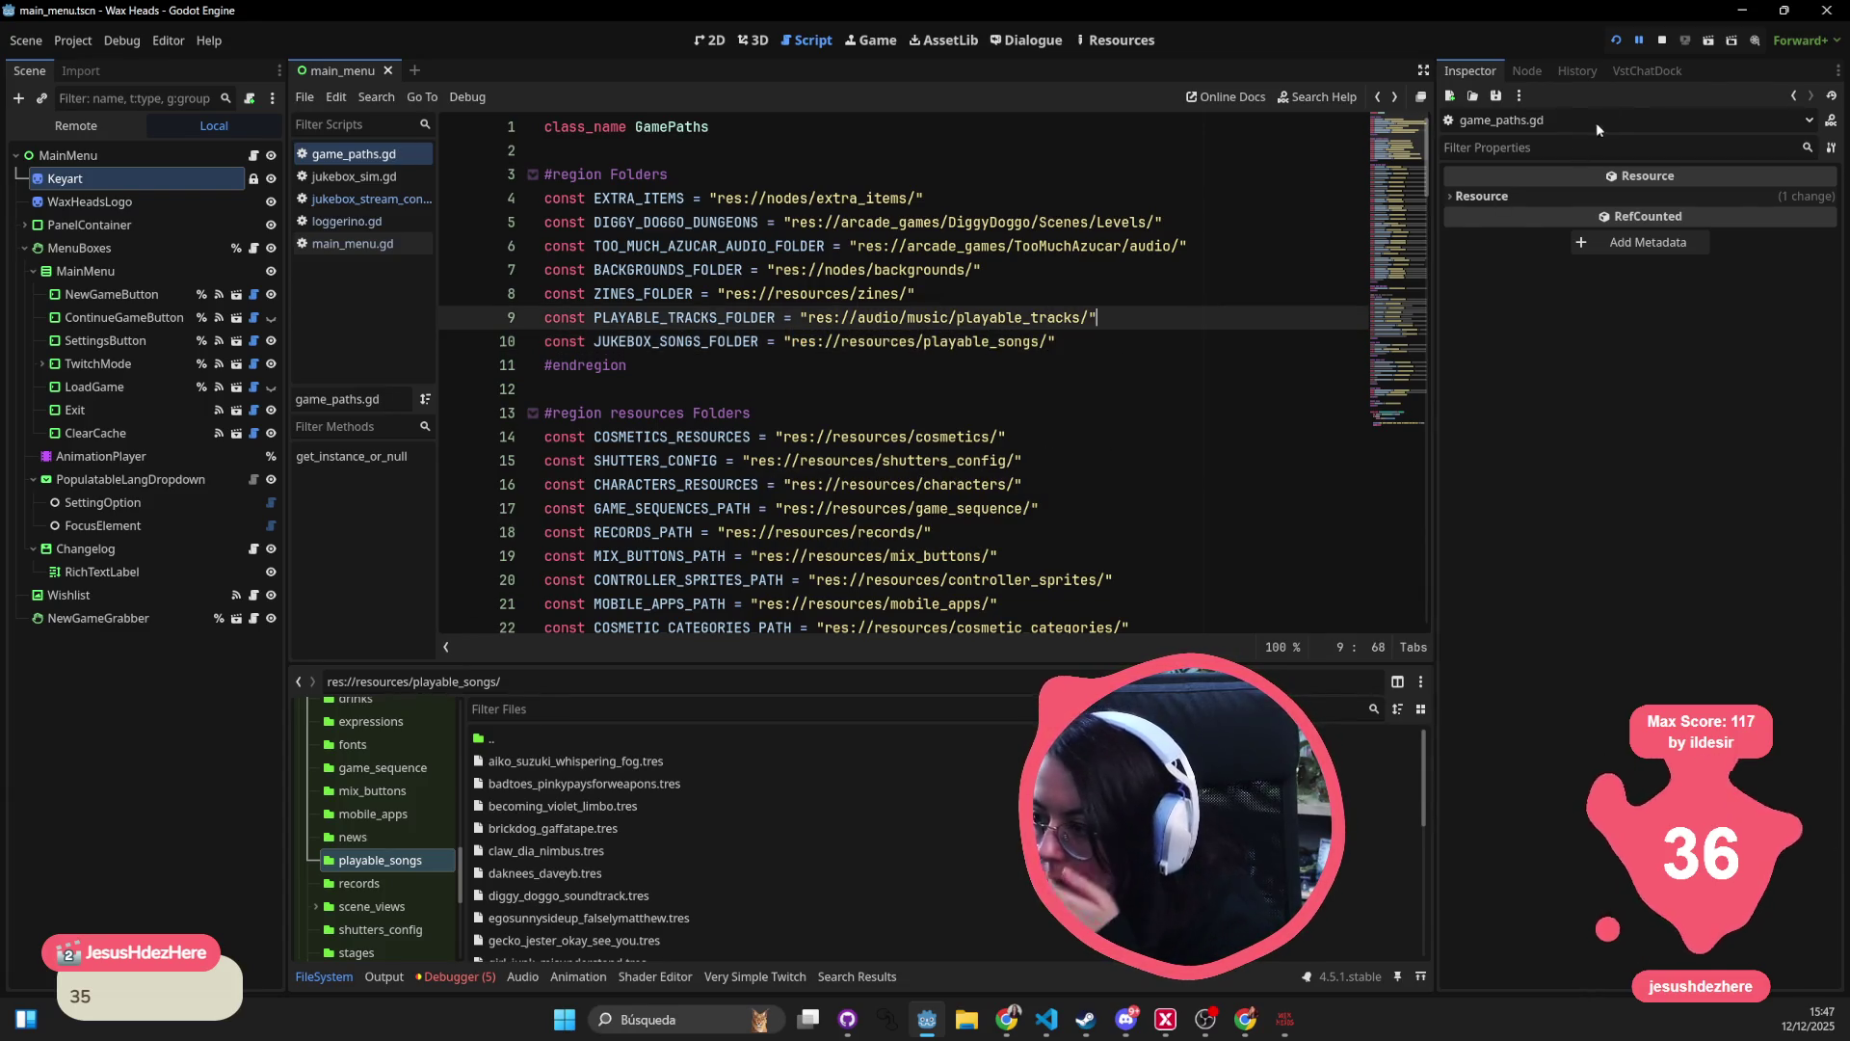
- Stop and rerun the game, continuing past the _ready and _load_songs breakpoints
left_click(1667, 36)
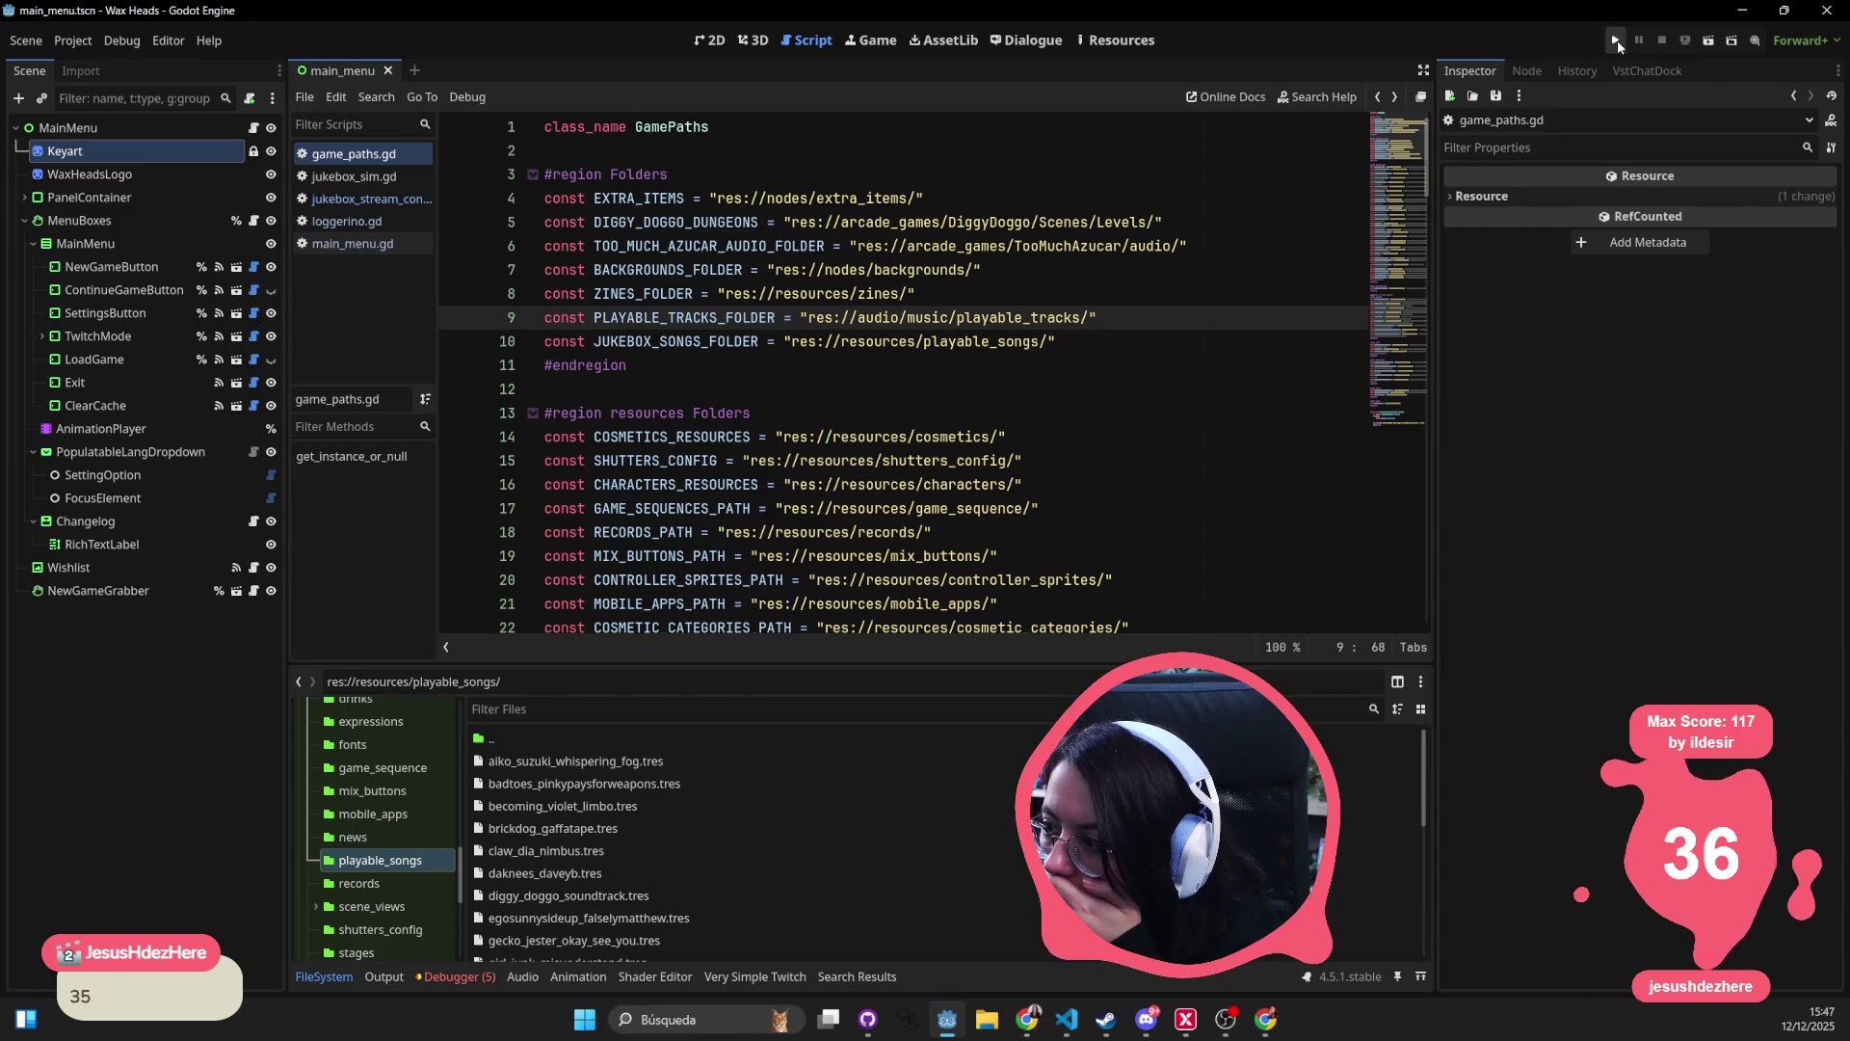
left_click(1617, 41)
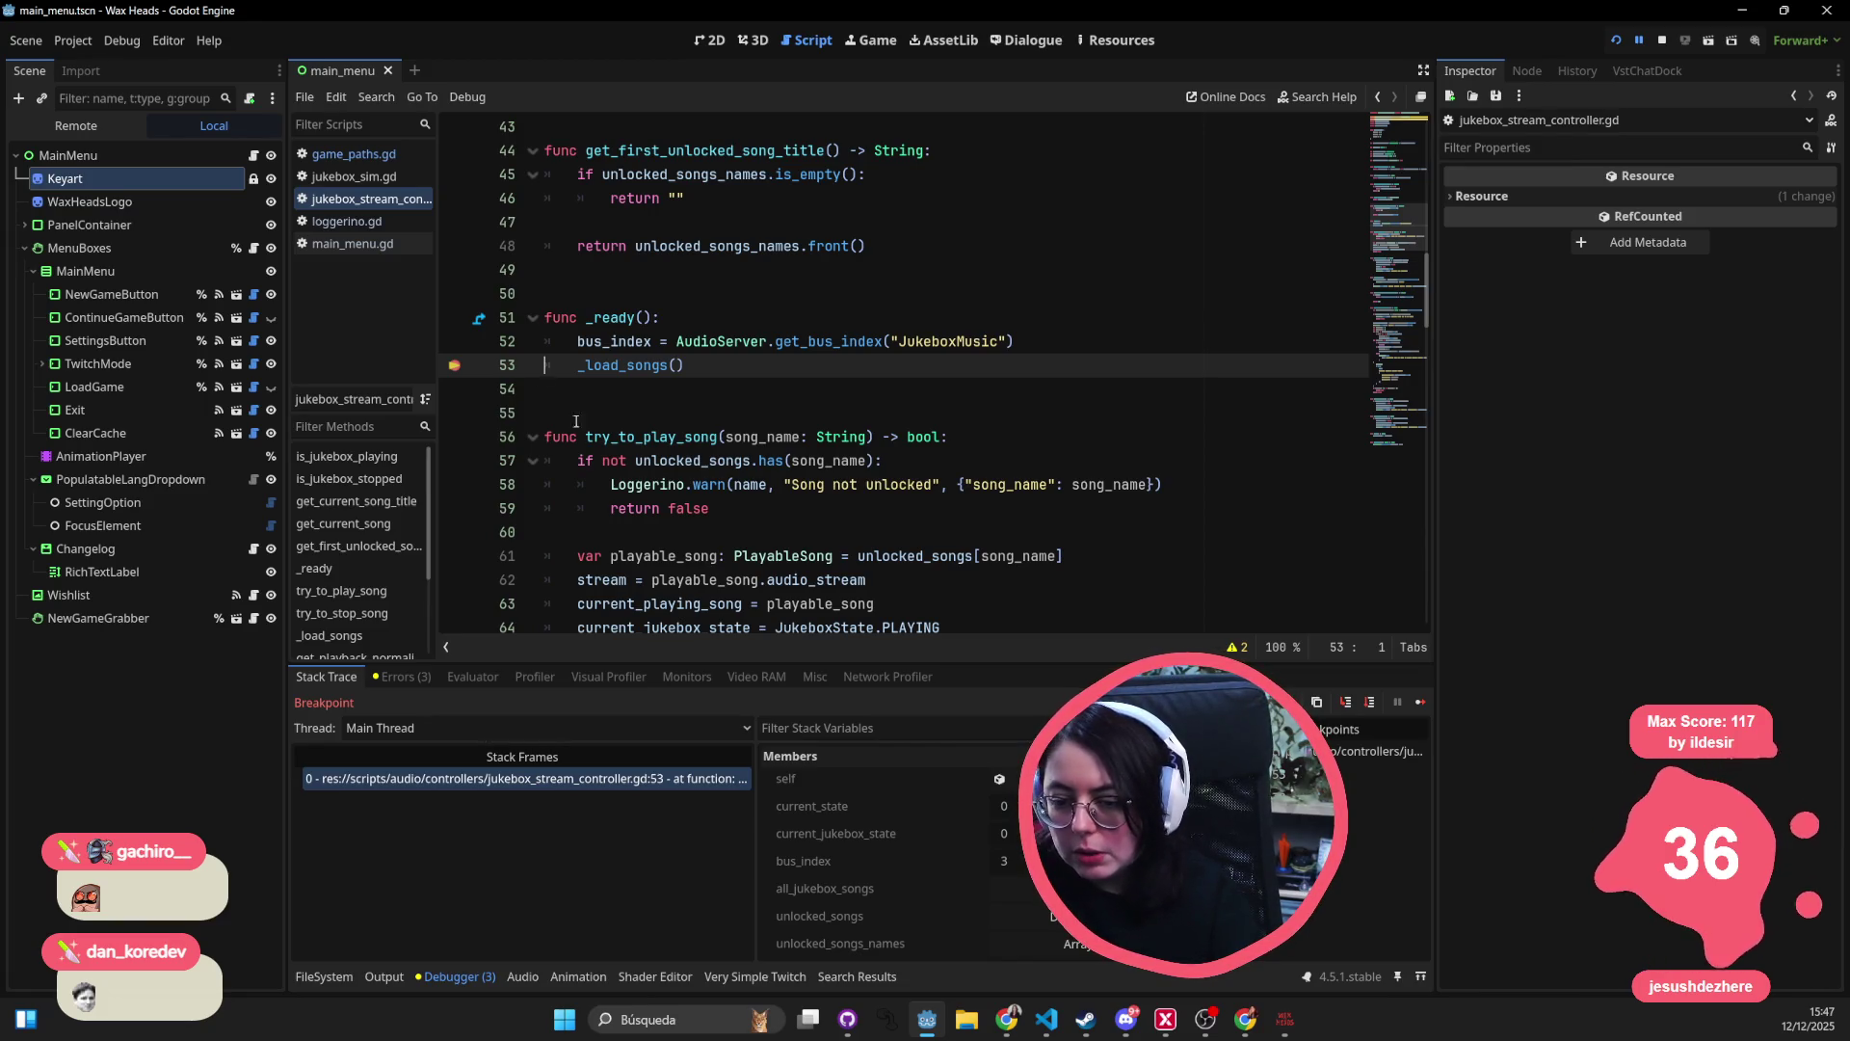
left_click(1419, 703)
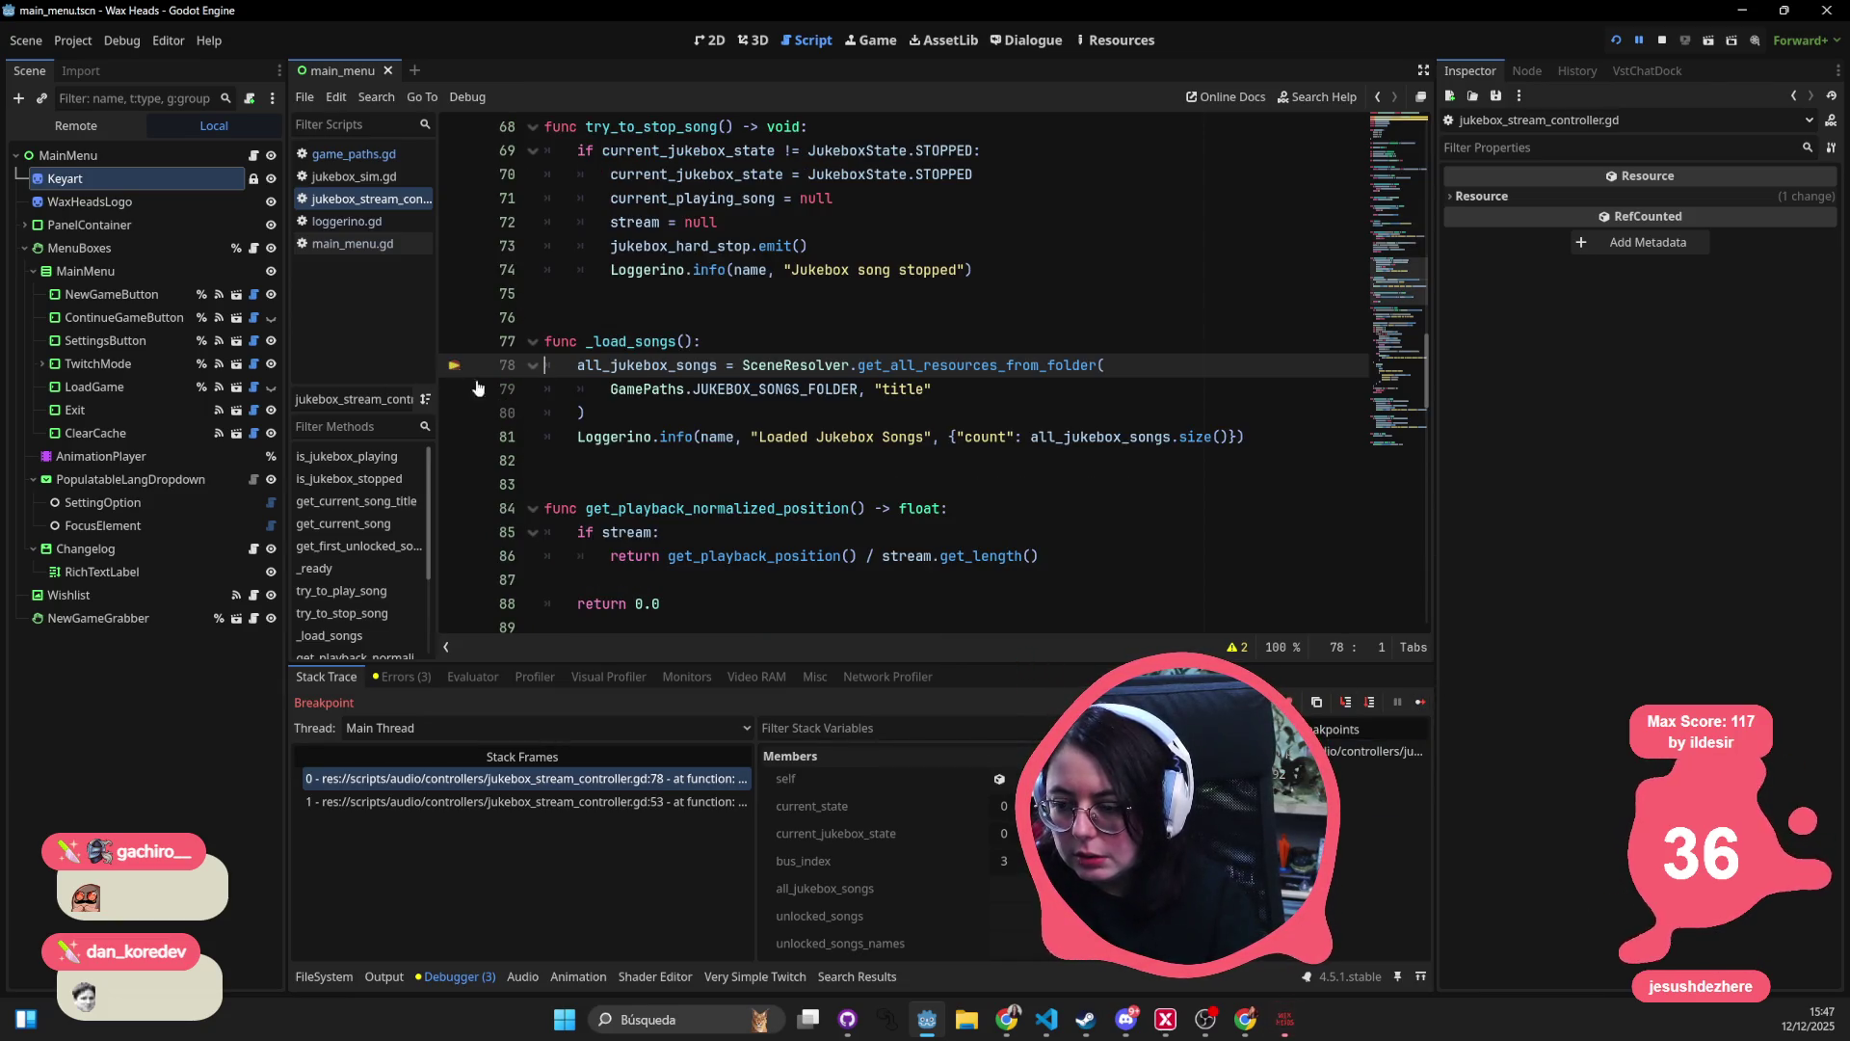
left_click(1423, 704)
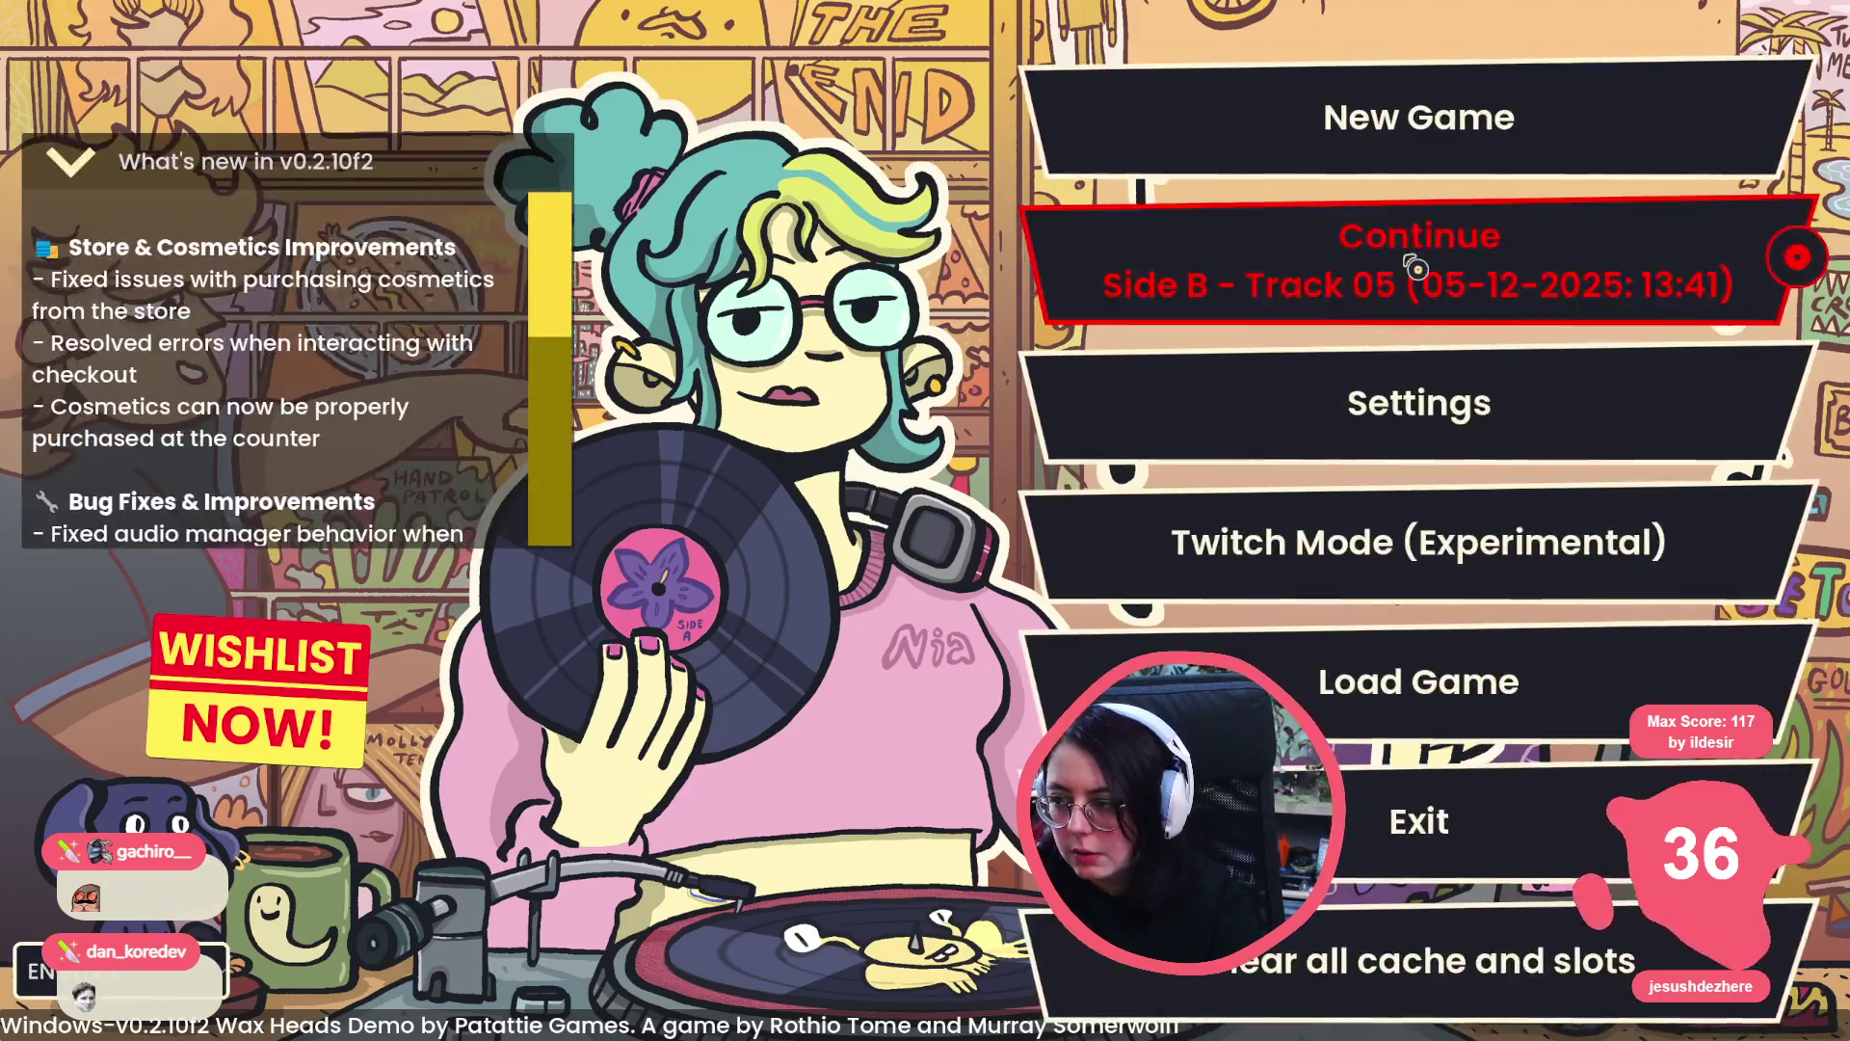
- Continue the saved game and talk with Matteo, replying 'You're early today.'
left_click(1415, 268)
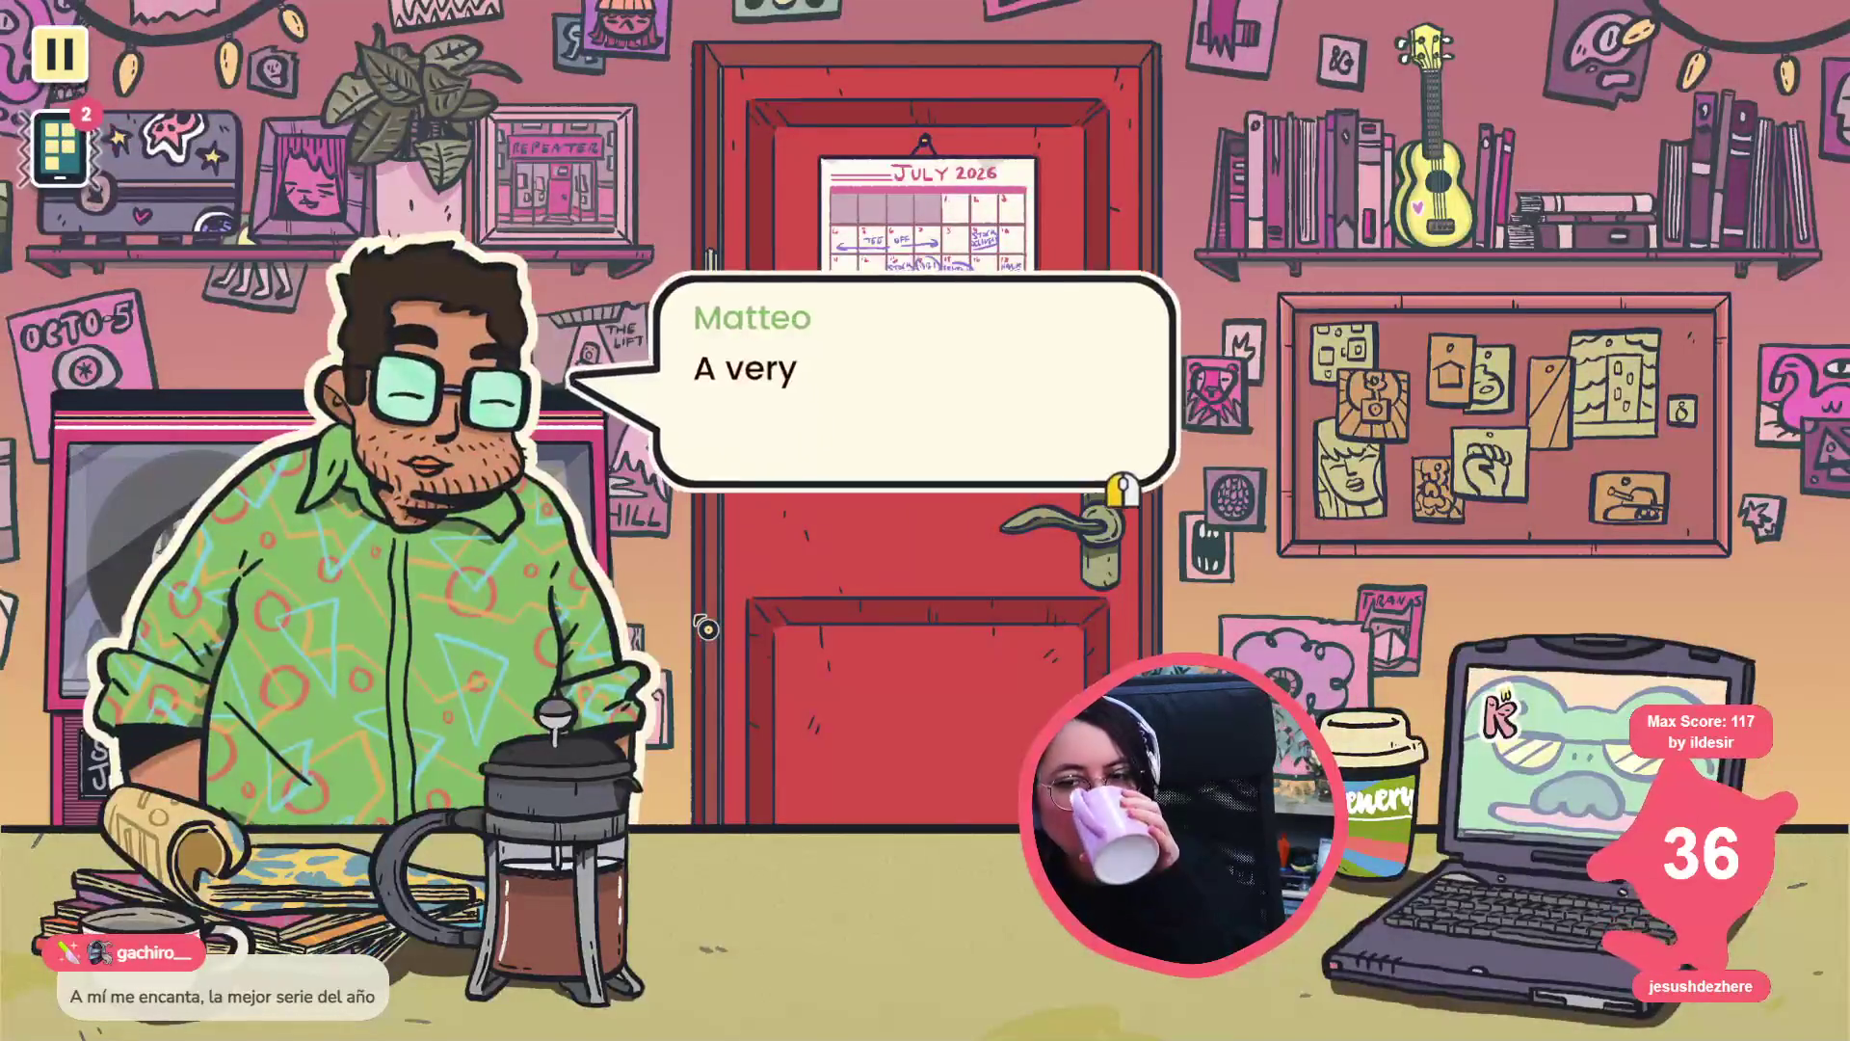
left_click(405, 551)
left_click(453, 569)
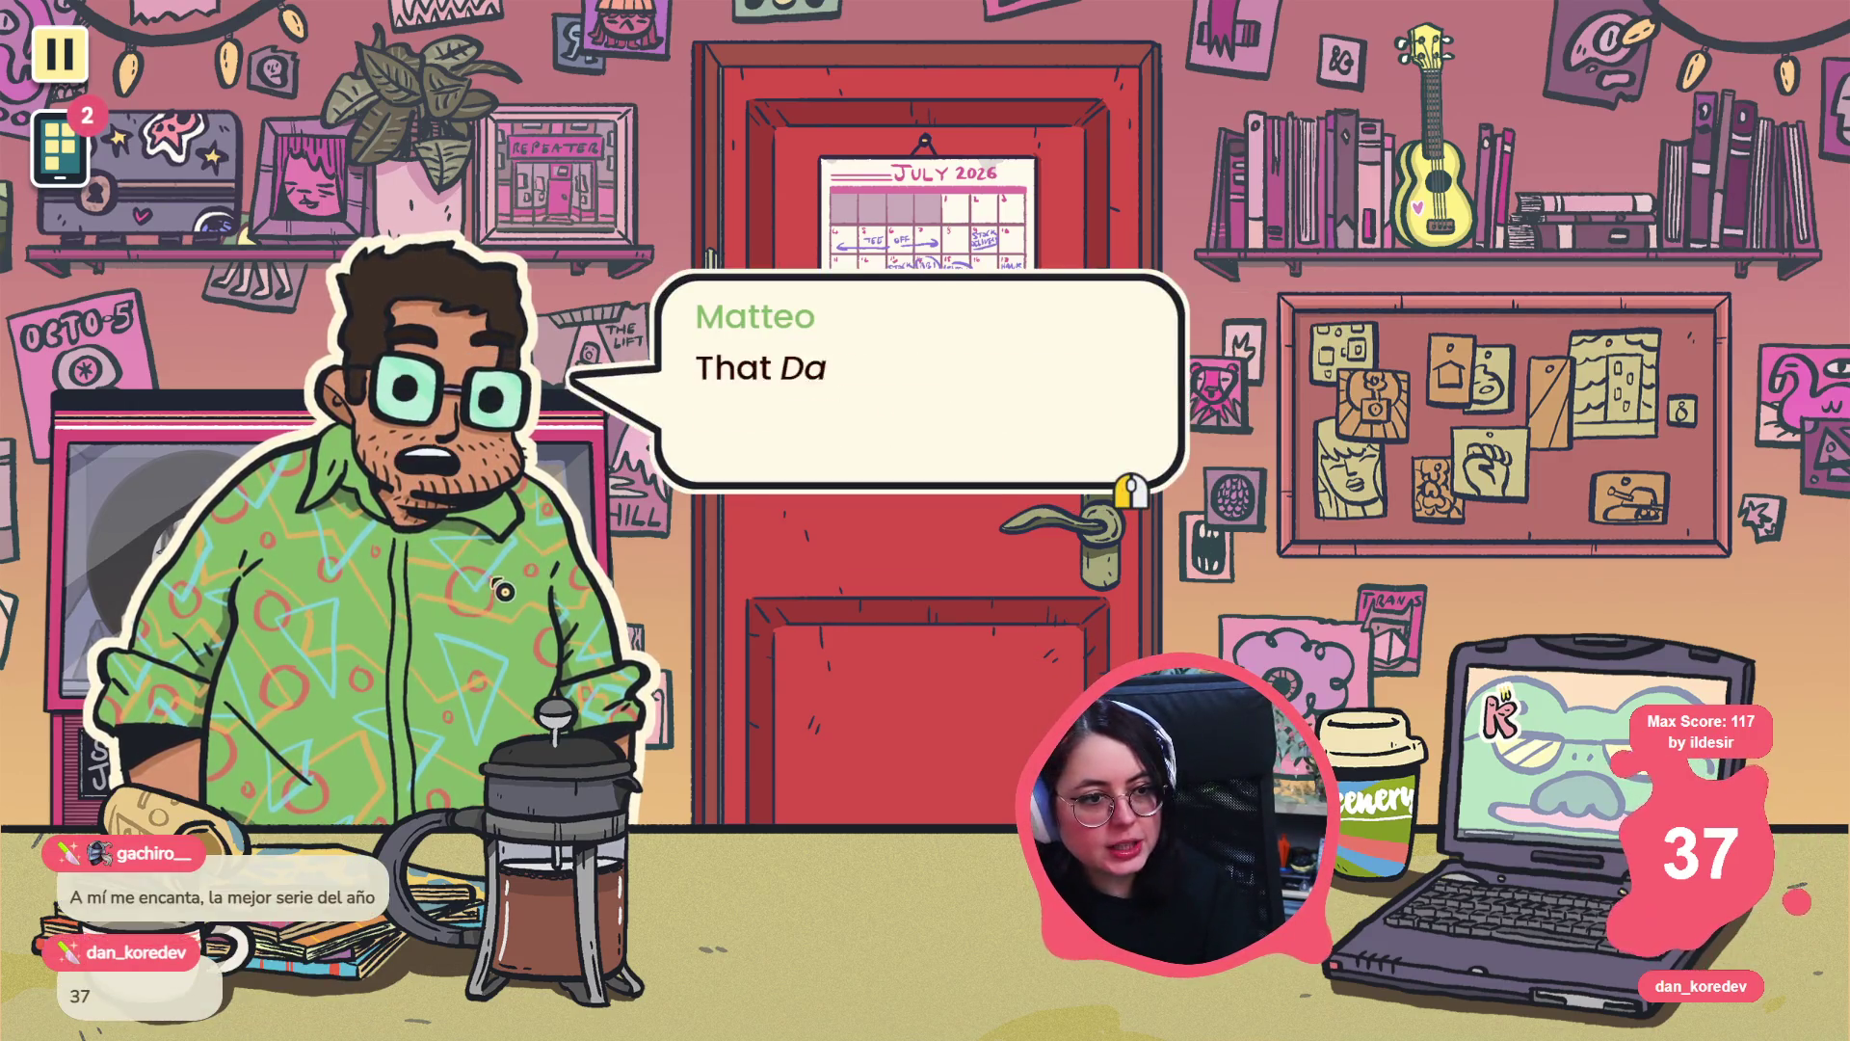
left_click(511, 578)
left_click(539, 540)
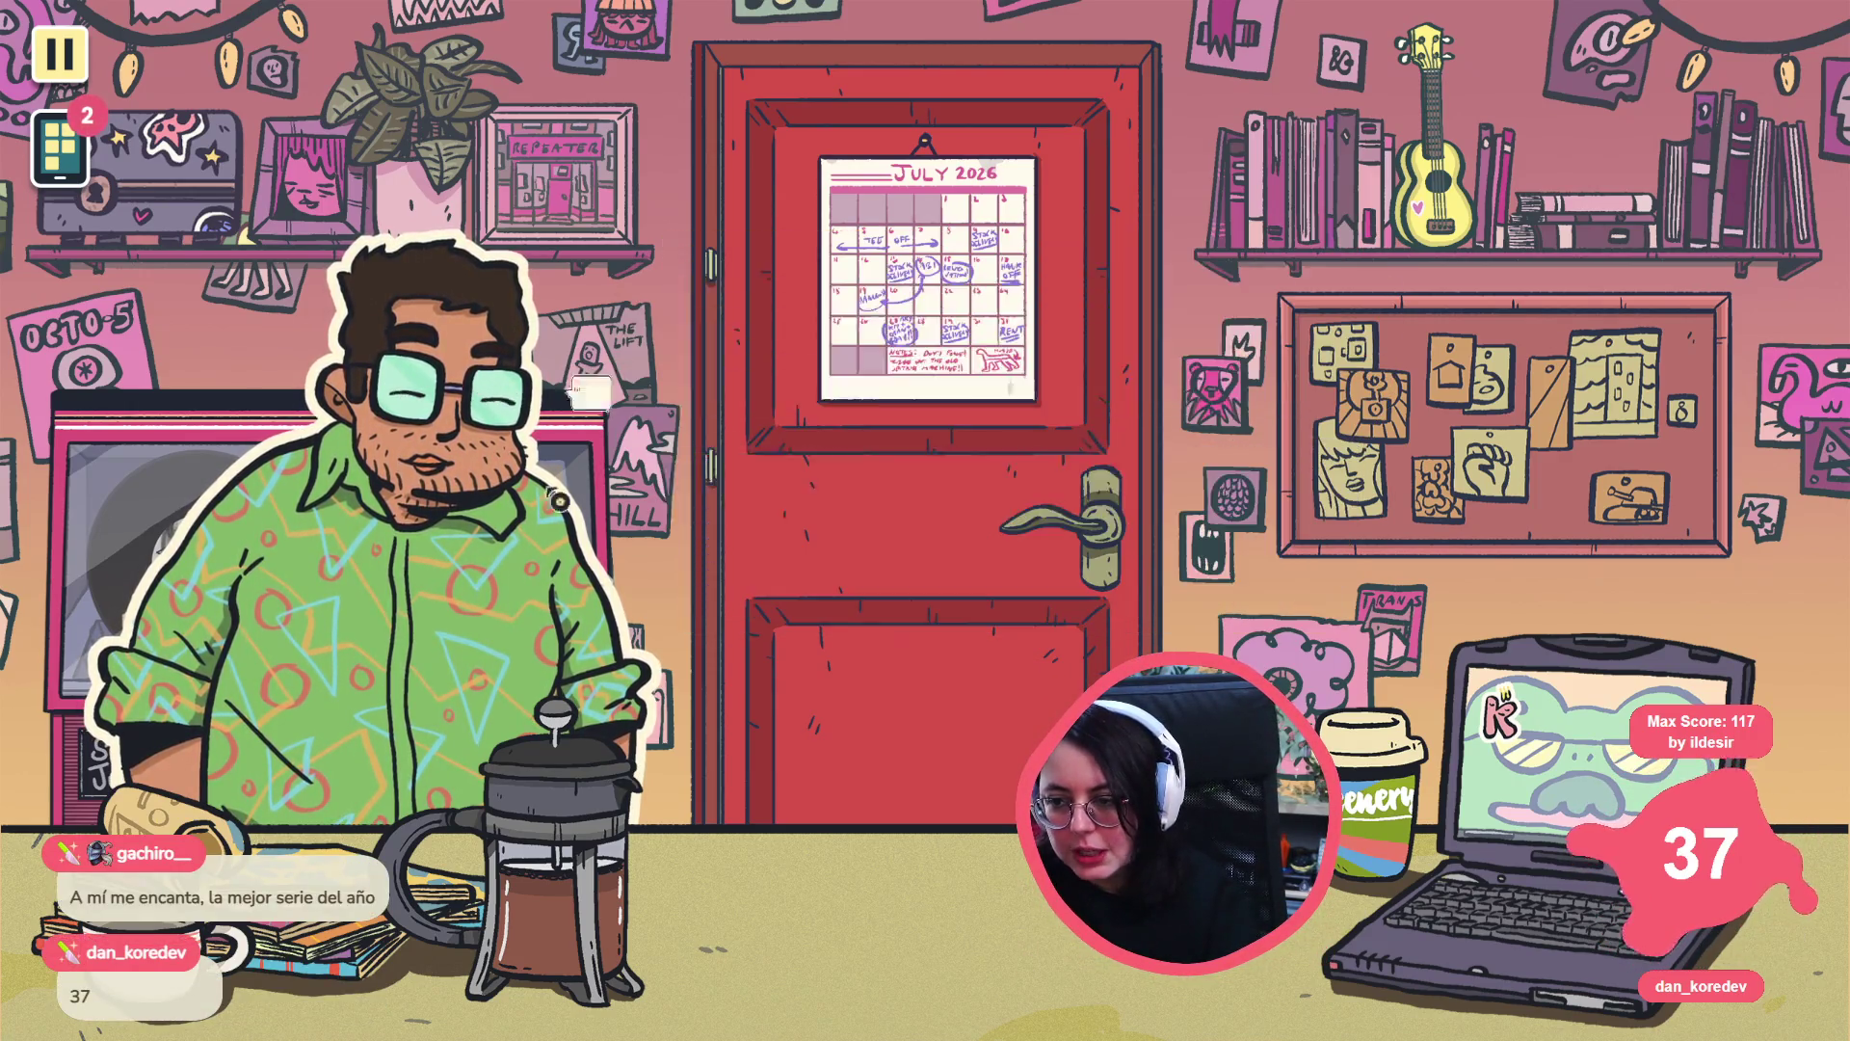
left_click(540, 511)
left_click(511, 520)
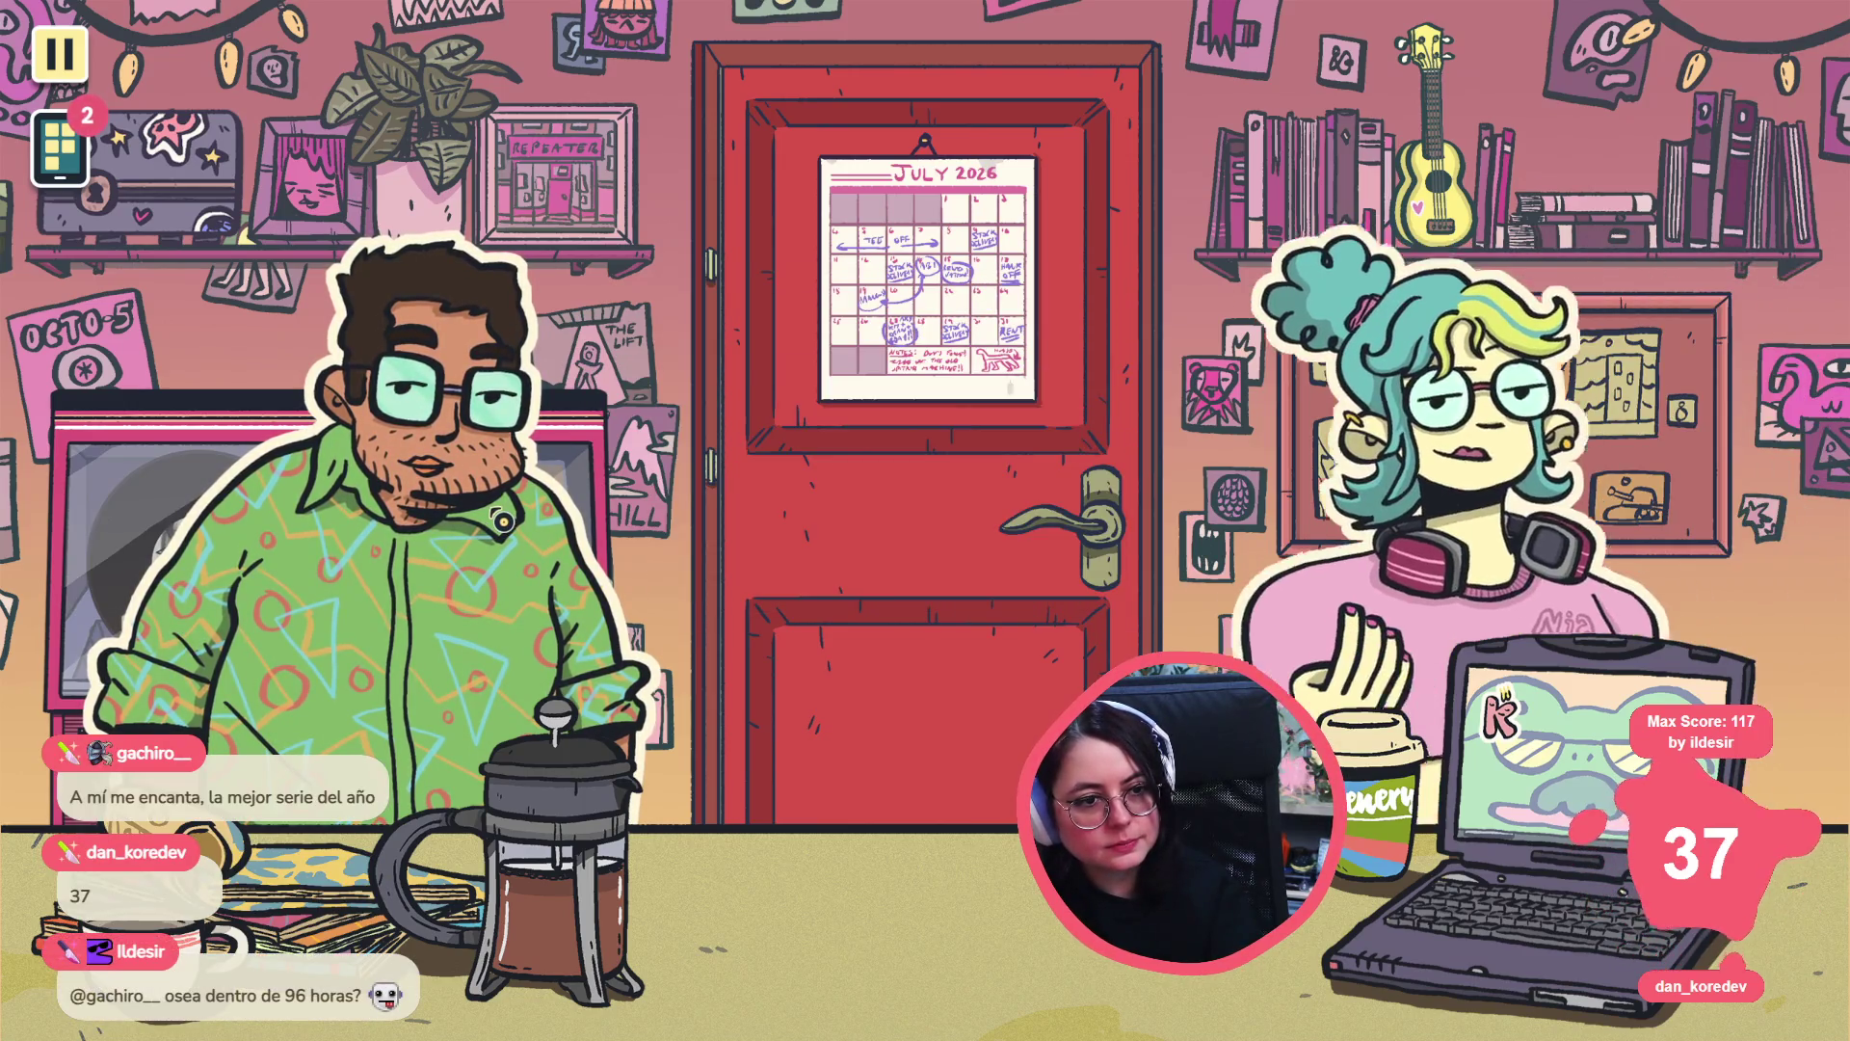
- Finish the conversation with Tee, replying 'Is she...okay?', until the jukebox opens
left_click(675, 443)
left_click(805, 396)
left_click(739, 421)
left_click(737, 419)
left_click(781, 372)
left_click(781, 364)
left_click(782, 368)
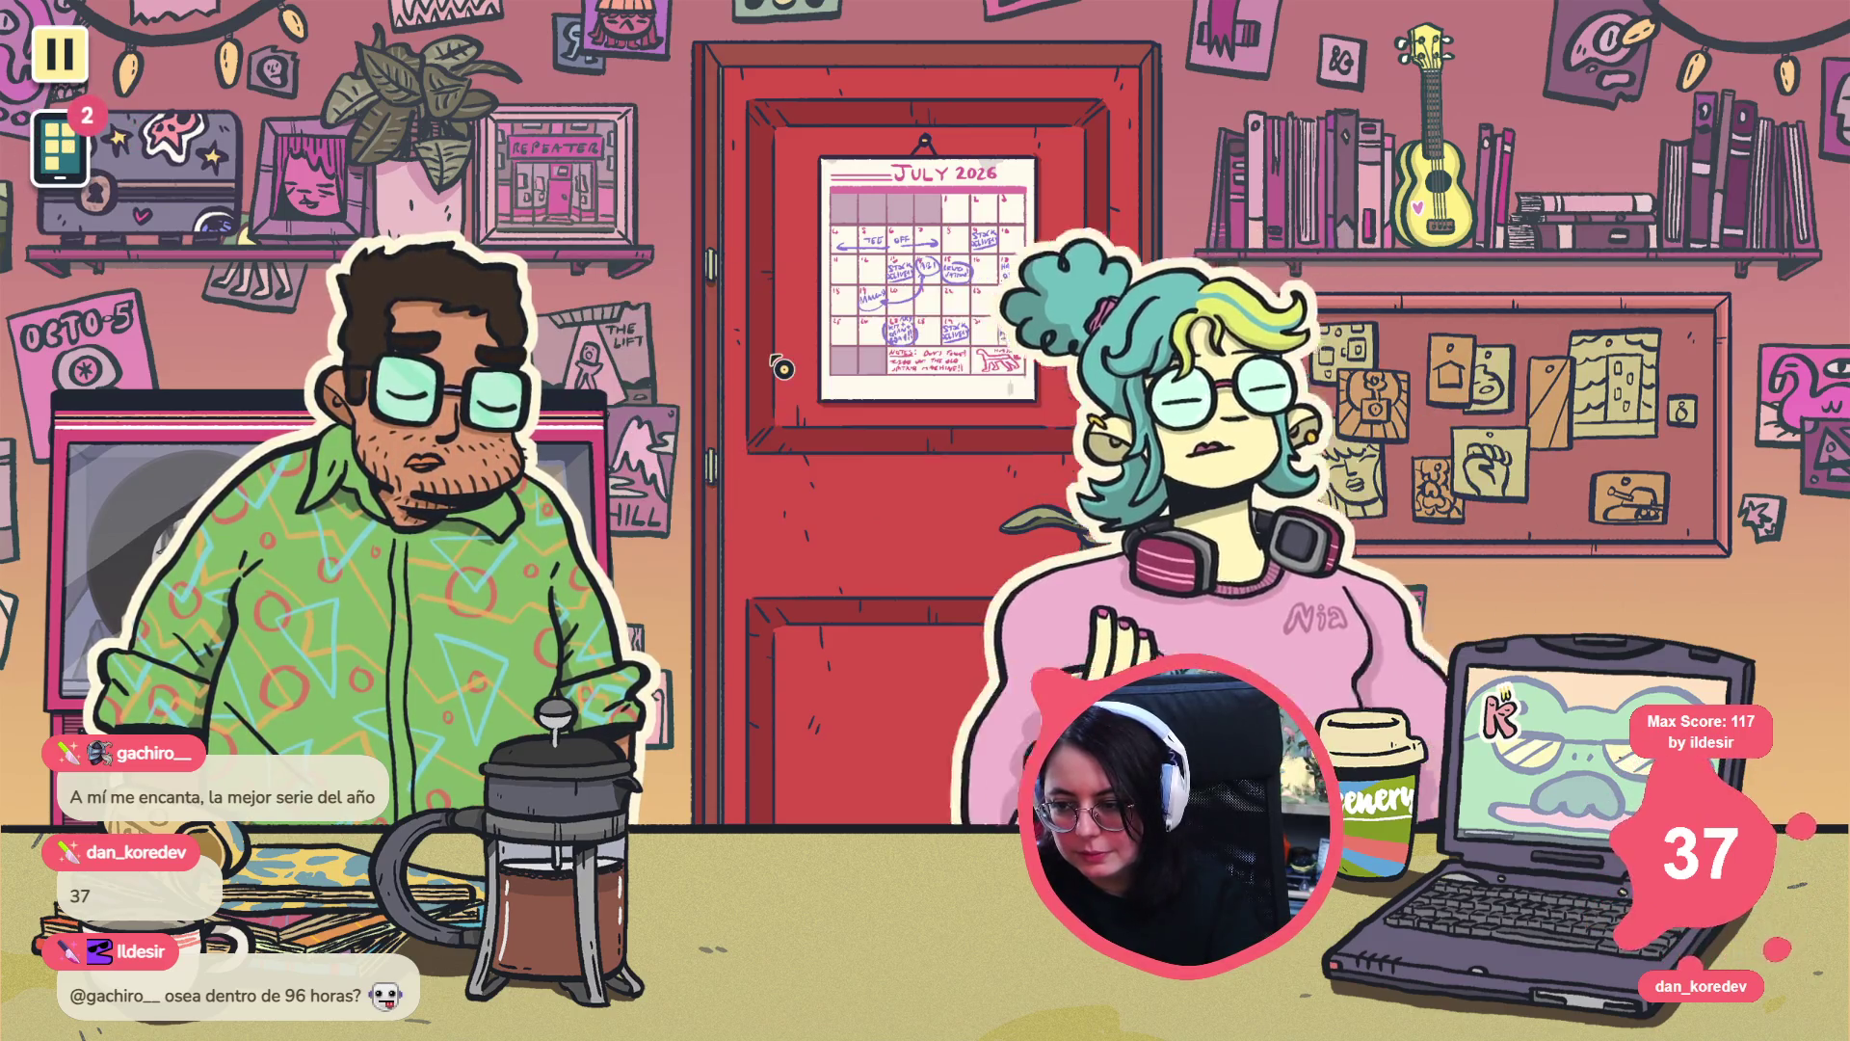
left_click(776, 361)
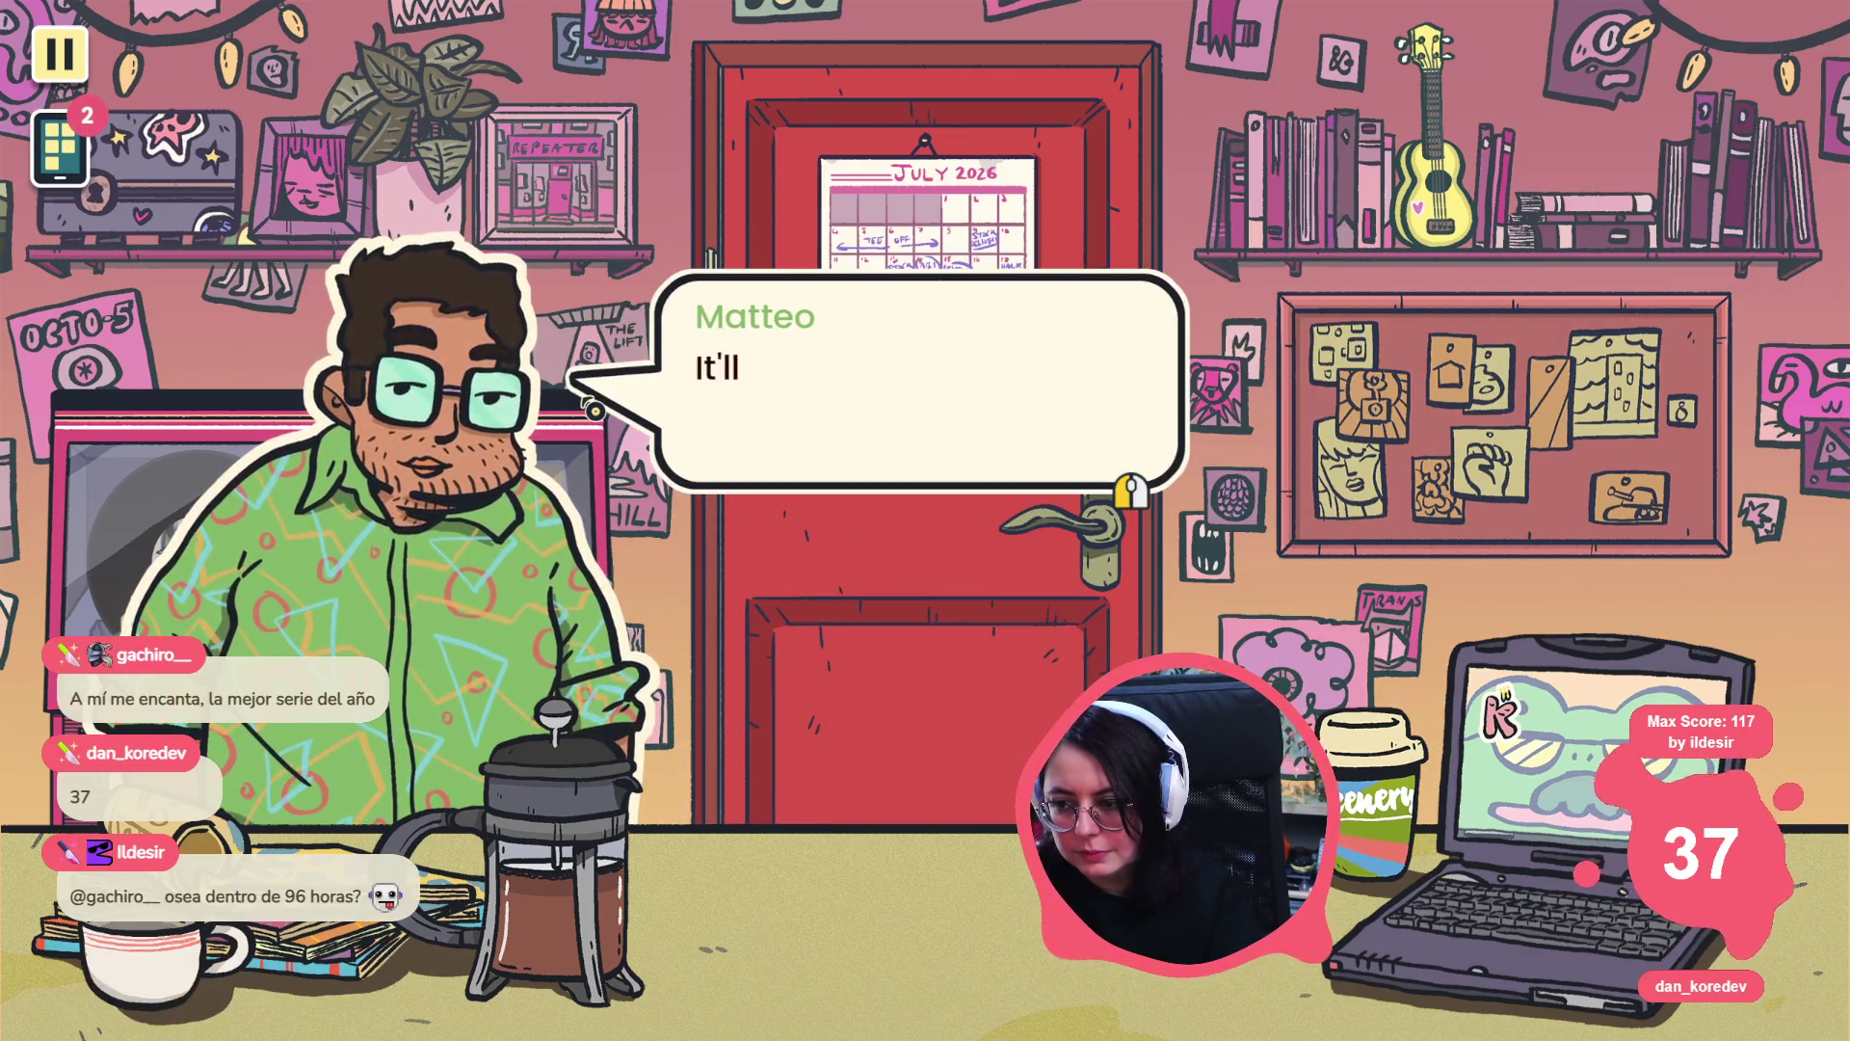
left_click(594, 410)
left_click(578, 434)
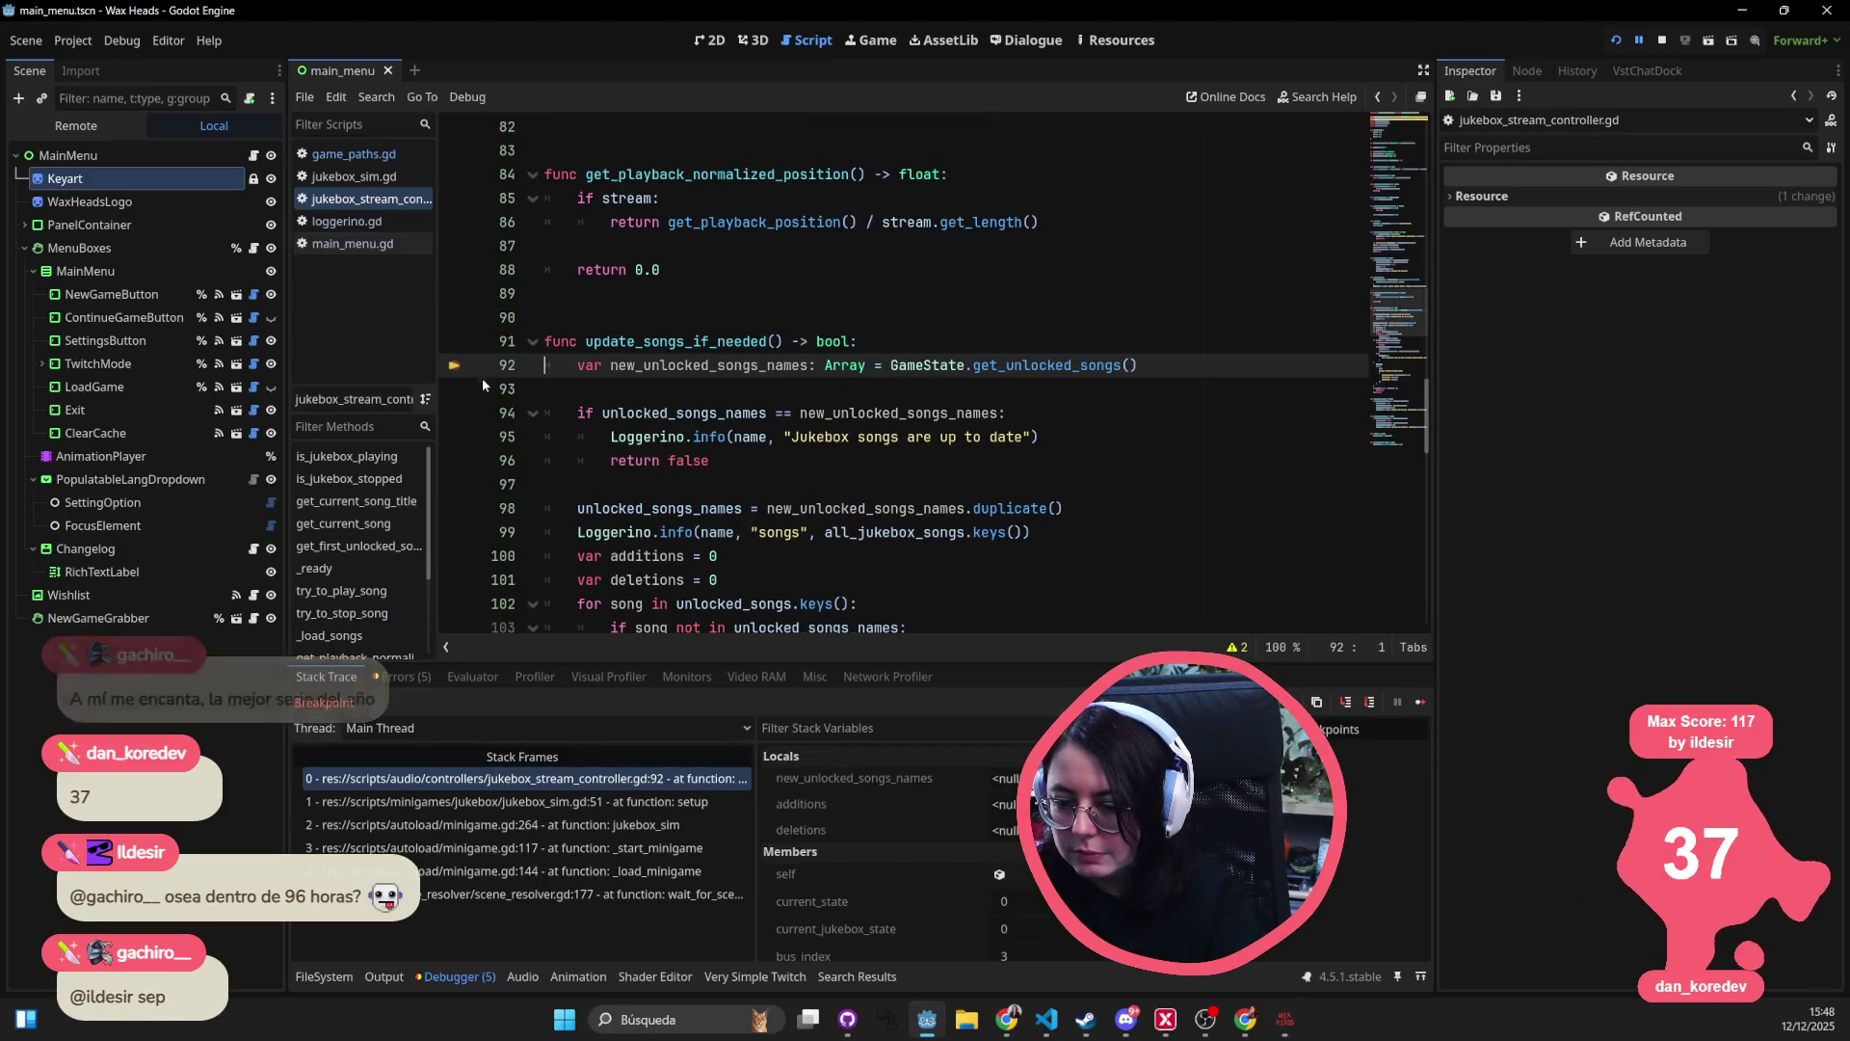
- Step over lines 92–98 of update_songs_if_needed, then continue past the Whispering Fog and show_record errors
left_click(1370, 702)
left_click(1370, 703)
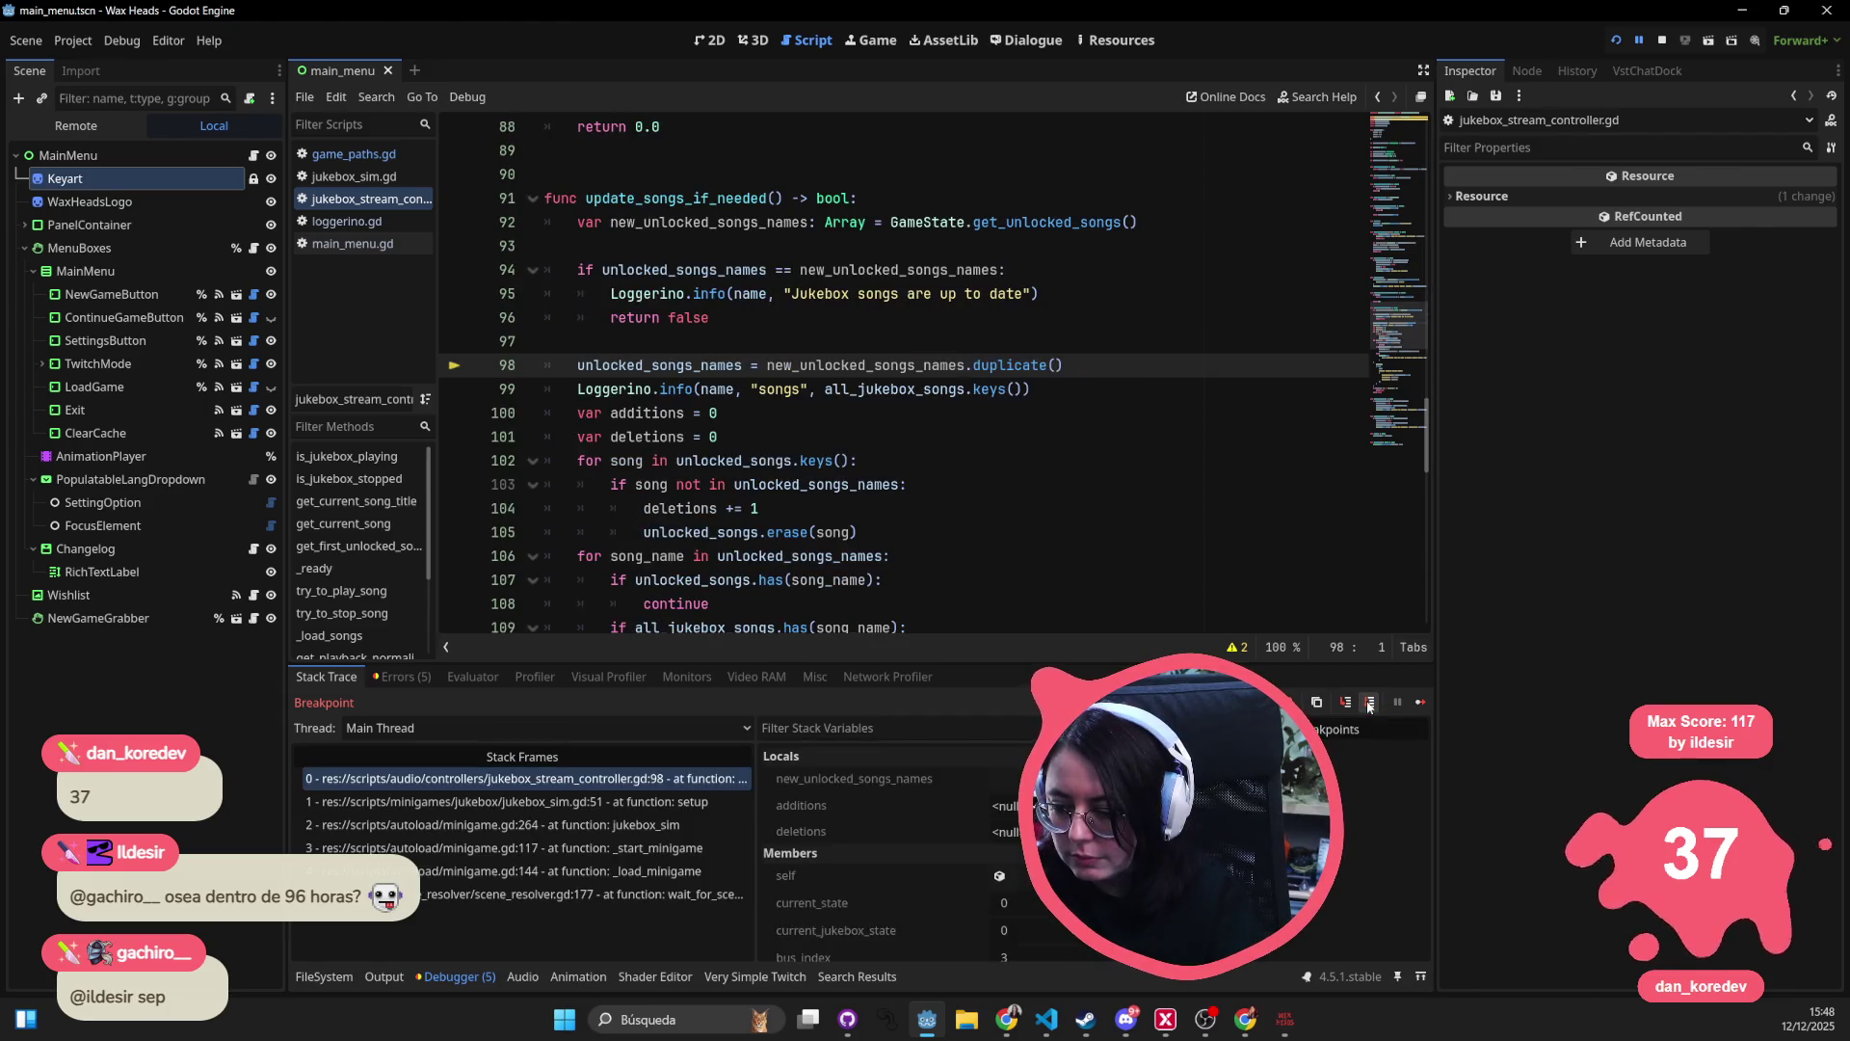
left_click(1369, 703)
left_click(1369, 702)
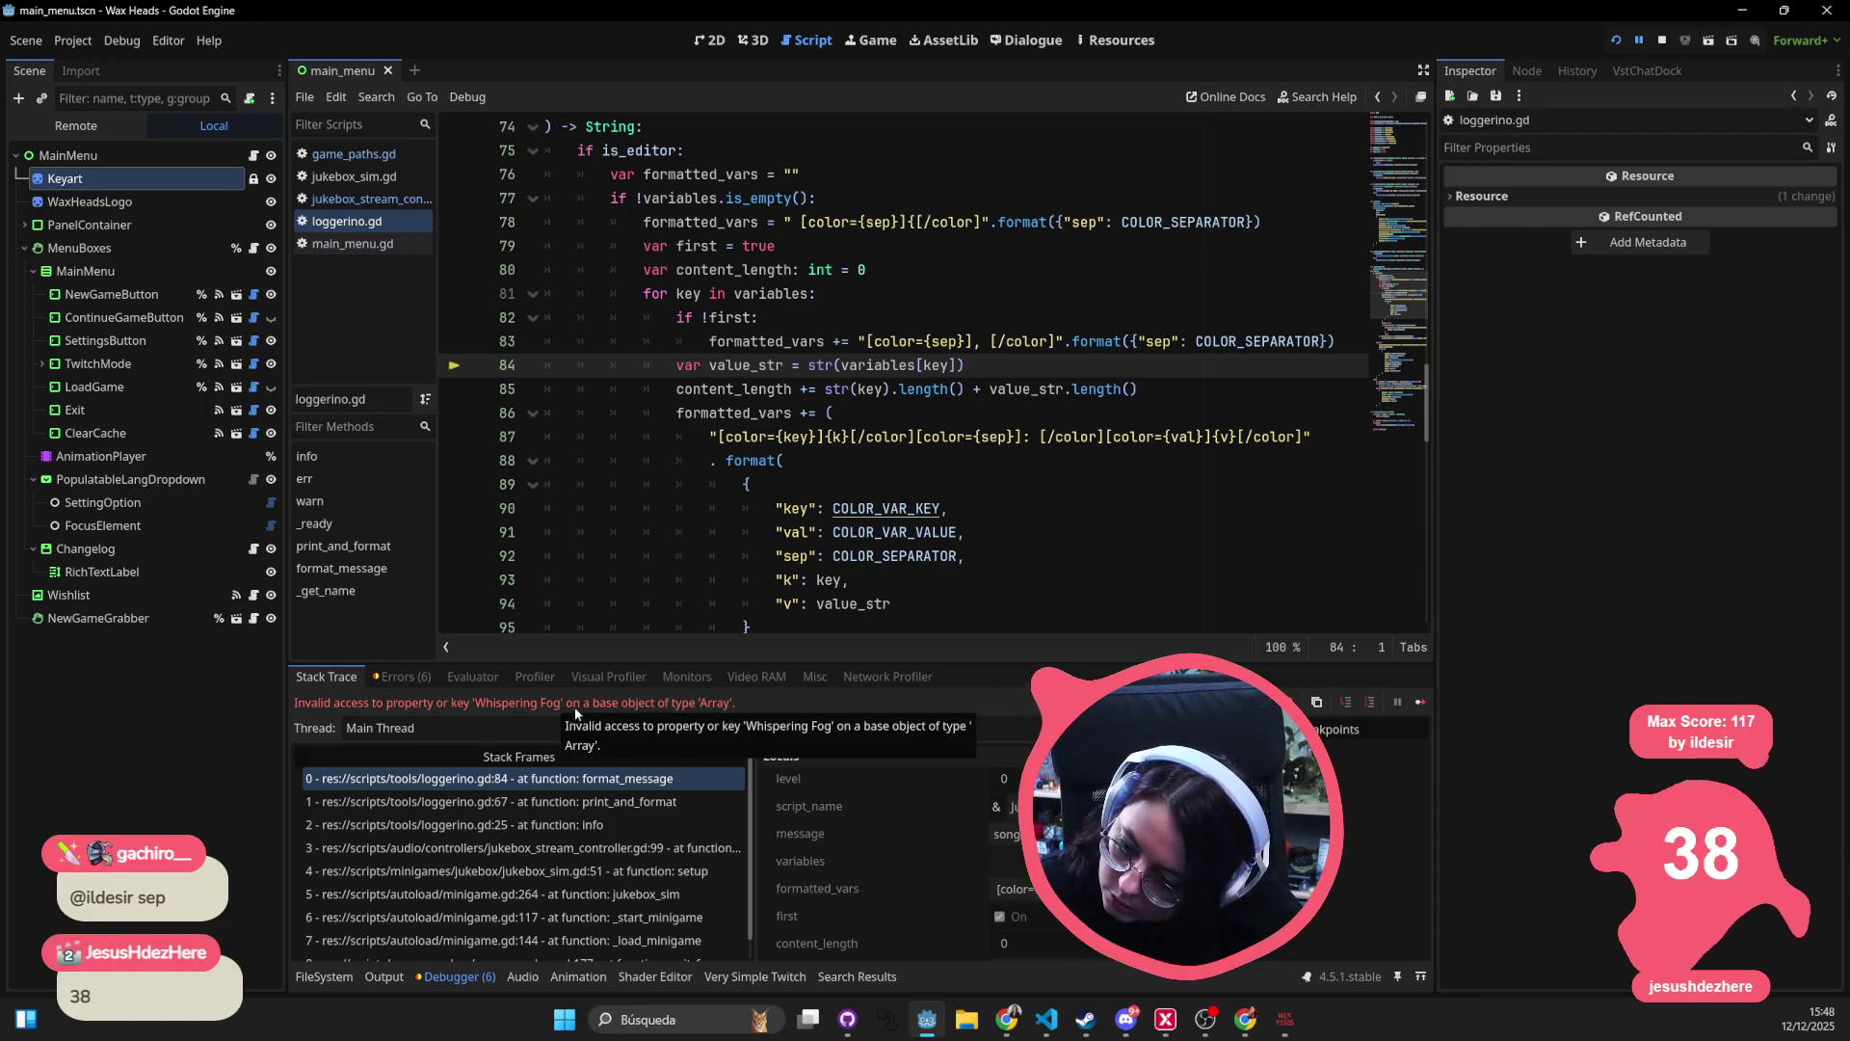
left_click(1420, 702)
left_click(1420, 703)
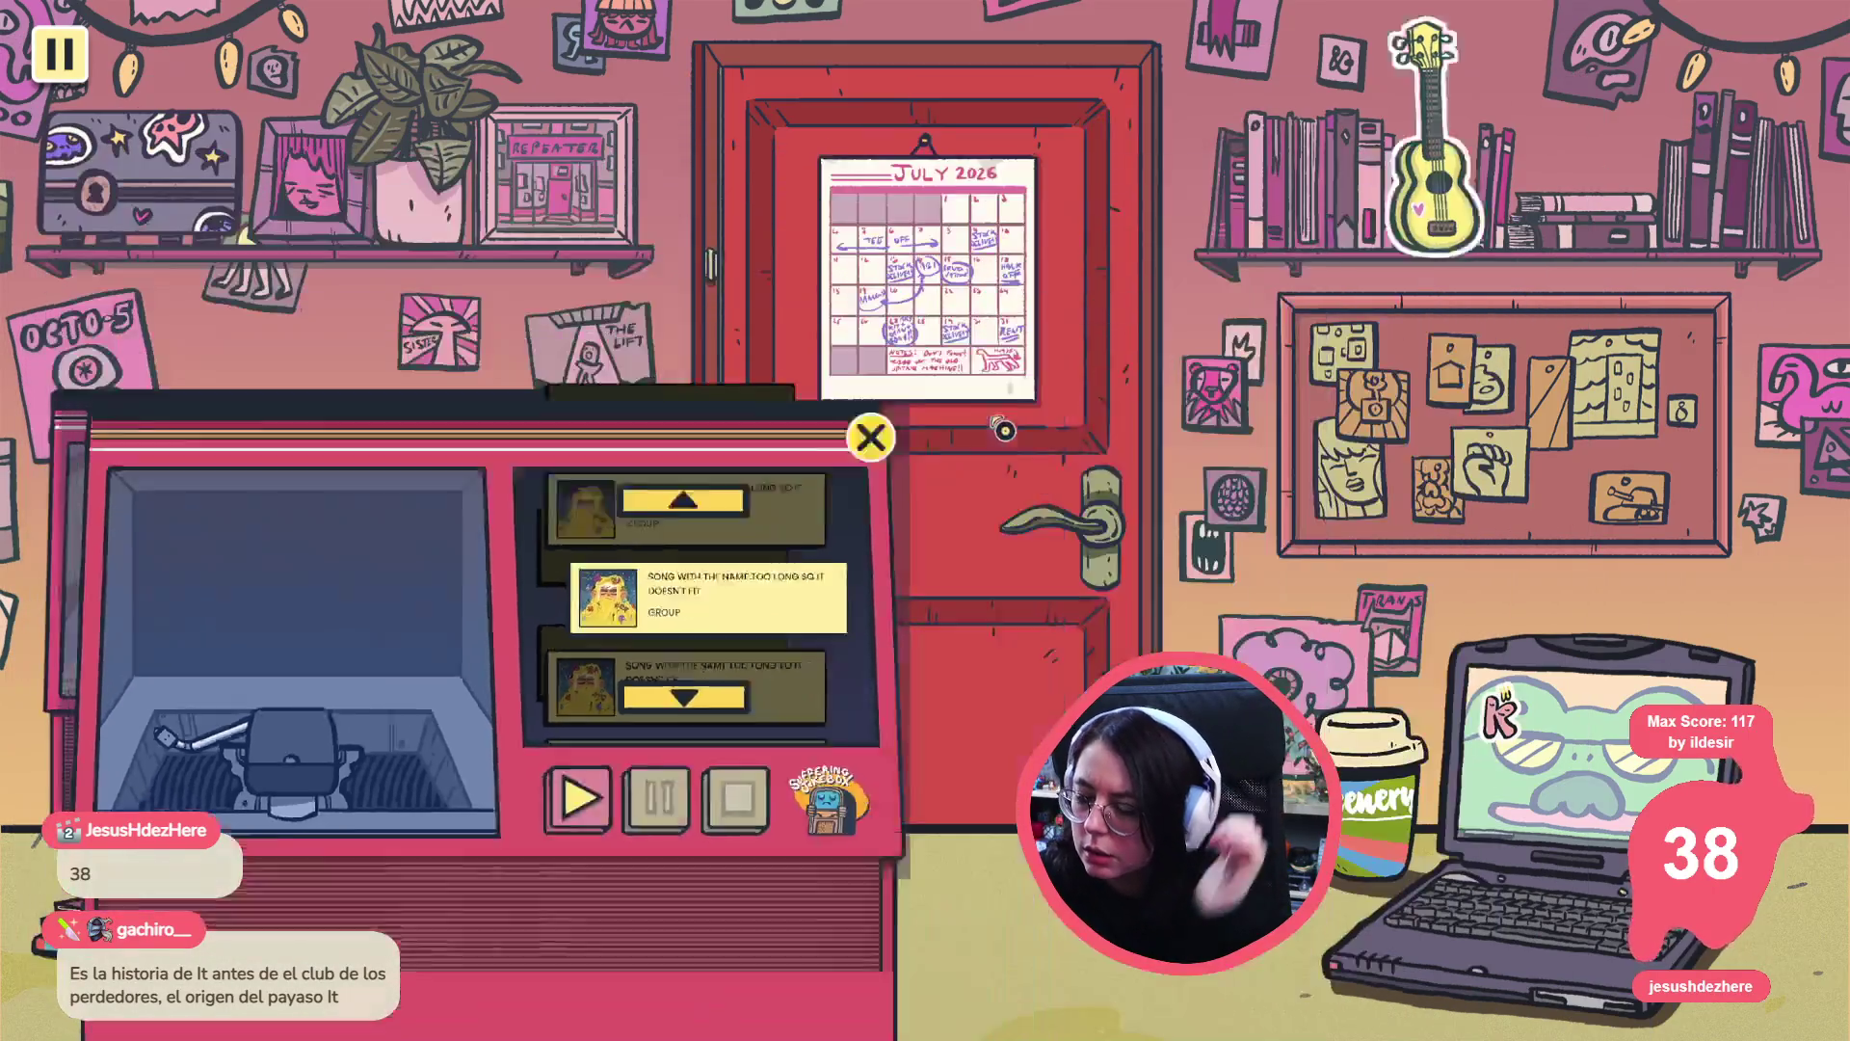
key("alt+Tab")
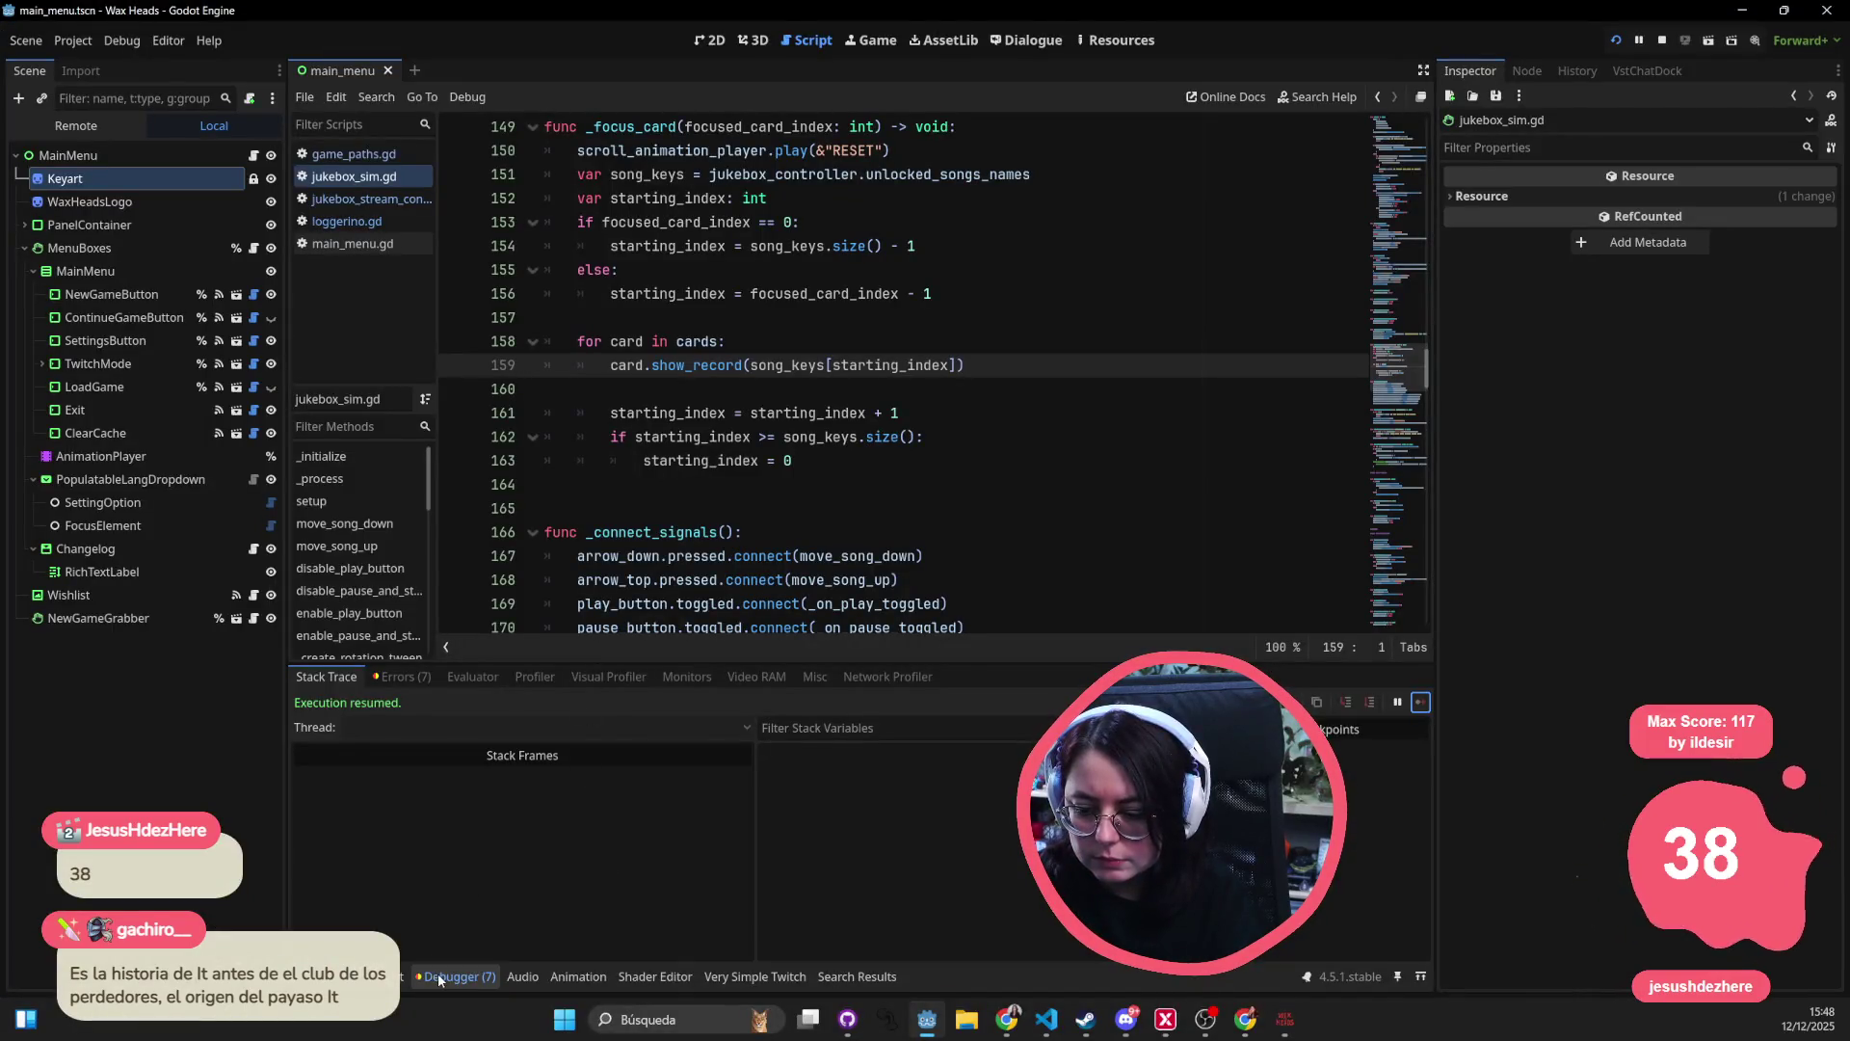
- Show the Debugger's Errors list and jump to the format_message and loggerino.gd line 31 errors
left_click(480, 977)
left_click(484, 979)
left_click(405, 676)
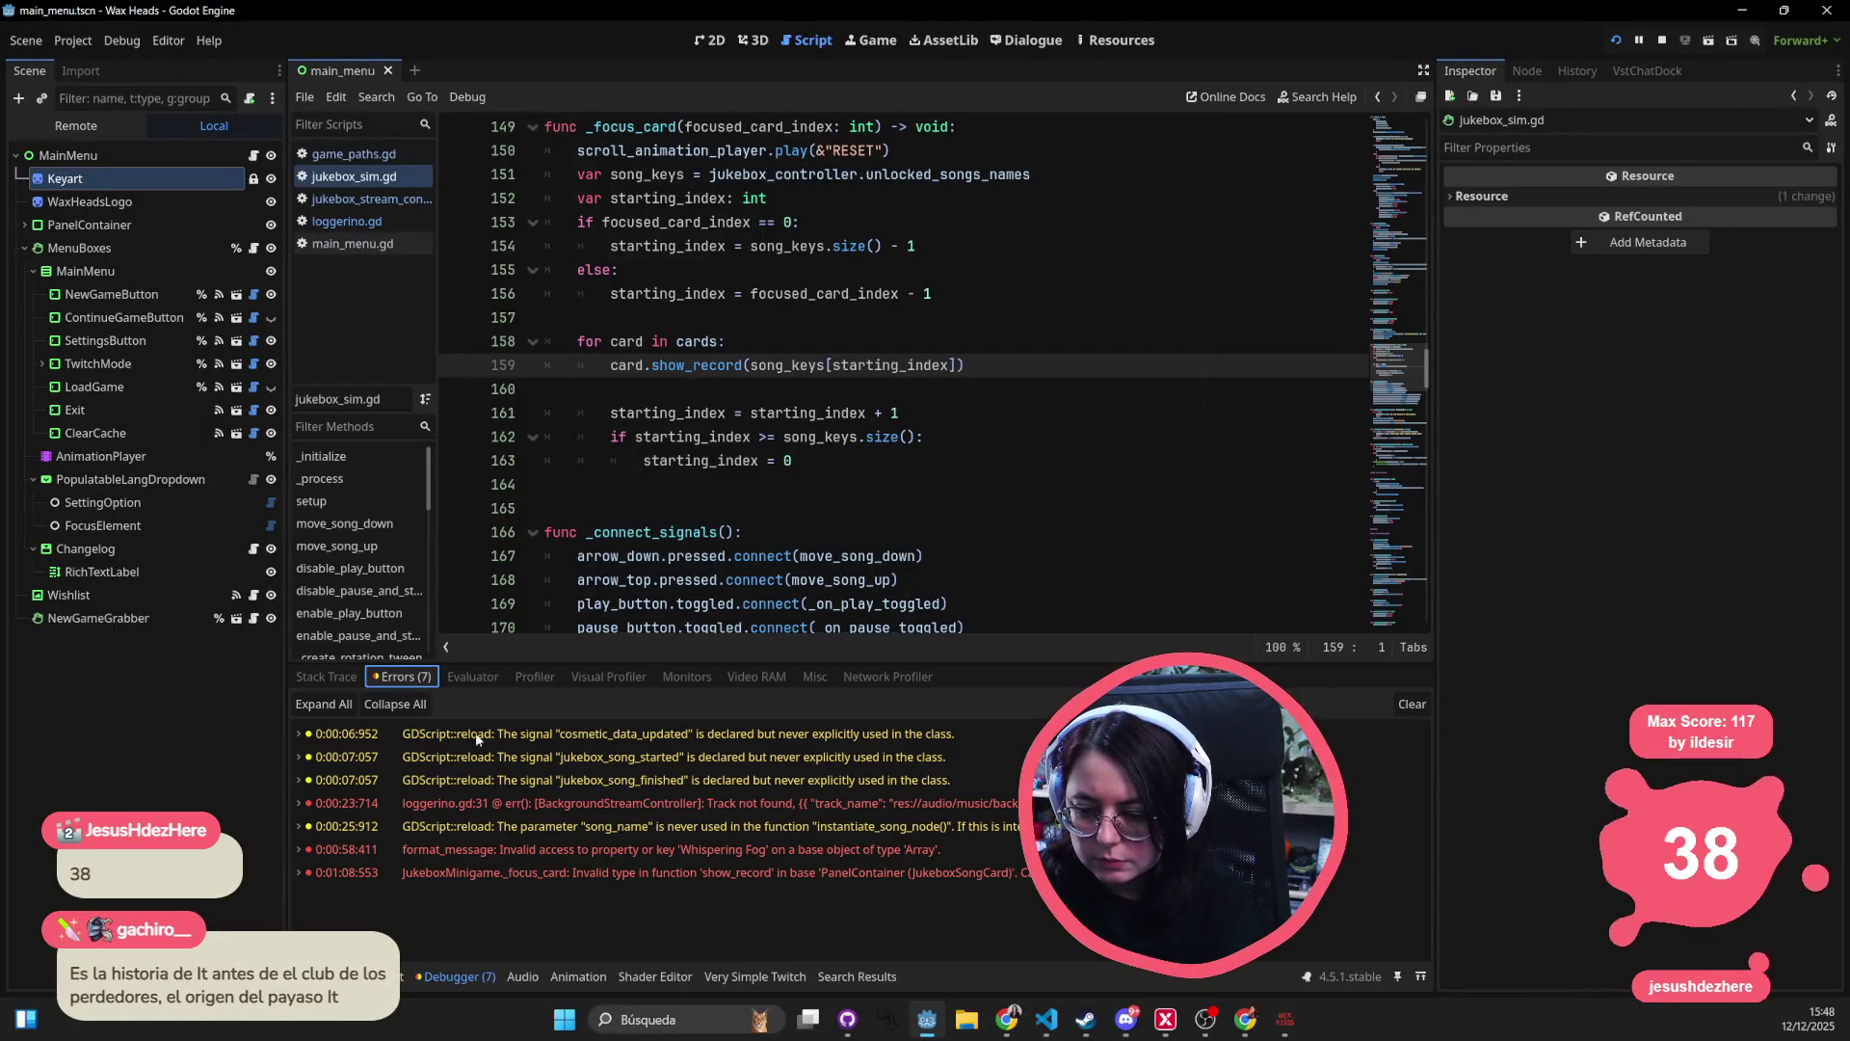
left_click(505, 848)
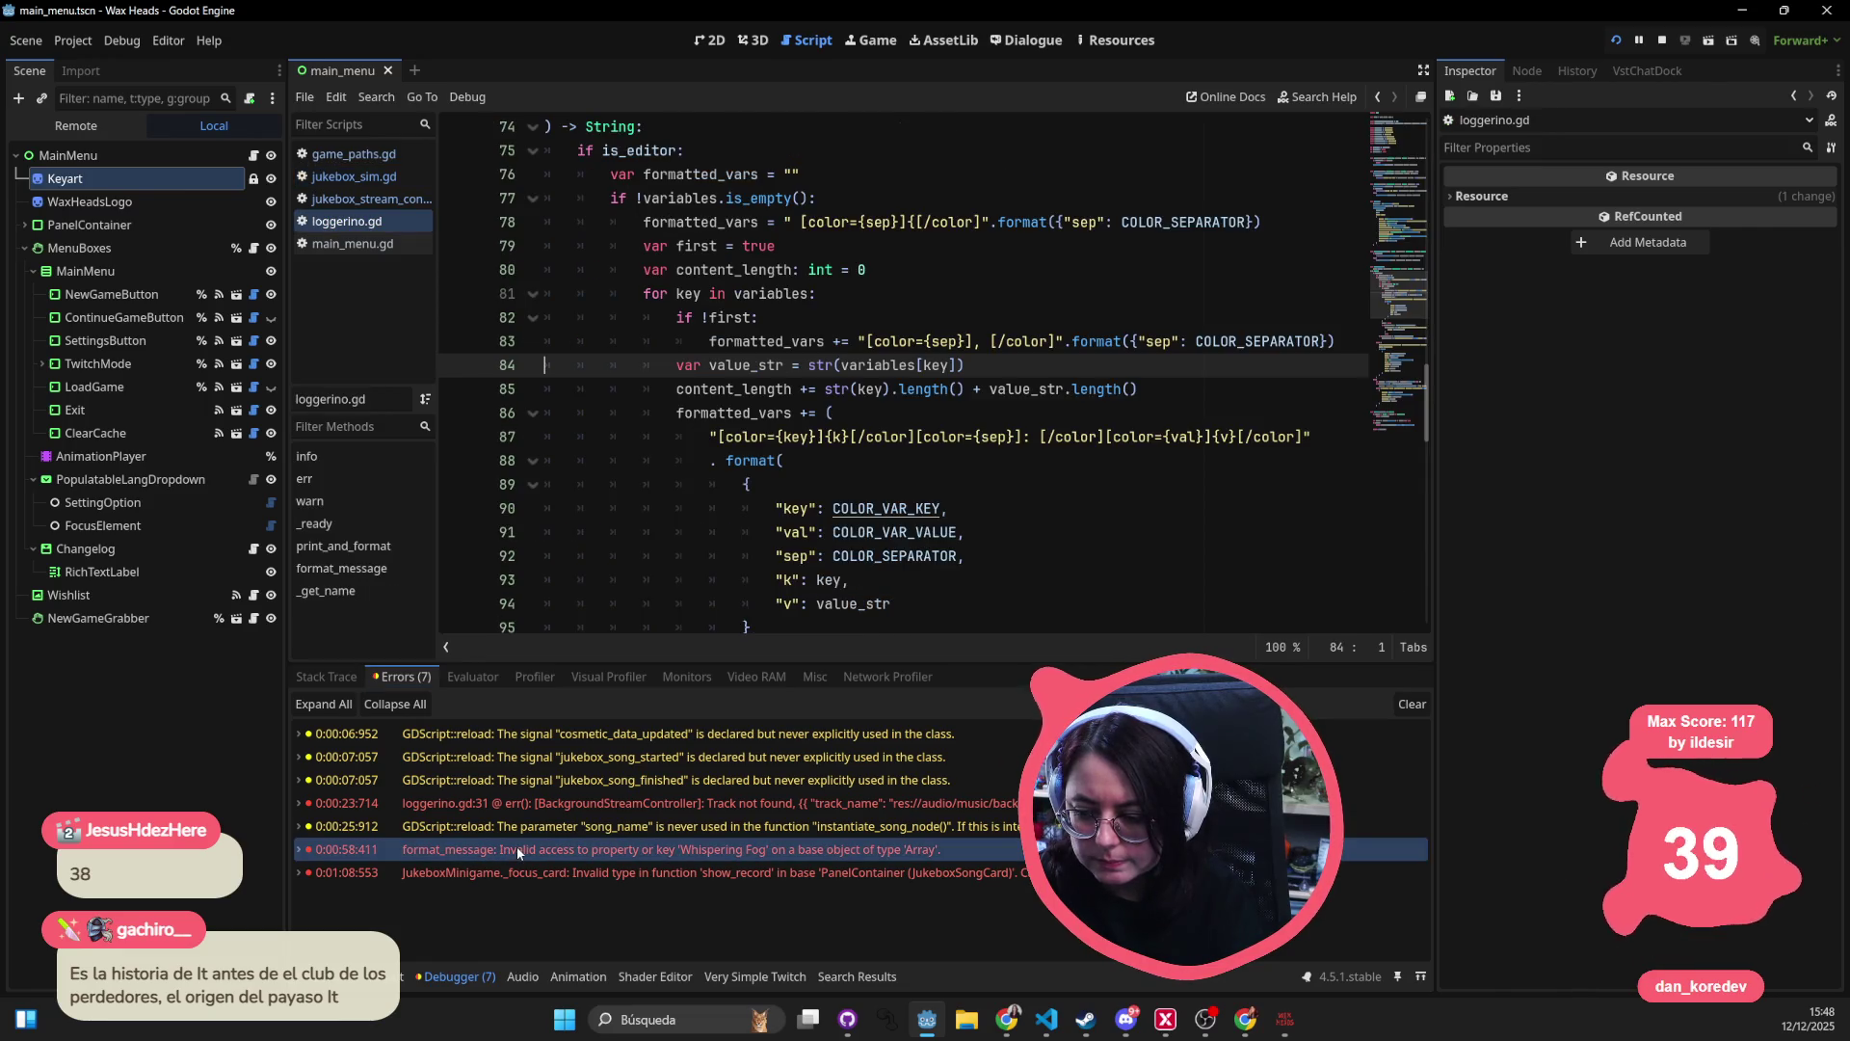
mouse_move(550, 802)
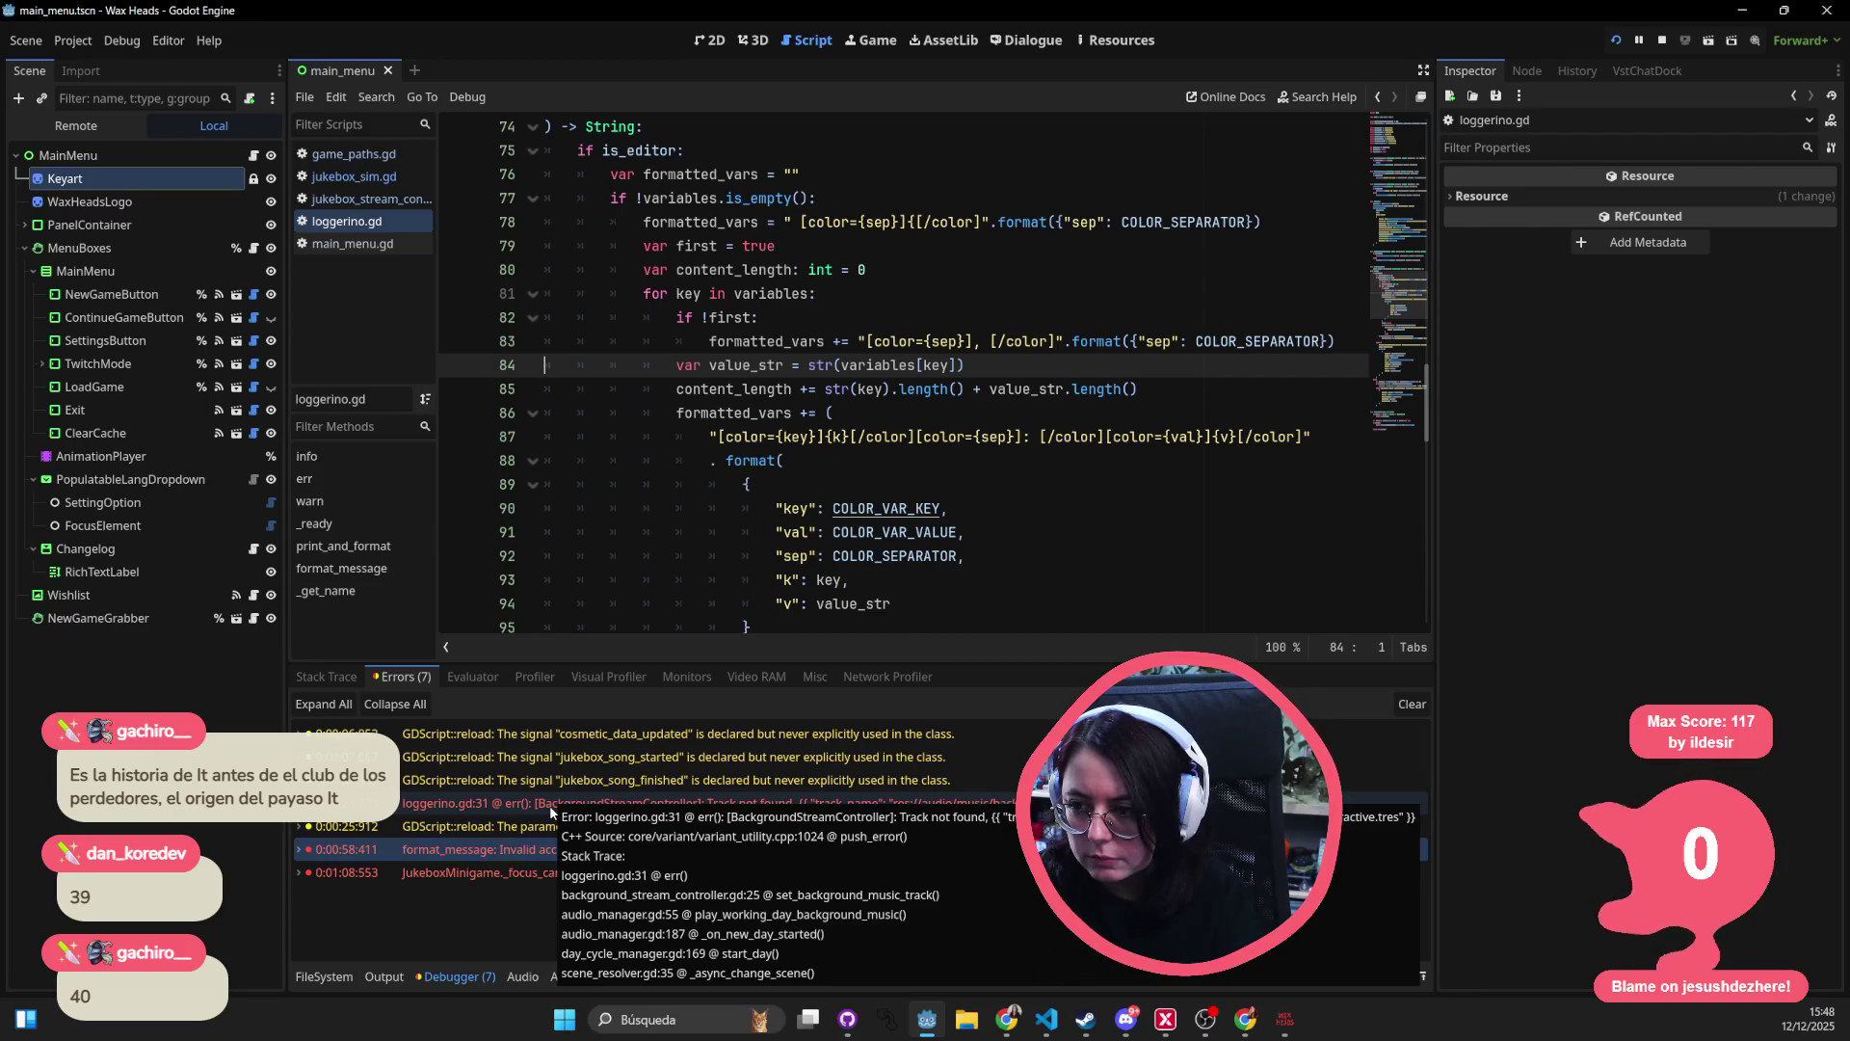
scroll(697, 436, "up", 3)
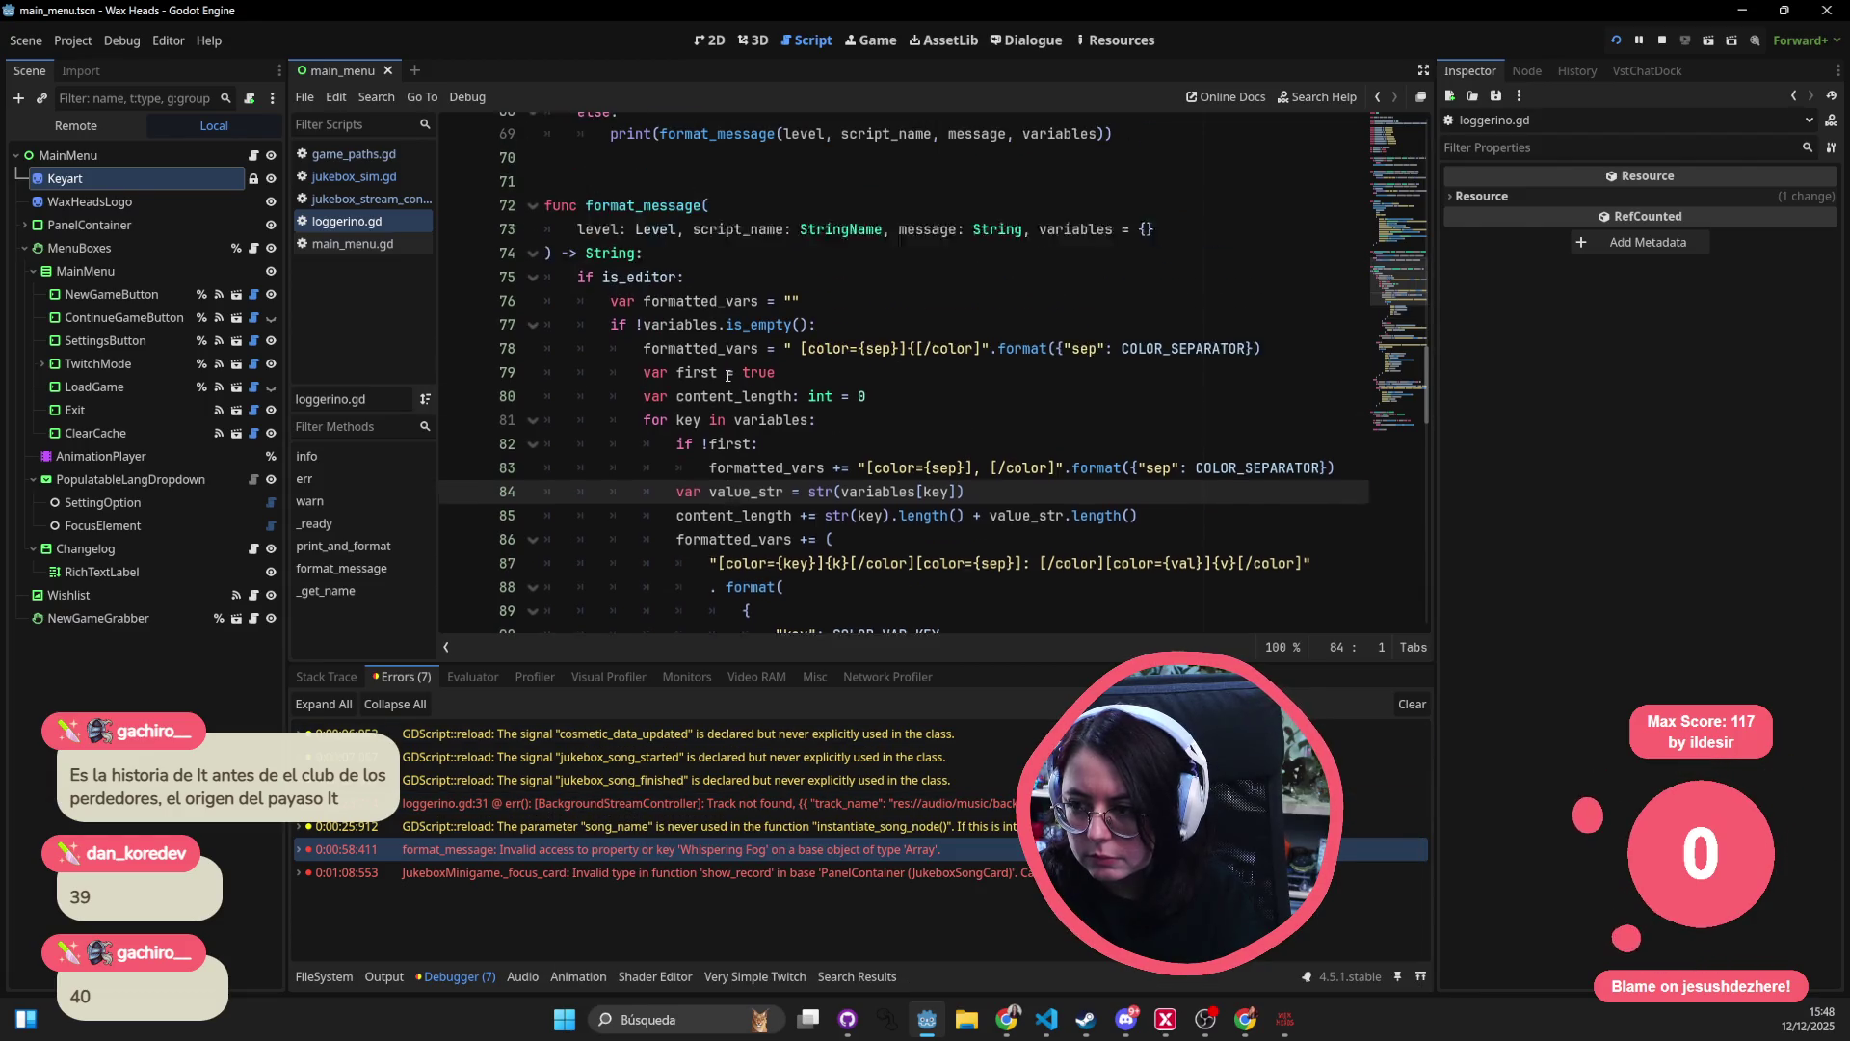
left_click(528, 802)
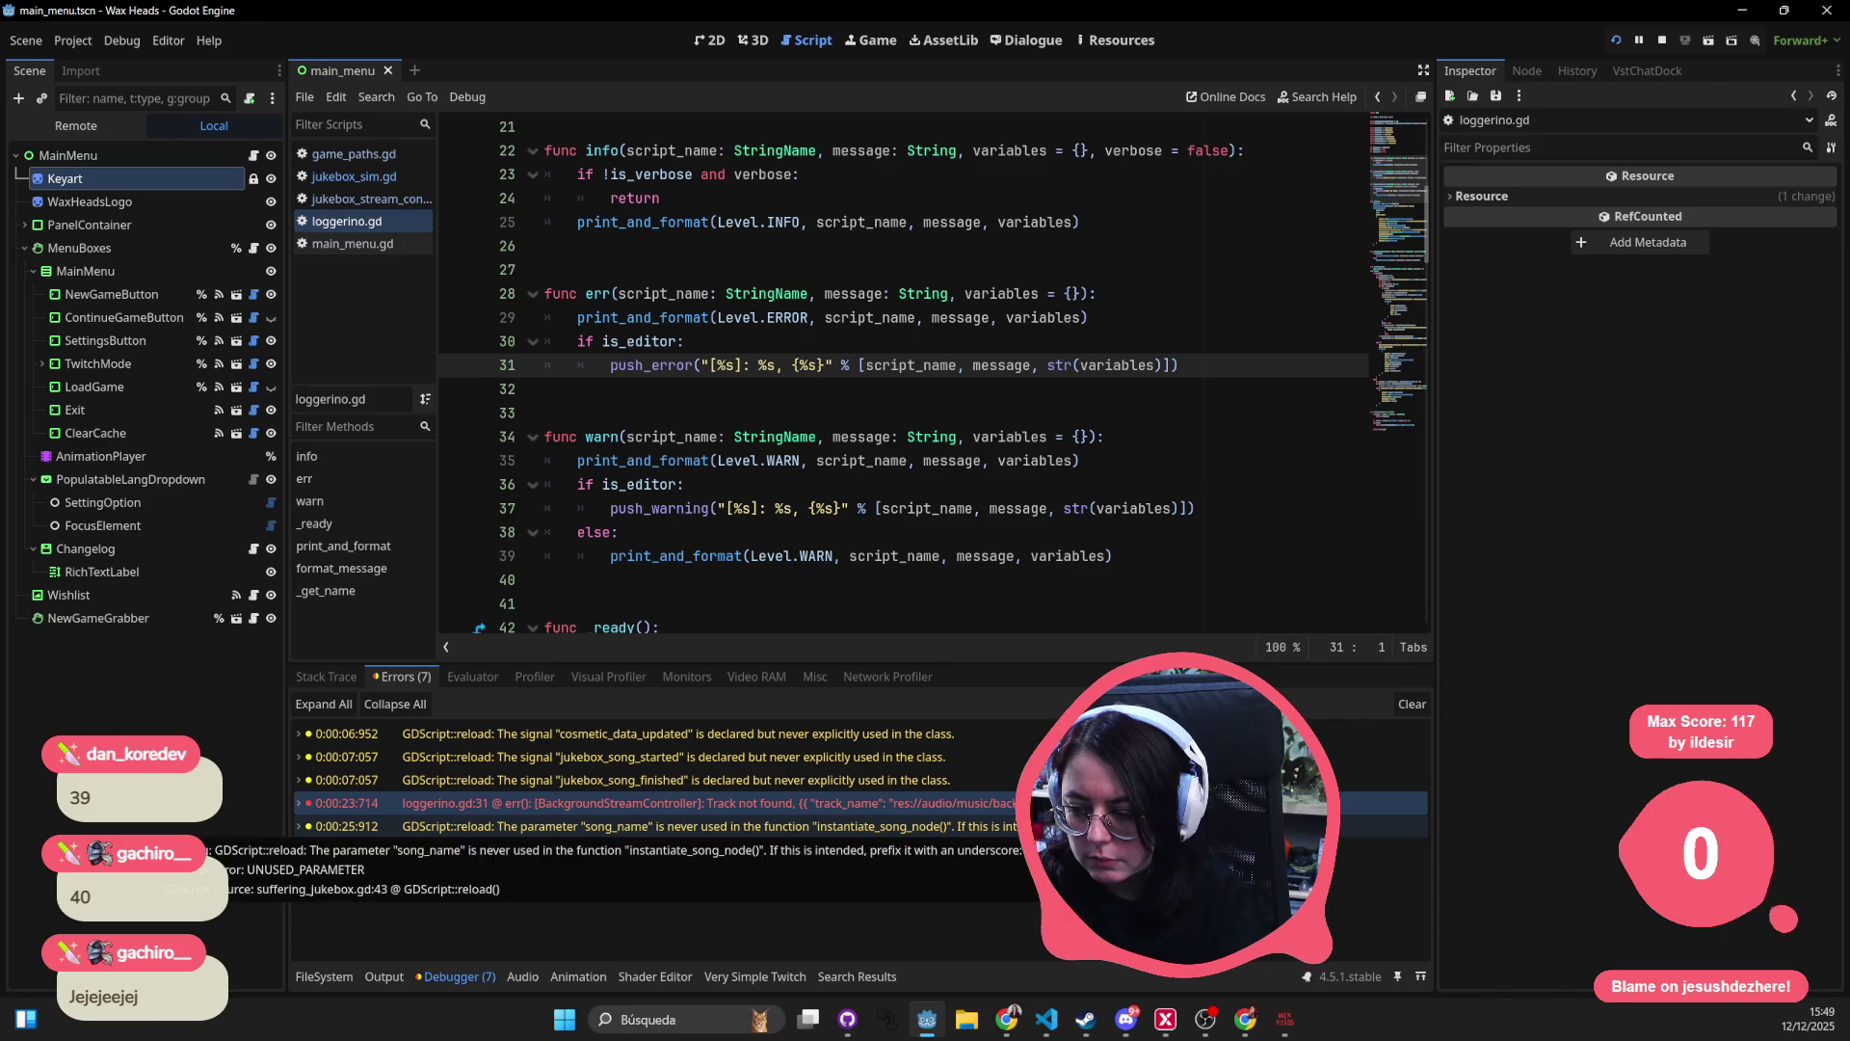
- Check the unused song_name warning, then jump to the _focus_card show_record error
left_click(528, 826)
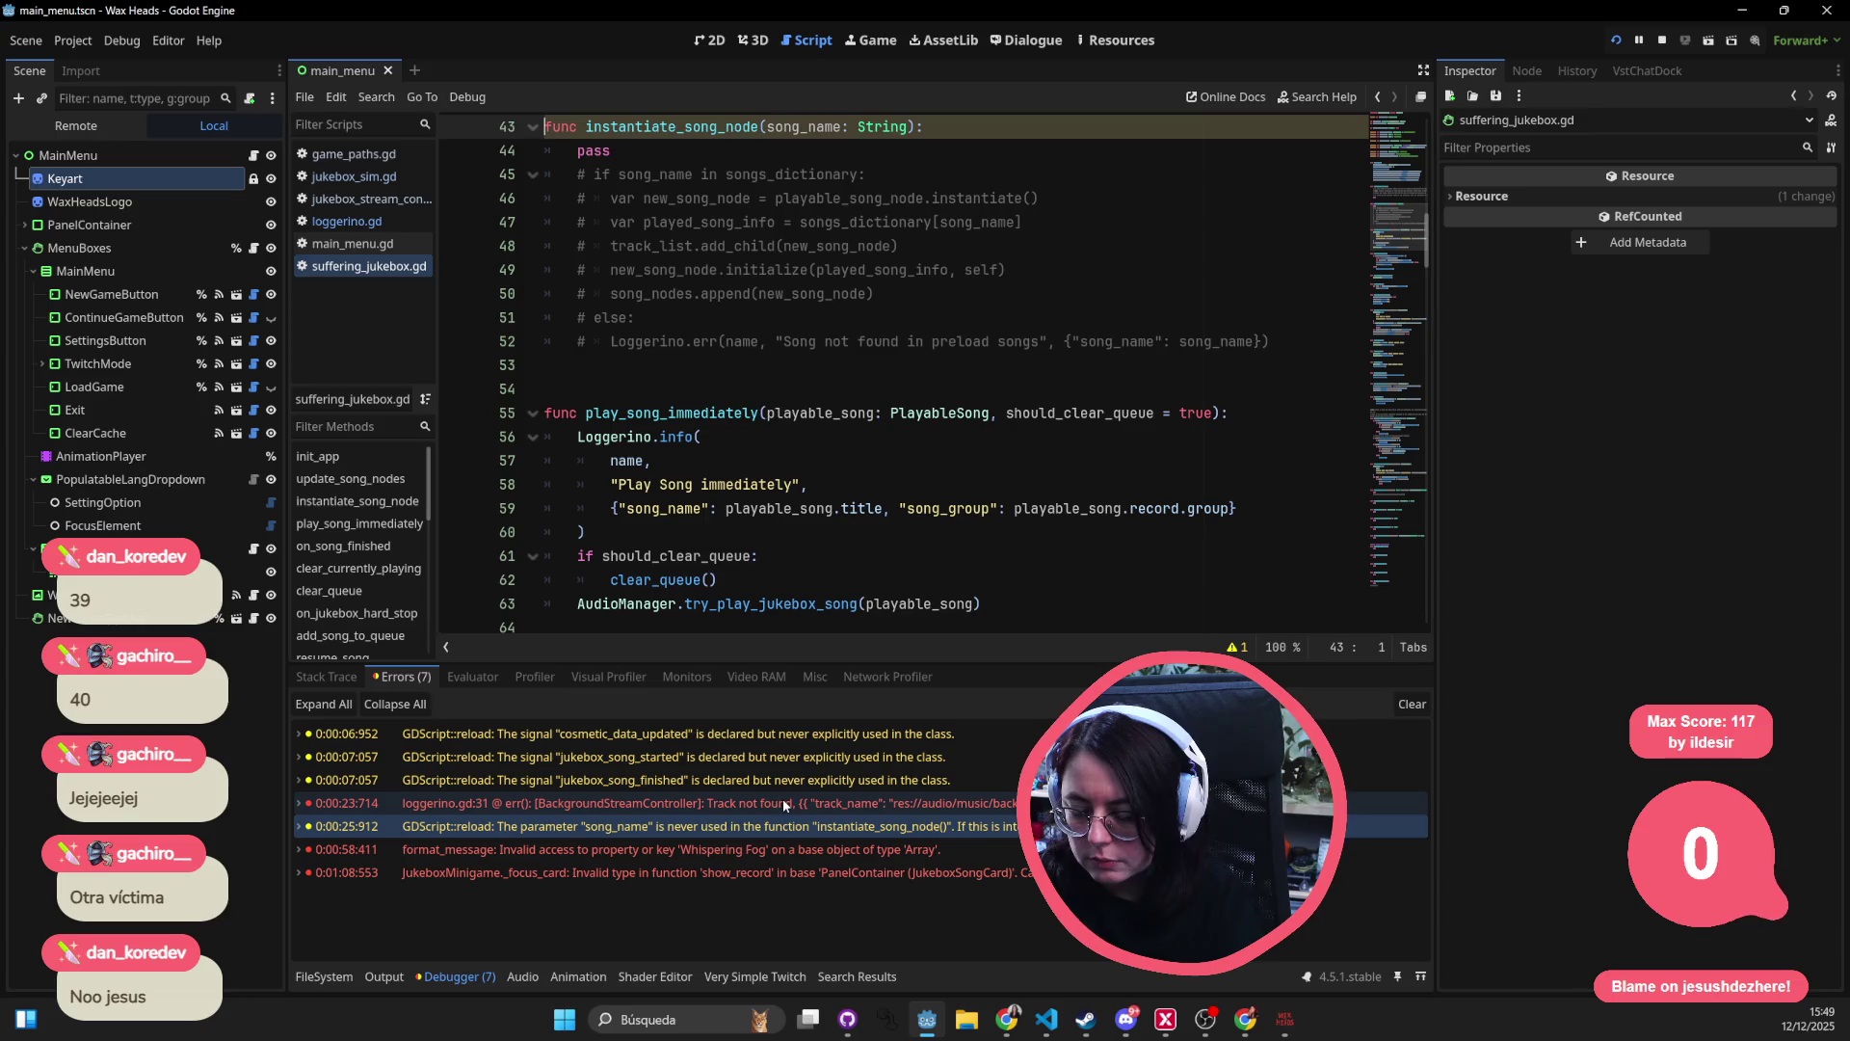
mouse_move(792, 807)
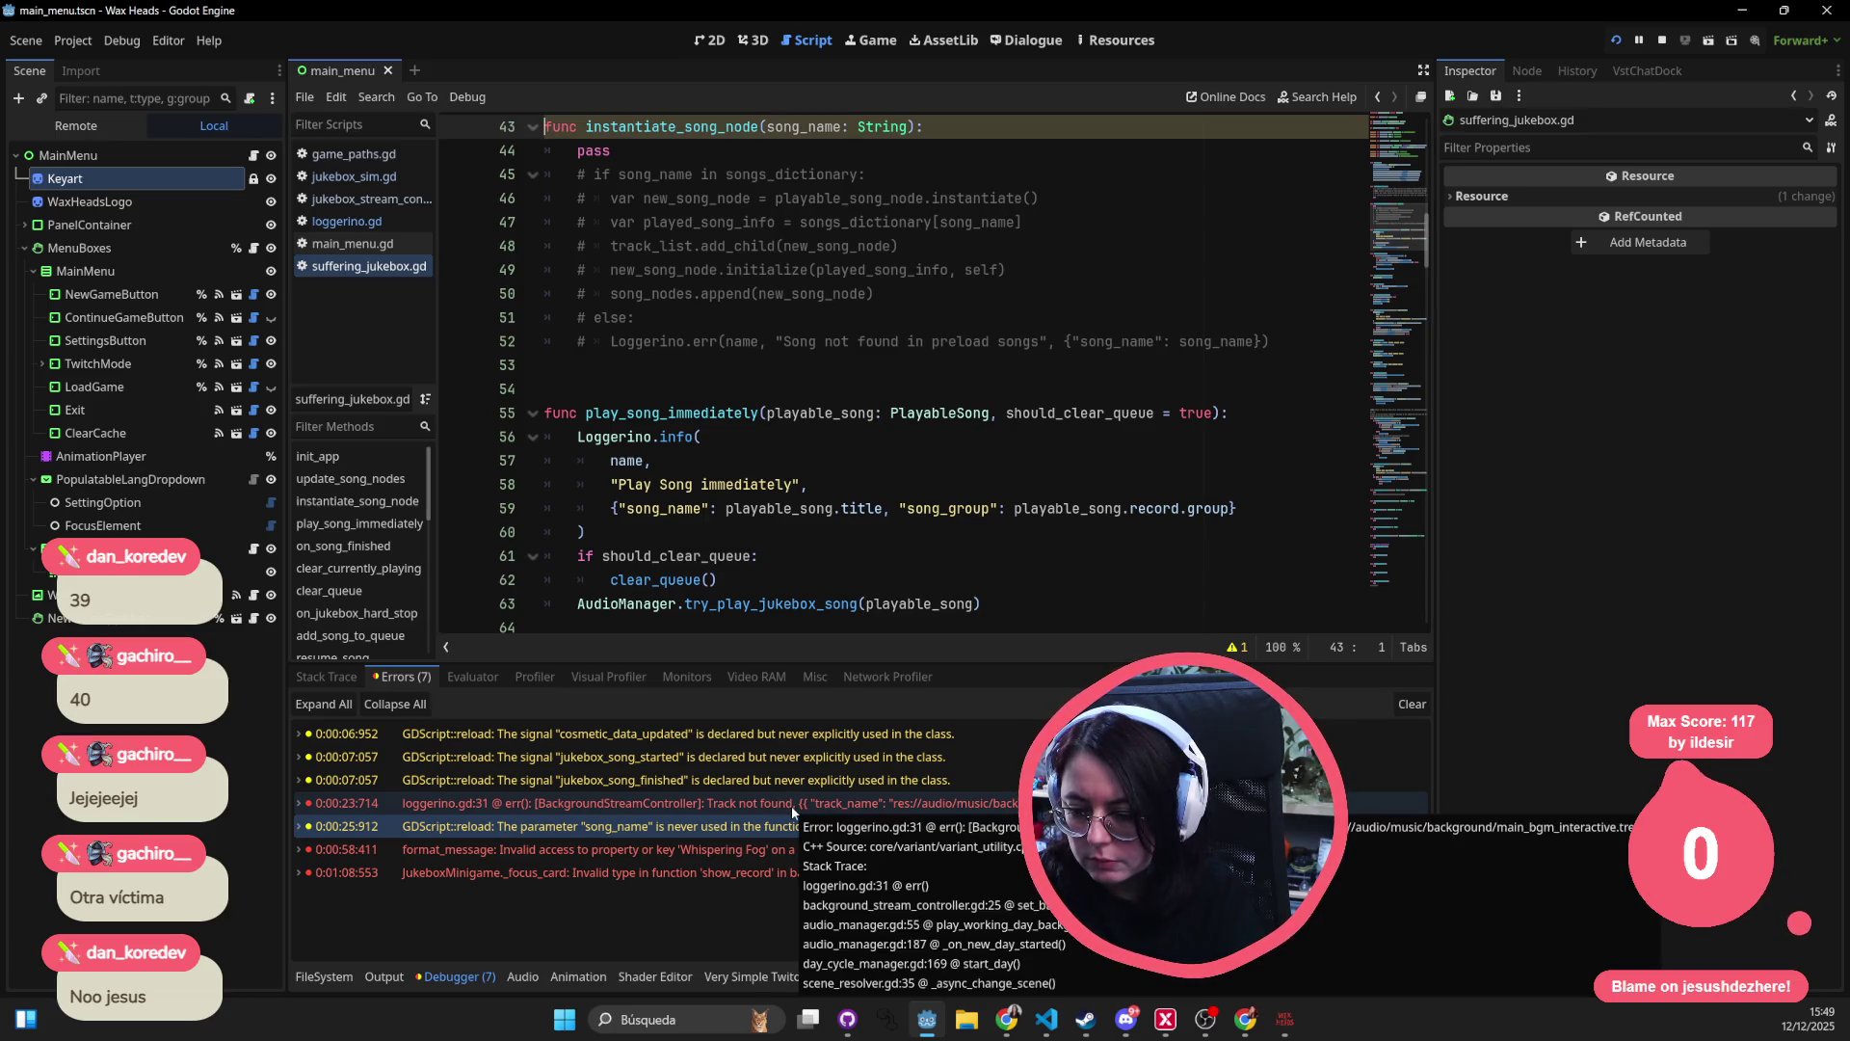
left_click(719, 856)
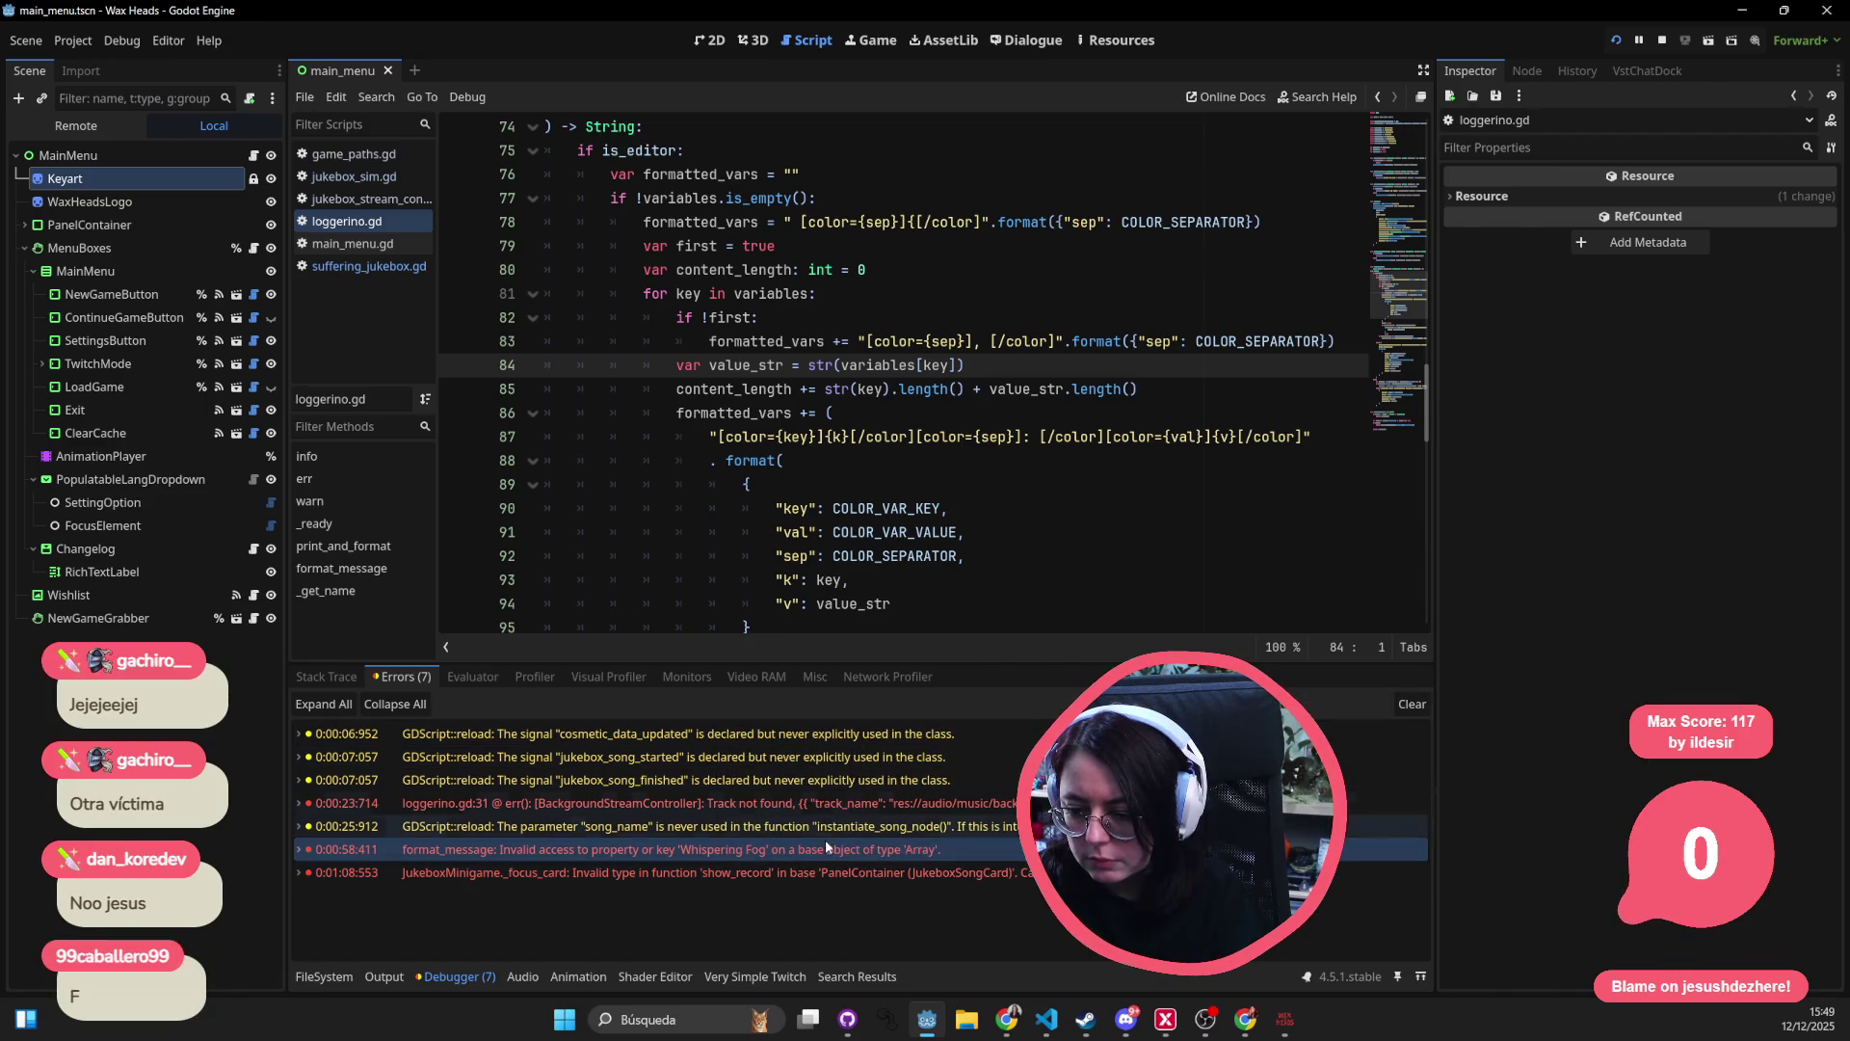
left_click(993, 870)
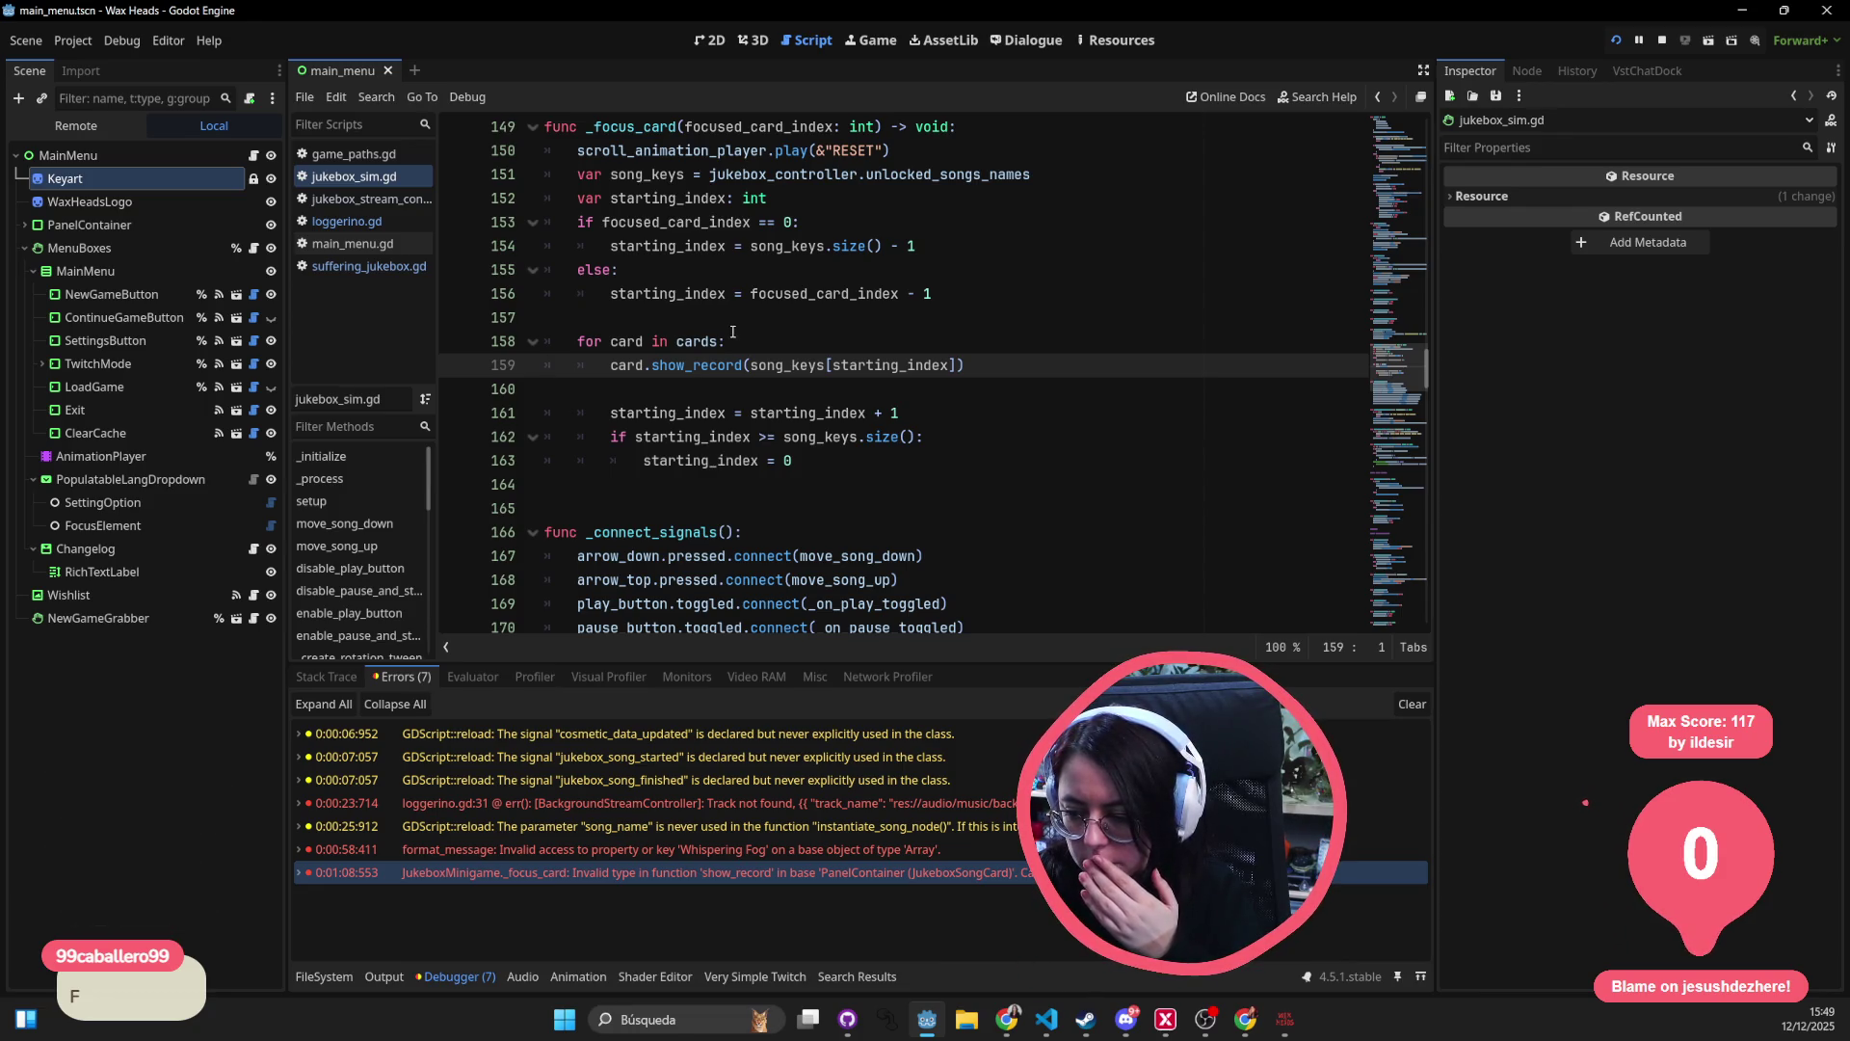
- Inspect starting_index and song_keys on line 159, then open the show_record definition
left_click(877, 365)
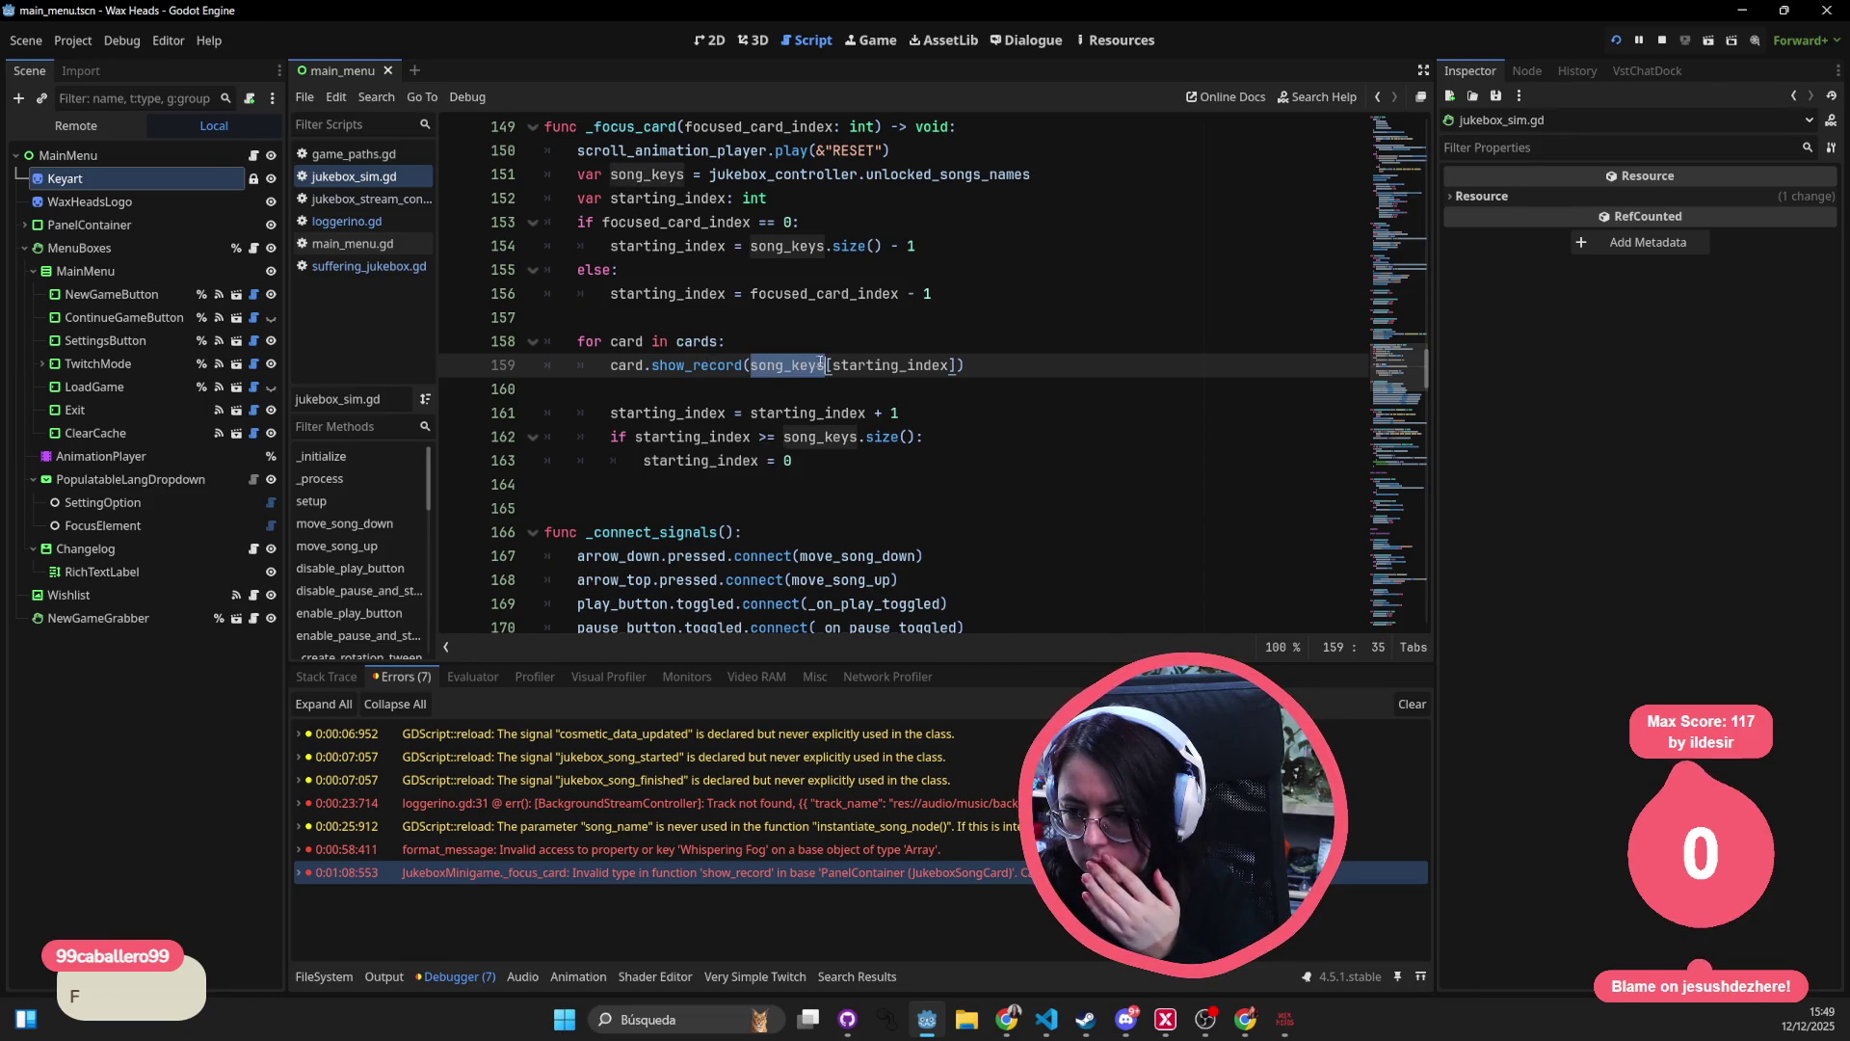
left_click(775, 364)
double_click(776, 364)
scroll(827, 487, "up", 2)
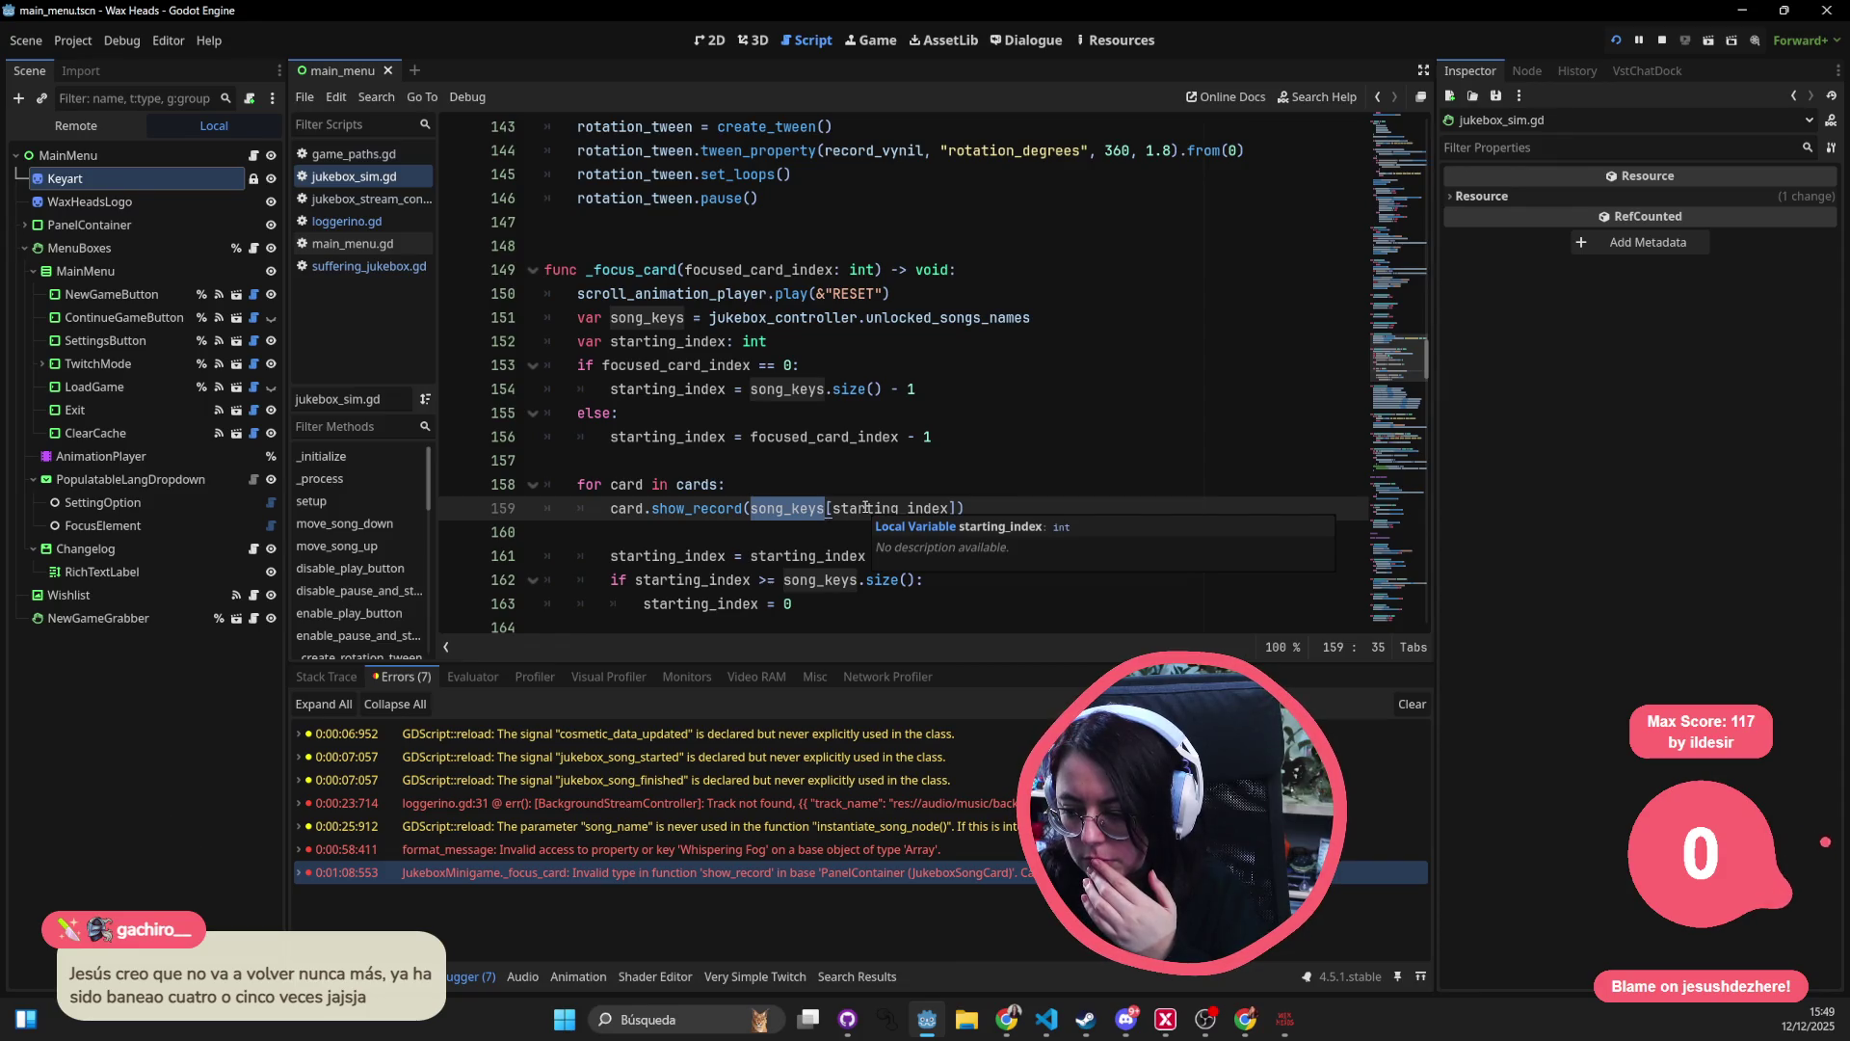
double_click(866, 508)
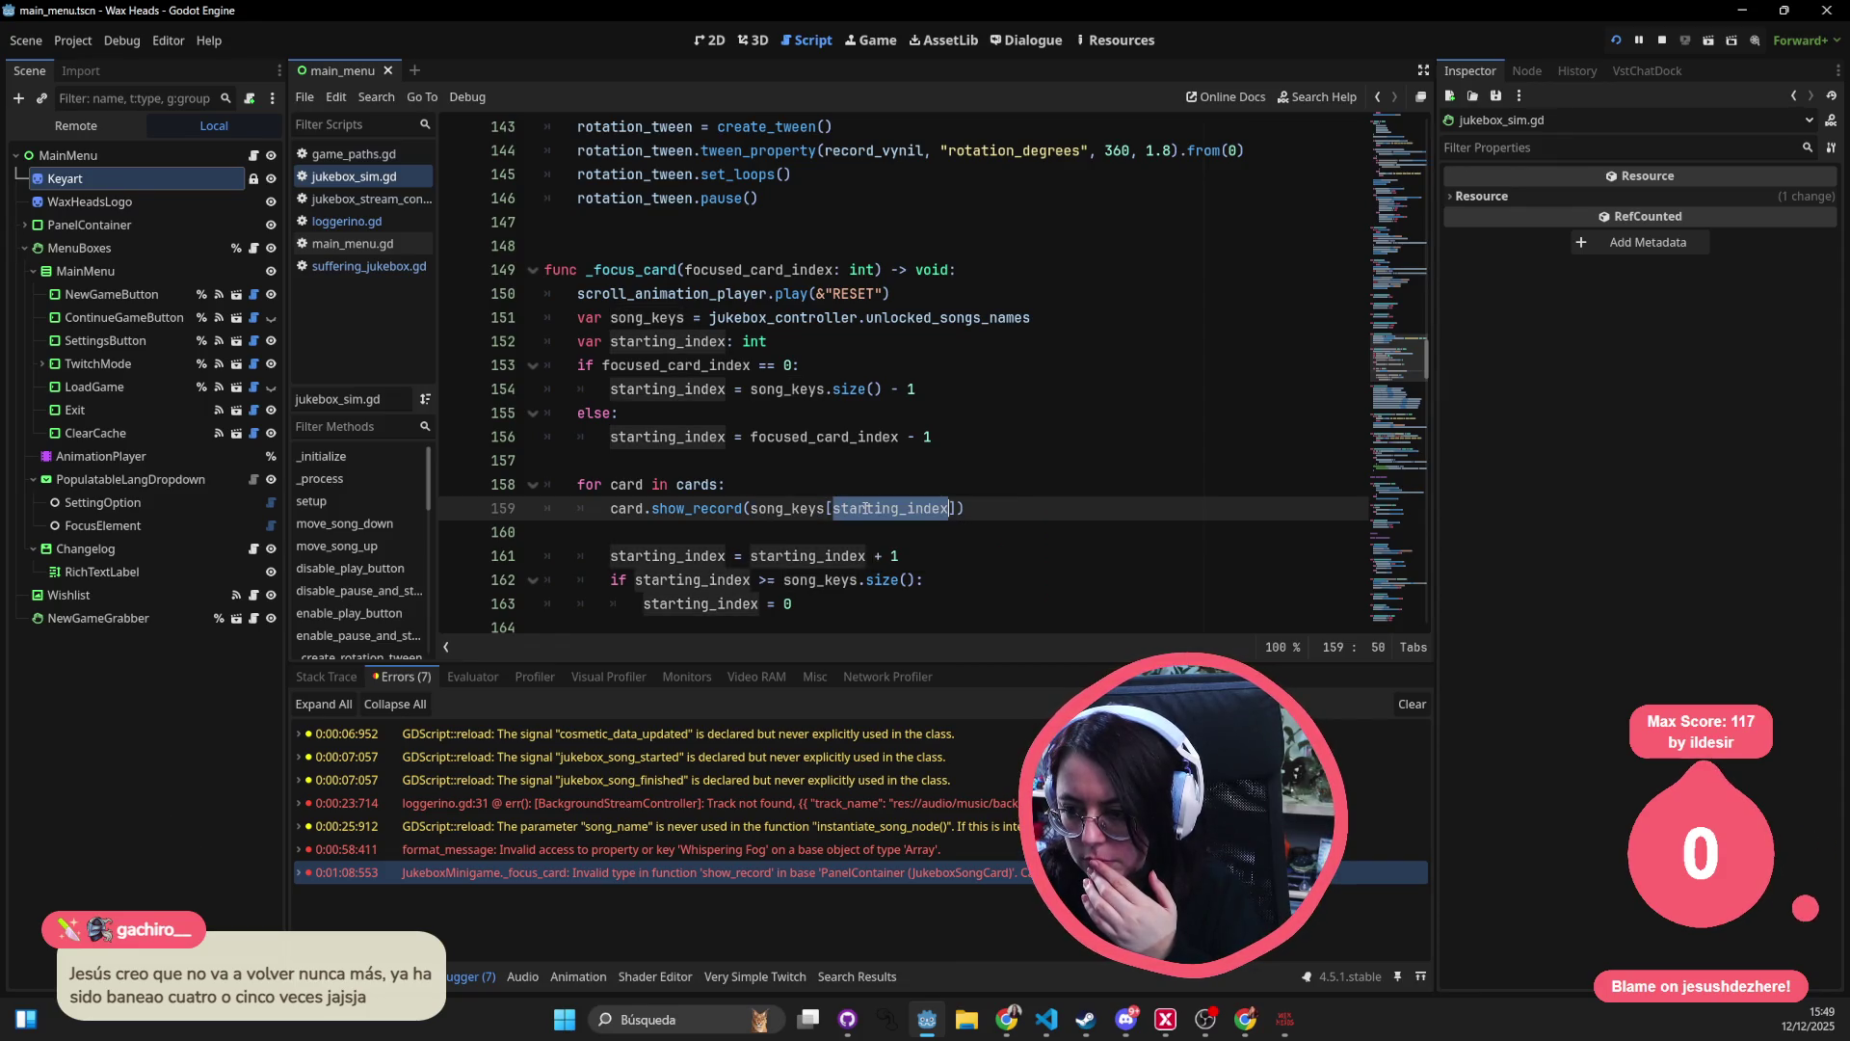
double_click(778, 507)
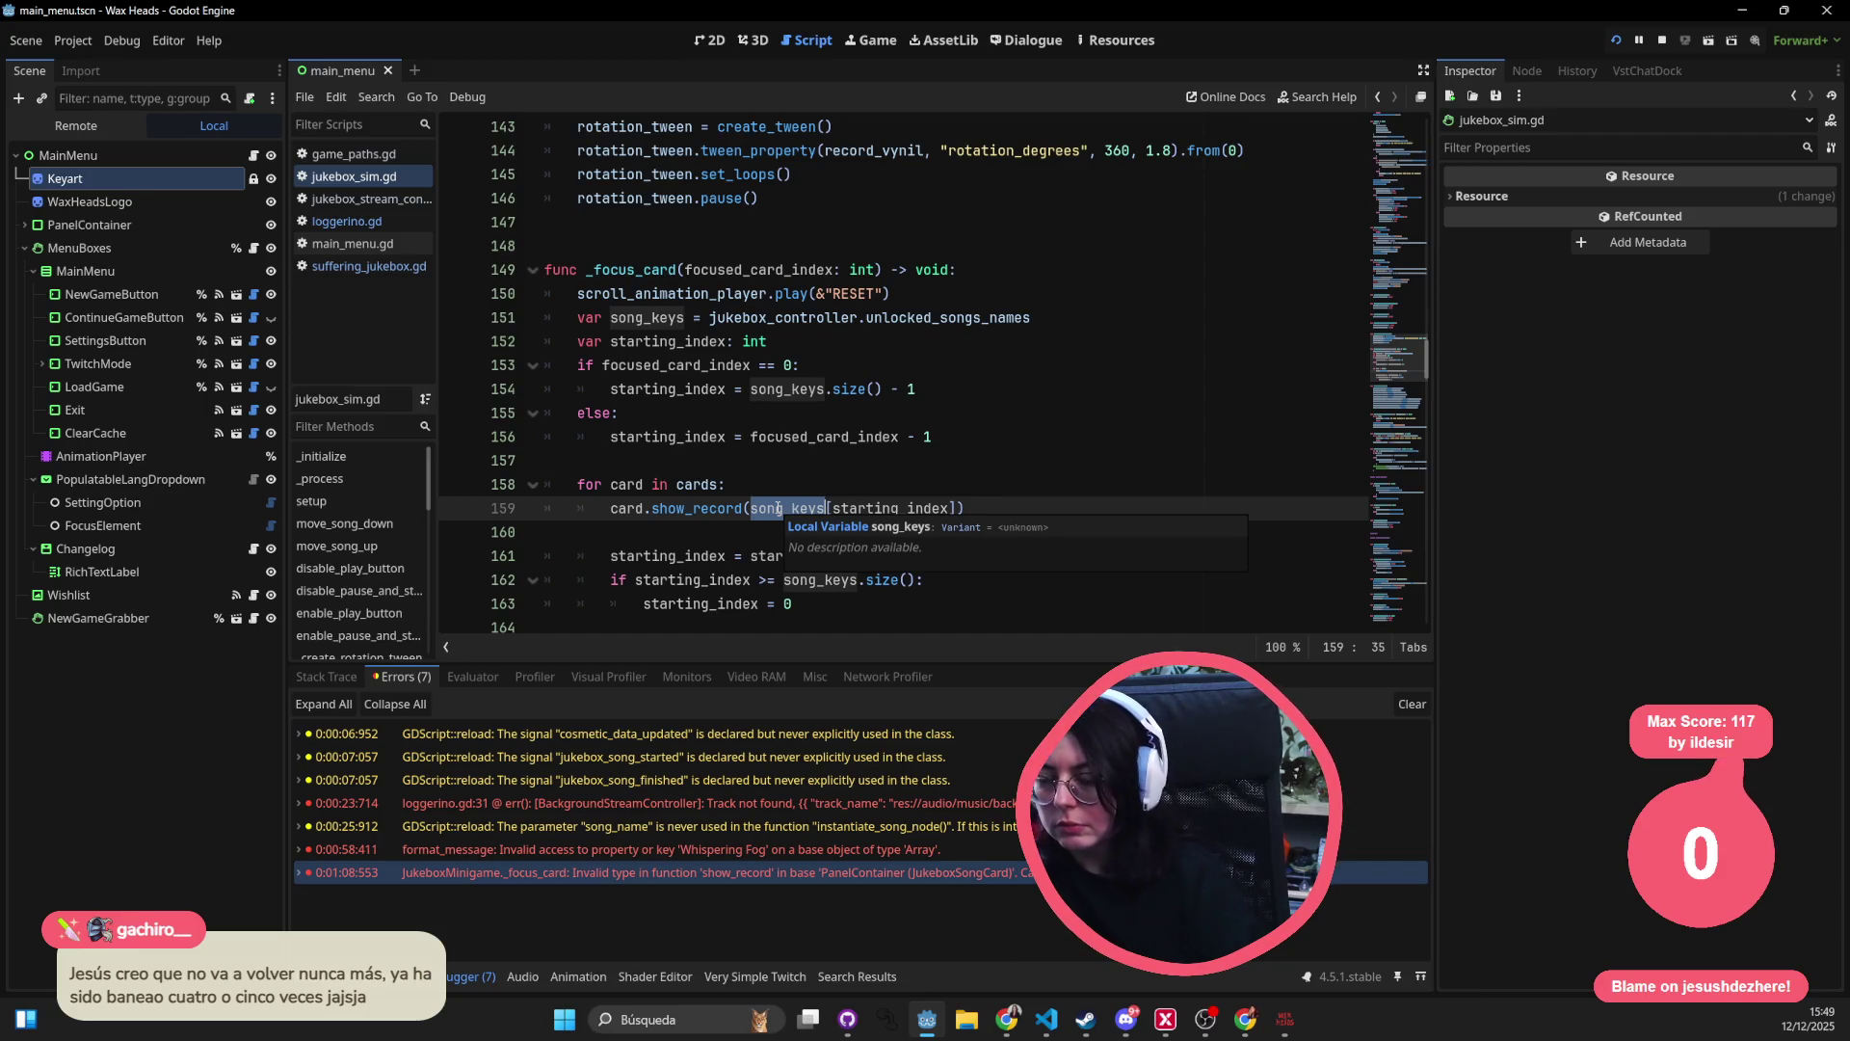
left_click(695, 514, "ctrl")
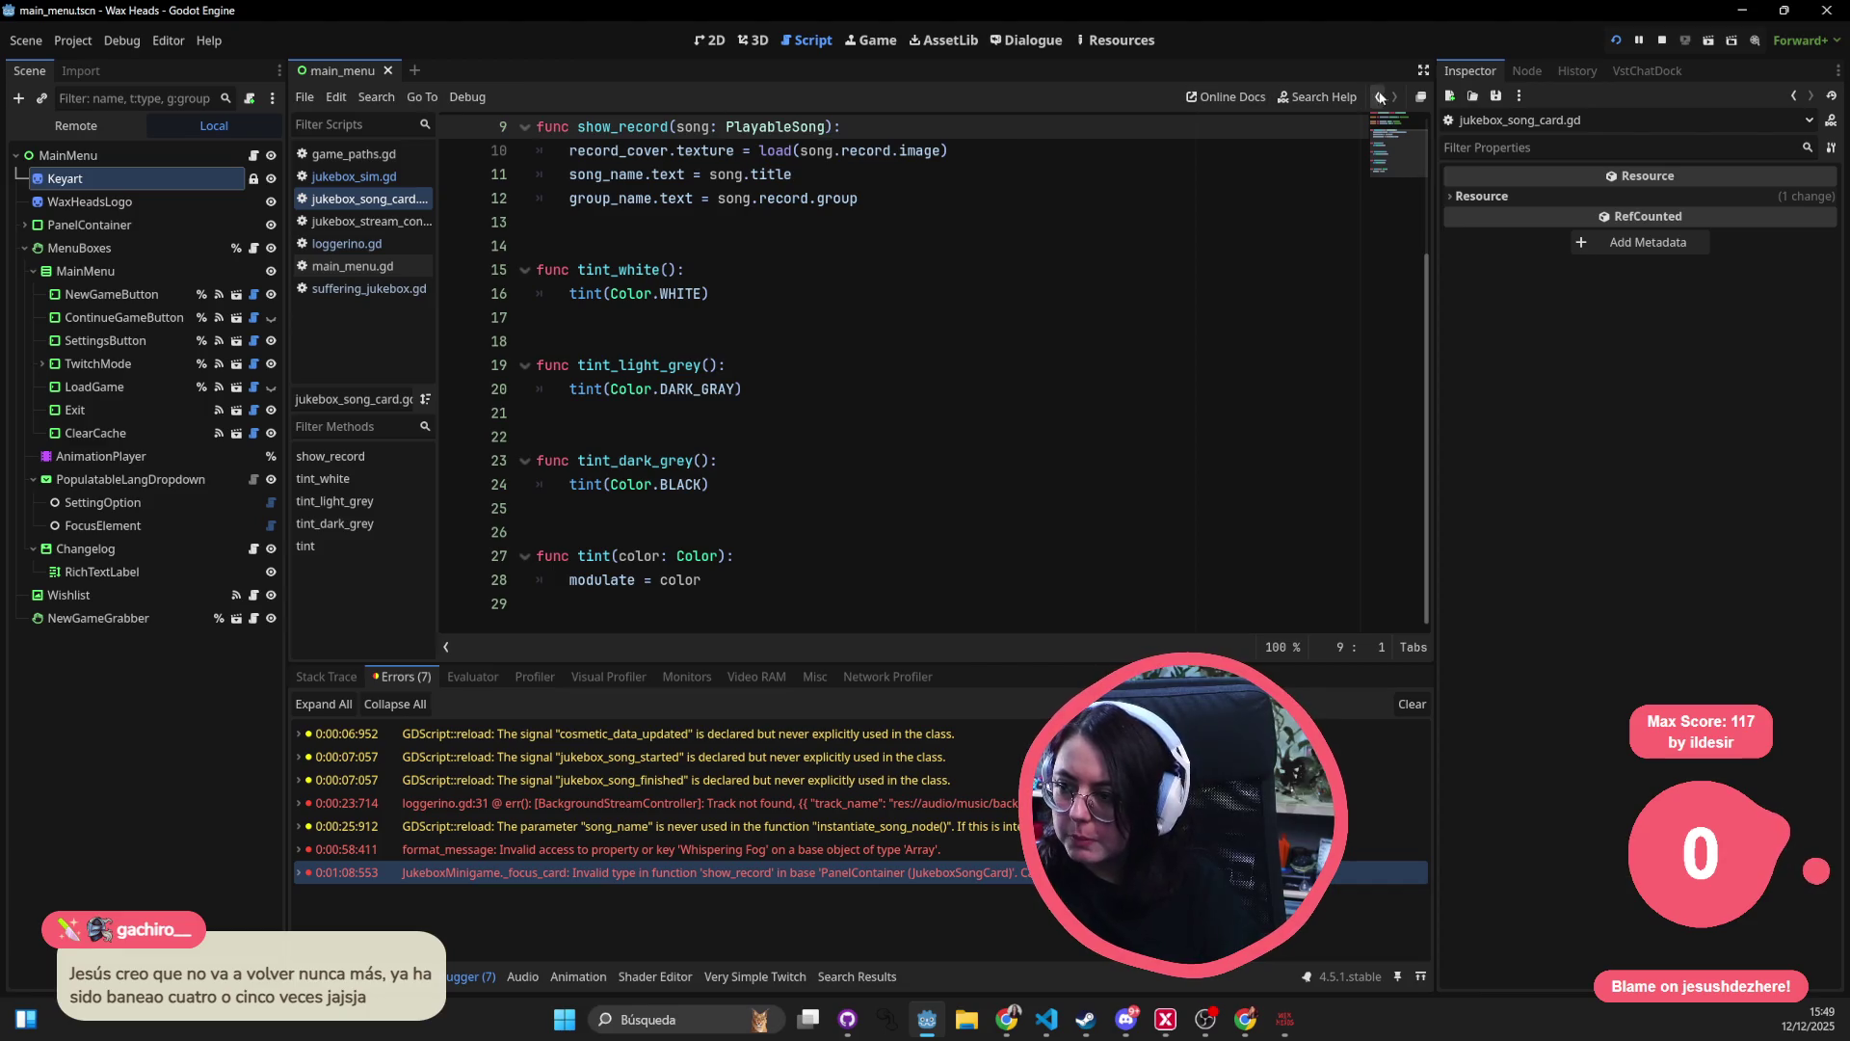
- Return to line 159, review the song_keys declaration on line 151, and remove stray typed text
left_click(1379, 97)
left_click(1380, 98)
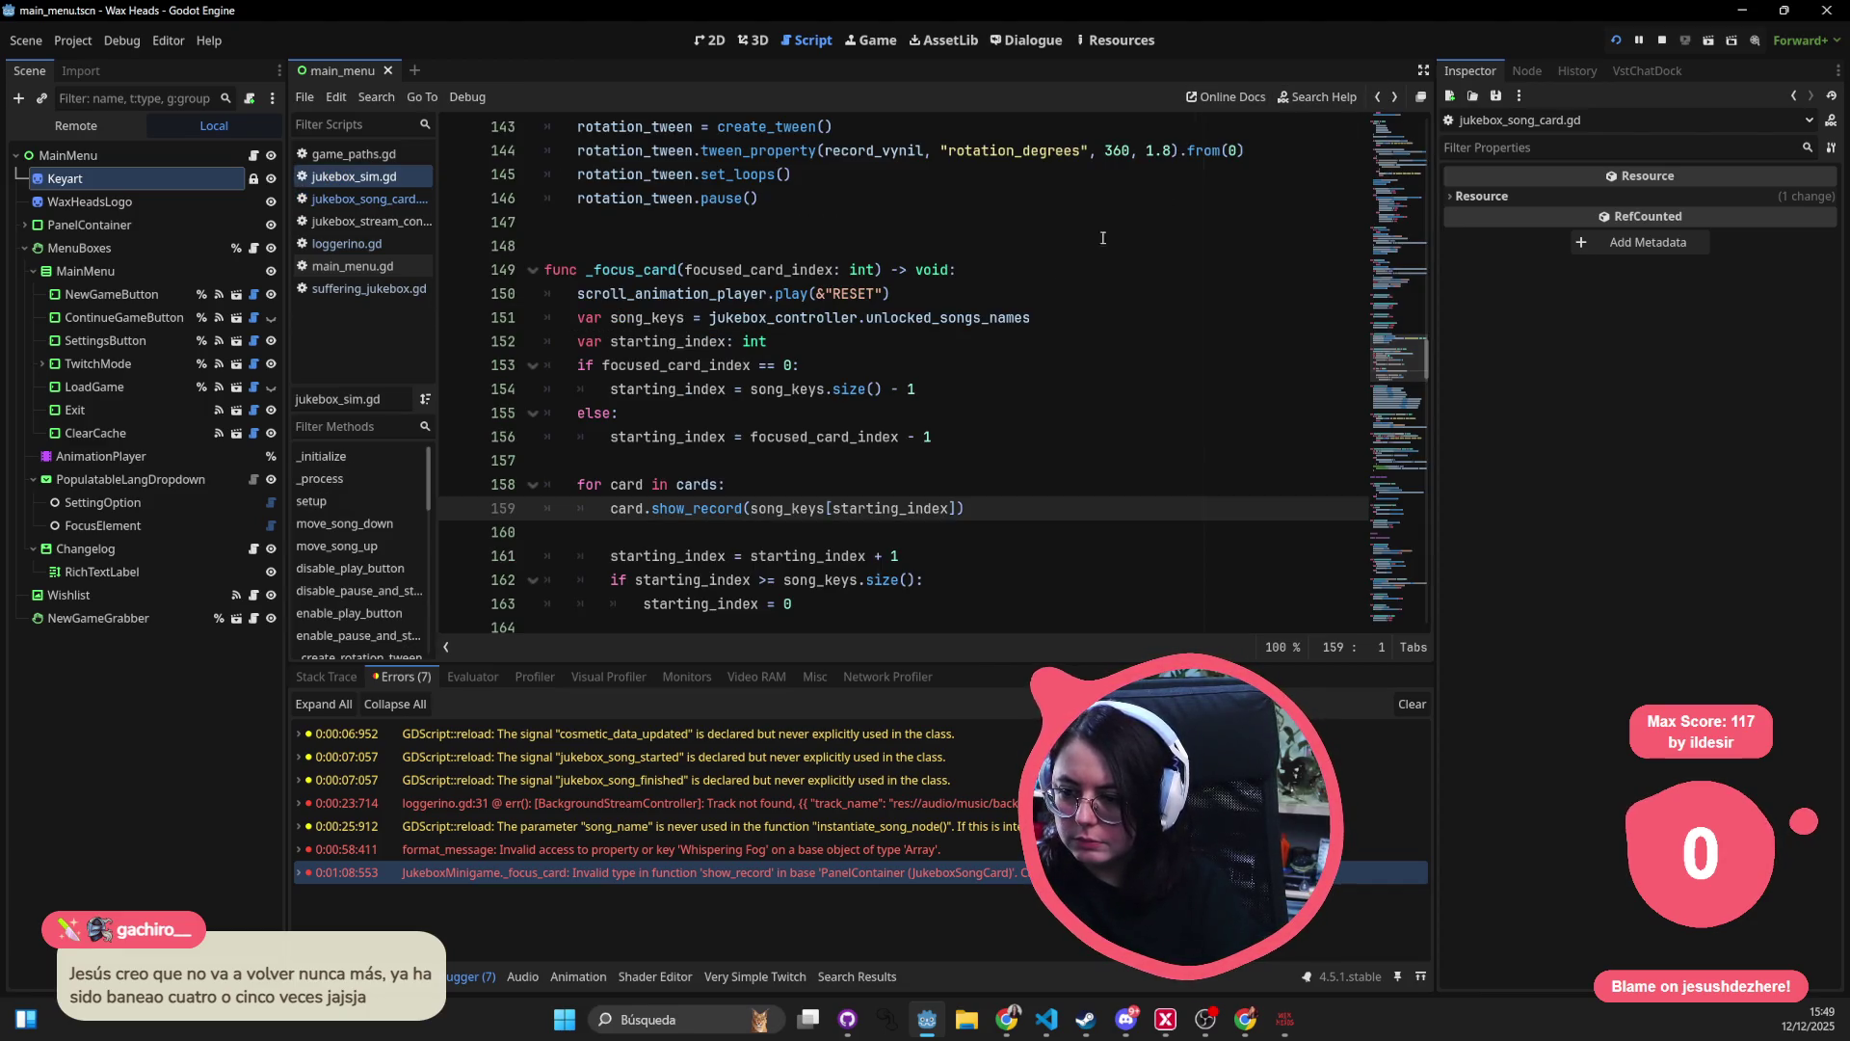
left_click_drag(579, 318, 1033, 318)
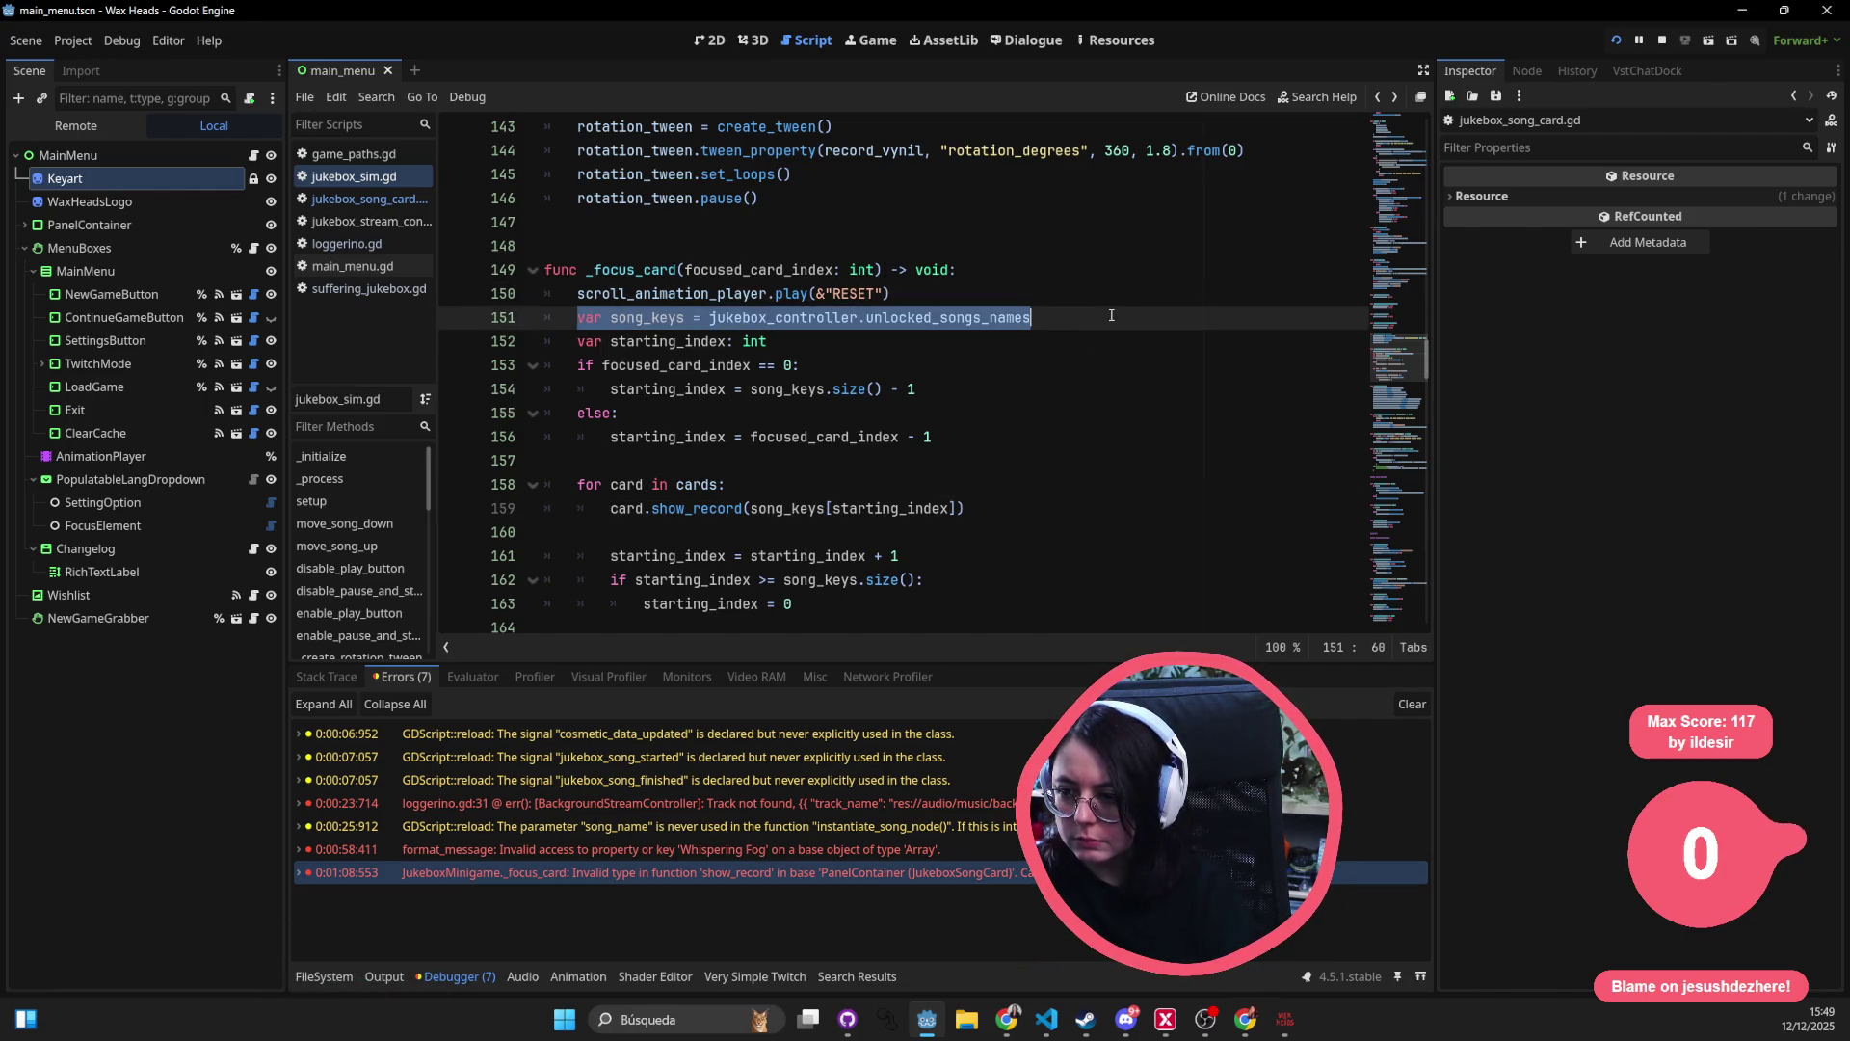
left_click(789, 460)
double_click(788, 508)
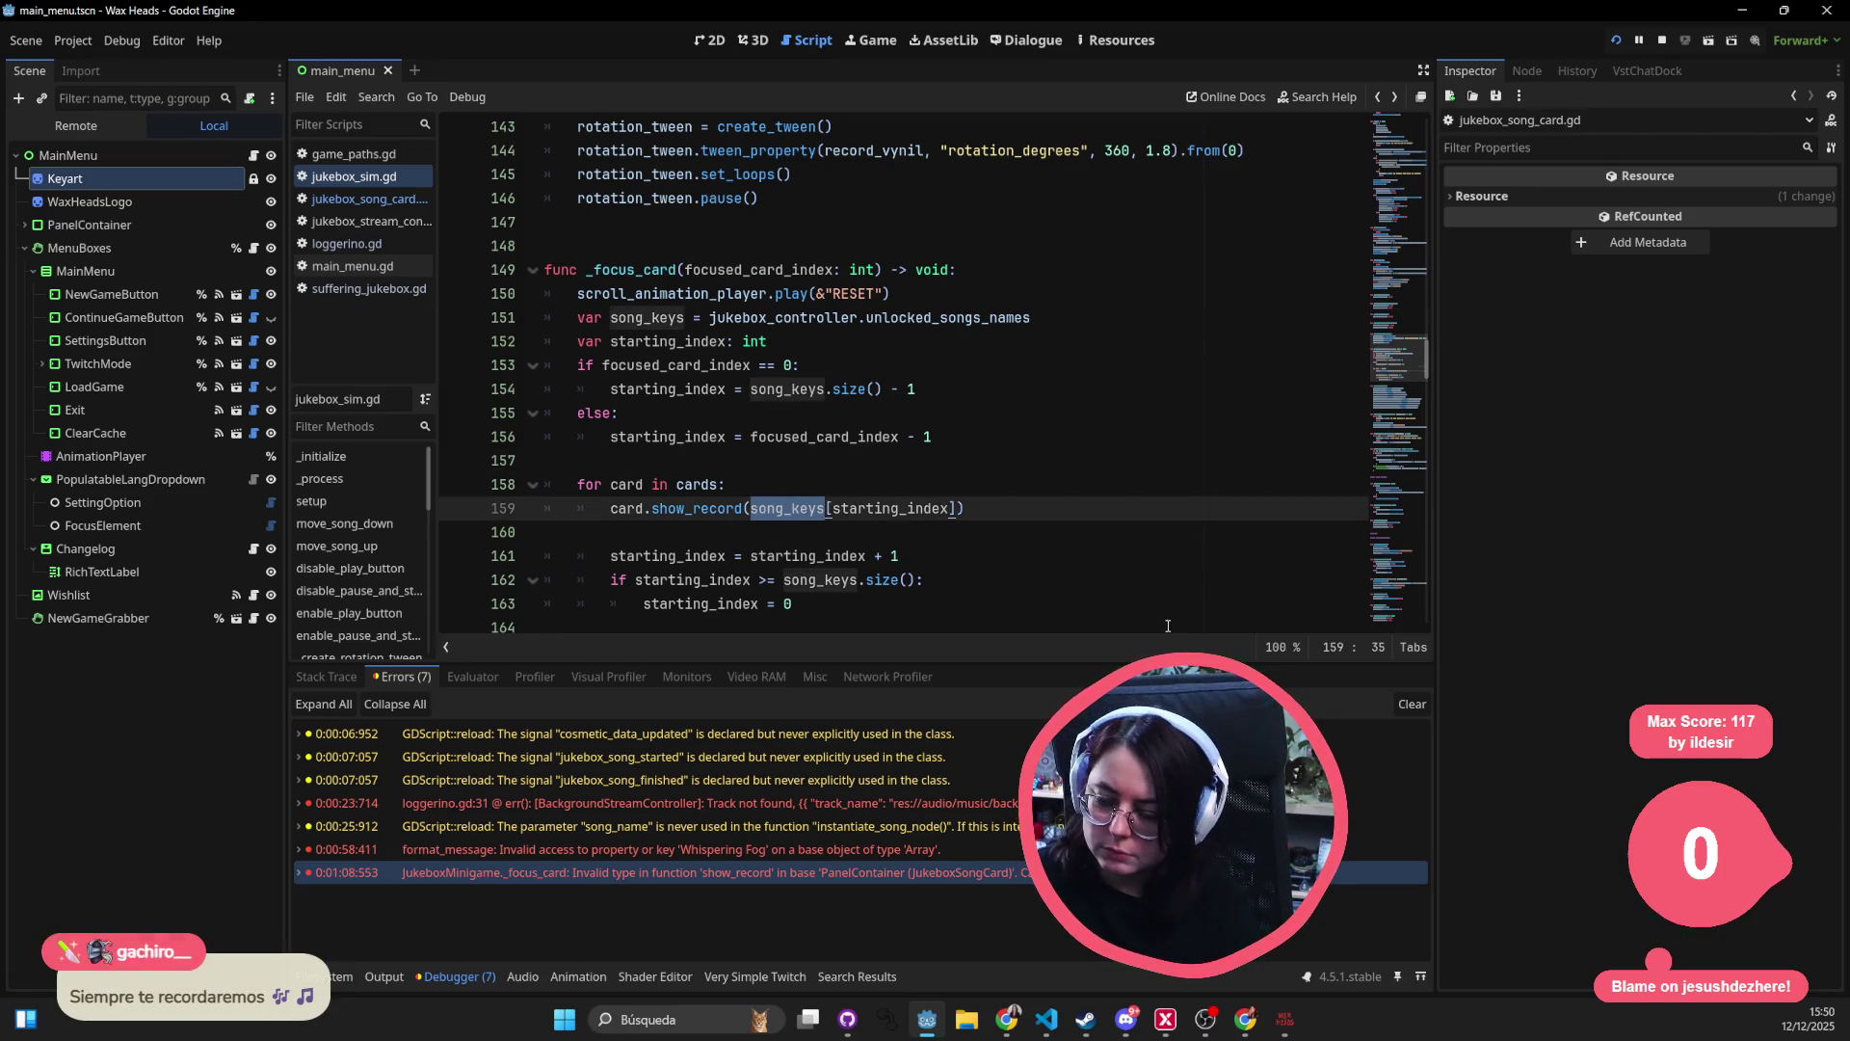
key("Left")
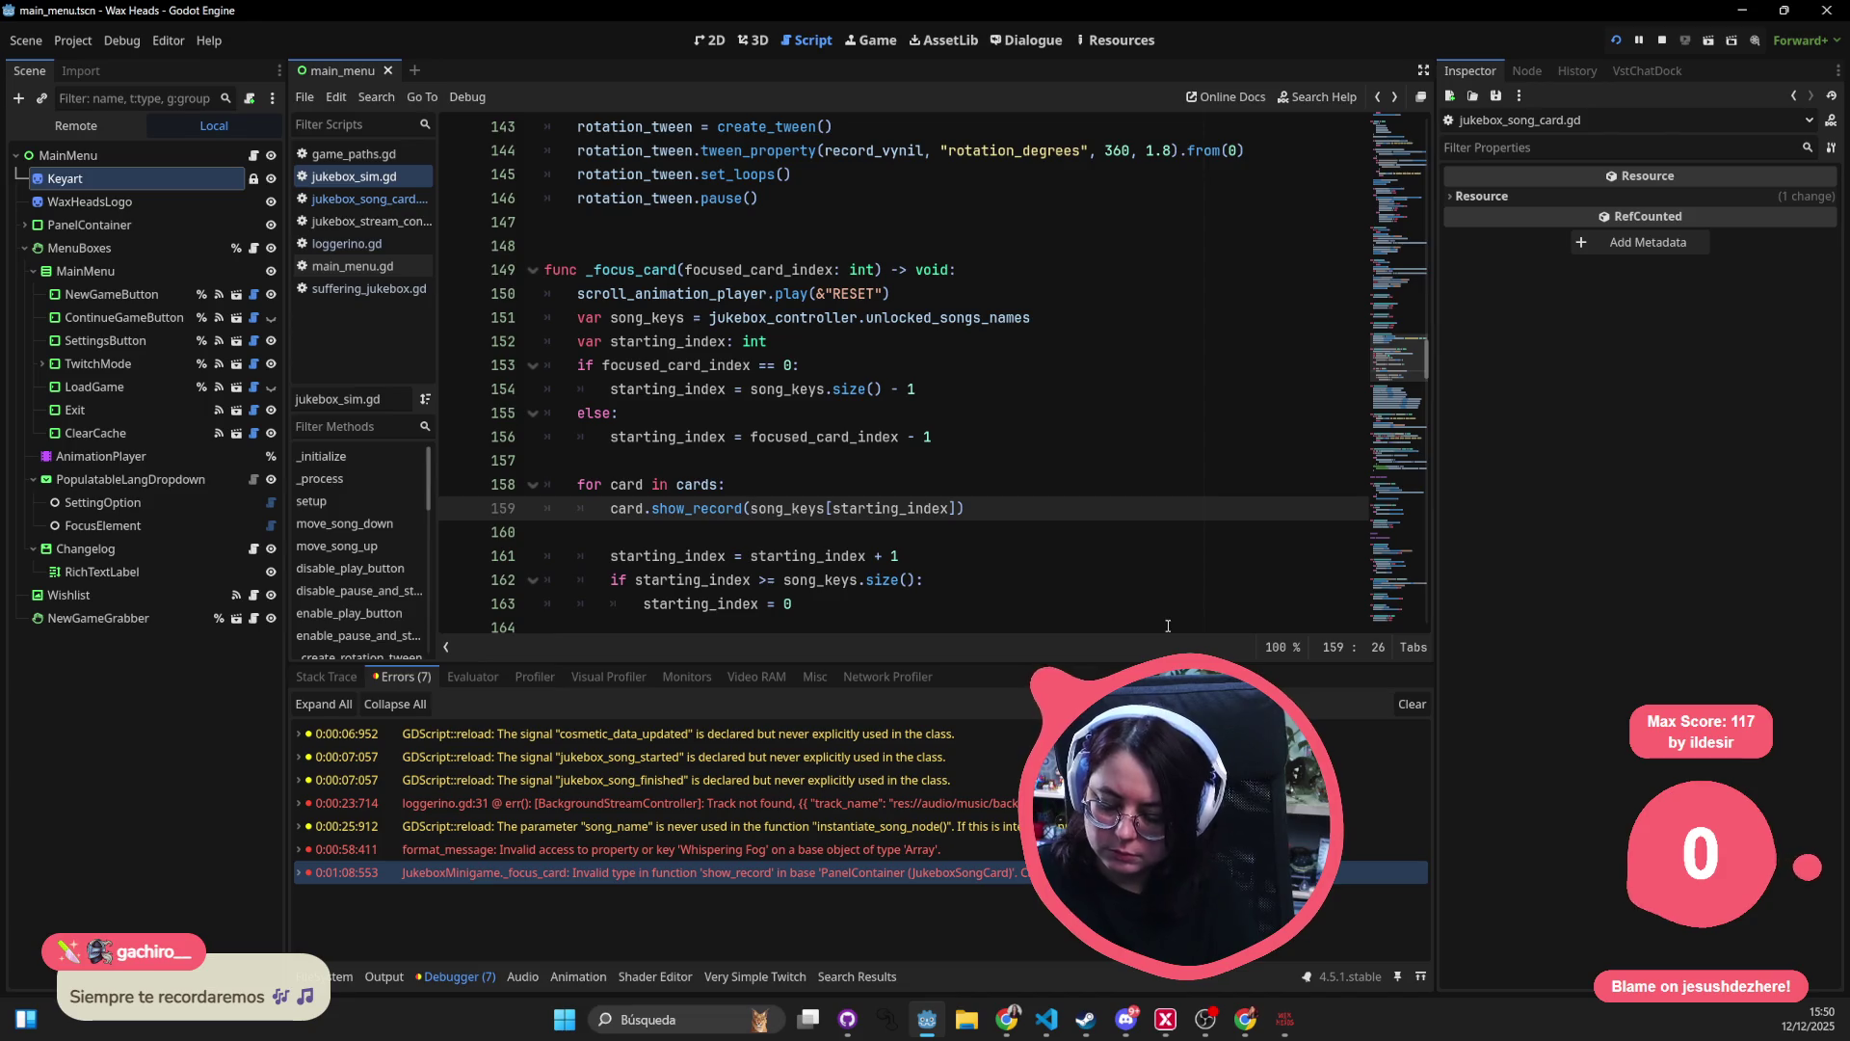
type("unlo")
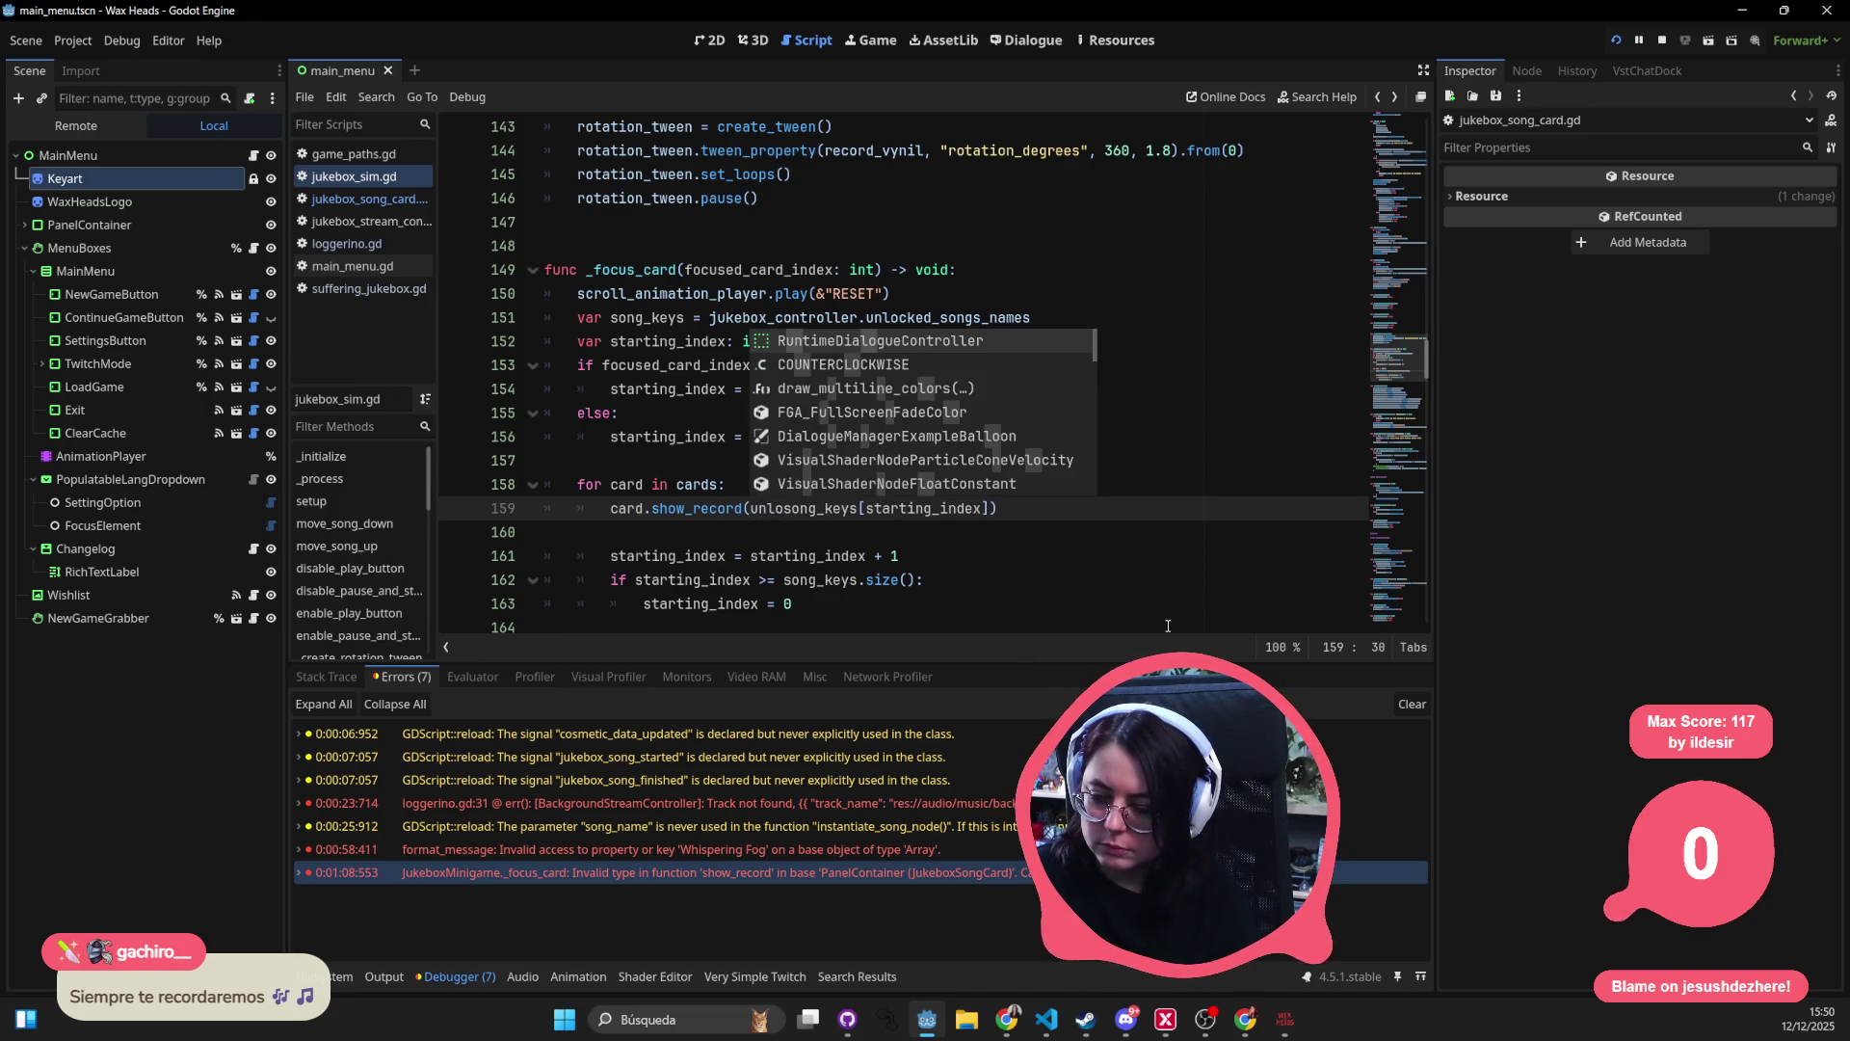
key("BackSpace")
key("BackSpace")
key("BackSpace")
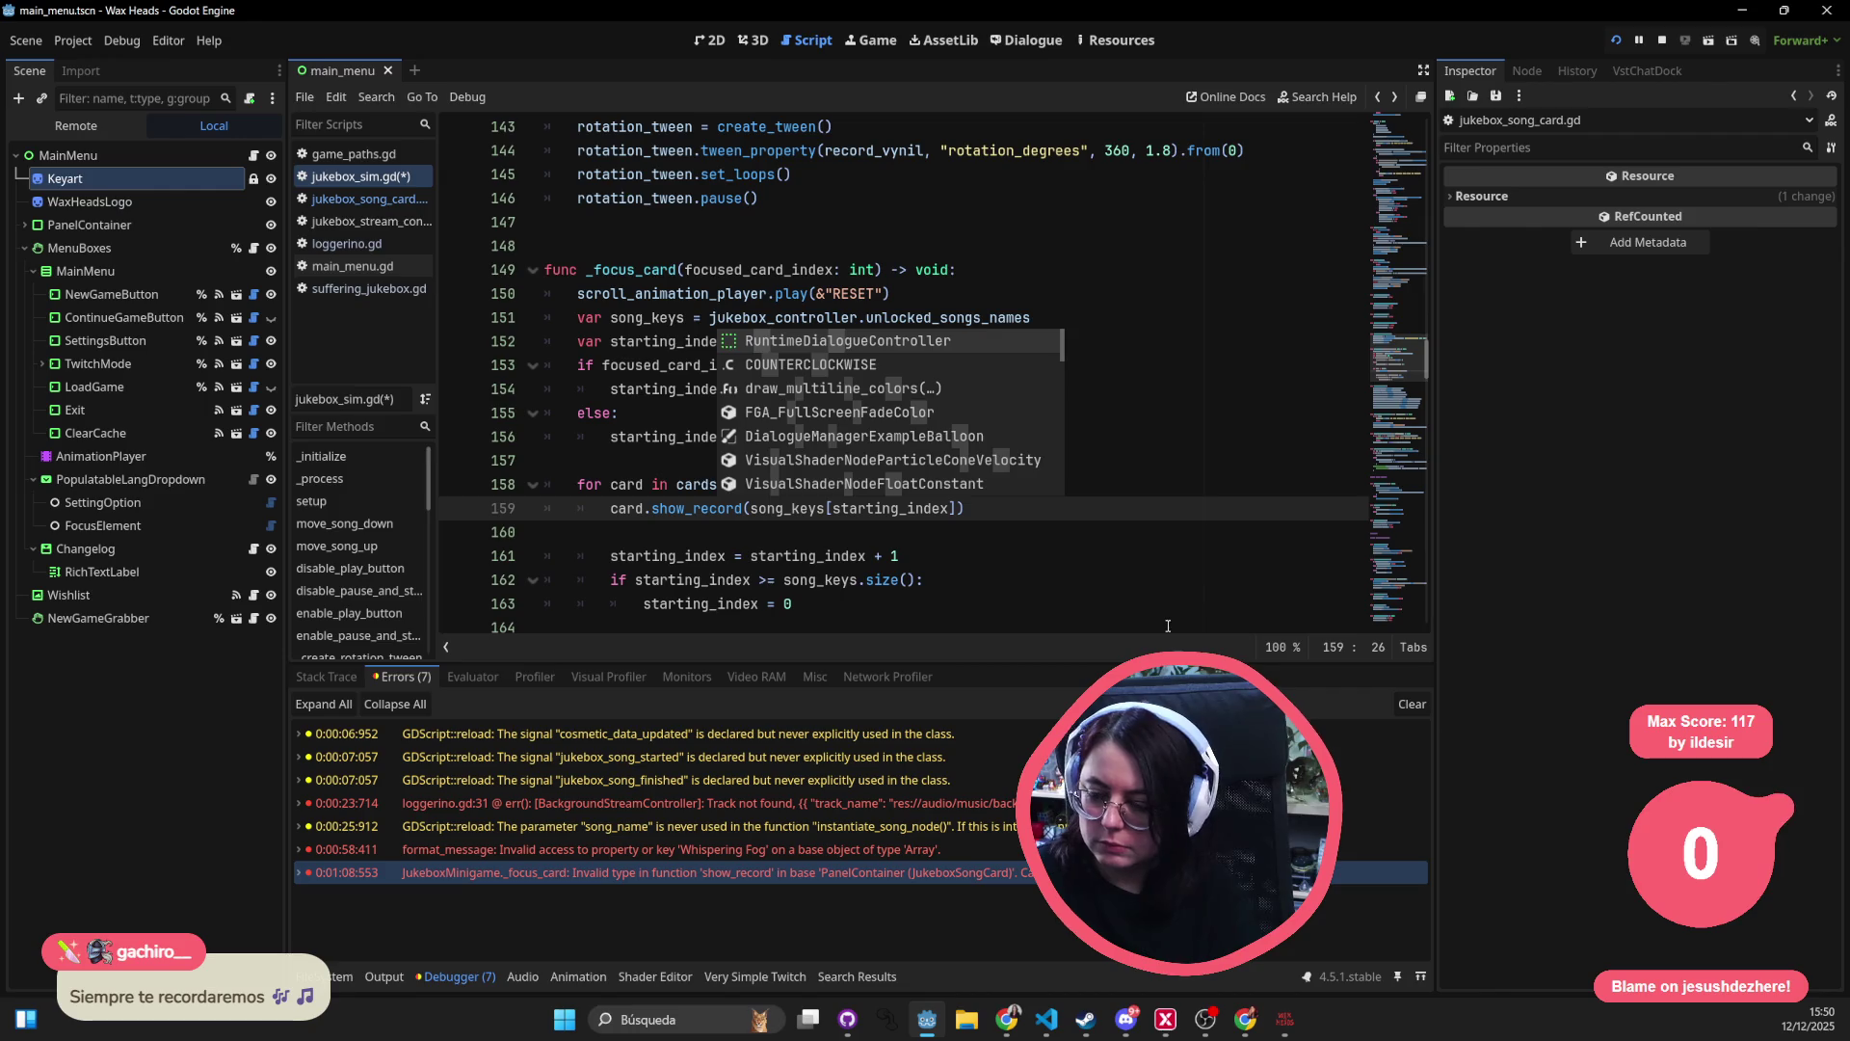
- Browse back to the top of jukebox_sim.gd and down to the _connect_signals code
left_click(1399, 98)
left_click(1399, 98)
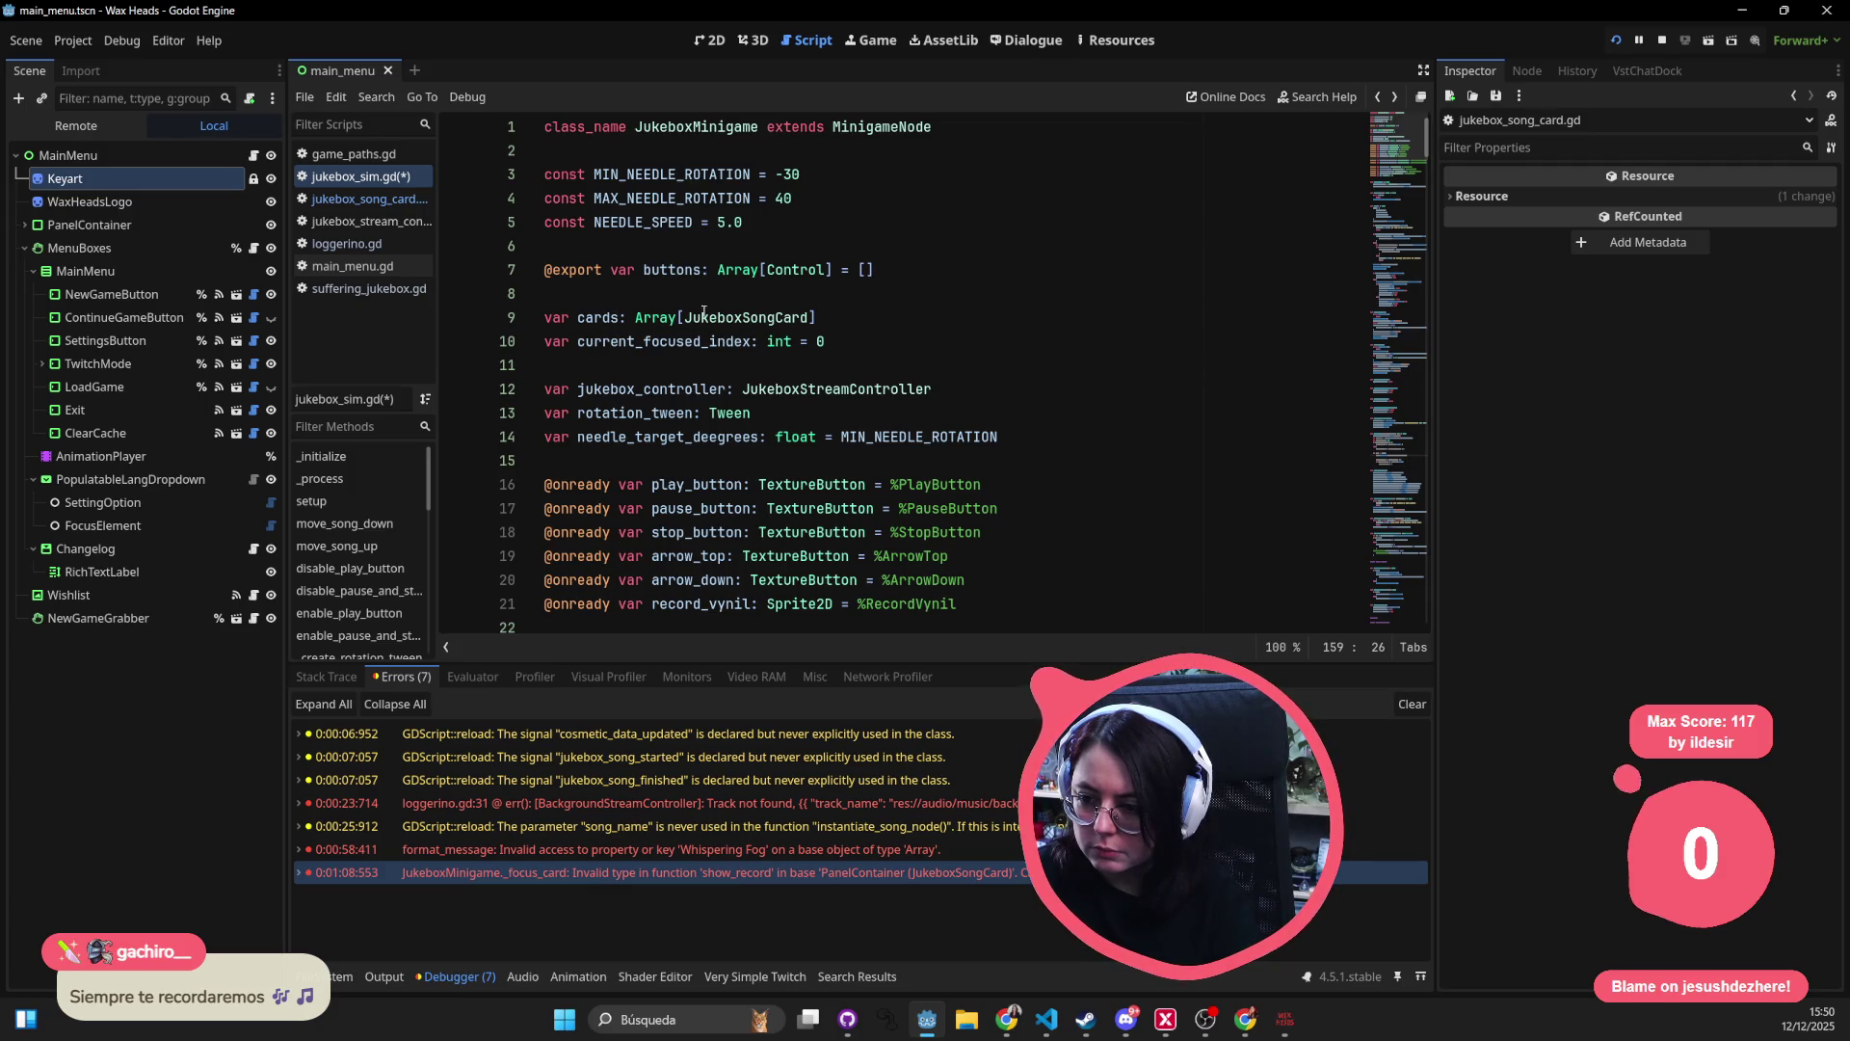
left_click(925, 547)
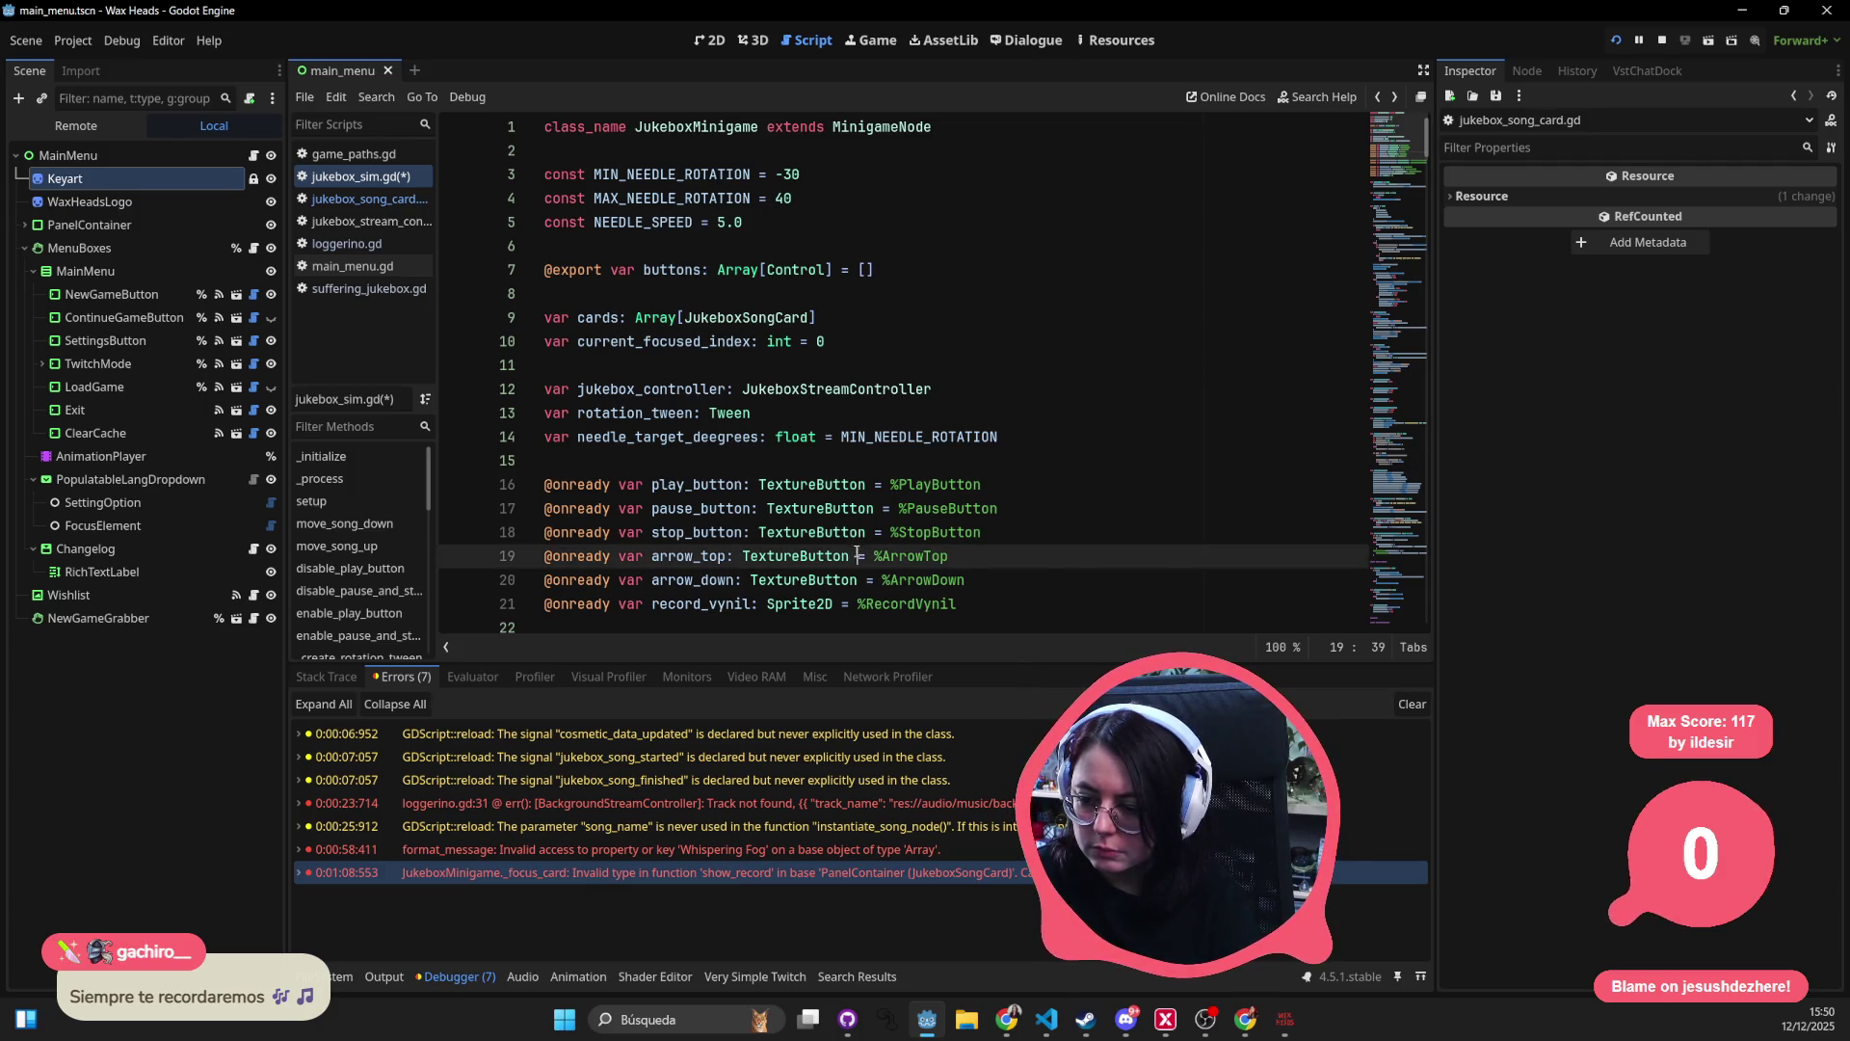
scroll(855, 552, "down", 3)
scroll(855, 553, "down", 2)
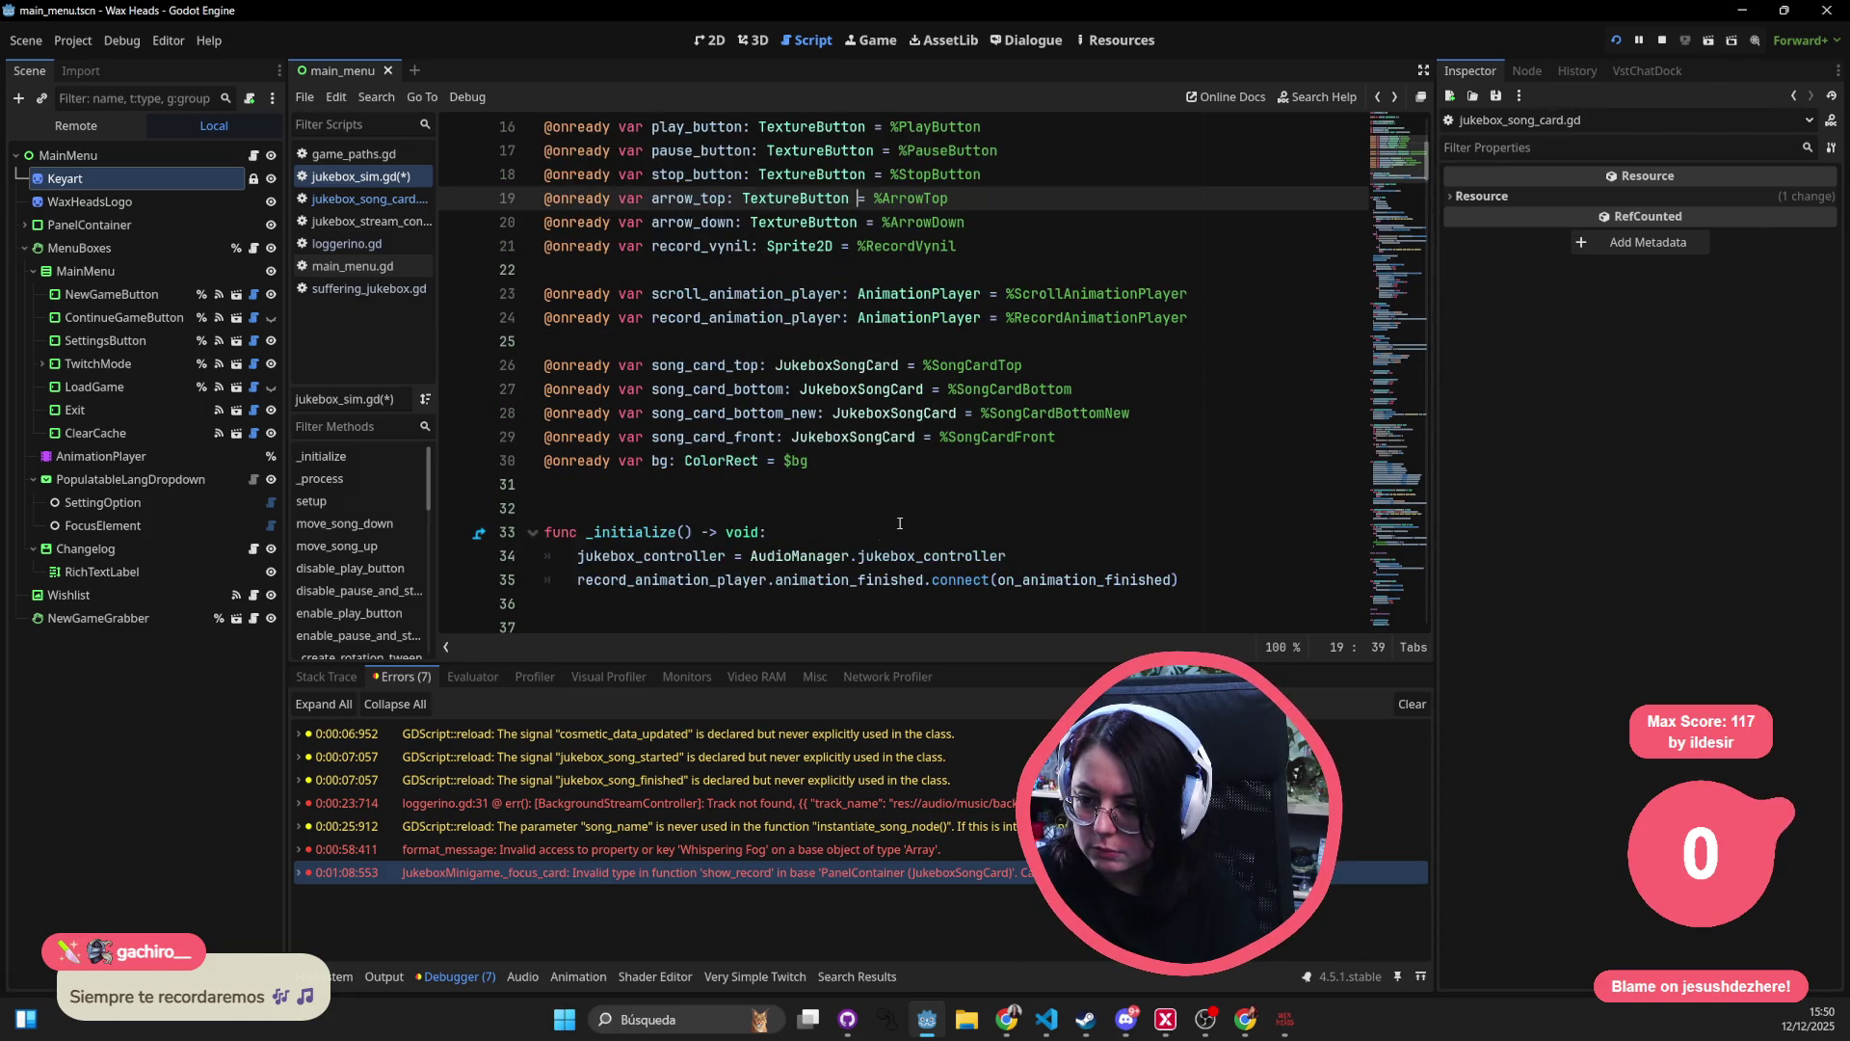
scroll(899, 523, "down", 20)
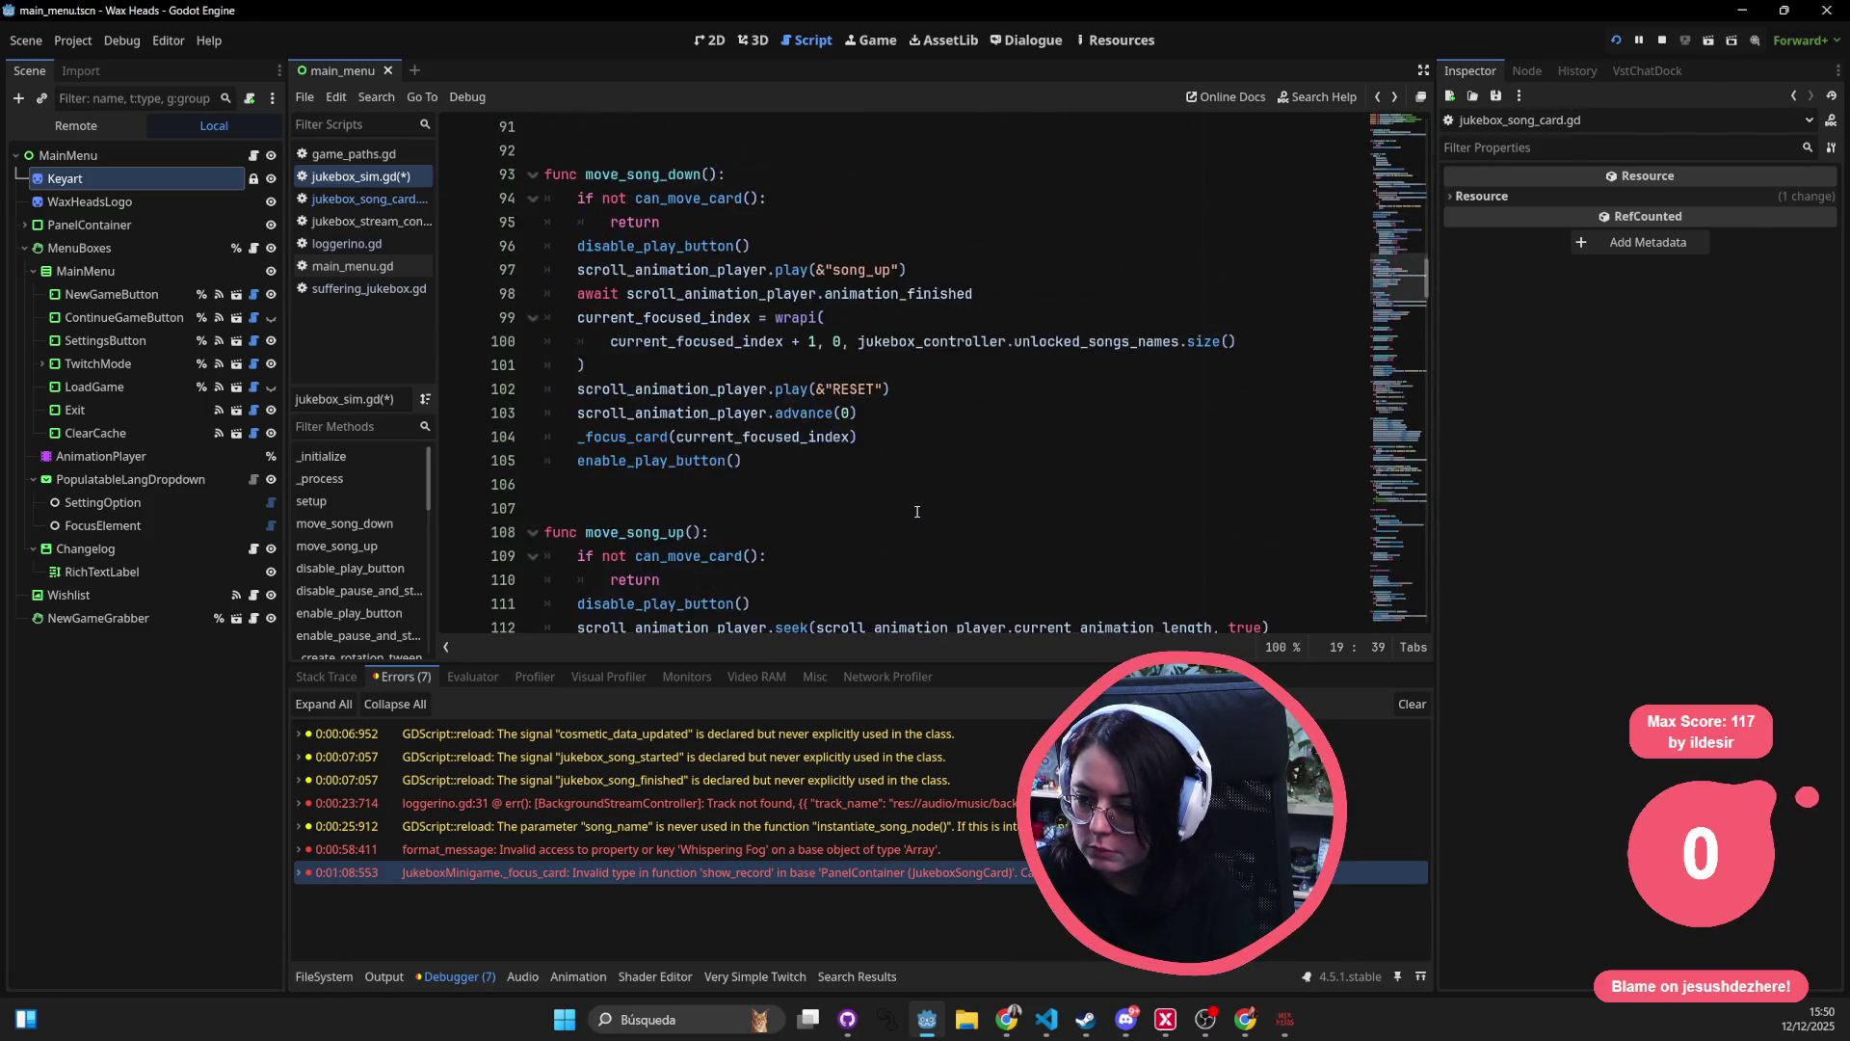
scroll(916, 512, "down", 20)
left_click(980, 508)
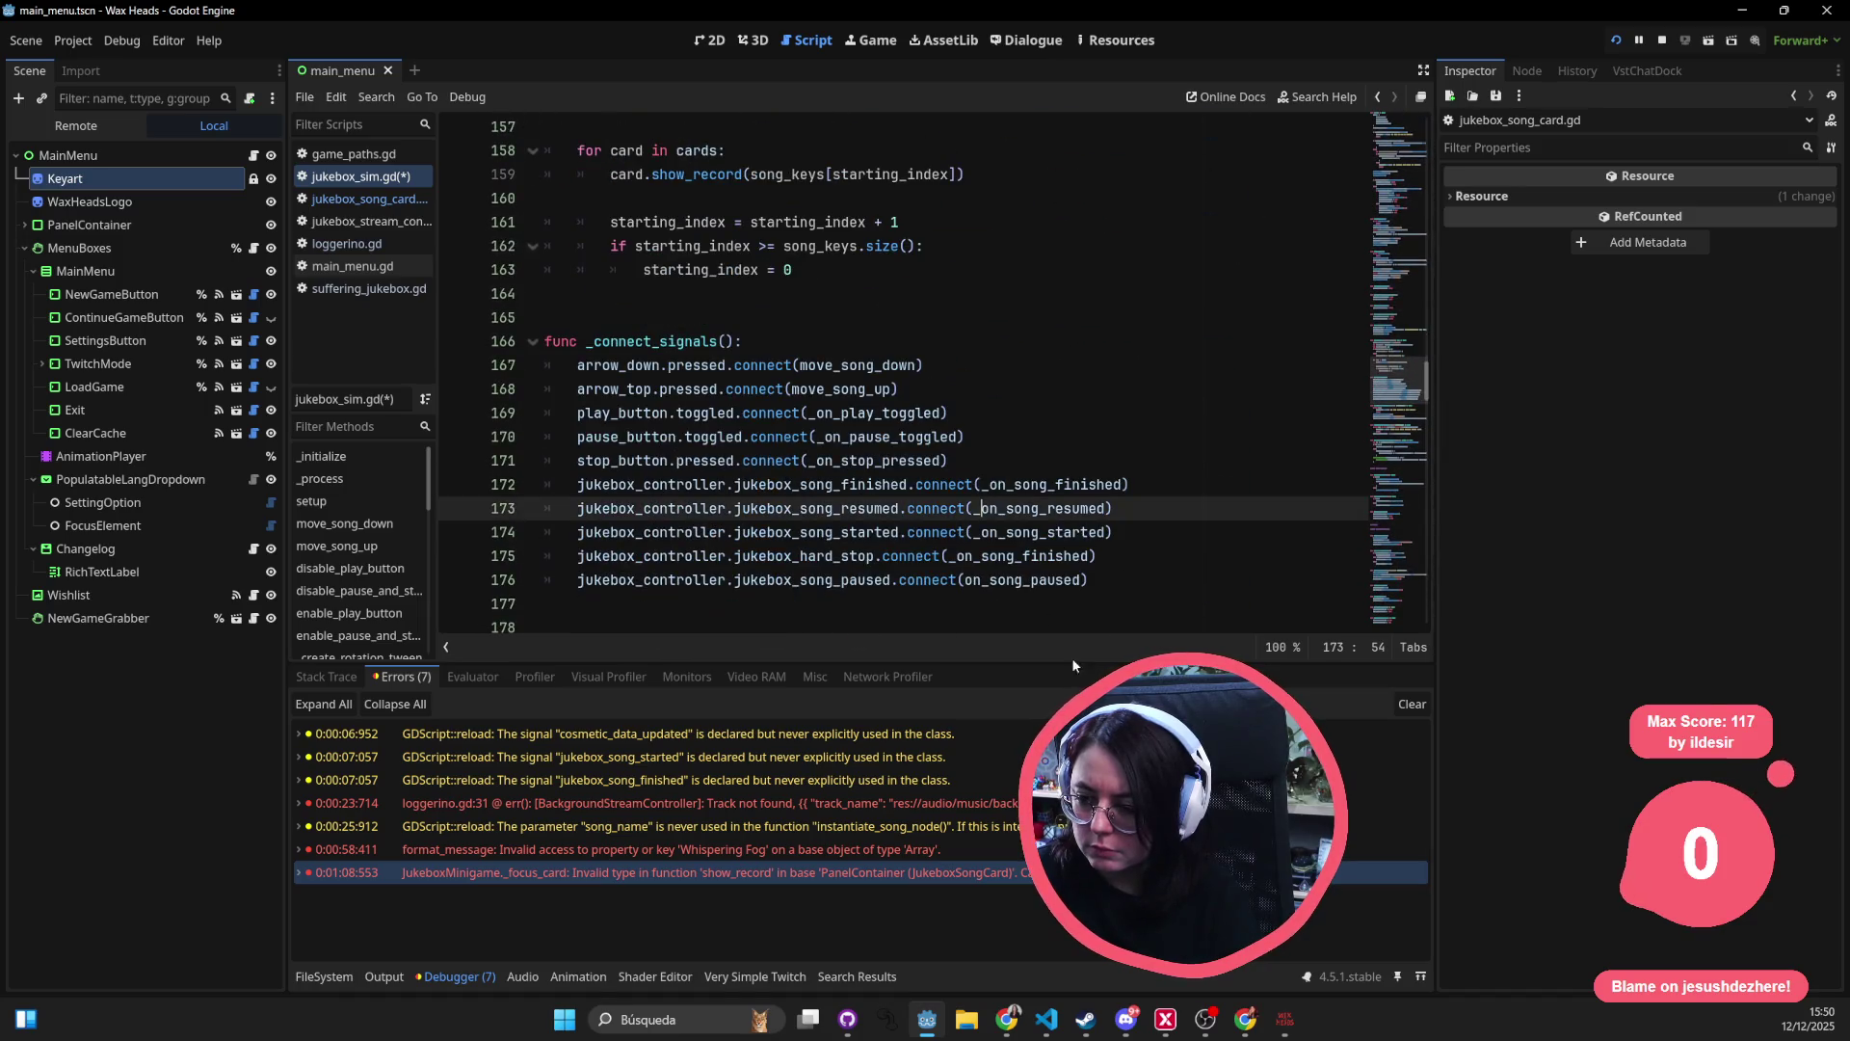
- Close the running Wax Heads game and switch to VS Code
key("alt+Tab")
key("alt+F4")
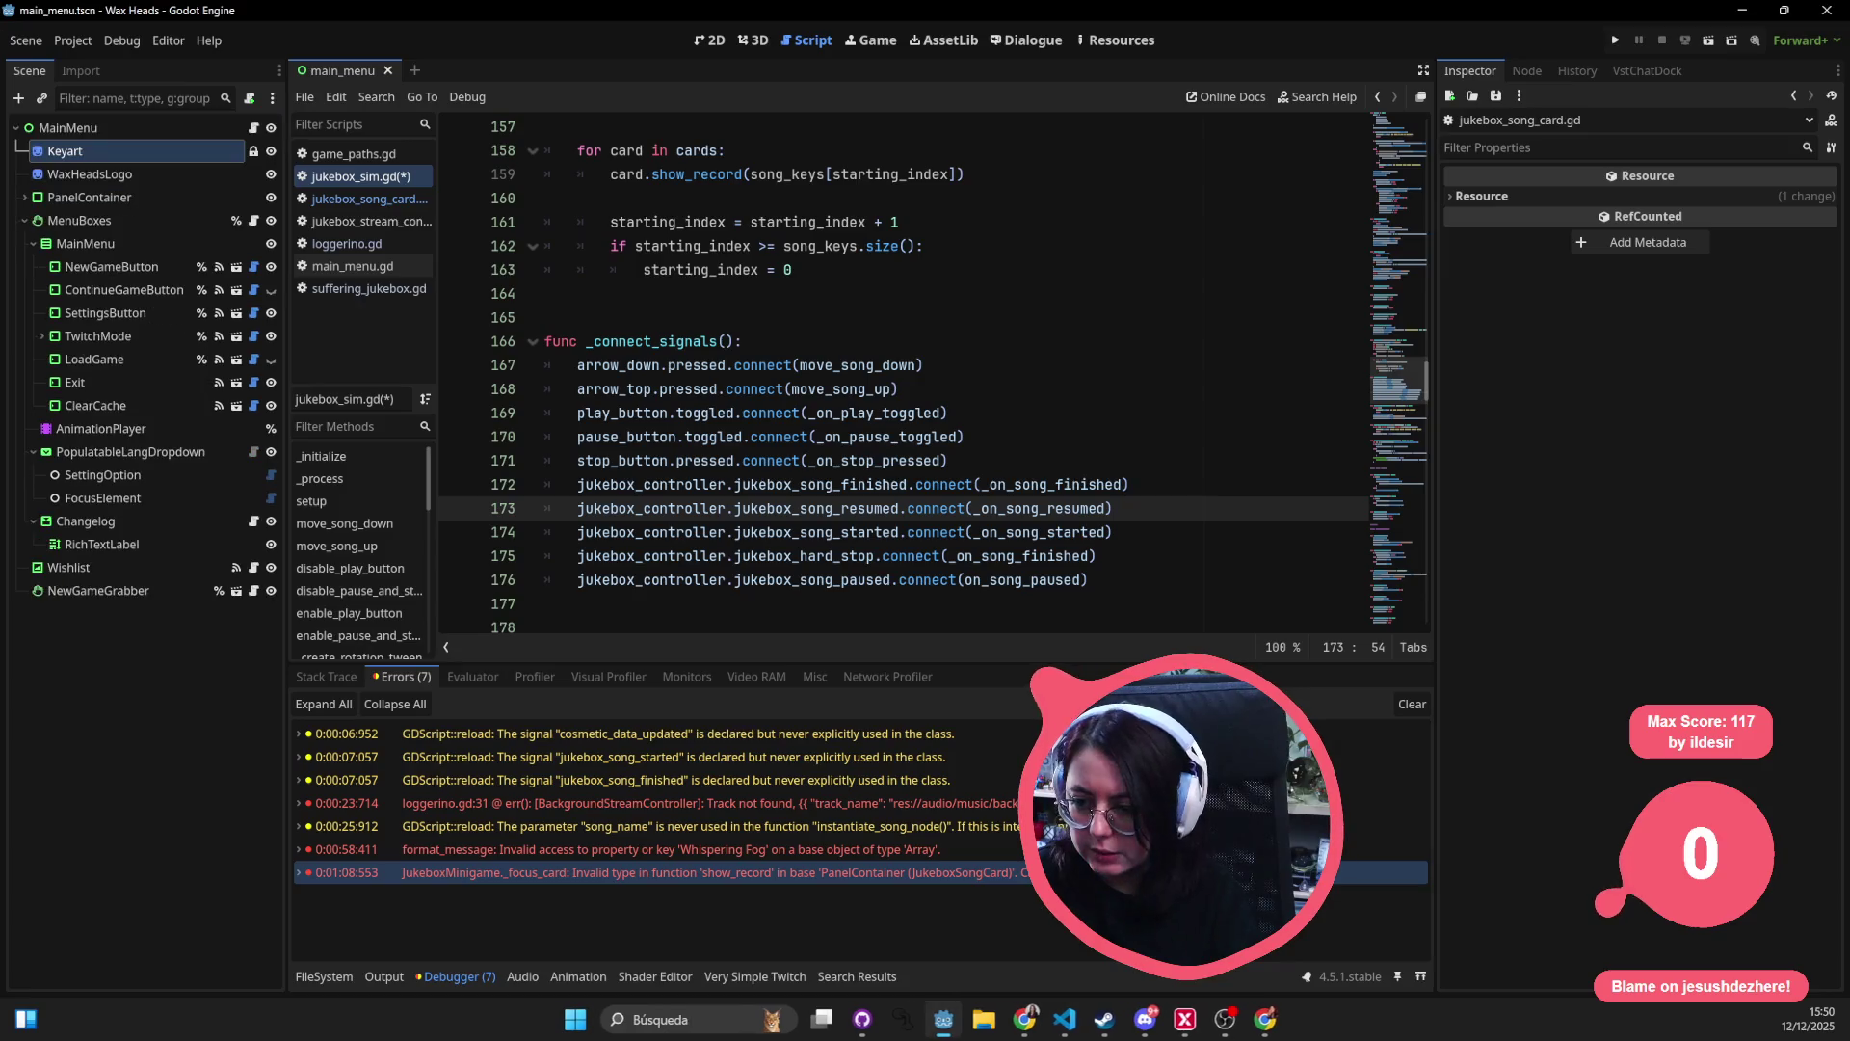
left_click(1065, 1019)
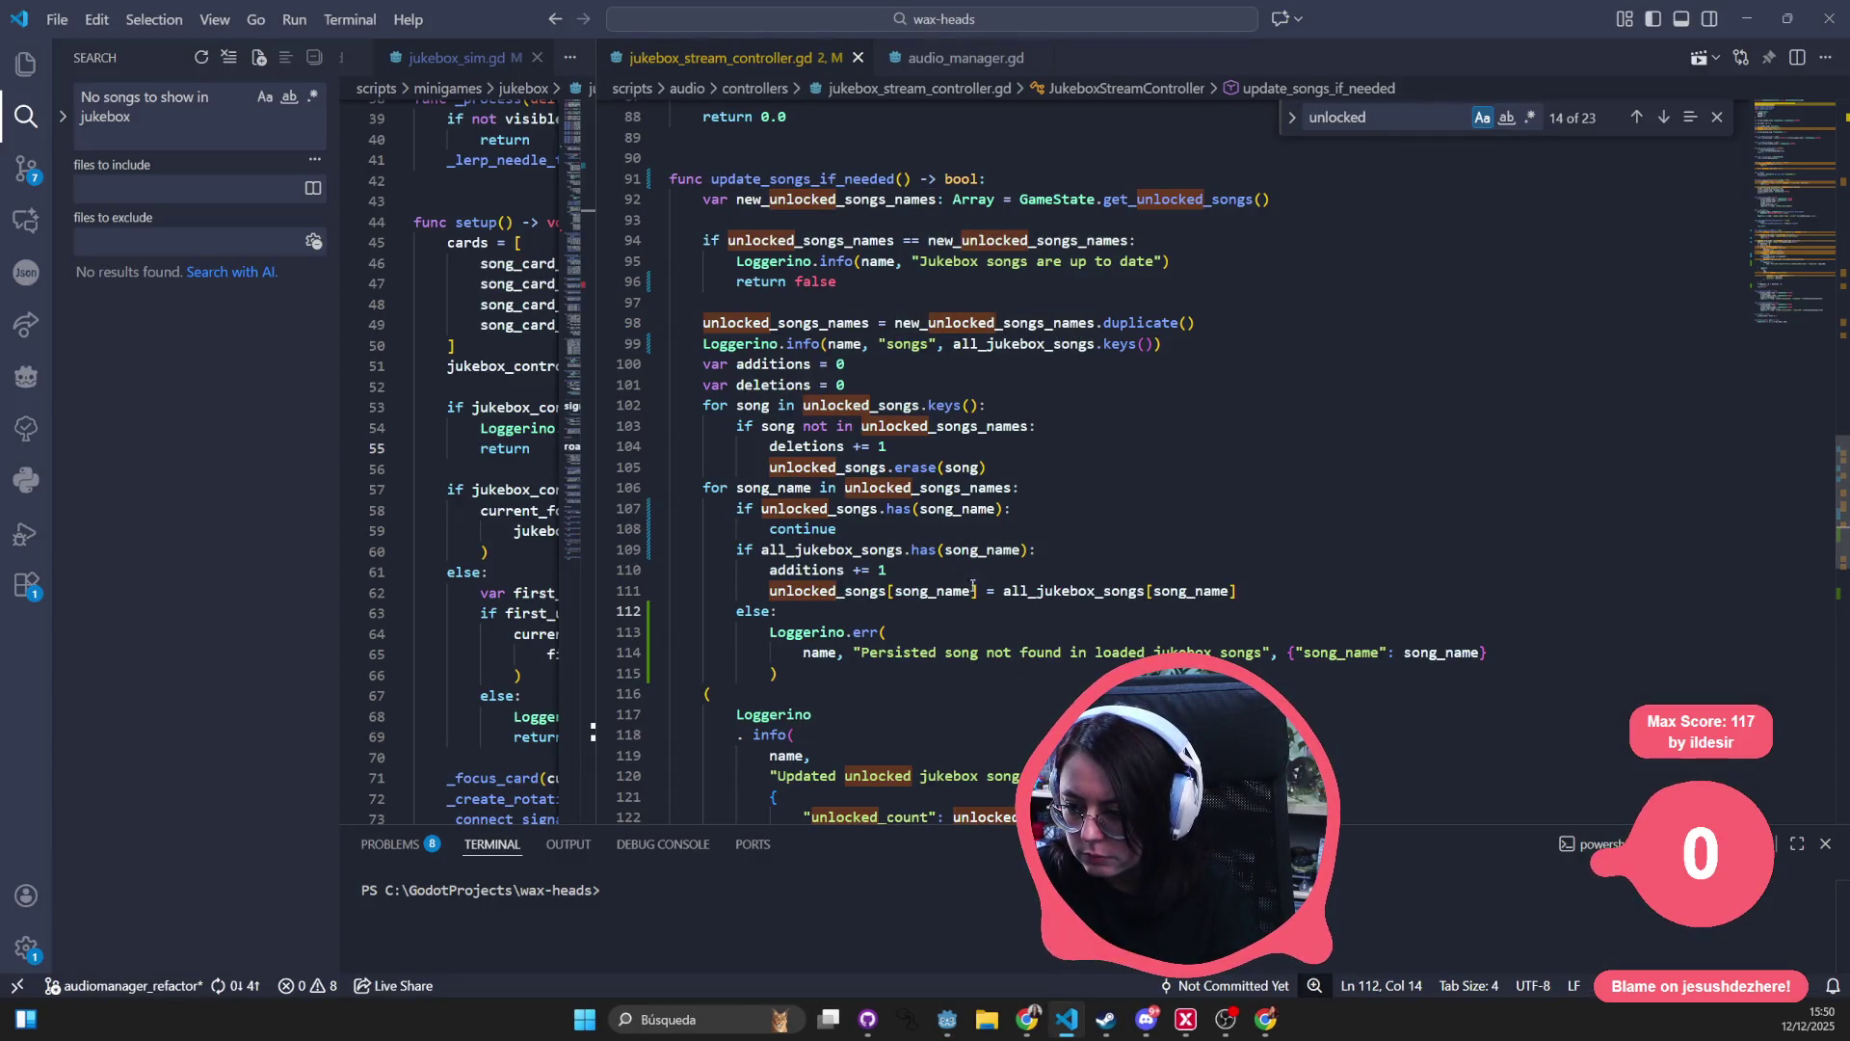
- Examine unlocked_songs, unlocked_songs_names and all_jukebox_songs in jukebox_stream_controller.gd
scroll(907, 450, "down", 3)
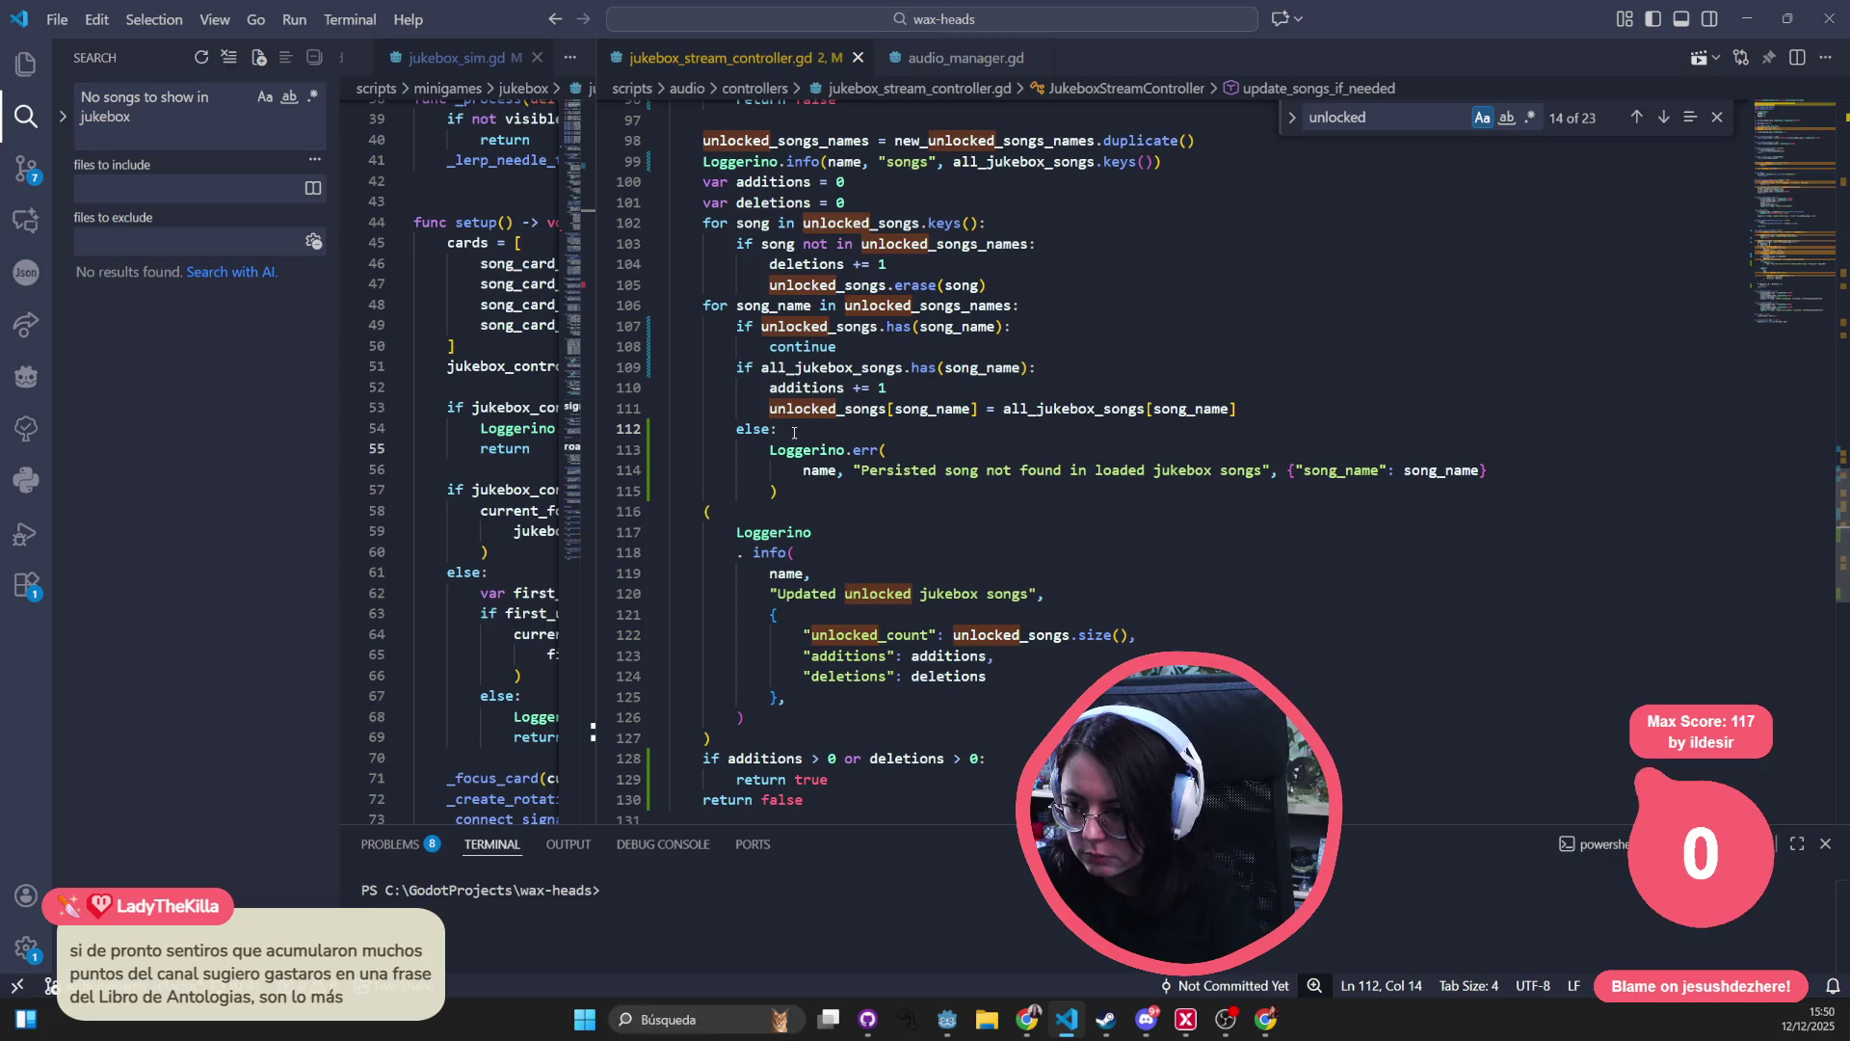
left_click_drag(768, 408, 853, 408)
scroll(853, 408, "up", 3)
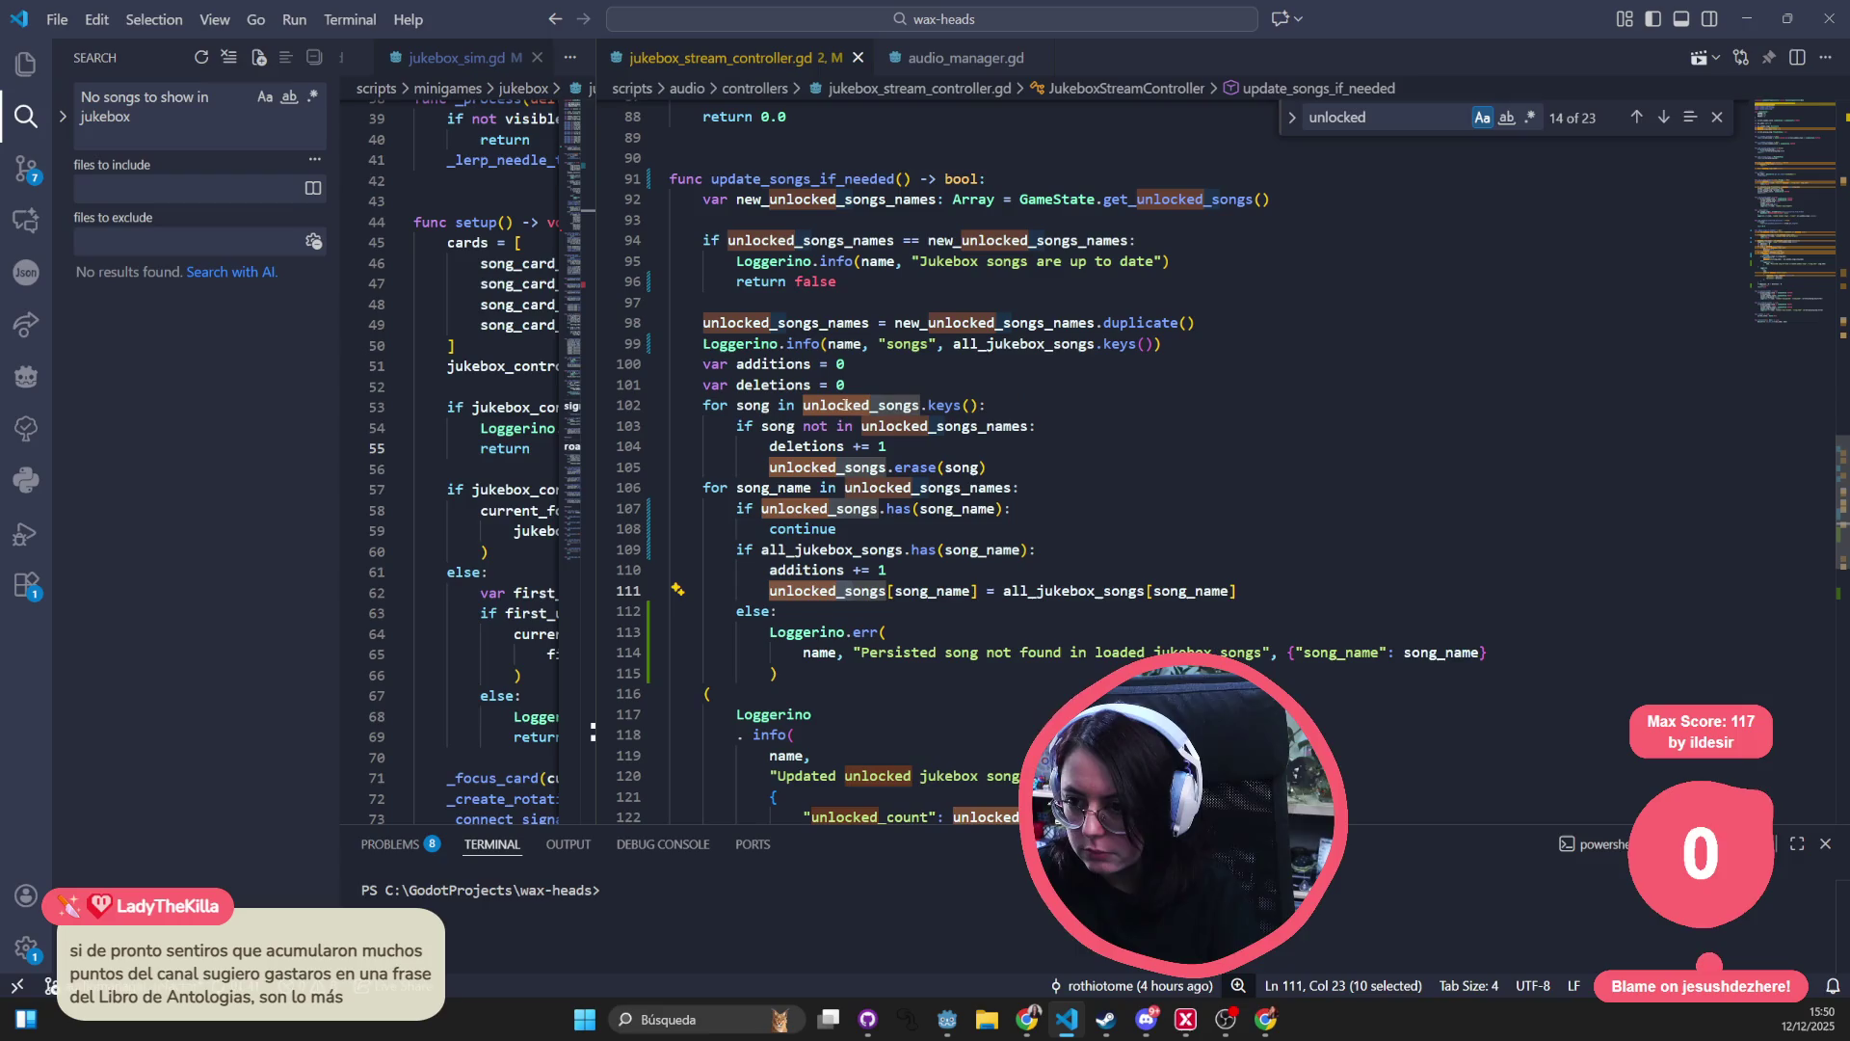
left_click_drag(703, 323, 861, 325)
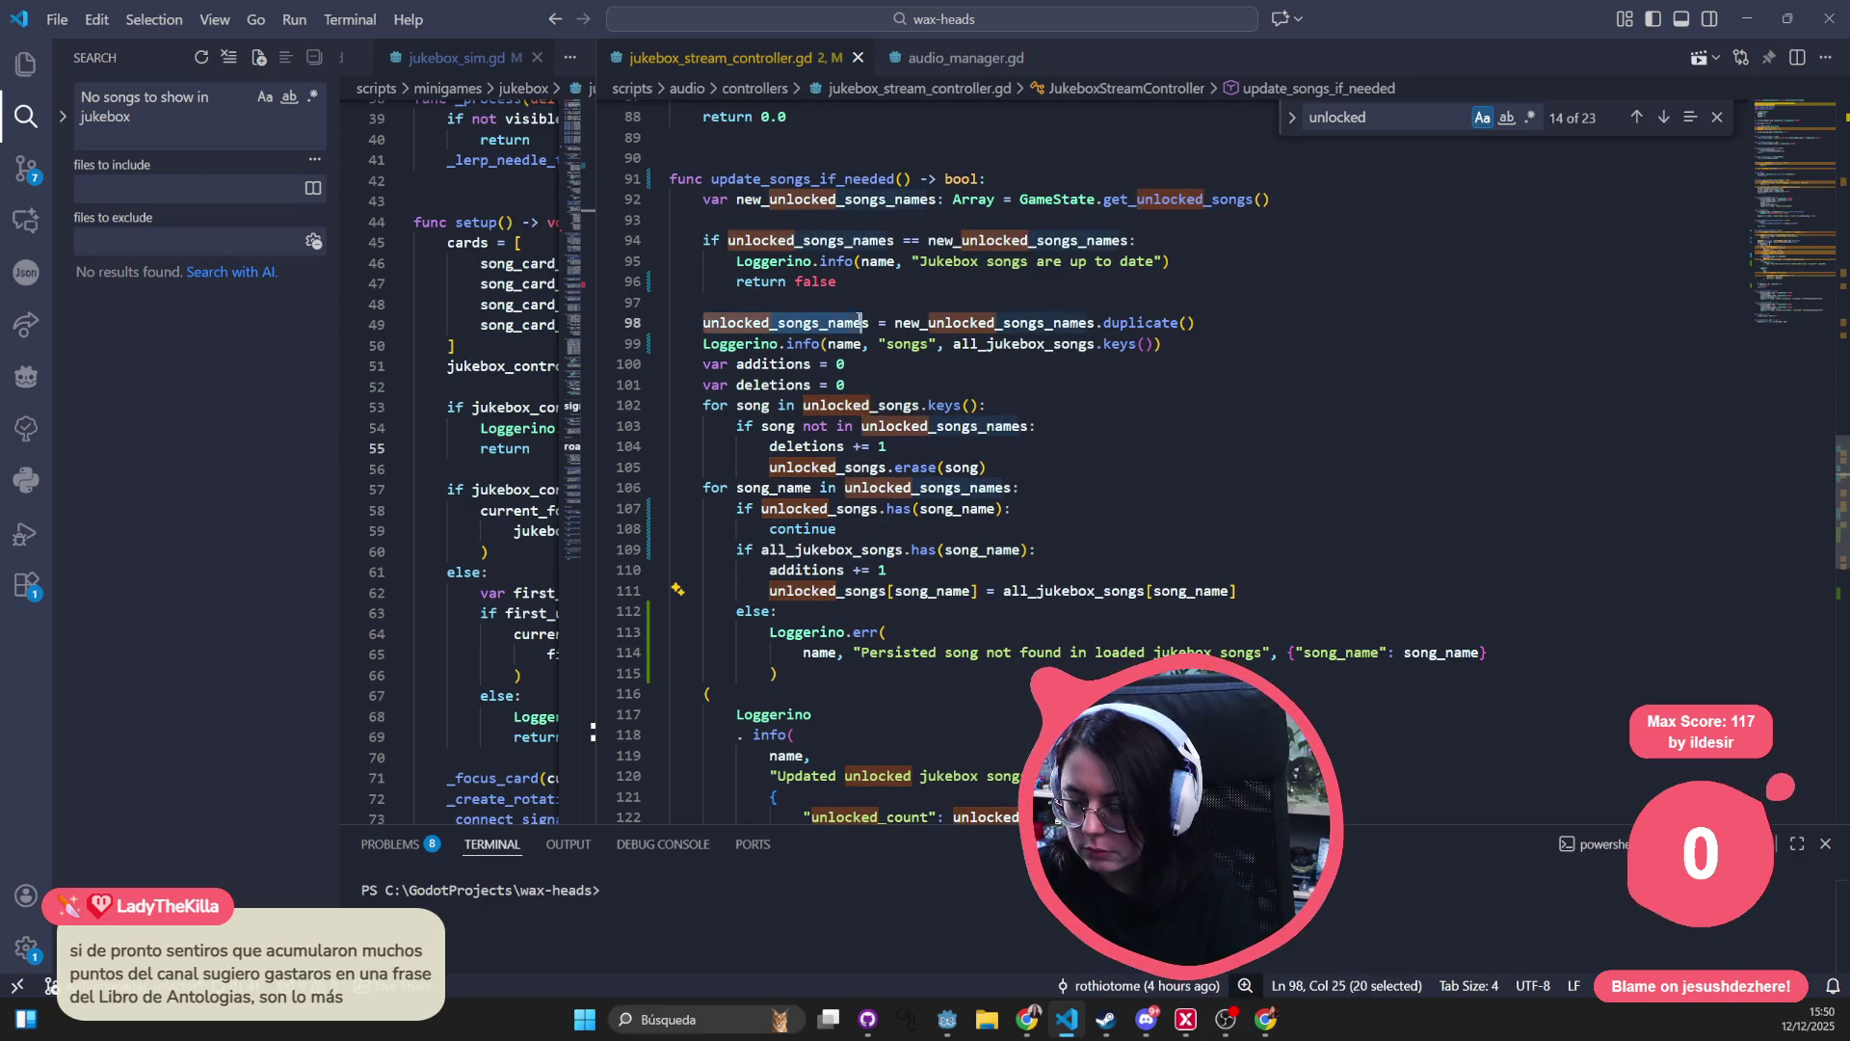
left_click_drag(860, 325, 872, 324)
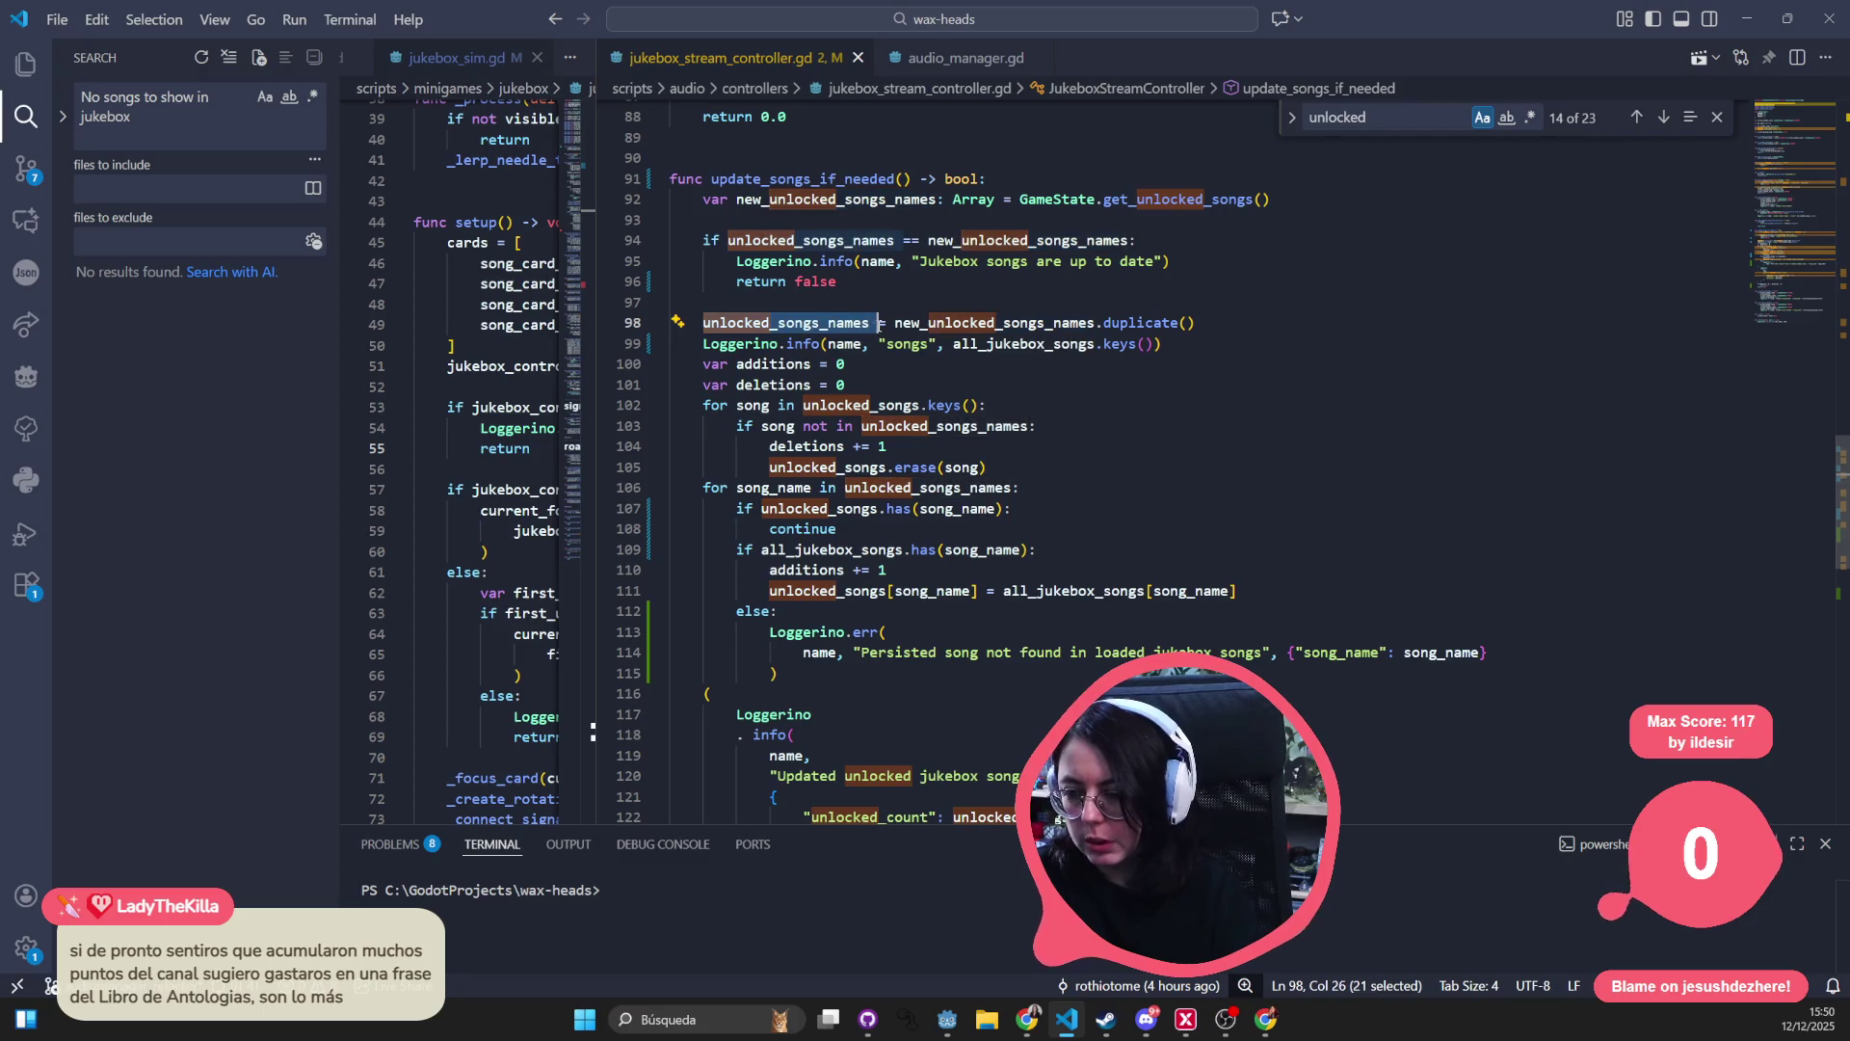
double_click(1036, 335)
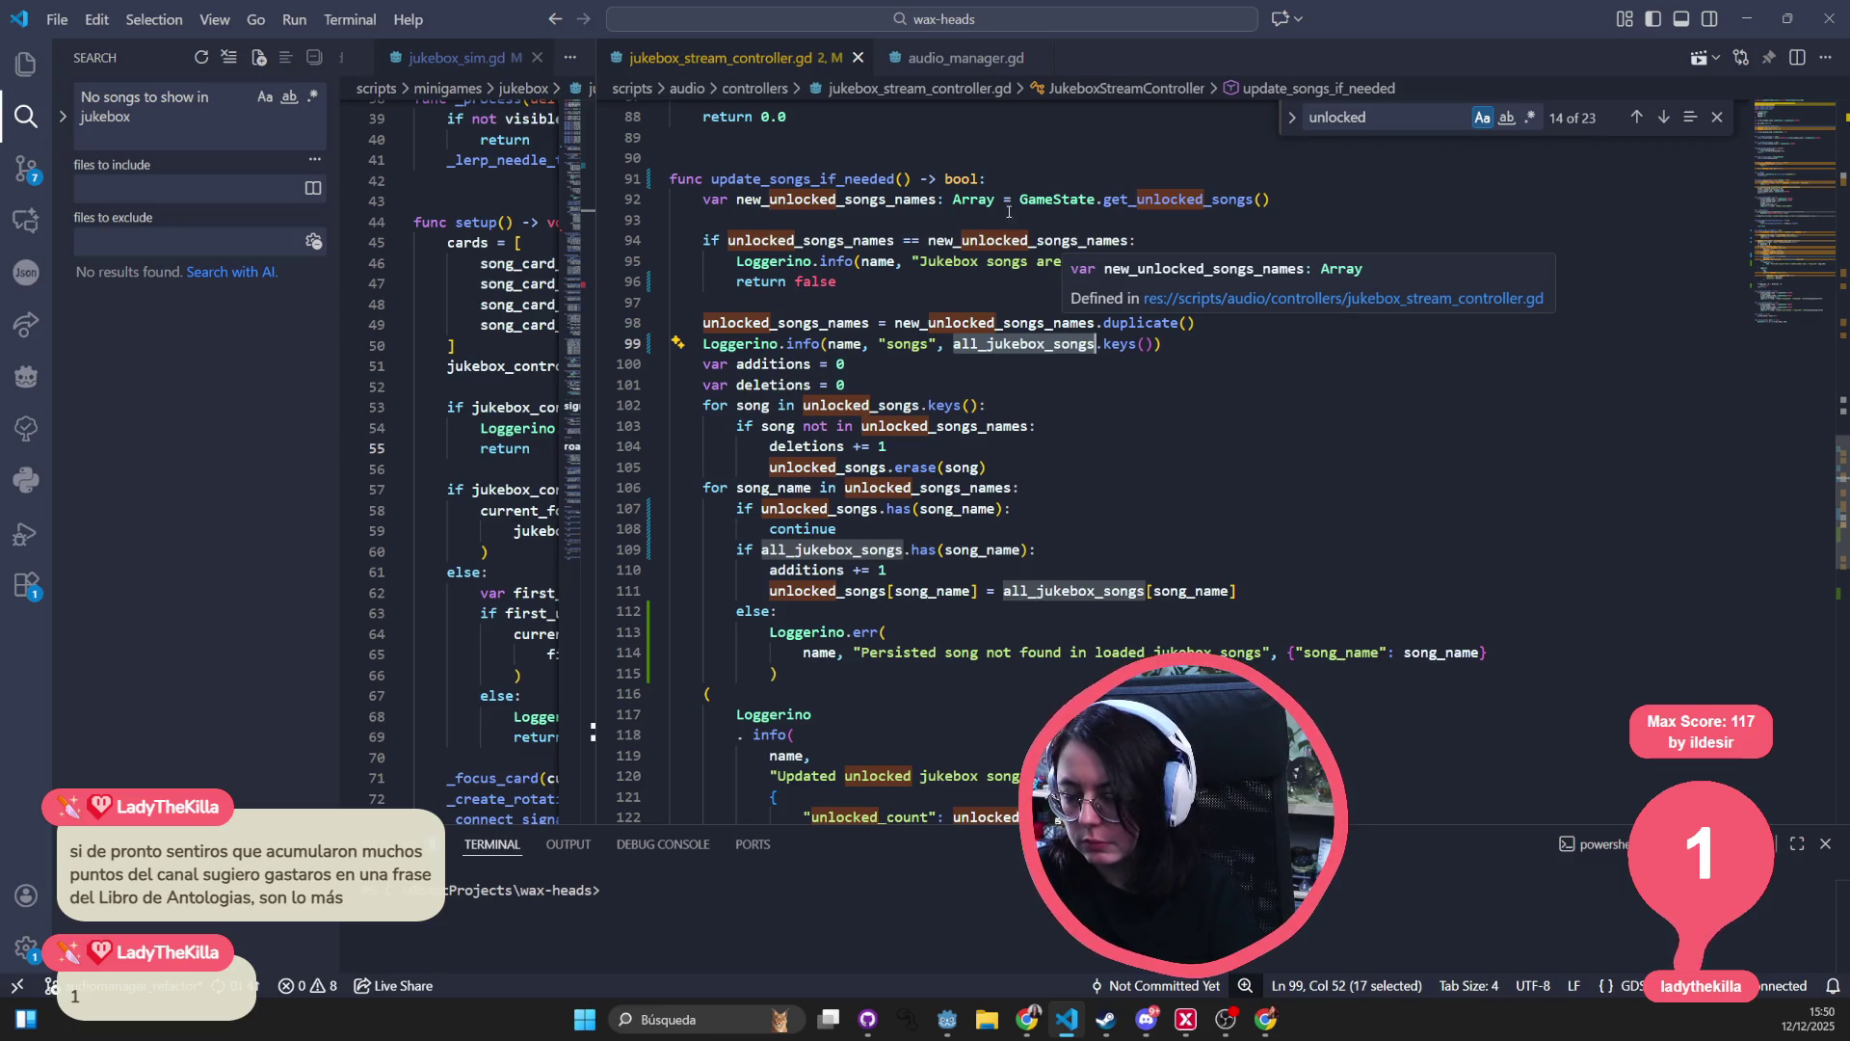
- Widen the jukebox_sim.gd editor and highlight the uses of jukebox_controller
left_click_drag(593, 127, 1122, 126)
left_click(784, 66)
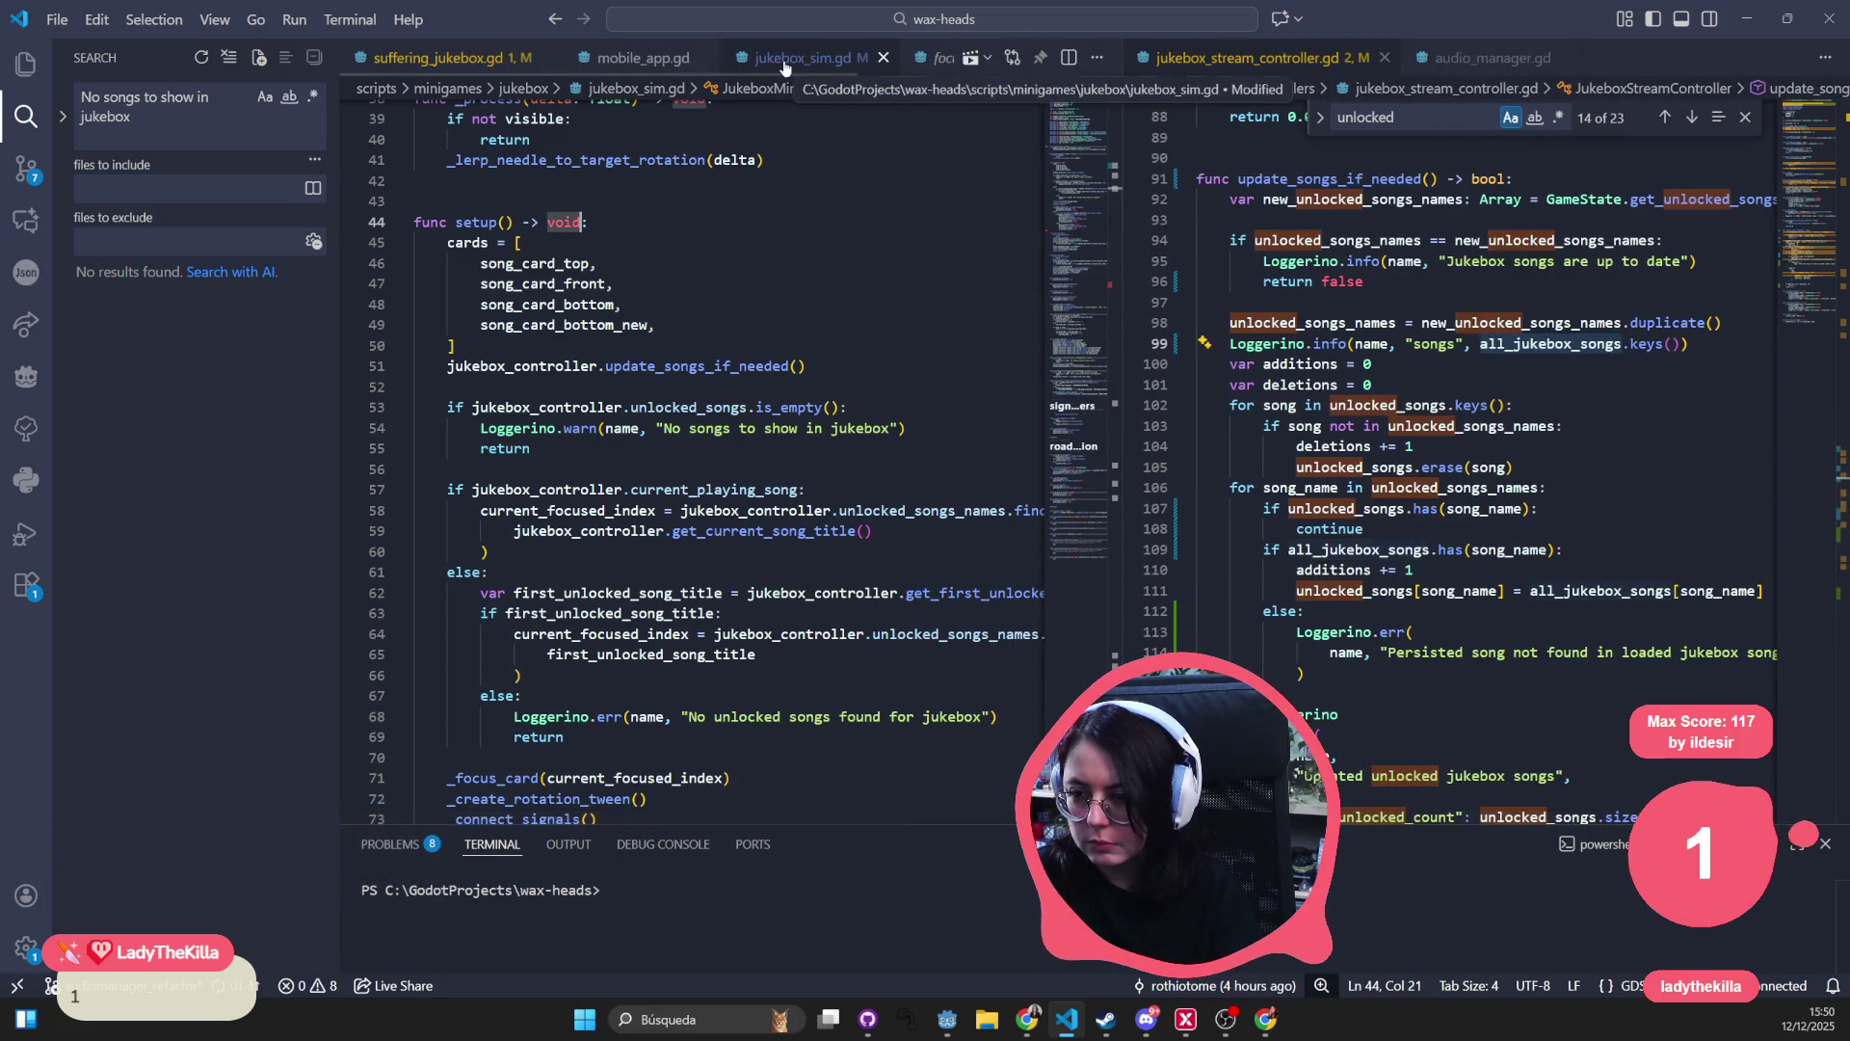
left_click(689, 354)
scroll(1070, 241, "up", 13)
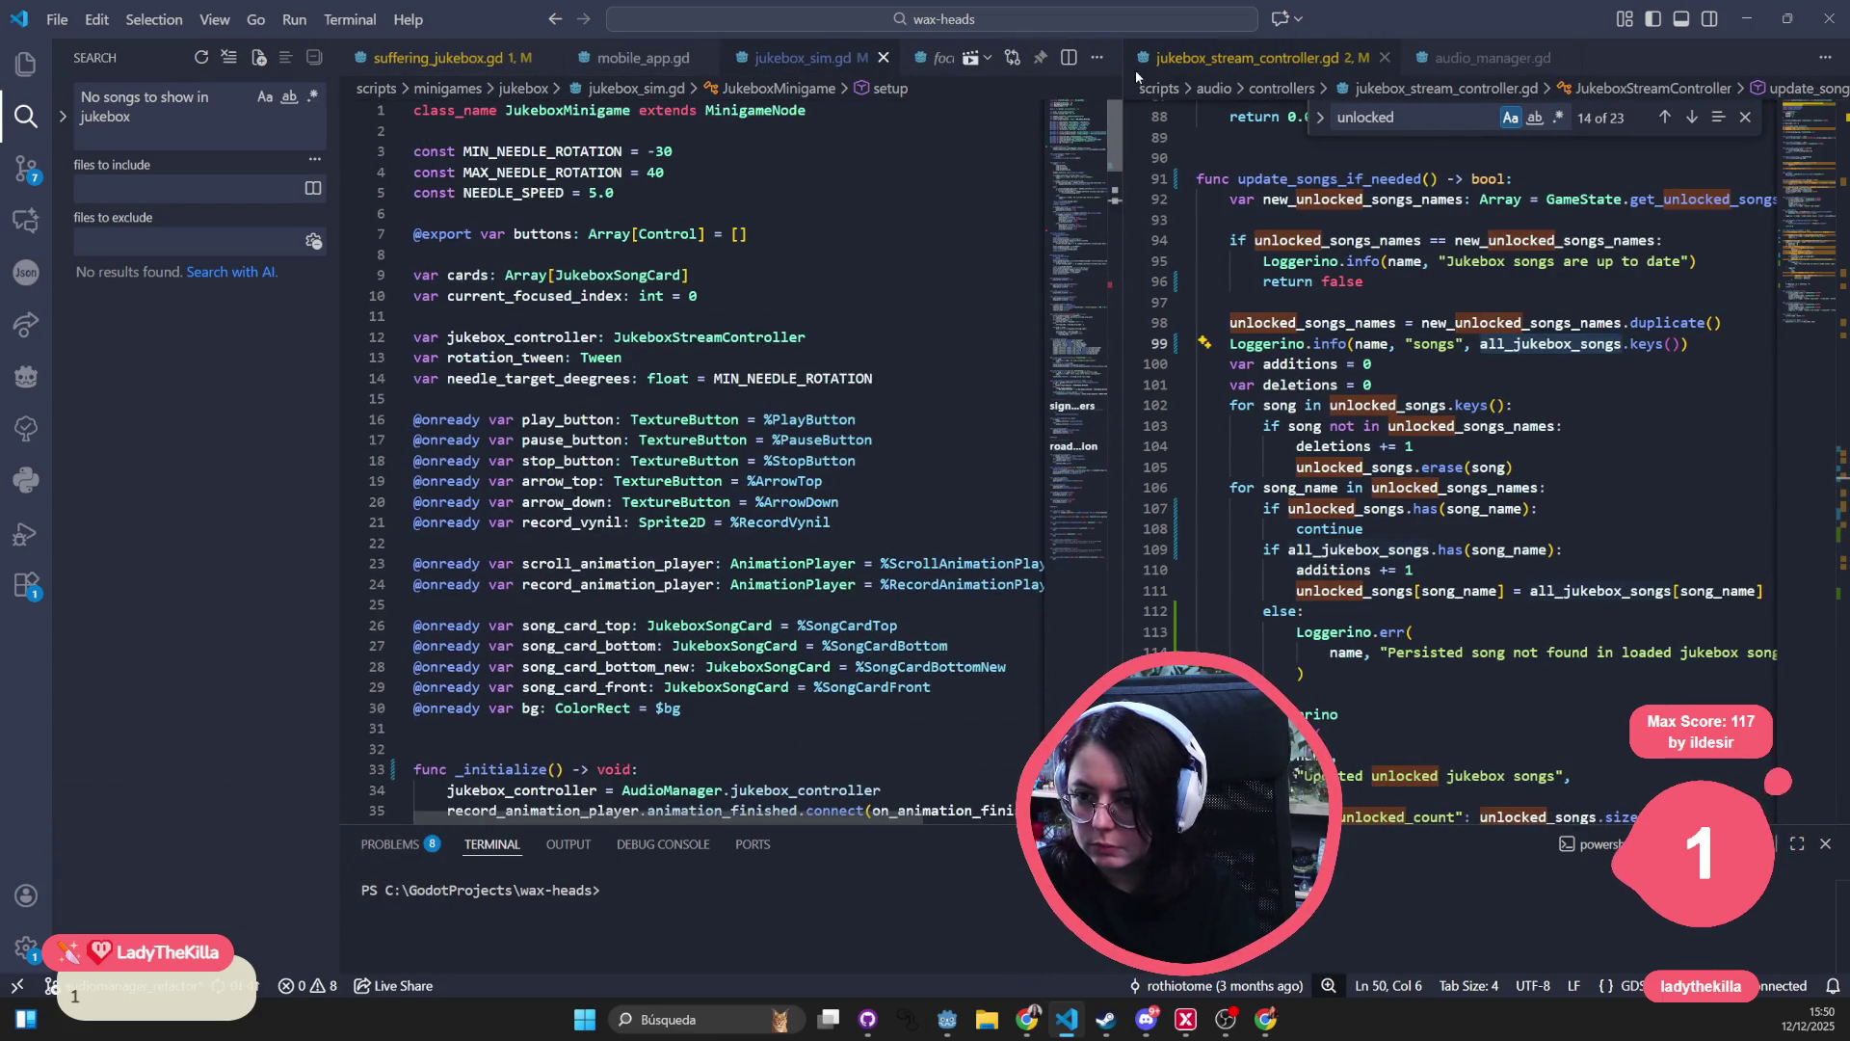
double_click(568, 337)
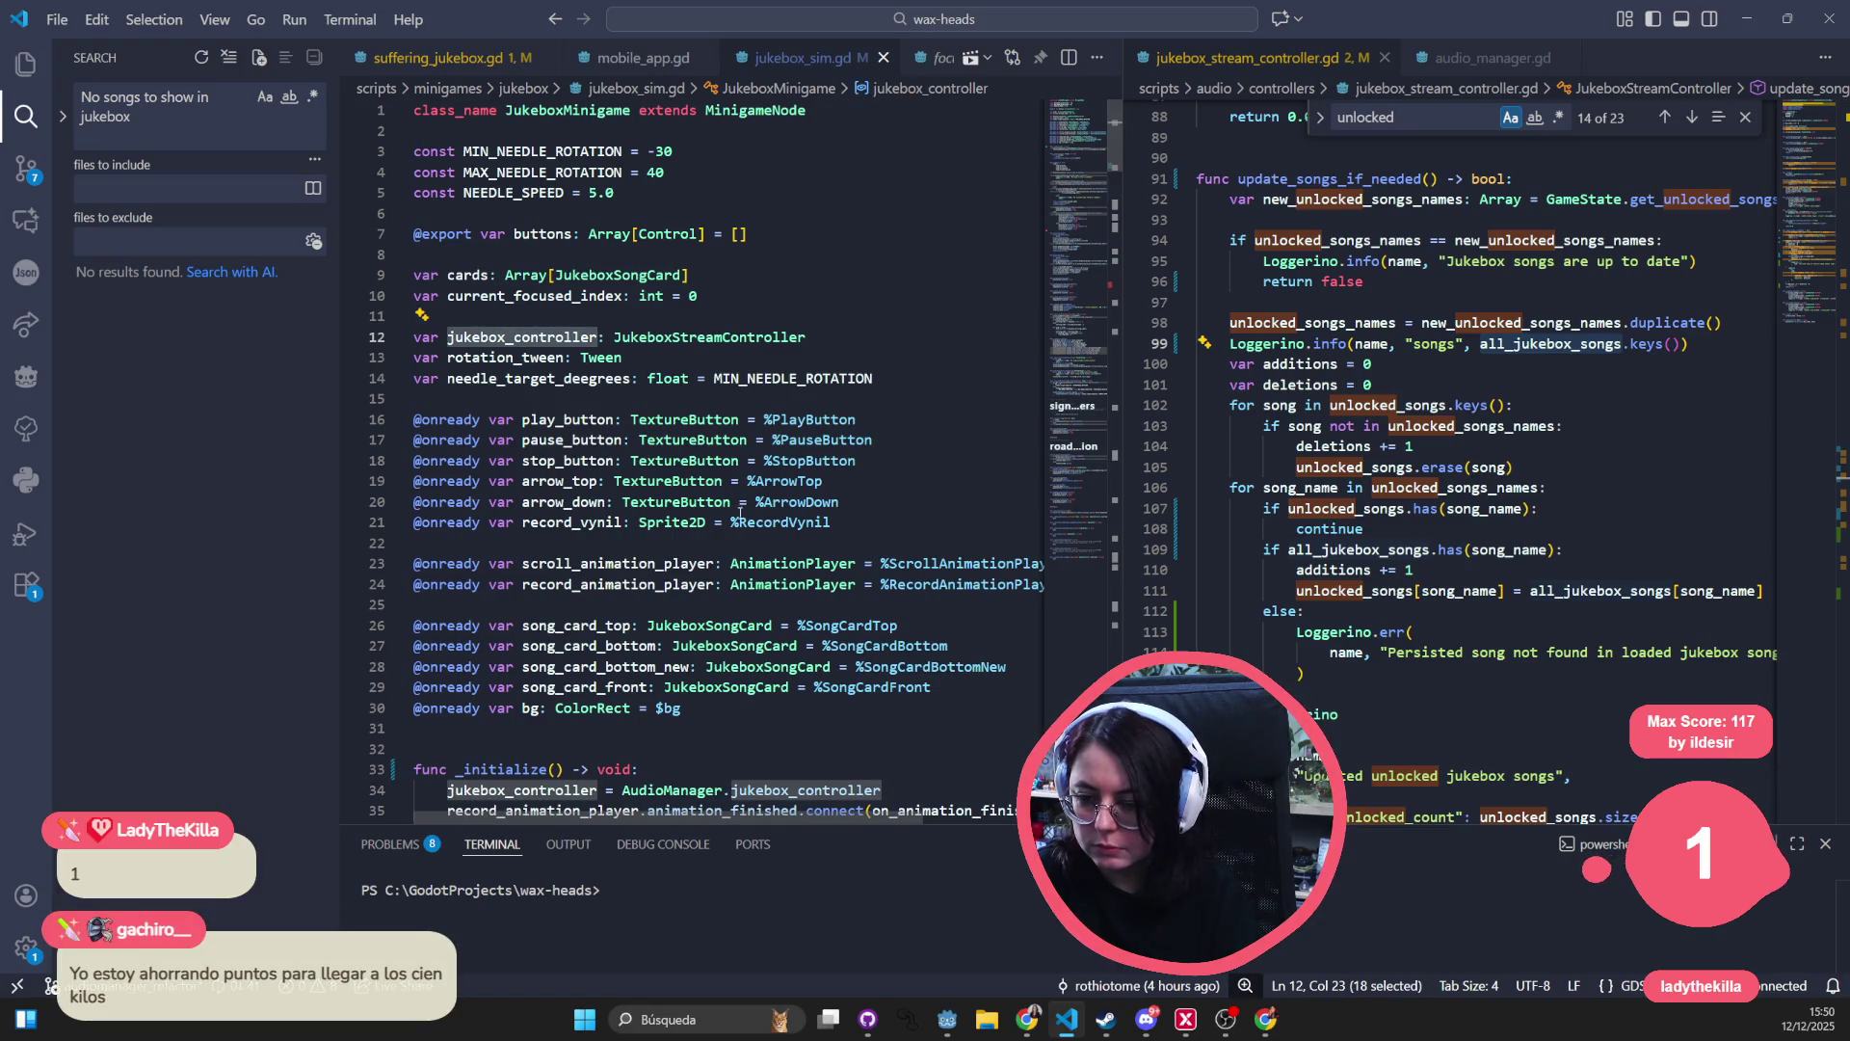
scroll(764, 571, "down", 20)
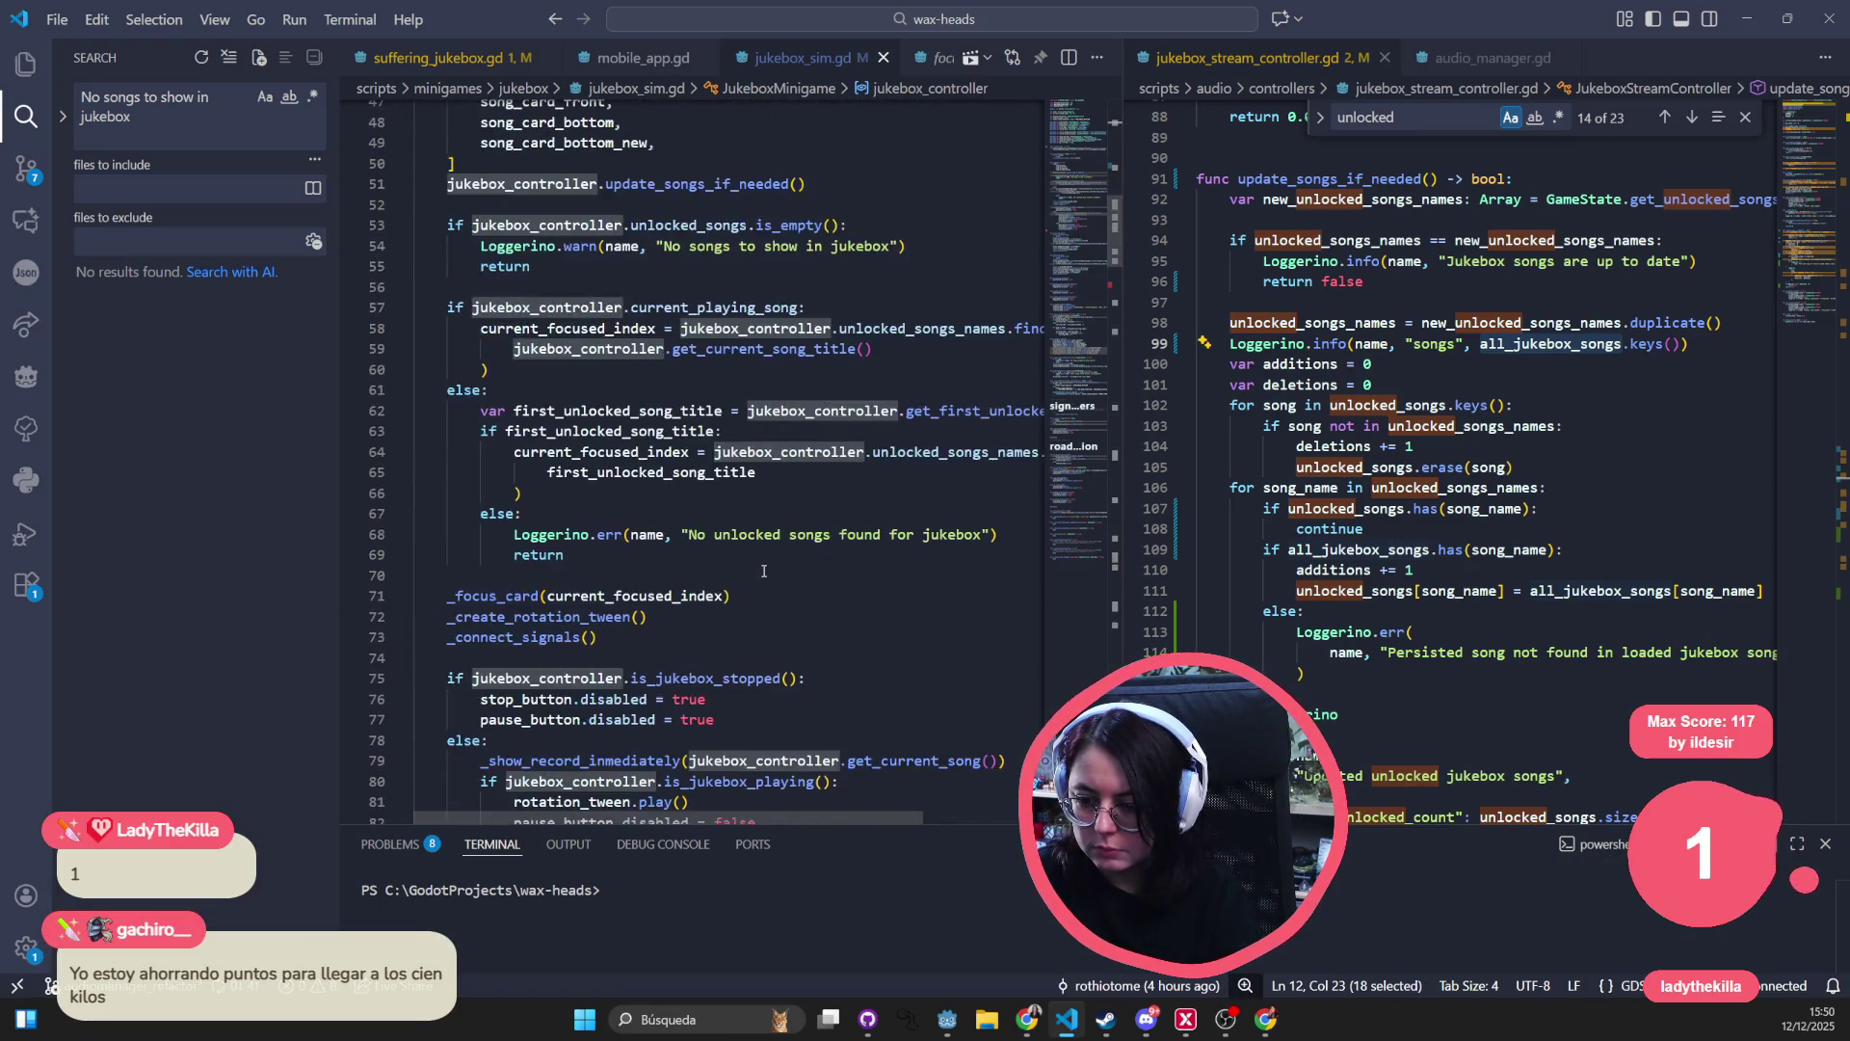
left_click(763, 571)
- Search jukebox_sim.gd for 'song' and look at the jukebox_controller reference on line 100
key("ctrl+f")
type("song_na")
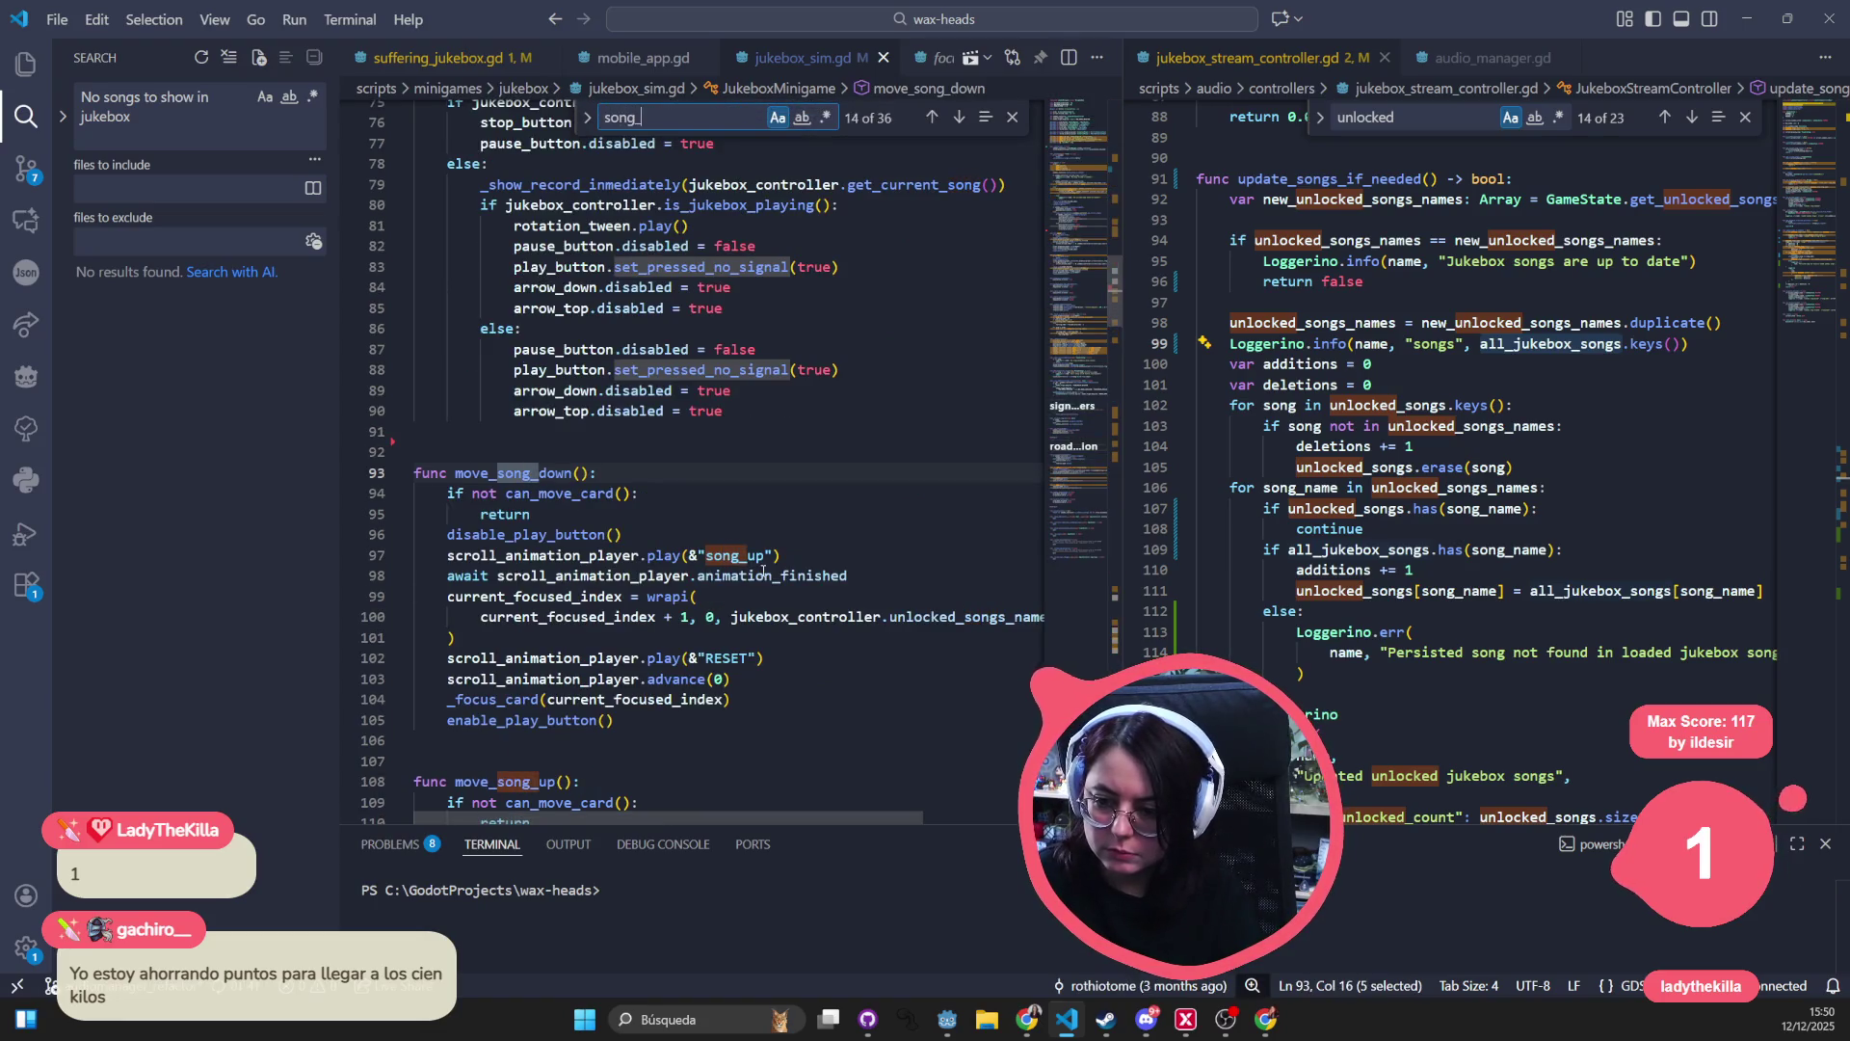
key("BackSpace")
key("BackSpace")
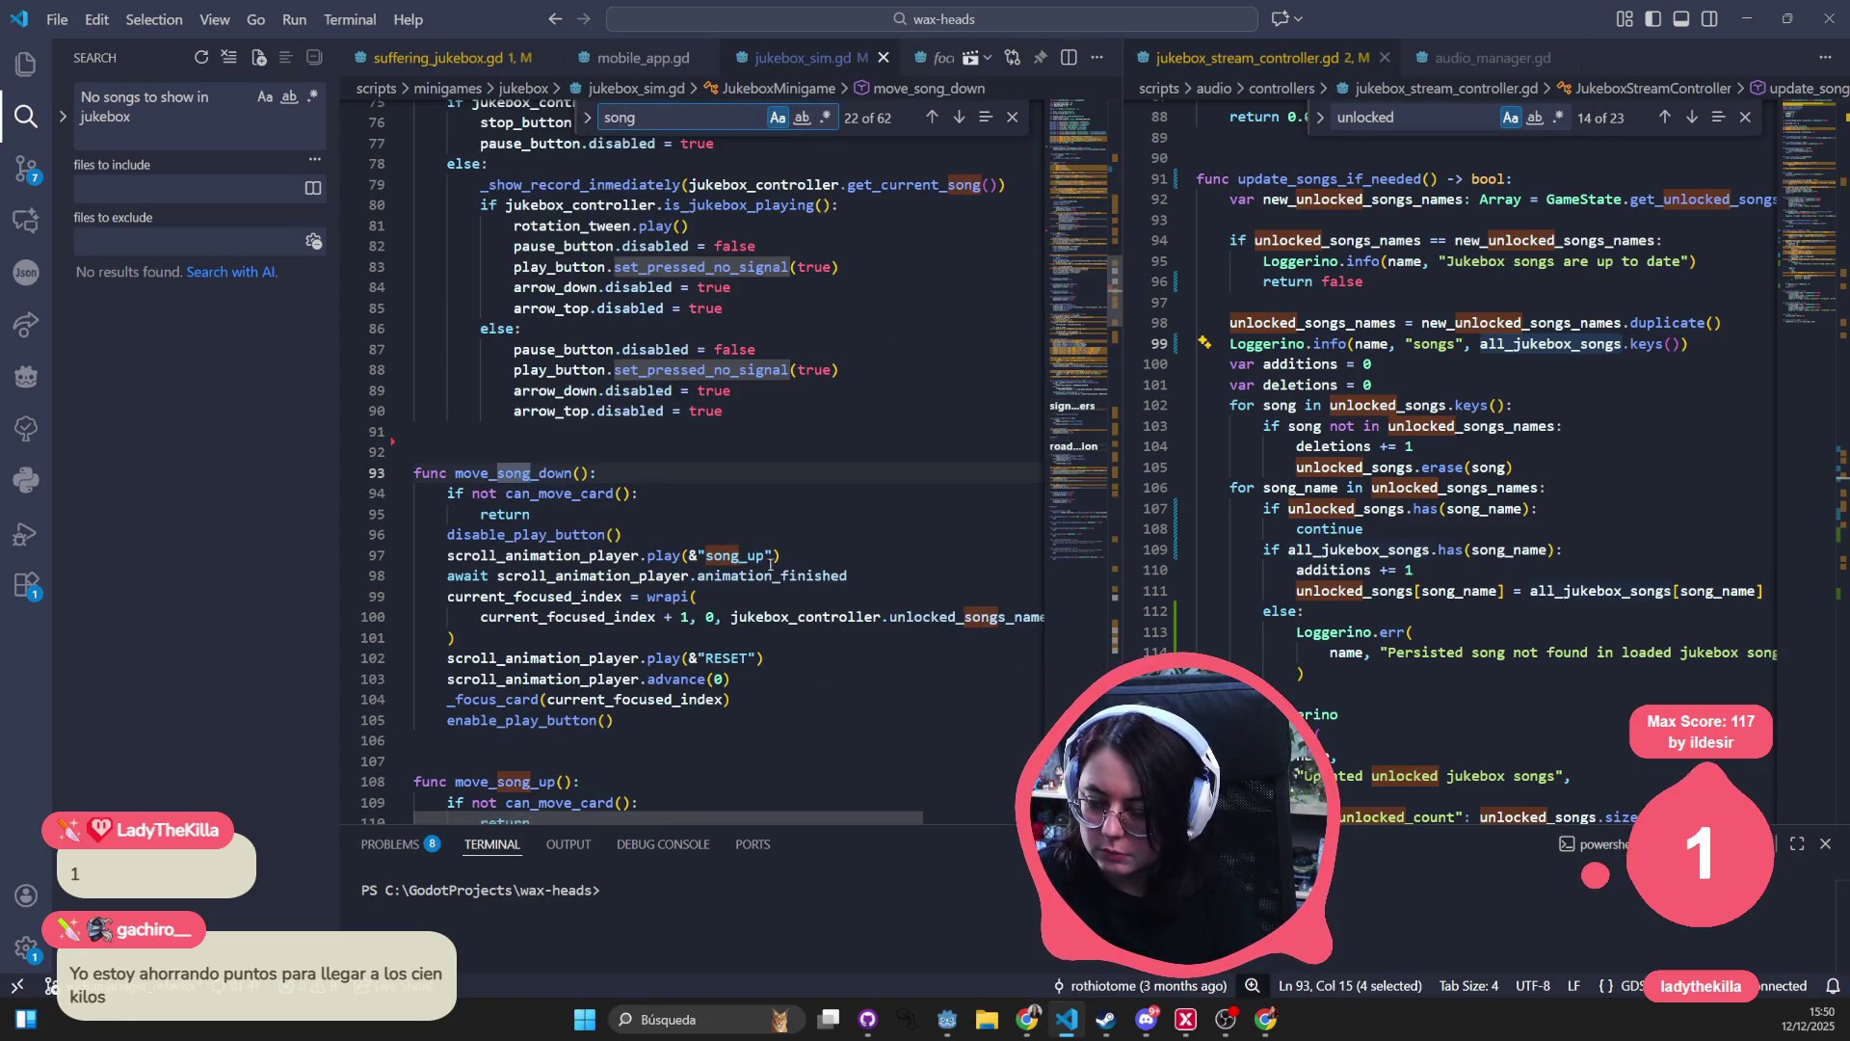
left_click(788, 617)
scroll(742, 764, "down", 1)
scroll(770, 732, "right", 3)
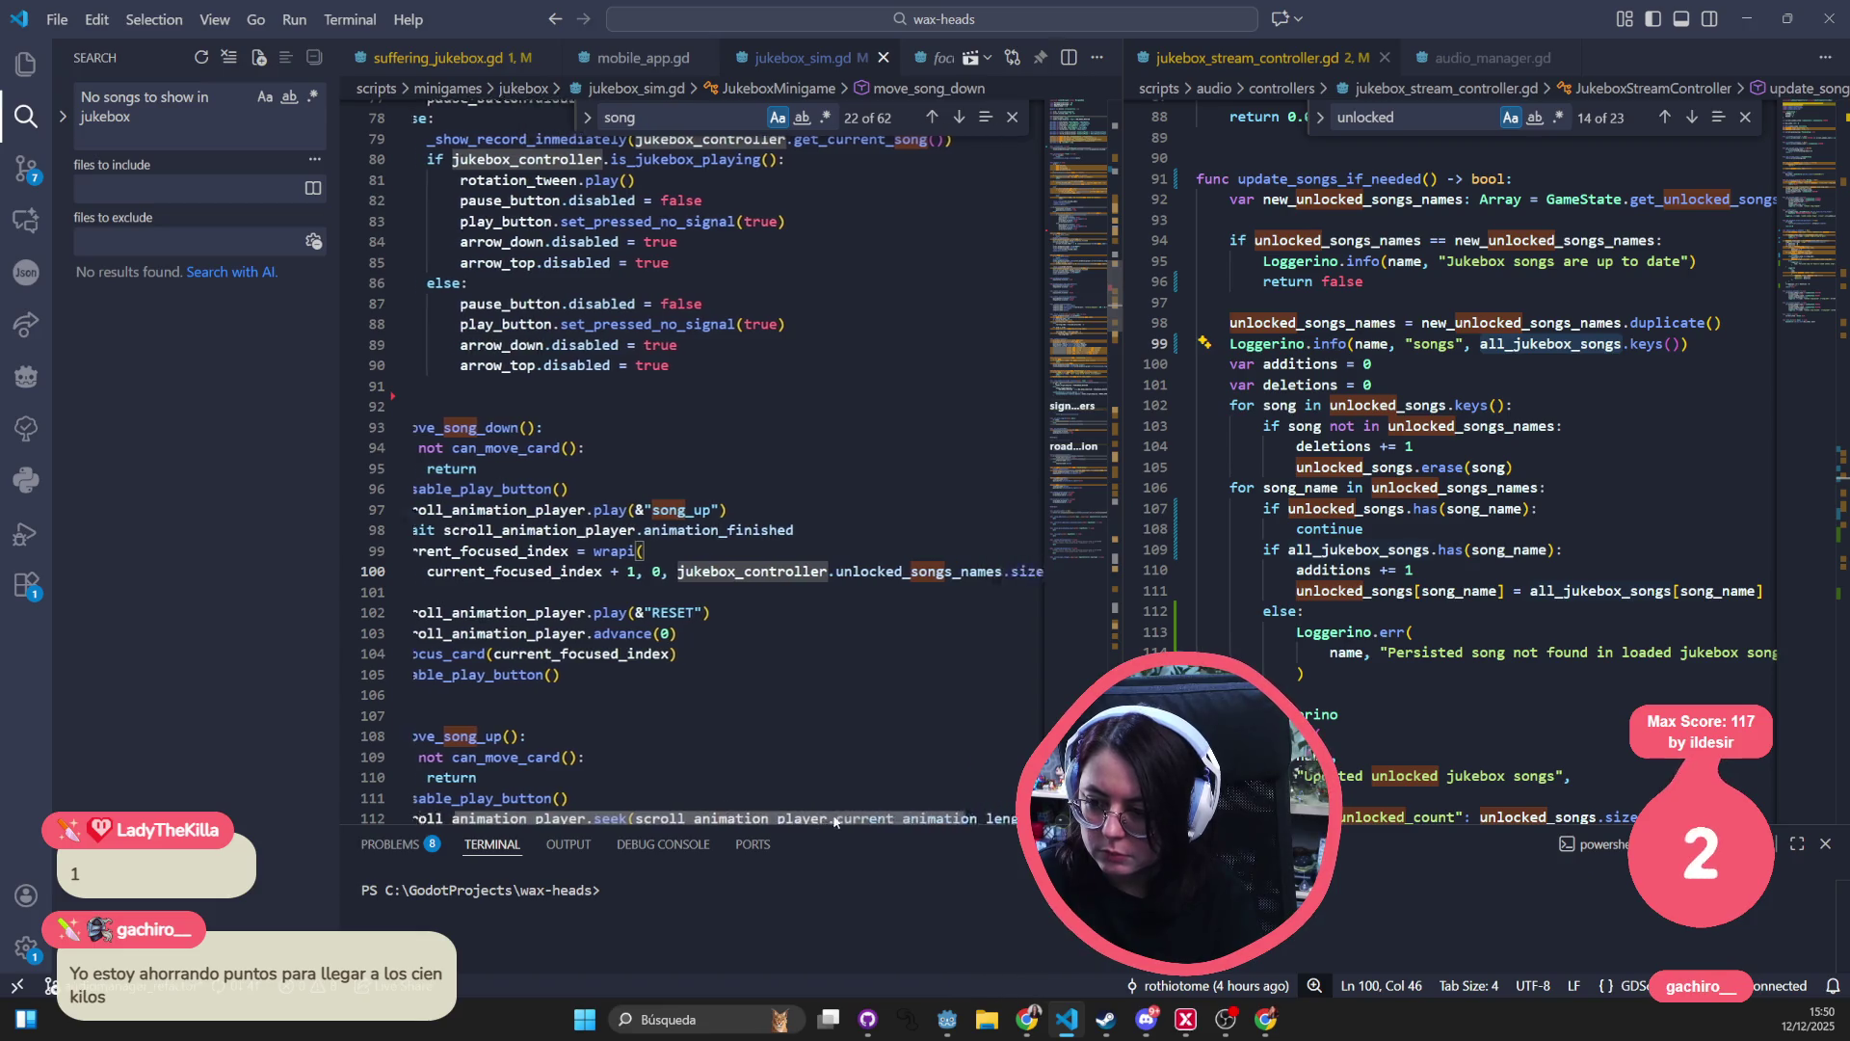
scroll(737, 578, "left", 3)
left_click_drag(733, 569, 1005, 575)
- Search for 'focus_' and review the song lookups on lines 151 and 159
scroll(722, 653, "down", 4)
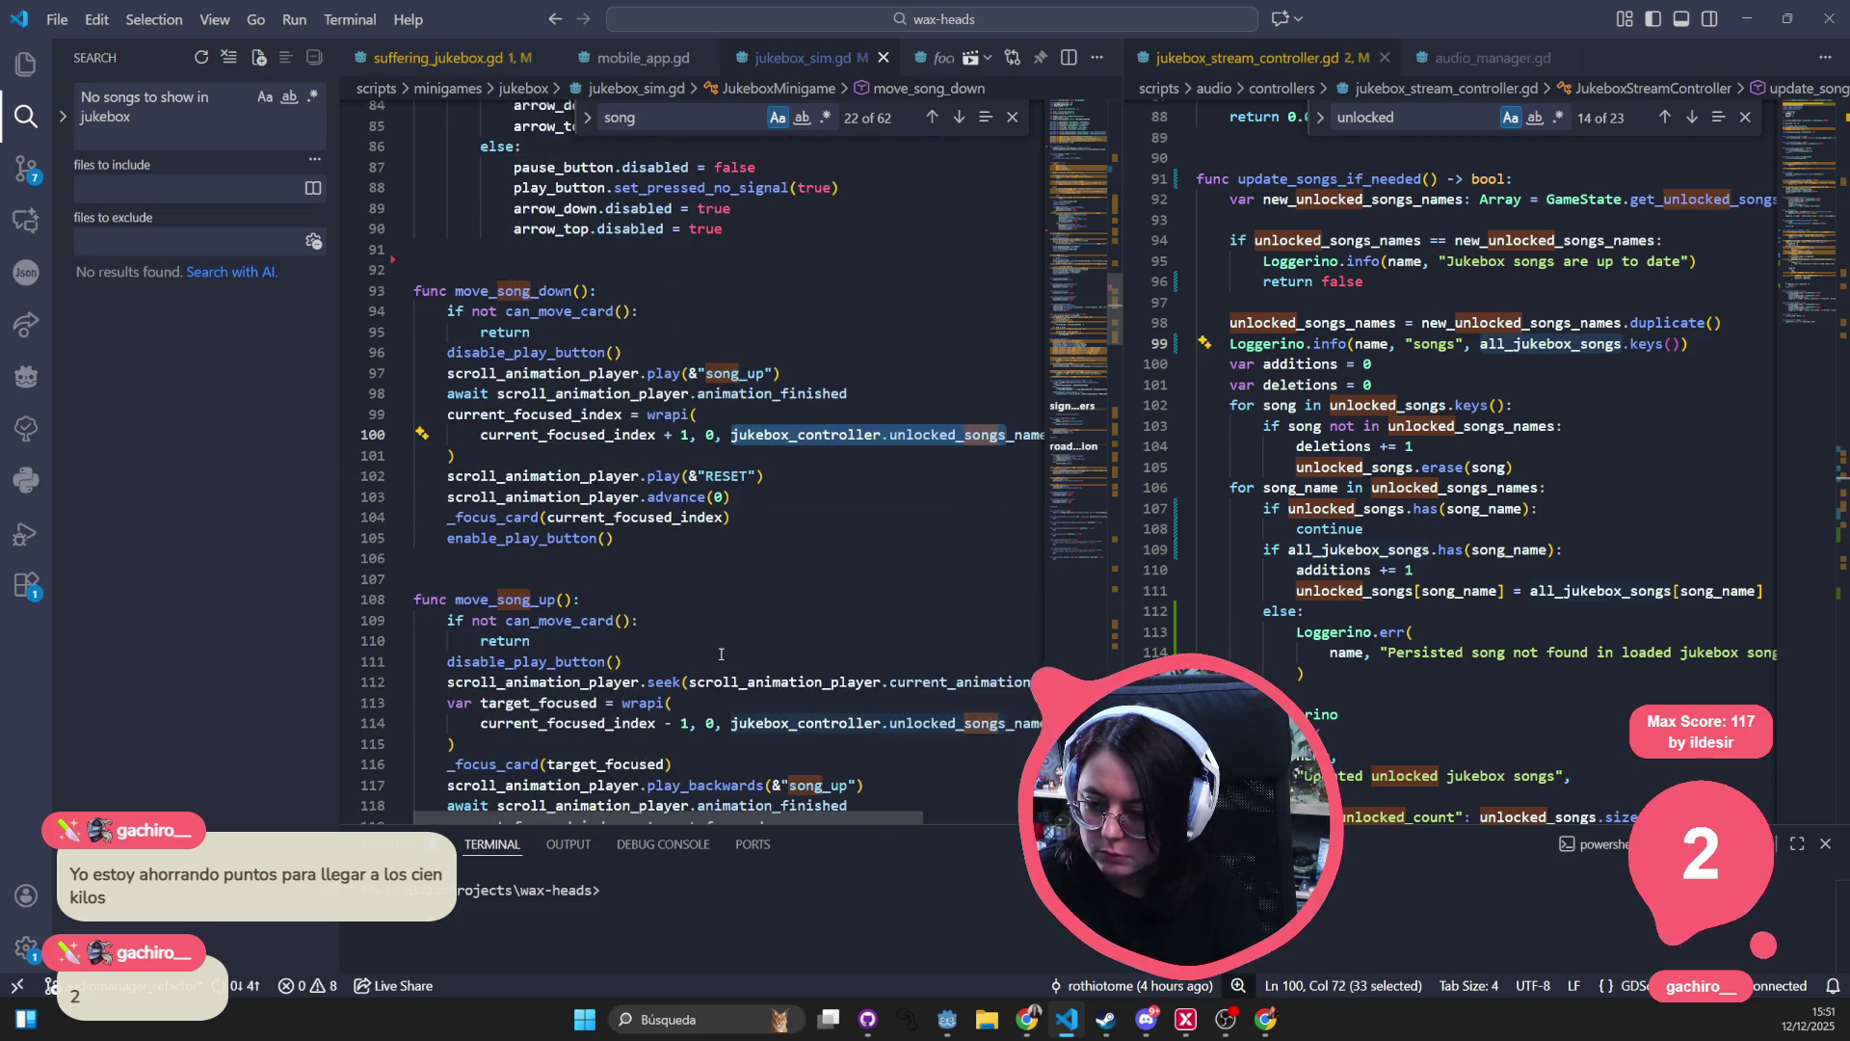
scroll(771, 641, "down", 2)
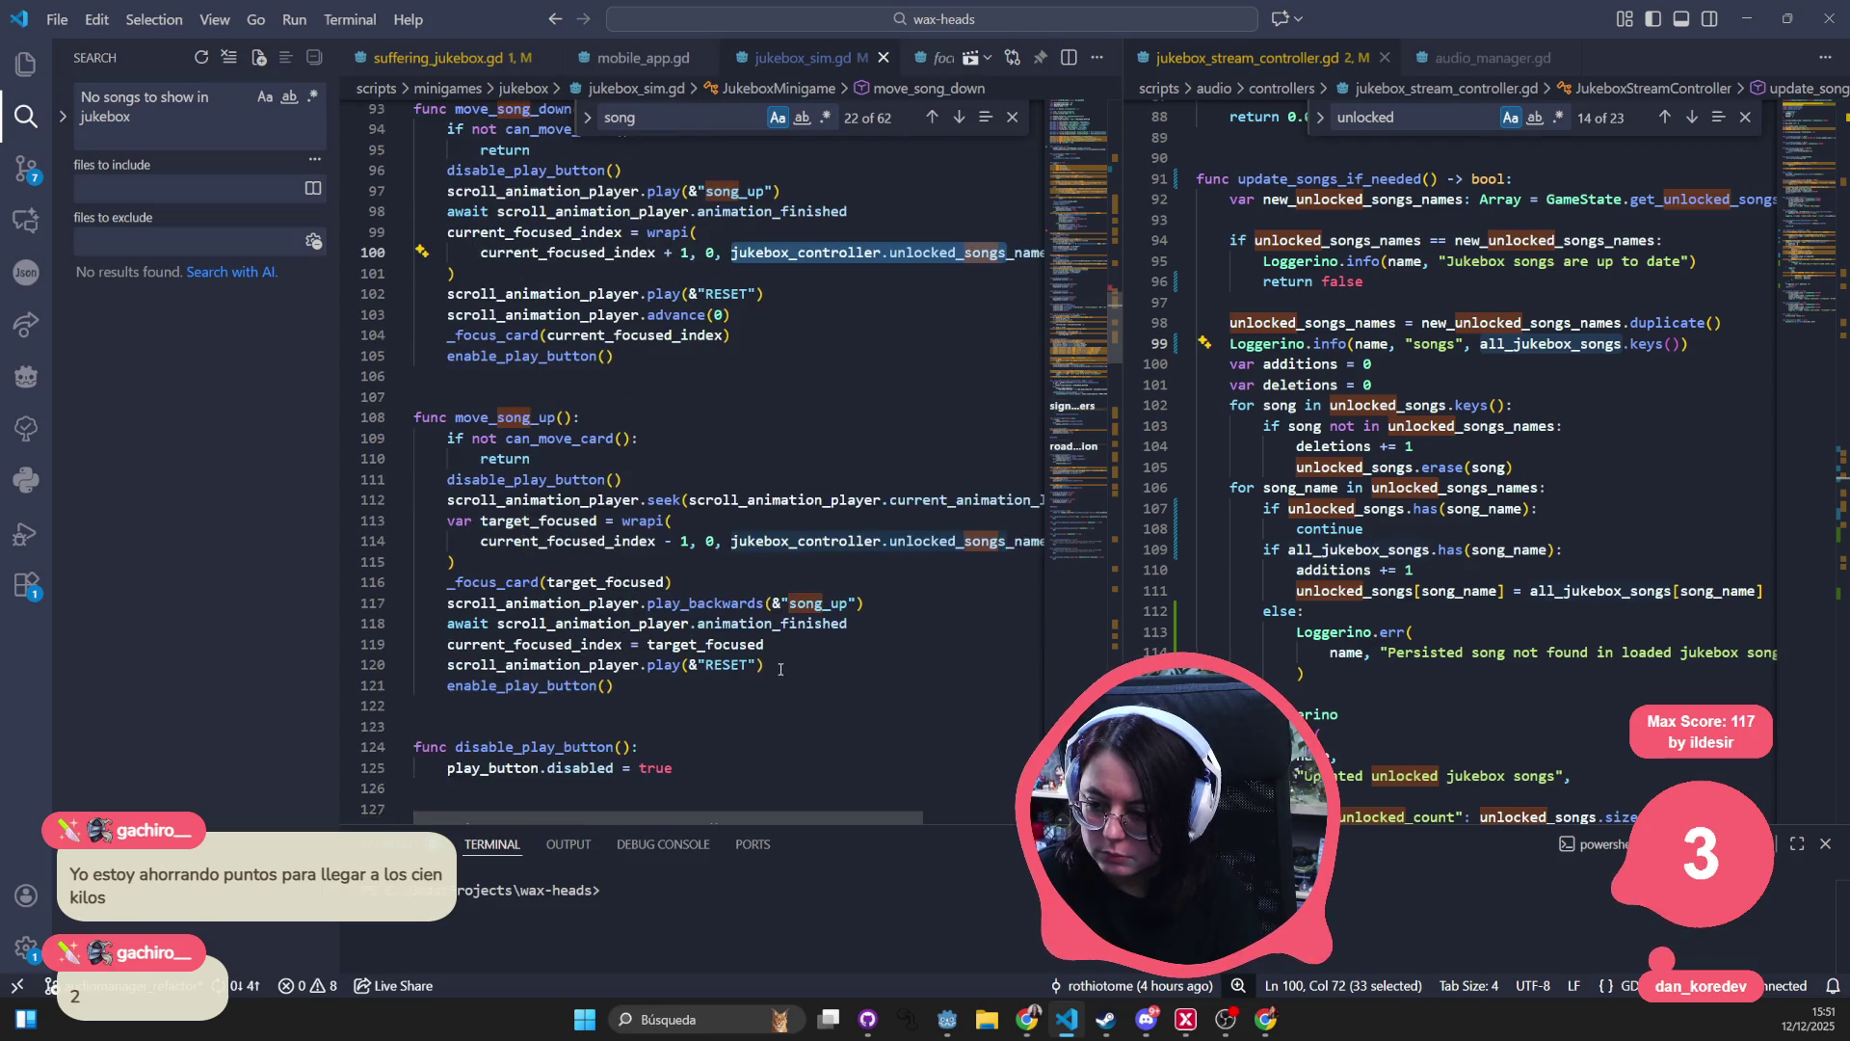
scroll(700, 622, "down", 2)
scroll(699, 622, "down", 5)
key("ctrl+f")
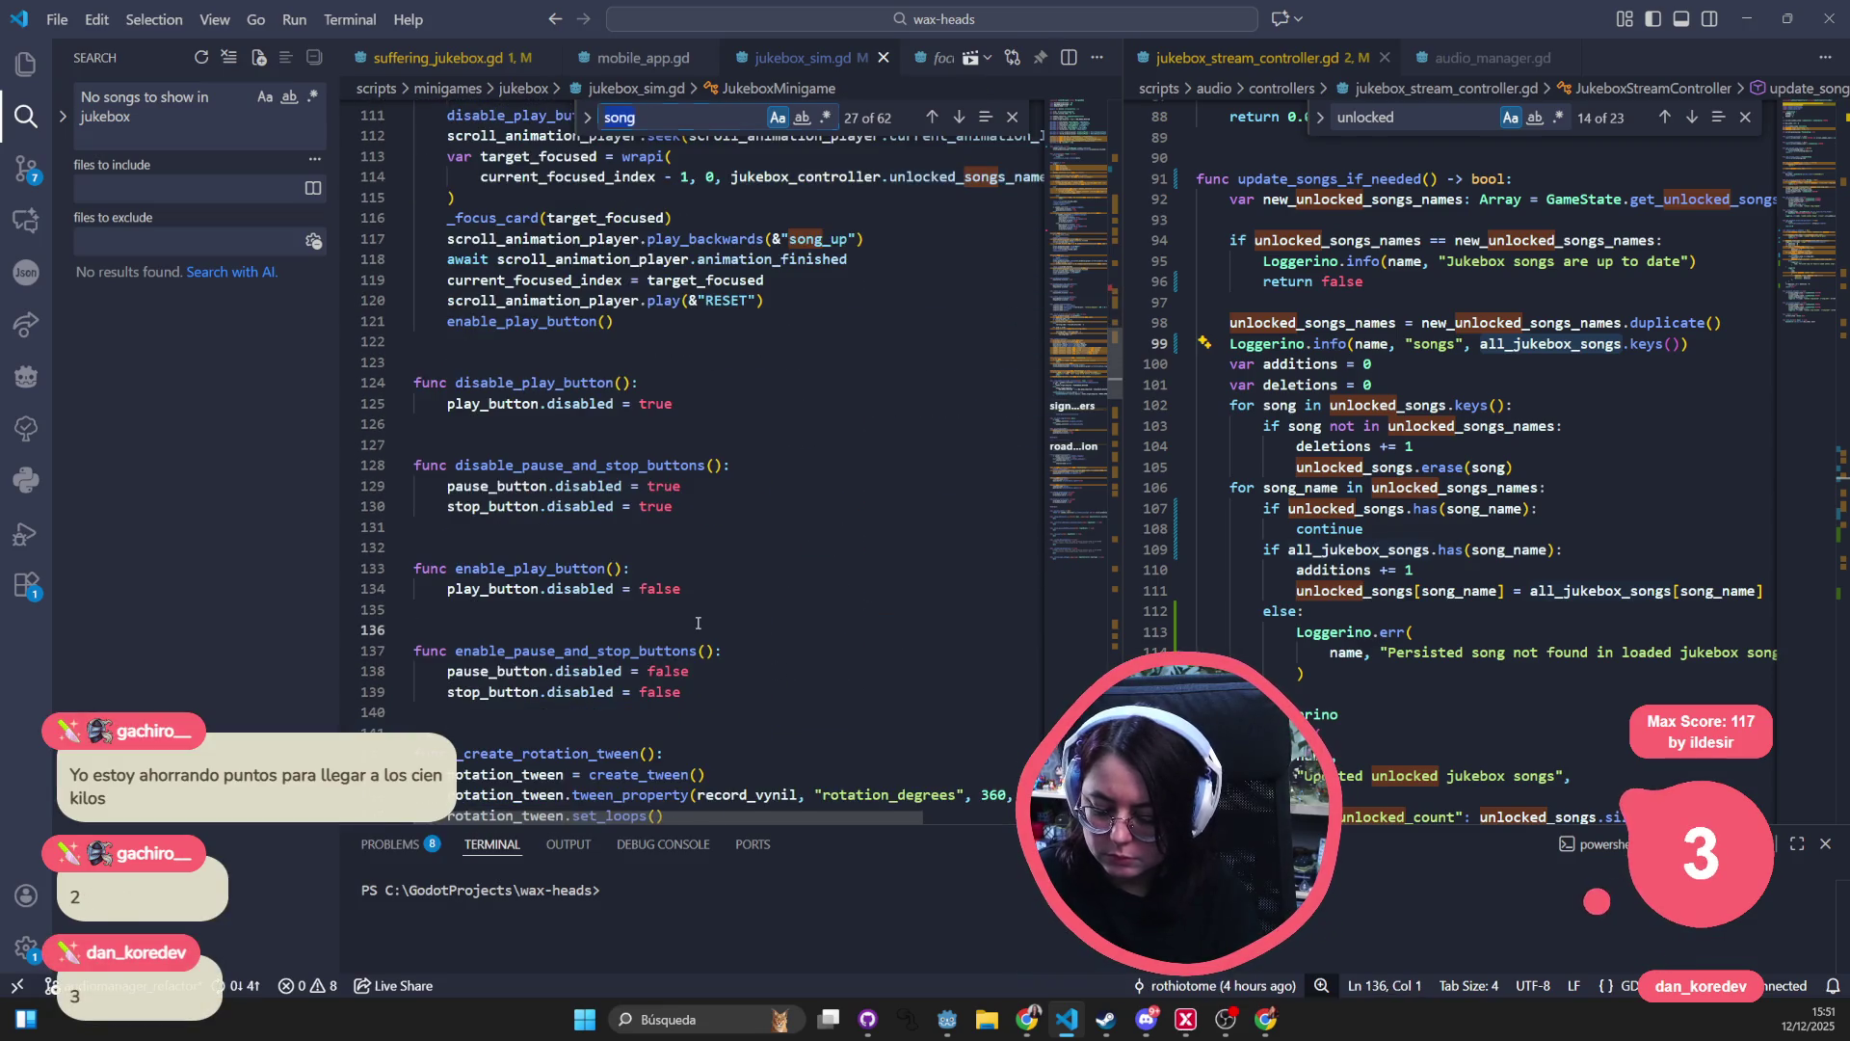
type("focus_")
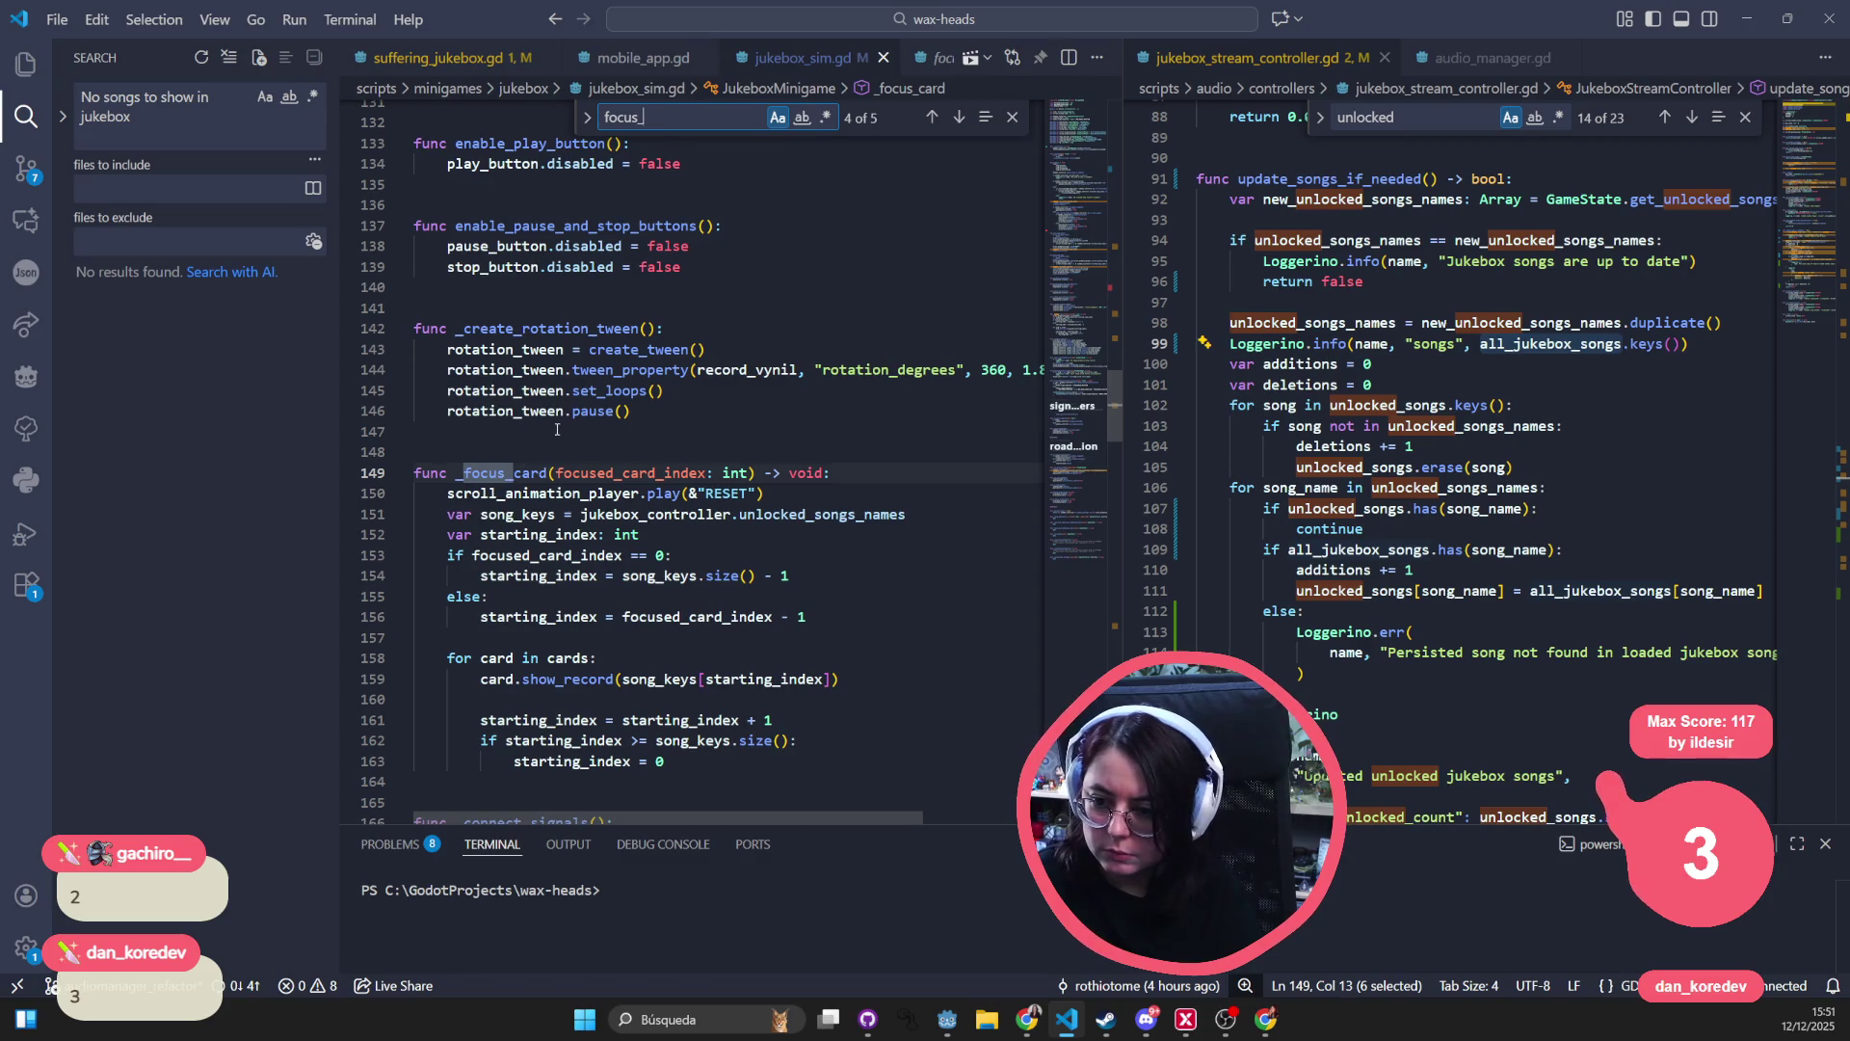
left_click_drag(897, 515, 581, 519)
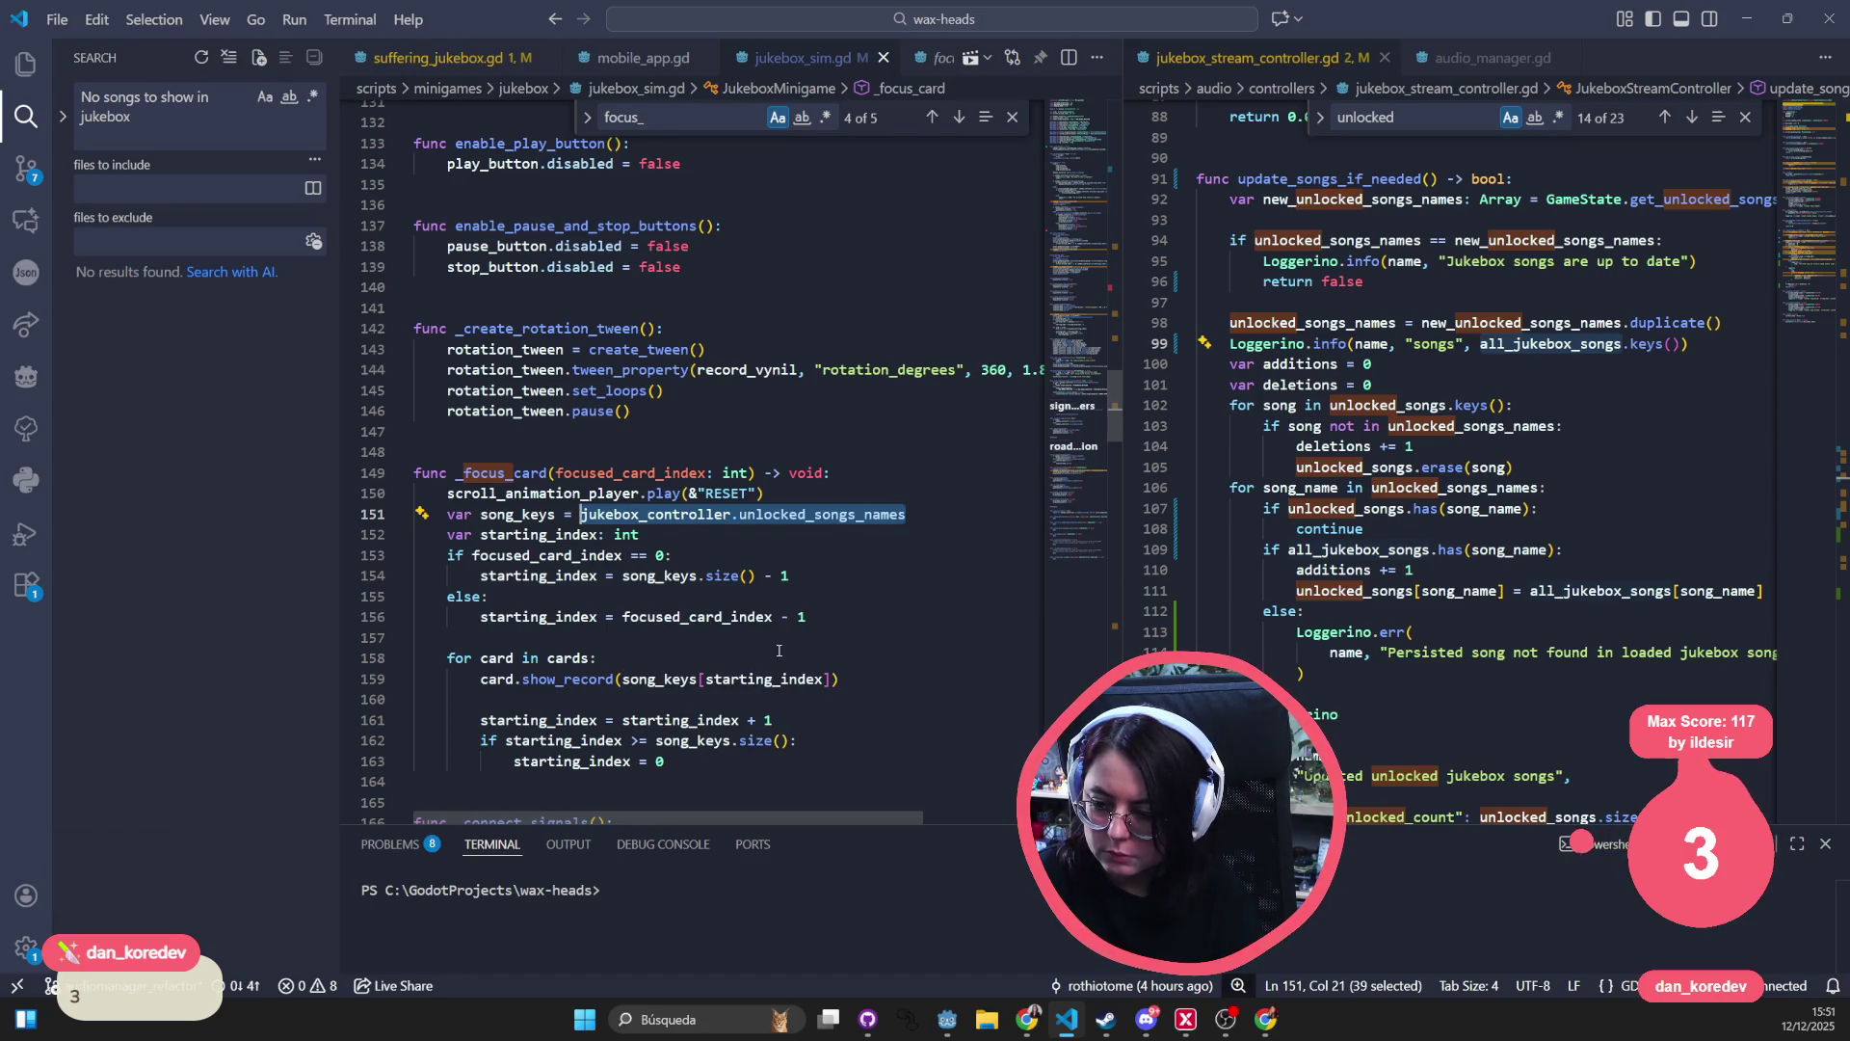
left_click_drag(622, 679, 835, 674)
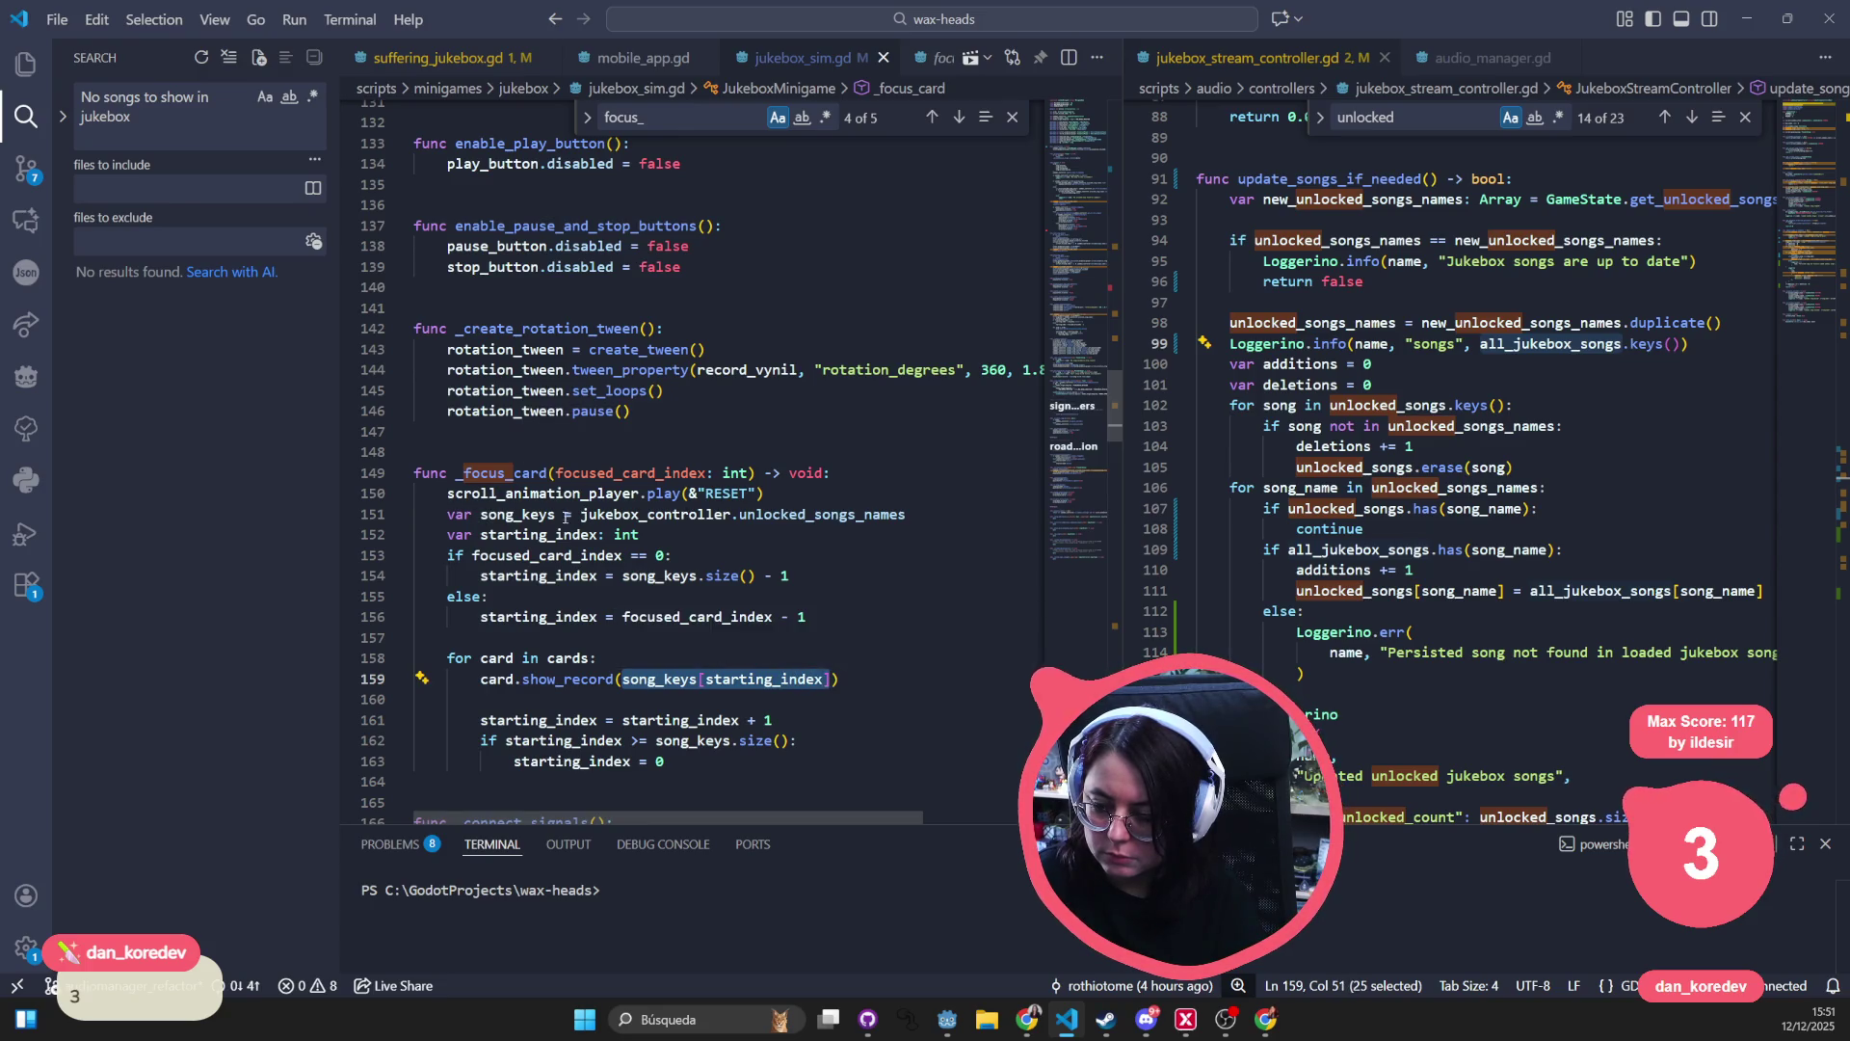
double_click(517, 514)
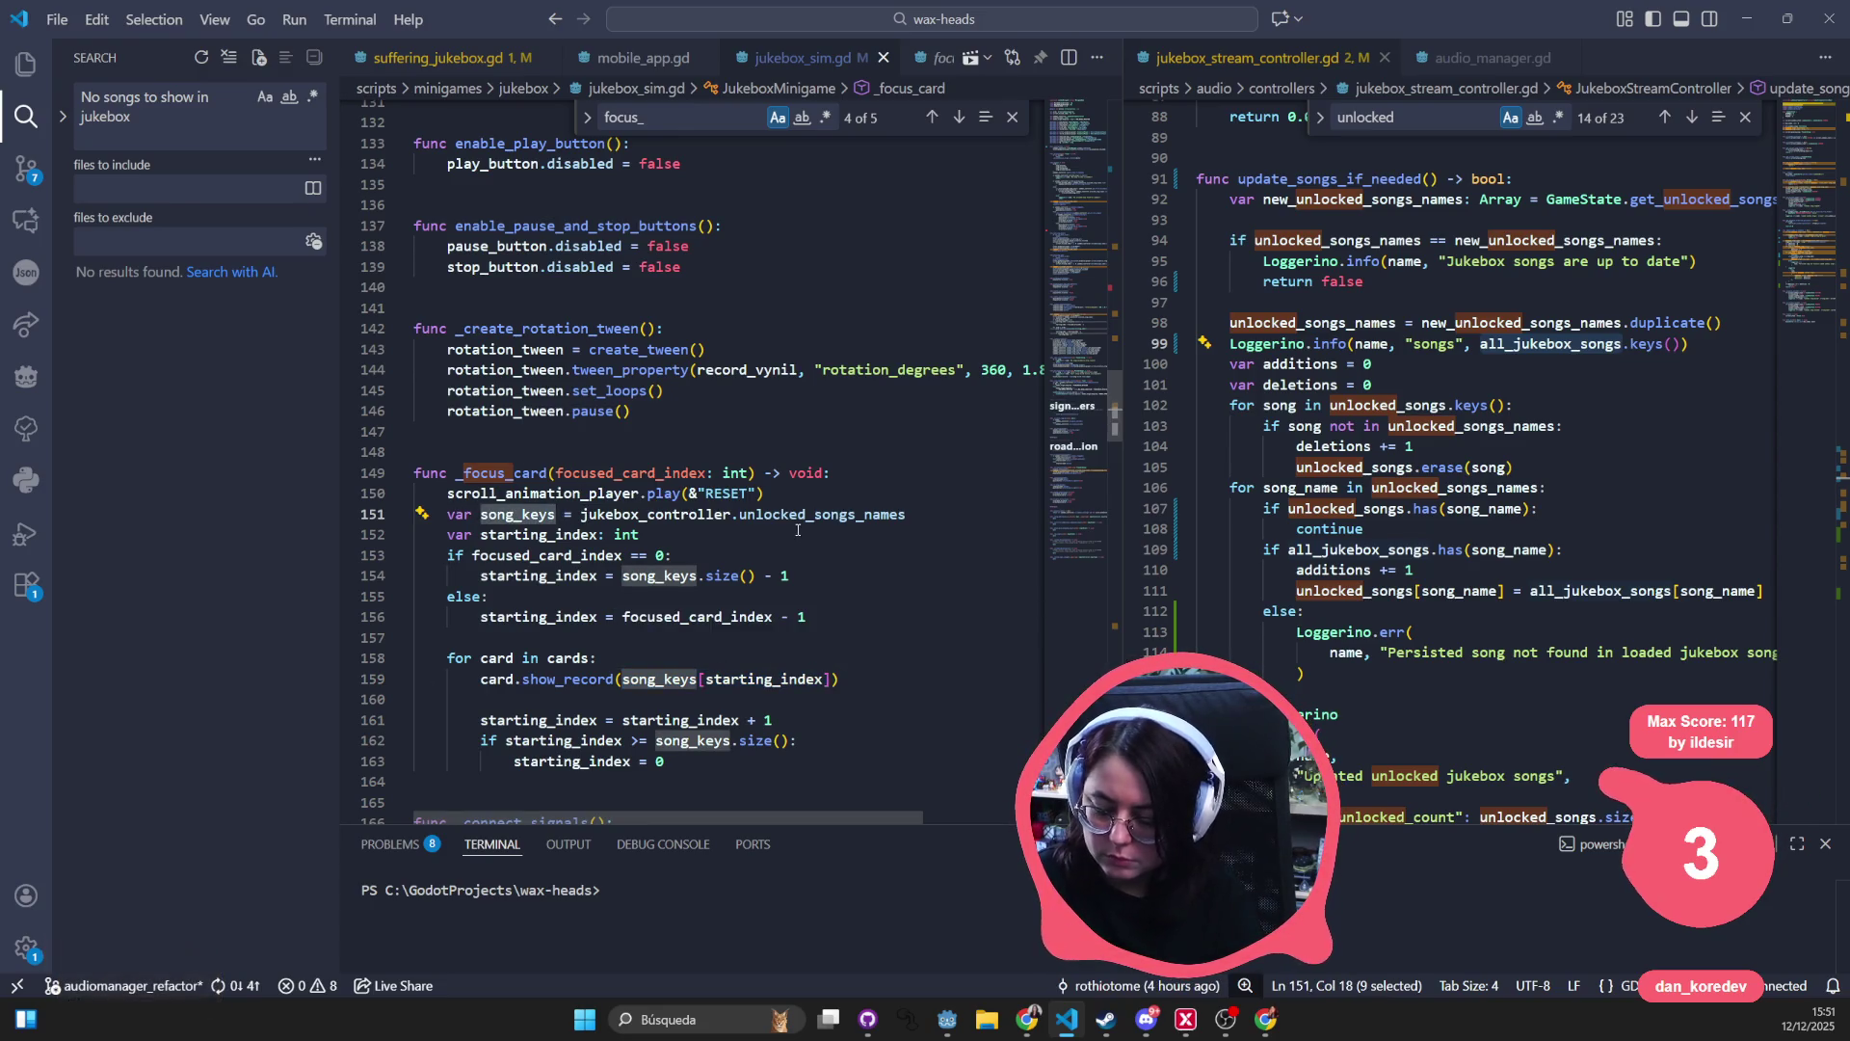
- Rewrite line 151 as songs = jukebox_controller.unlocked_songs by renaming and deleting '_names'
type("songs")
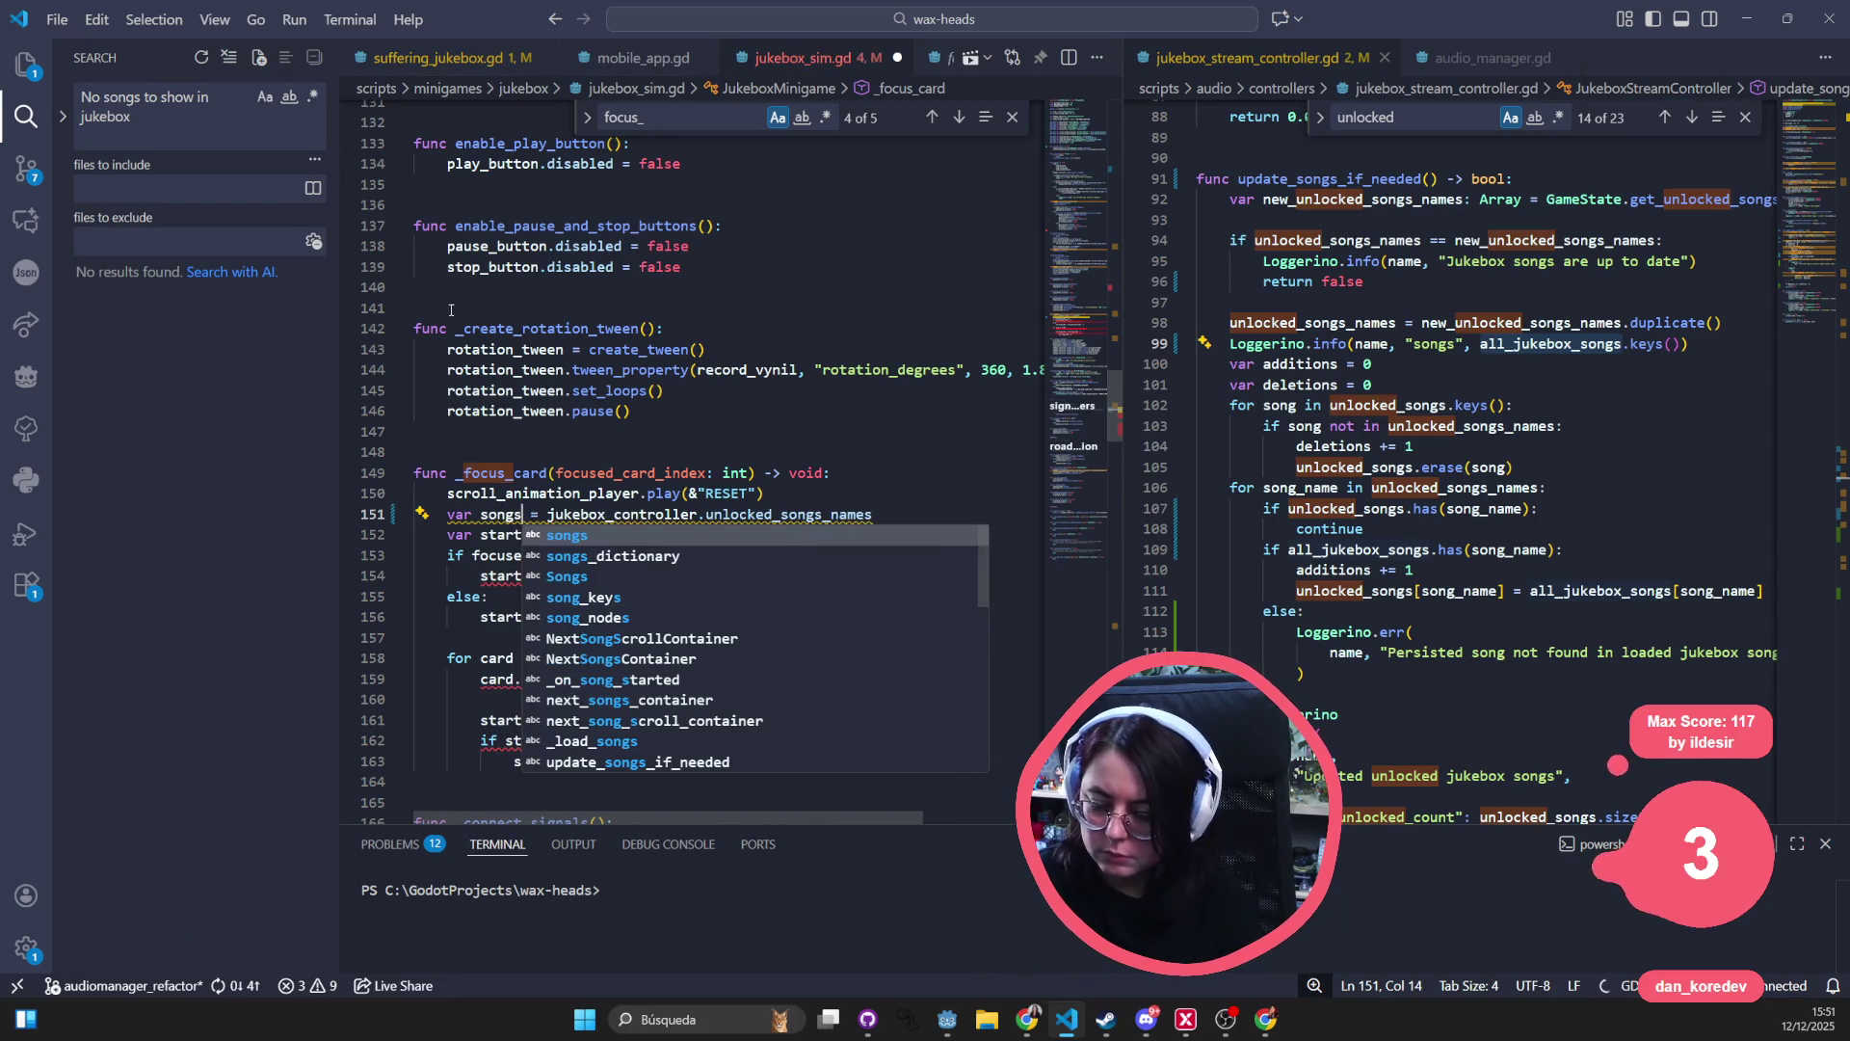
left_click(619, 305)
left_click_drag(822, 511, 891, 508)
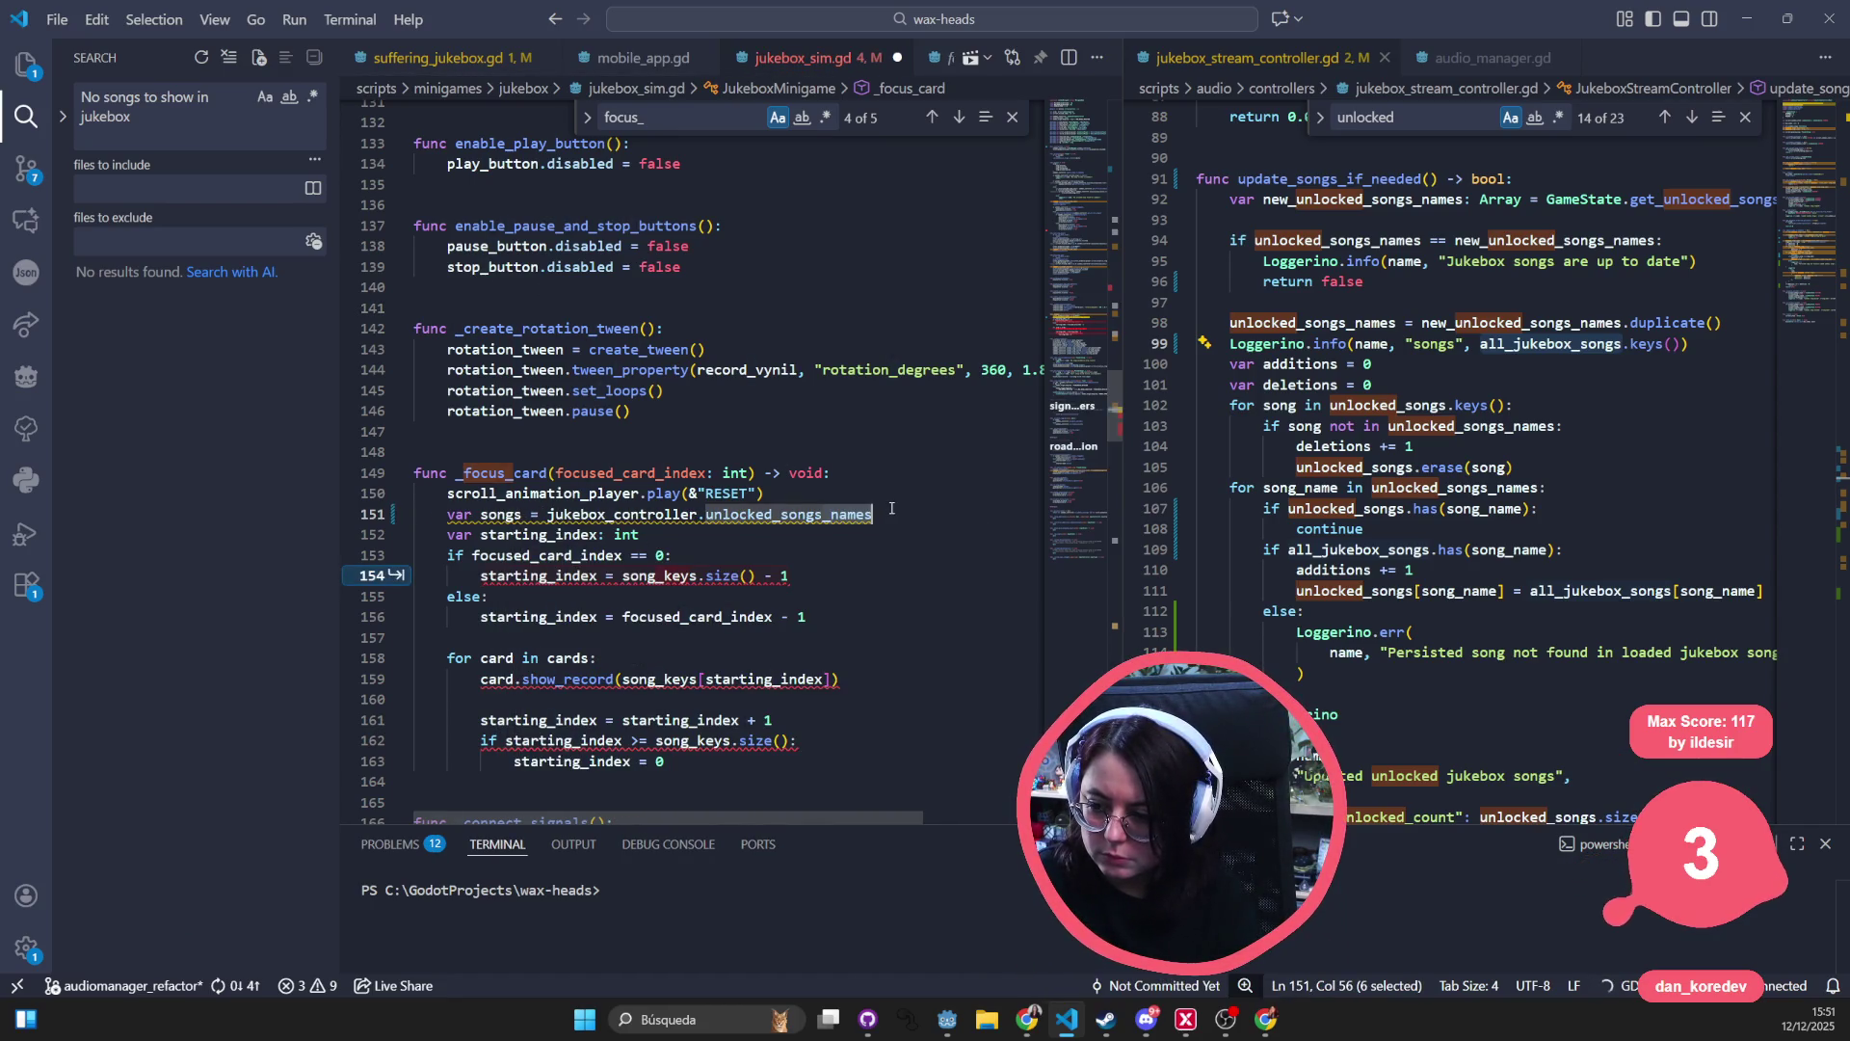
key("BackSpace")
left_click(675, 391)
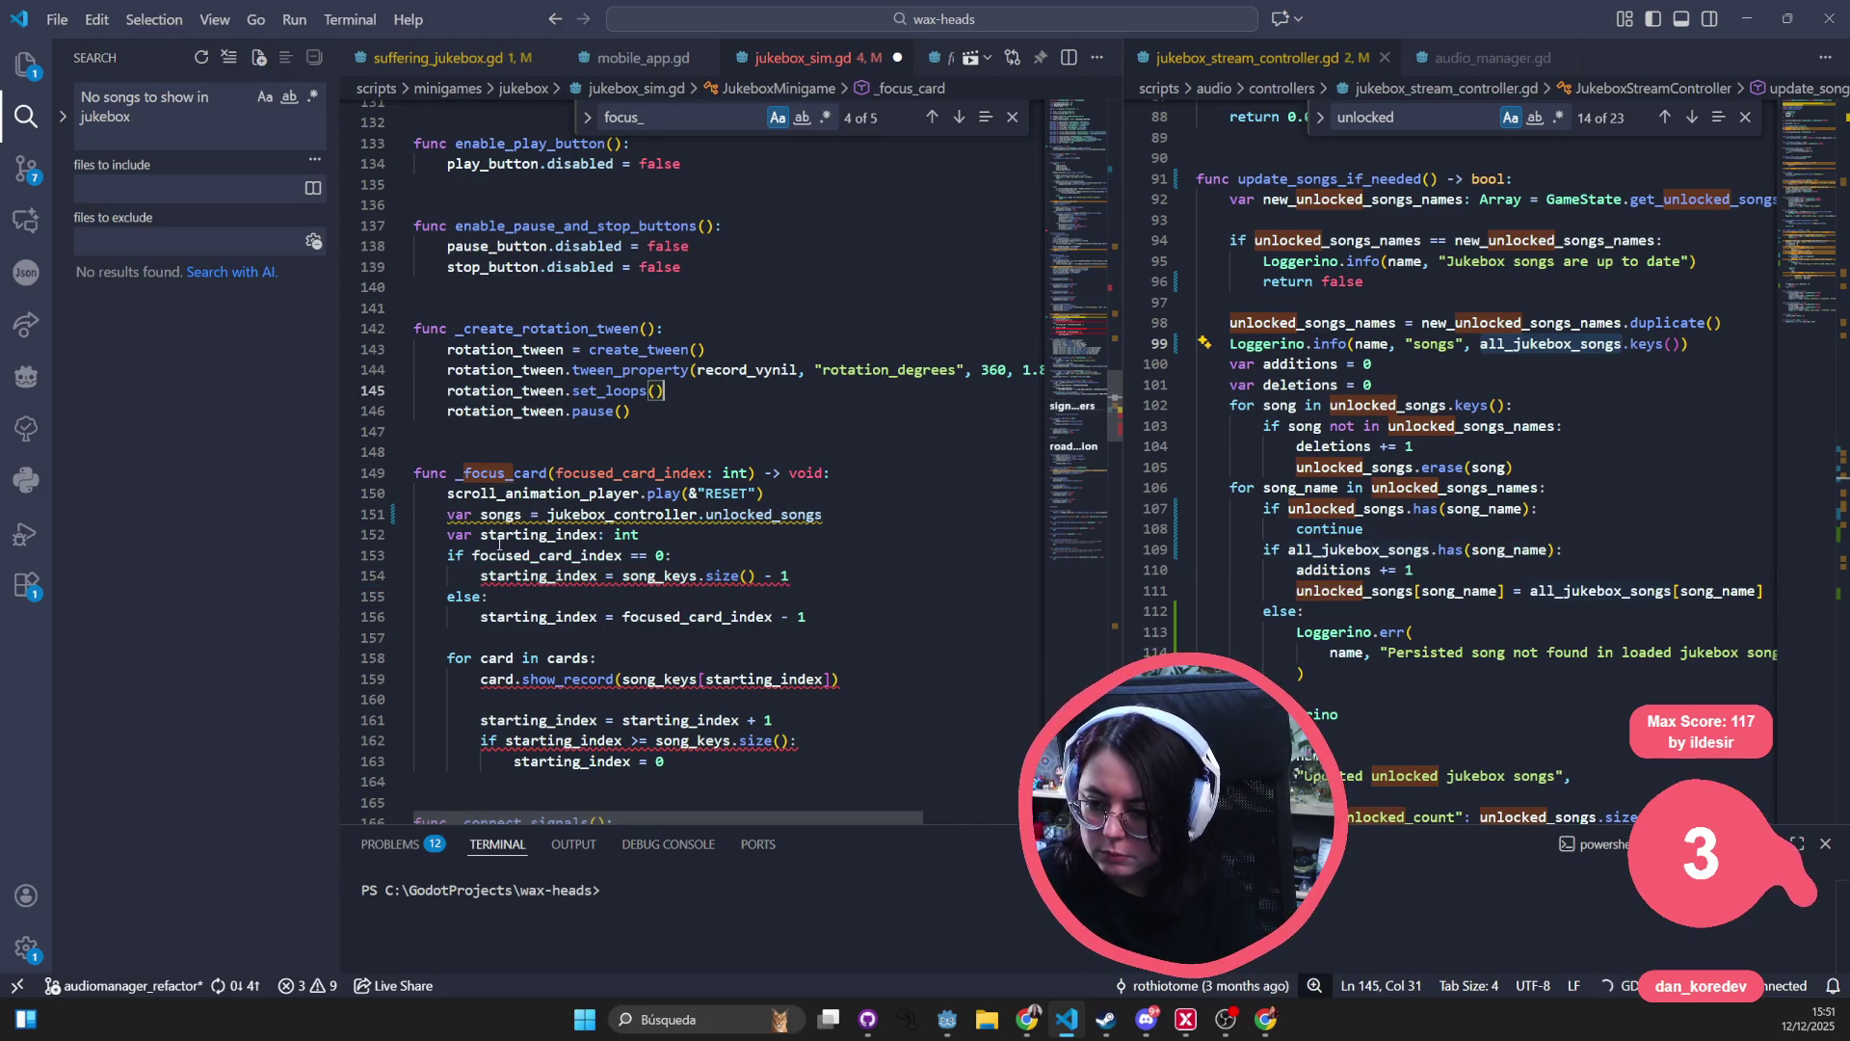
mouse_move(697, 576)
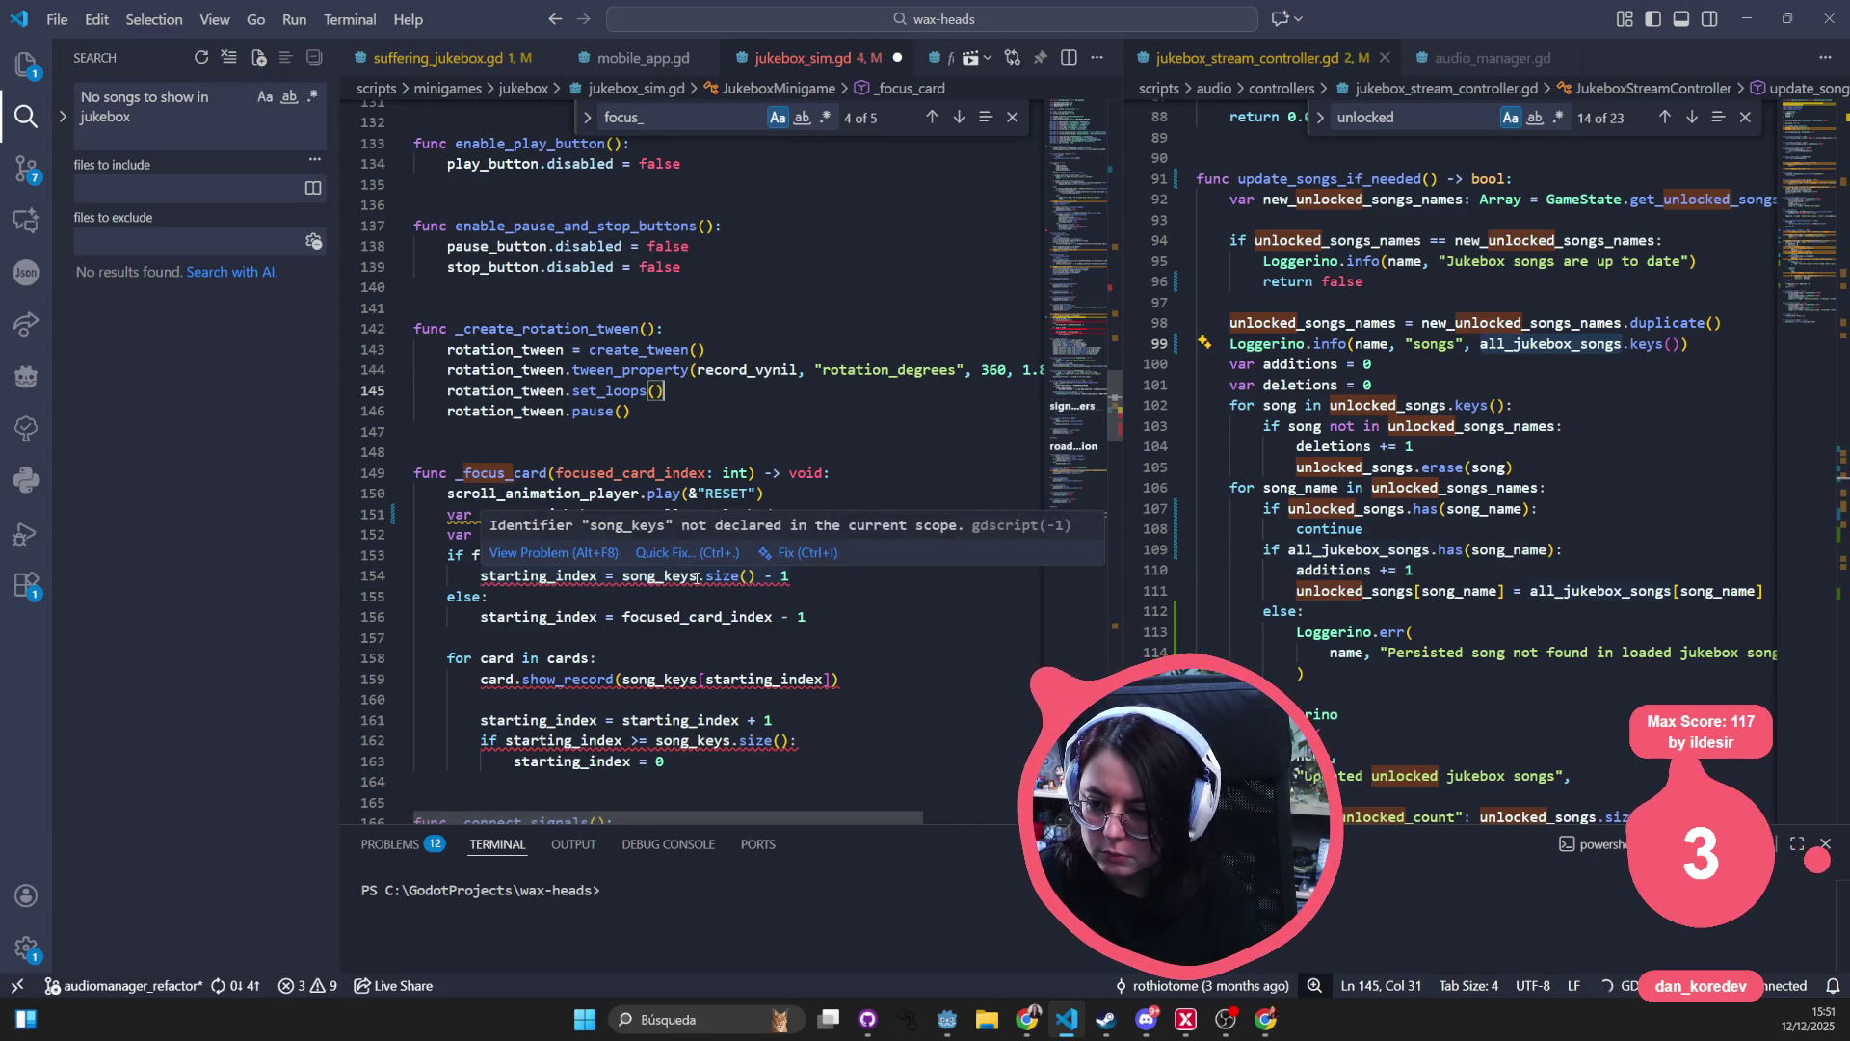
- Replace song_keys with songs on lines 154, 159 and 162
double_click(501, 513)
key("ctrl+c")
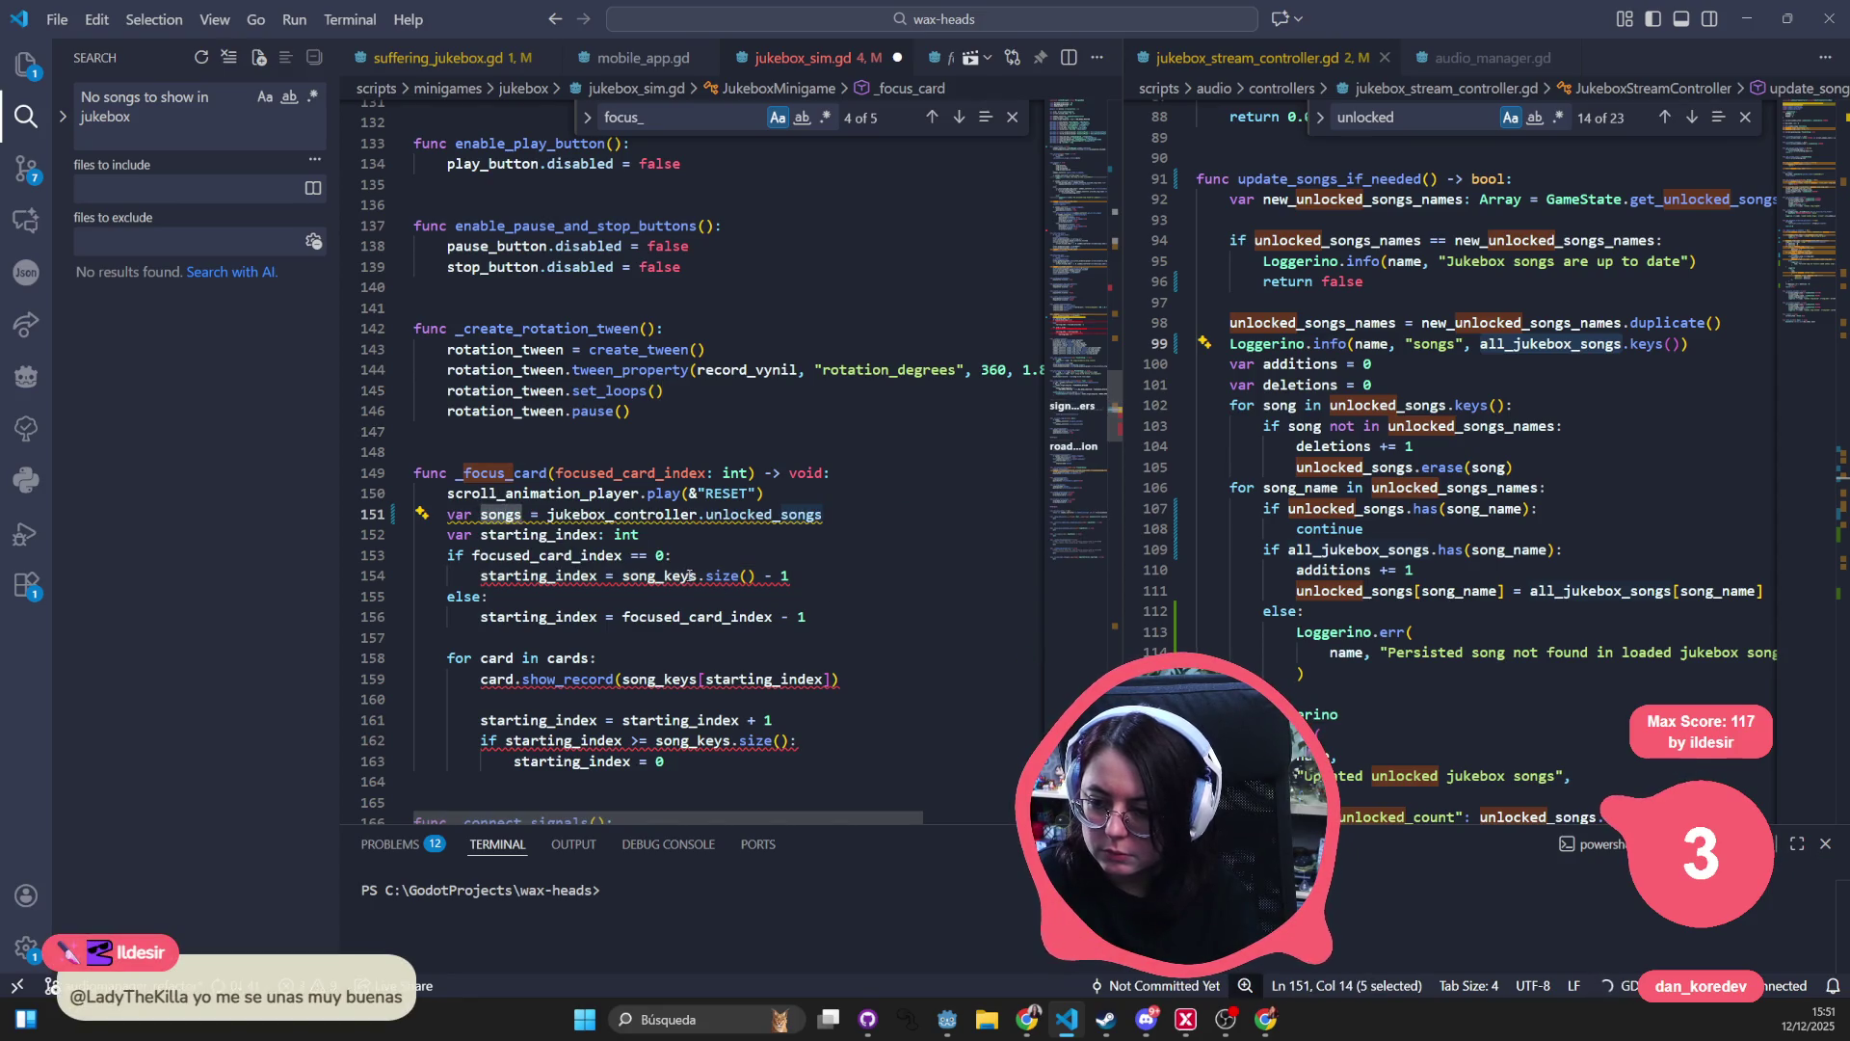
double_click(690, 576)
key("ctrl+v")
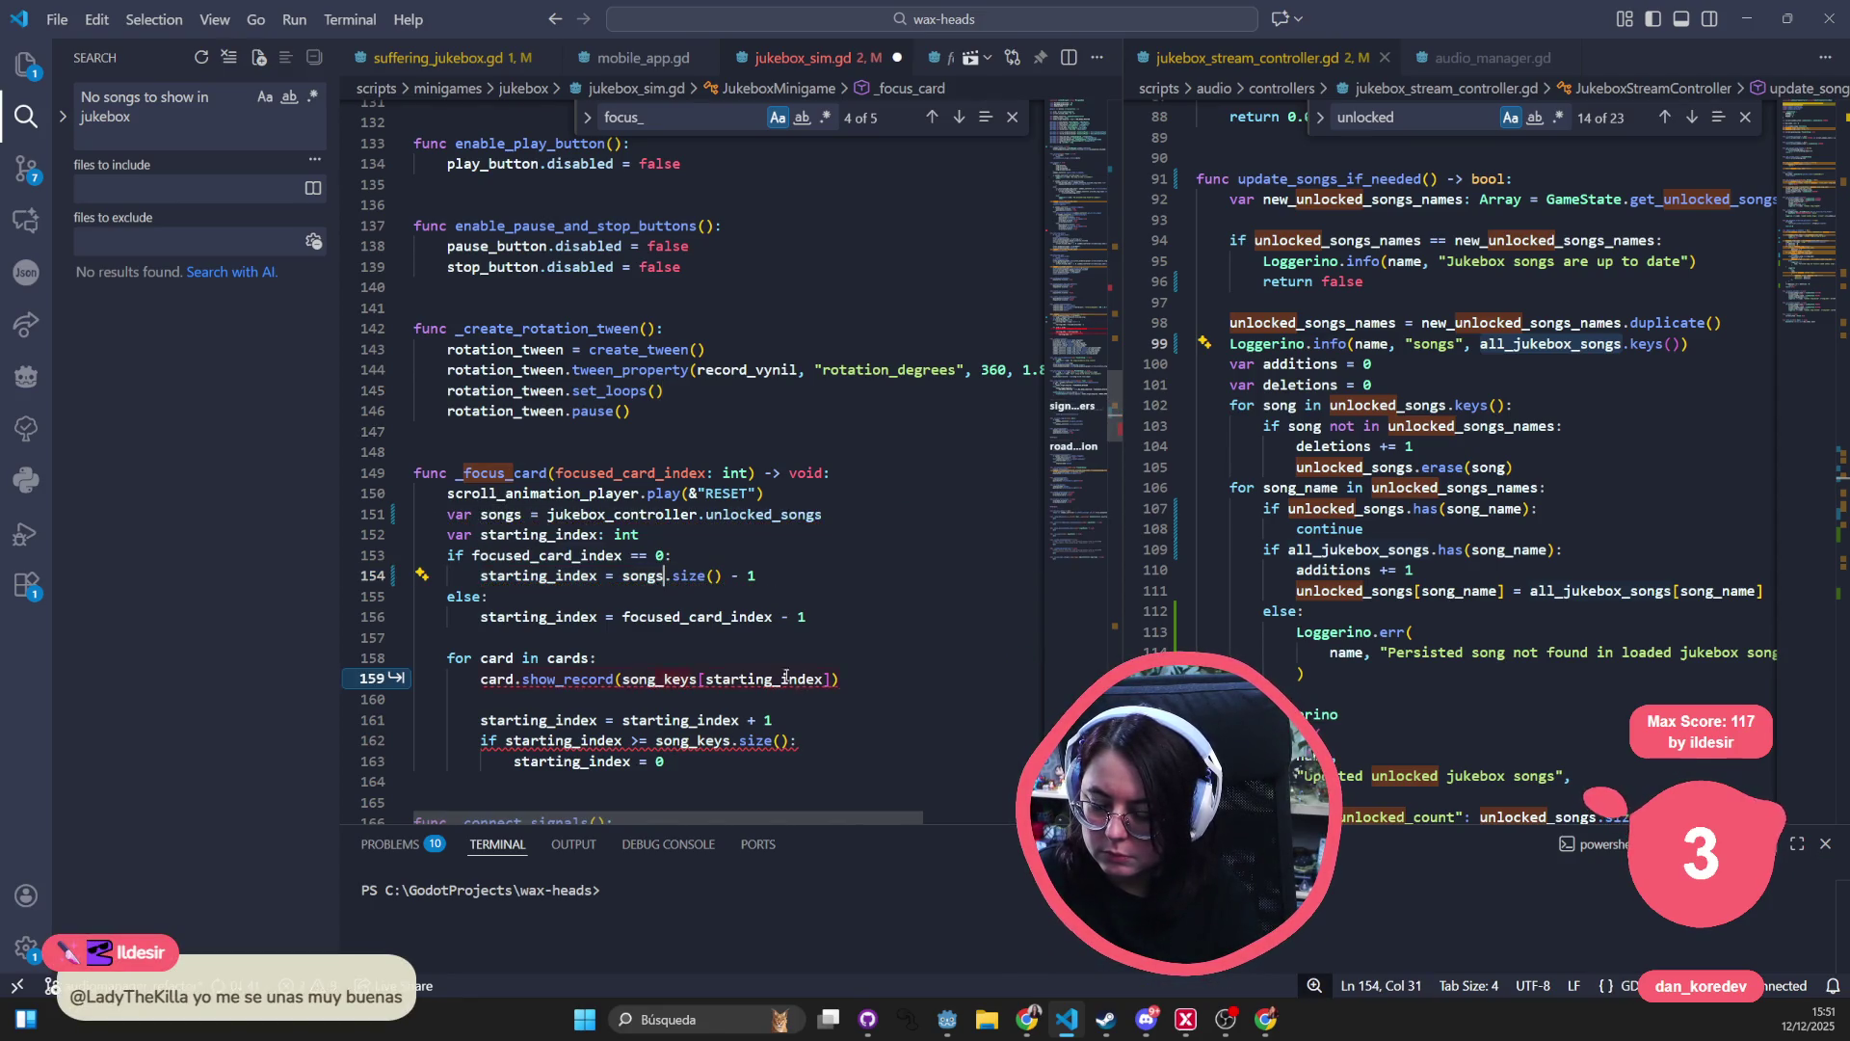
left_click(603, 637)
left_click_drag(623, 678, 690, 679)
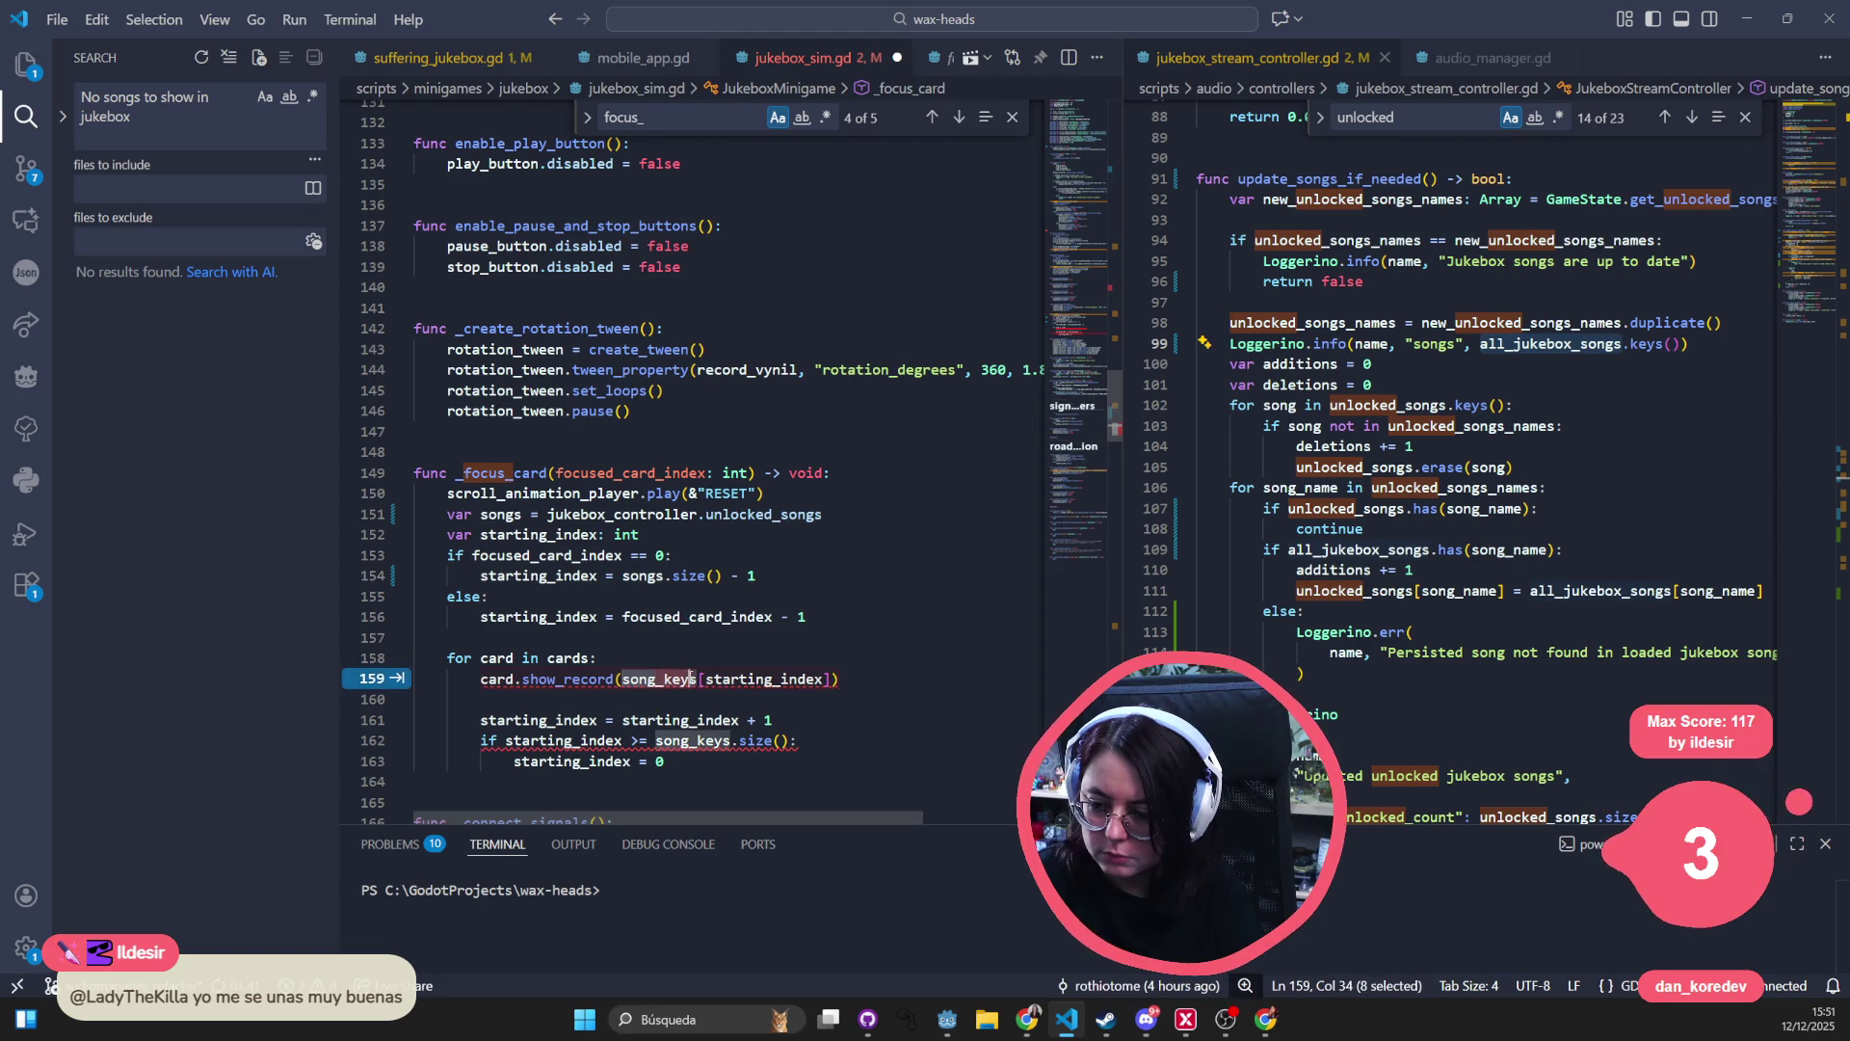
key("Tab")
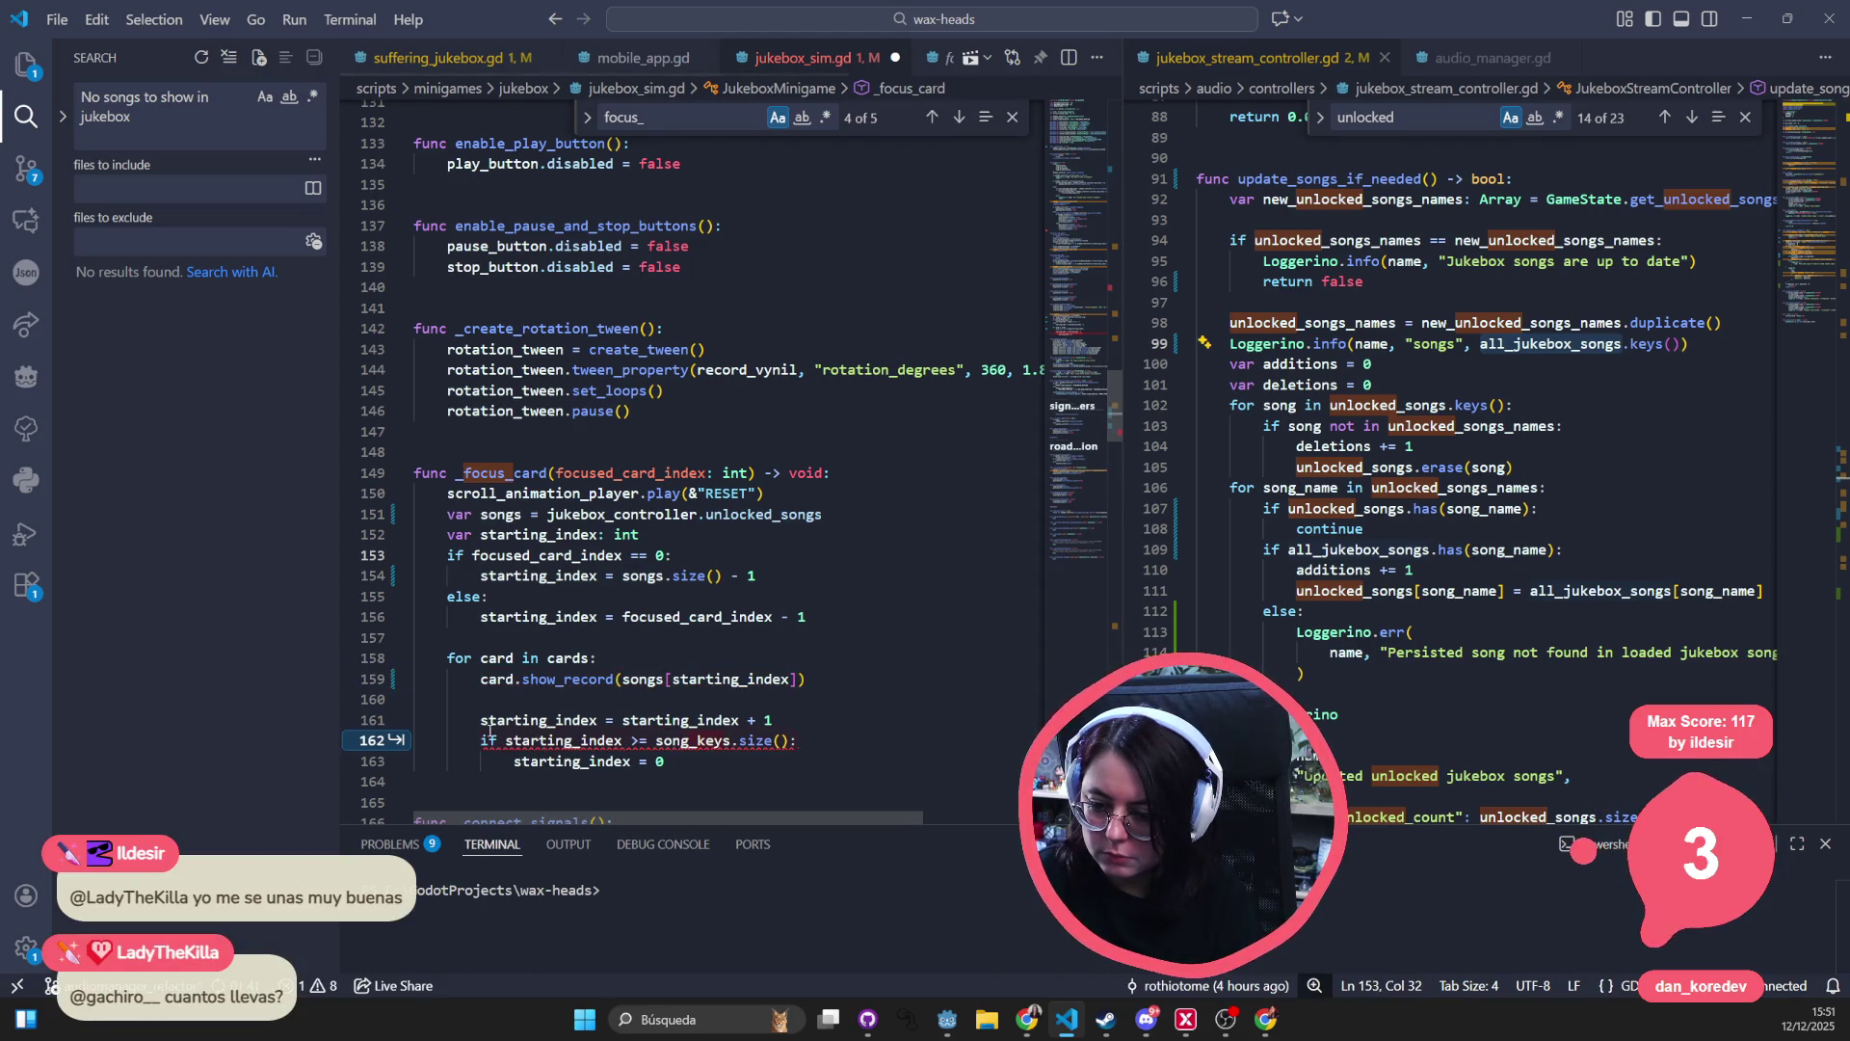
key("Tab")
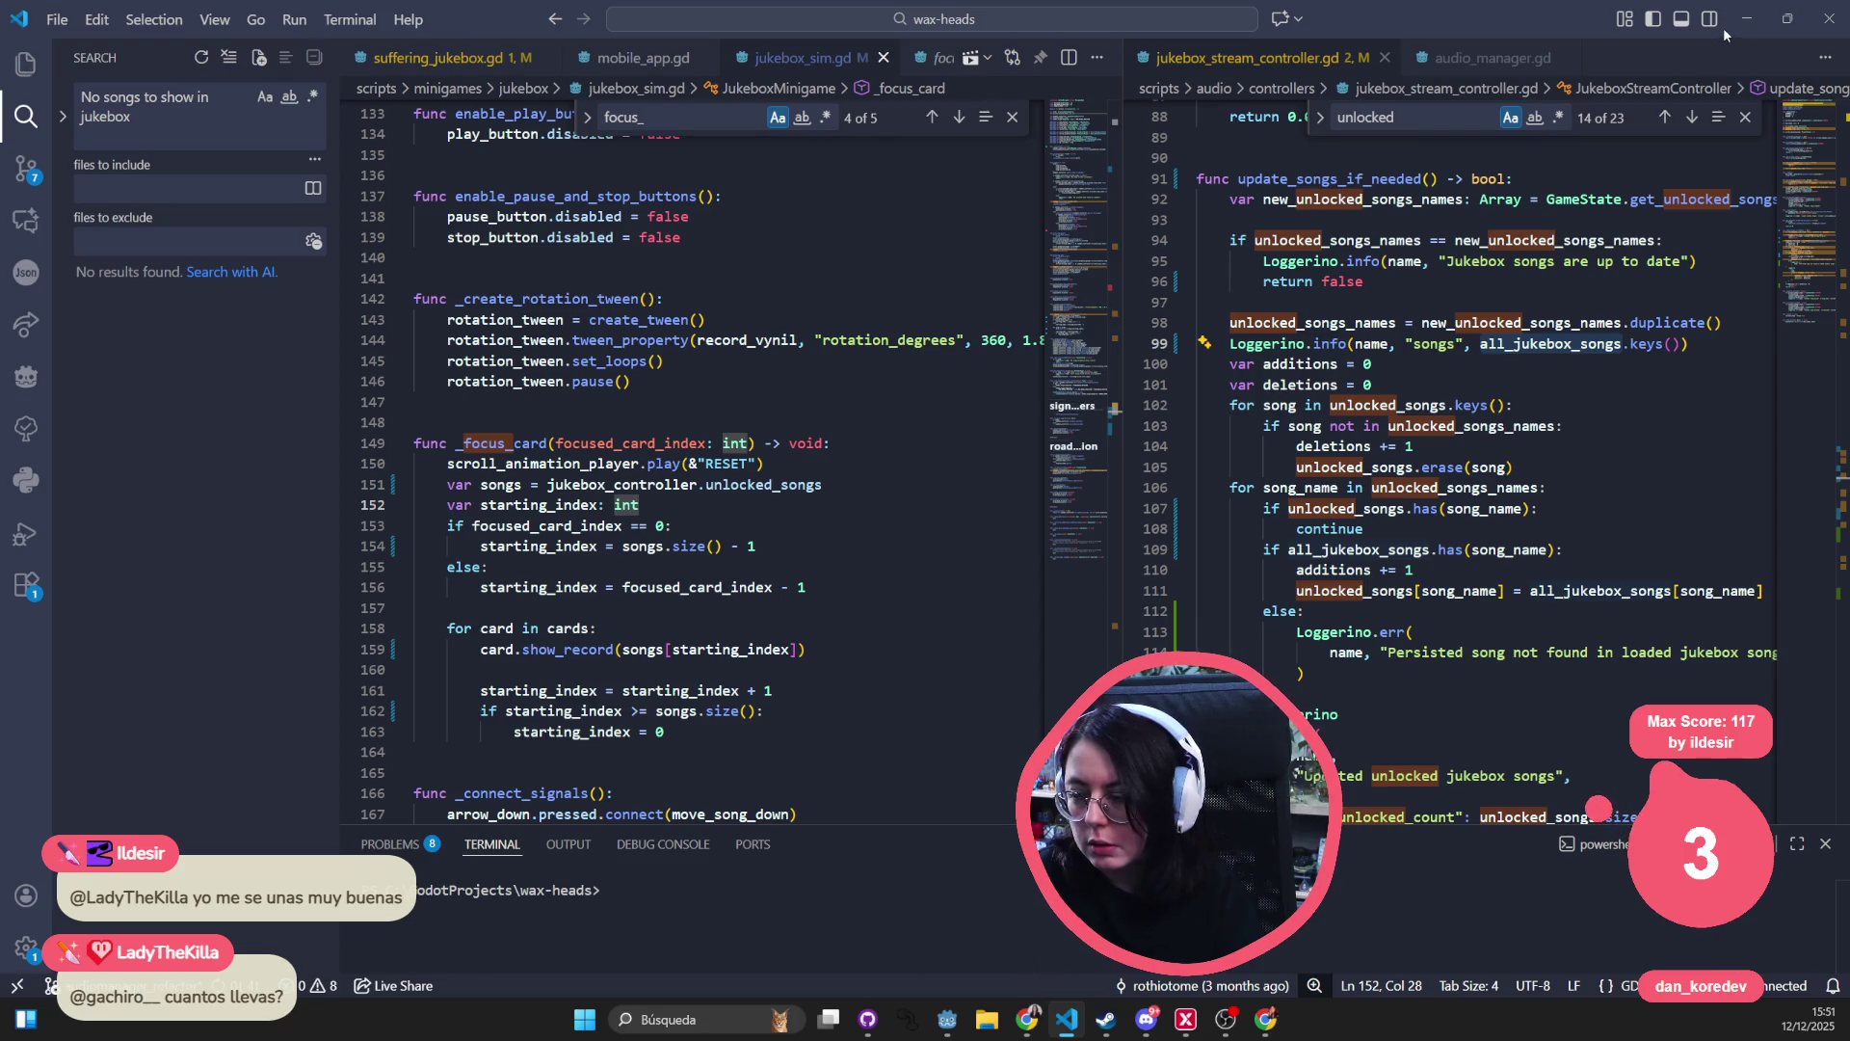
left_click(1746, 18)
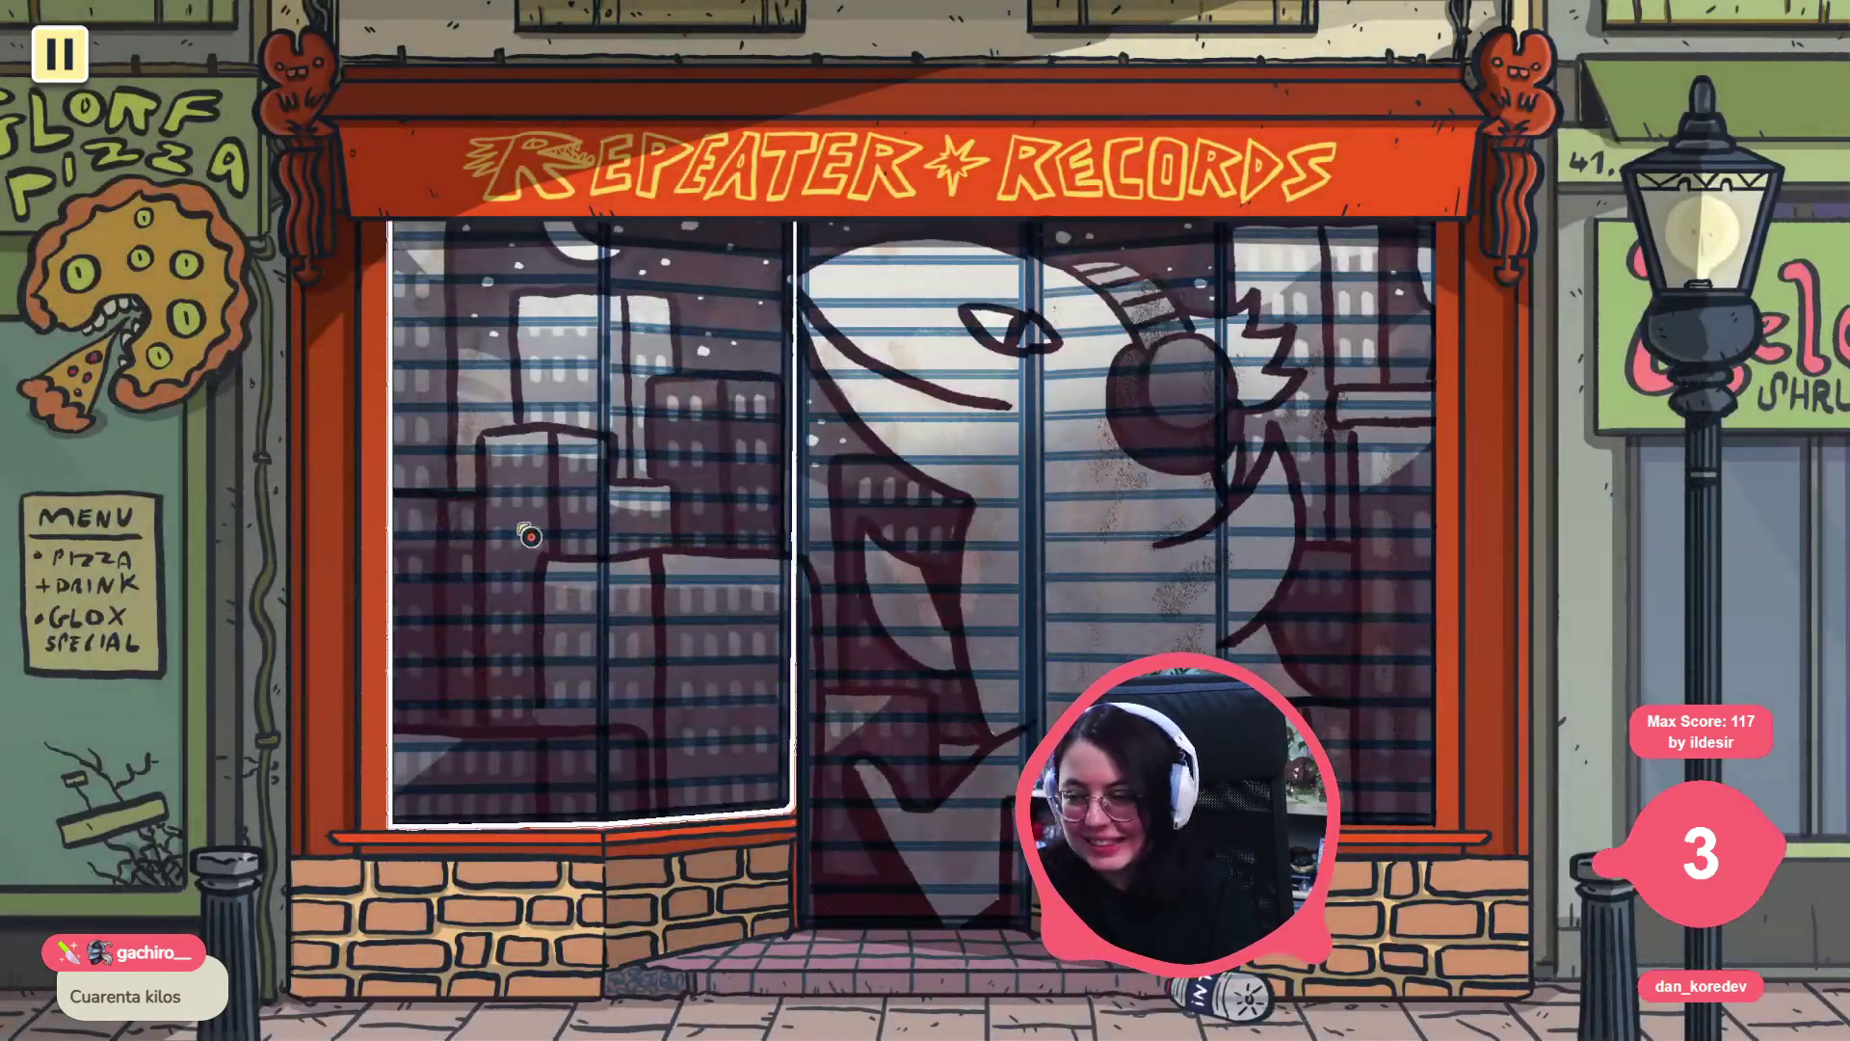
- Raise the shop shutters and click through Matteo's dialogue until Tee arrives
left_click(529, 460)
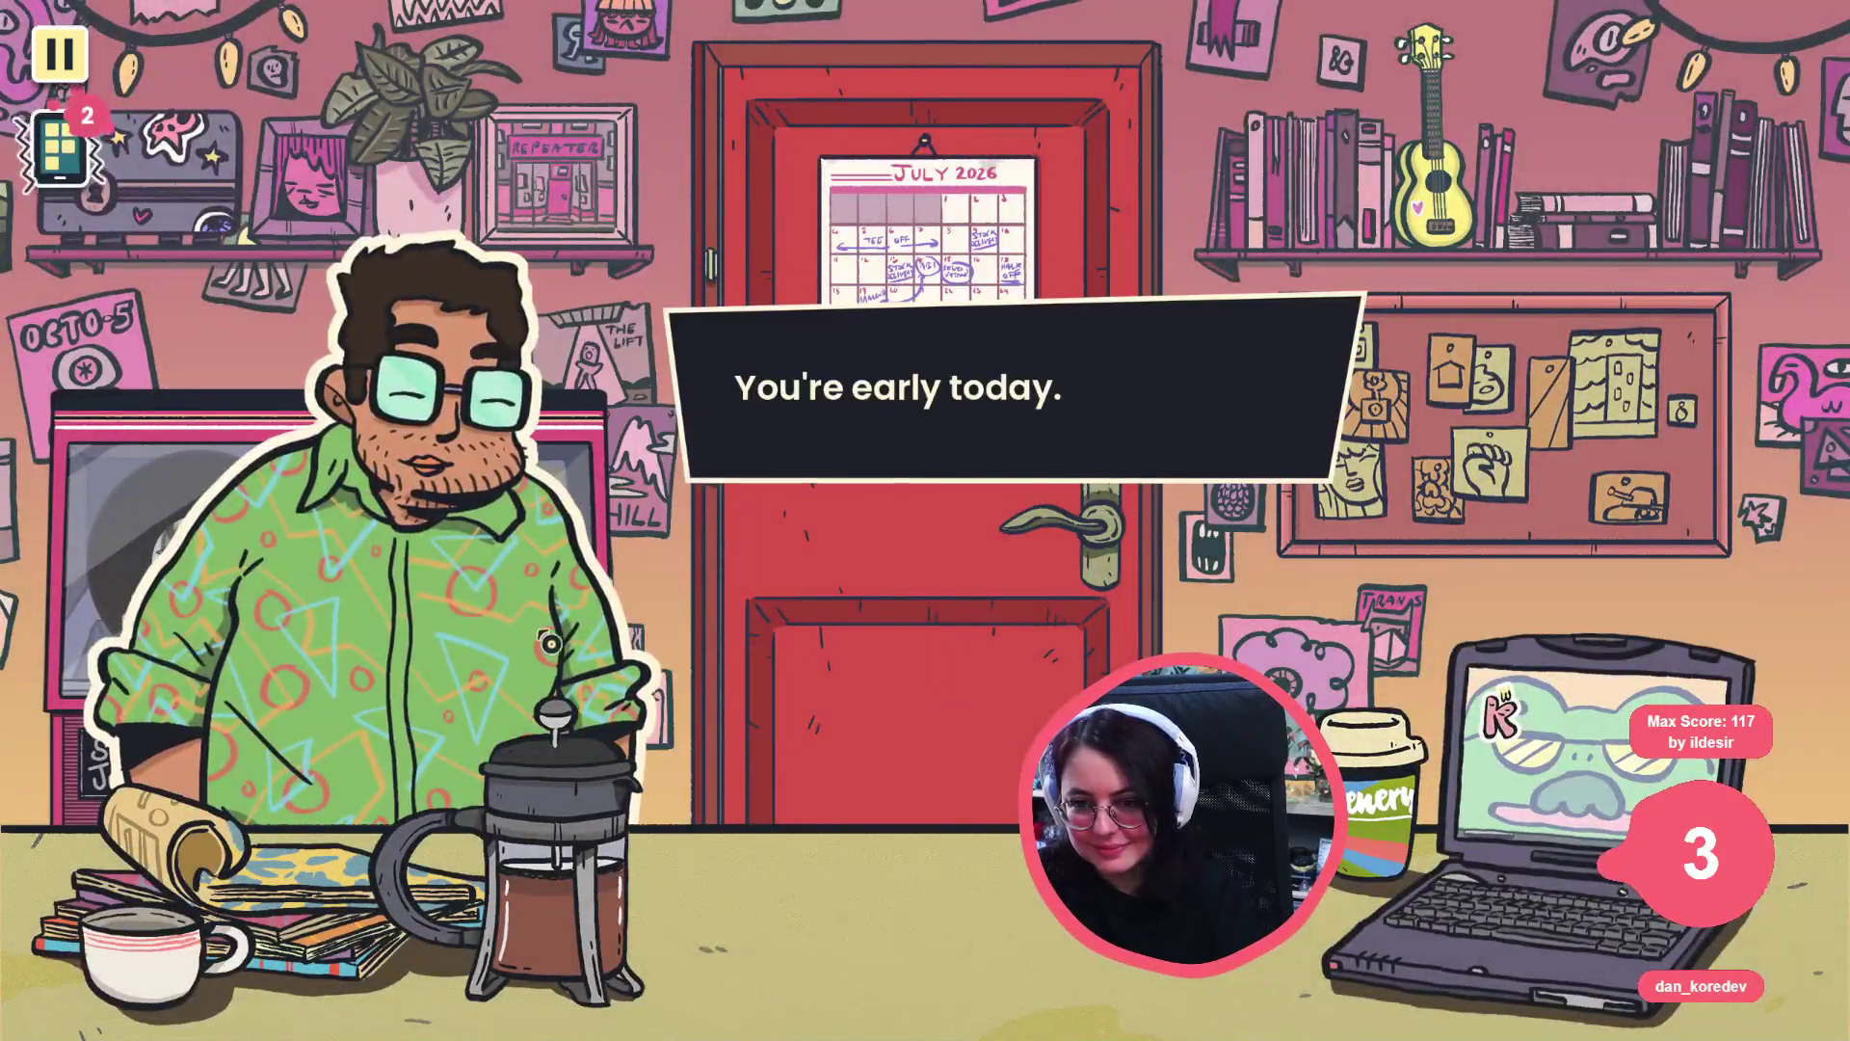
left_click(828, 385)
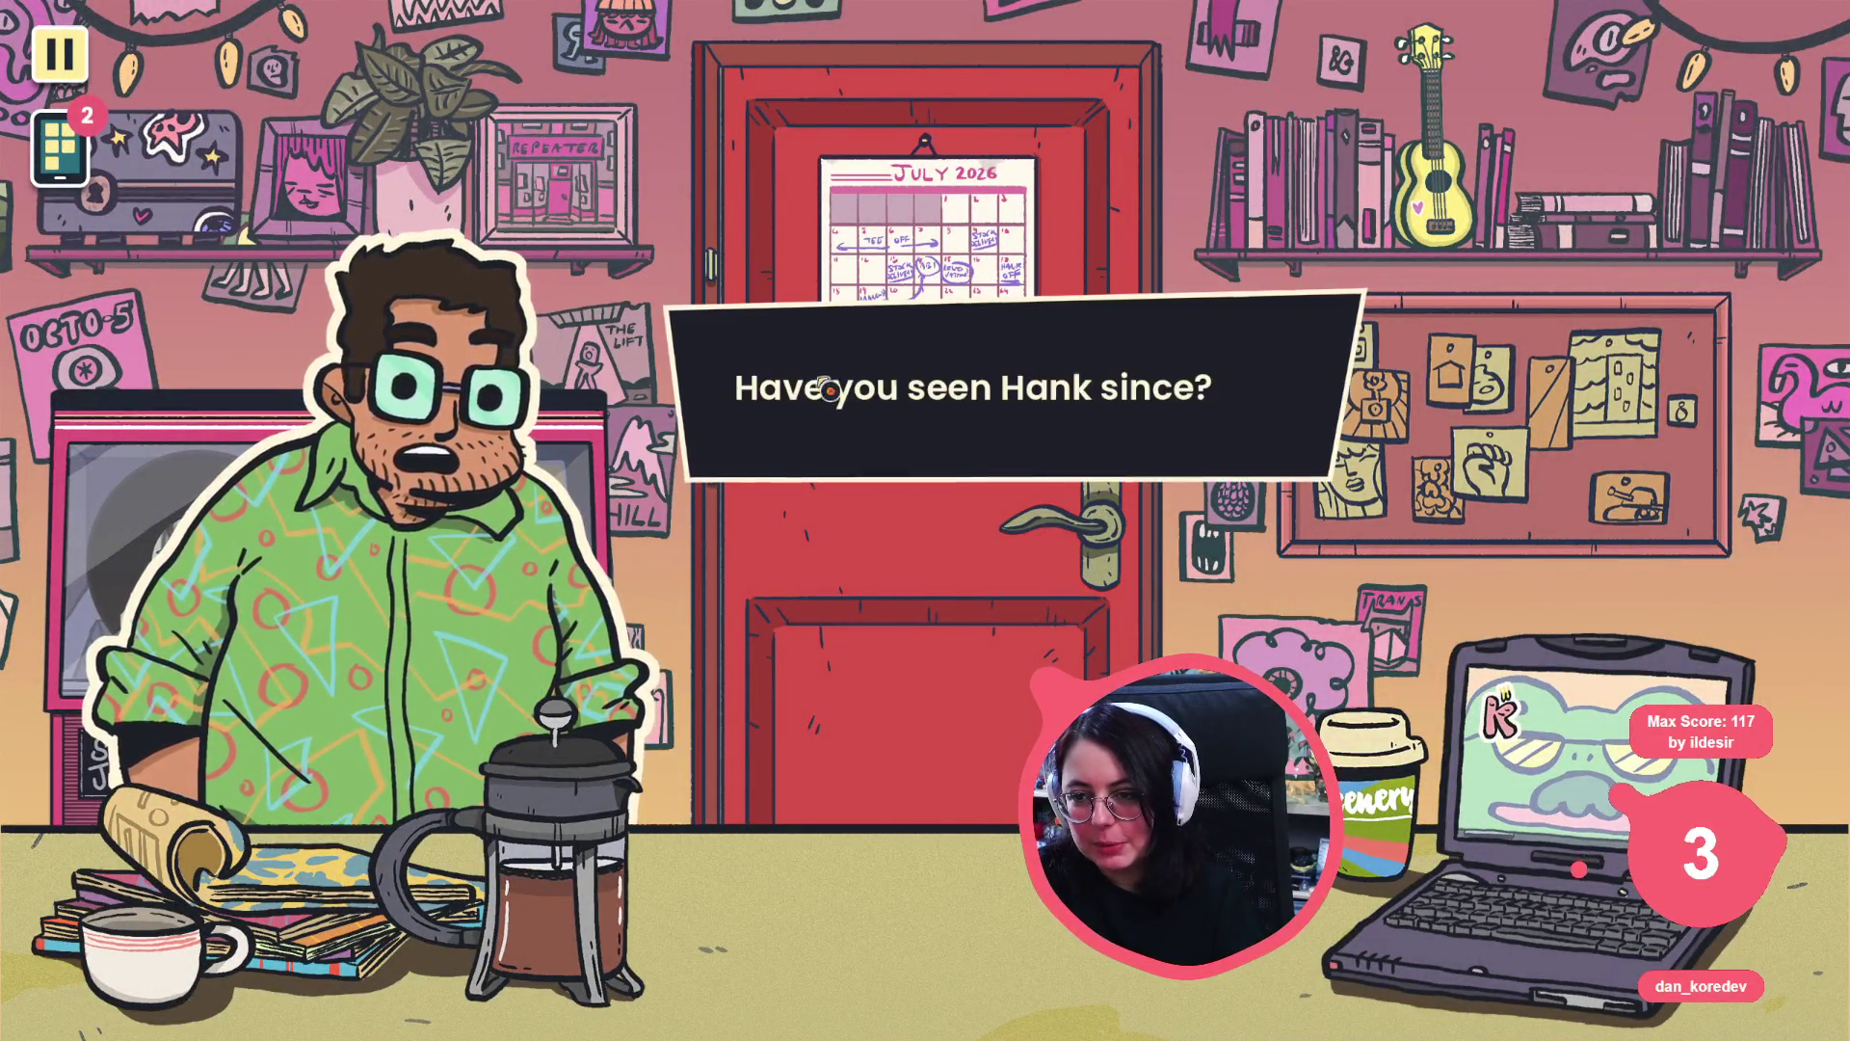
left_click(828, 385)
left_click(829, 366)
left_click(439, 577)
left_click(438, 576)
left_click(511, 510)
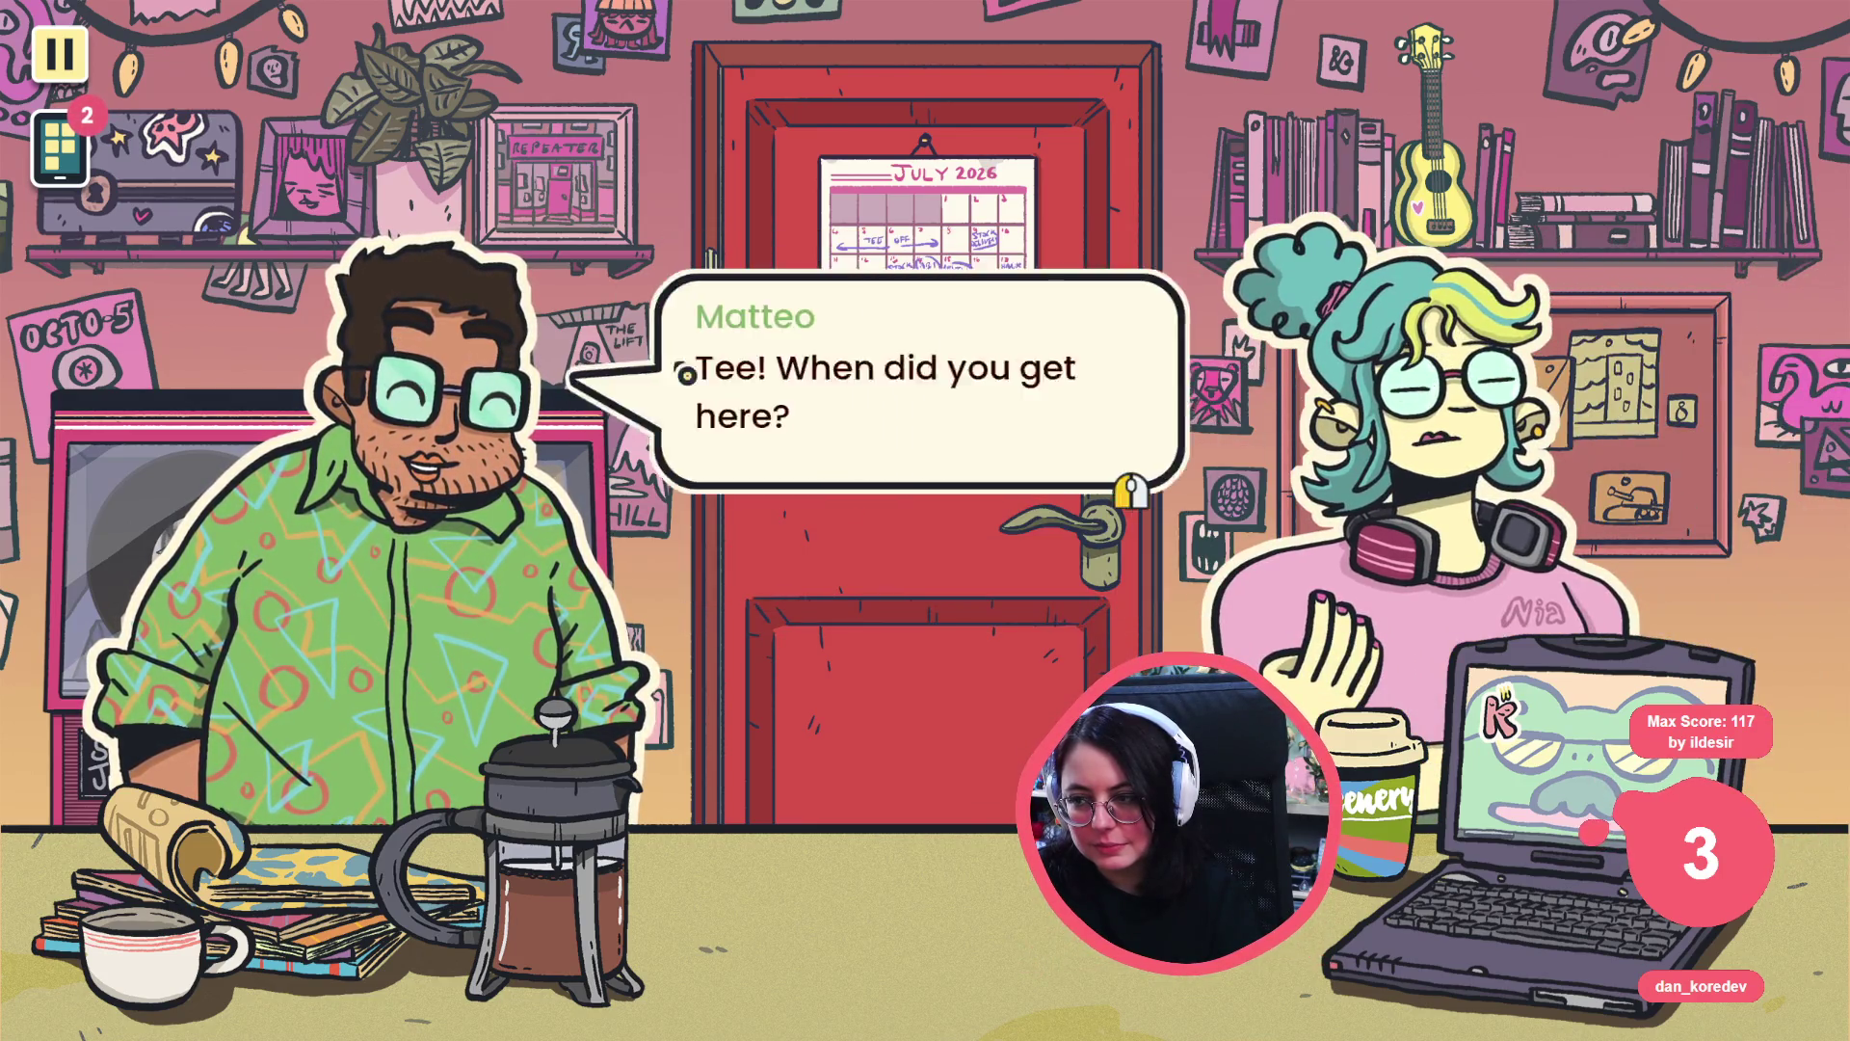
- Click through Tee's lines and answer 'Is she...okay?', hitting the Whispering Fog error
left_click(887, 297)
left_click(883, 309)
left_click(884, 318)
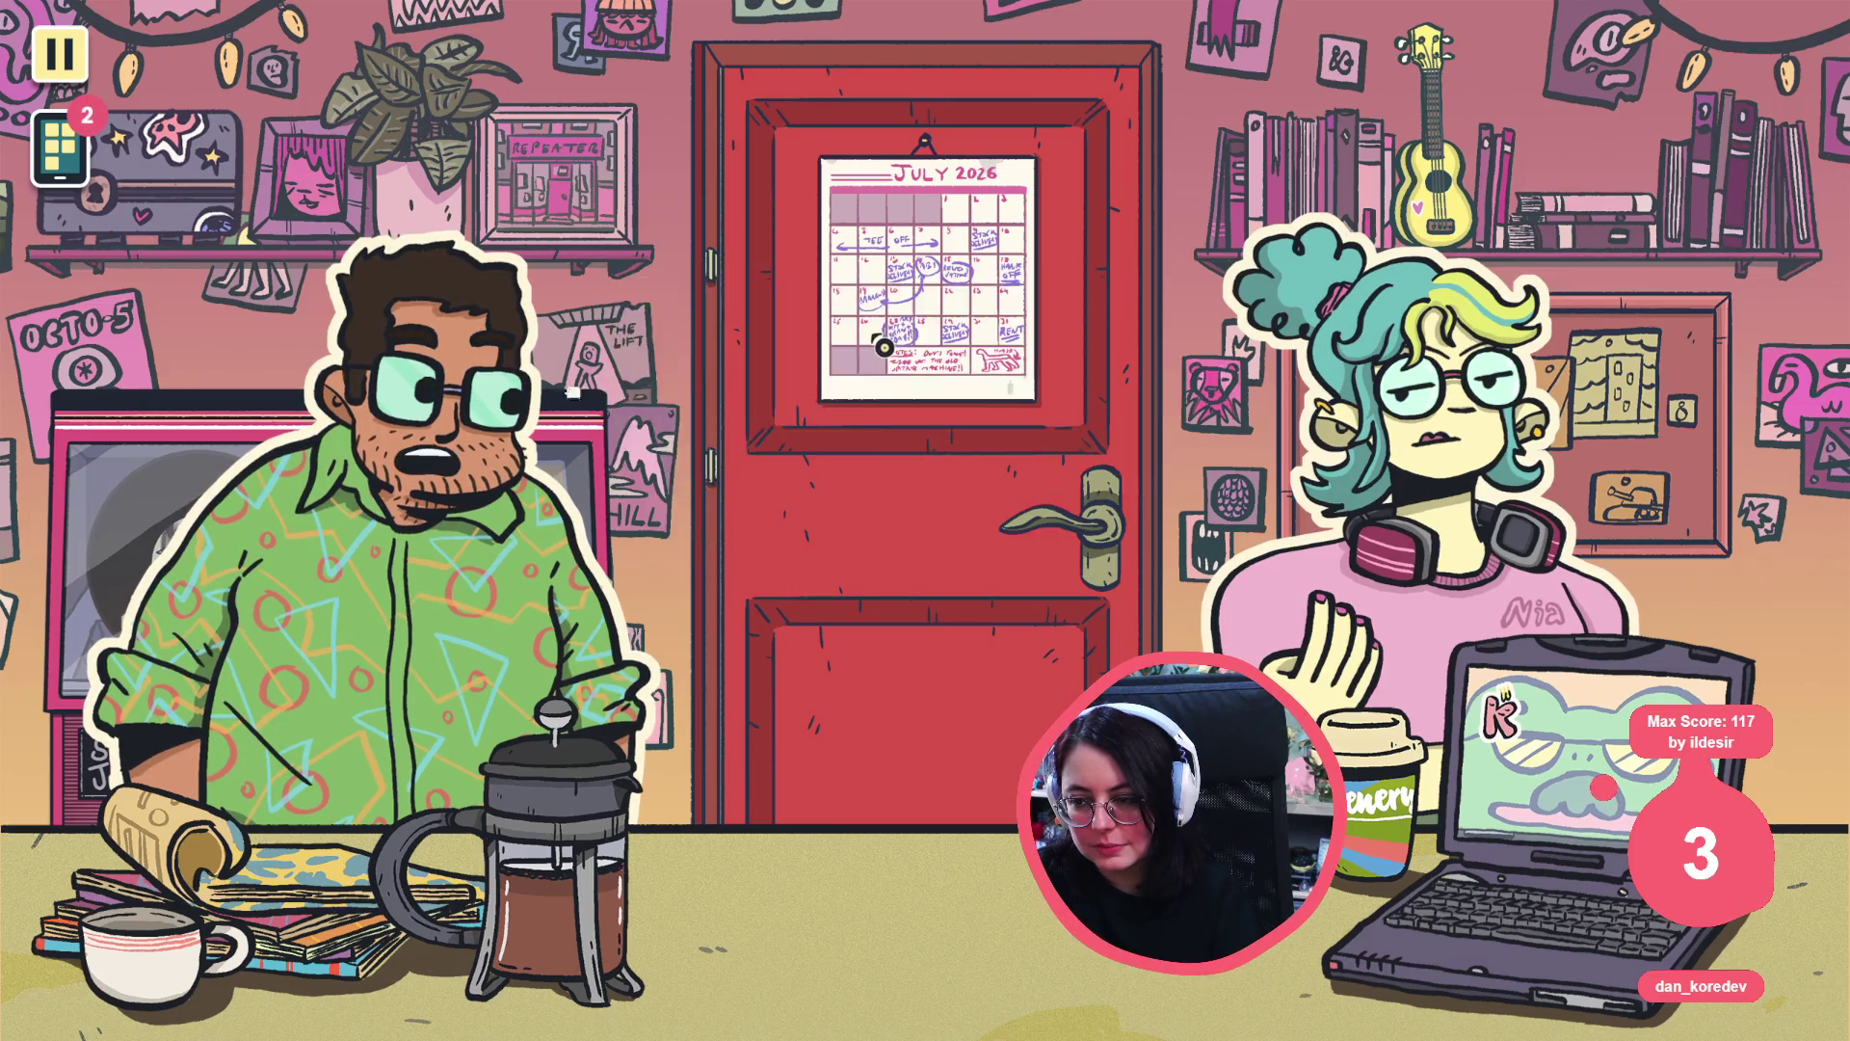
left_click(872, 367)
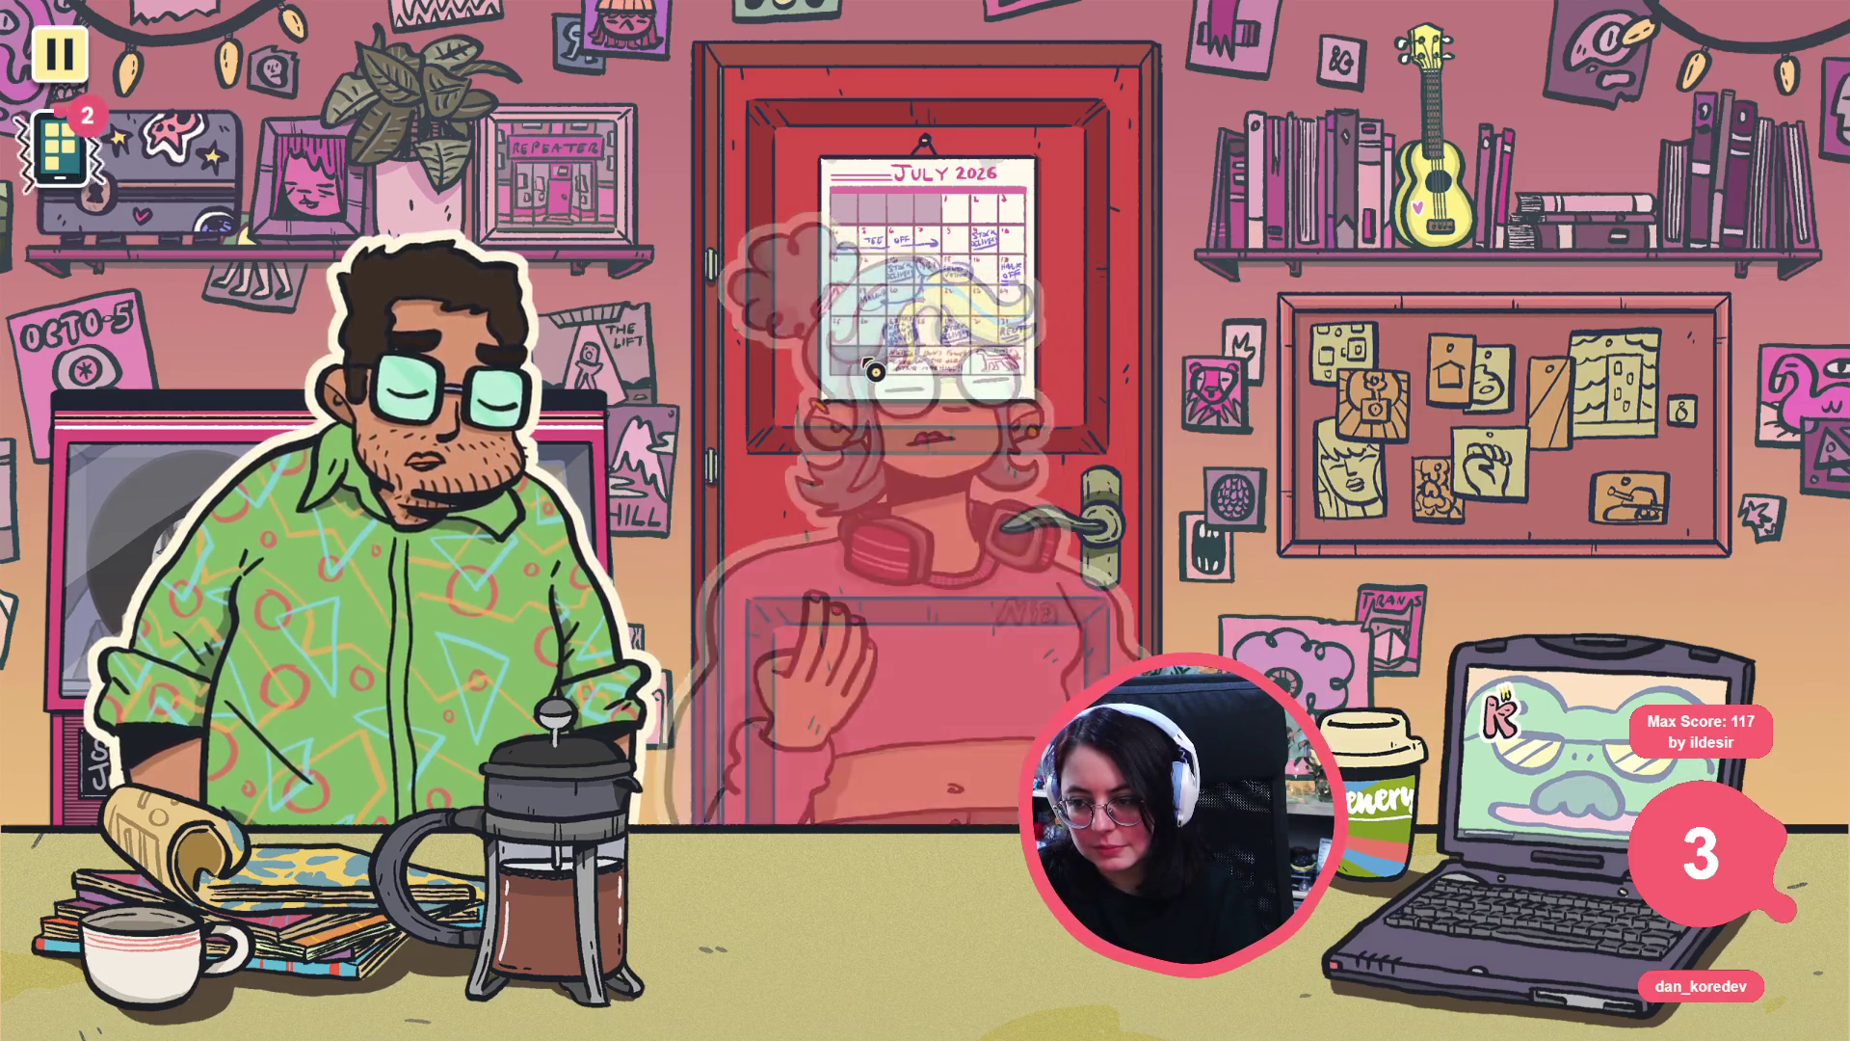
left_click(867, 363)
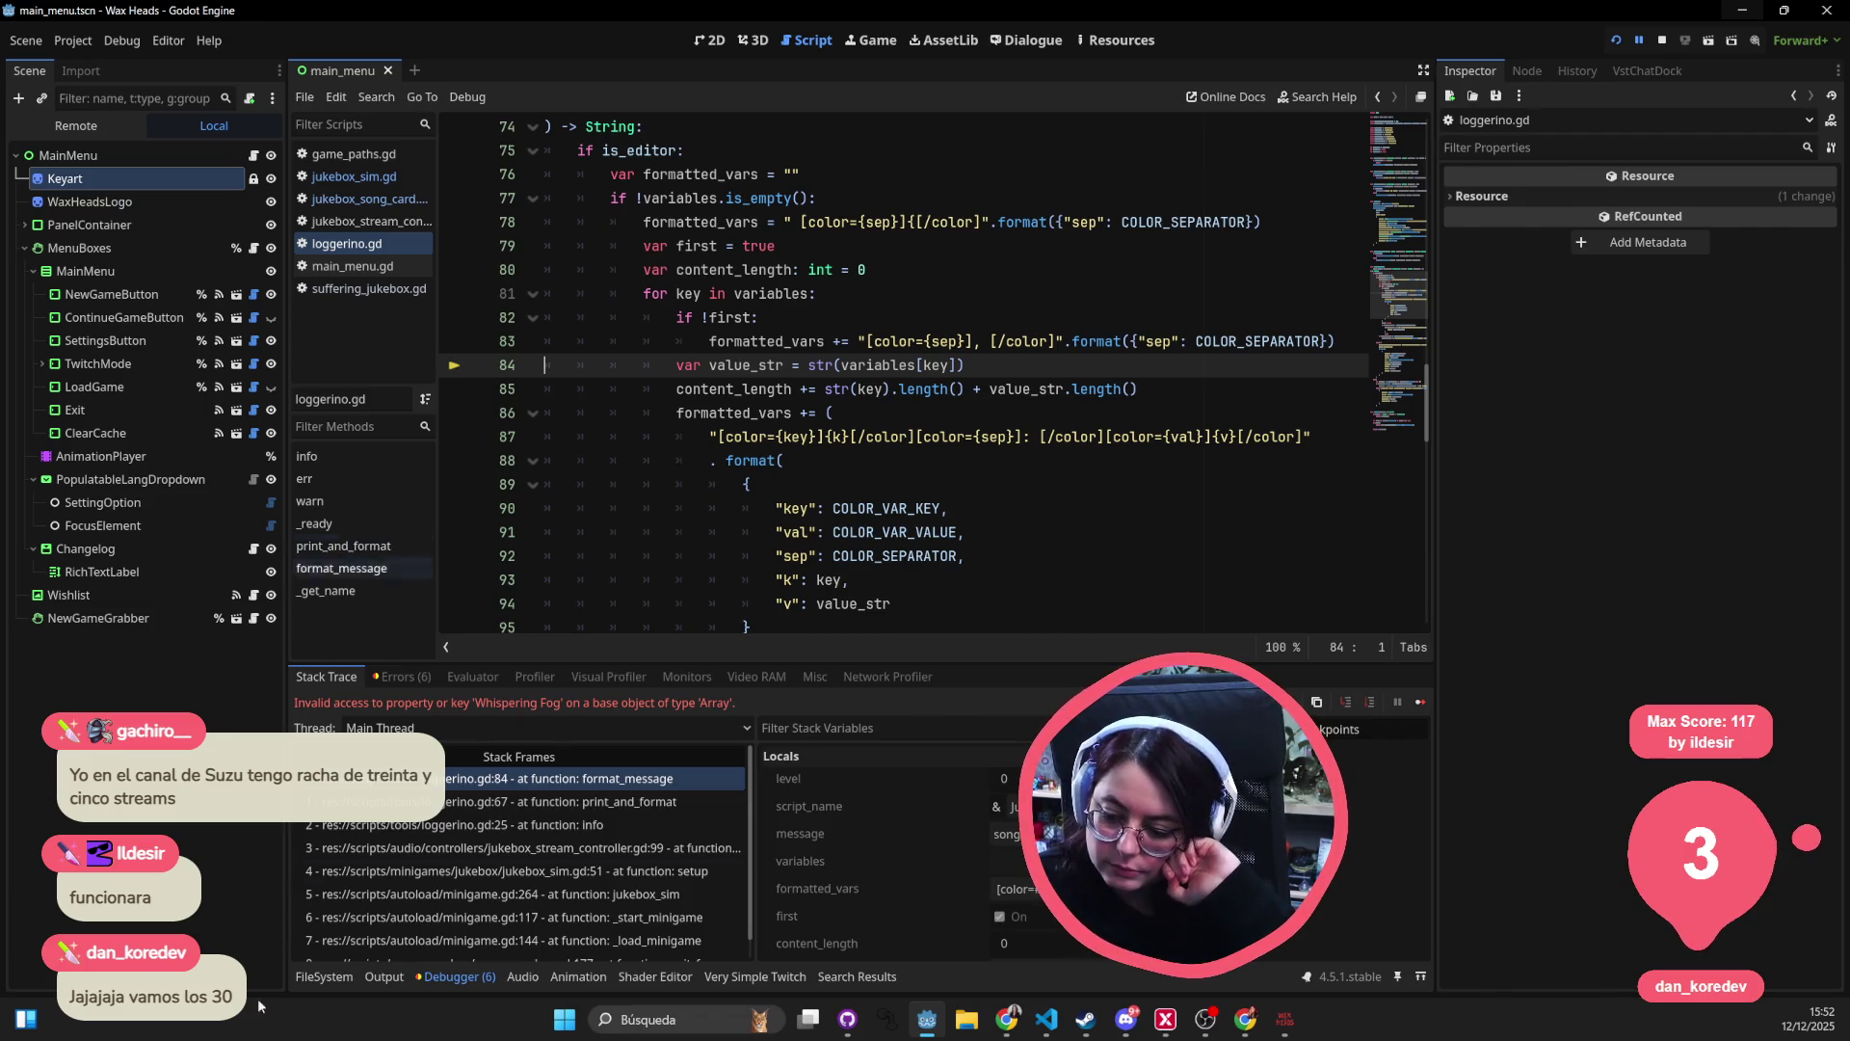
- Delete the Loggerino.info songs line 99 in jukebox_stream_controller.gd
left_click(585, 852)
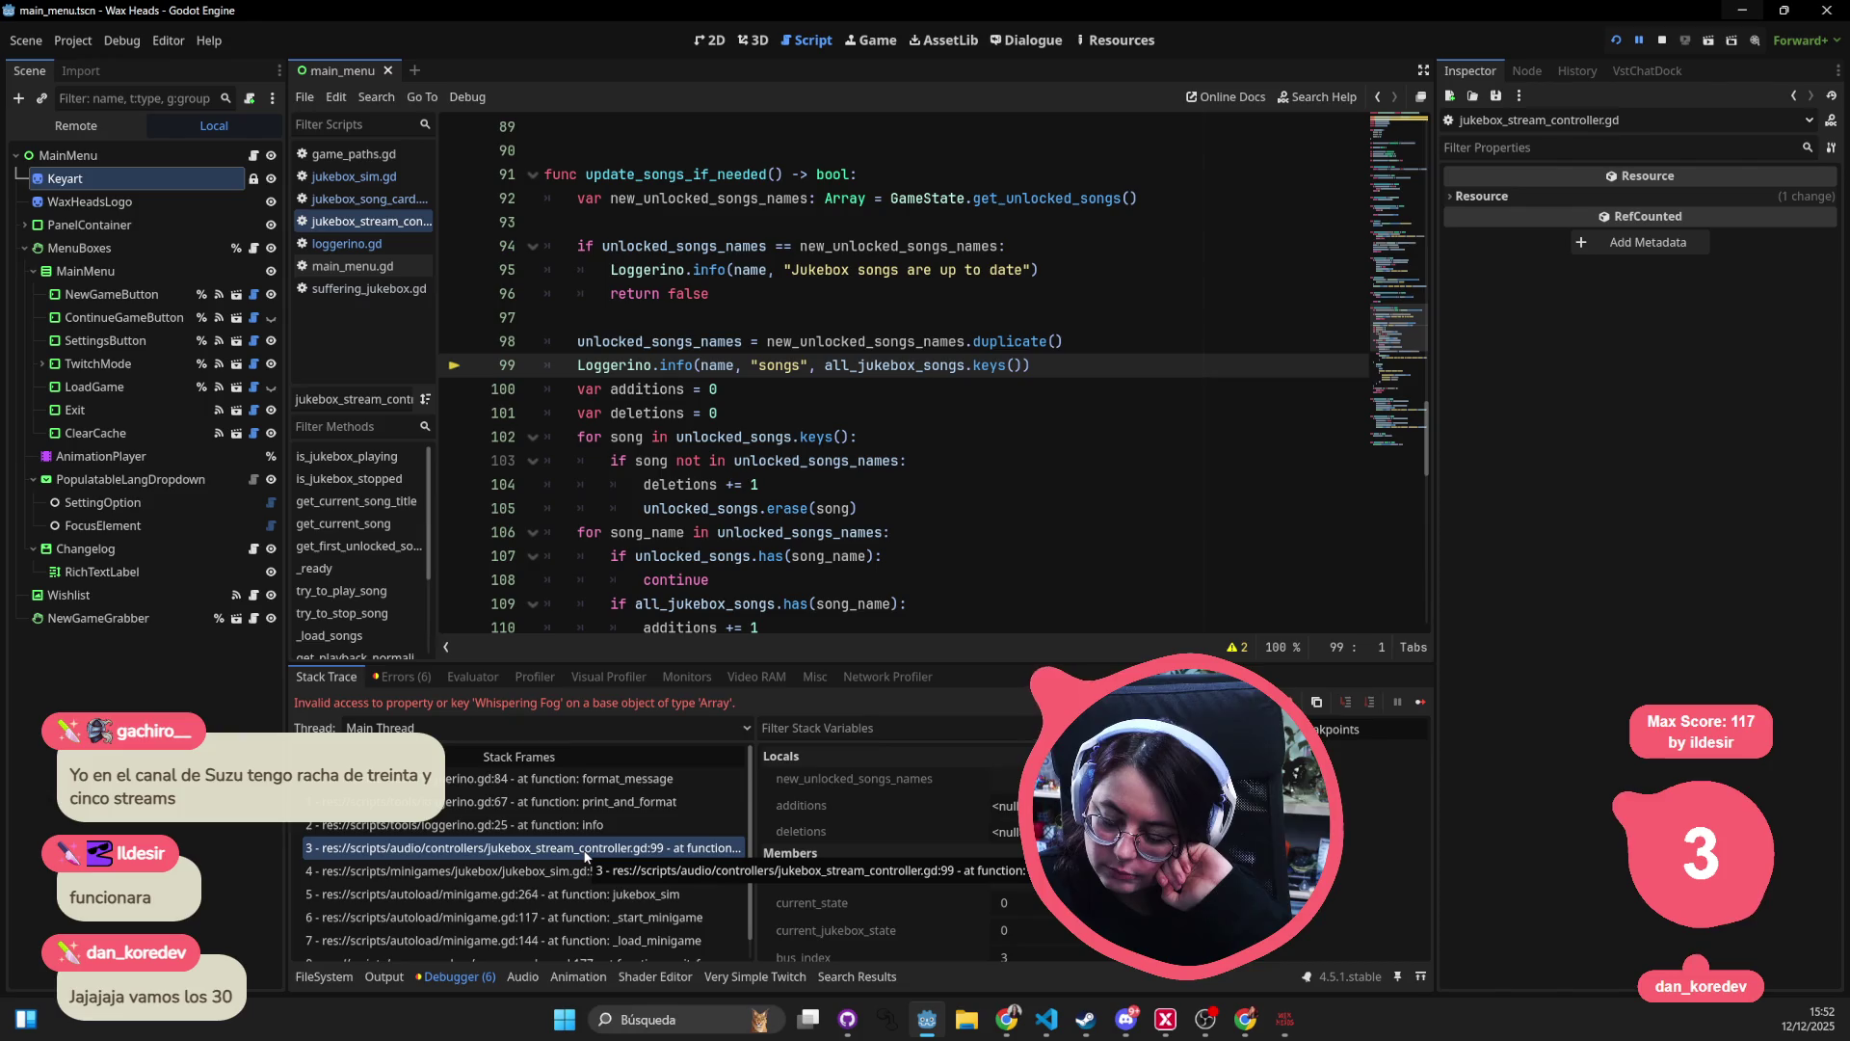
triple_click(988, 367)
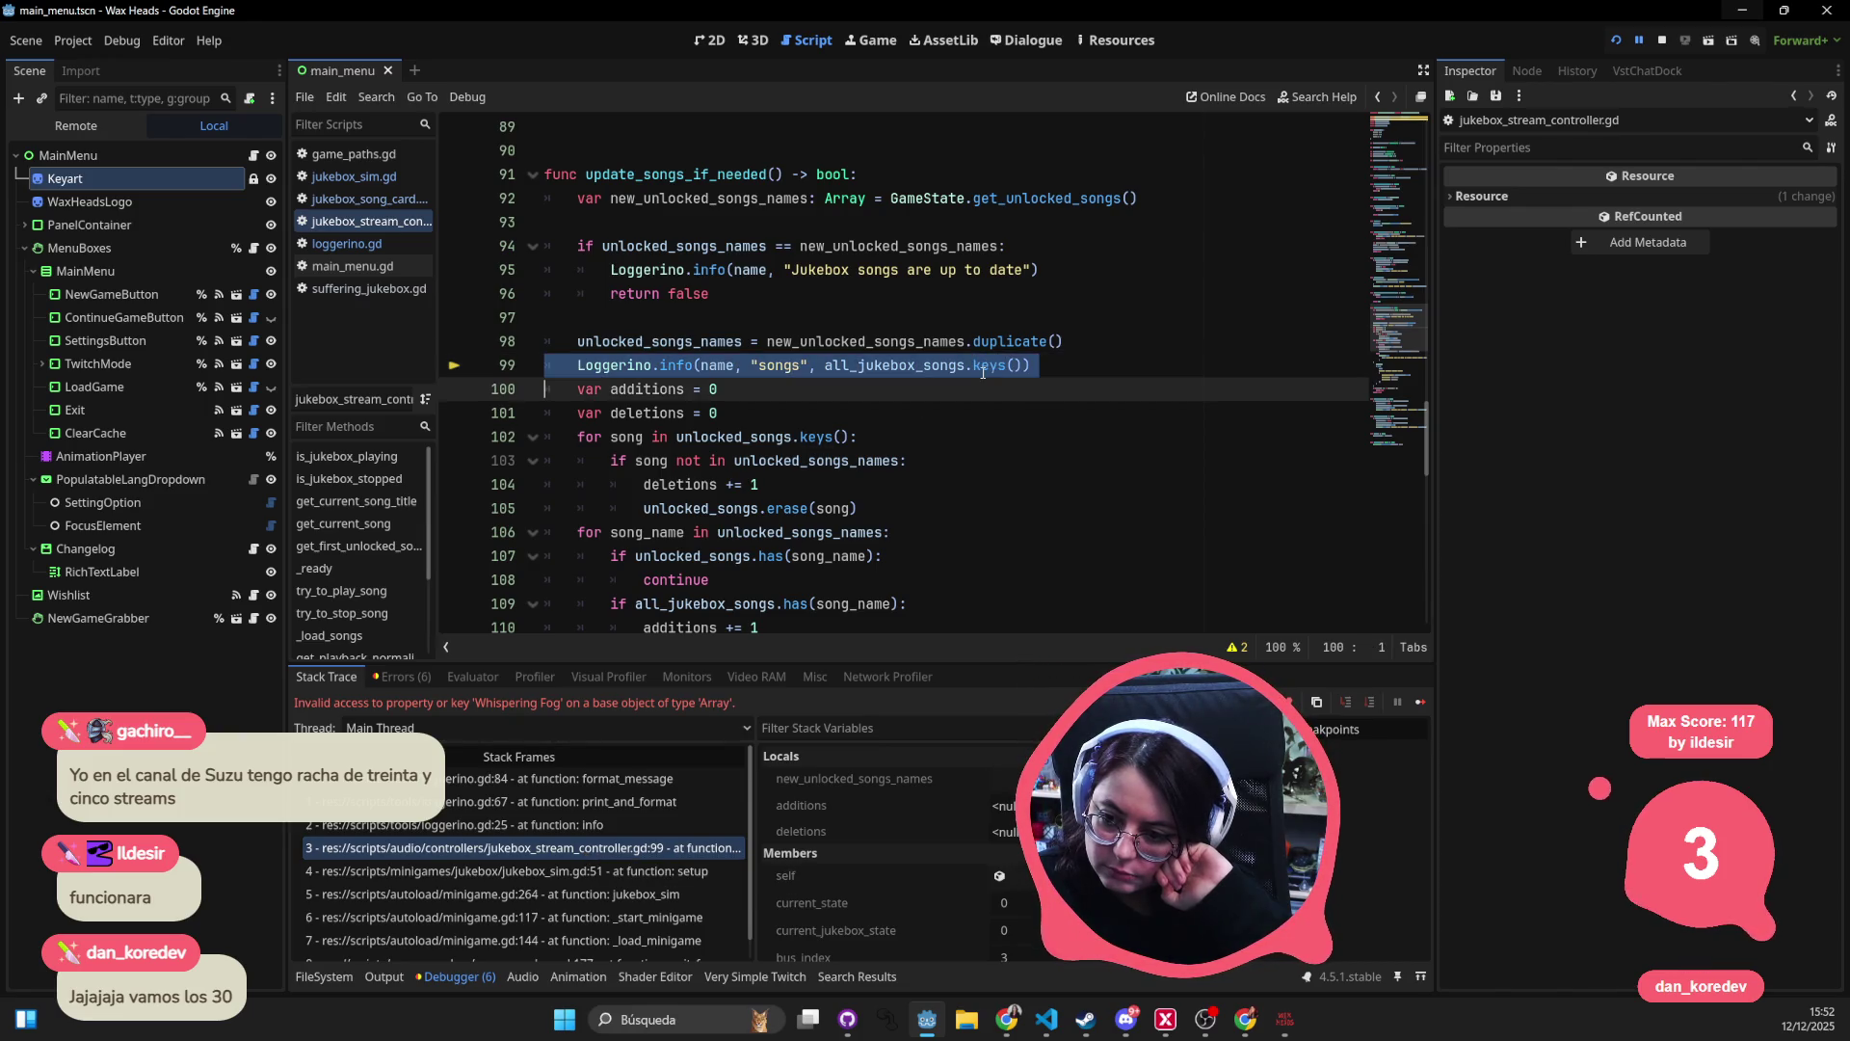
key("Delete")
- Stop the running game and relaunch the project
left_click(1038, 270)
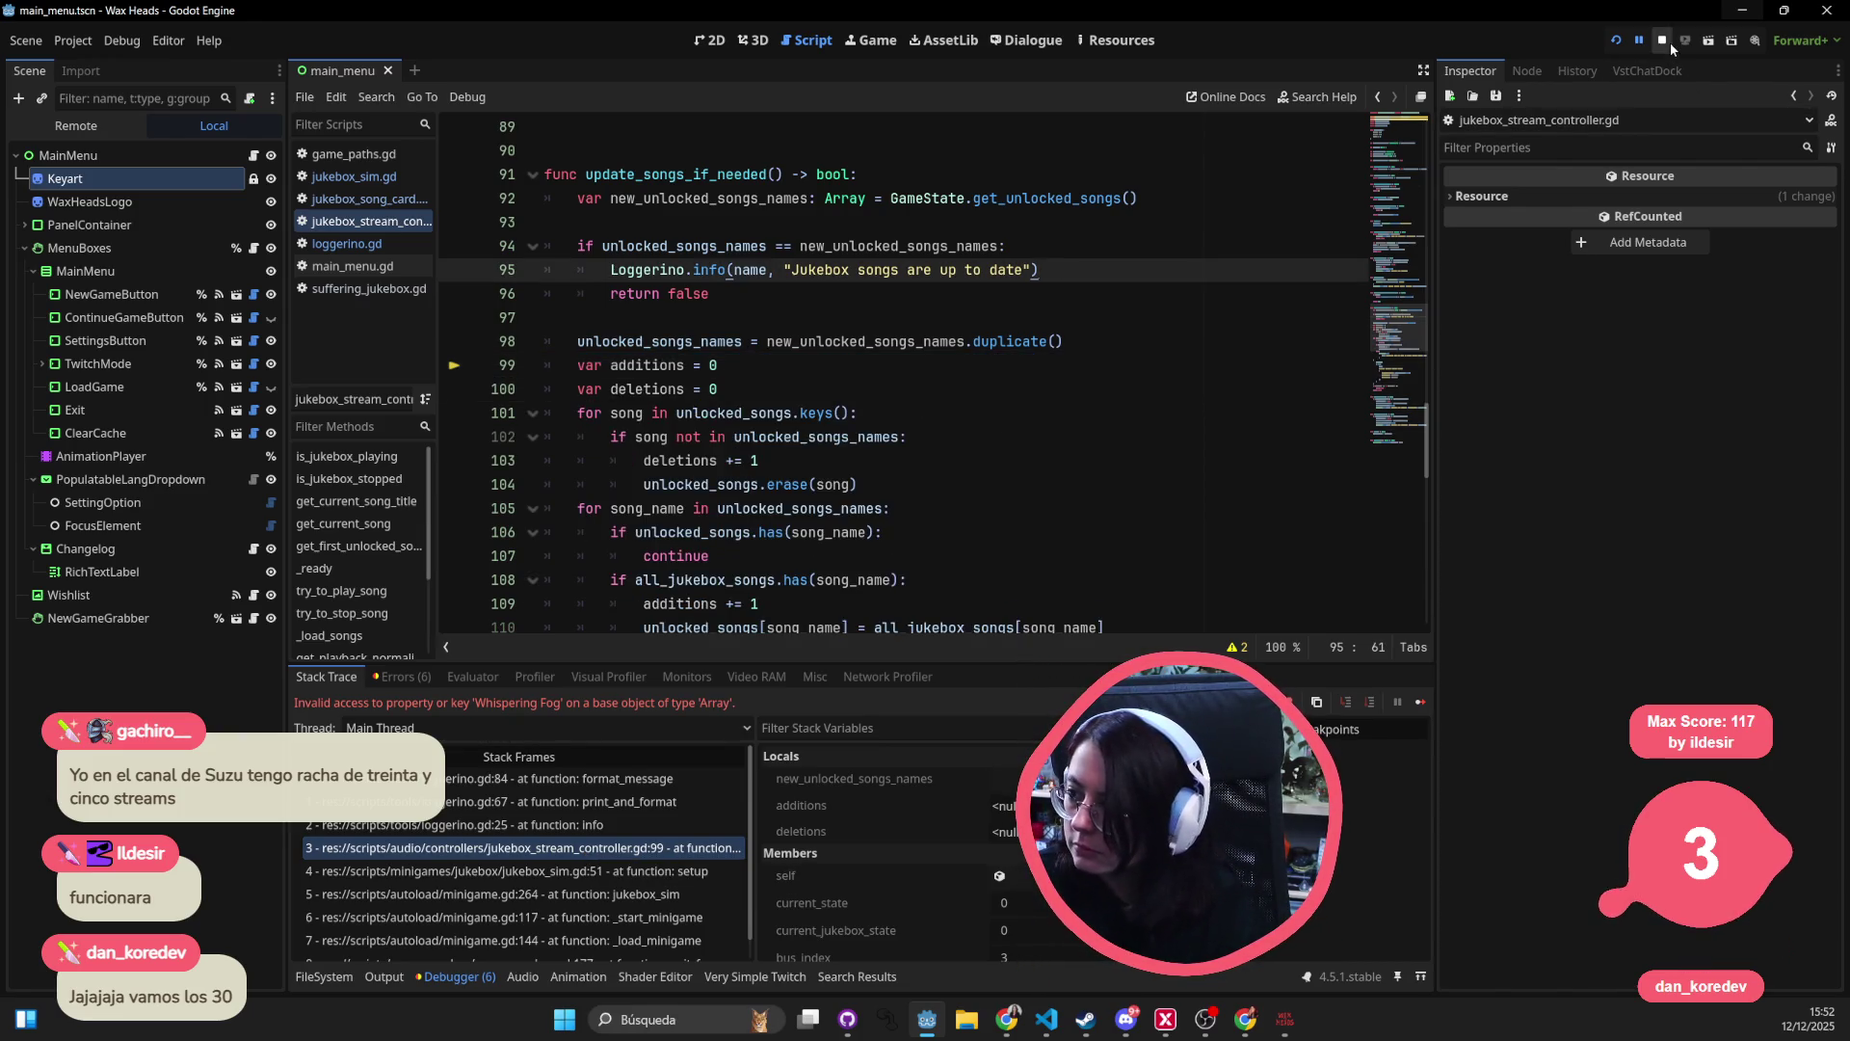
left_click(1662, 40)
left_click(1617, 40)
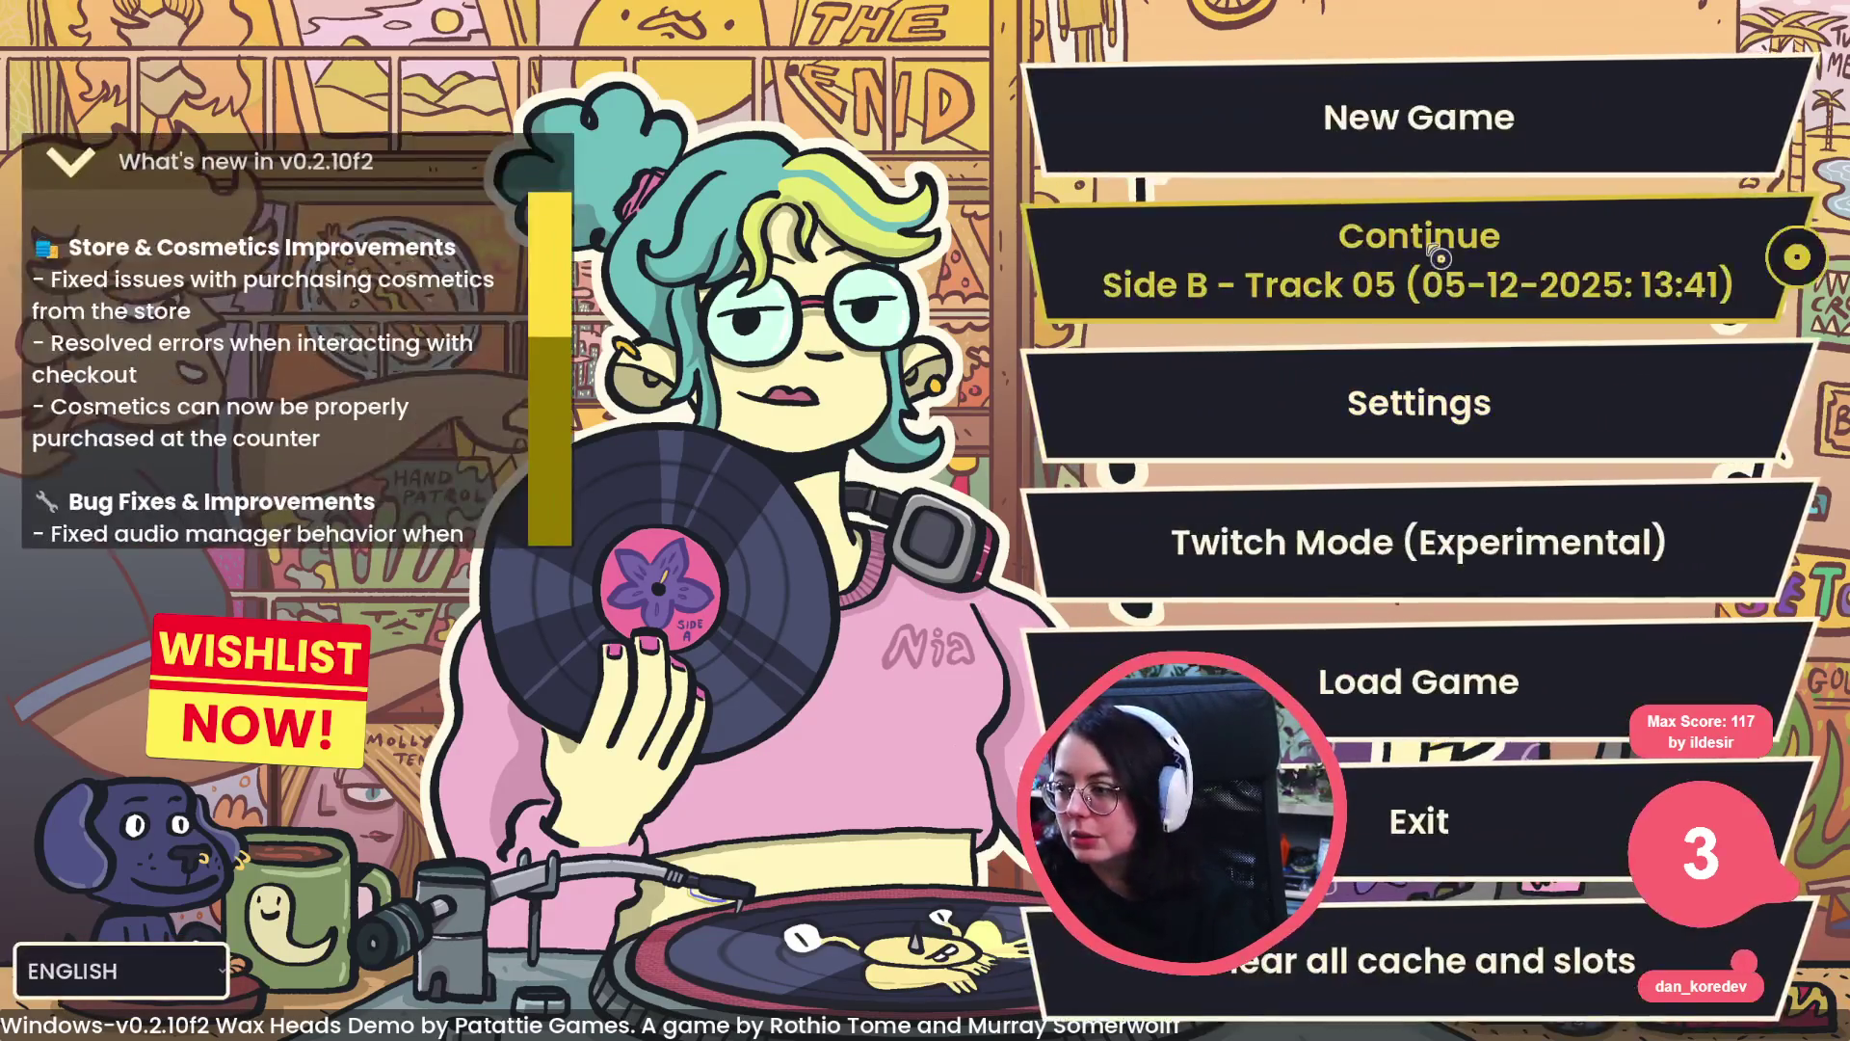
- Continue the saved game past the Side B Track 05 intro and advance Matteo's opening lines
left_click(1416, 255)
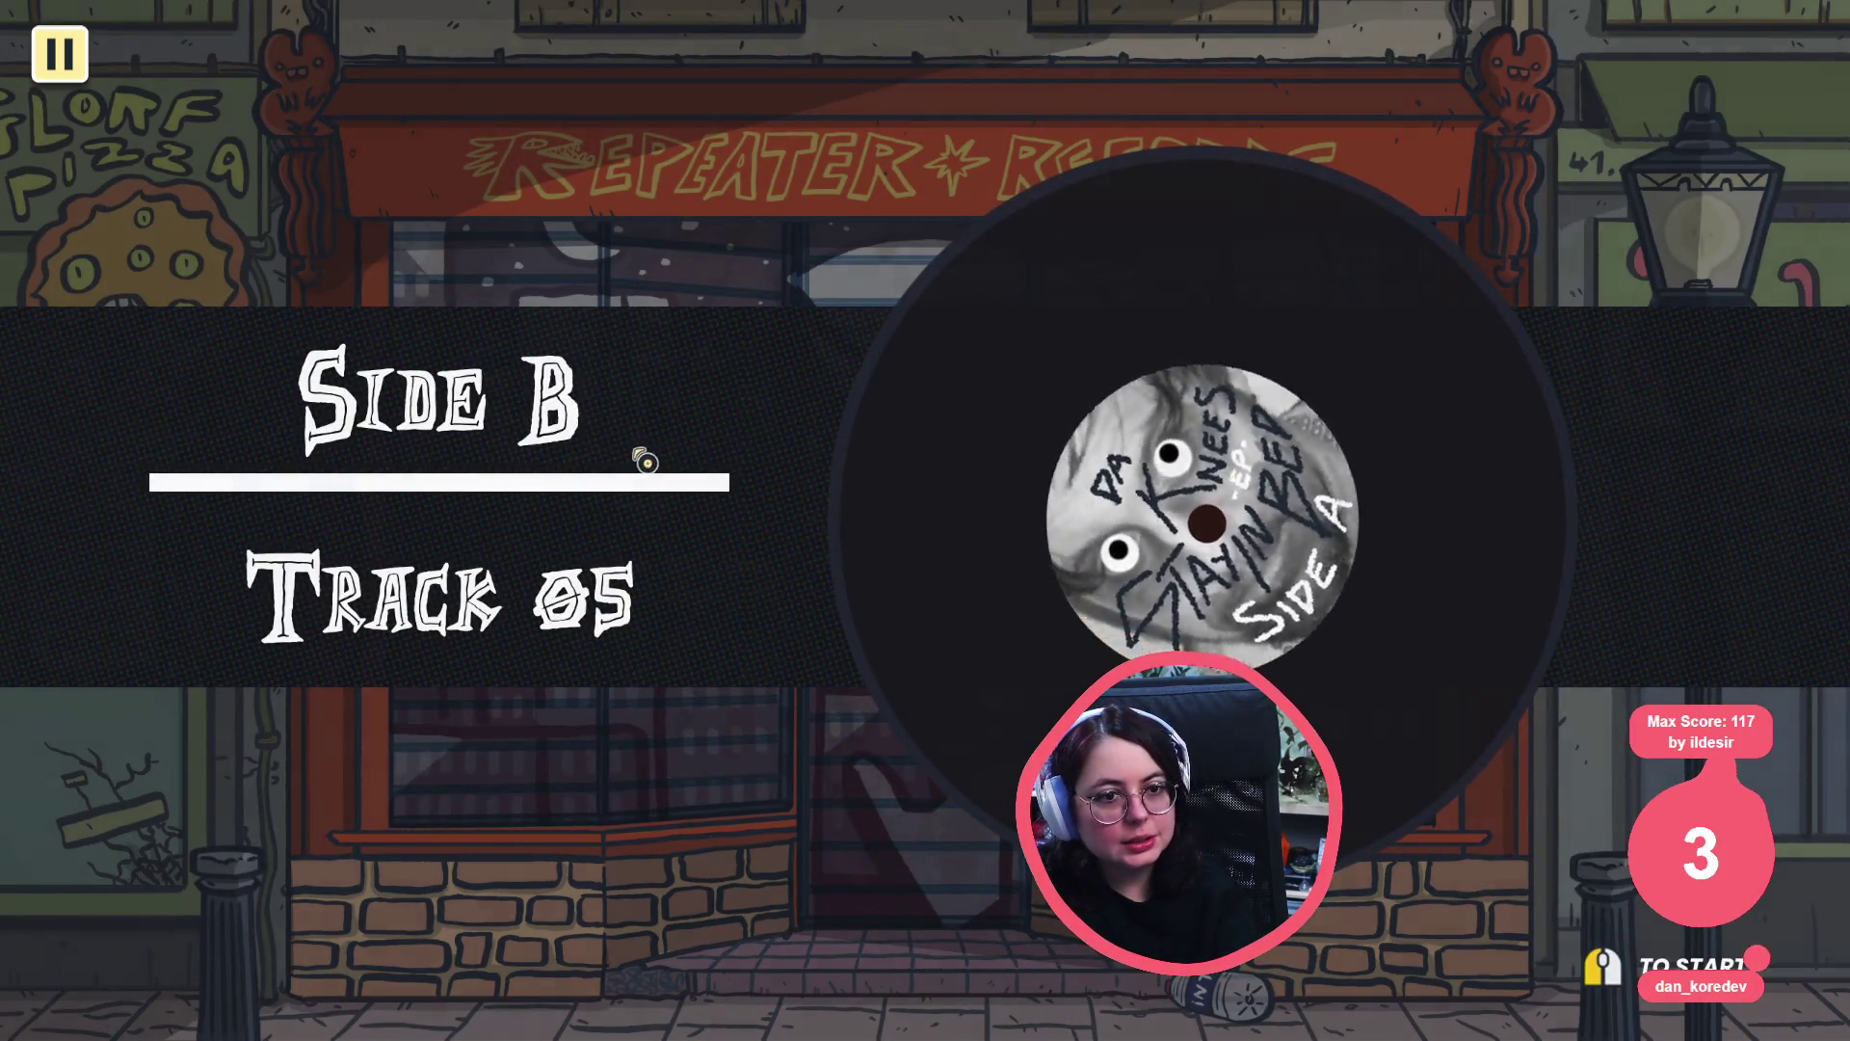
left_click(640, 454)
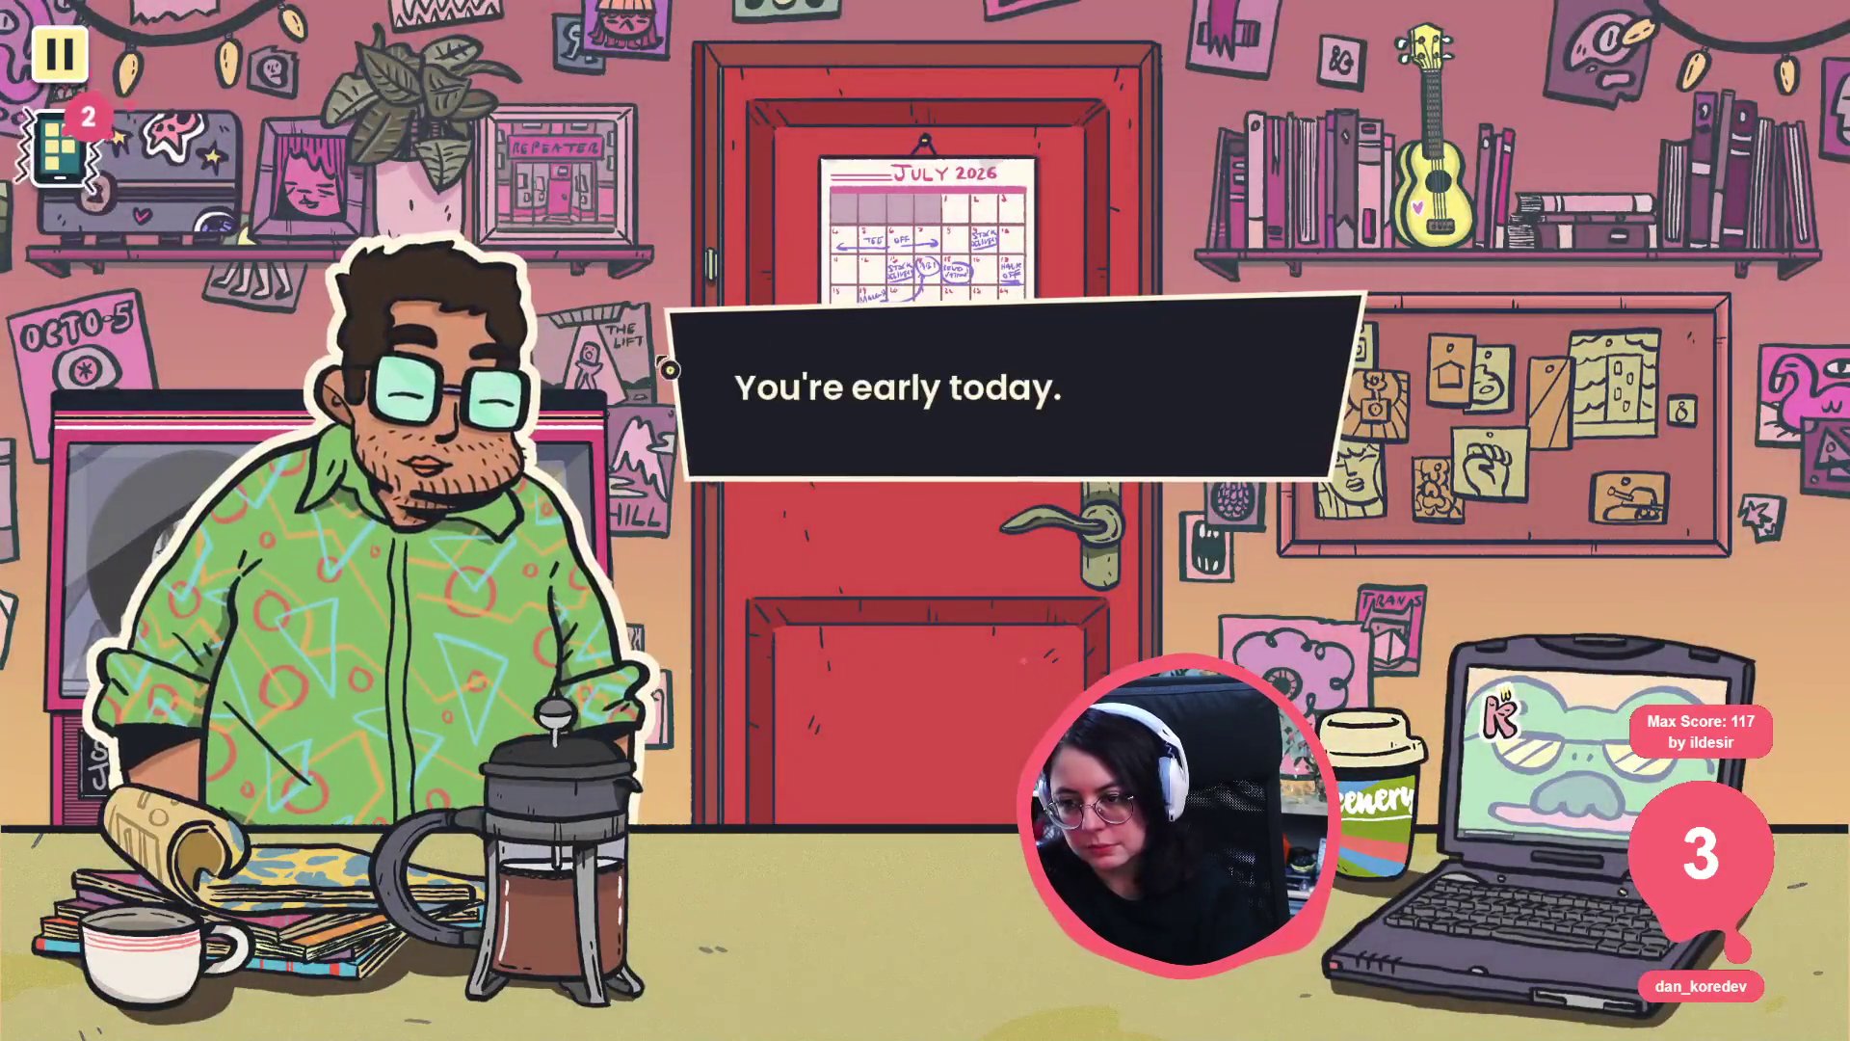
left_click(436, 533)
left_click(436, 533)
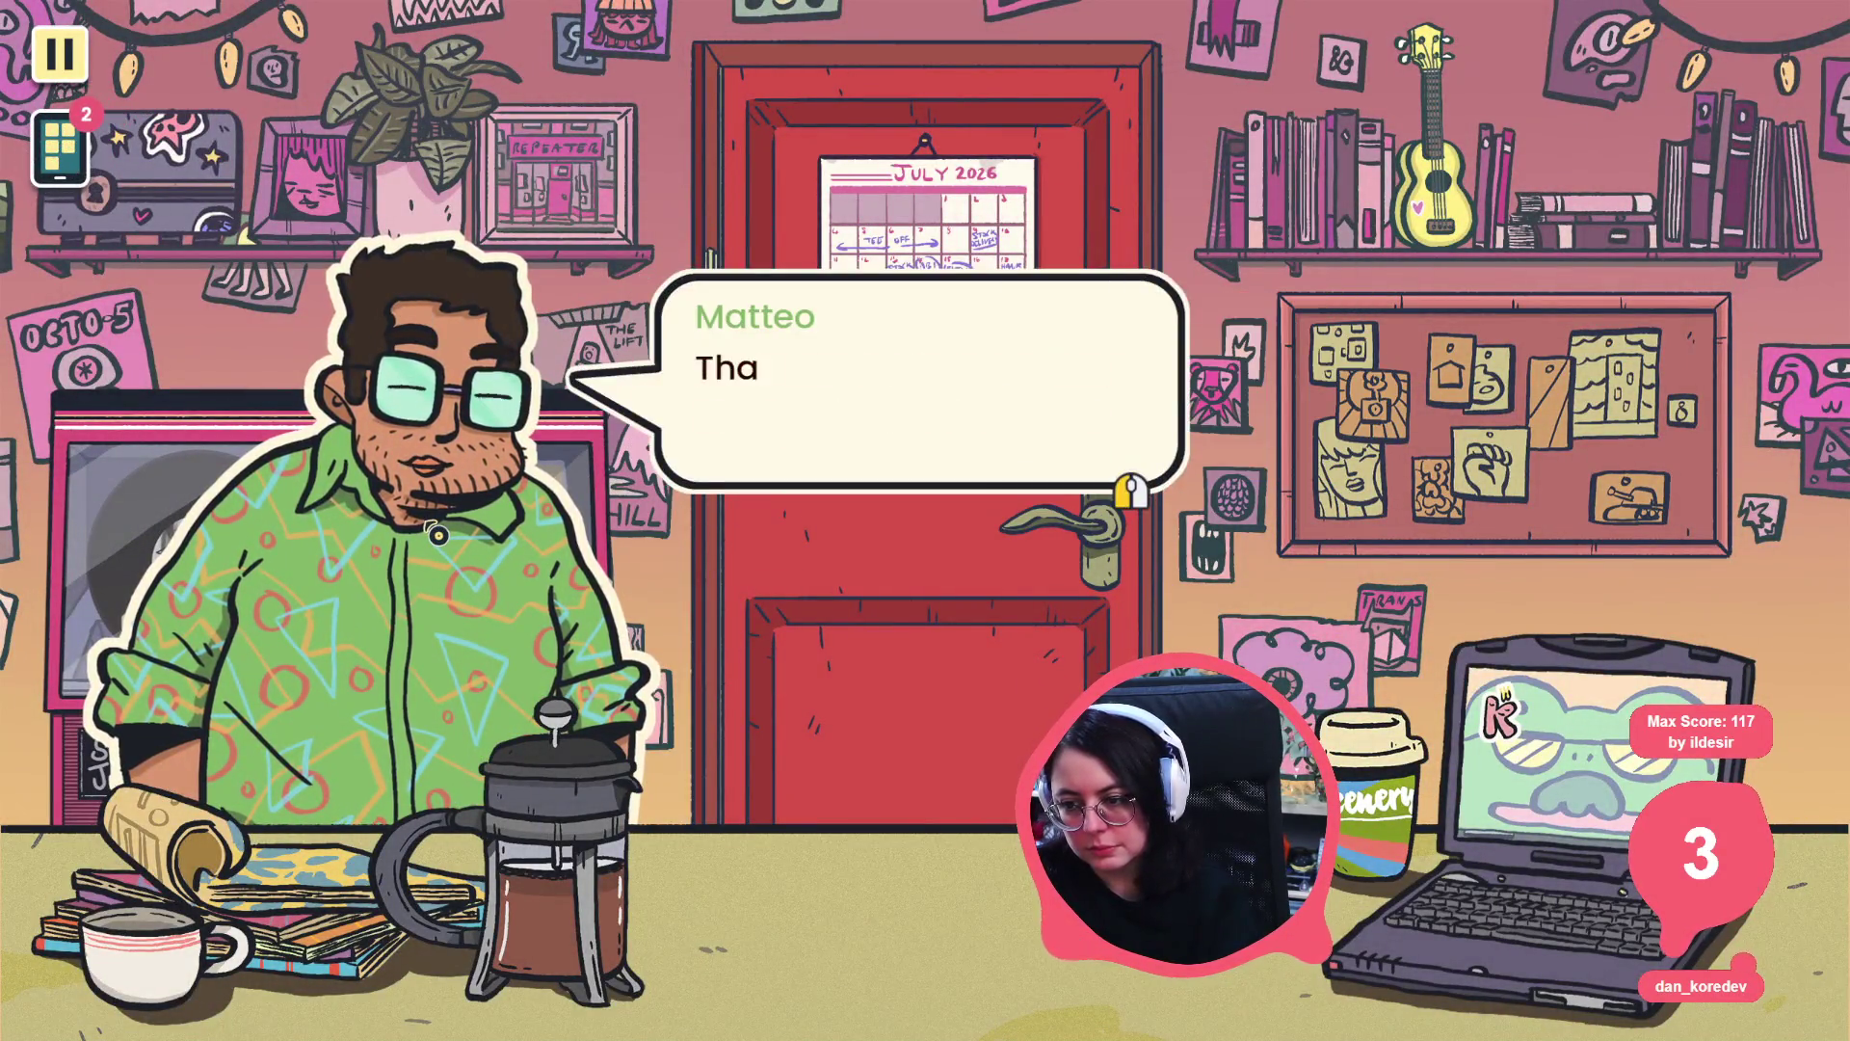
left_click(431, 554)
left_click(425, 577)
left_click(419, 599)
- Choose answers and advance through Matteo's reply and Tee's lines
key("Return")
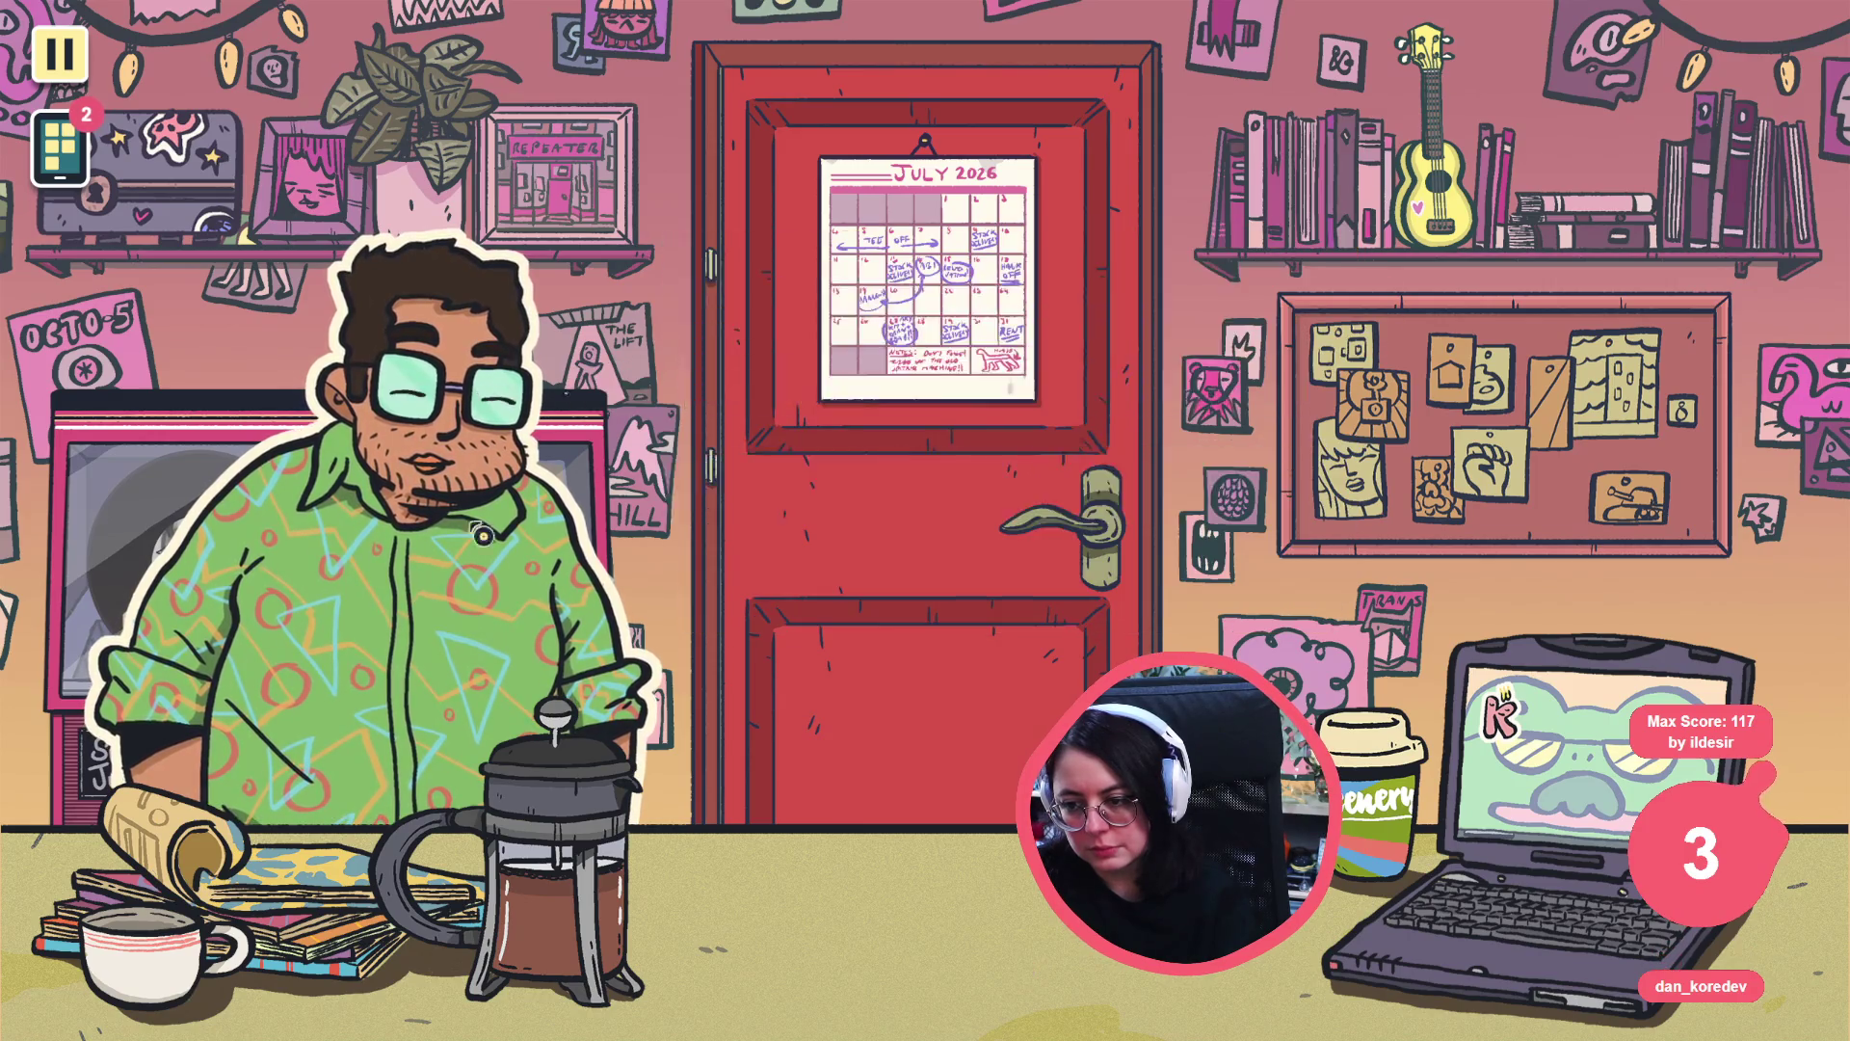
key("Return")
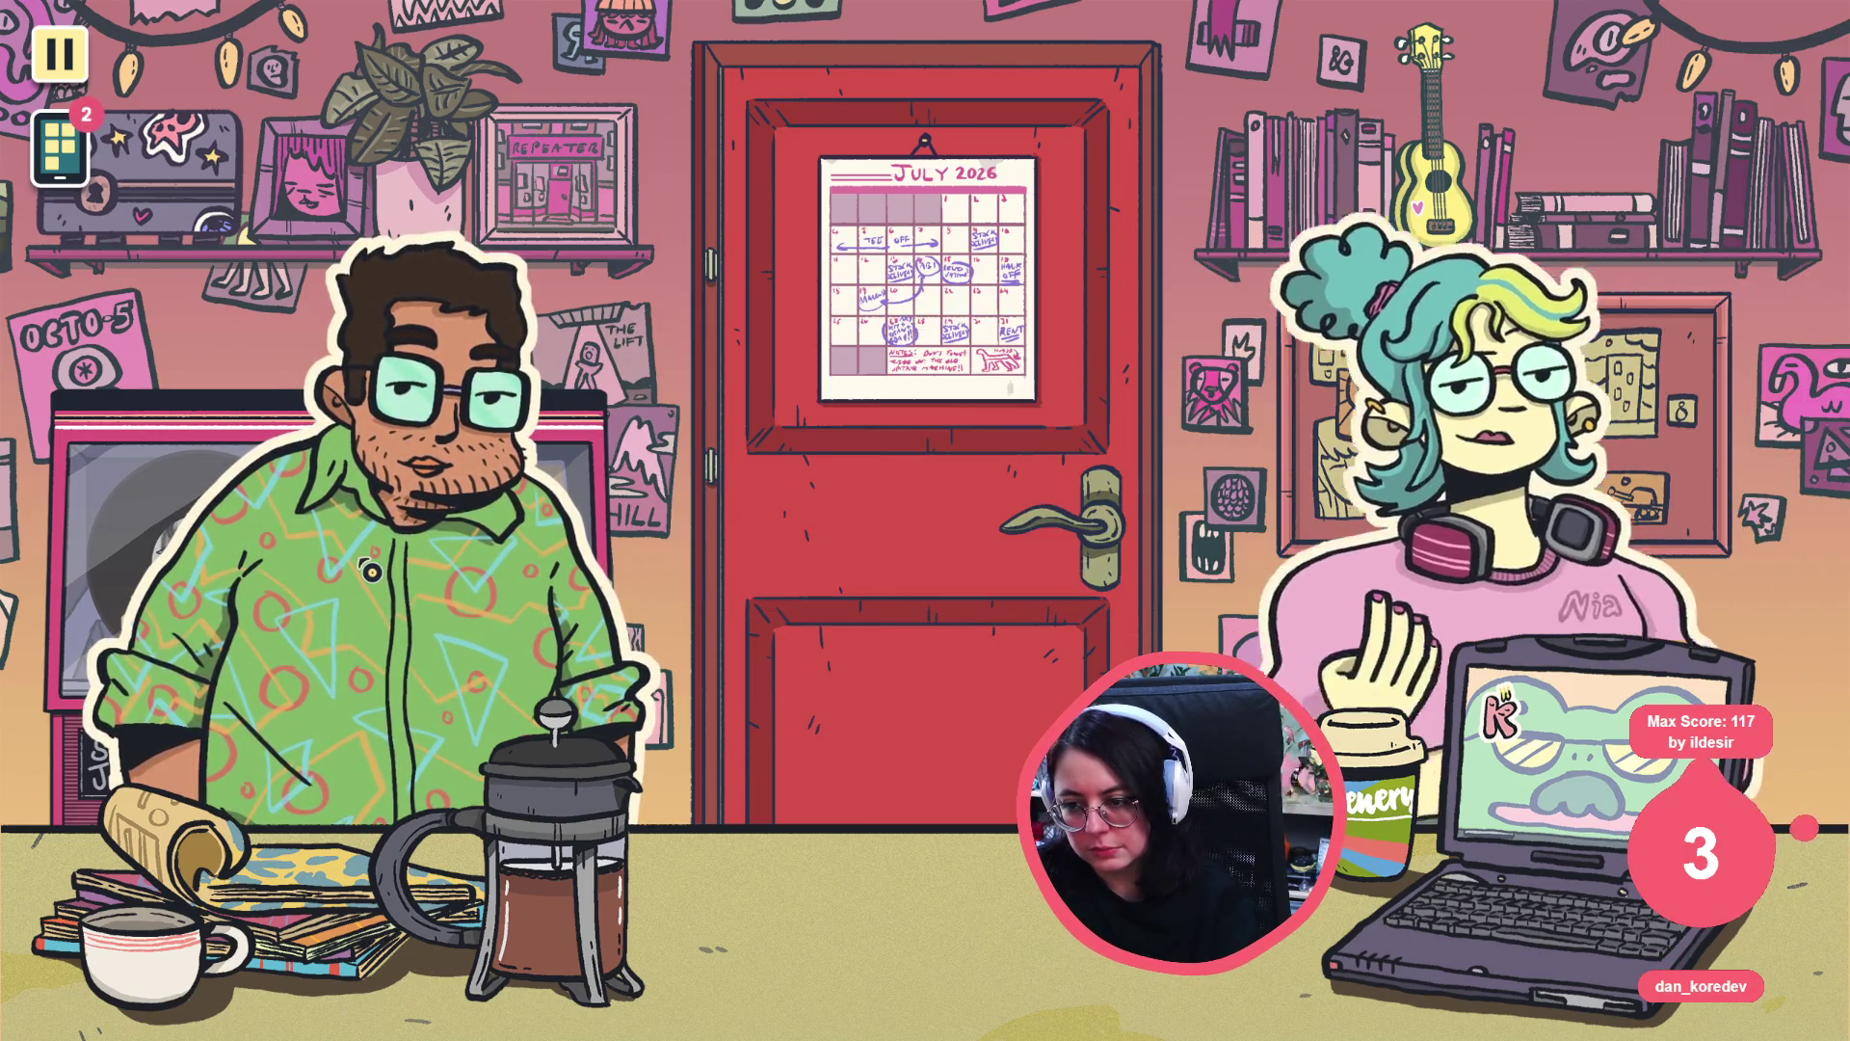
key("Return")
key("Return")
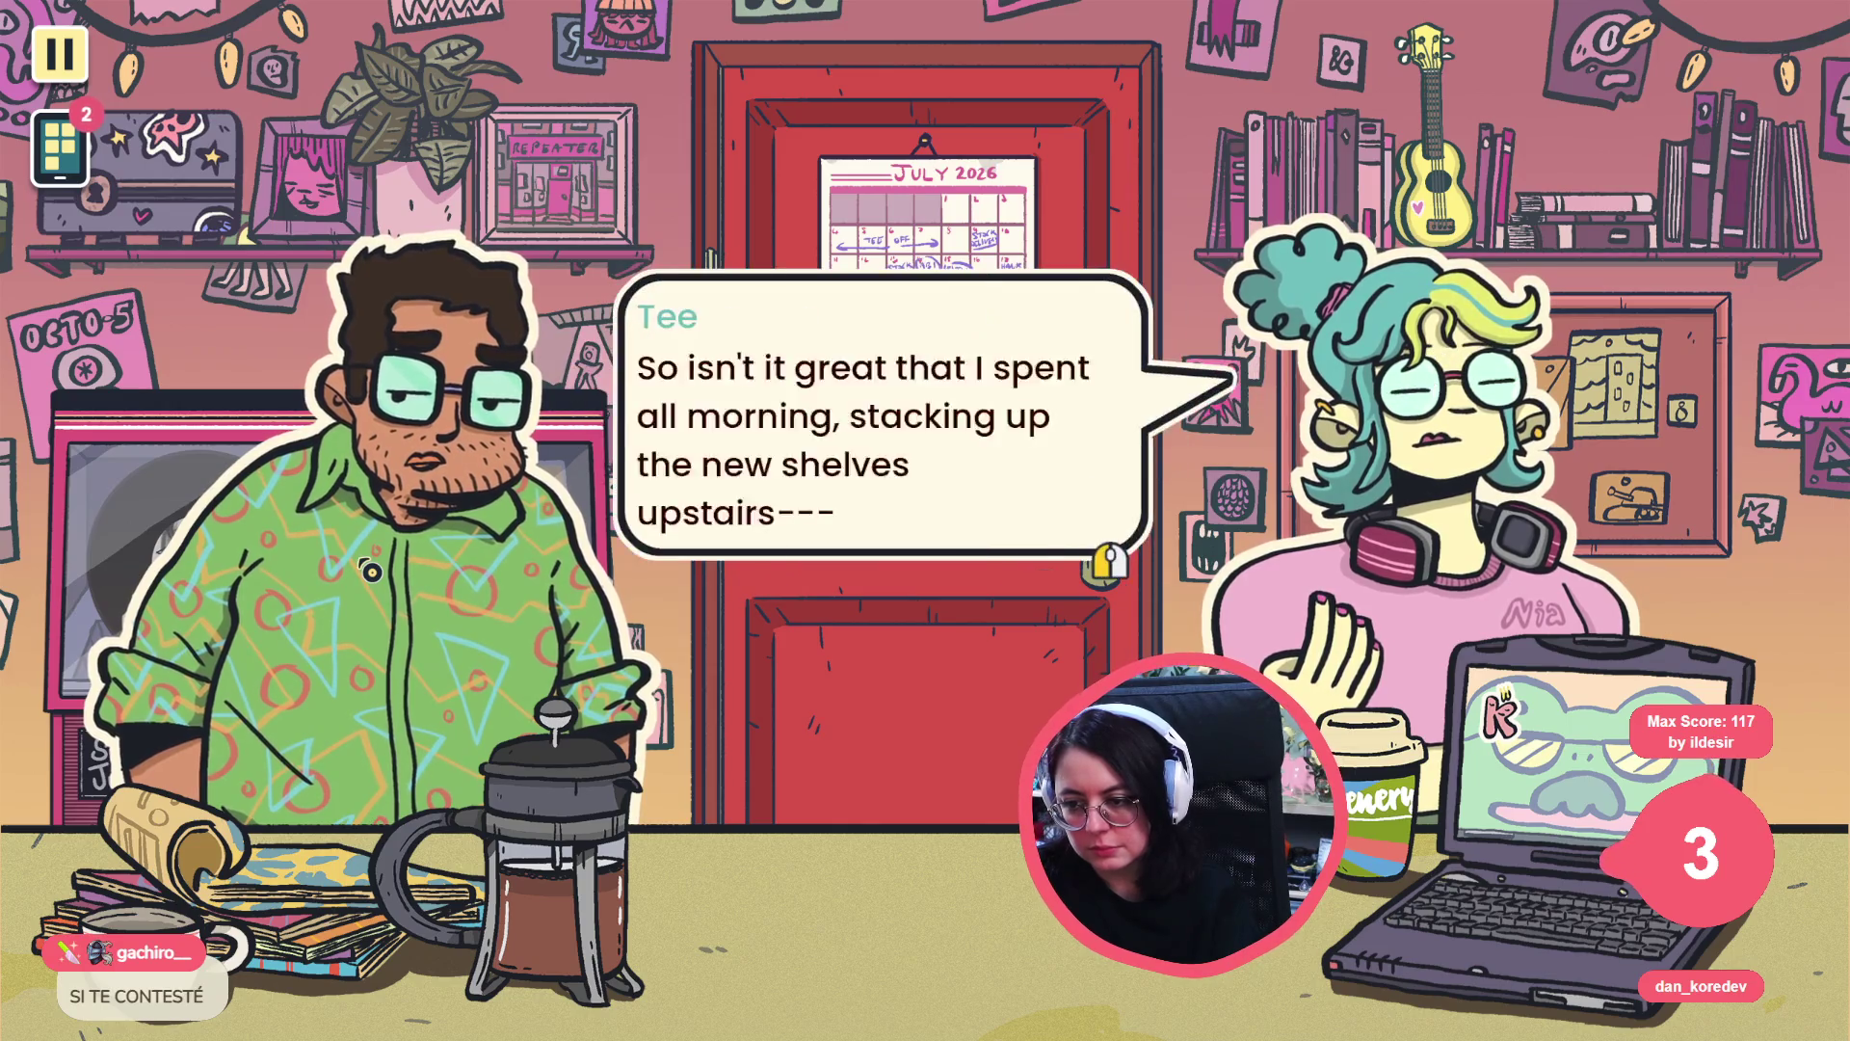
key("Return")
key("Return")
key("Return")
key("Return")
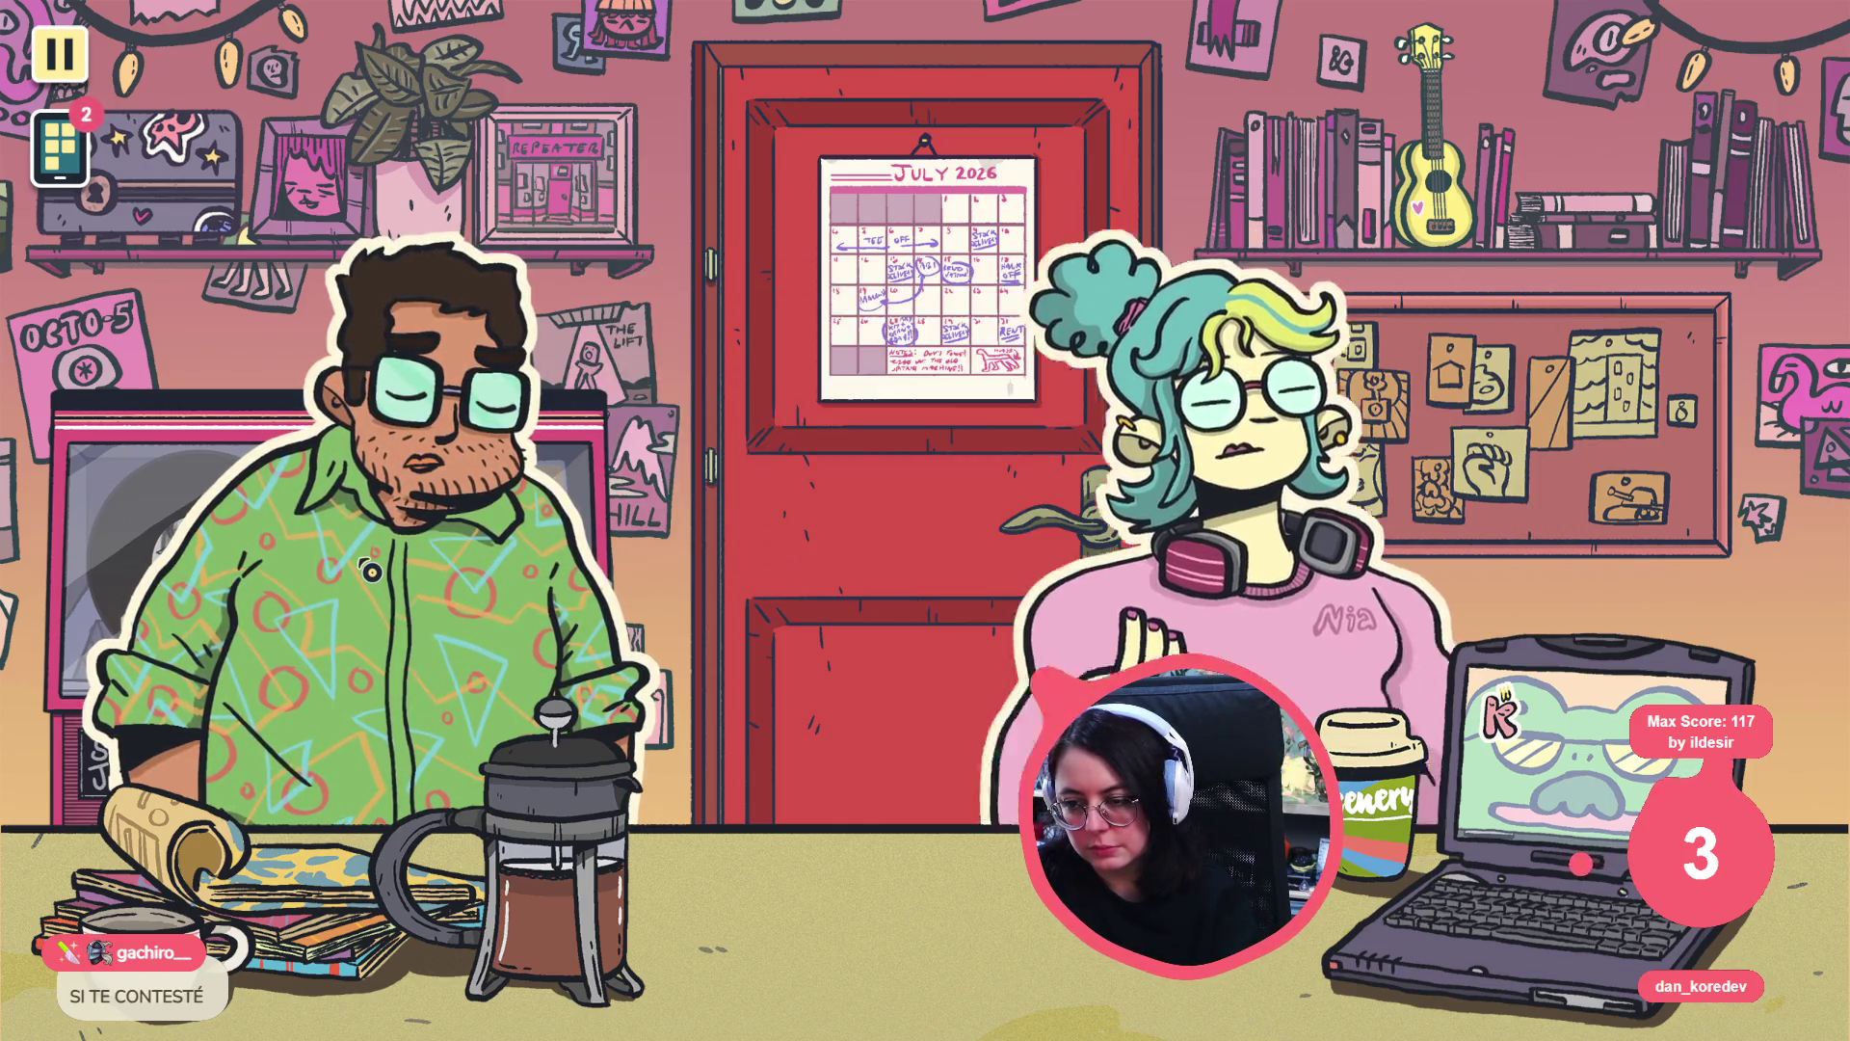
key("Return")
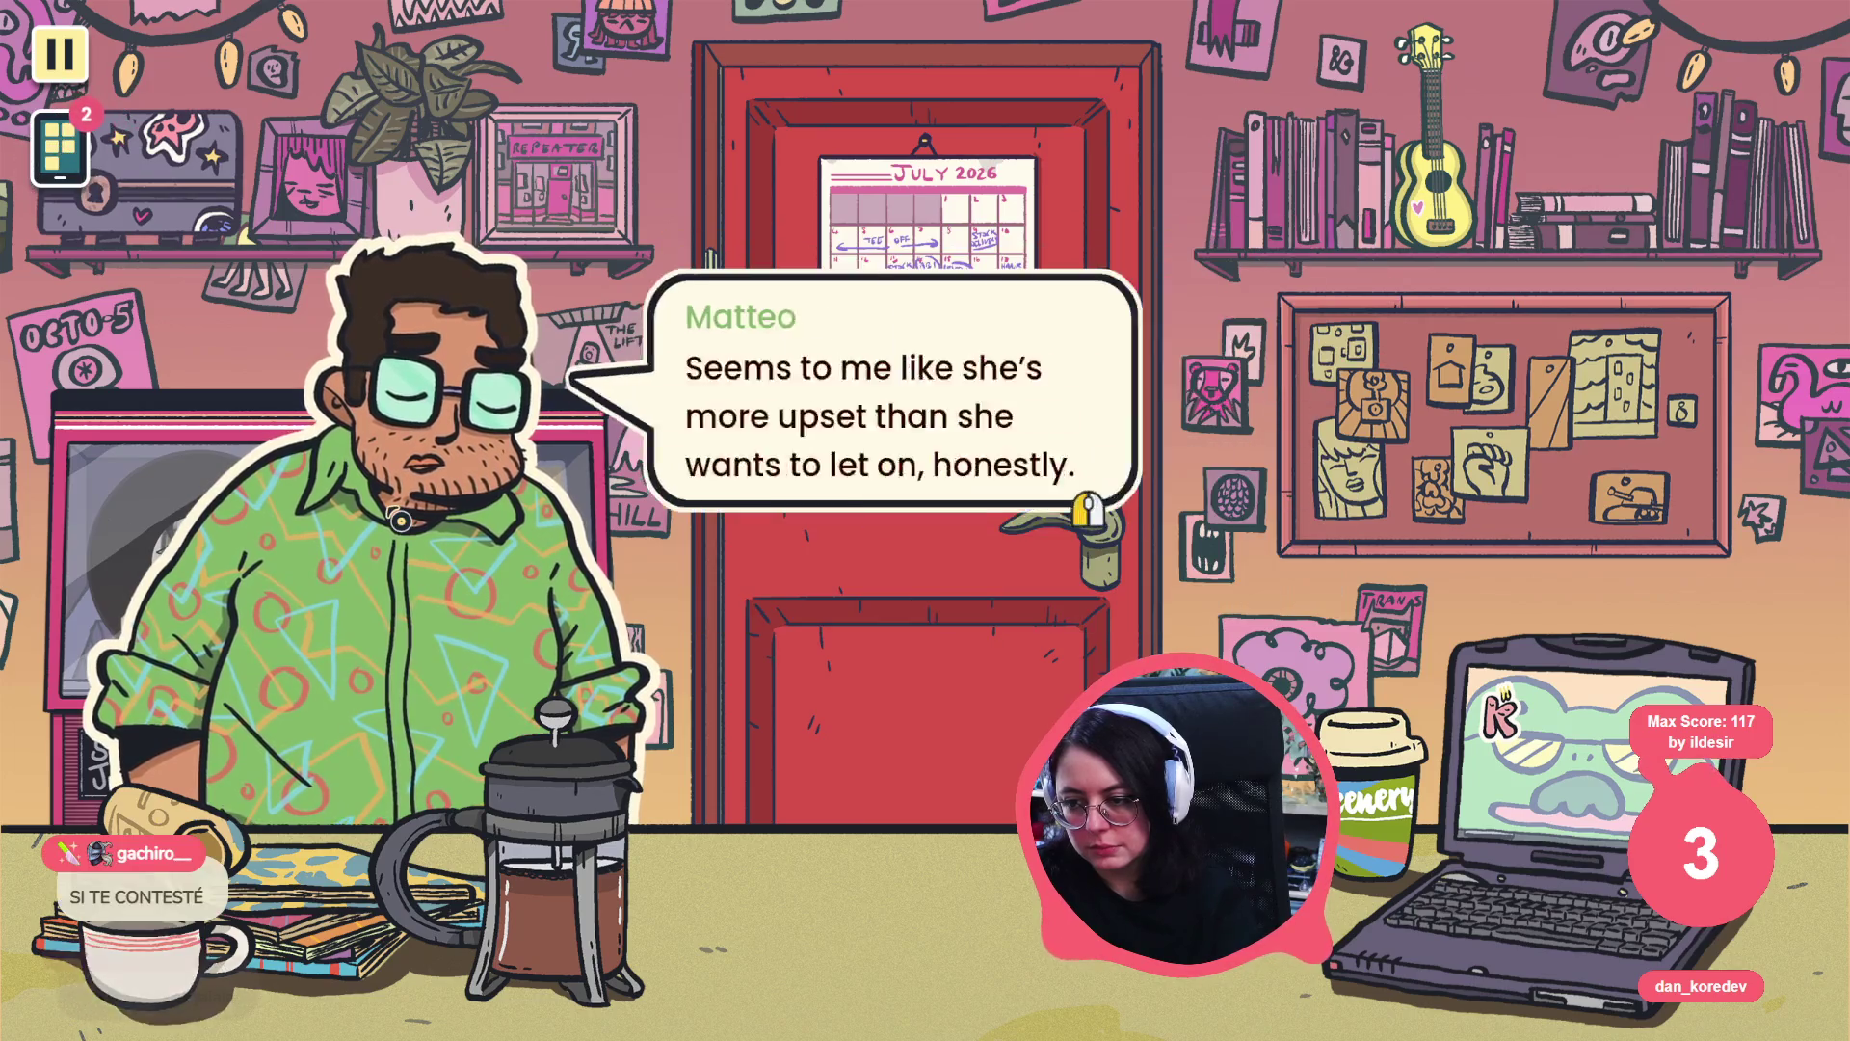
key("Return")
key("Return")
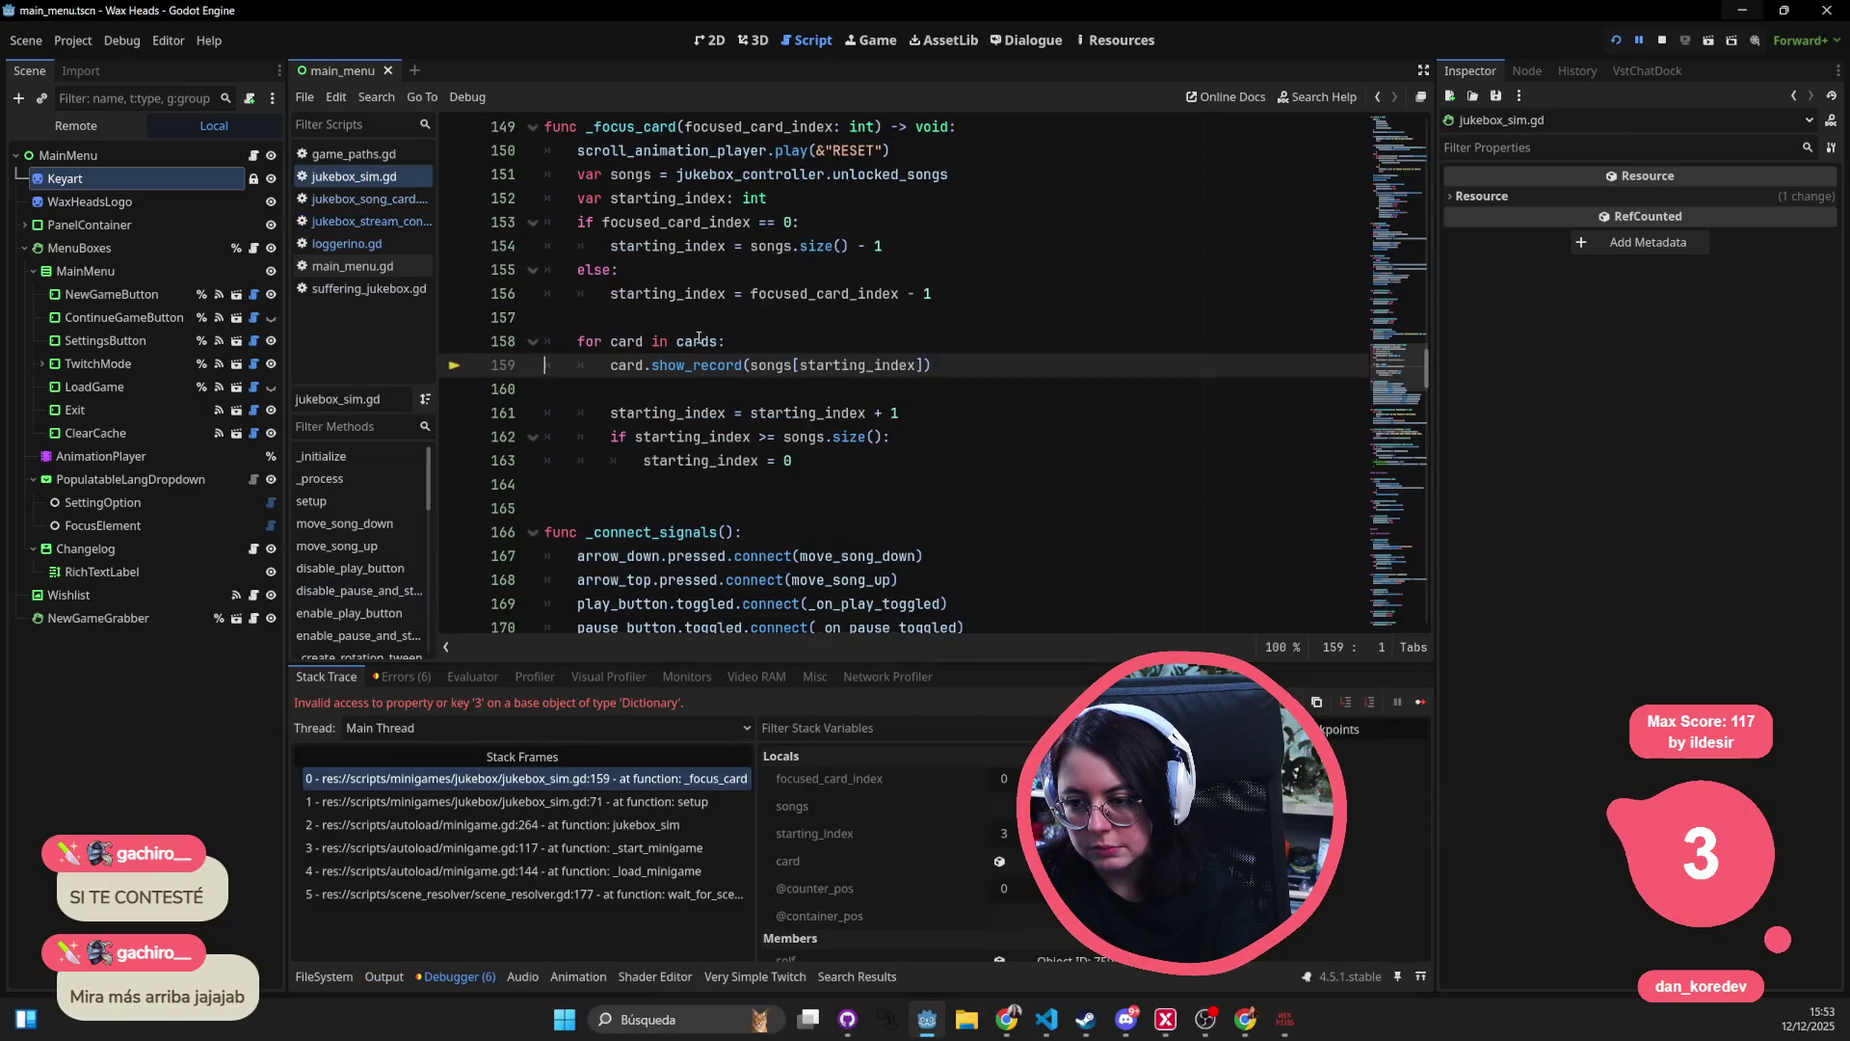
- Change the show_record argument on line 159 to songs.keys()[starting_index]
mouse_move(787, 358)
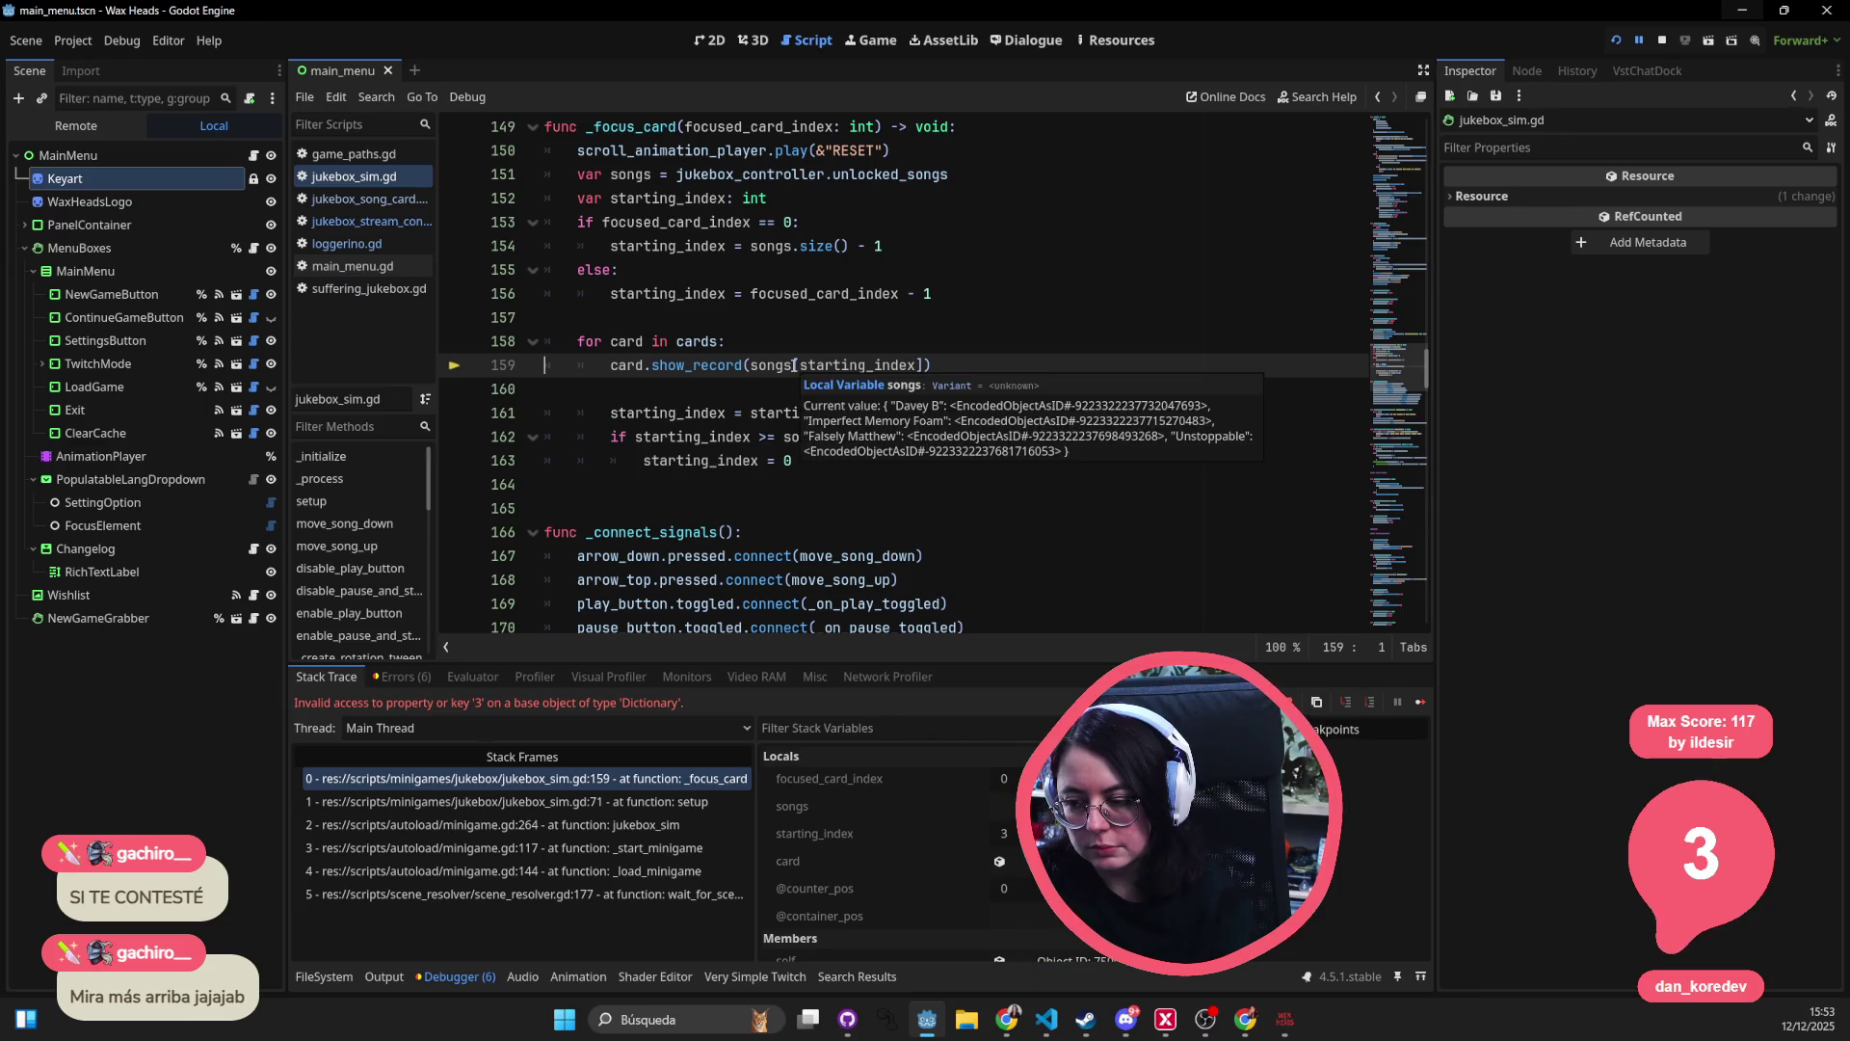
left_click_drag(794, 365, 923, 365)
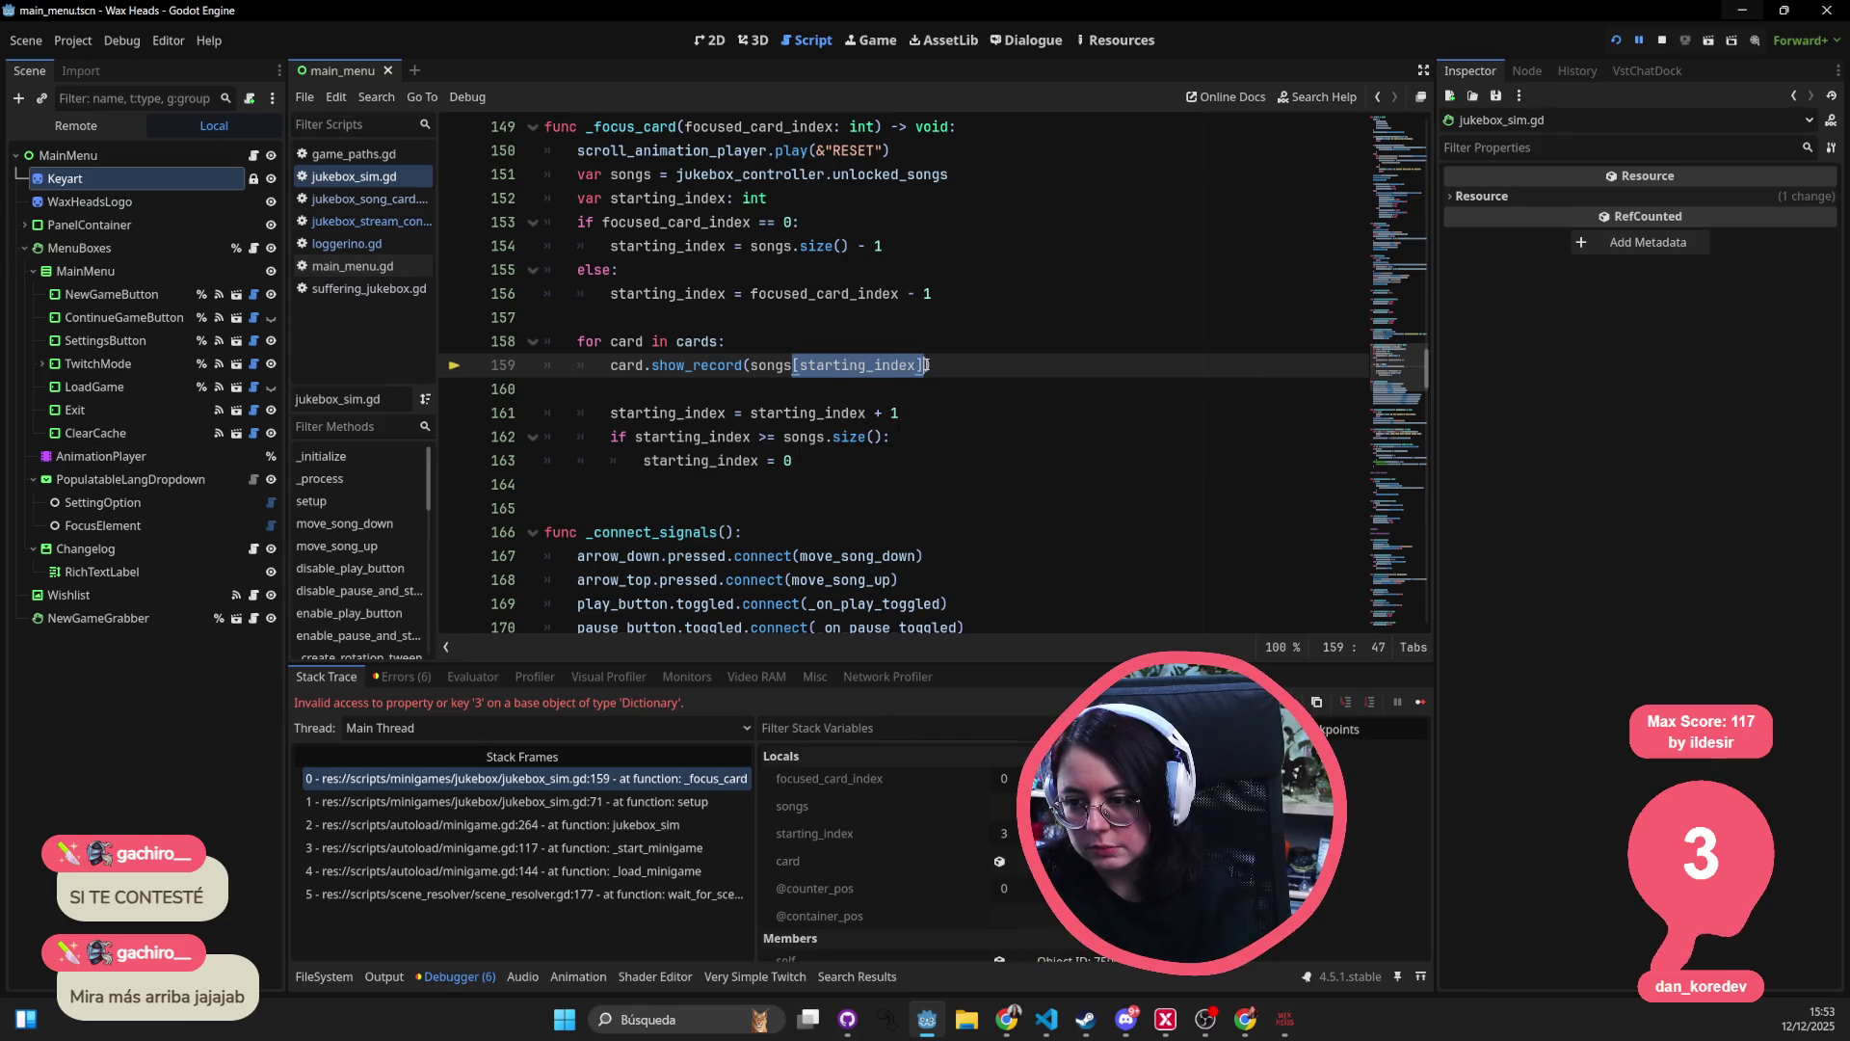
left_click(789, 364)
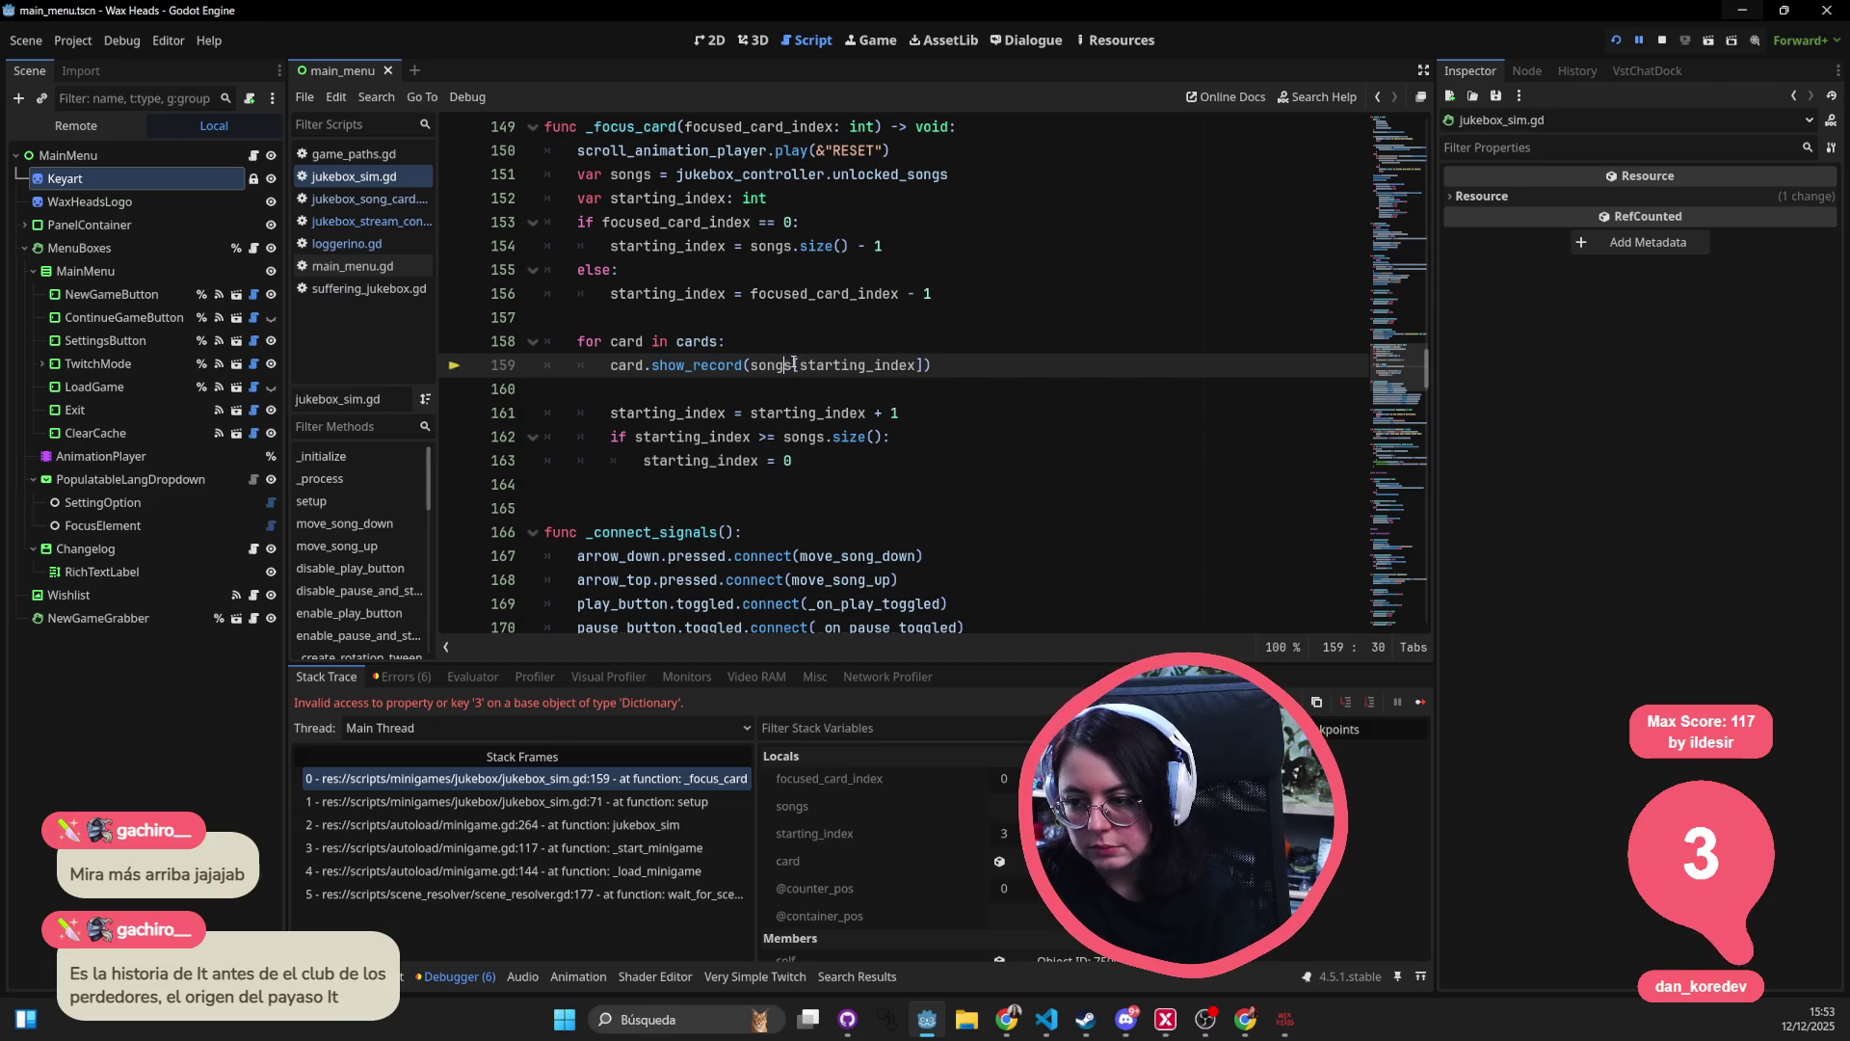
type(".get")
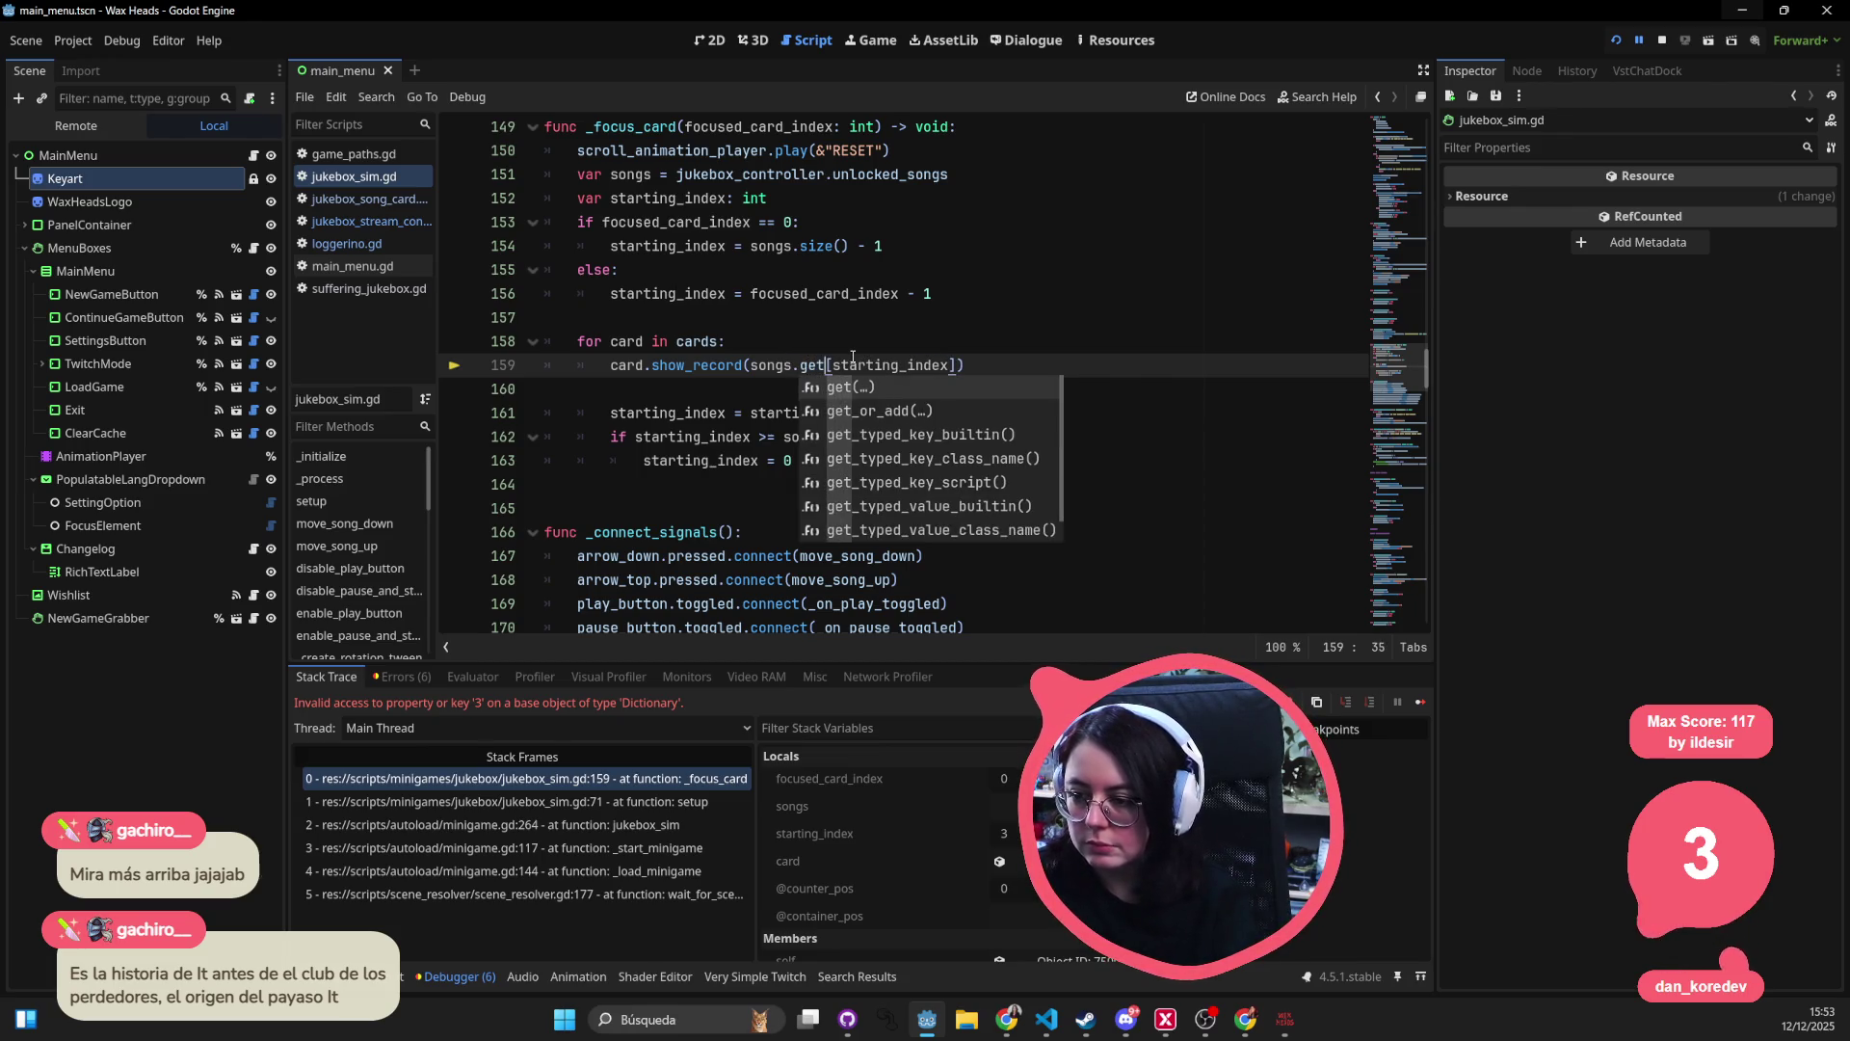
key("Return")
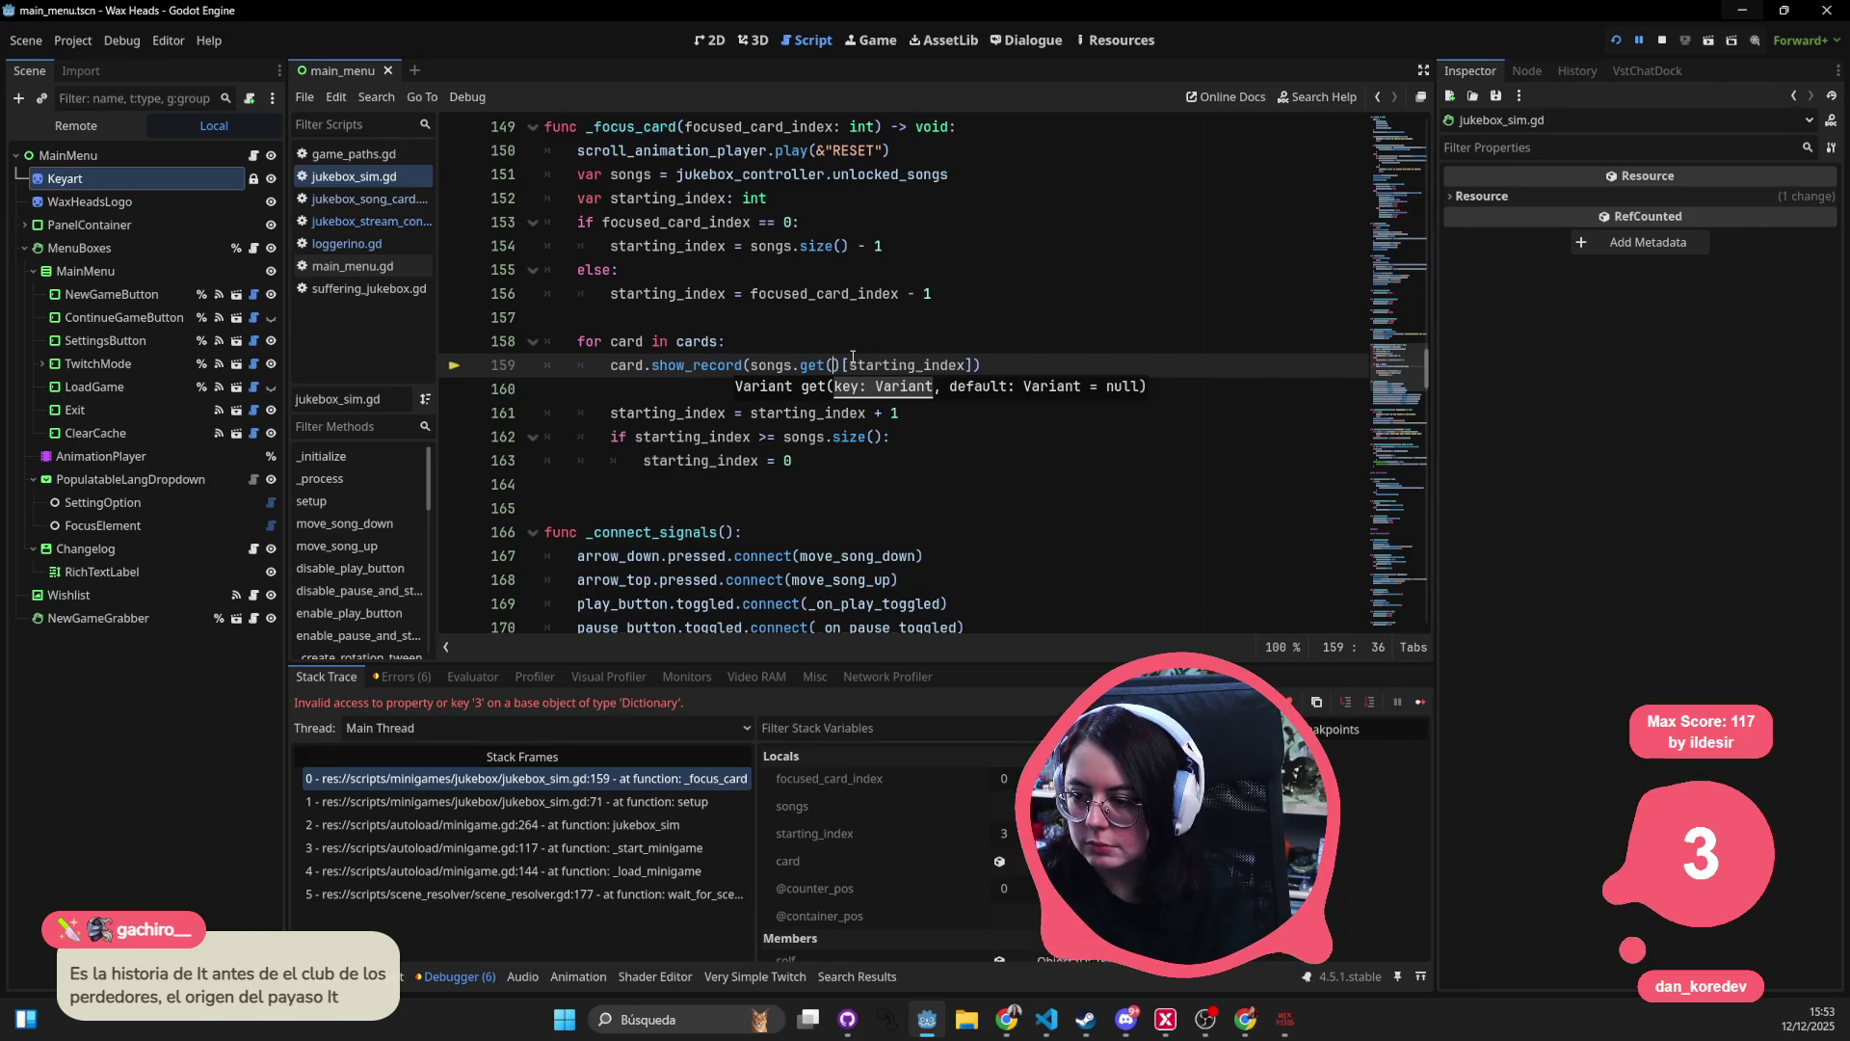
key("BackSpace")
key("BackSpace")
key("BackSpace")
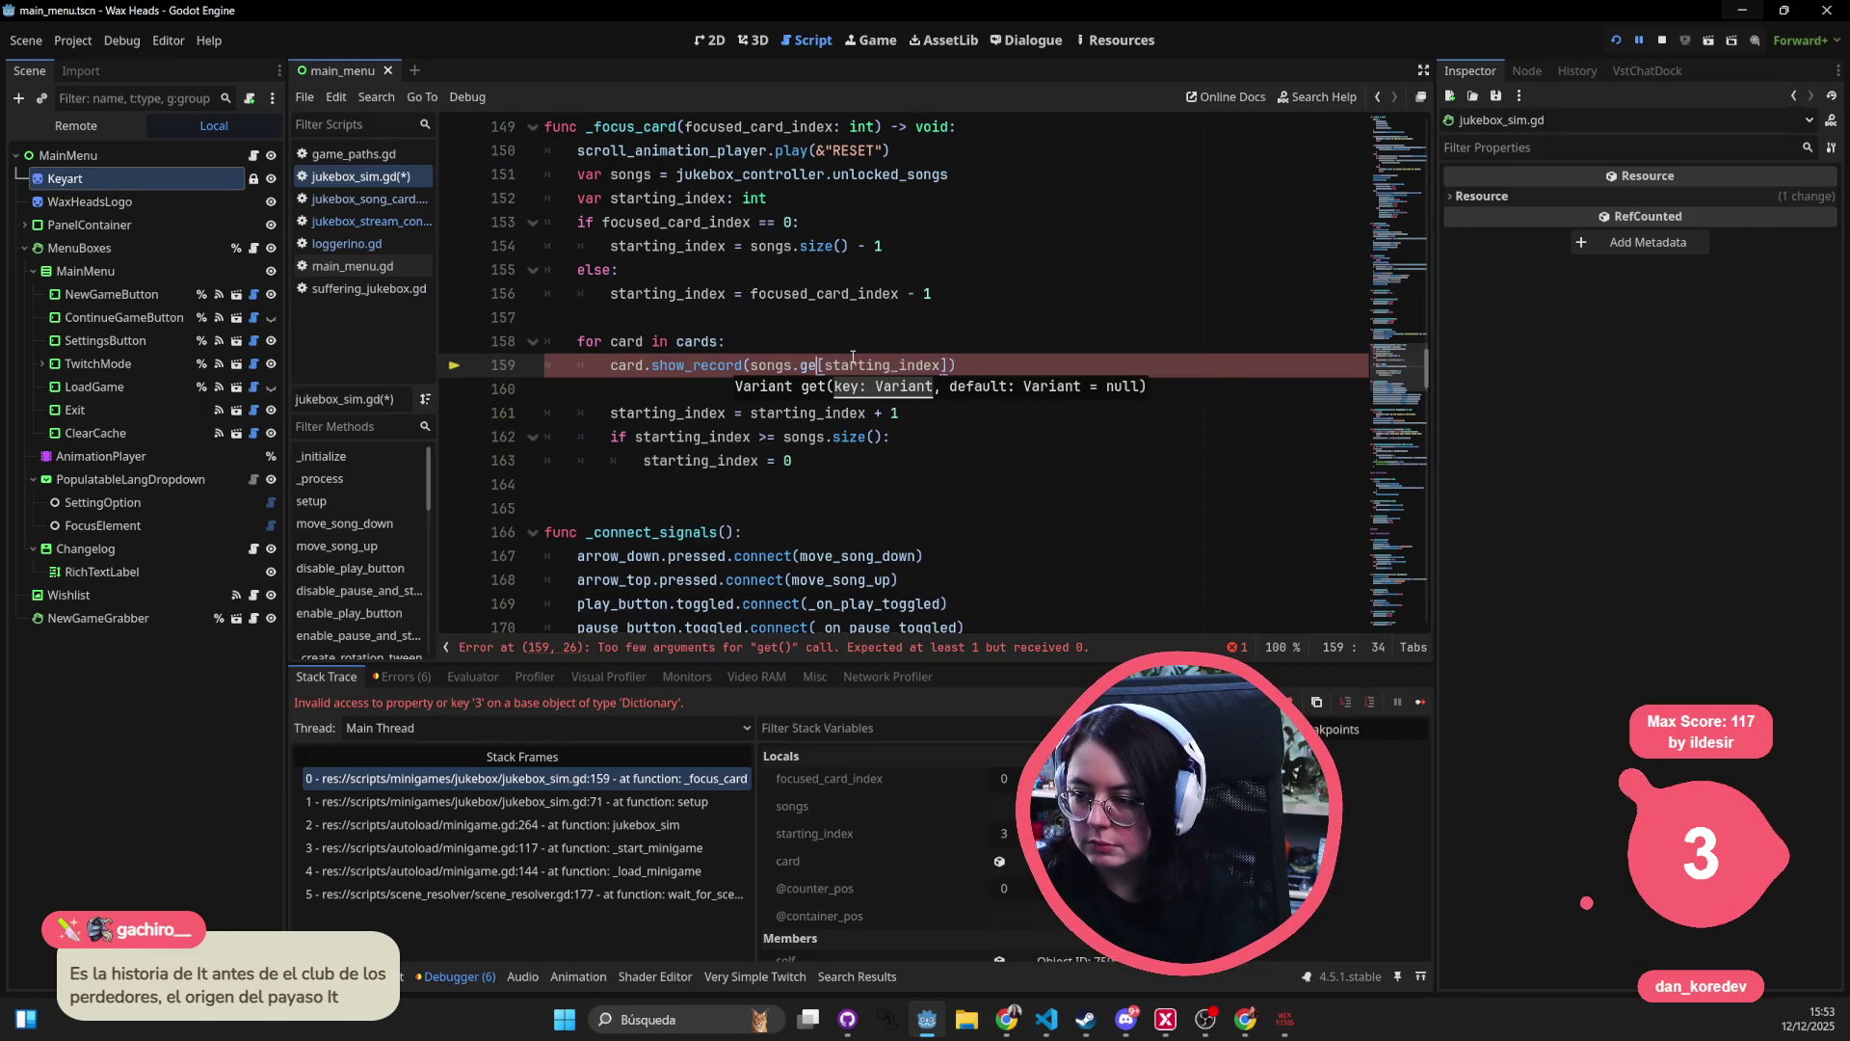
type("fi")
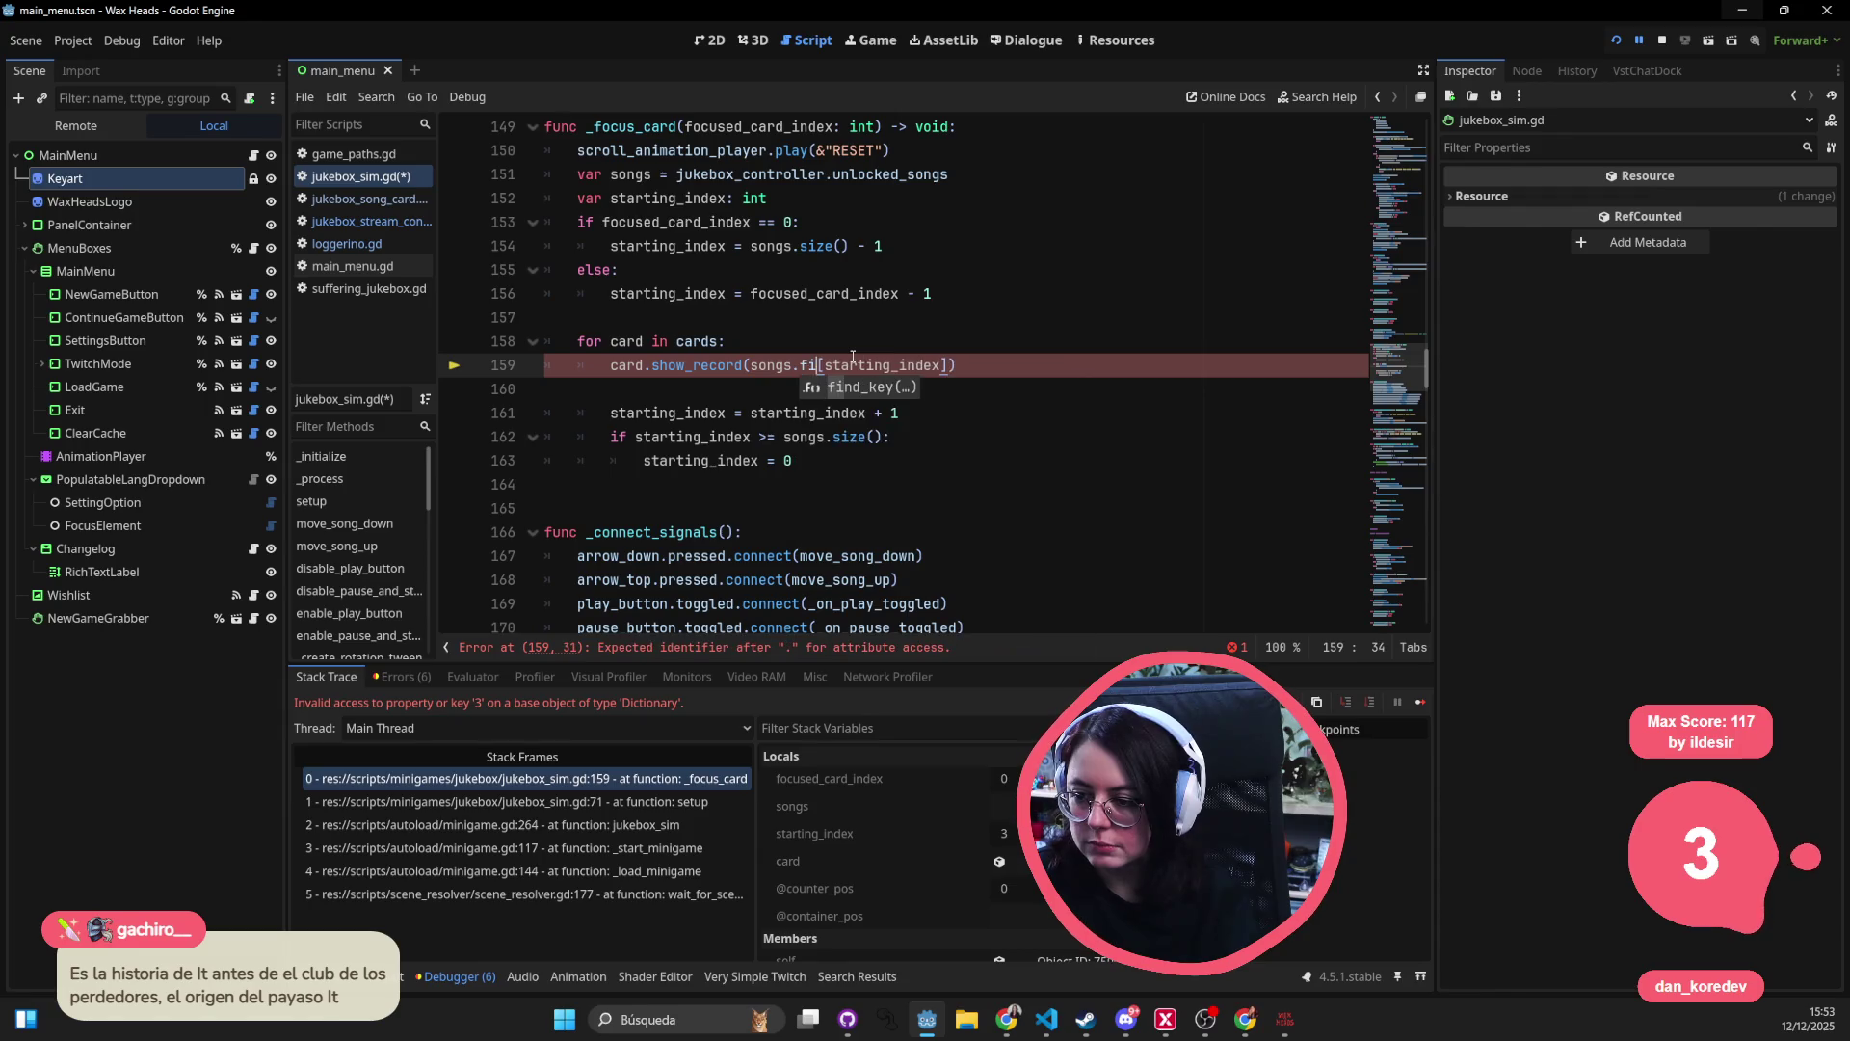
key("BackSpace")
key("BackSpace")
type("in")
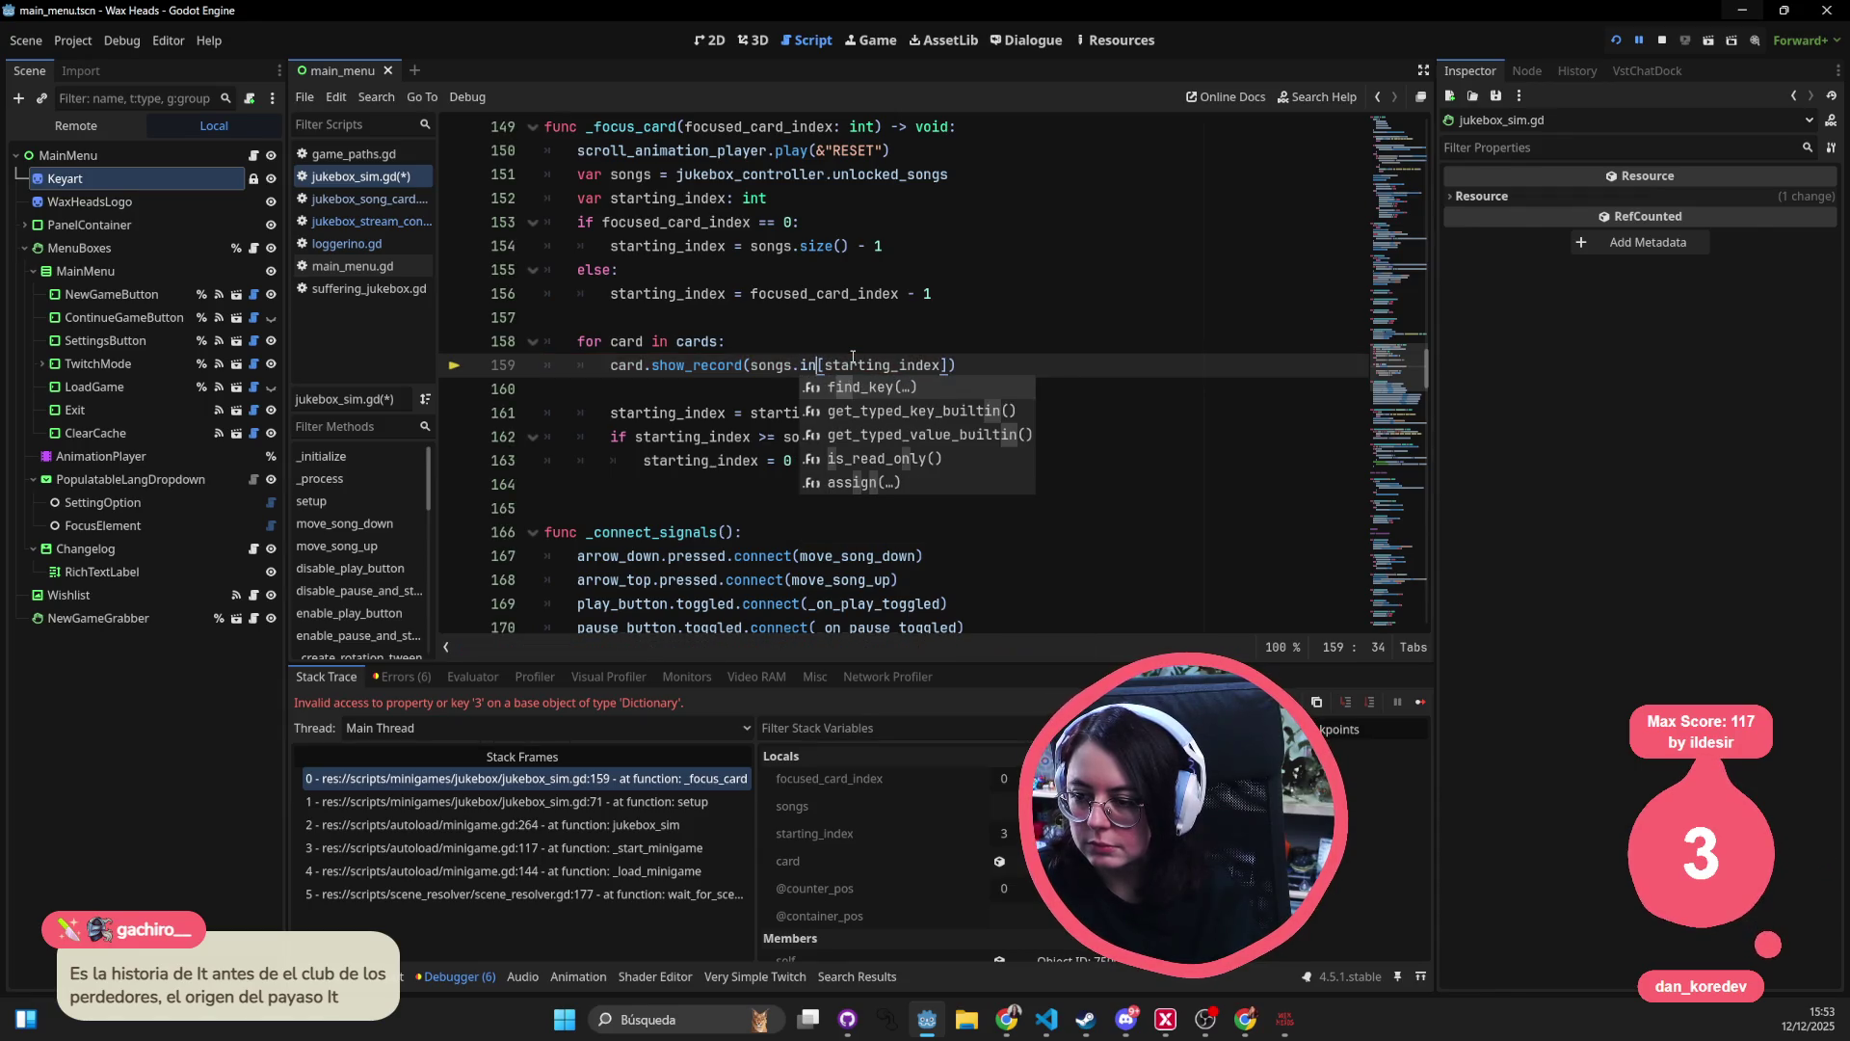
key("BackSpace")
key("BackSpace")
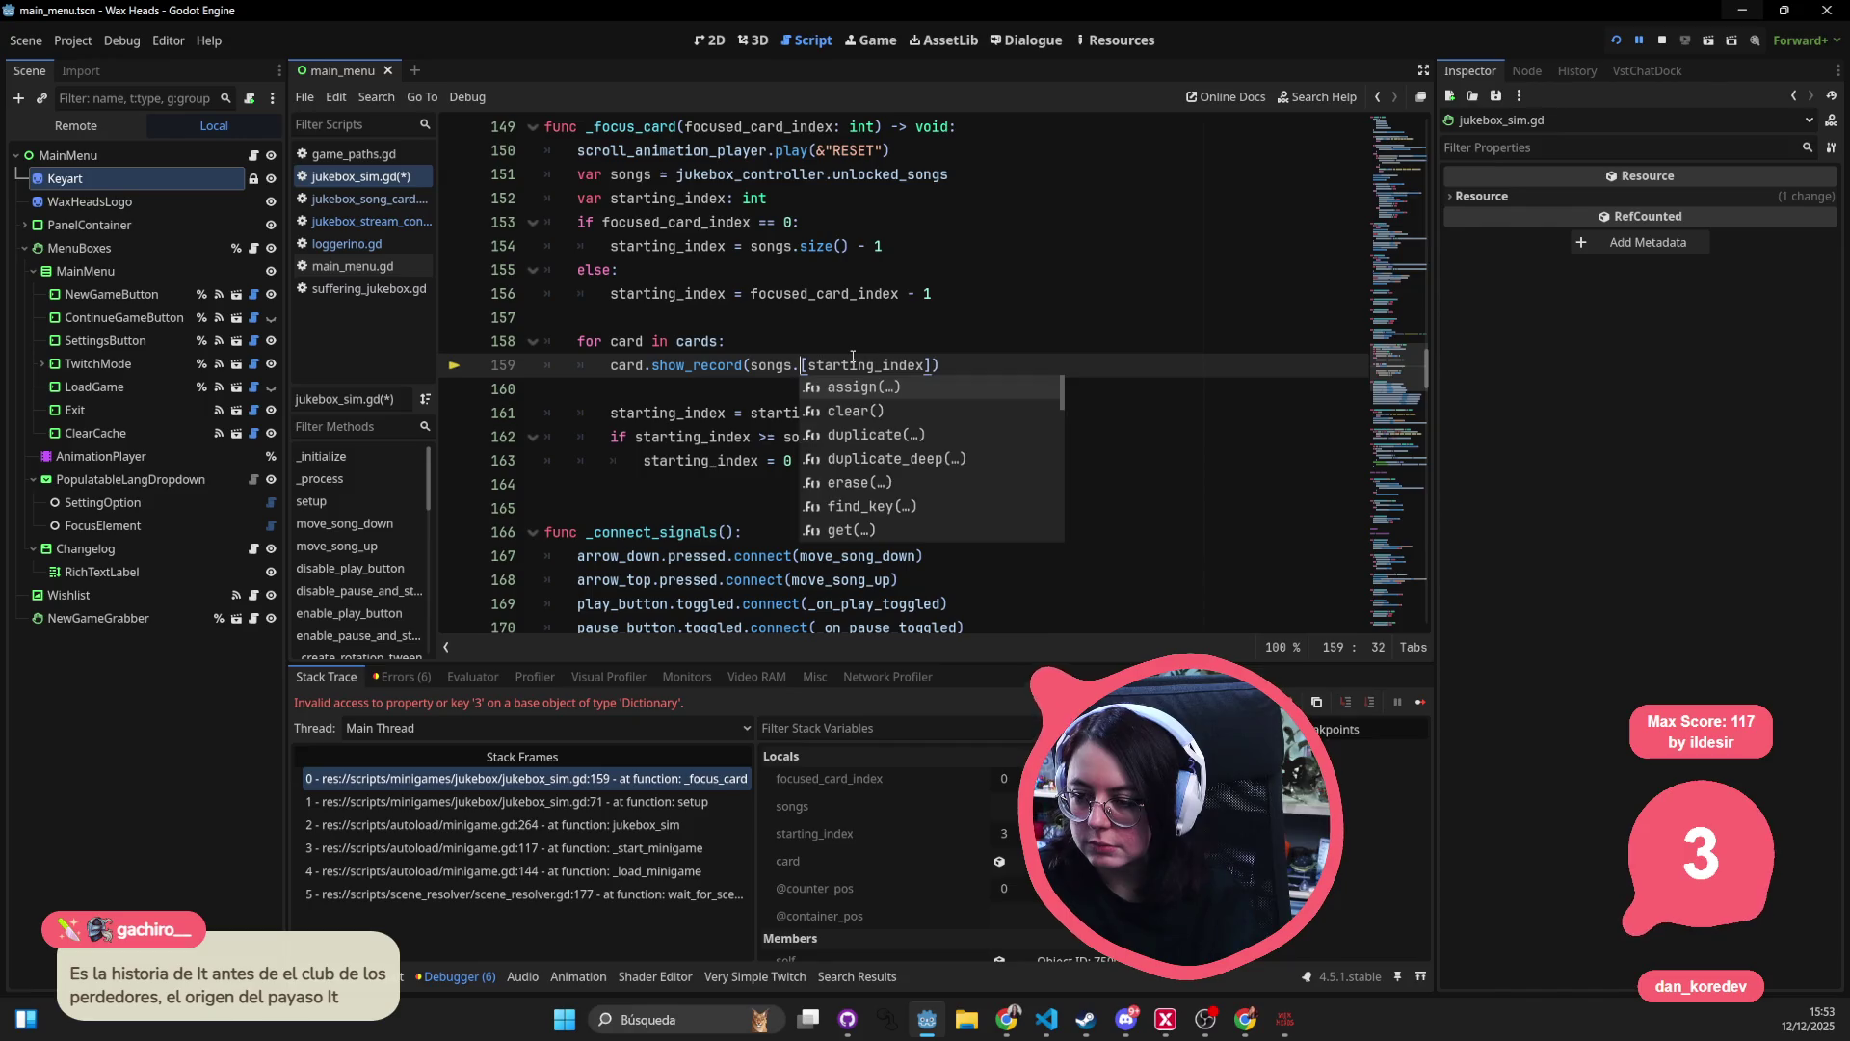
key("BackSpace")
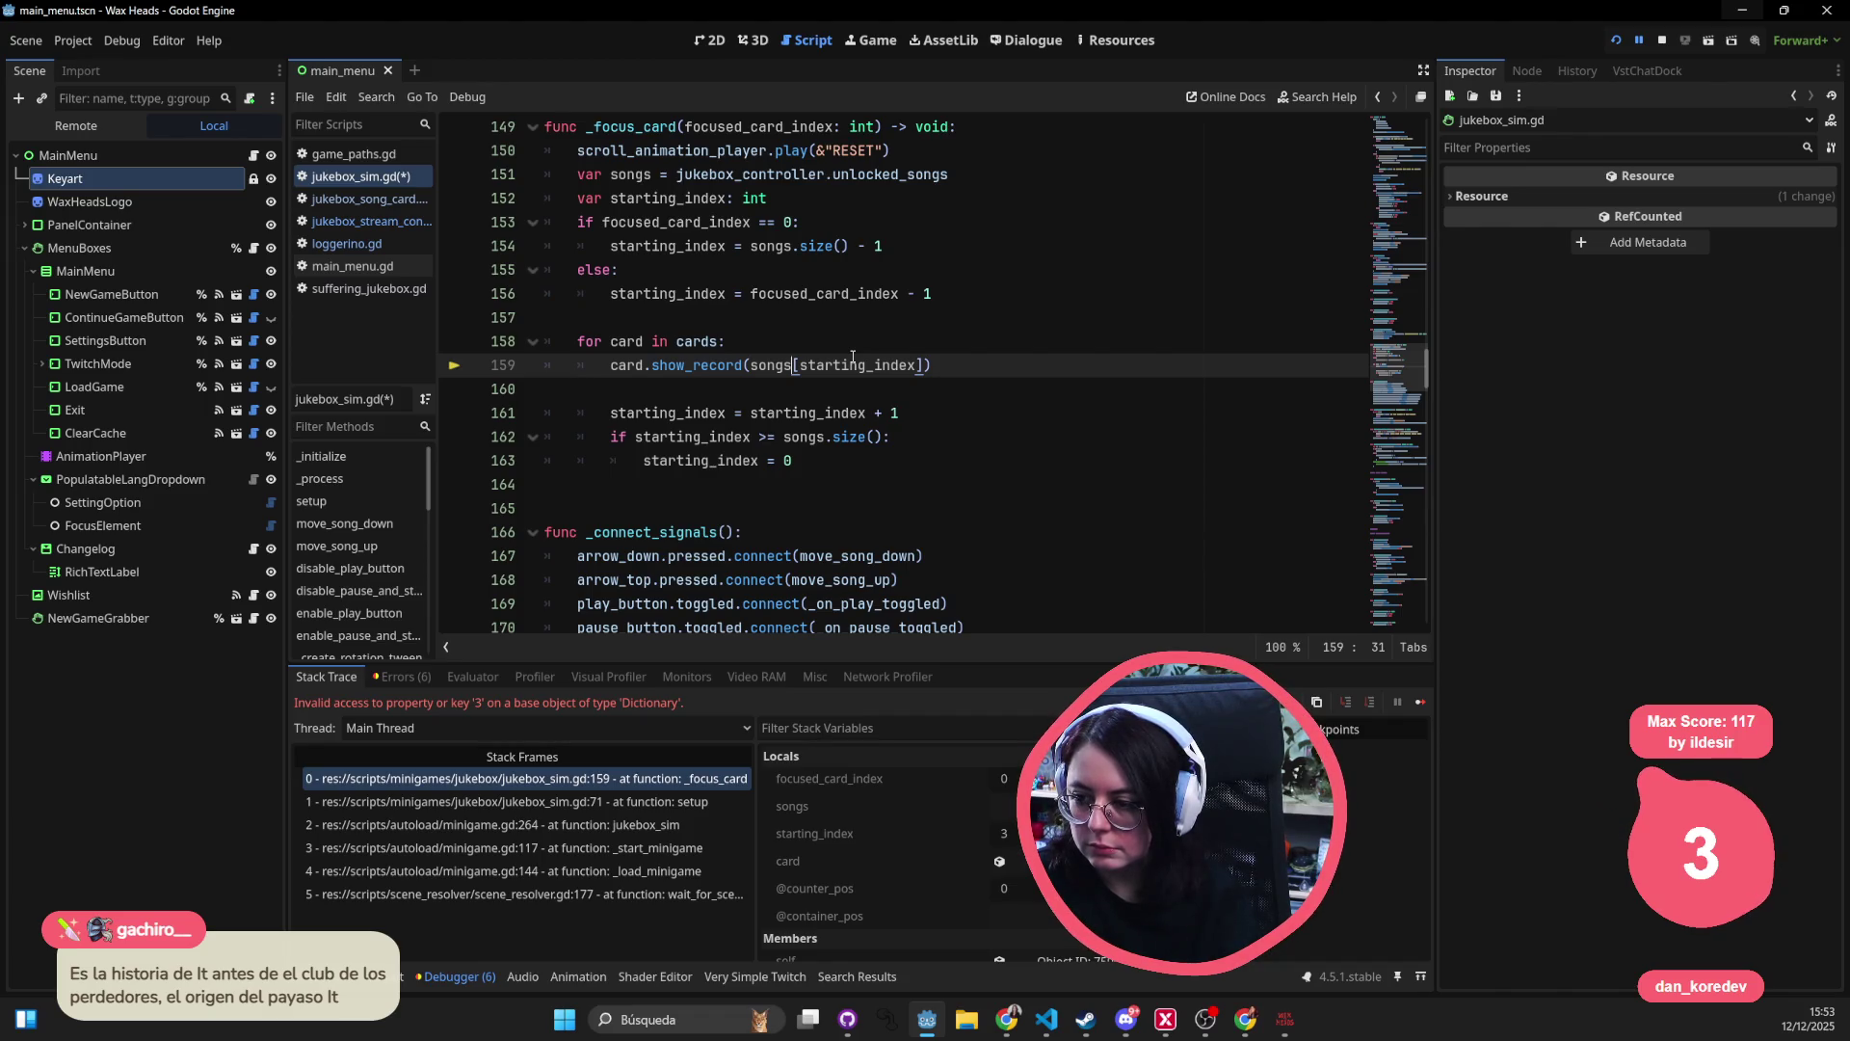
type(".keys")
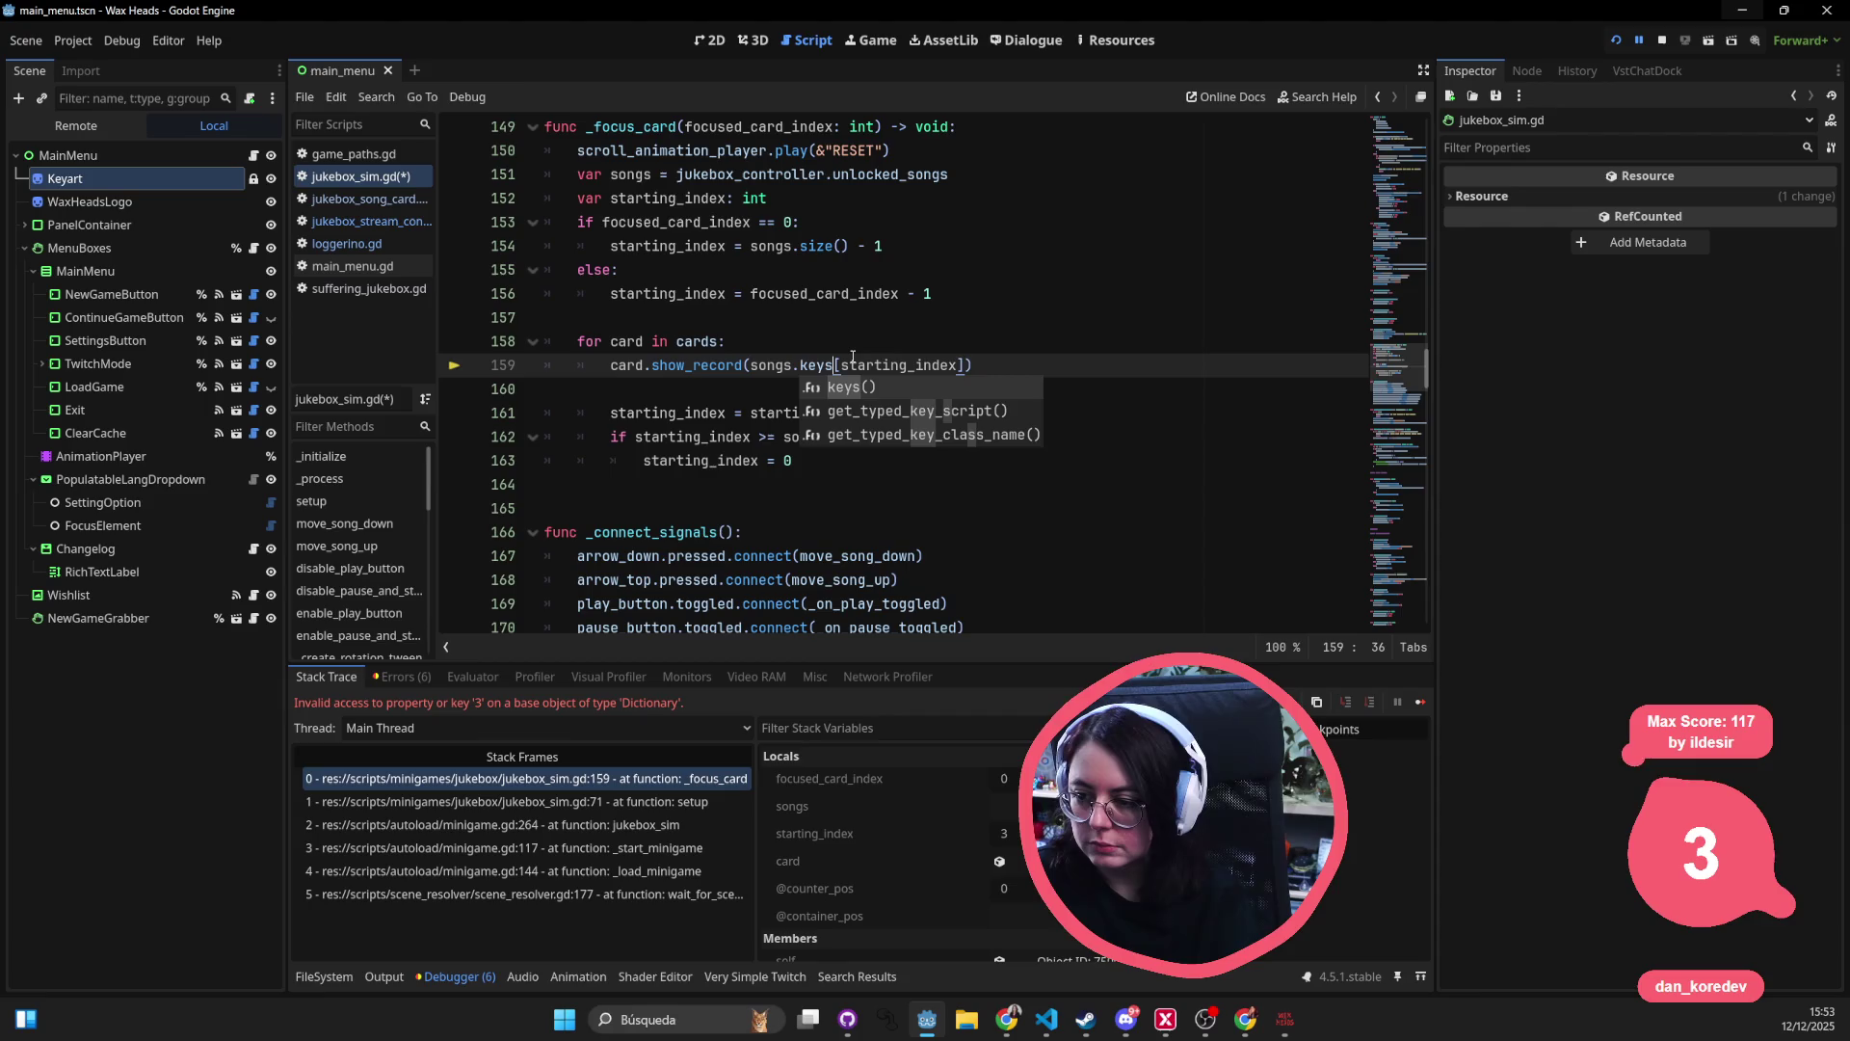
type("()")
- Save jukebox_sim.gd and relaunch the game
key("ctrl+s")
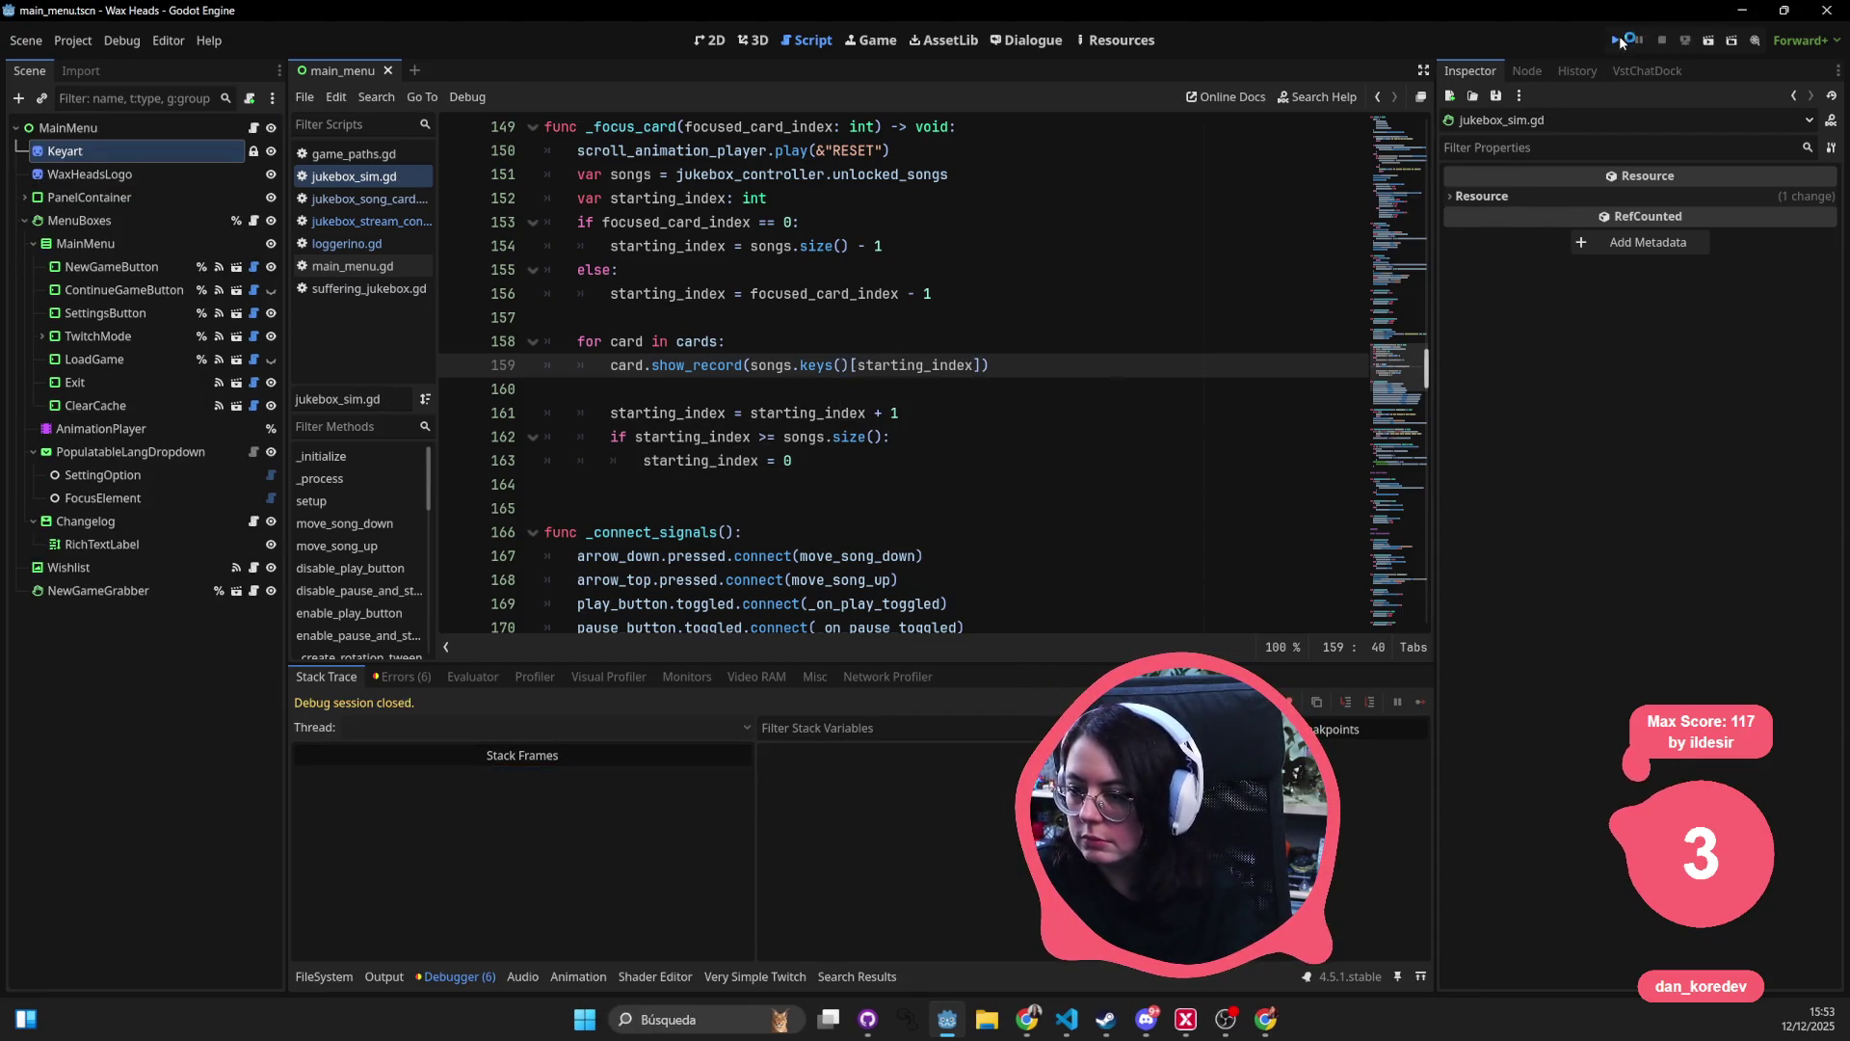
left_click(1617, 38)
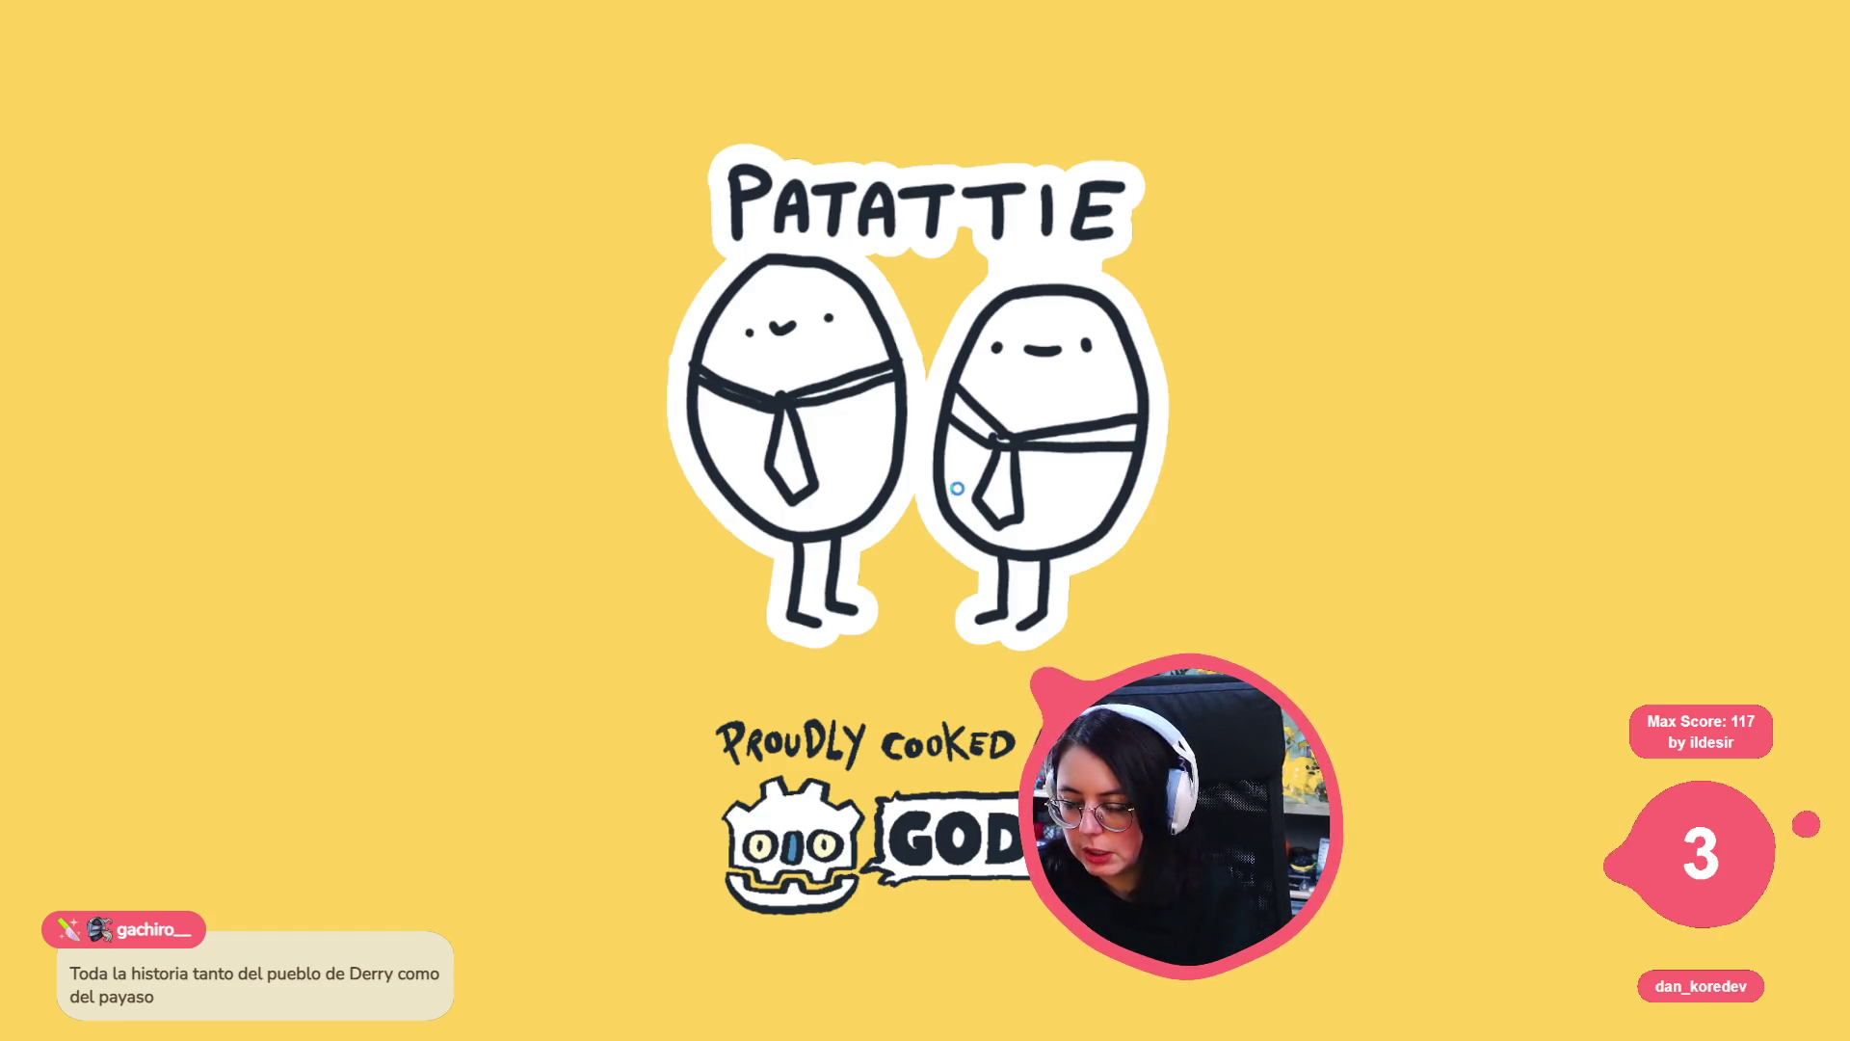
left_click(957, 488)
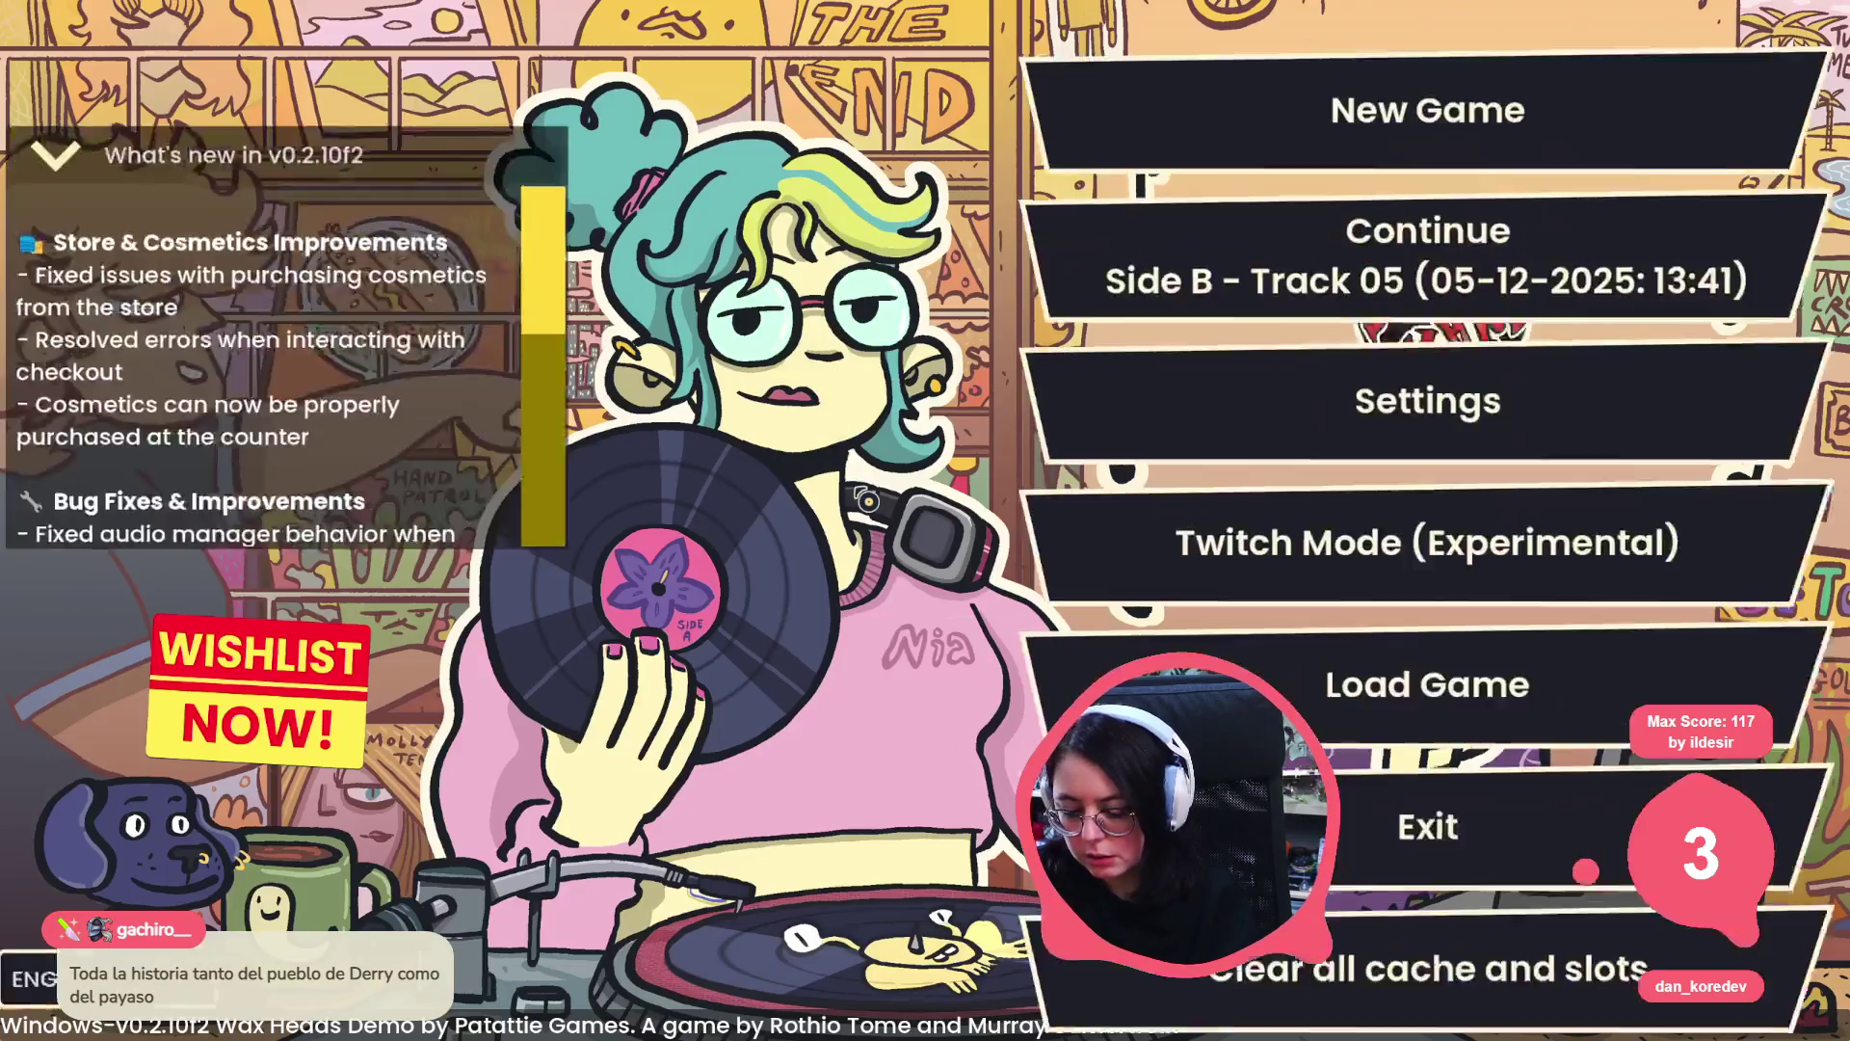
- Add a scratch line under the card loop, trying songs.get and songs.find_key completions
key("alt+Tab")
left_click(782, 348)
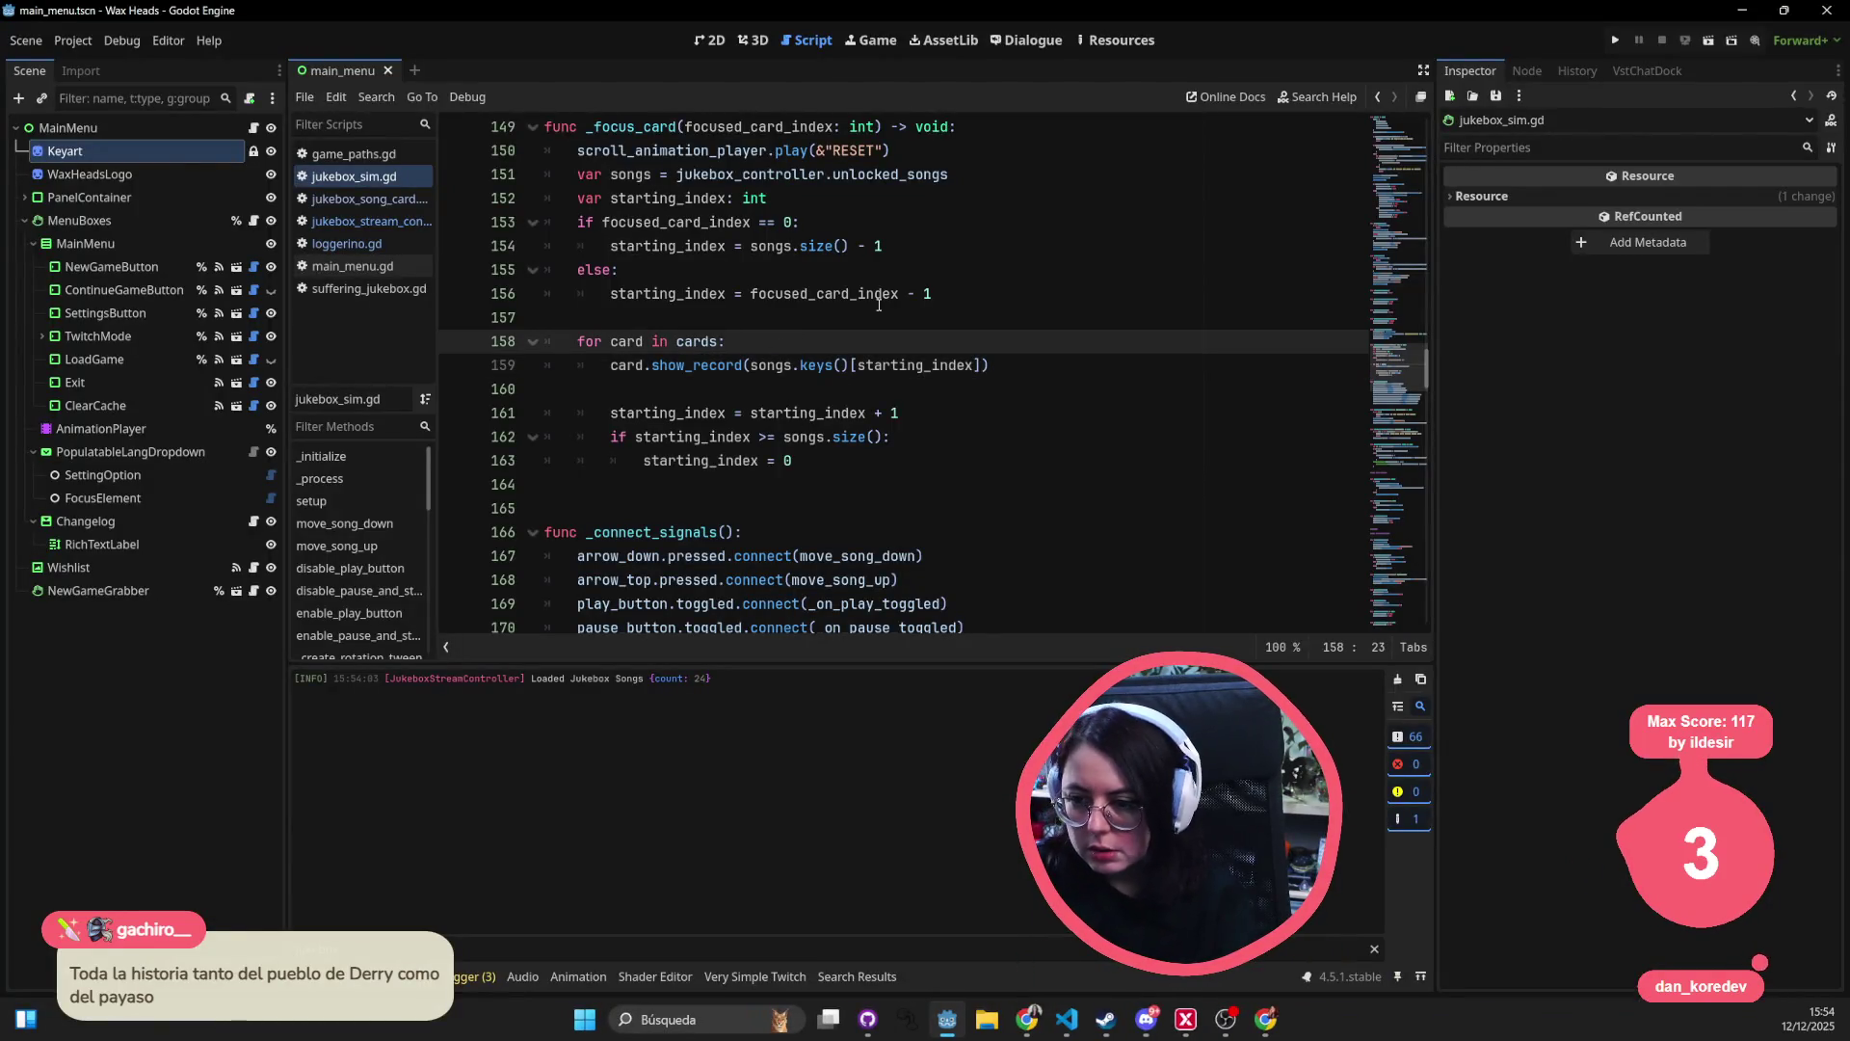
key("Return")
type("card.sh")
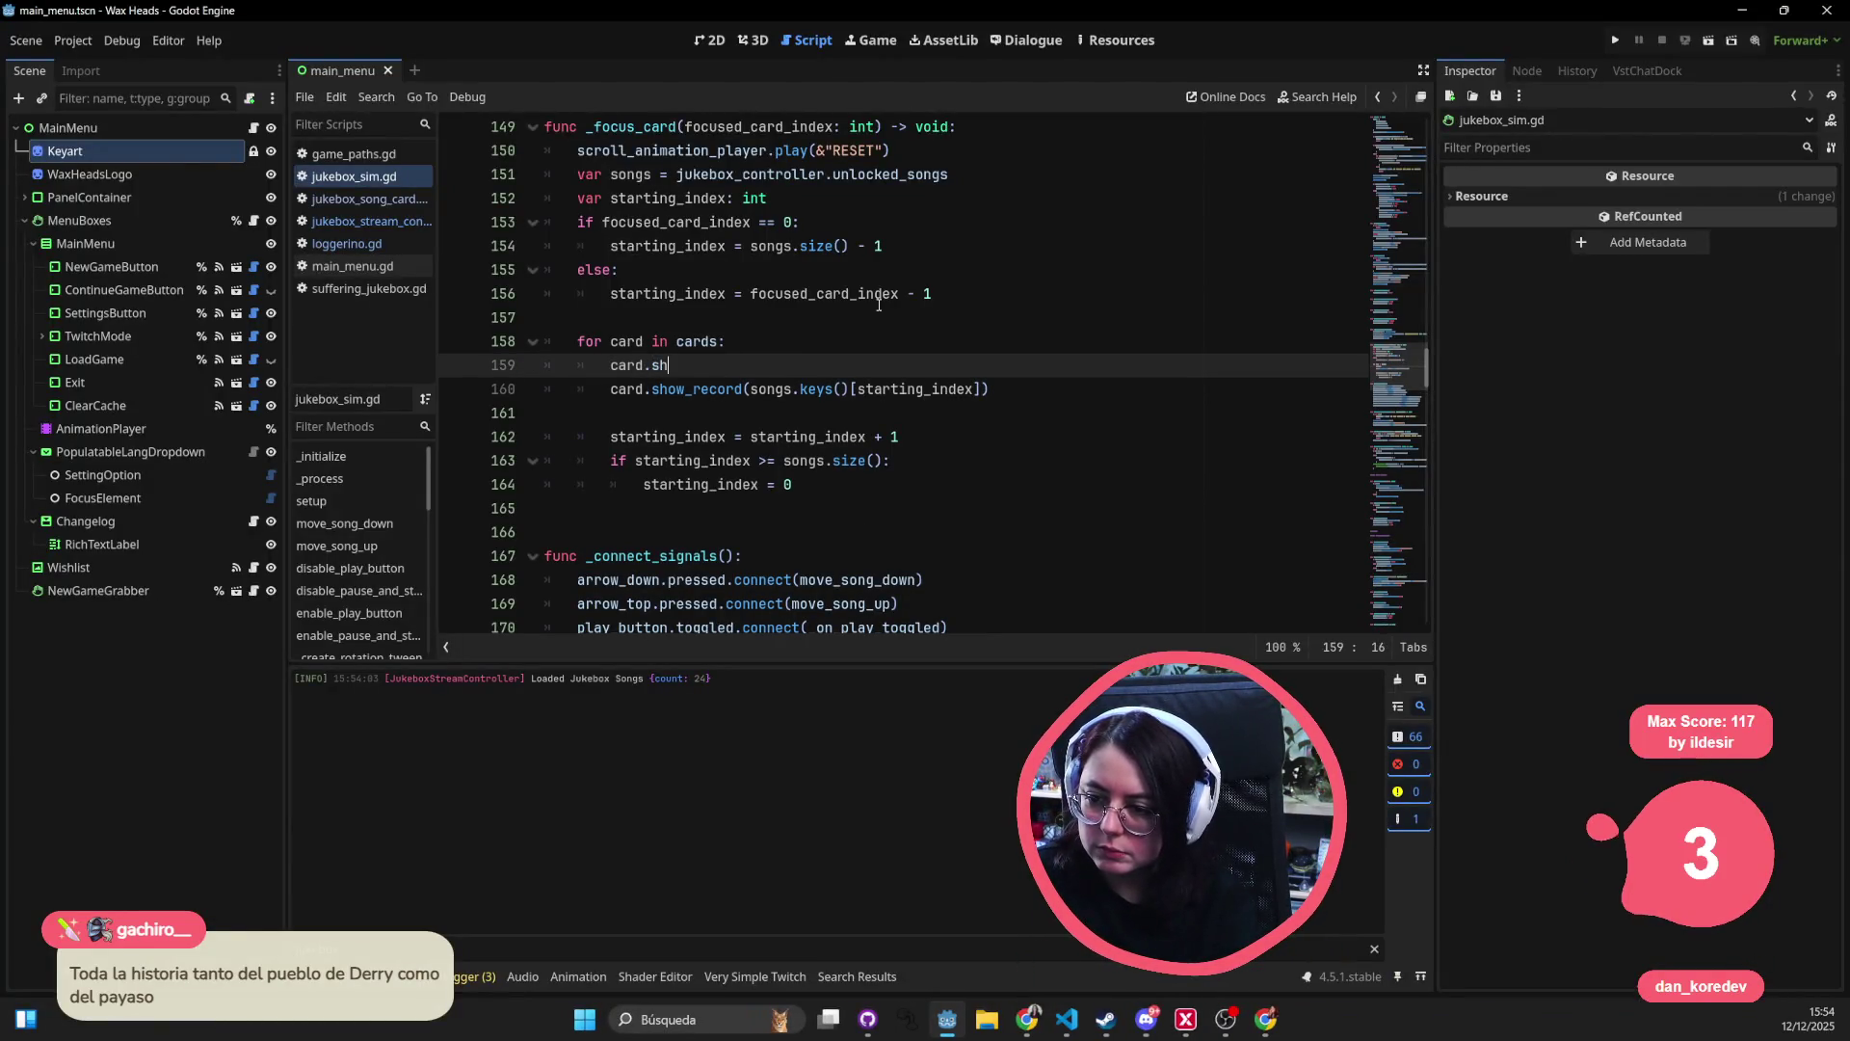
type("ow_record(song")
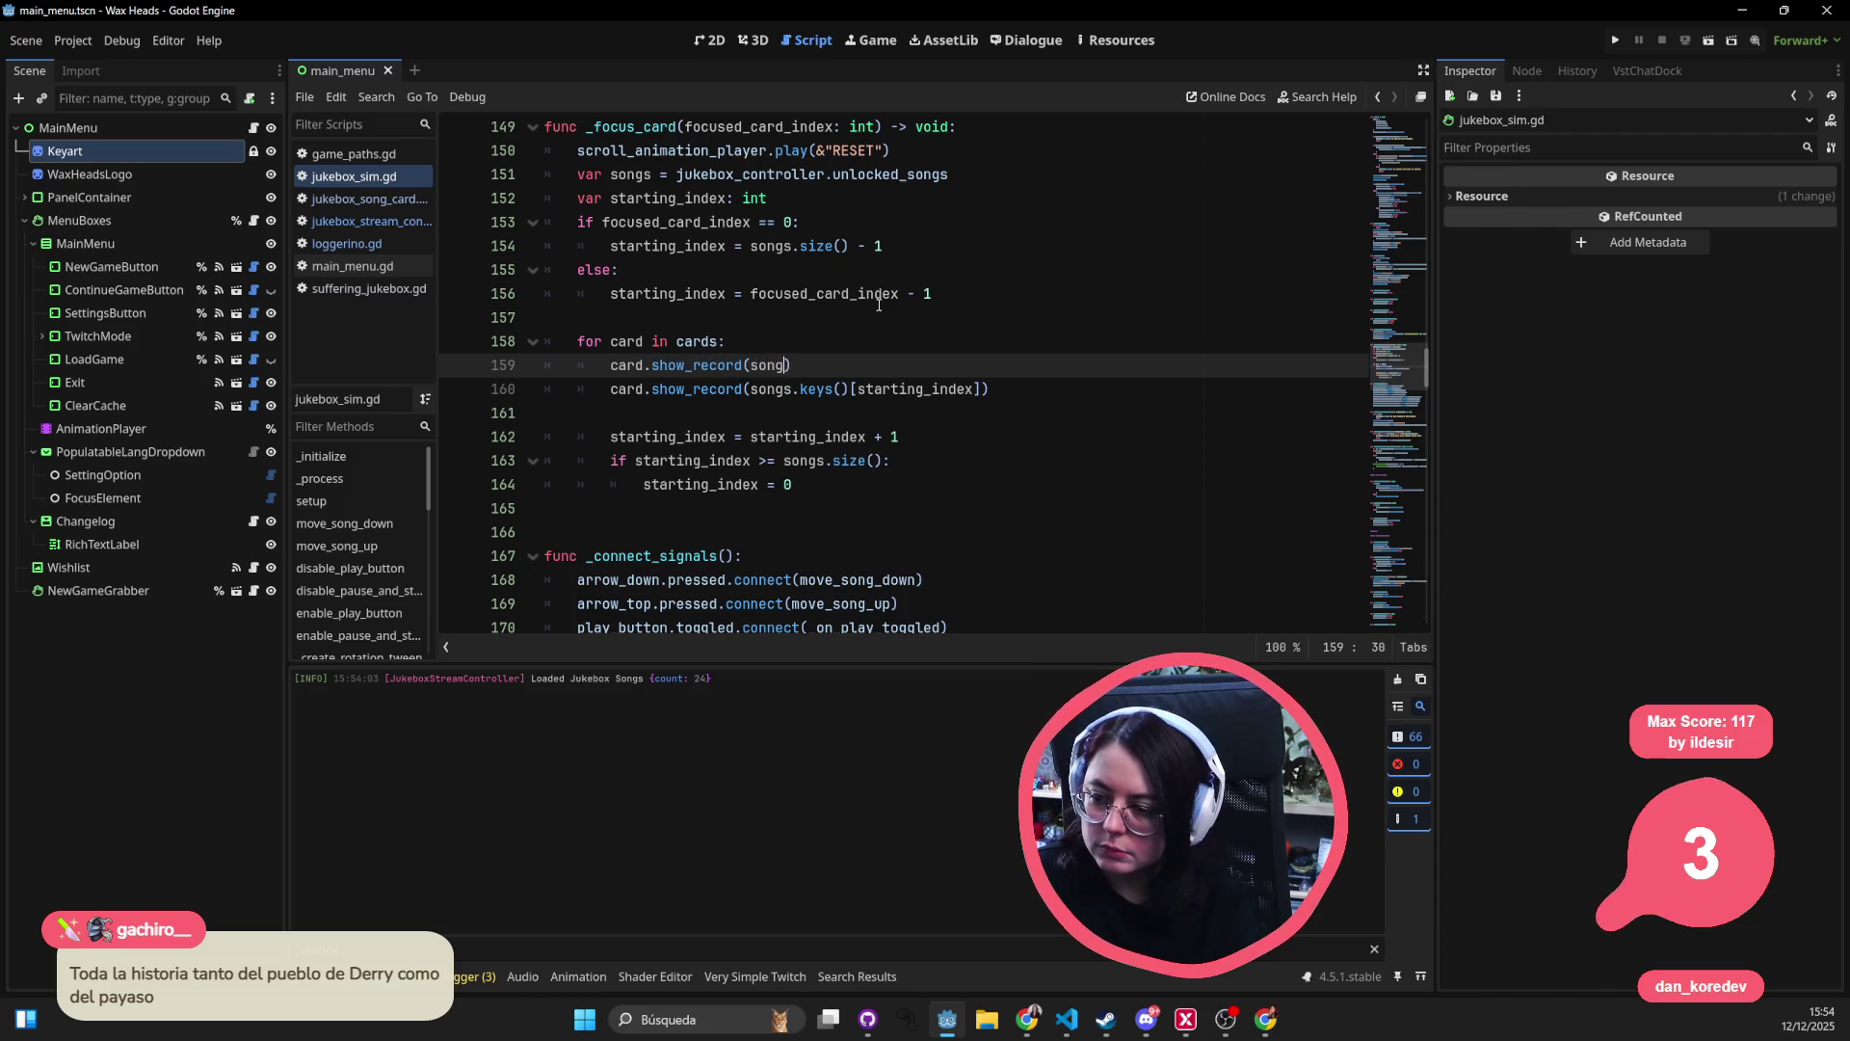
type(".")
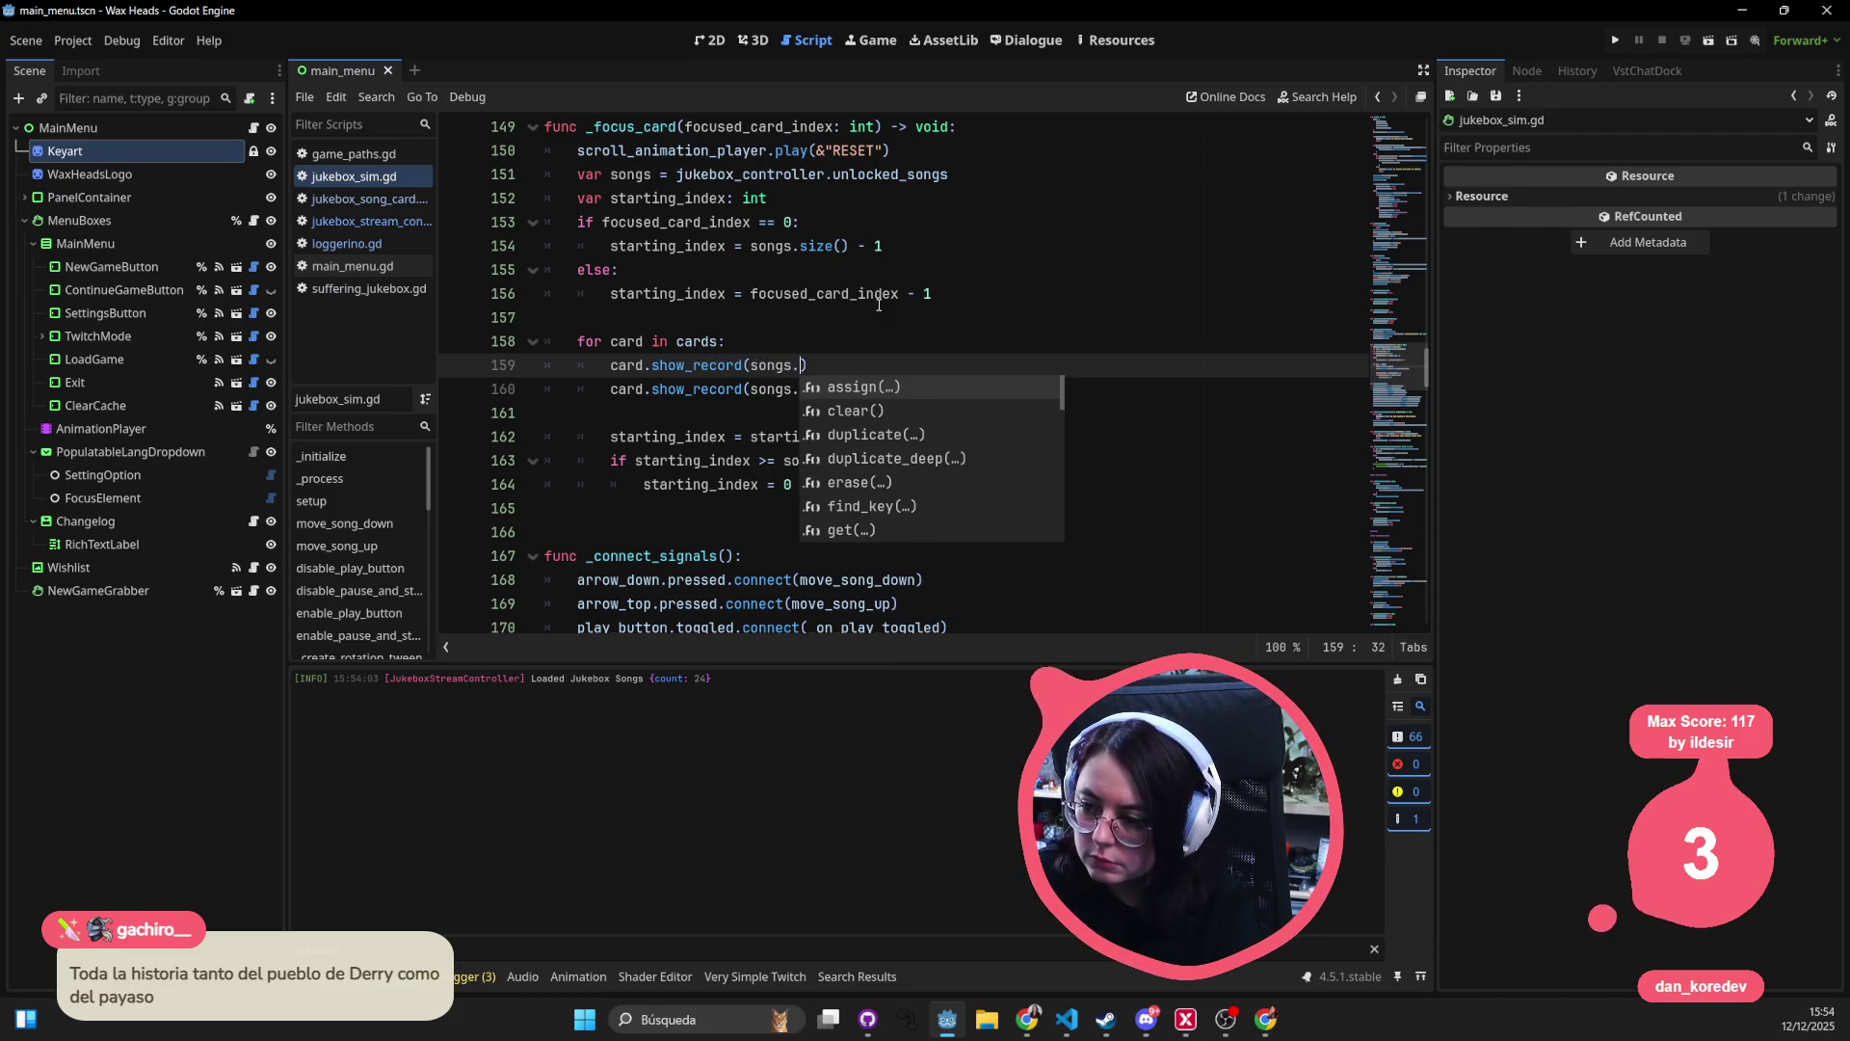
type("get")
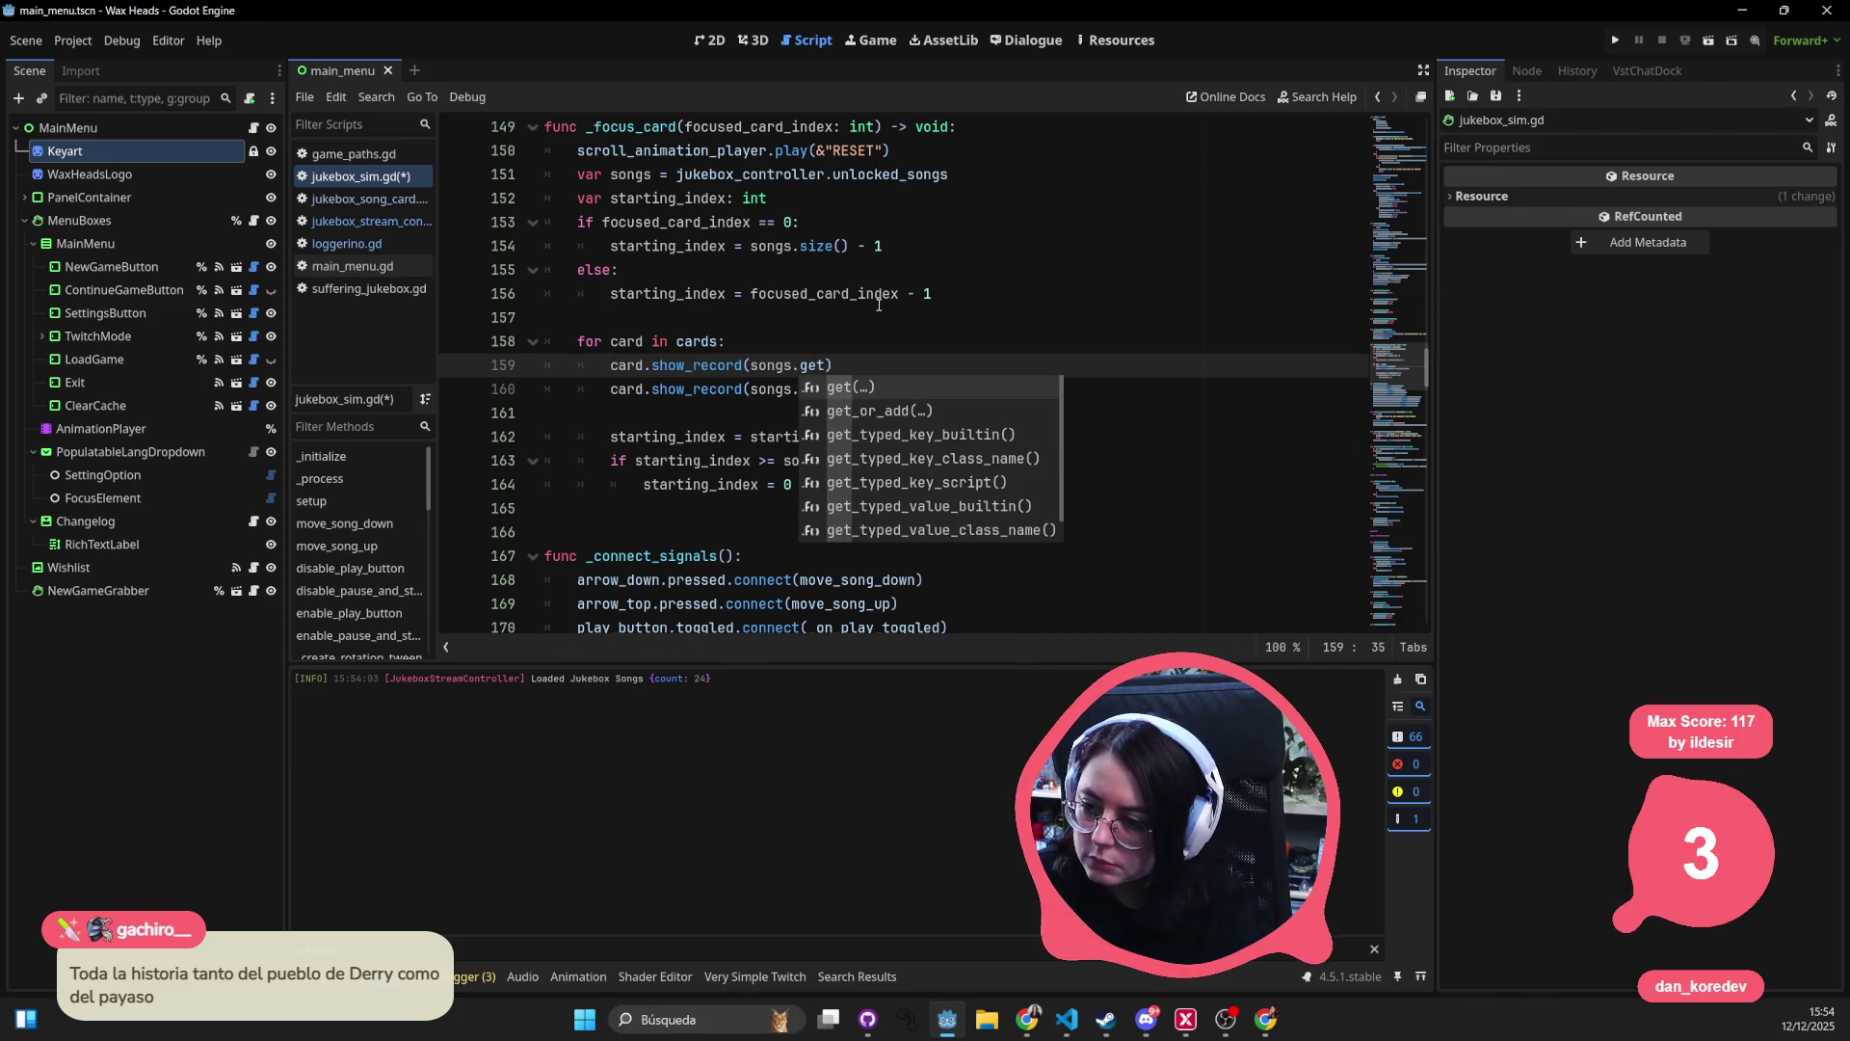
key("Up")
key("Up")
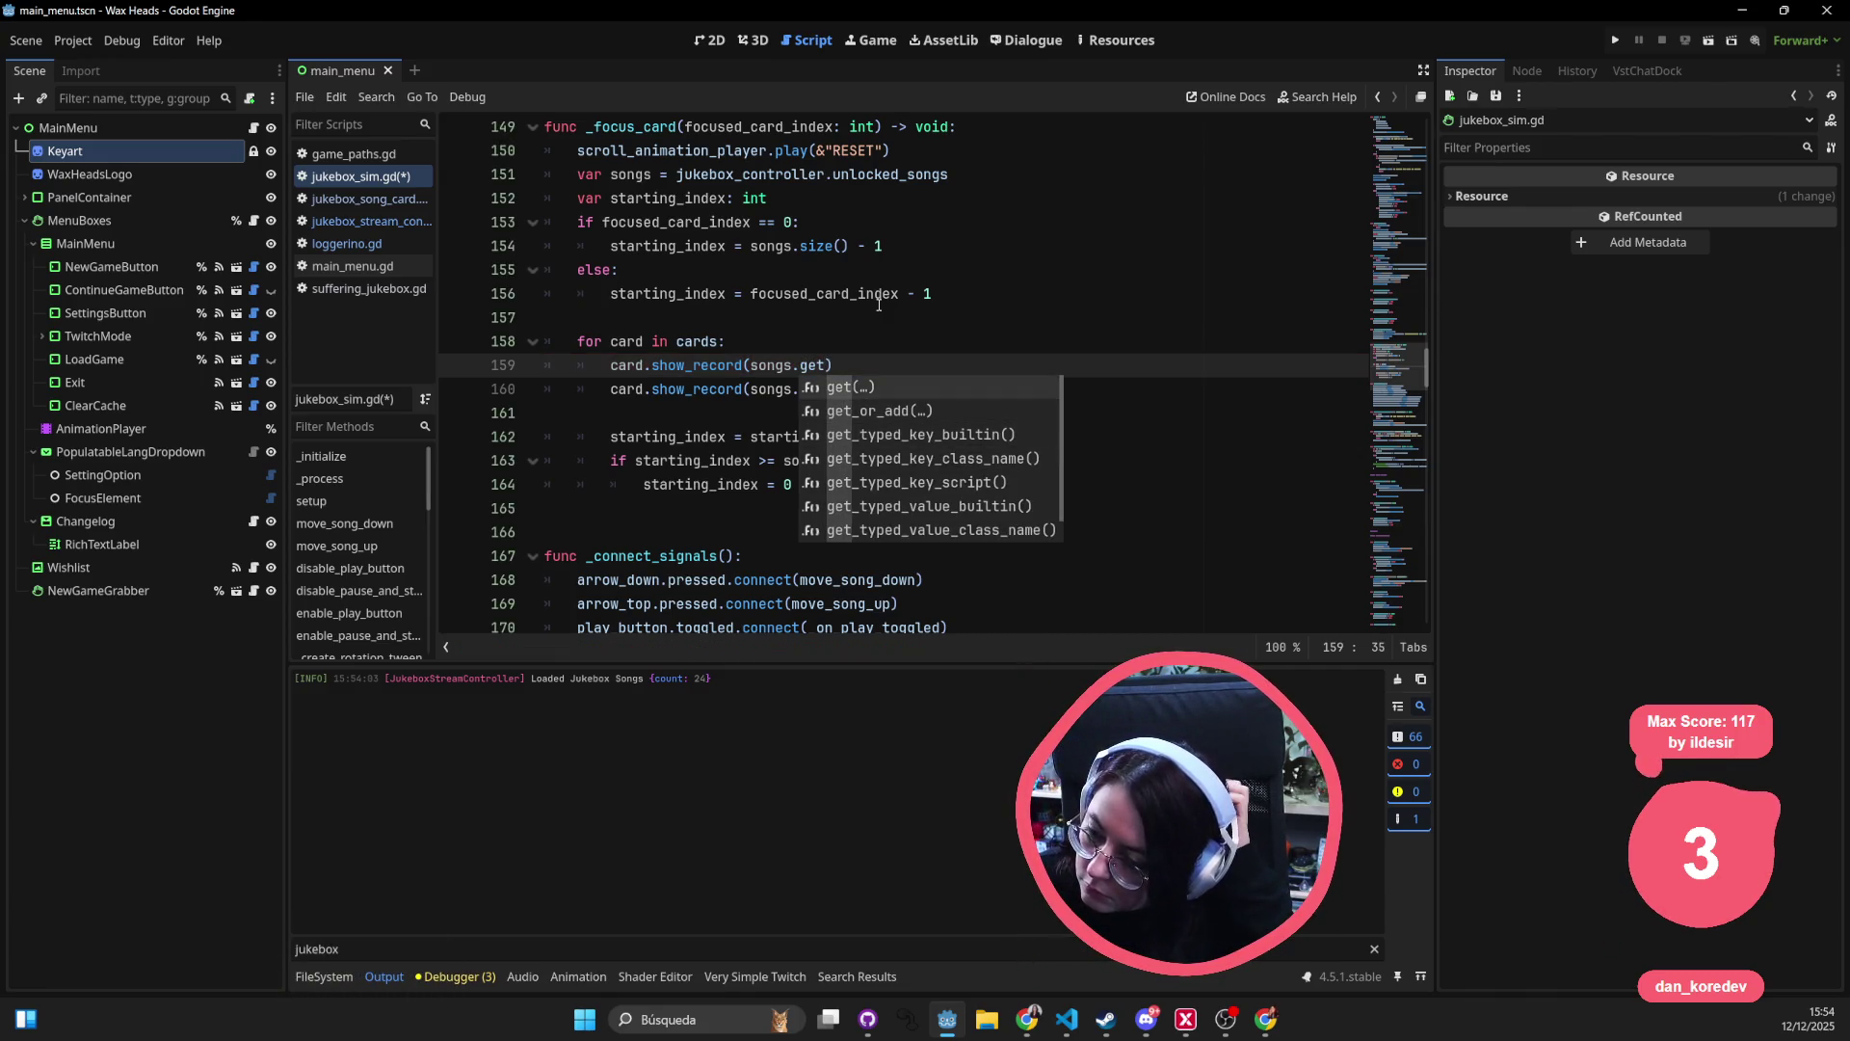
key("Return")
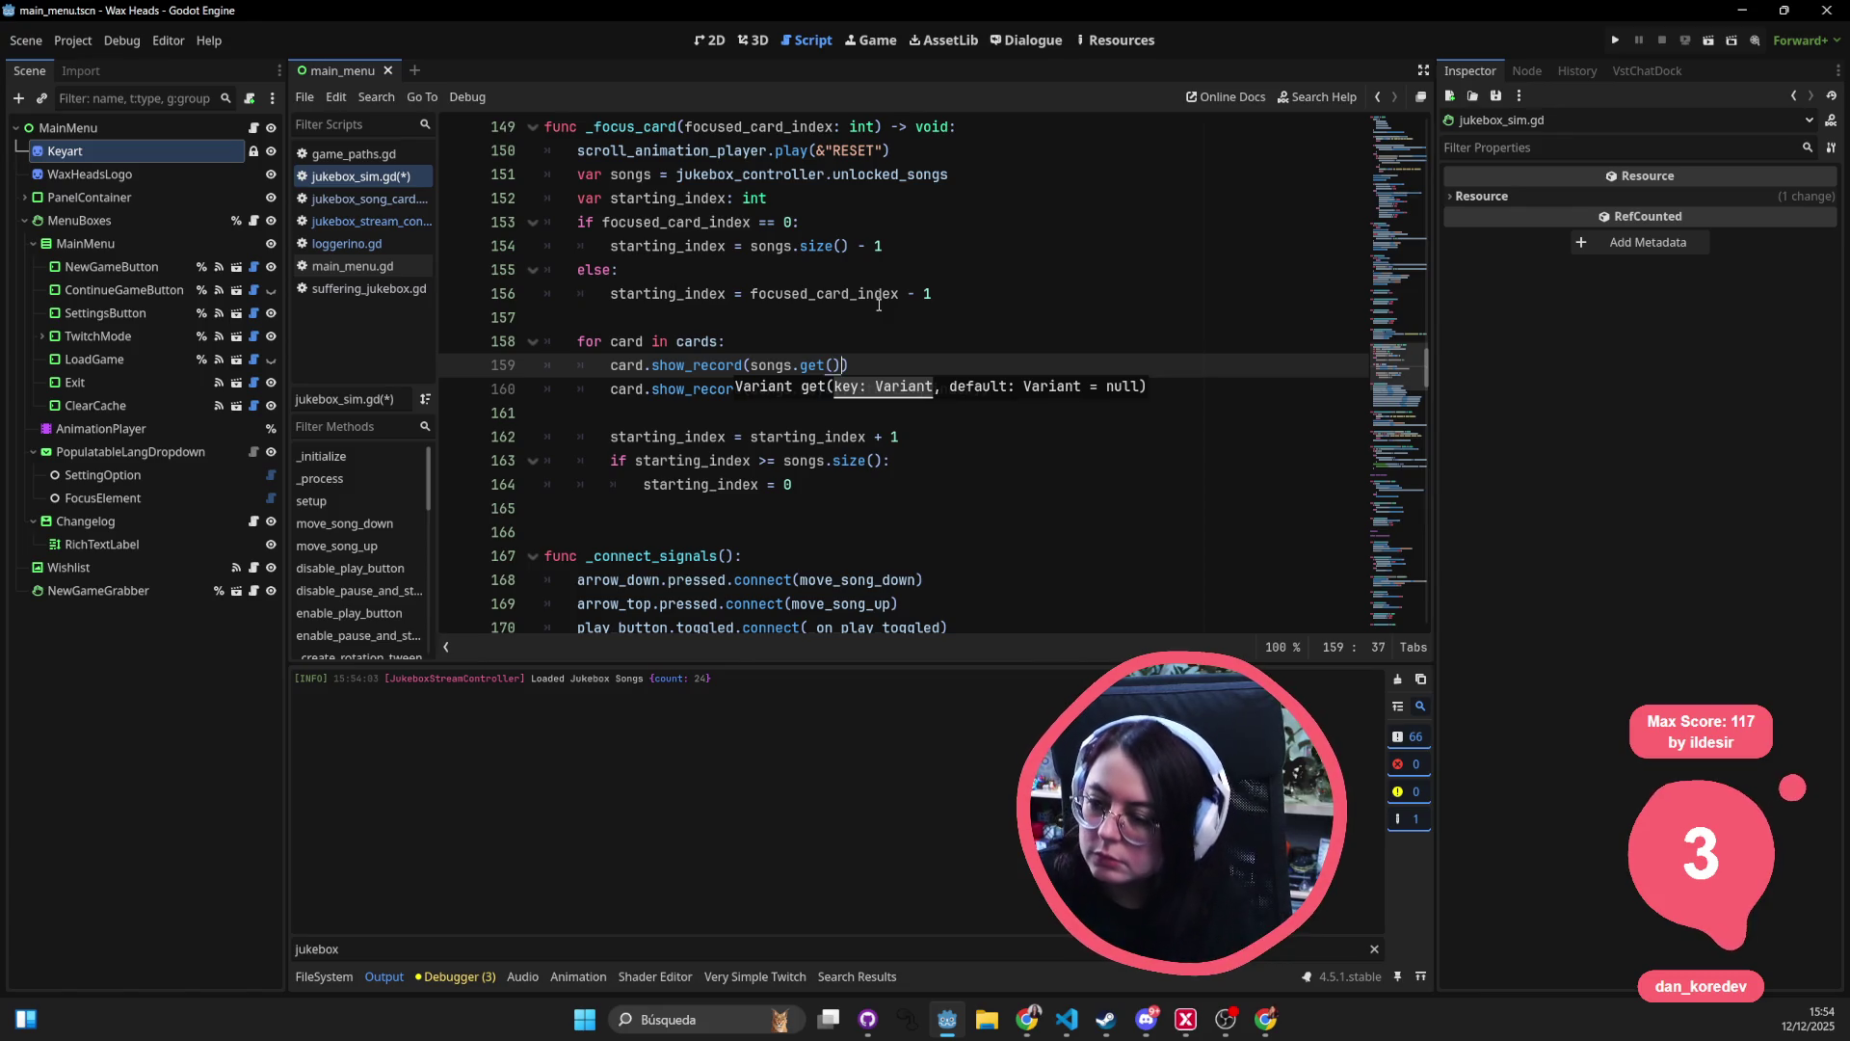
key("BackSpace")
key("BackSpace")
key("BackSpace")
type("at")
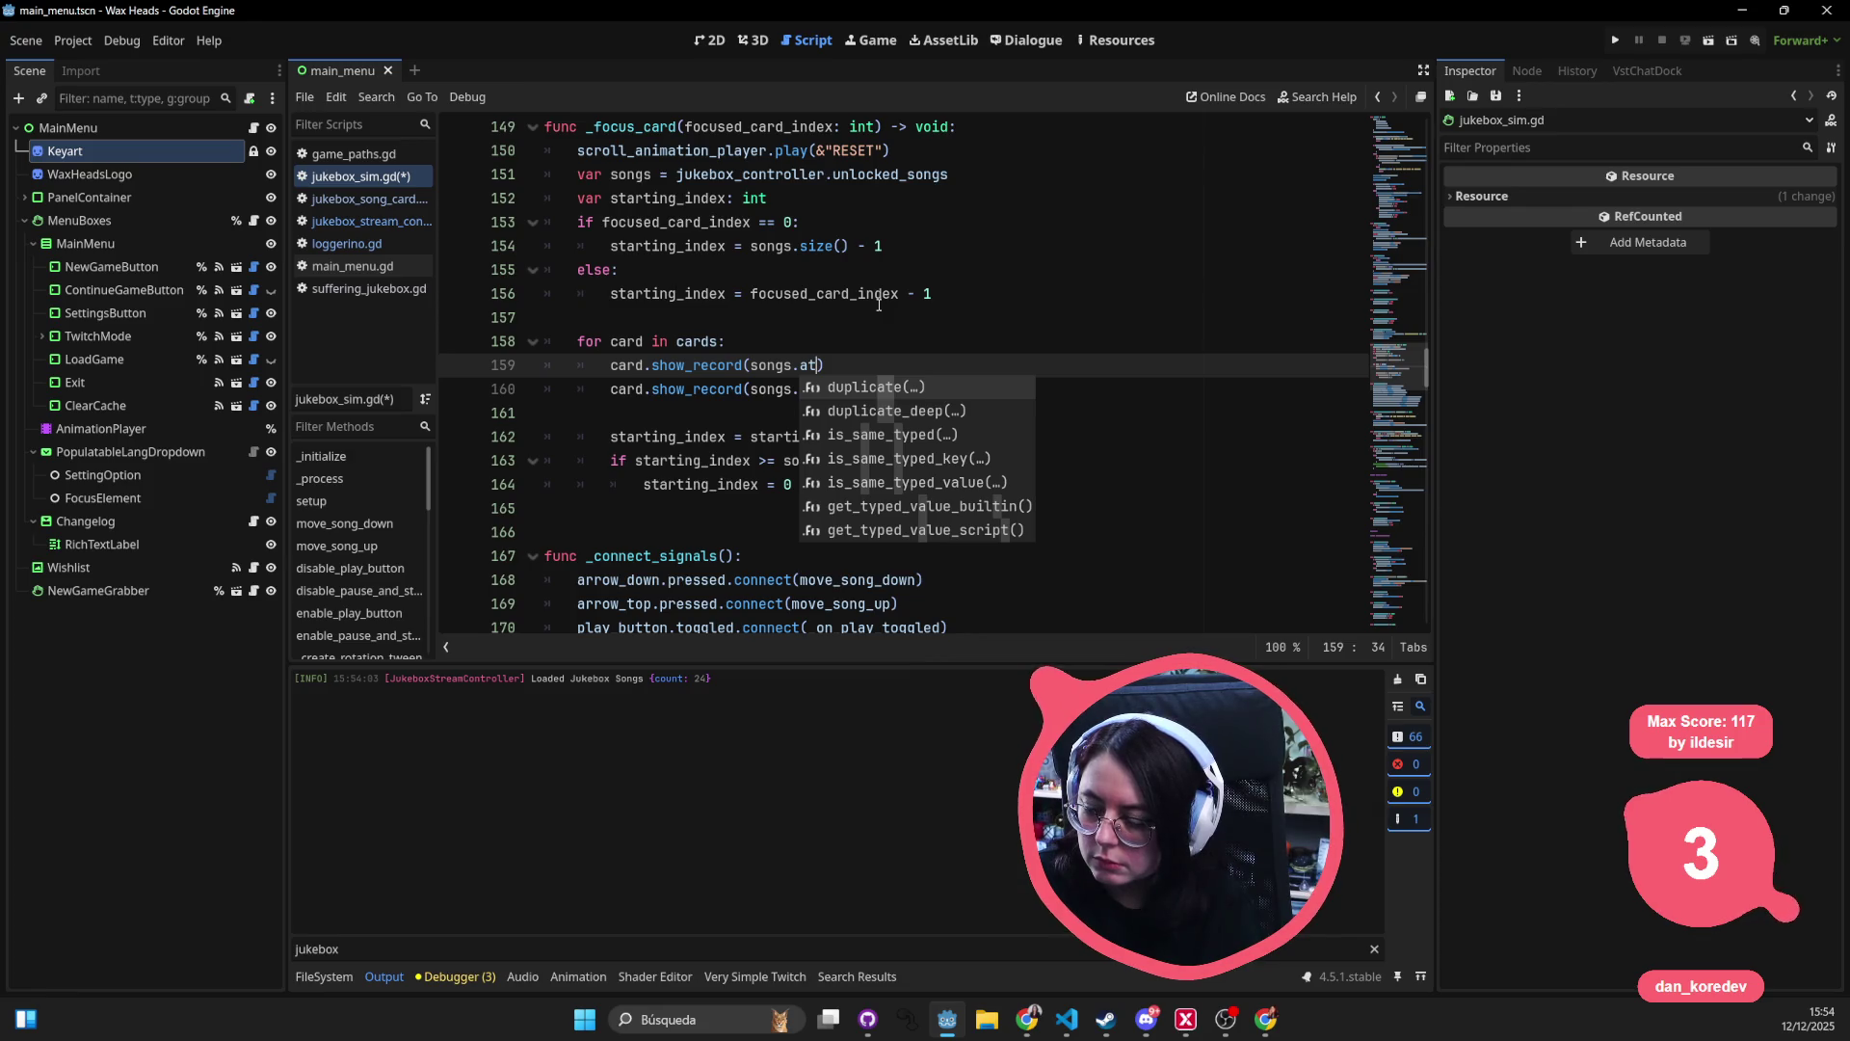
key("BackSpace")
key("BackSpace")
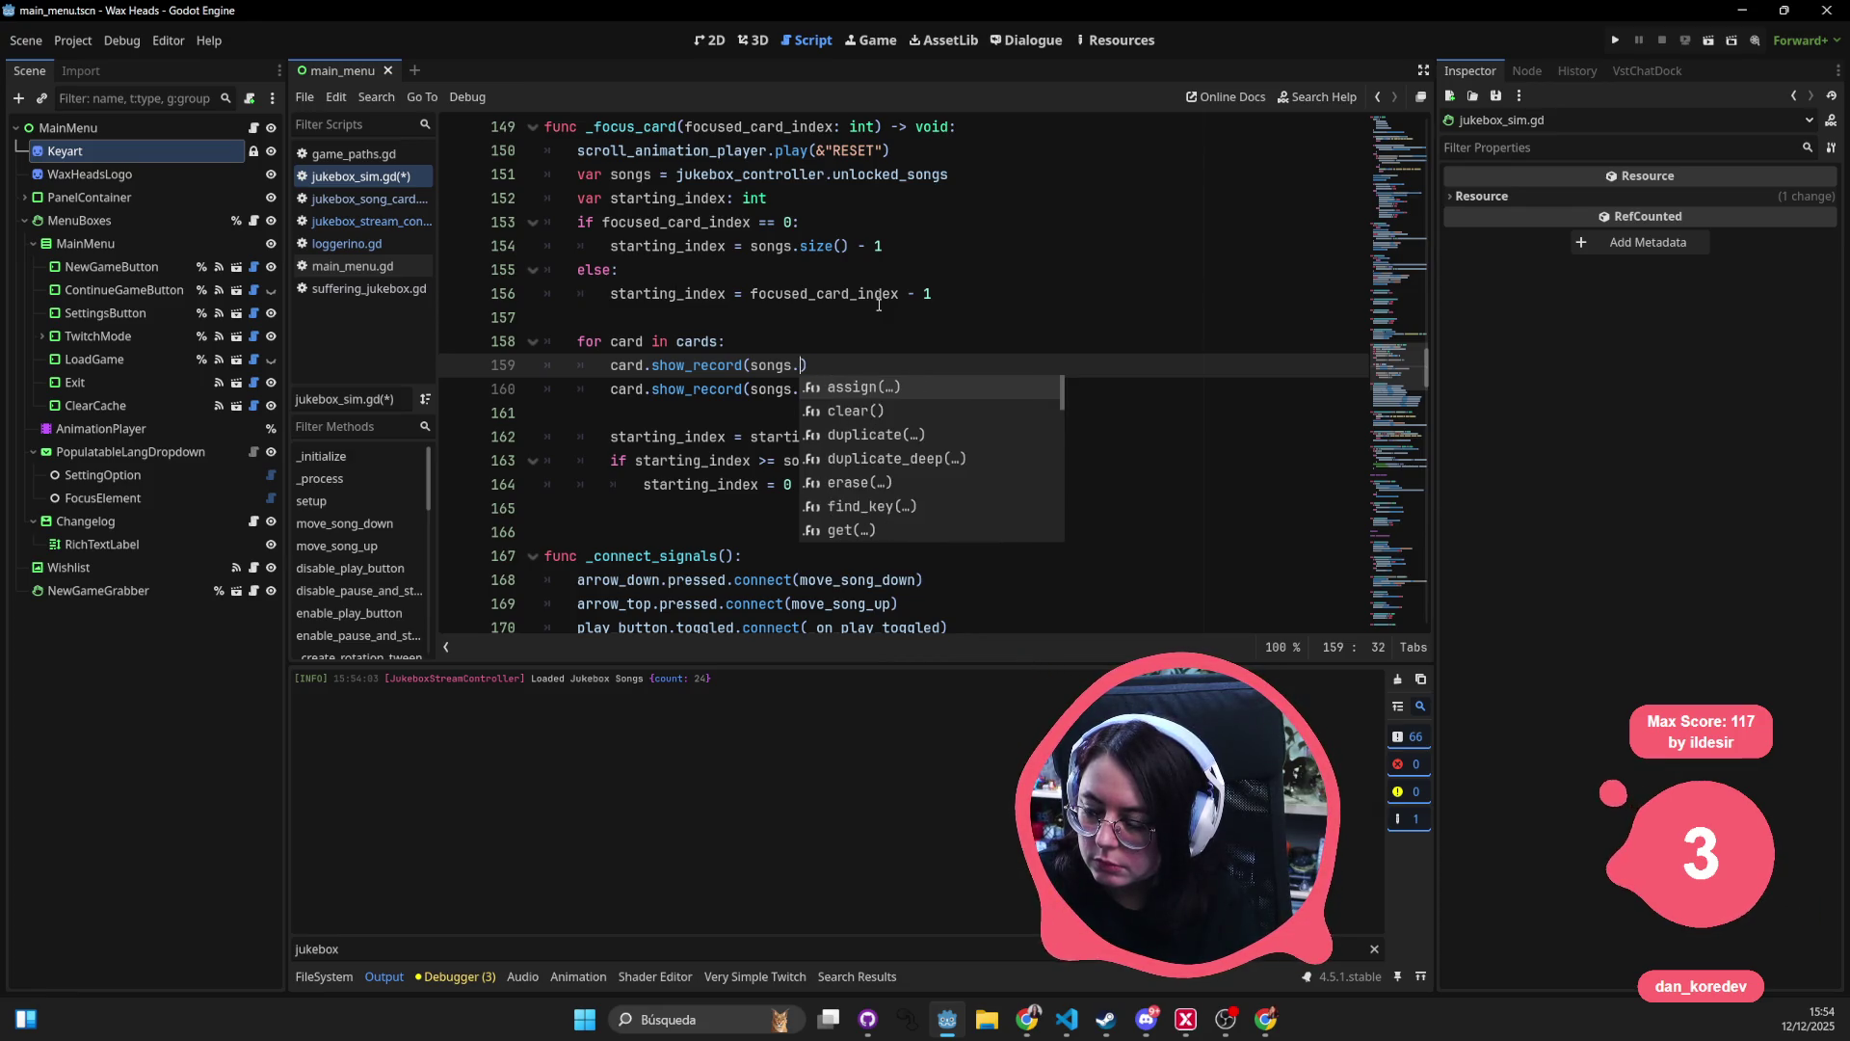
key("Down")
key("Down")
key("Down")
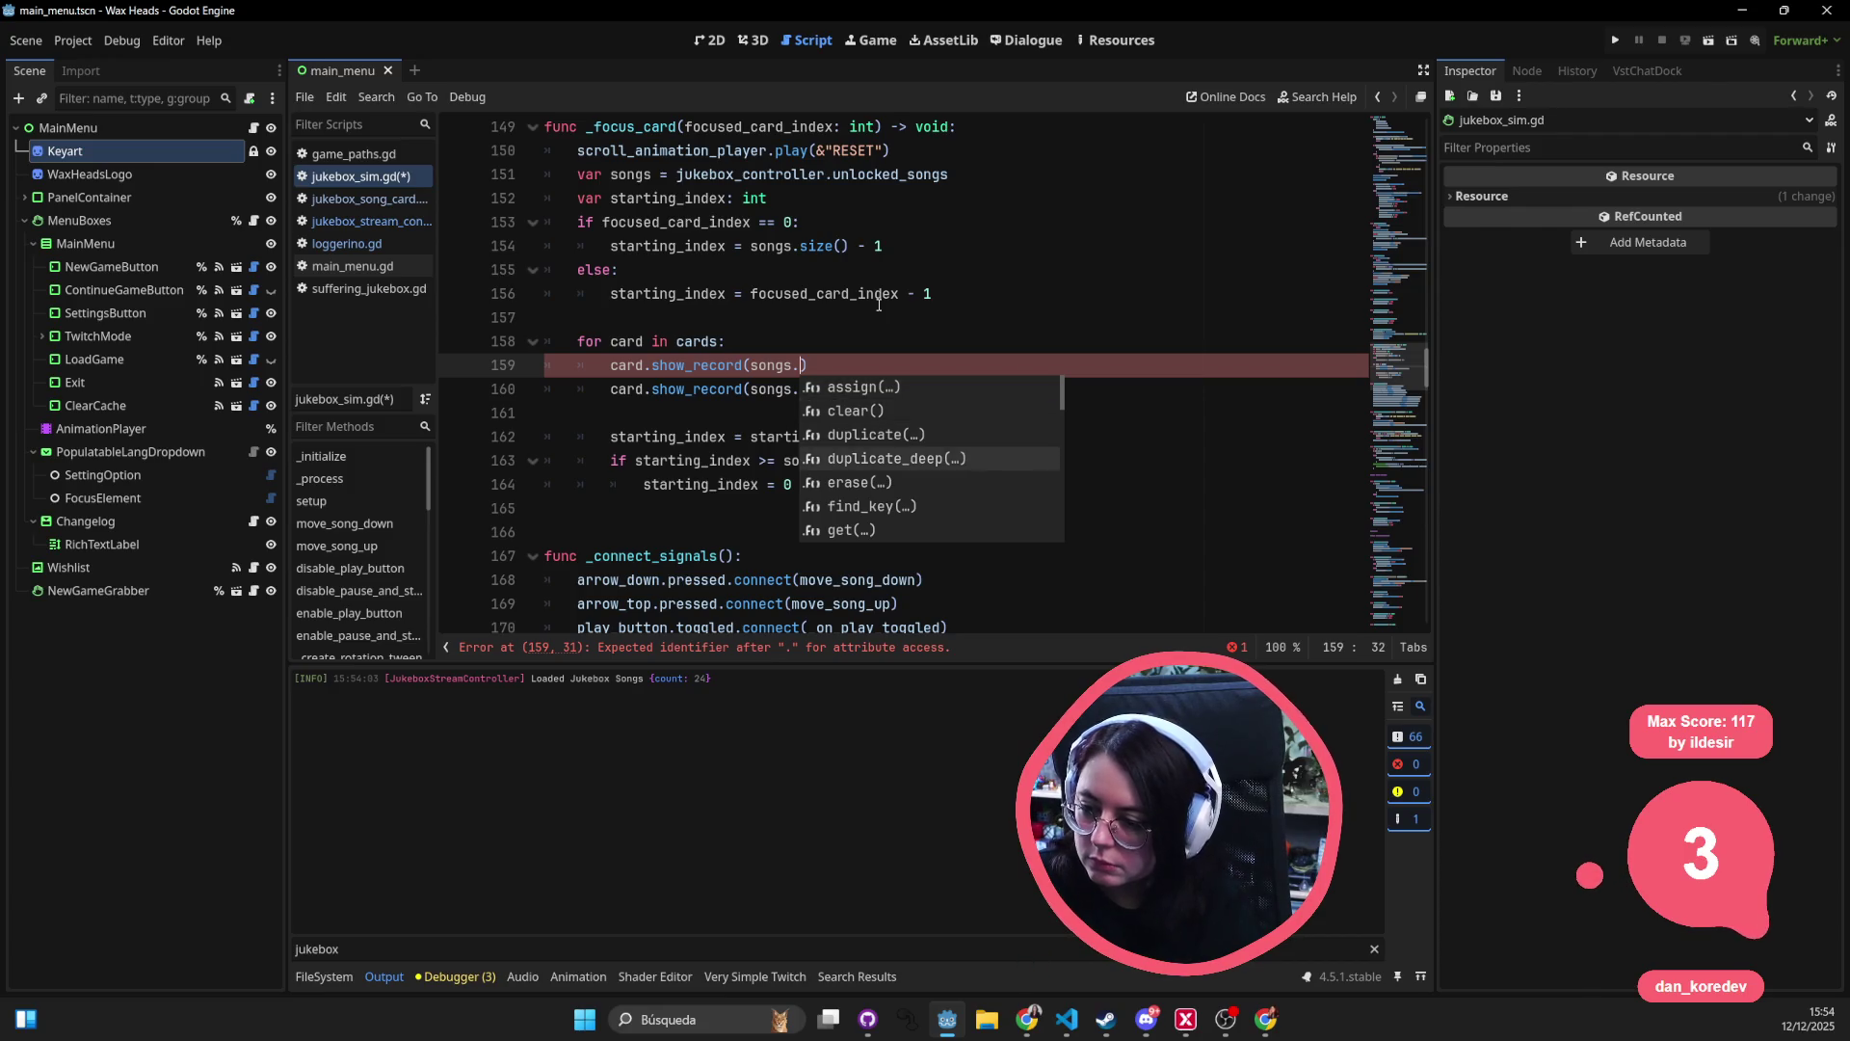
key("Return")
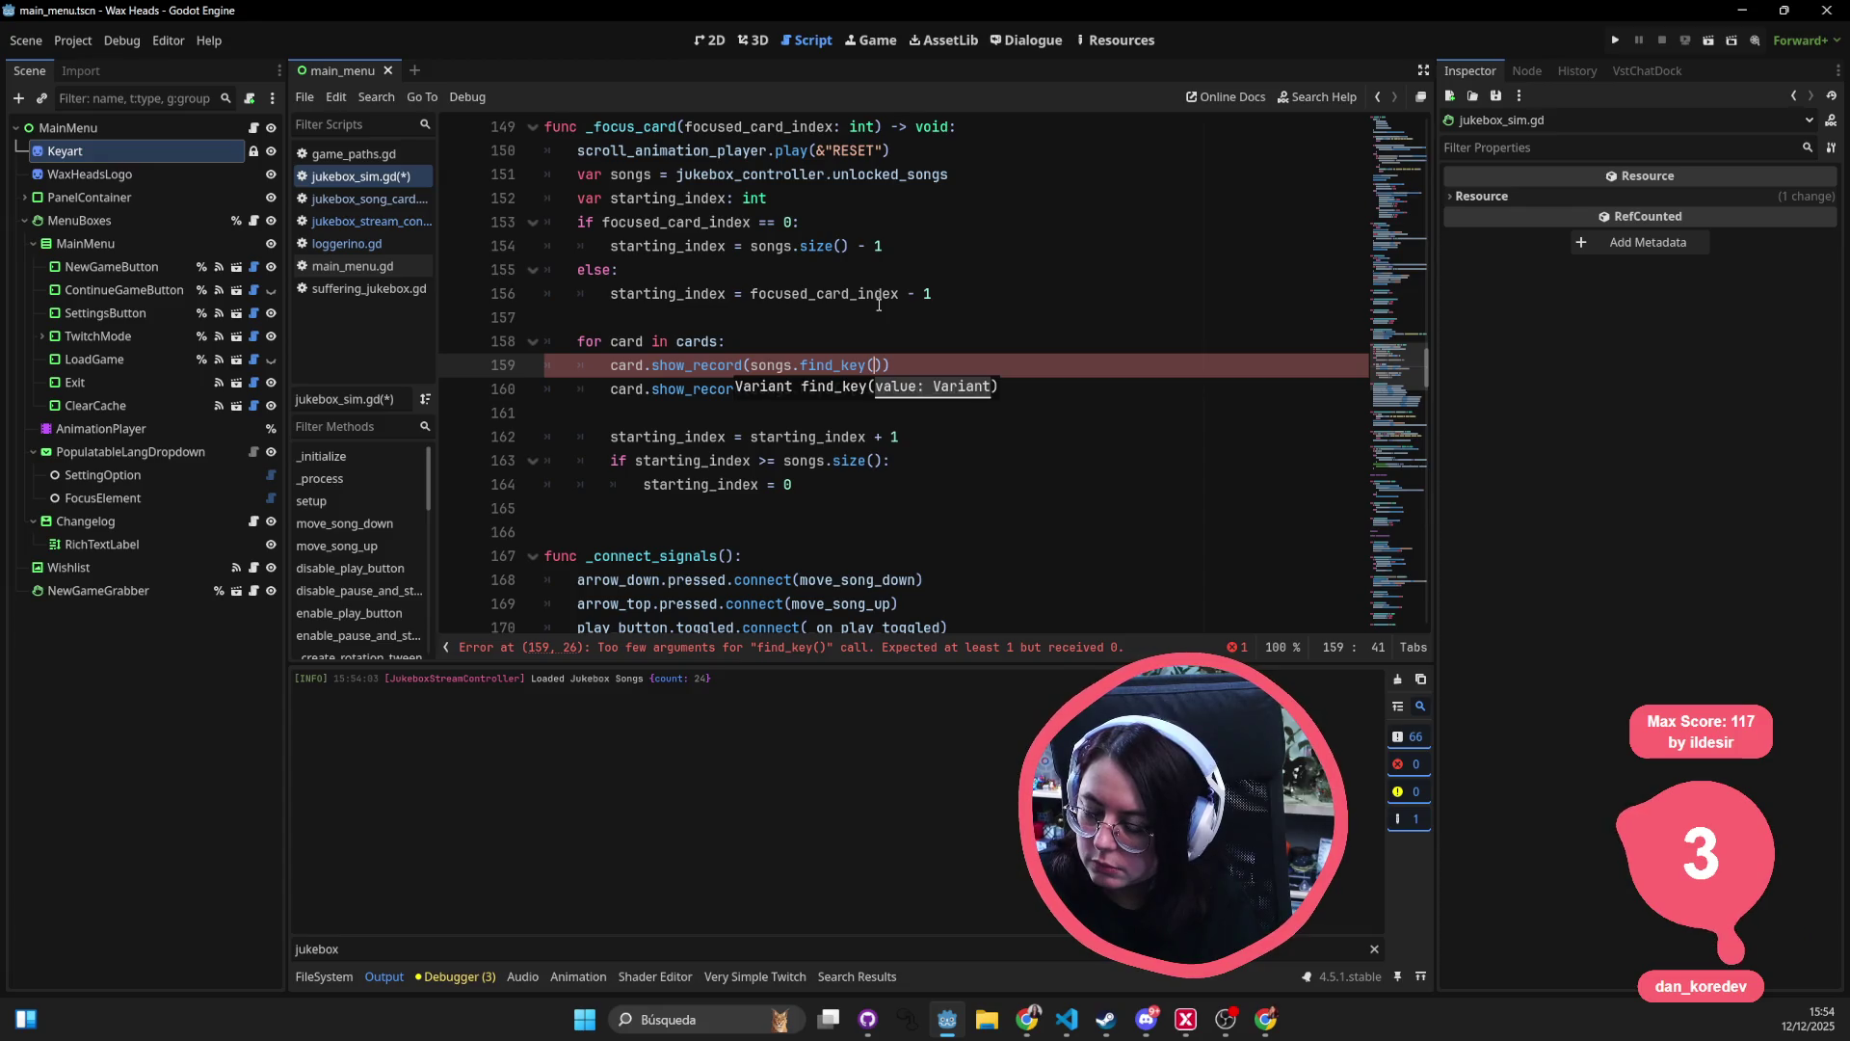
- Try further songs method suggestions, then delete the scratch show_record line
key("ctrl+BackSpace")
key("ctrl+BackSpace")
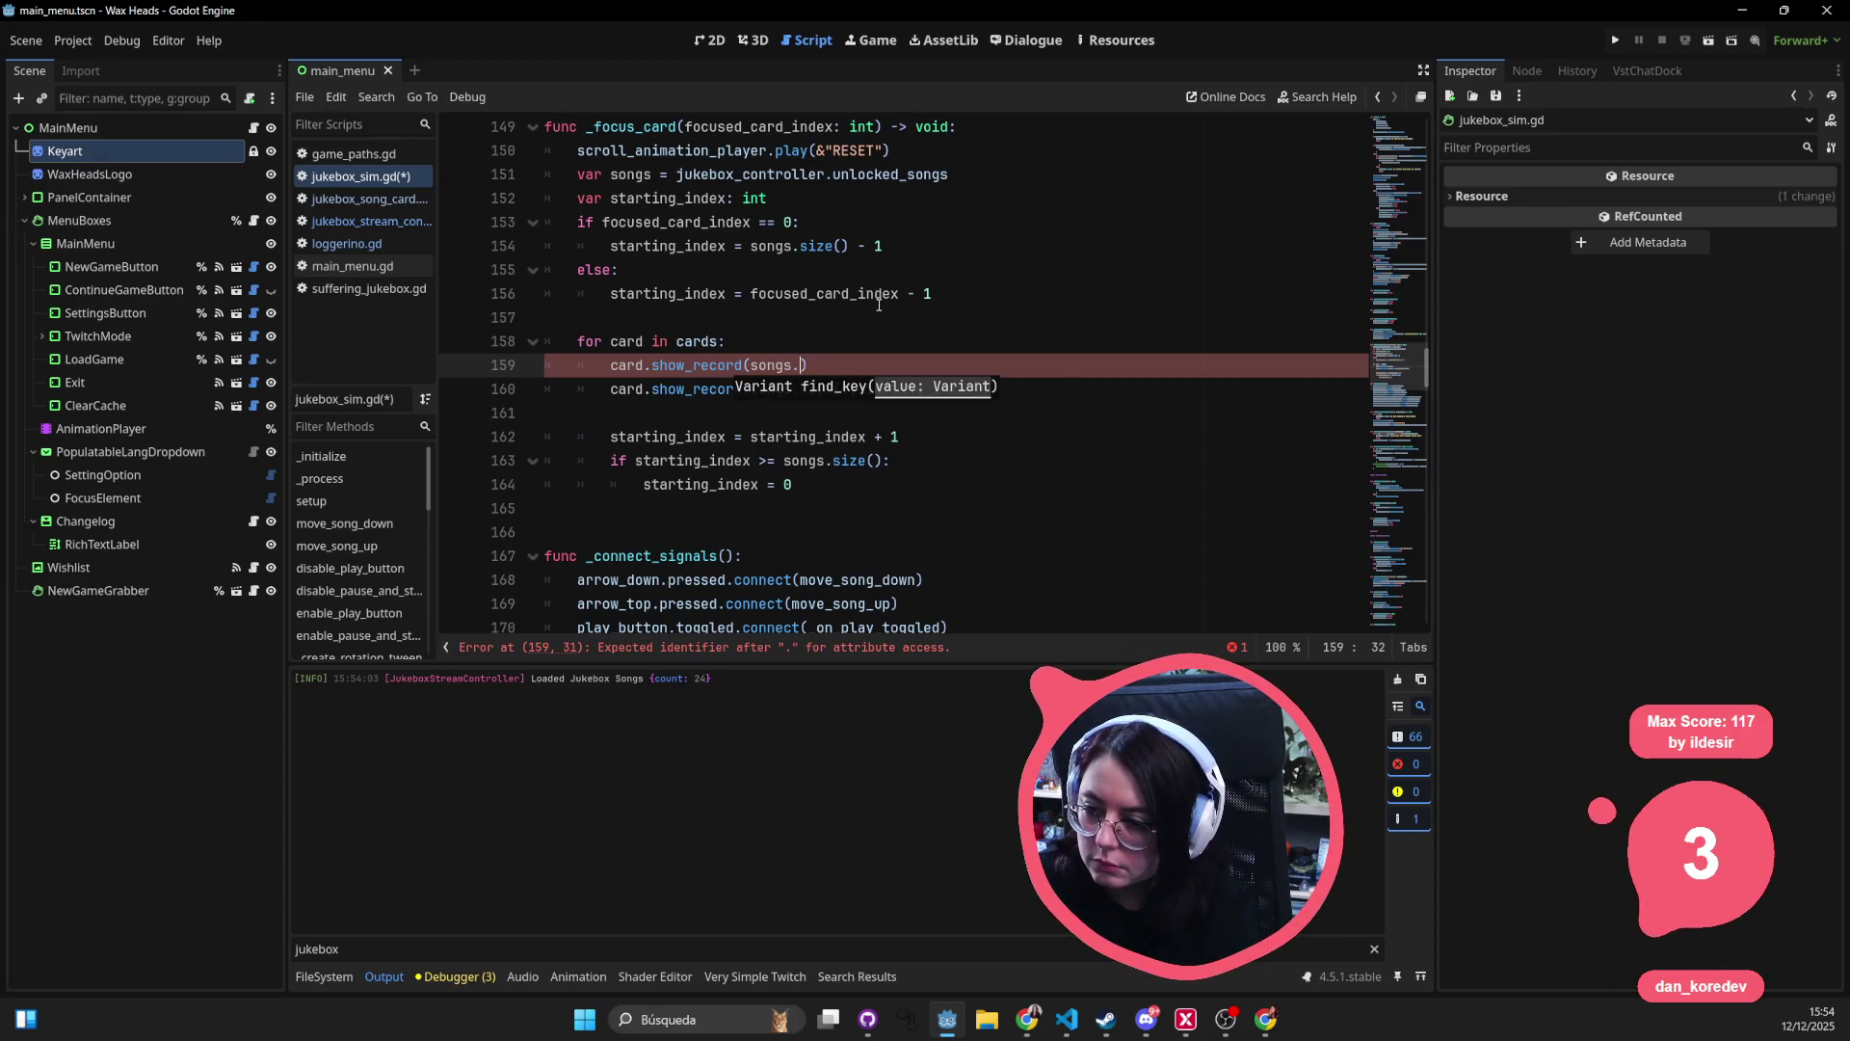
key("ctrl+space")
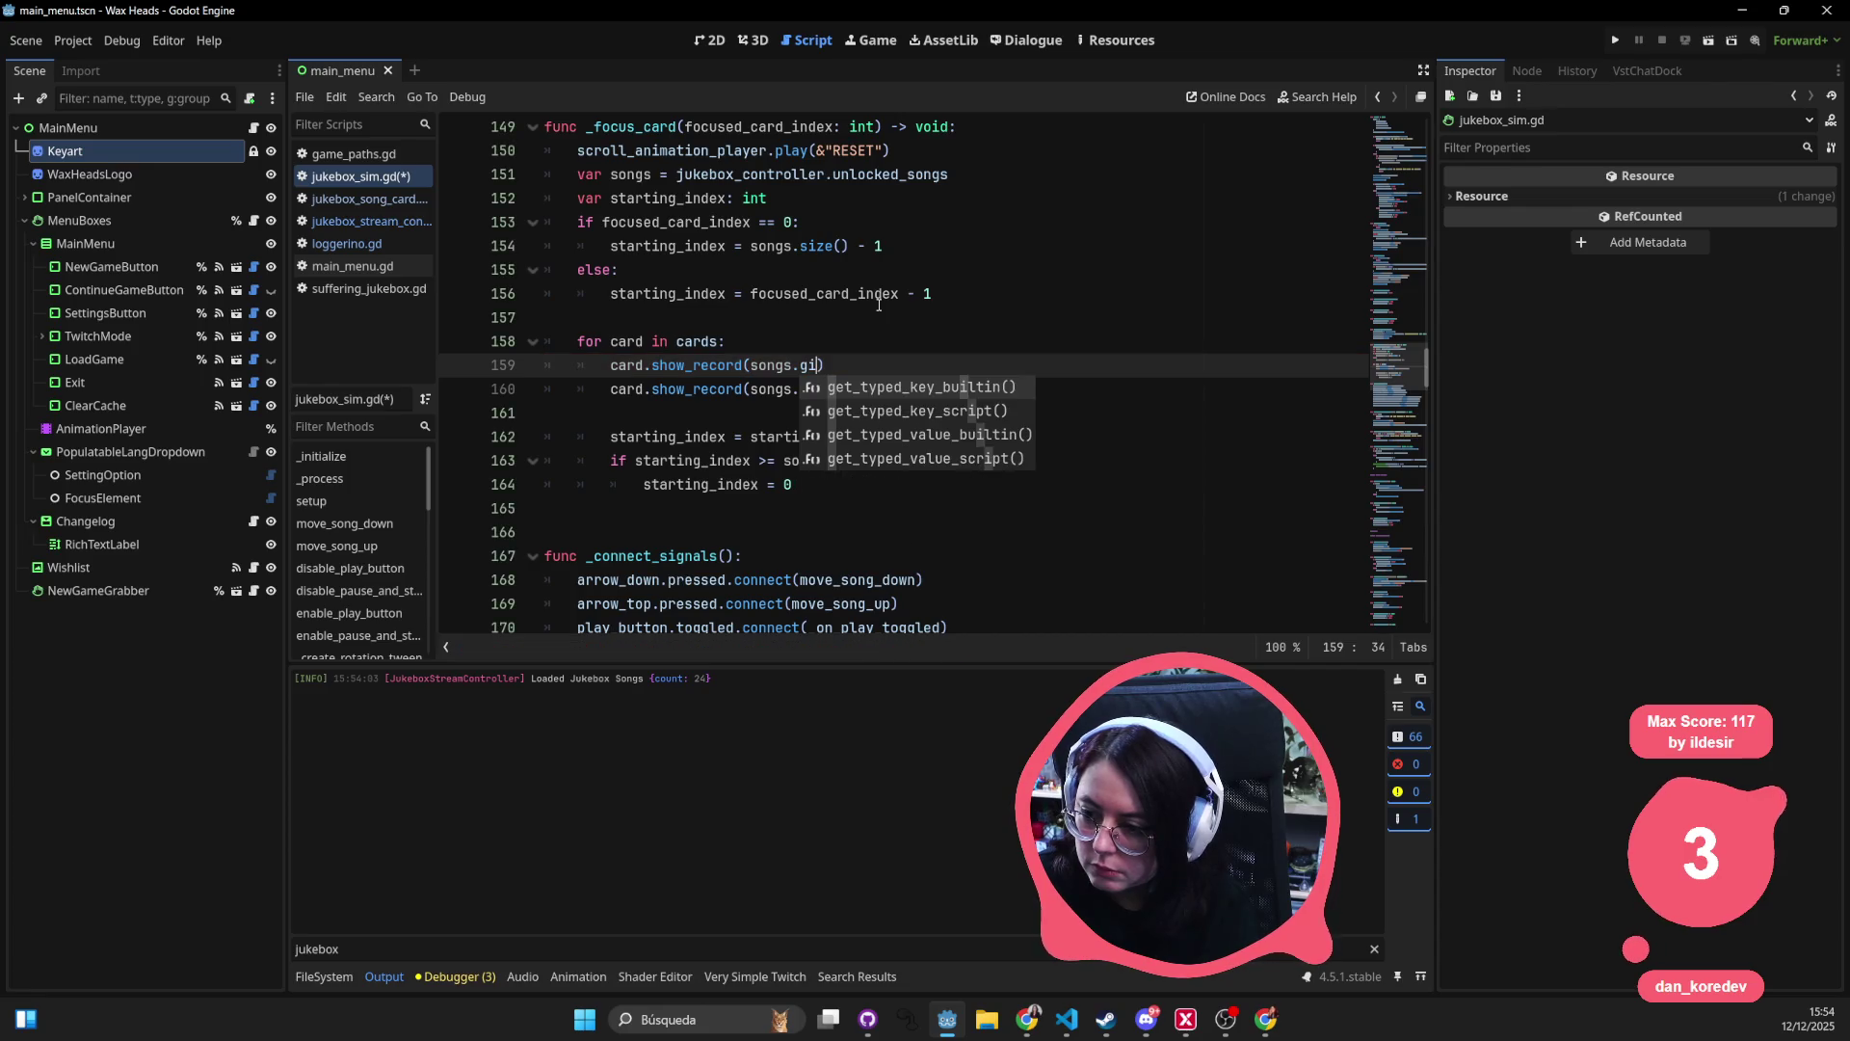
type("fi")
key("BackSpace")
key("BackSpace")
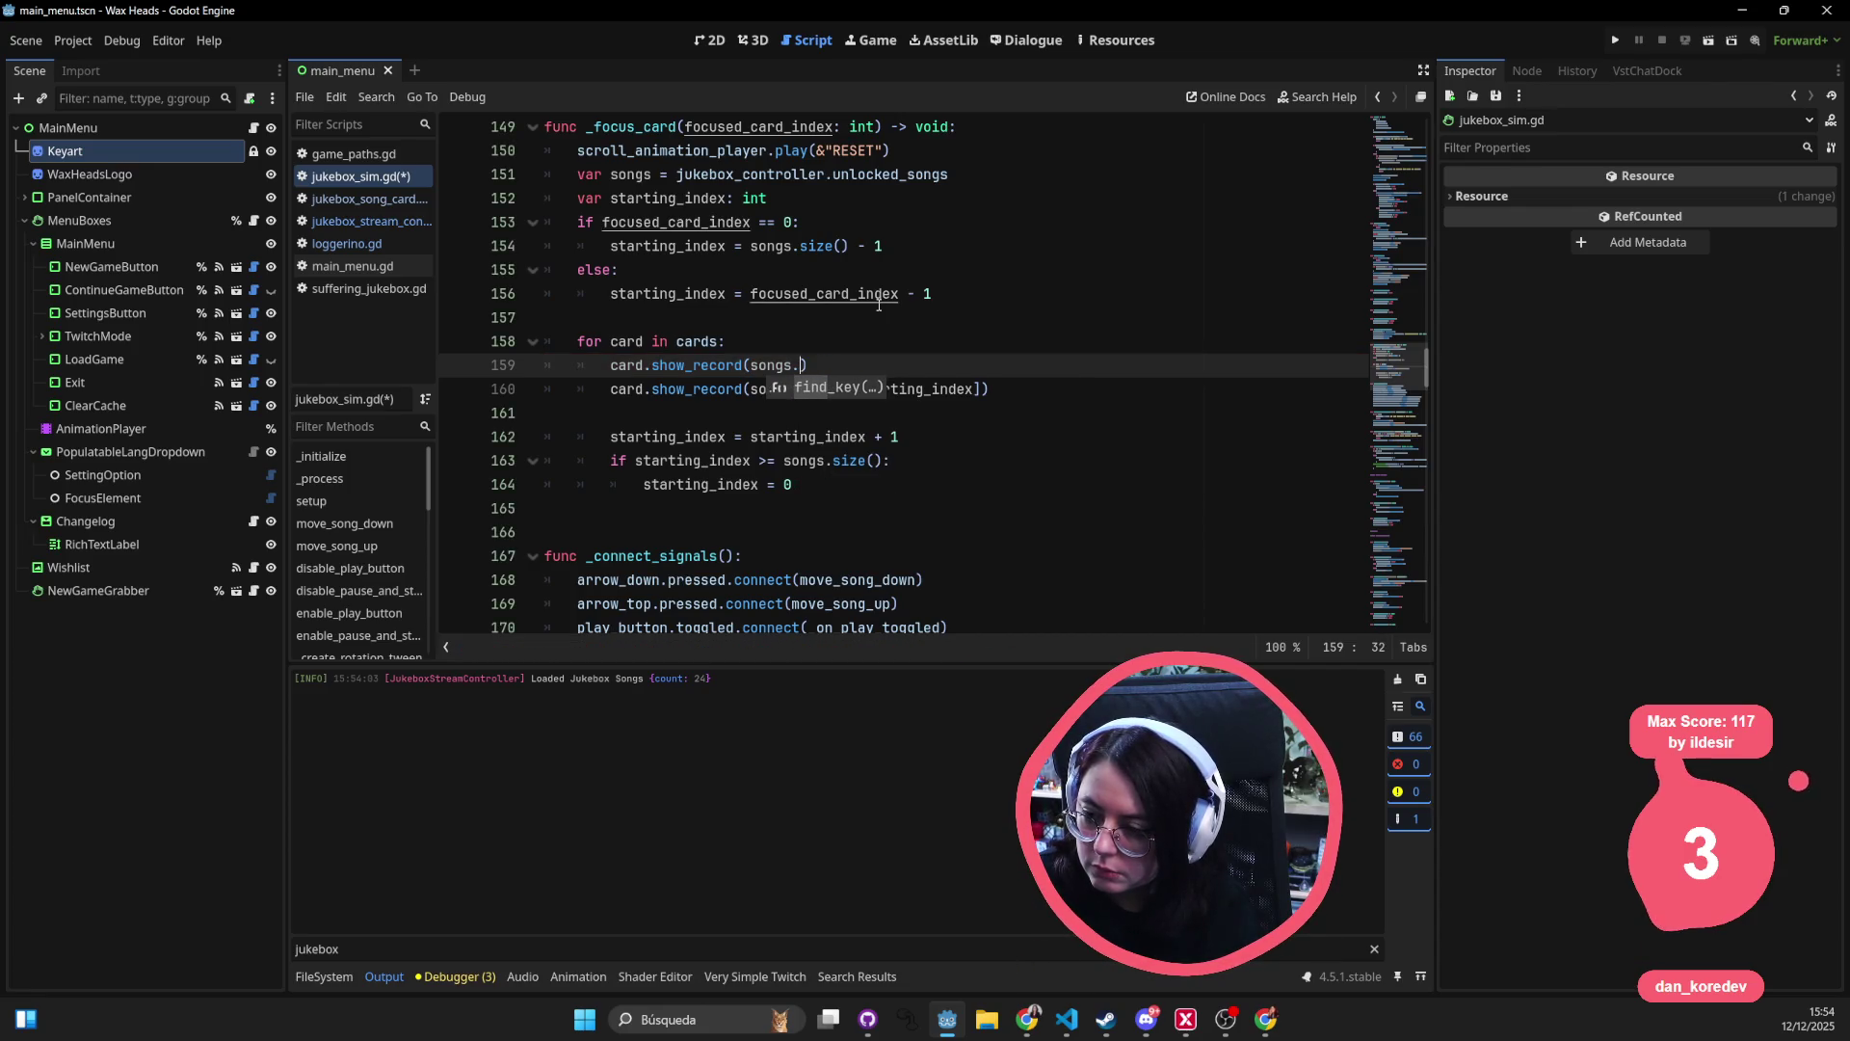
type("get_at")
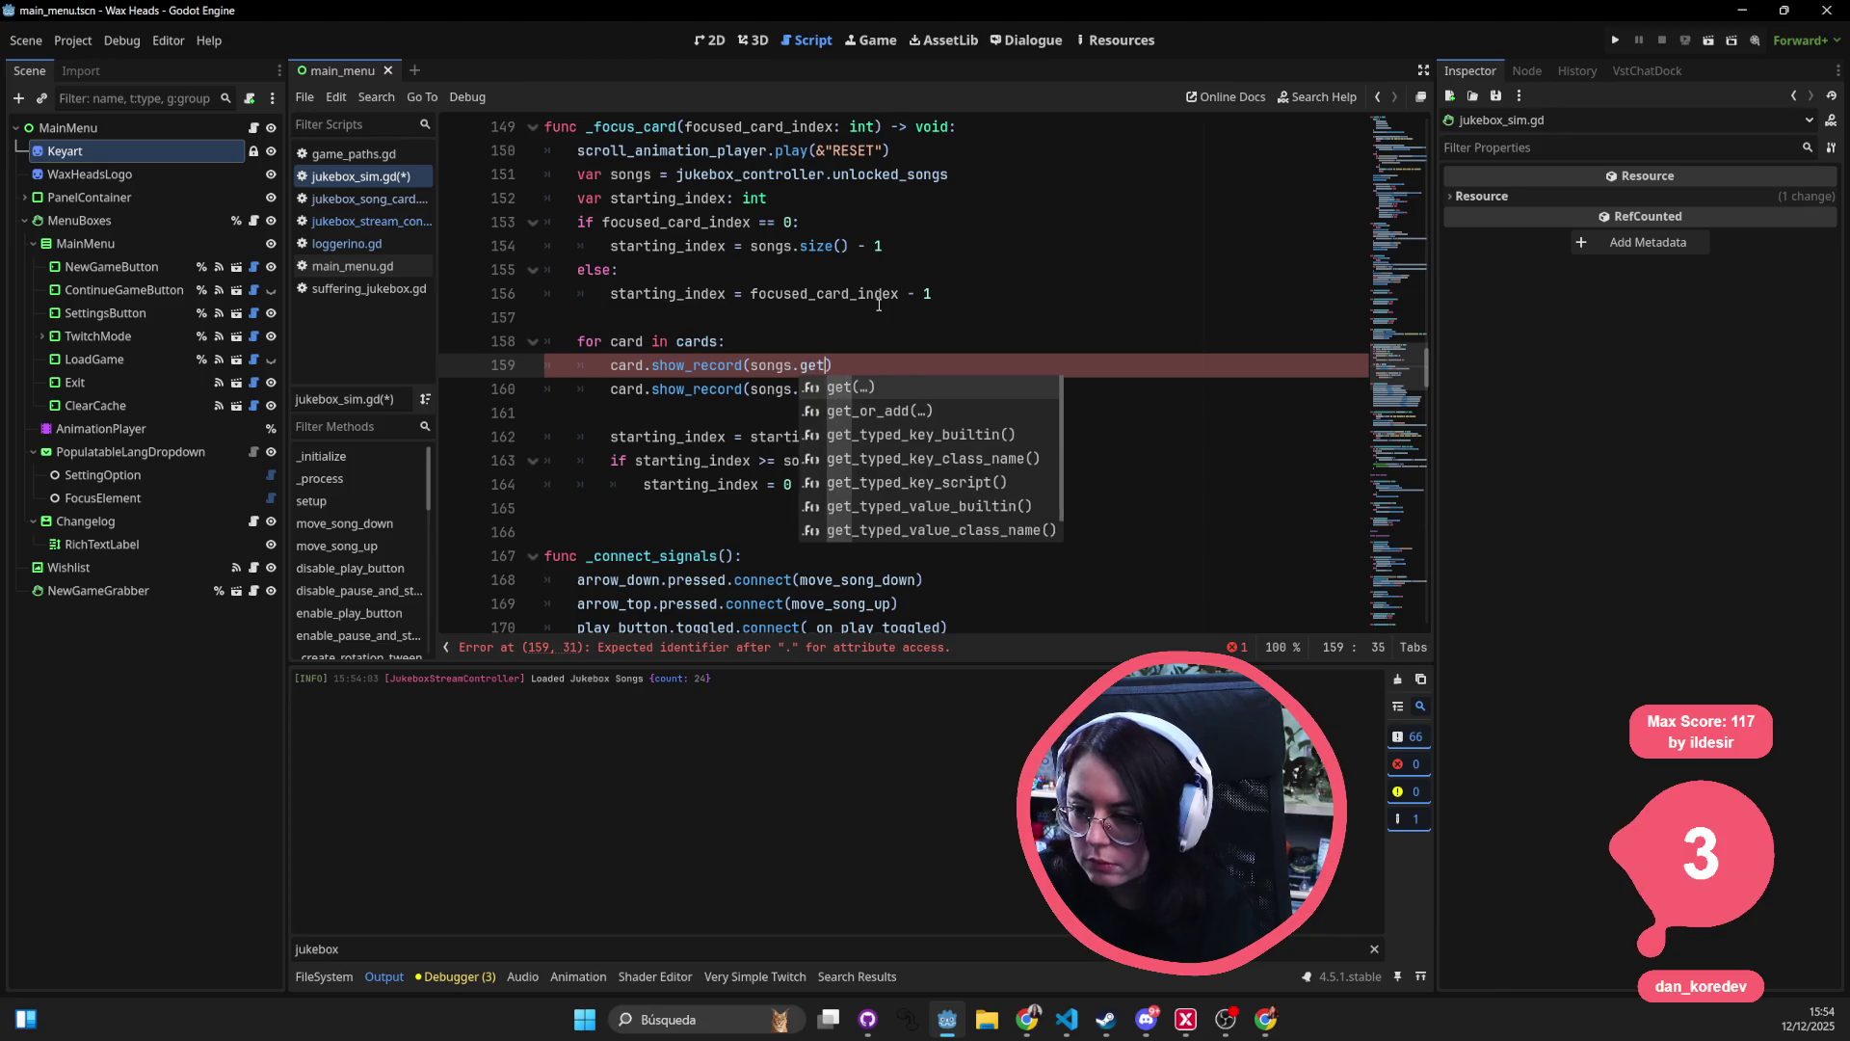
key("BackSpace")
key("BackSpace")
key("BackSpace")
type("at")
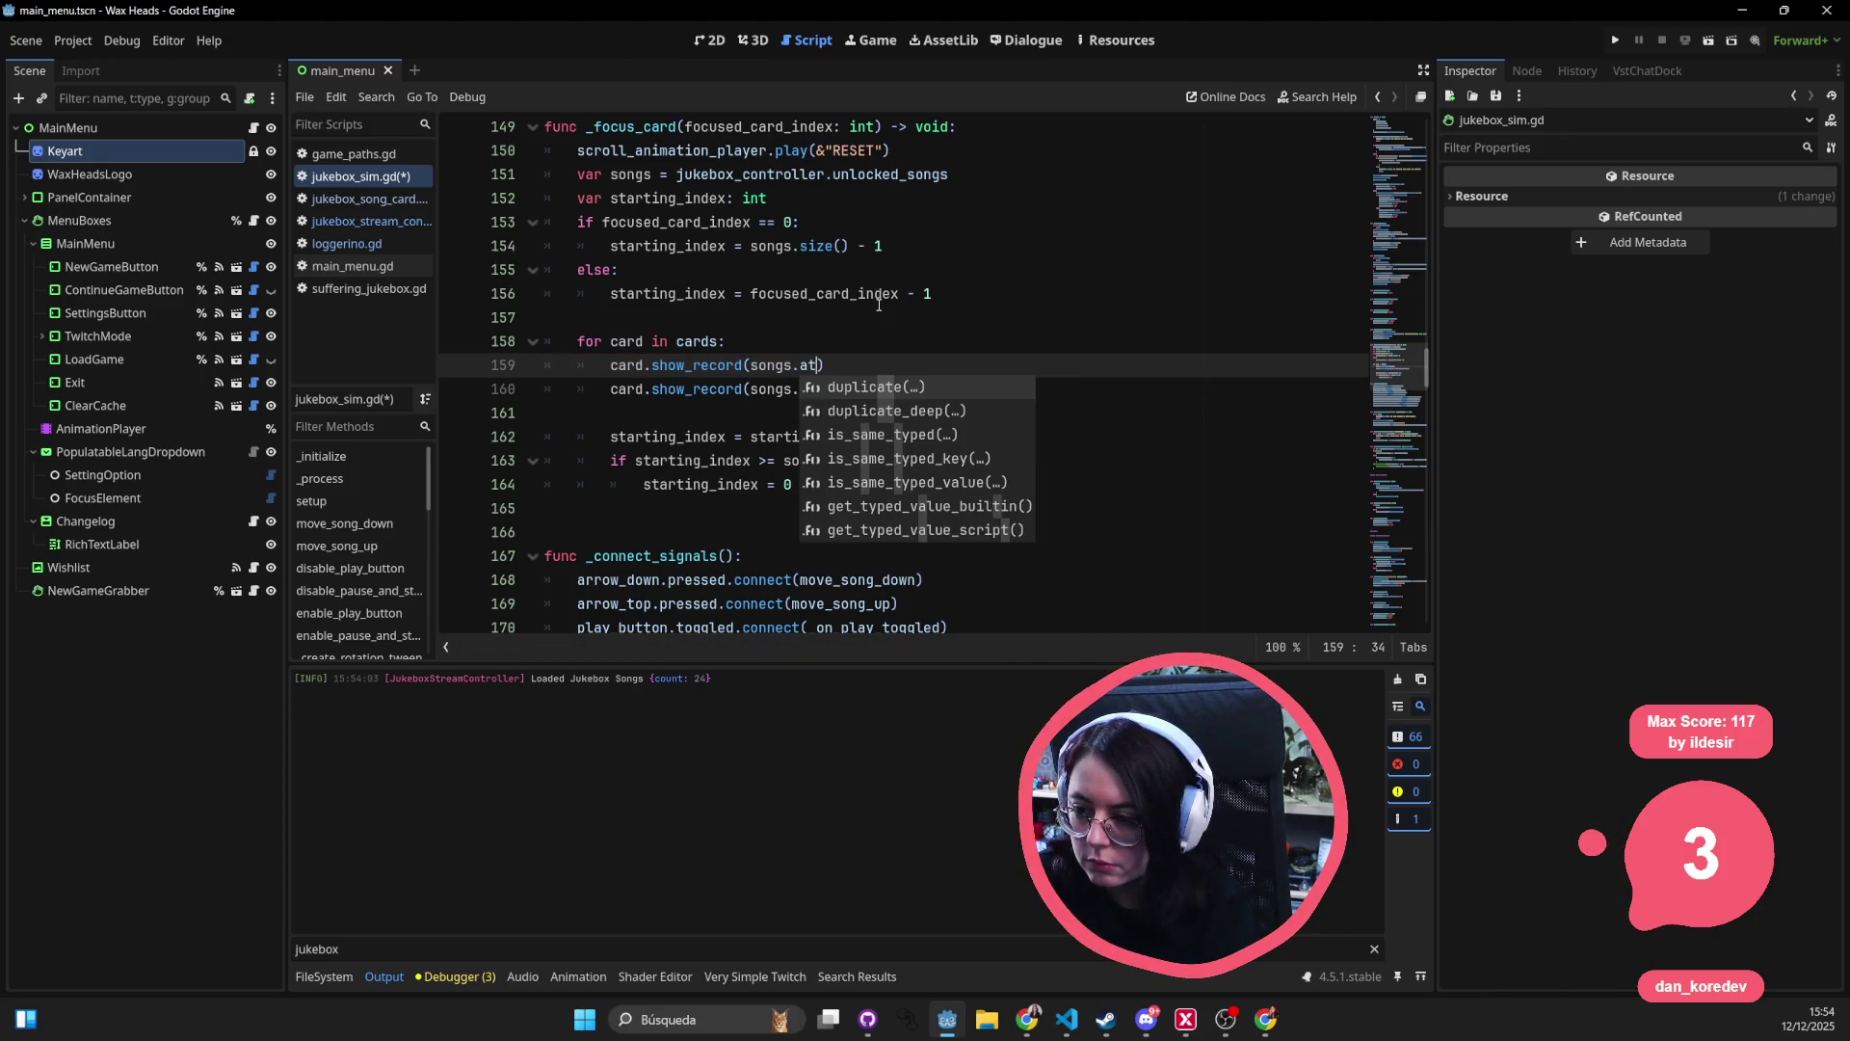
key("BackSpace")
key("BackSpace")
key("BackSpace")
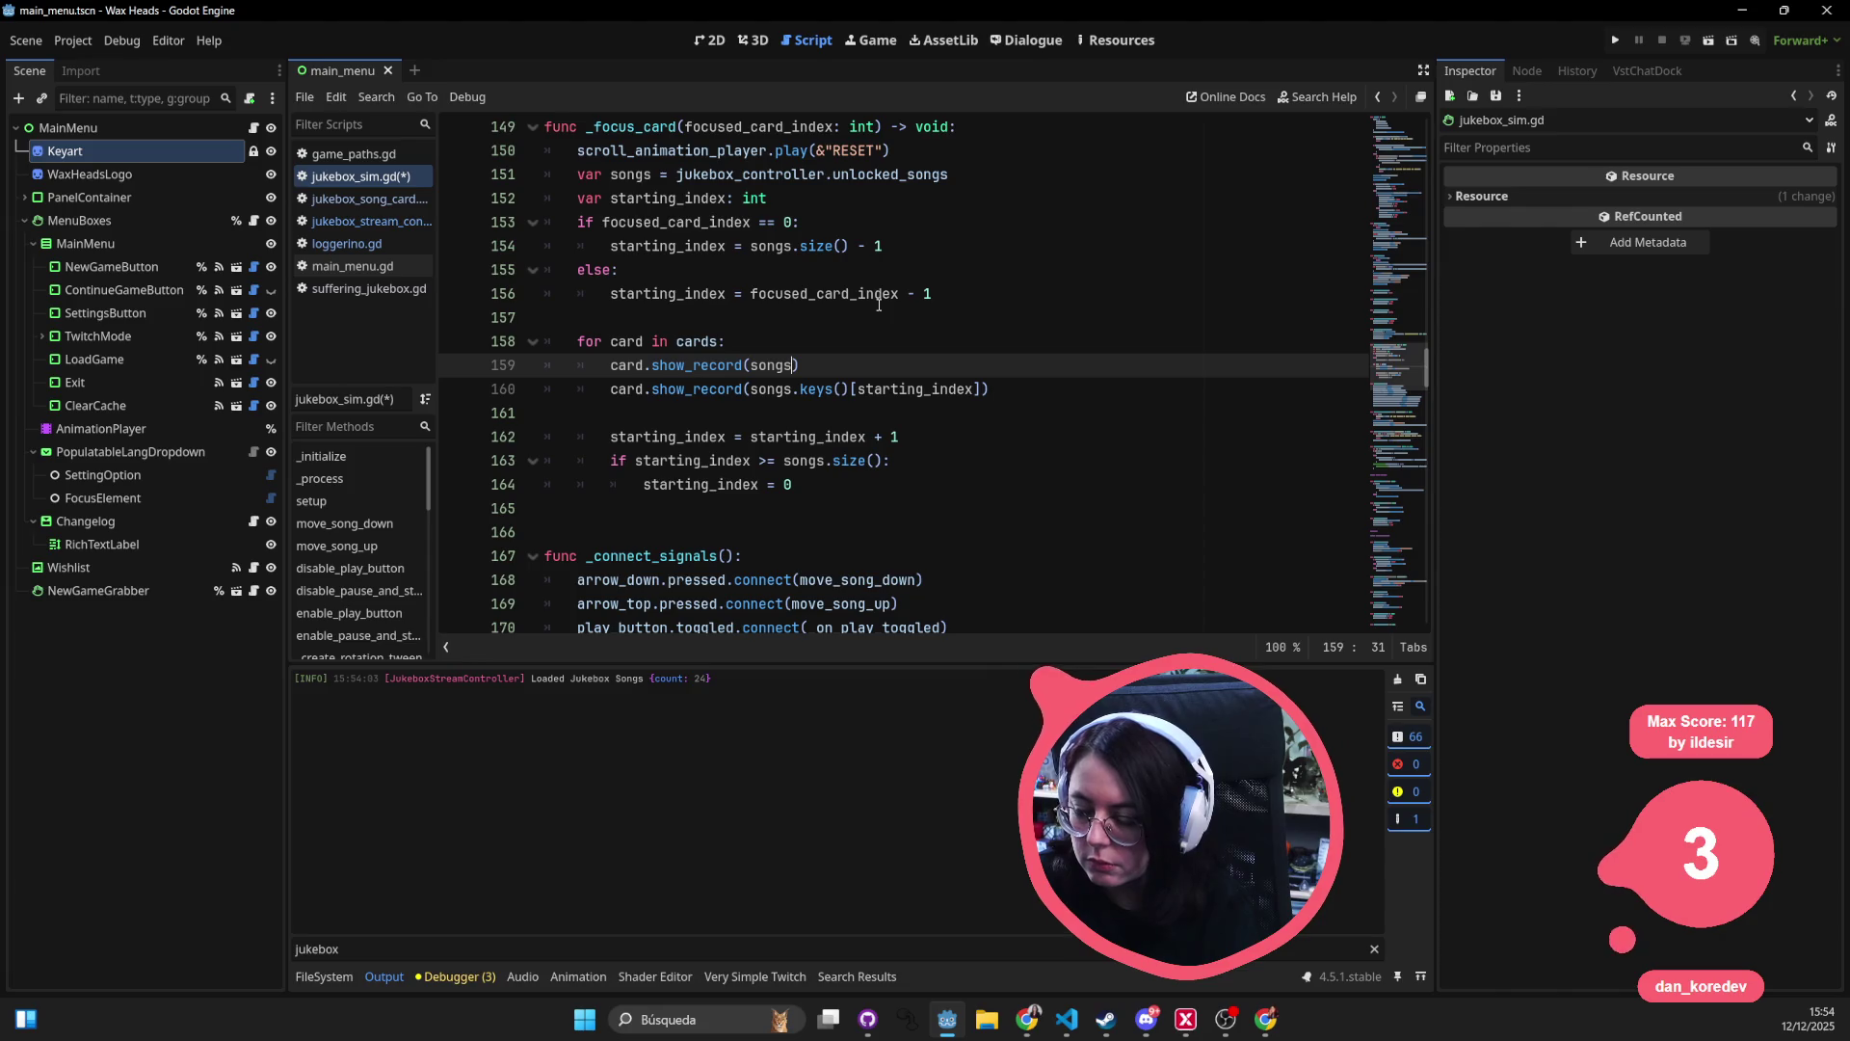
triple_click(766, 365)
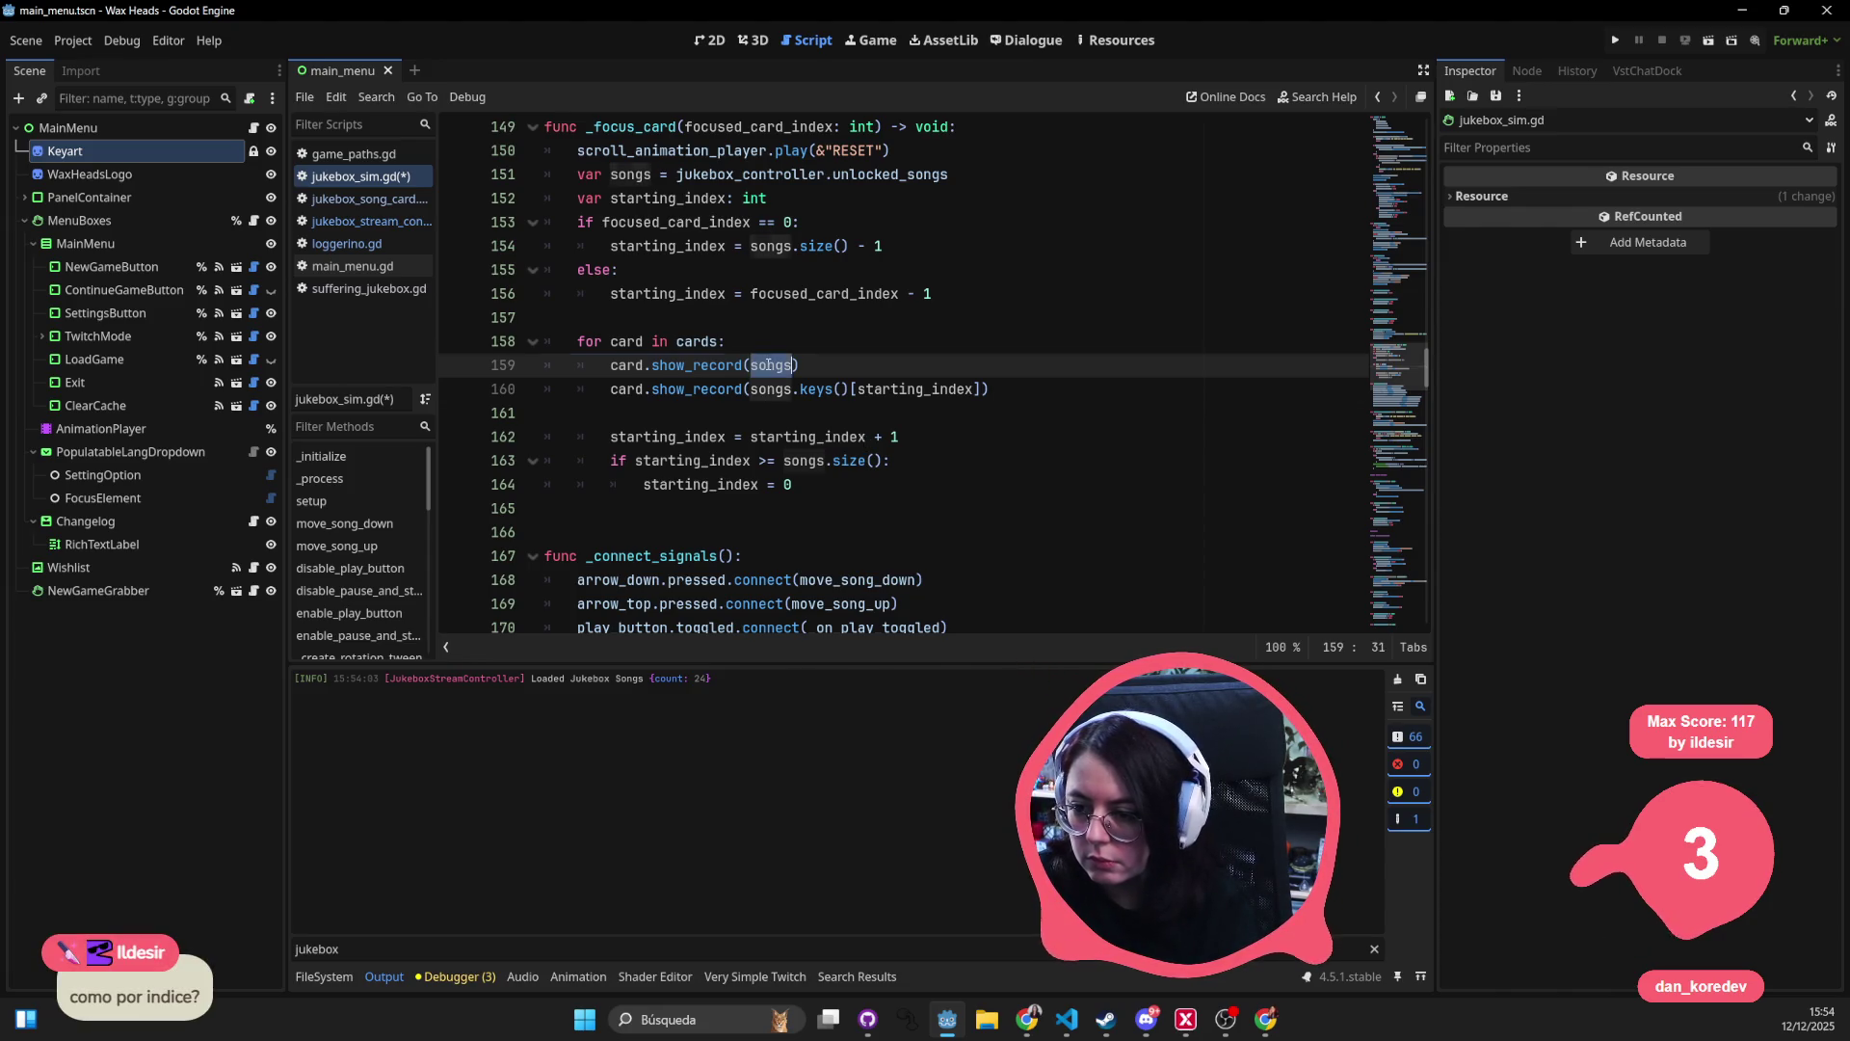
key("BackSpace")
left_click(953, 344)
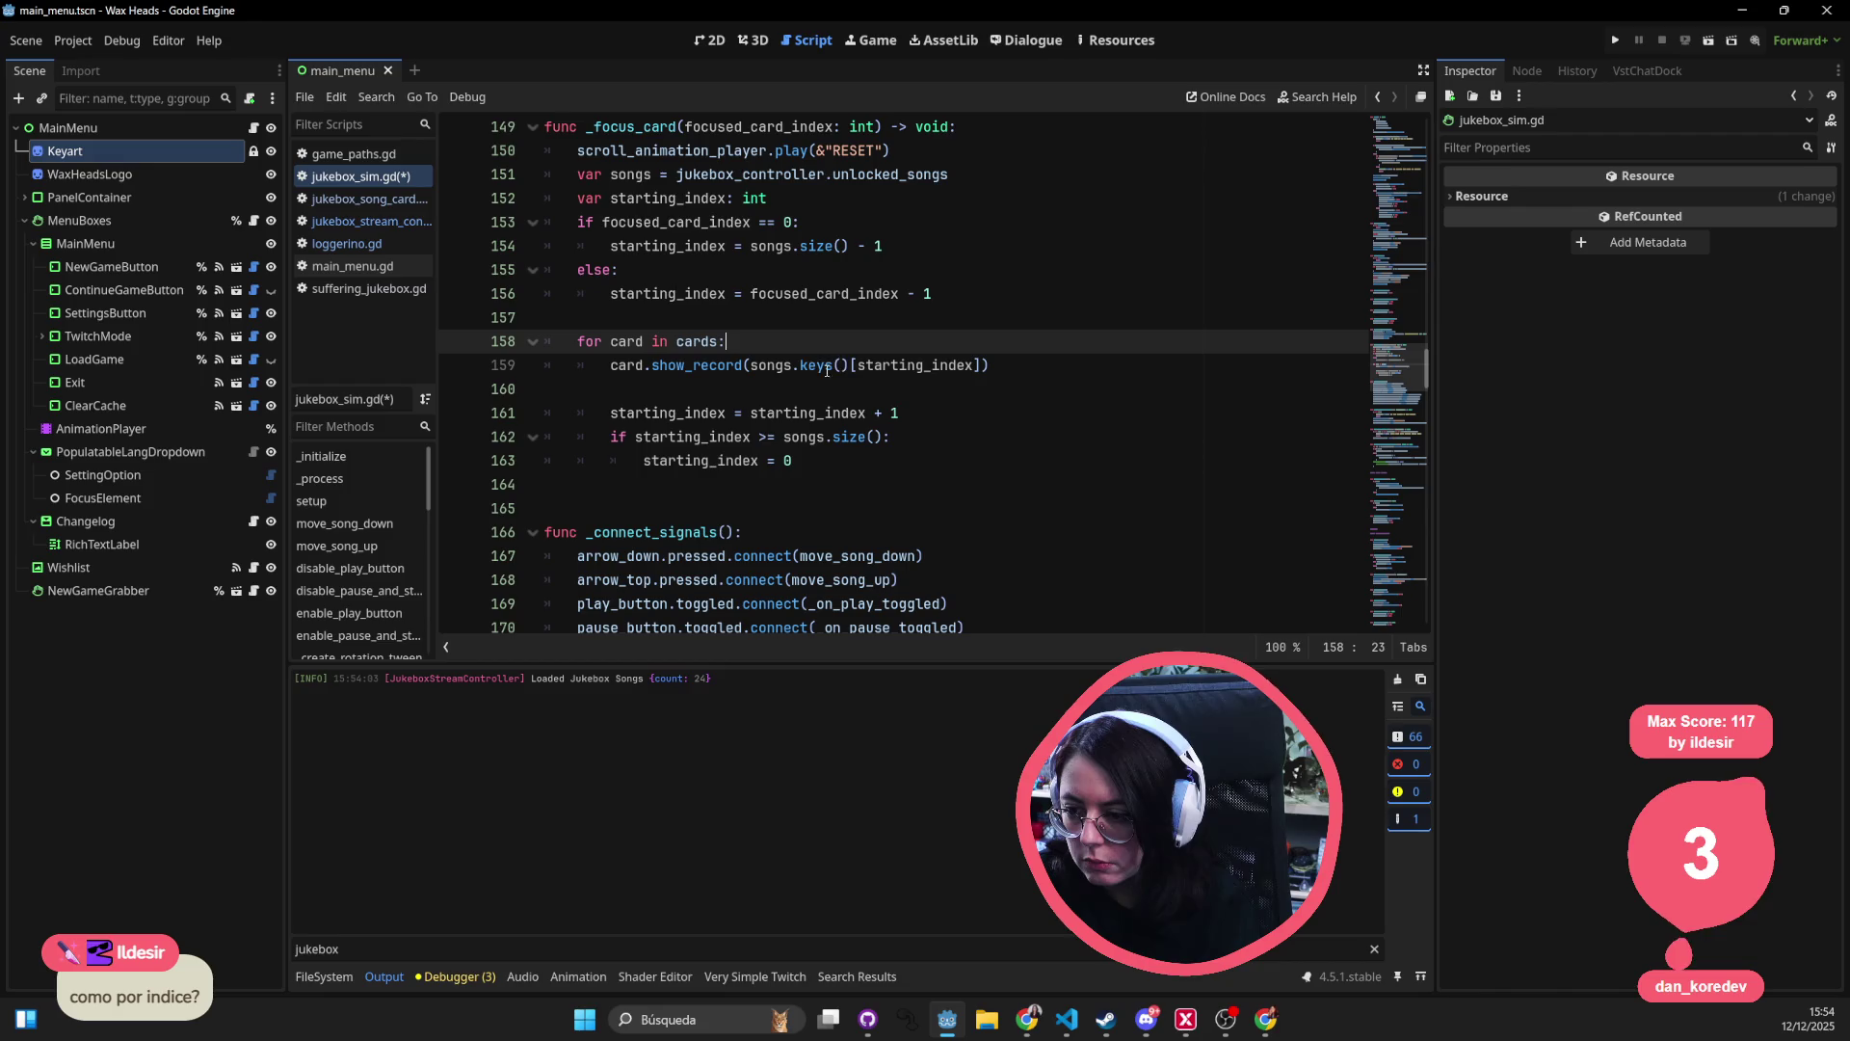
- Rewrite line 159 to index songs[songs.keys()[starting_index]] and save
mouse_move(852, 365)
left_mouse_down()
mouse_move(750, 365)
mouse_move(843, 365)
left_mouse_up()
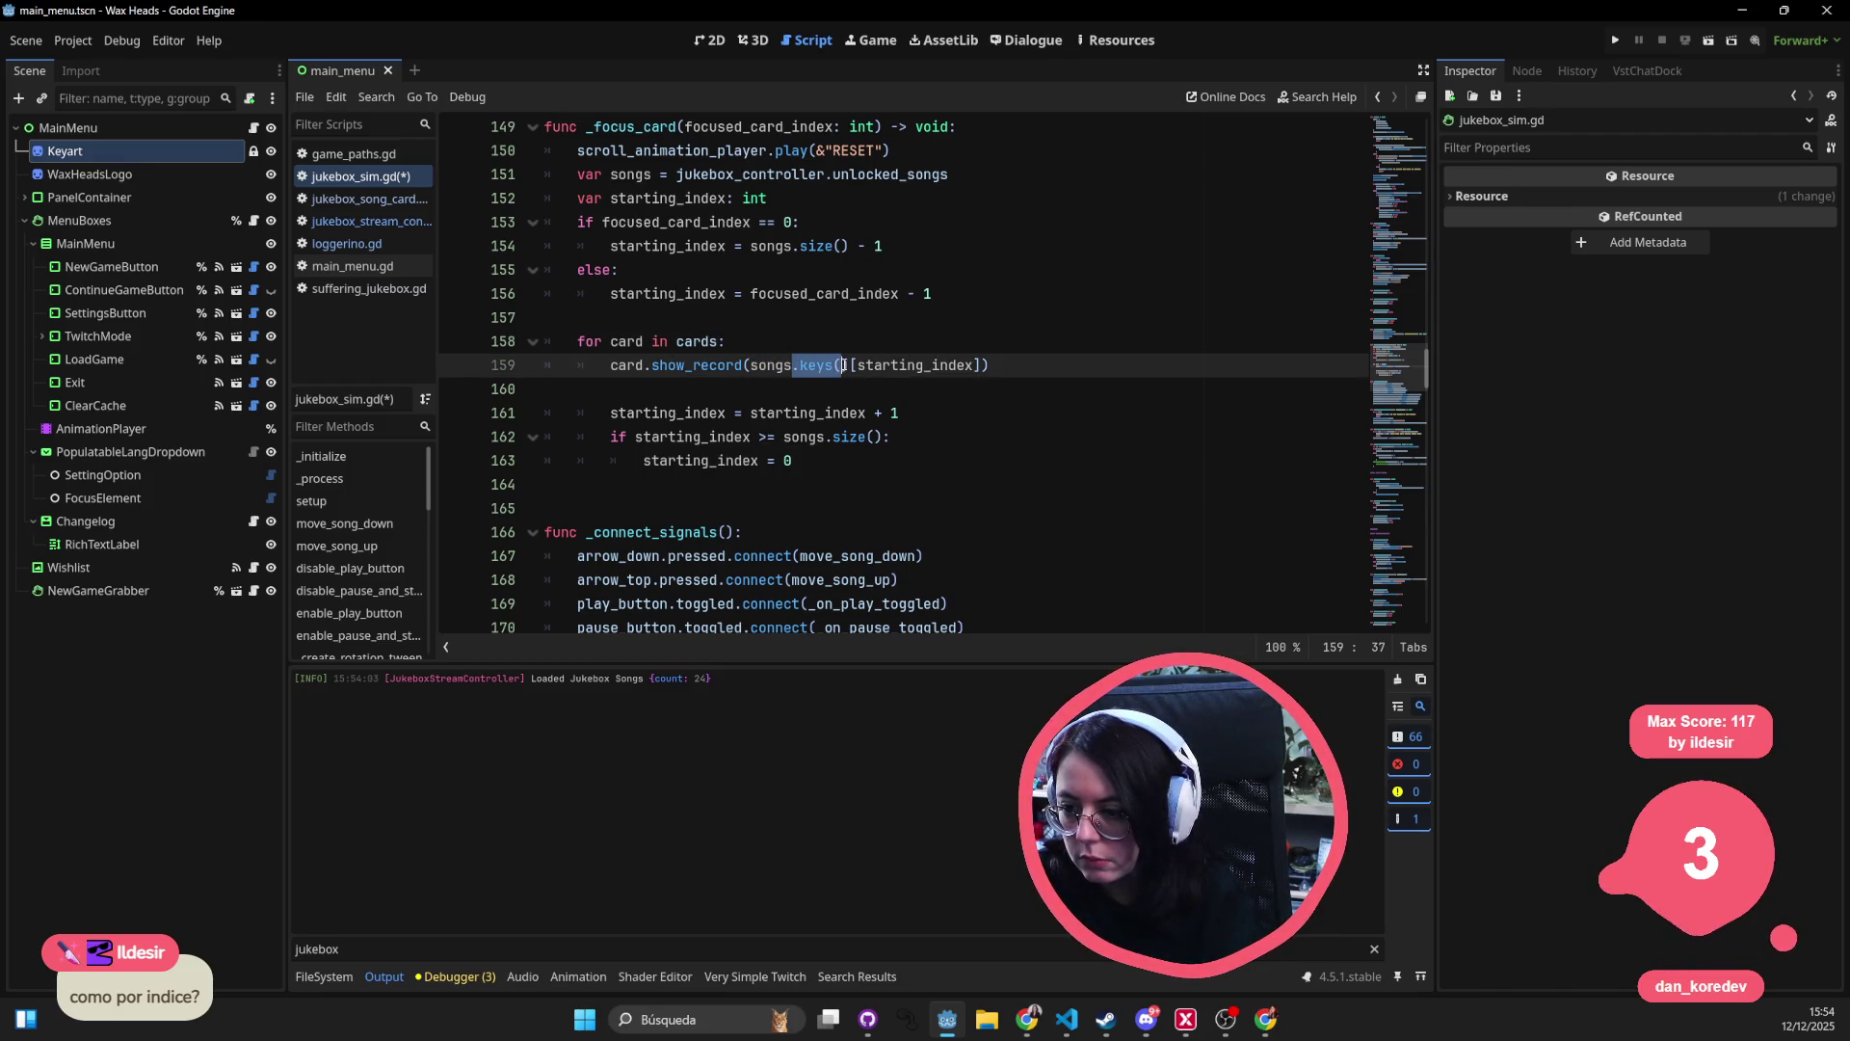
key("BackSpace")
left_click(803, 365)
type("song")
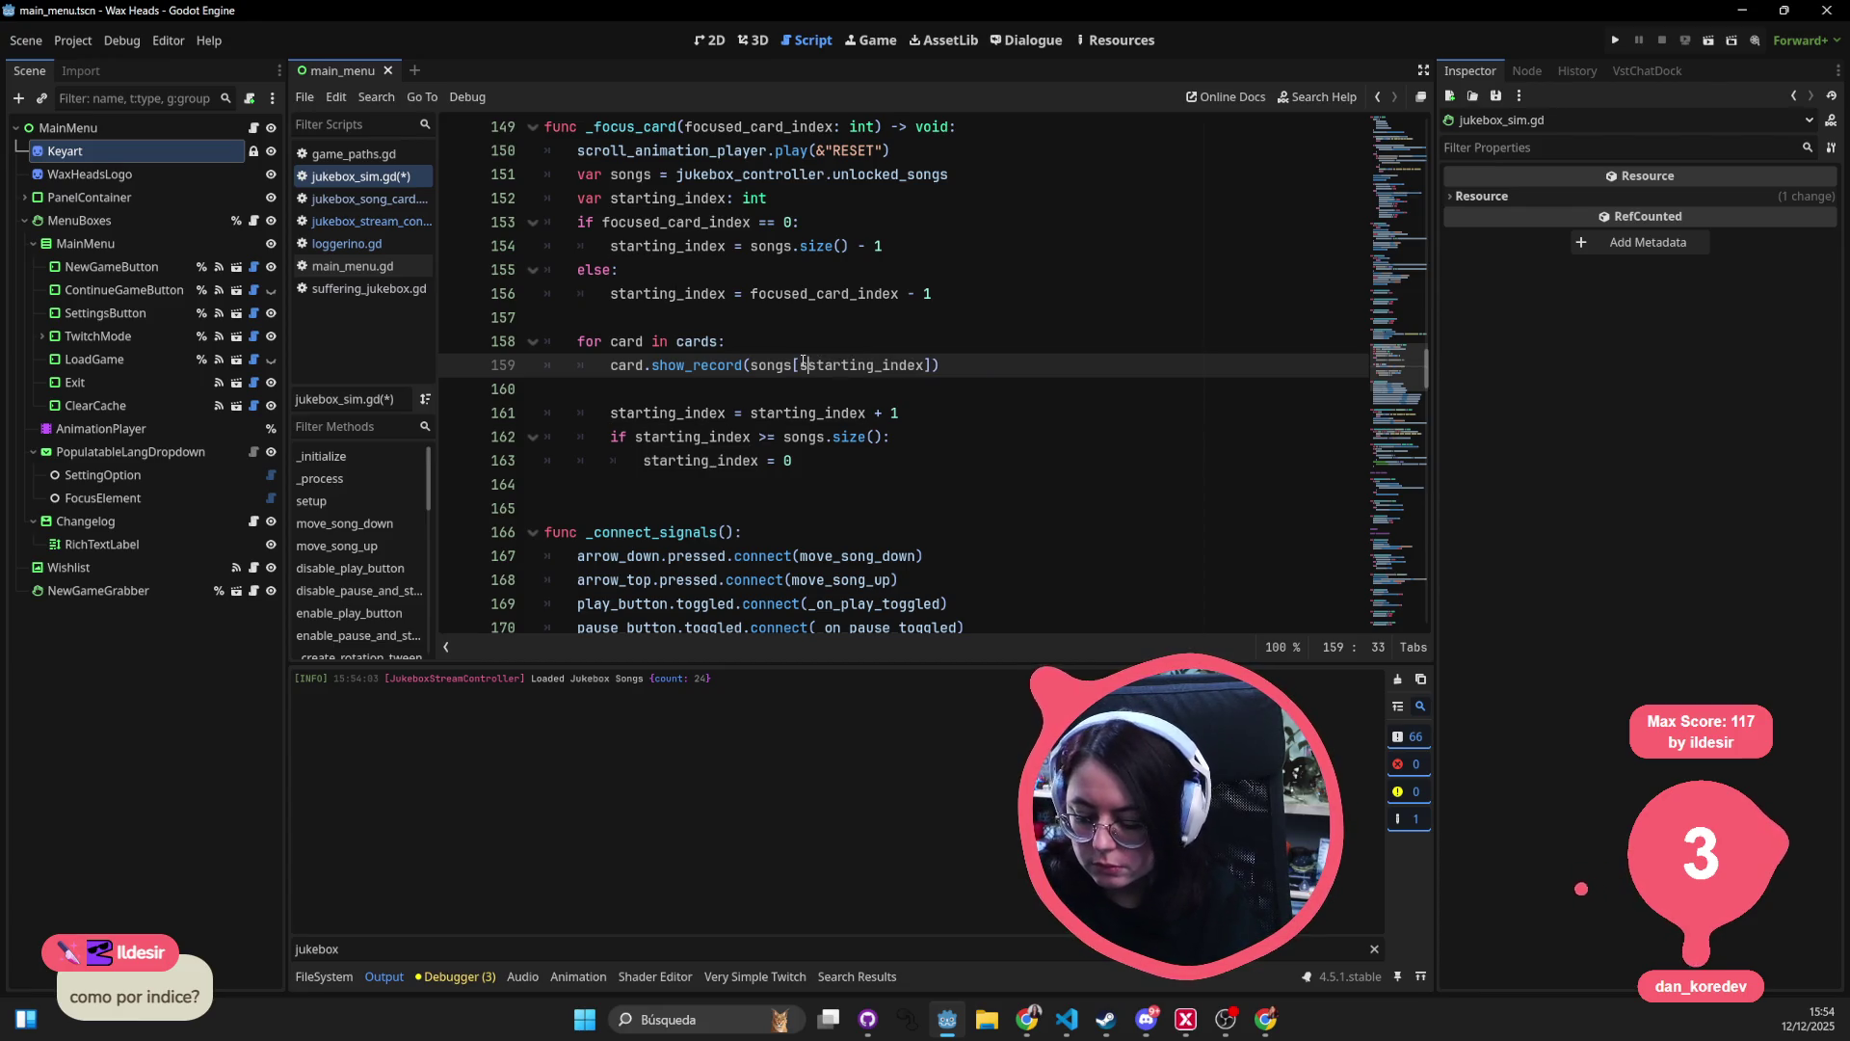
type("s")
type(".keys")
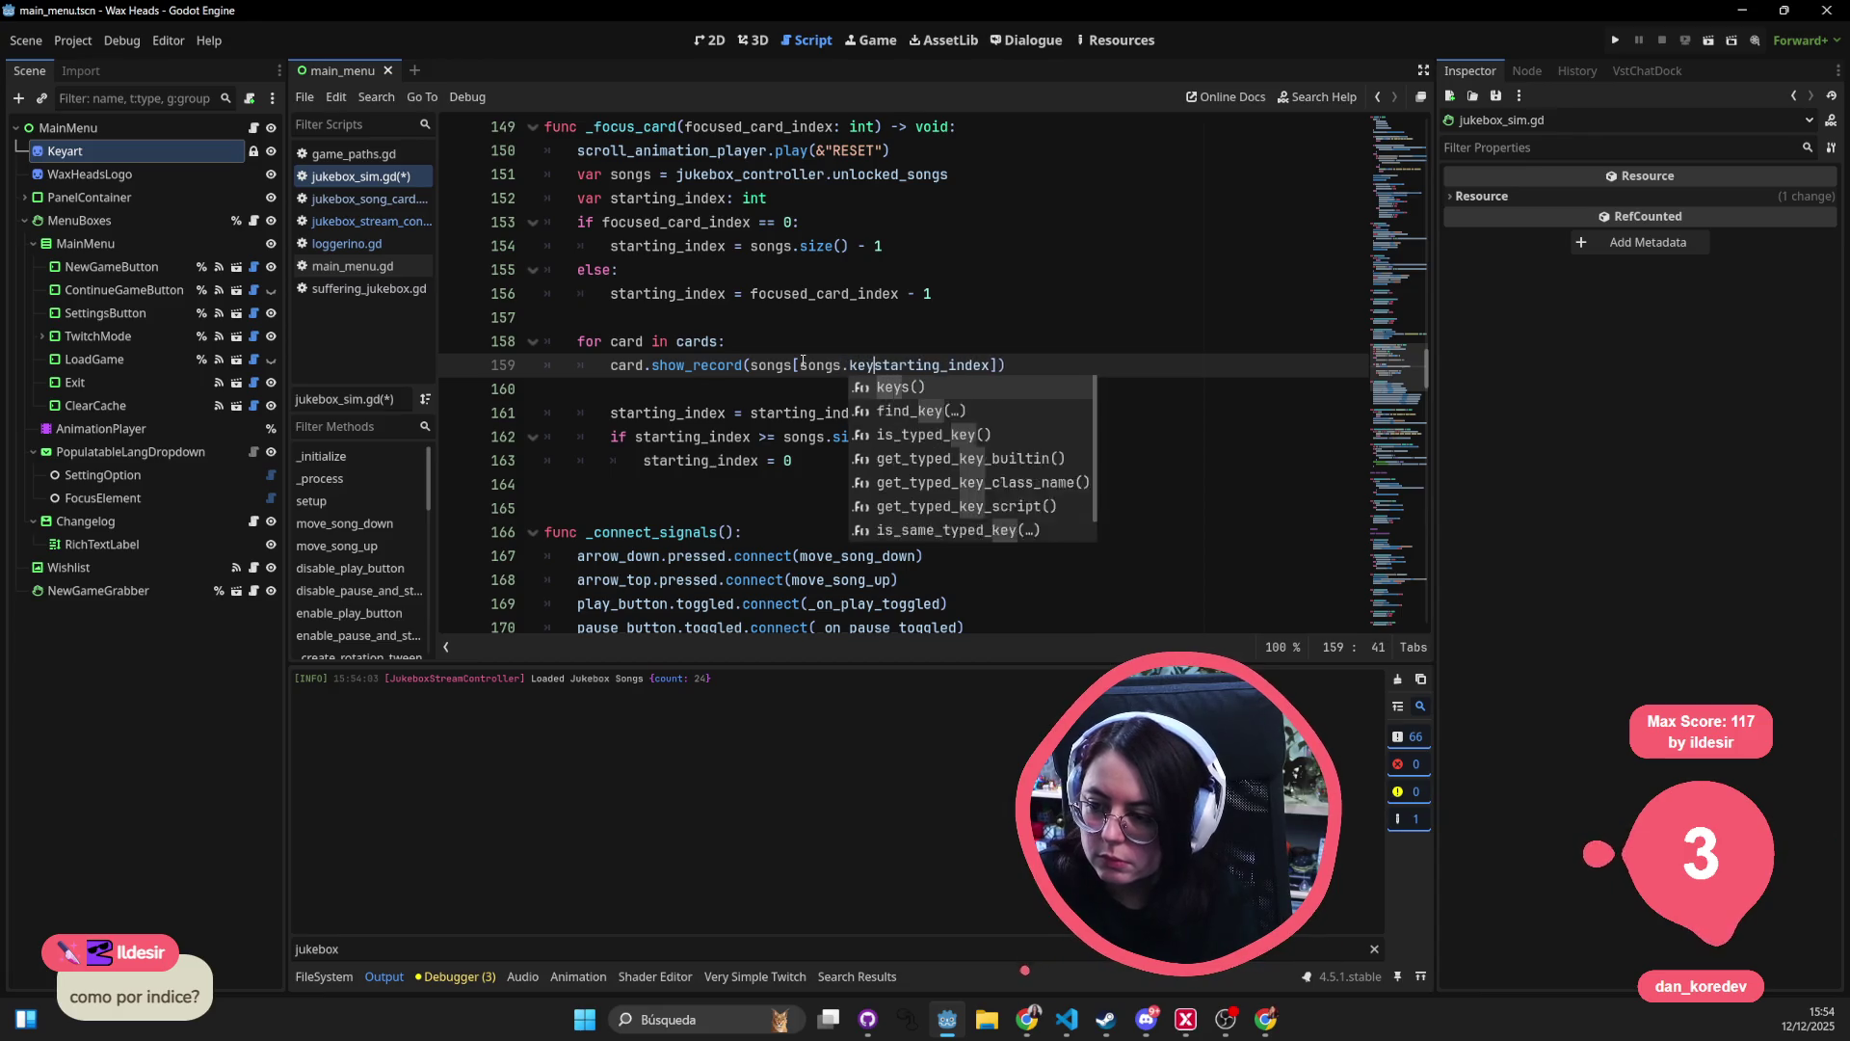
key("Return")
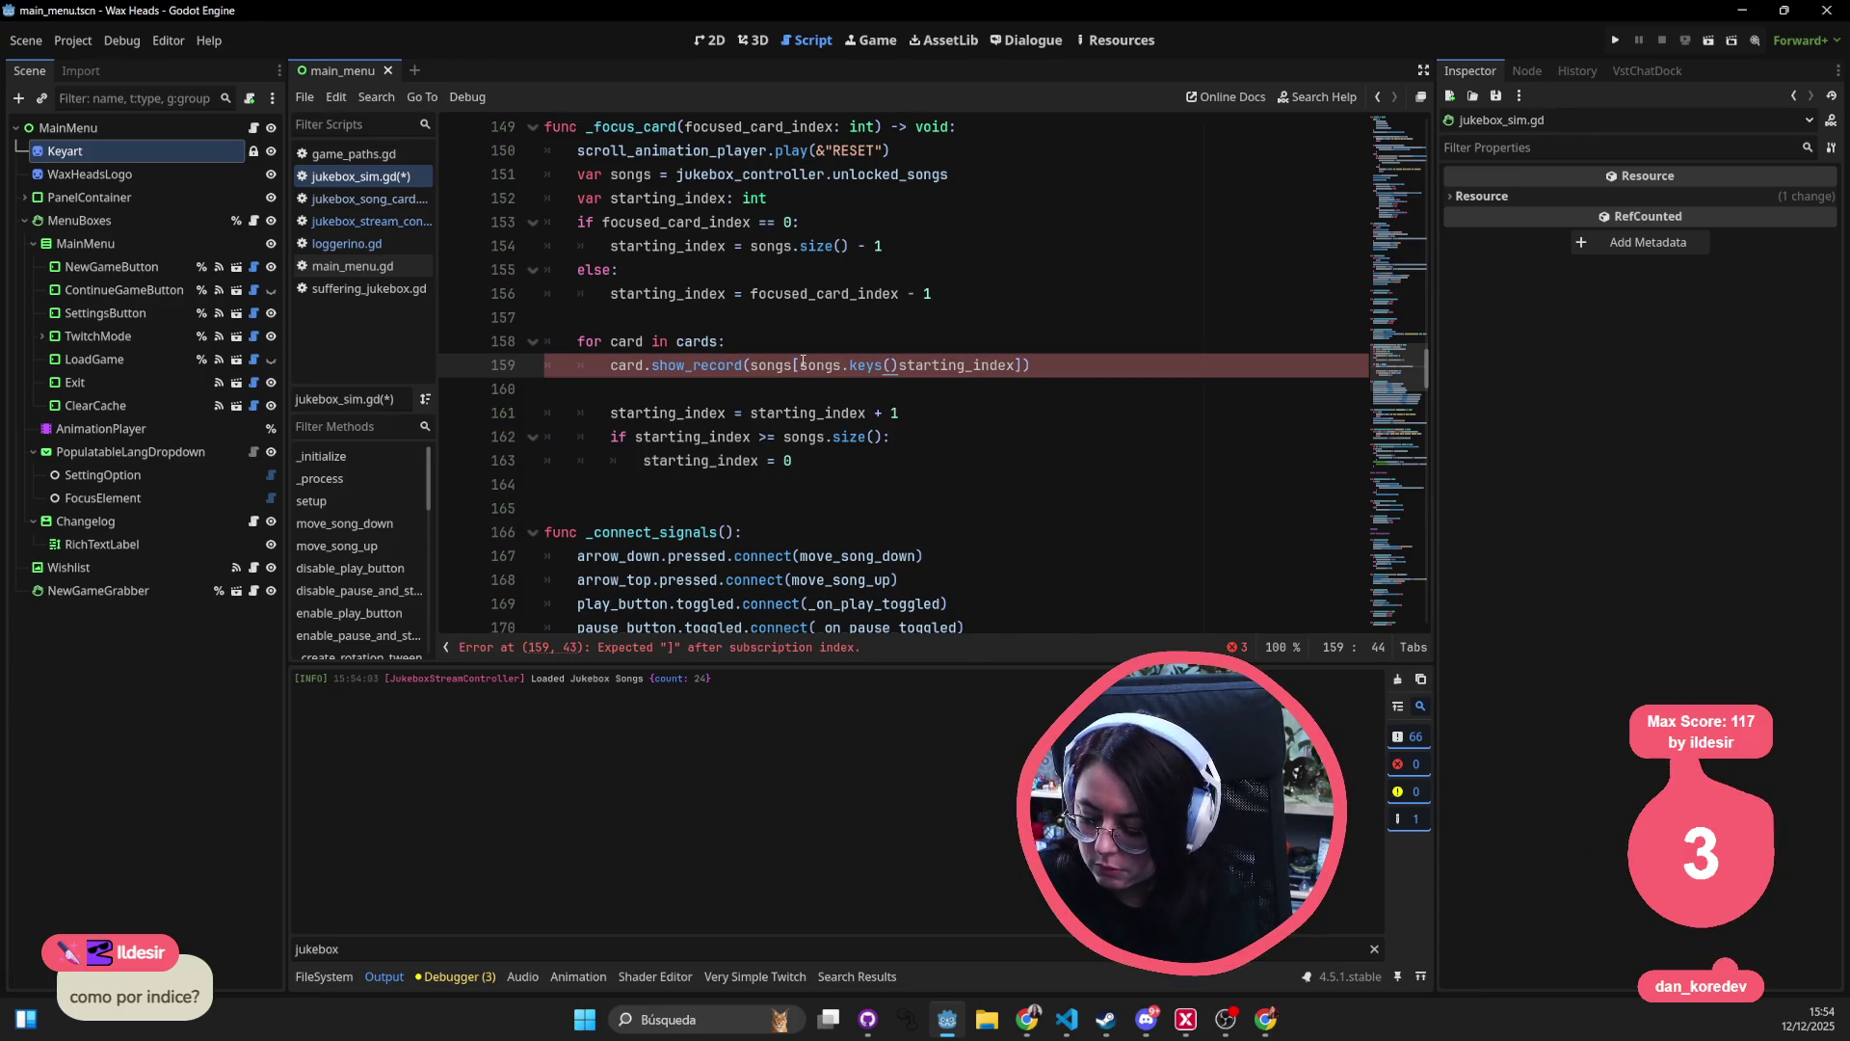
type("[")
key("ctrl+s")
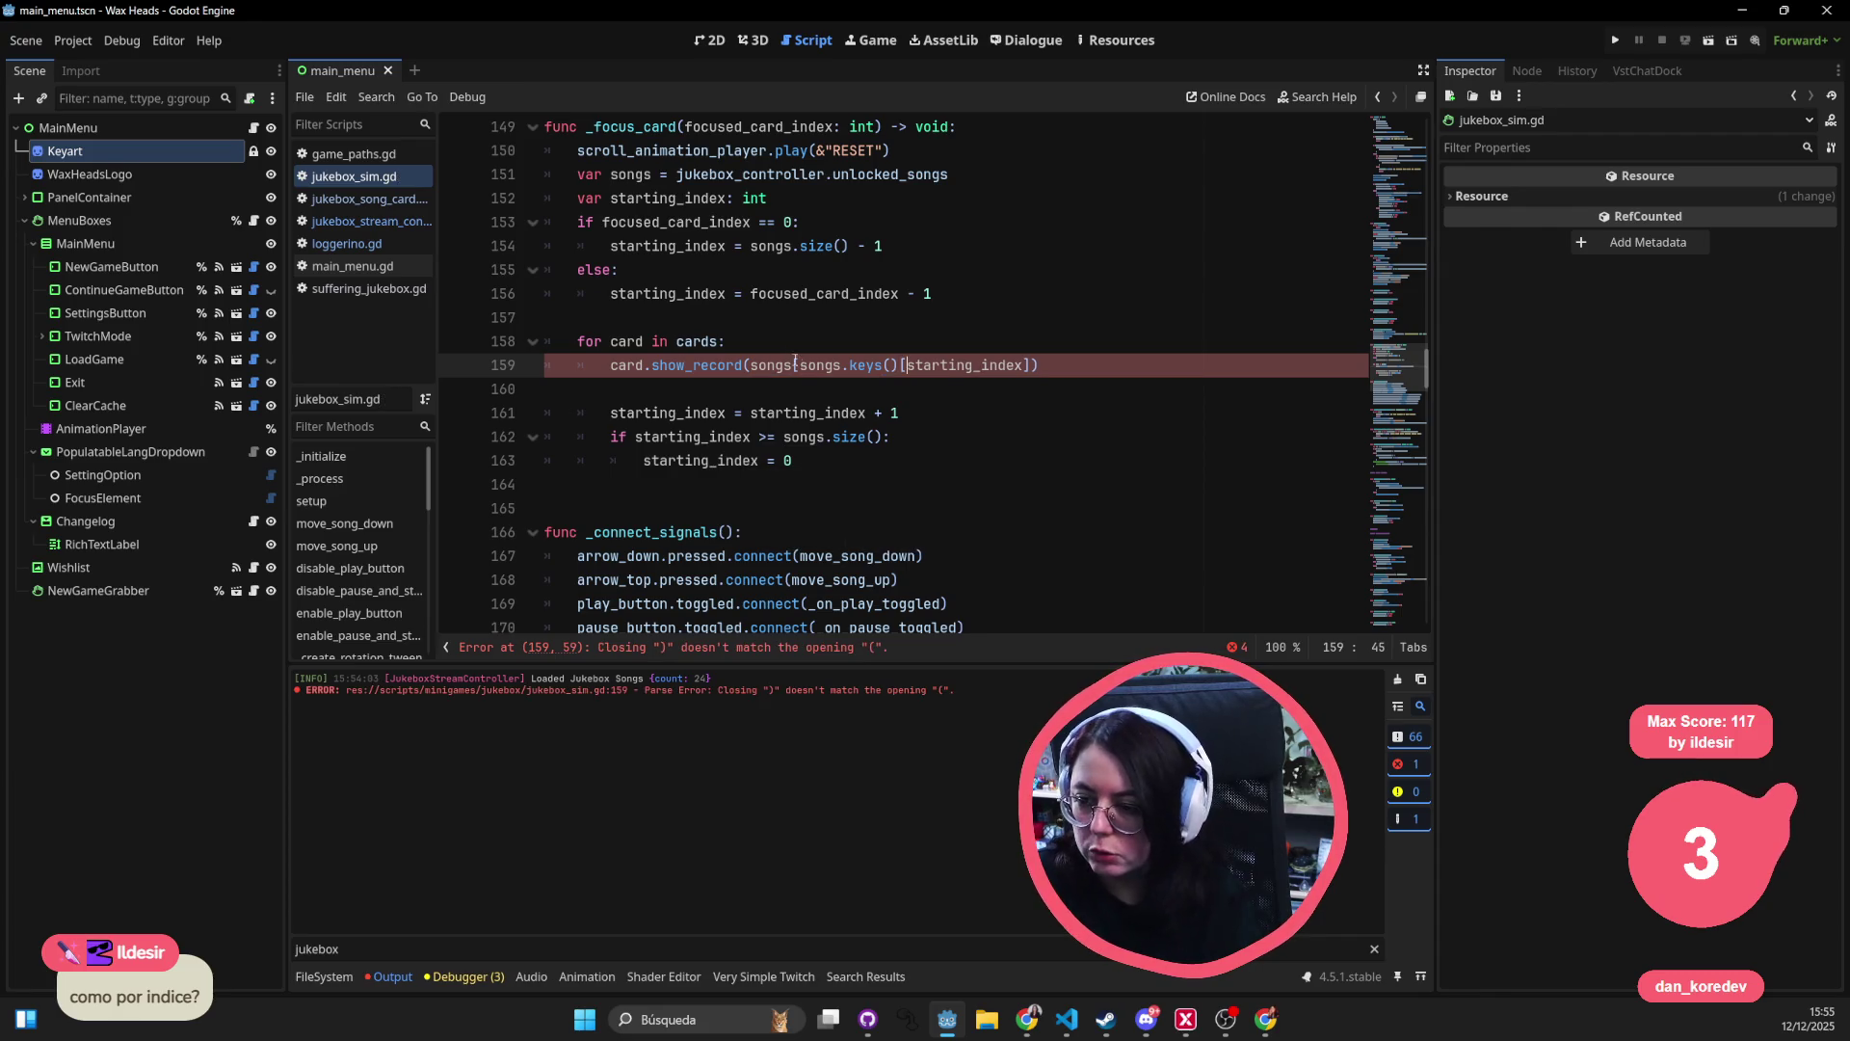
key("Up")
left_click(1059, 362)
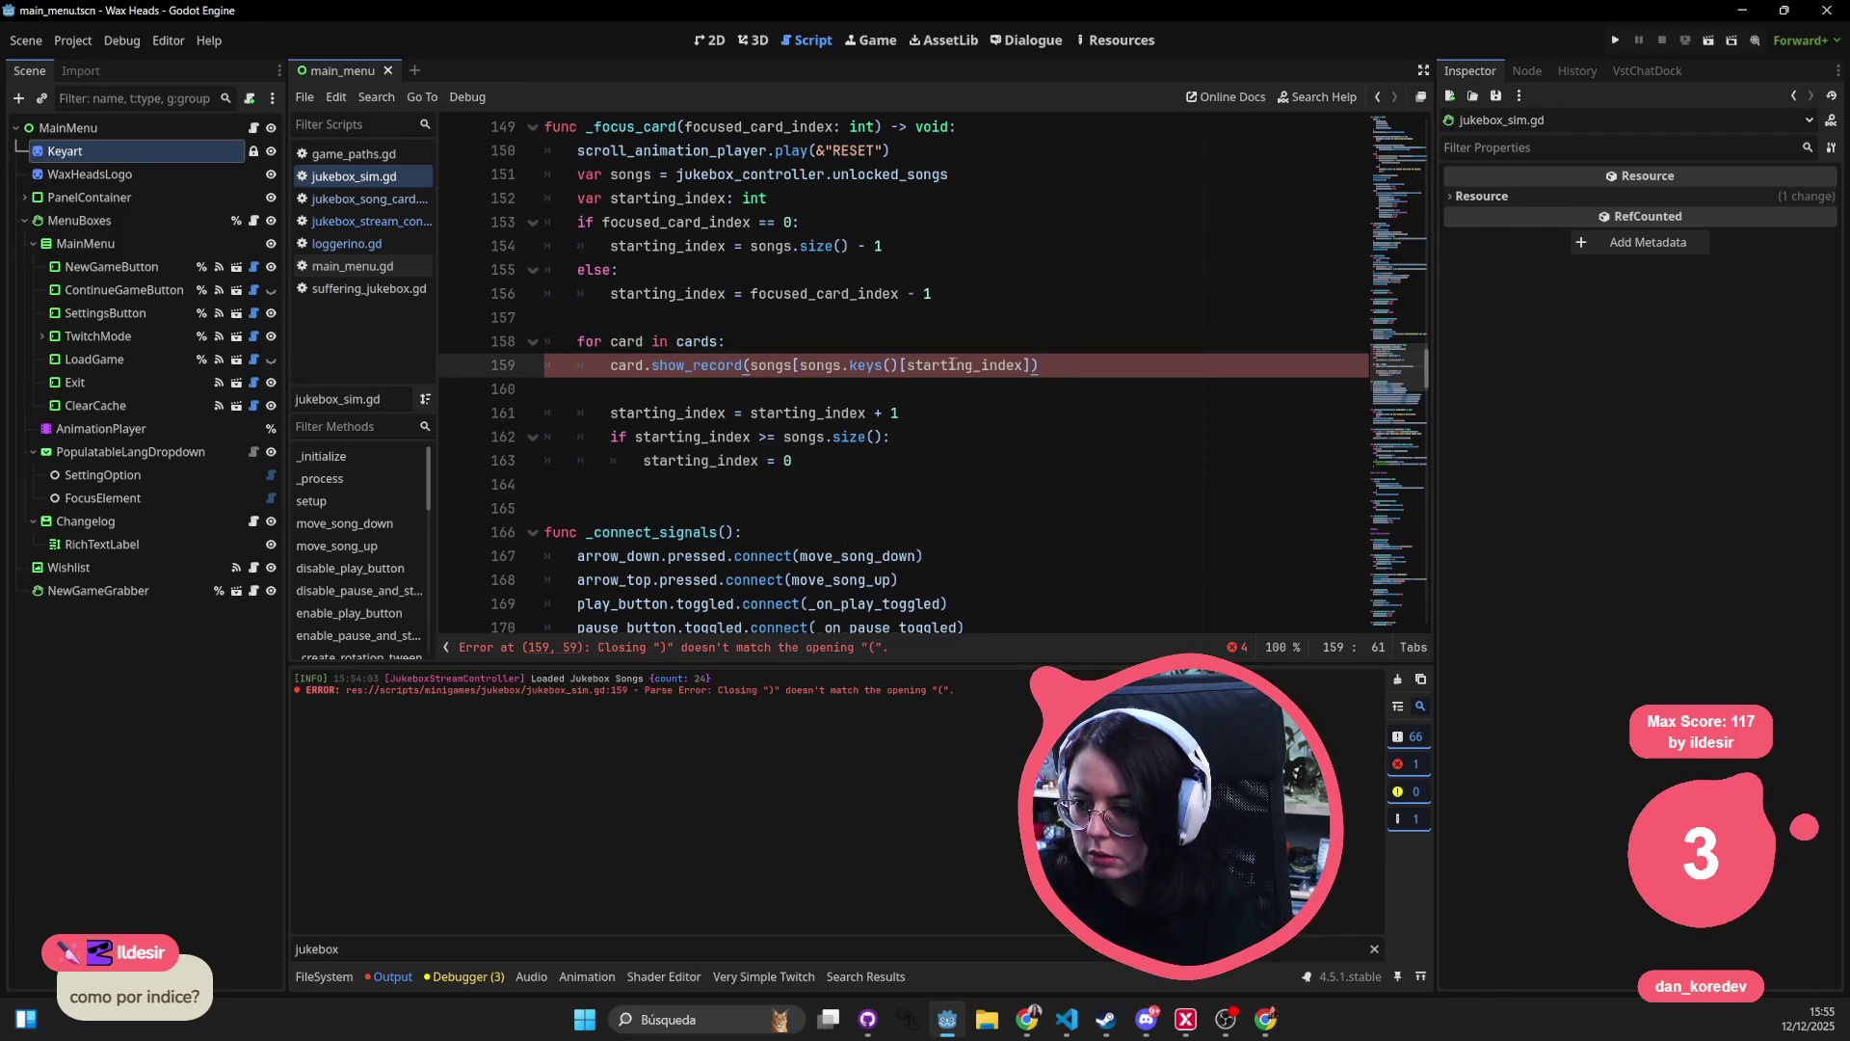
mouse_move(785, 368)
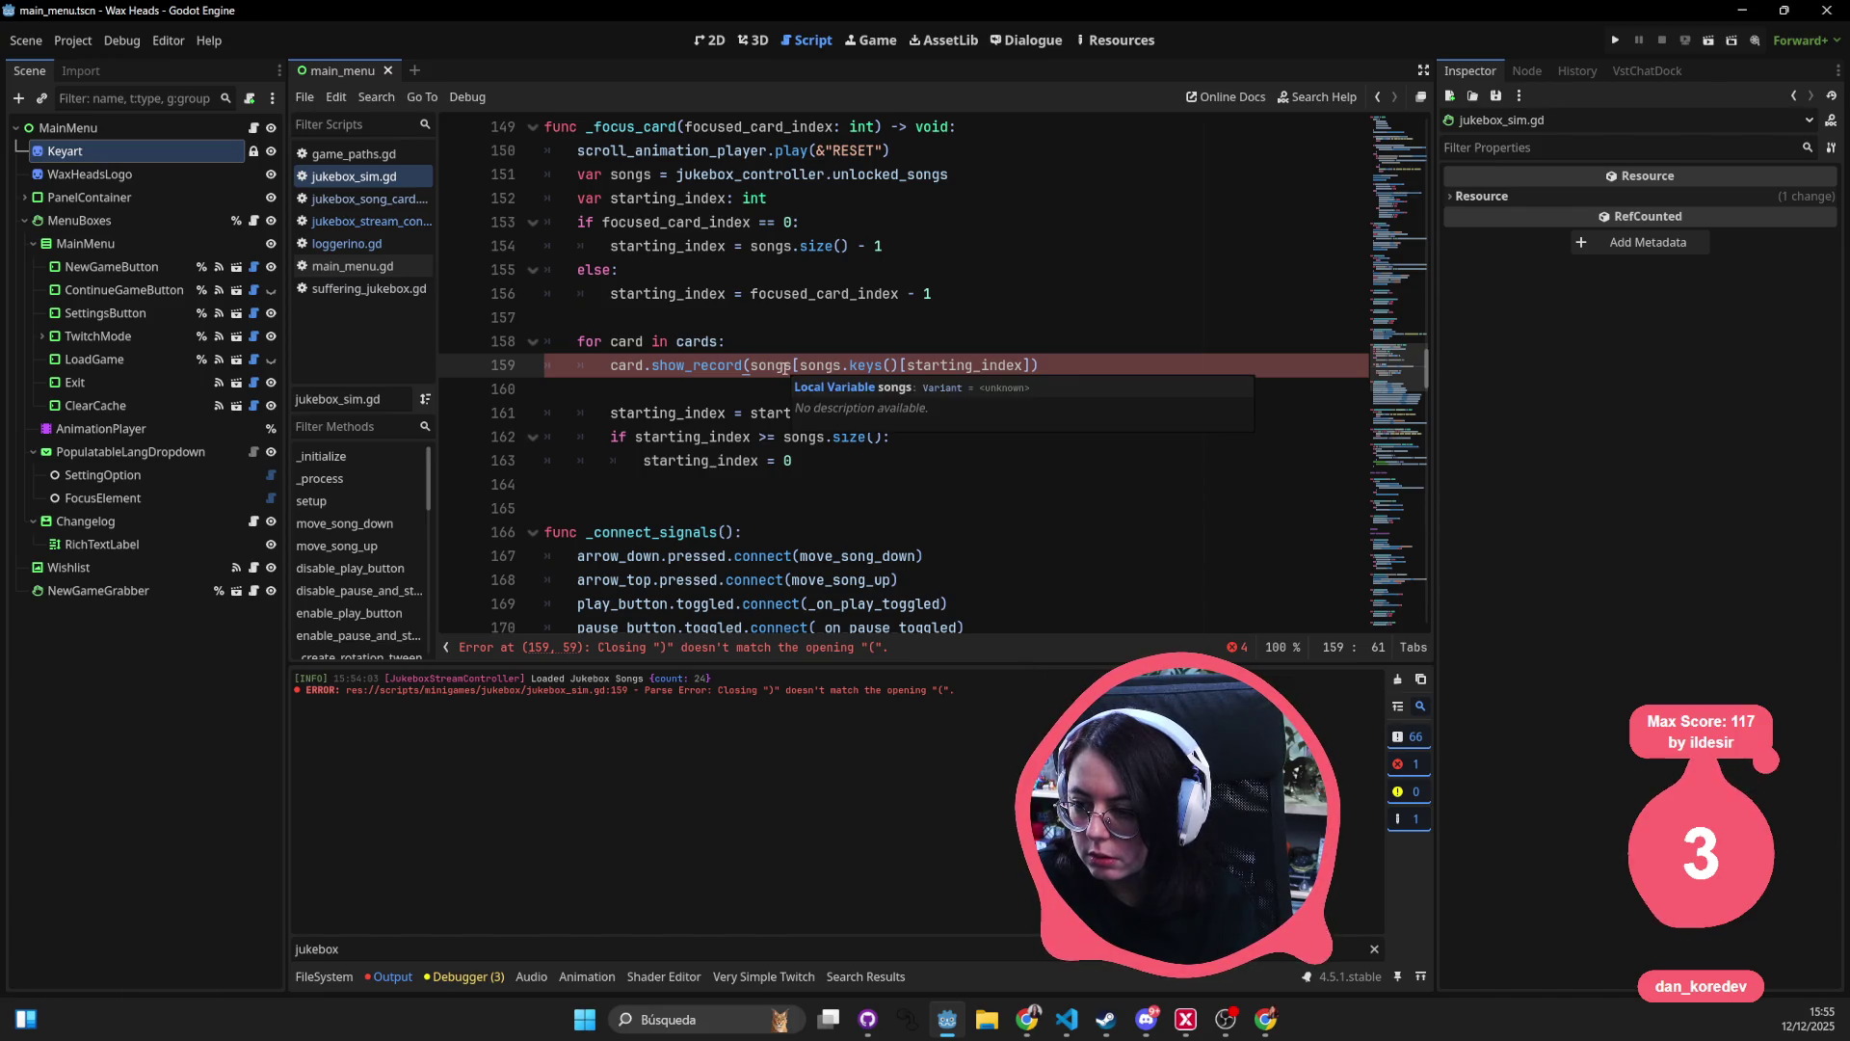
left_click(836, 372)
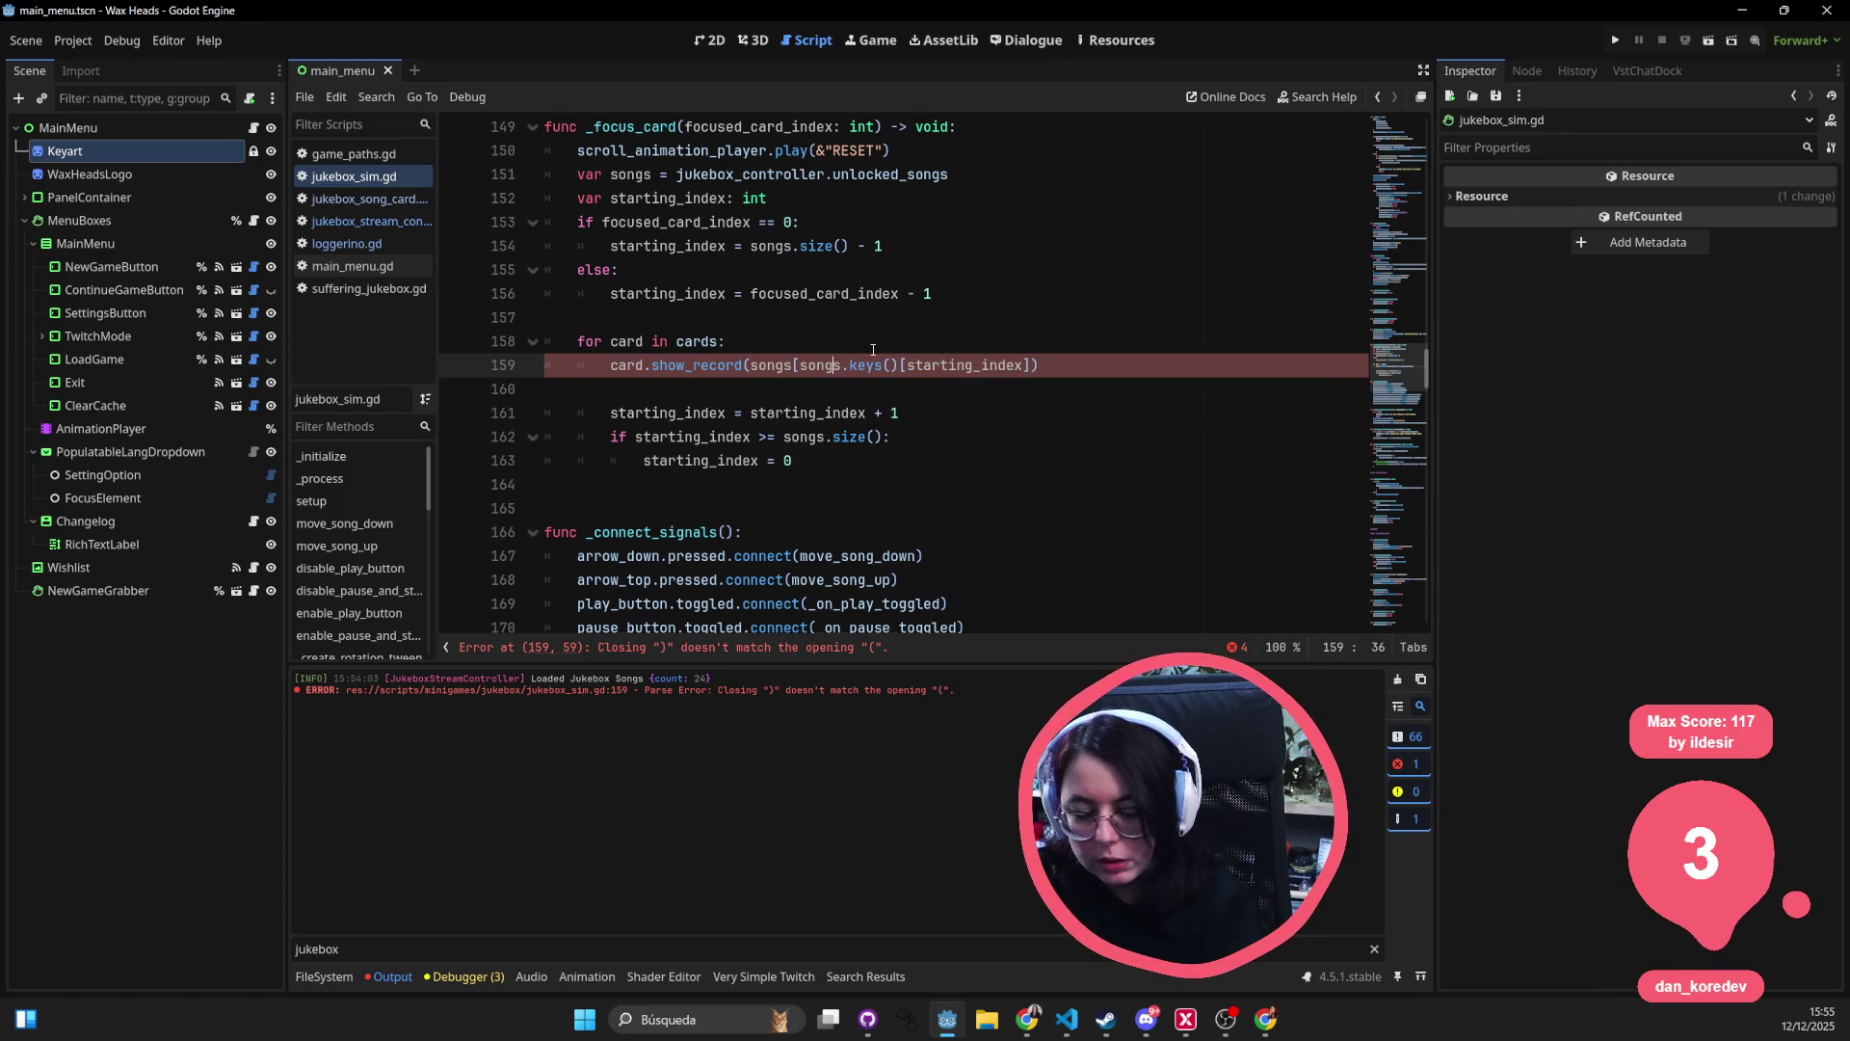
- Type songs as Dictionary on line 151, save, and check where starting_index is used
mouse_move(849, 359)
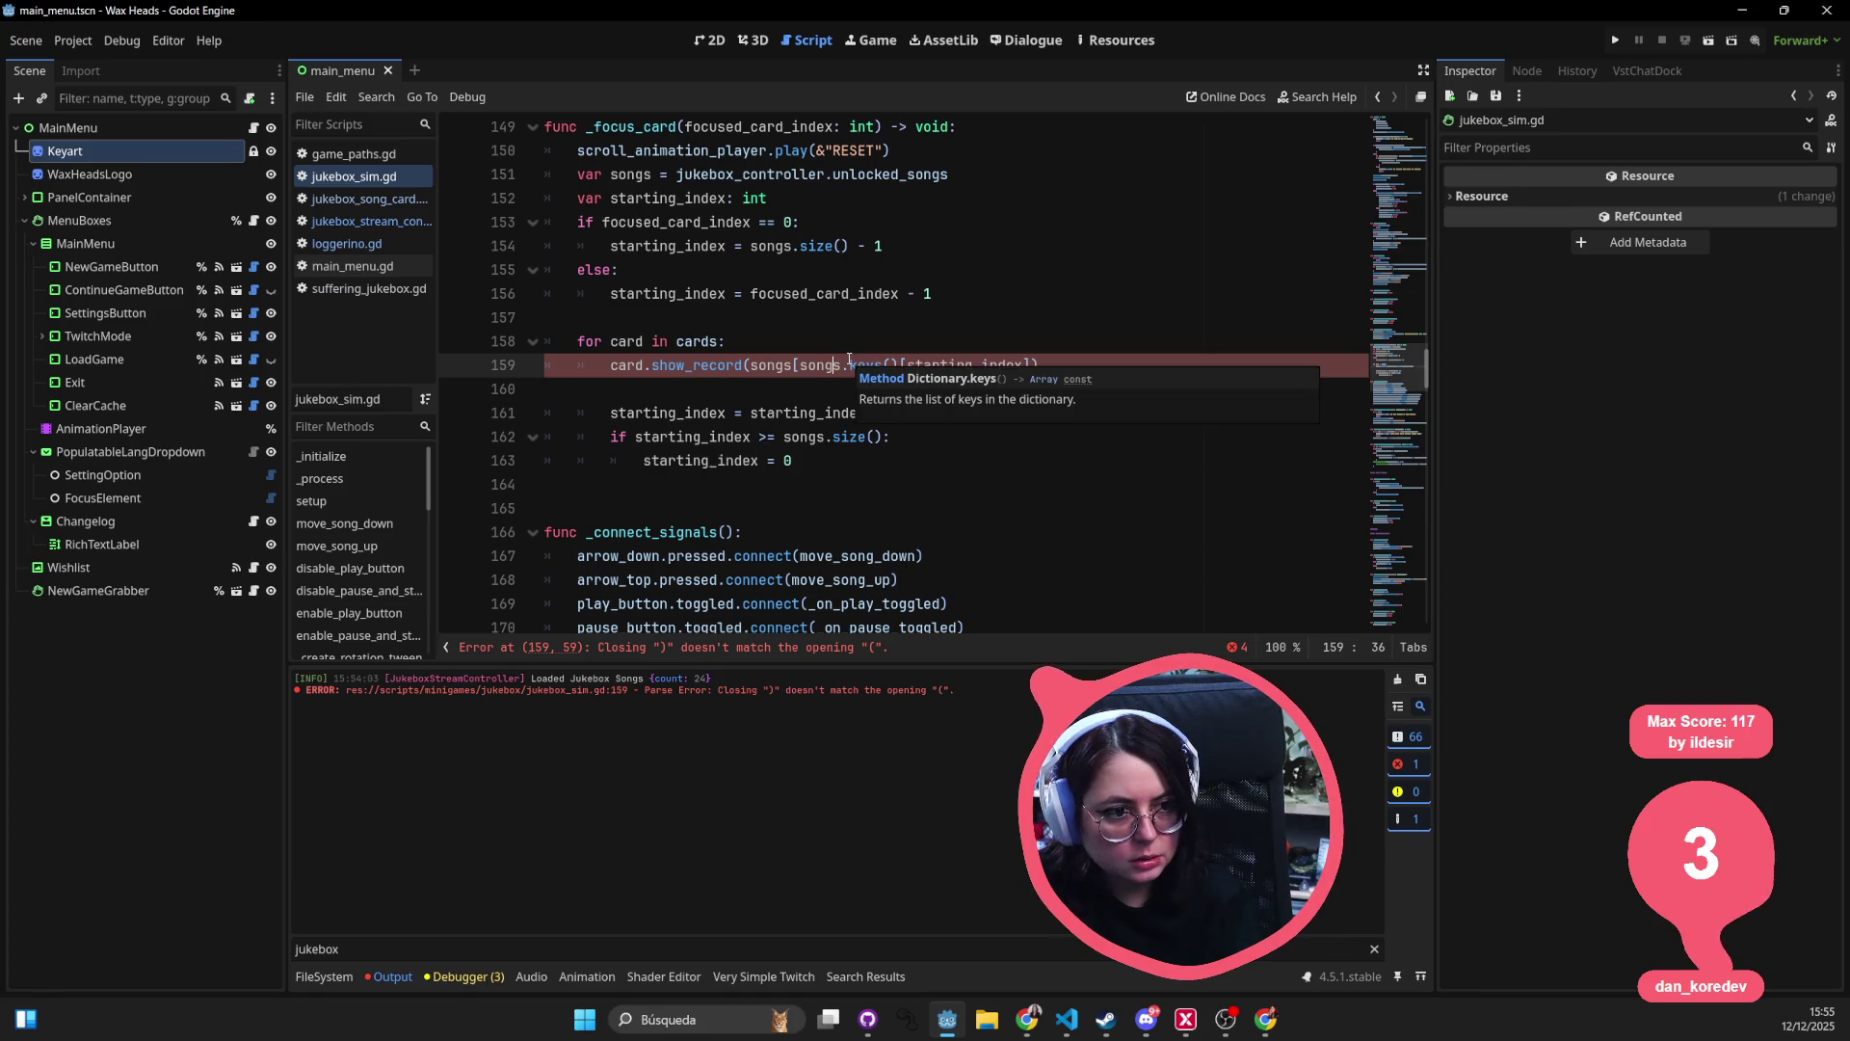
mouse_move(737, 550)
scroll(736, 549, "up", 1)
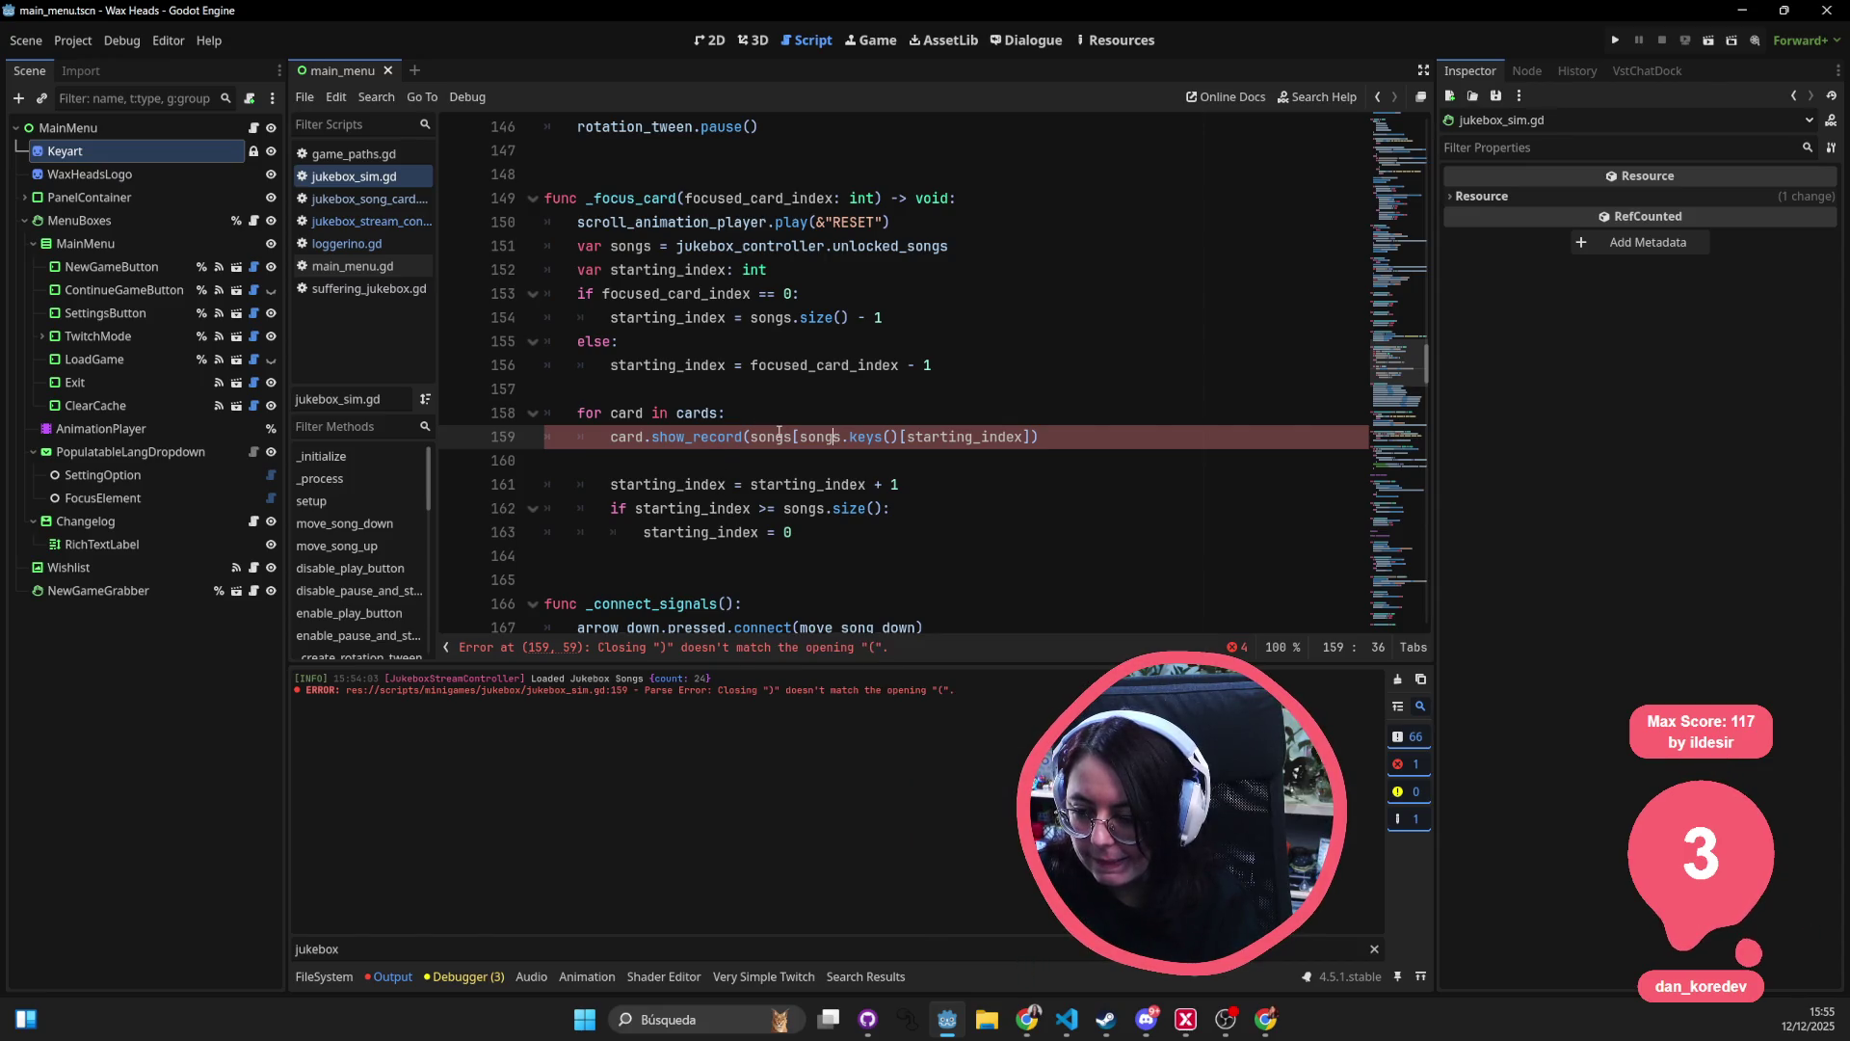
mouse_move(778, 433)
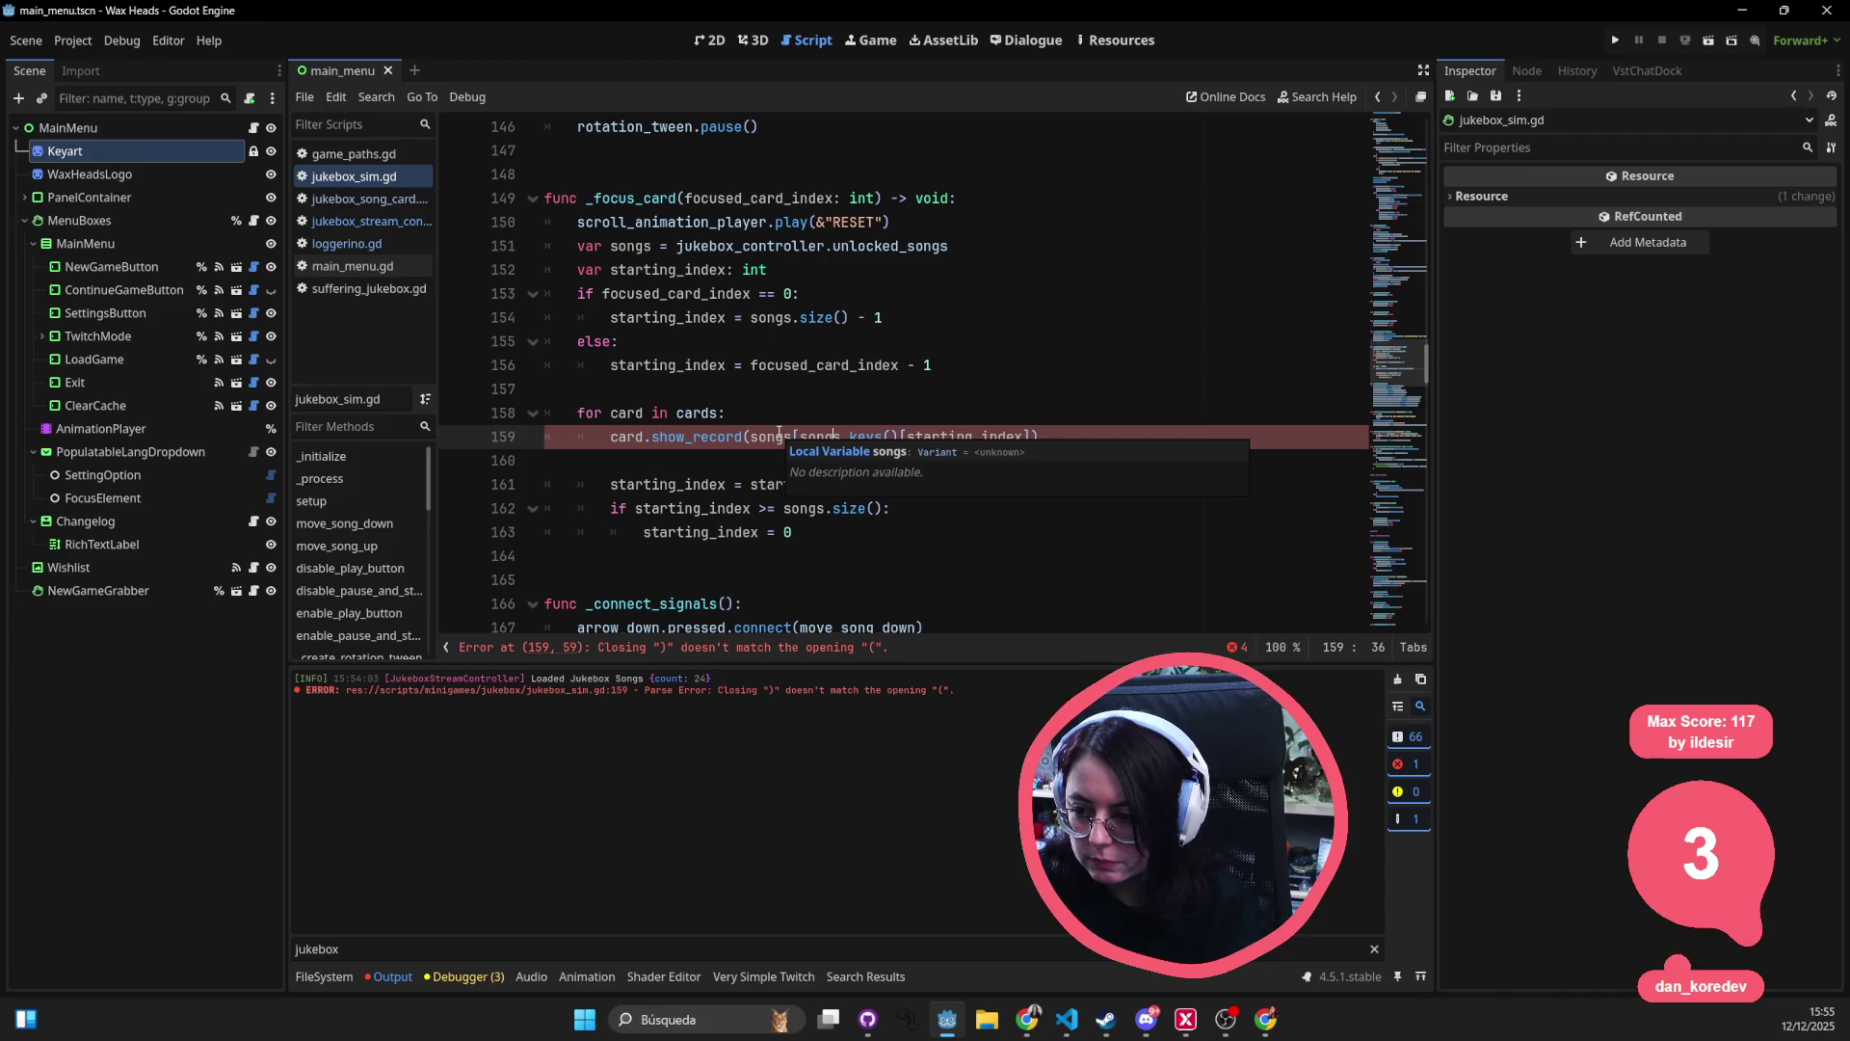
left_click(653, 247)
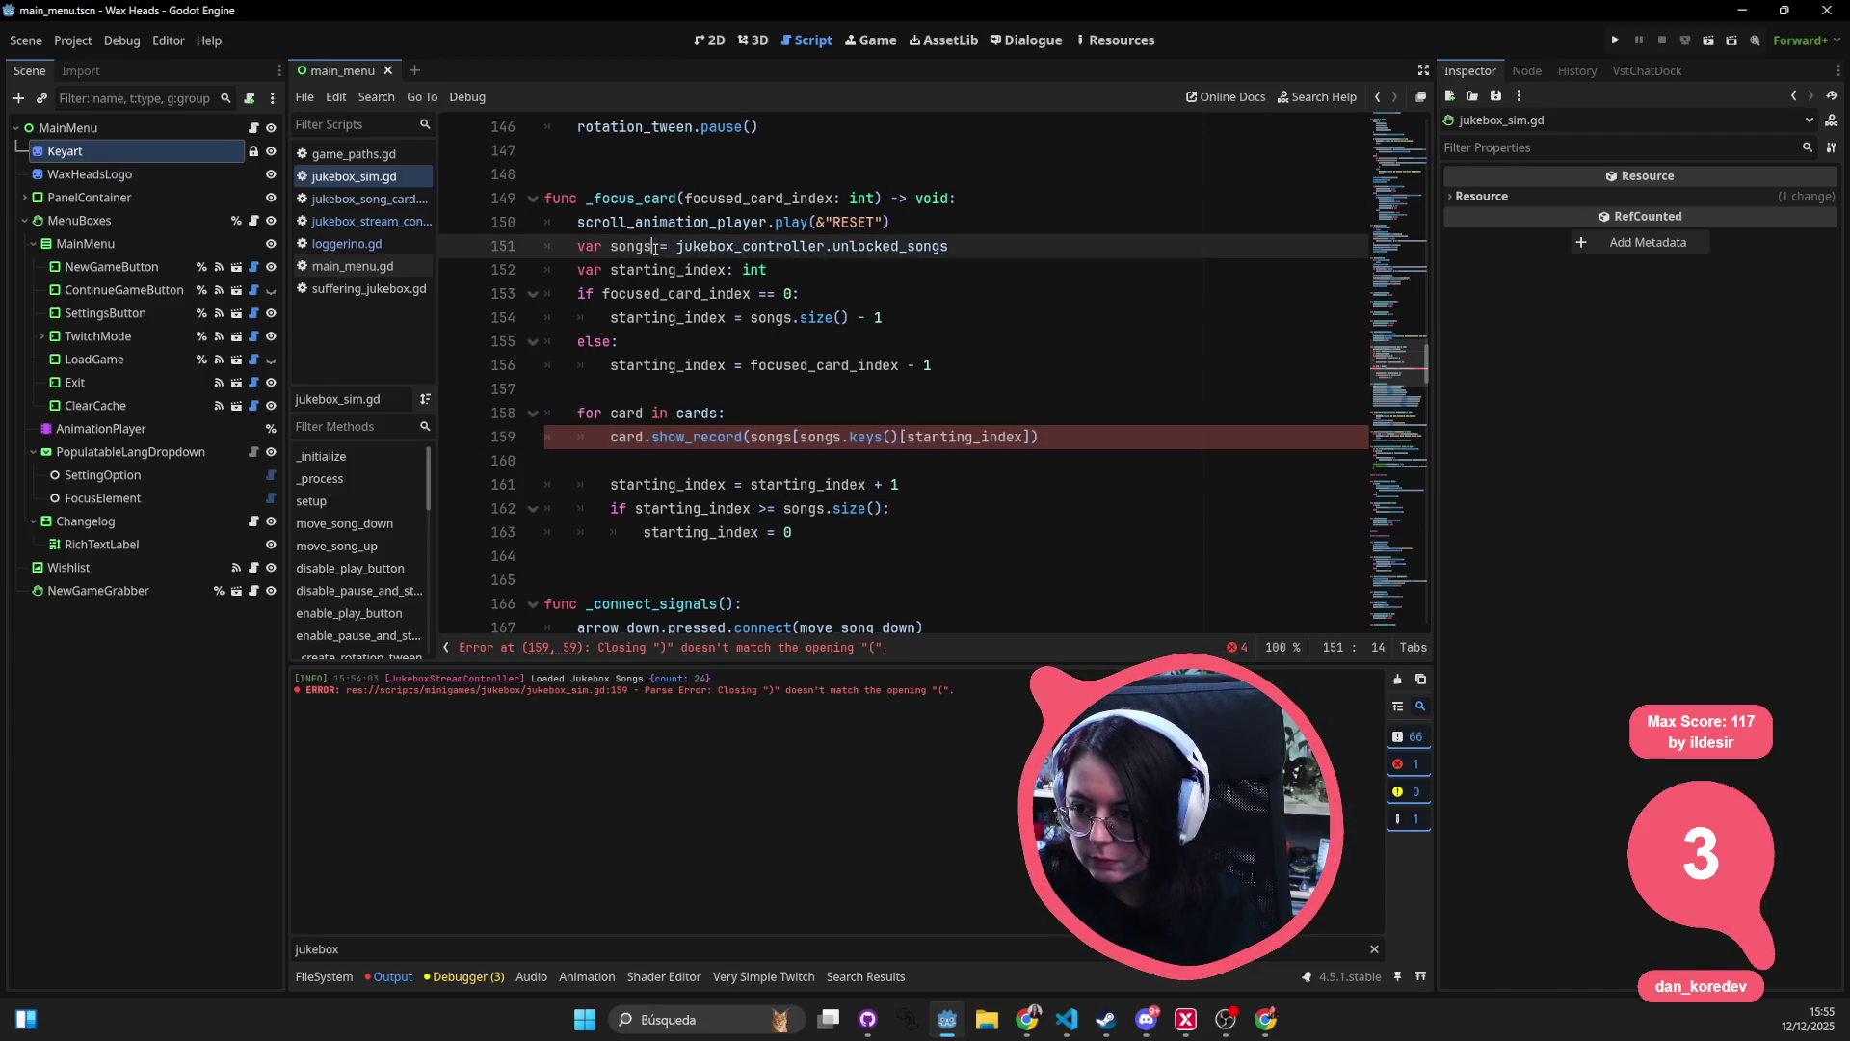
type(": Dictio")
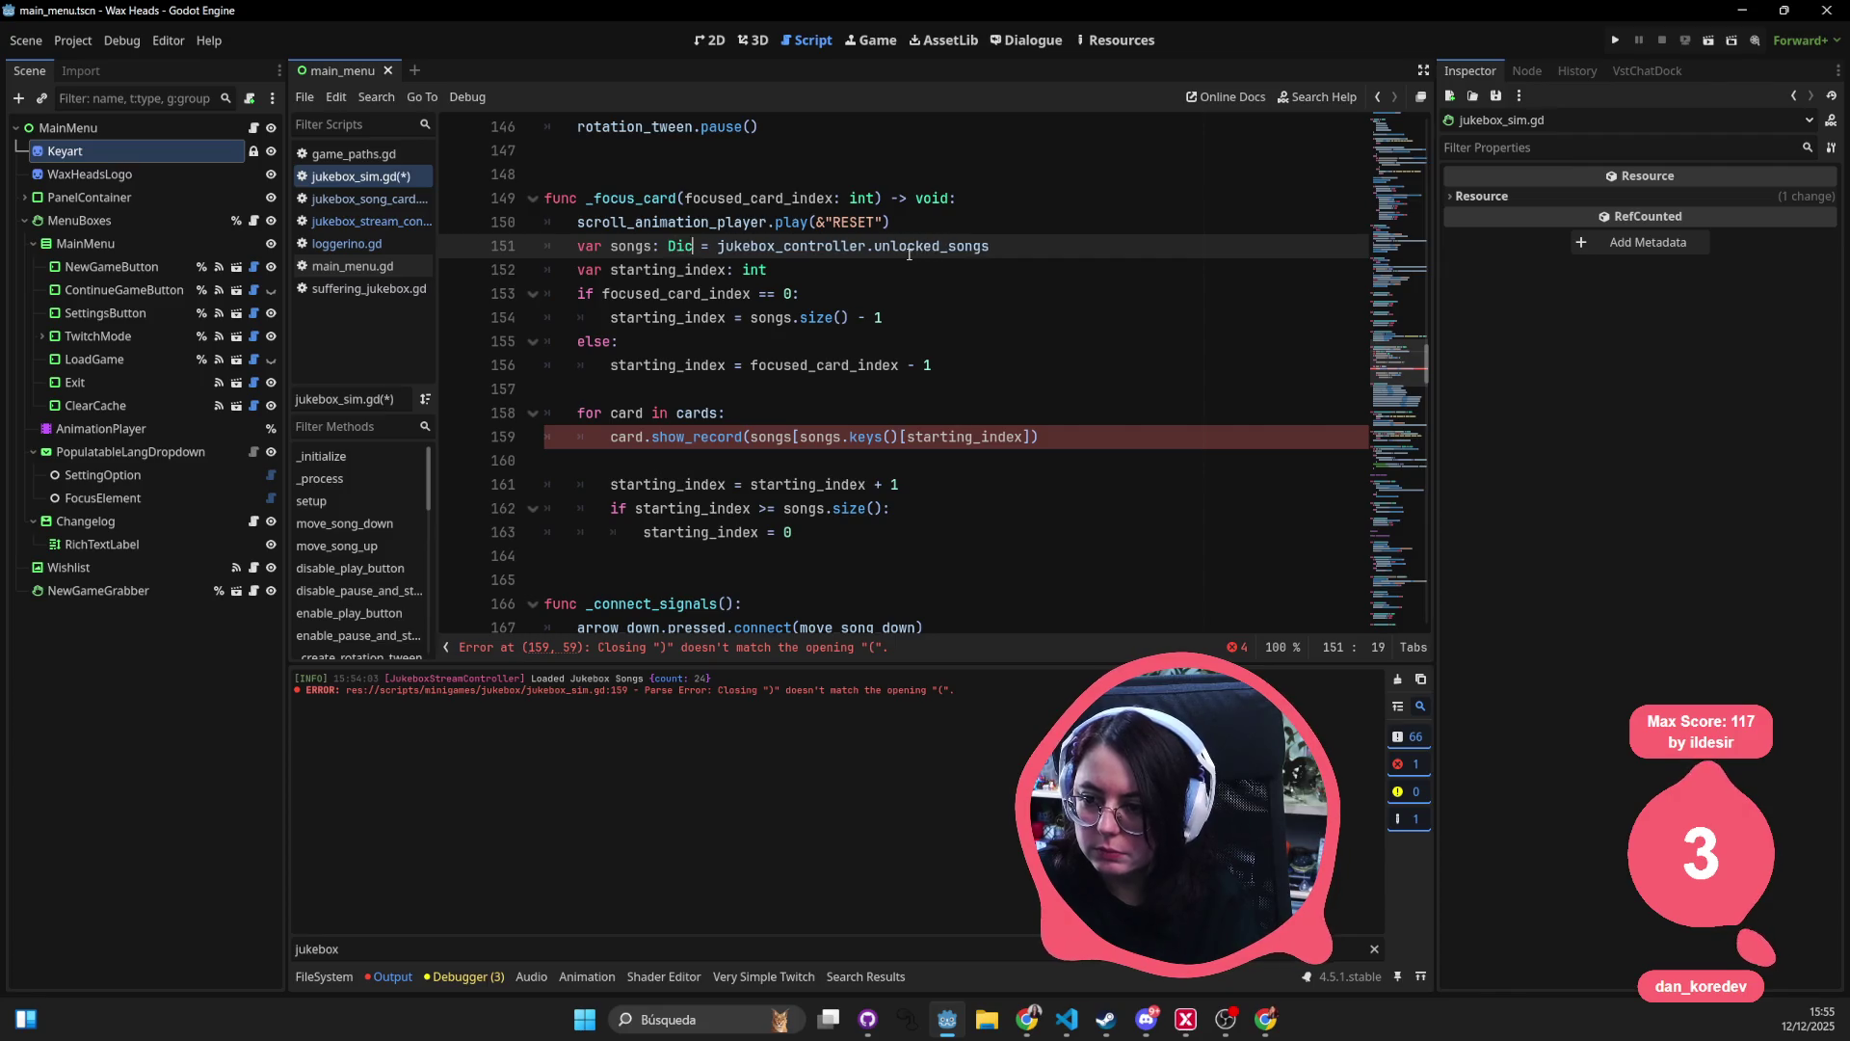
type("nary")
left_click(908, 248)
key("ctrl+s")
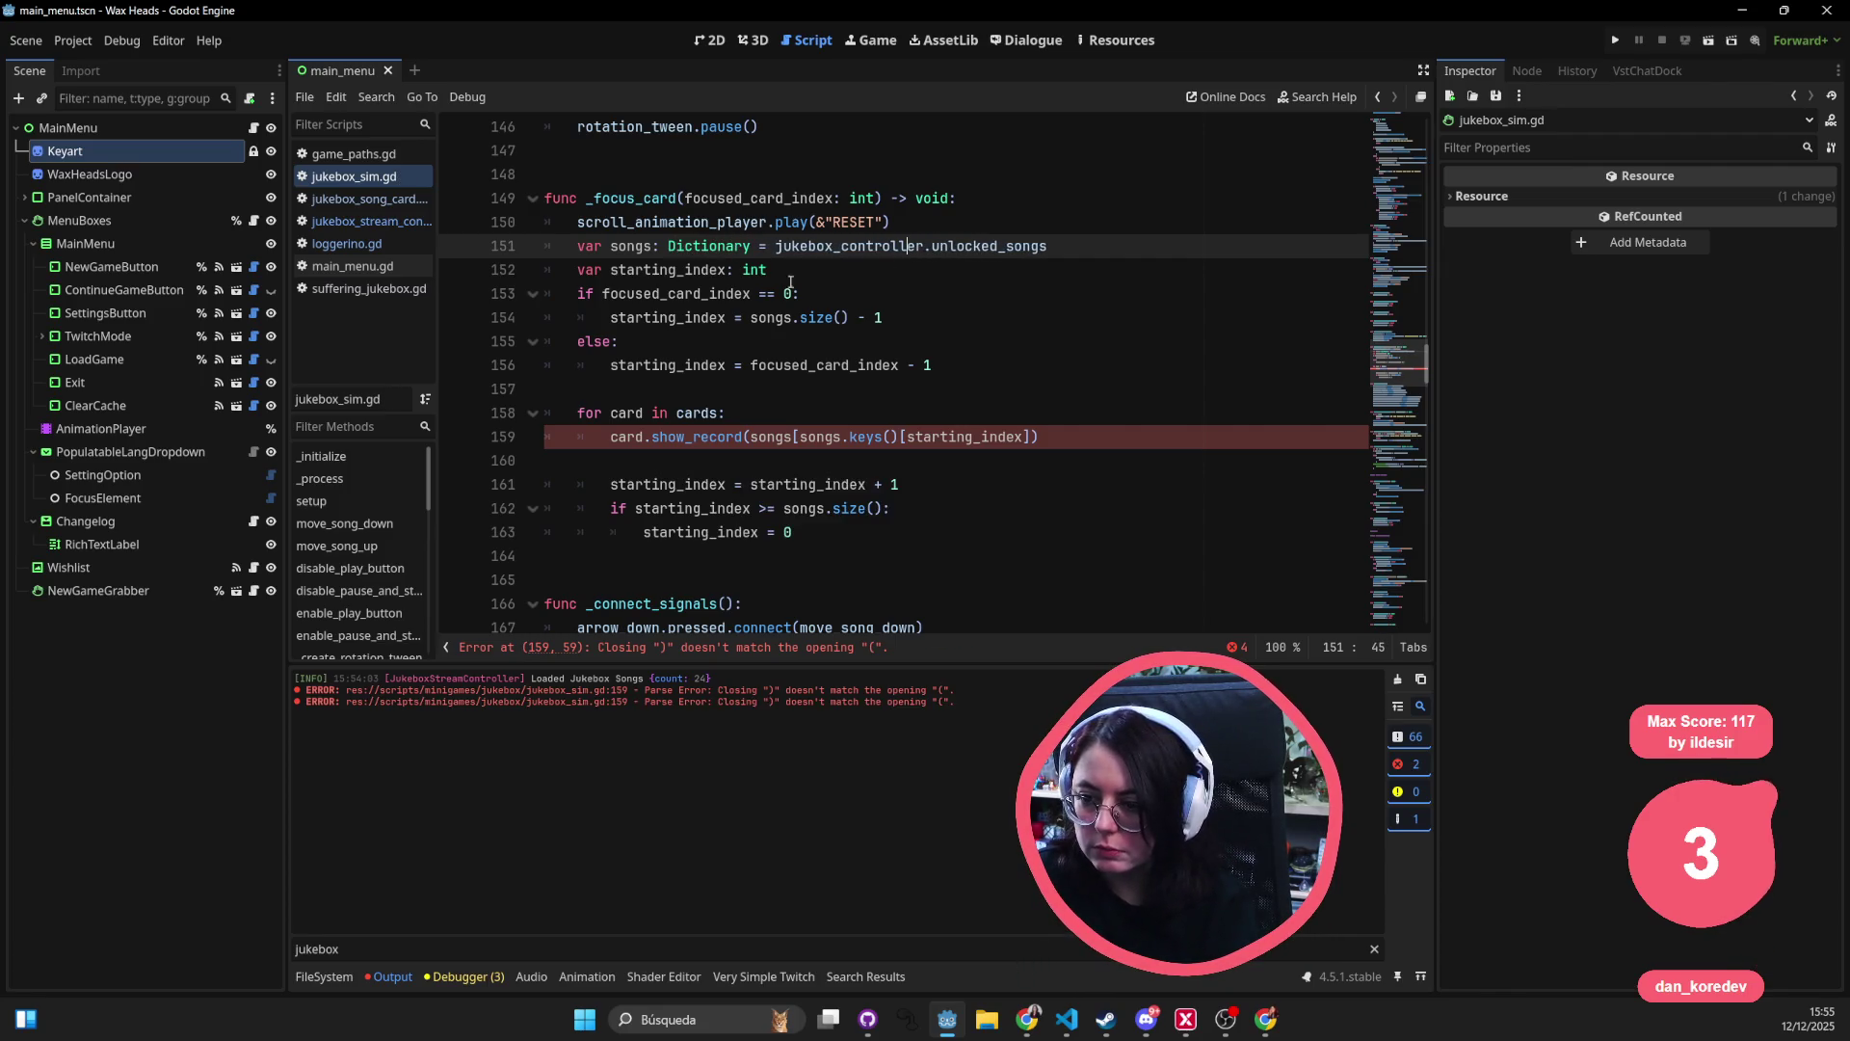
double_click(662, 271)
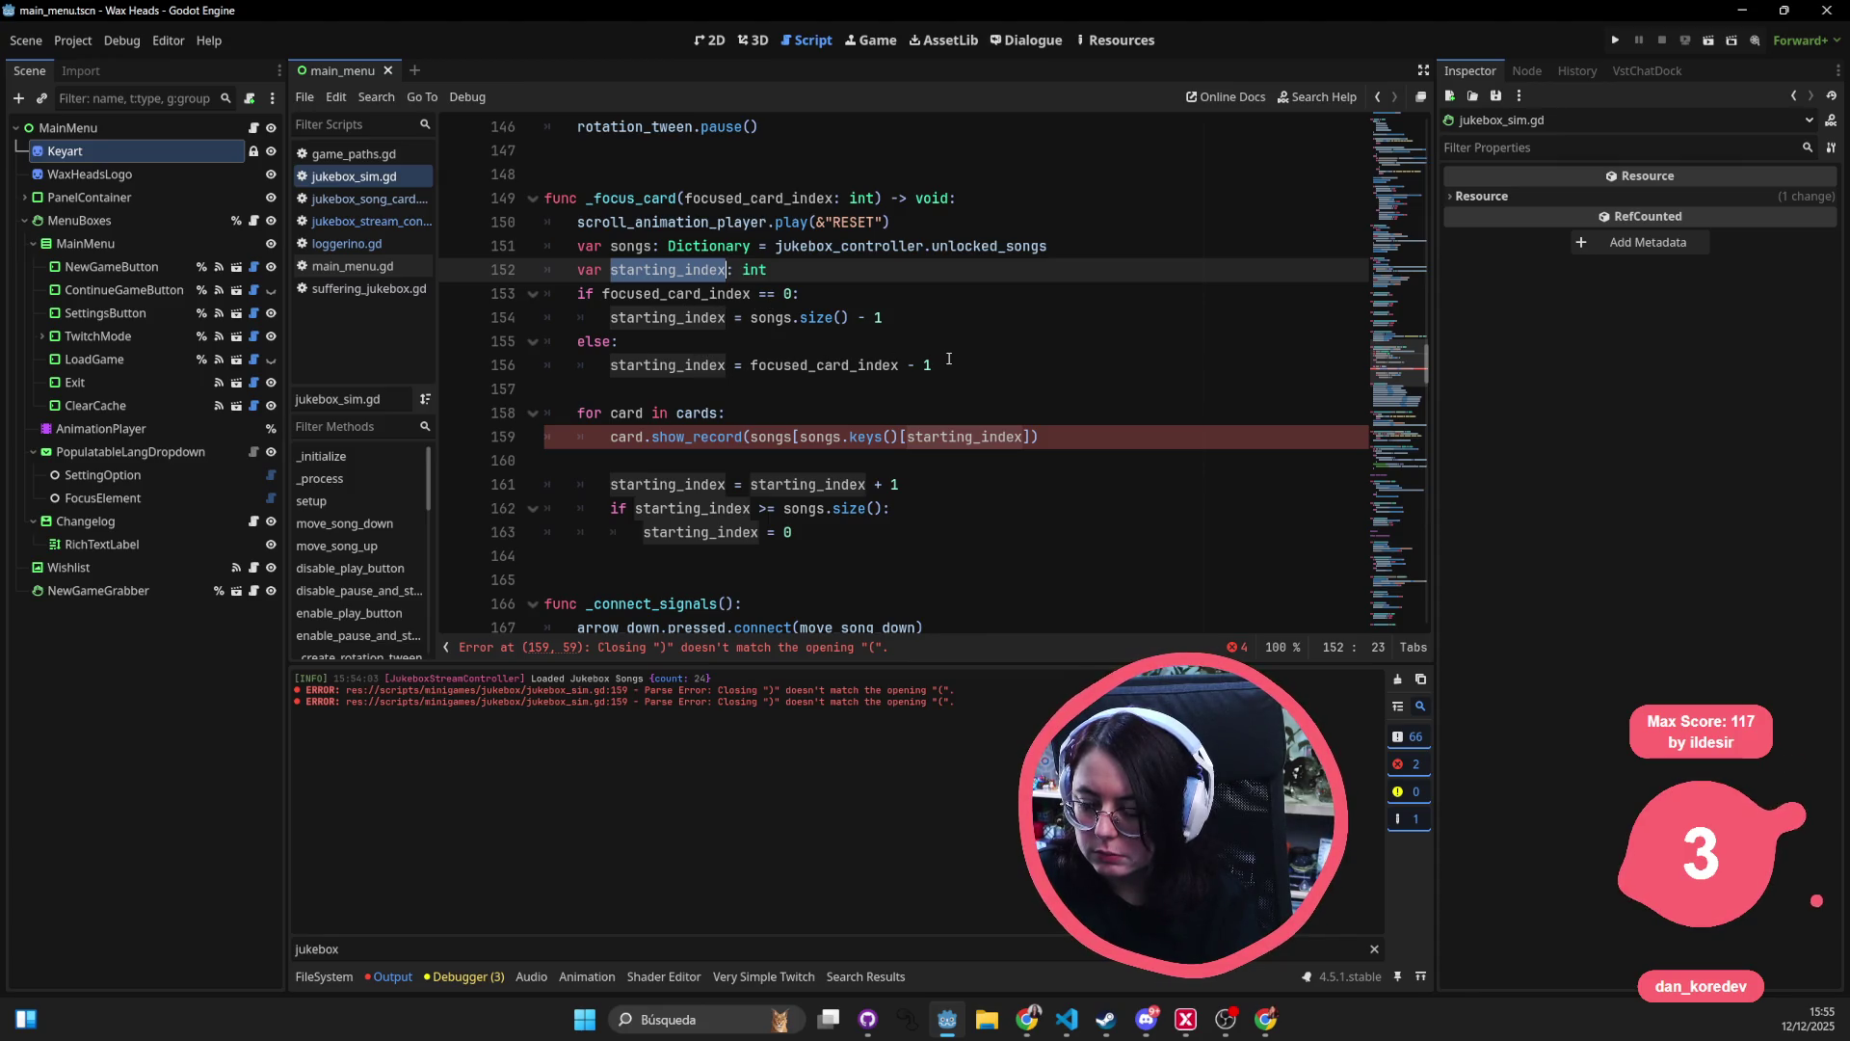
left_click(694, 438)
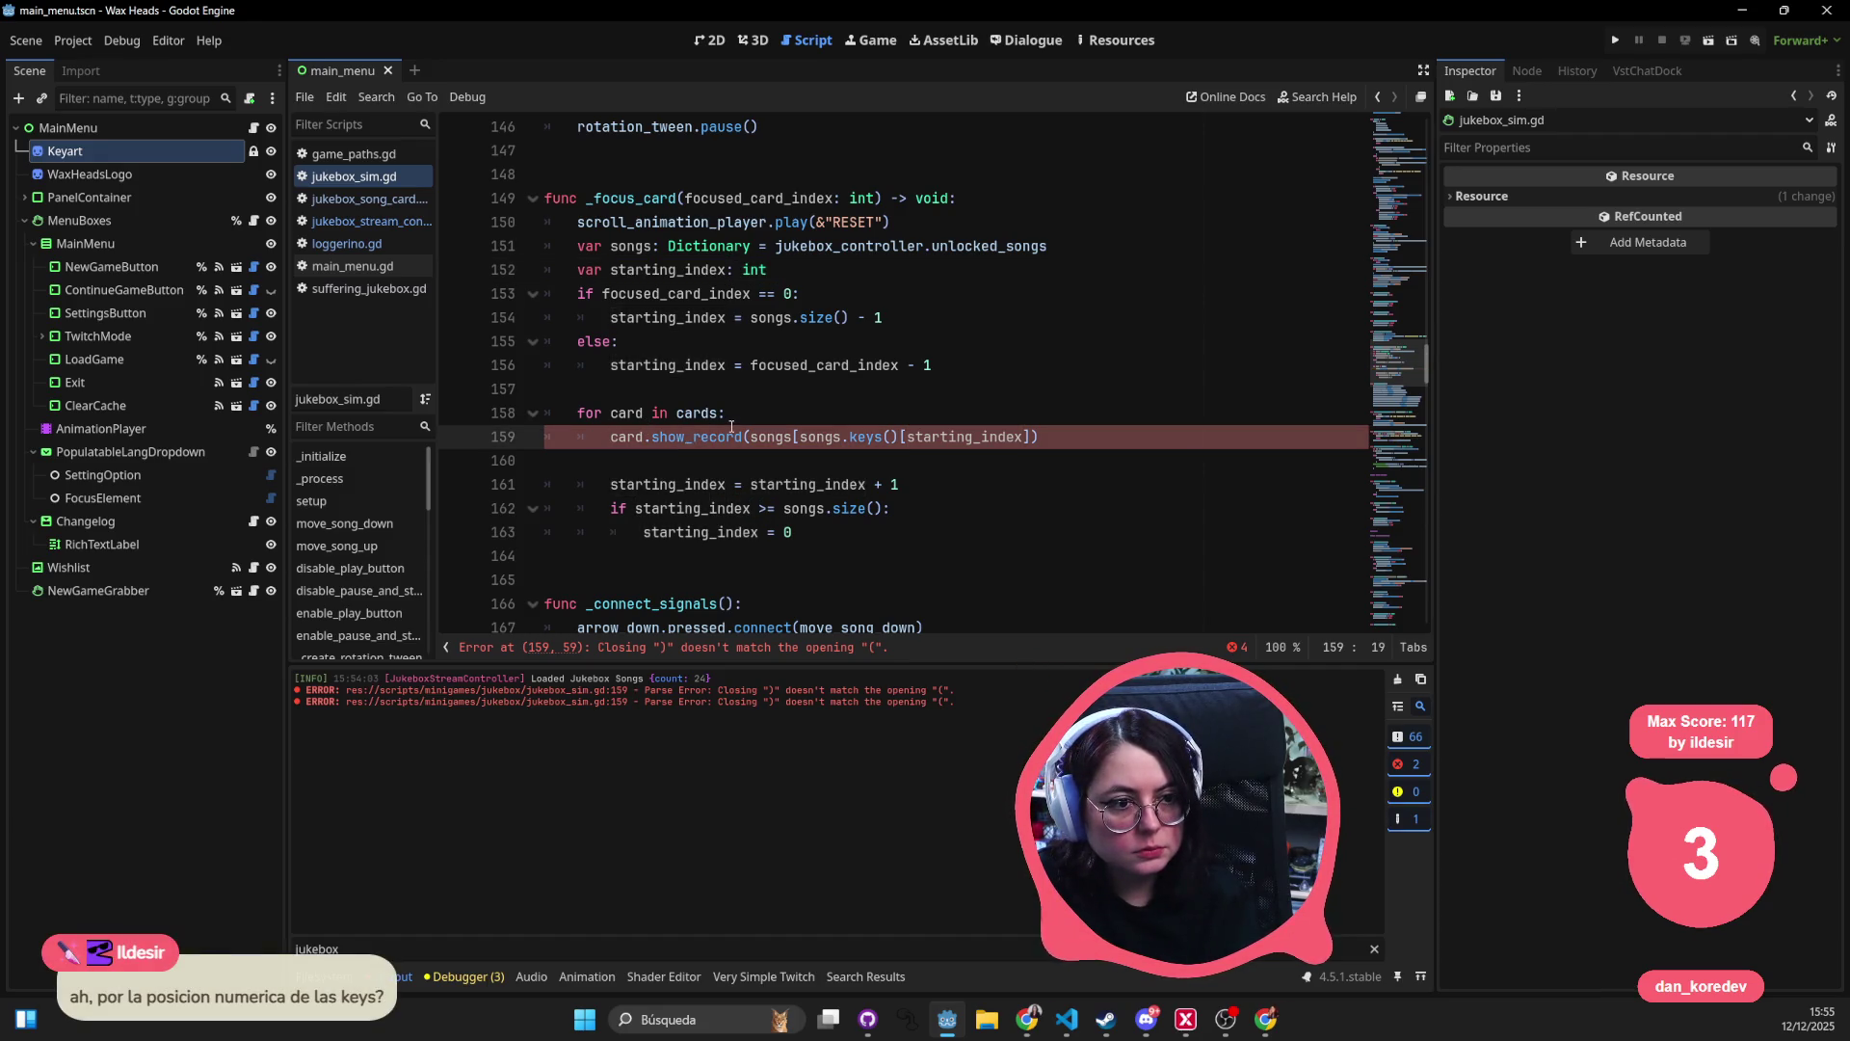
mouse_move(732, 427)
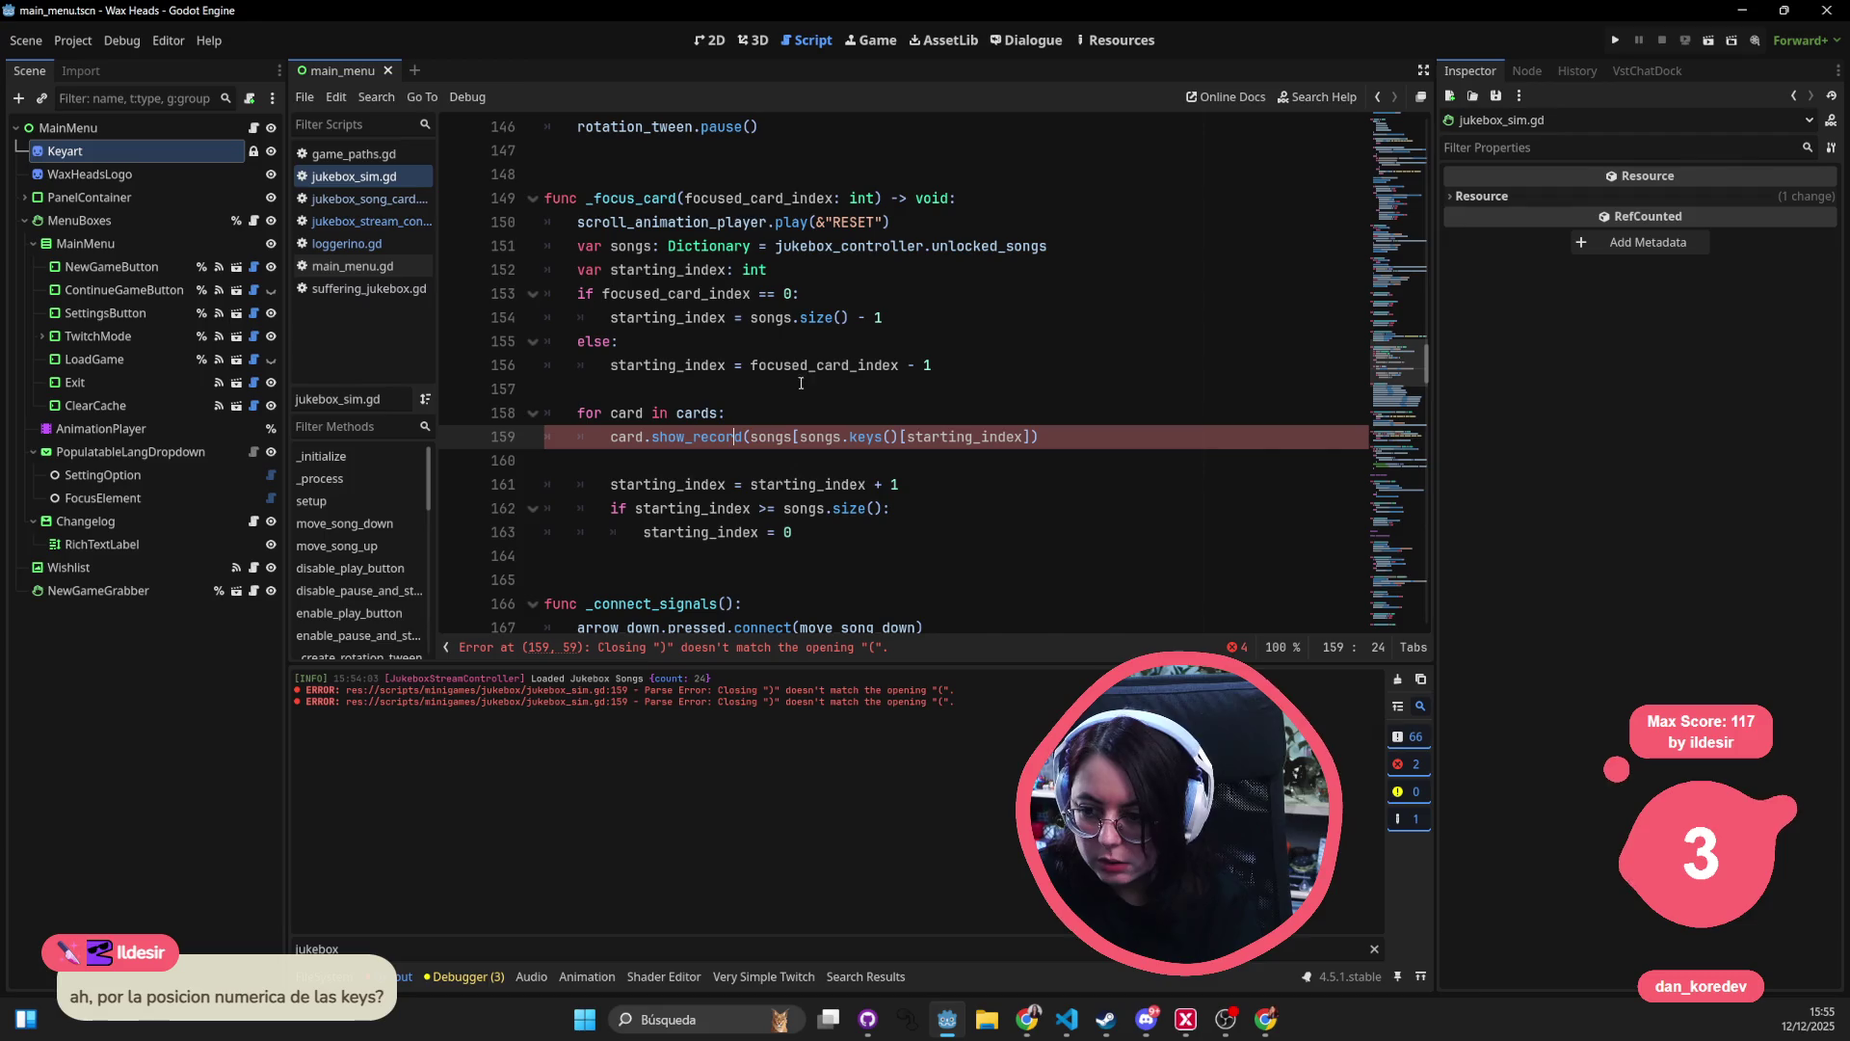
left_click(775, 411)
- Start a new card.show_record(songs[ line inside the card loop
key("Return")
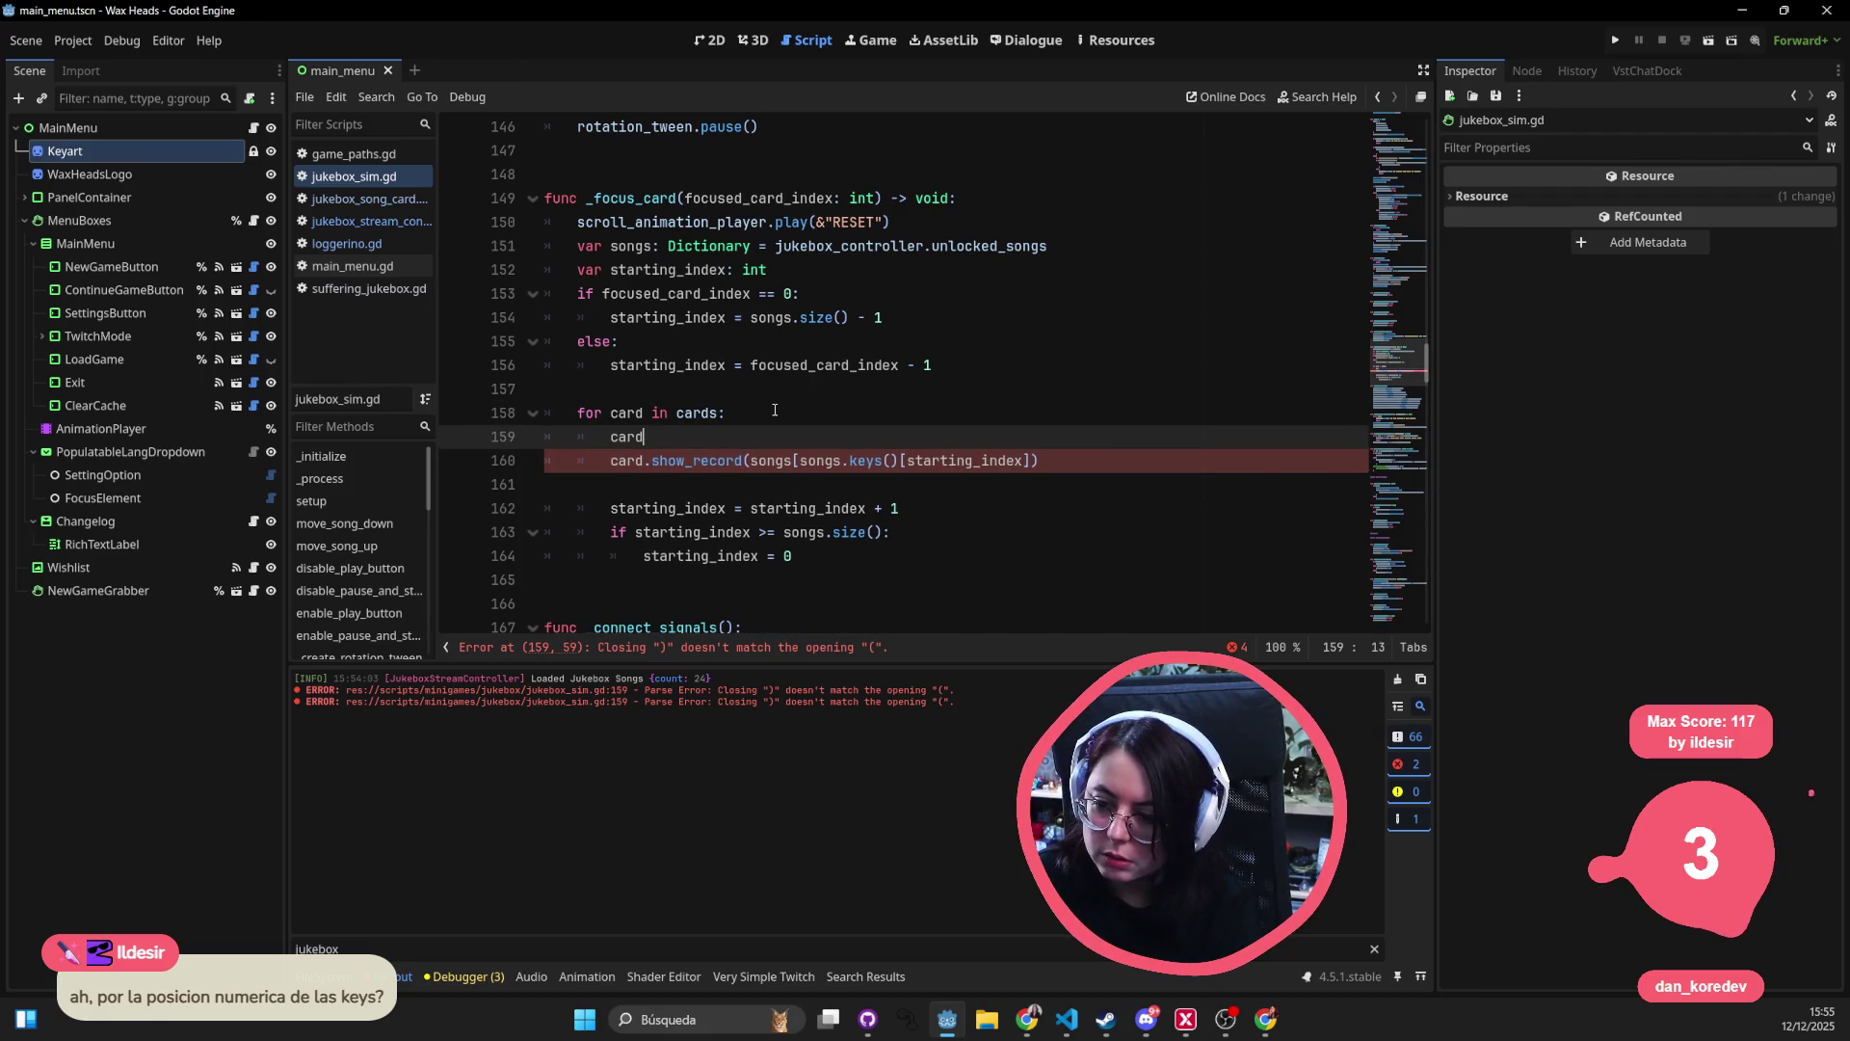
type("card.show_r")
key("Return")
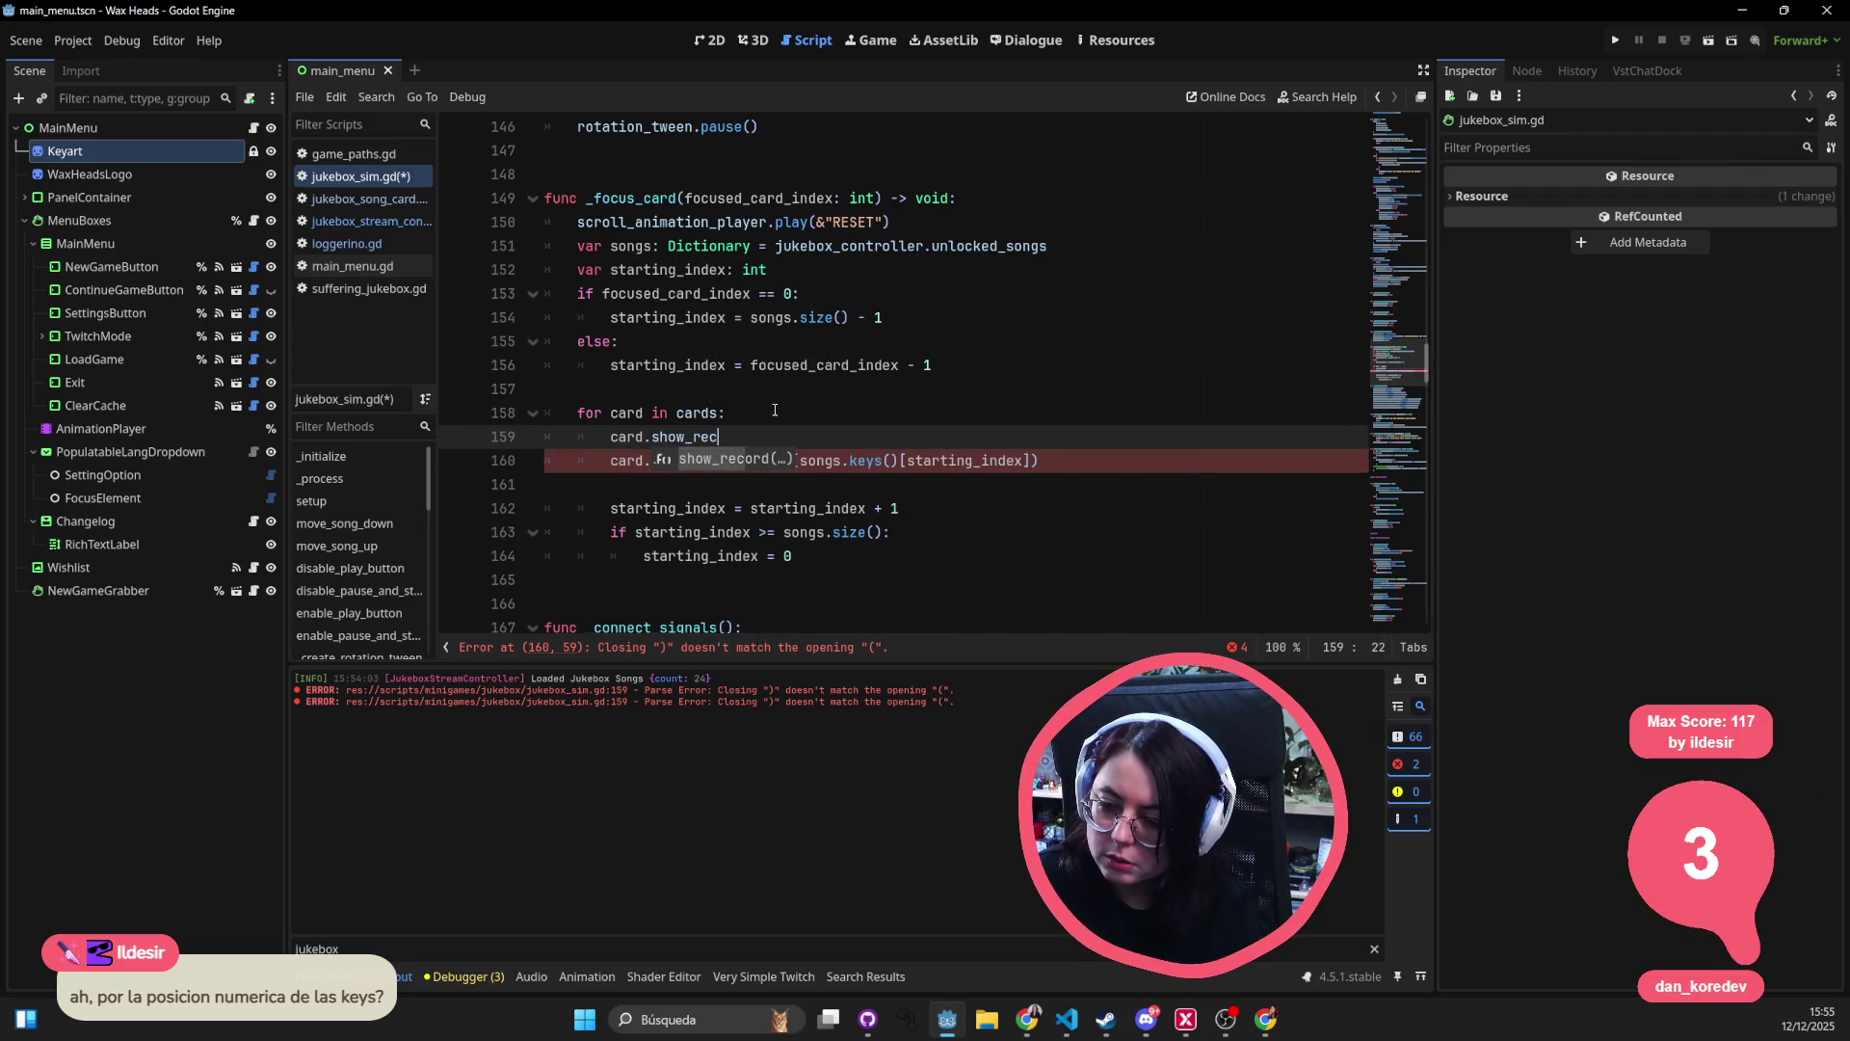
type("ord(song")
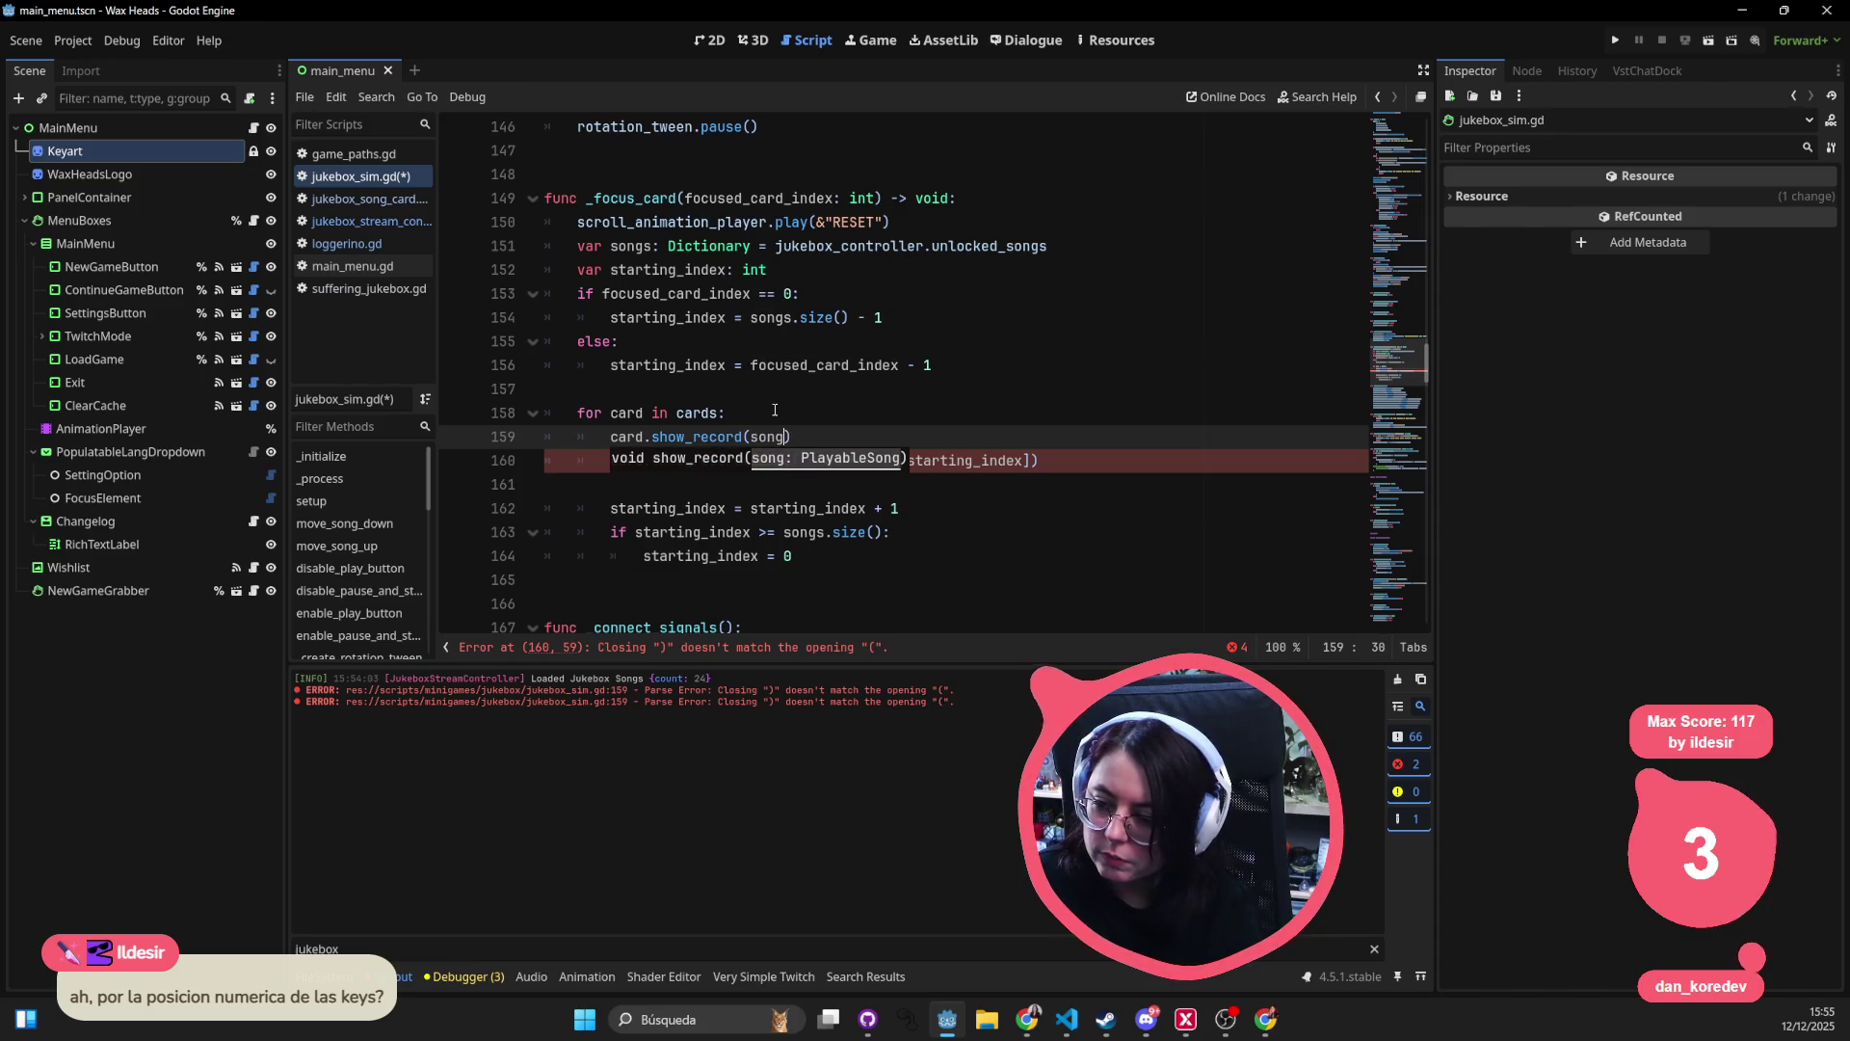
type("s[")
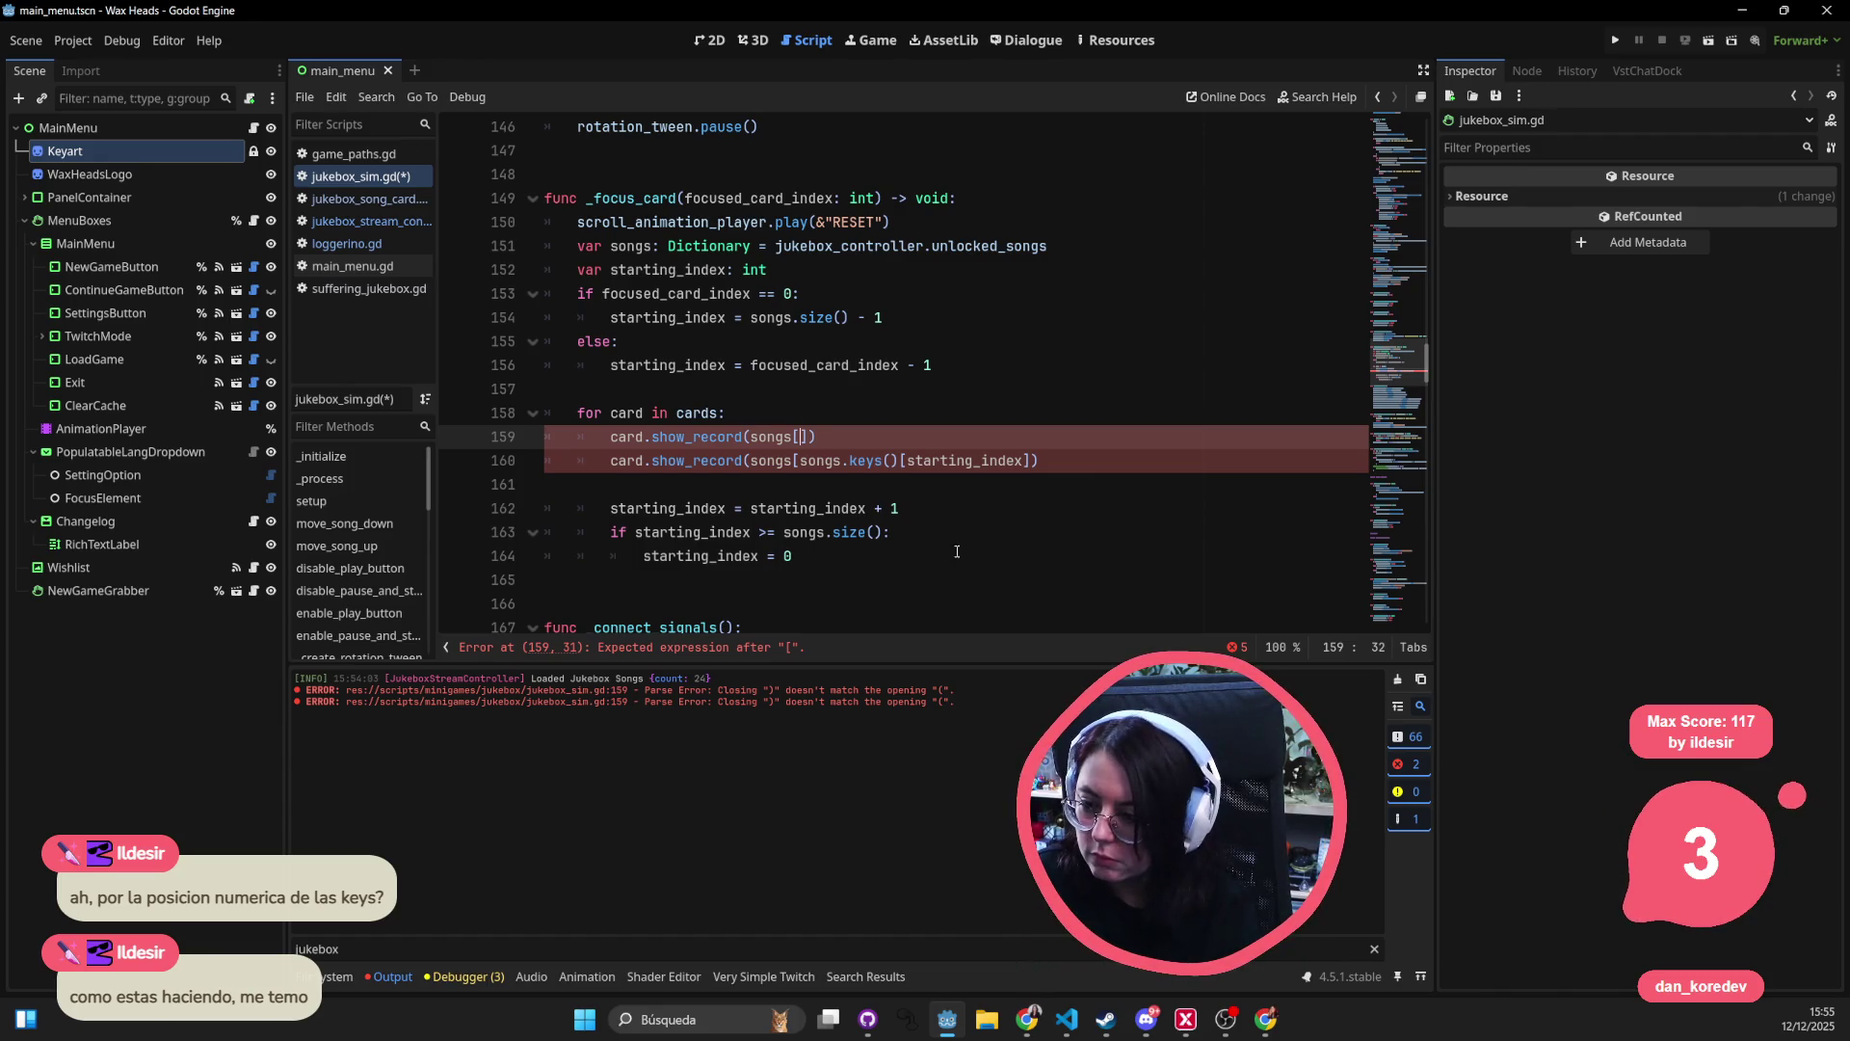
left_click(964, 508)
- Rewrite the original show_record call as songs.get(songs.keys()[starting_index])
left_click(1029, 460)
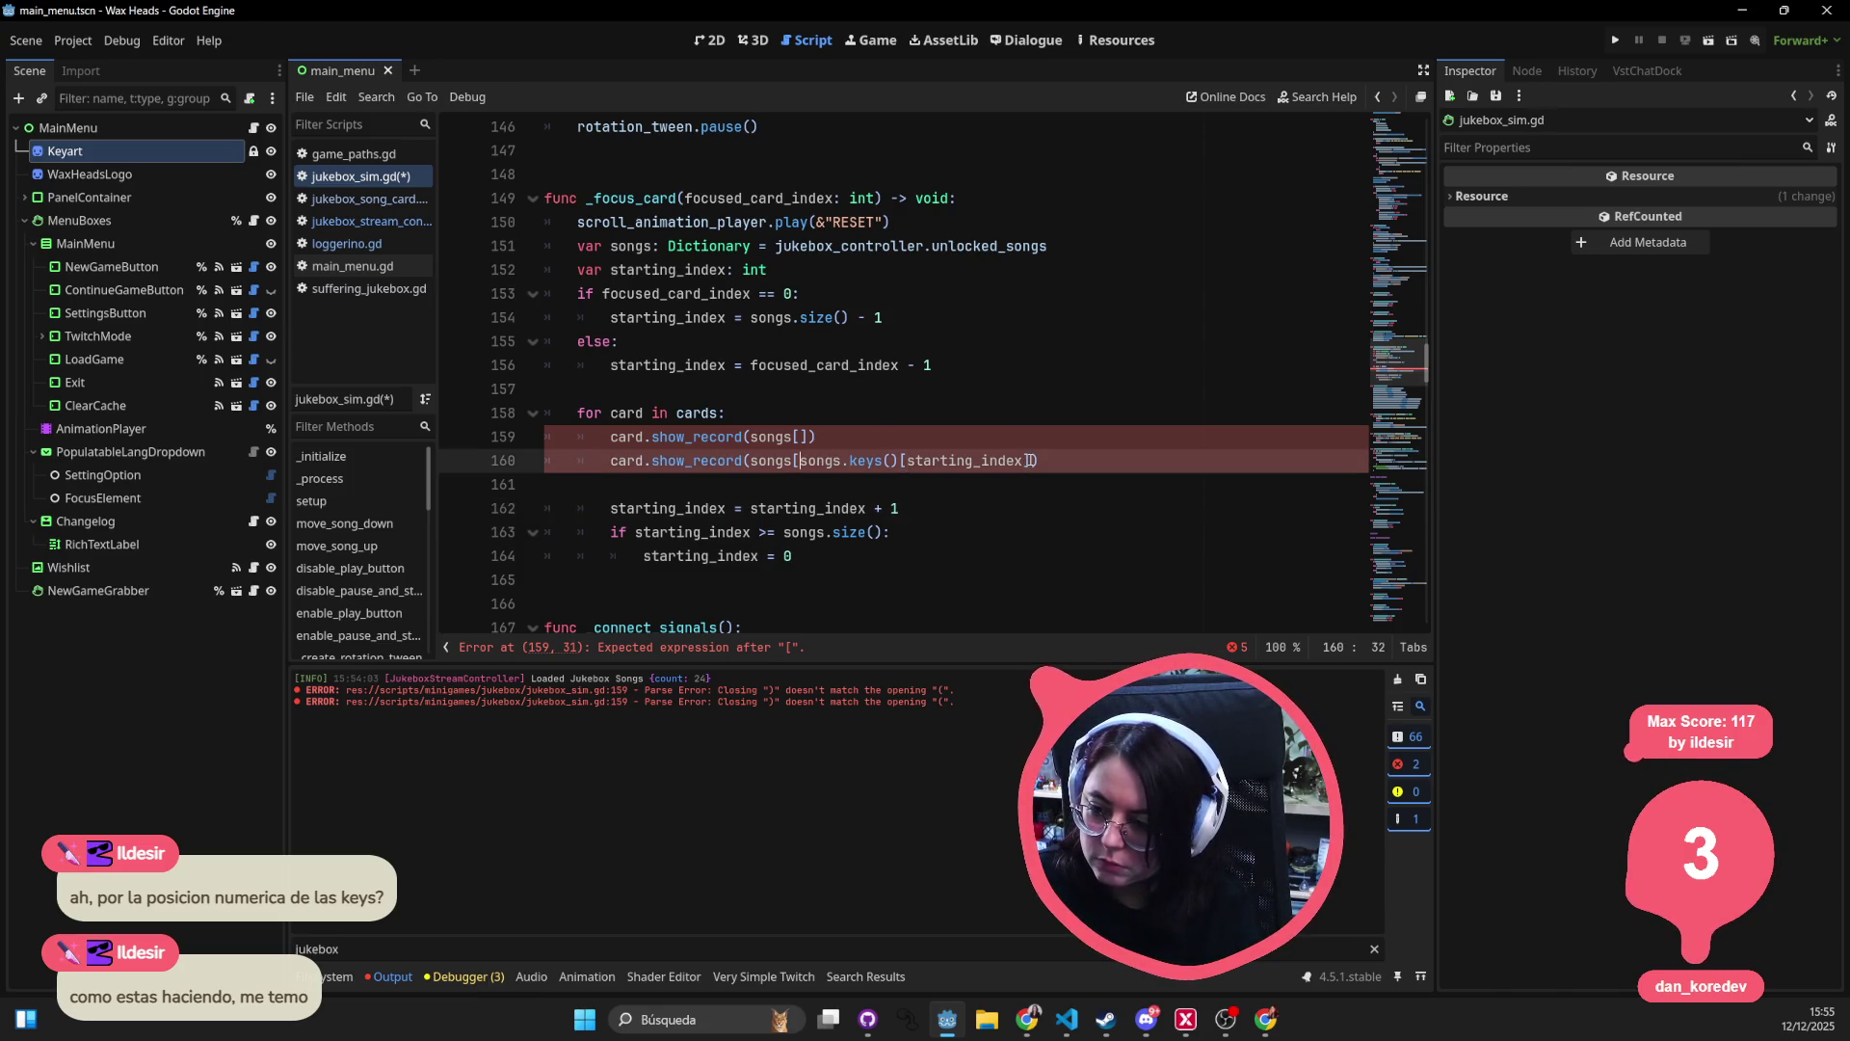
key("Left")
key("Left")
key("Left")
key("BackSpace")
type(",")
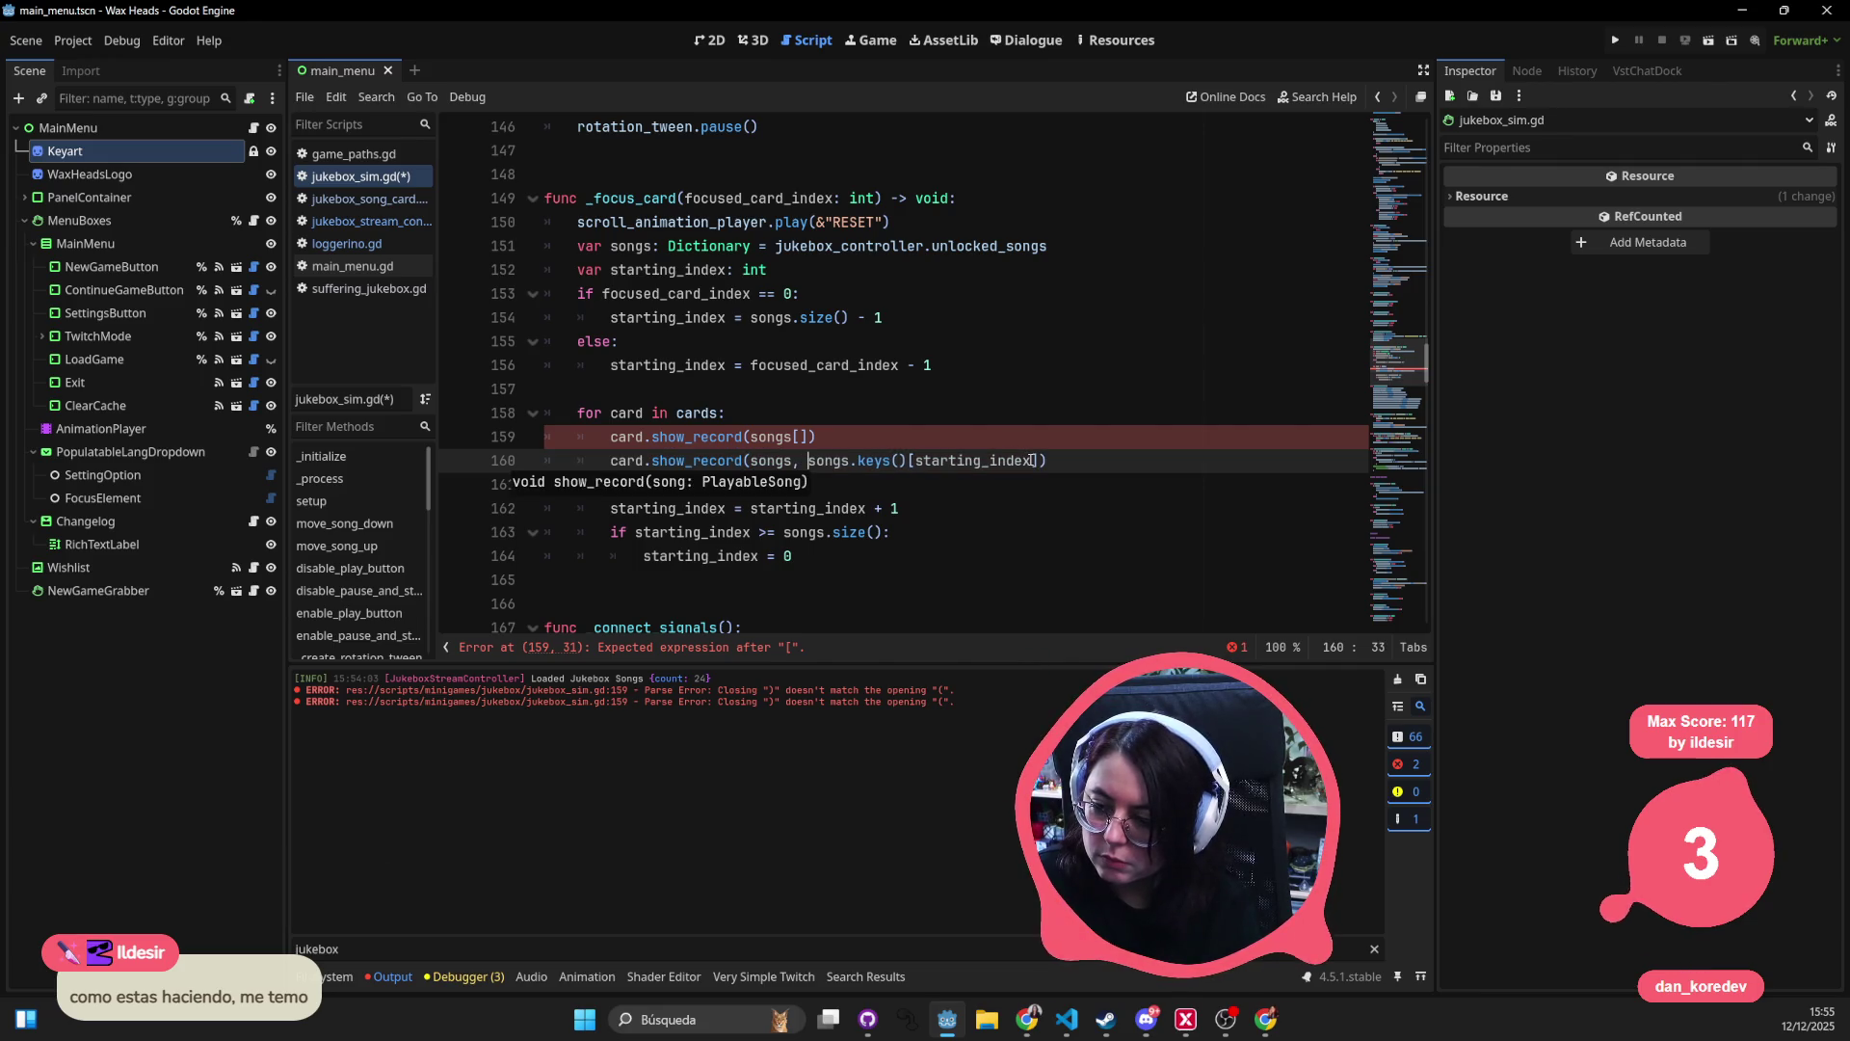
key("BackSpace")
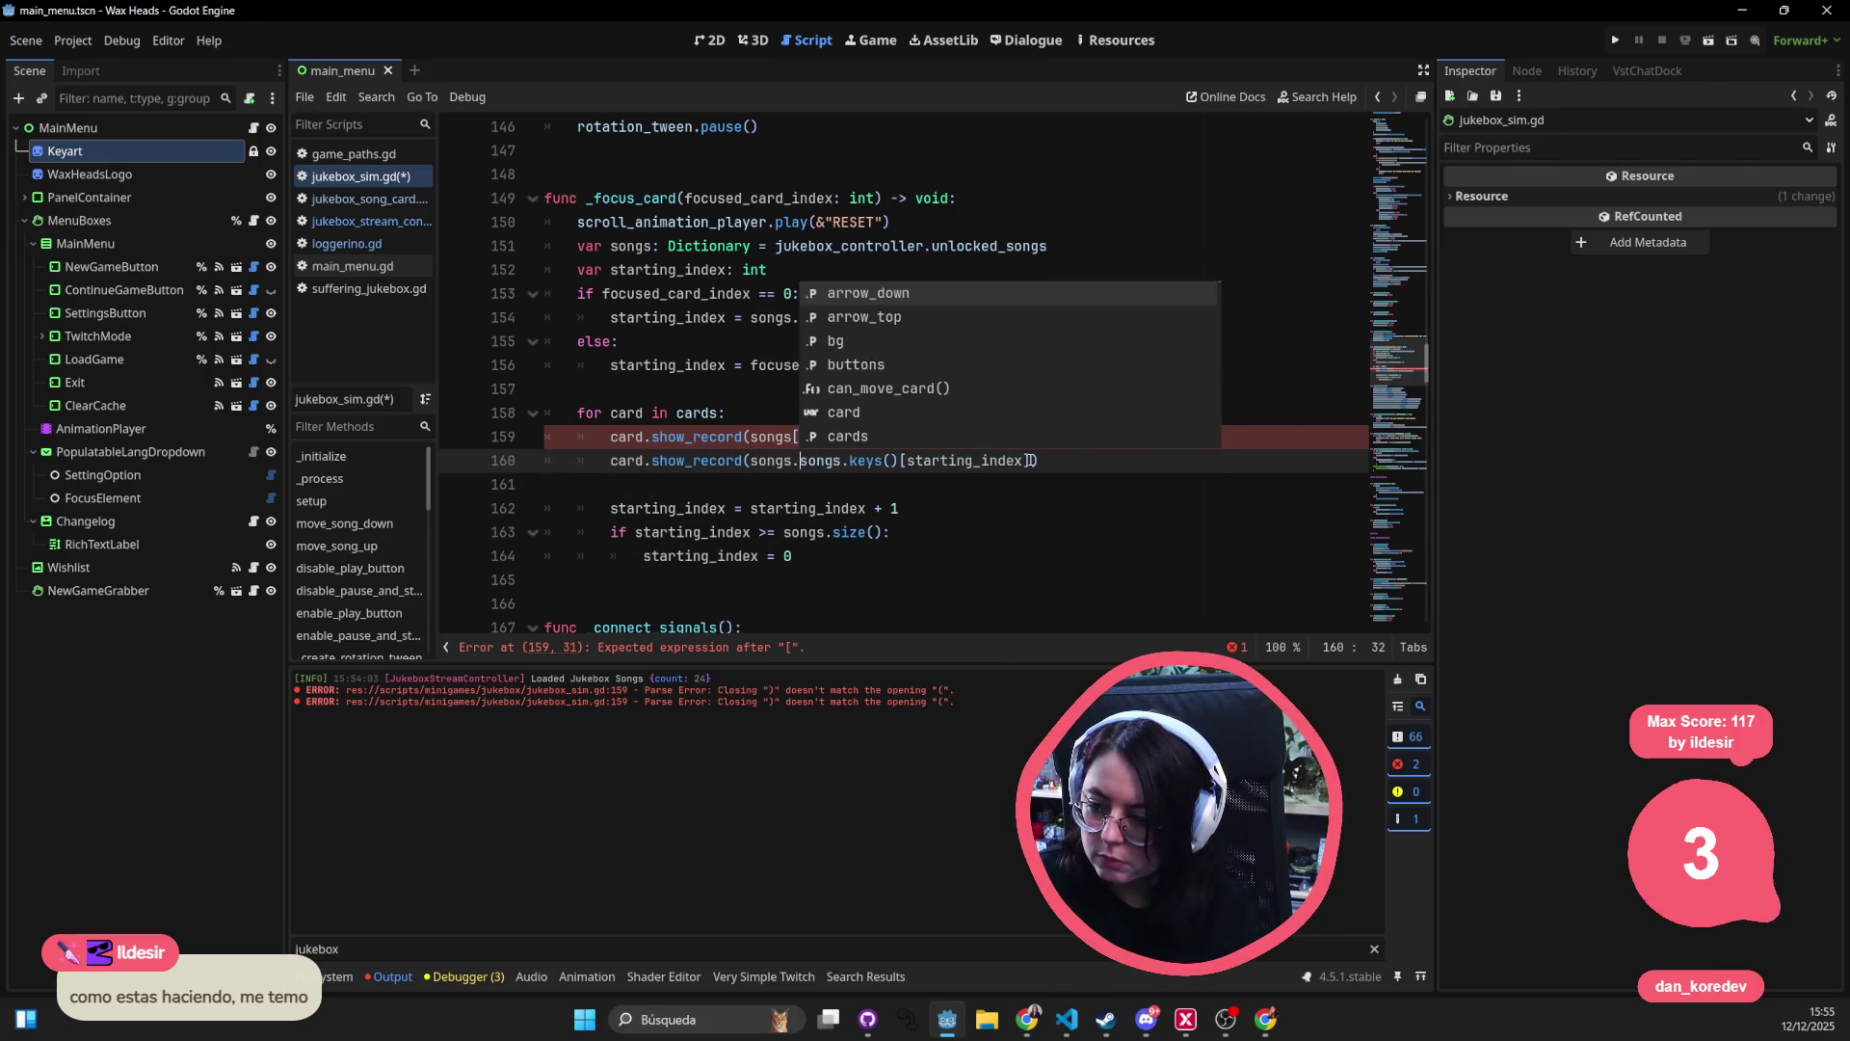
type(".get(")
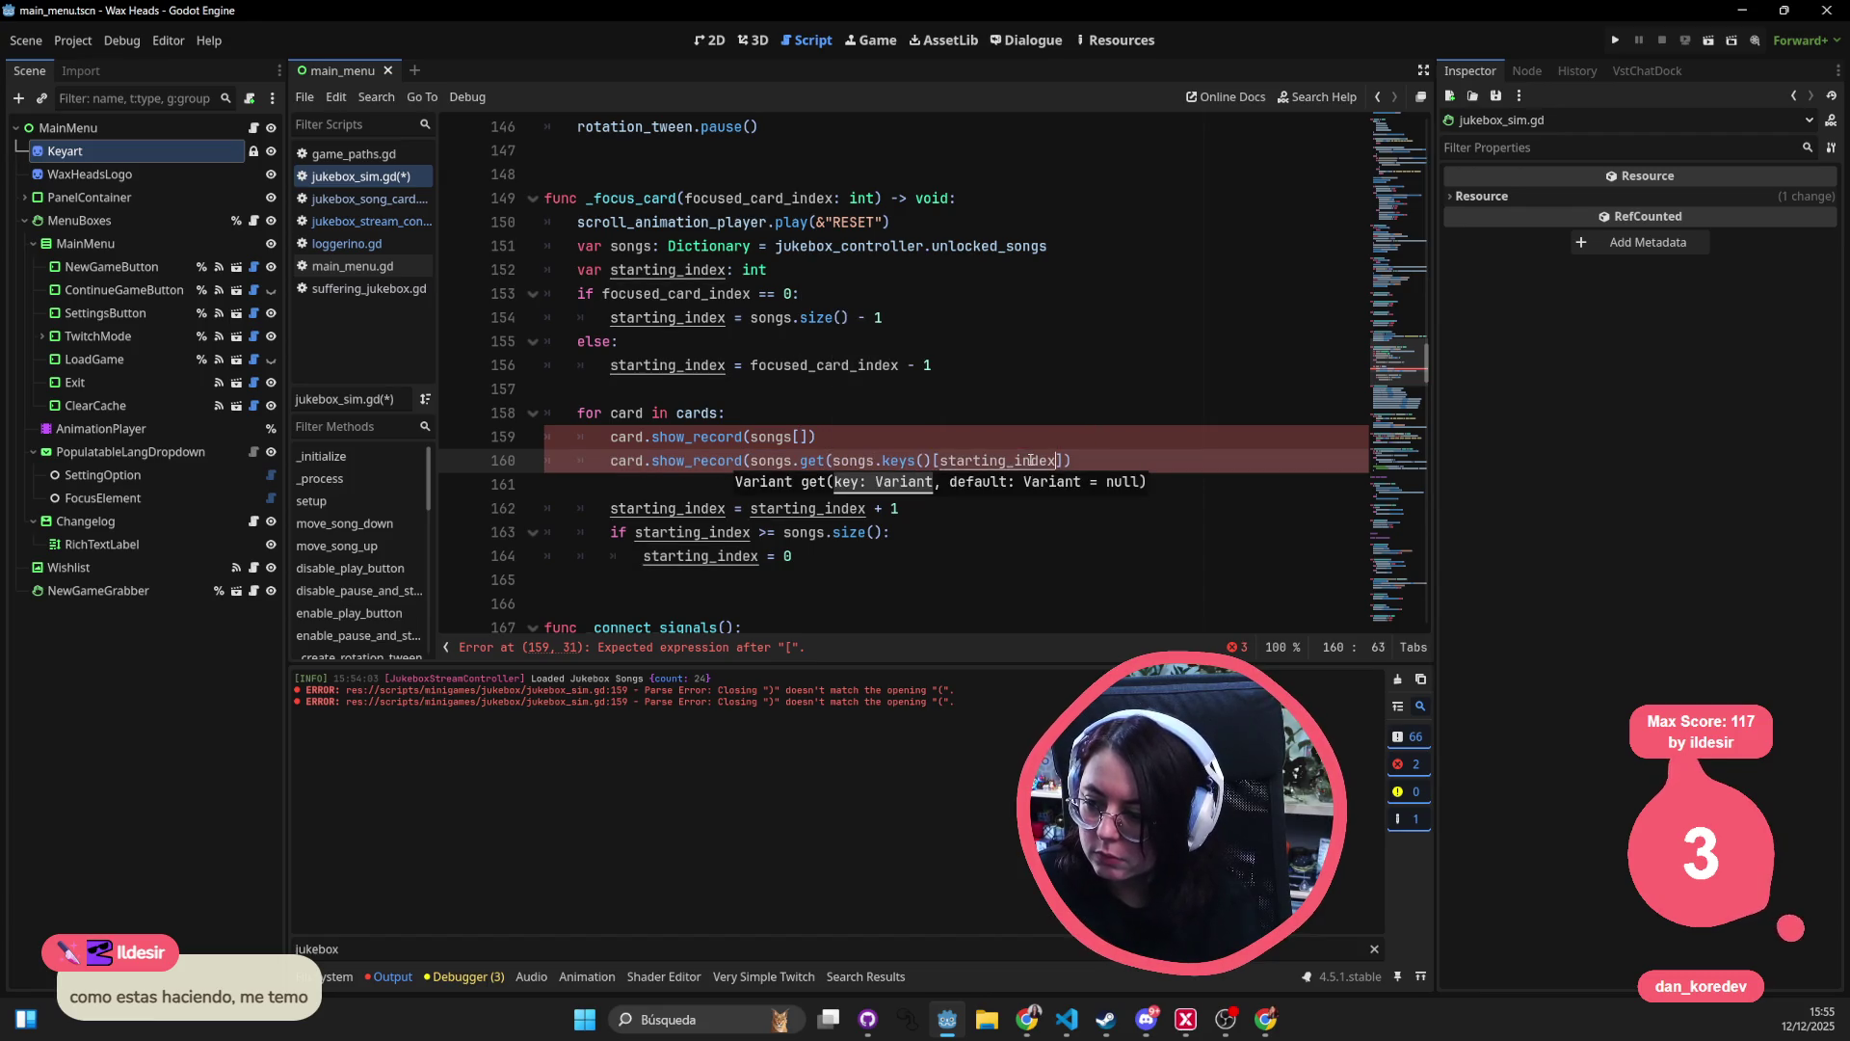
key("End")
type(")")
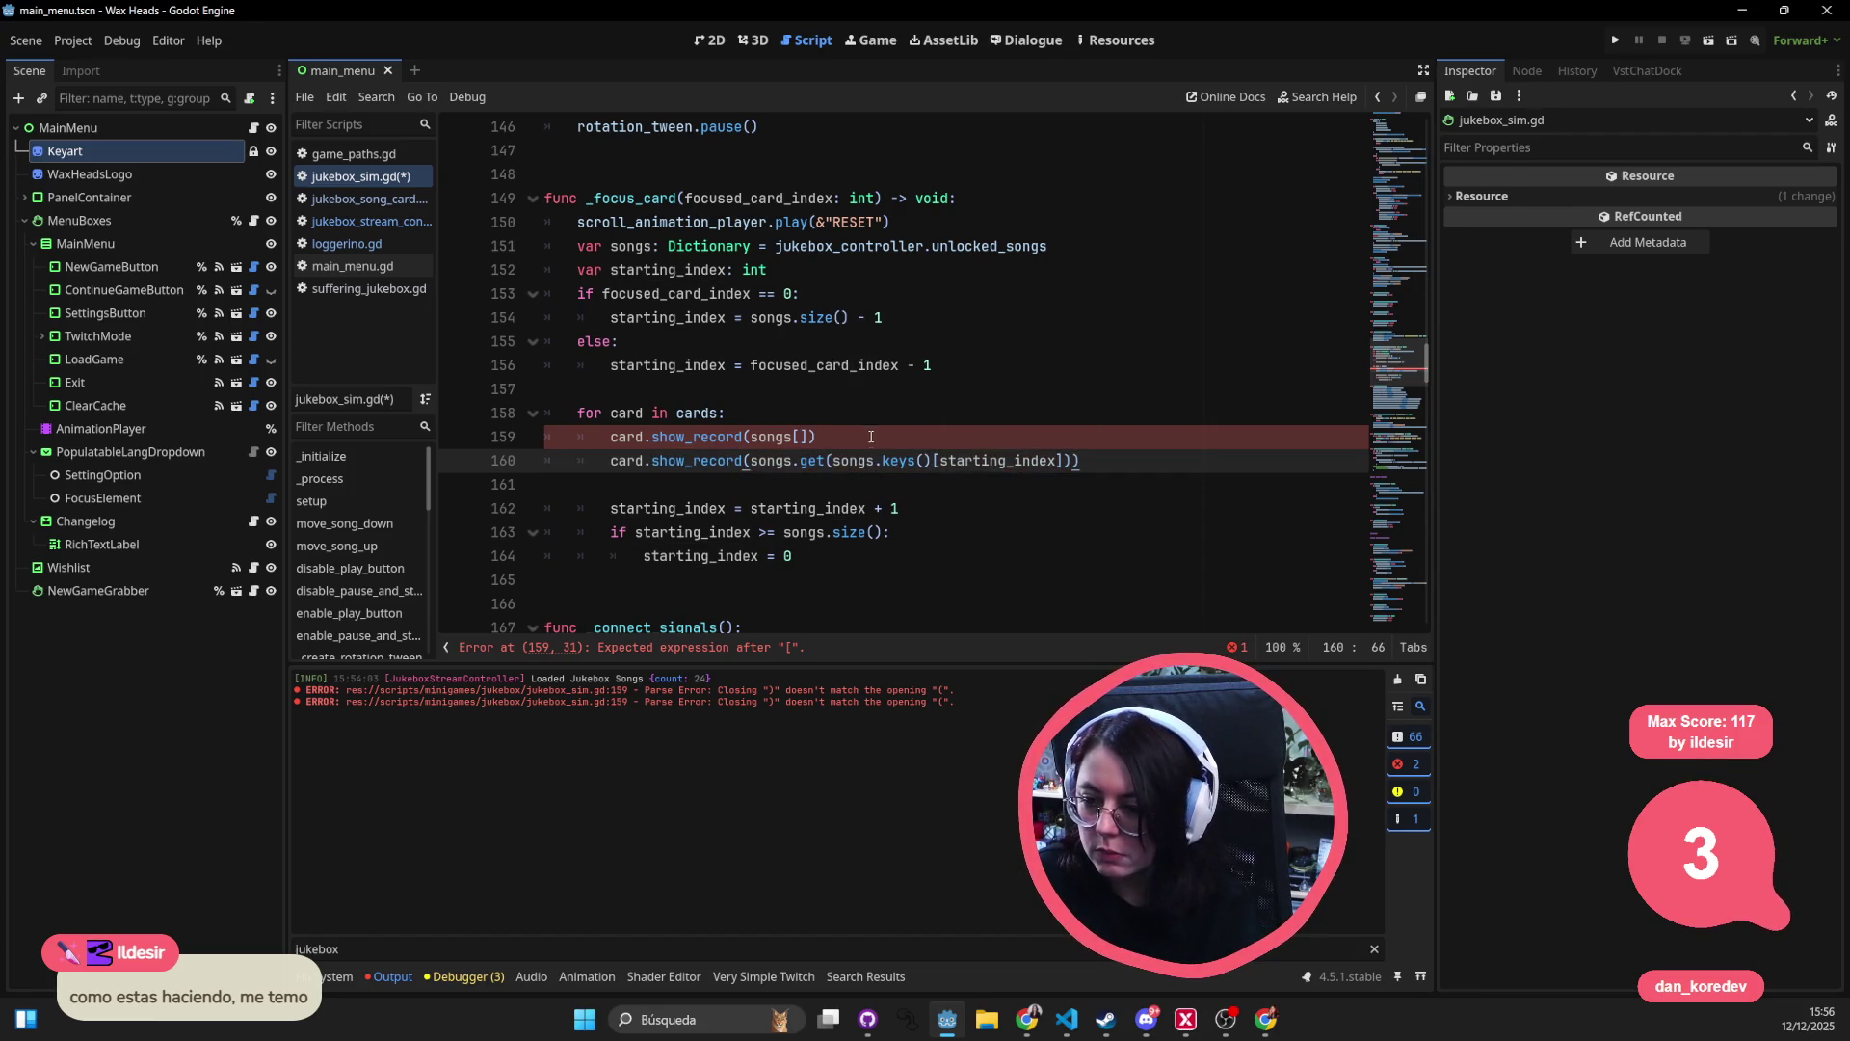
- Delete the unfinished duplicate line and run the project
triple_click(871, 438)
key("BackSpace")
key("Escape")
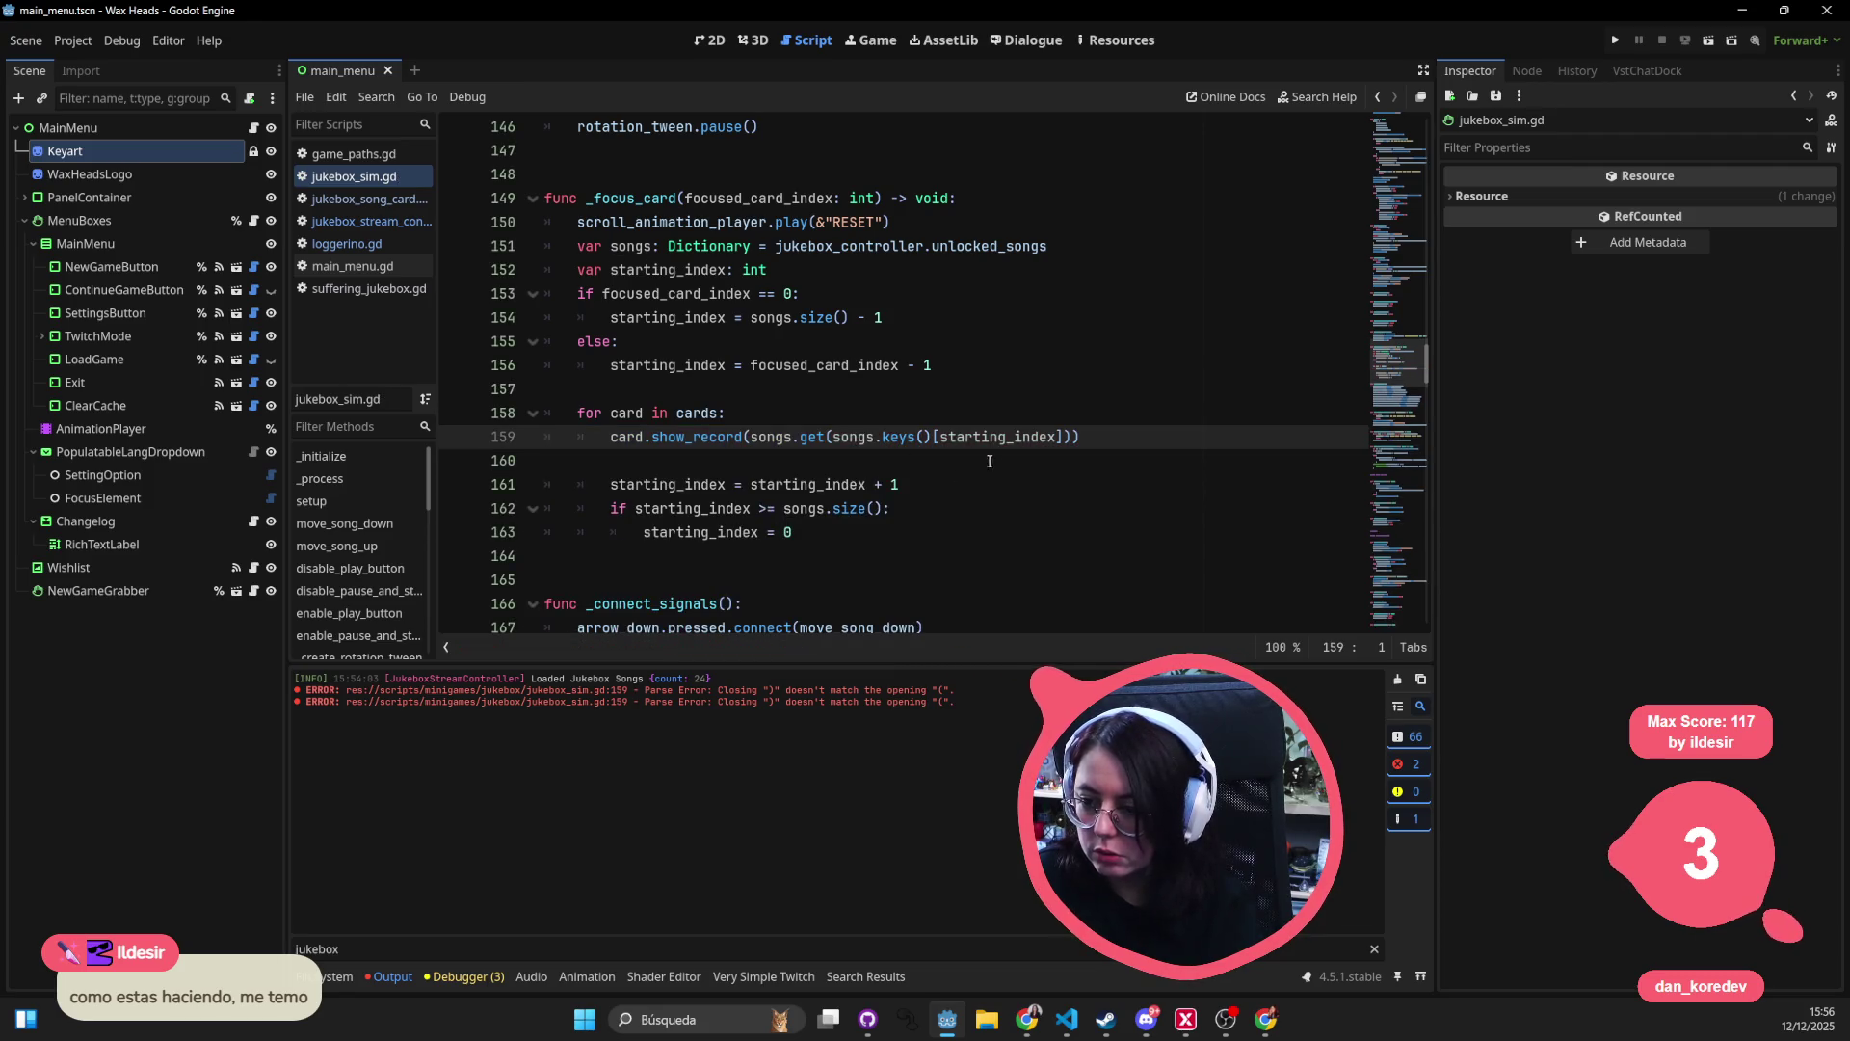
key("Down")
left_click(1616, 39)
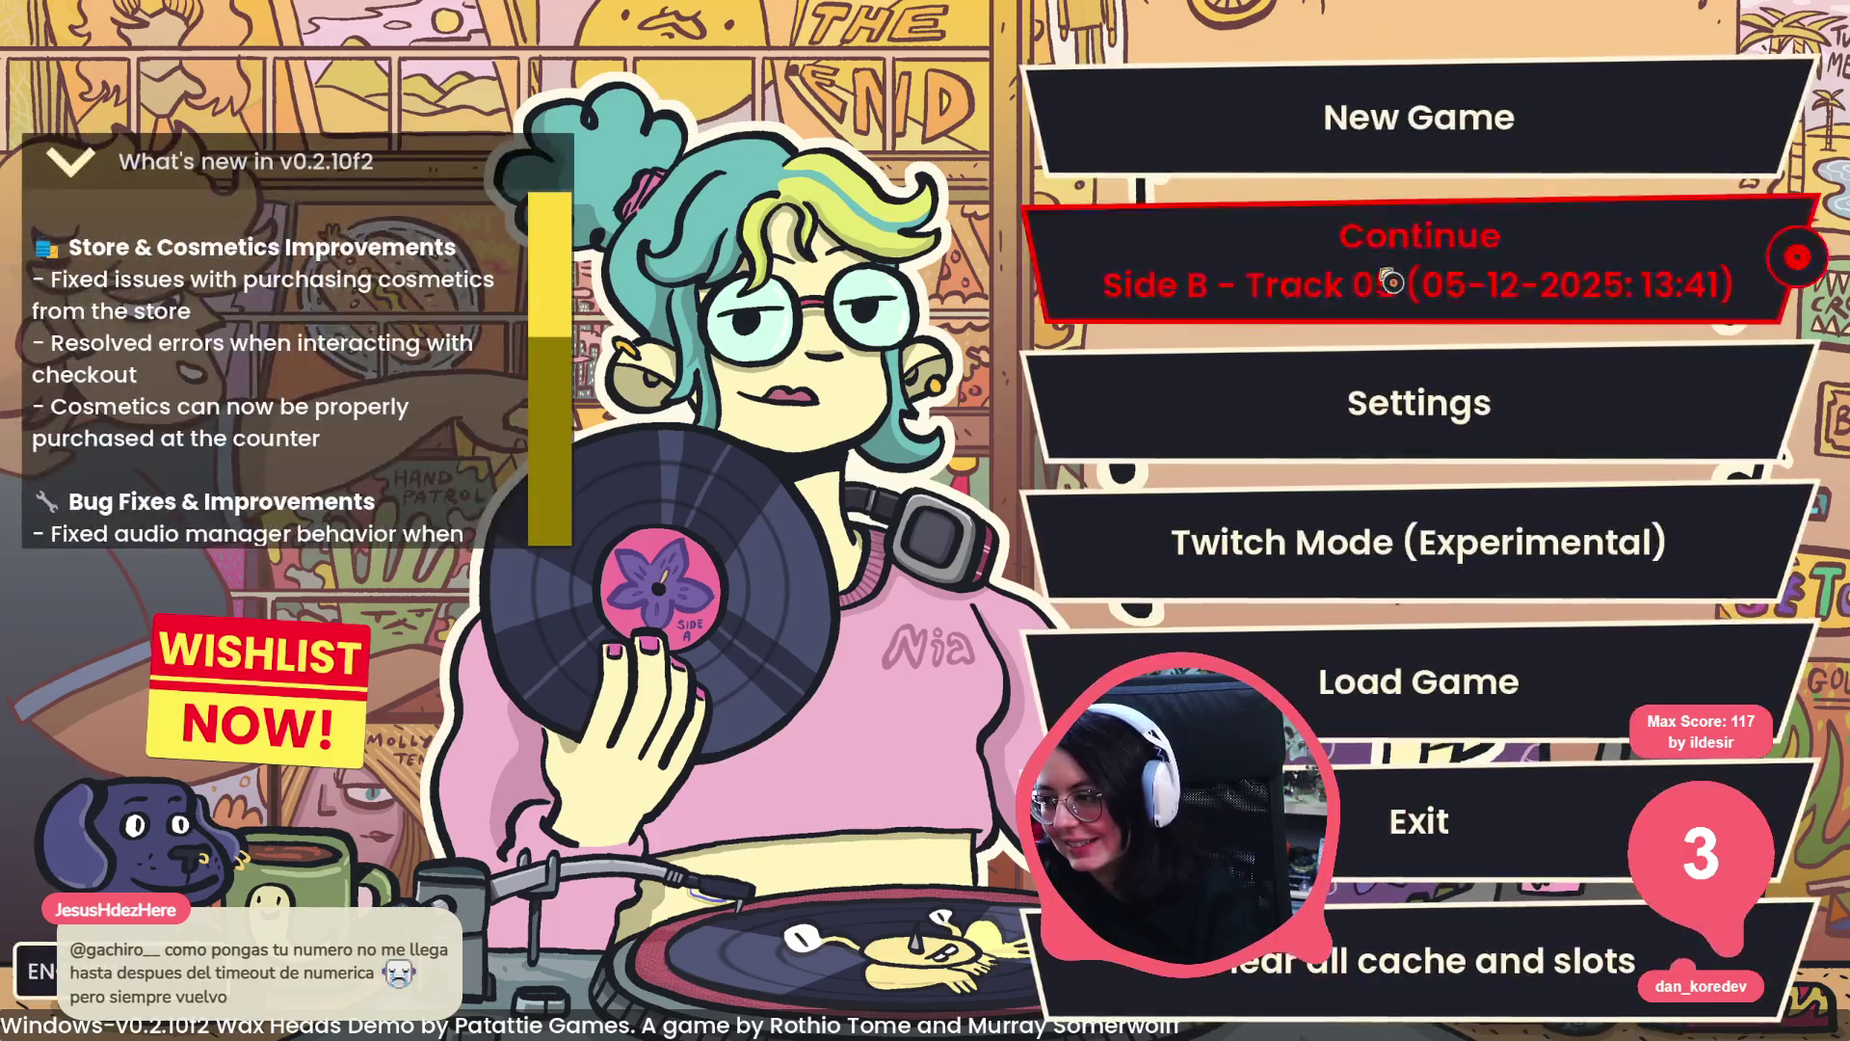
- Press Continue on the title menu to load the Side B Track 05 save
key("Return")
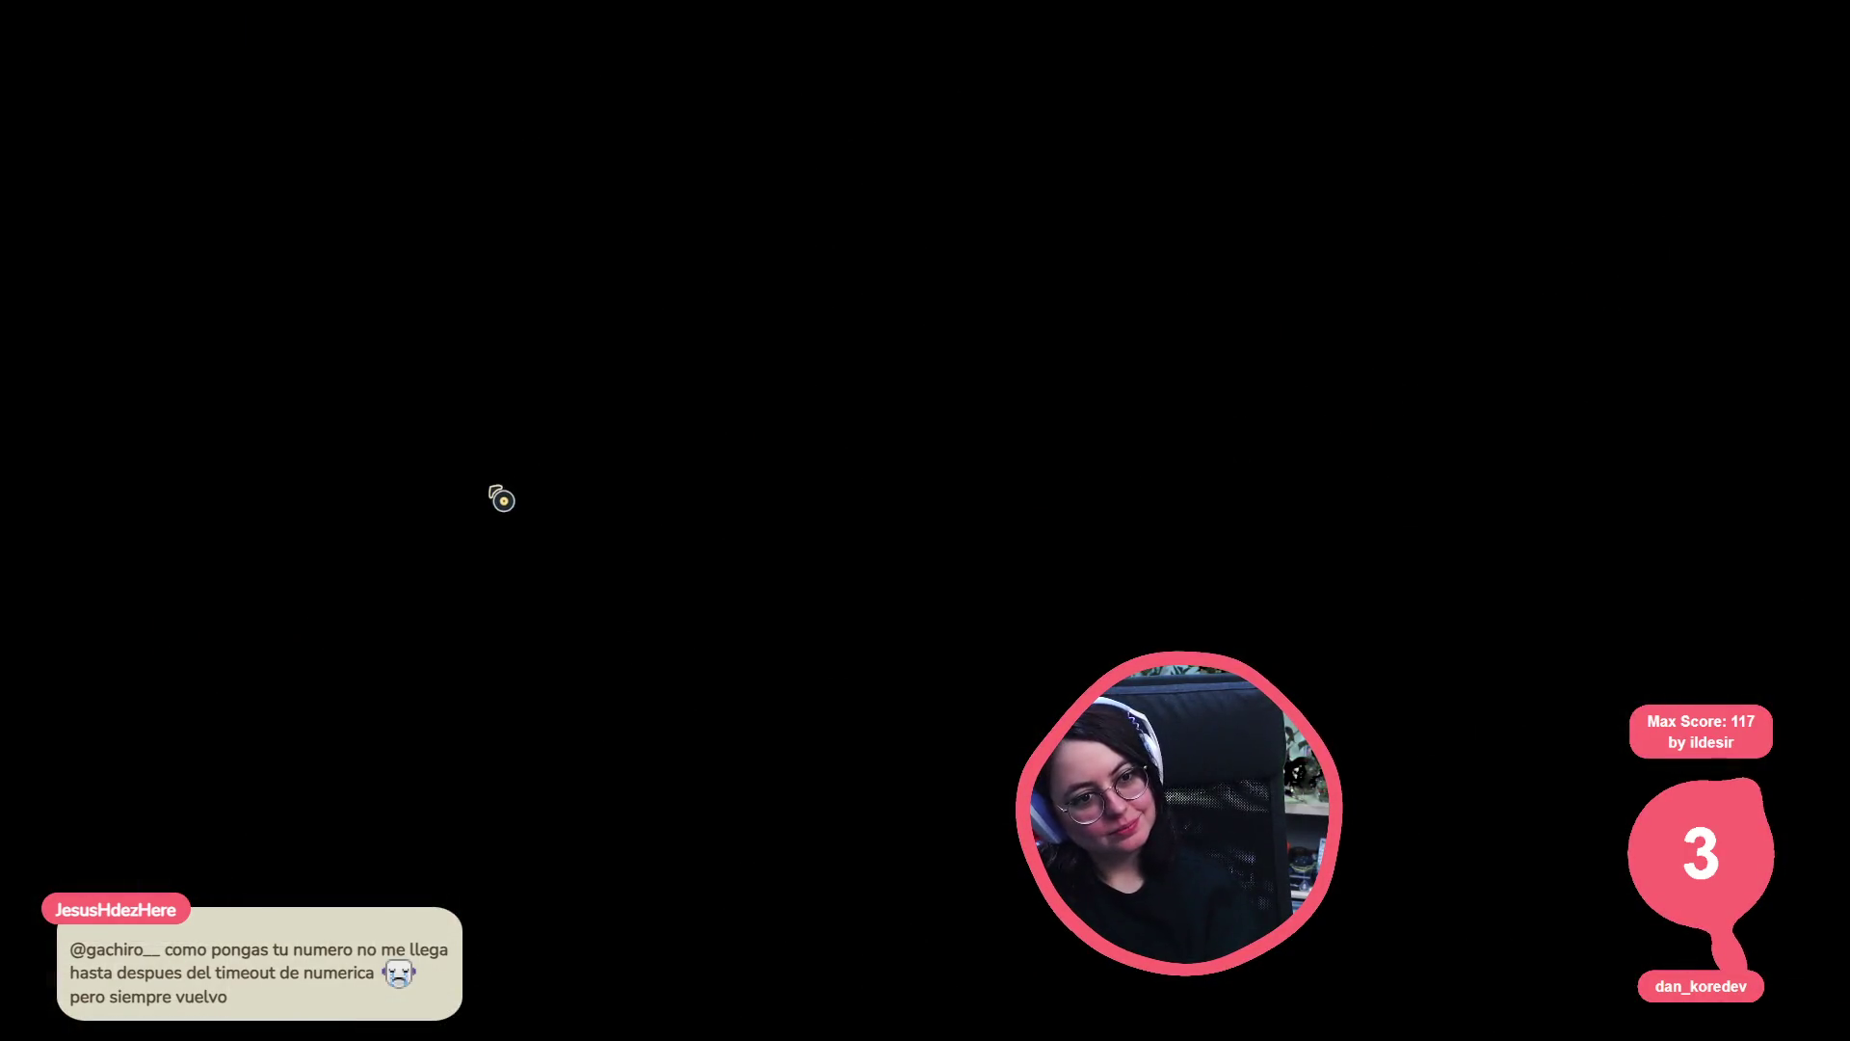
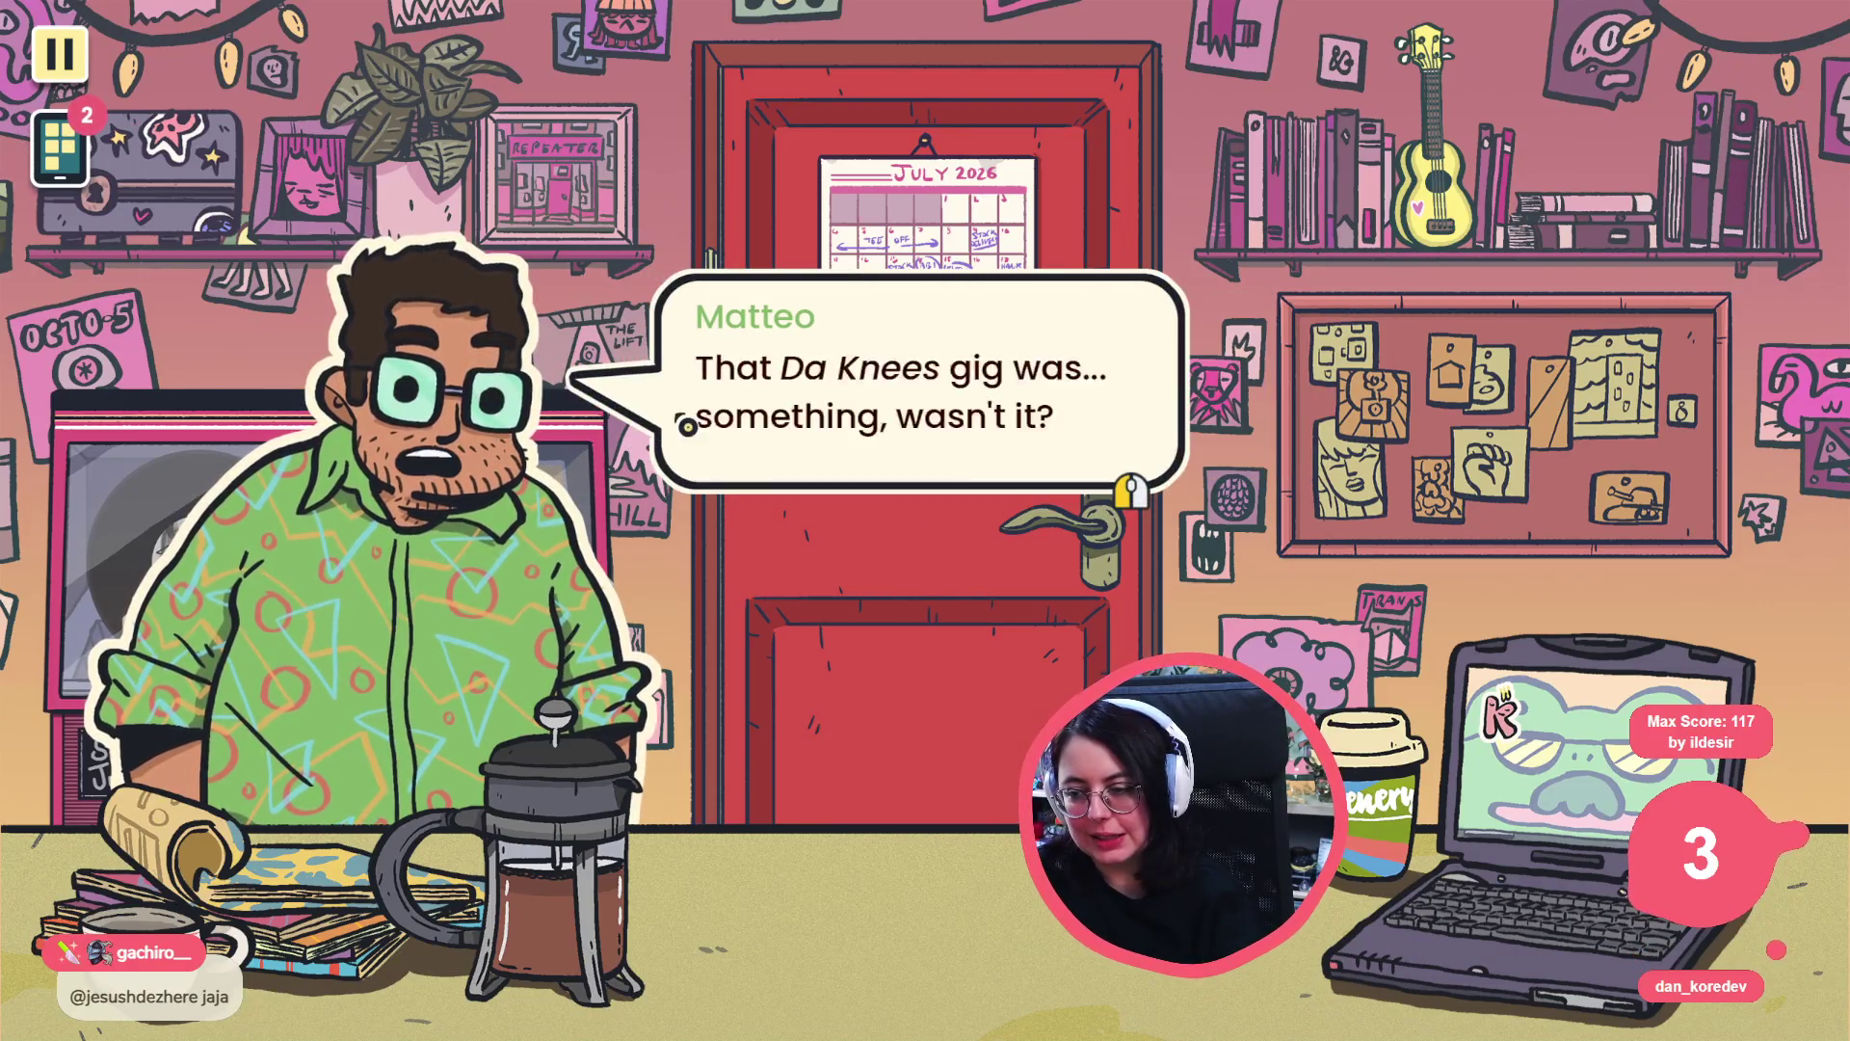
- Advance through Matteo's counter conversation to its end
key("Return")
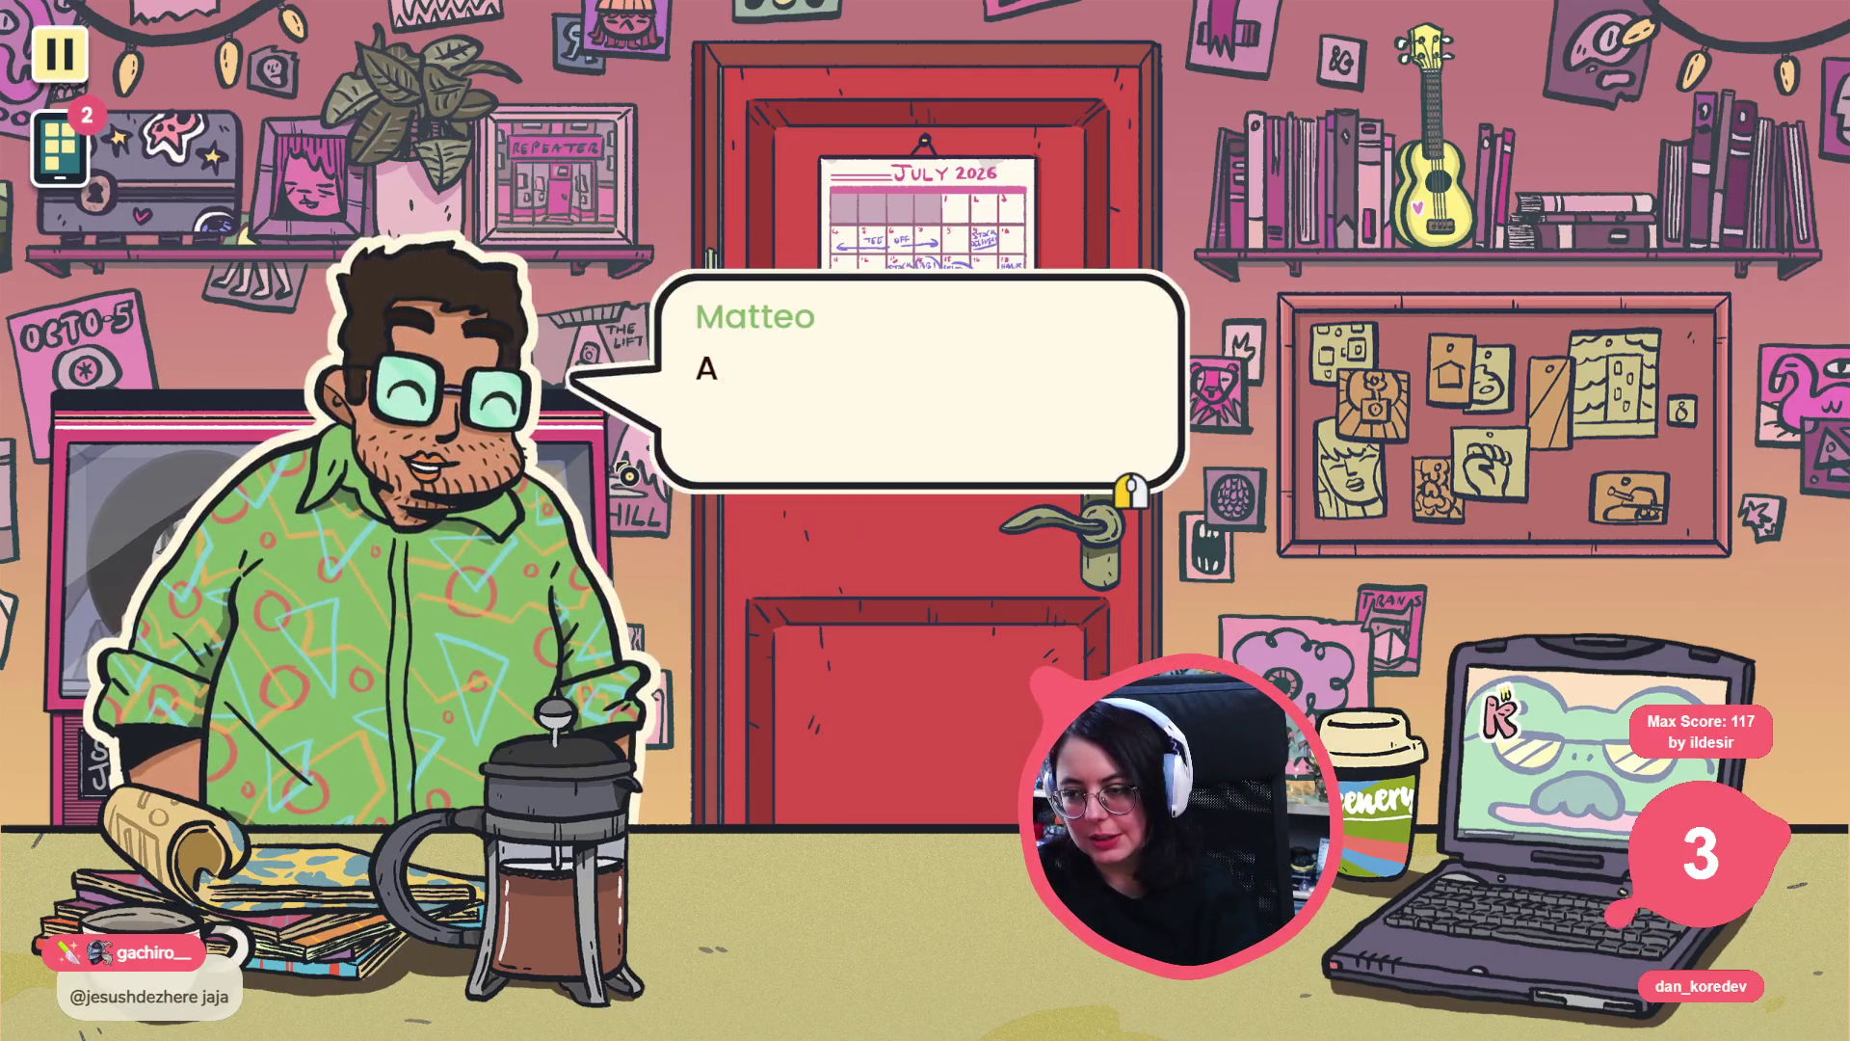
key("Return")
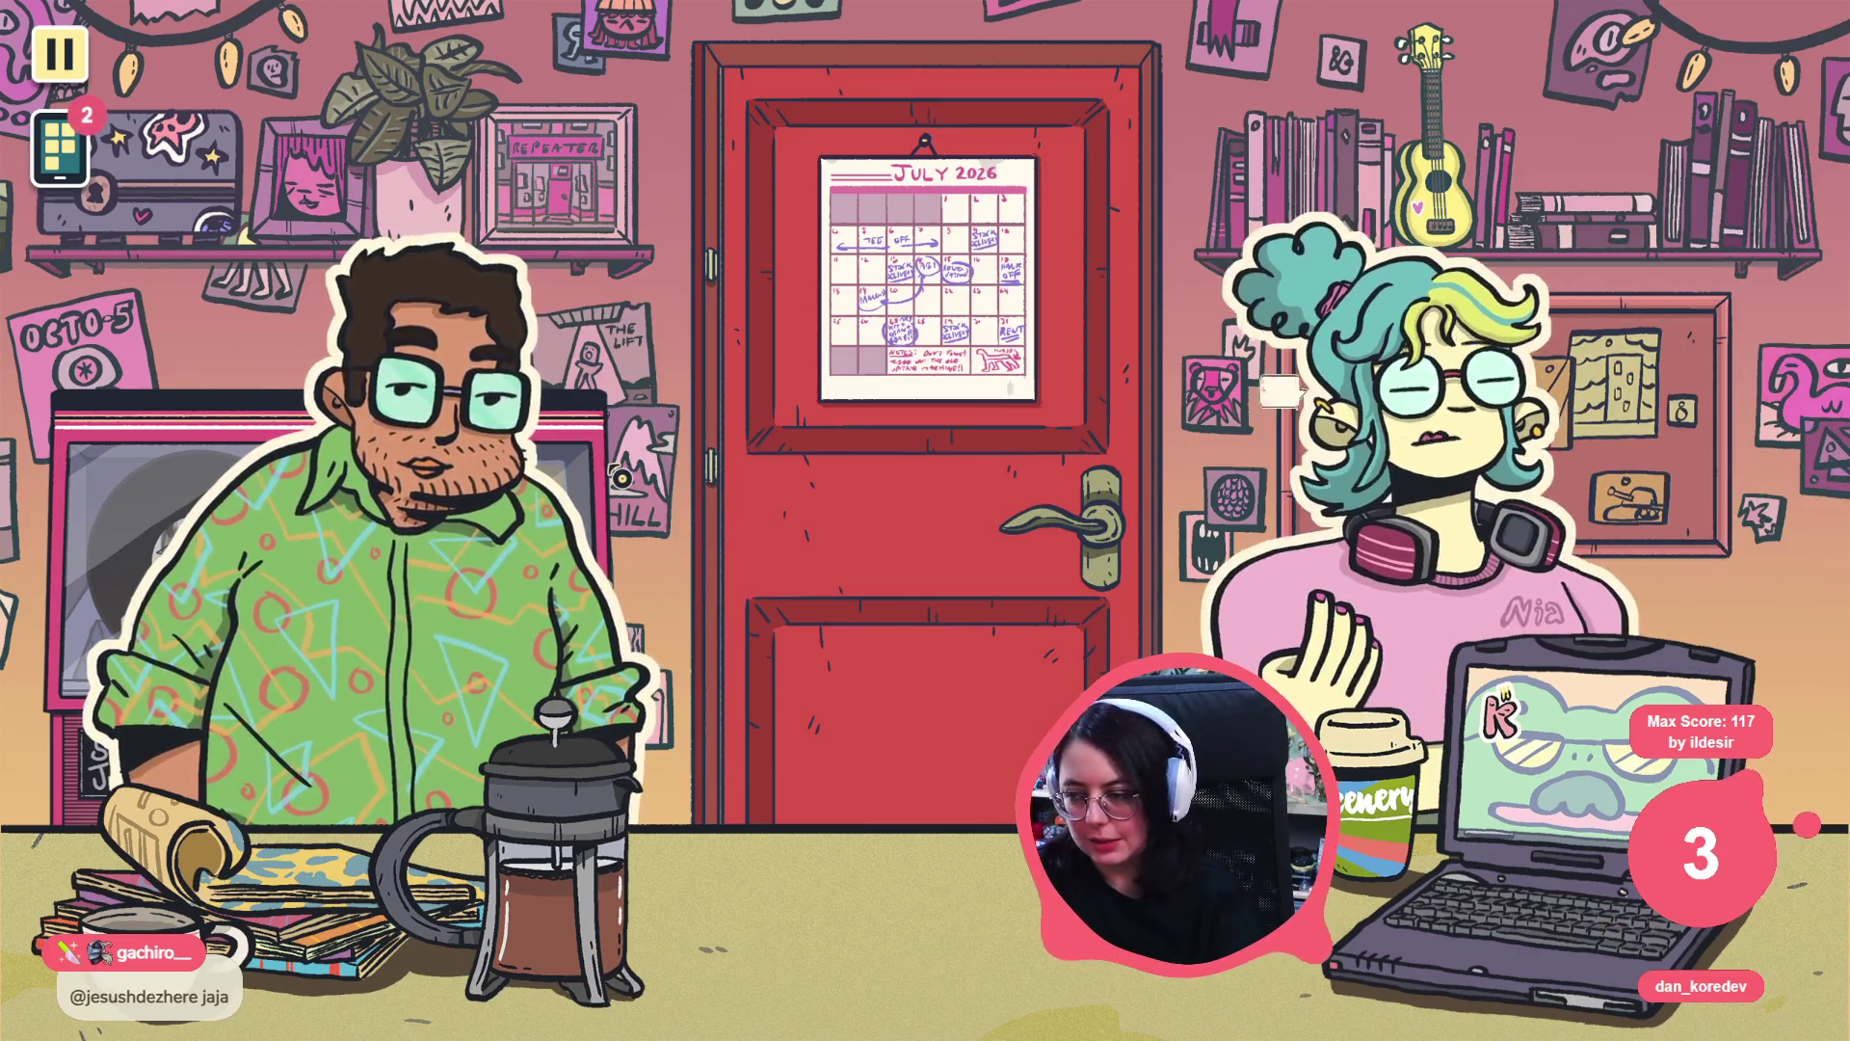
key("Return")
key("Return")
key("Return")
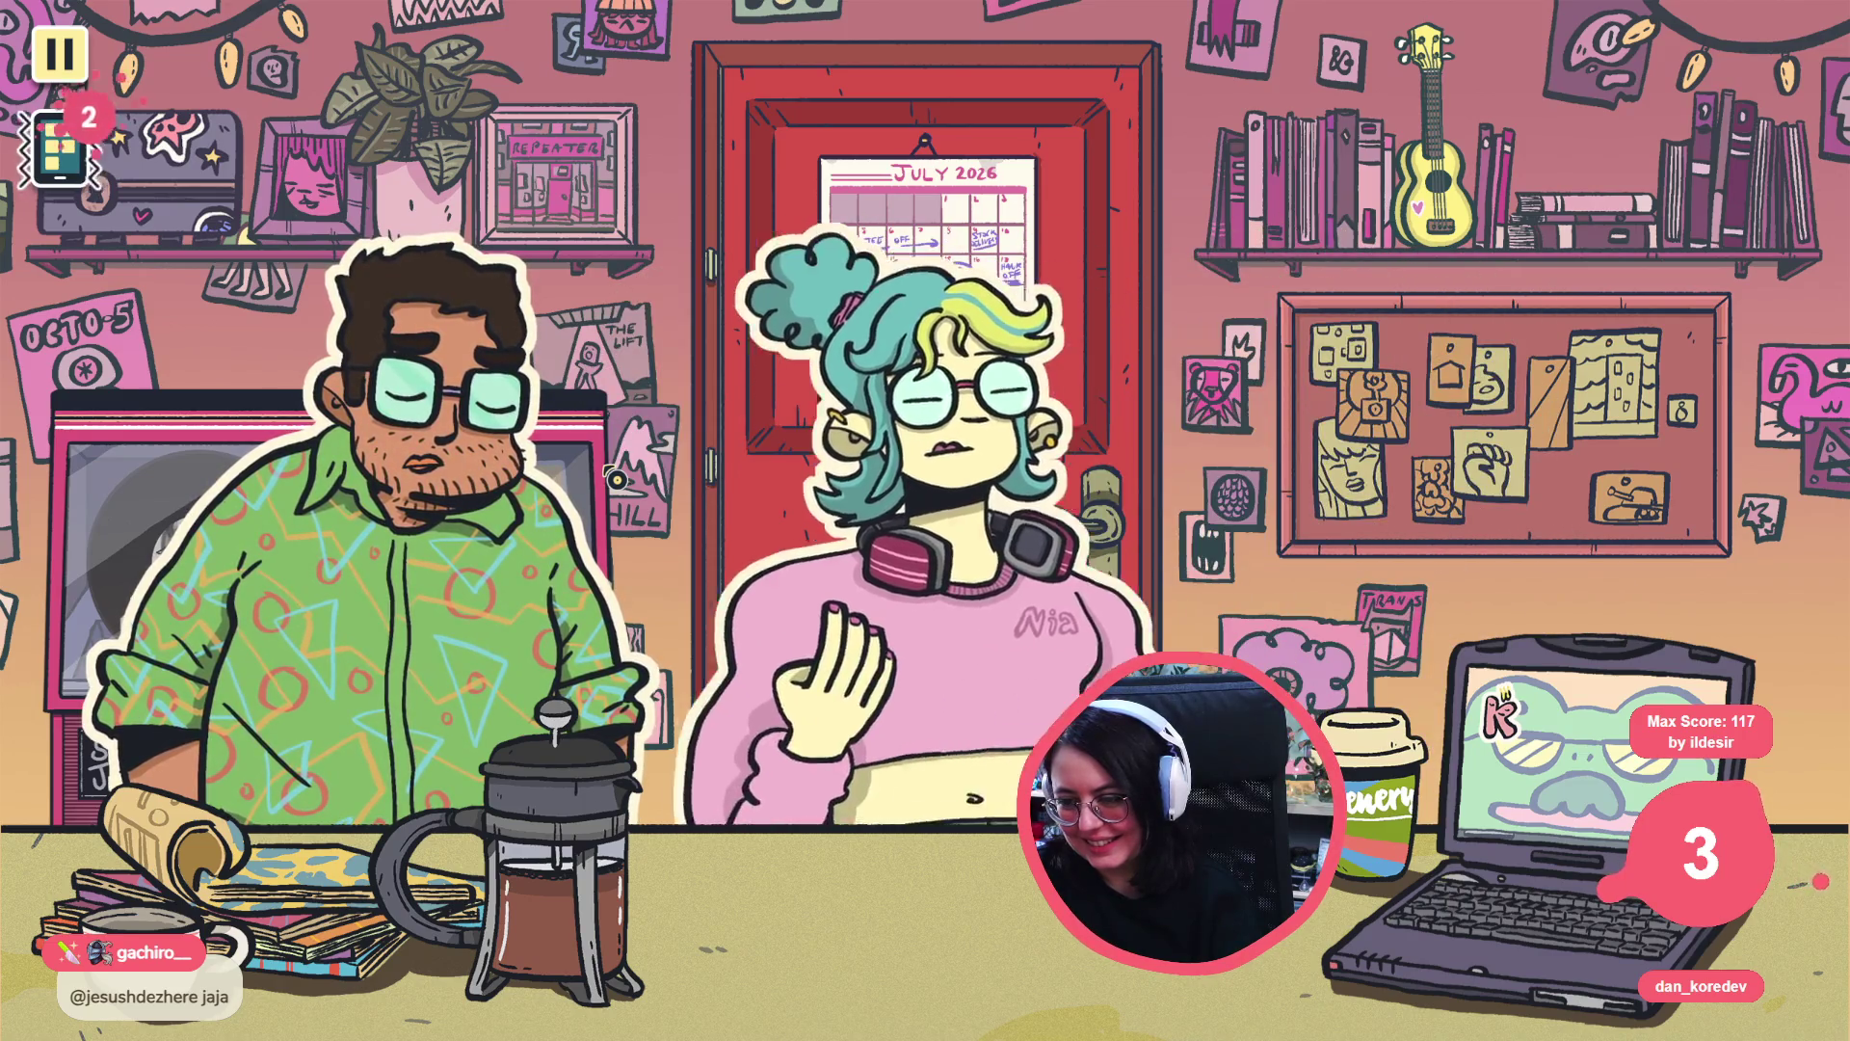
key("Return")
key("Return")
key("Return")
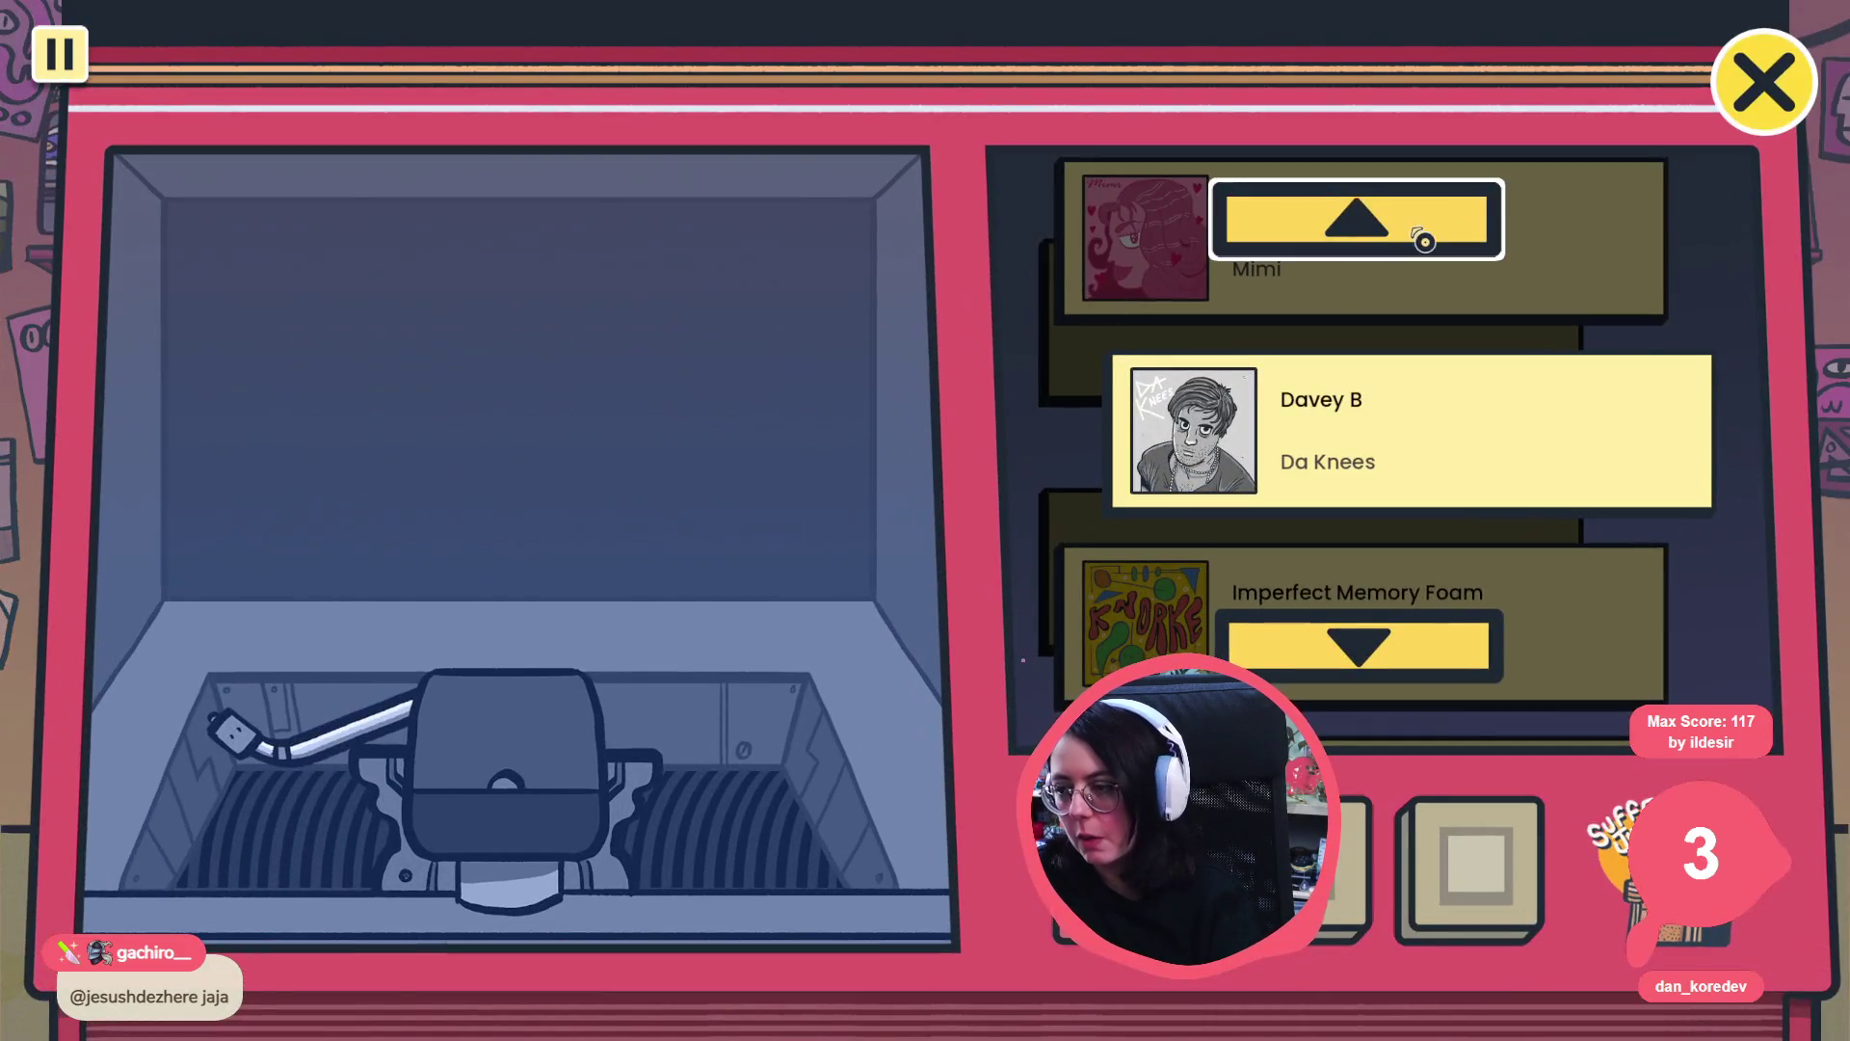
- Move five entries up the jukebox song list and play the chosen song
left_click(1425, 237)
left_click(1425, 238)
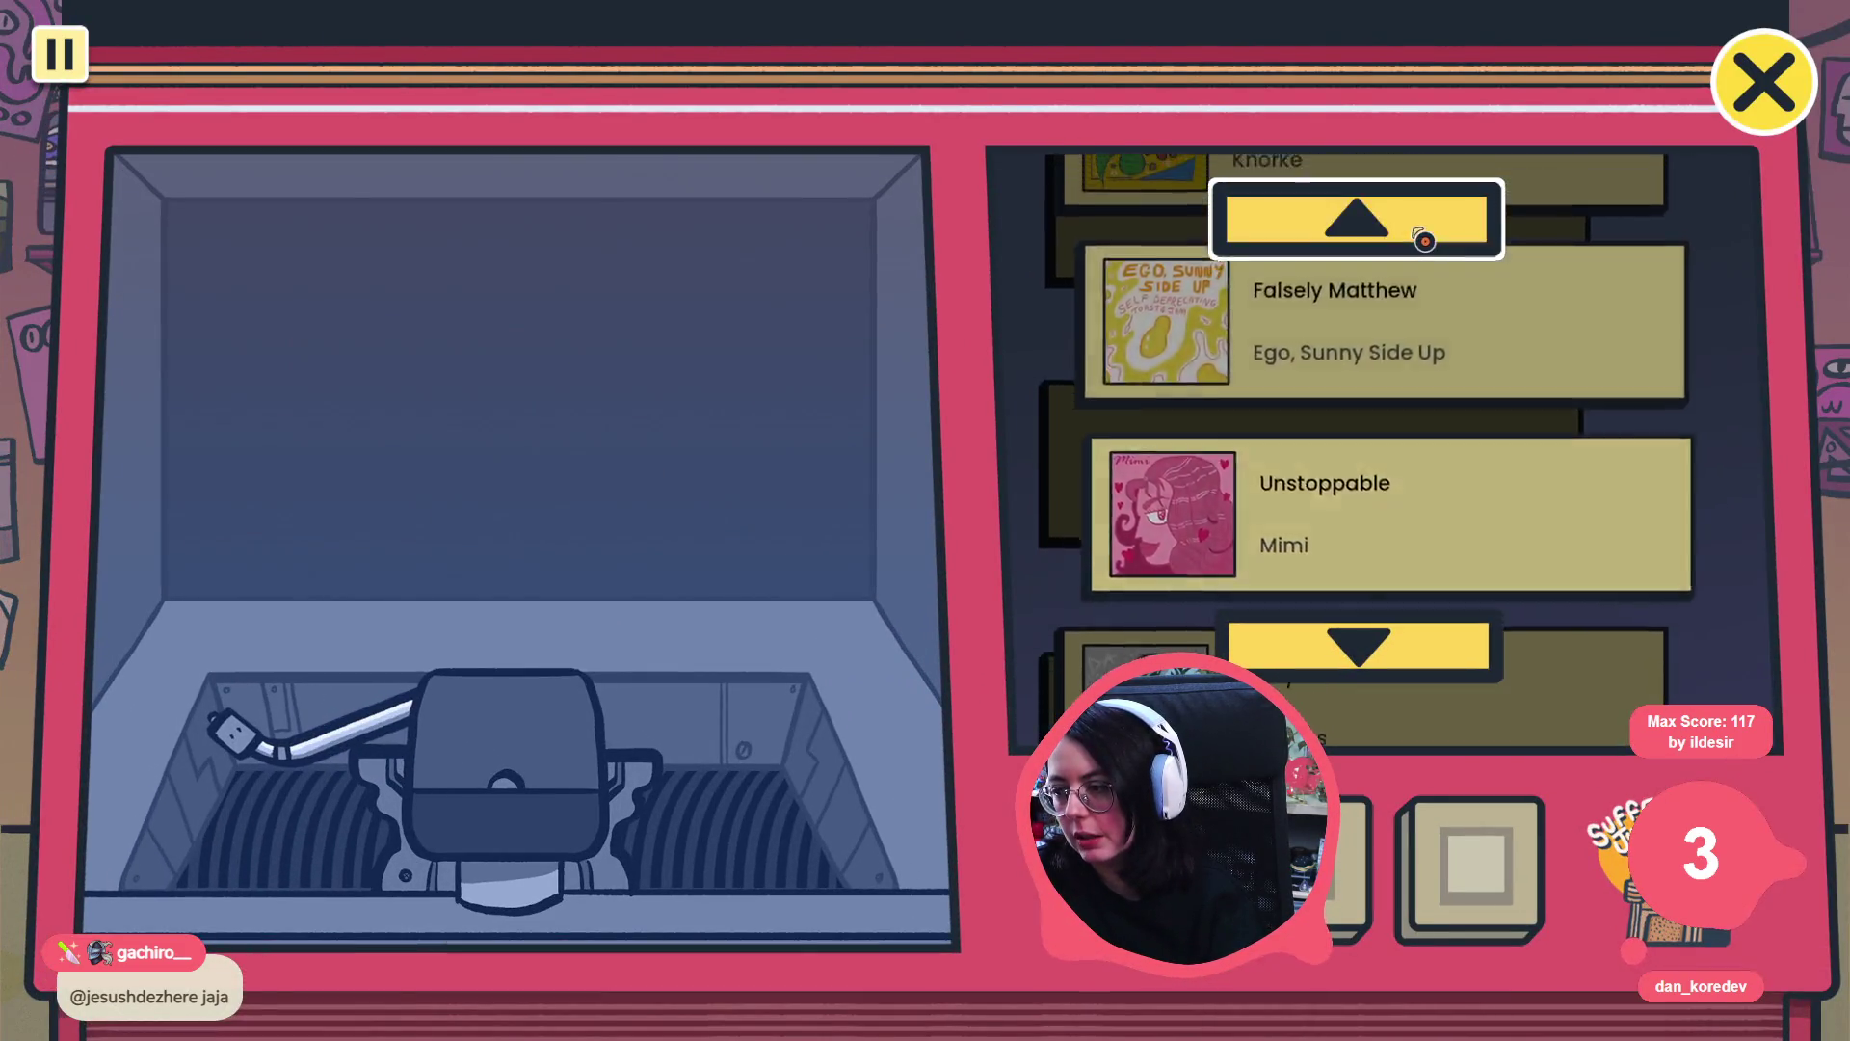
left_click(1425, 240)
left_click(1424, 240)
left_click(1424, 240)
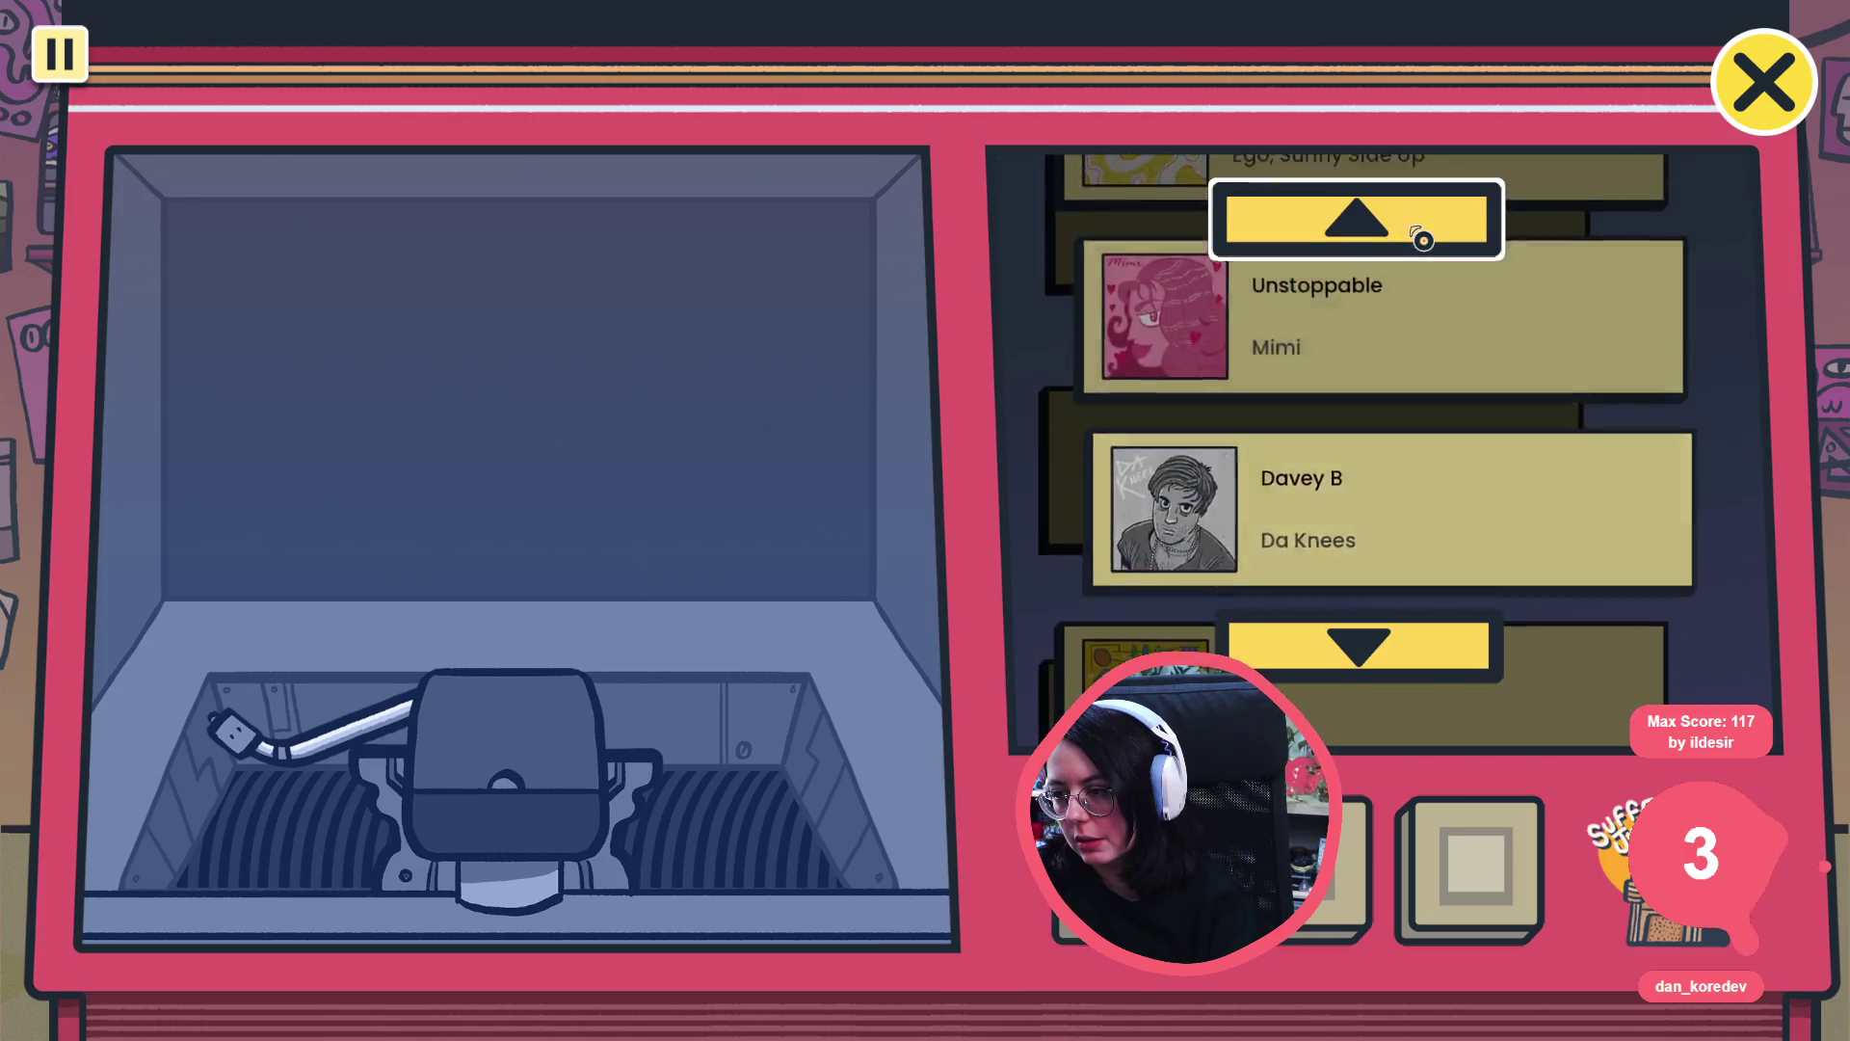
key("Return")
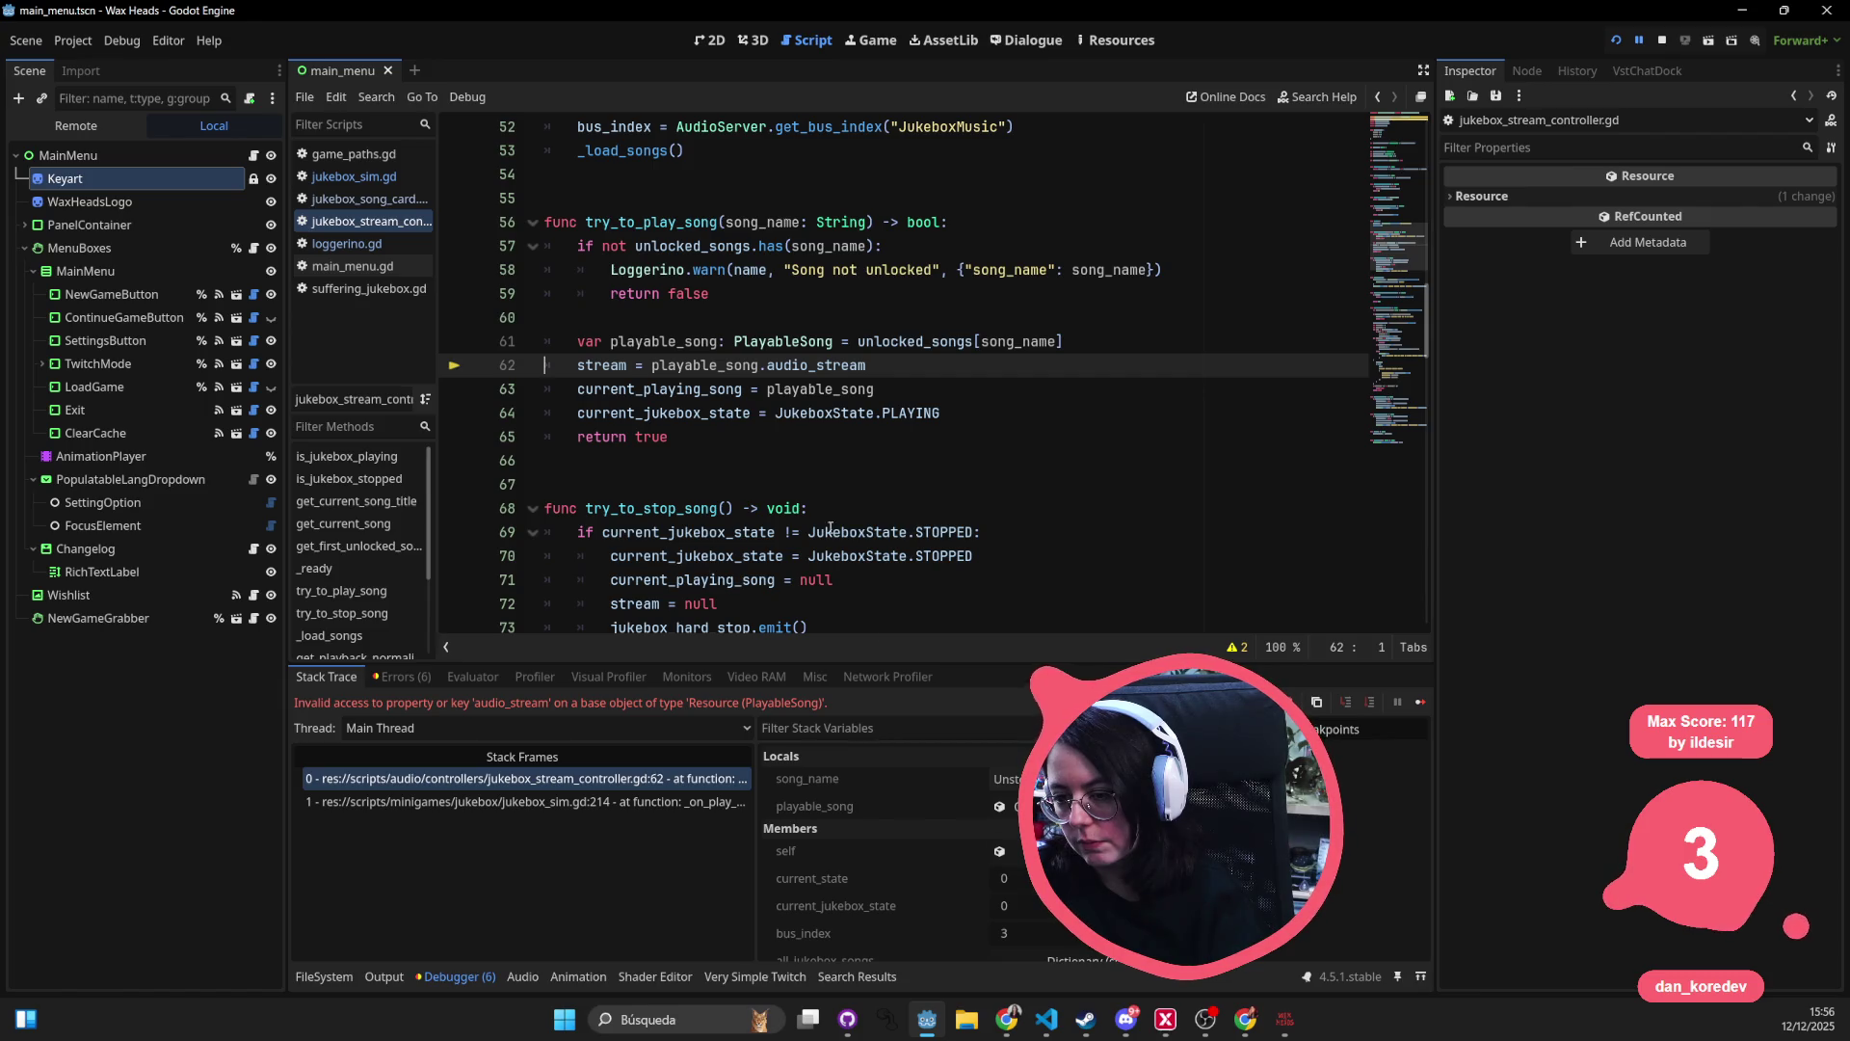
- Inspect the PlayableSong class's song property, then return to jukebox_stream_controller.gd
mouse_move(704, 365)
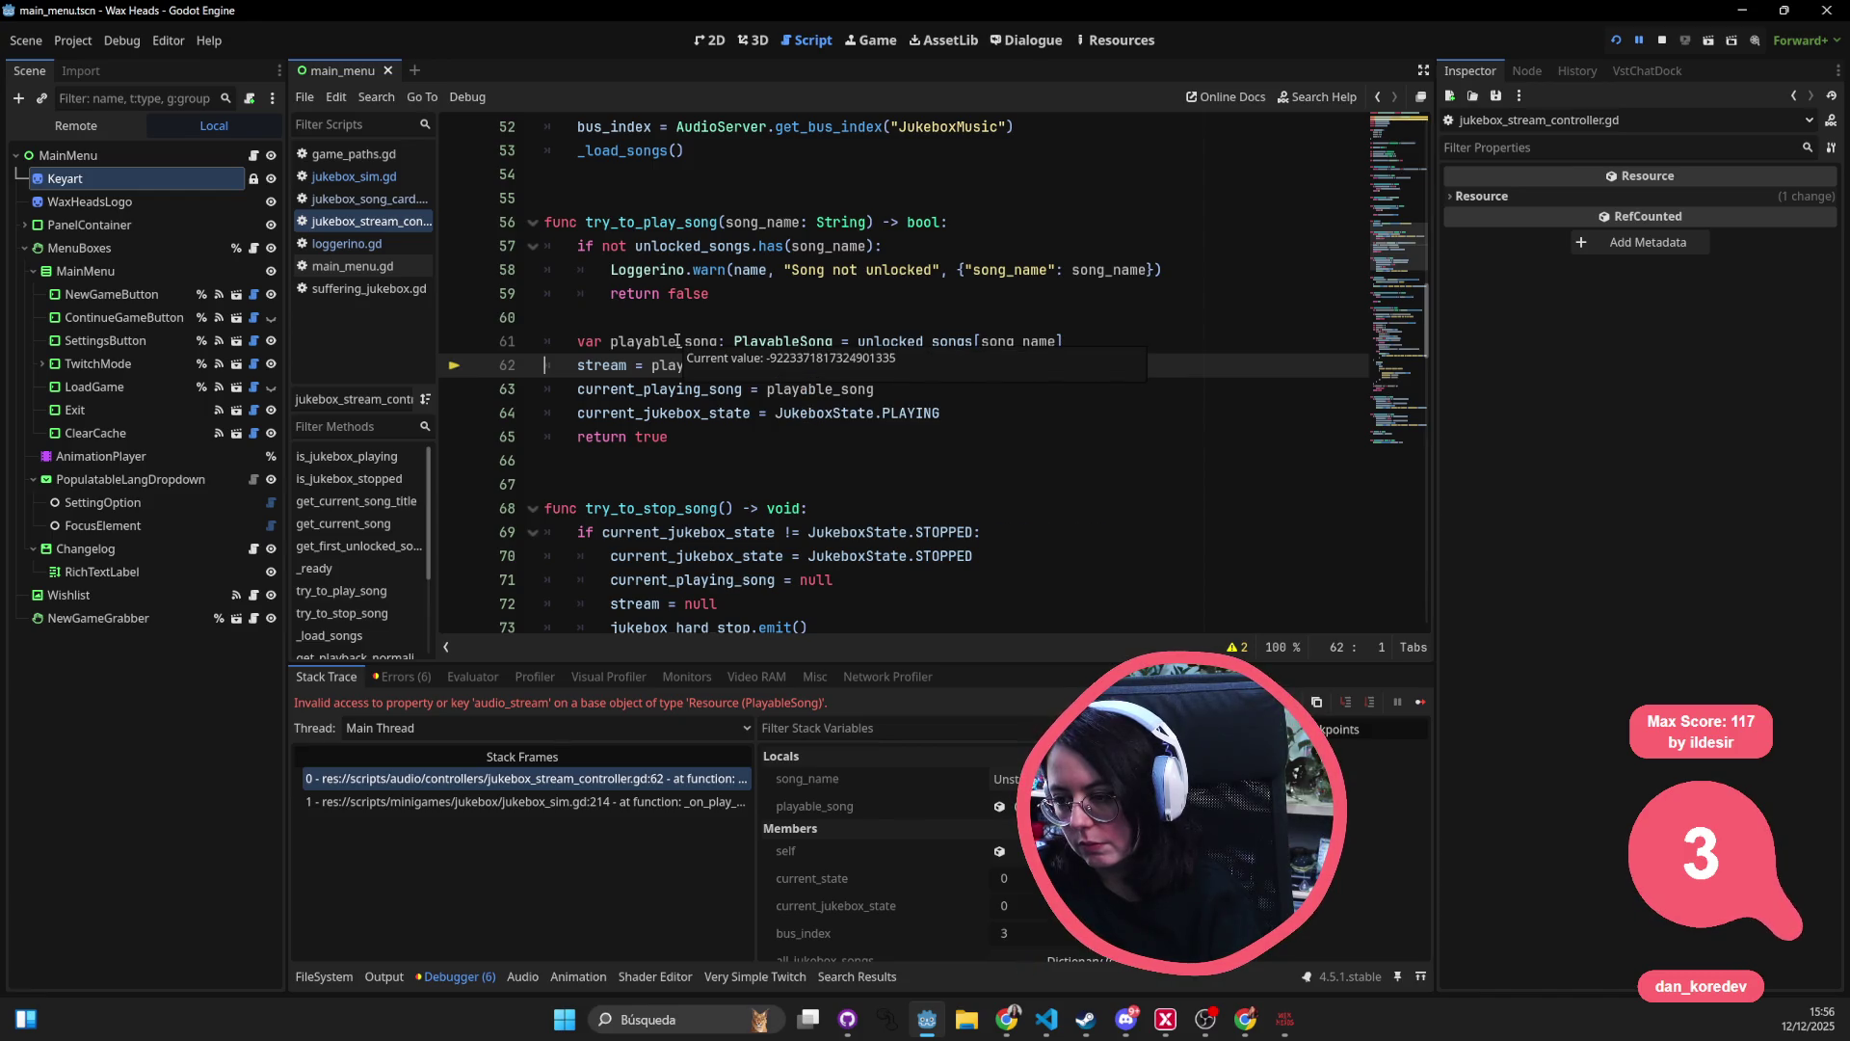
left_click(749, 508)
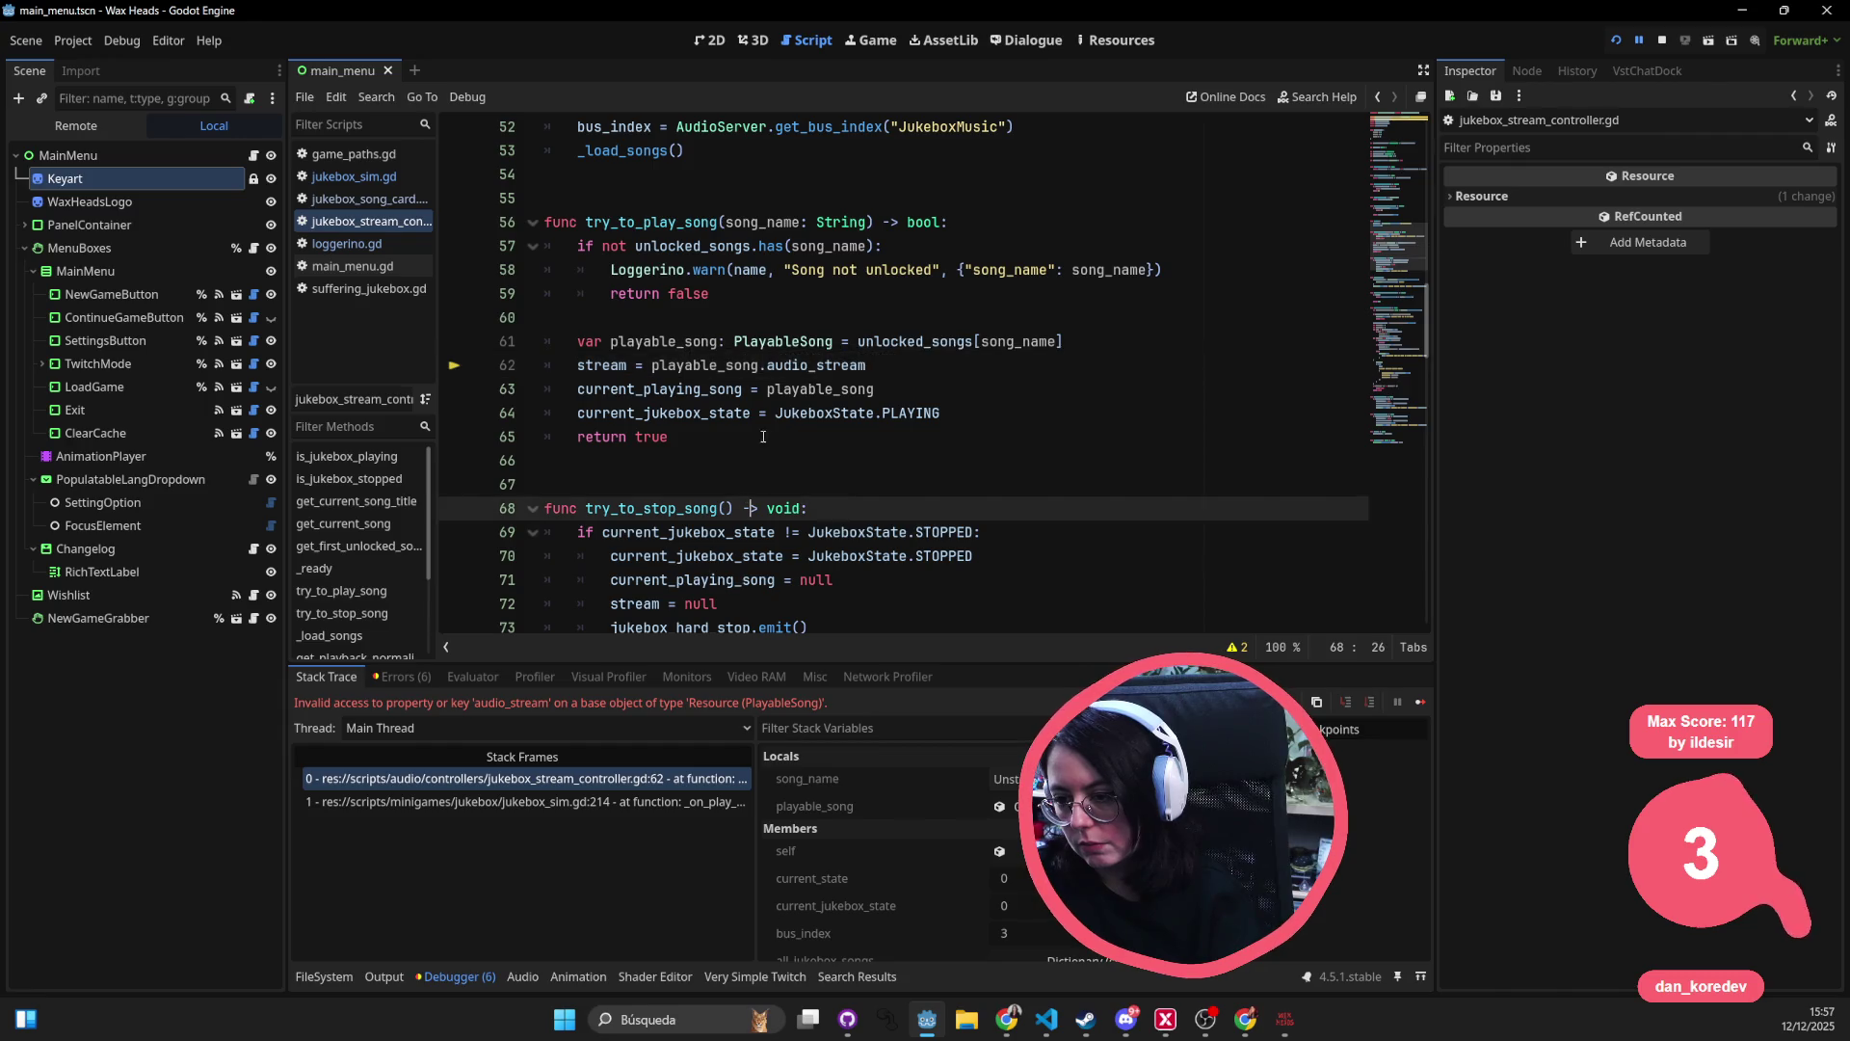
scroll(732, 366, "up", 1)
left_click(725, 371)
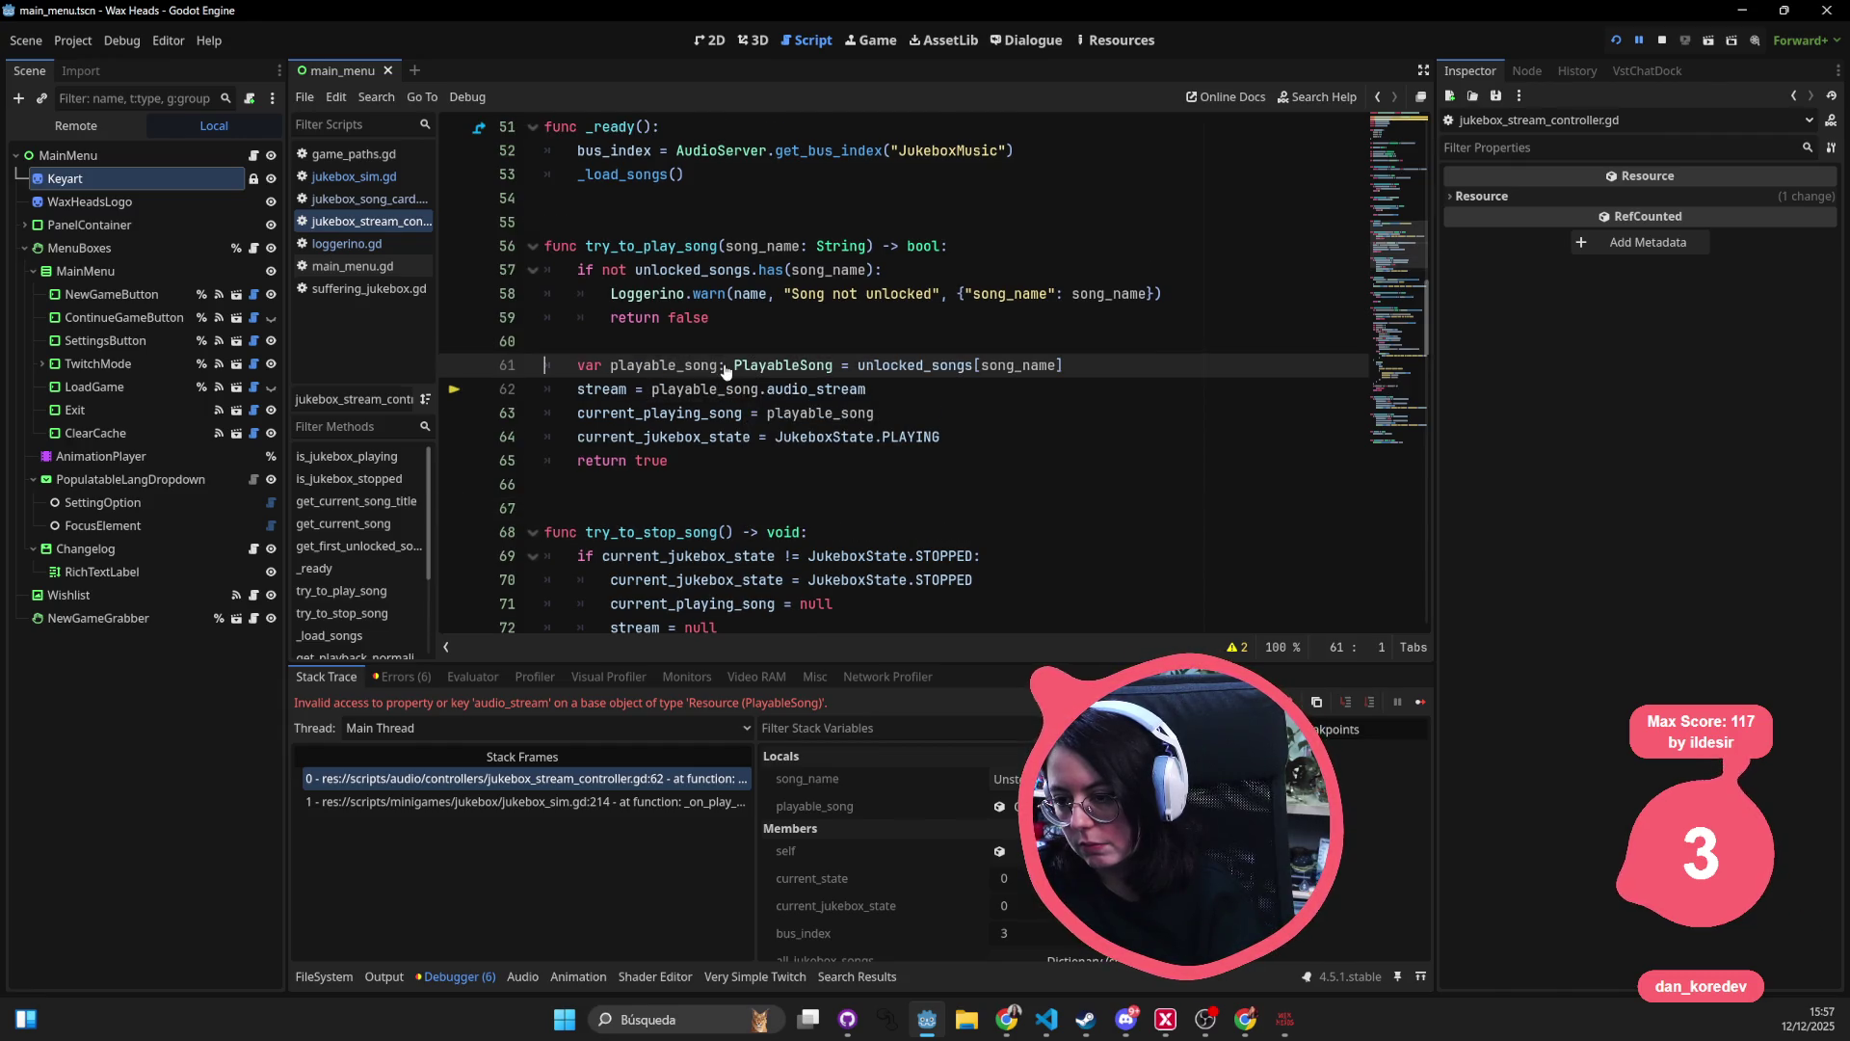
double_click(720, 391)
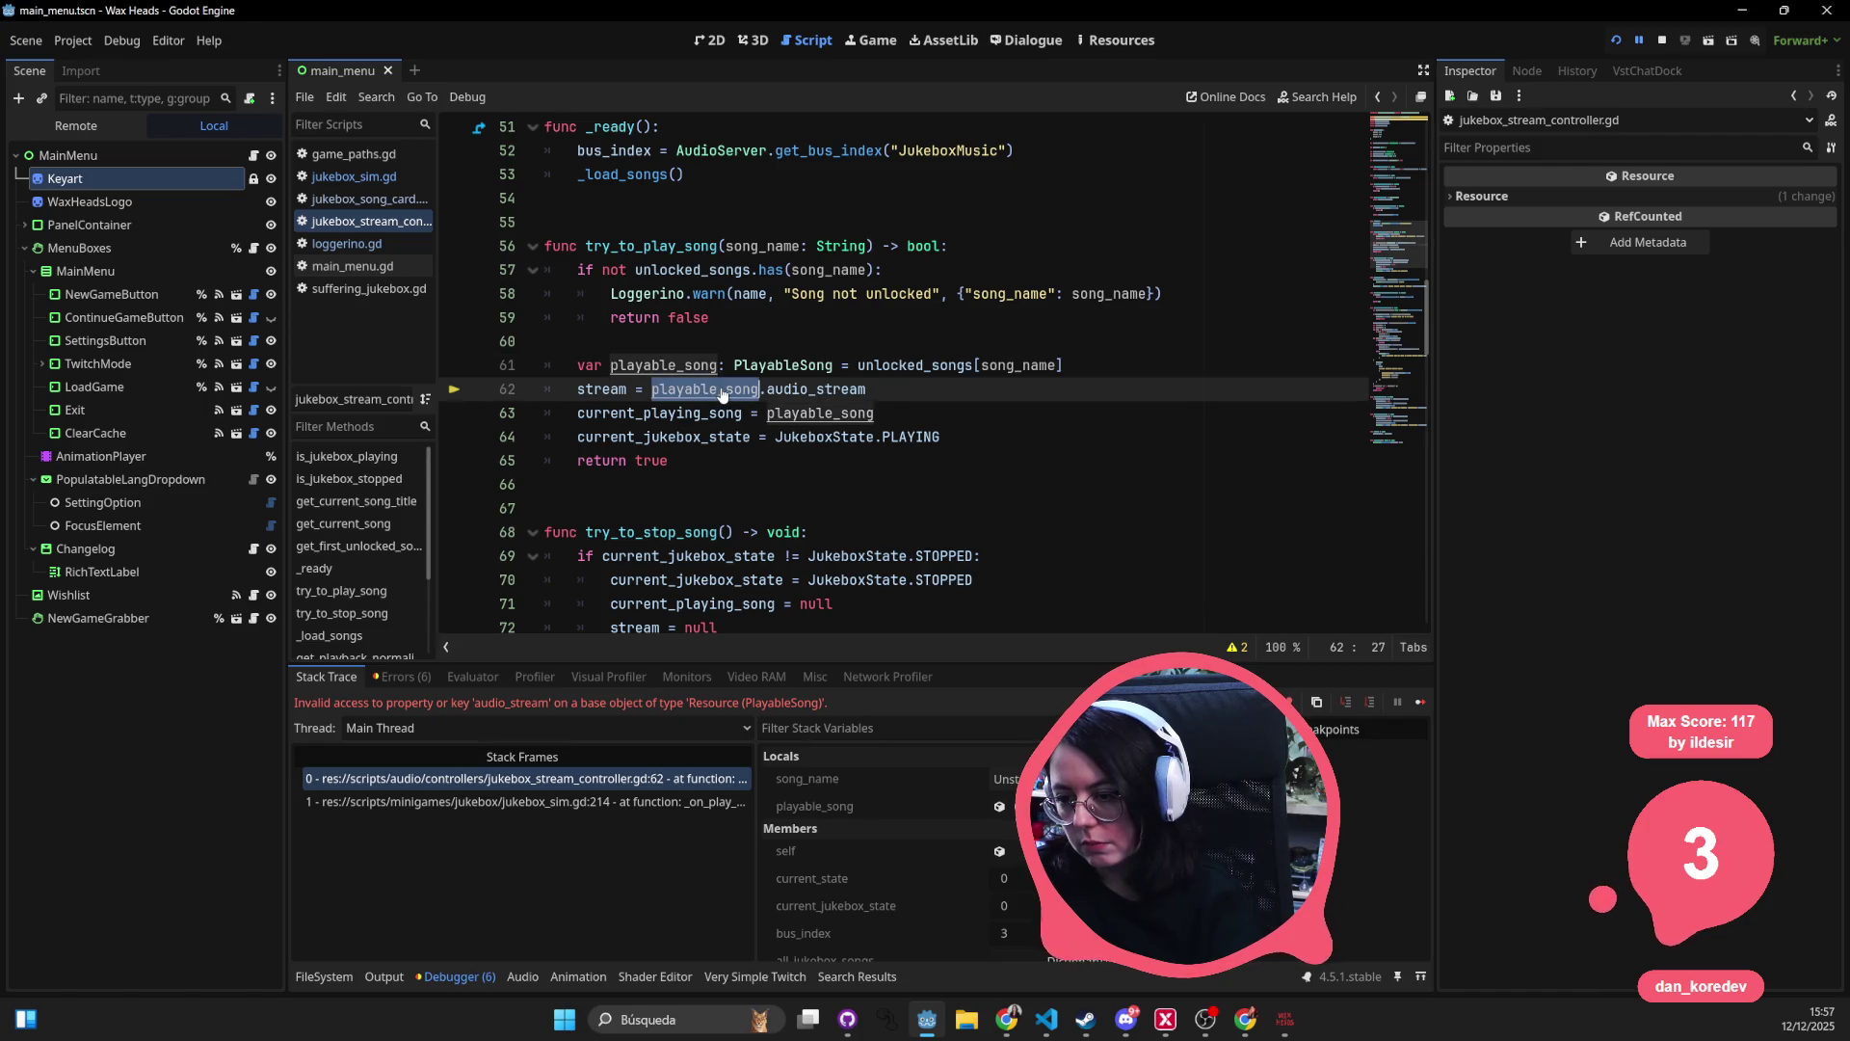
left_click(782, 365, "ctrl")
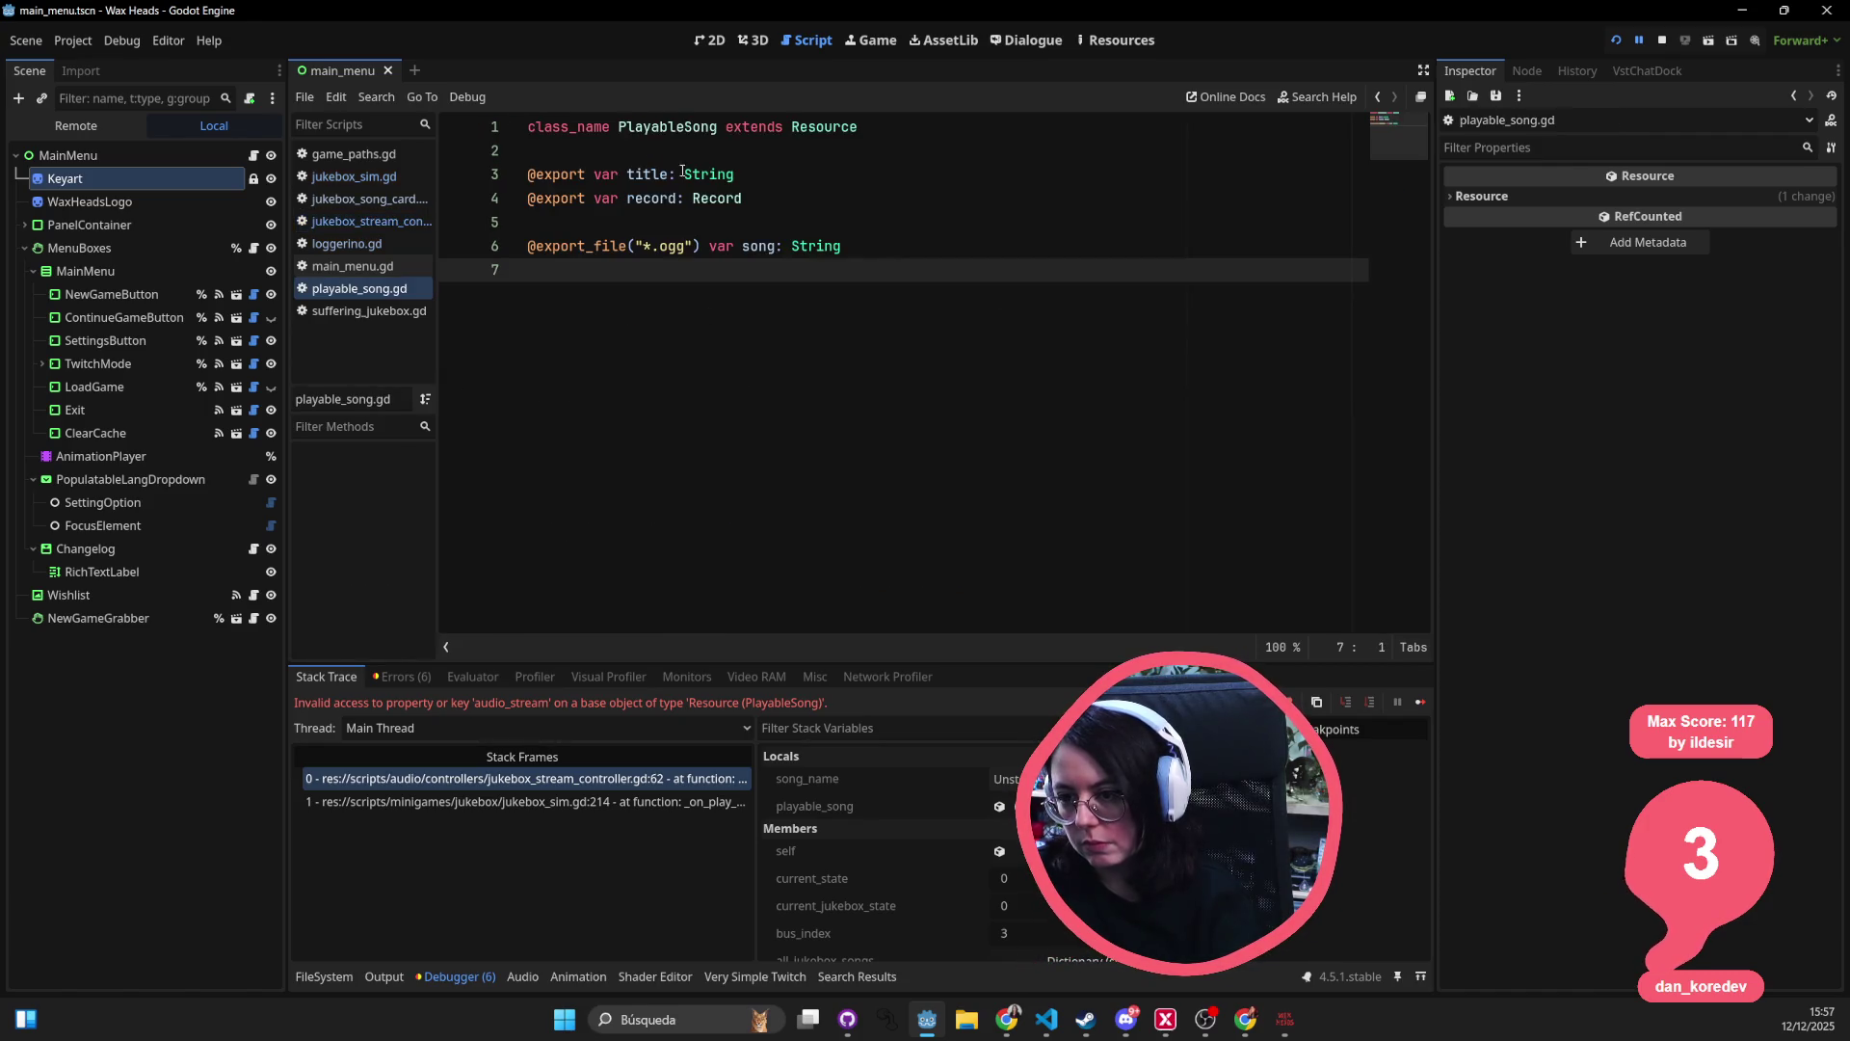
double_click(760, 245)
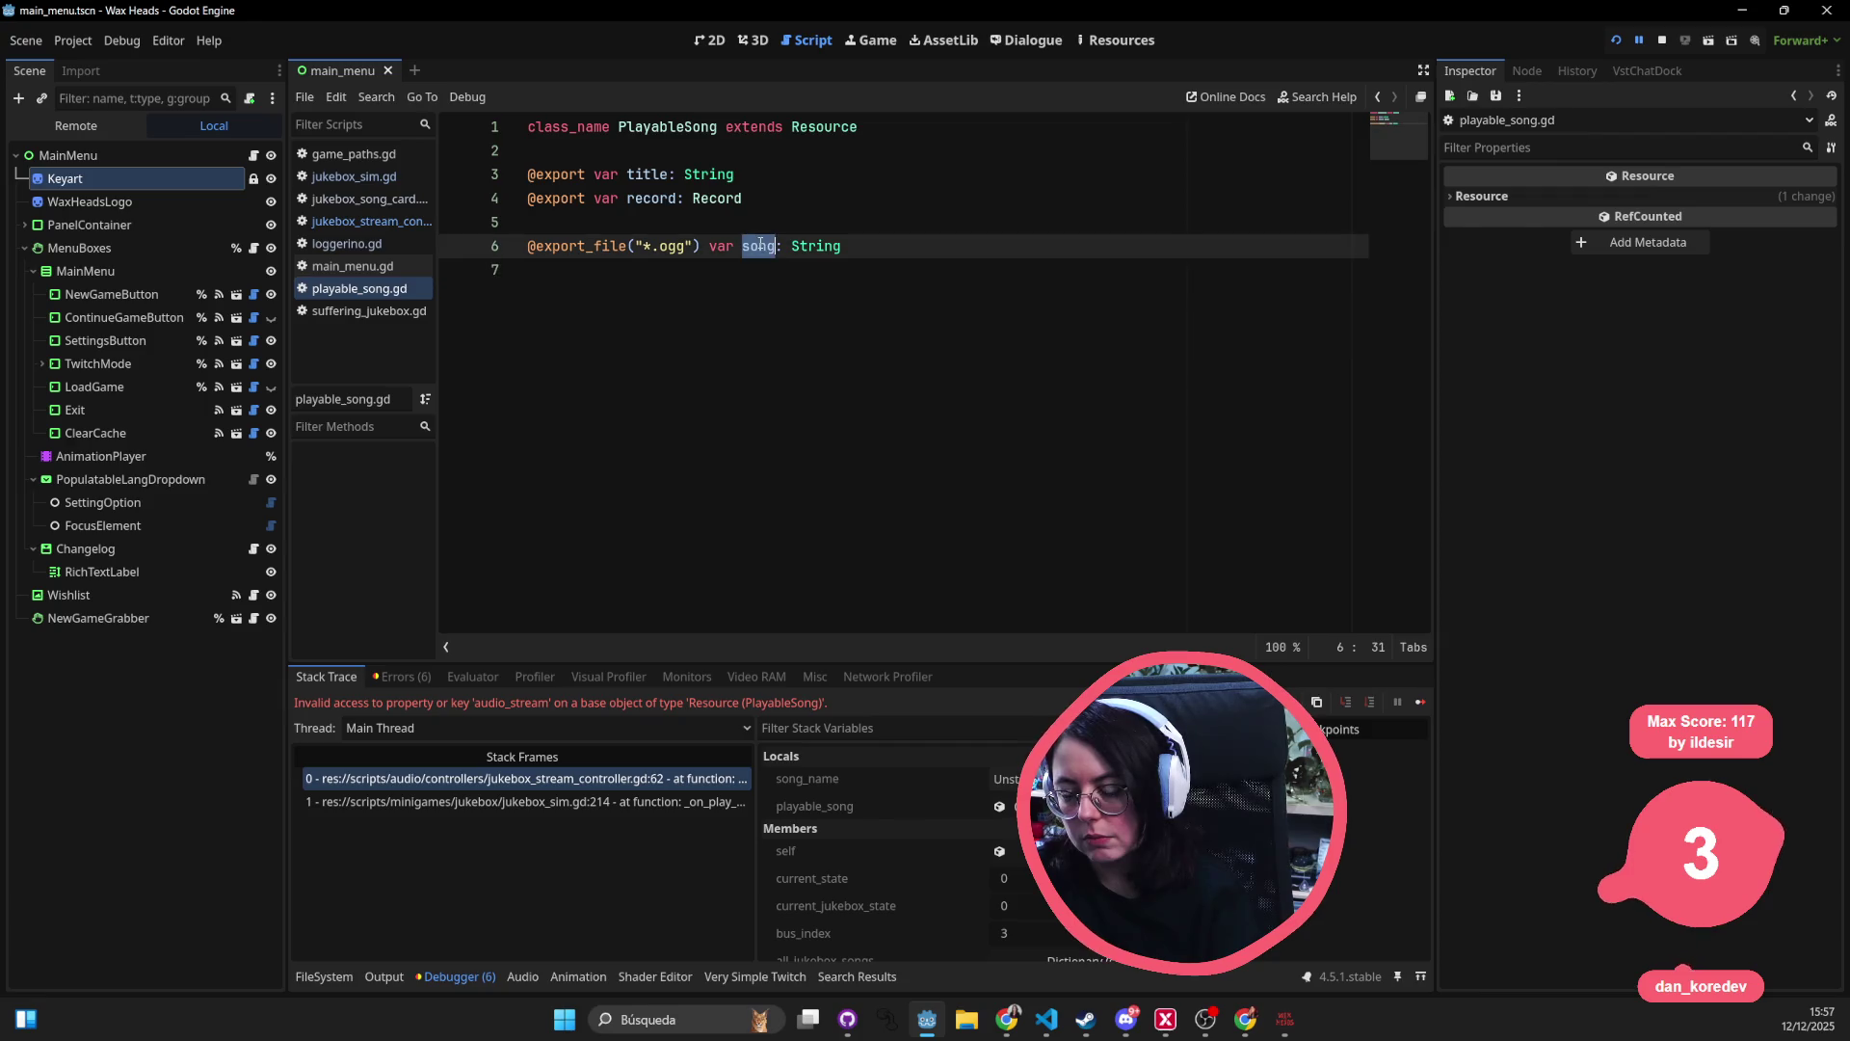
left_click(1380, 97)
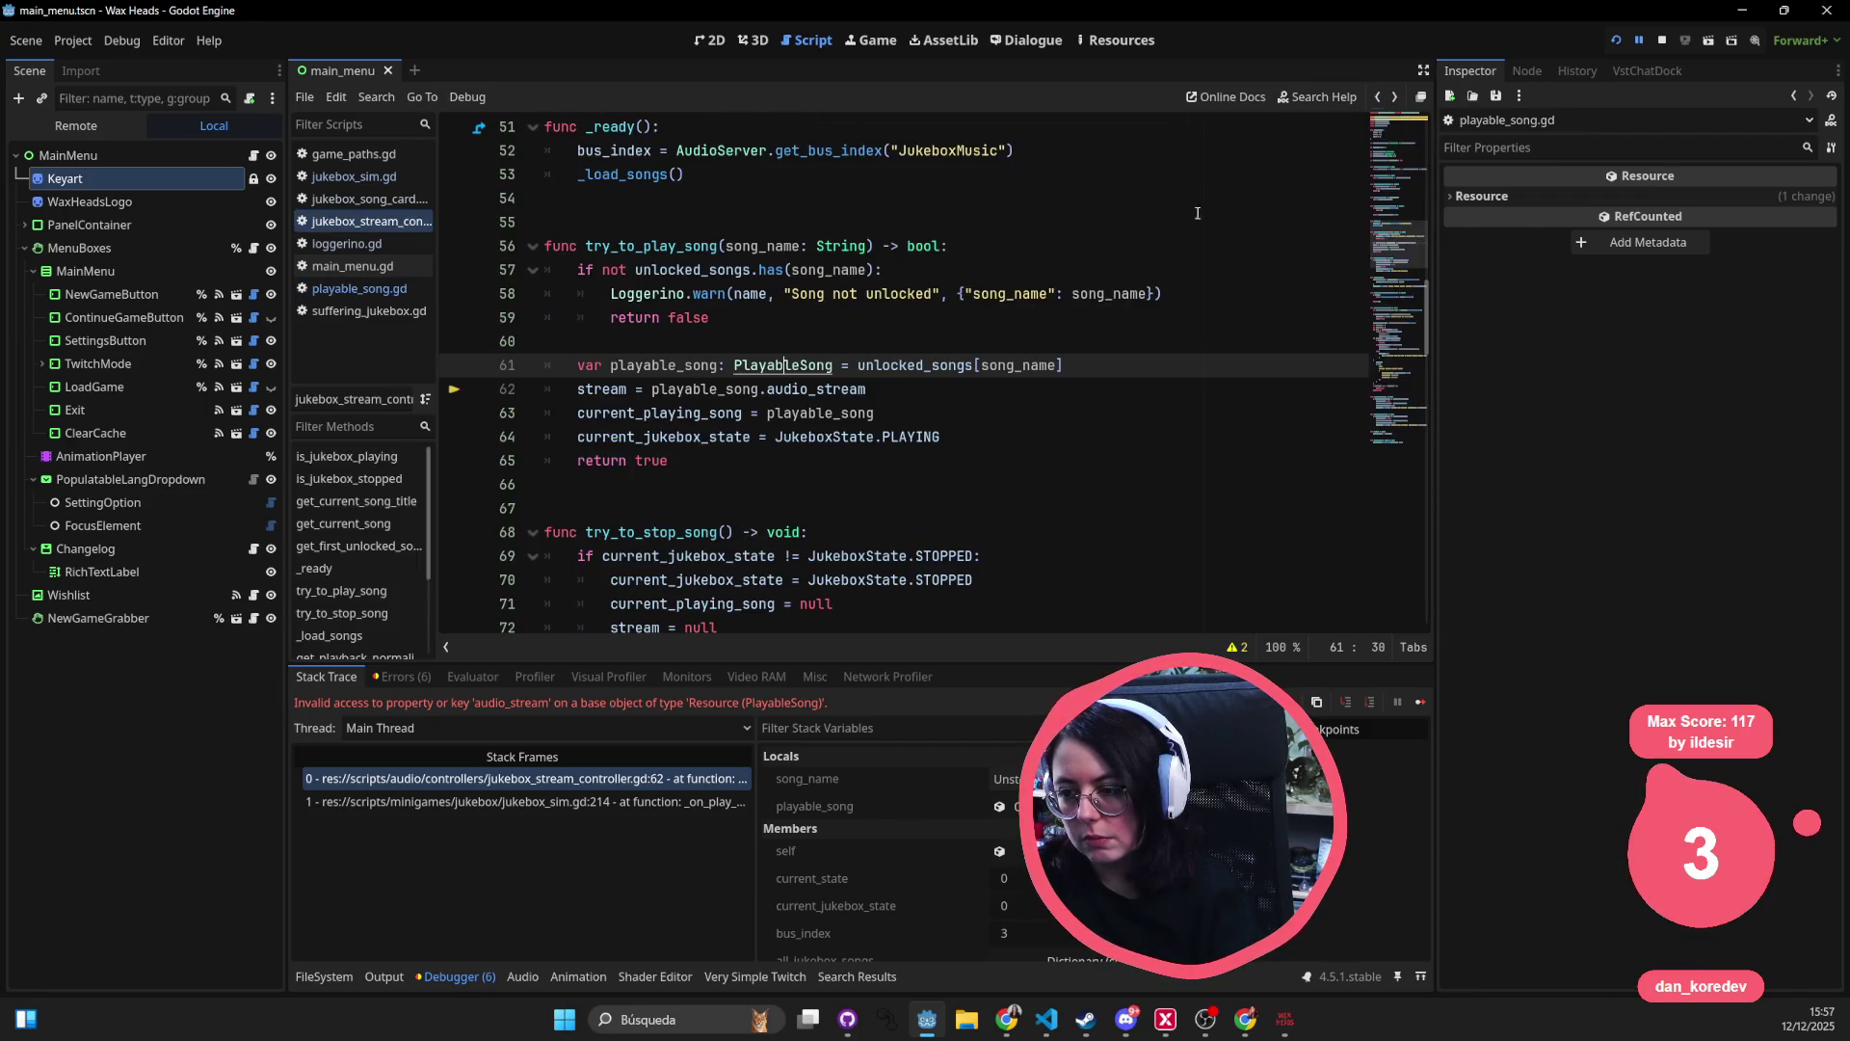
- Change line 62 to stream = load(playable_song.song) and stop the game
double_click(707, 386)
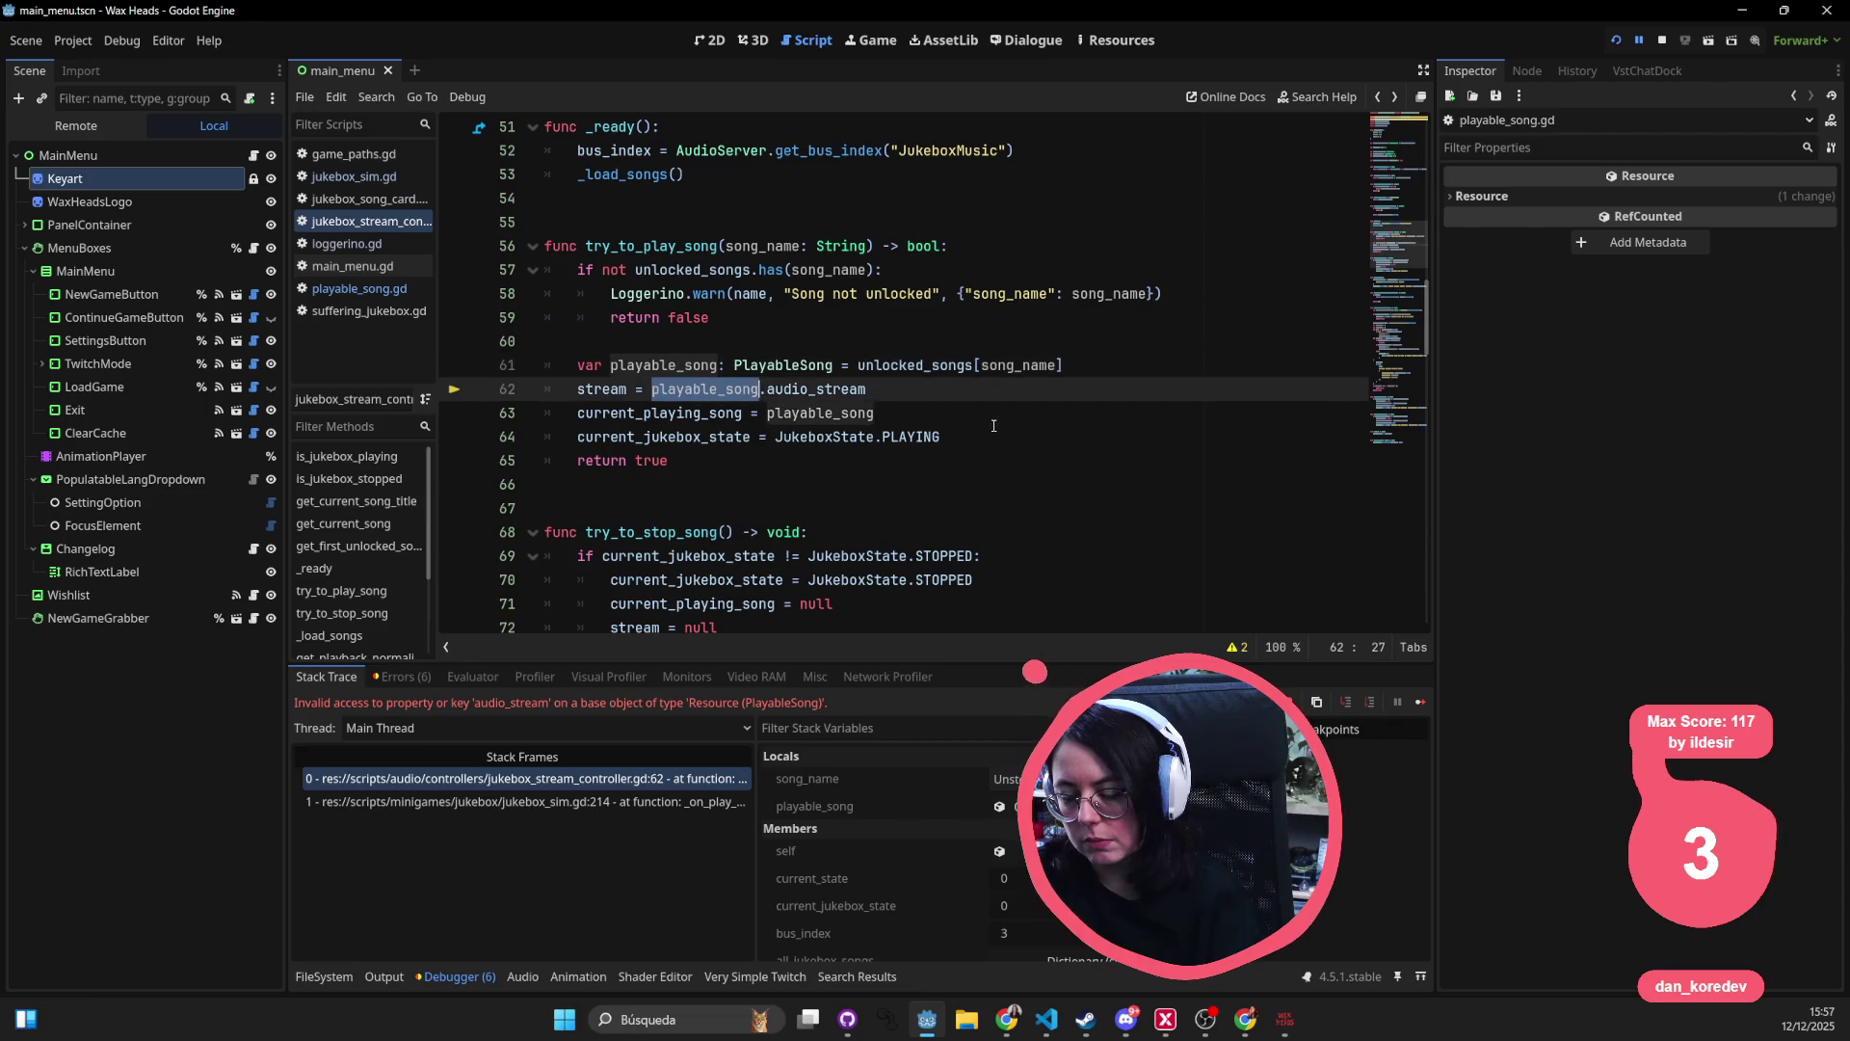
double_click(821, 388)
type("song")
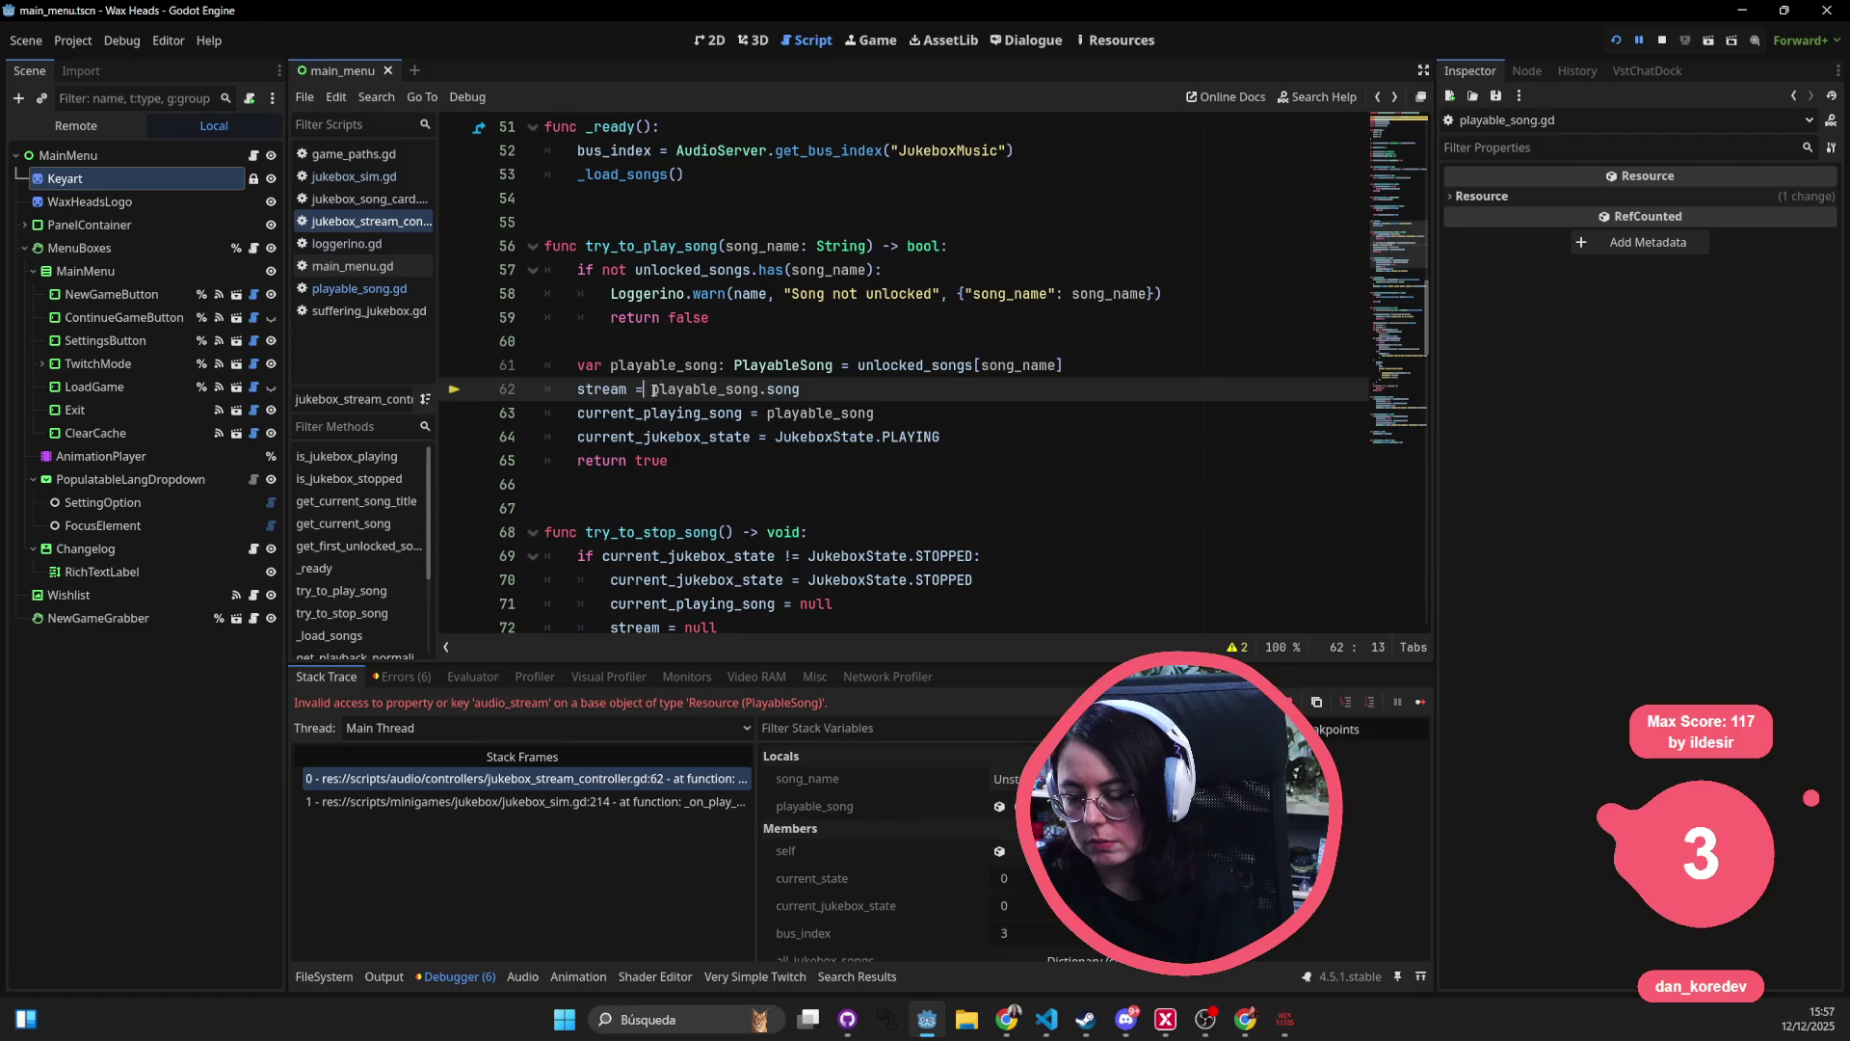
type("load")
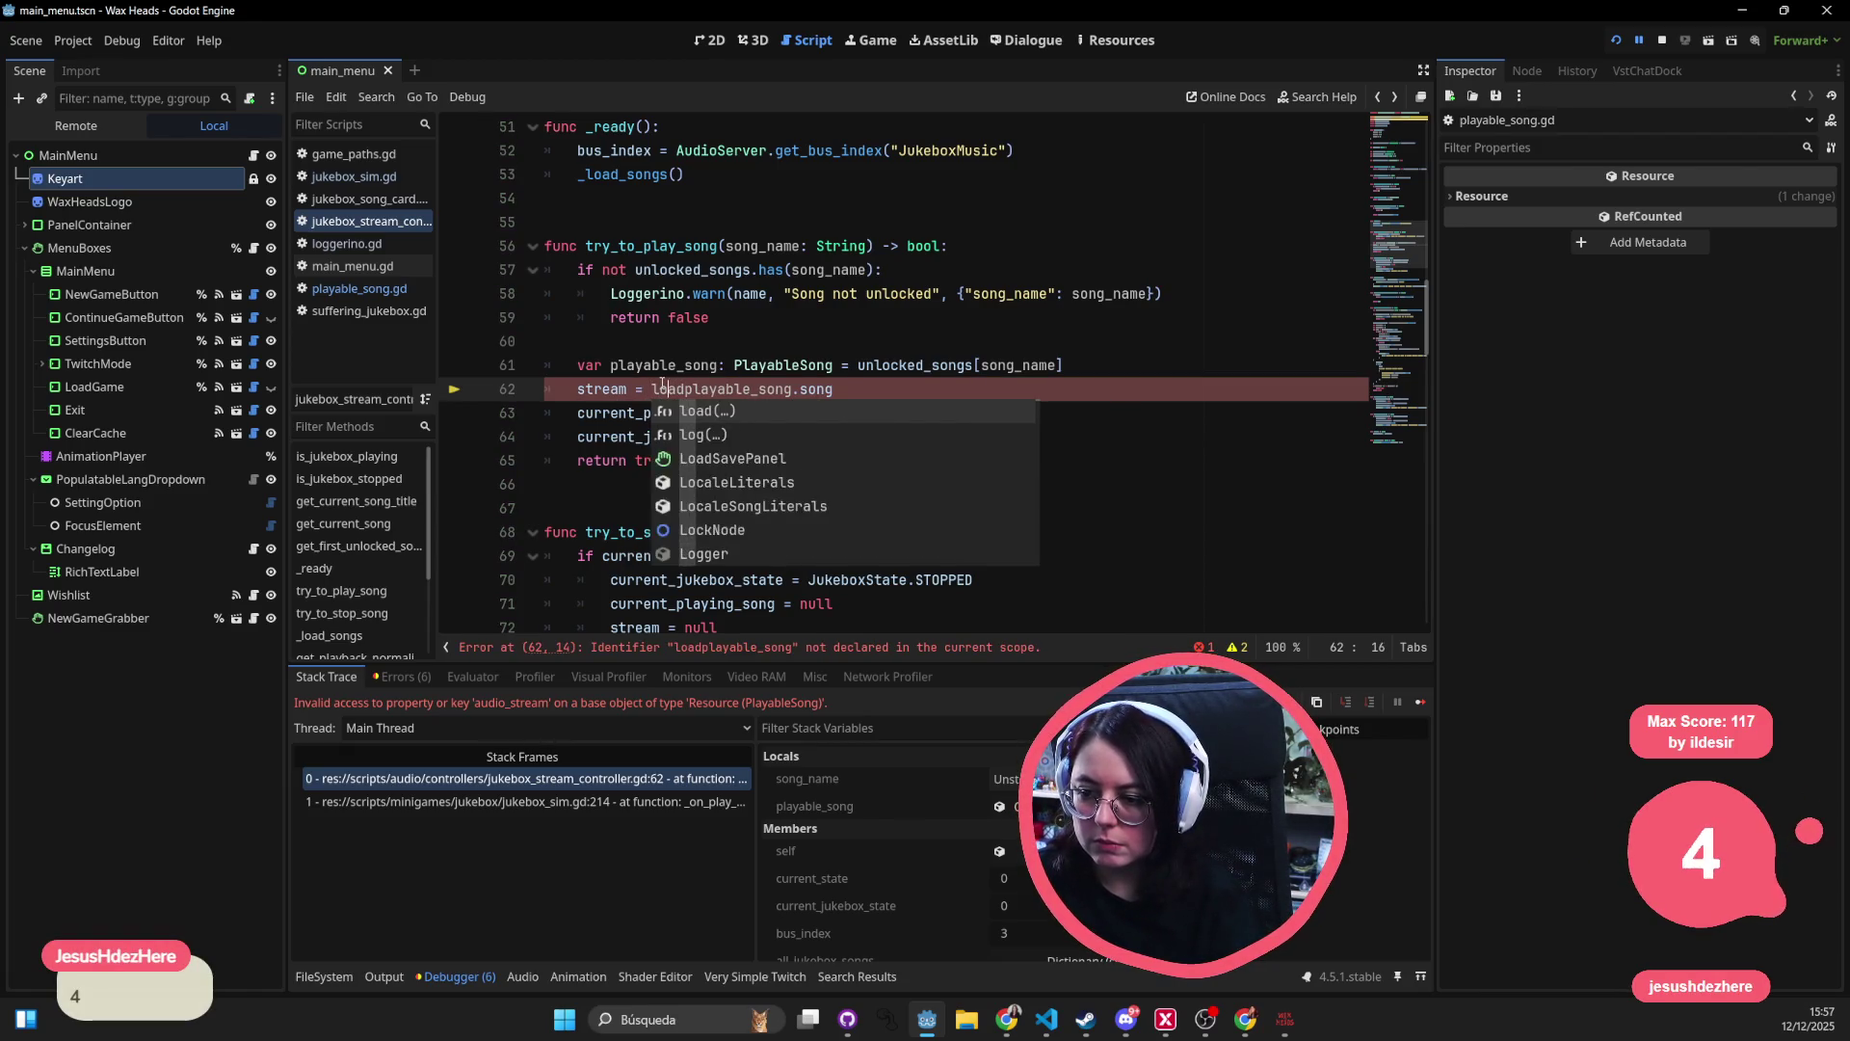
type("(")
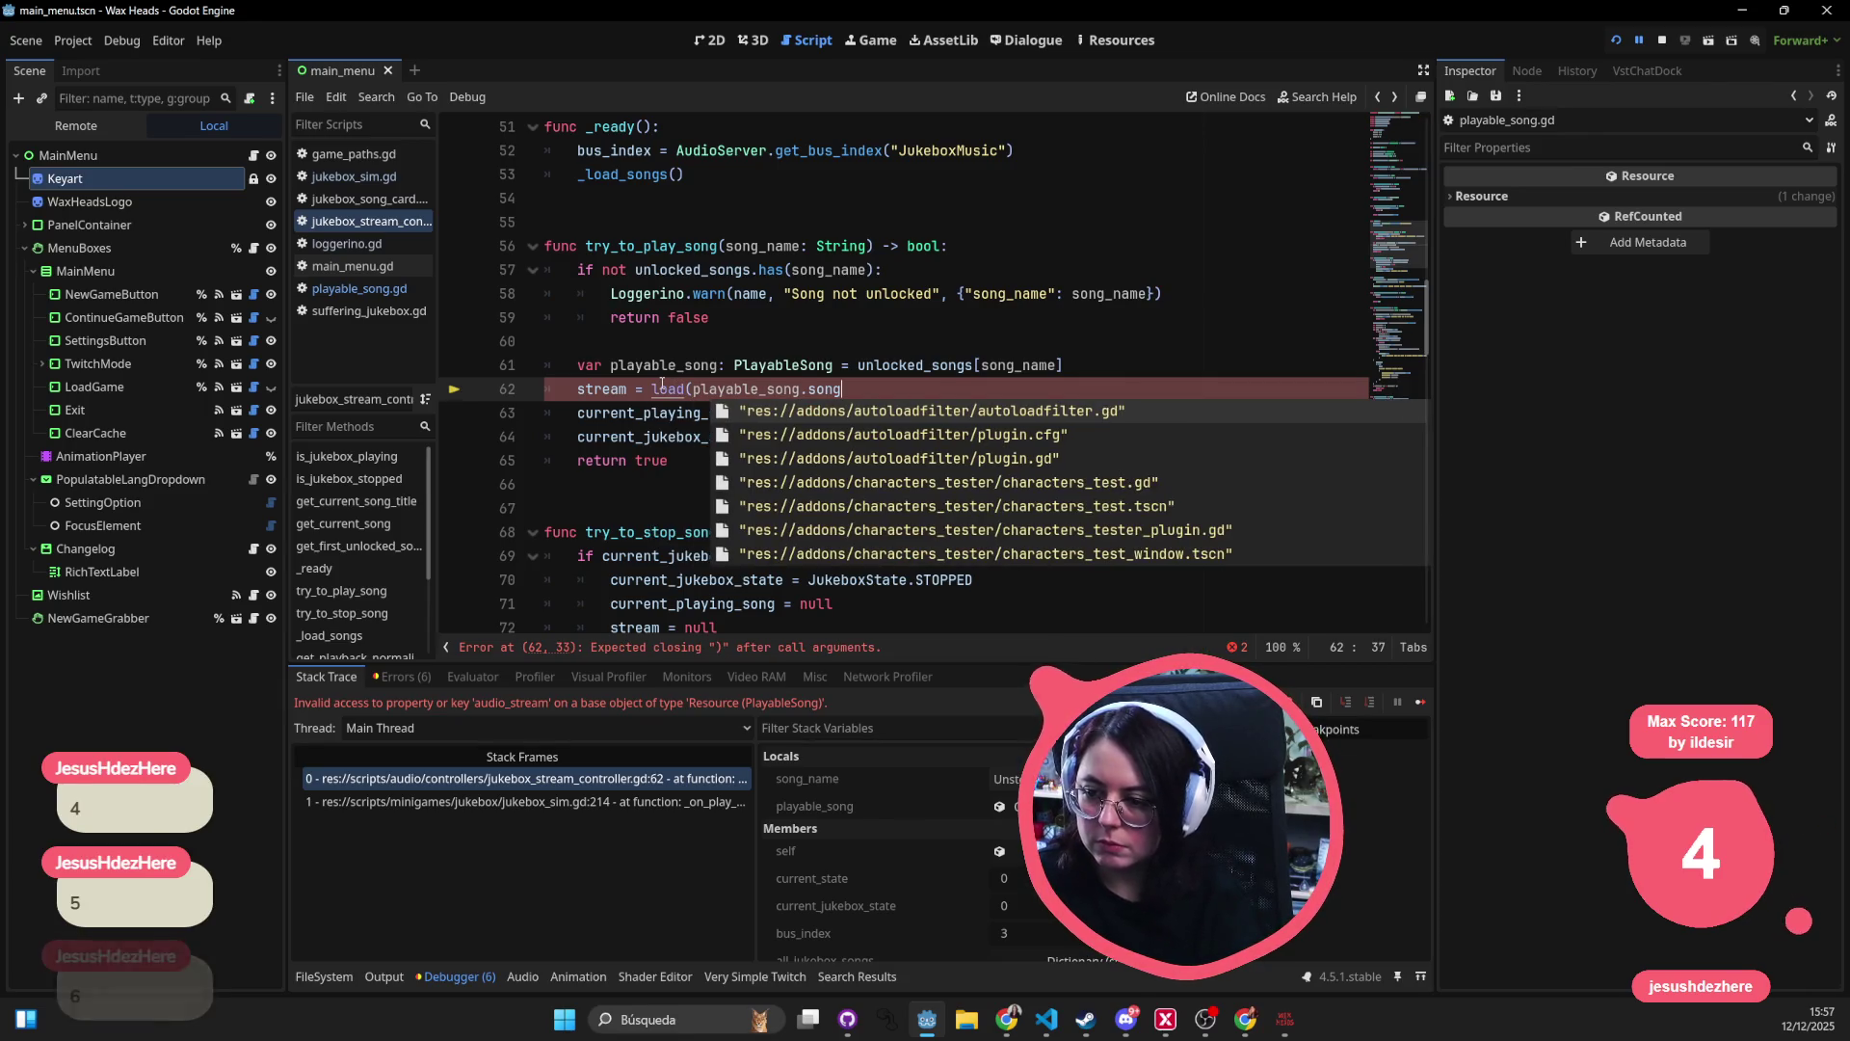
type(")")
left_click(833, 293)
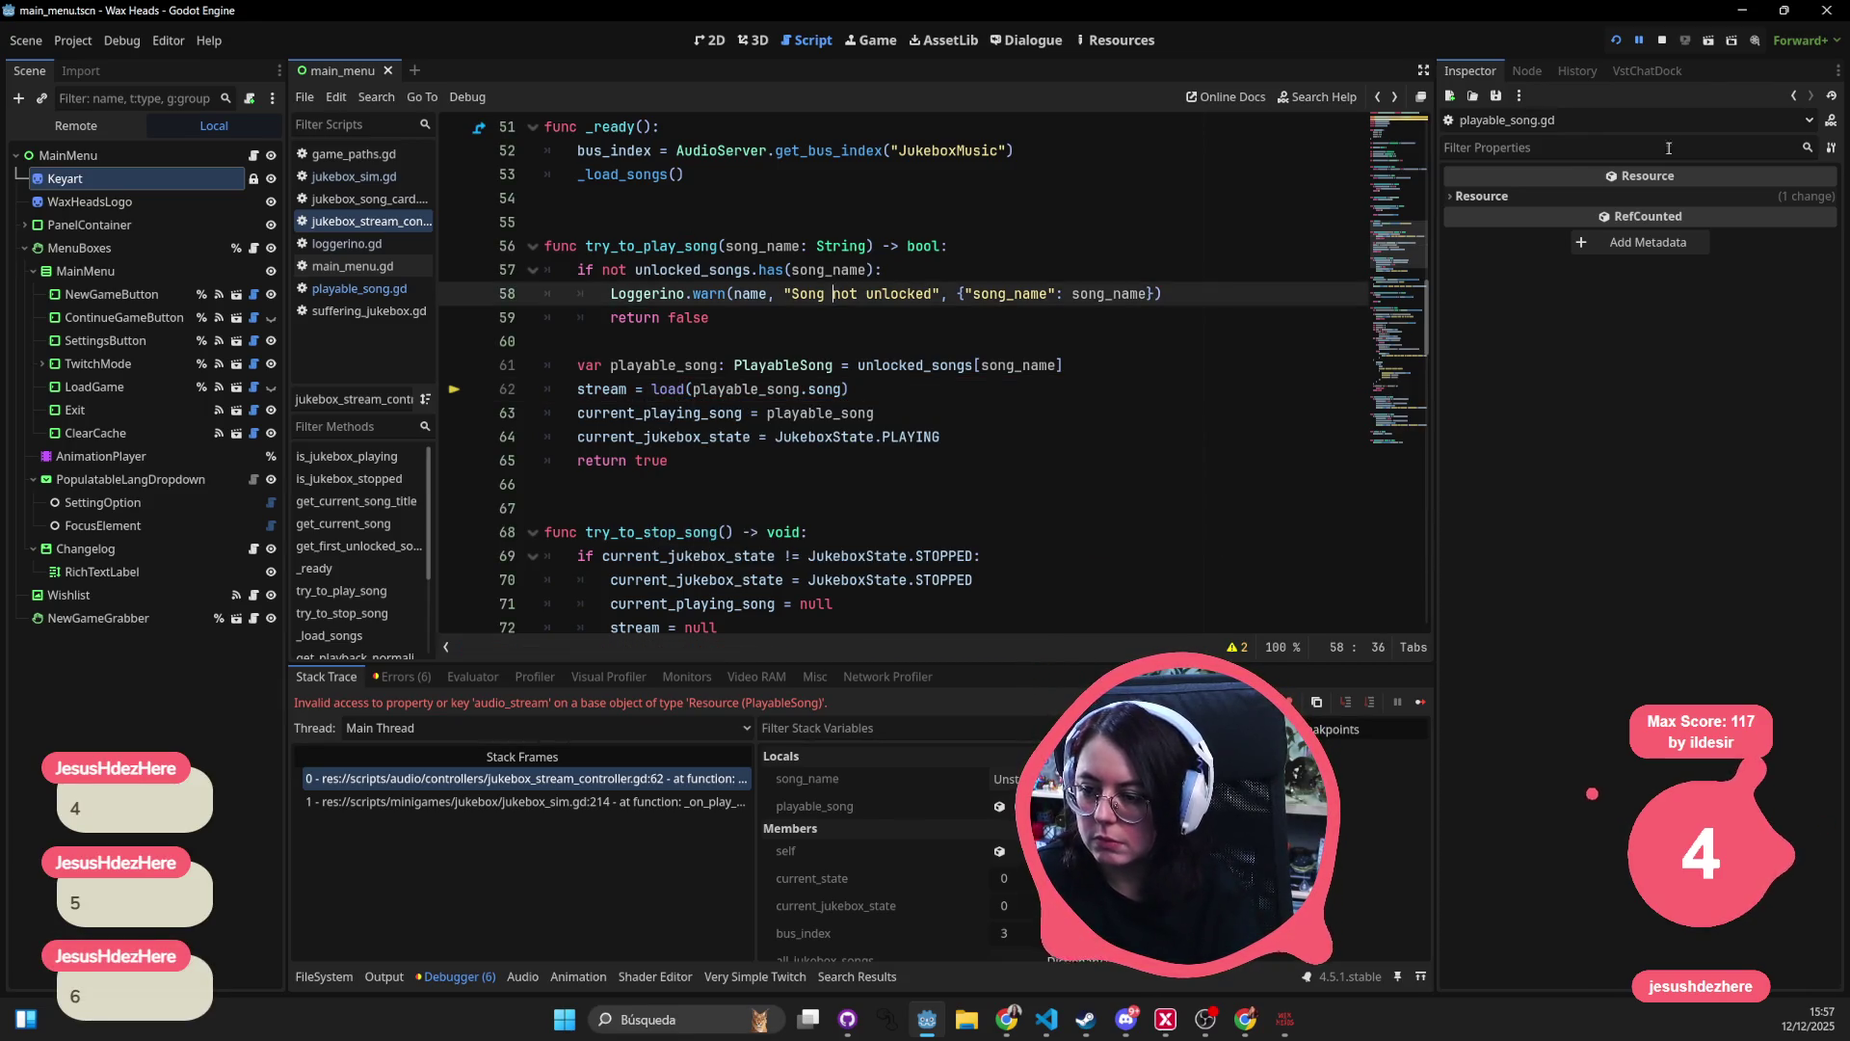
left_click(1661, 40)
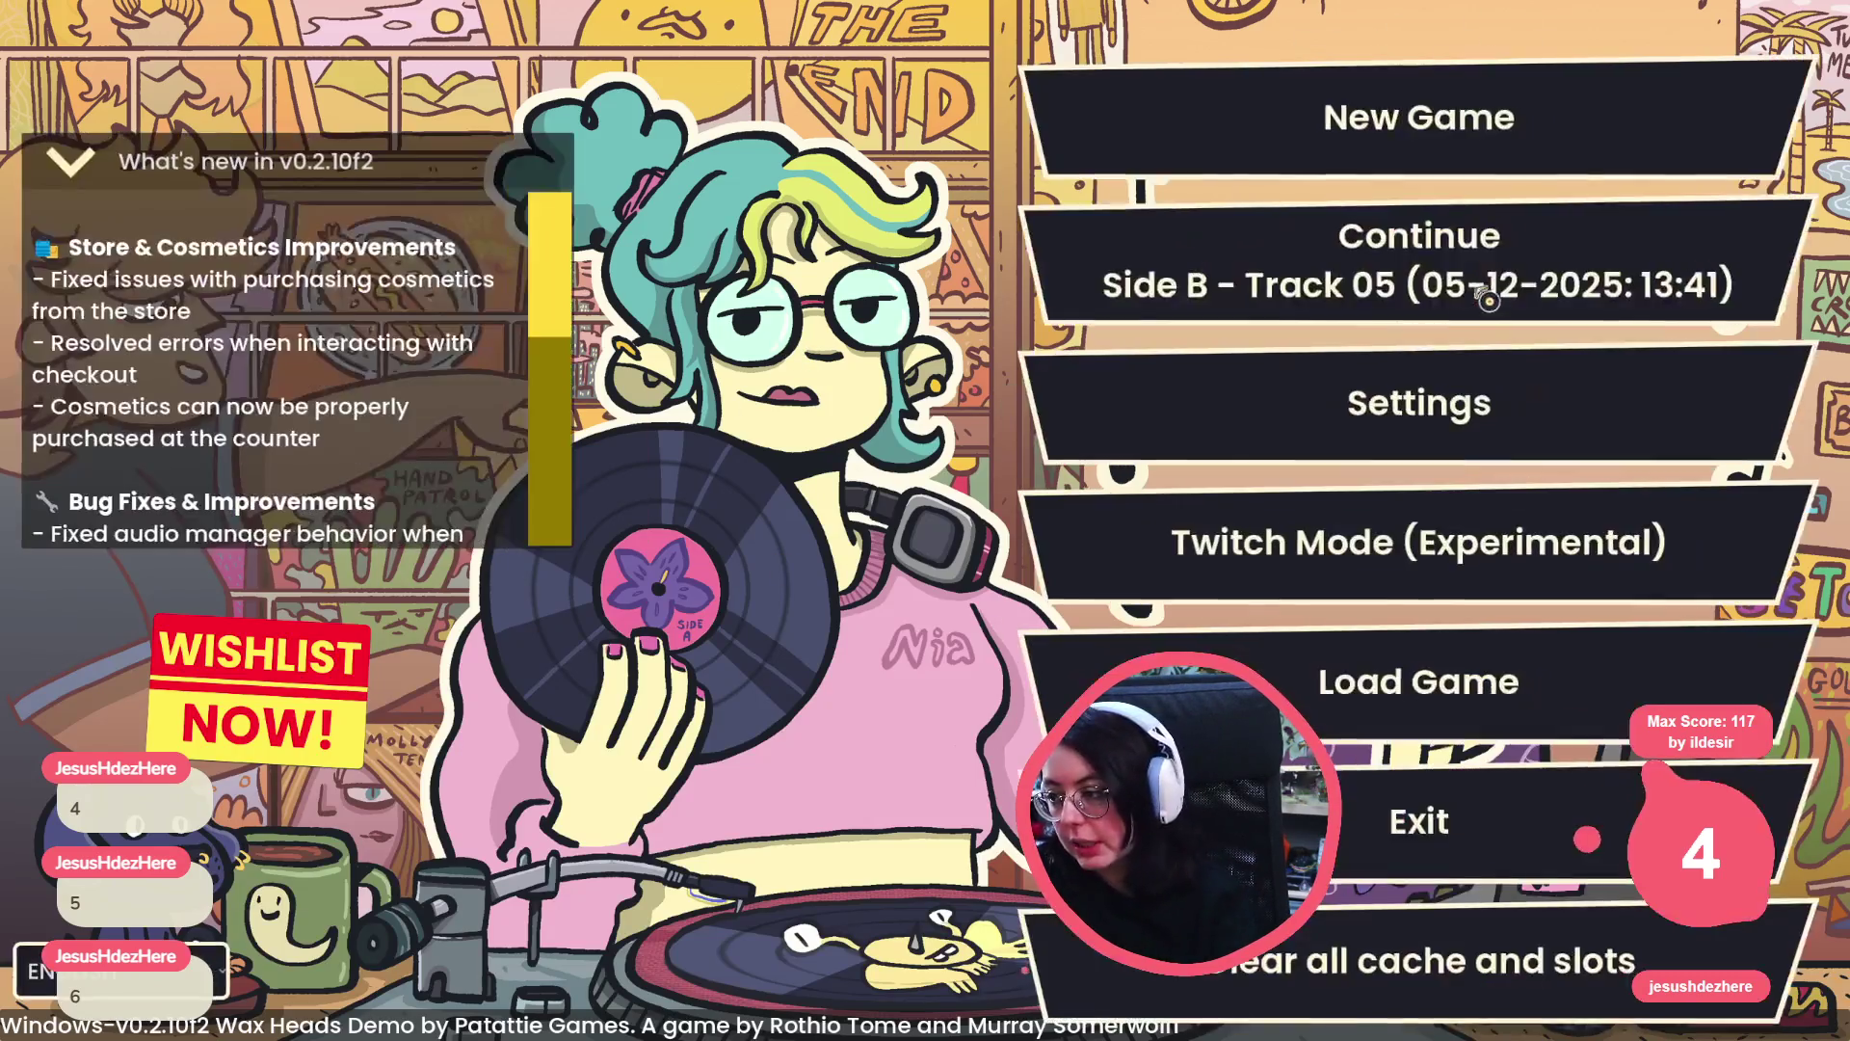
- Continue the saved game, open the record shop and dismiss the greeting
left_click(1485, 299)
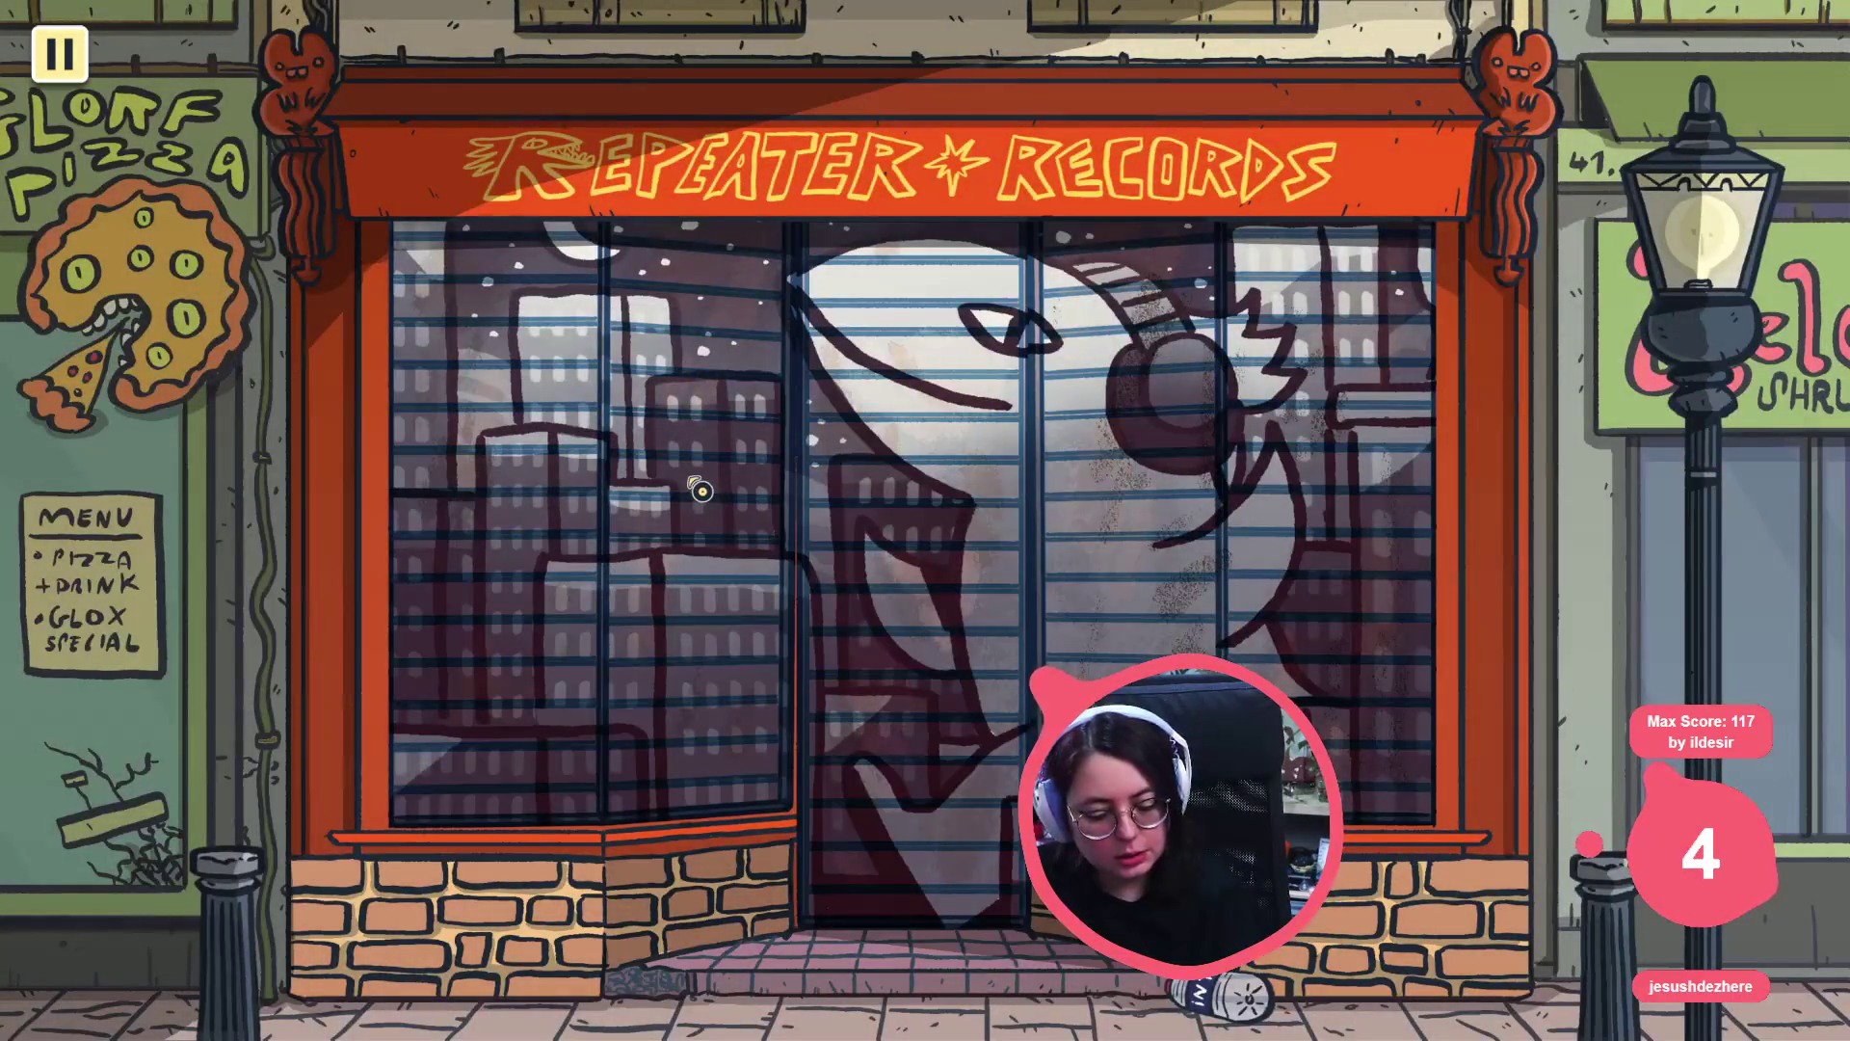
left_click(721, 544)
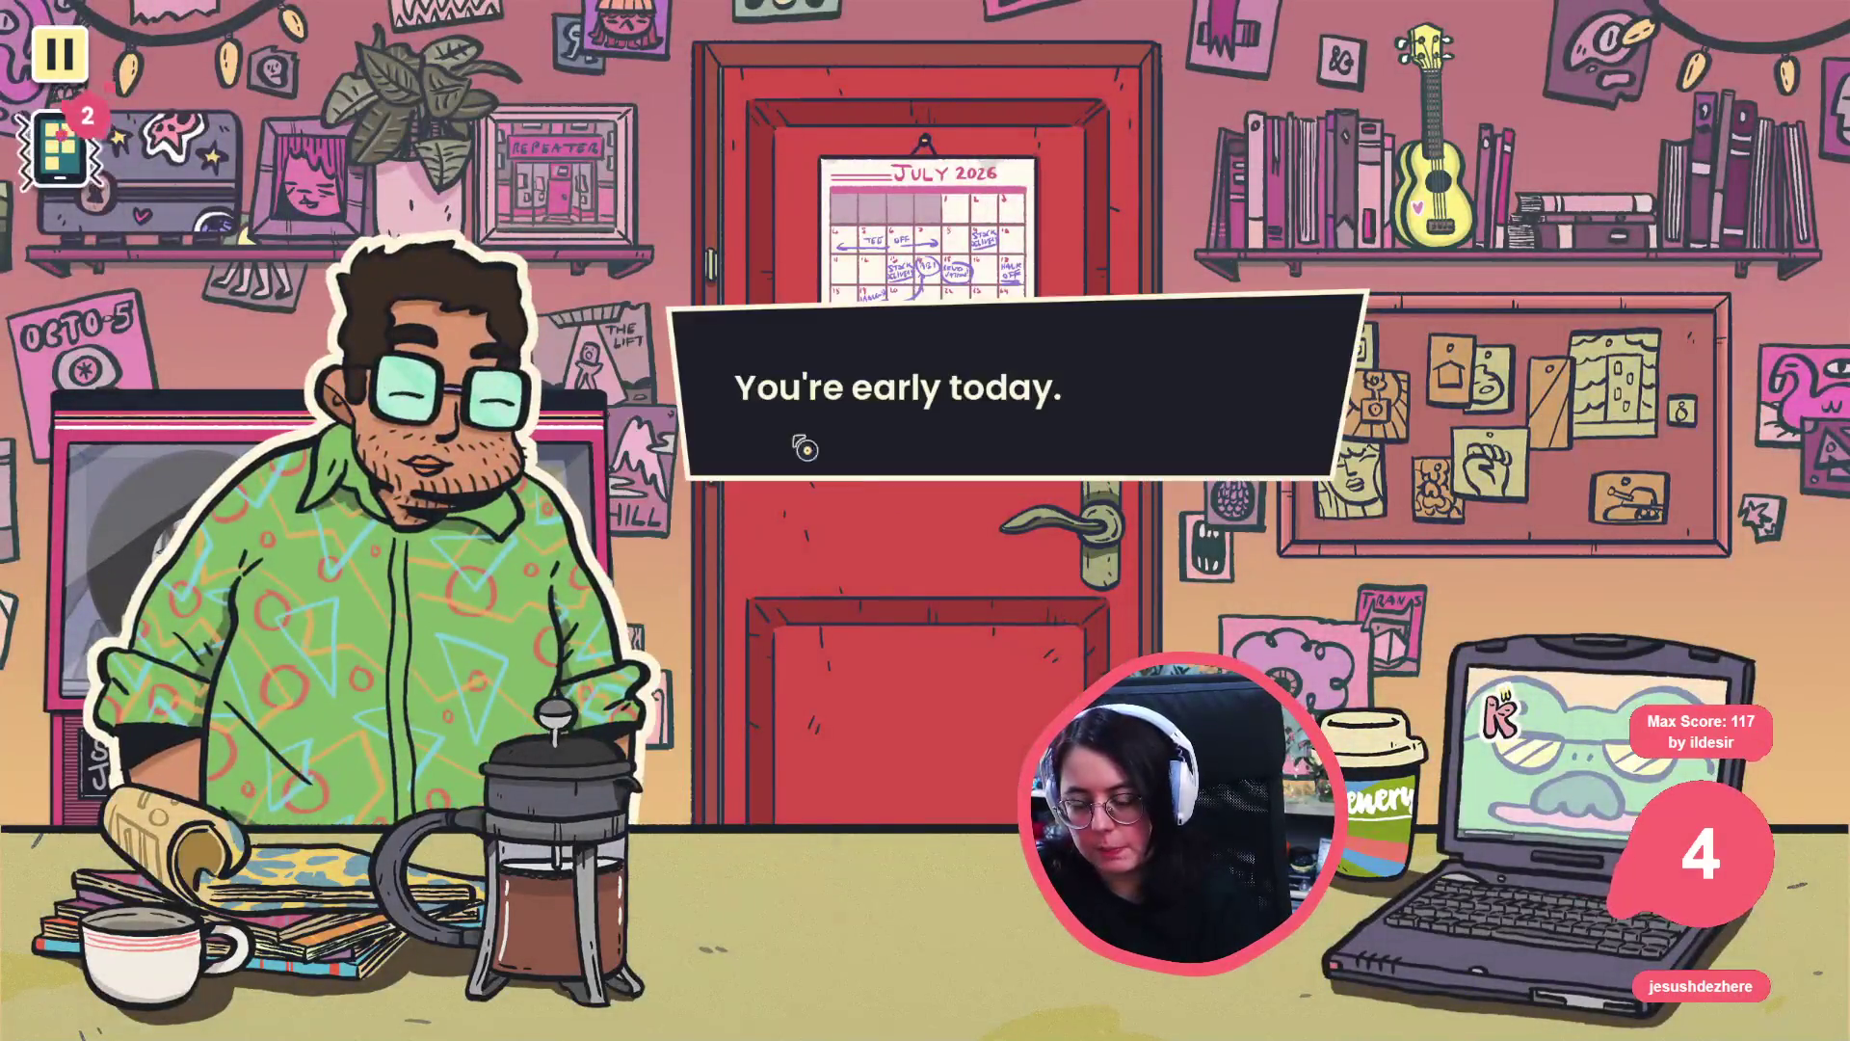
left_click(806, 449)
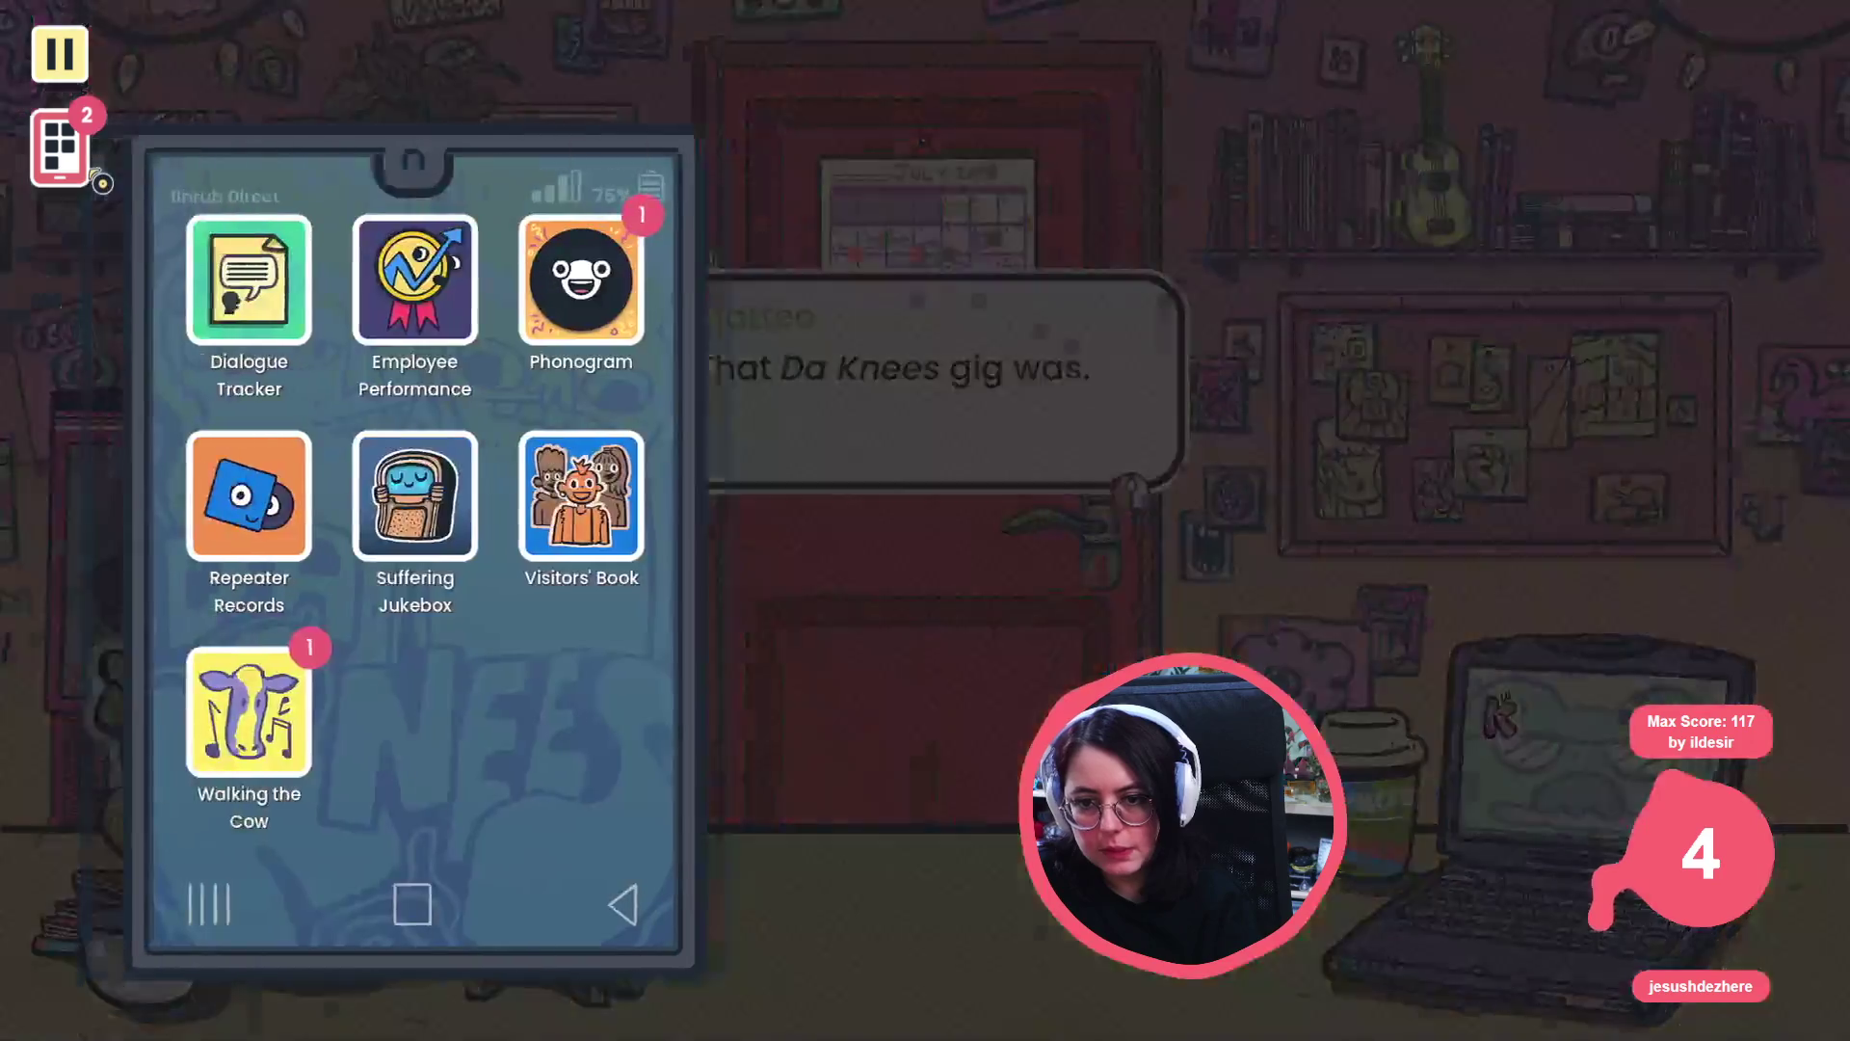
- Open the Suffering Jukebox phone app and check its Now Playing and Songs tabs
left_click(60, 145)
left_click(461, 551)
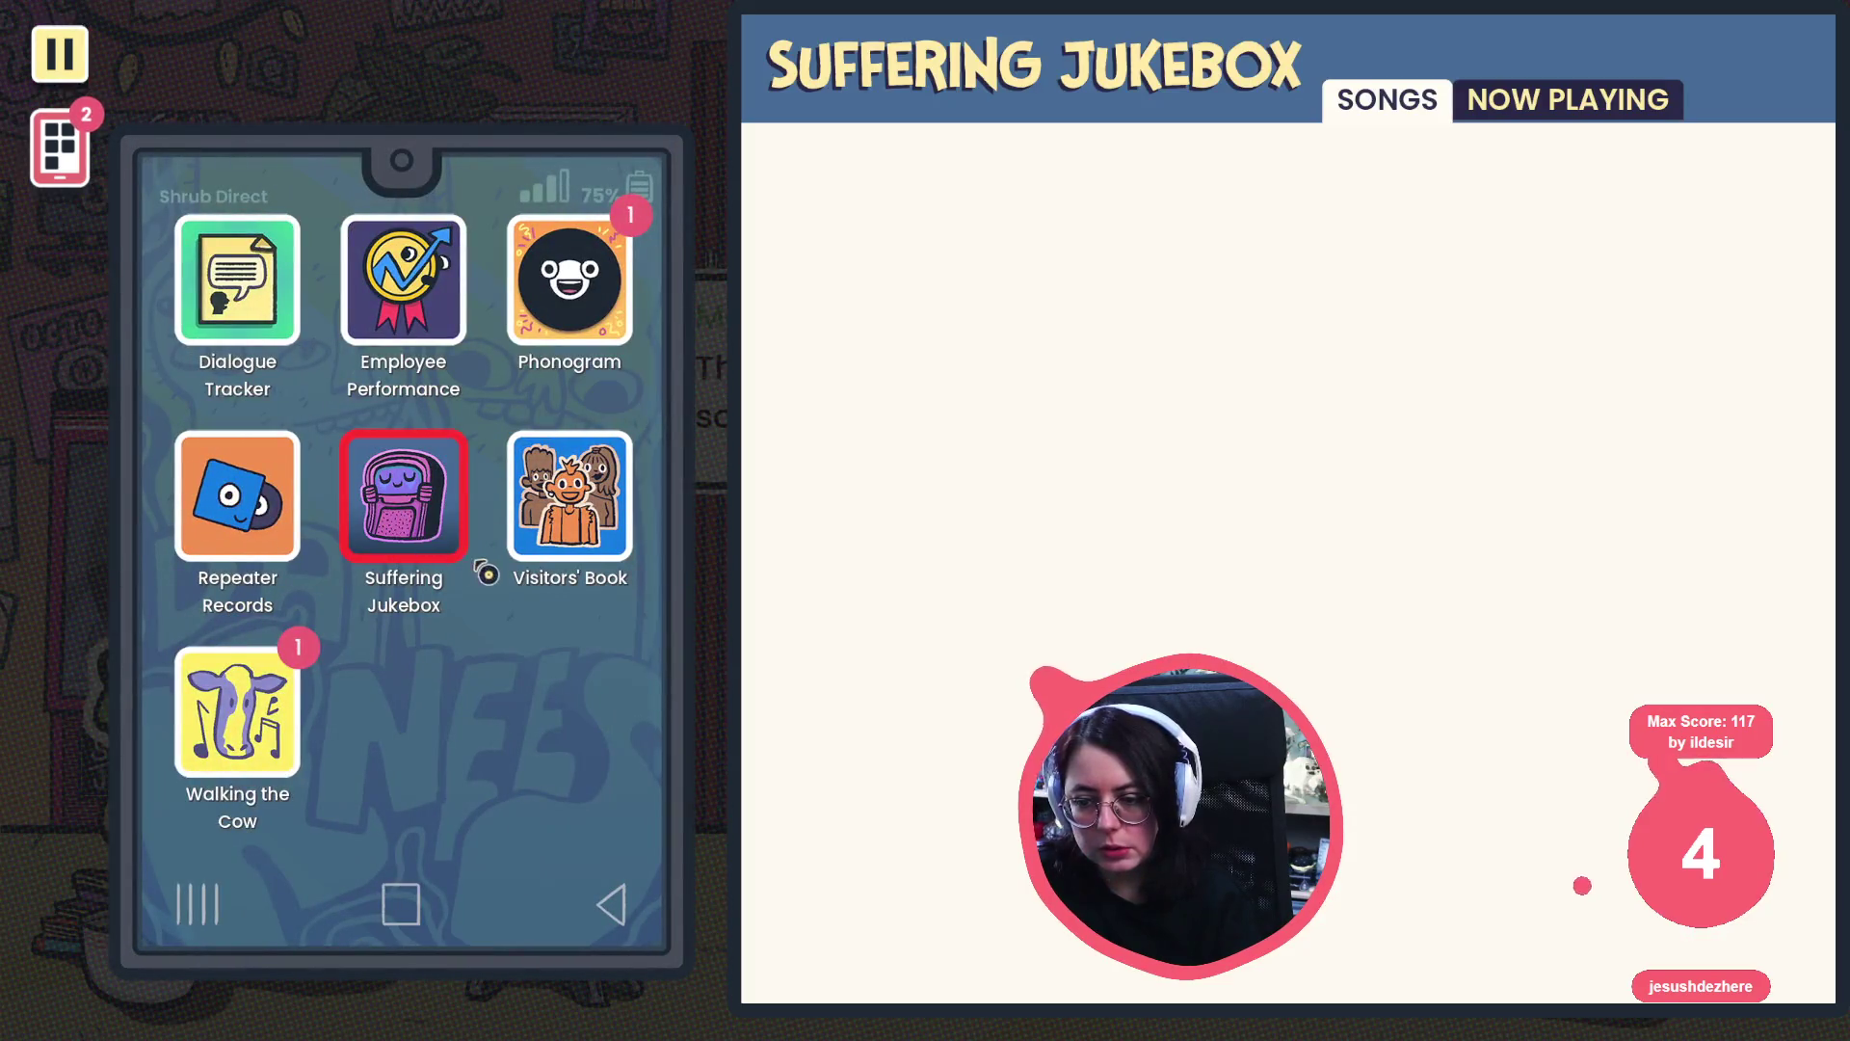
left_click(1542, 125)
left_click(1378, 110)
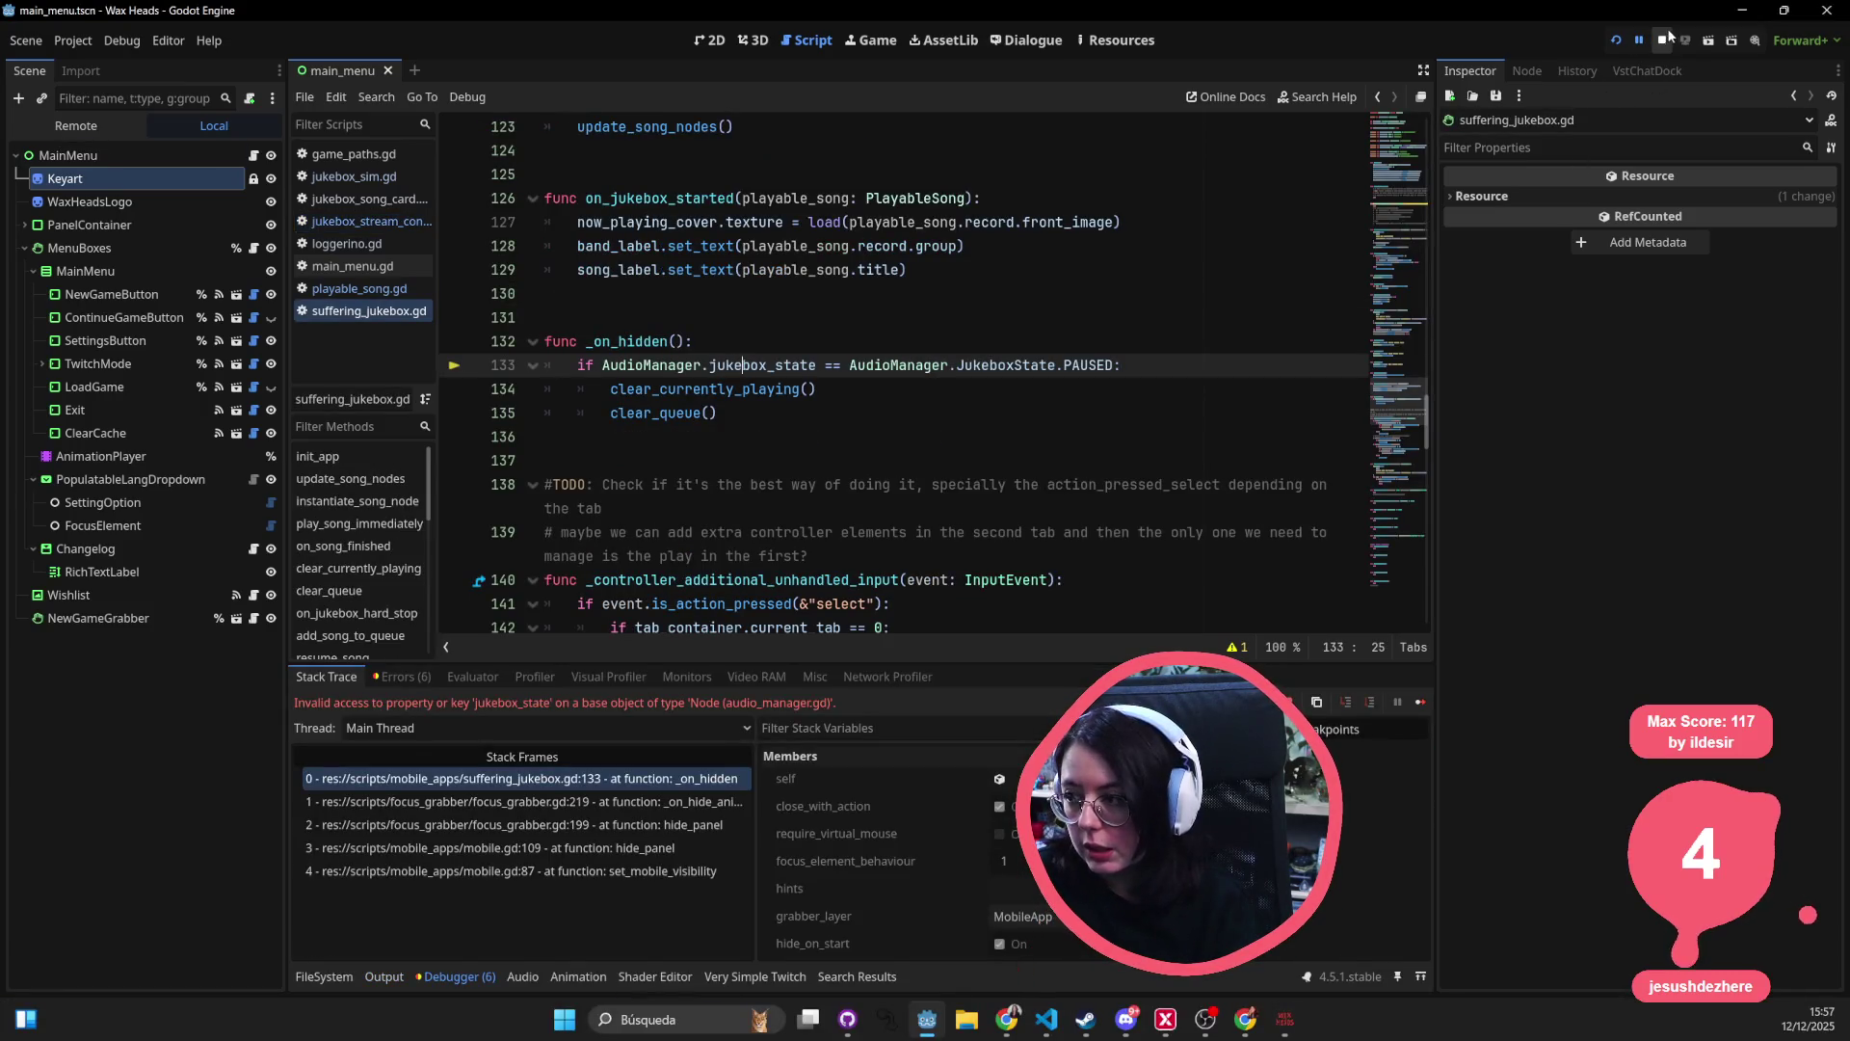
- Stop the game halted by the jukebox_state error in suffering_jukebox.gd
left_click(1665, 40)
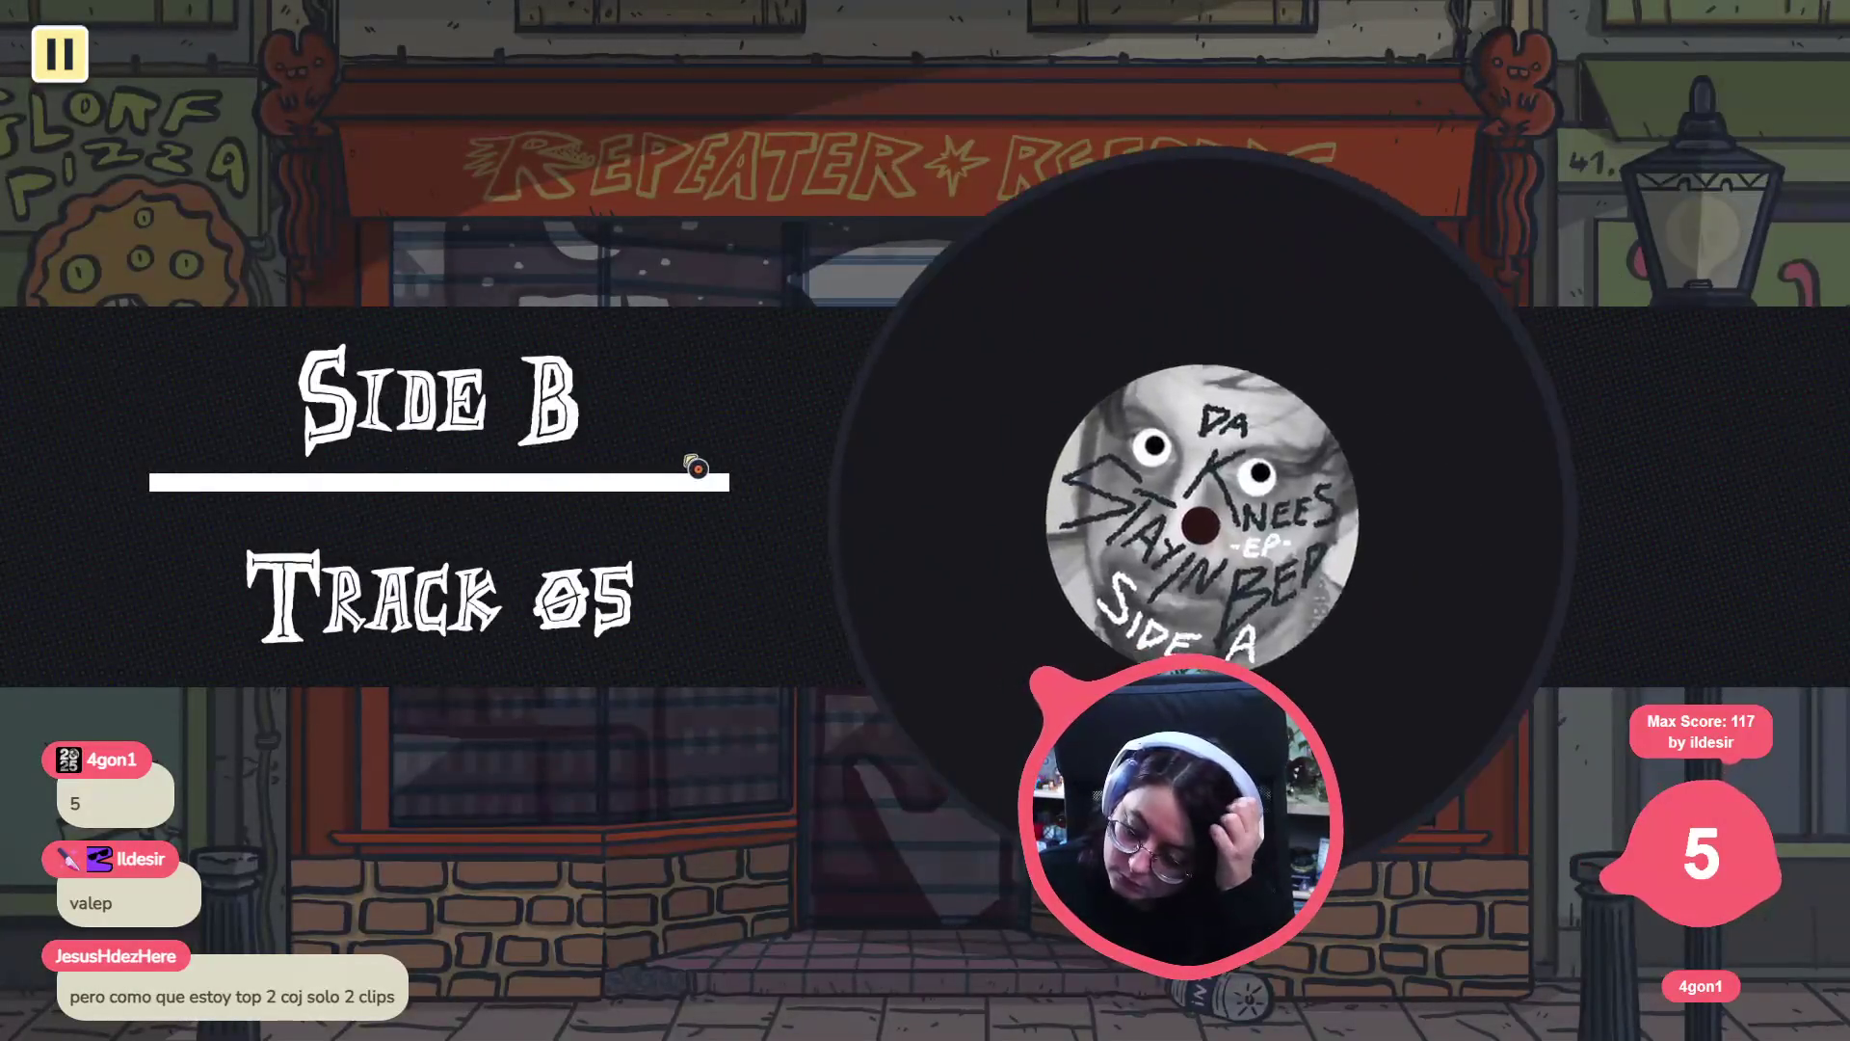
- Start the level and click through Matteo and Tee's dialogue, picking replies, until the jukebox opens
left_click(695, 466)
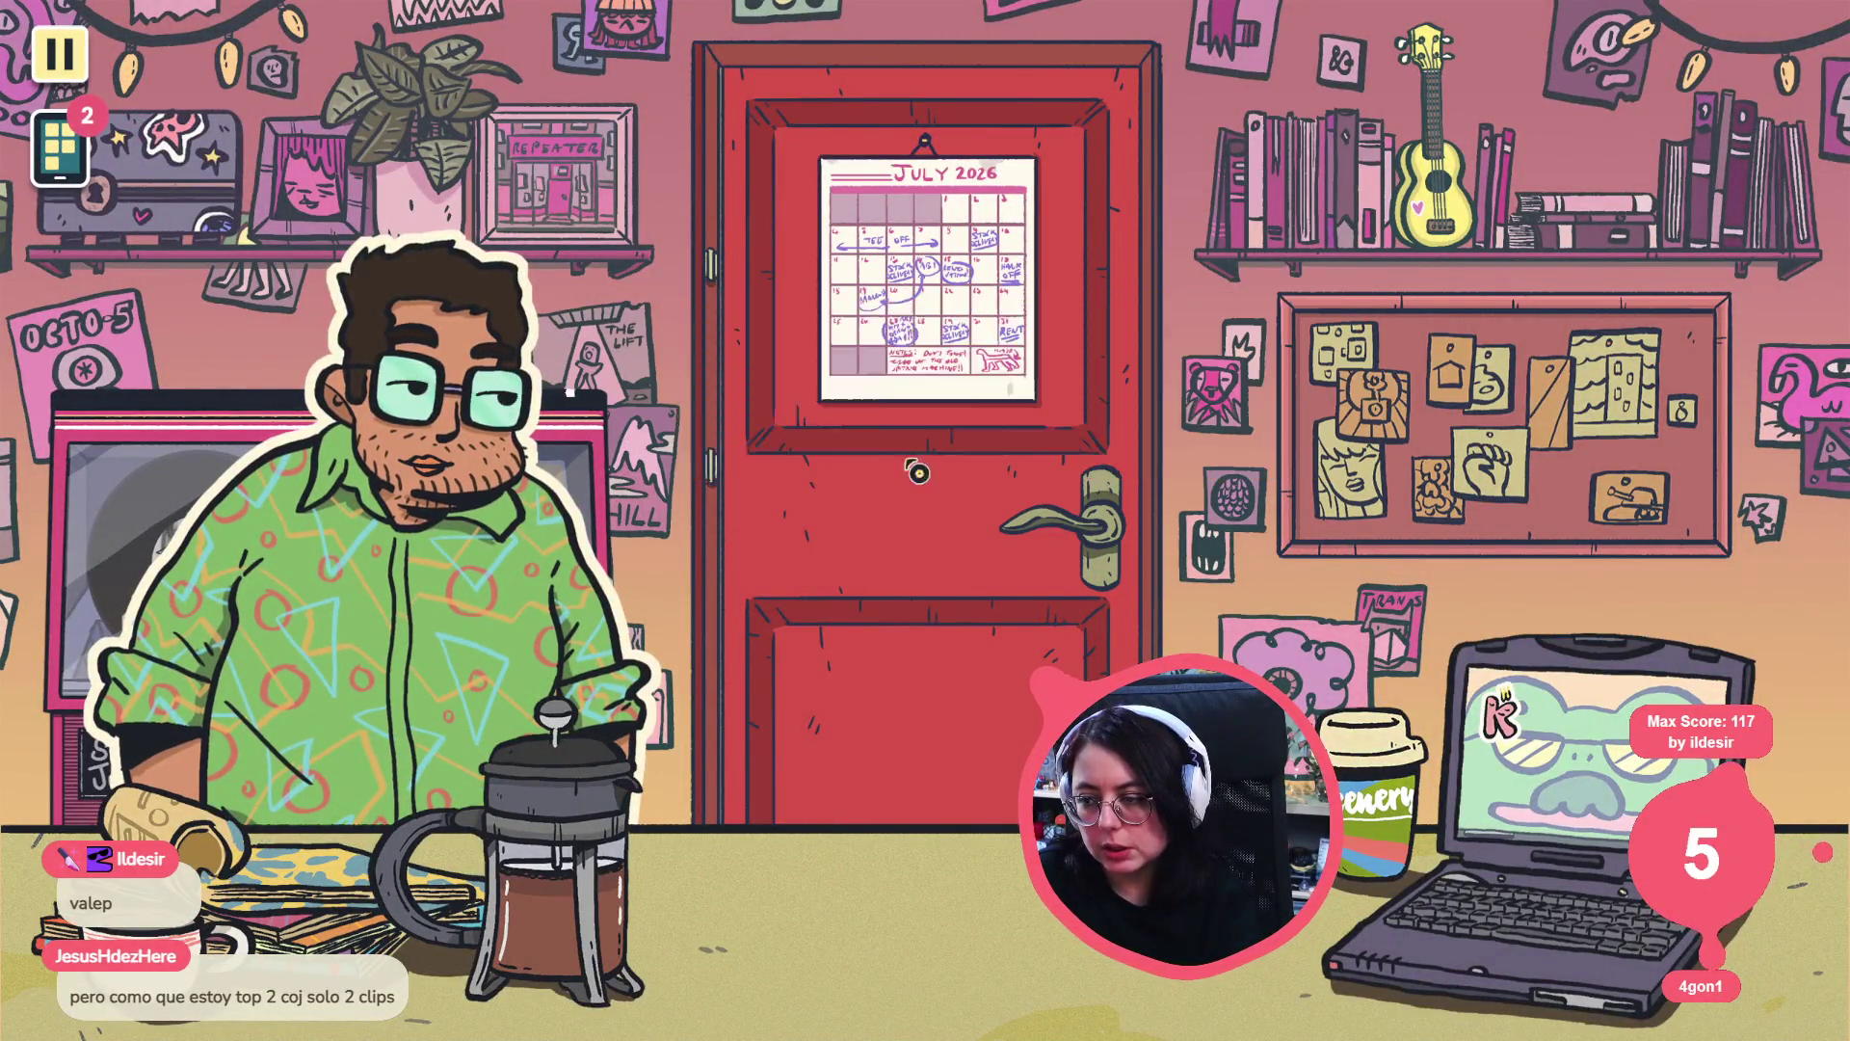
left_click(785, 347)
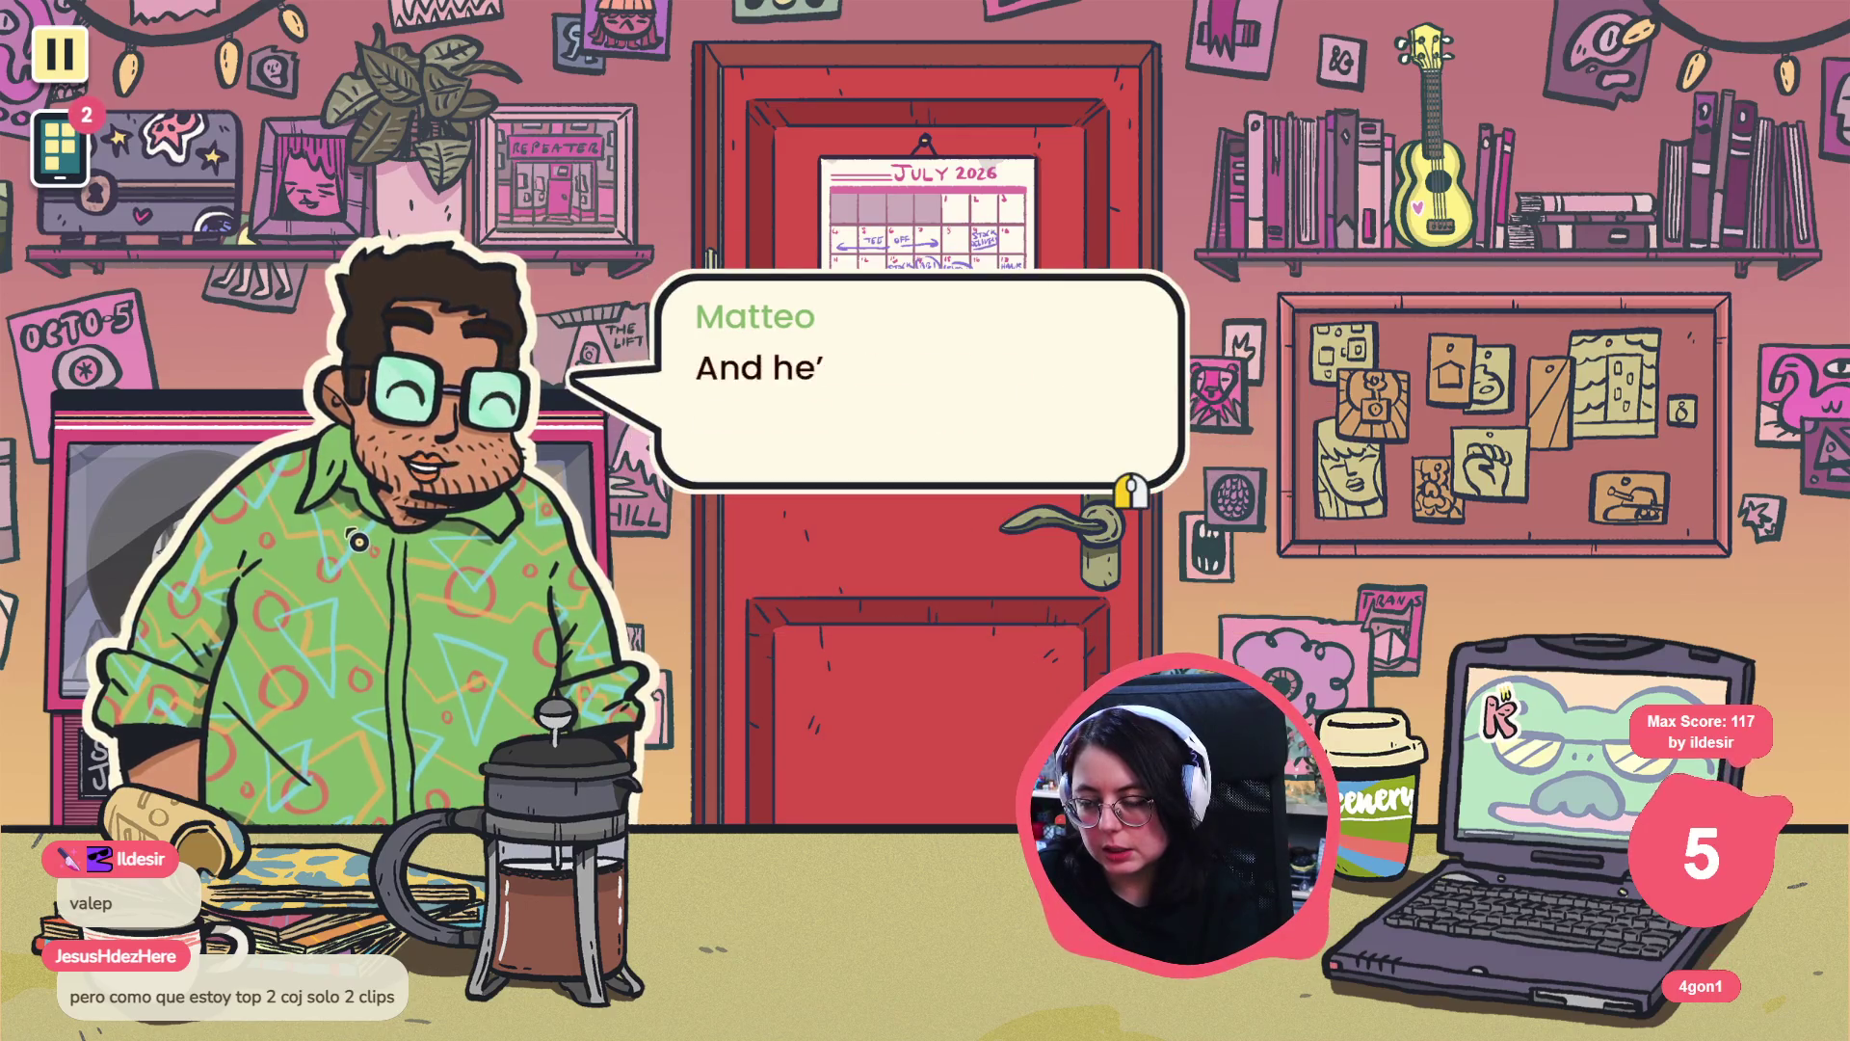
left_click(742, 386)
left_click(748, 388)
left_click(744, 397)
left_click(750, 371)
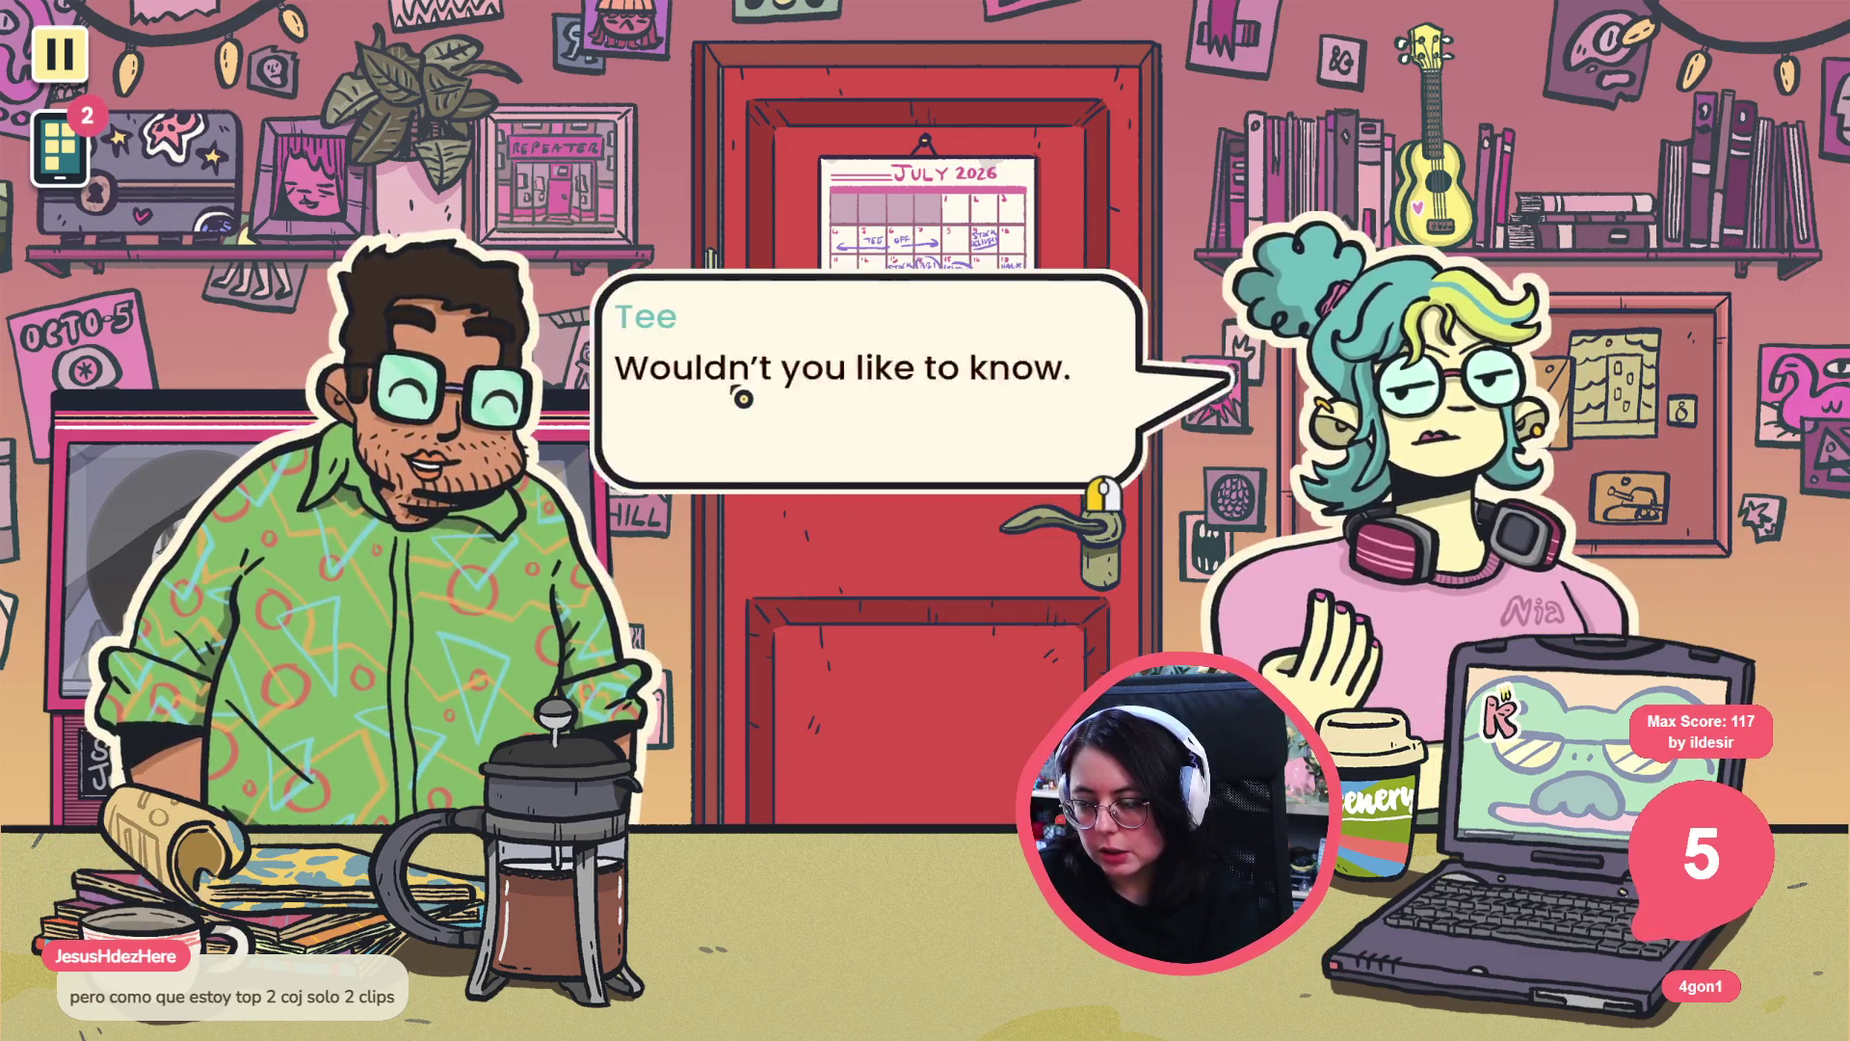
left_click(784, 364)
left_click(784, 363)
left_click(791, 368)
left_click(793, 372)
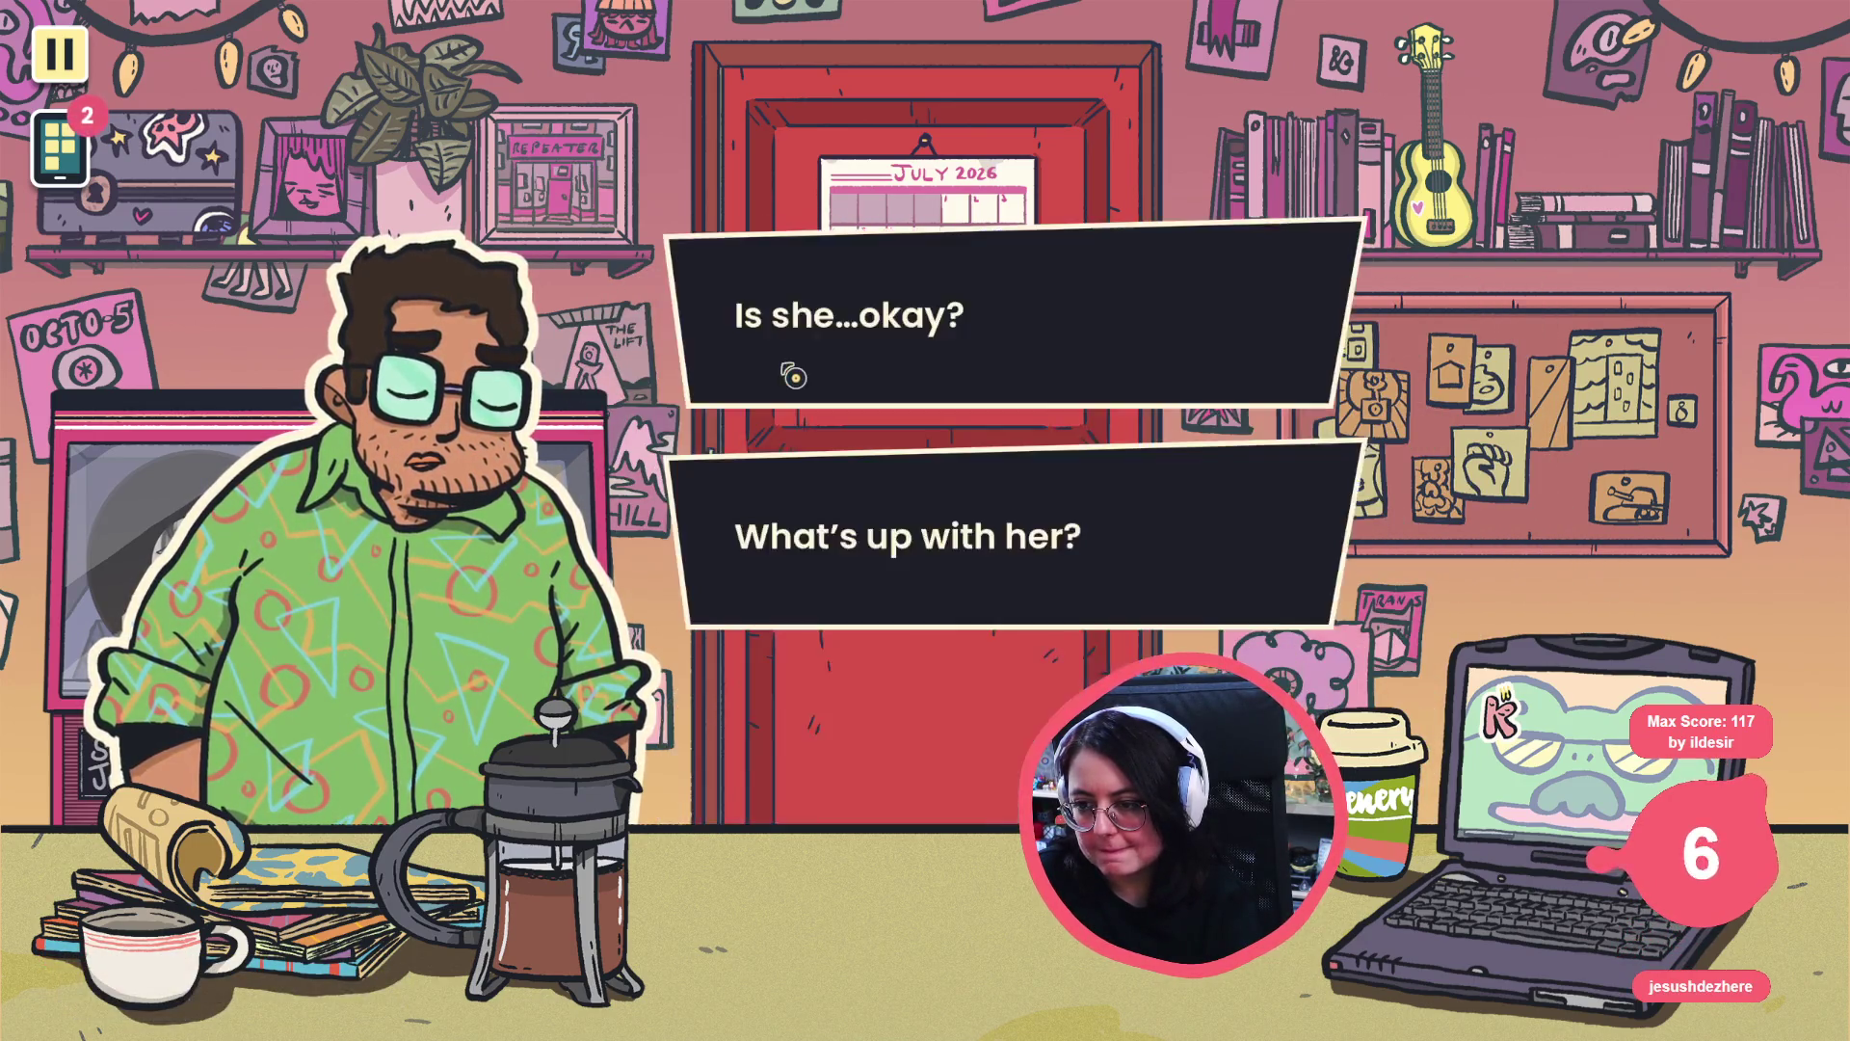
left_click(808, 355)
left_click(693, 412)
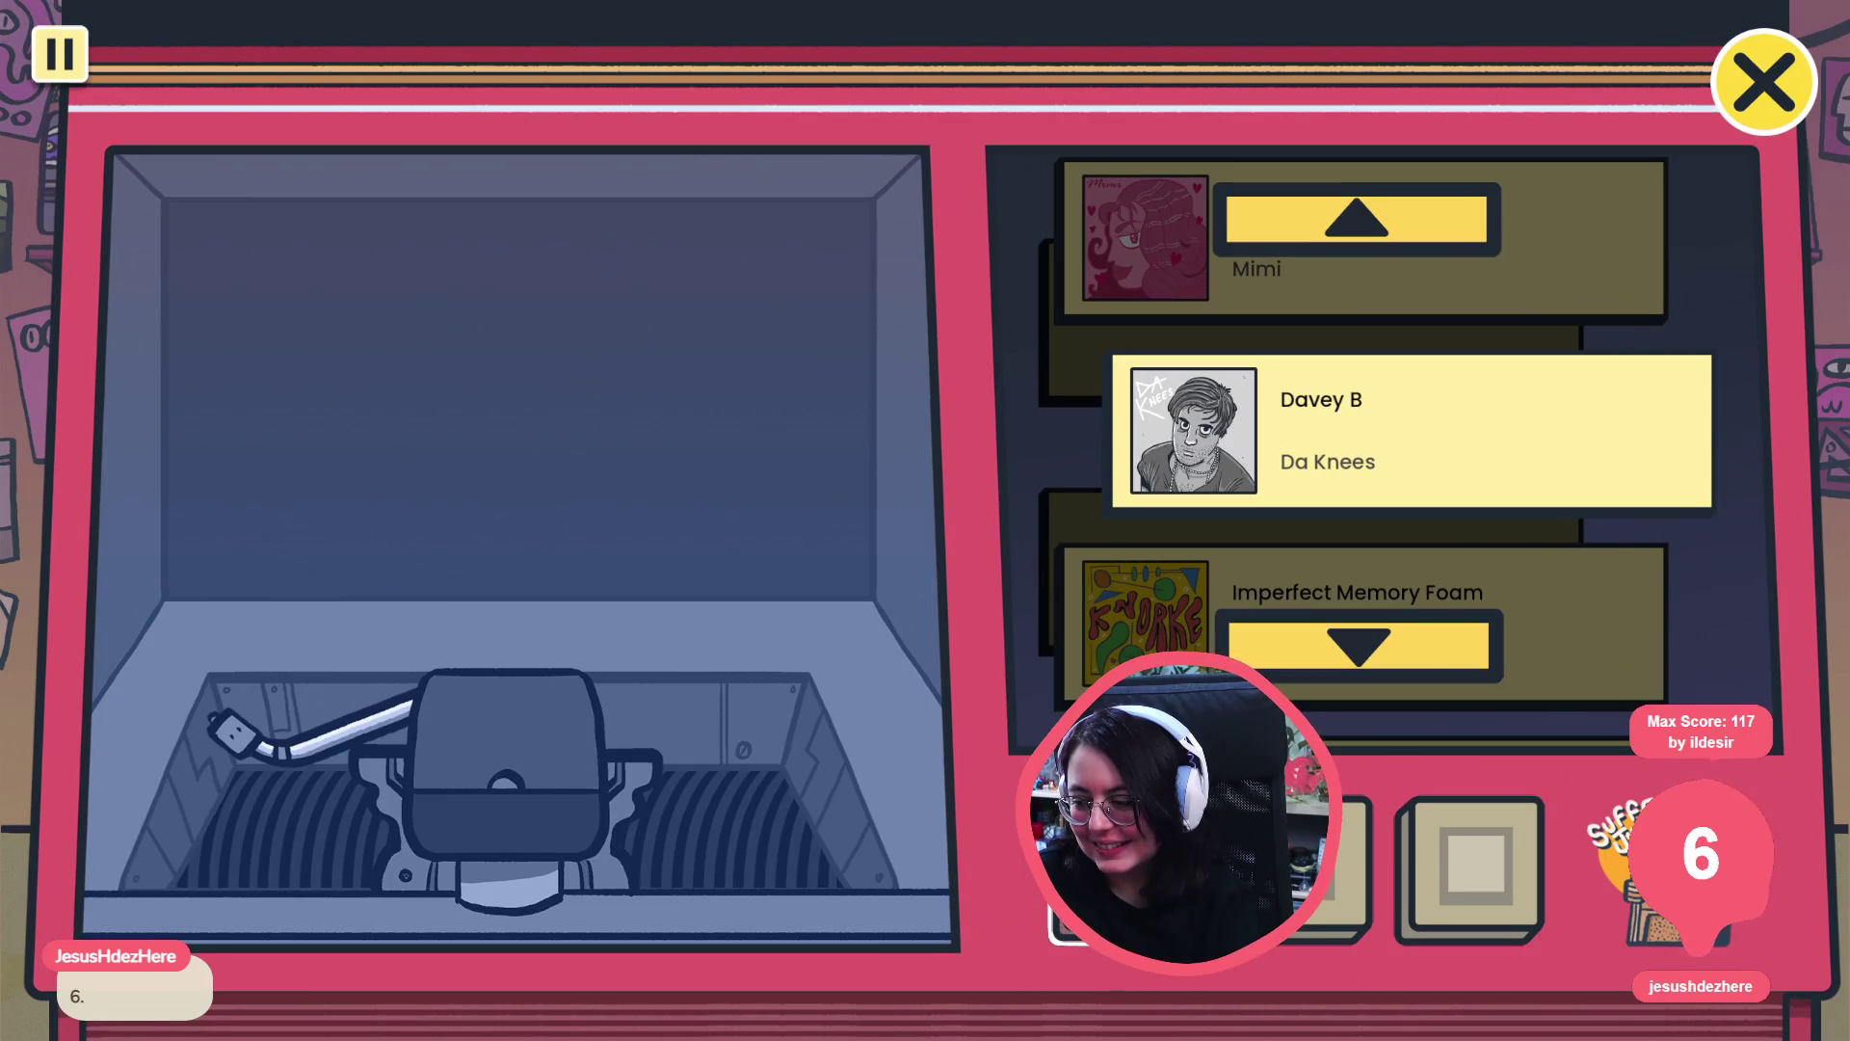
- Raise the diegetic music volume in the audio settings, apply it, and resume the game
left_click(83, 55)
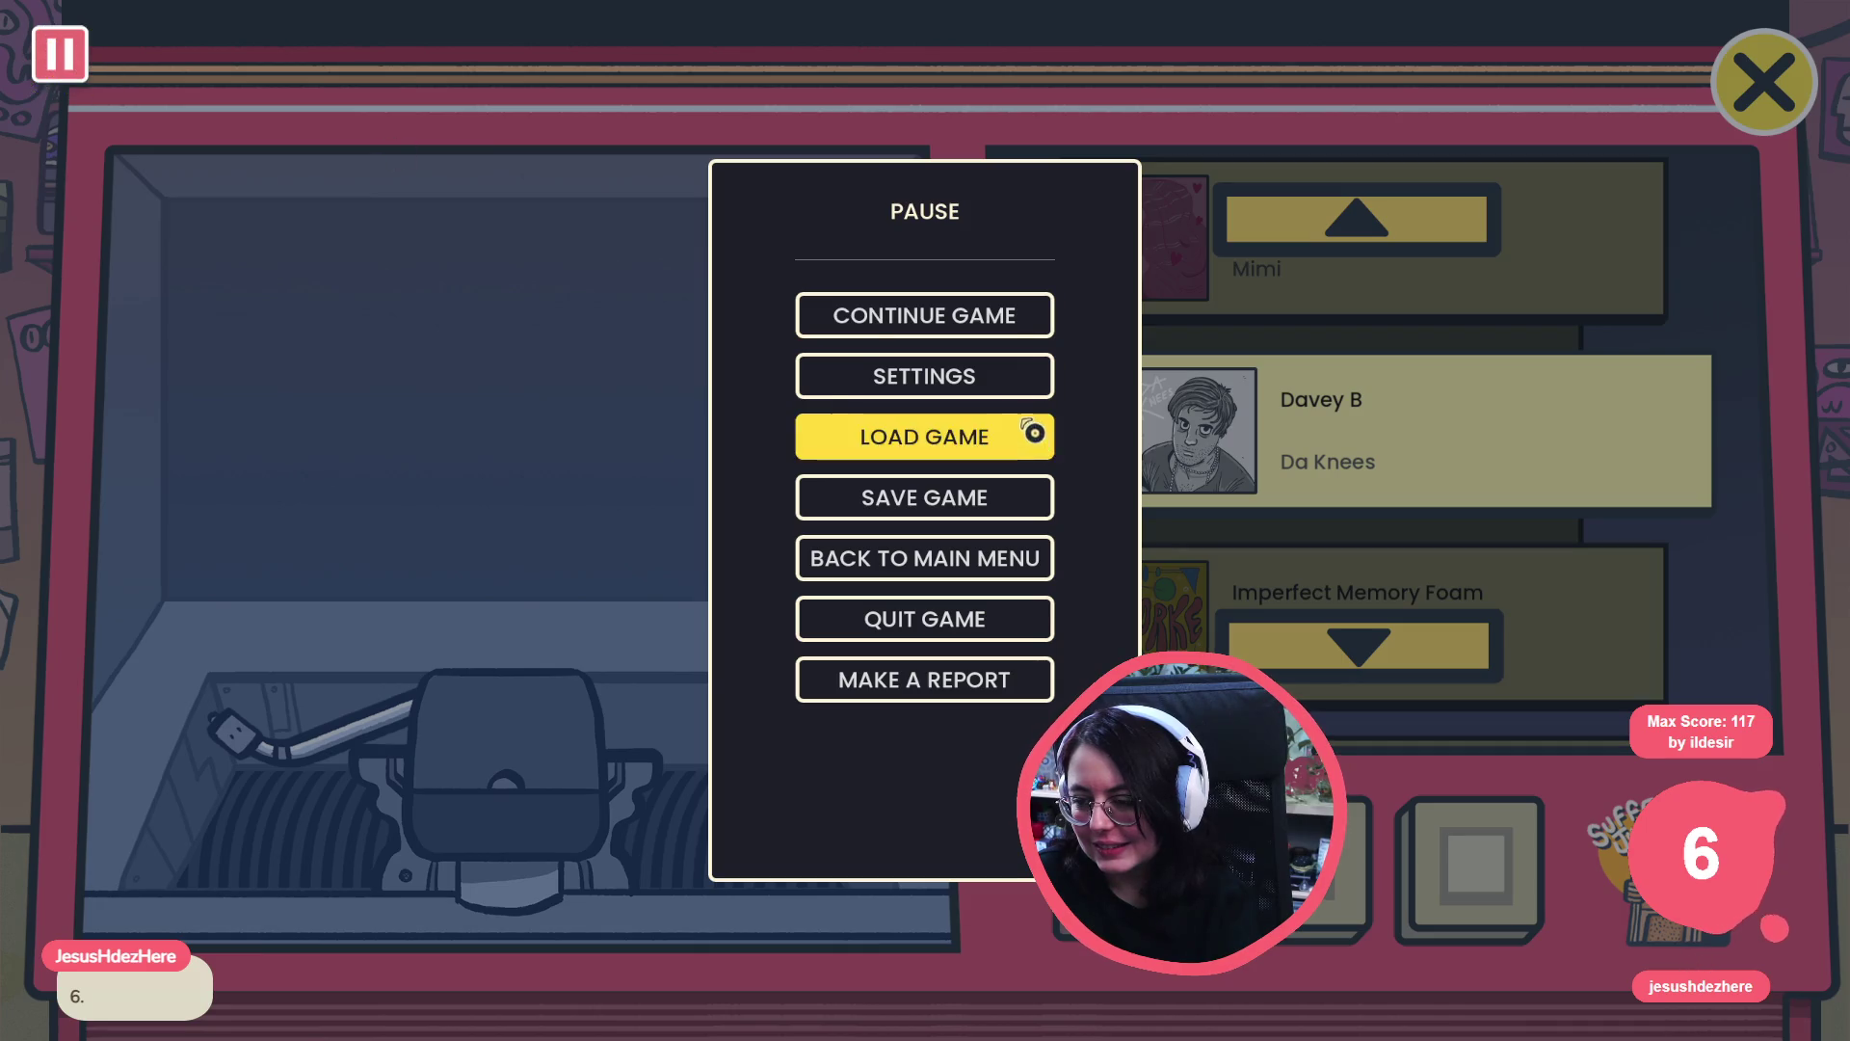
left_click(977, 382)
left_click(904, 111)
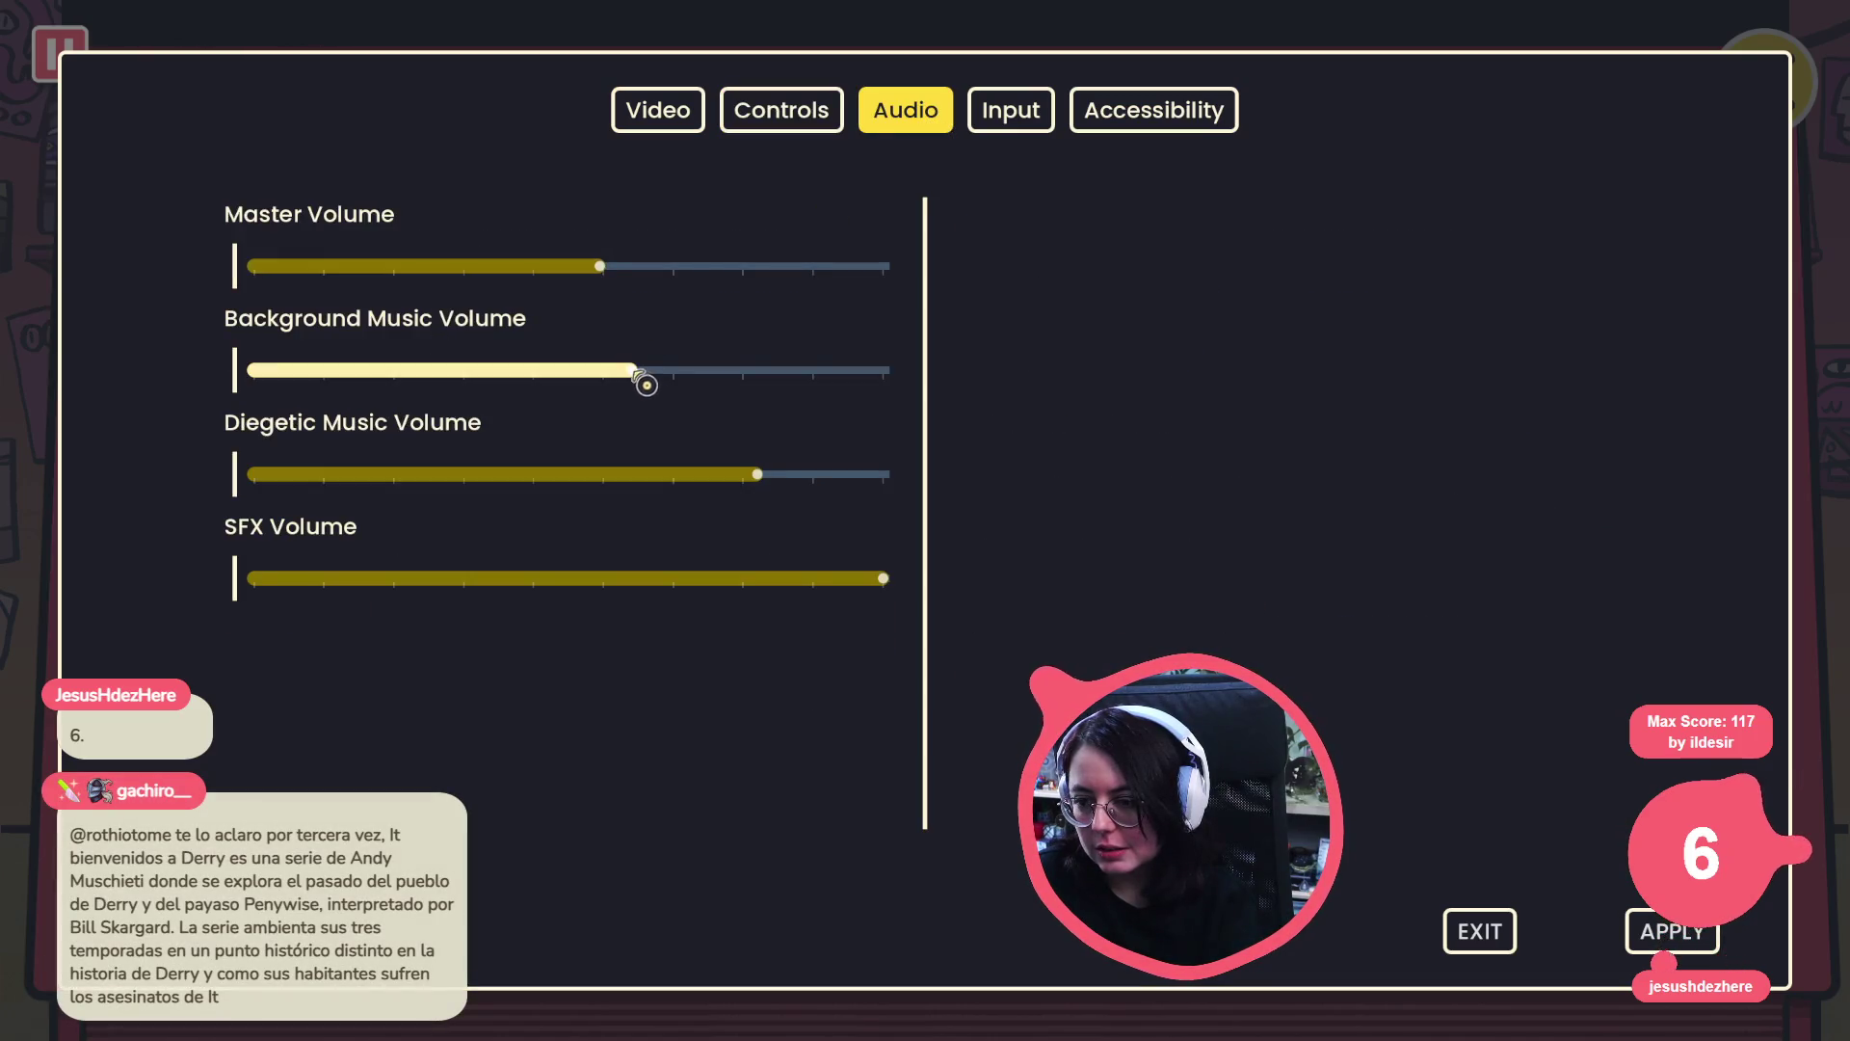
left_click(788, 474)
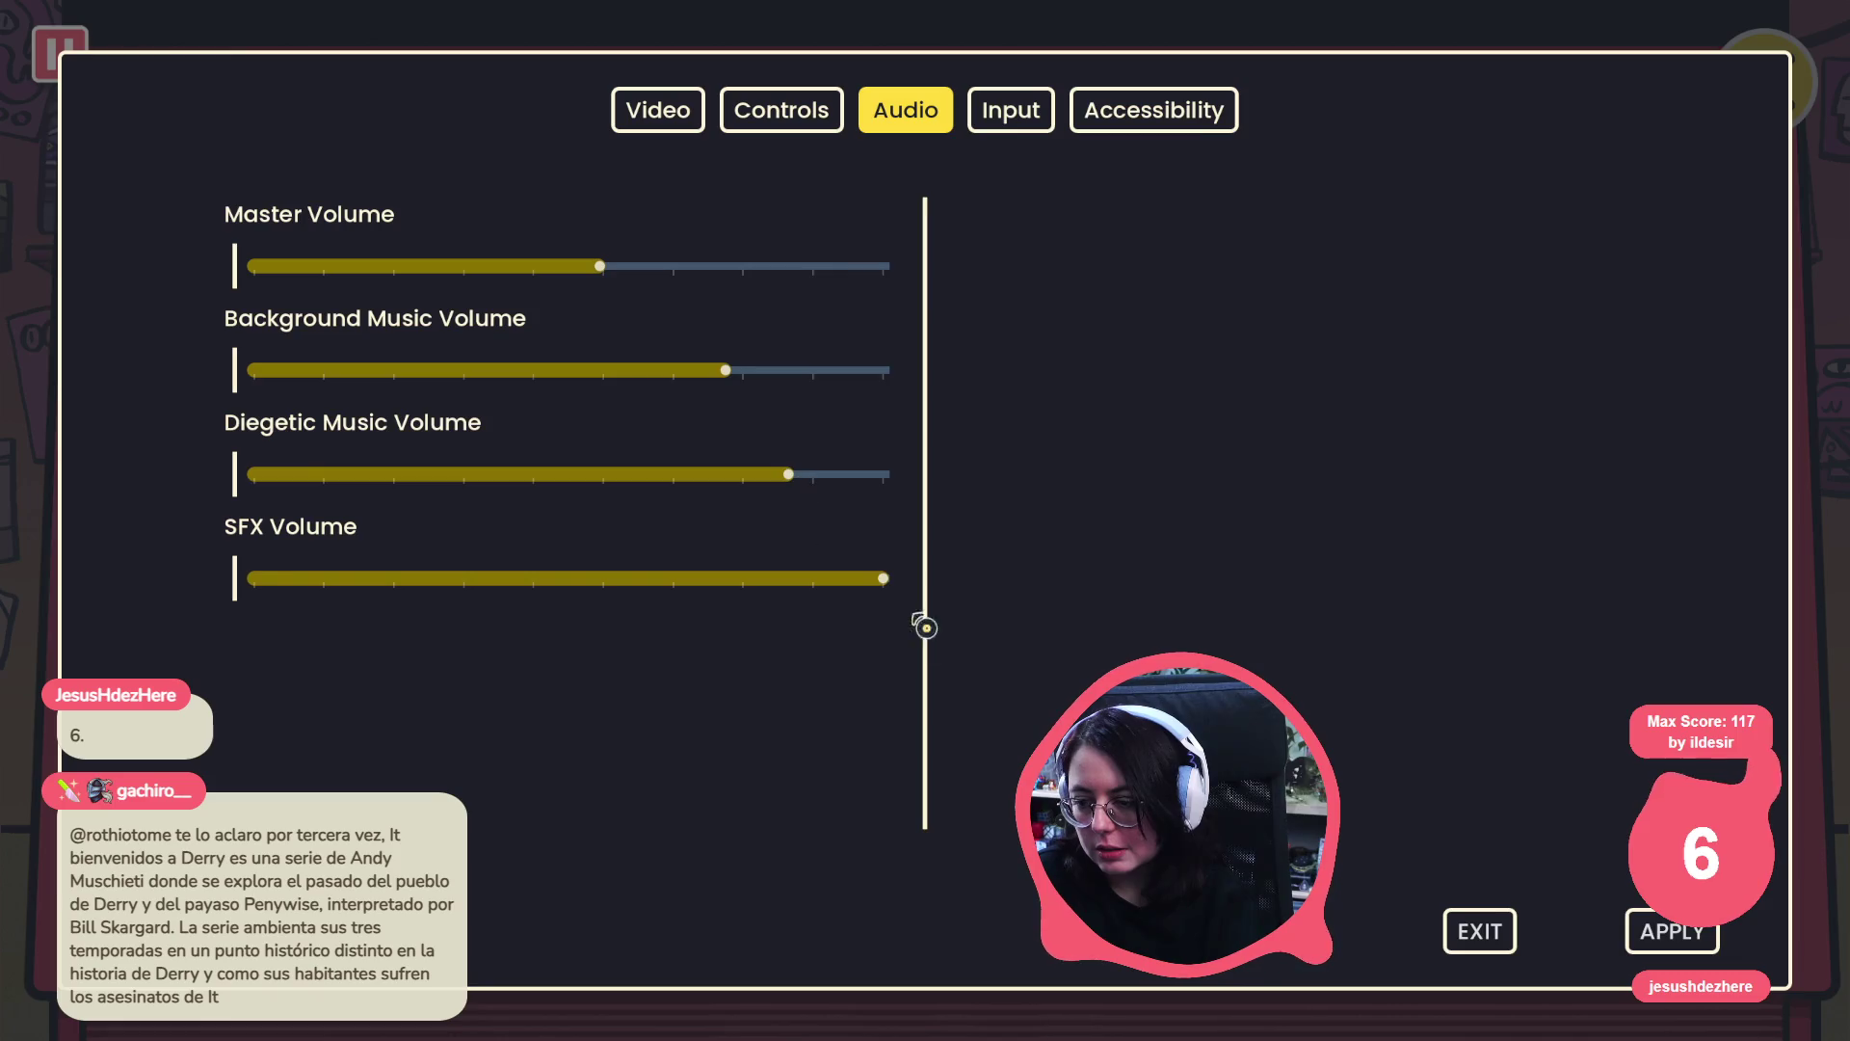
left_click(1675, 954)
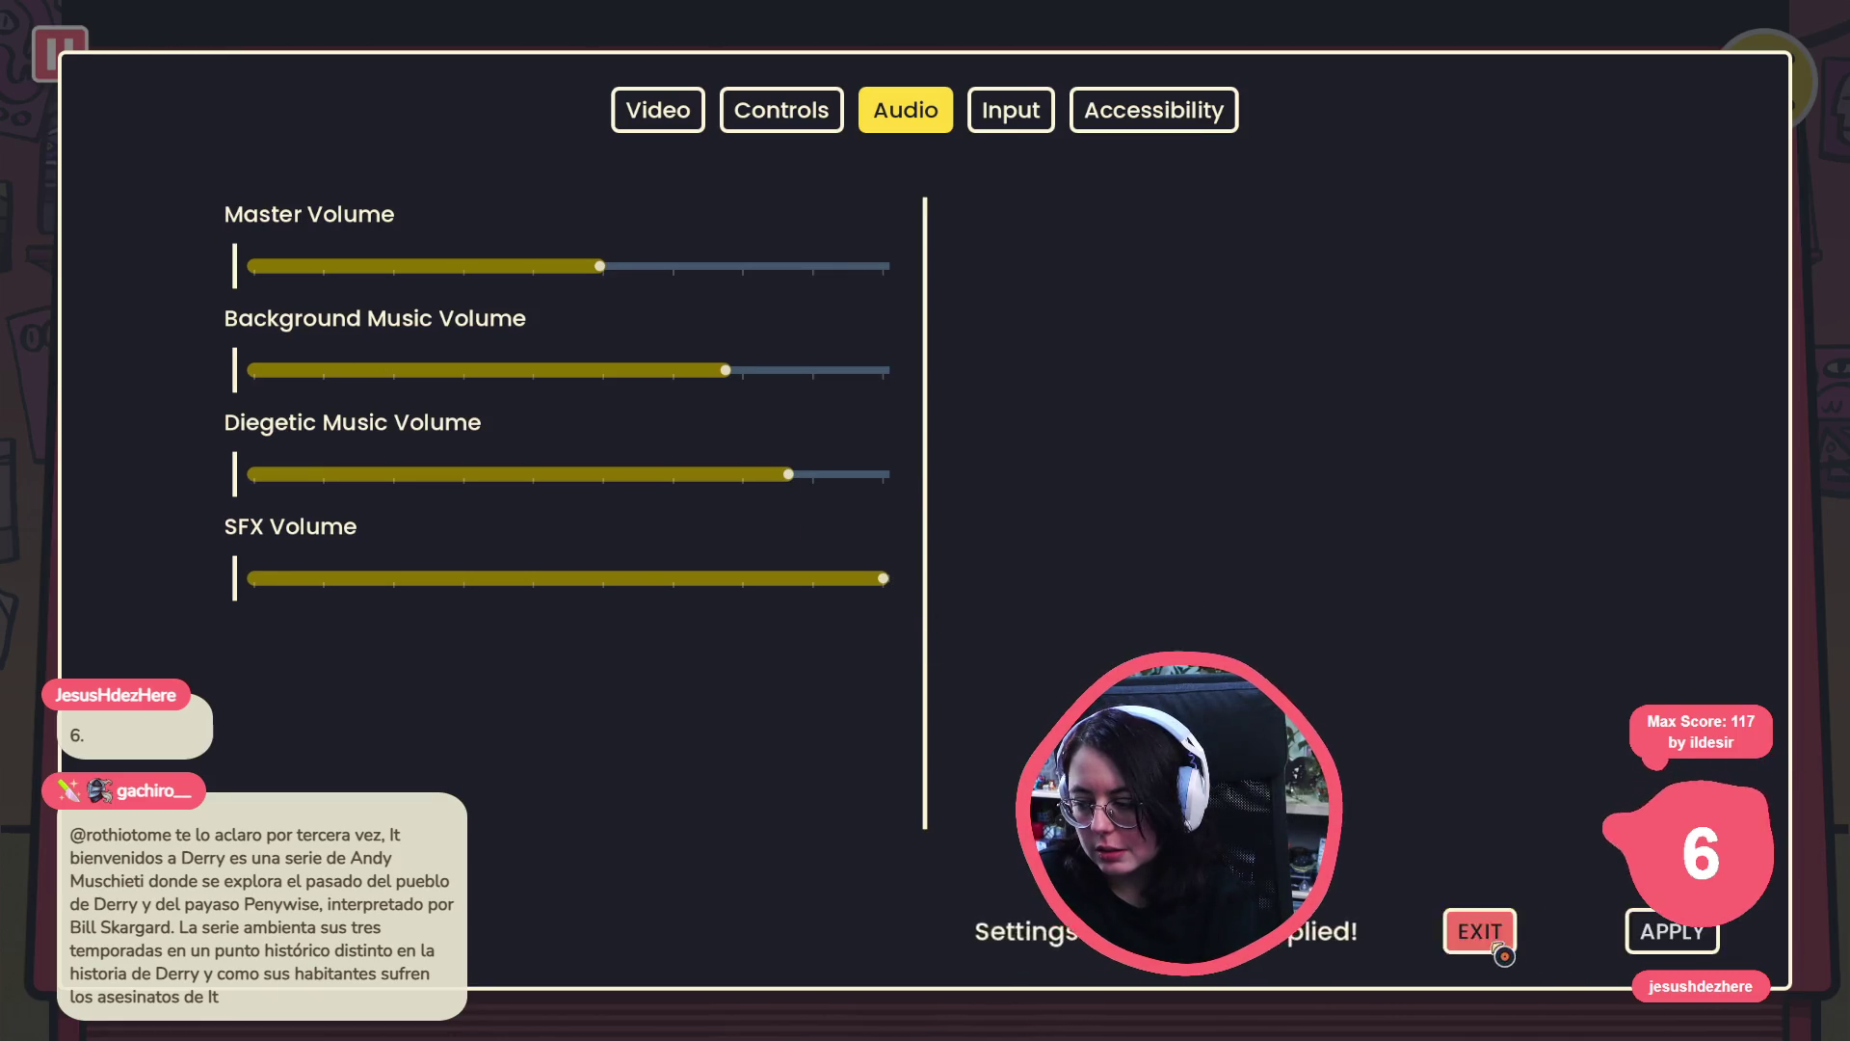
left_click(1477, 931)
key("Escape")
- Scroll the jukebox song list up, then down to Davey B, and return to Godot
left_click(1489, 241)
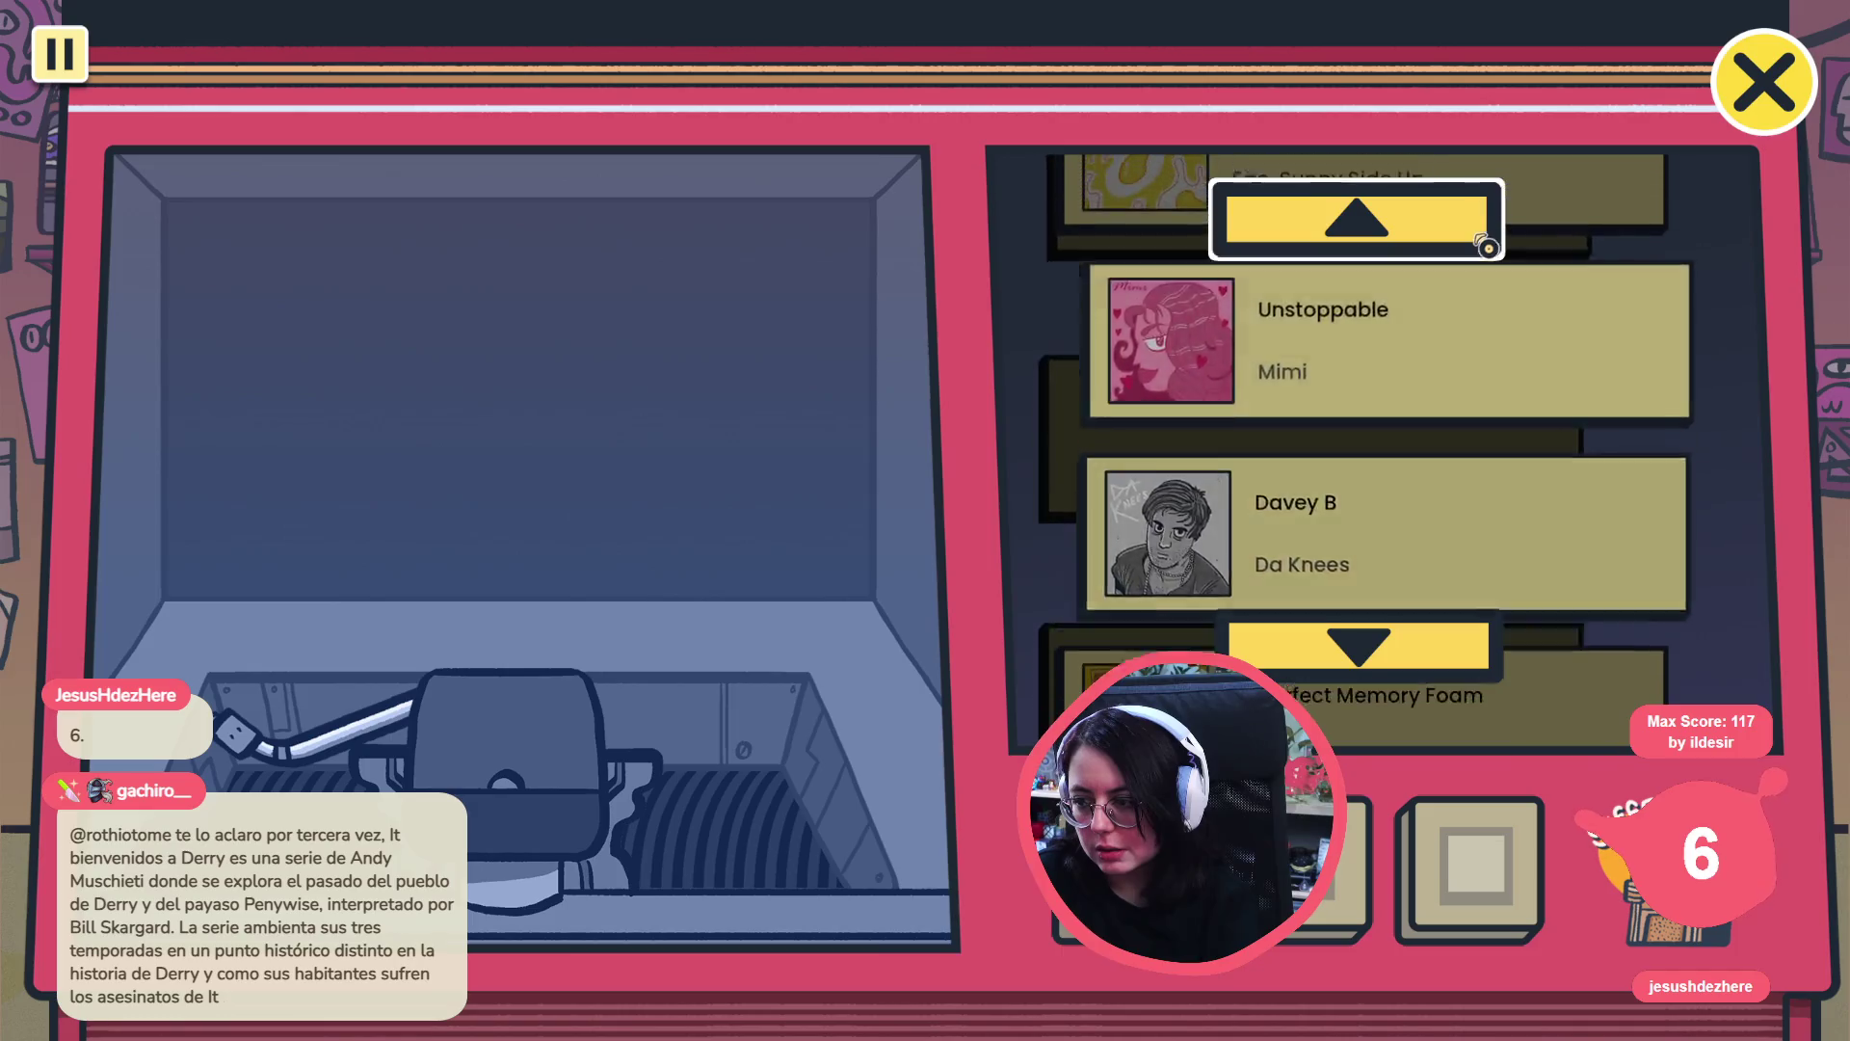
left_click(1489, 241)
key("alt+Tab")
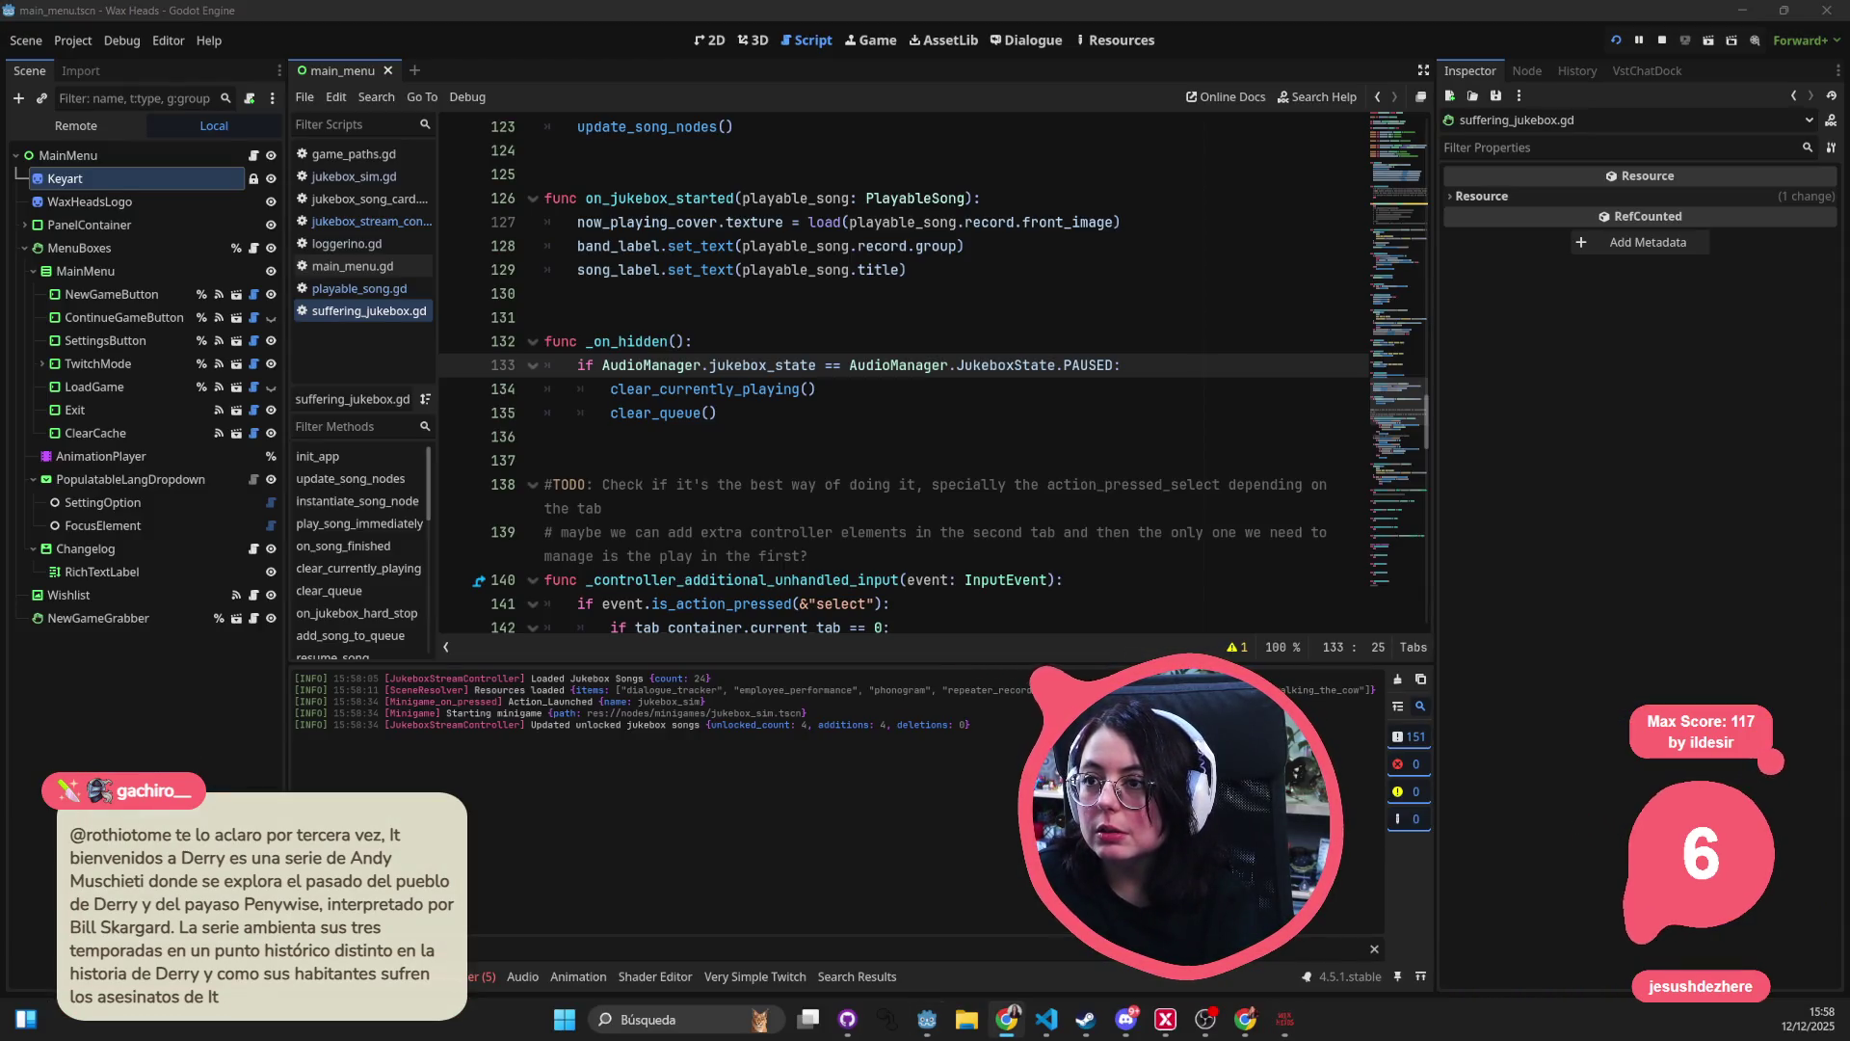
left_click(1292, 1023)
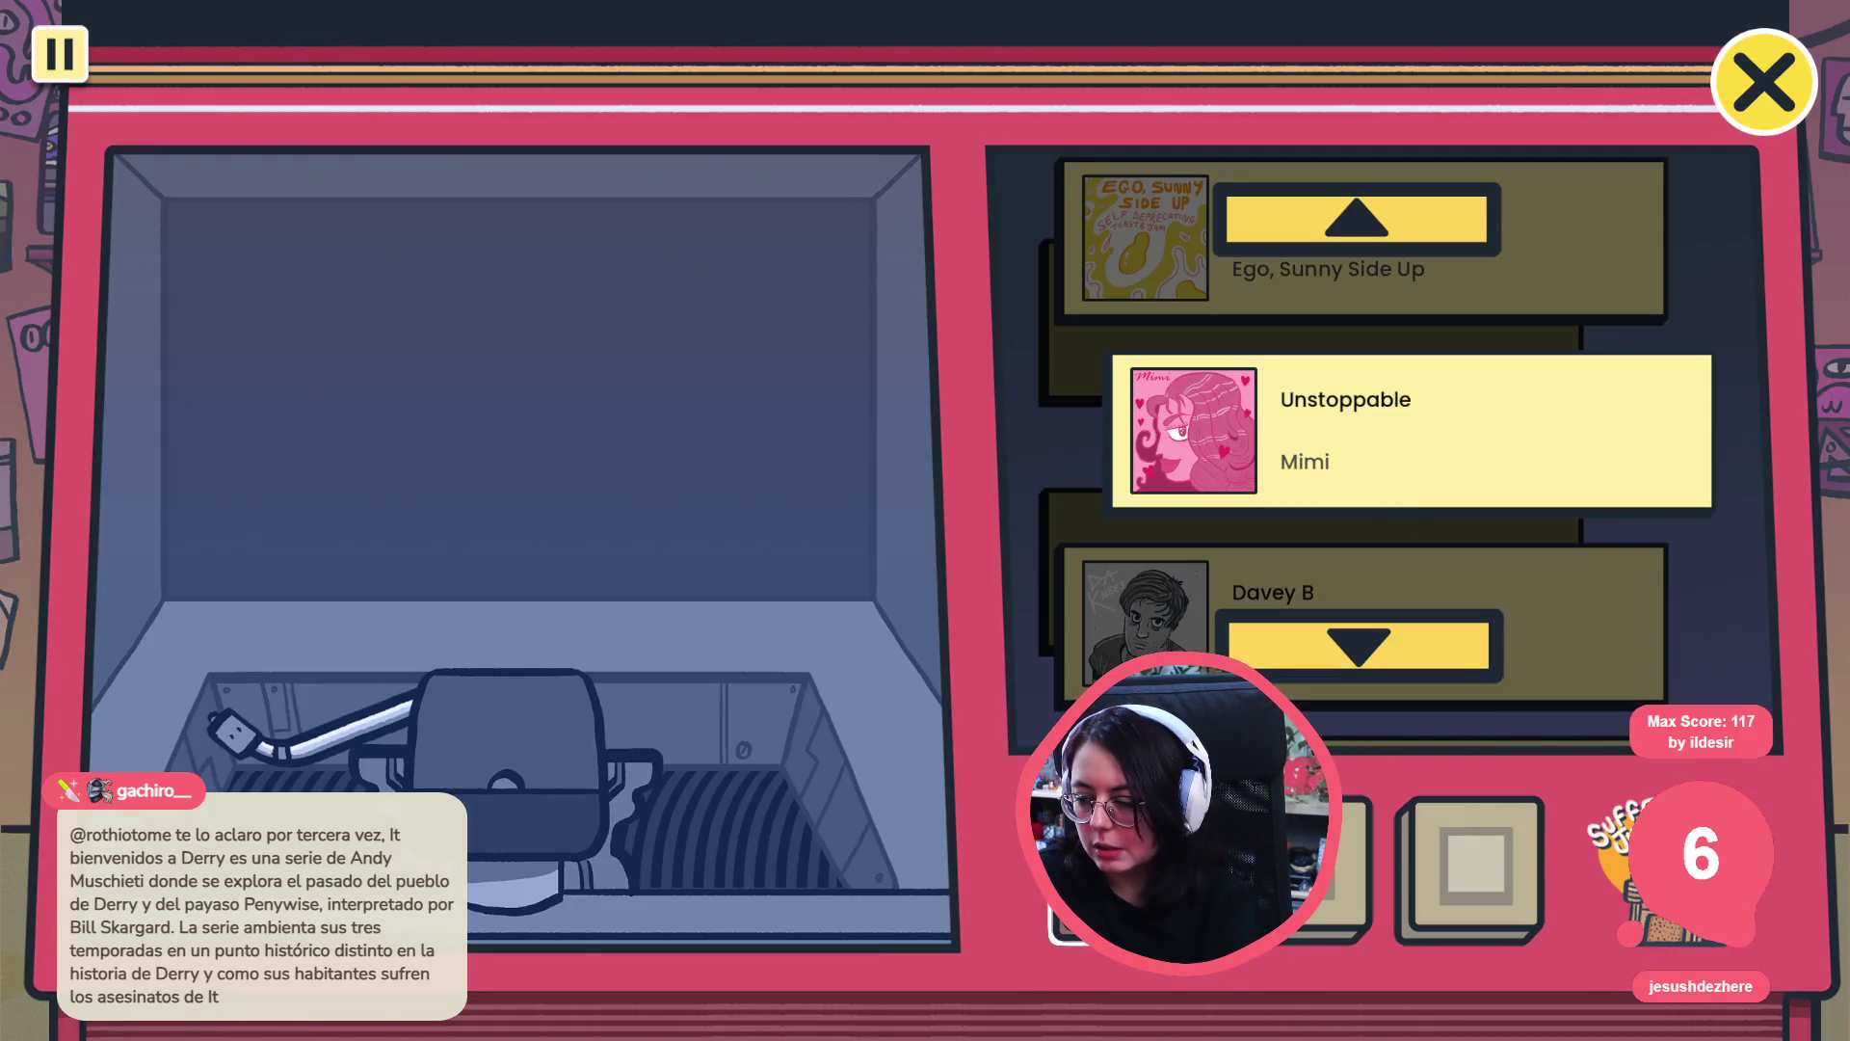
left_click(1386, 694)
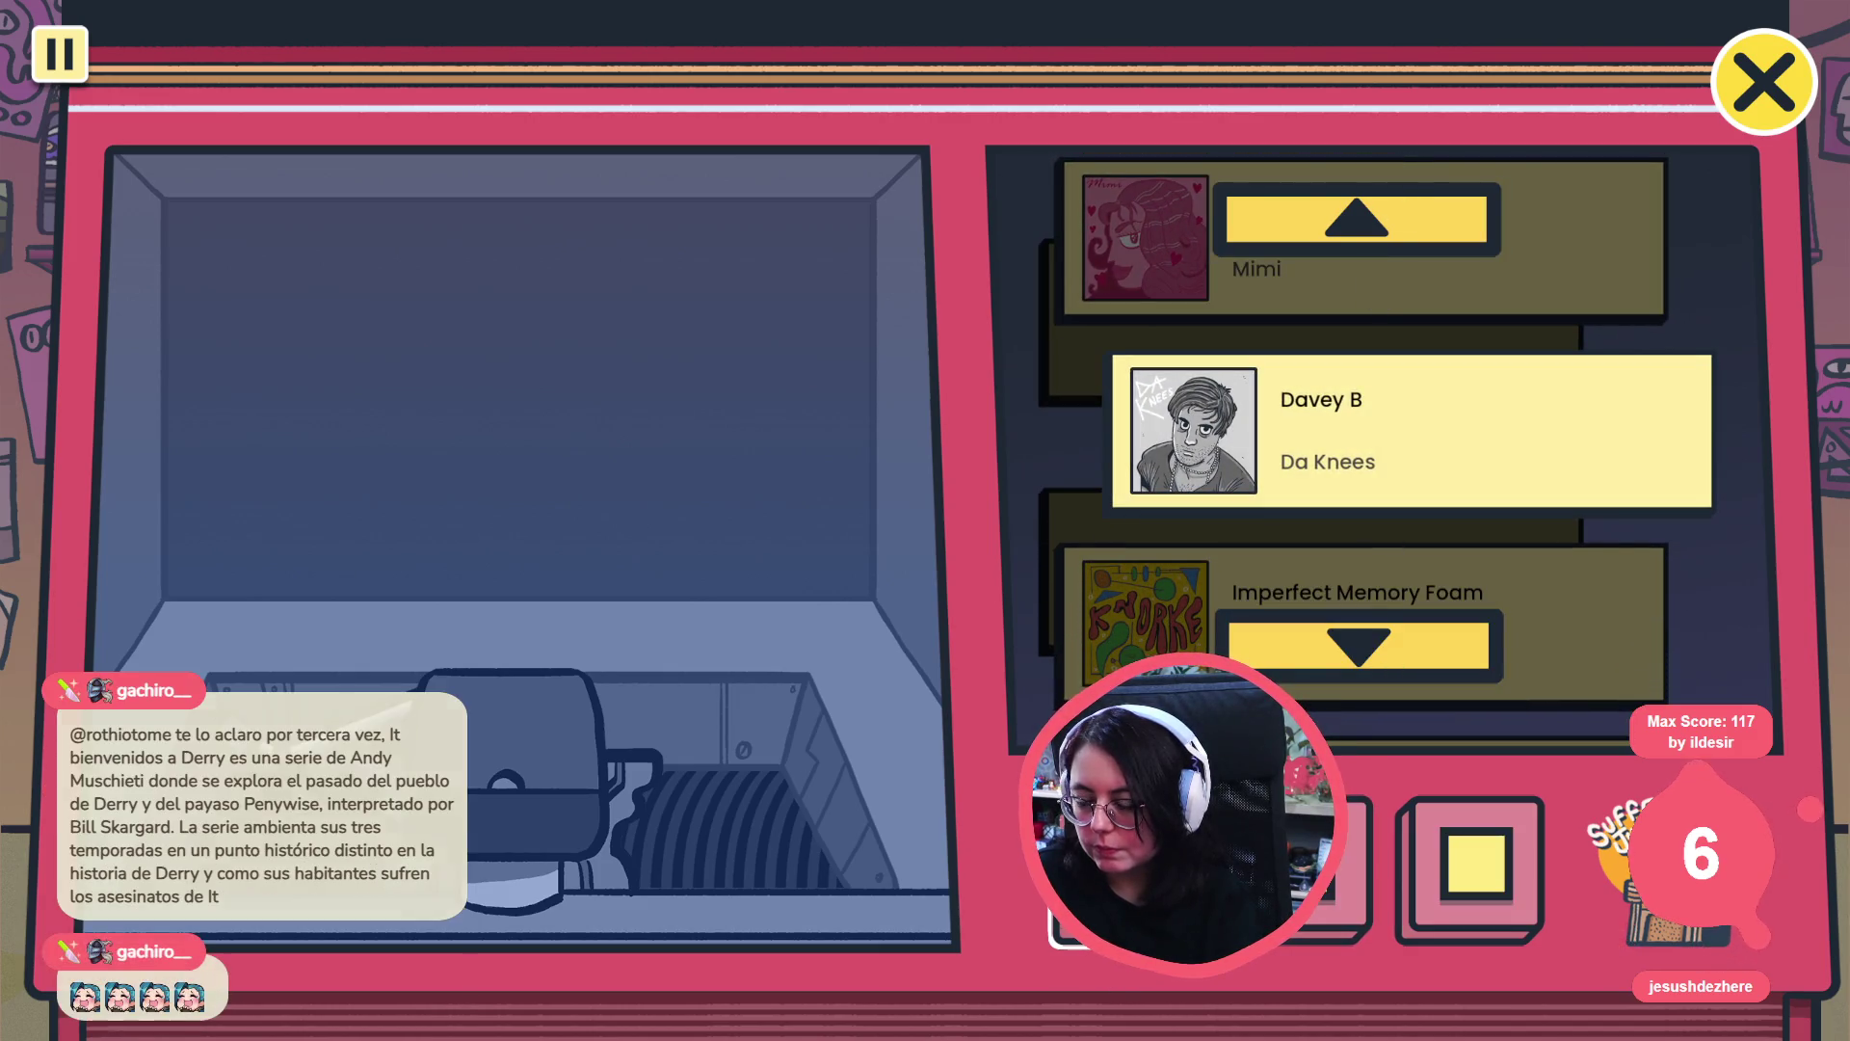
key("alt+Tab")
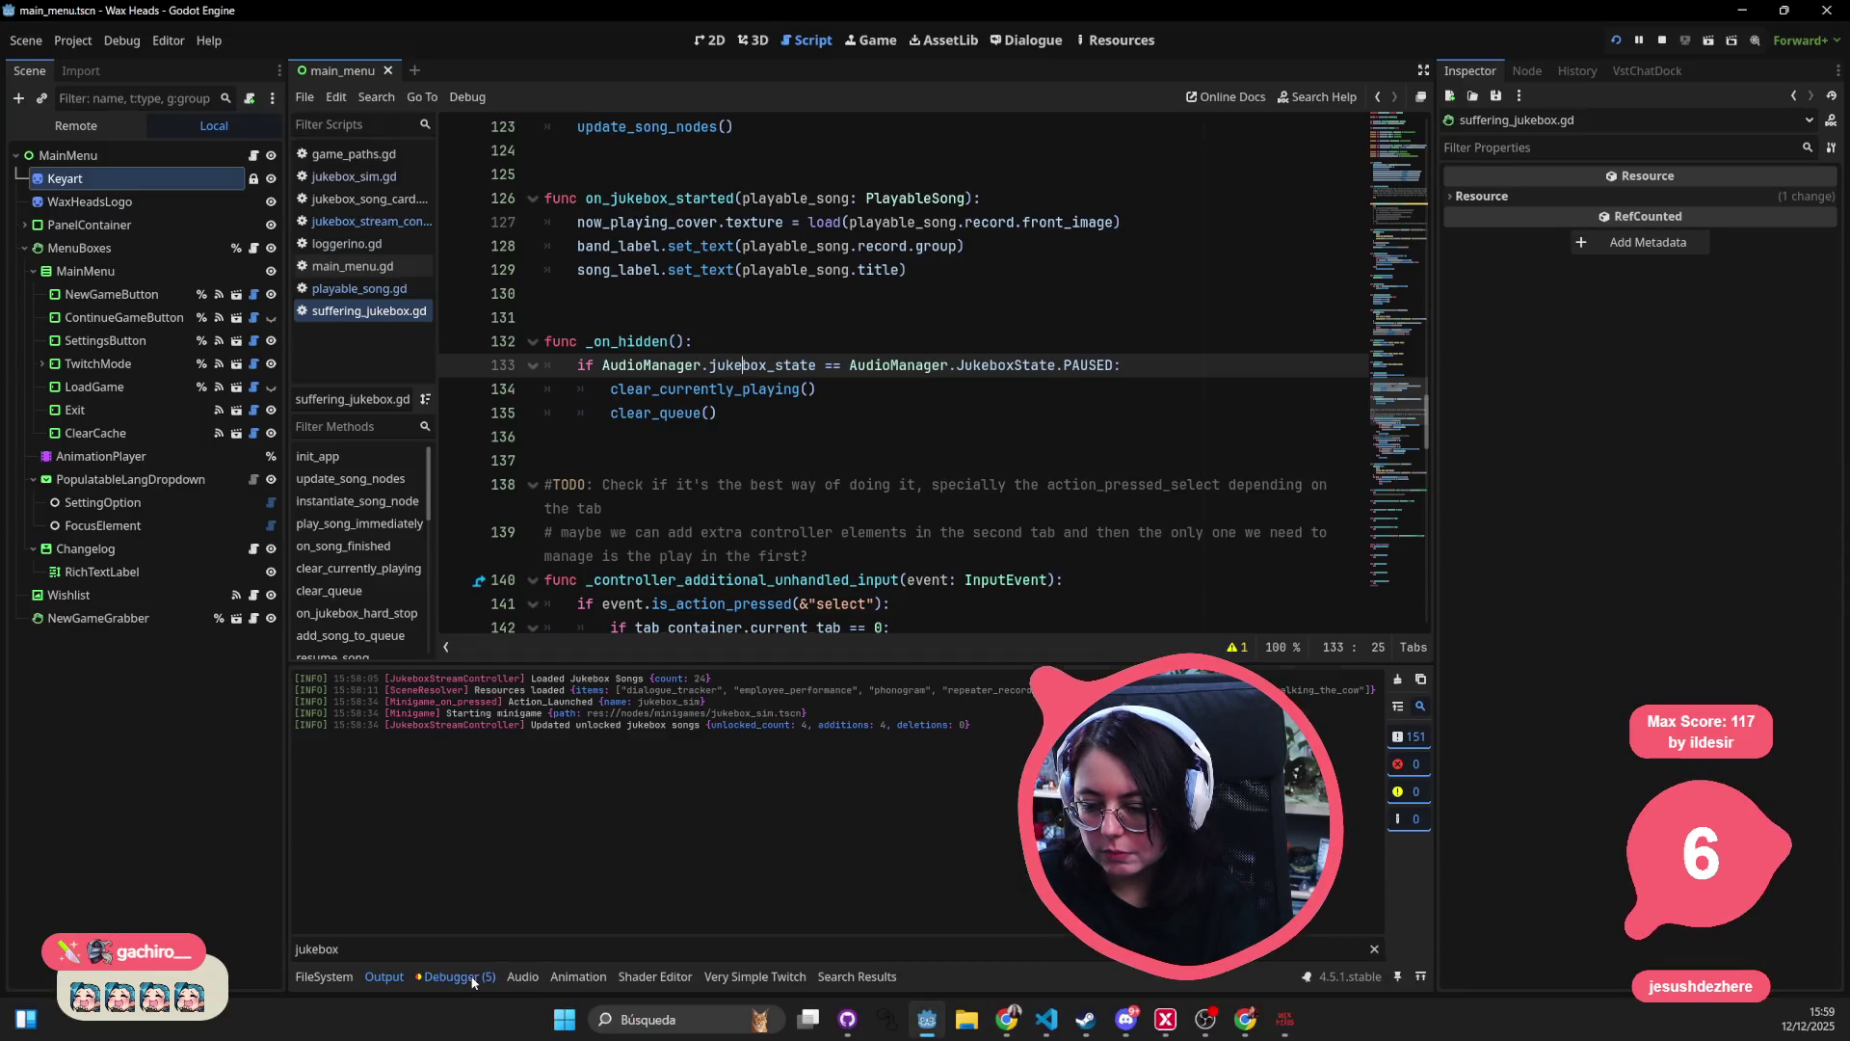
- Review the debugger's errors and warnings, jumping to the unused song_name parameter
left_click(471, 977)
left_click(415, 677)
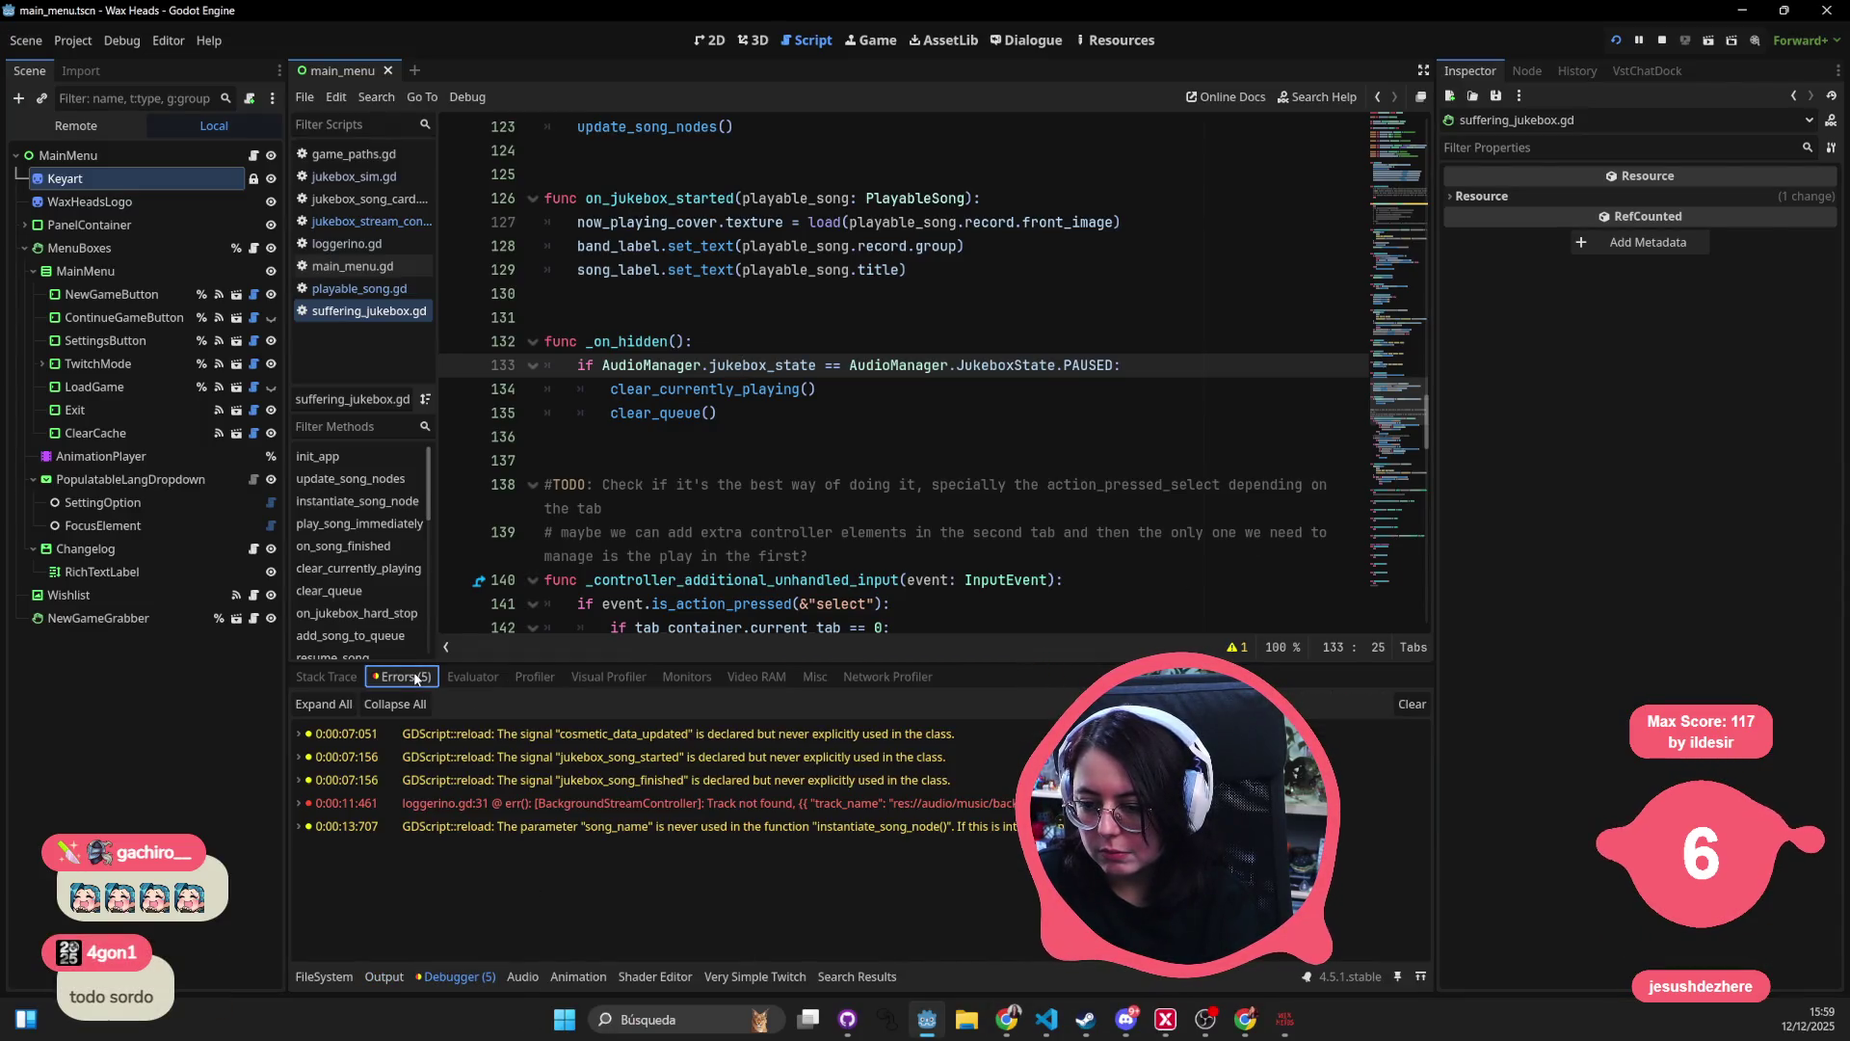
left_click(605, 831)
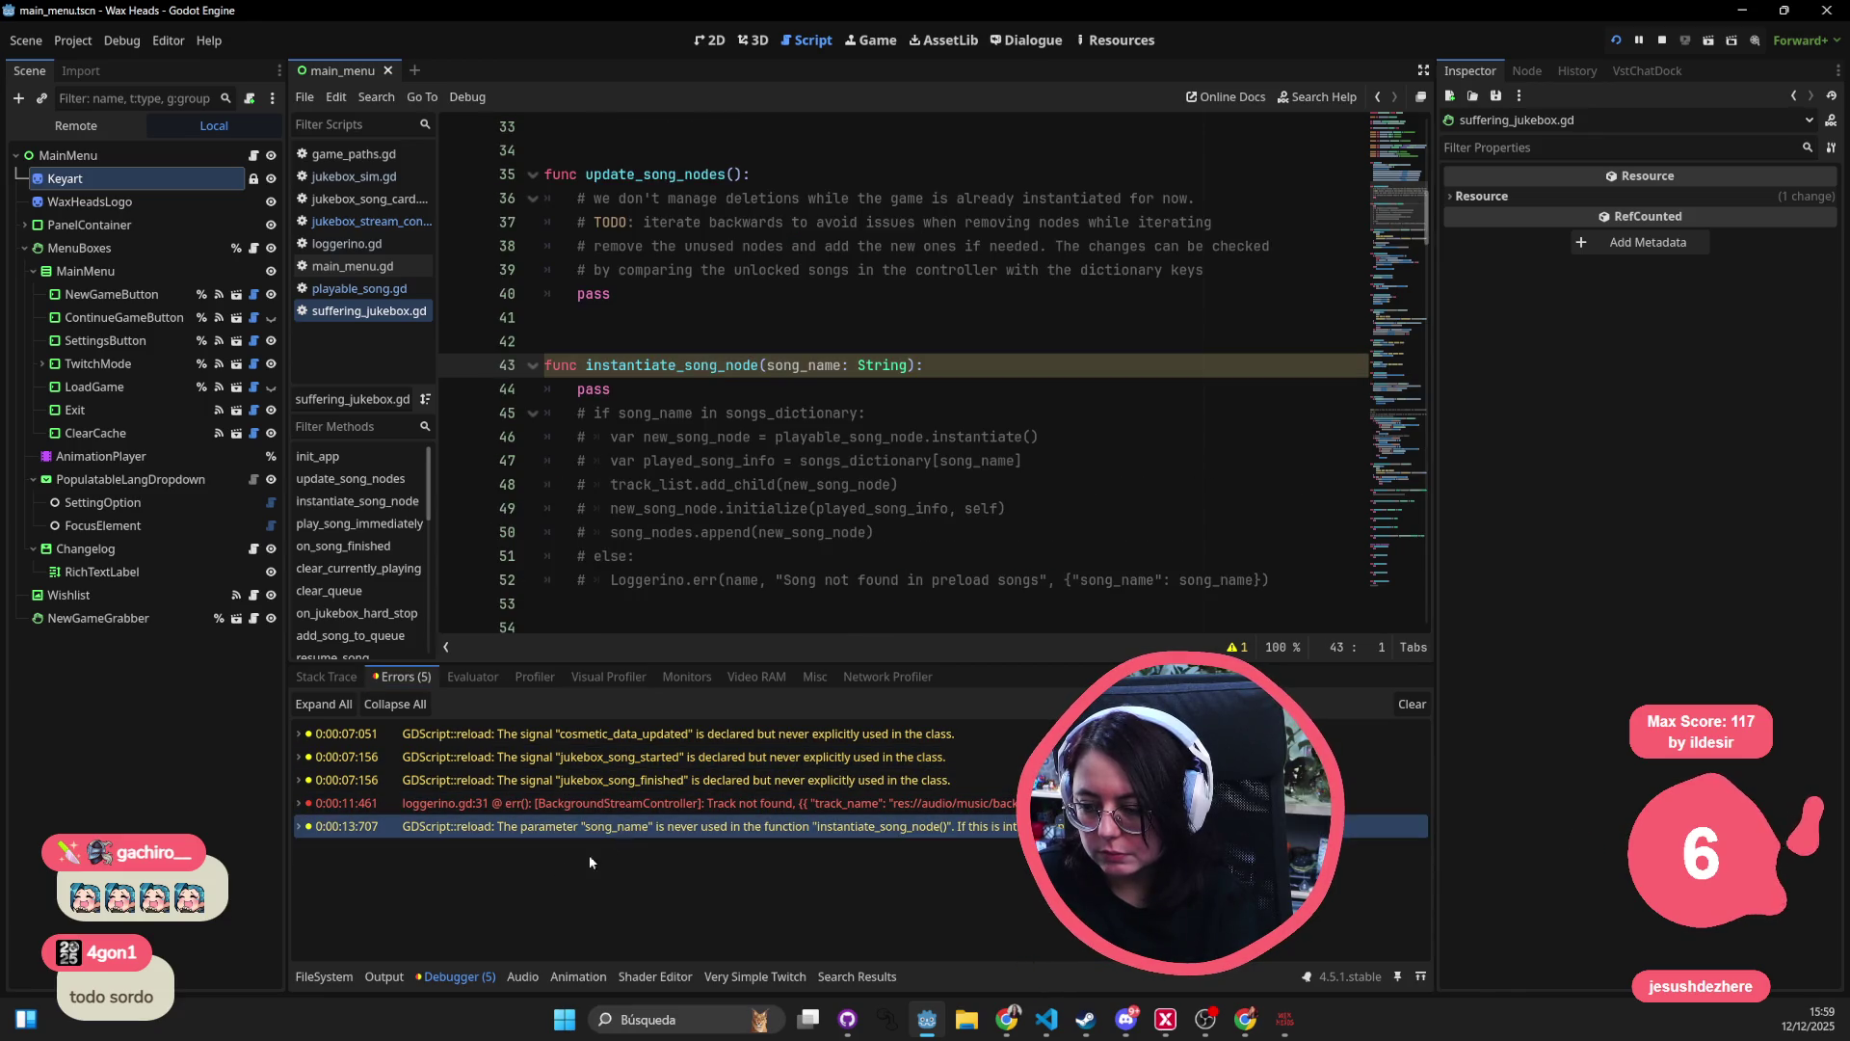
left_click(335, 980)
left_click(438, 980)
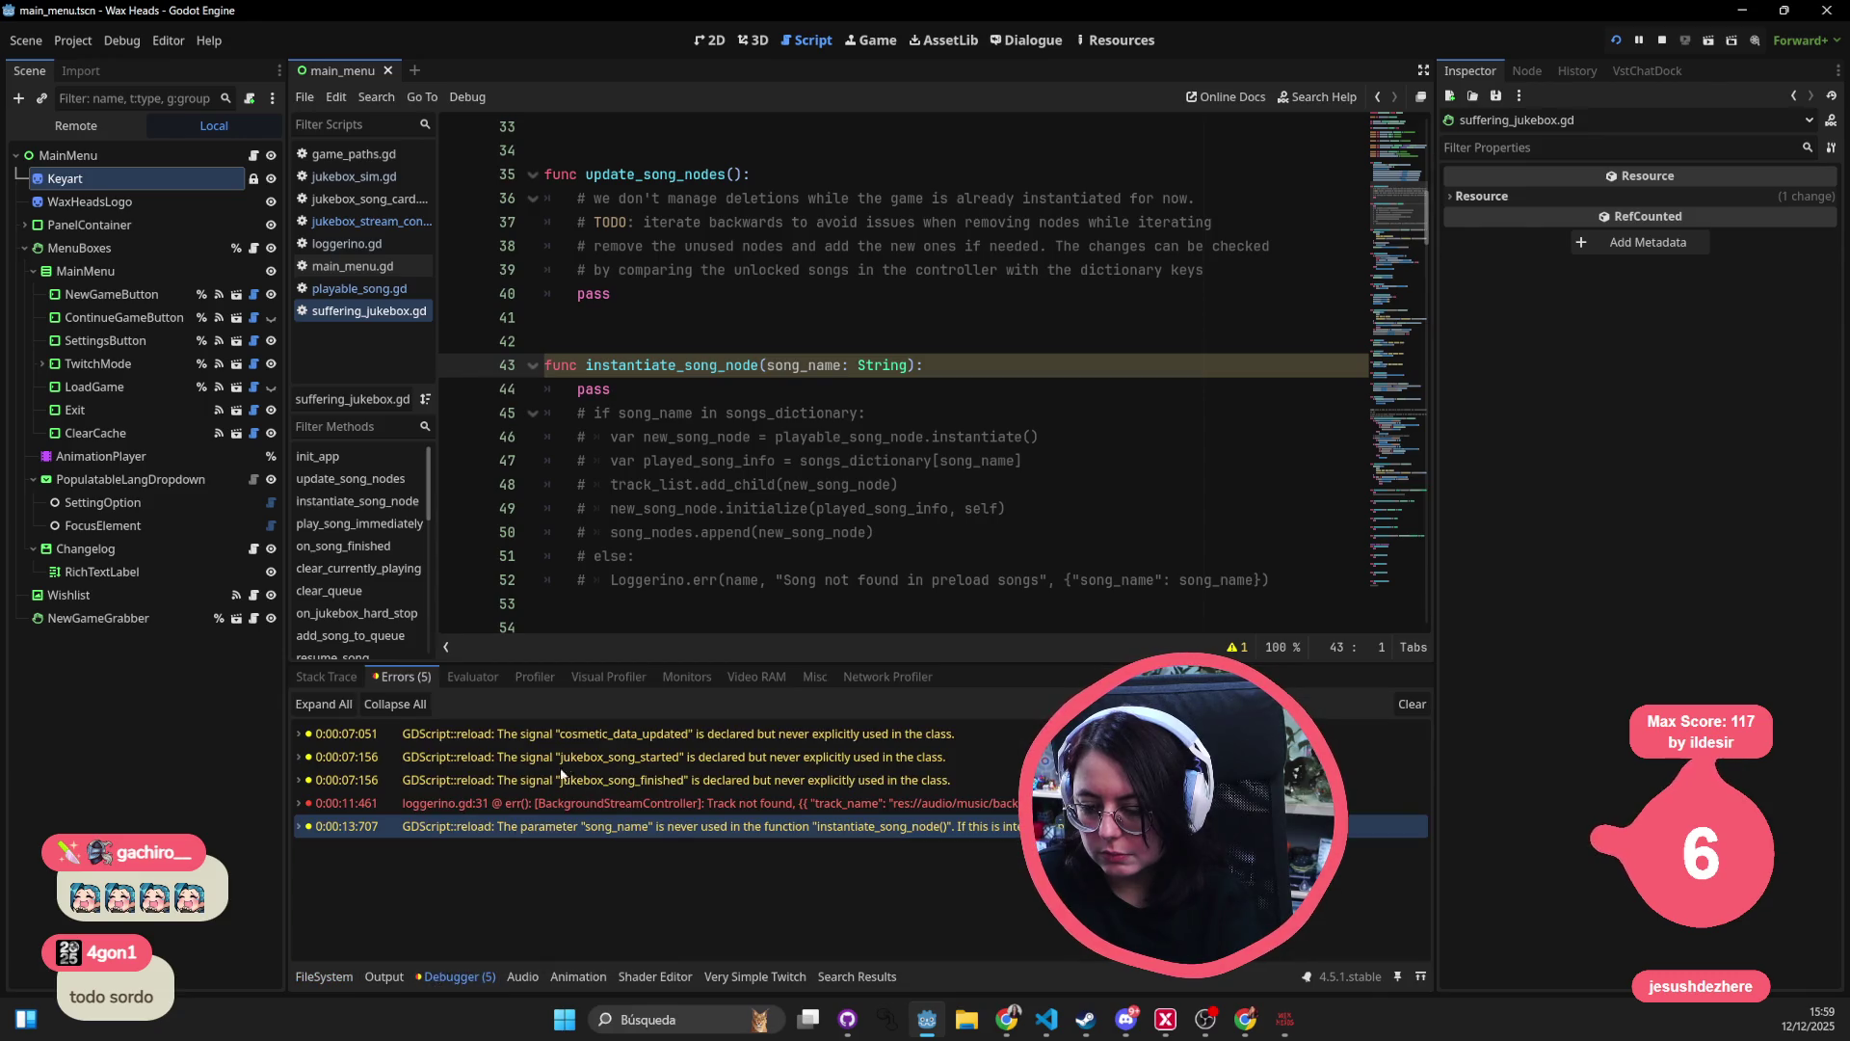
- Stop the running game and bring up the quick-open file search
left_click(324, 980)
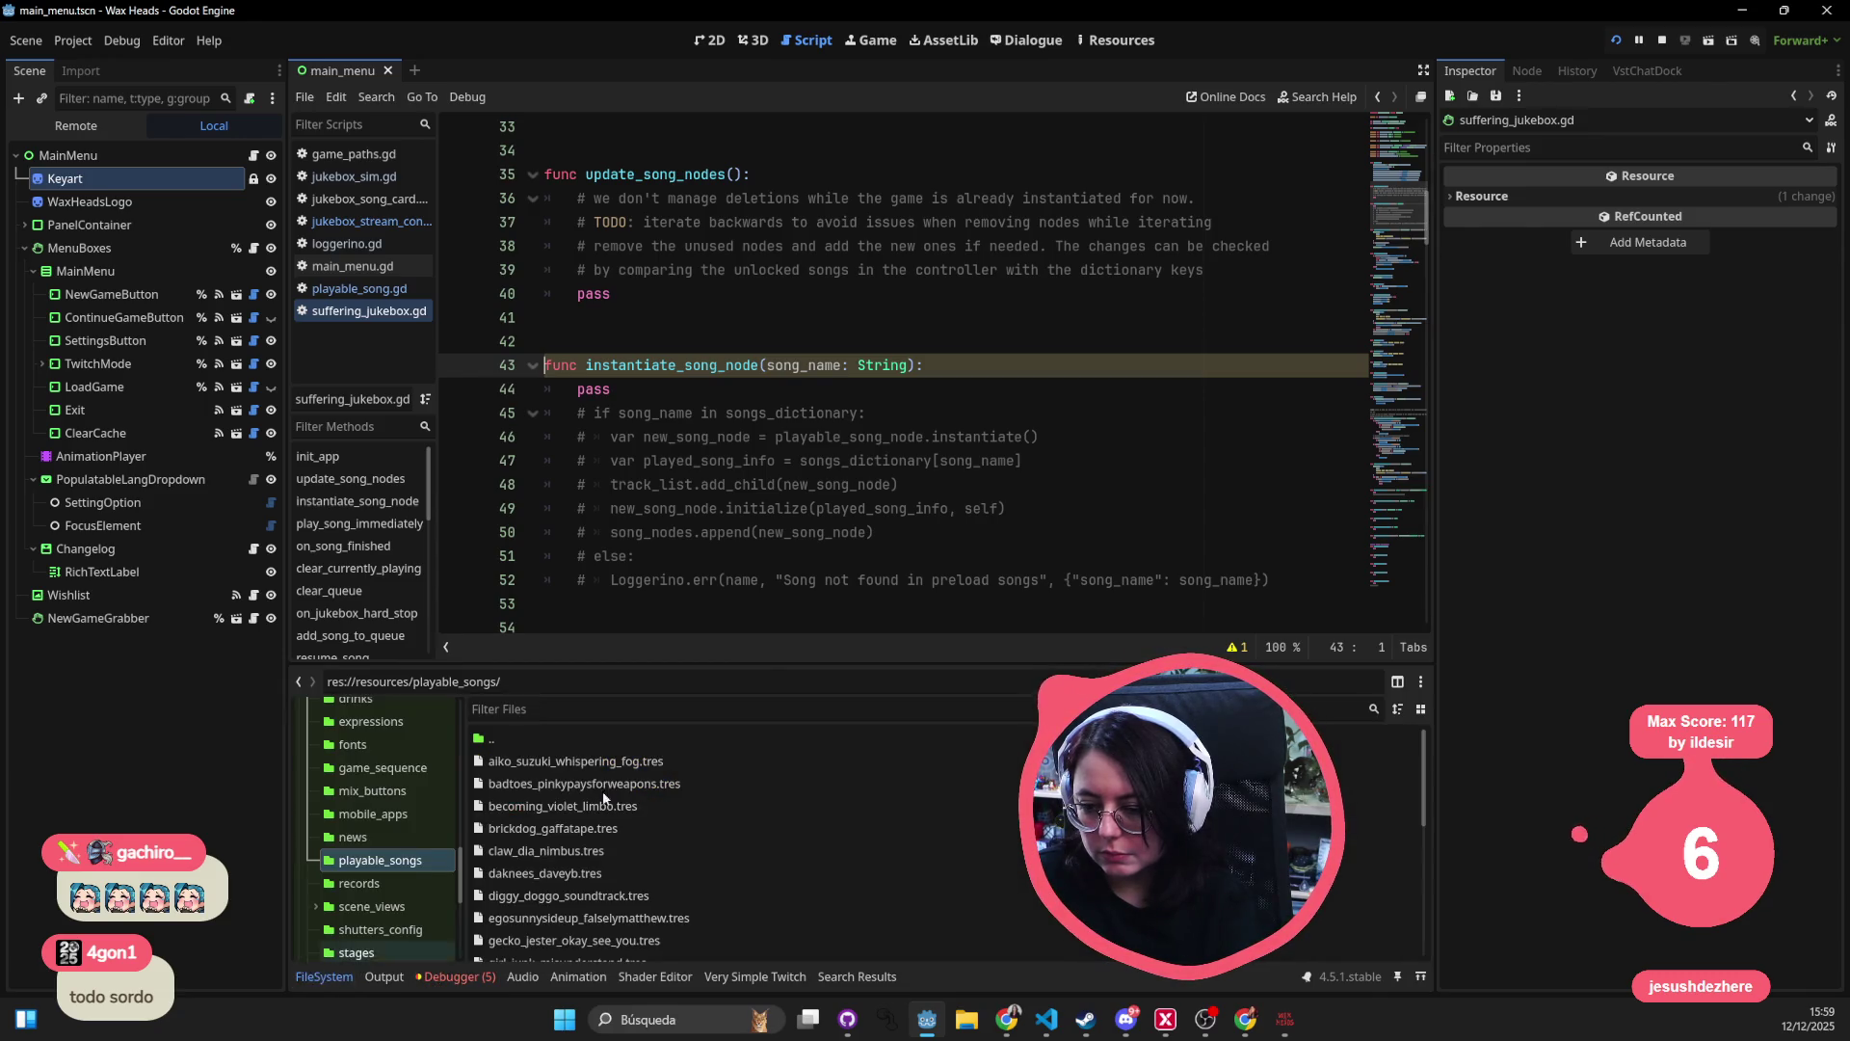
left_click(712, 508)
left_click(1659, 40)
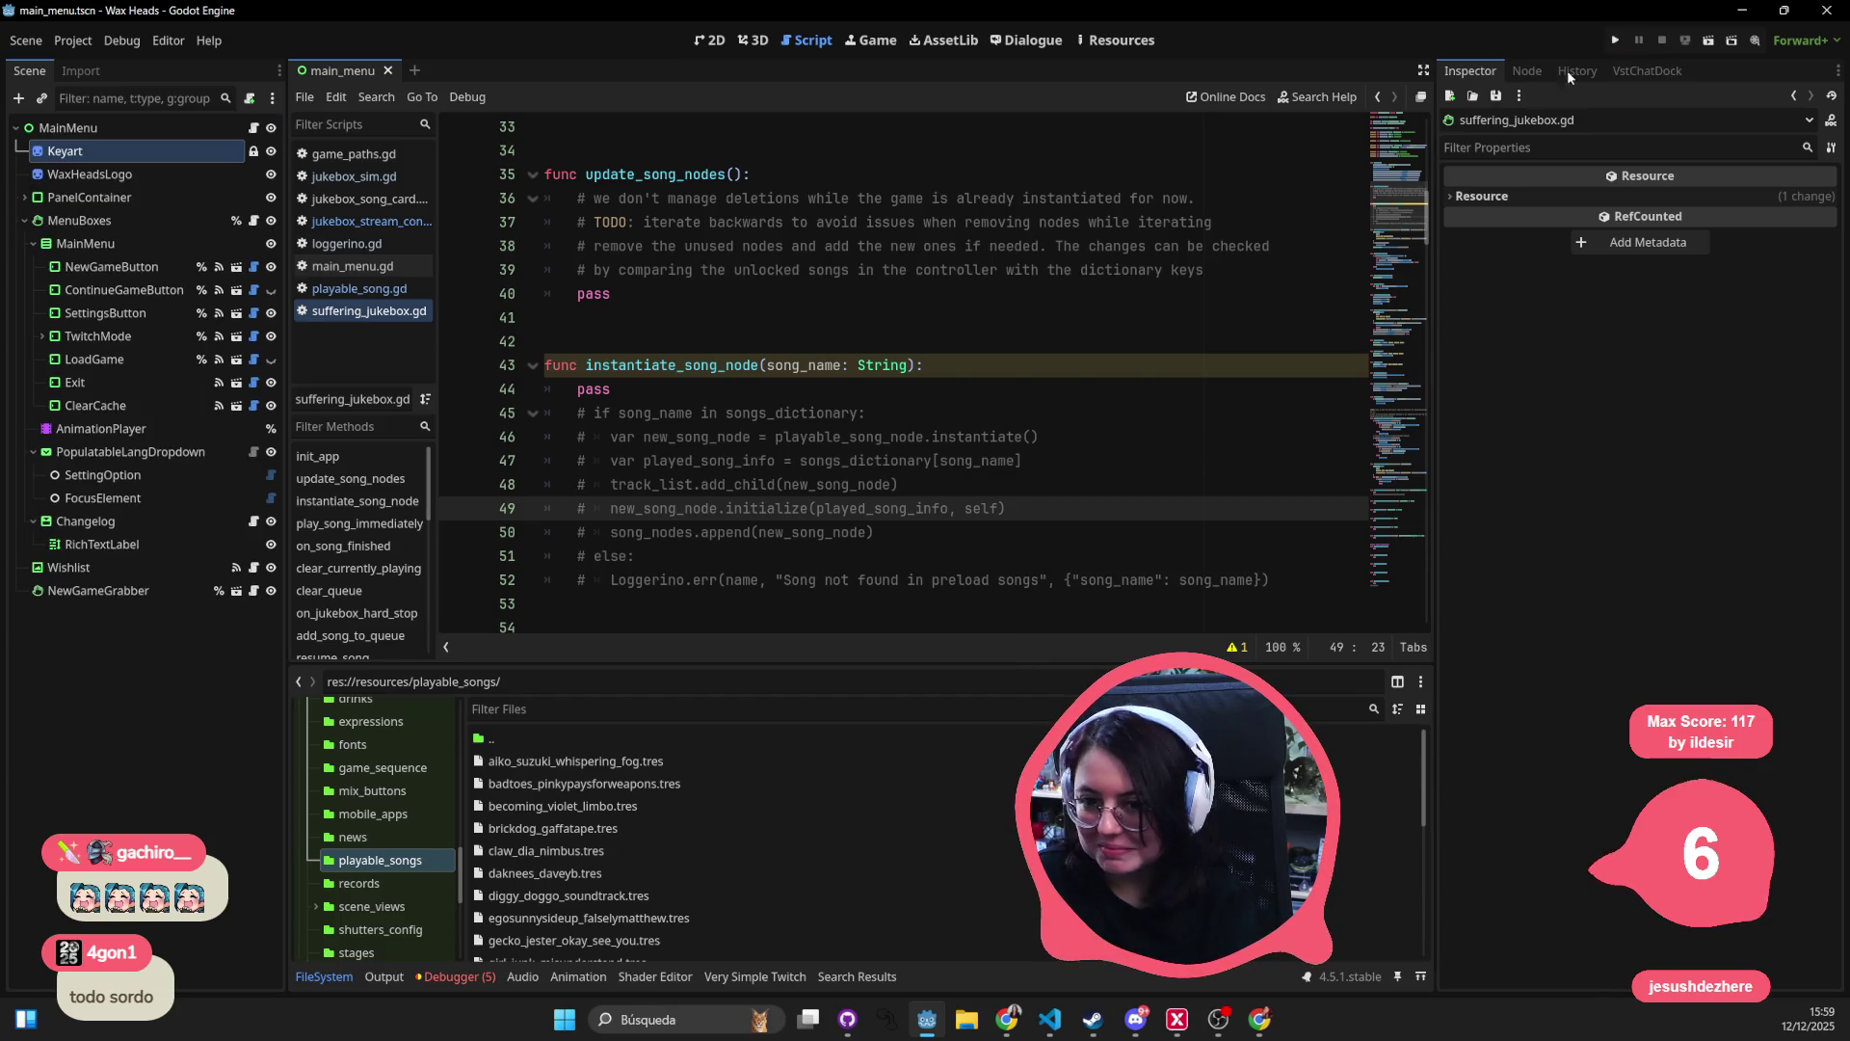
key("alt+shift+o")
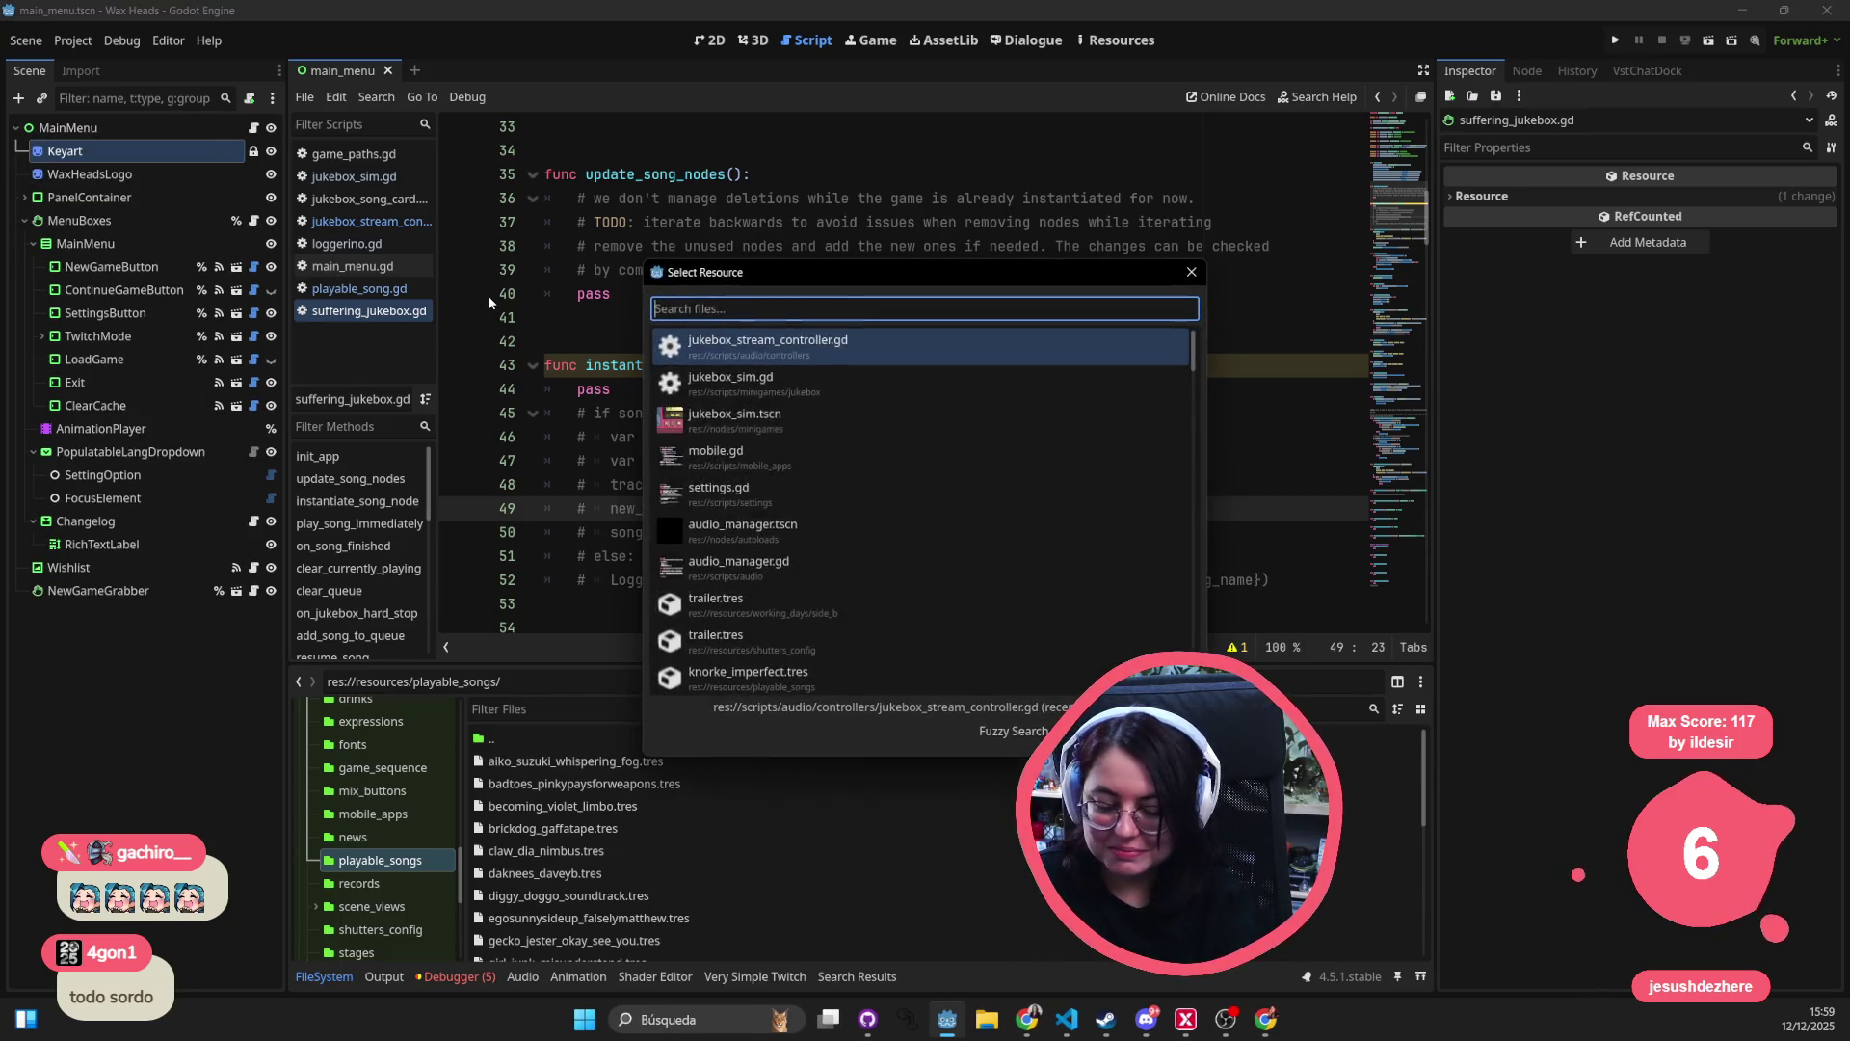
- Open the jukebox_sim.tscn scene through quick open
type("jukebox_si")
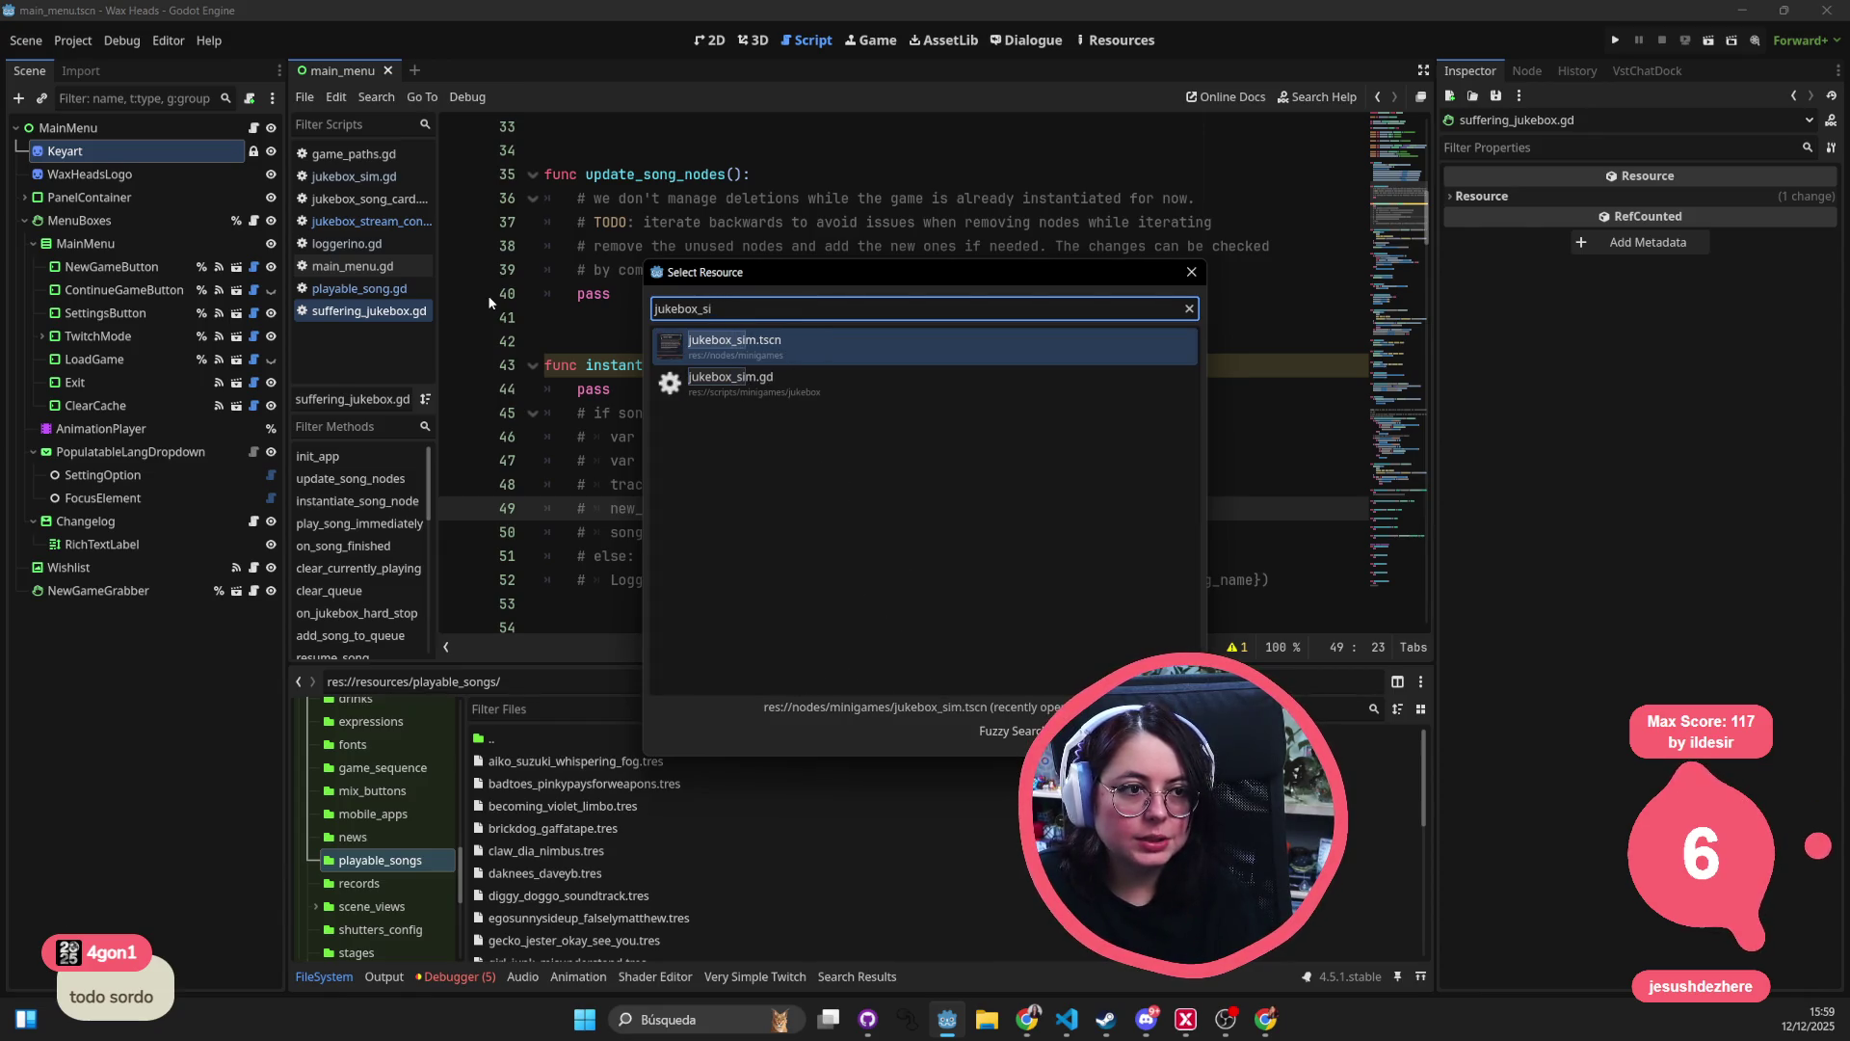
key("Return")
scroll(1004, 499, "down", 4)
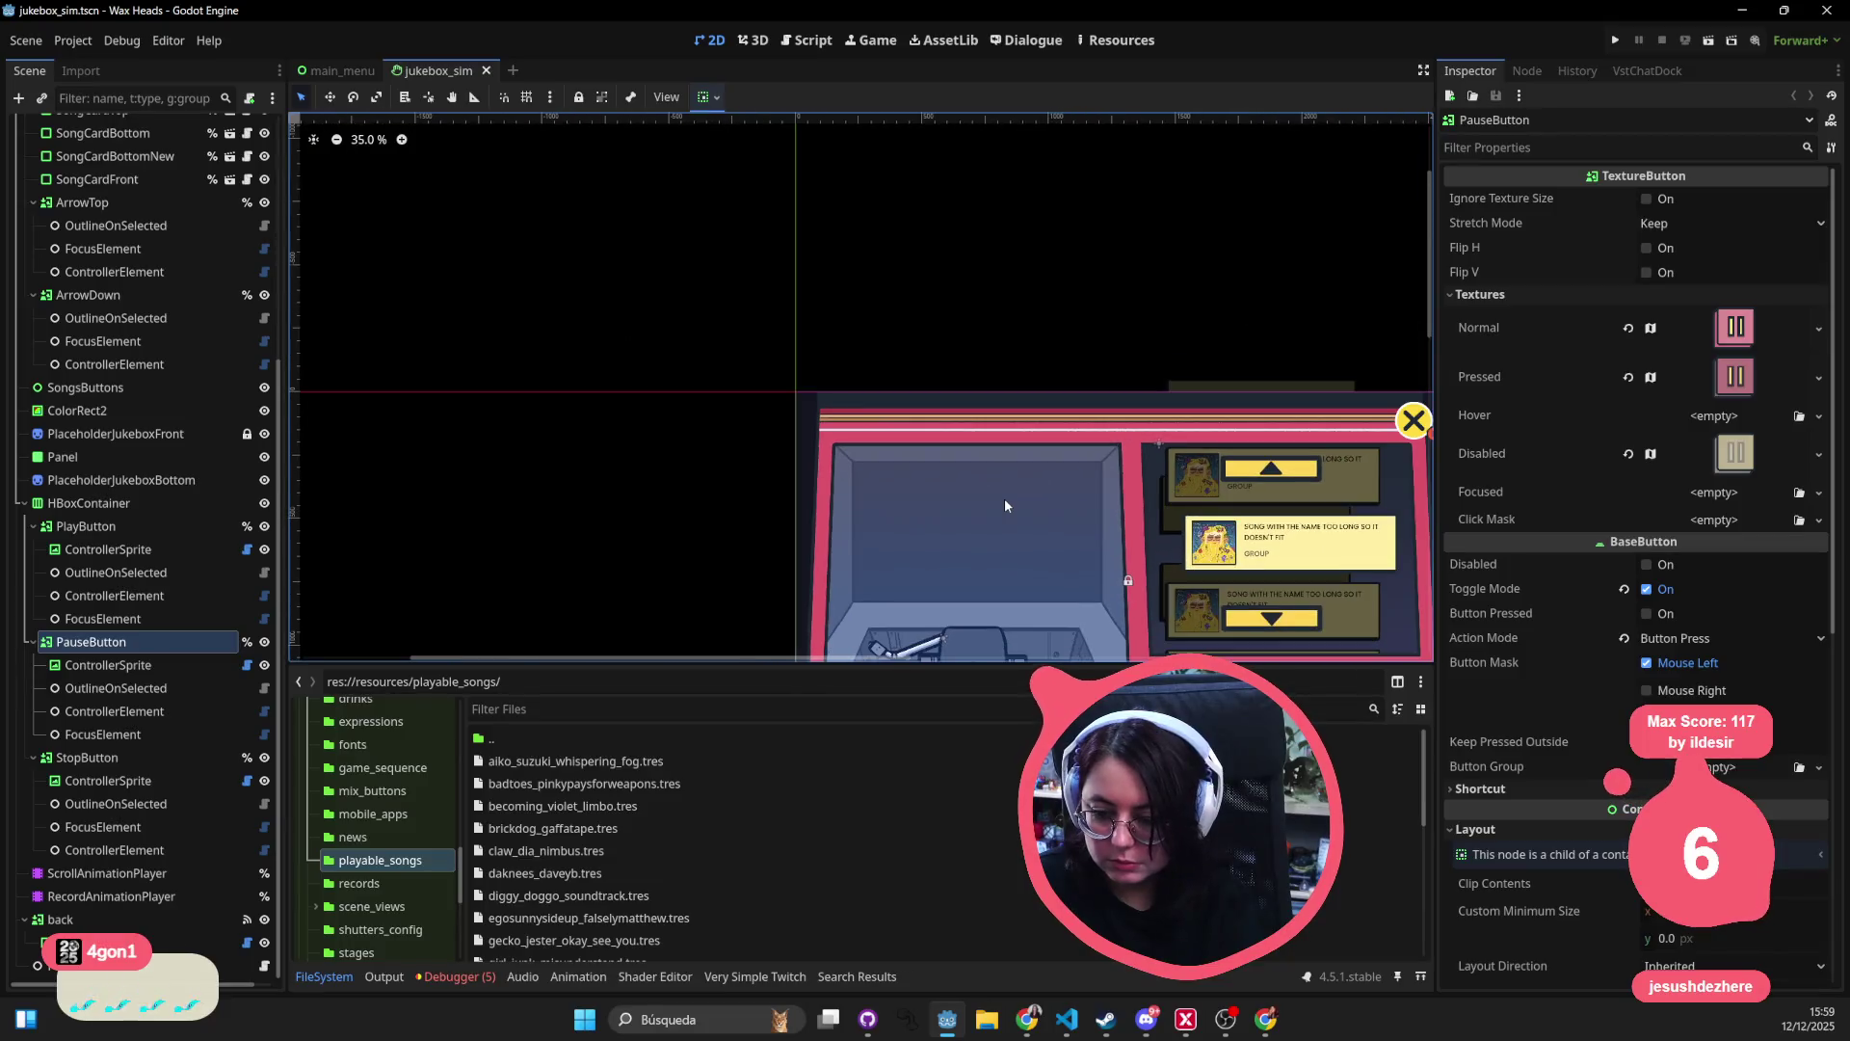
scroll(835, 467, "down", 2)
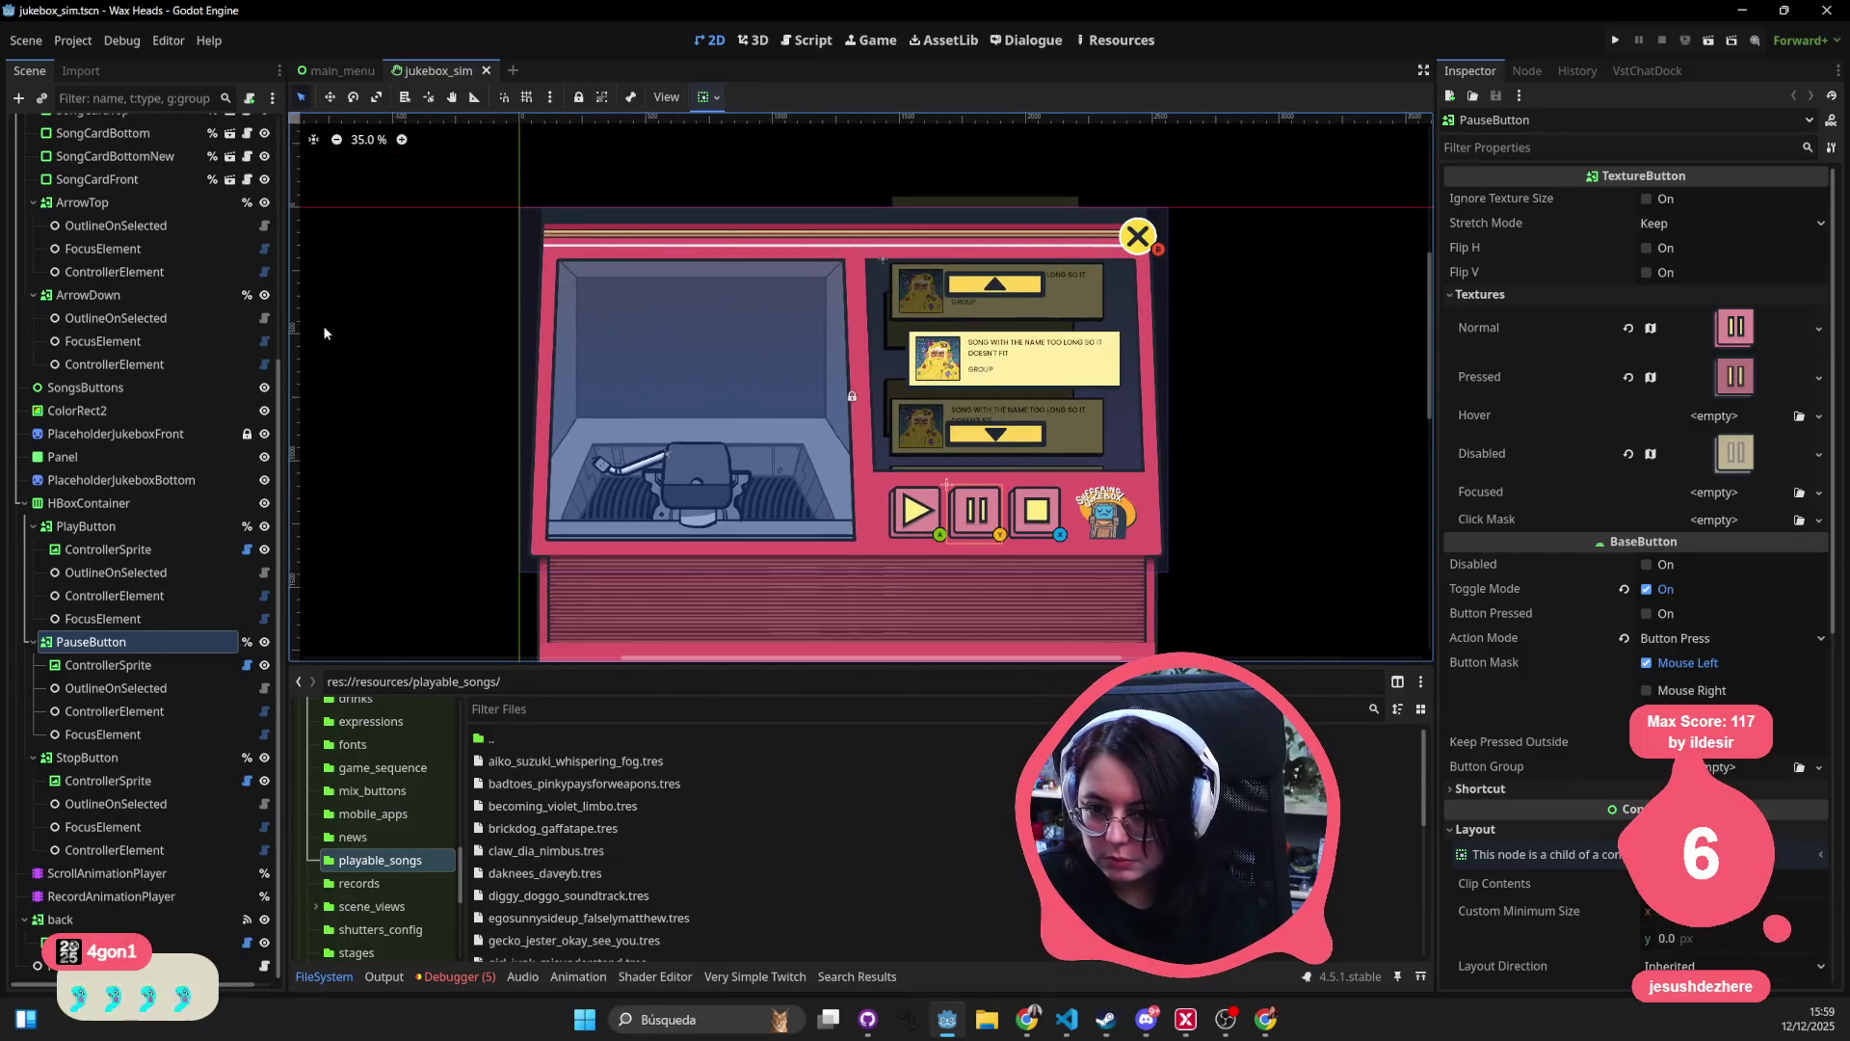
- Check the PlayButton node's signals, then open the Jukebox root's jukebox_sim.gd script
left_click(145, 527)
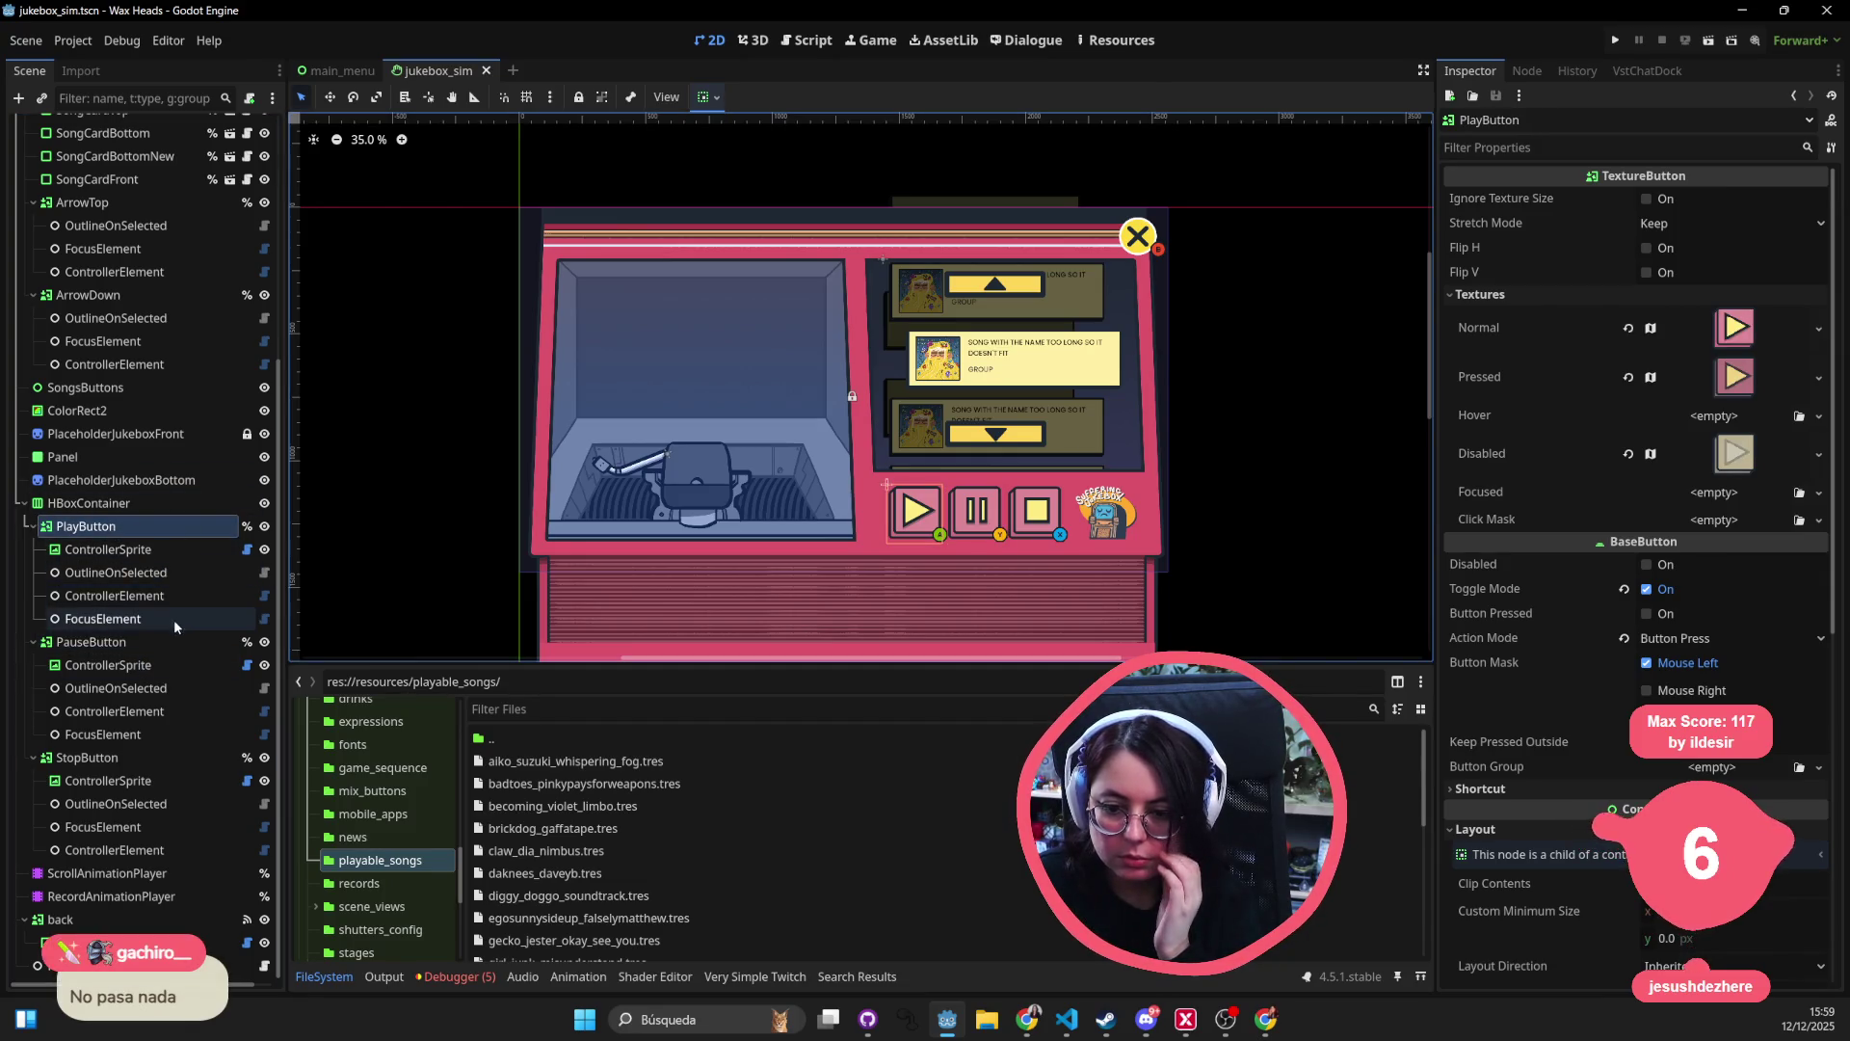
left_click(1530, 74)
scroll(193, 231, "up", 5)
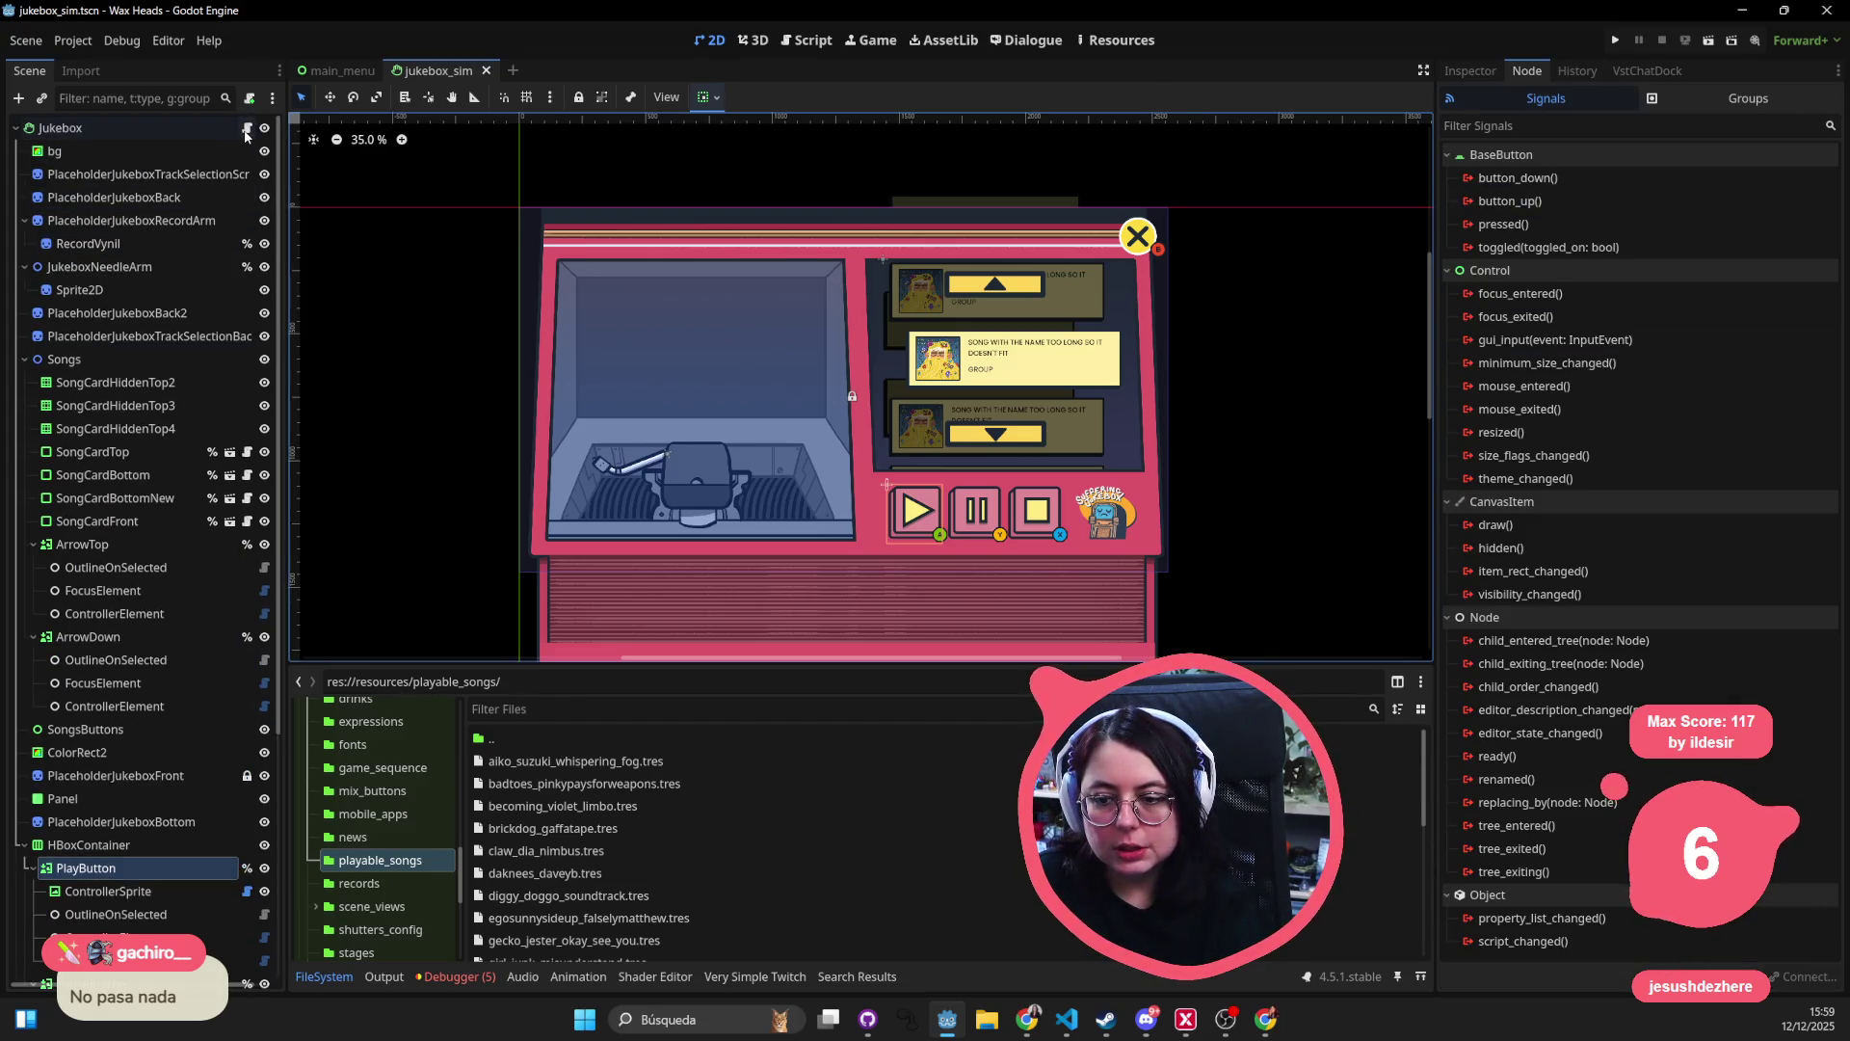
left_click(246, 133)
scroll(662, 342, "up", 20)
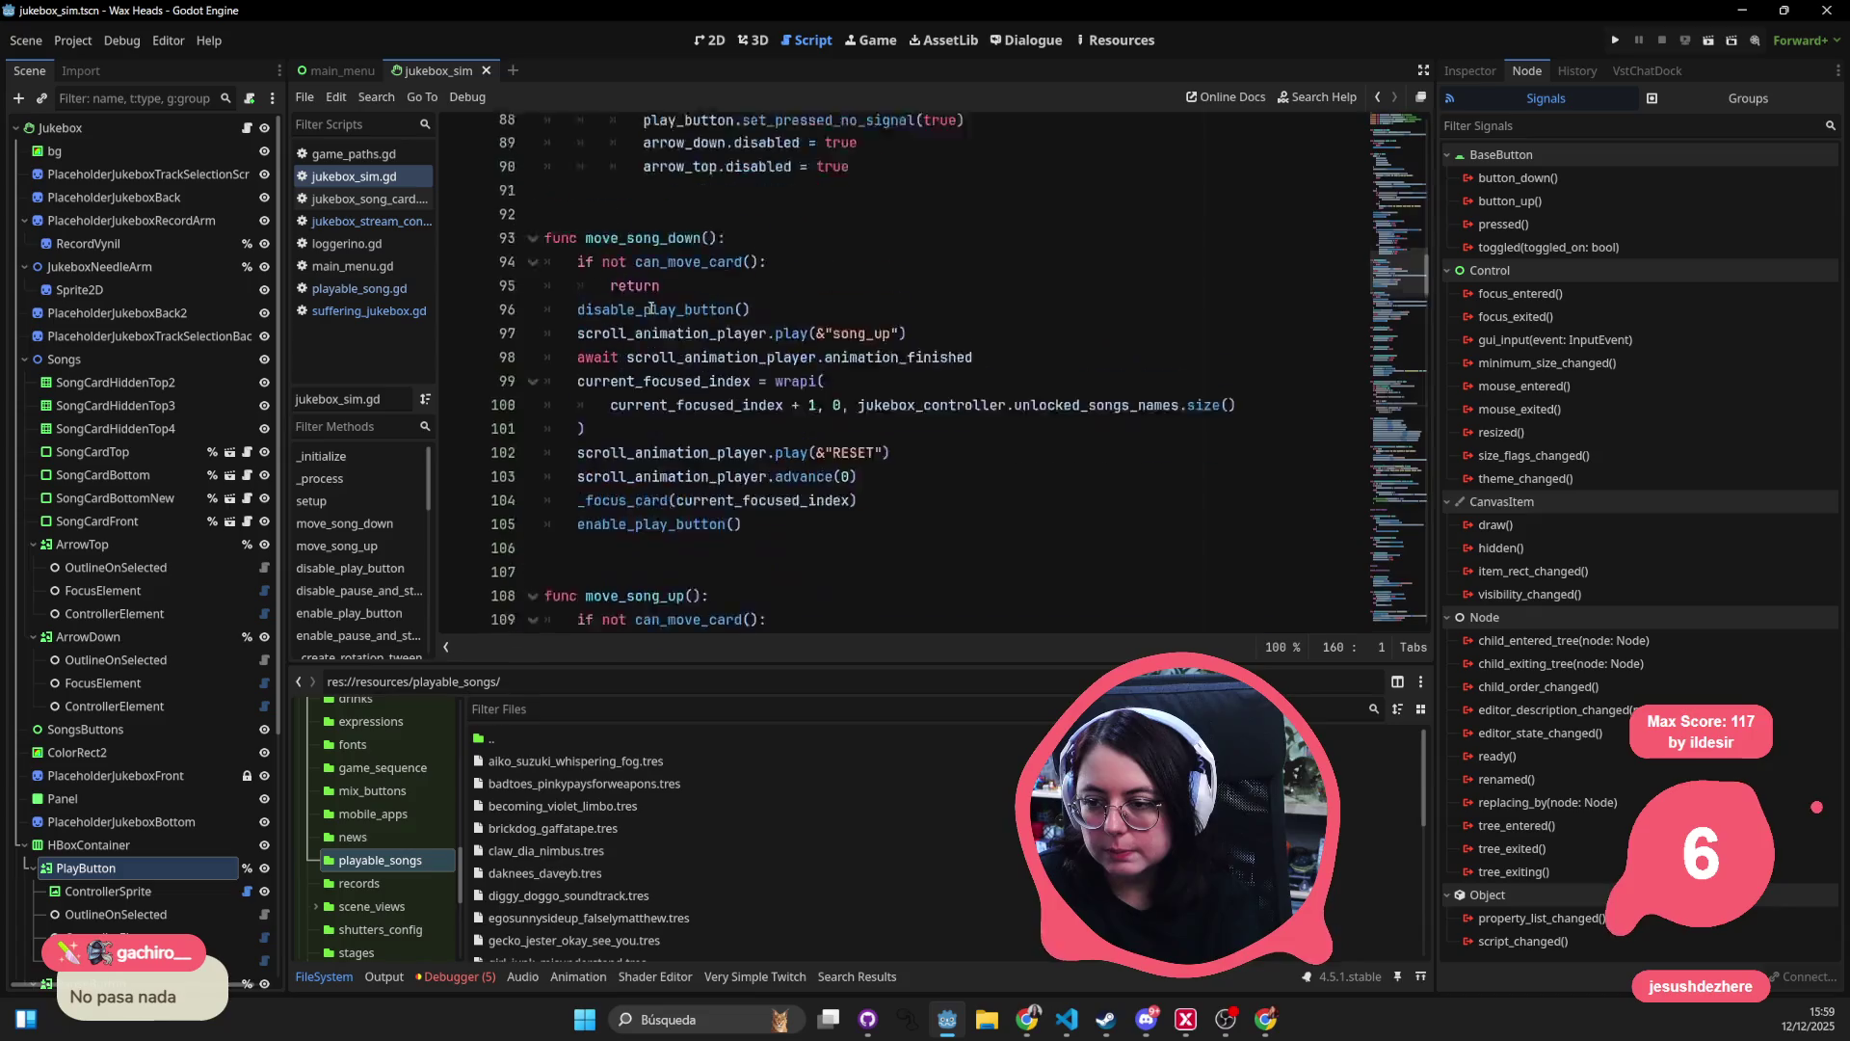
- Go to _connect_signals and toggle breakpoints on the button connection lines 169–171
scroll(651, 309, "up", 2)
scroll(736, 309, "down", 8)
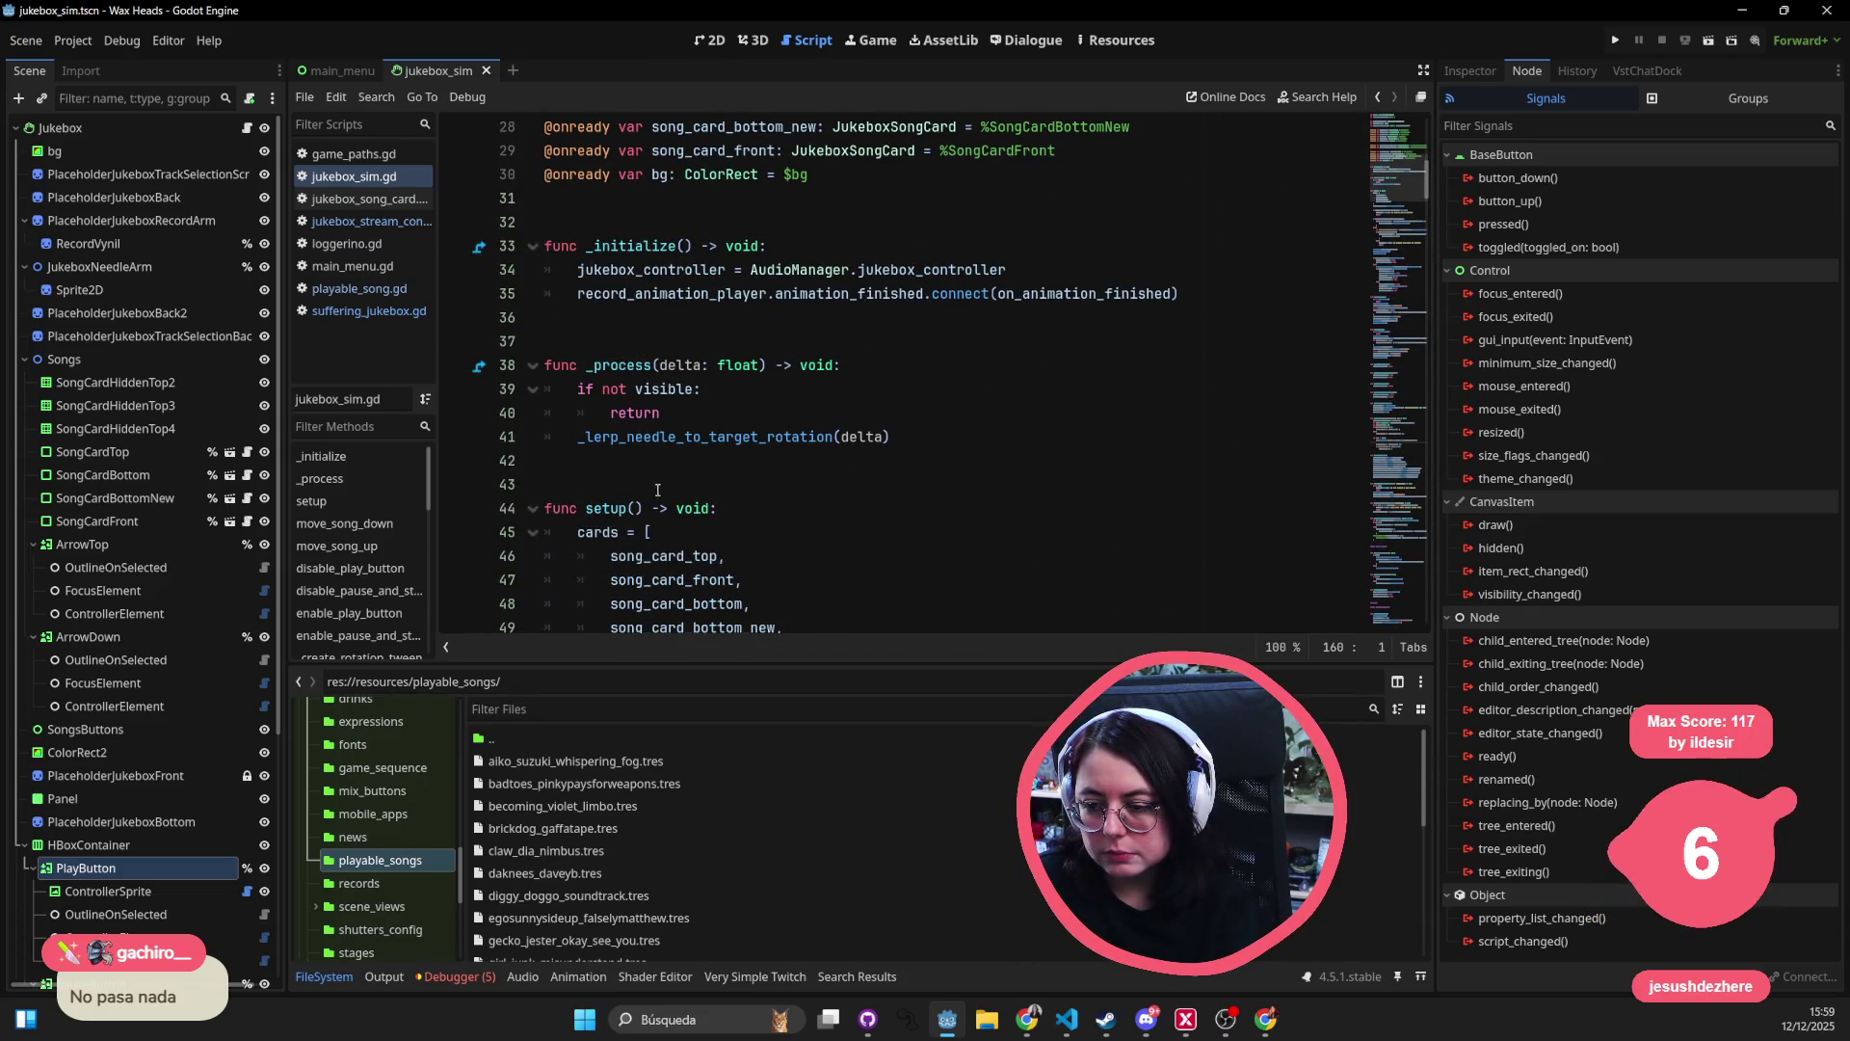
scroll(656, 489, "down", 4)
scroll(665, 484, "down", 4)
scroll(665, 484, "down", 3)
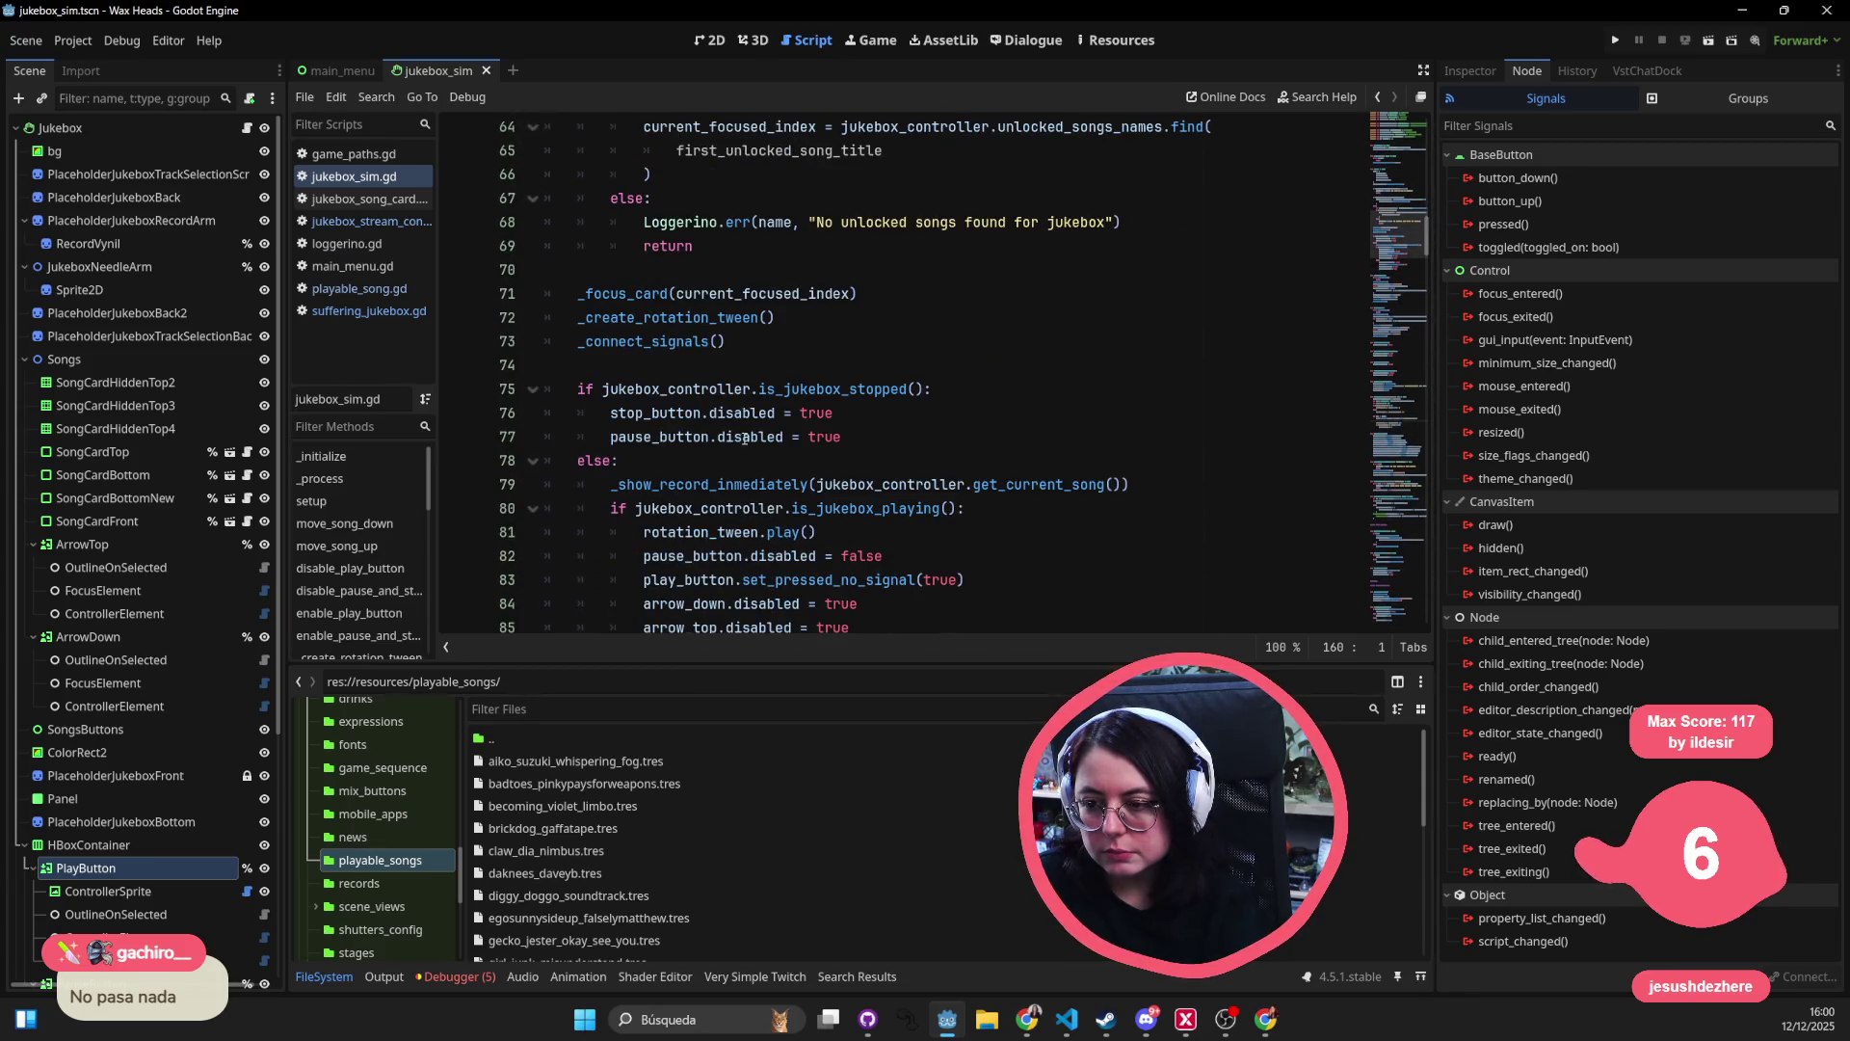
left_click(665, 345, "ctrl")
double_click(667, 398)
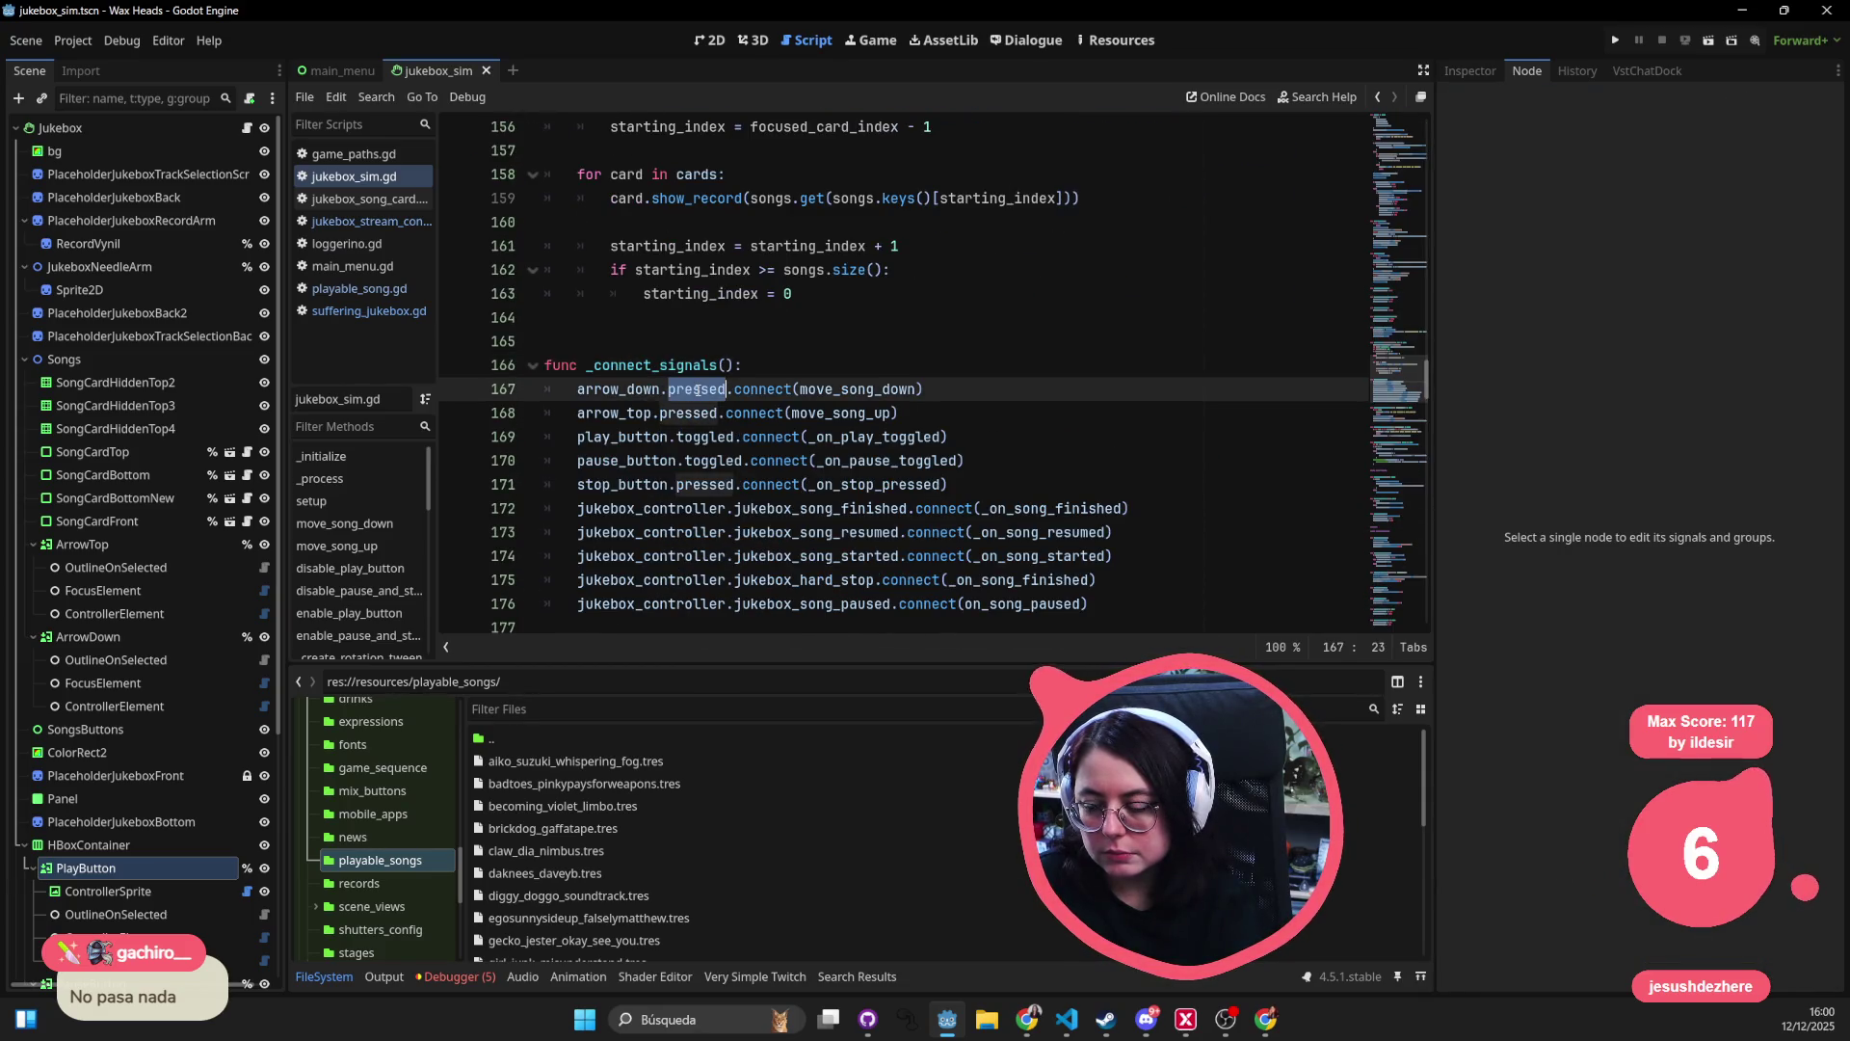
double_click(857, 389)
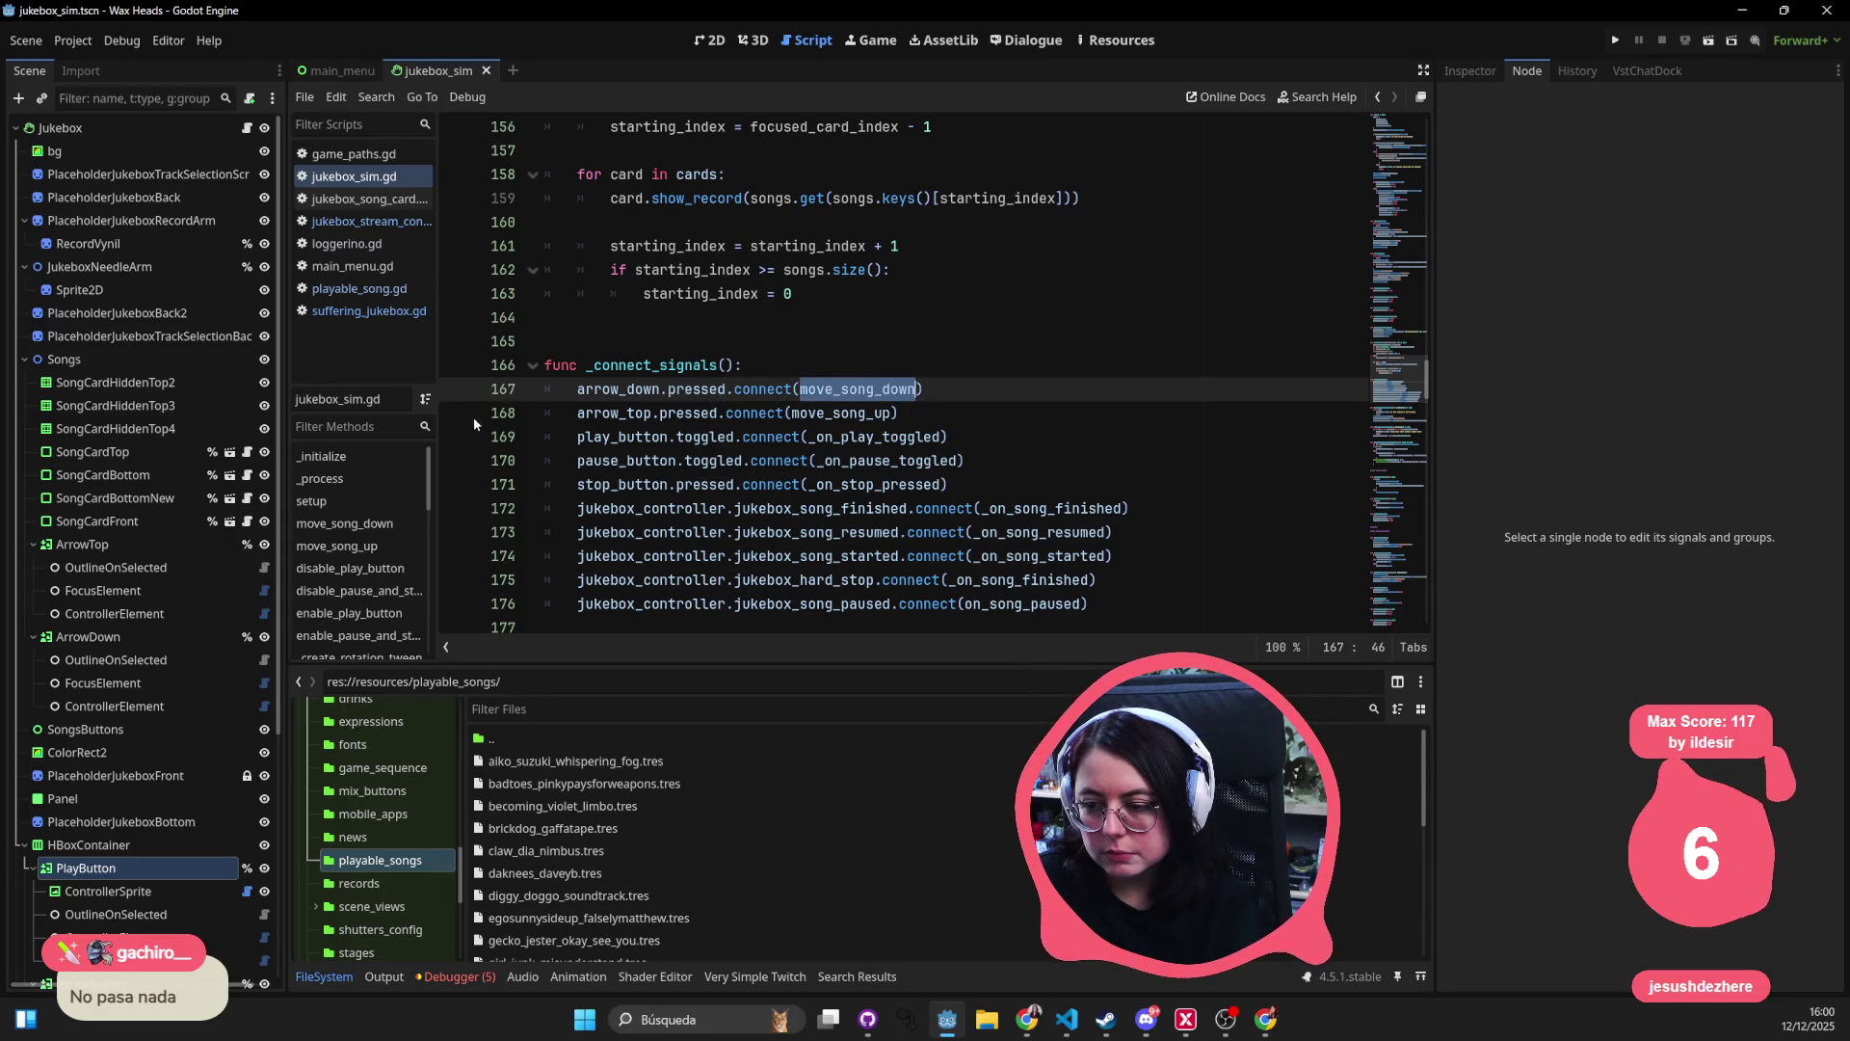
left_click(456, 461)
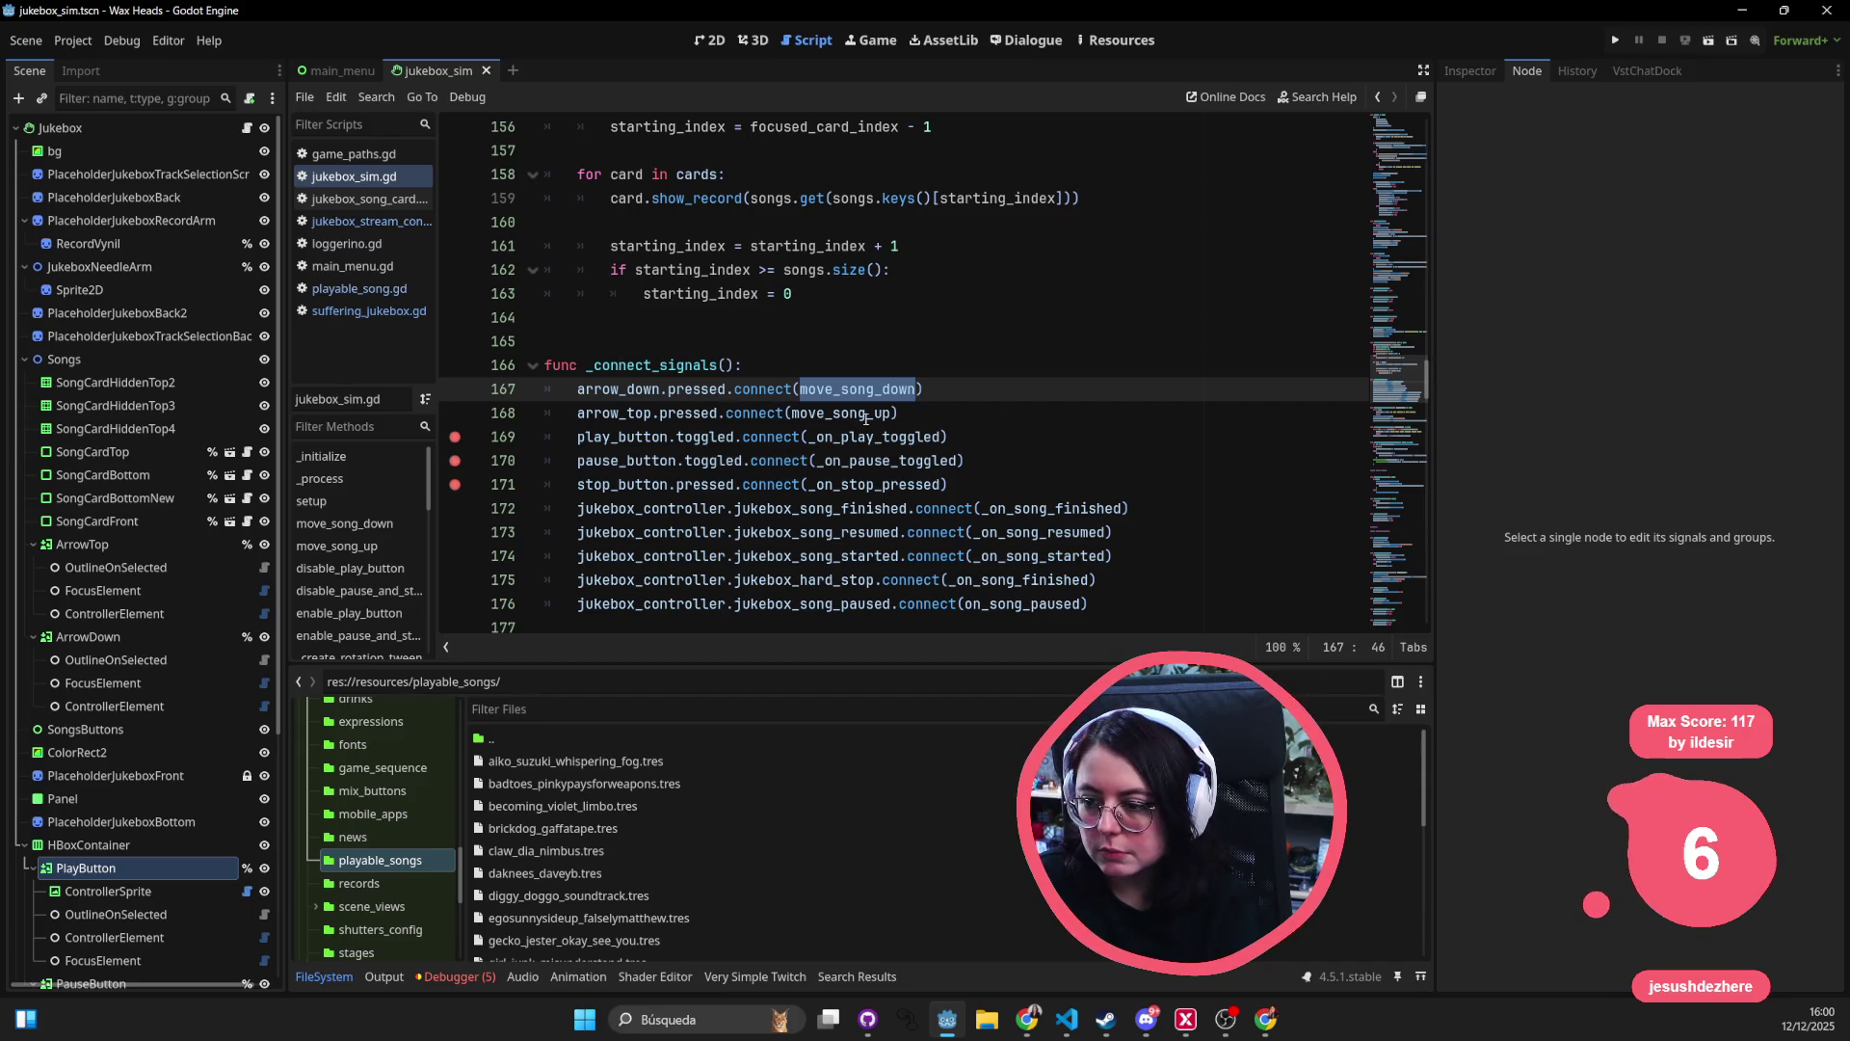
left_click(455, 436)
left_click(456, 461)
left_click(455, 484)
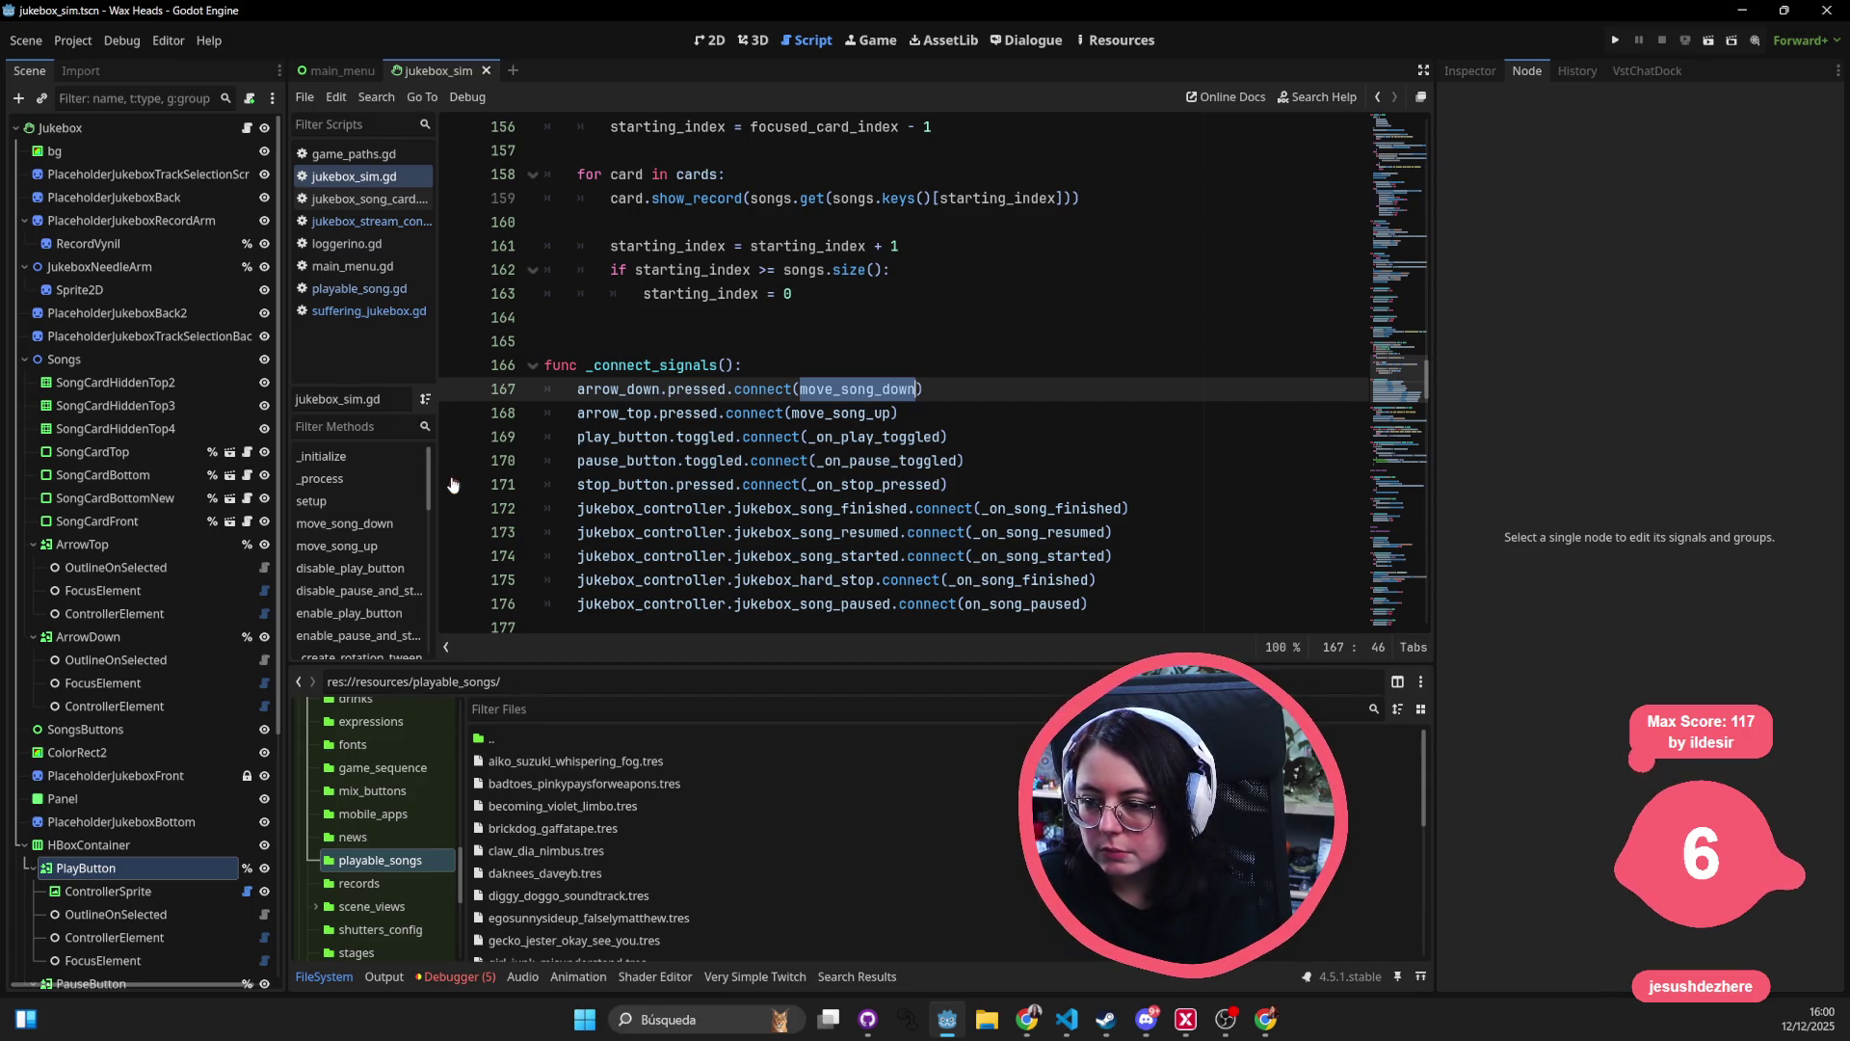
- Go to the _on_play_toggled handler and inspect its try_to_play_song call
left_click(902, 442, "ctrl")
left_click(456, 388)
left_click(622, 484)
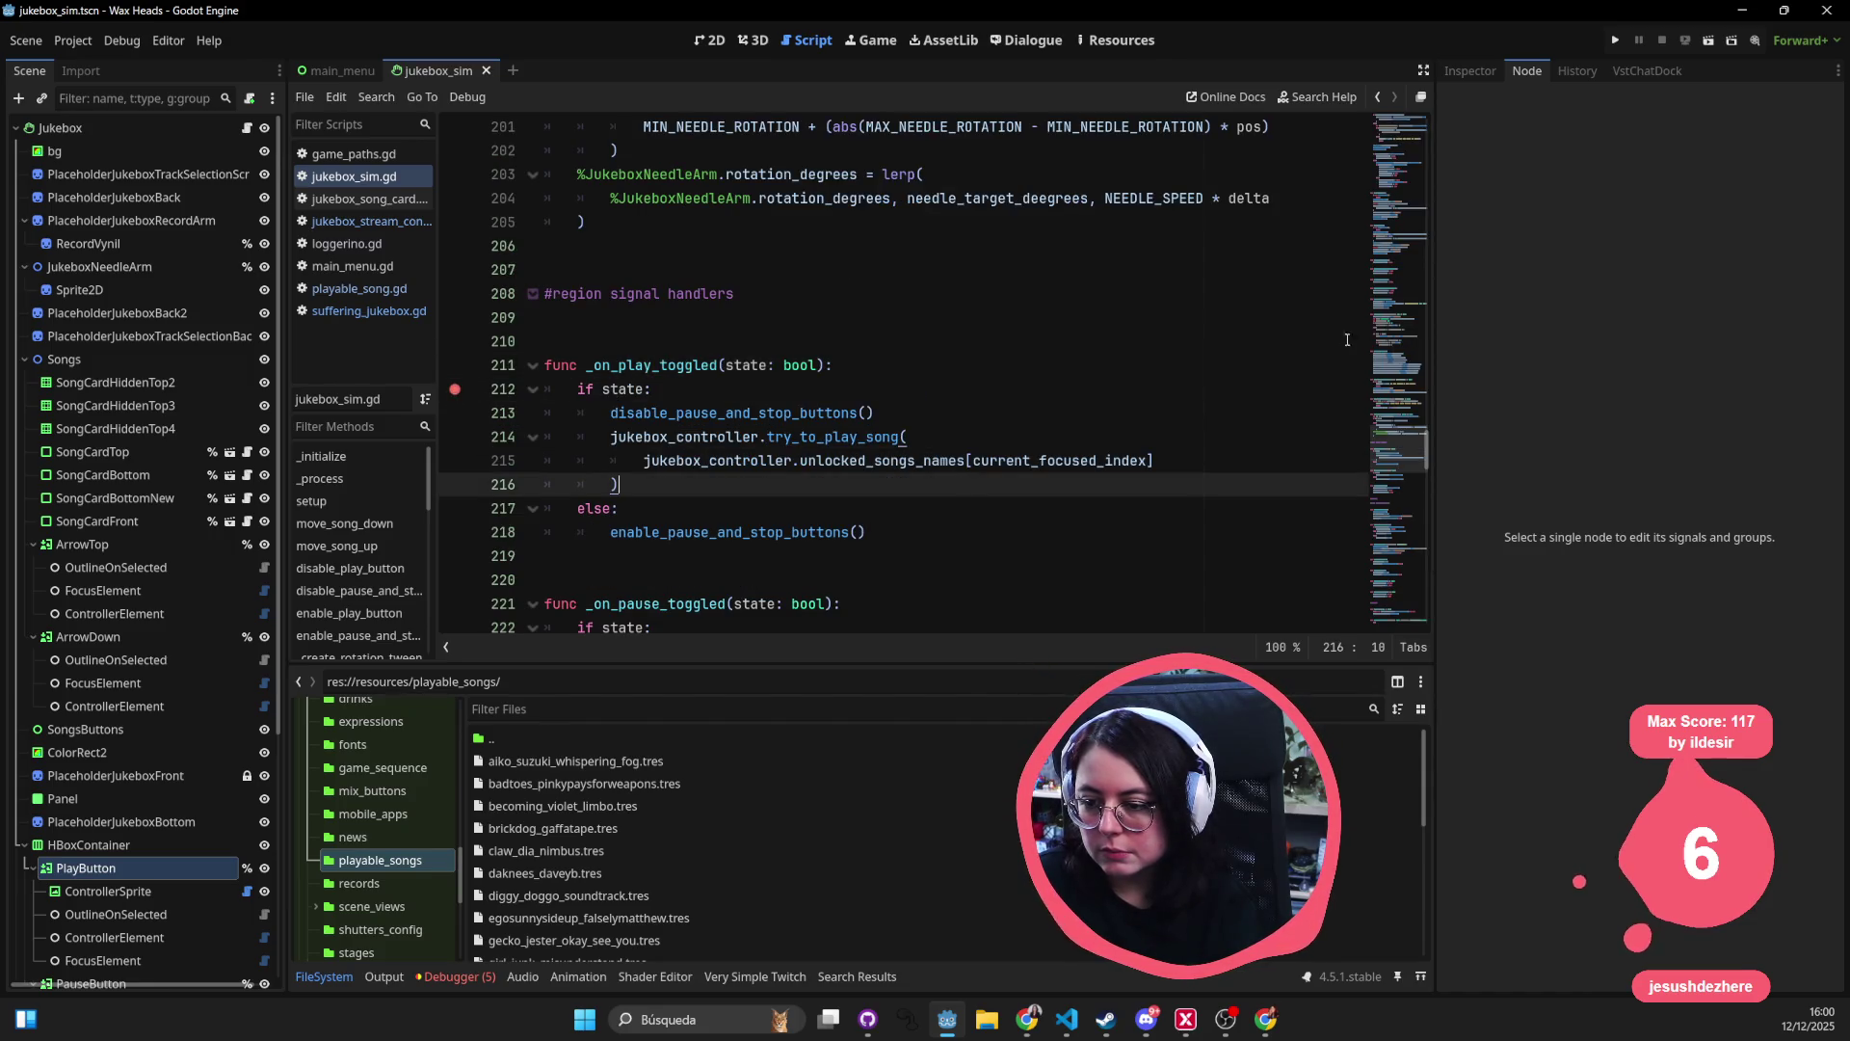
left_click(456, 391)
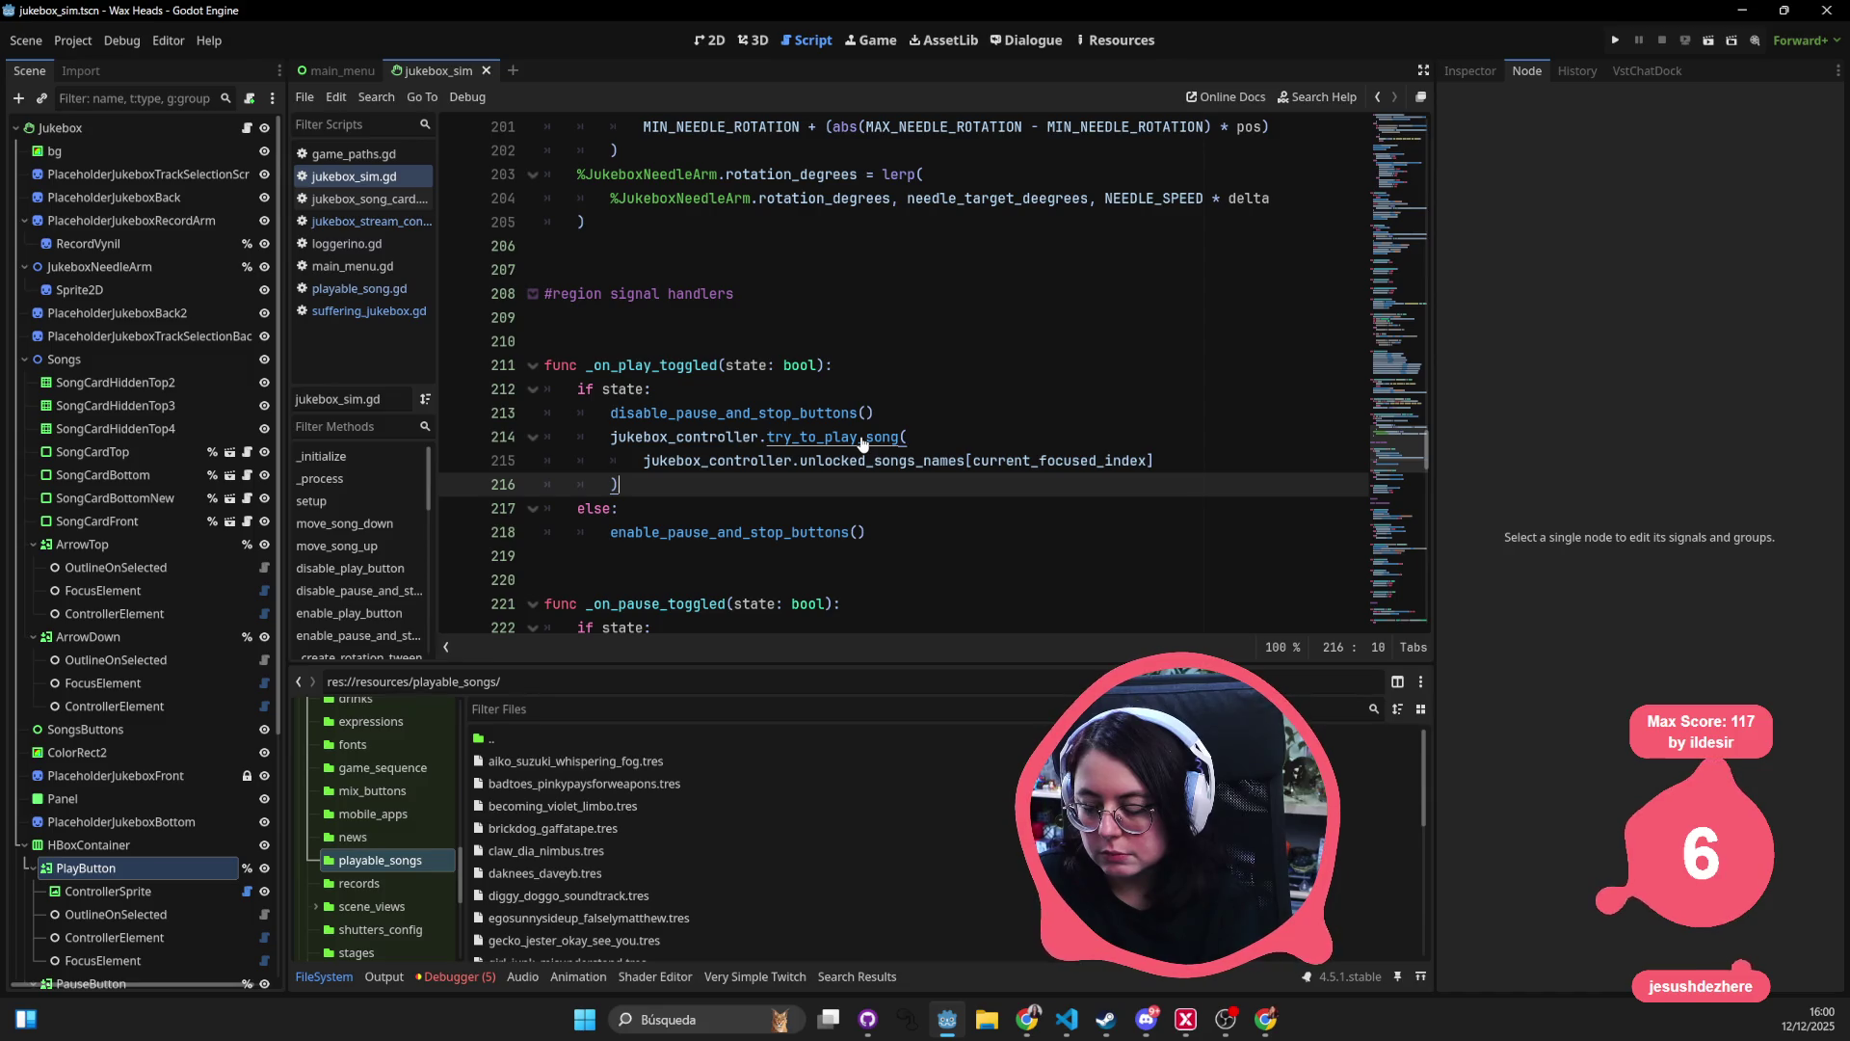
- Open try_to_play_song and search the Output log for the 'Song not unlocked' warning
left_click(863, 439, "ctrl")
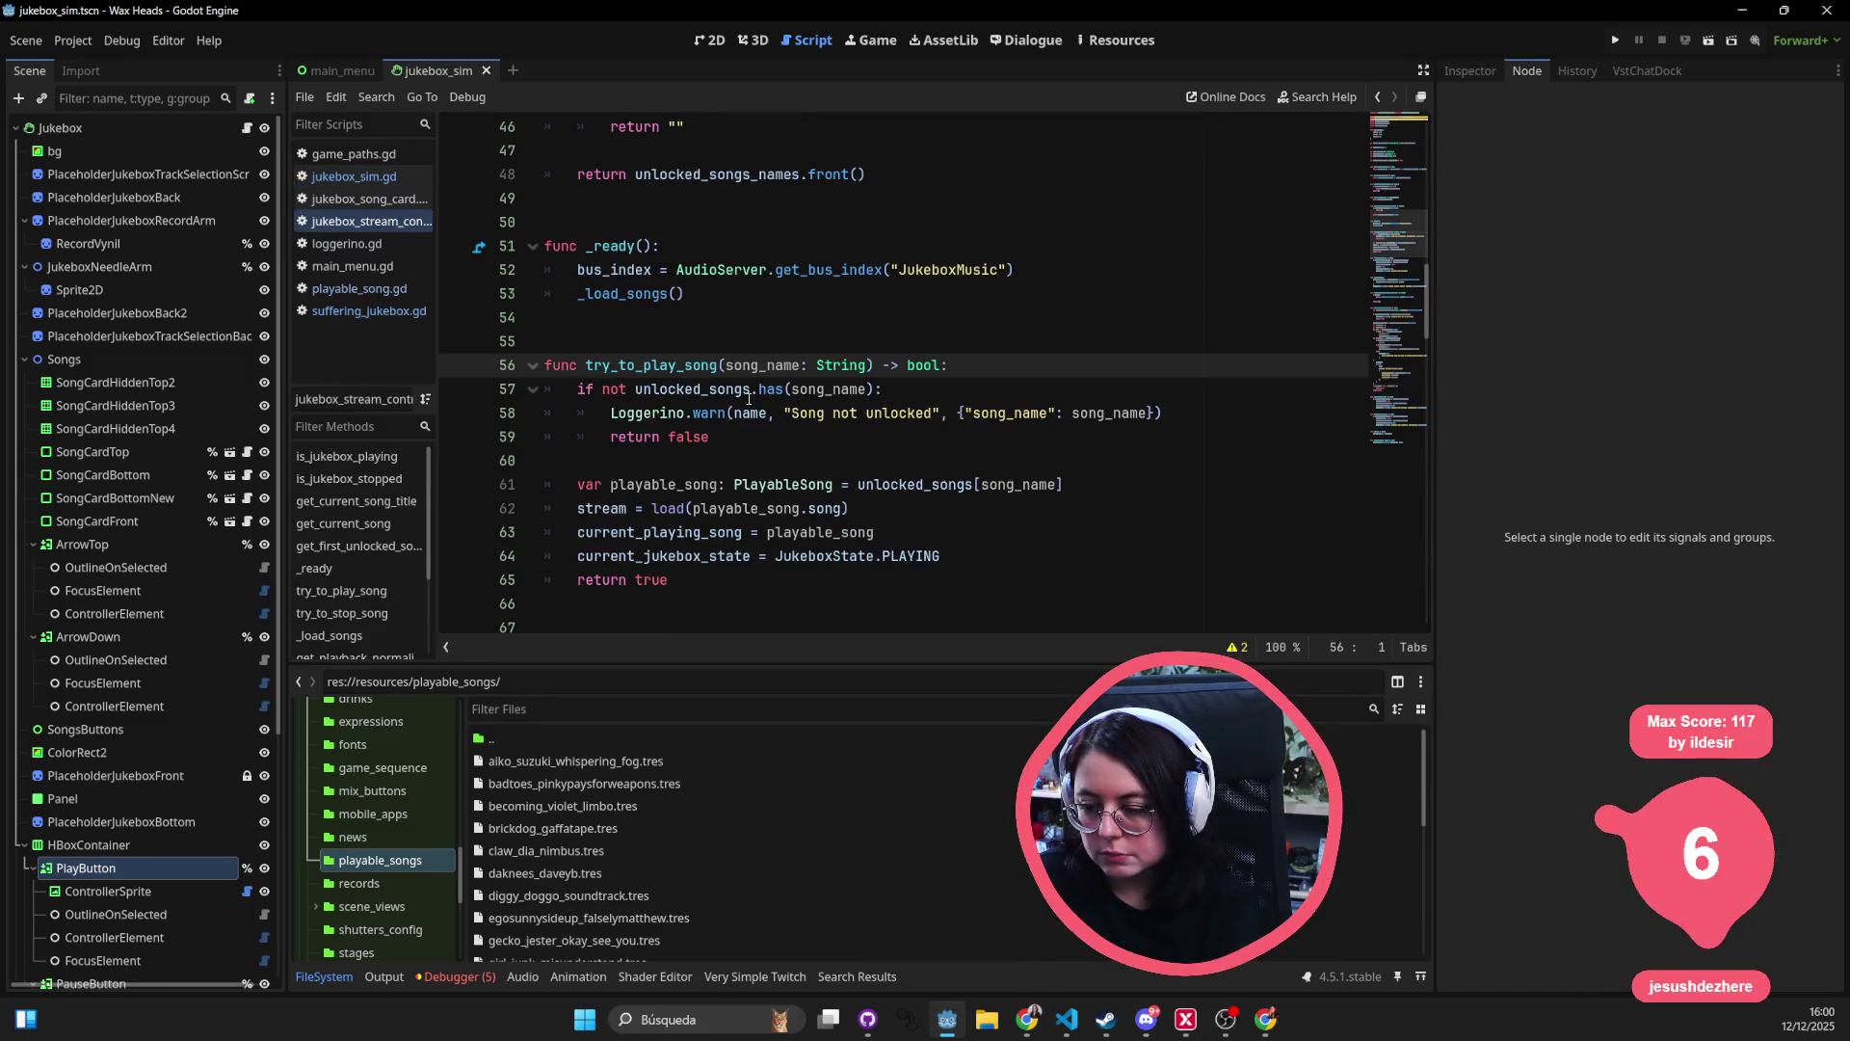
double_click(845, 412)
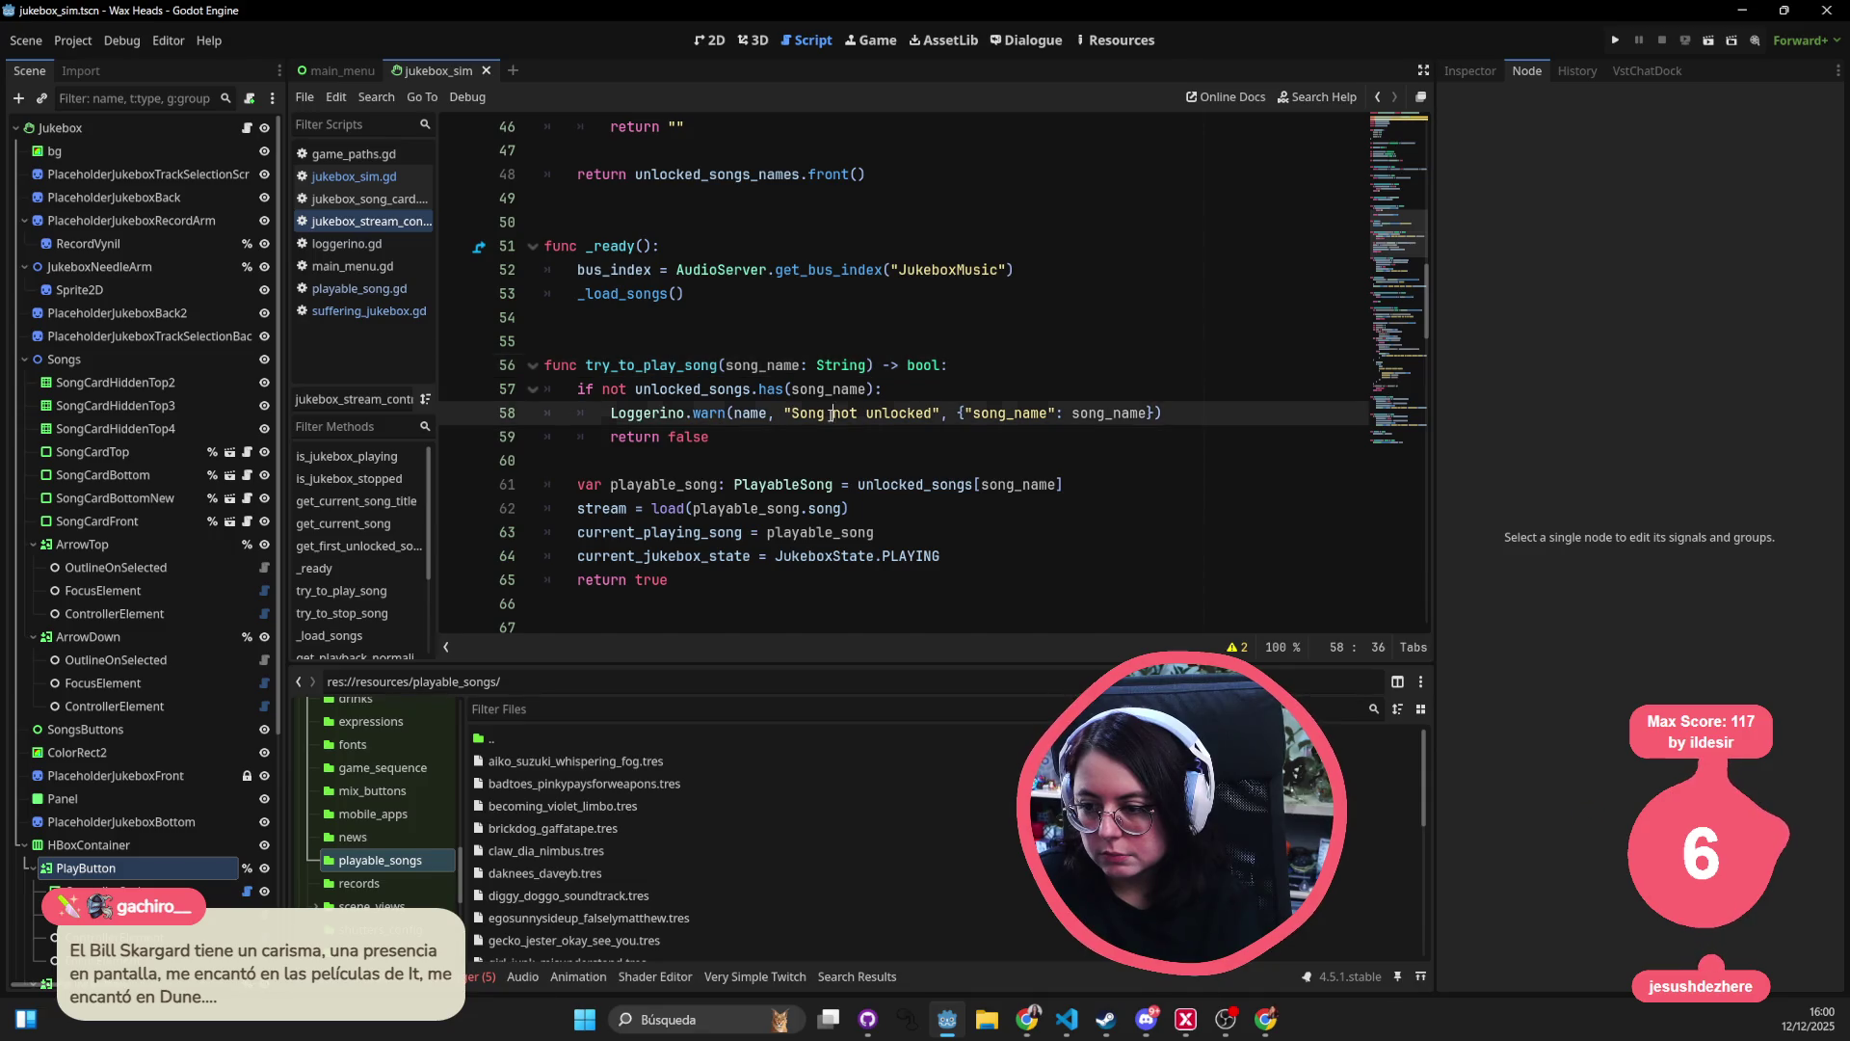
left_click(796, 413)
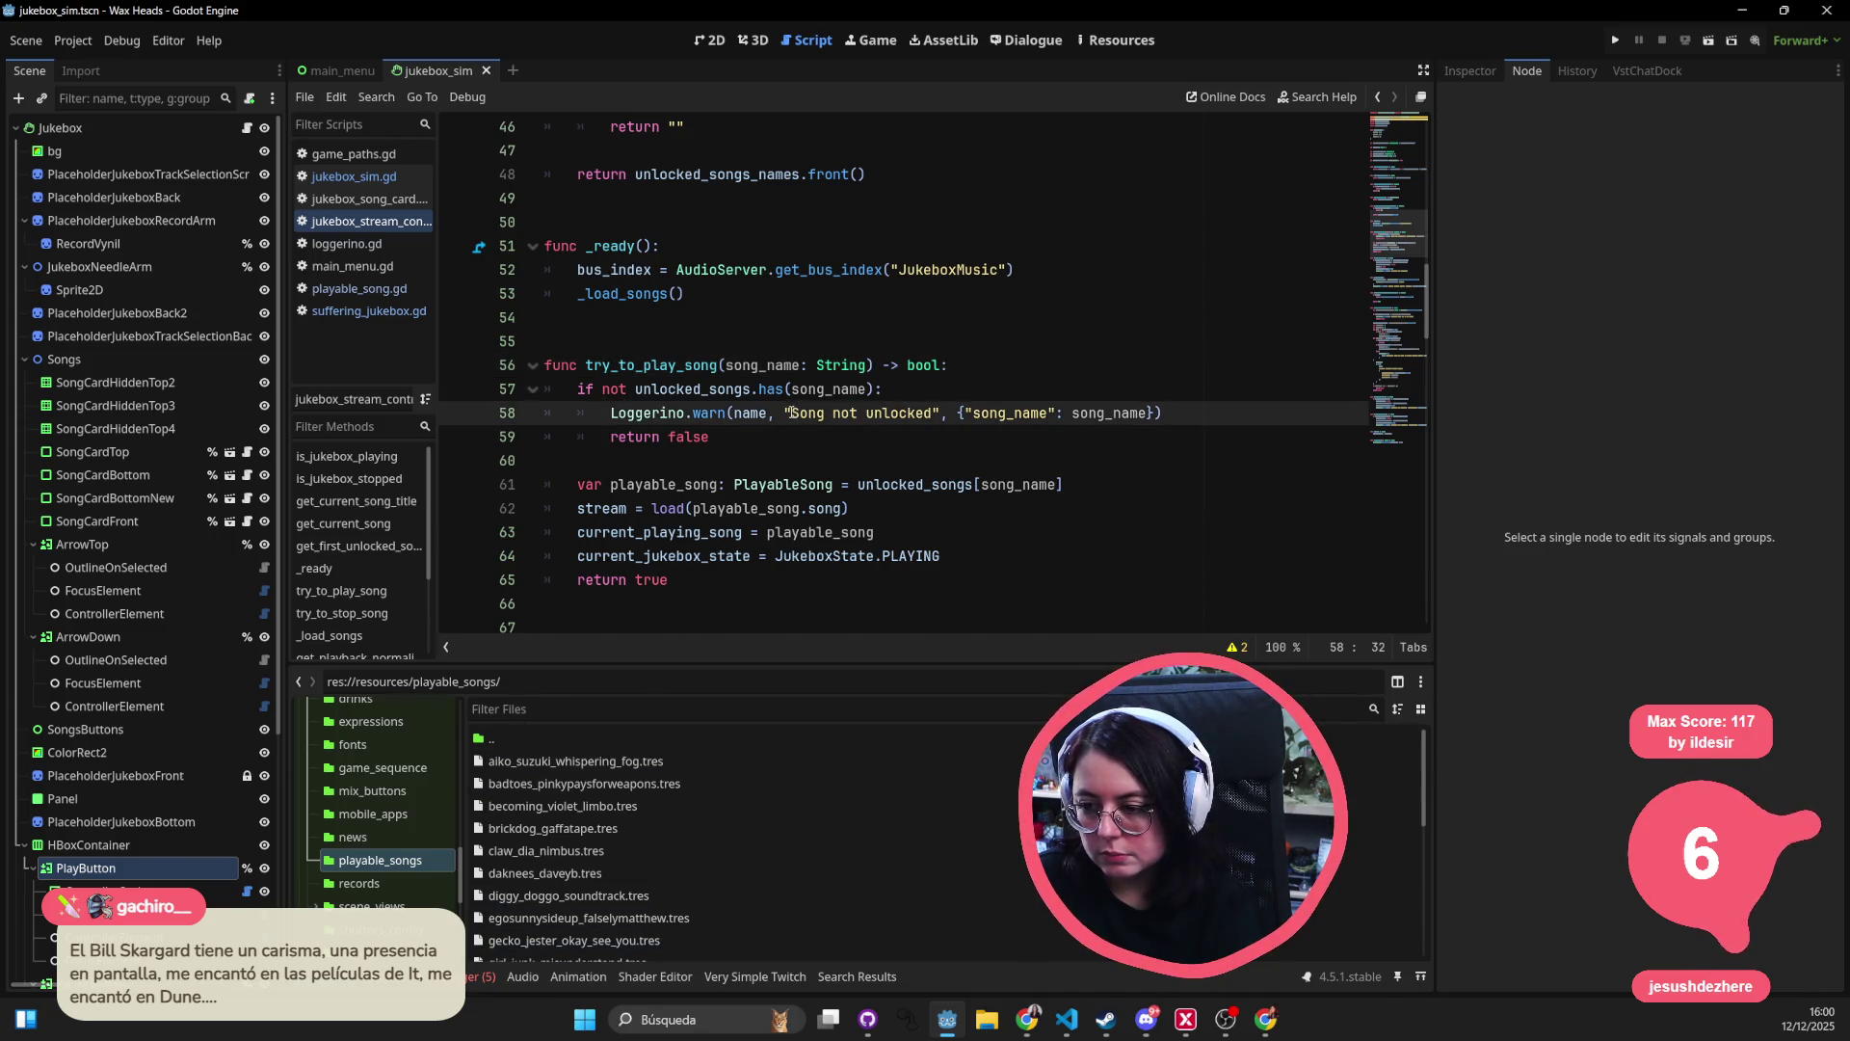
left_click_drag(792, 413, 933, 413)
left_click(386, 977)
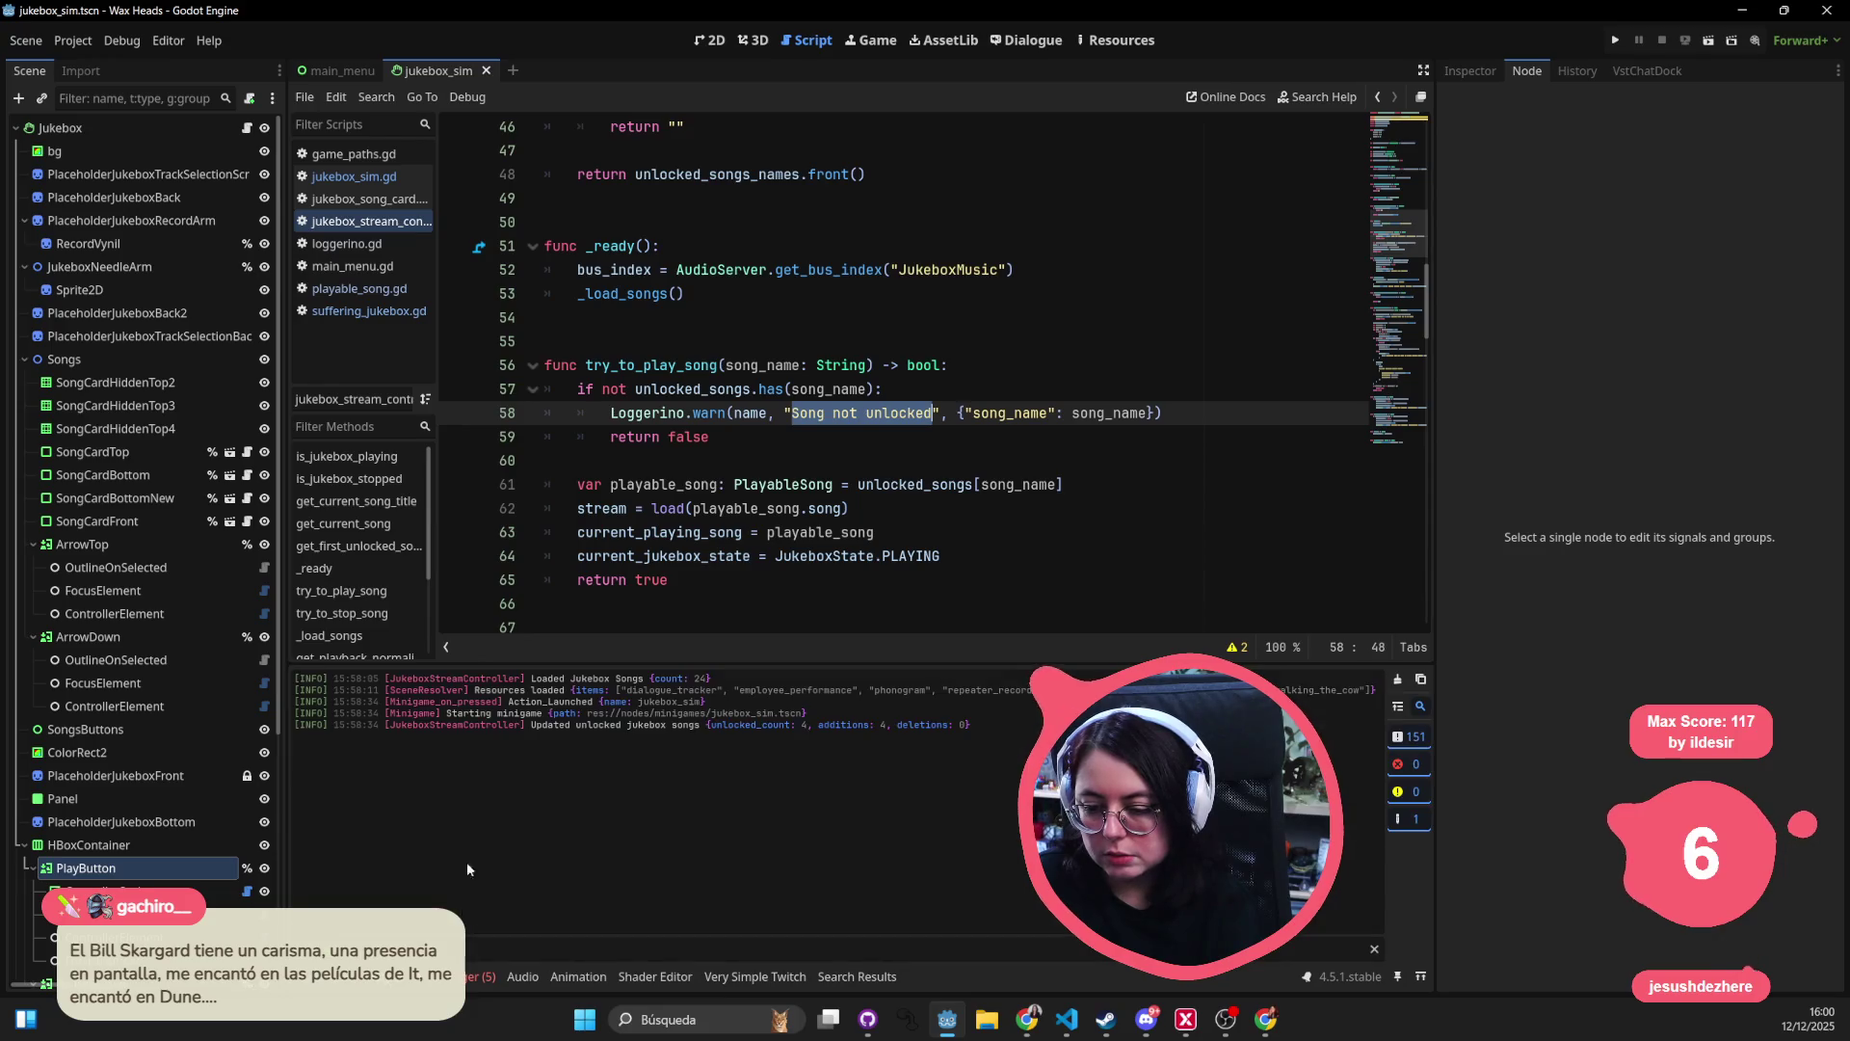
key("F5")
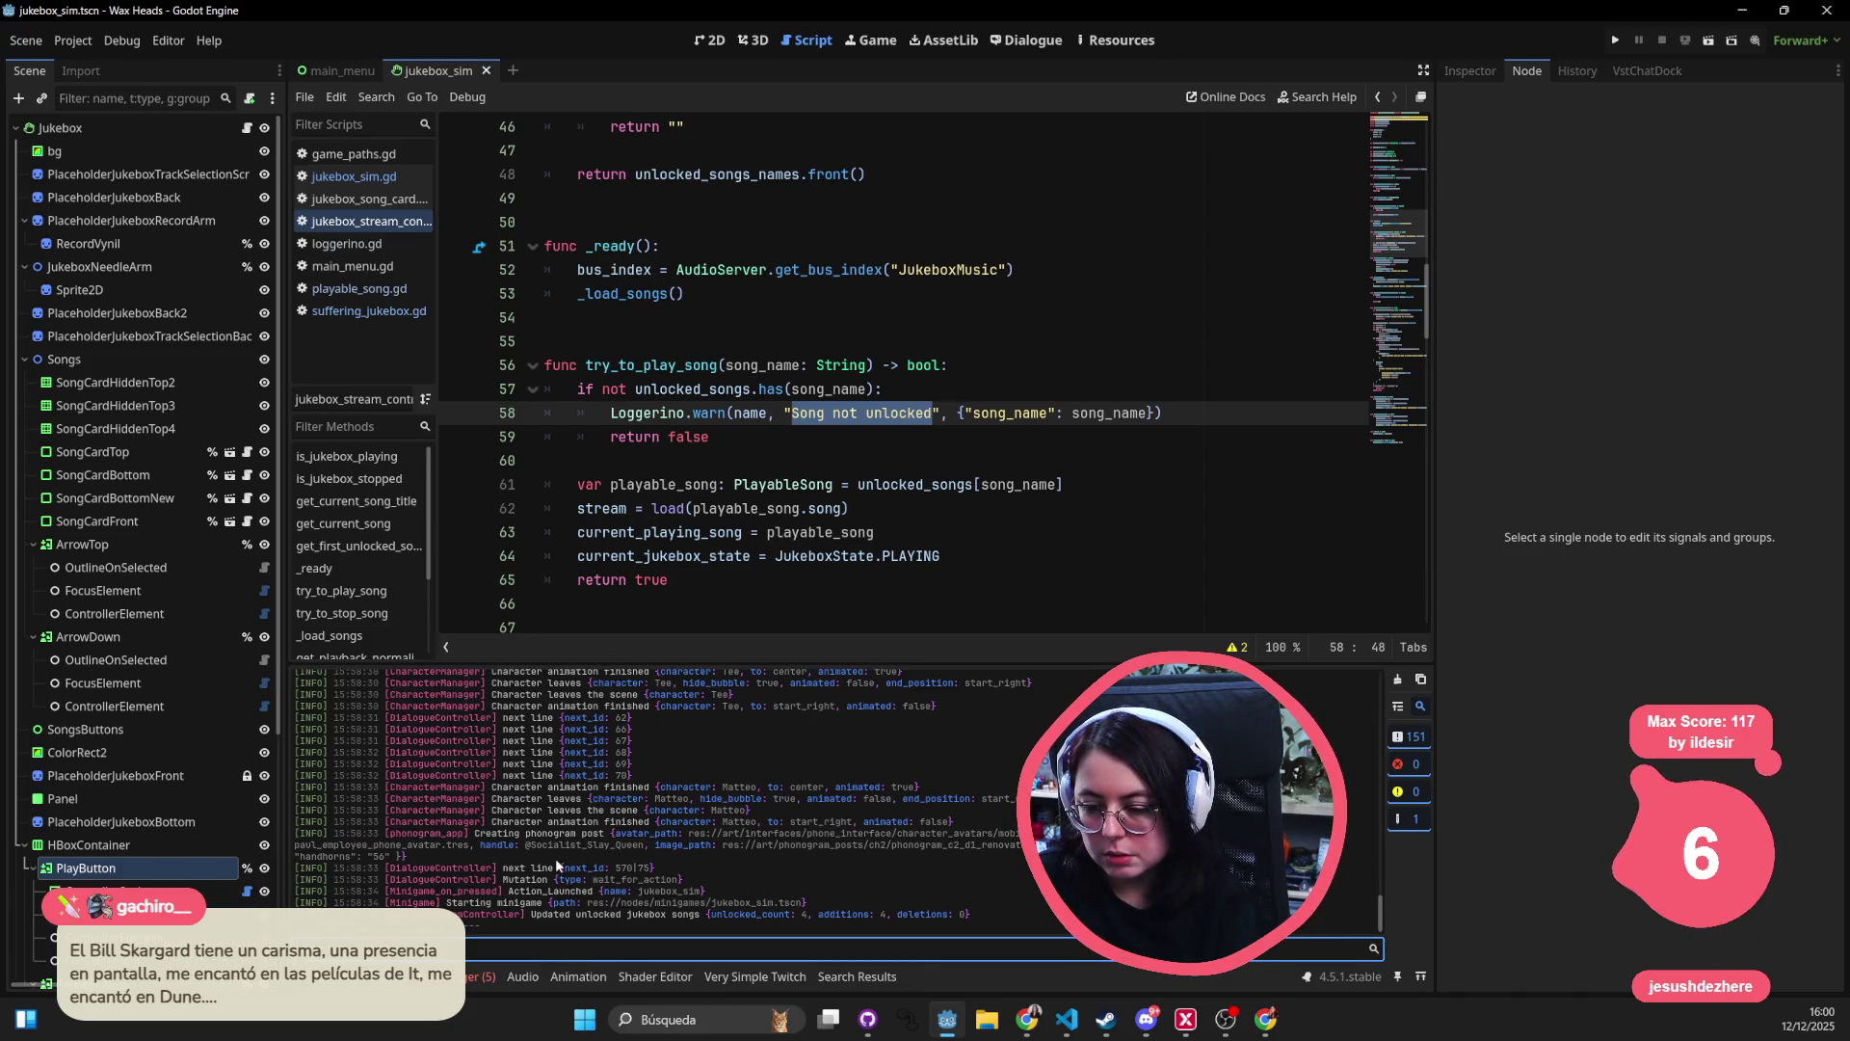
- Review lines 62–64 and set a breakpoint on the stream load line 62
left_click(621, 507)
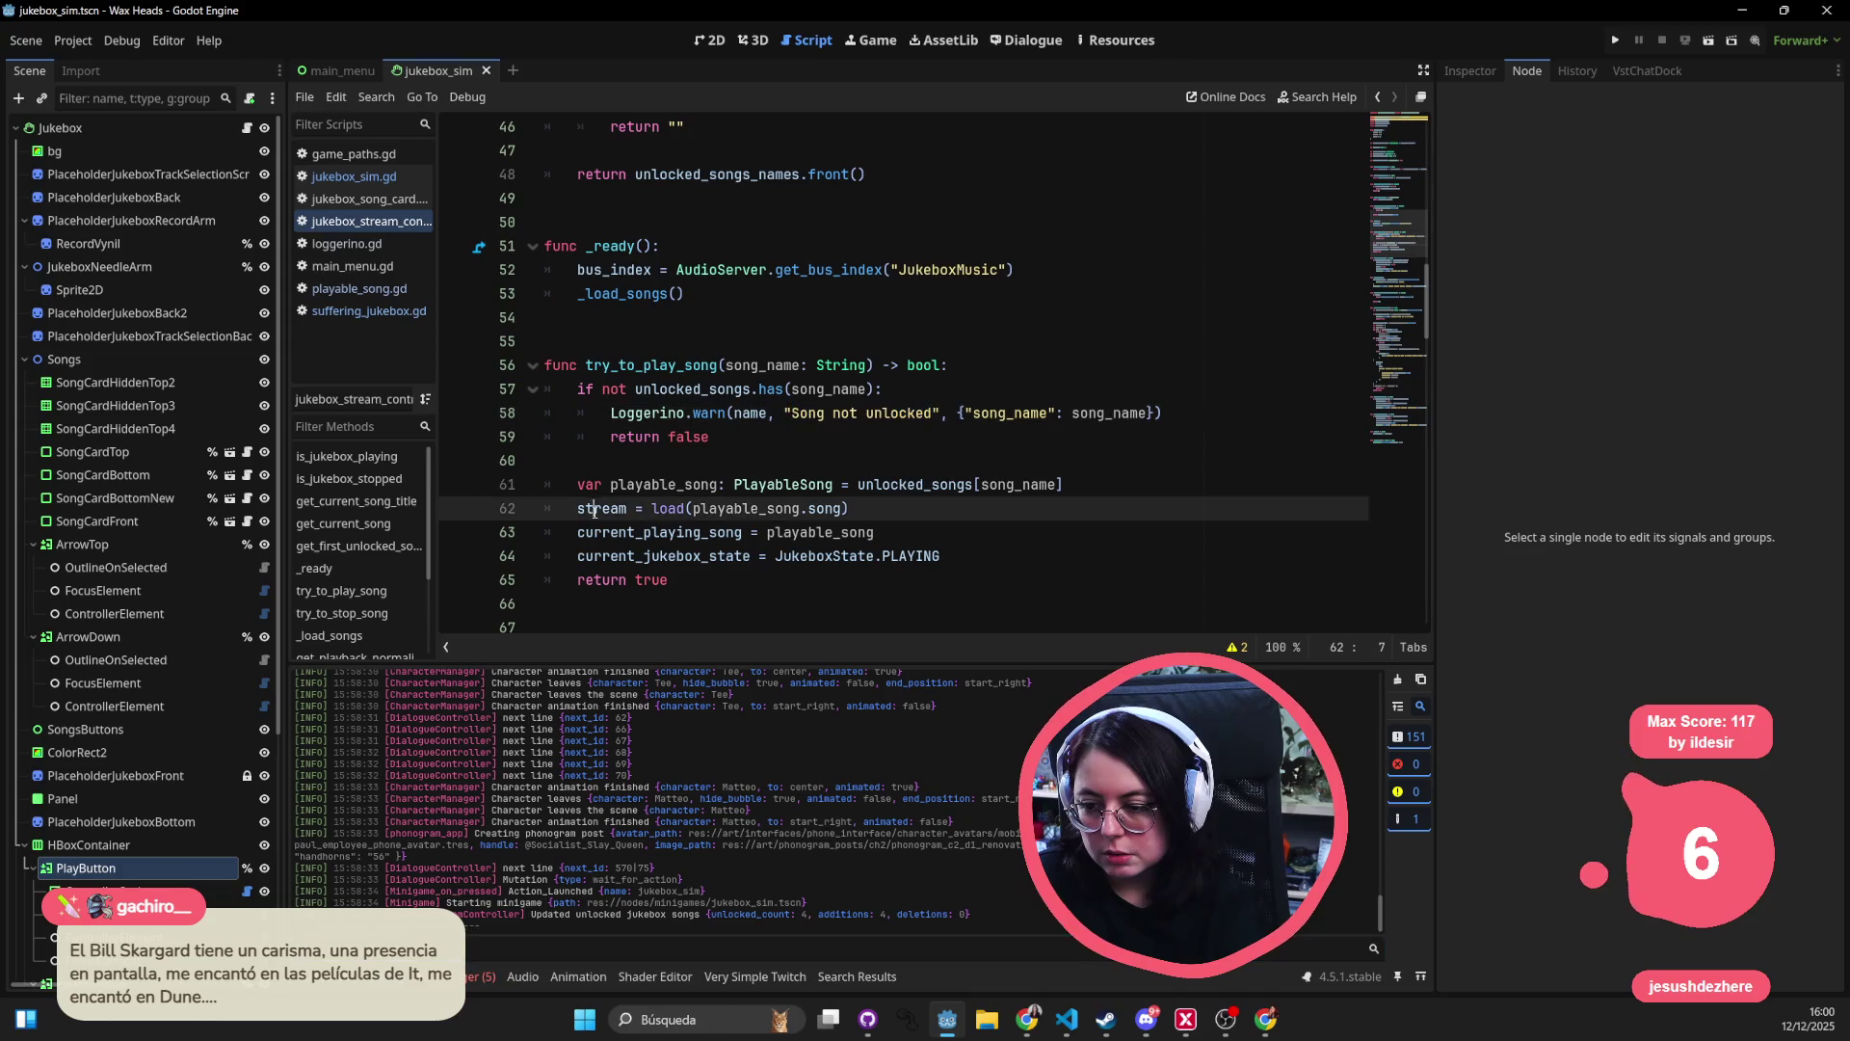
double_click(660, 532)
double_click(819, 532)
double_click(663, 556)
scroll(651, 563, "down", 2)
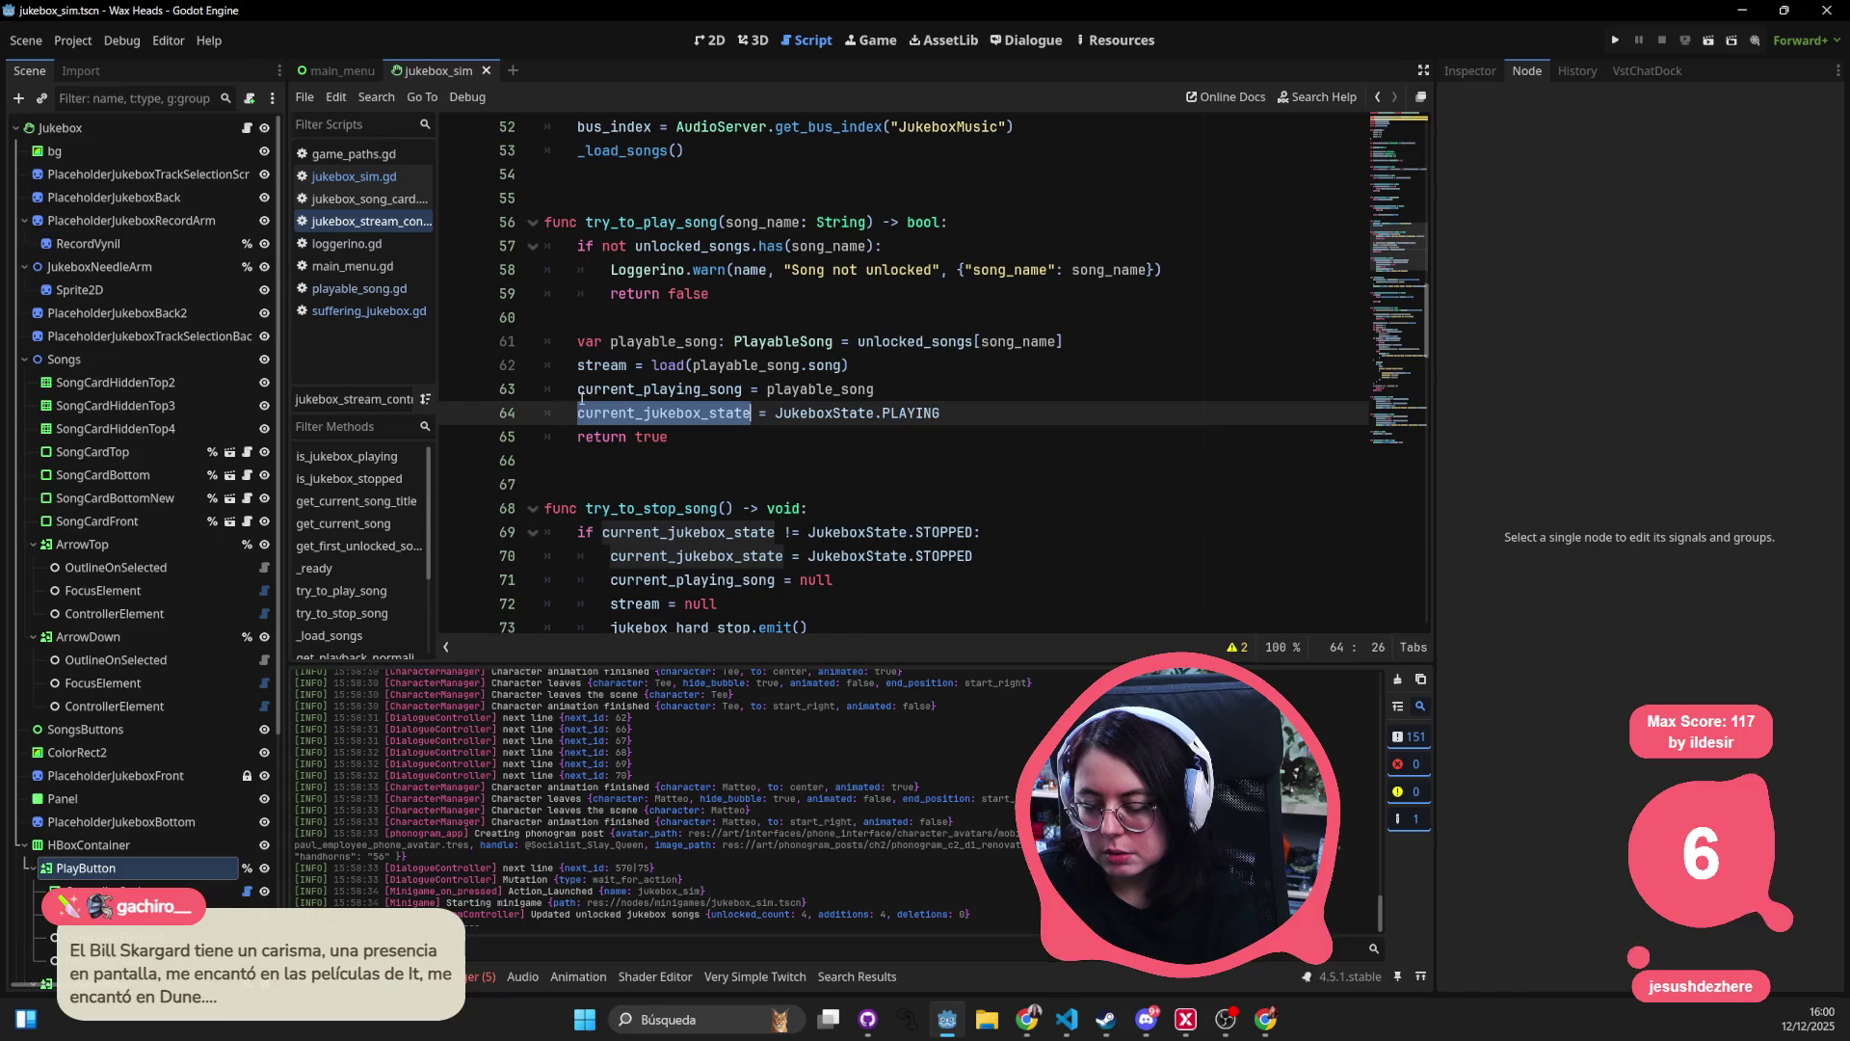
left_click(455, 365)
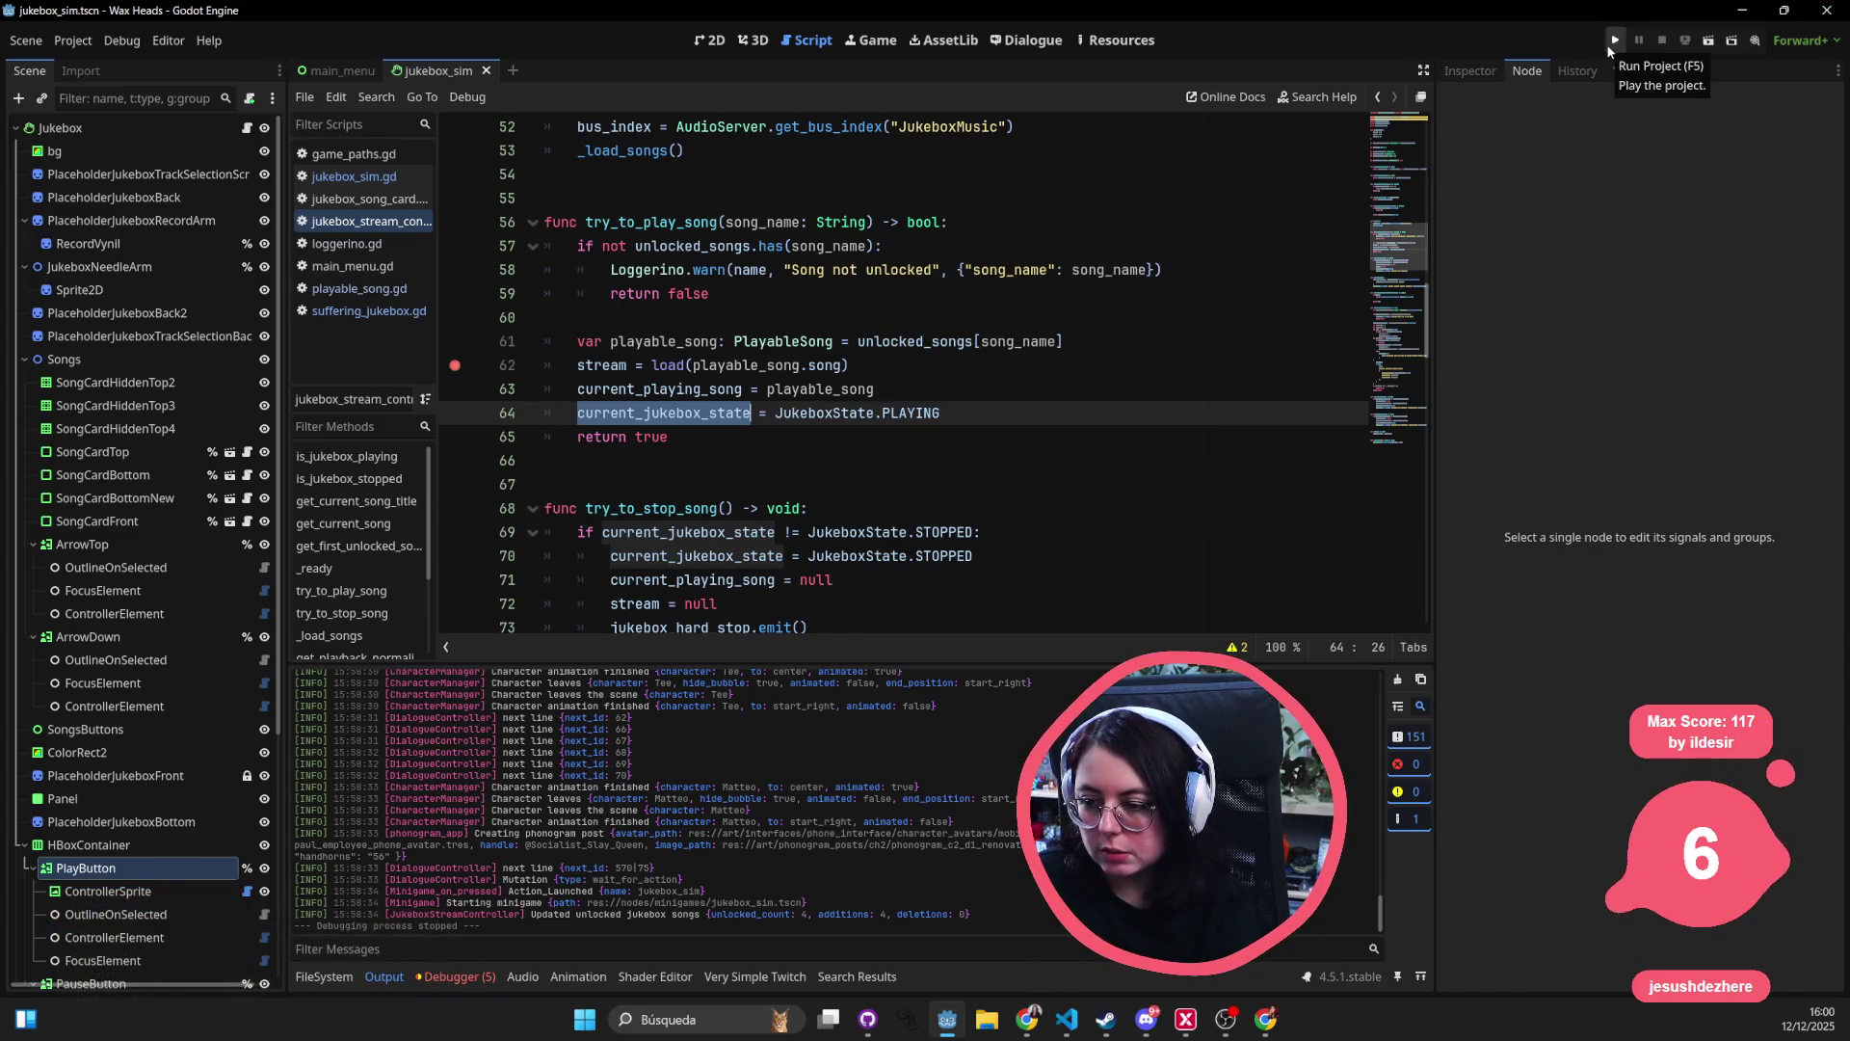
- Insert a play() call on a new line 63, right after the stream load in try_to_play_song
left_click(1168, 326)
left_click(1138, 342)
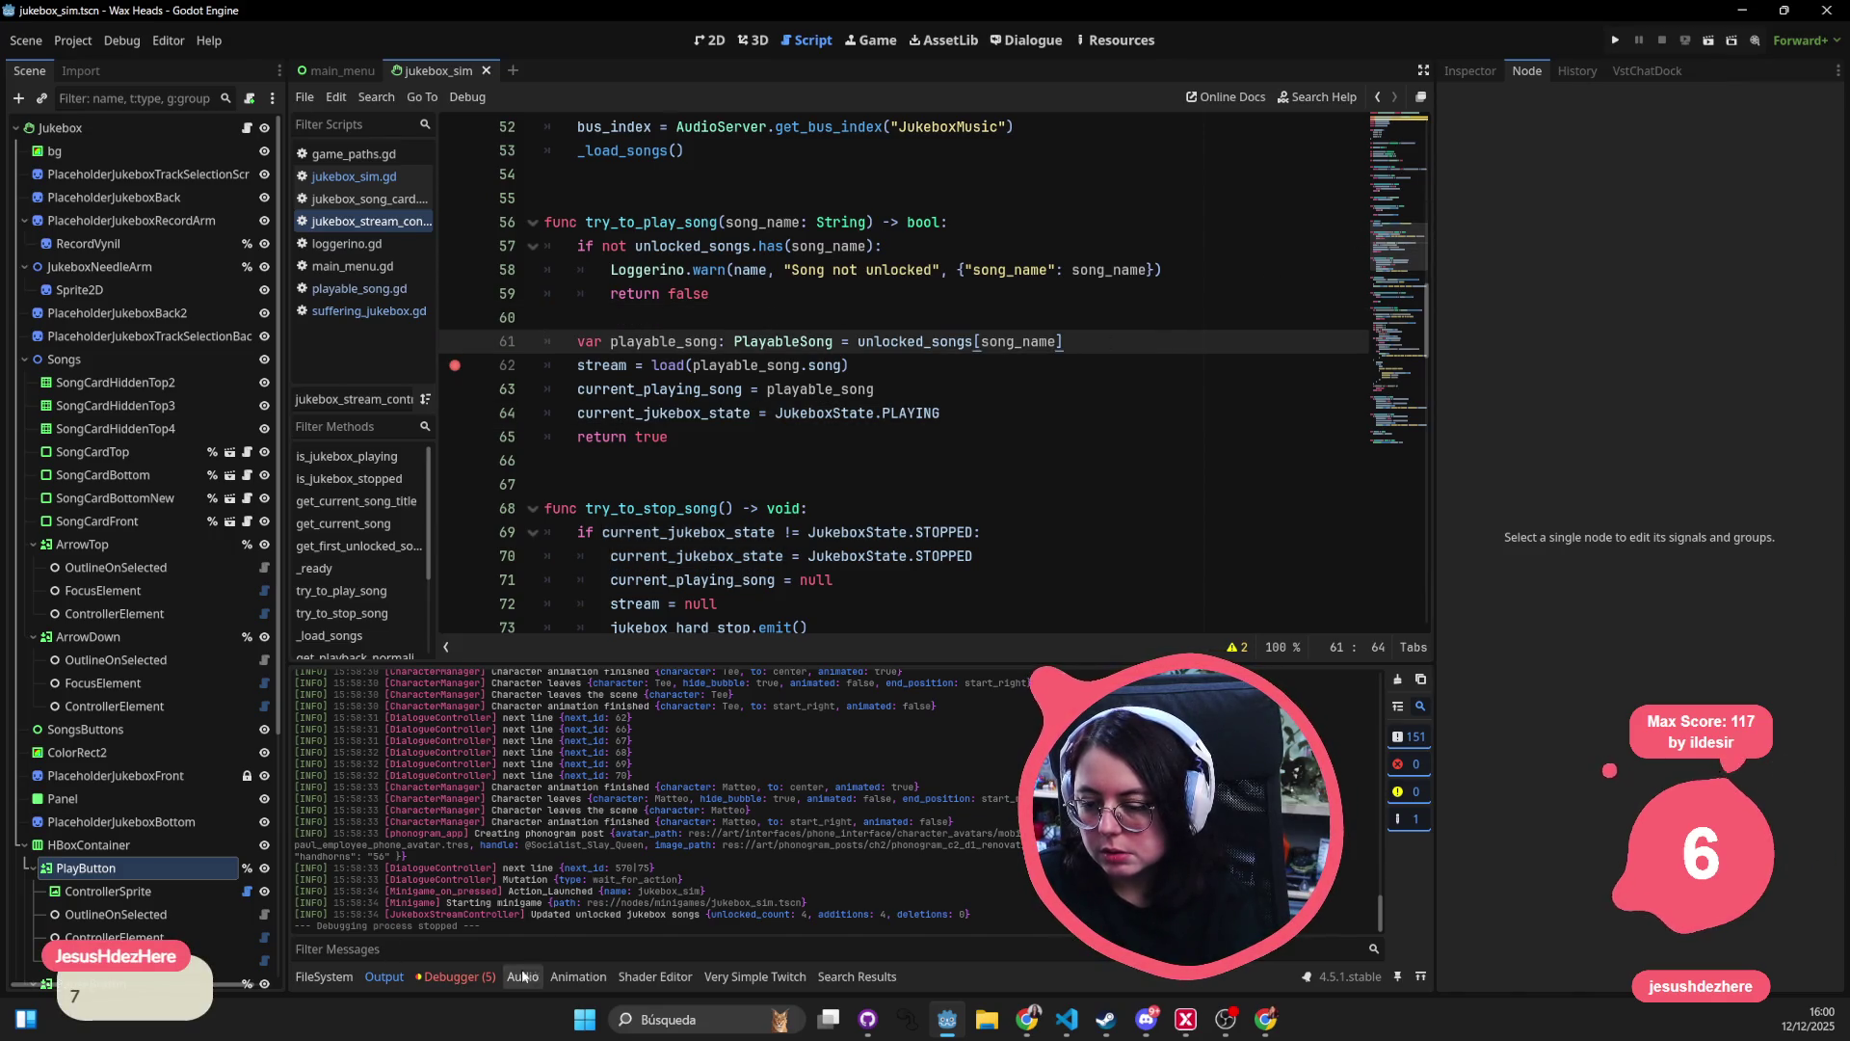
double_click(602, 366)
left_click(902, 363)
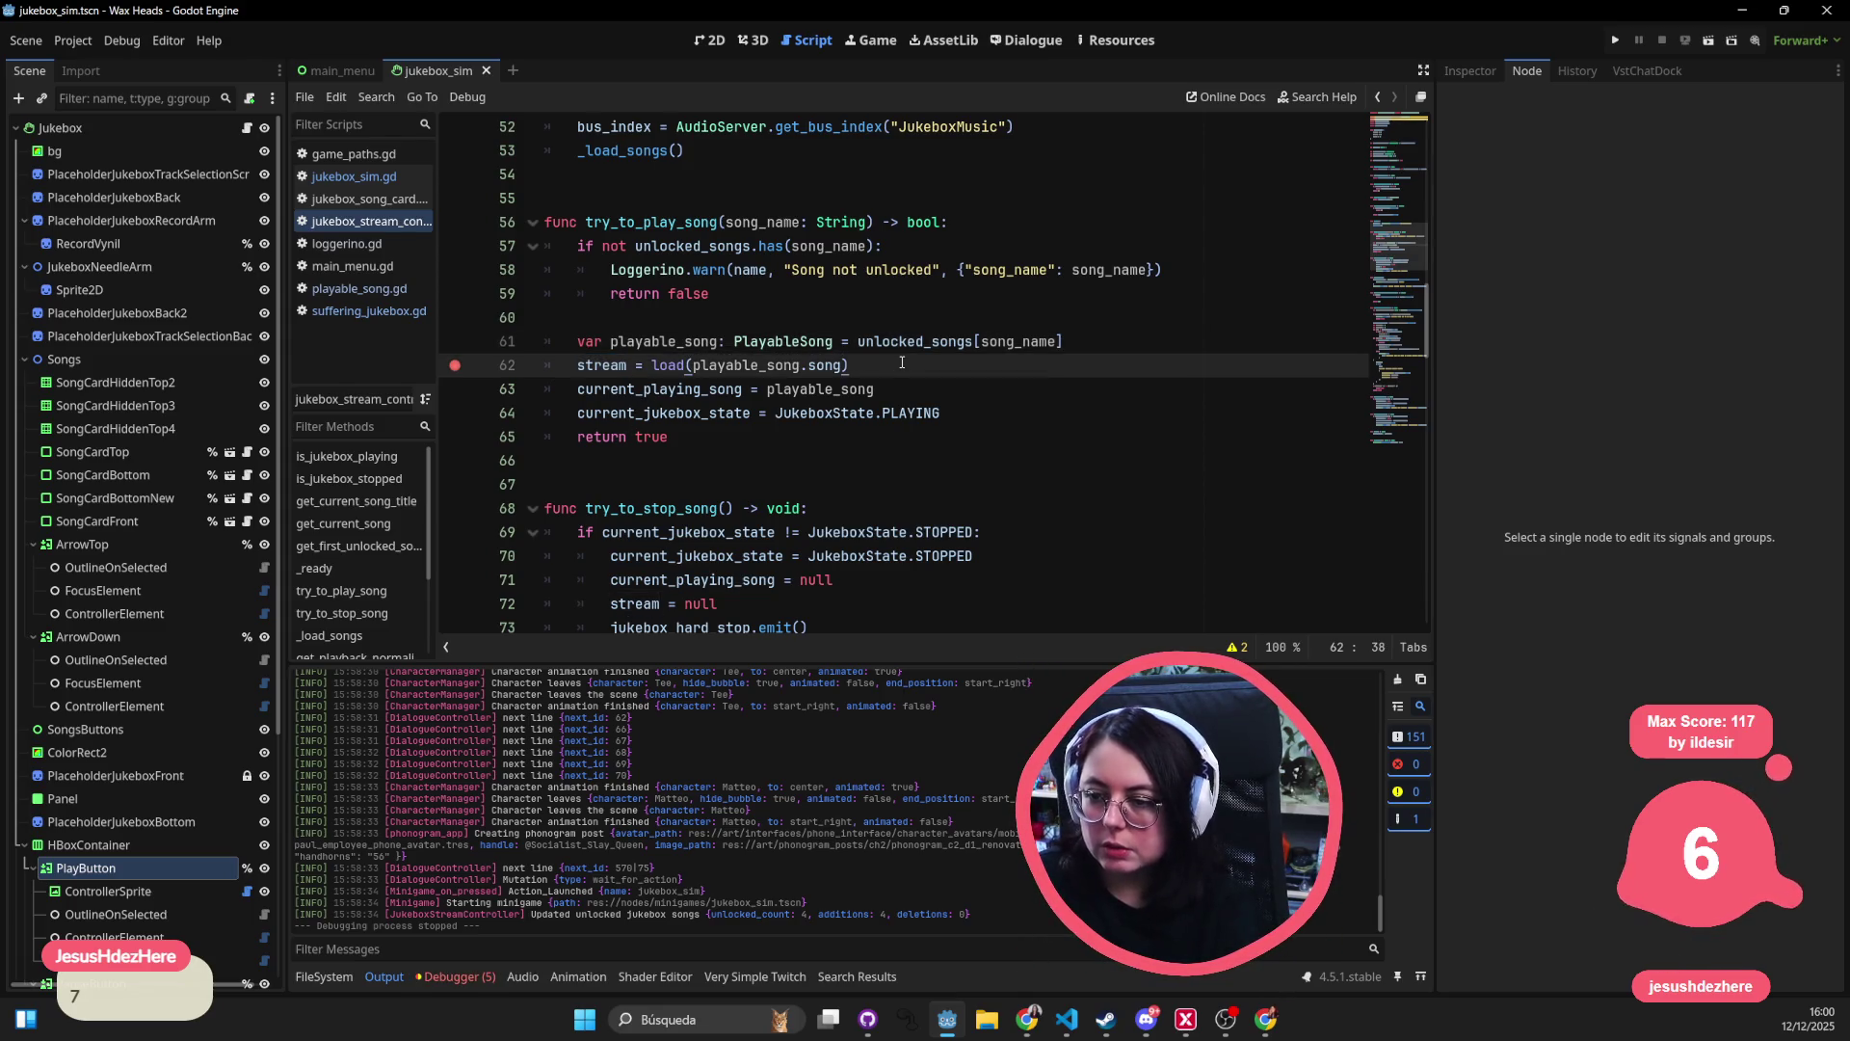
key("Return")
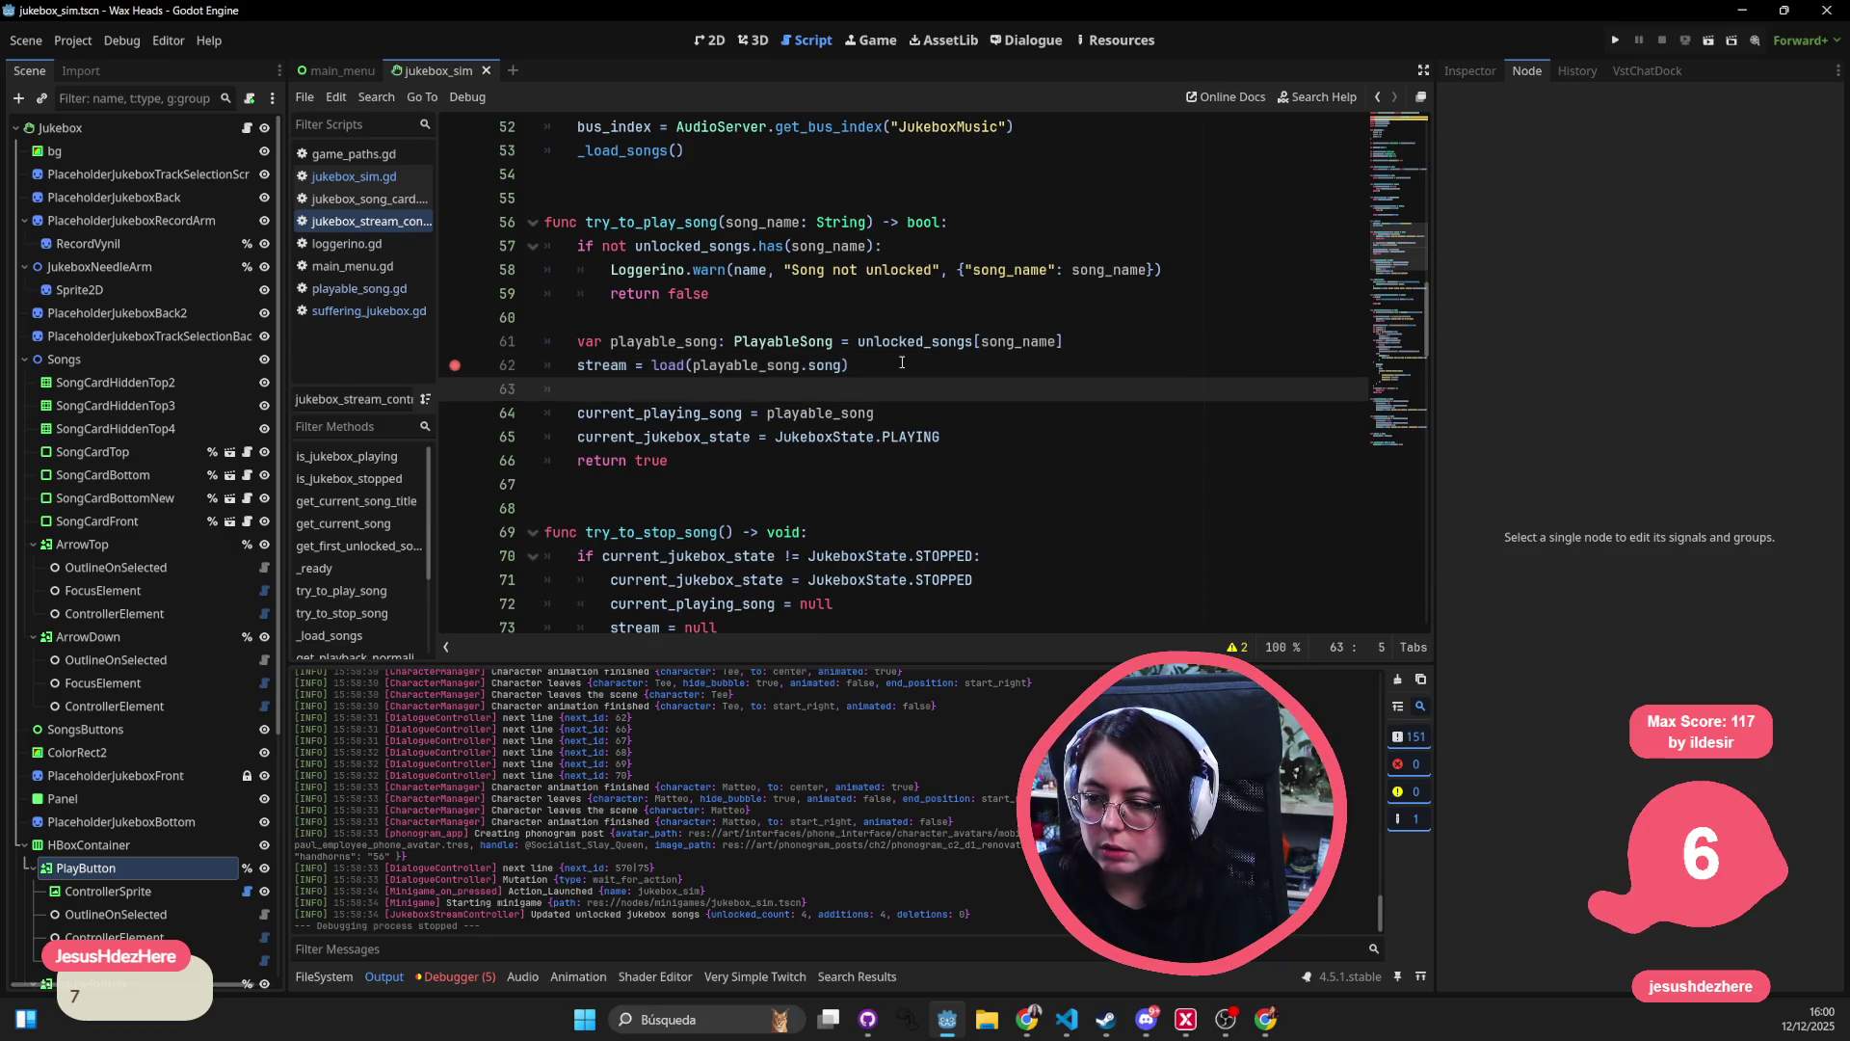
type("str")
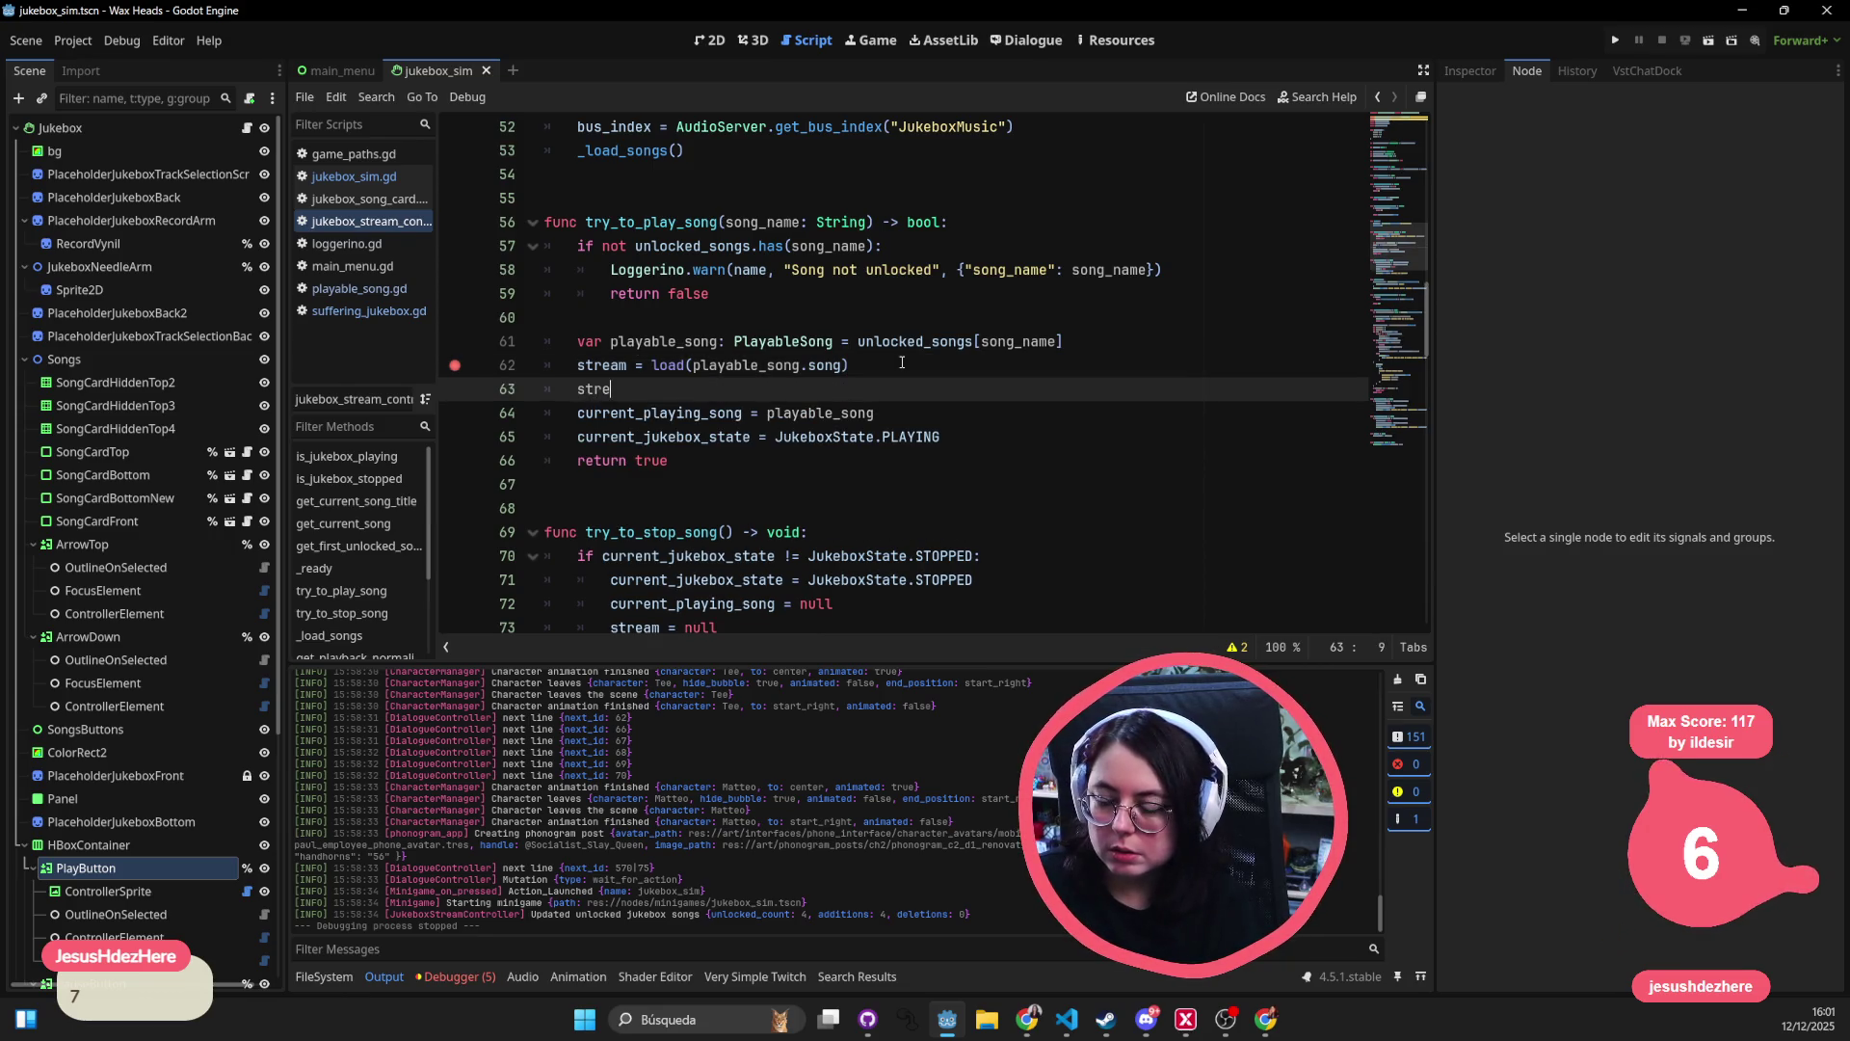
type("e")
key("BackSpace")
key("BackSpace")
key("BackSpace")
type("play(")
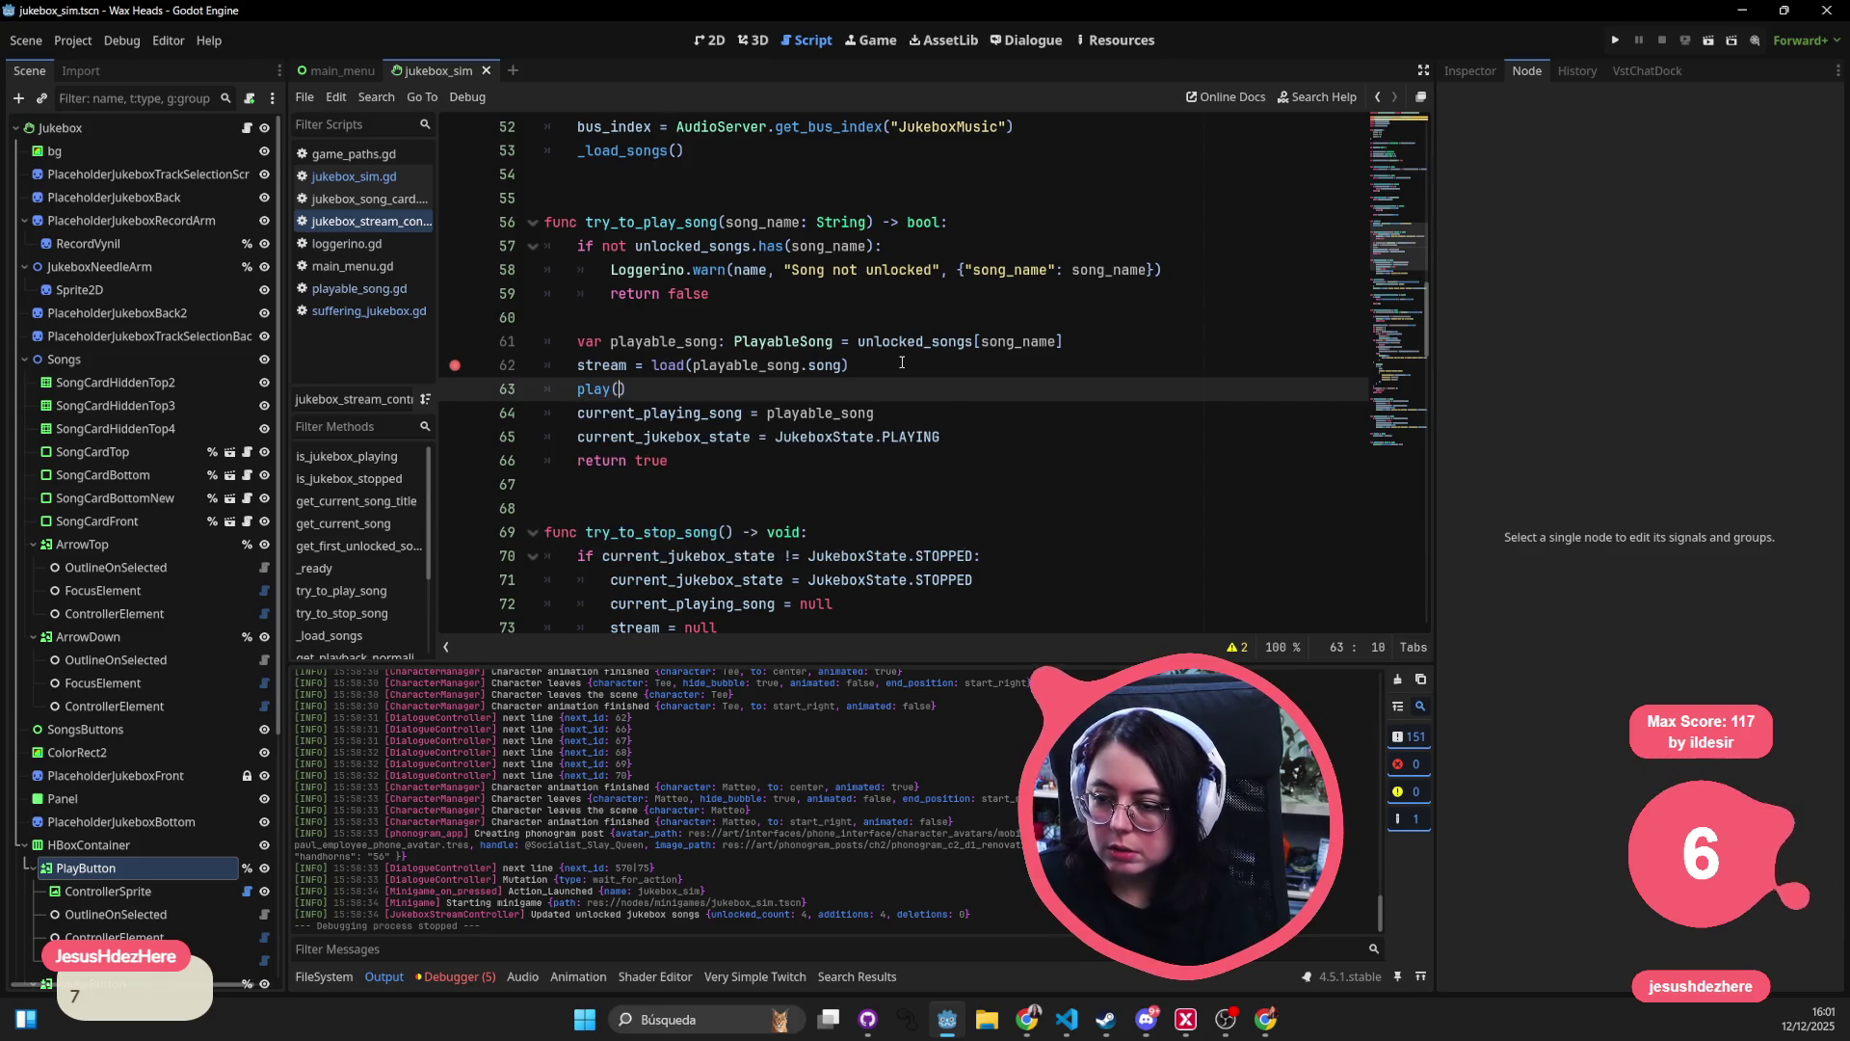
left_click(962, 270)
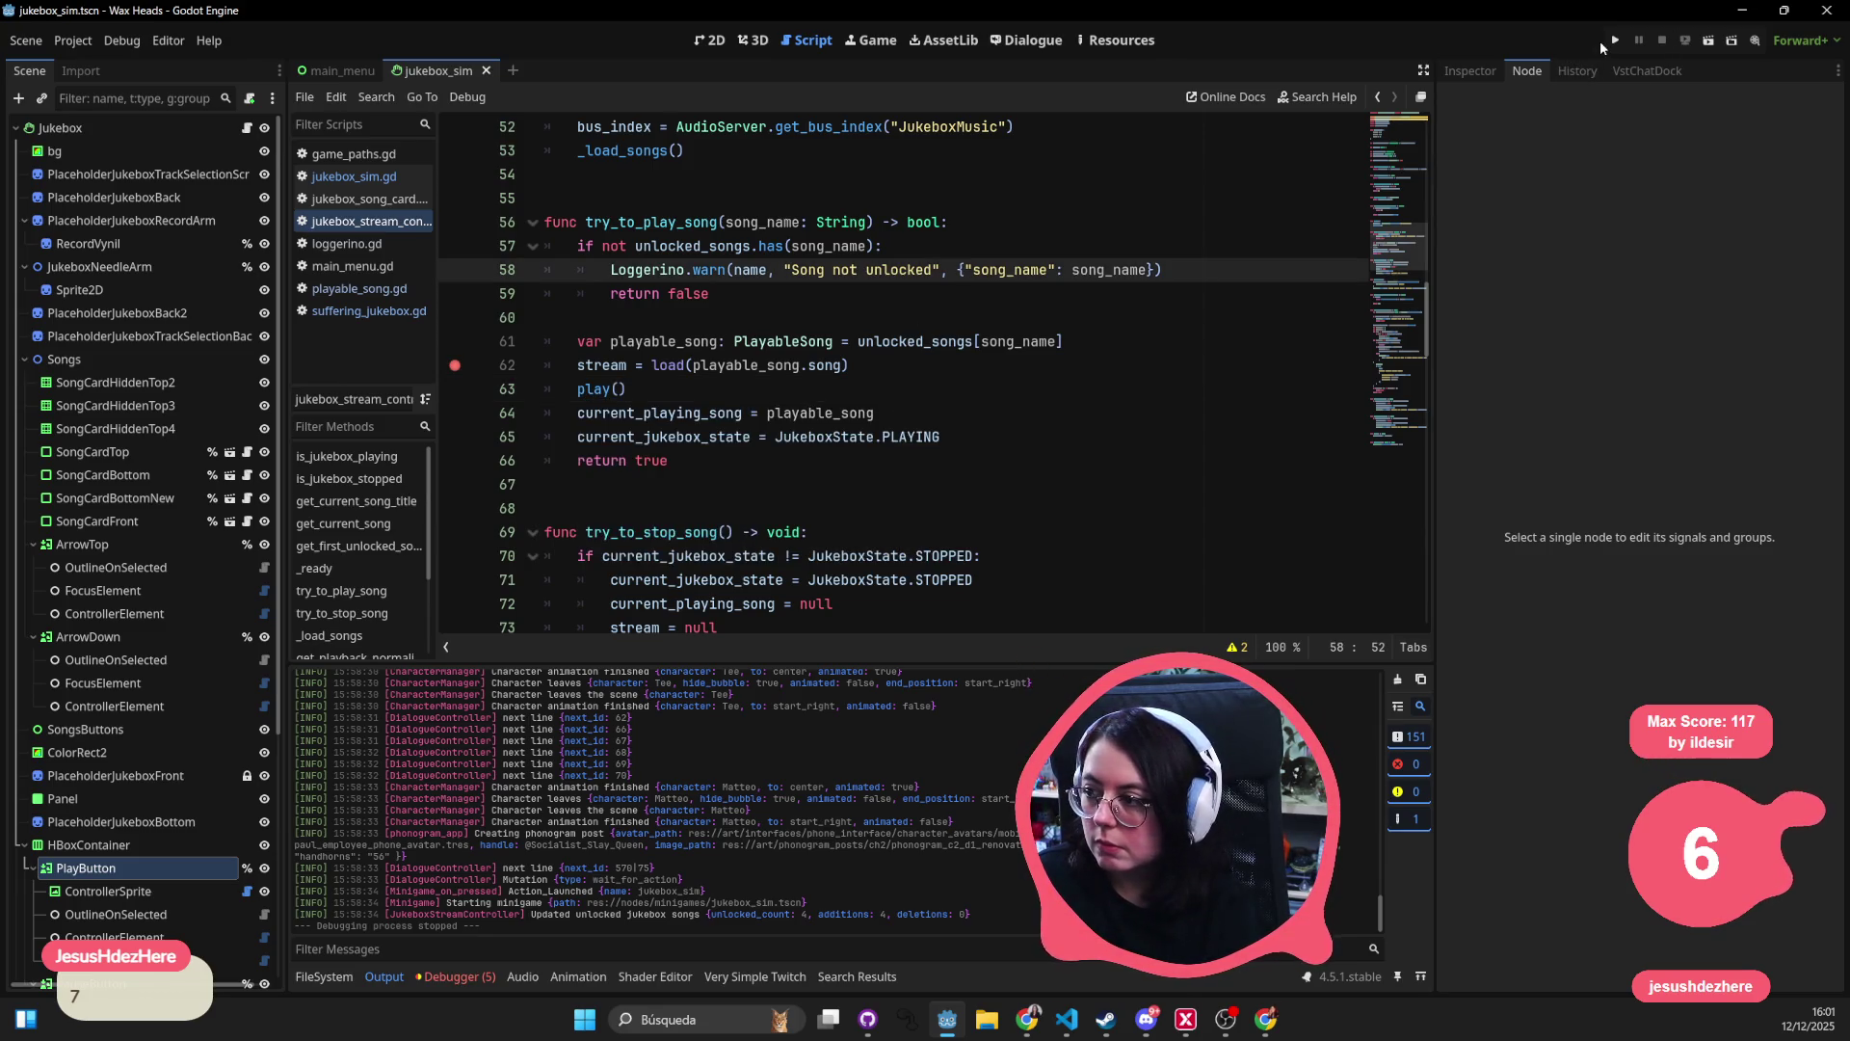
- Run the project, continue the saved game and click through the opening dialogue
left_click(1614, 40)
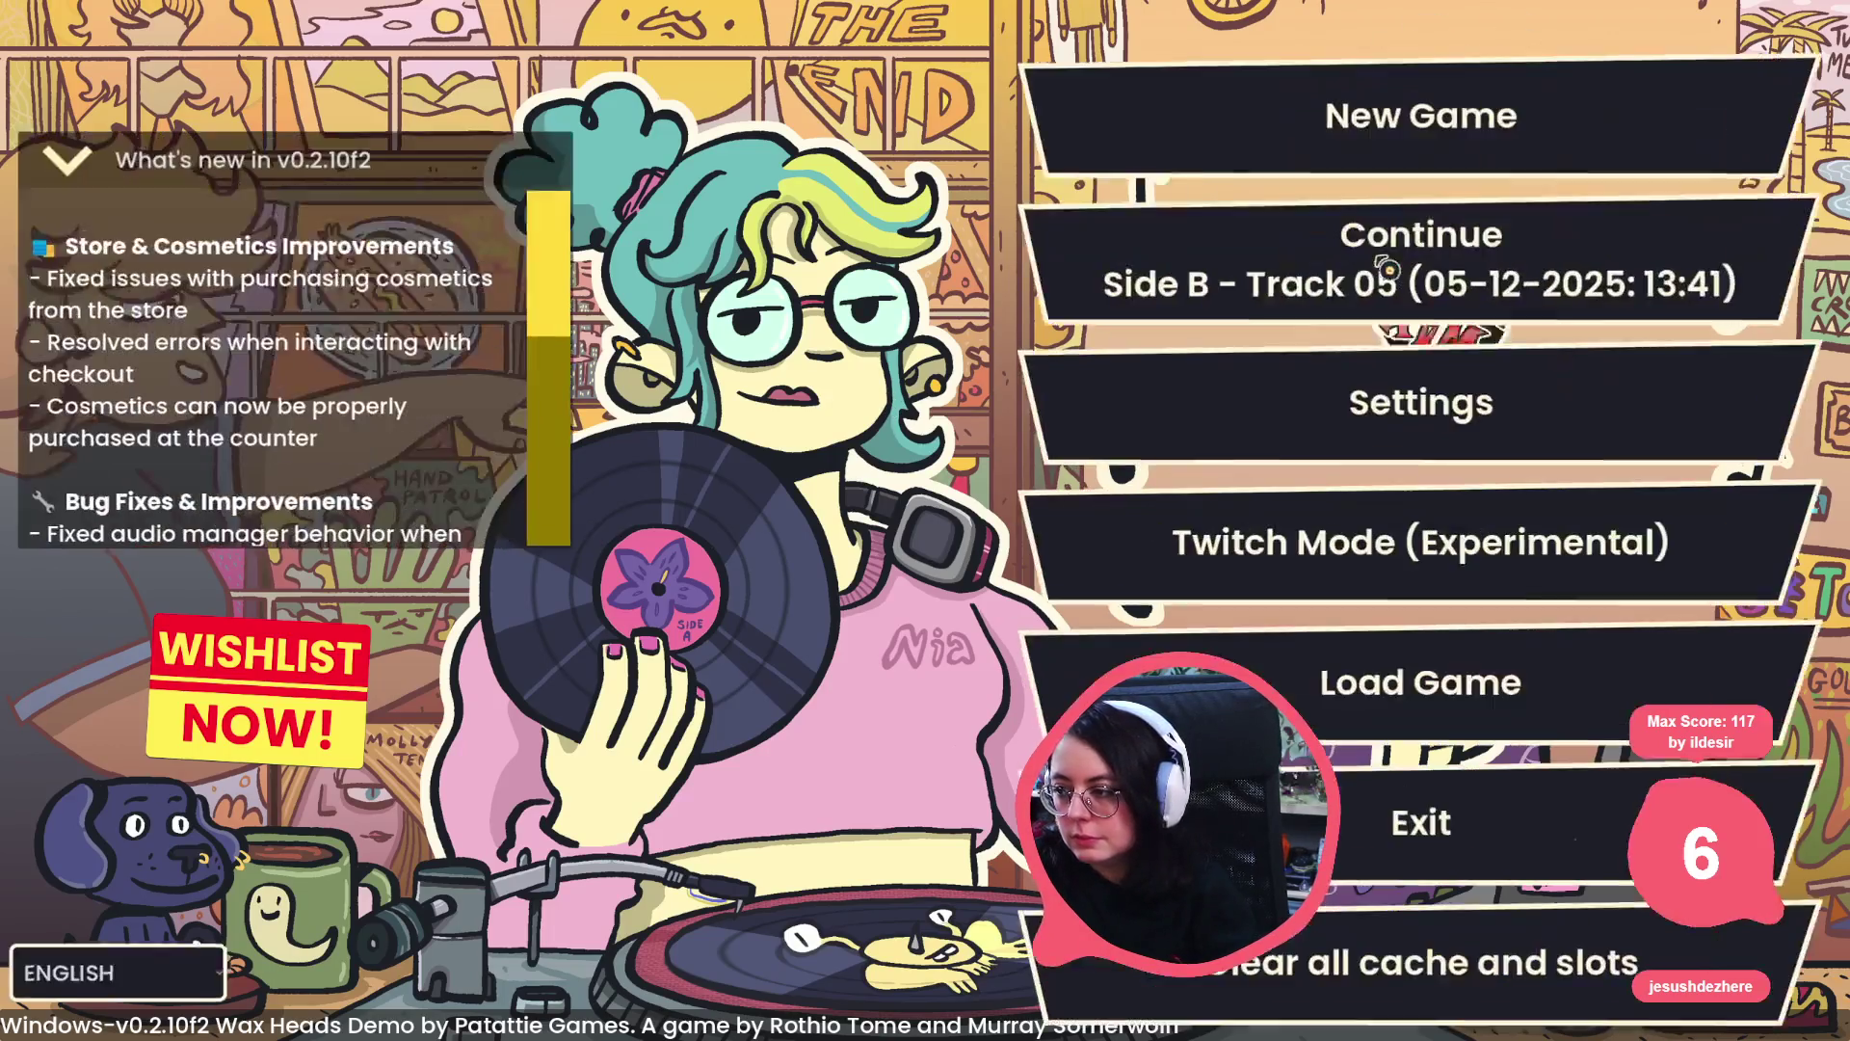
left_click(1386, 271)
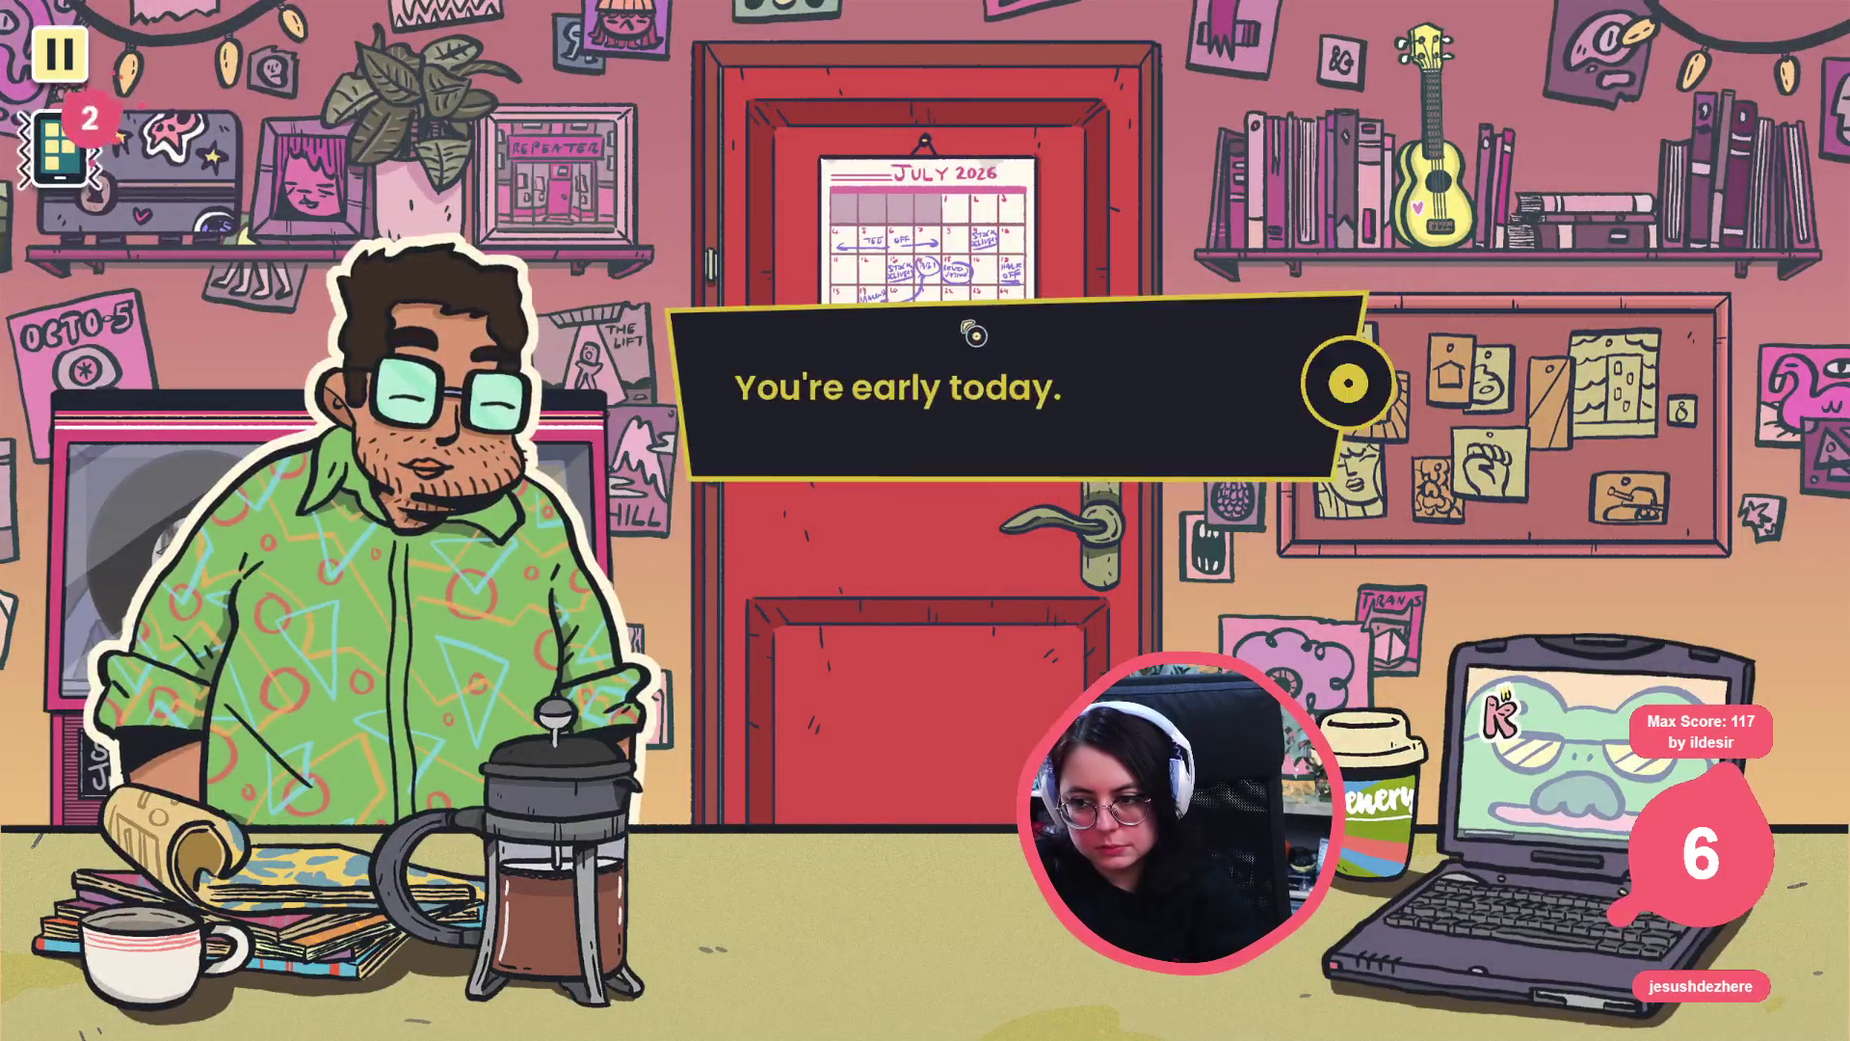
left_click(879, 388)
left_click(785, 444)
left_click(690, 501)
left_click(598, 557)
left_click(592, 554)
left_click(586, 550)
left_click(579, 547)
left_click(573, 544)
- Advance through Tee's dialogue until her last line finishes
left_click(576, 542)
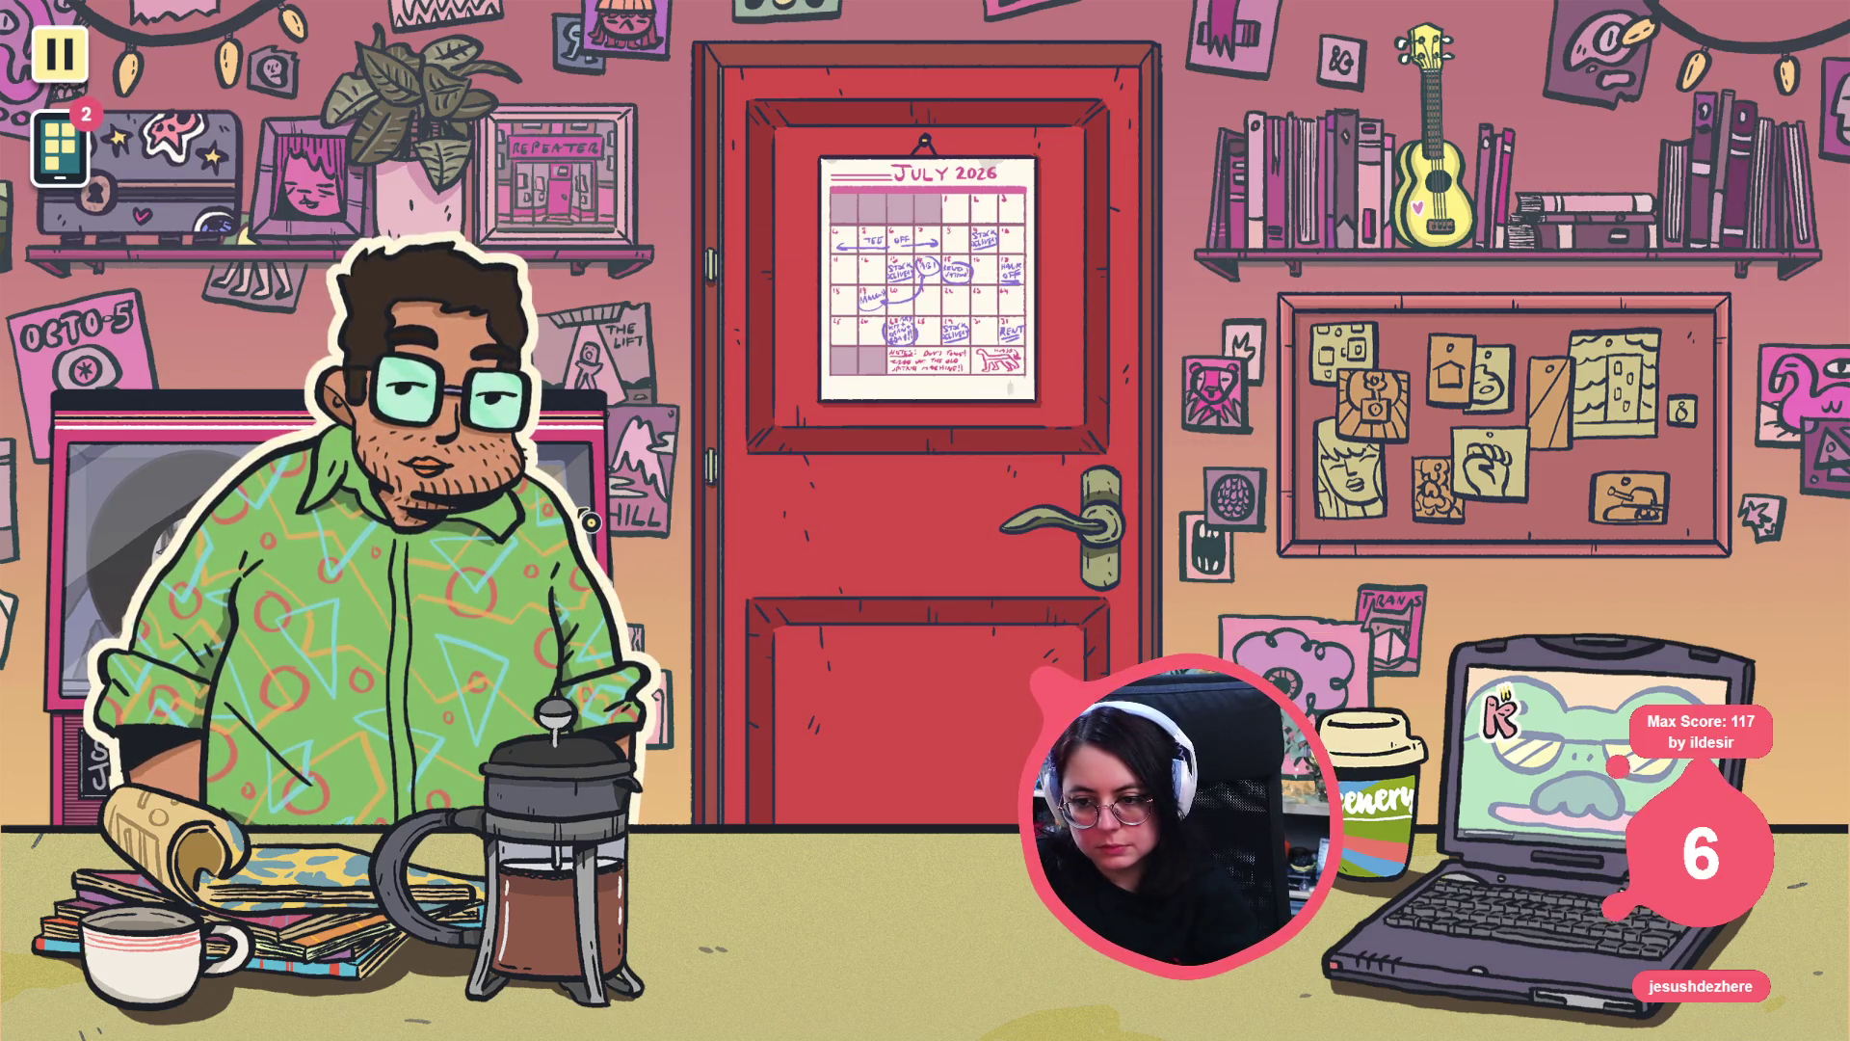
left_click(581, 533)
left_click(583, 530)
left_click(583, 530)
left_click(583, 530)
left_click(583, 530)
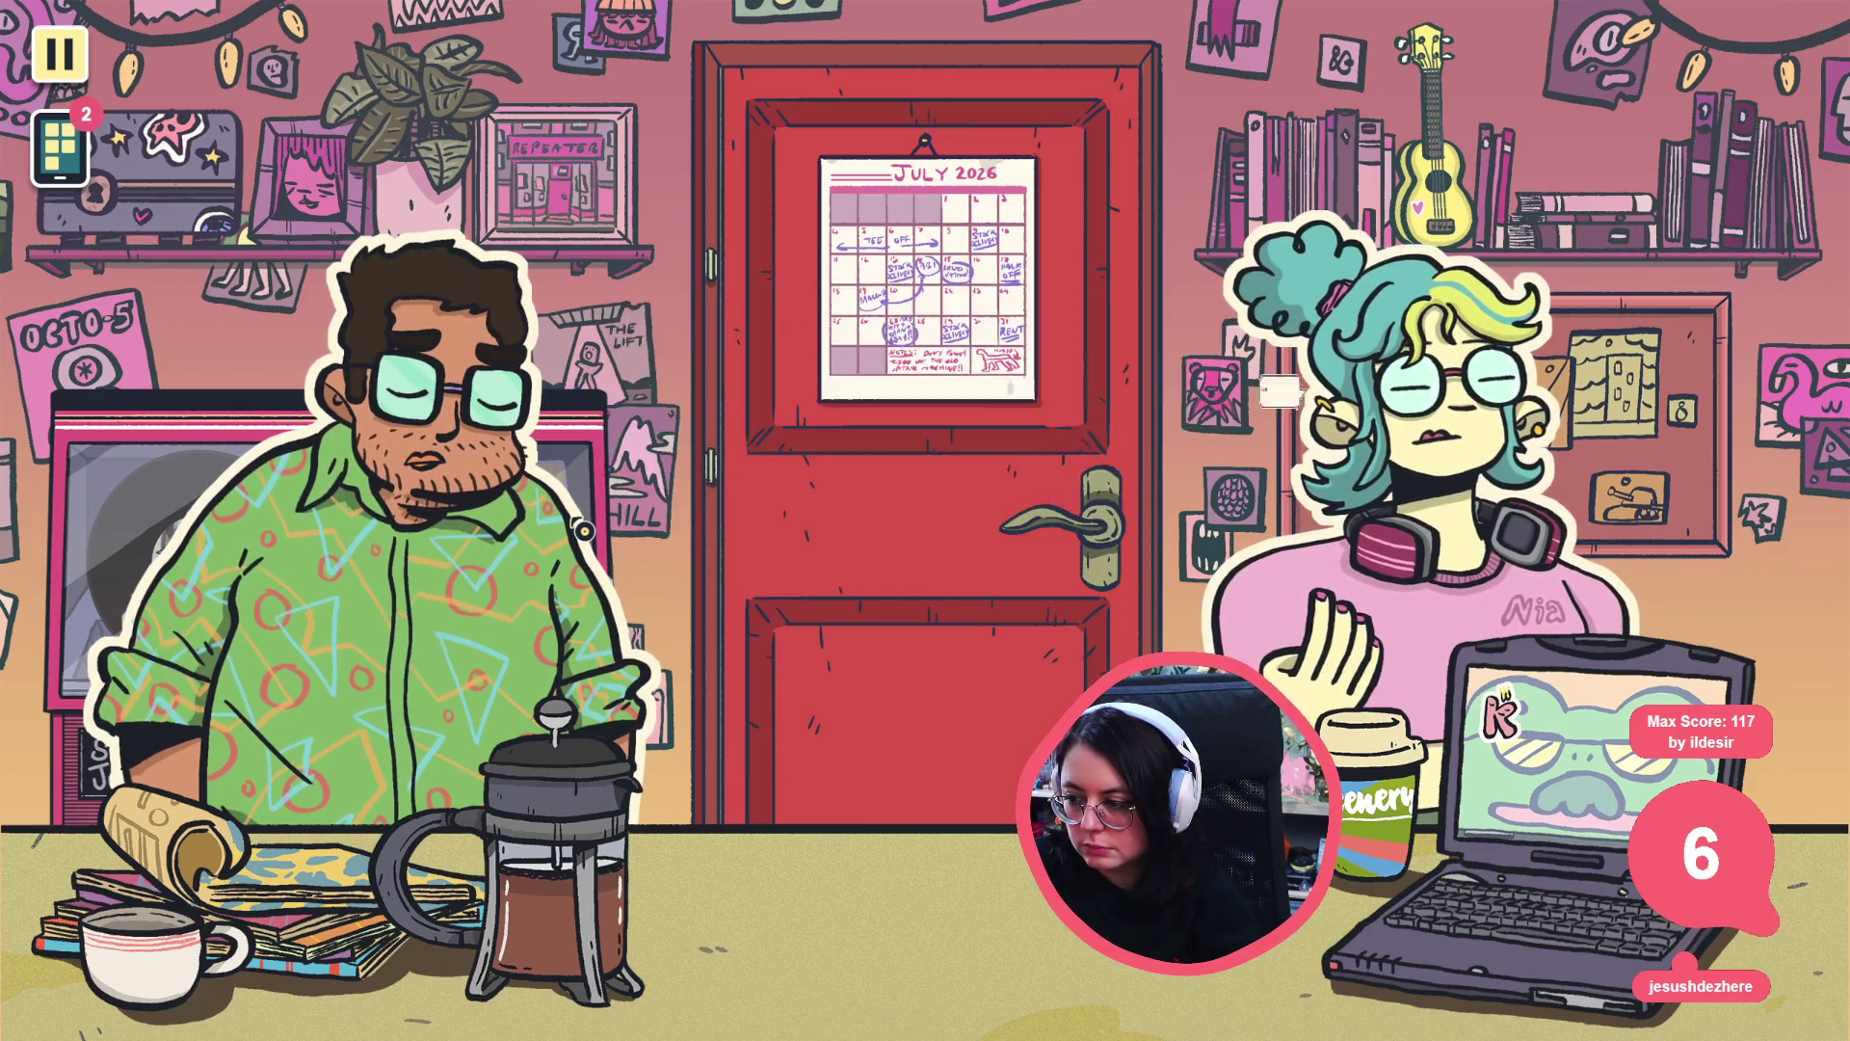
- Pick a dialogue choice and play a jukebox song, then remove the line 62 breakpoint and resume
left_click(665, 421)
left_click(578, 491)
left_click(462, 569)
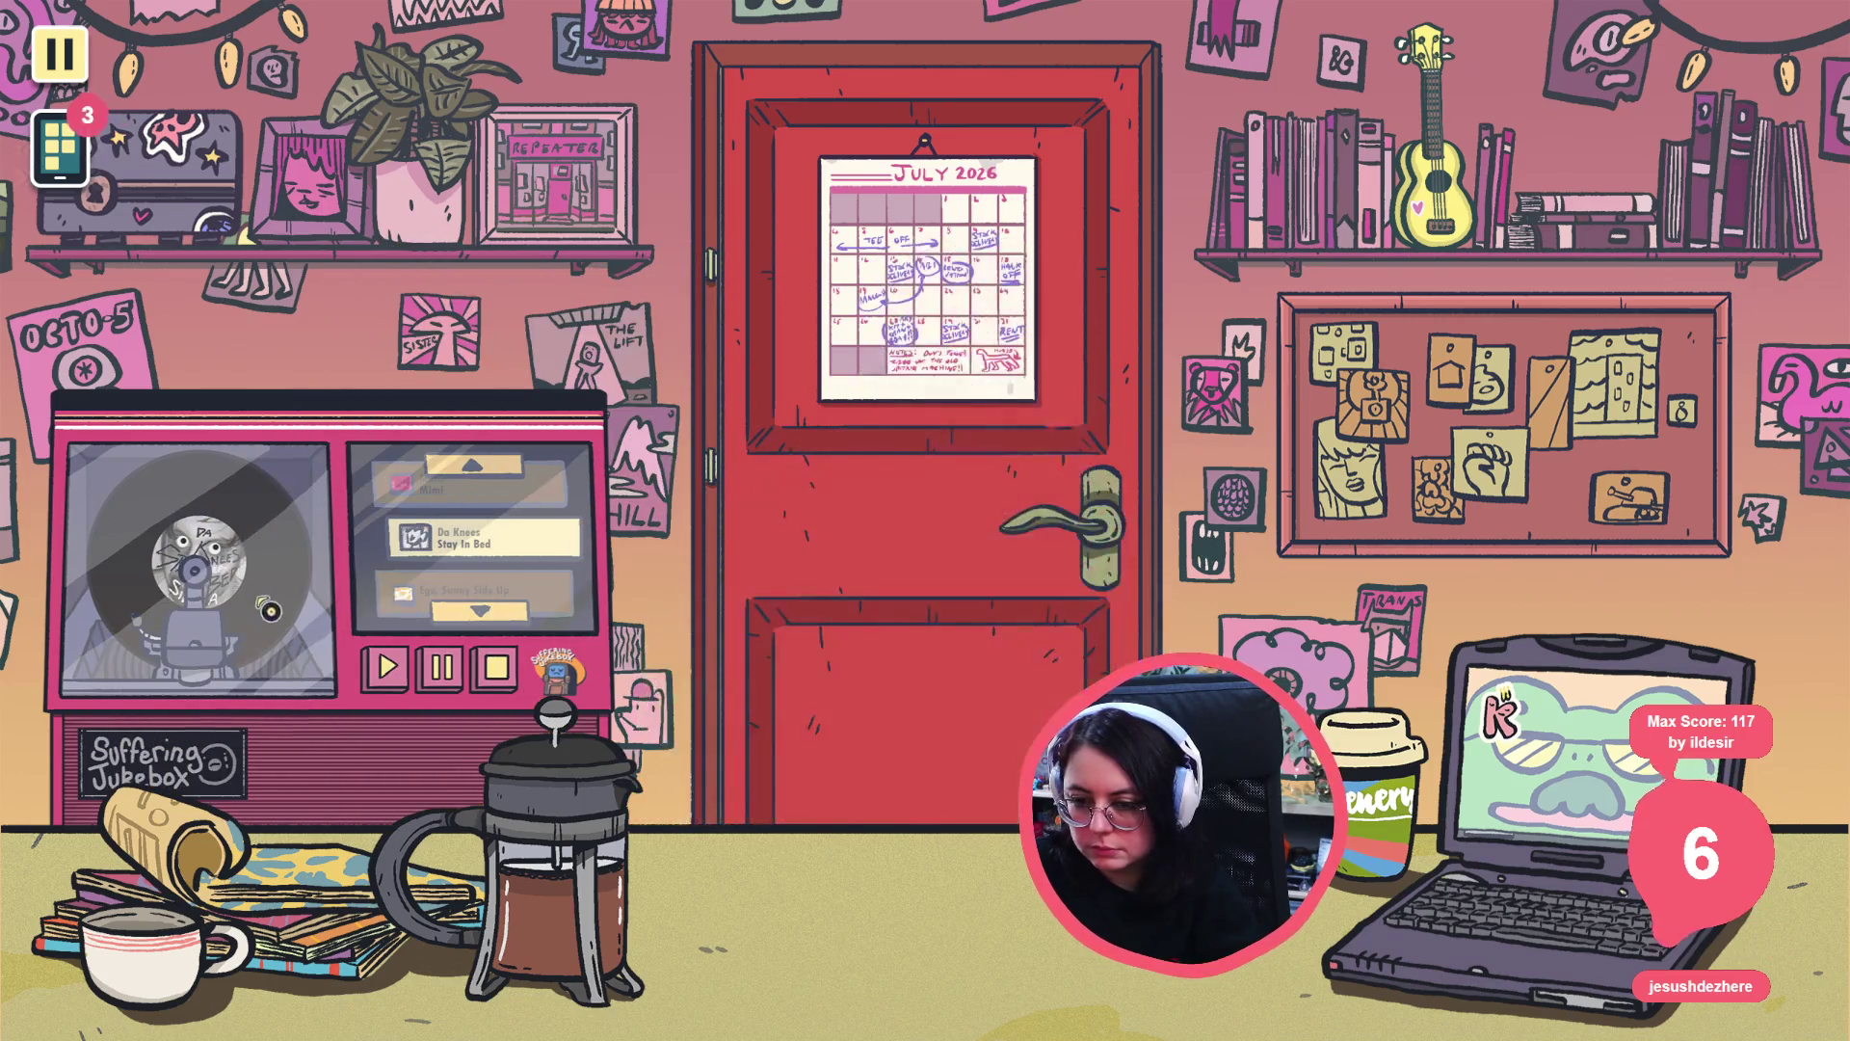
left_click(407, 613)
key("Return")
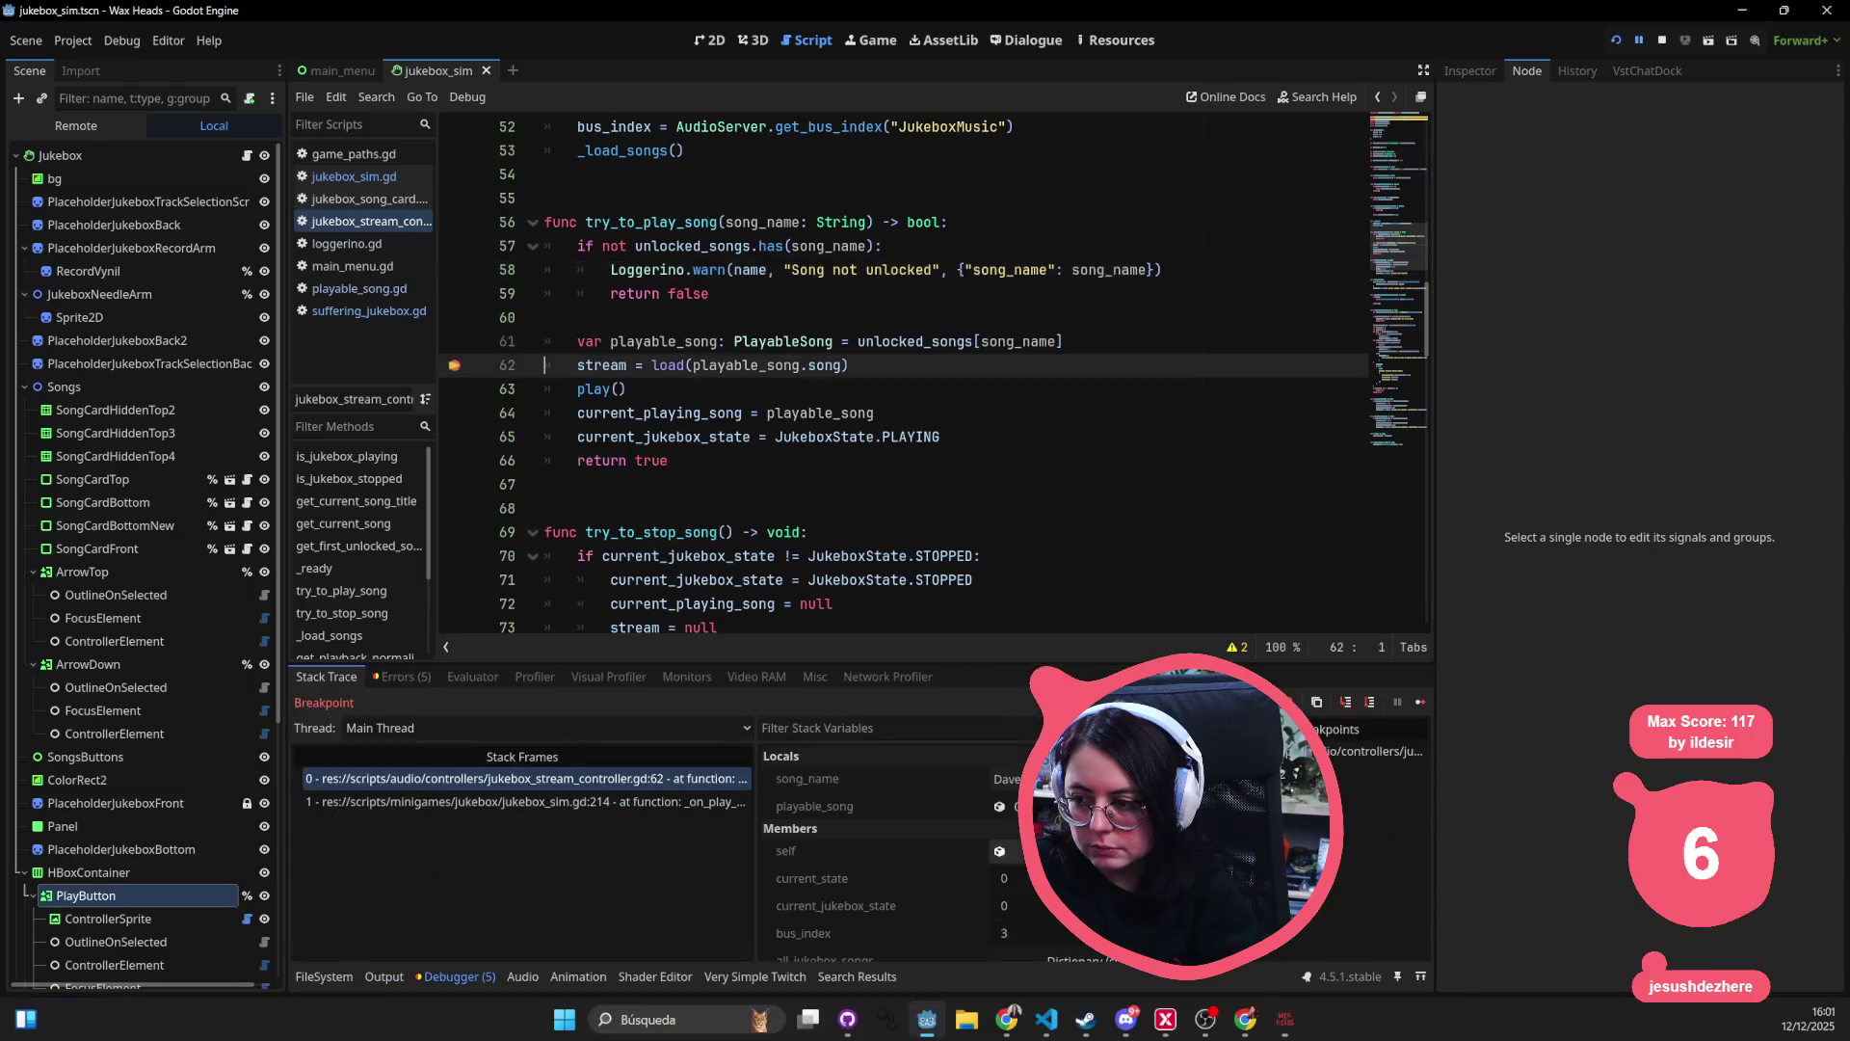
left_click(1420, 701)
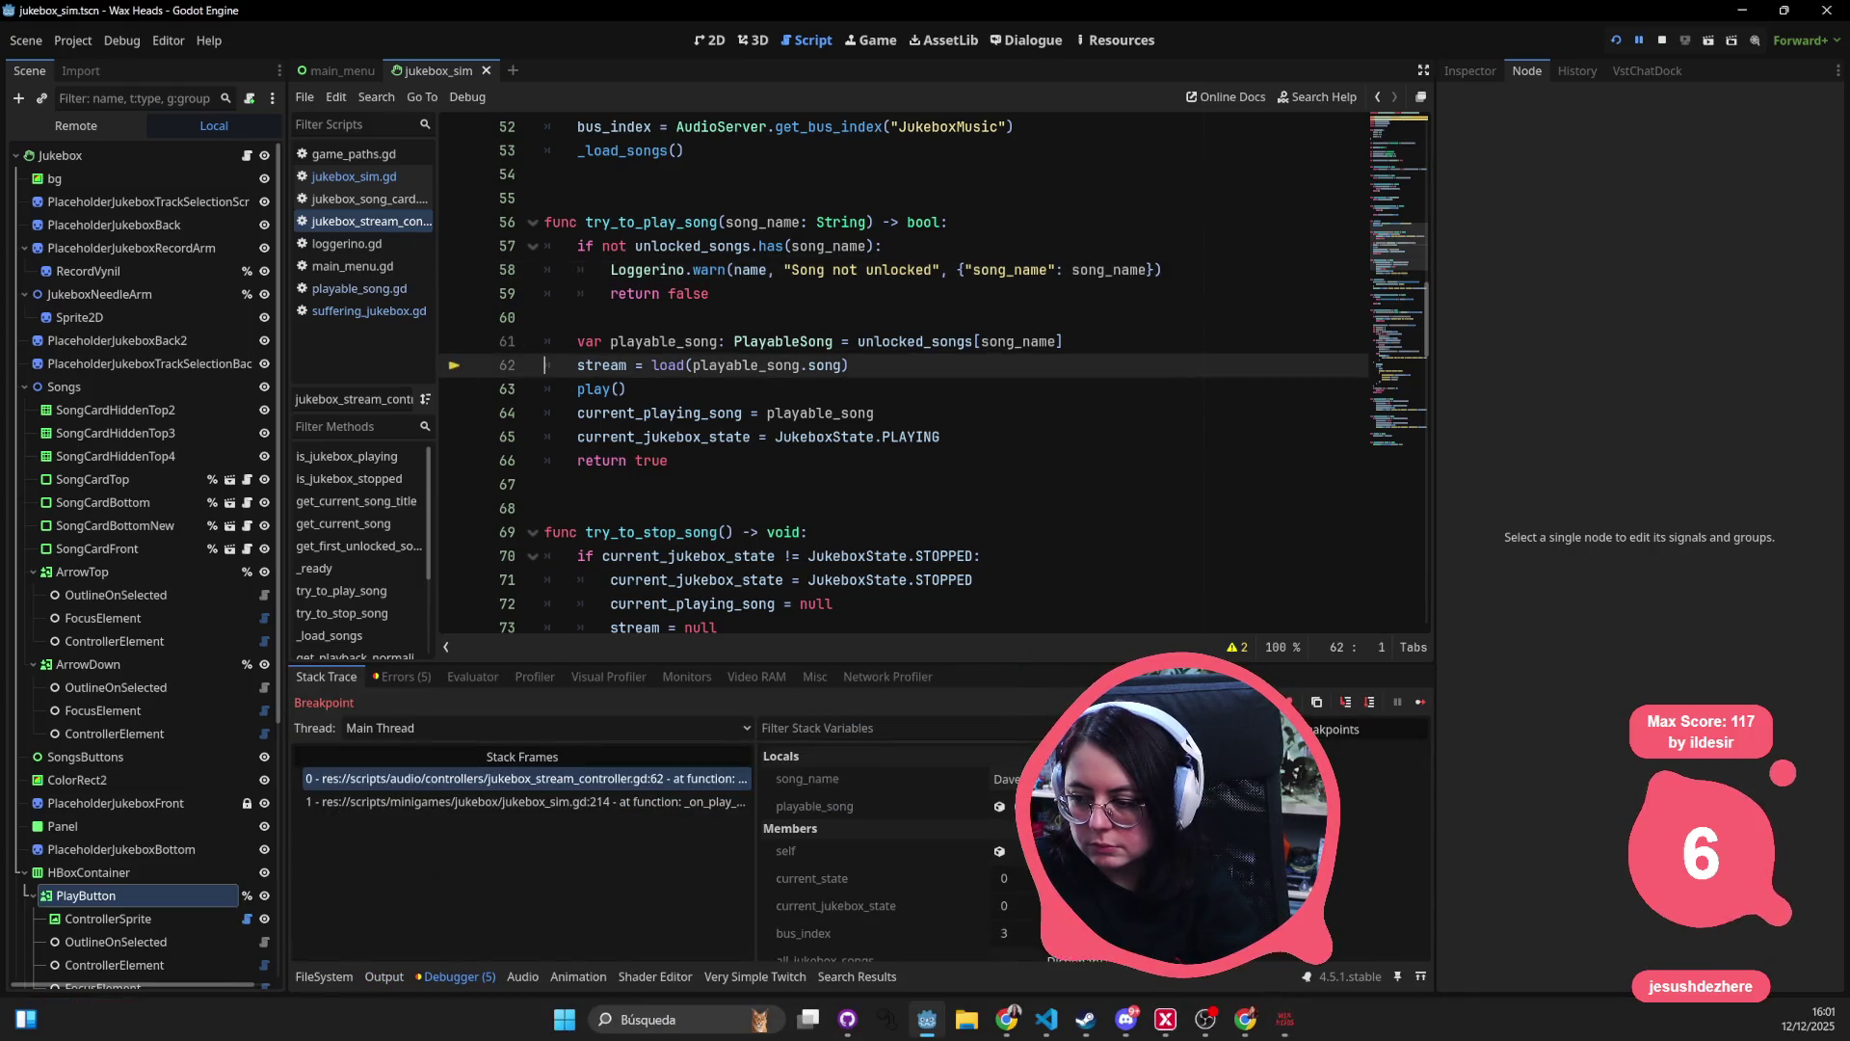
key("F12")
- Cycle down through the songs past Falsely Matthew to Unstoppable and play it
left_click(1360, 663)
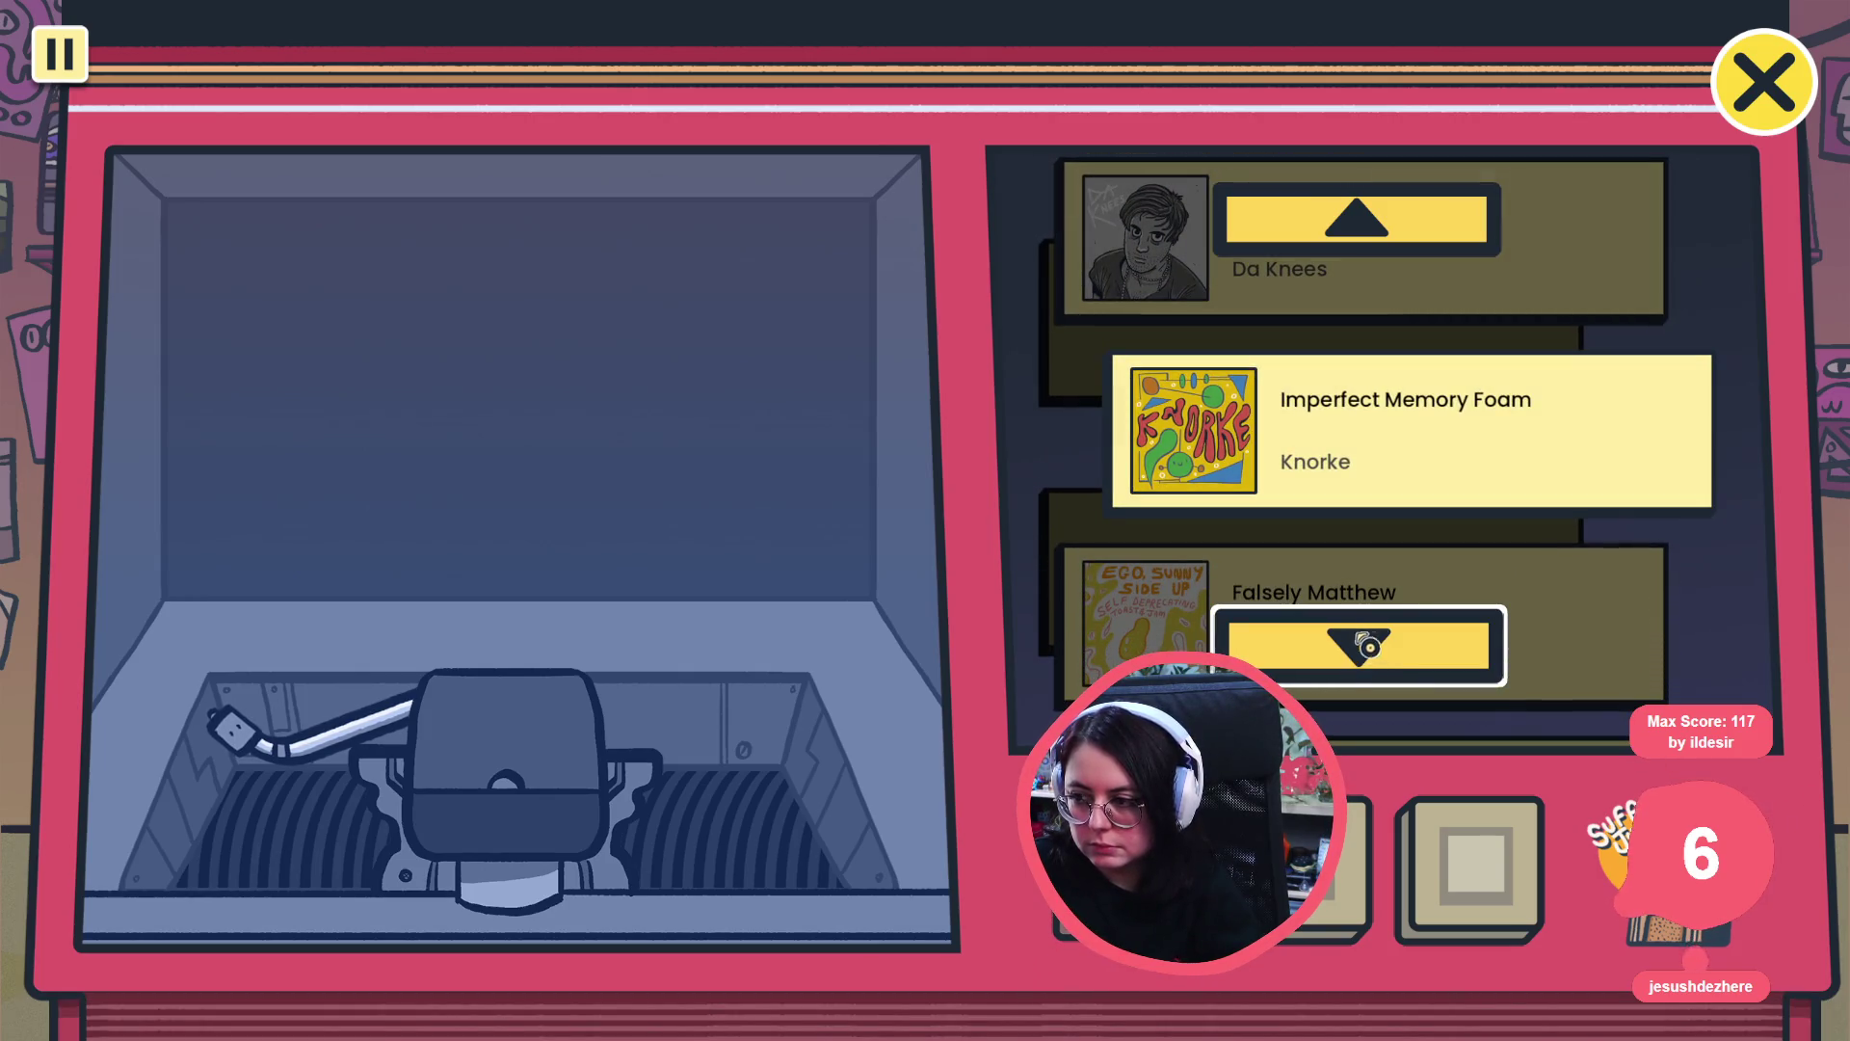
left_click(1345, 672)
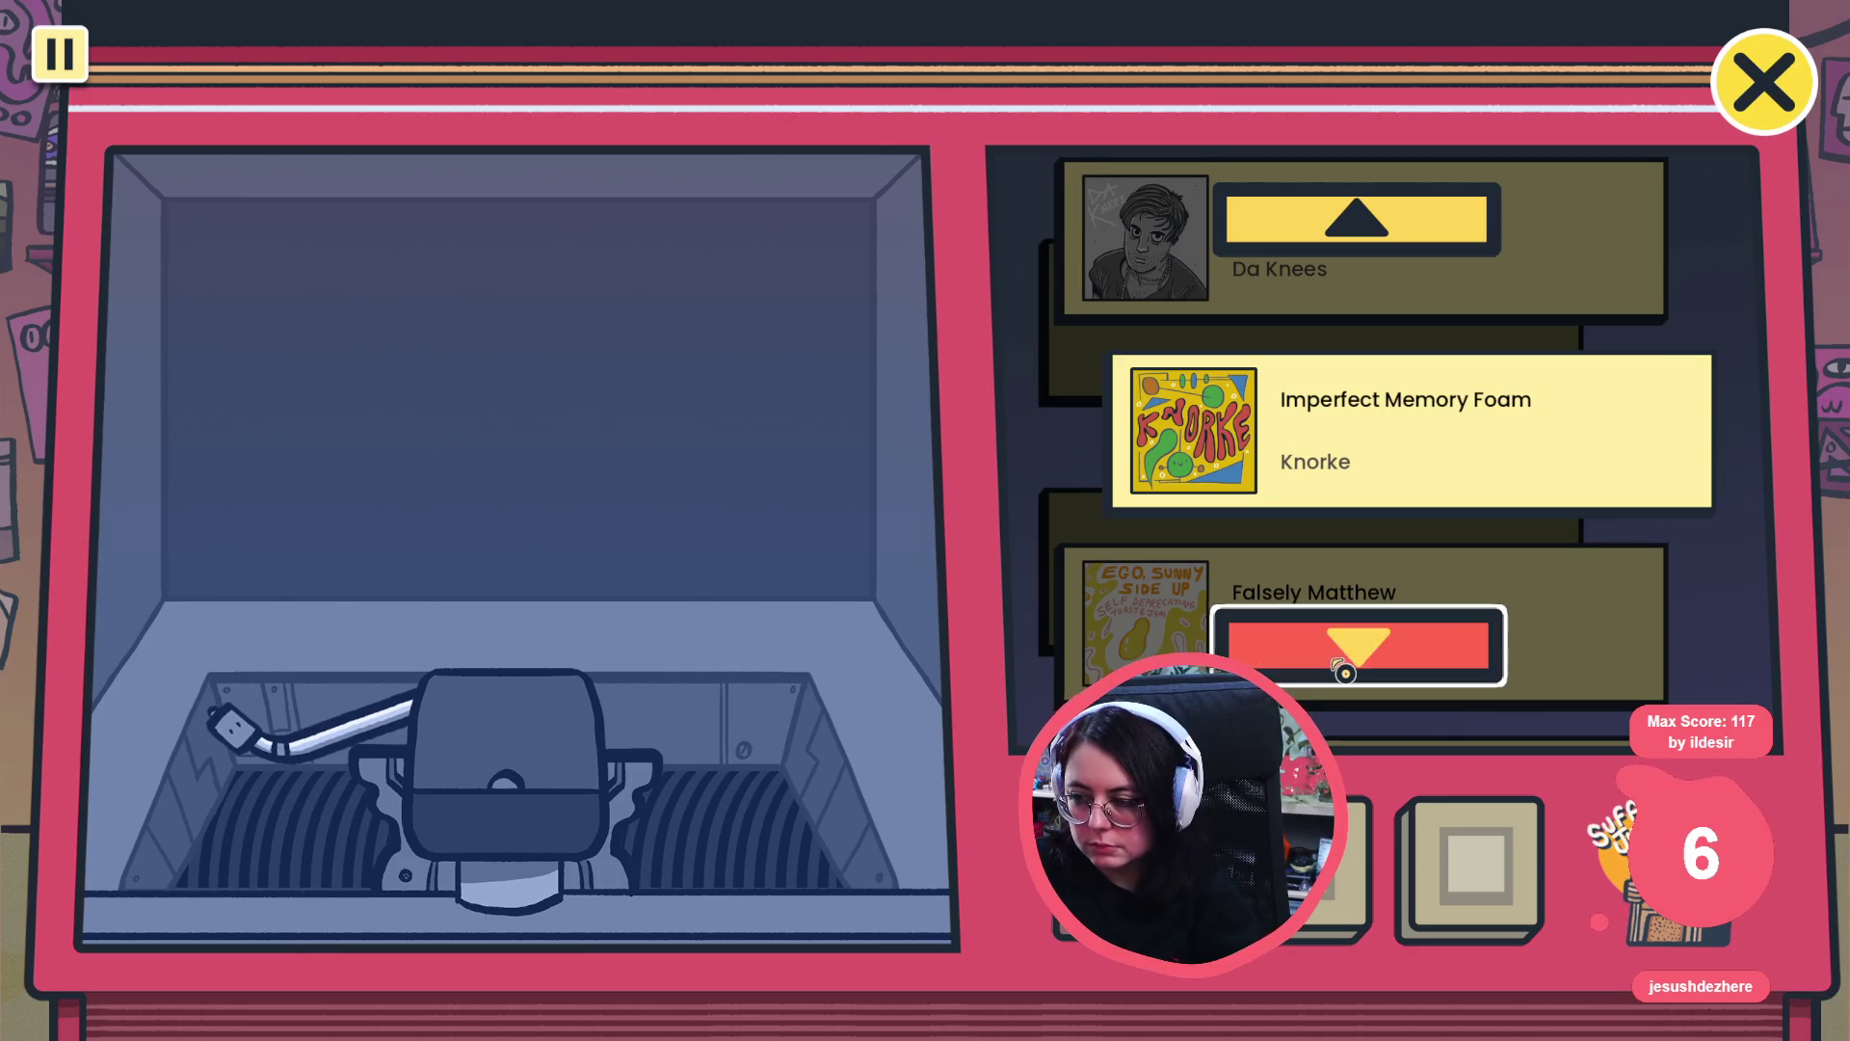
left_click(1343, 668)
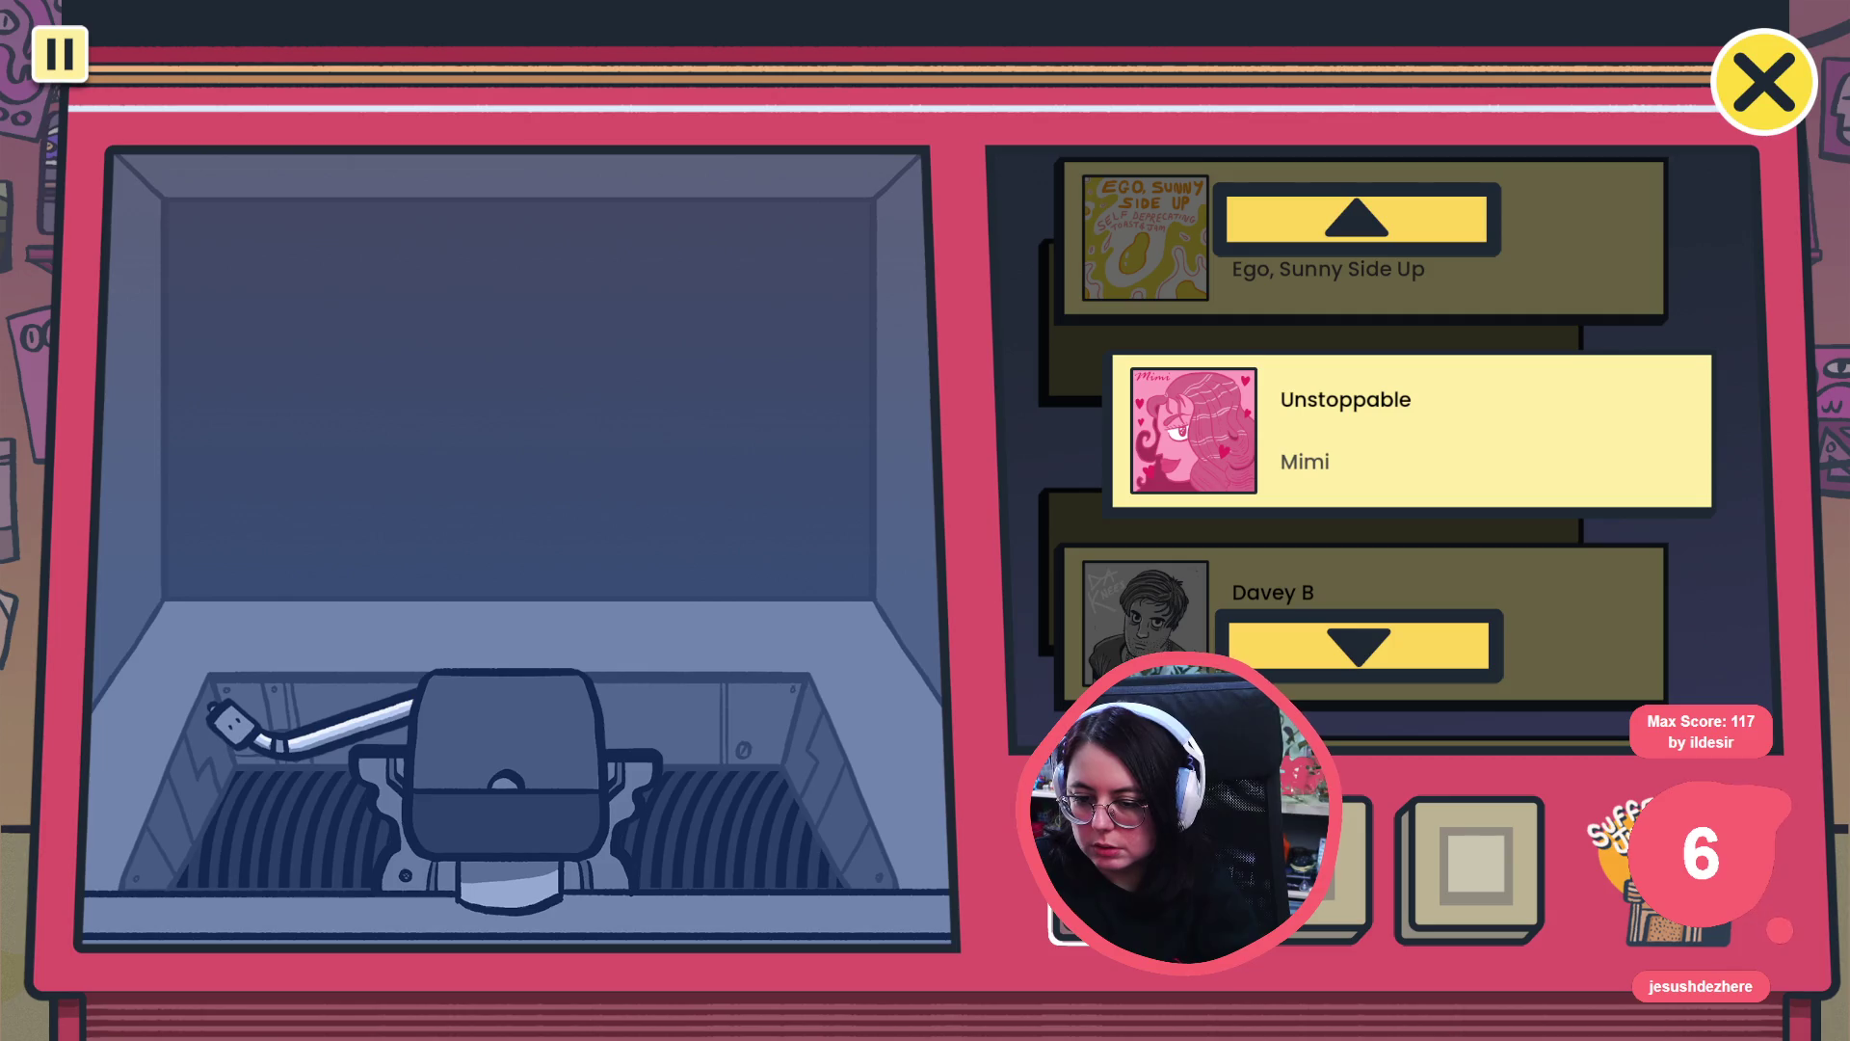
left_click(1474, 863)
- Cycle through Davey B, Imperfect Memory Foam and Falsely Matthew, then close the jukebox close-up
left_click(1349, 645)
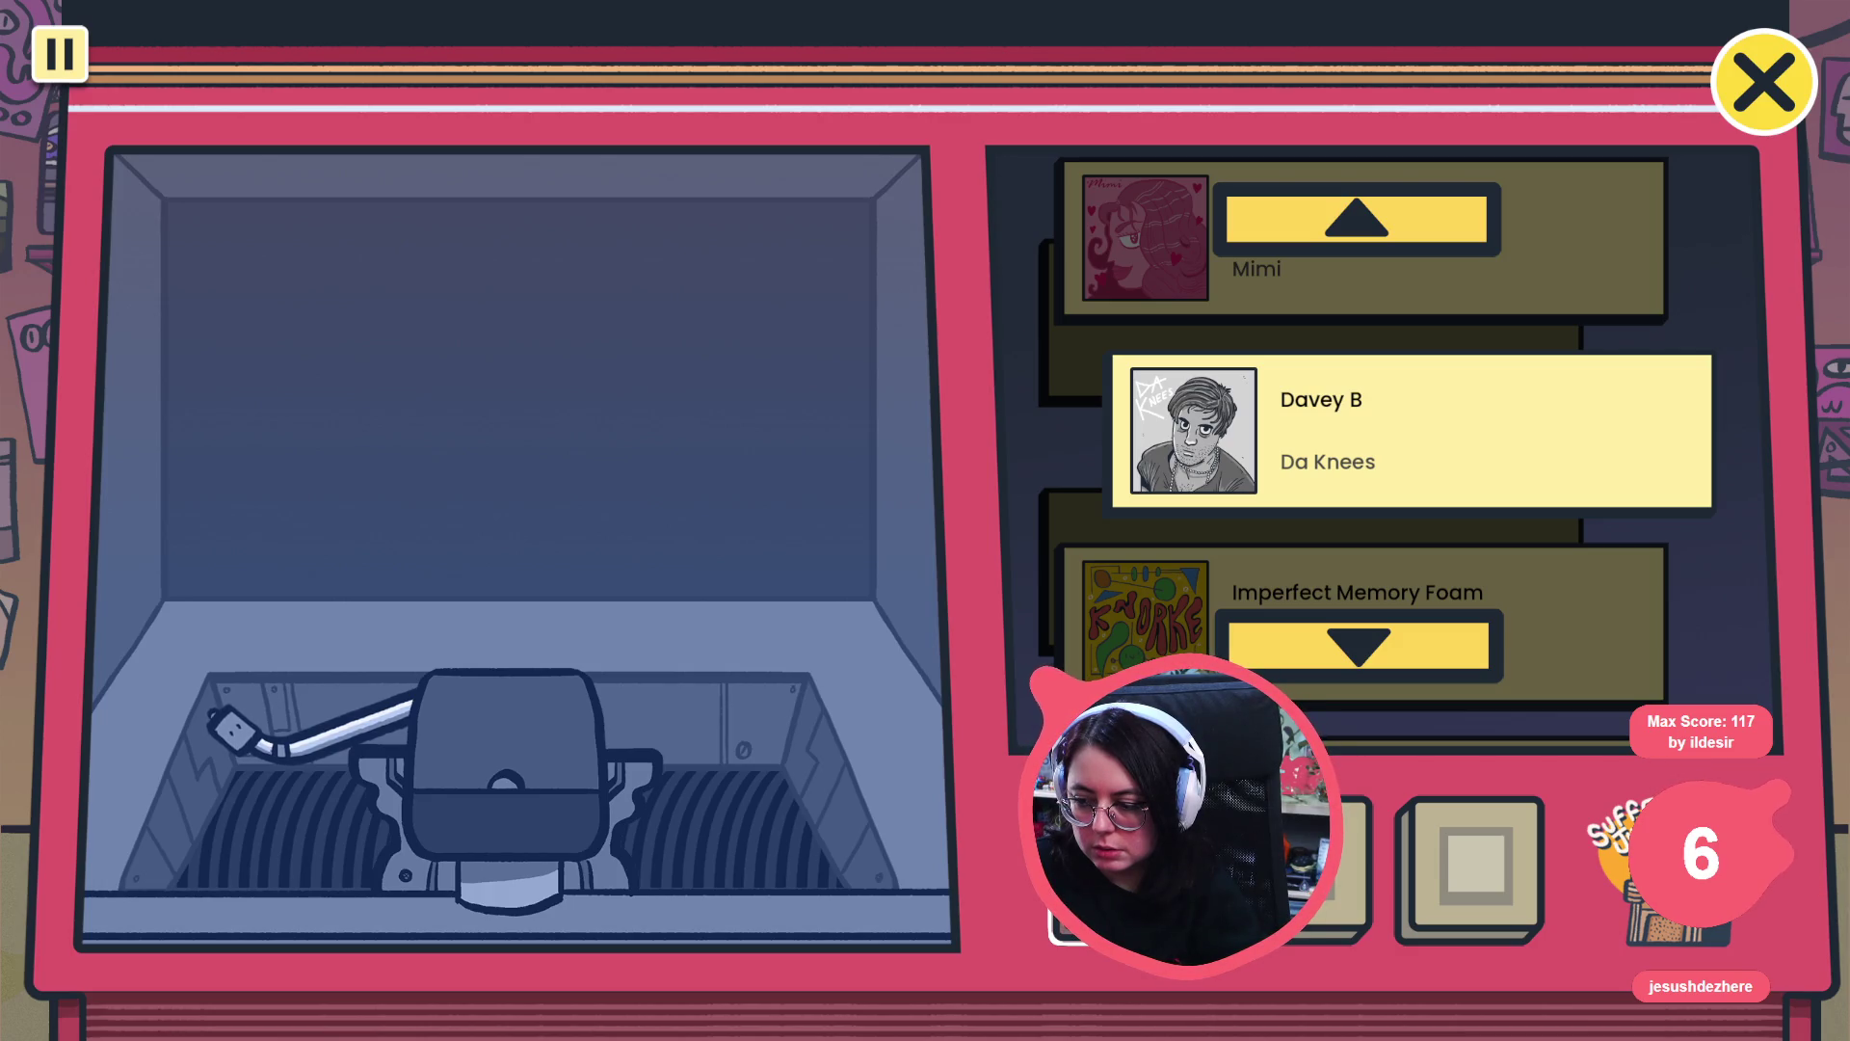
left_click(1354, 646)
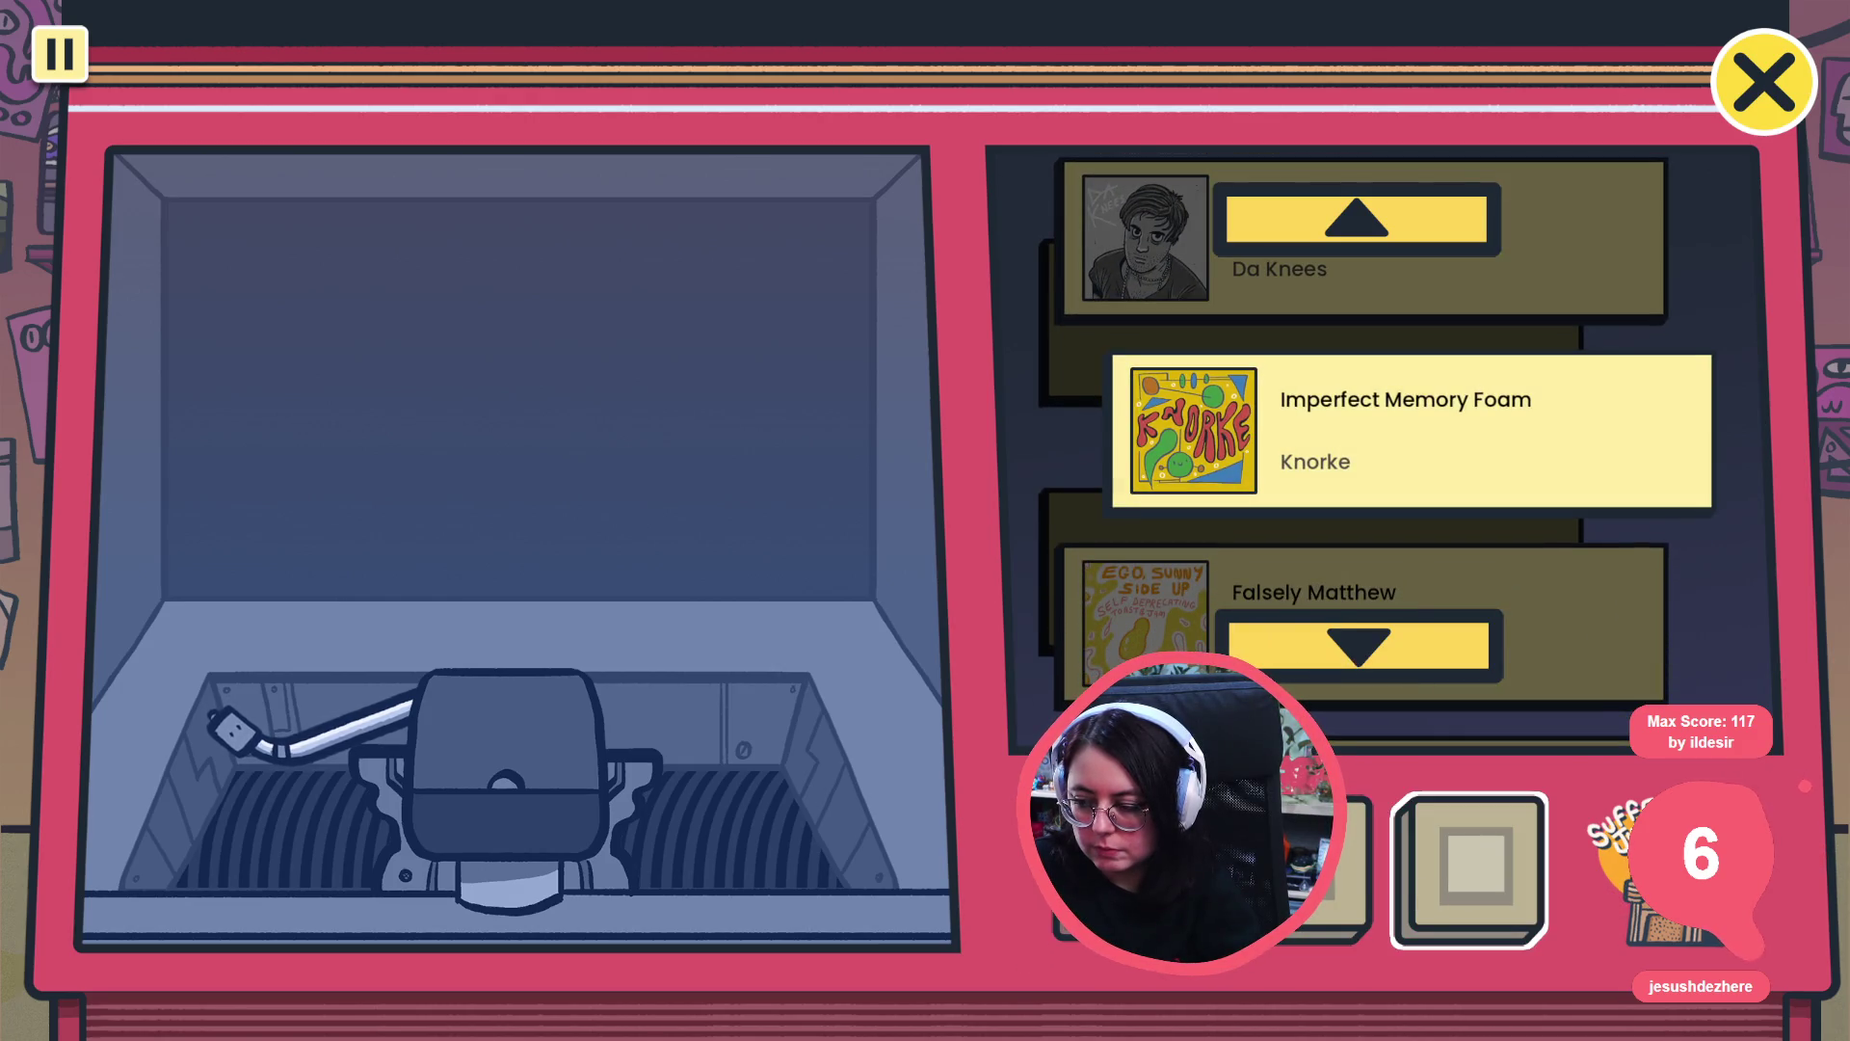
left_click(1361, 668)
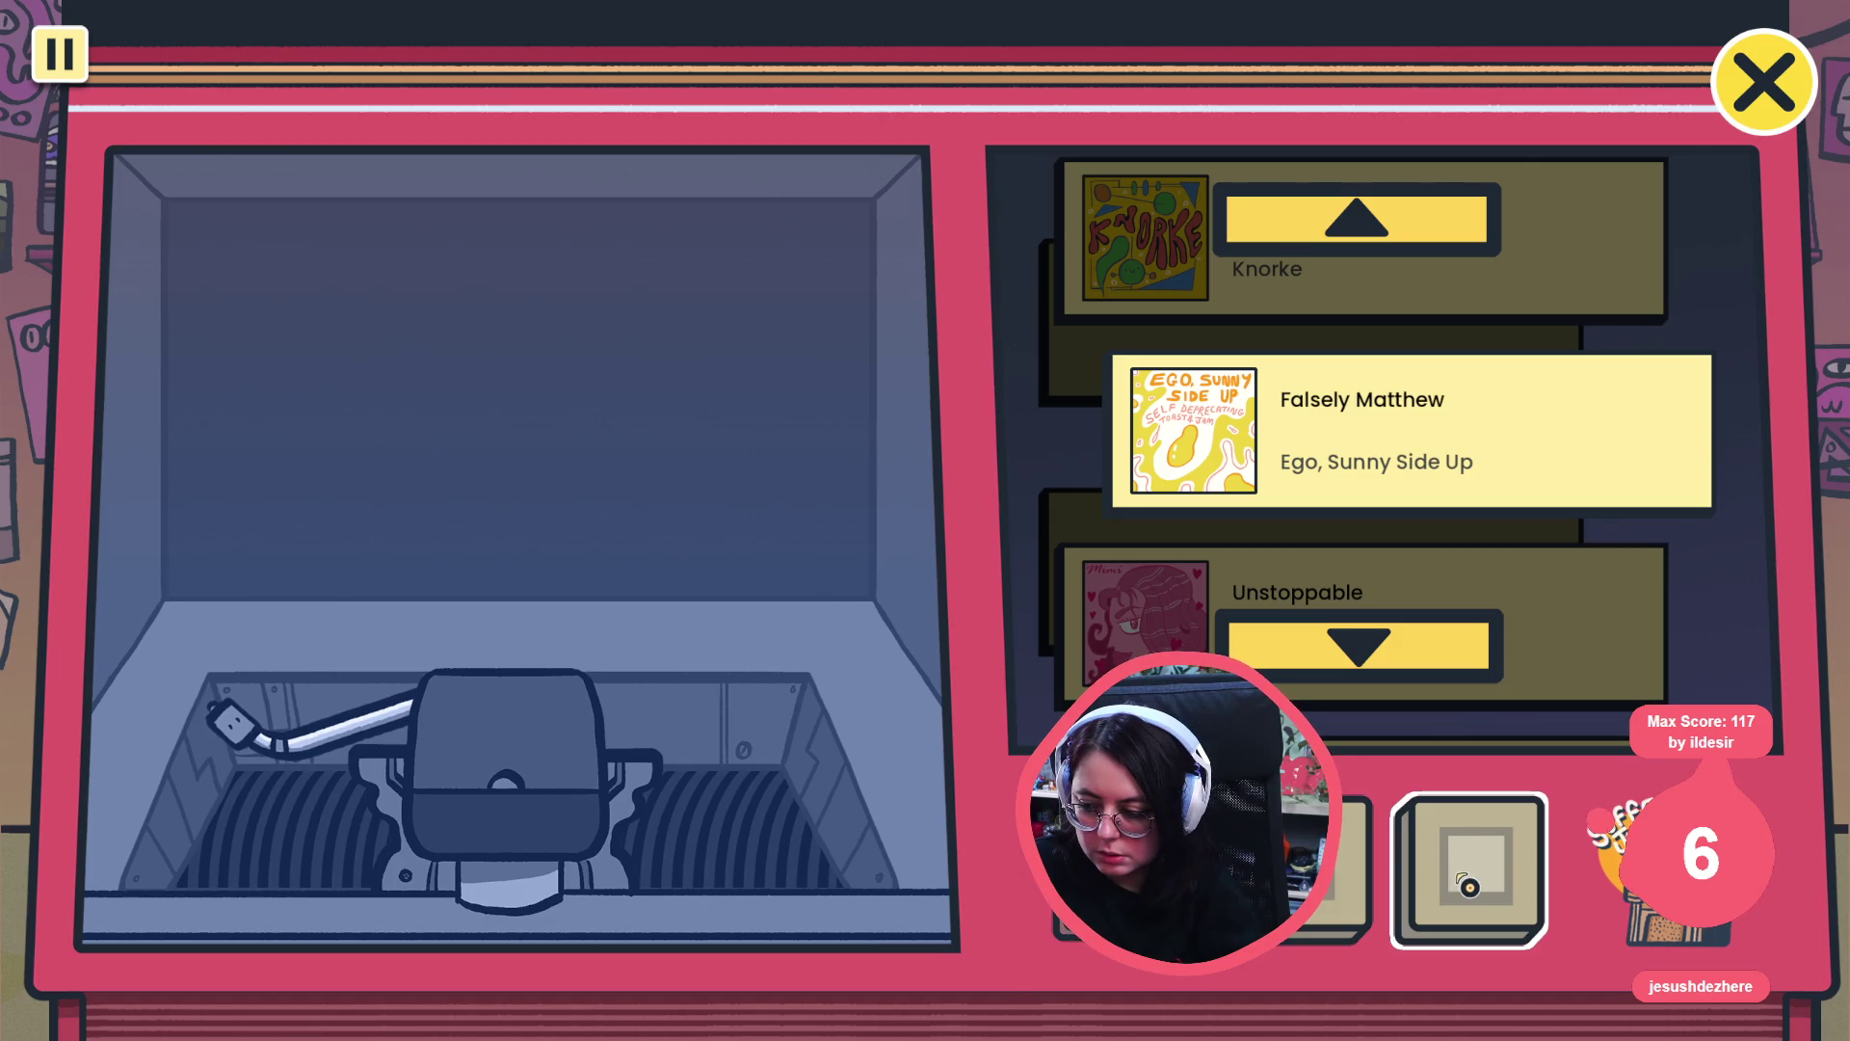
left_click(1763, 82)
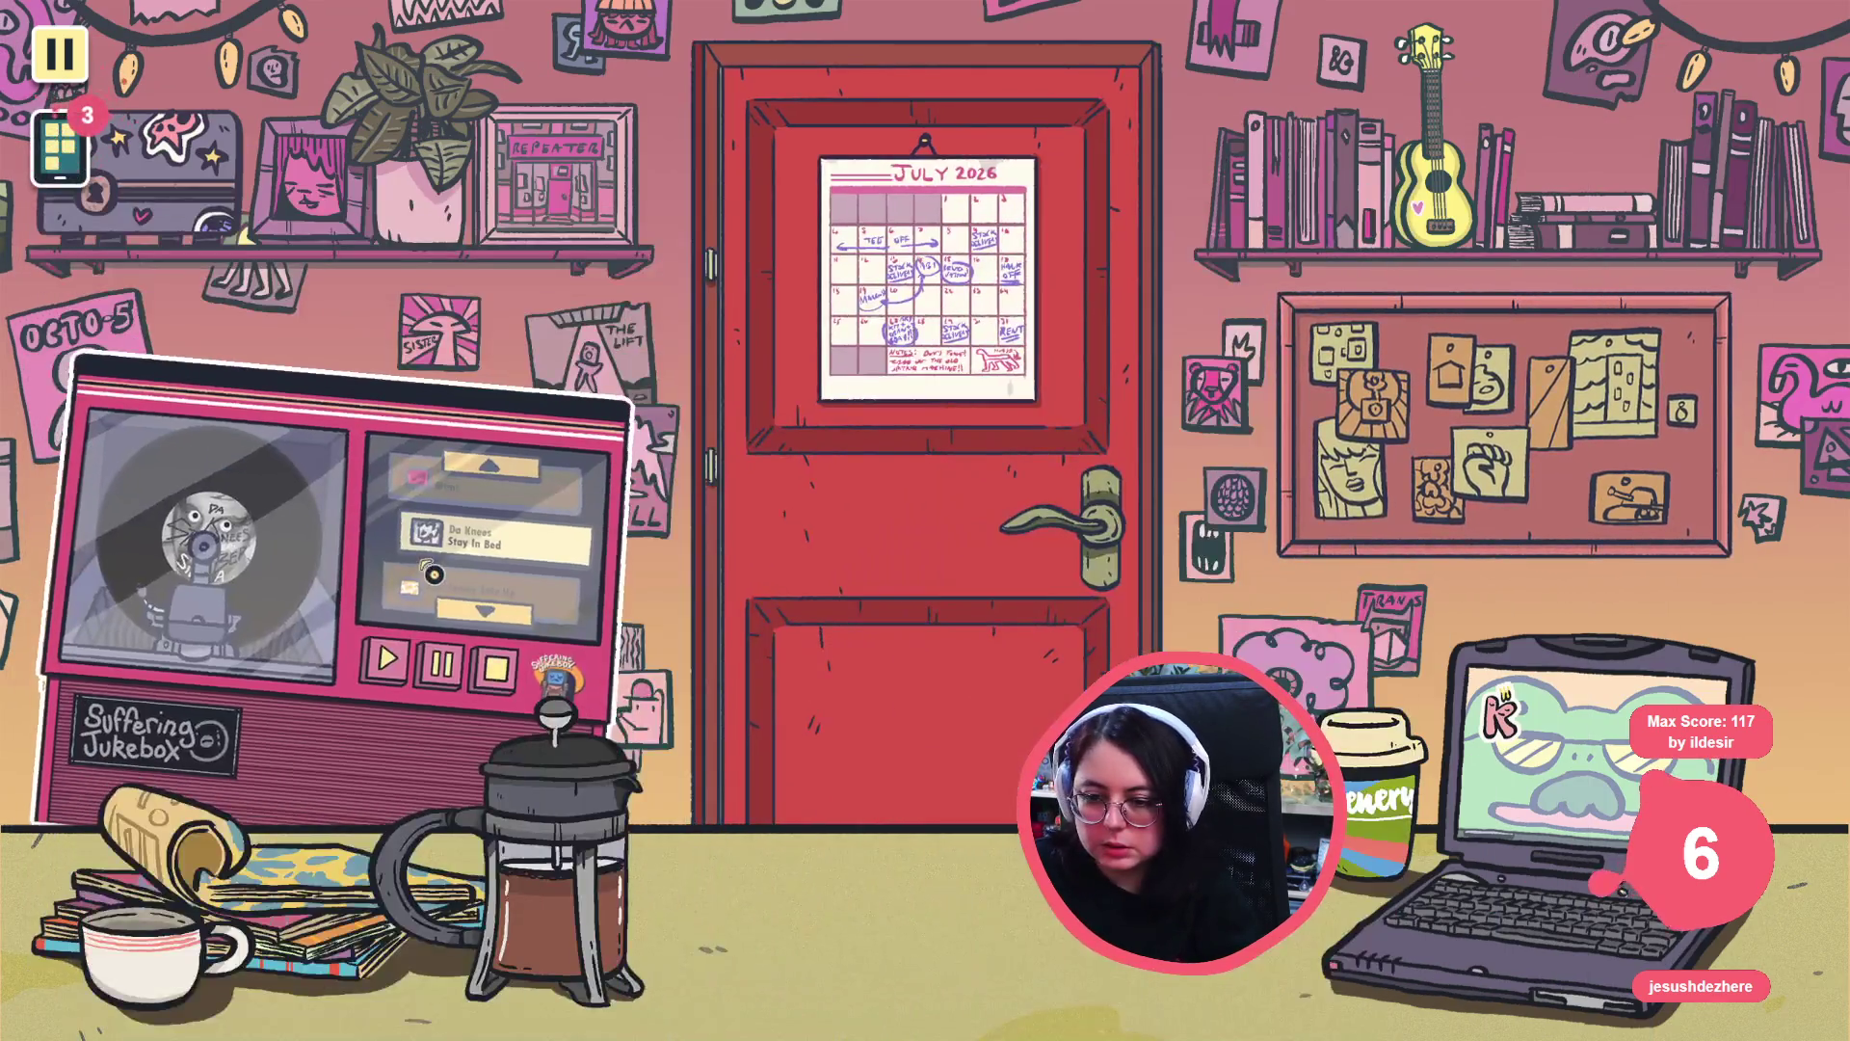
- Open the jukebox, stop the playing song, try playing it again twice, and leave the close-up
left_click(593, 680)
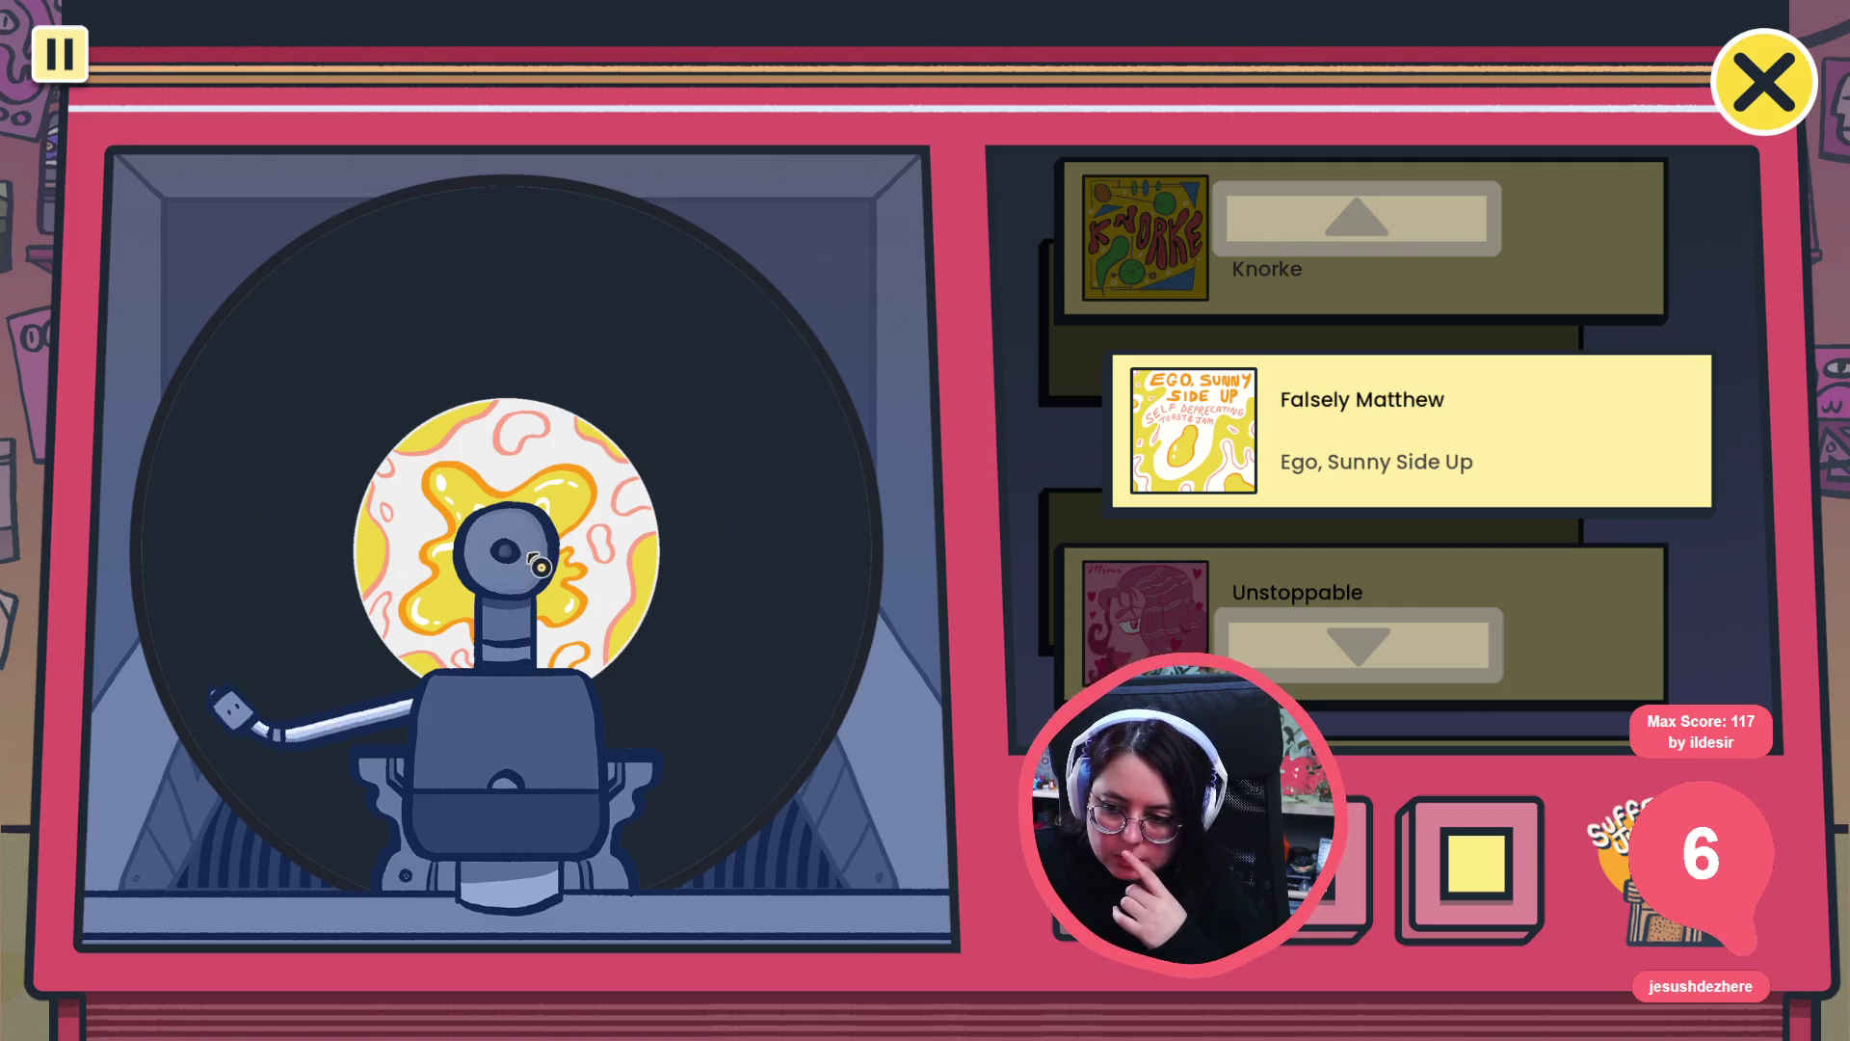
left_click(1470, 891)
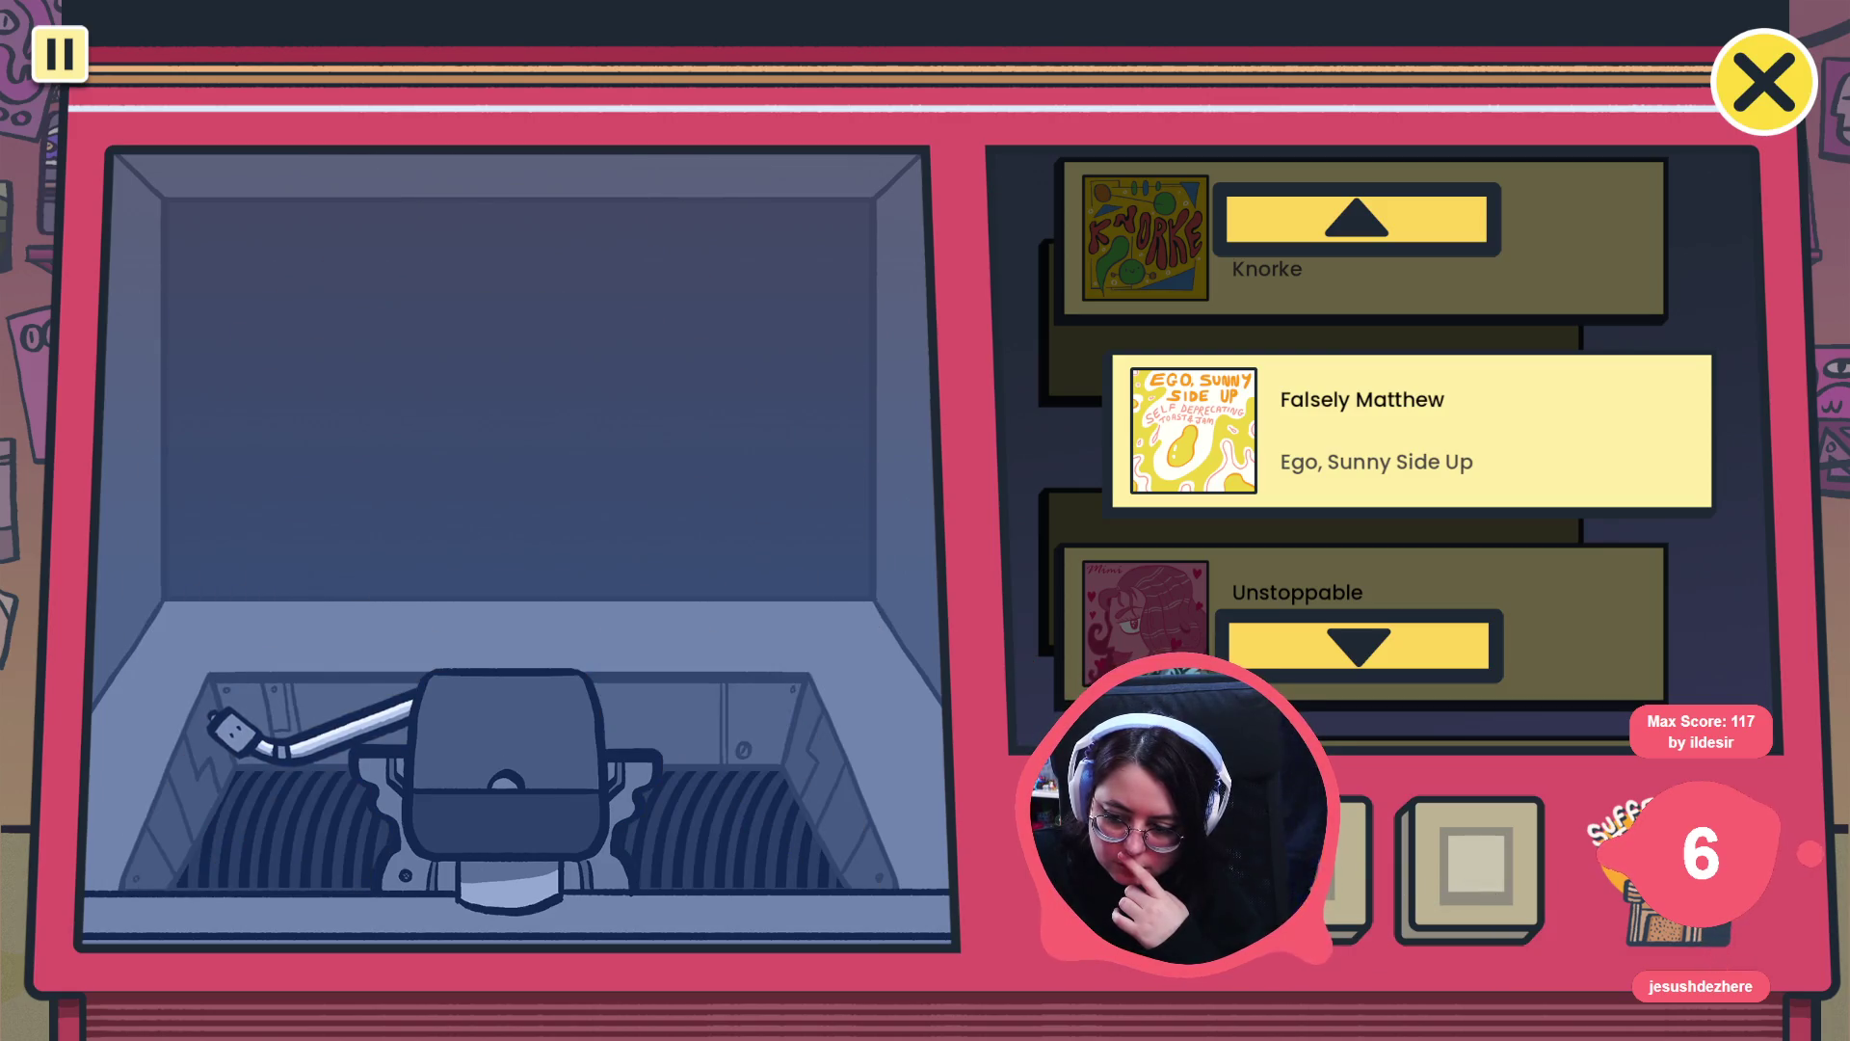
left_click(1300, 867)
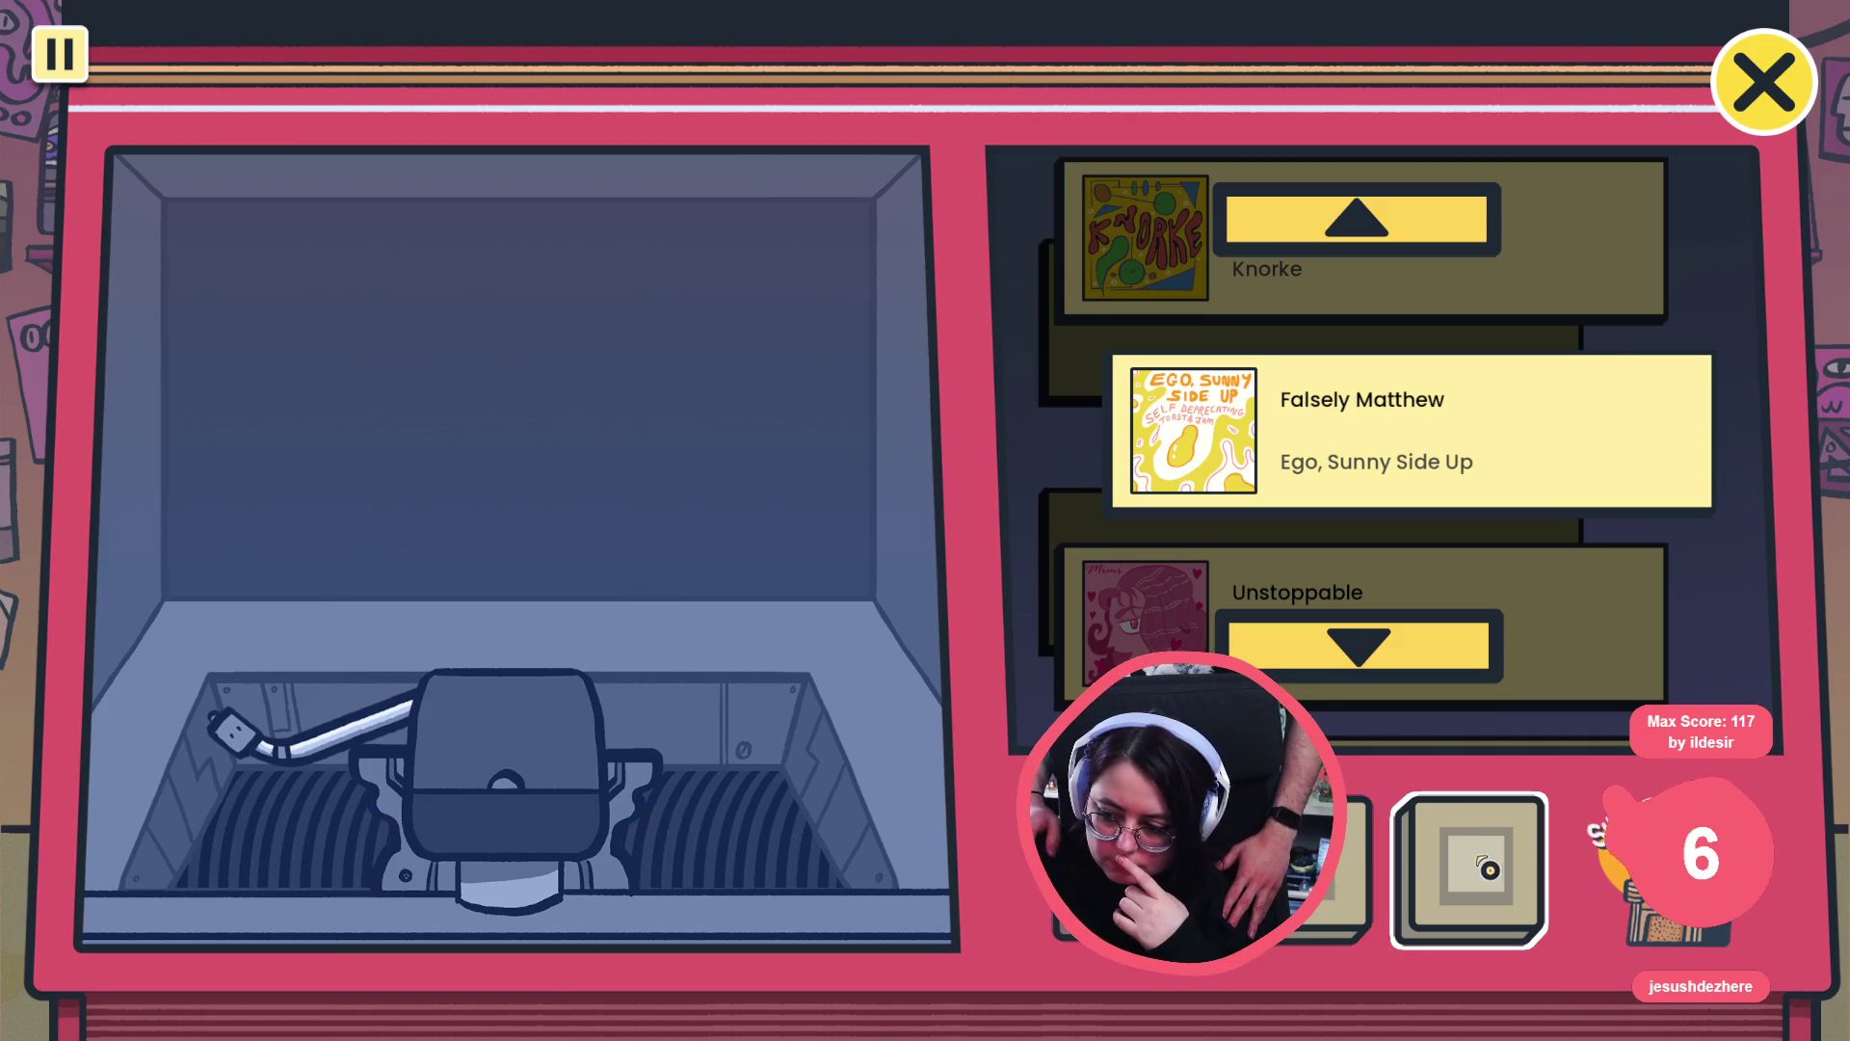
left_click(1503, 860)
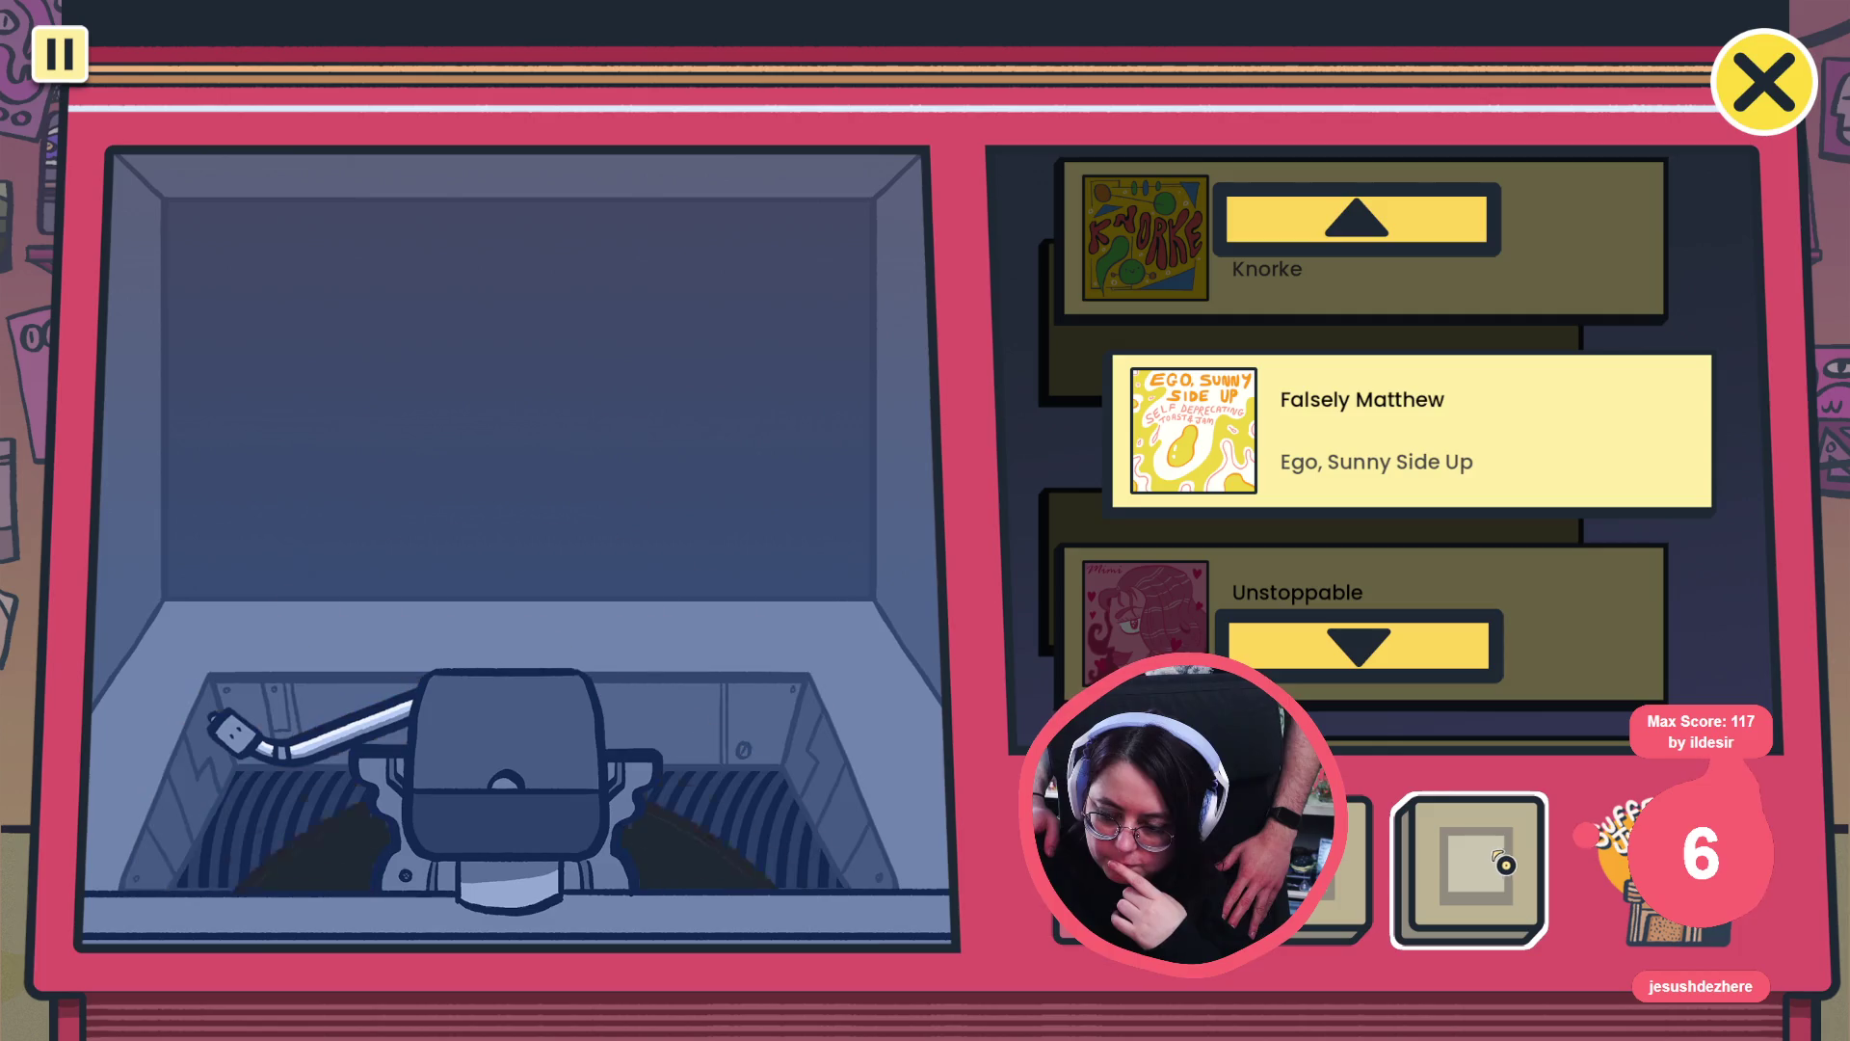
left_click(1764, 82)
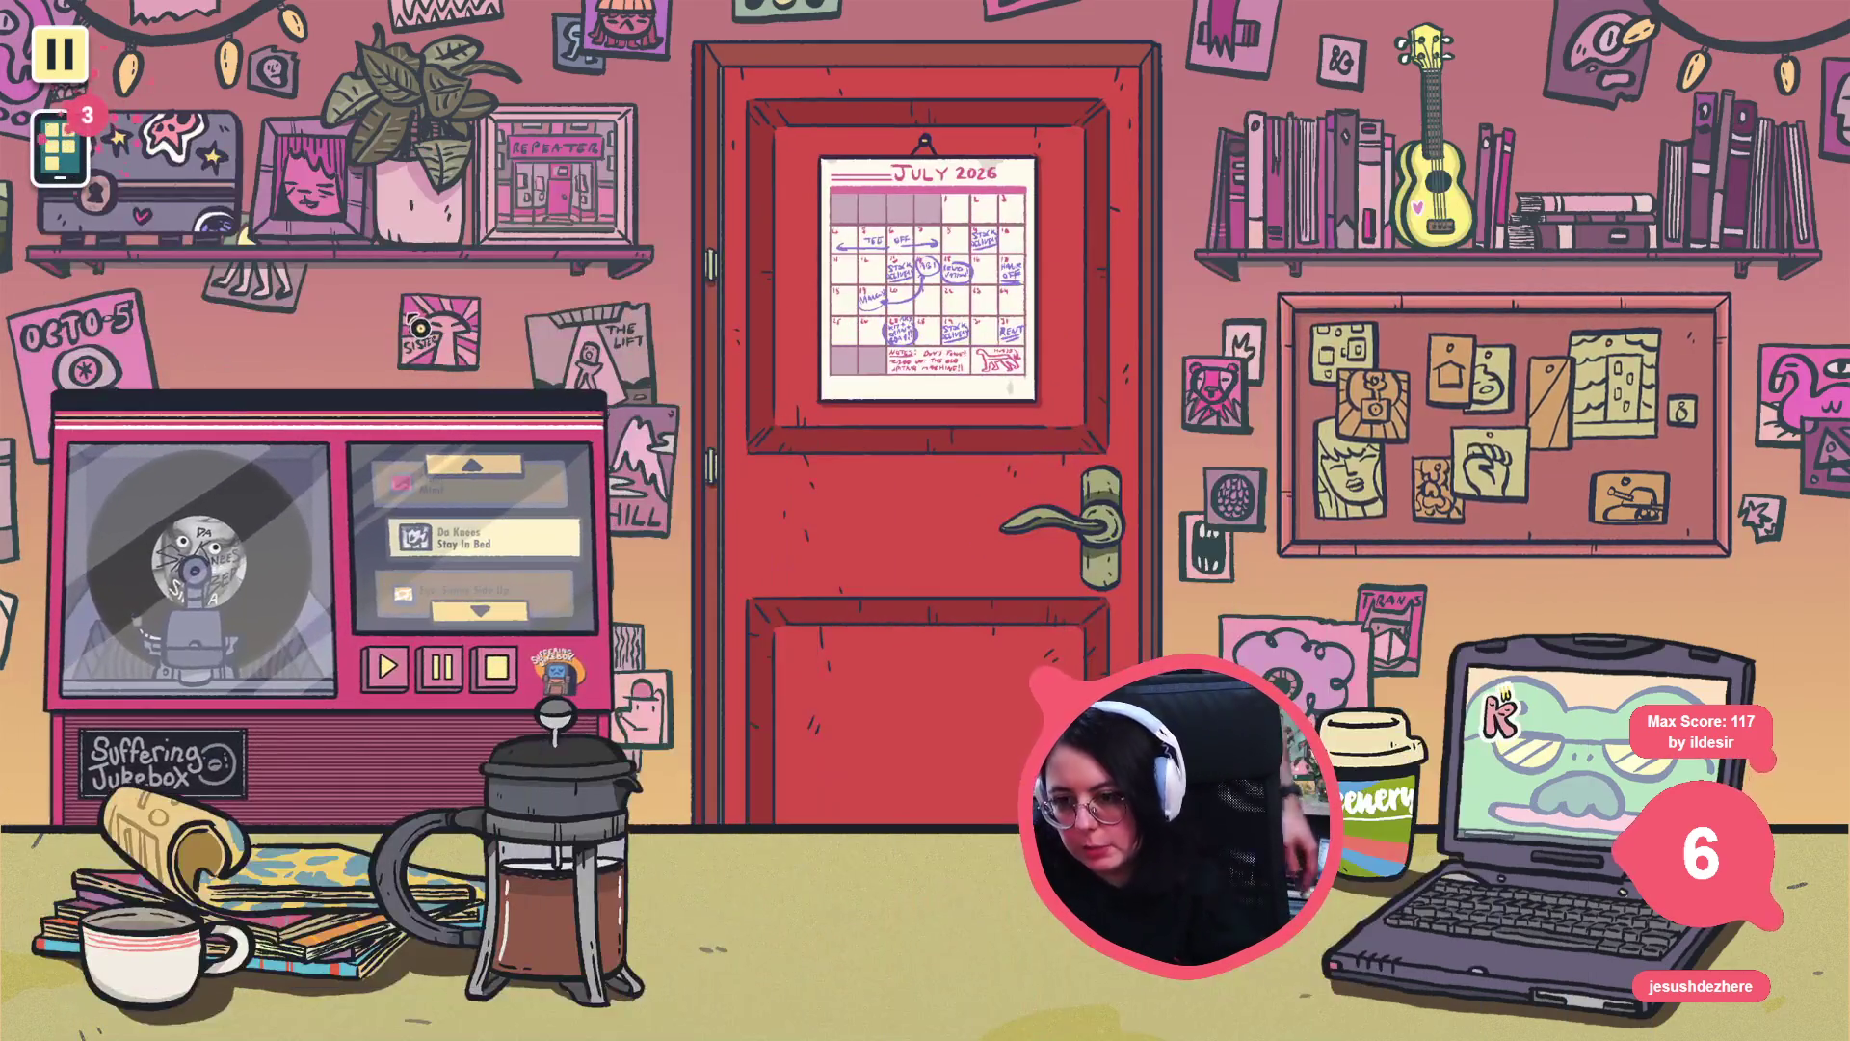
- Browse the phone's Phonogram and Walking the Cow apps, close the phone and quit the game
left_click(59, 144)
left_click(536, 313)
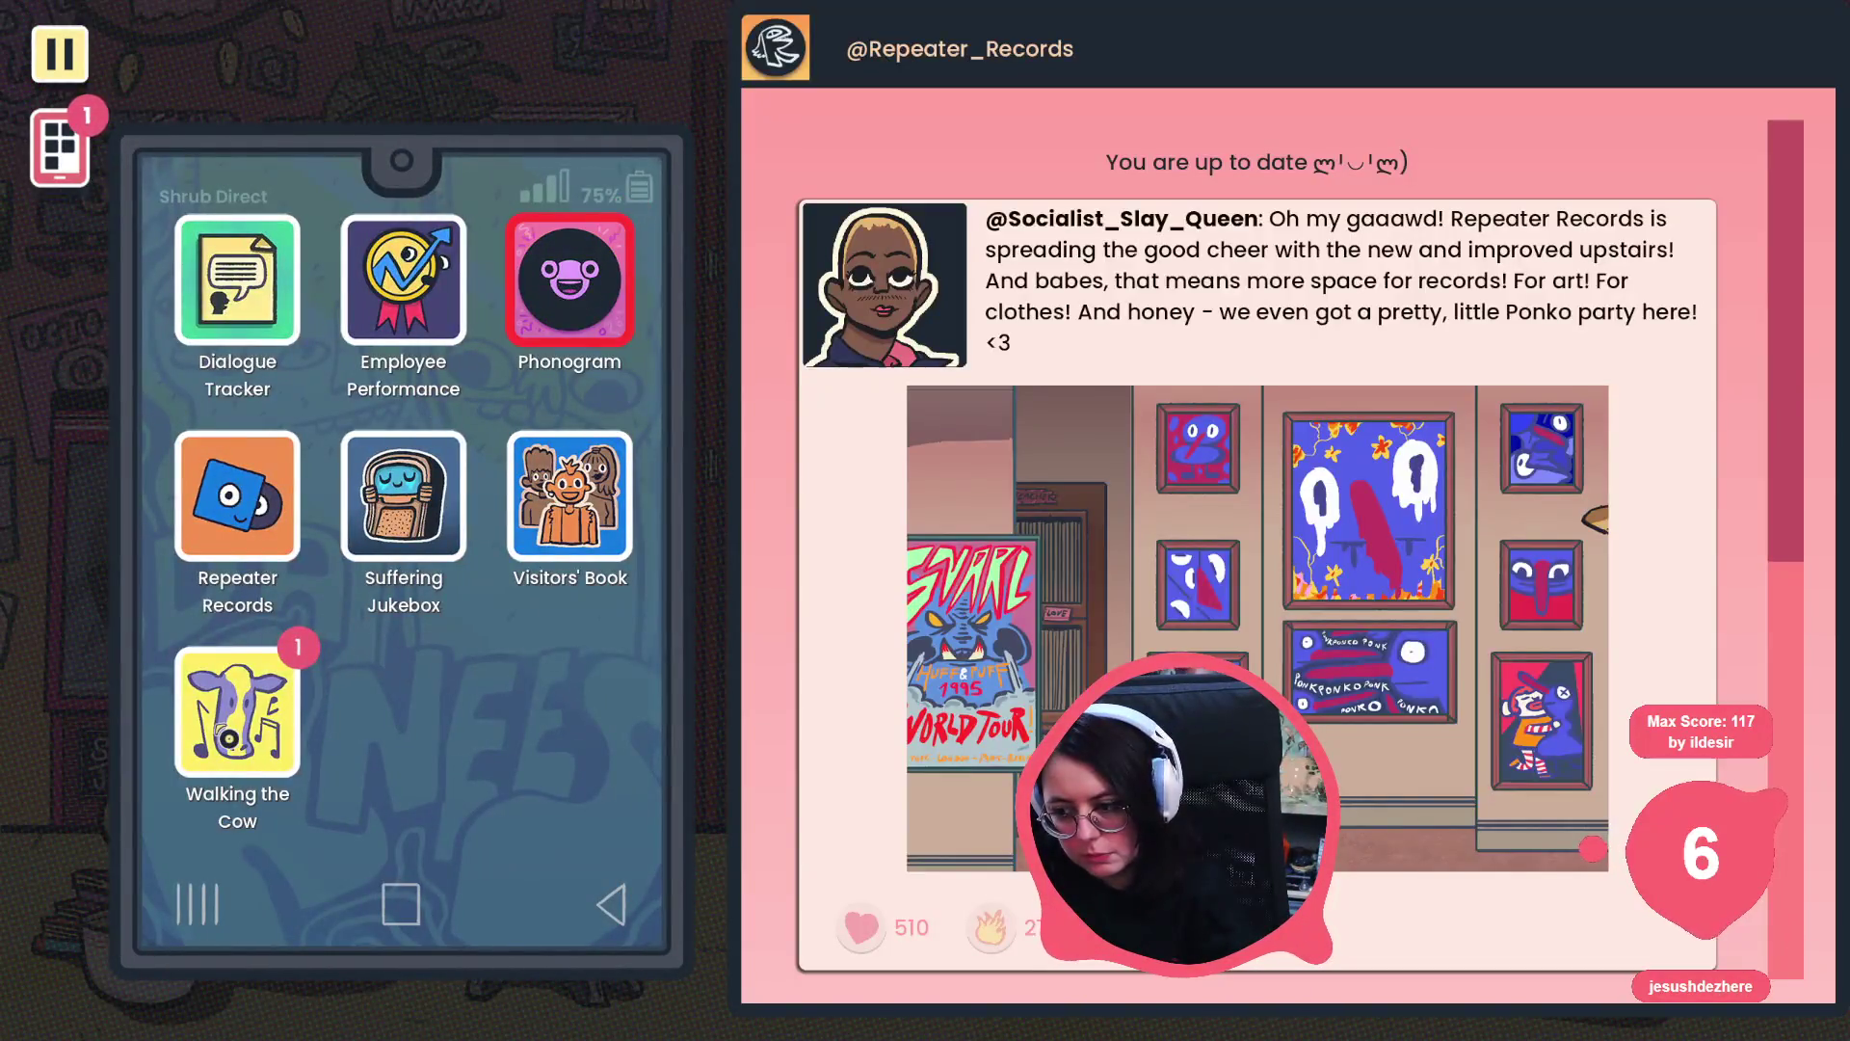
scroll(1258, 526, "down", 5)
scroll(1025, 970, "up", 3)
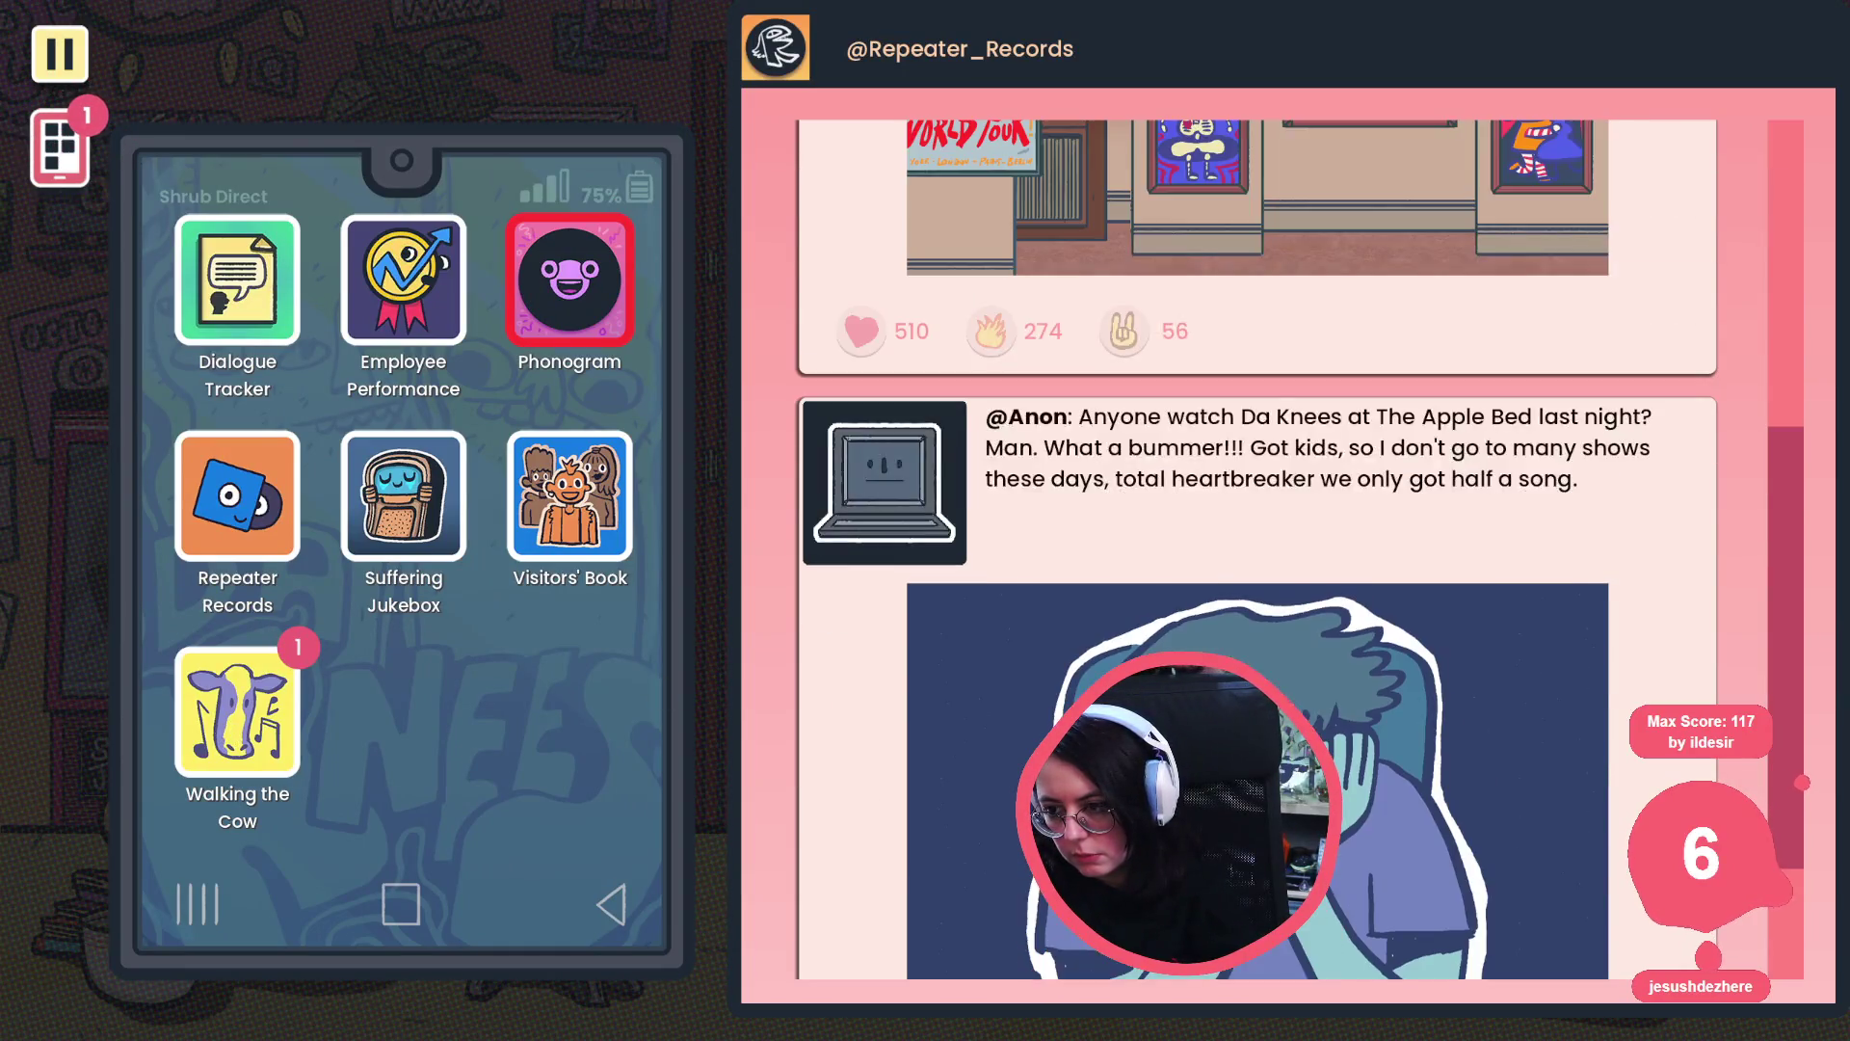
left_click(241, 713)
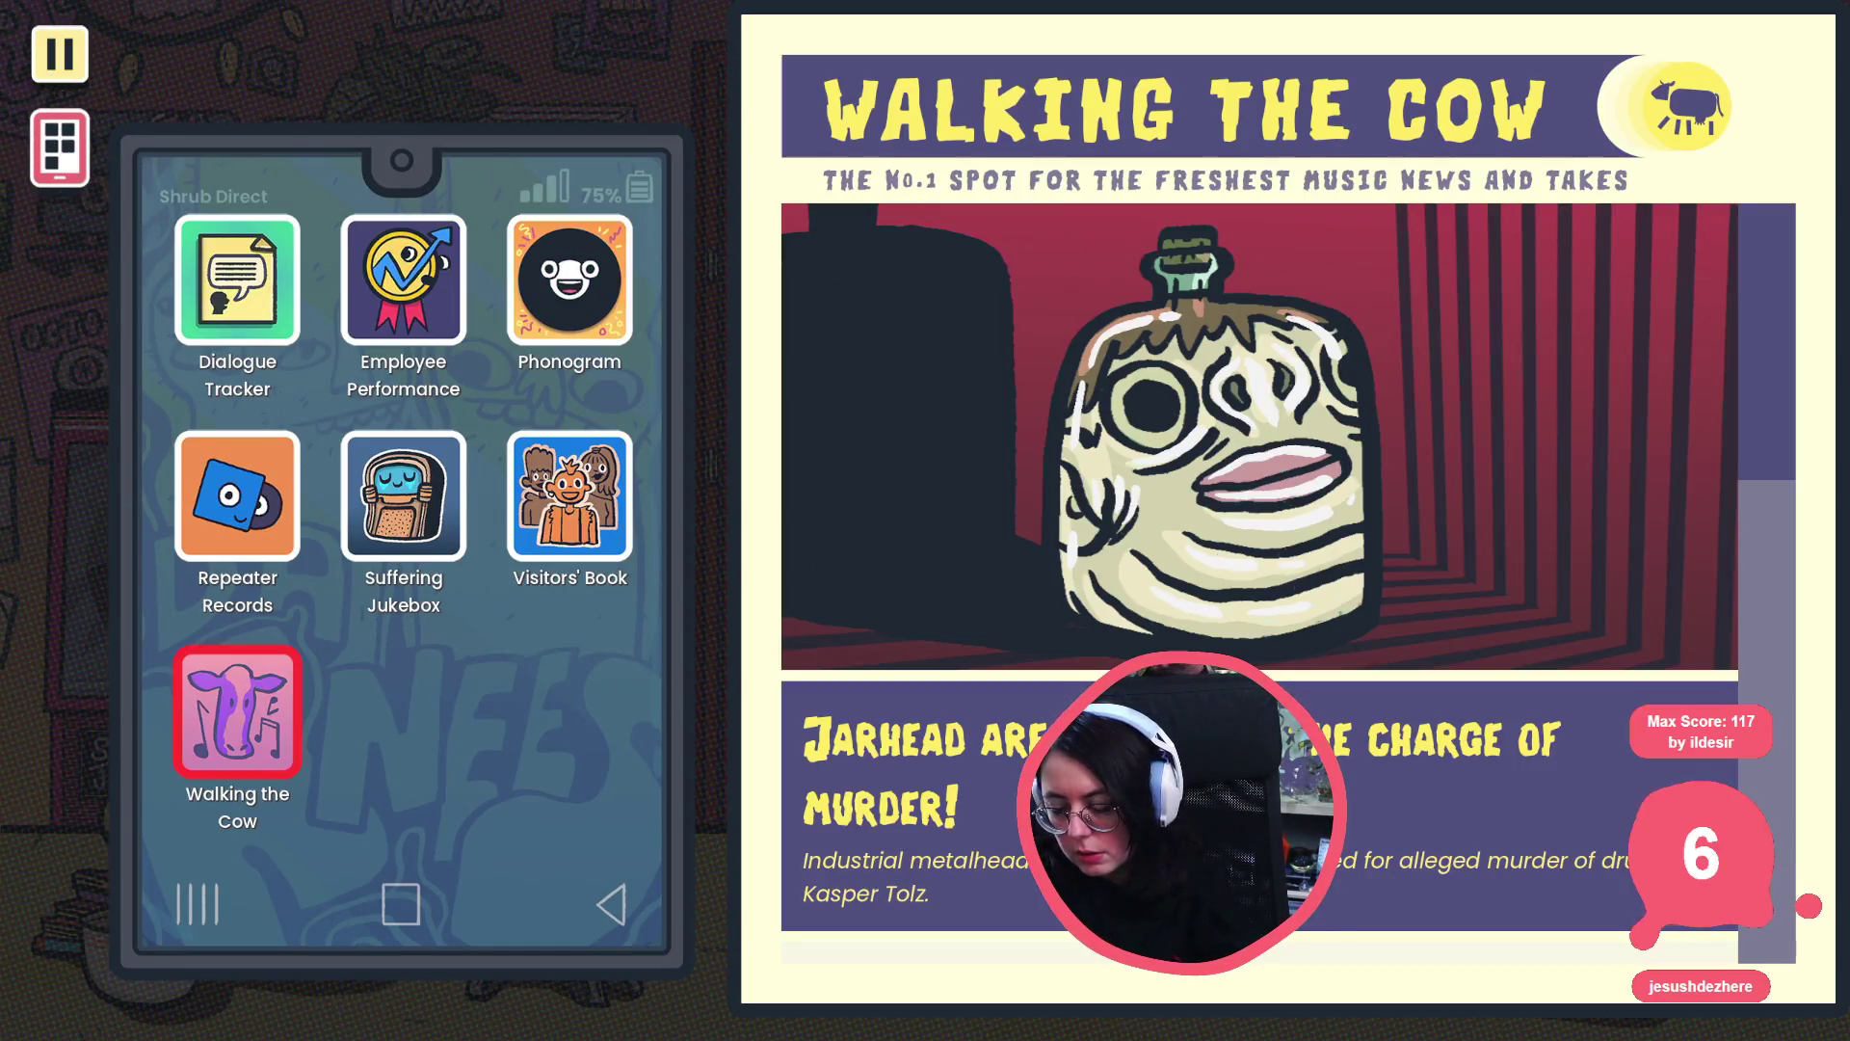
scroll(1227, 564, "down", 10)
left_click(38, 116)
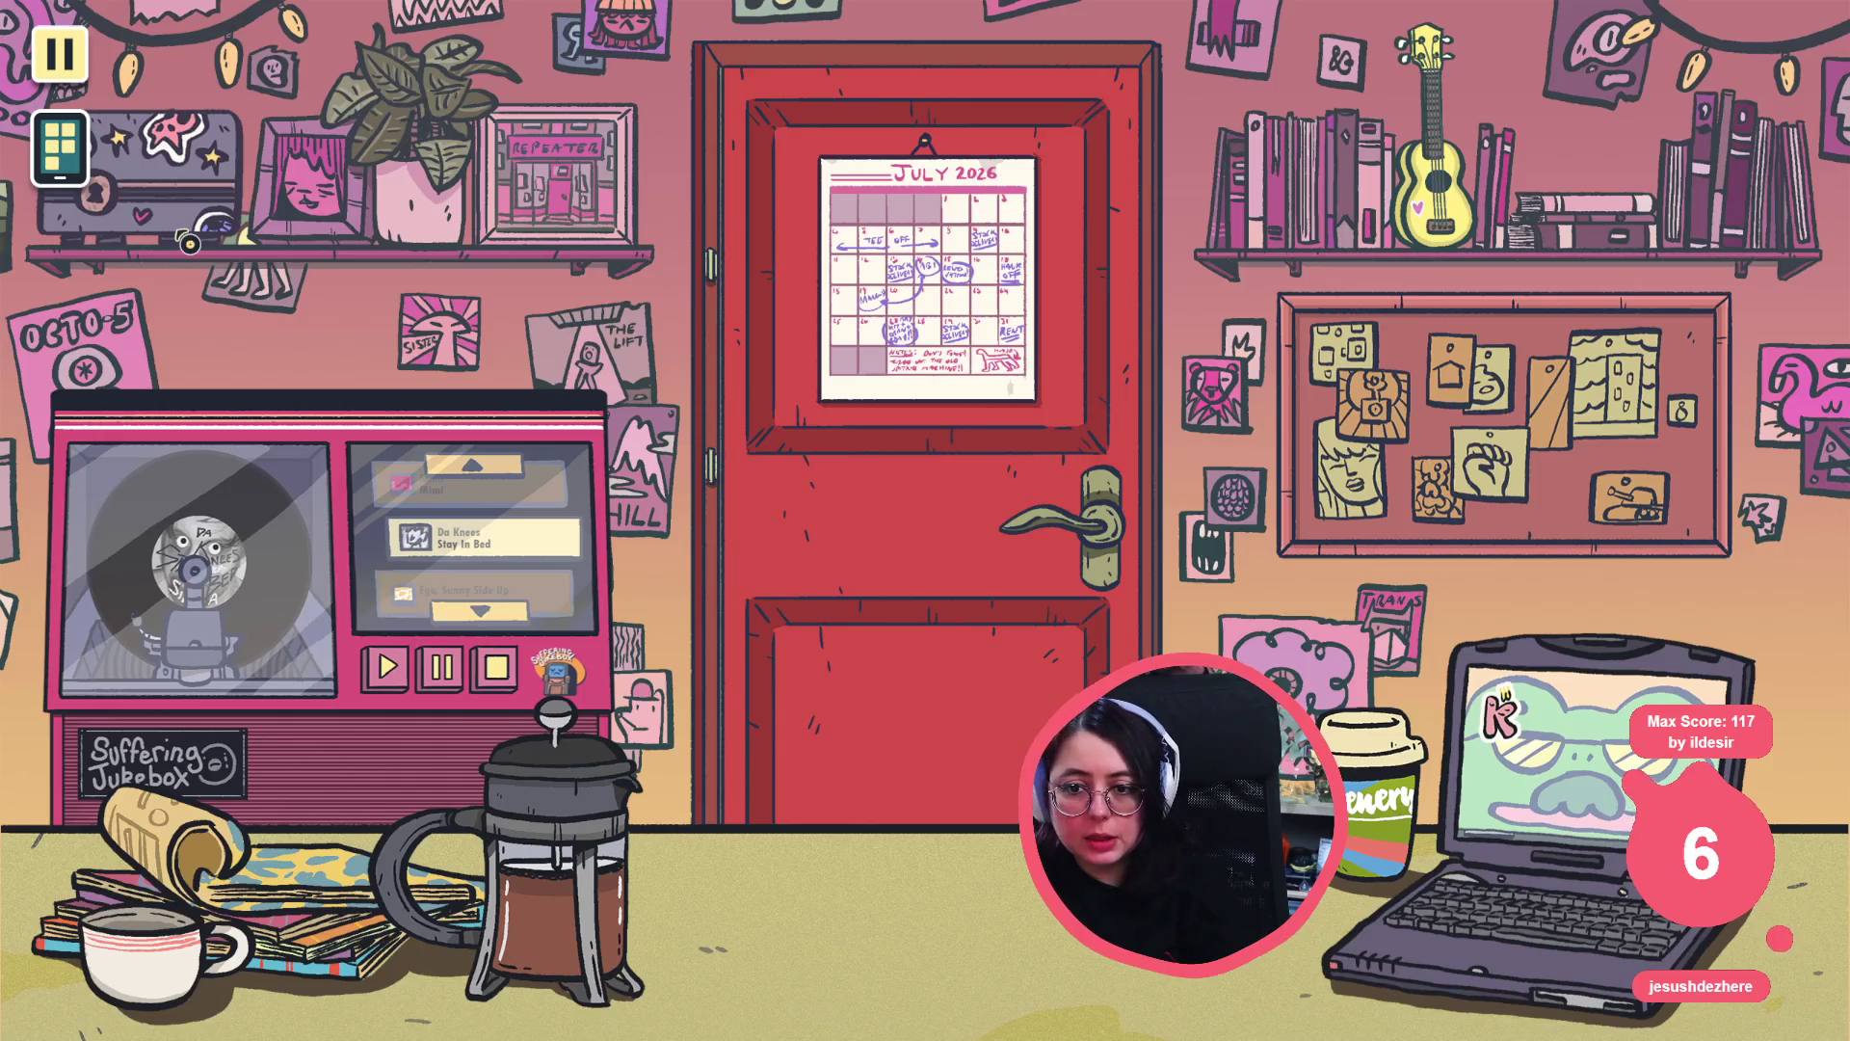
key("alt+F4")
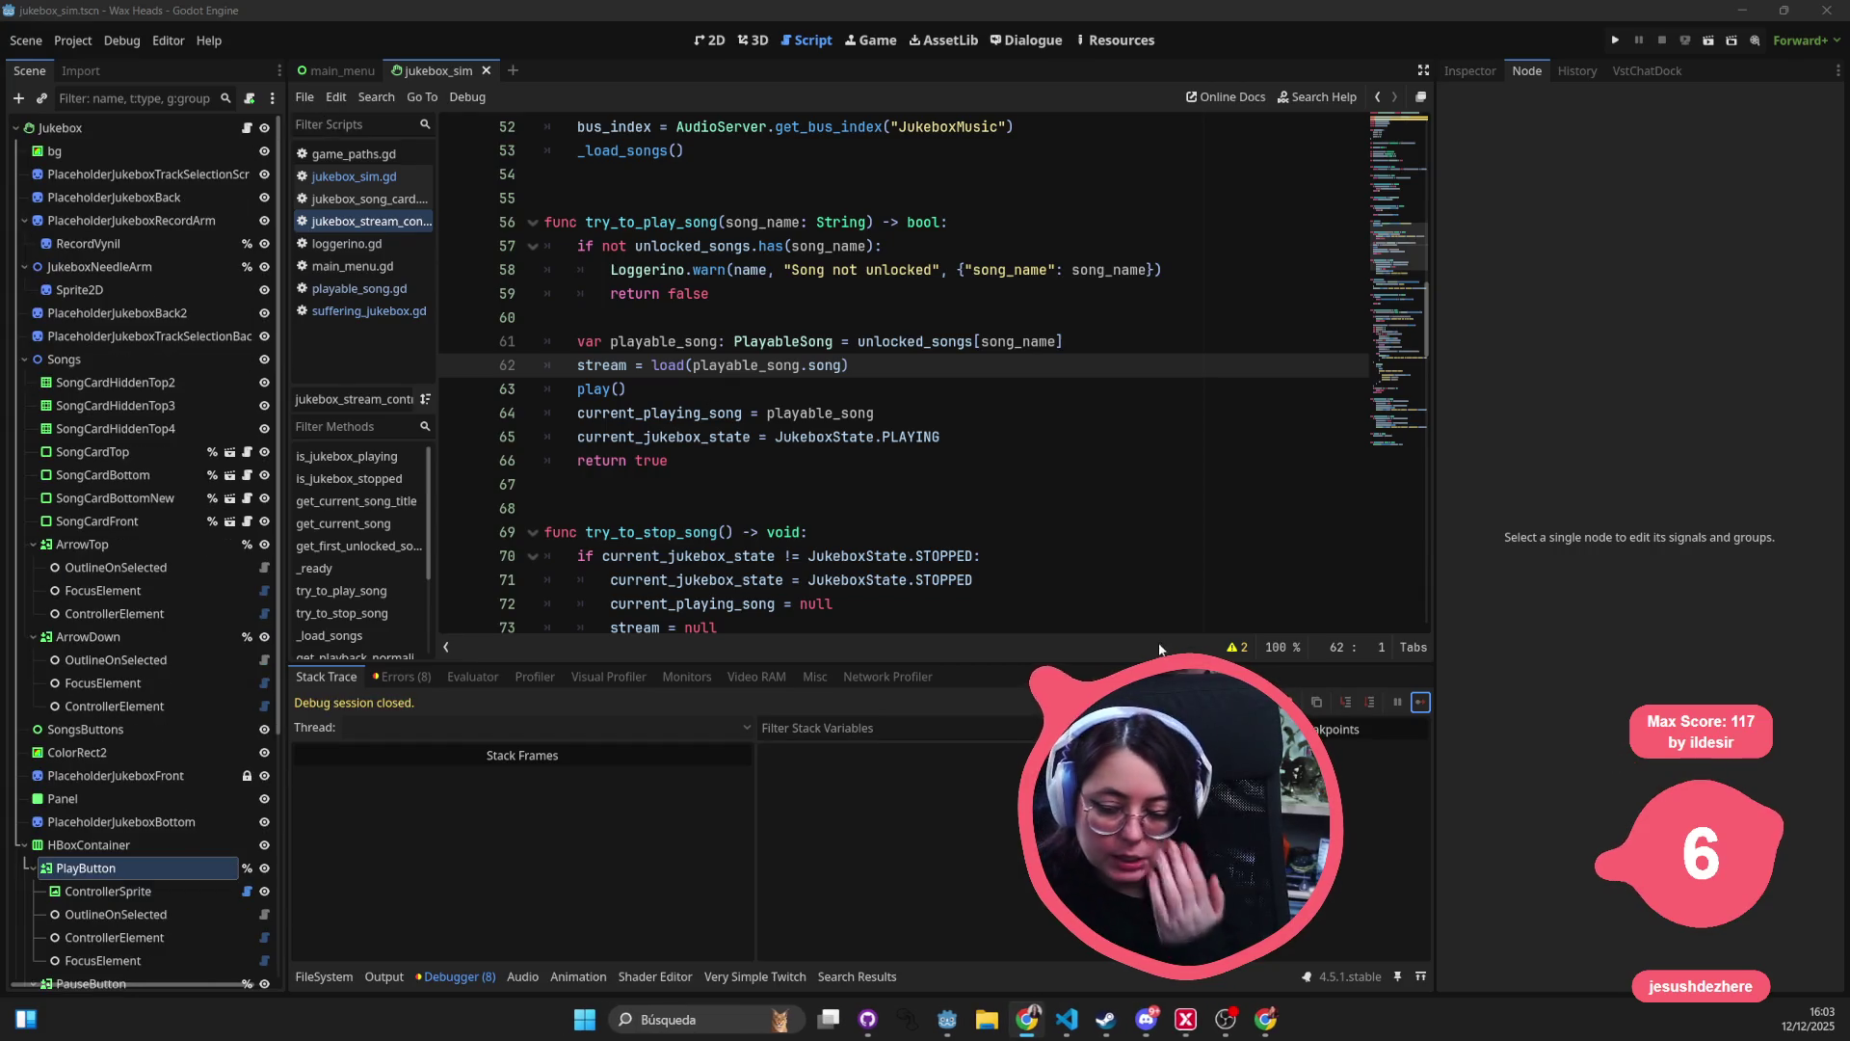
- In GitHub Desktop, review each changed file down to suffering_jukebox.gd and enter summary 'jukebox needs fixing'
left_click(866, 1019)
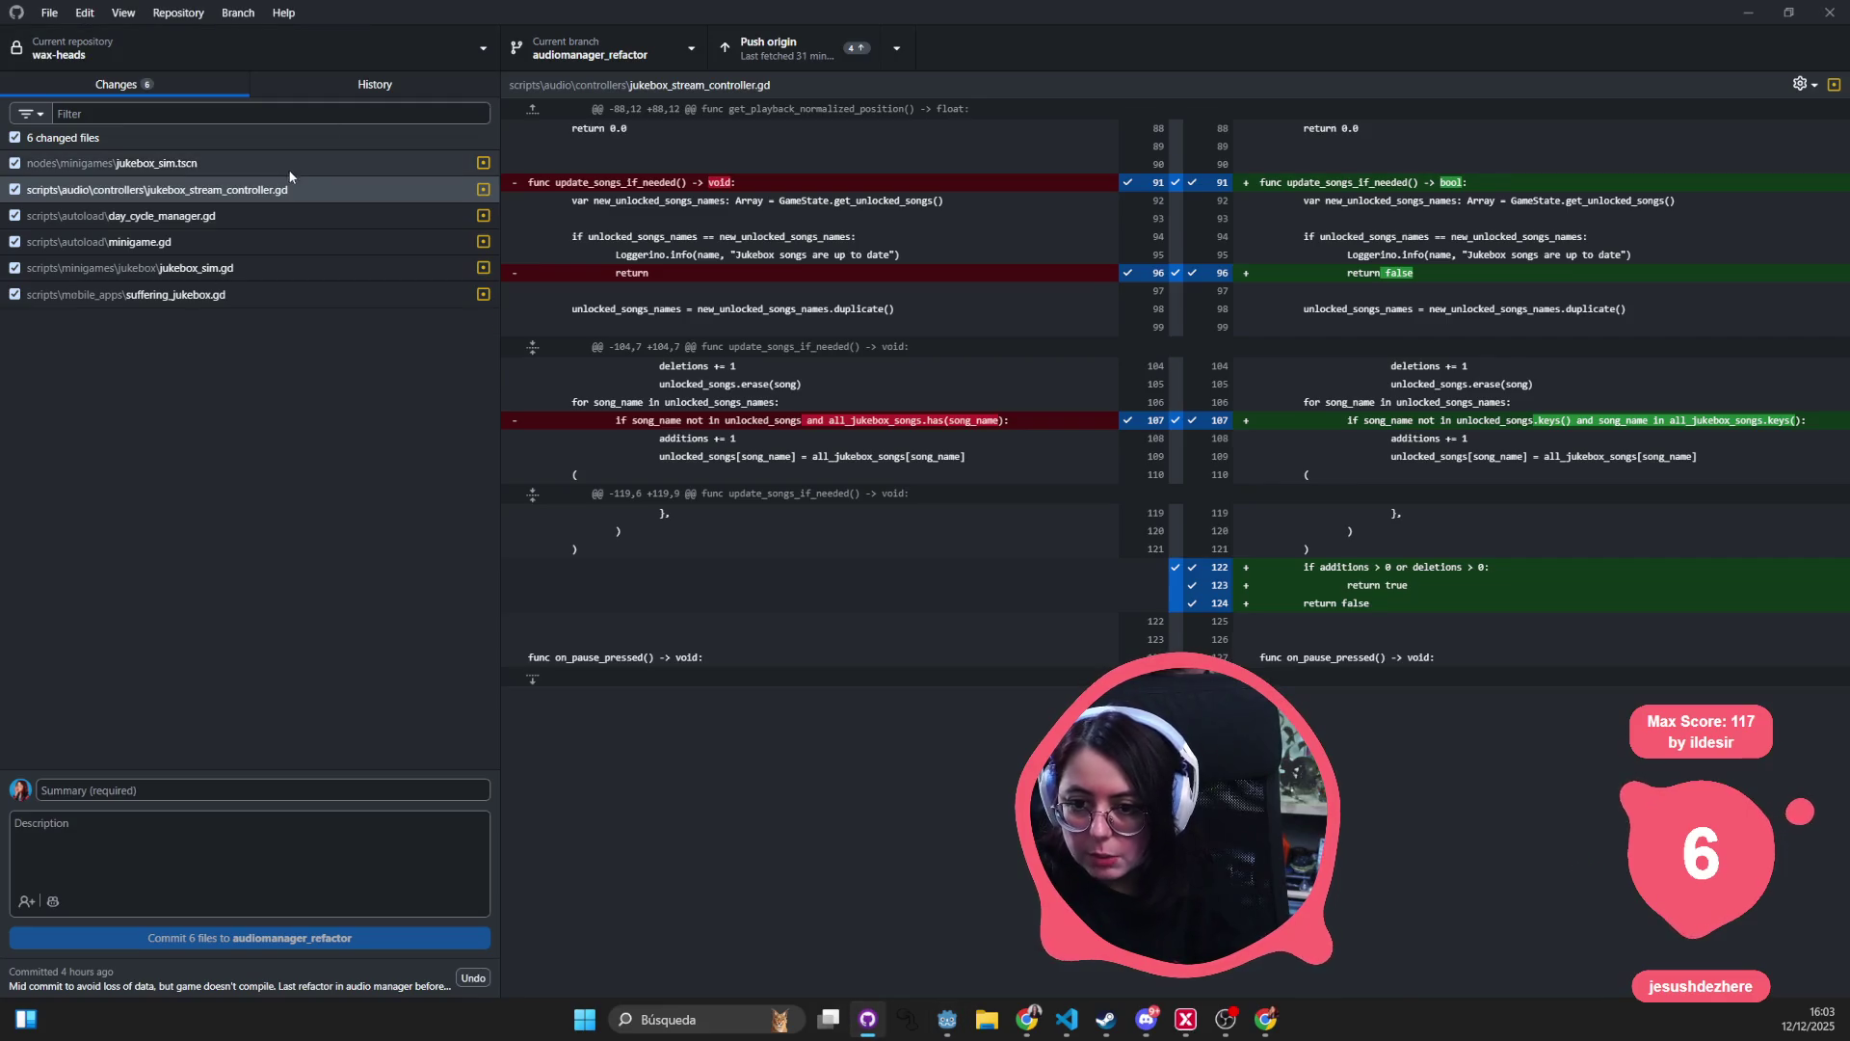
left_click(219, 216)
left_click(204, 242)
left_click(195, 266)
left_click(178, 293)
left_click(159, 321)
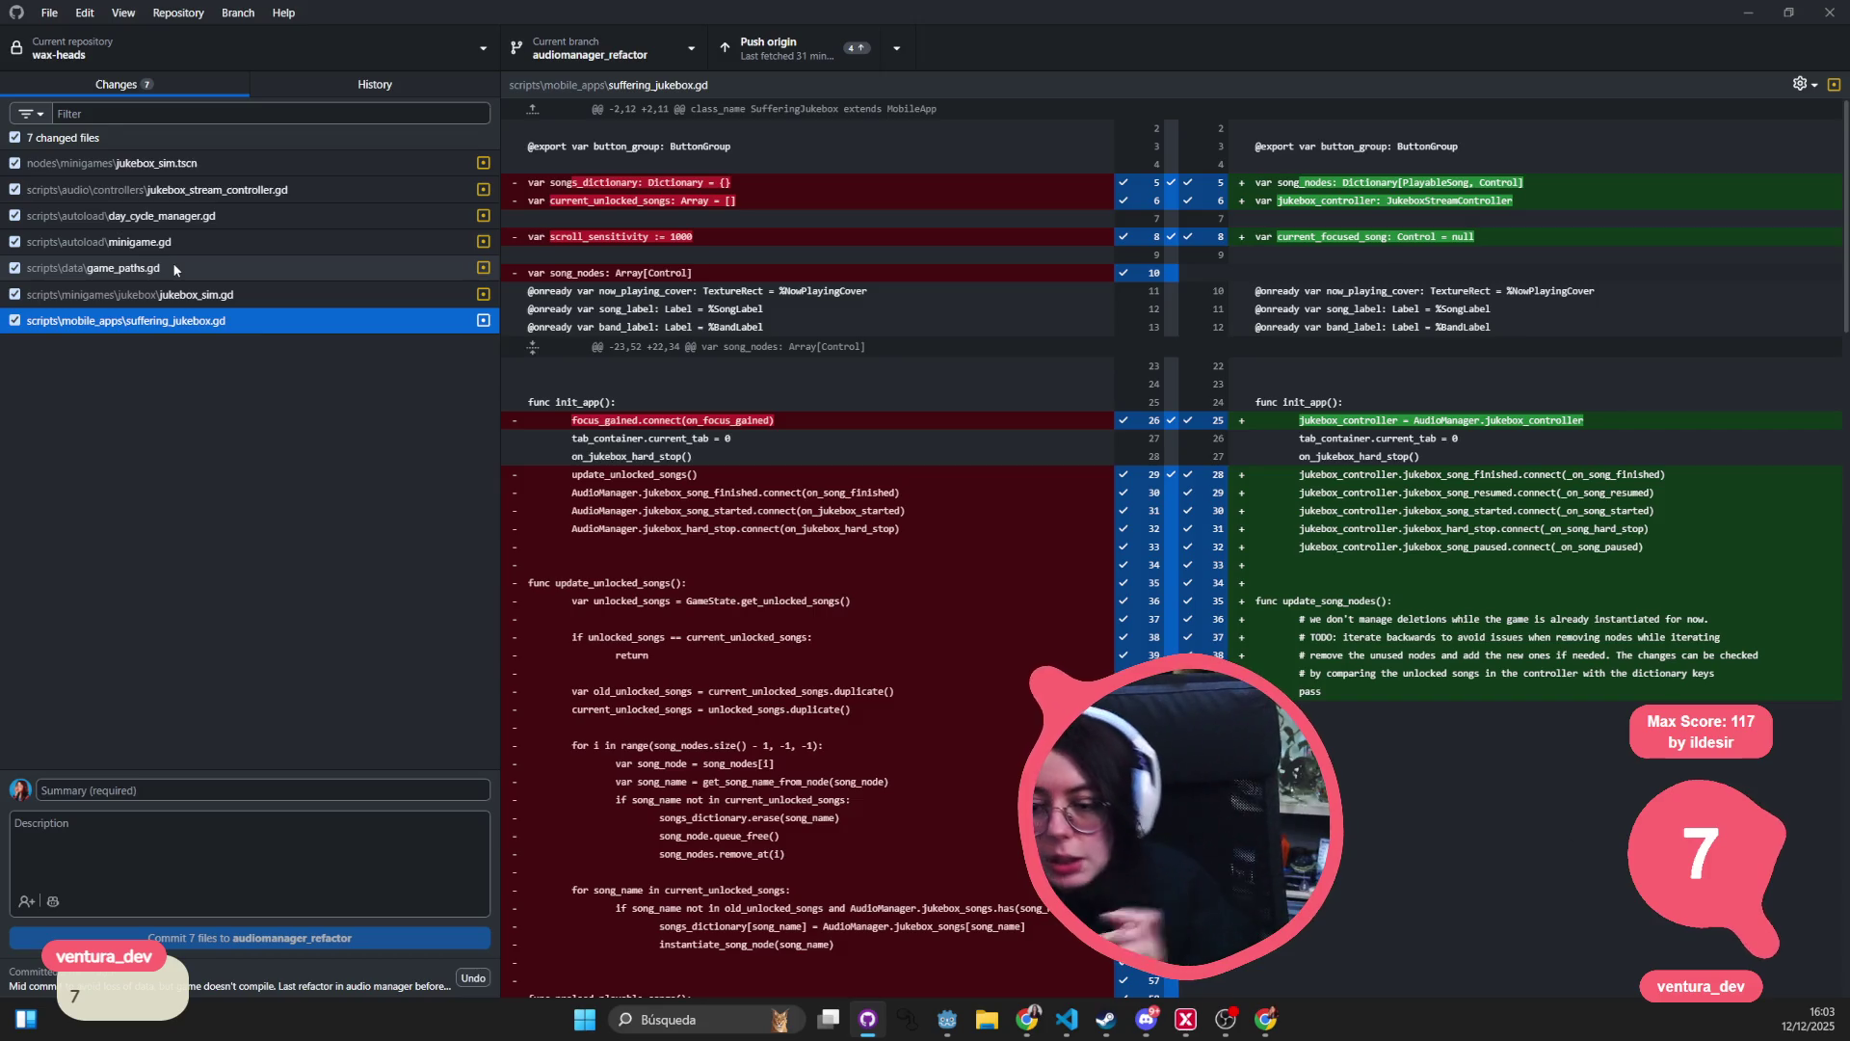
key("Tab")
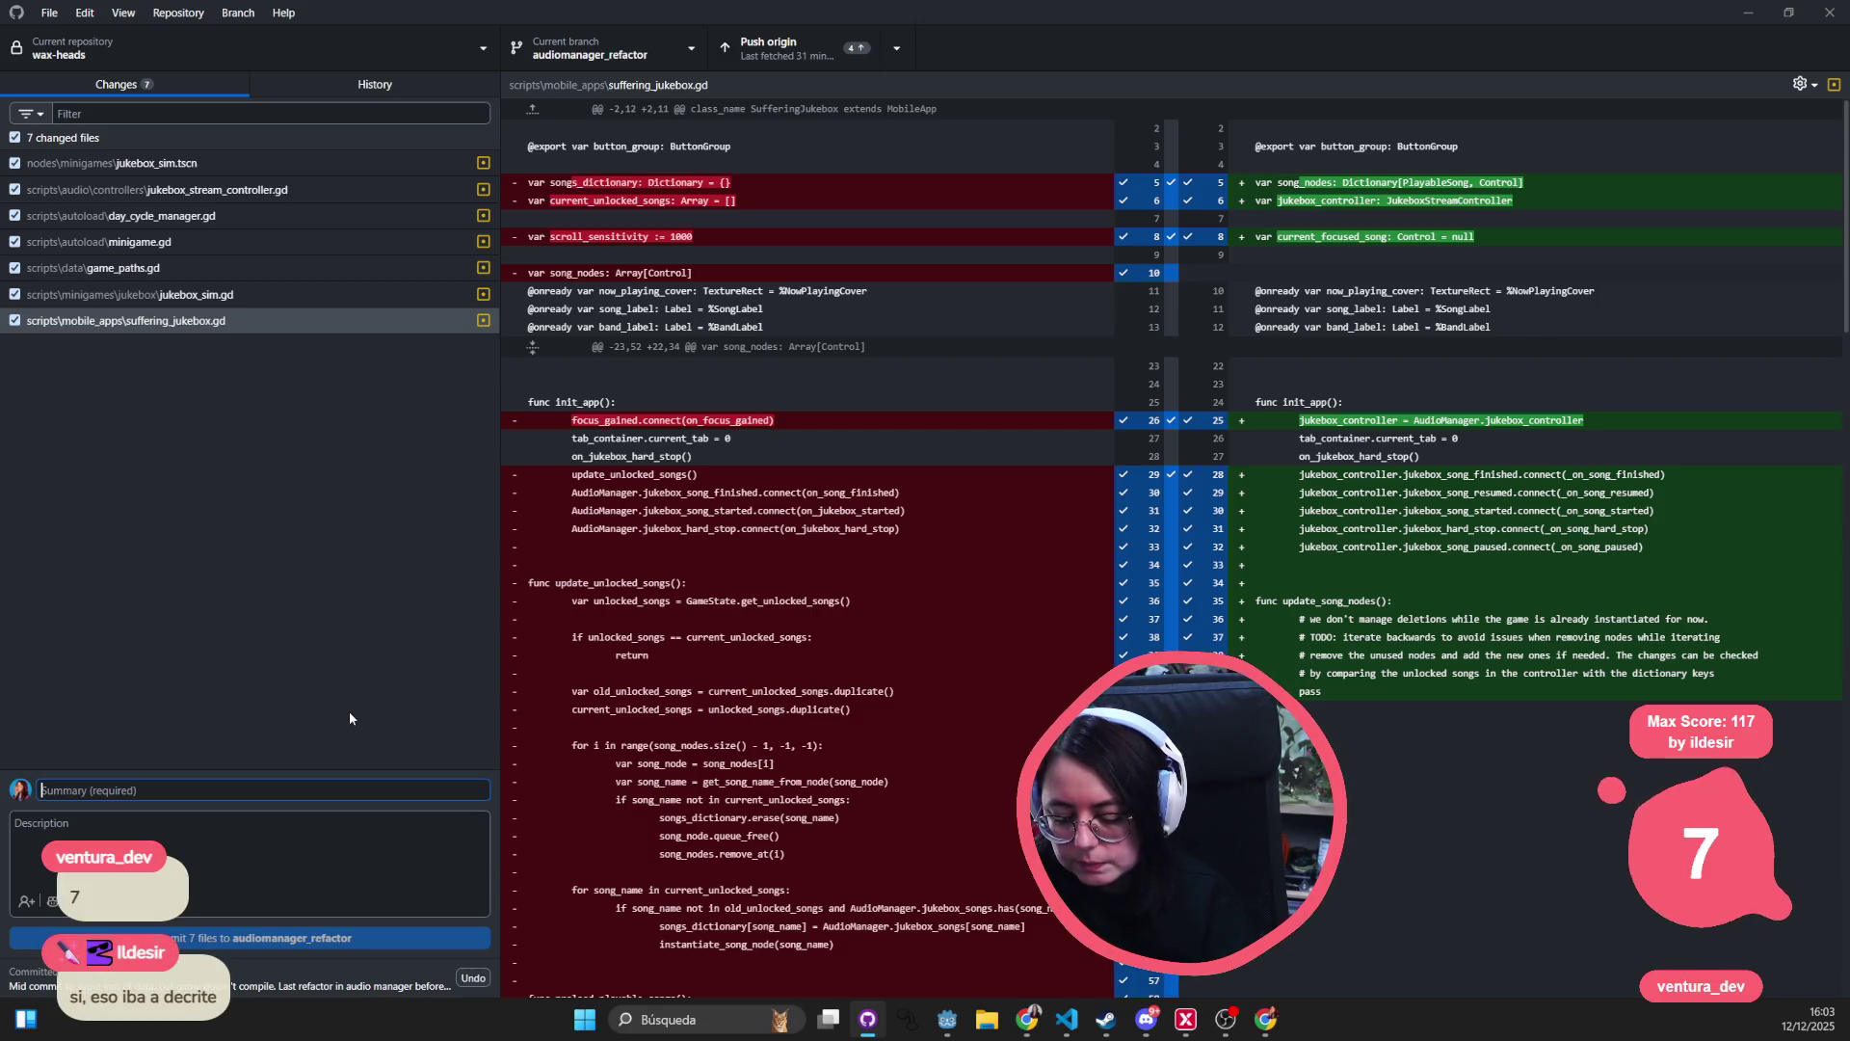
type("jukebox needs fixing")
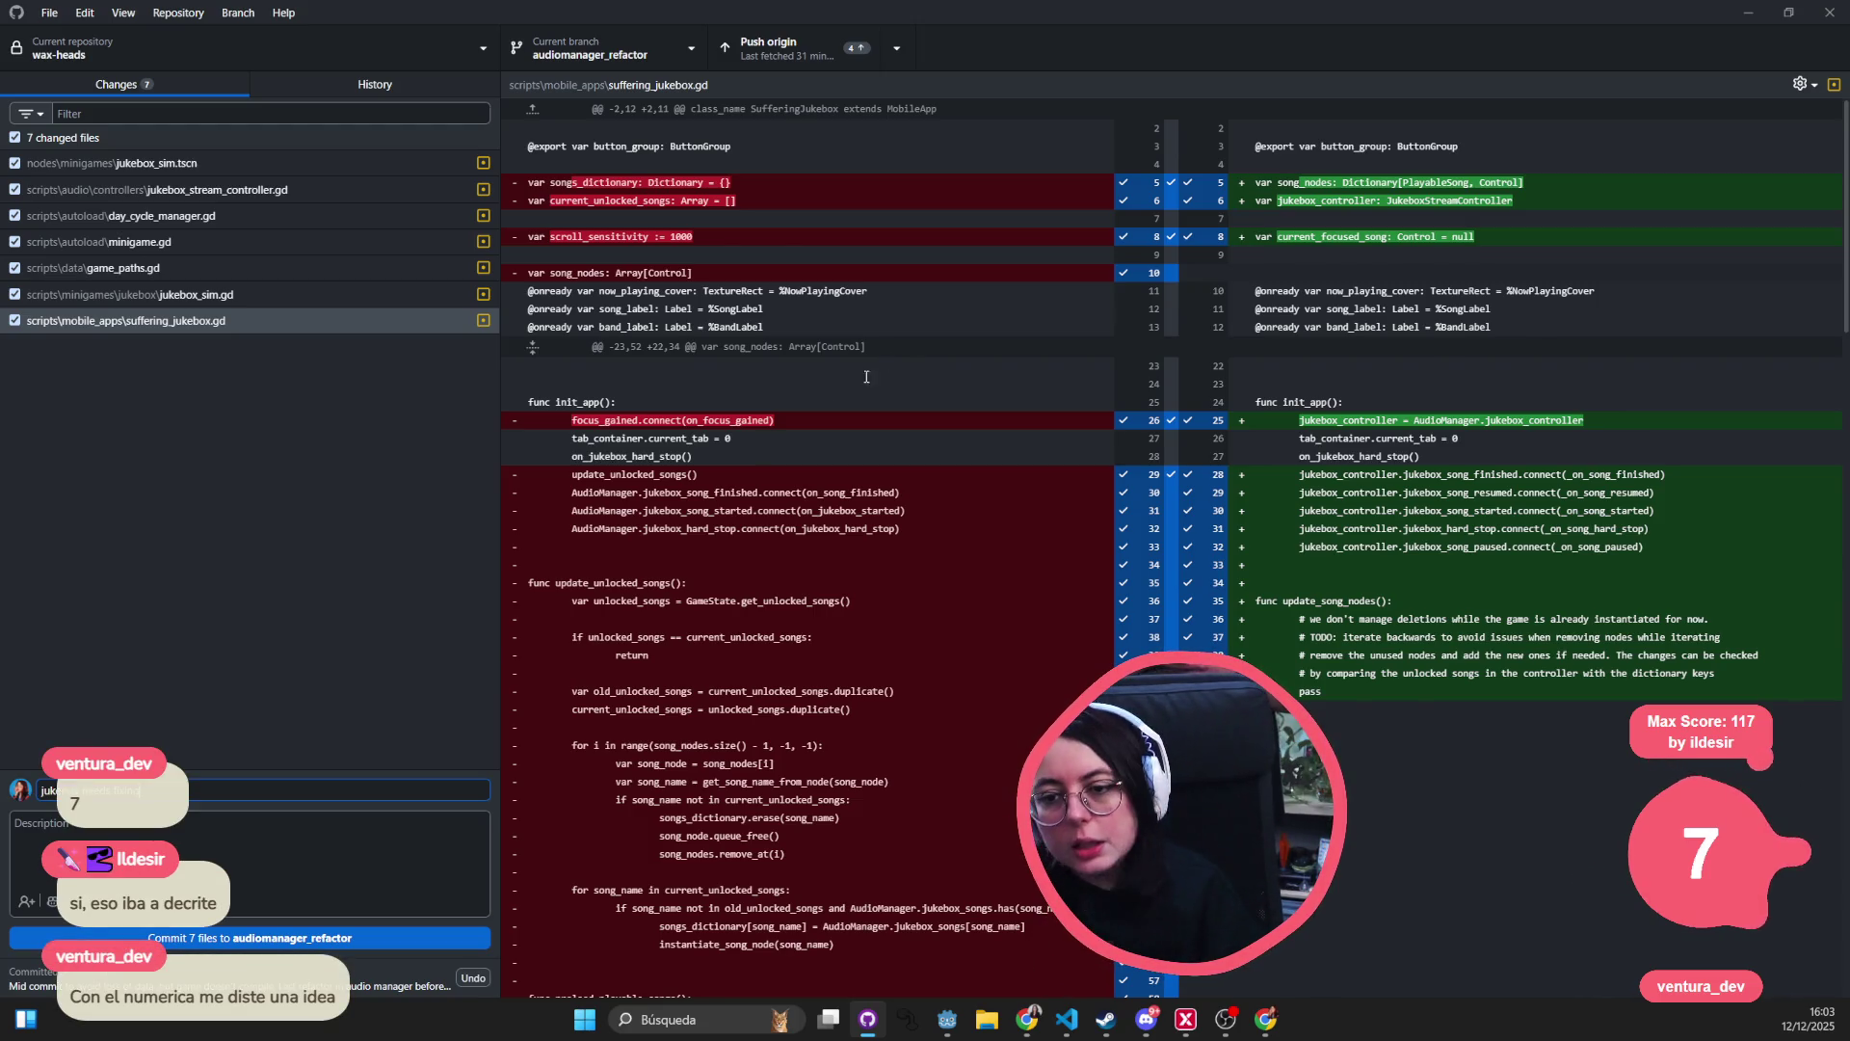
- Review the diffs of jukebox_sim.tscn, jukebox_stream_controller.gd, day_cycle_manager.gd and minigame.gd
left_click(242, 163)
left_click(231, 192)
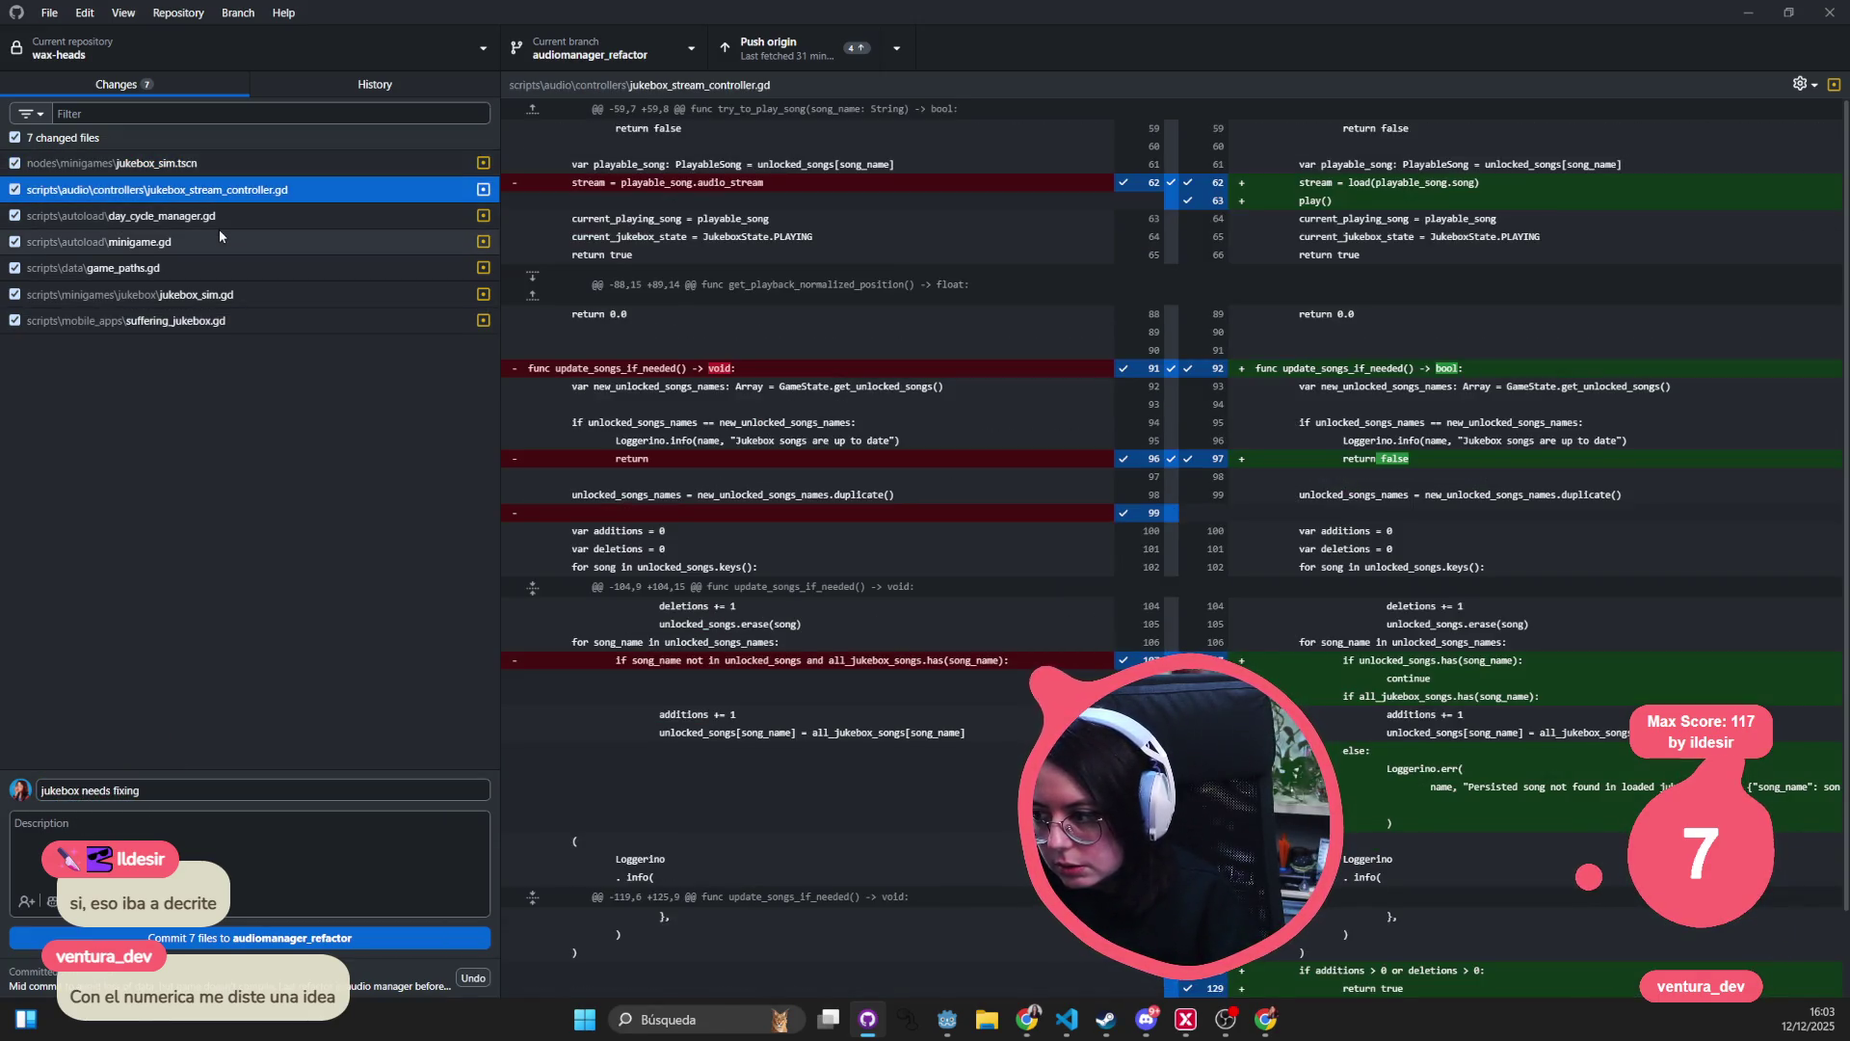
left_click(121, 219)
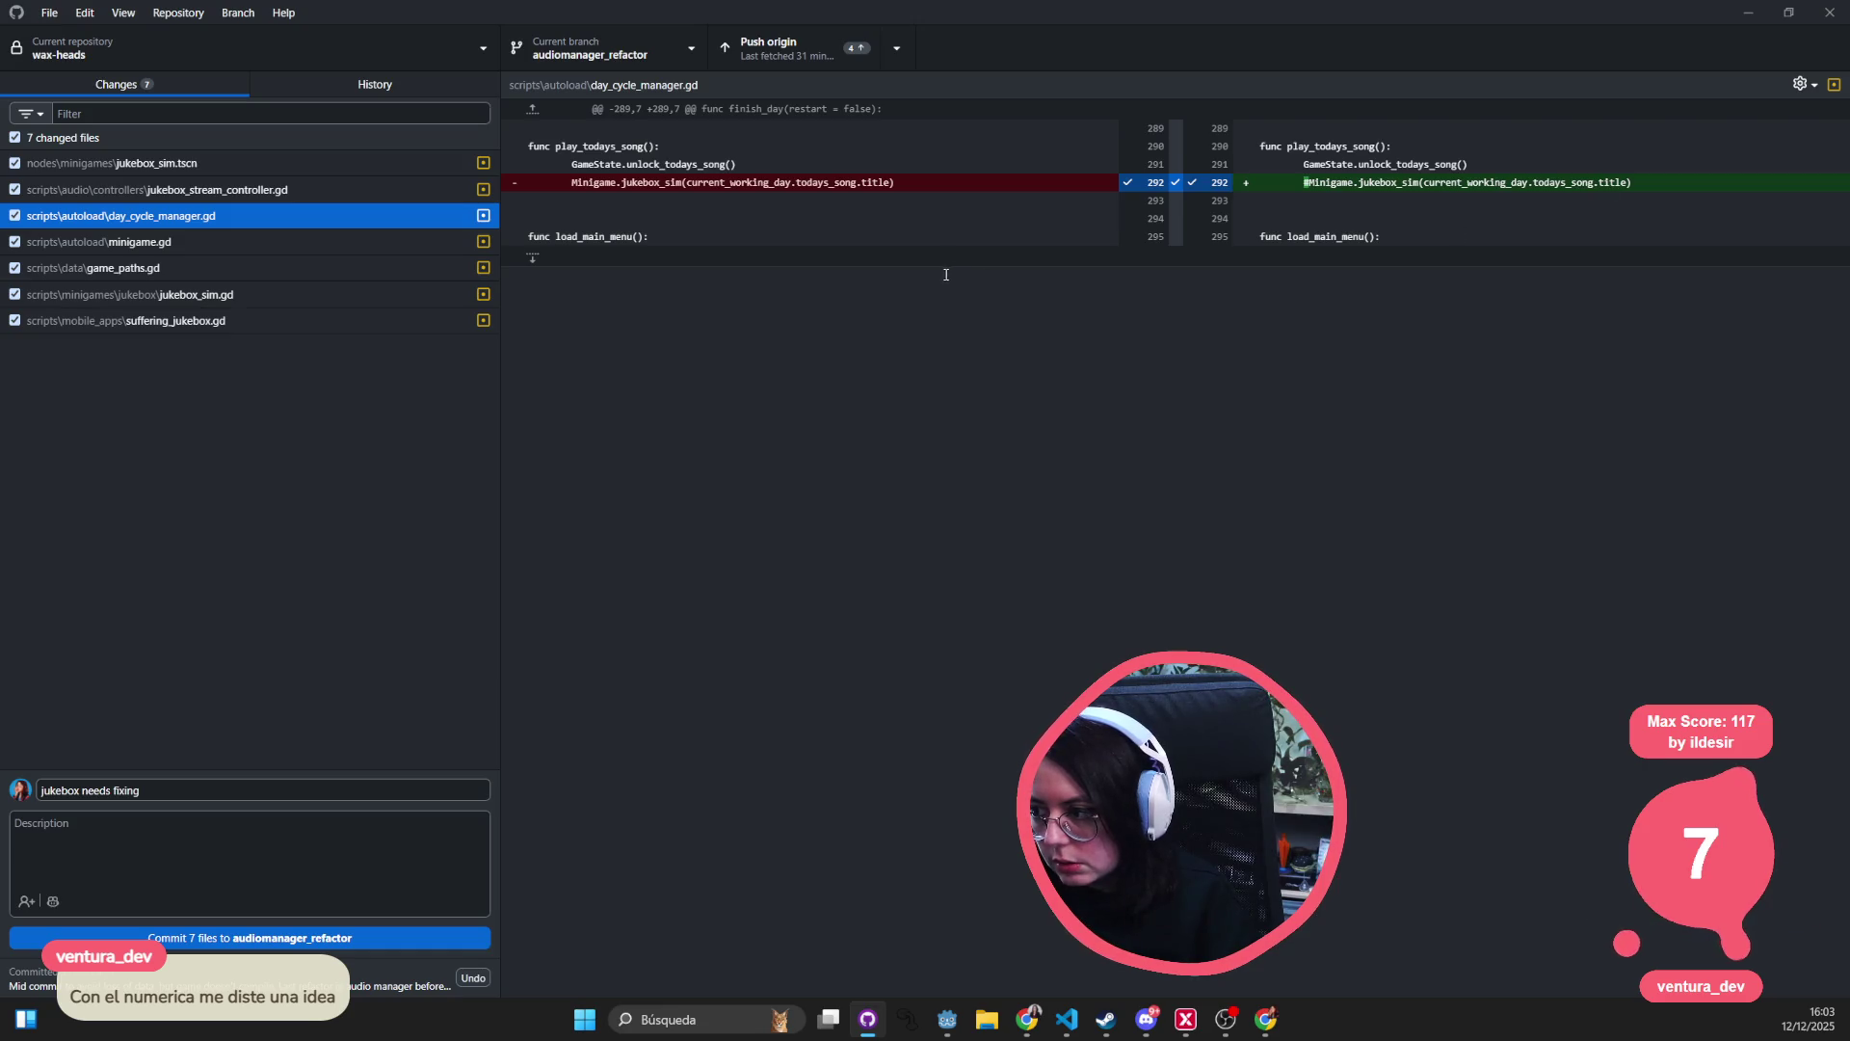
left_click(217, 243)
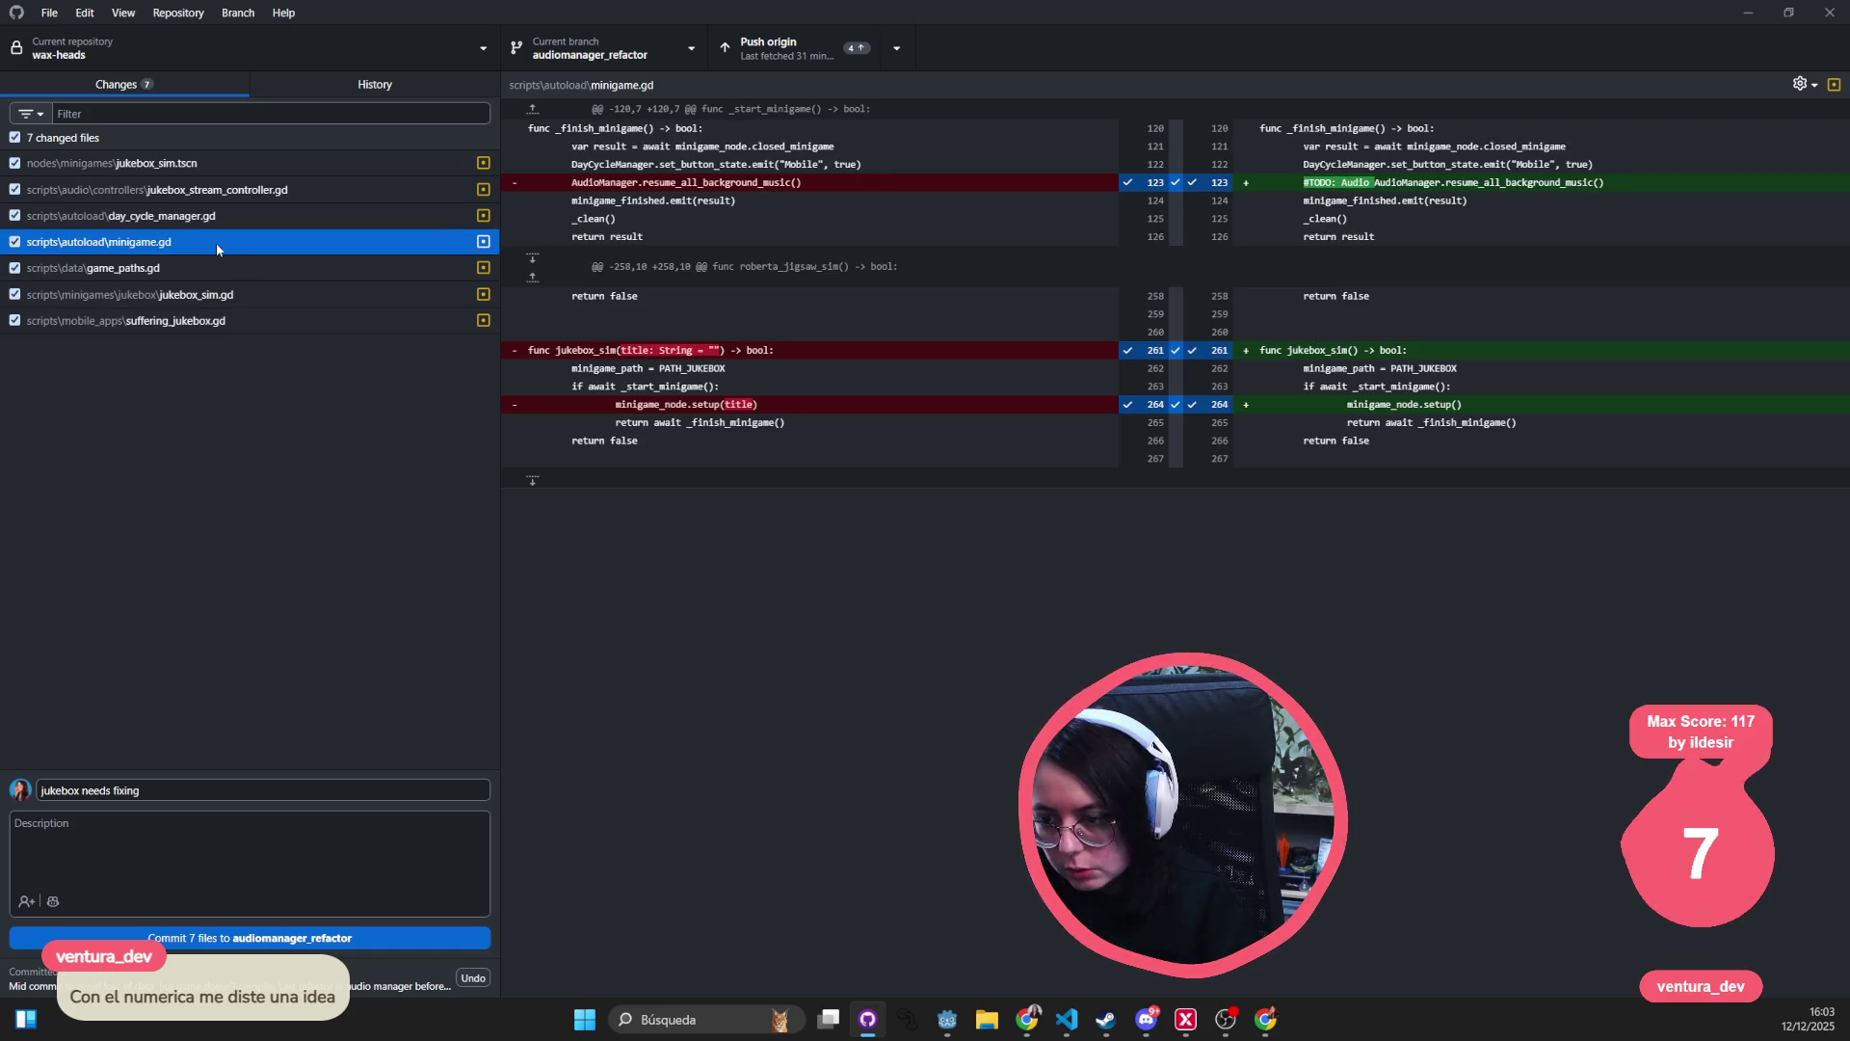